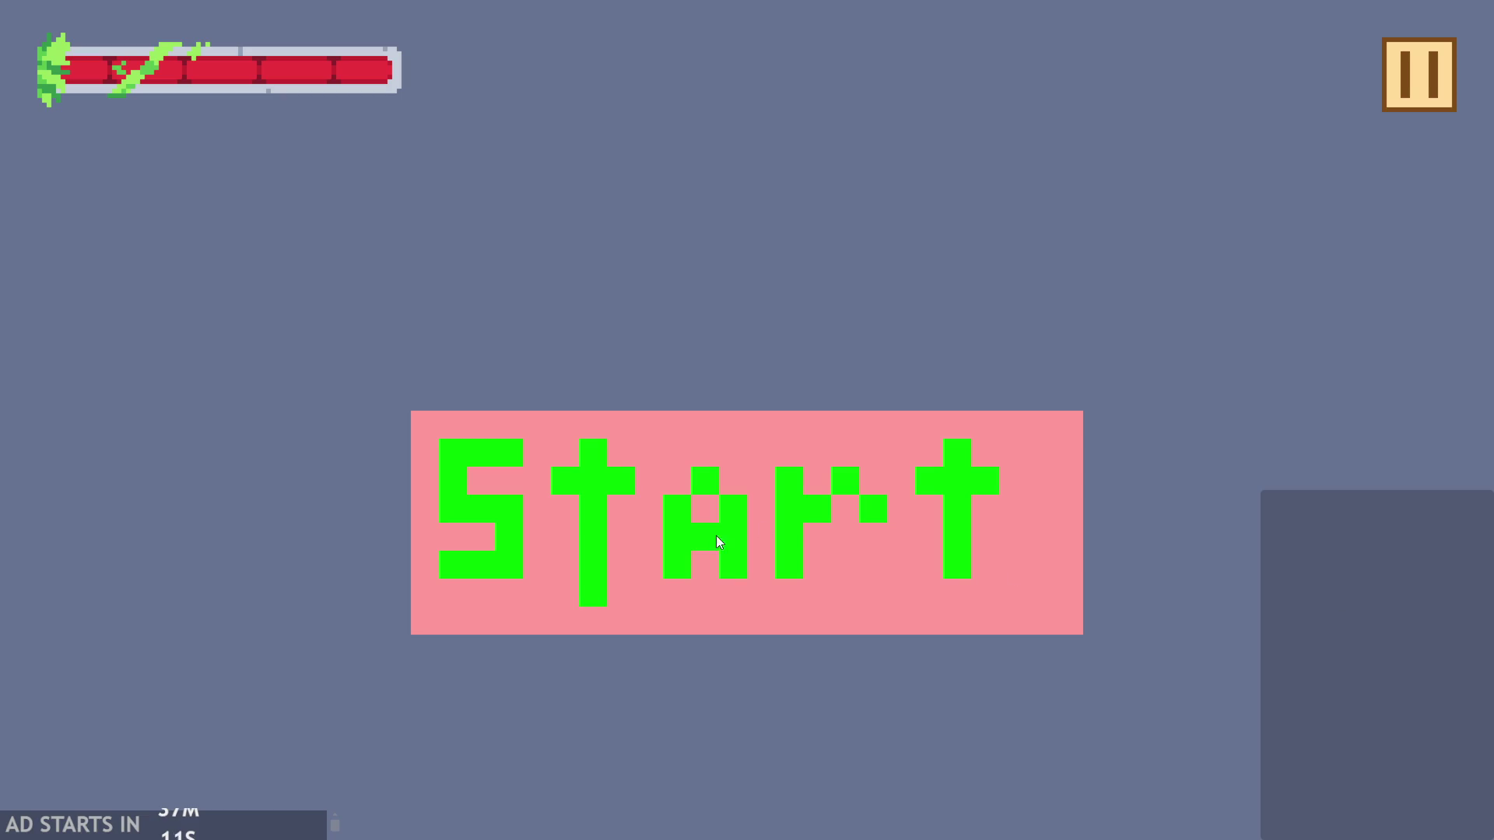
# - Playtest the level once and exit back to the editor through the pause menu
pyautogui.click(716, 535)
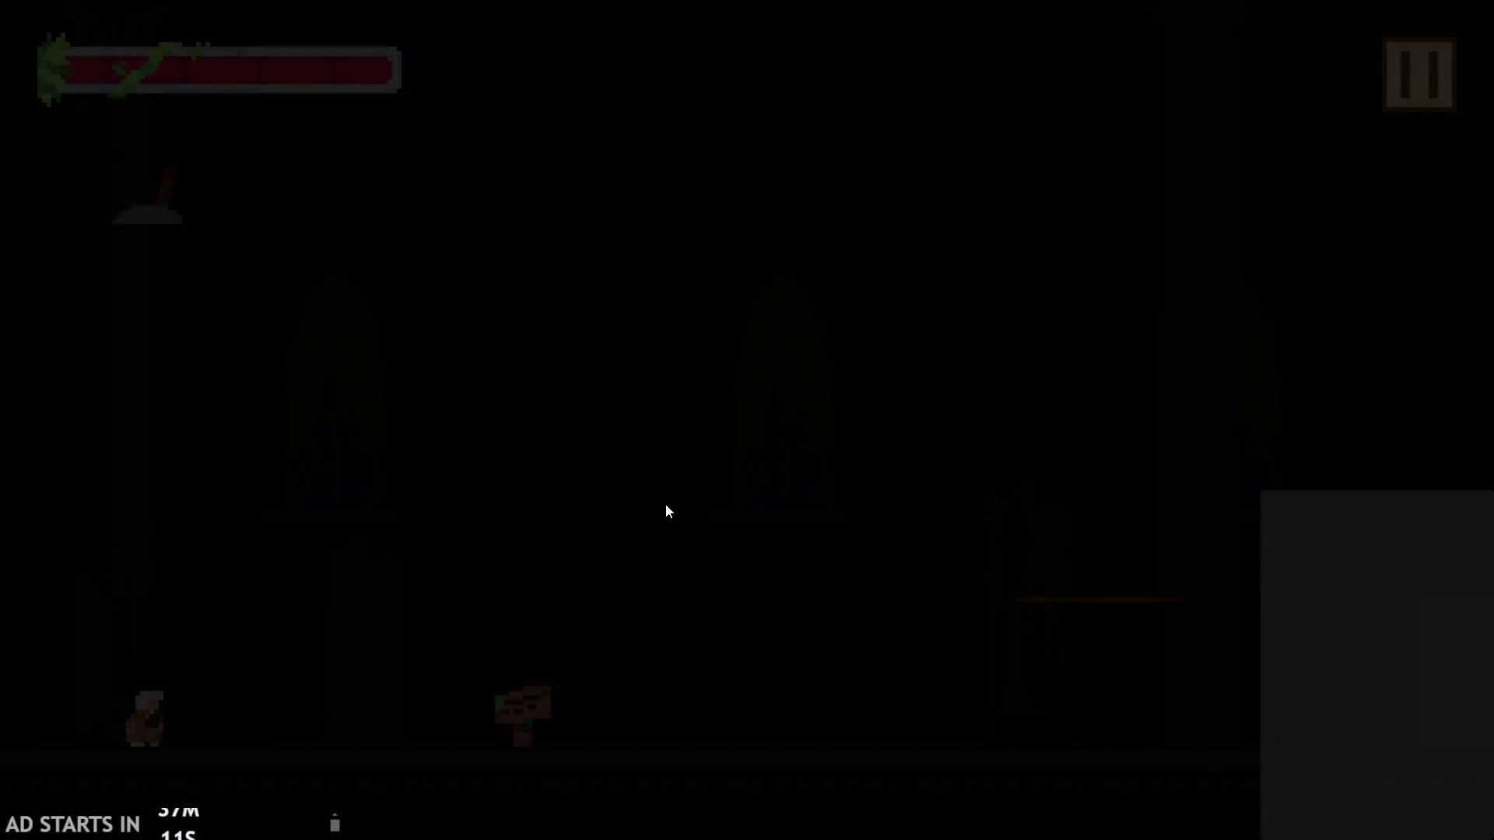
pyautogui.click(595, 801)
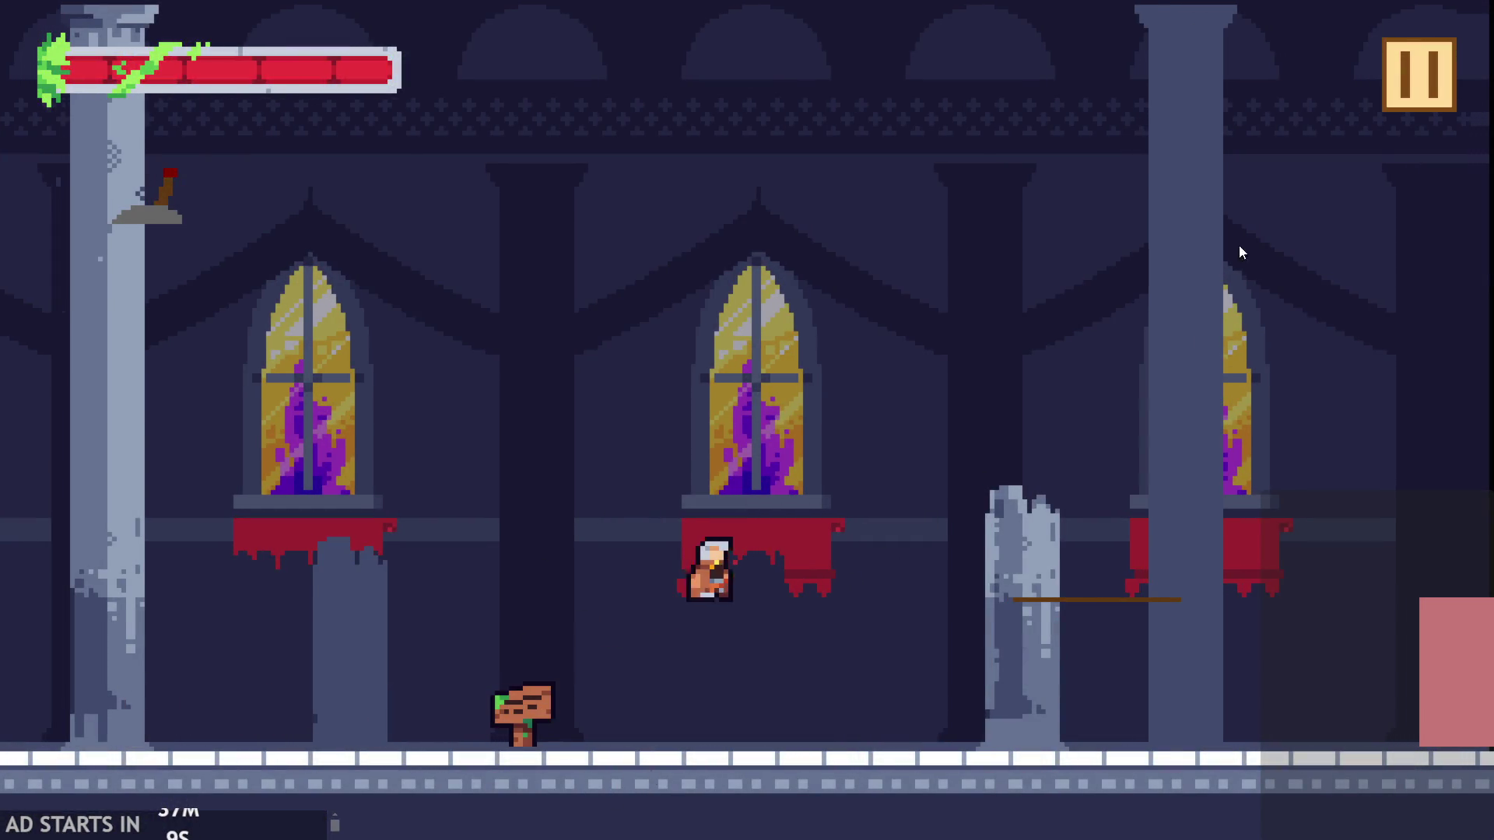
pyautogui.click(1413, 73)
pyautogui.click(1206, 700)
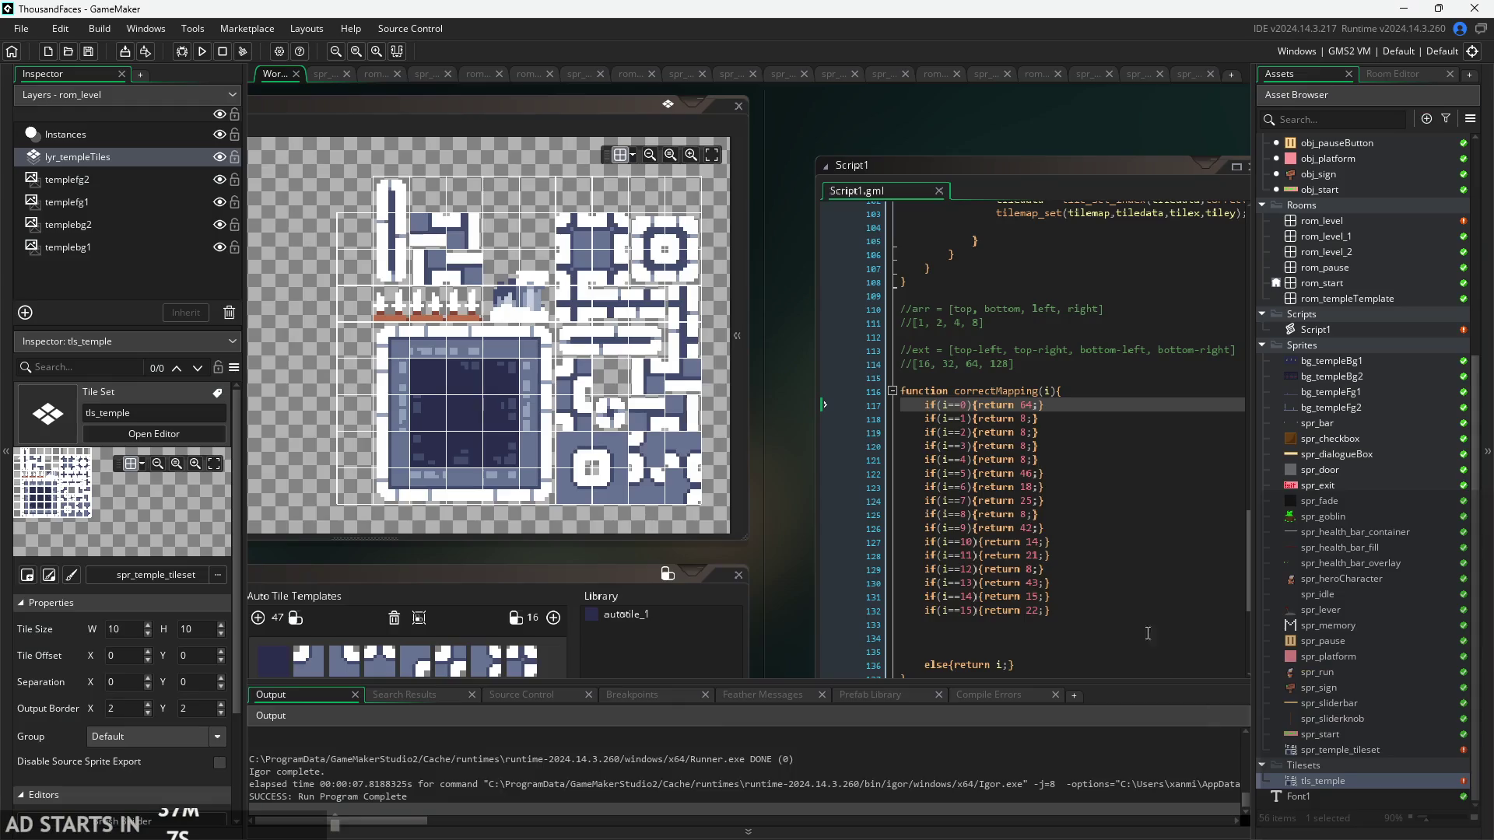
# - Change correctMapping's return value on line 118 from 8 to 43
pyautogui.click(1031, 419)
pyautogui.click(1025, 460)
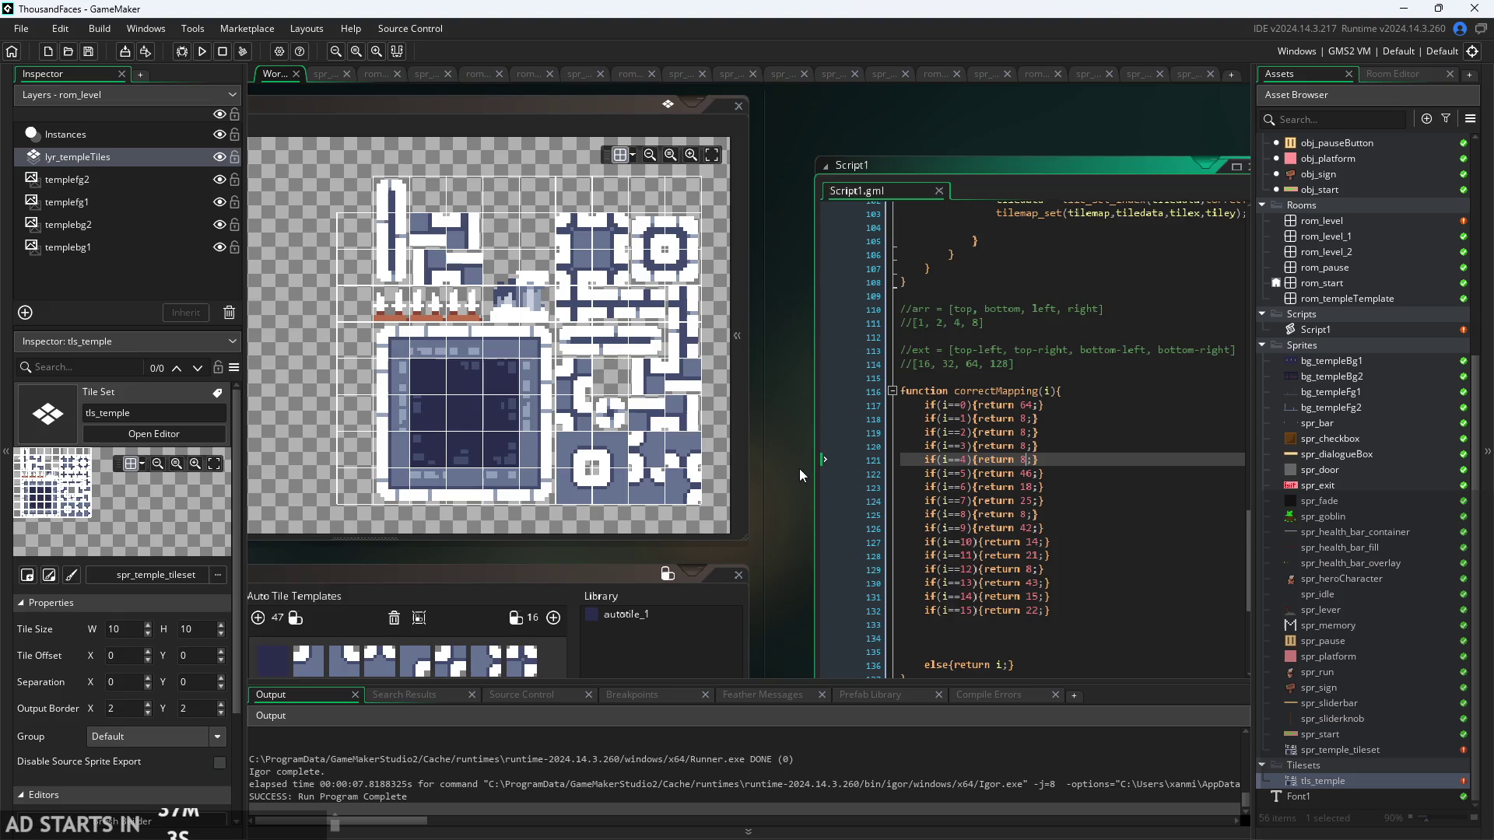
pyautogui.moveTo(800, 469); pyautogui.dragTo(763, 447)
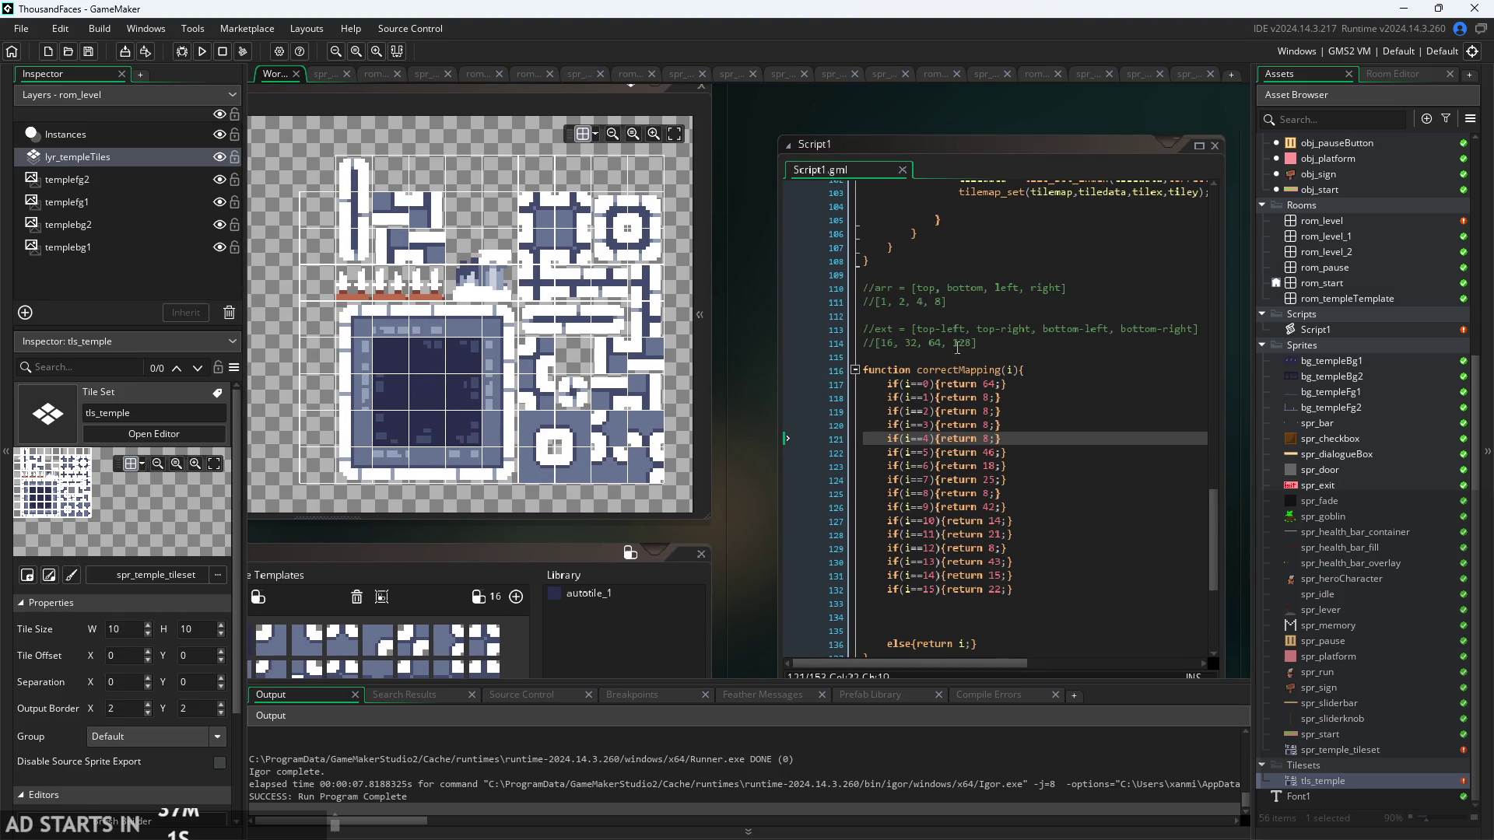
pyautogui.click(937, 303)
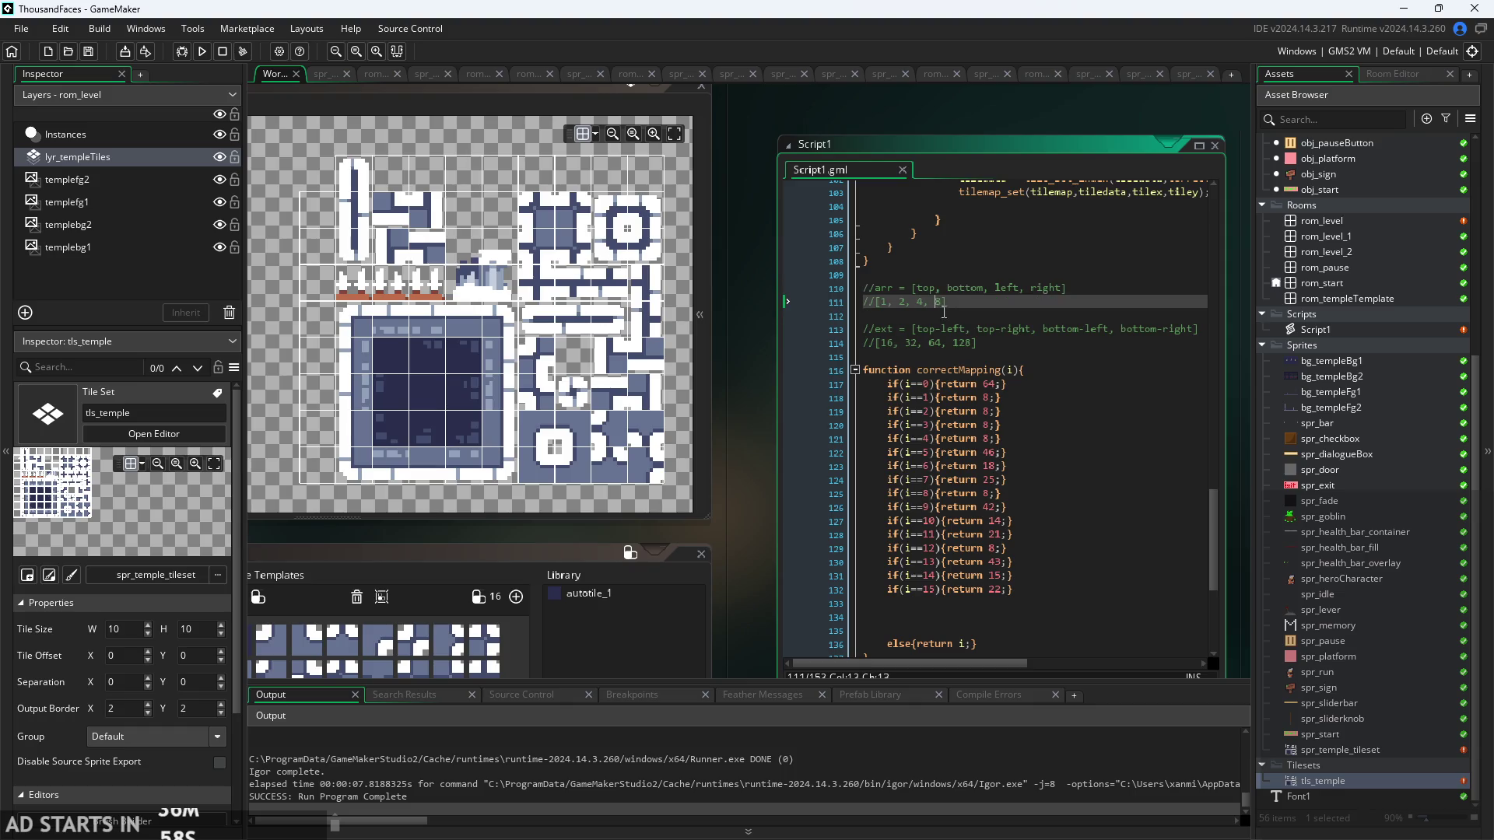
pyautogui.click(991, 398)
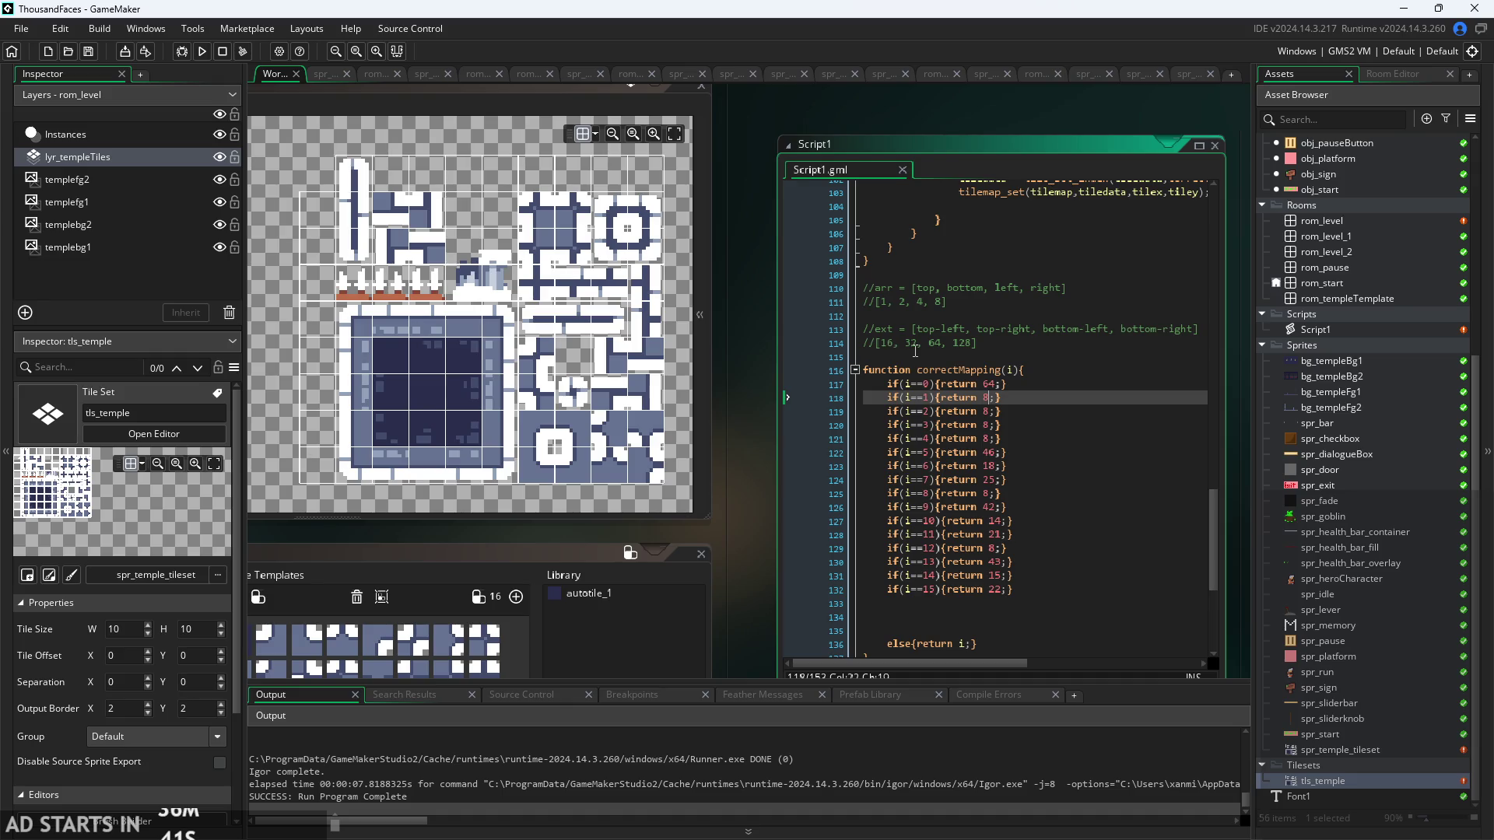
pyautogui.press('BackSpace')
pyautogui.write('43')
# - Save Script1, run the game, and playtest the level with the 43 value
pyautogui.hotkey('ctrl', 's')
pyautogui.click(201, 50)
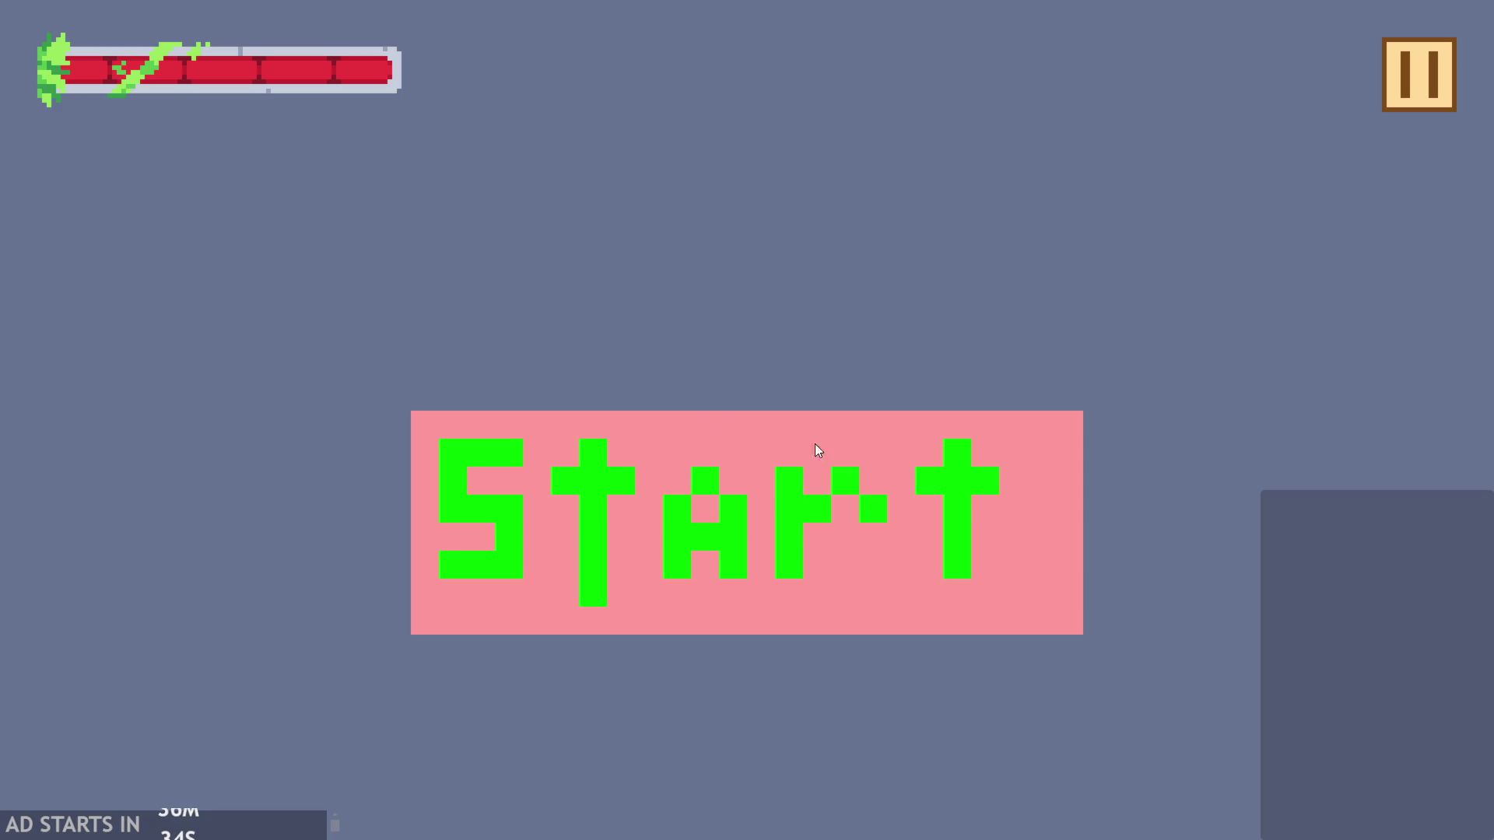
pyautogui.click(815, 443)
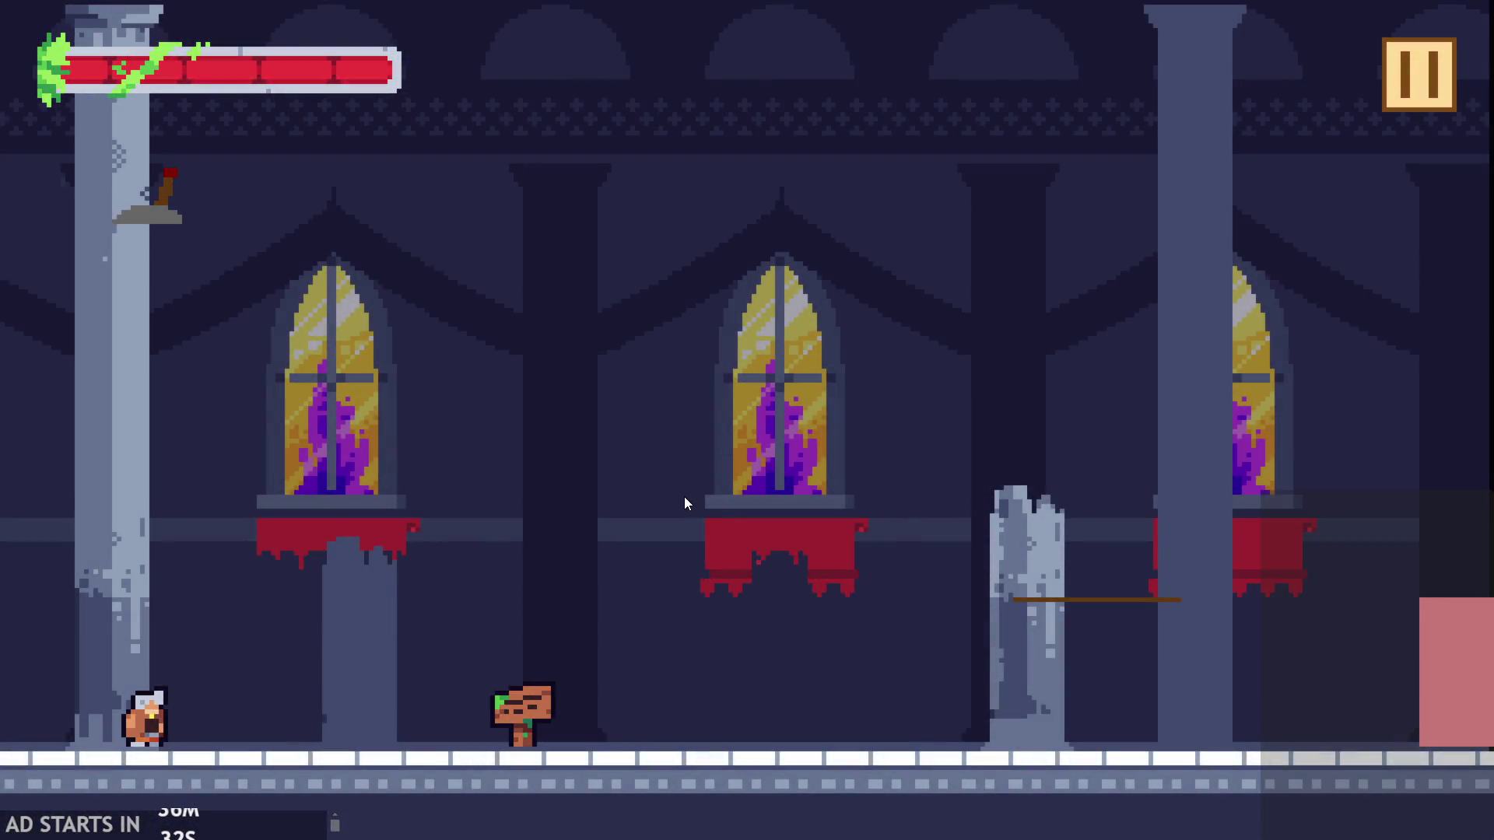
pyautogui.click(1418, 74)
pyautogui.click(1284, 685)
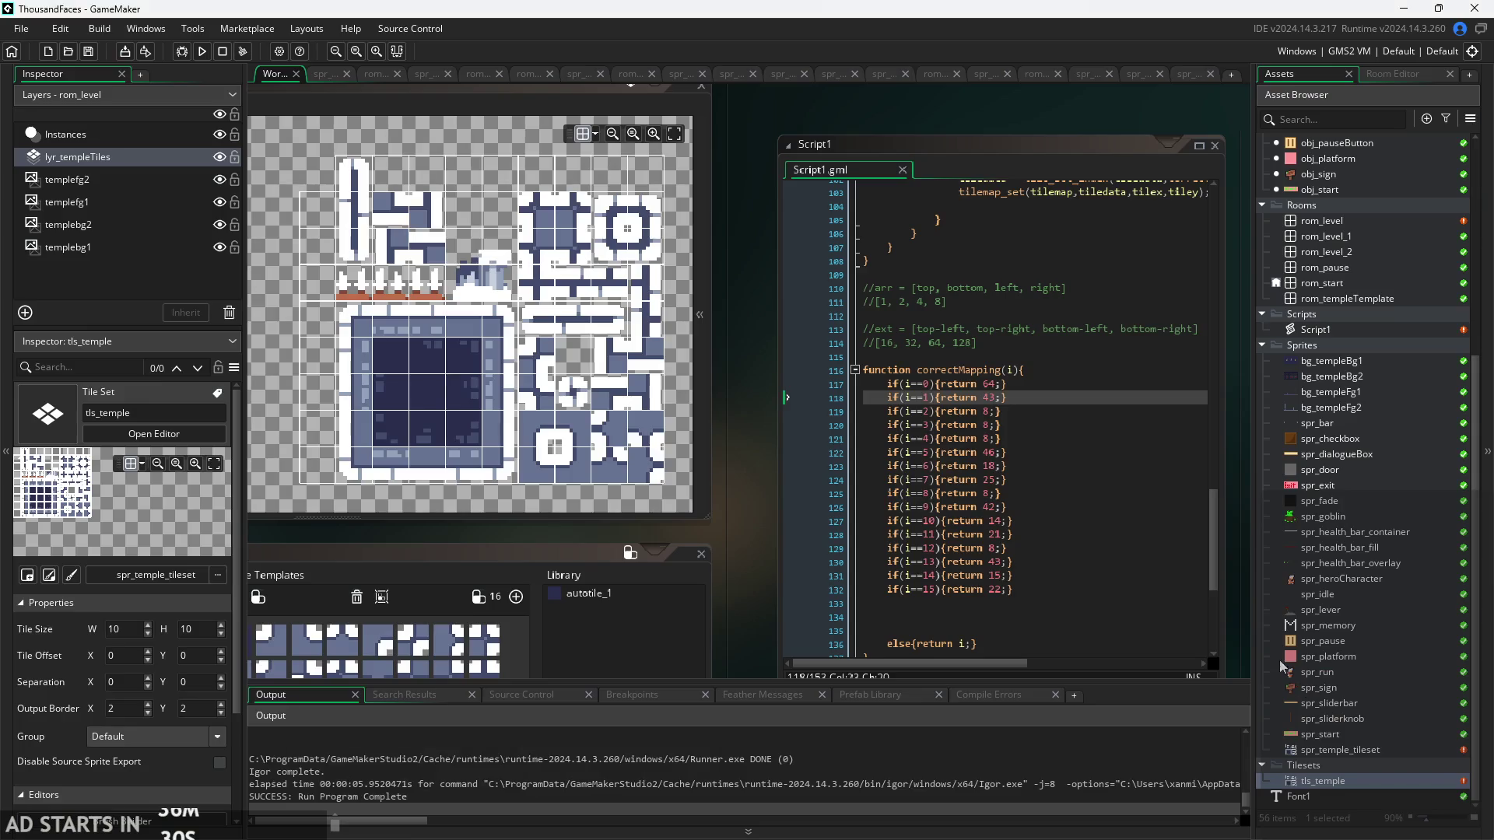
# - Change line 118 to return 42 and playtest the level again
pyautogui.click(994, 398)
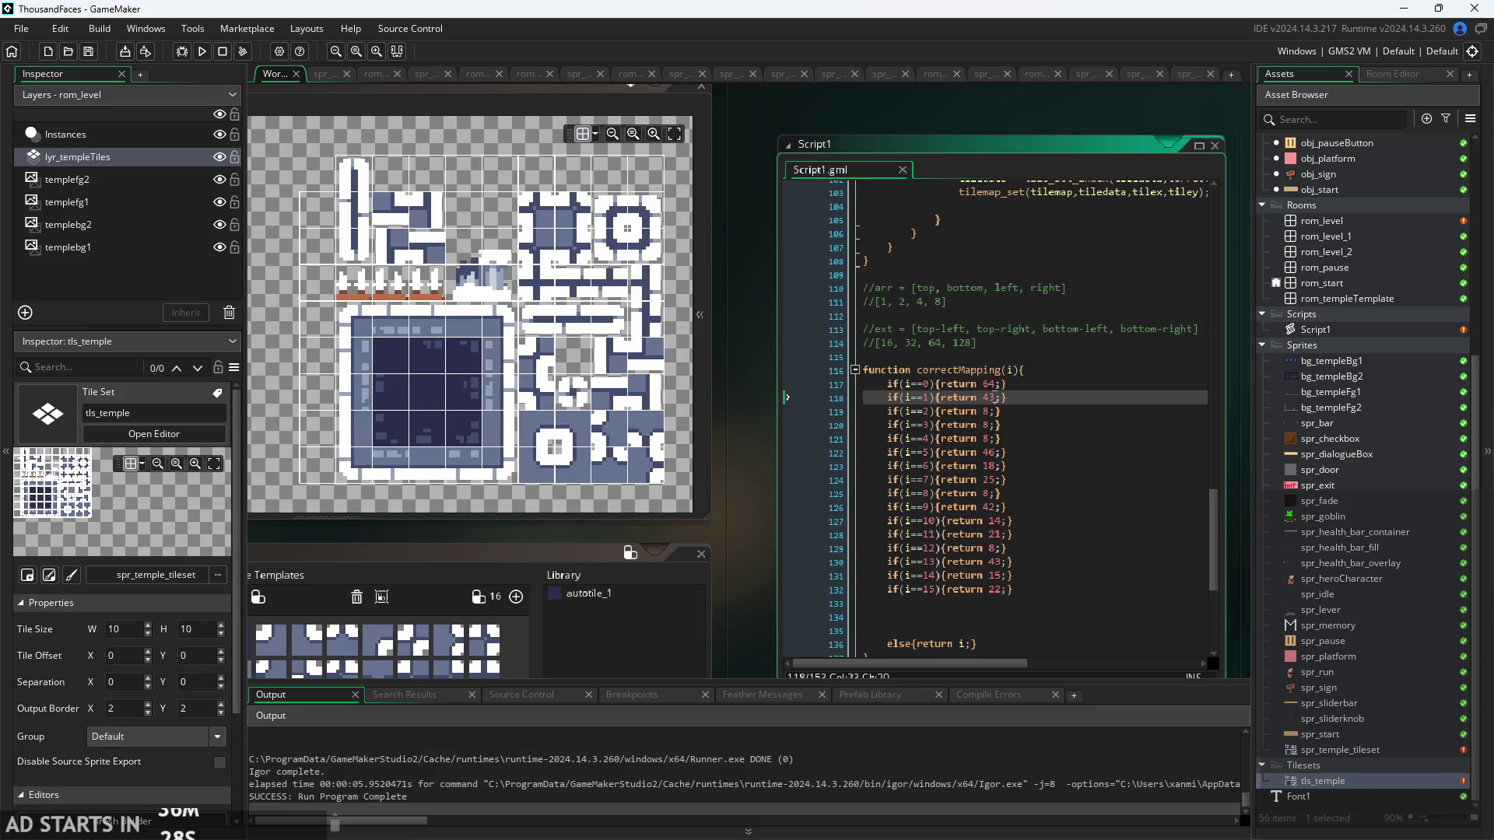
pyautogui.press('BackSpace')
pyautogui.write('2')
pyautogui.click(201, 51)
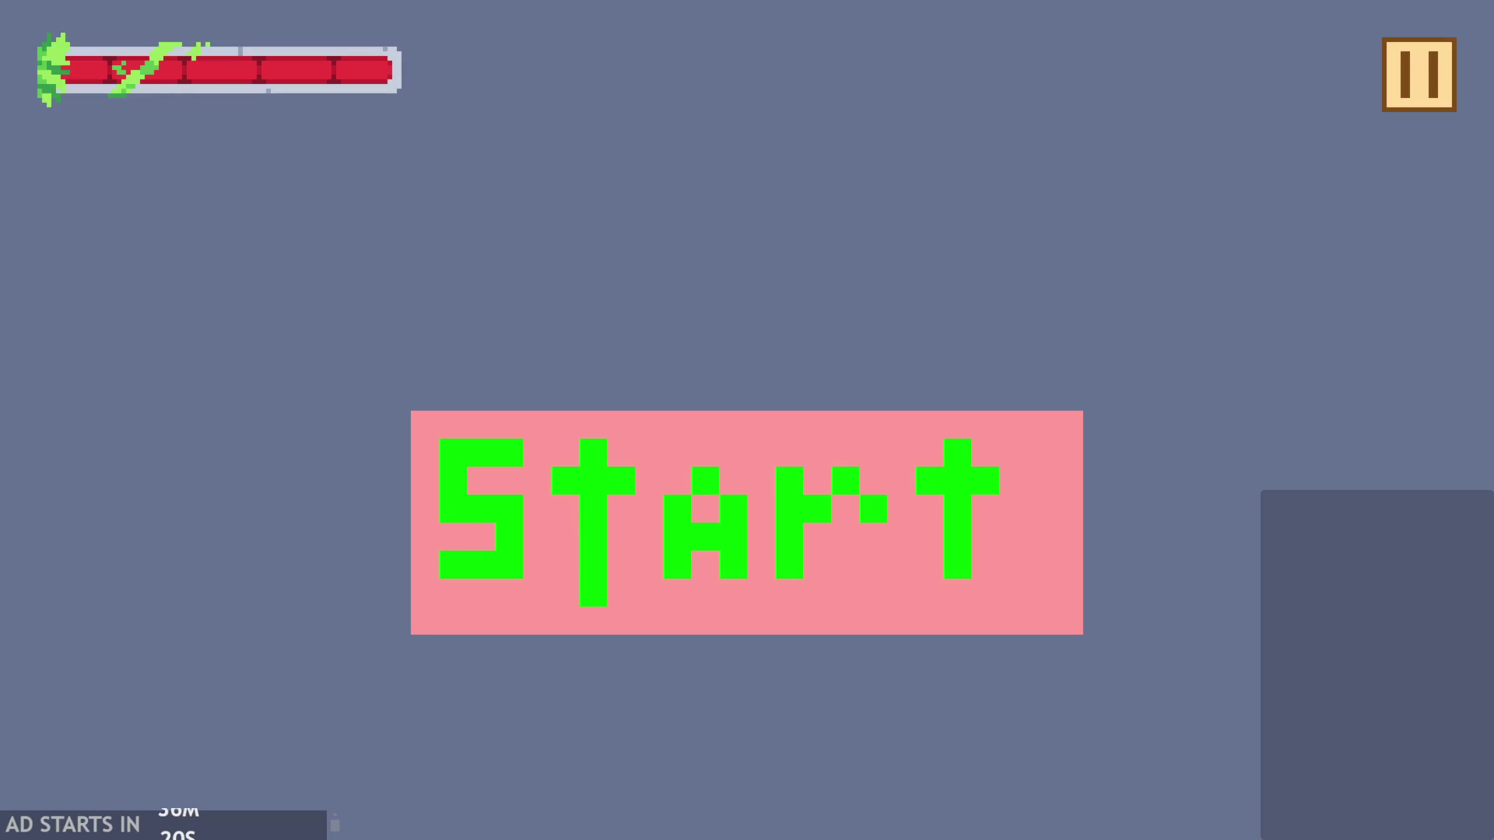
pyautogui.click(534, 502)
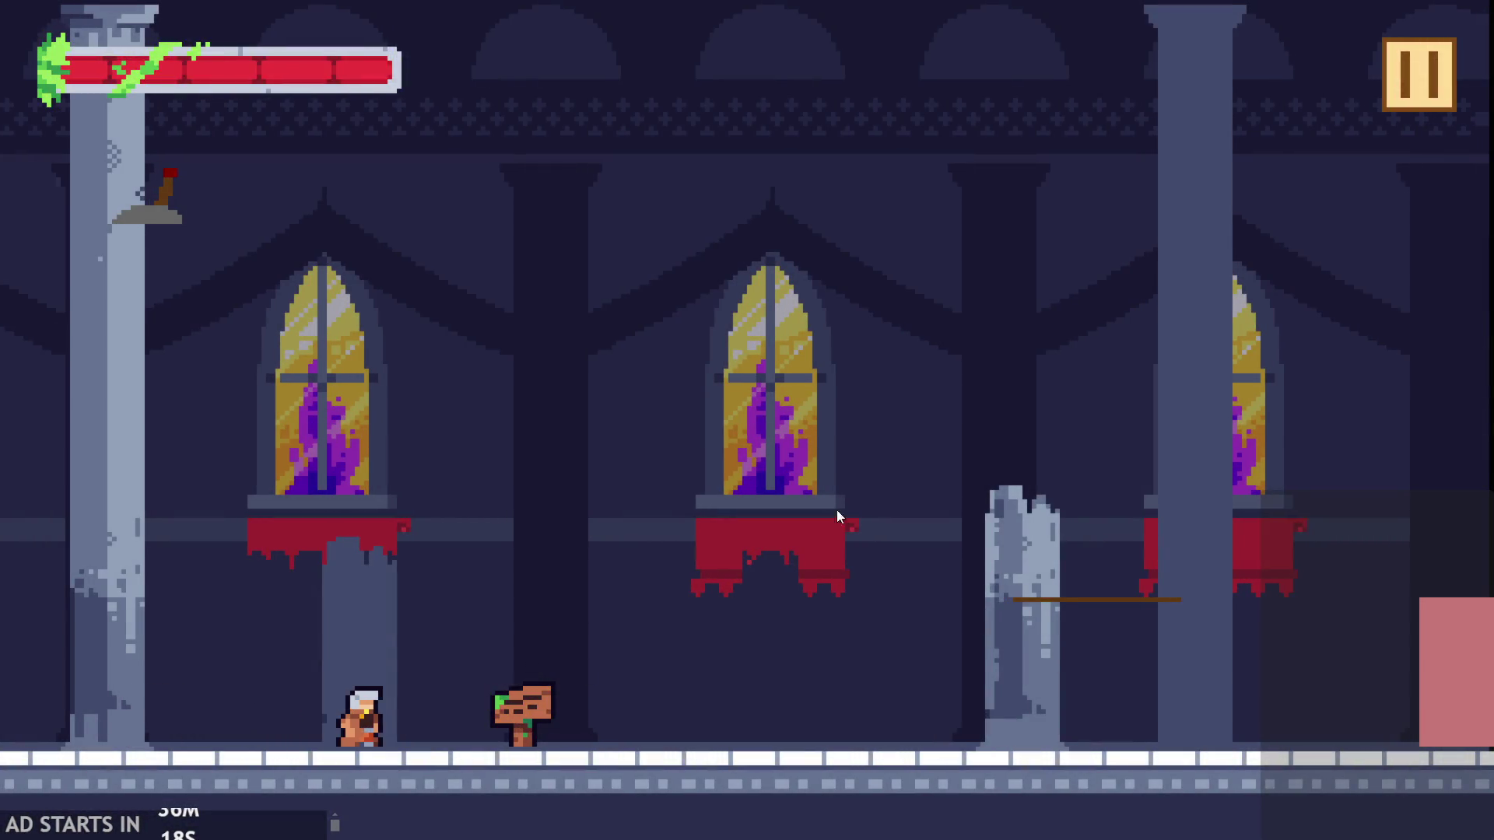
pyautogui.click(1393, 98)
pyautogui.click(1233, 724)
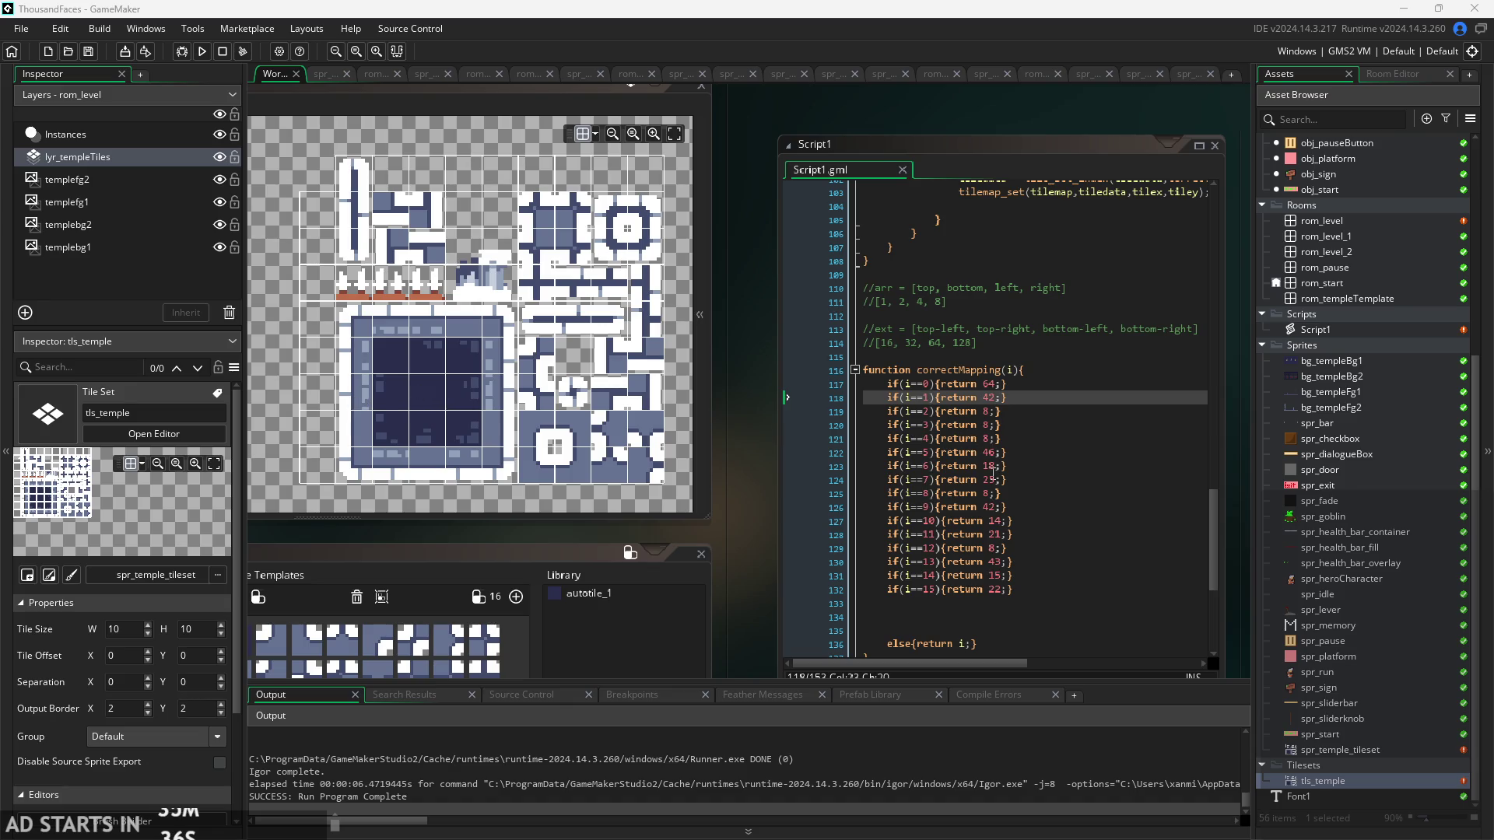
# - Change line 117's return value from 64 to 63 and playtest the level
pyautogui.click(996, 384)
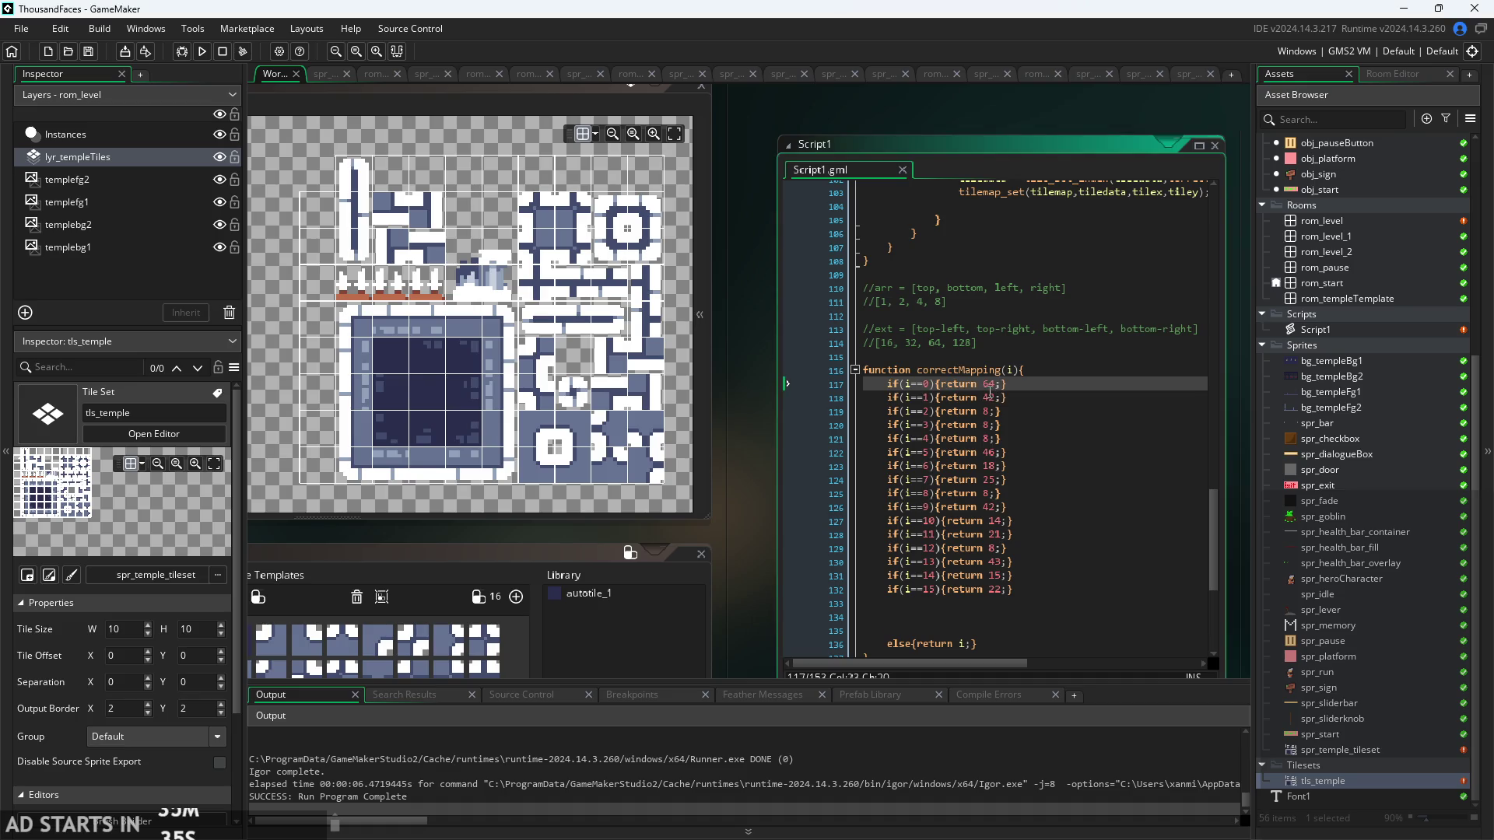
pyautogui.press('BackSpace')
pyautogui.write('3')
pyautogui.click(753, 530)
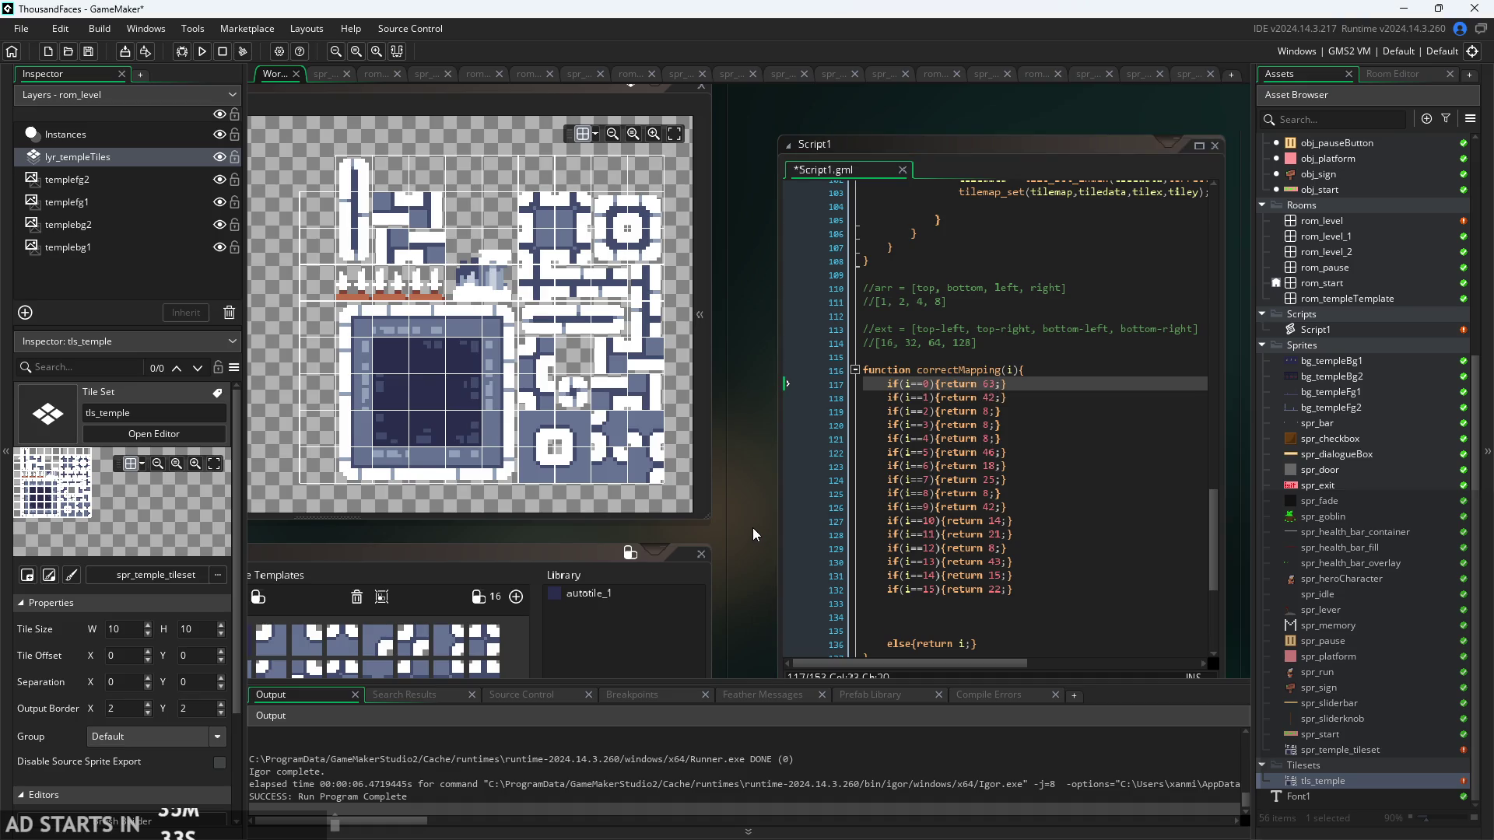
pyautogui.press('F5')
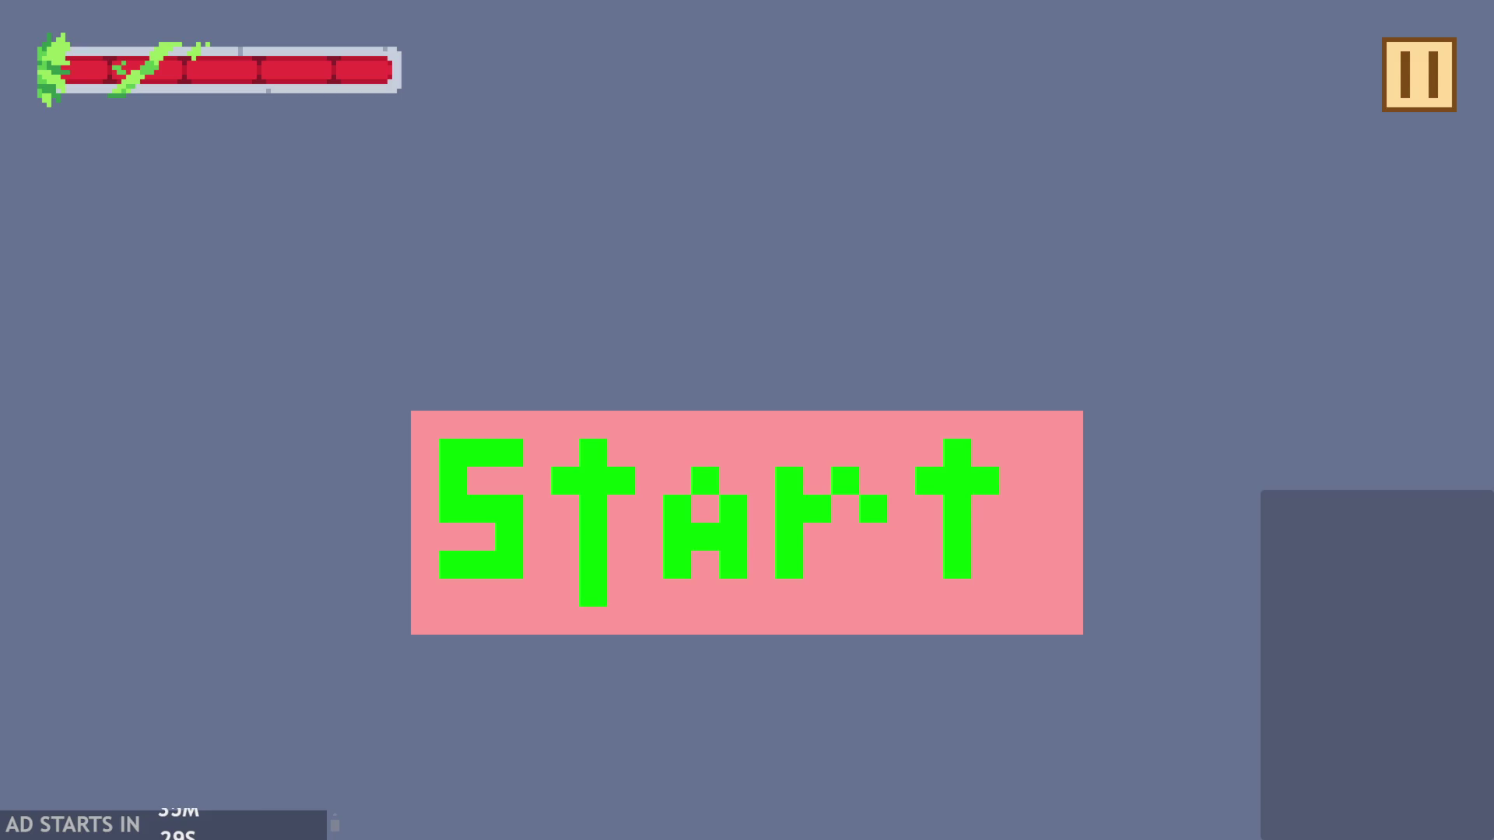
pyautogui.click(586, 554)
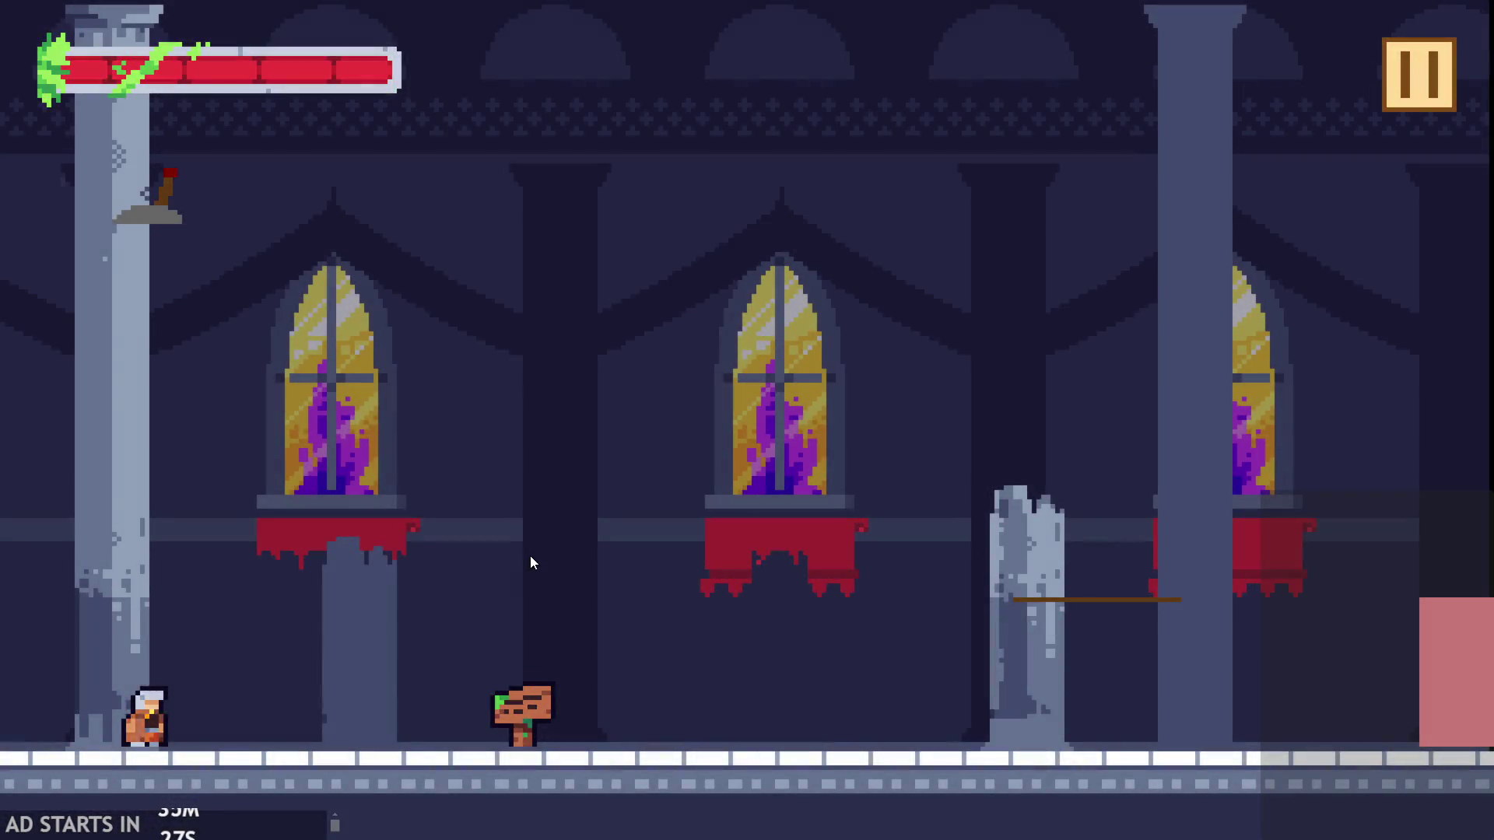
pyautogui.hotkey('alt', 'F4')
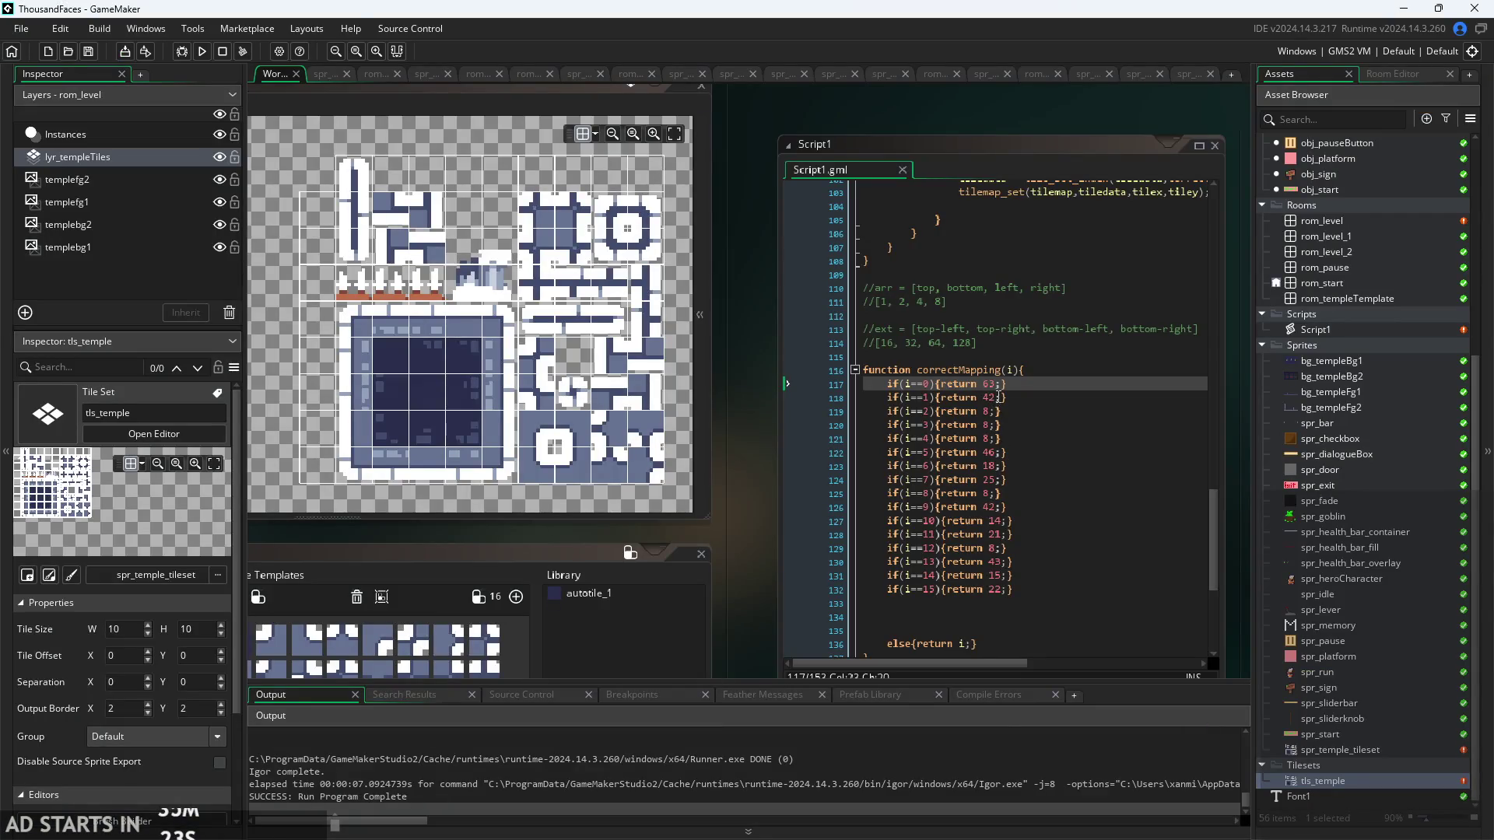
# - Set line 117 to return 62 and playtest, running and jumping across the floor
pyautogui.click(990, 385)
pyautogui.press('BackSpace')
pyautogui.write('2')
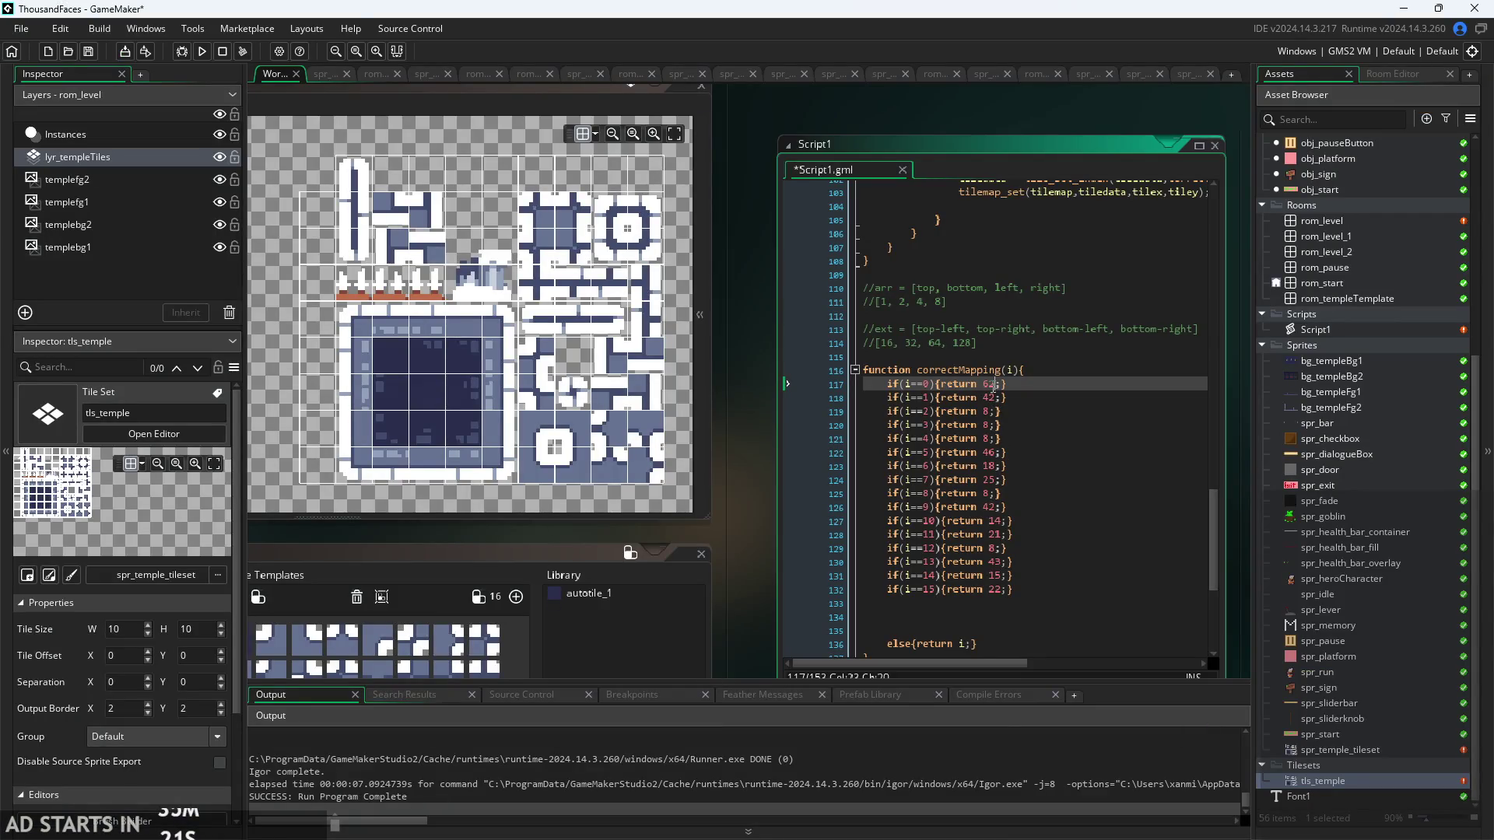
pyautogui.click(201, 50)
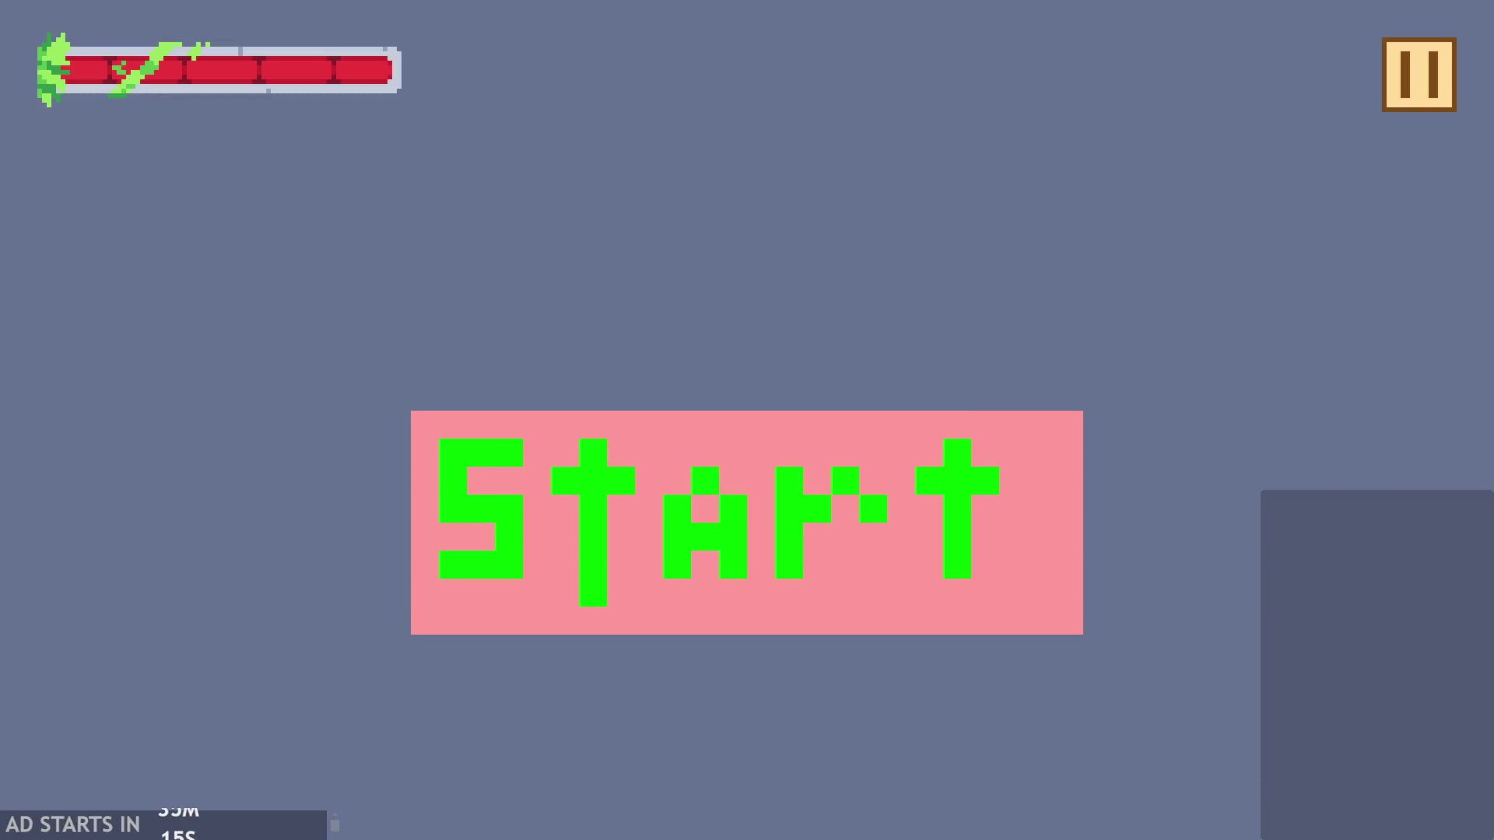
pyautogui.click(646, 540)
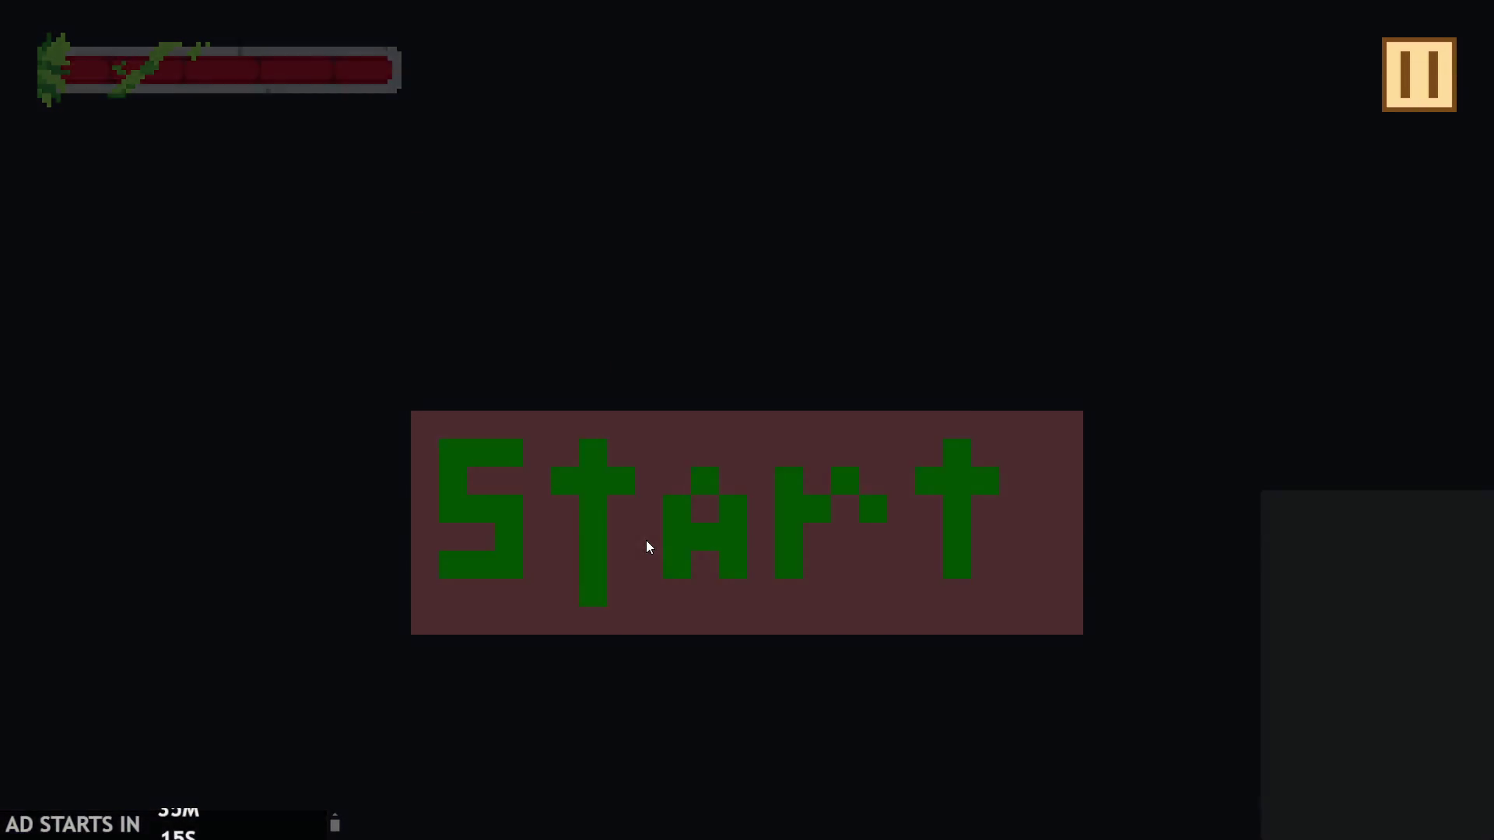
pyautogui.press('Right')
pyautogui.press('Up')
pyautogui.press('Left')
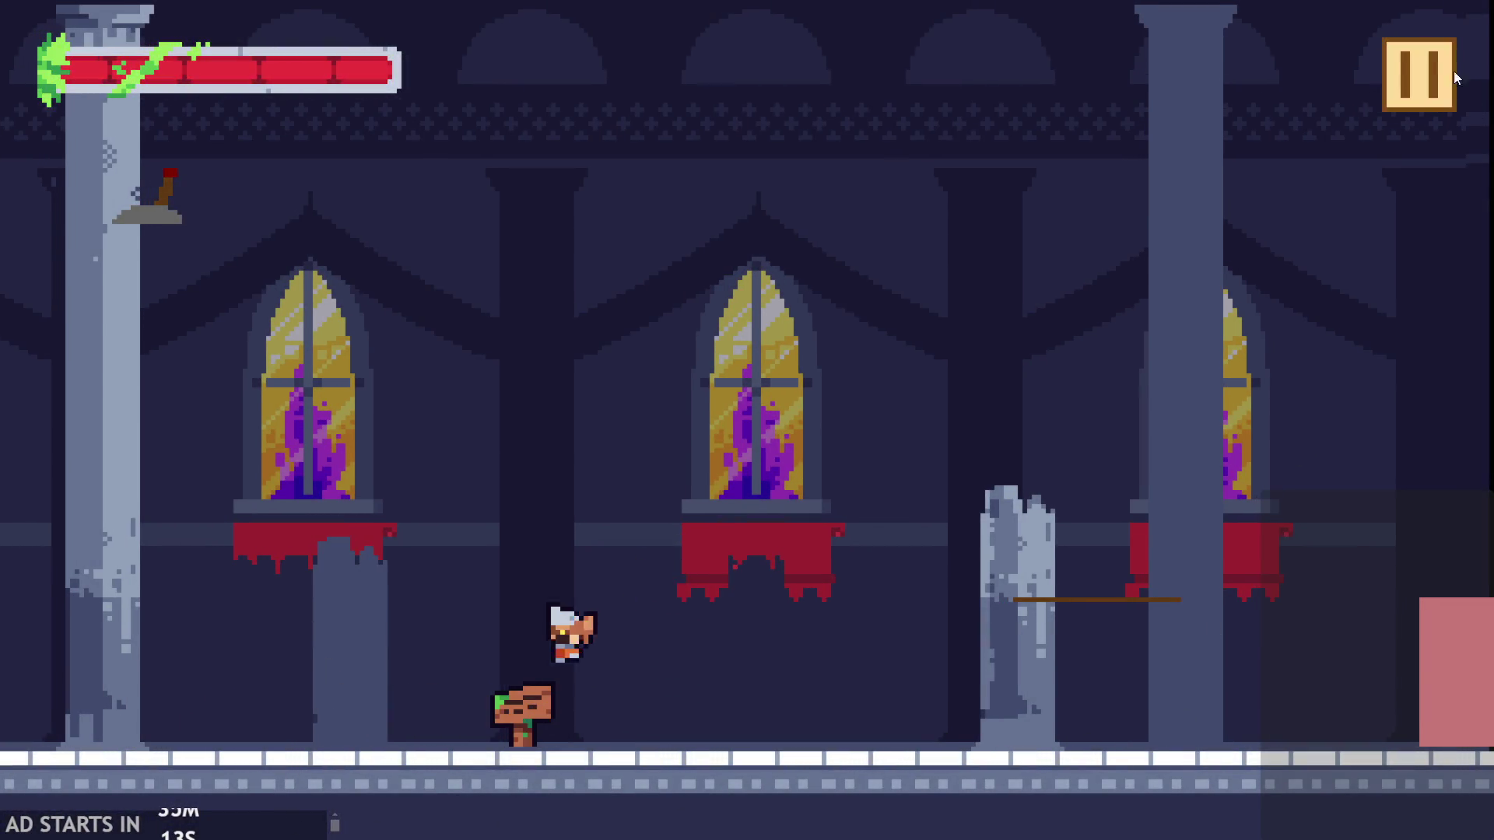
pyautogui.click(1406, 77)
pyautogui.click(1276, 623)
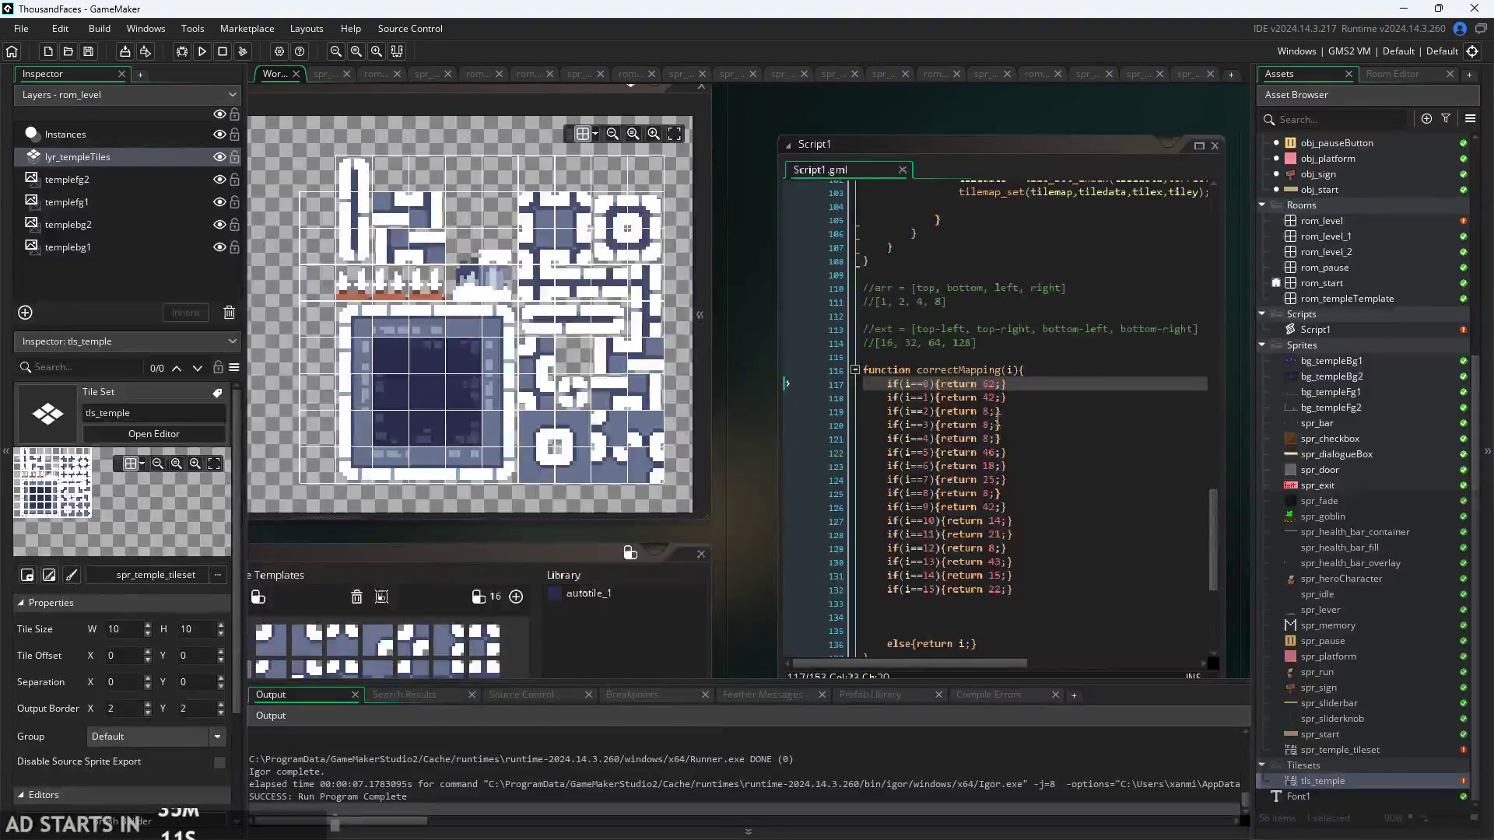
# - Set line 118 to return 47, save, and playtest with a run and jump
pyautogui.click(998, 398)
pyautogui.press('BackSpace')
pyautogui.write('7')
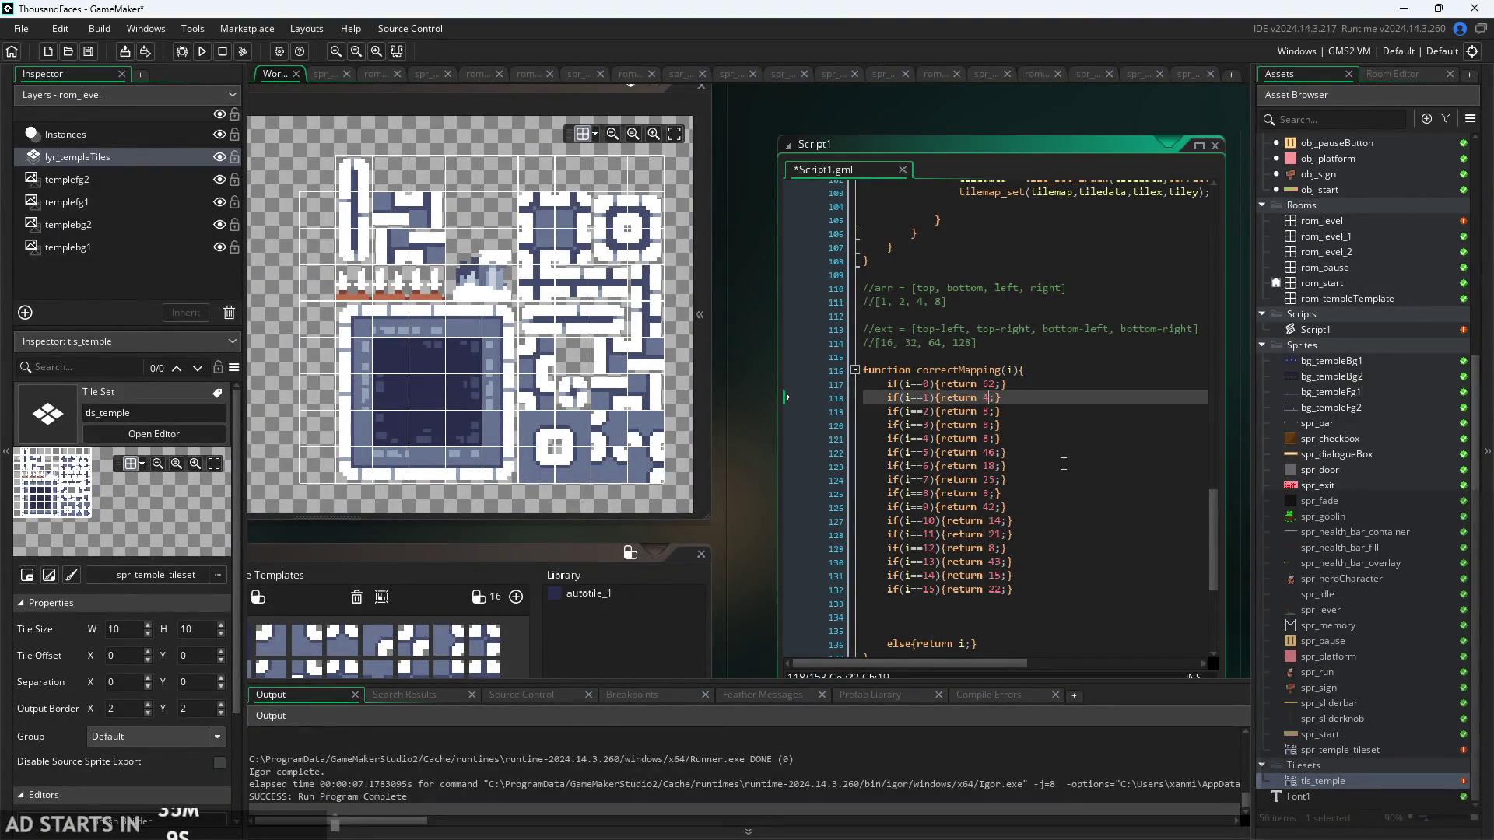
pyautogui.hotkey('ctrl', 's')
pyautogui.press('F5')
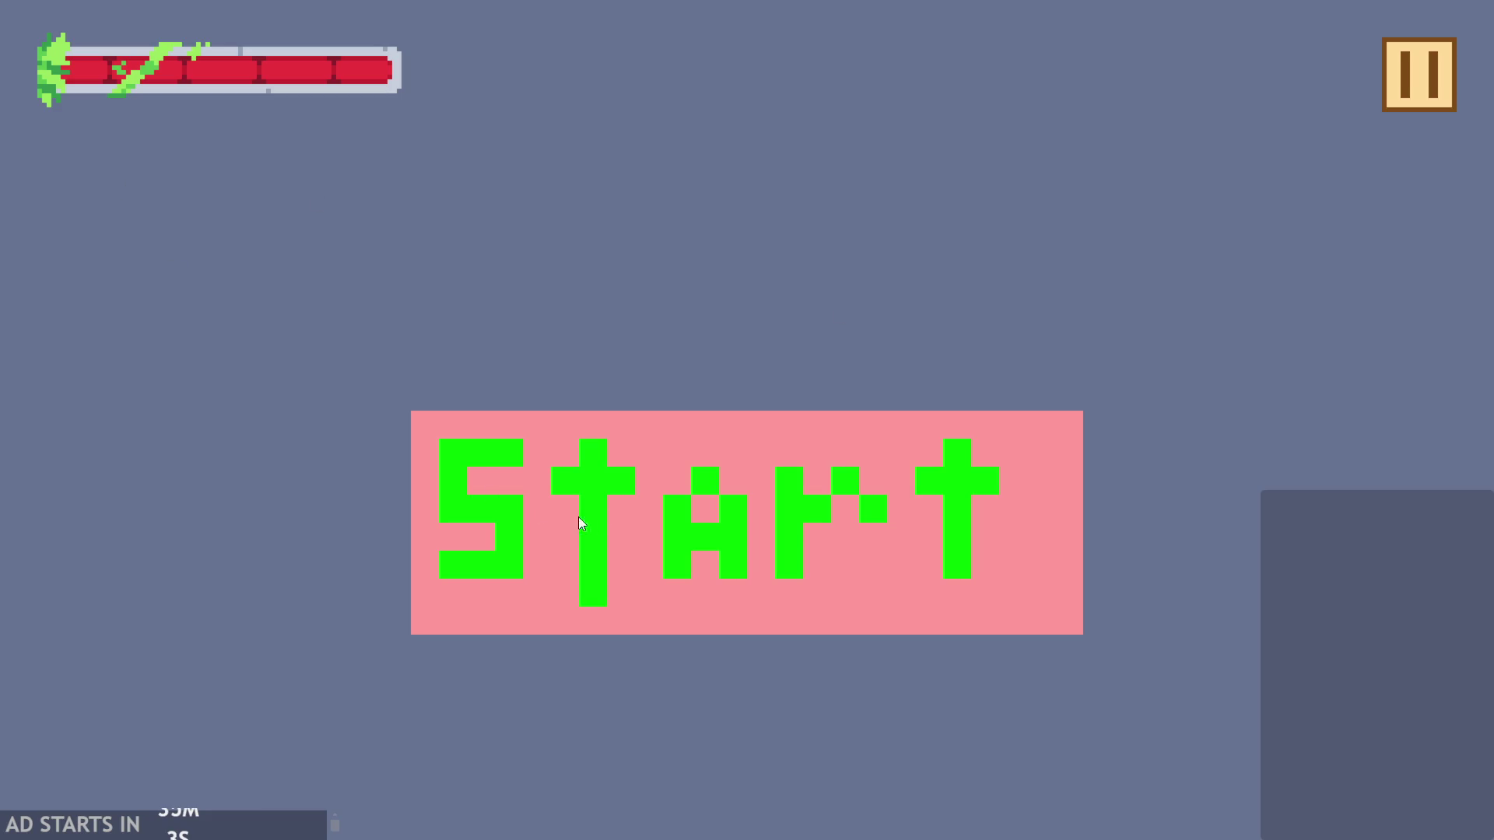
pyautogui.click(579, 522)
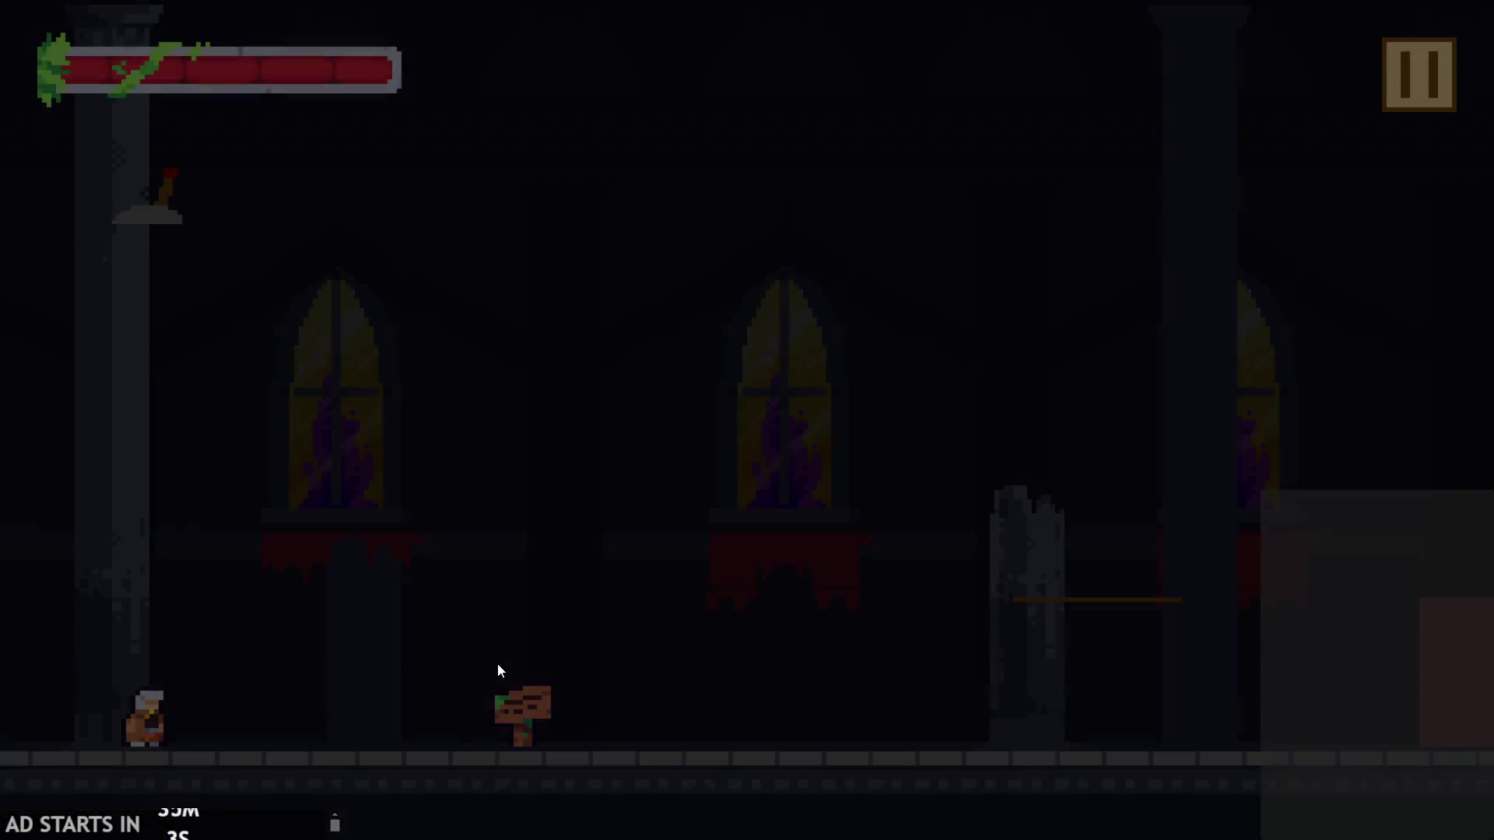
pyautogui.press('Right')
pyautogui.press('space')
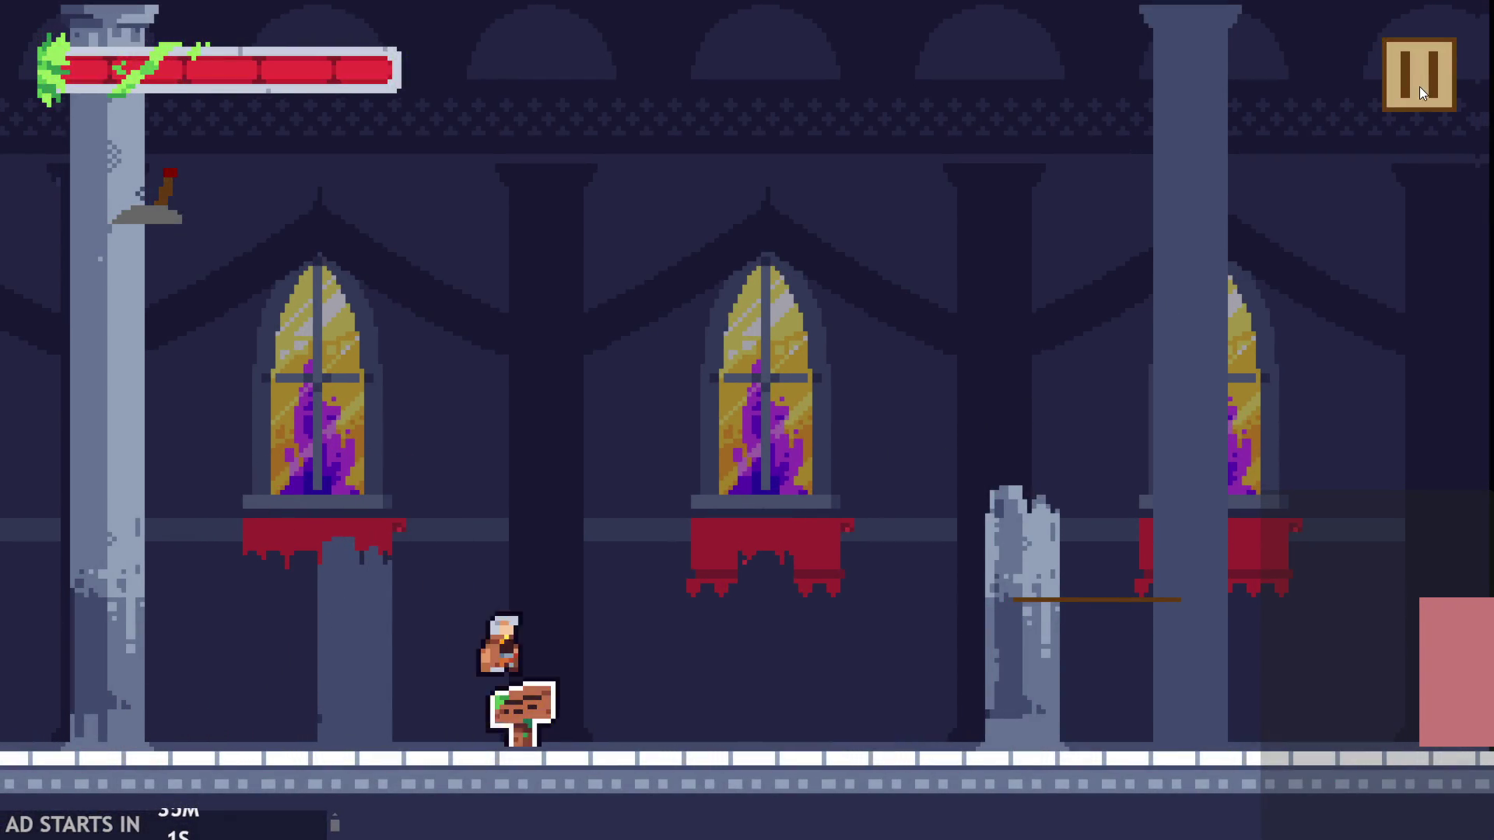
pyautogui.click(1420, 87)
pyautogui.click(1221, 712)
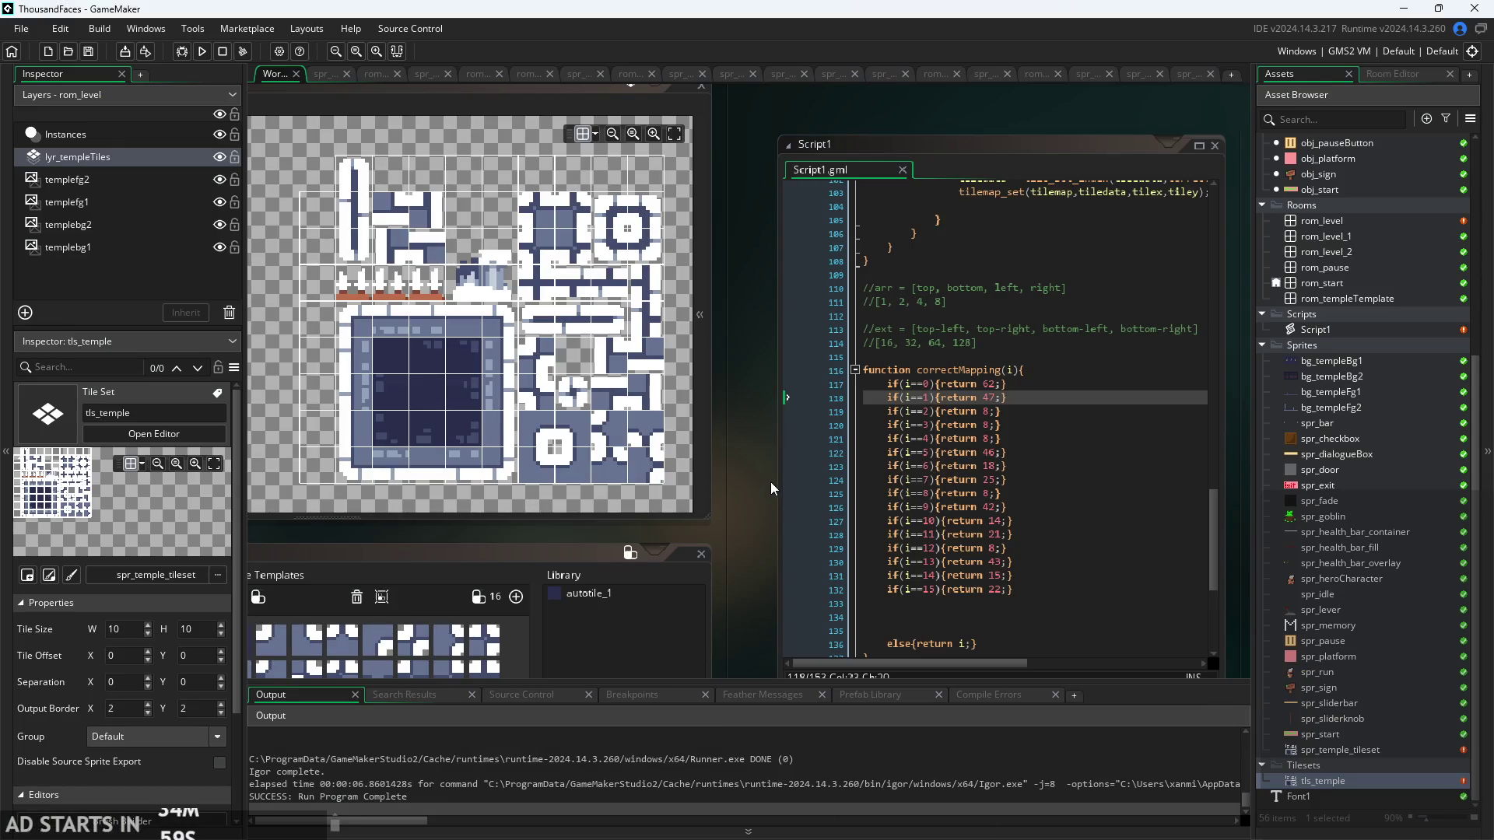
pyautogui.scroll(-2, 757, 514)
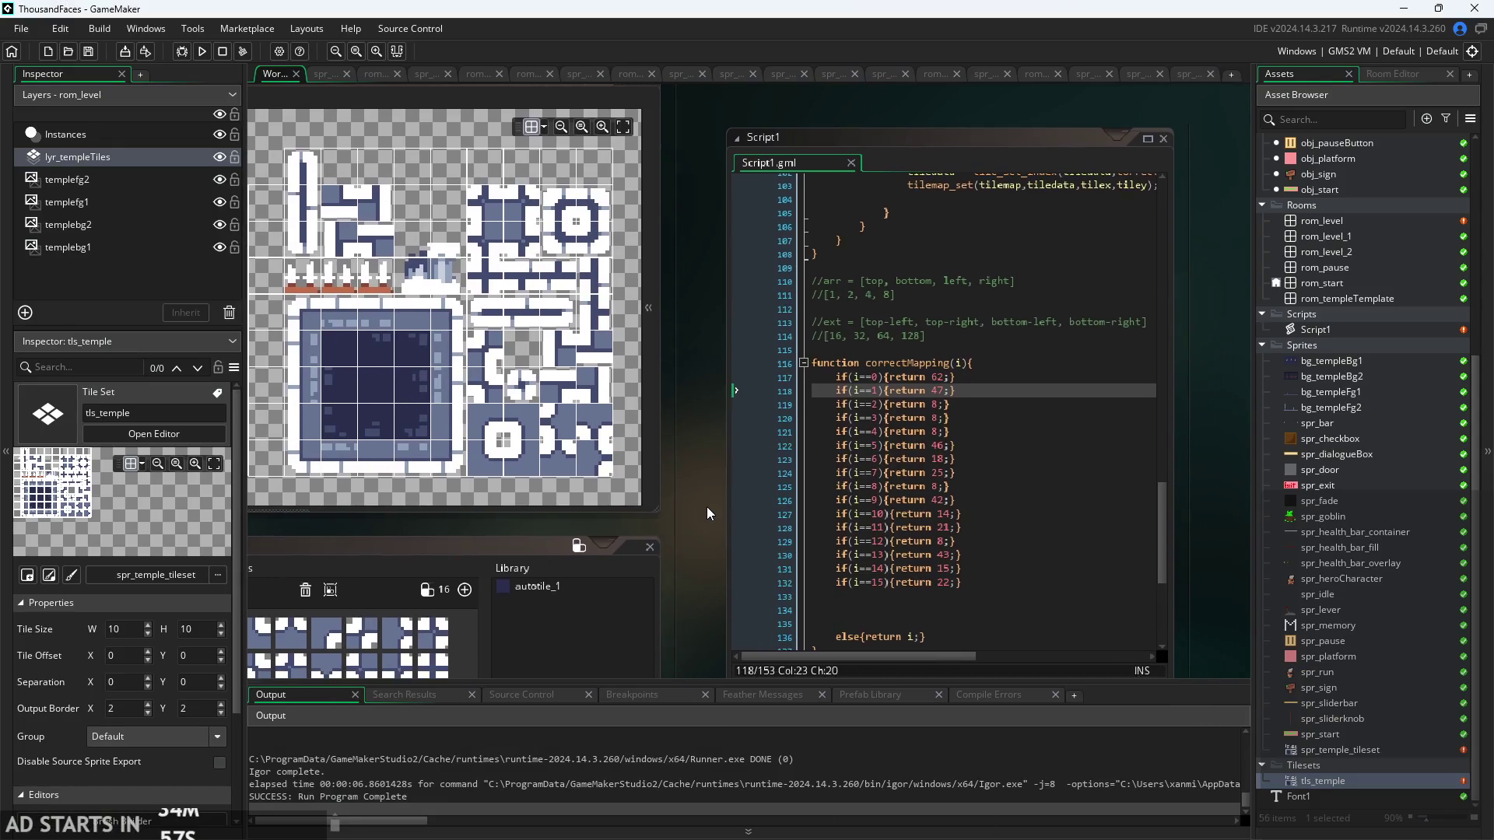
pyautogui.scroll(2, 714, 511)
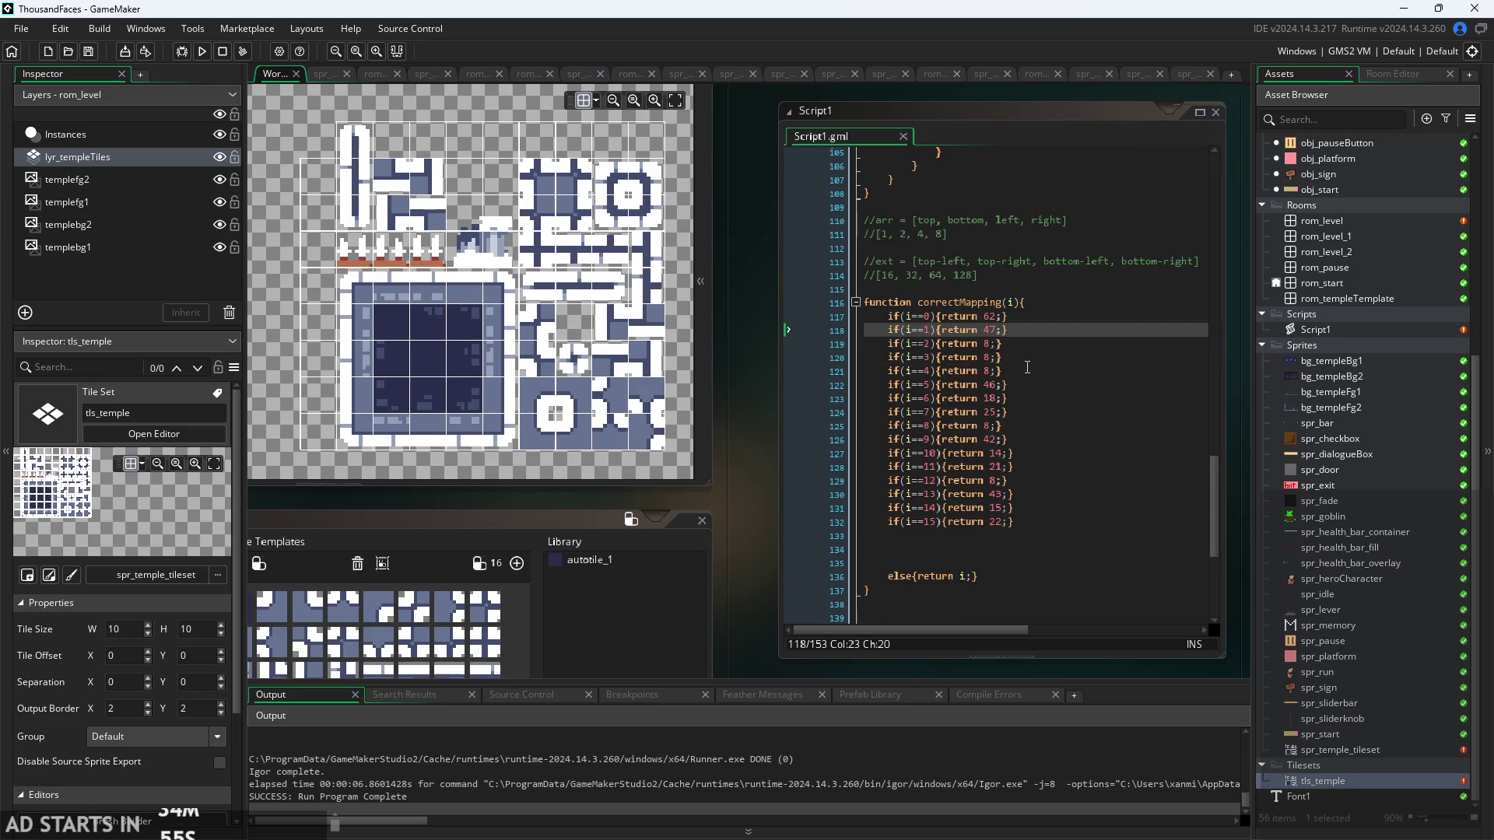
pyautogui.doubleClick(1320, 226)
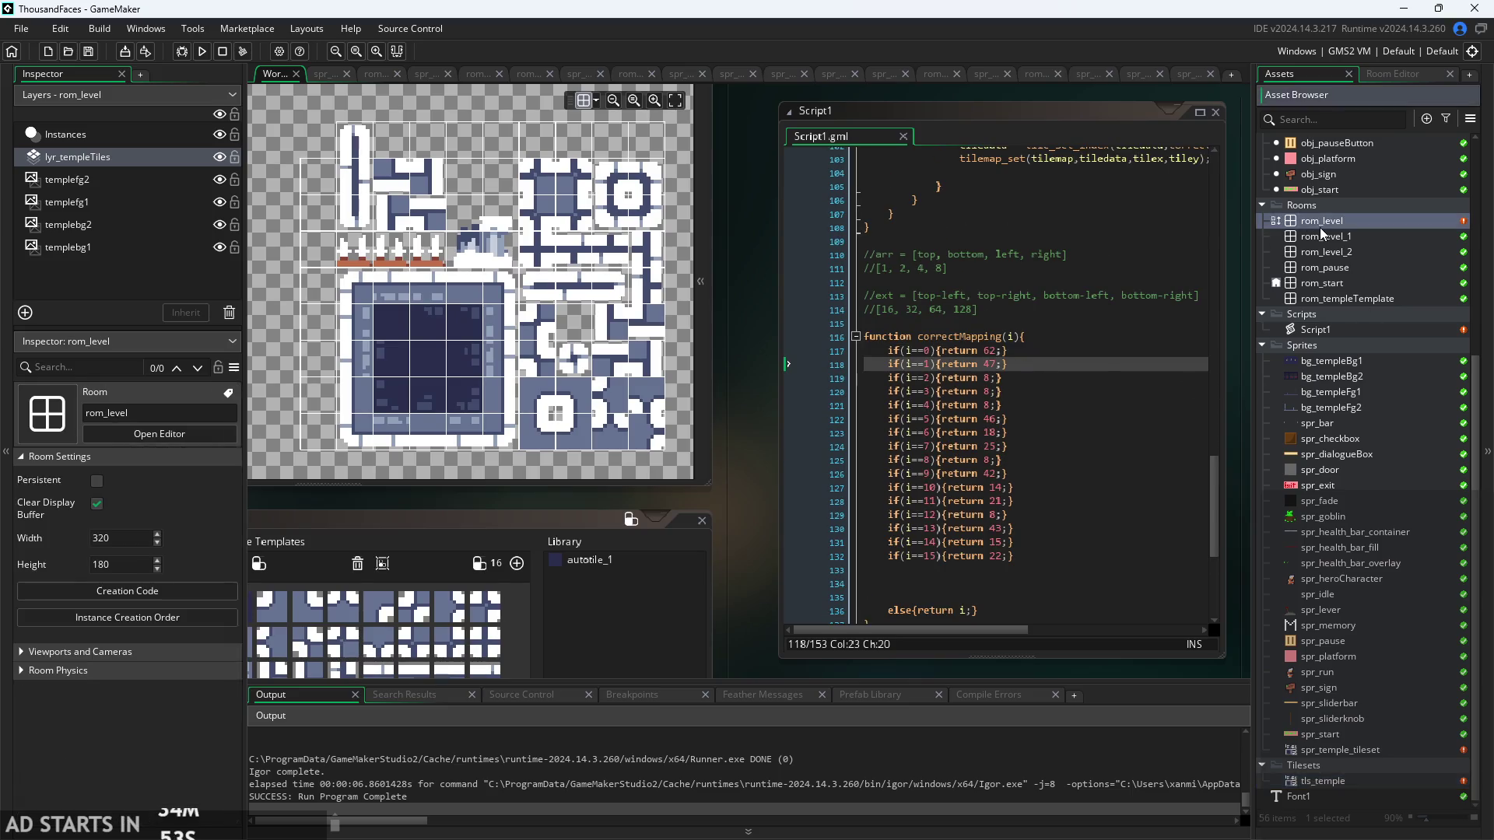
pyautogui.scroll(-1, 544, 246)
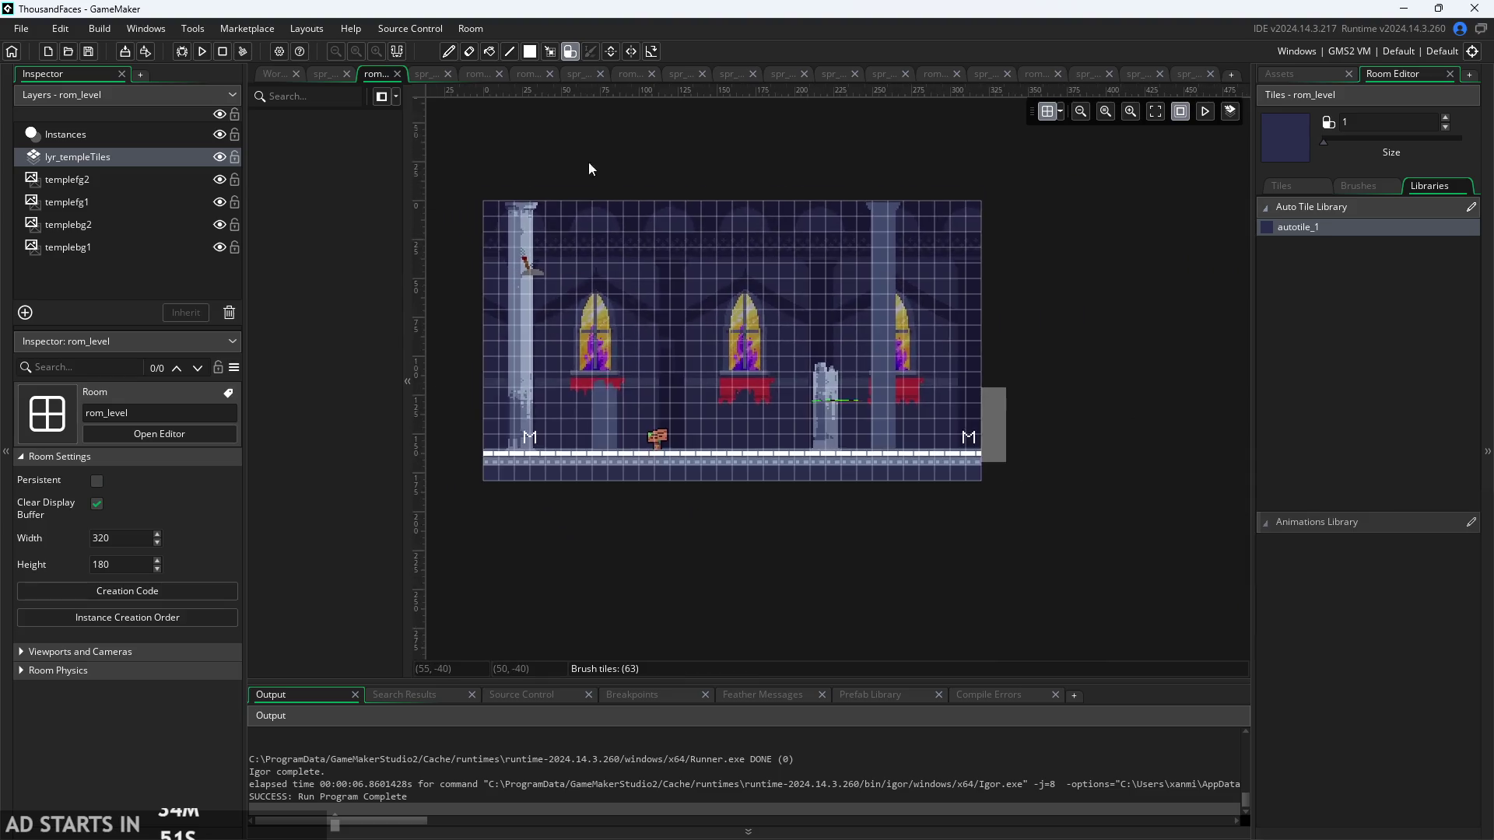
pyautogui.click(64, 595)
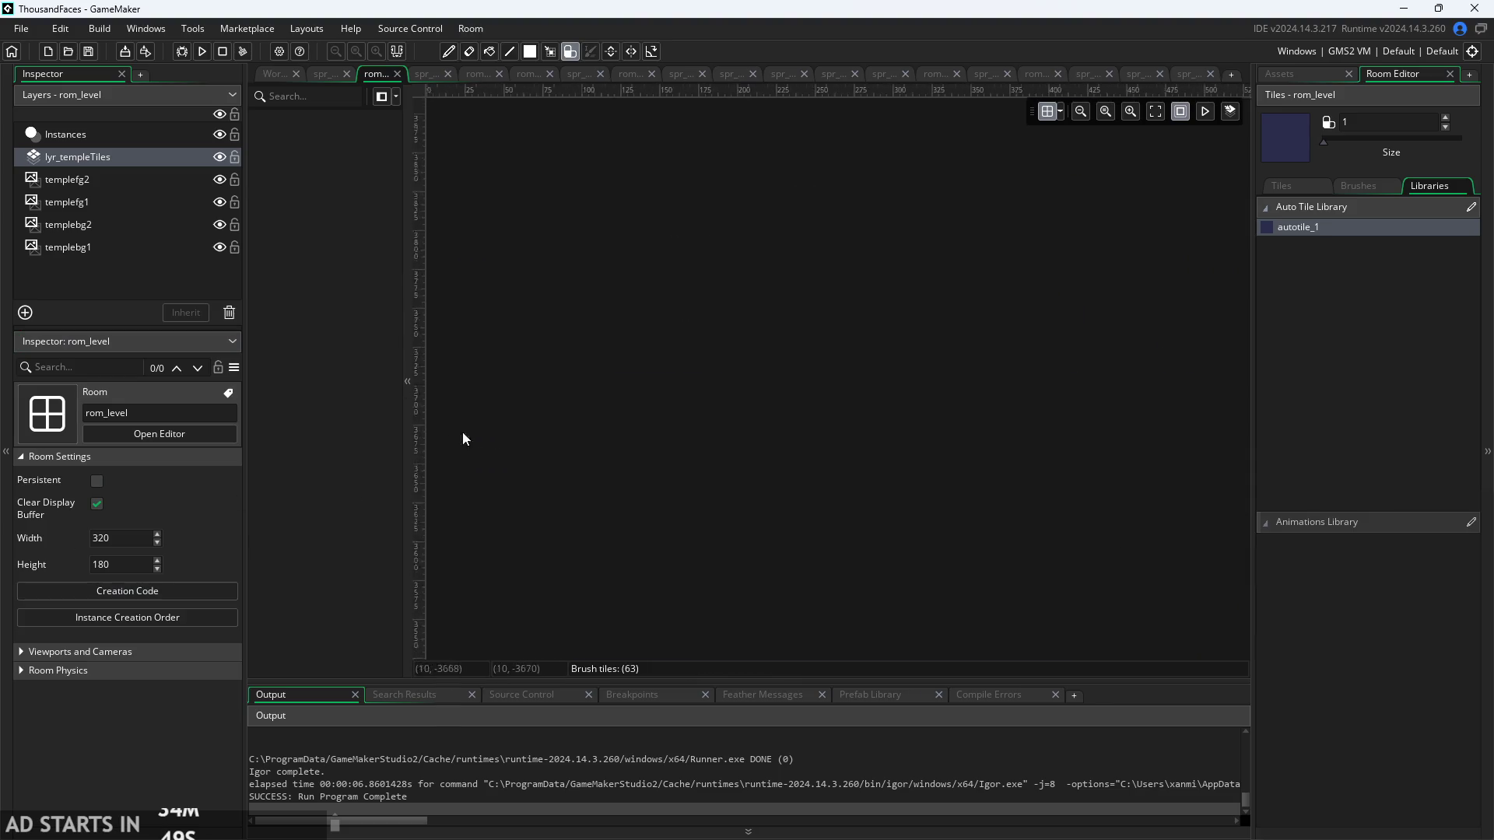
pyautogui.scroll(3, 482, 588)
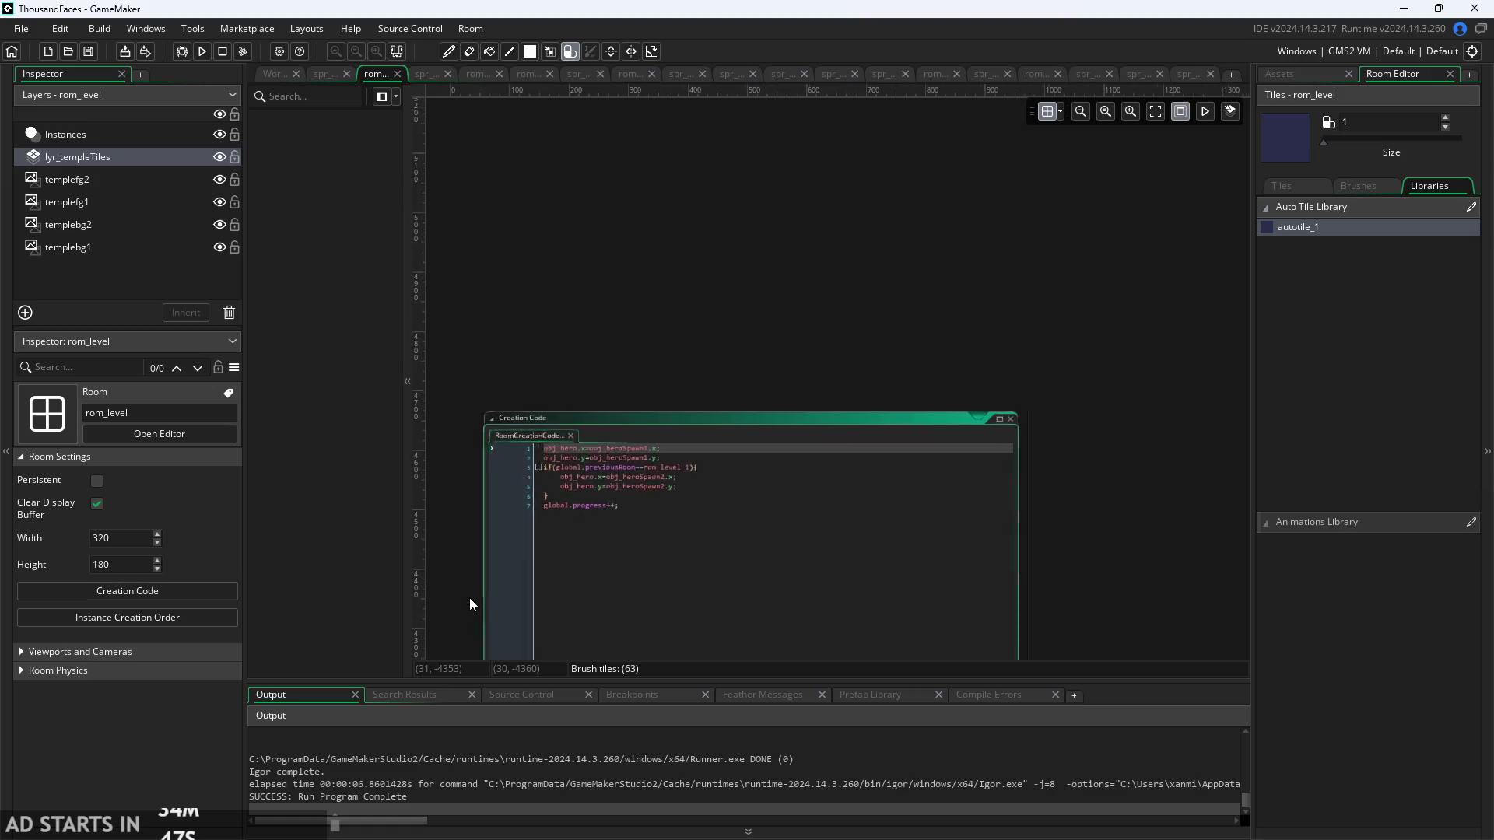
pyautogui.scroll(-3, 459, 606)
pyautogui.scroll(-2, 505, 381)
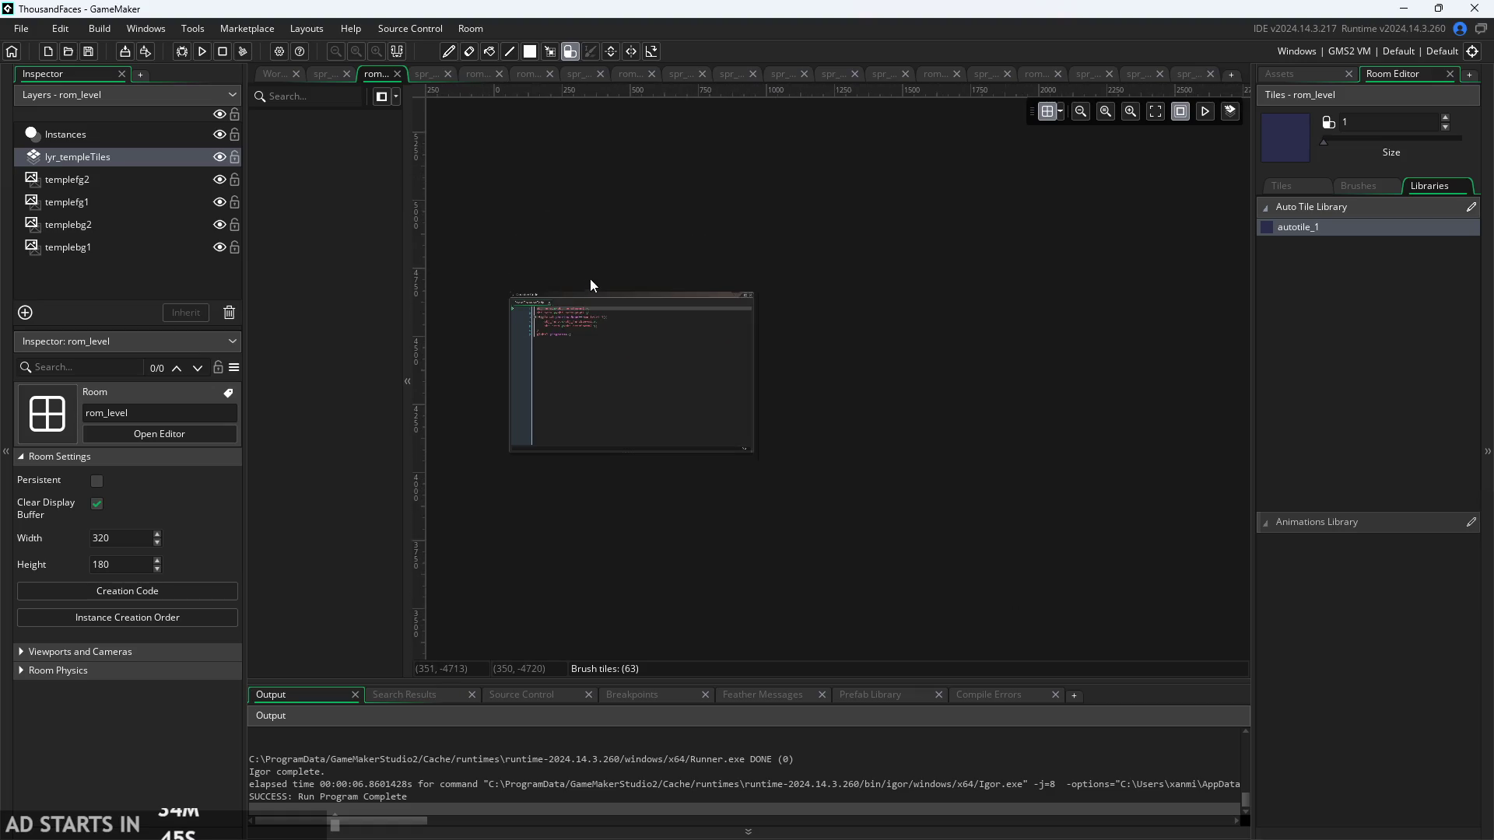
pyautogui.moveTo(600, 297)
pyautogui.mouseDown()
pyautogui.moveTo(629, 552)
pyautogui.moveTo(728, 274)
pyautogui.moveTo(693, 157)
pyautogui.mouseUp()
pyautogui.scroll(-5, 633, 520)
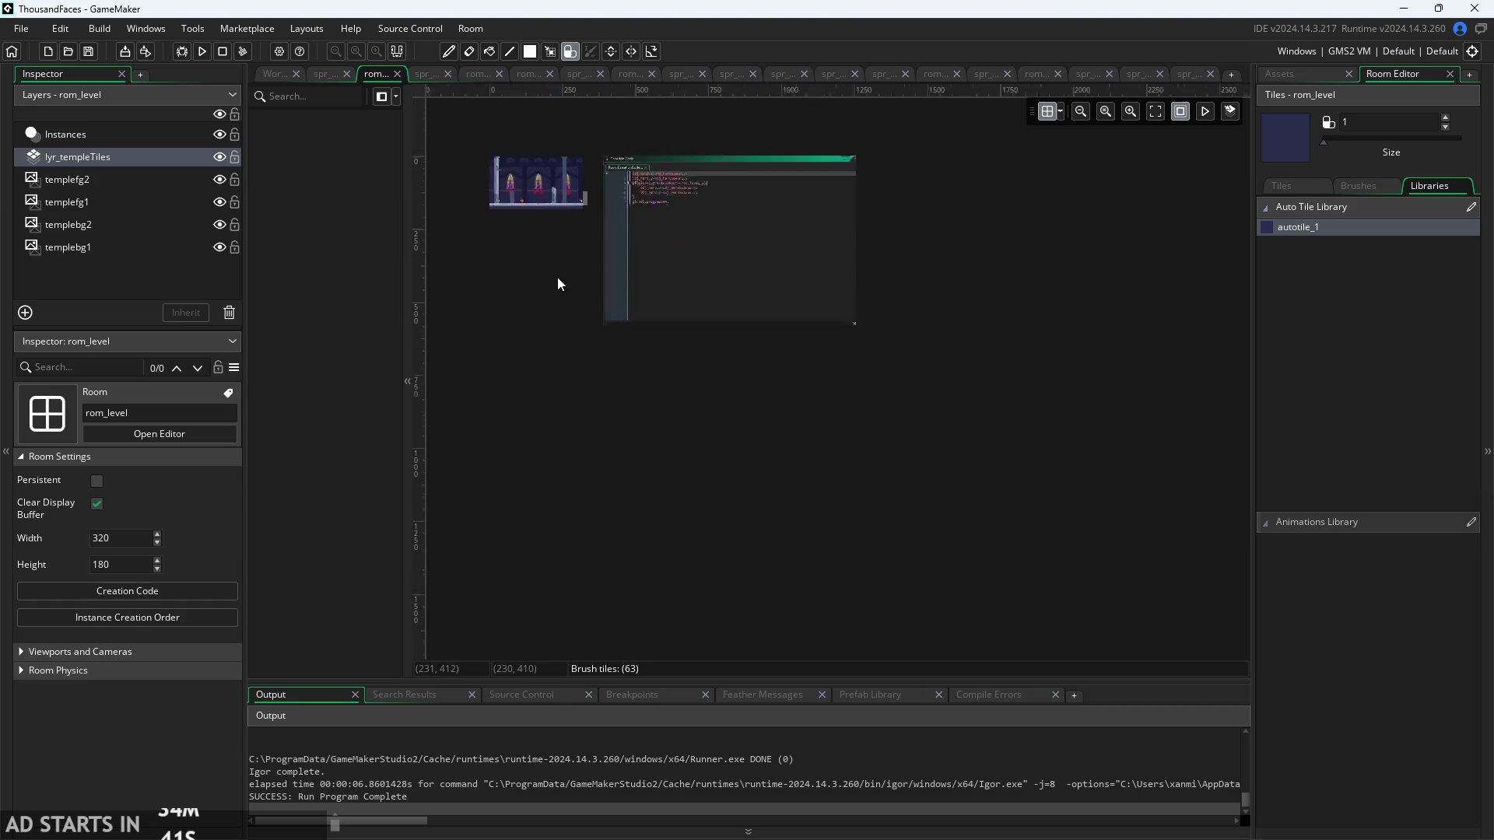
pyautogui.scroll(6, 576, 263)
pyautogui.scroll(5, 632, 540)
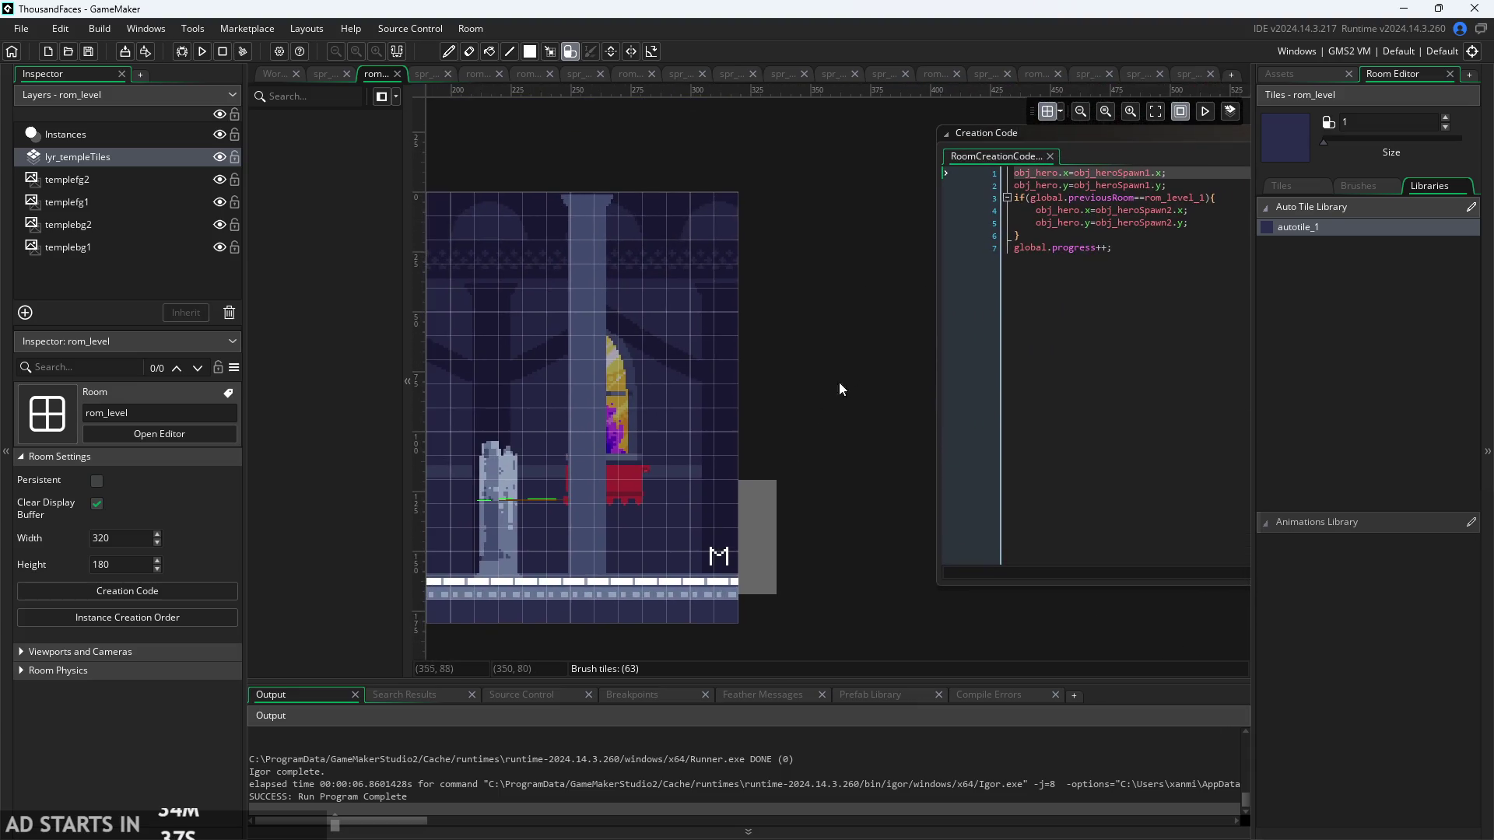
pyautogui.moveTo(977, 163)
pyautogui.mouseDown()
pyautogui.moveTo(857, 231)
pyautogui.moveTo(850, 216)
pyautogui.mouseUp()
pyautogui.click(1094, 254)
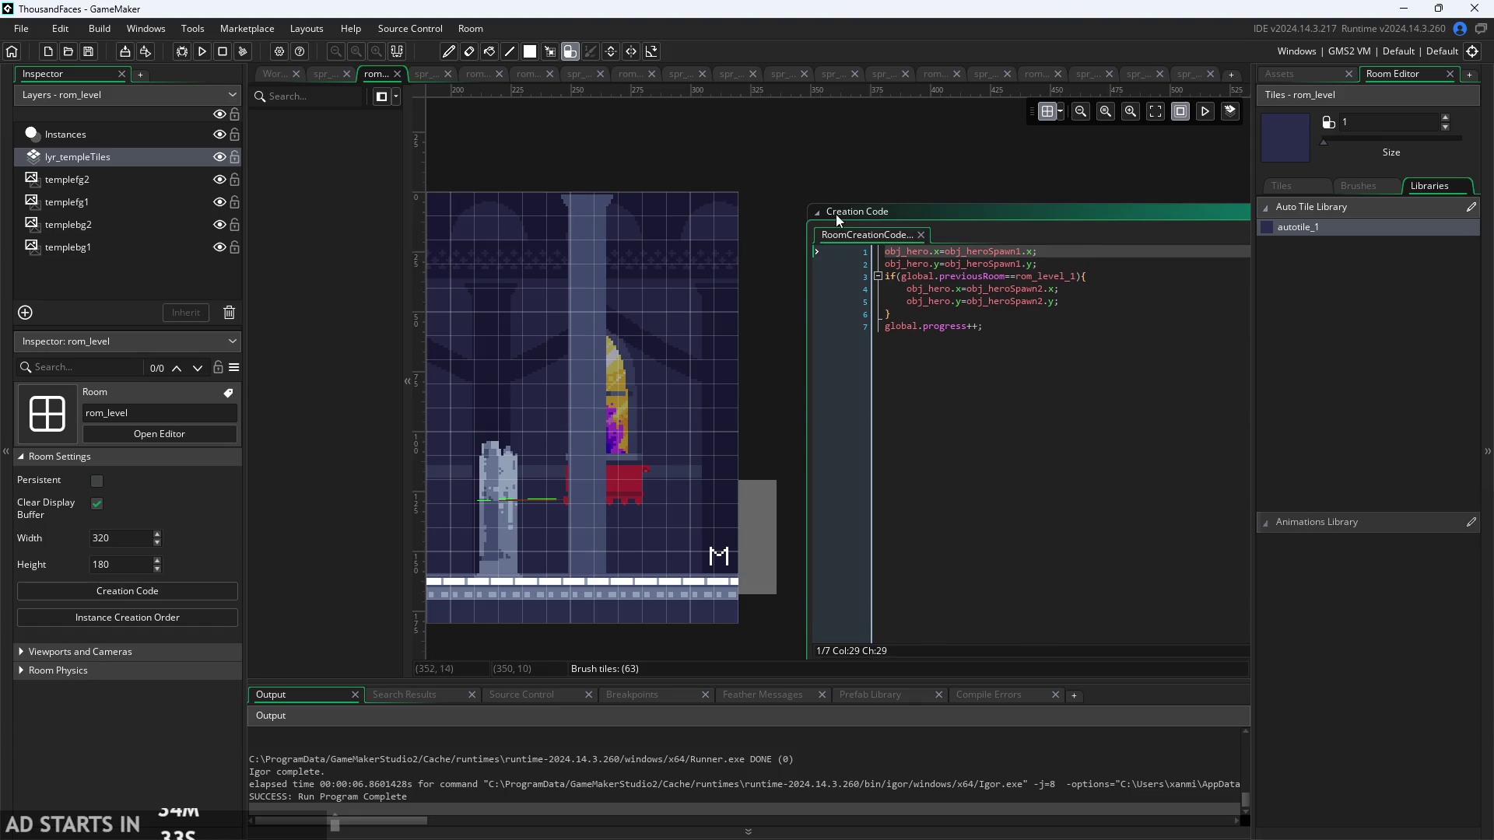
pyautogui.click(272, 81)
pyautogui.scroll(20, 1077, 308)
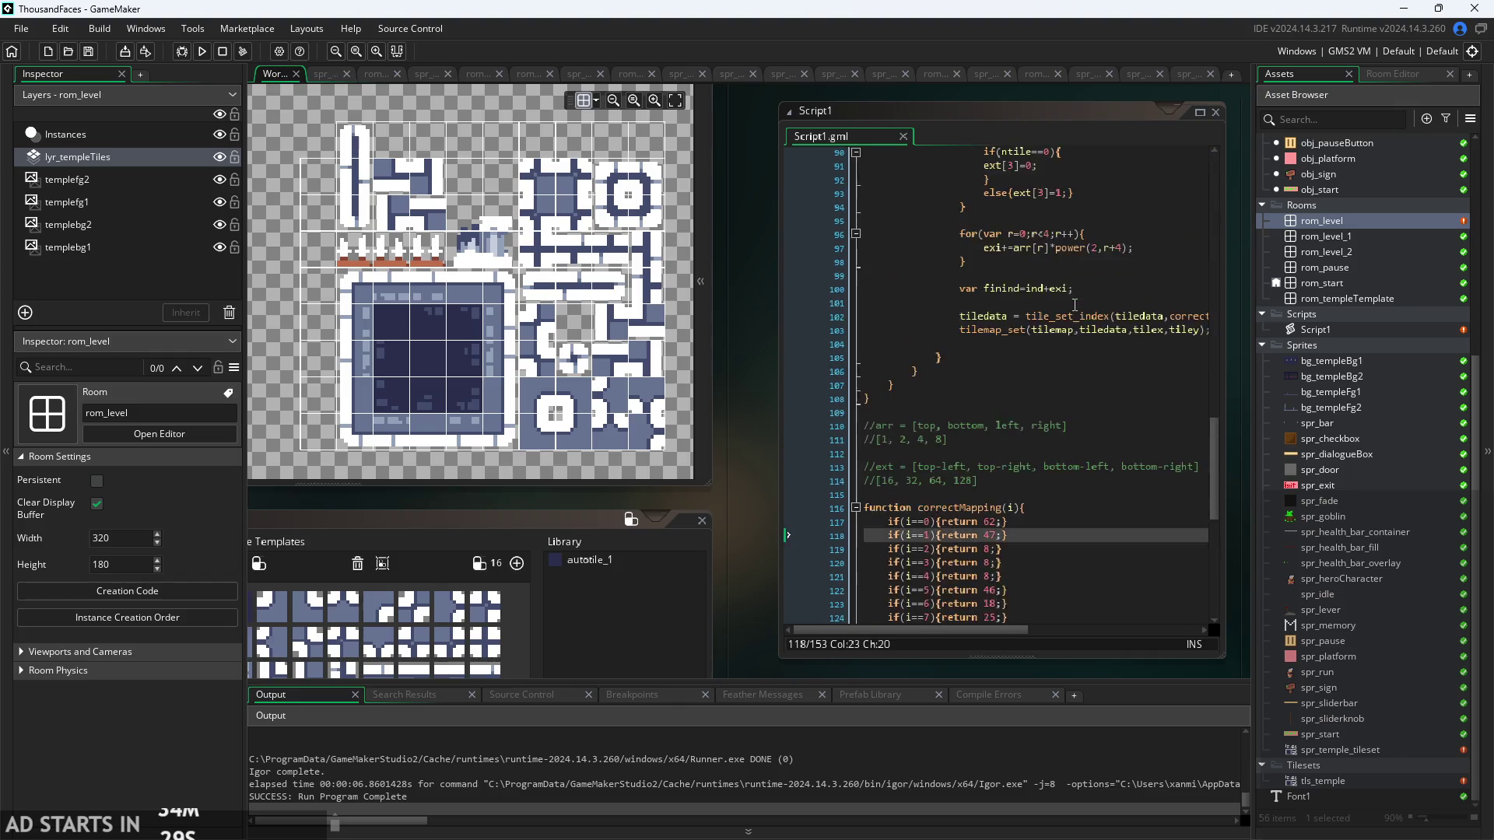
# - Scroll Script1 up to the autotile function and open obj_controller after briefly reopening rom_level
pyautogui.scroll(7, 1074, 325)
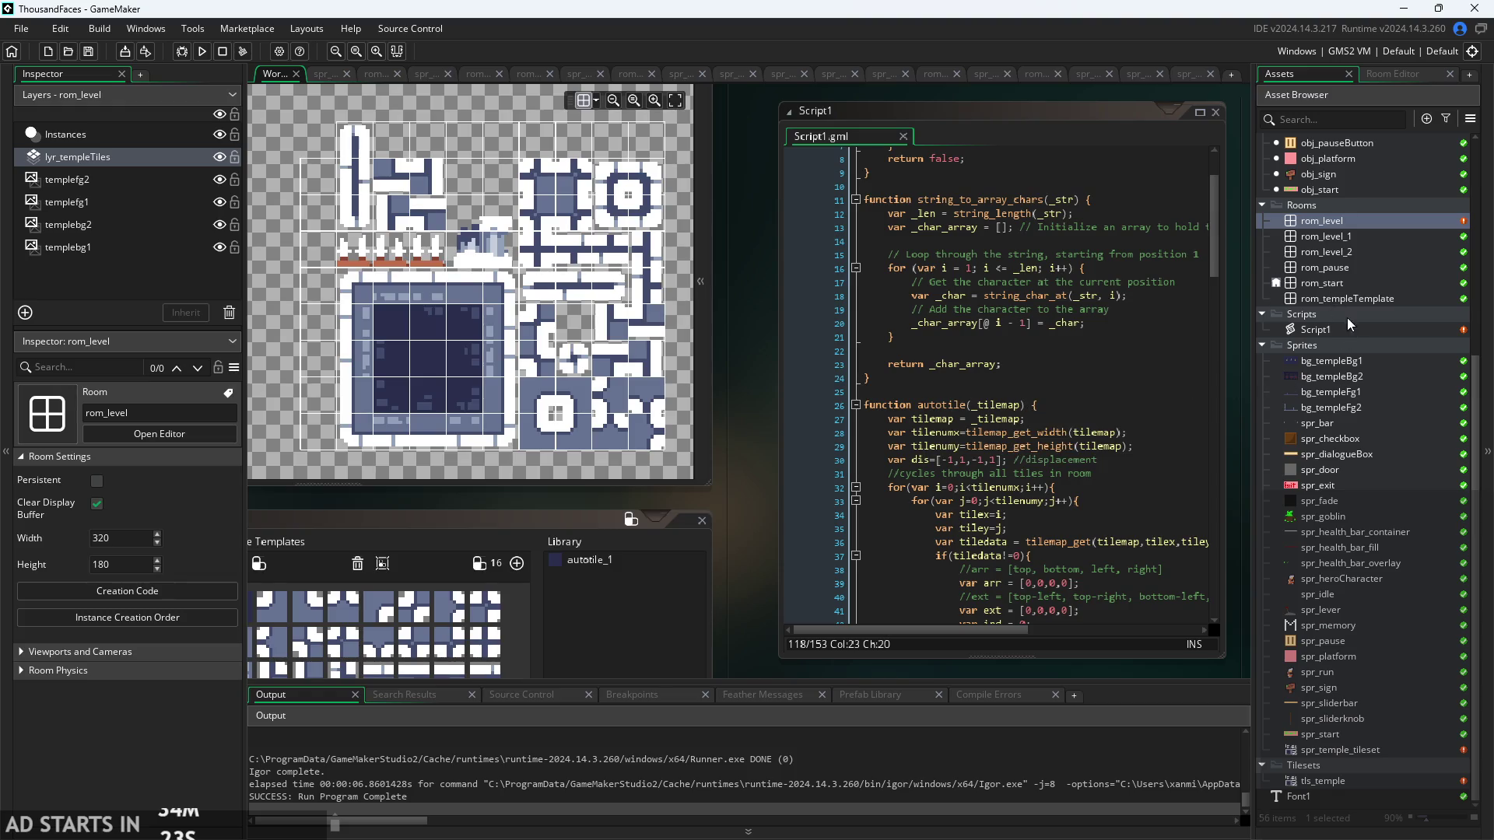
pyautogui.doubleClick(1328, 221)
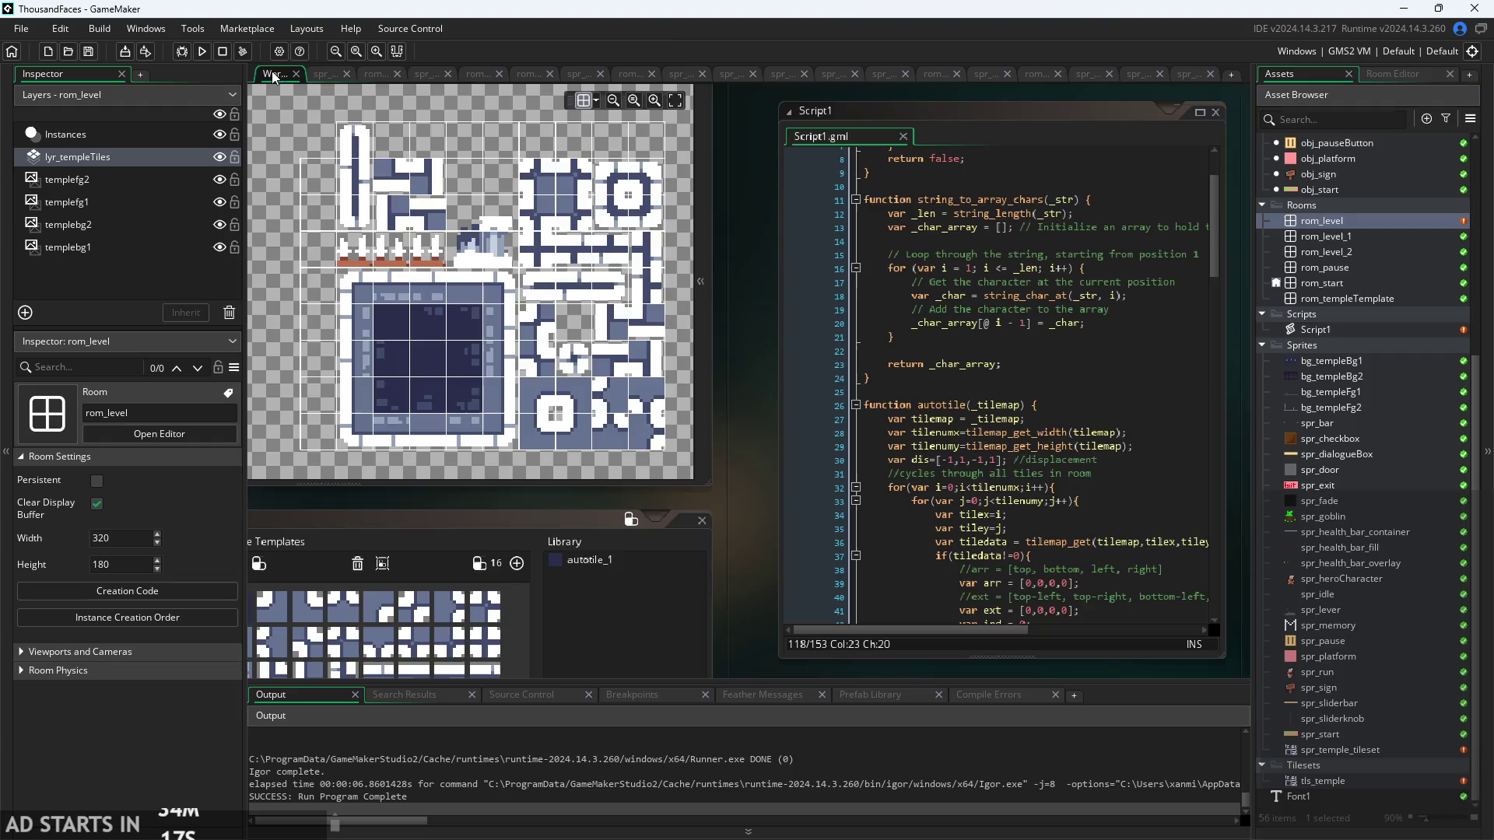
pyautogui.click(274, 73)
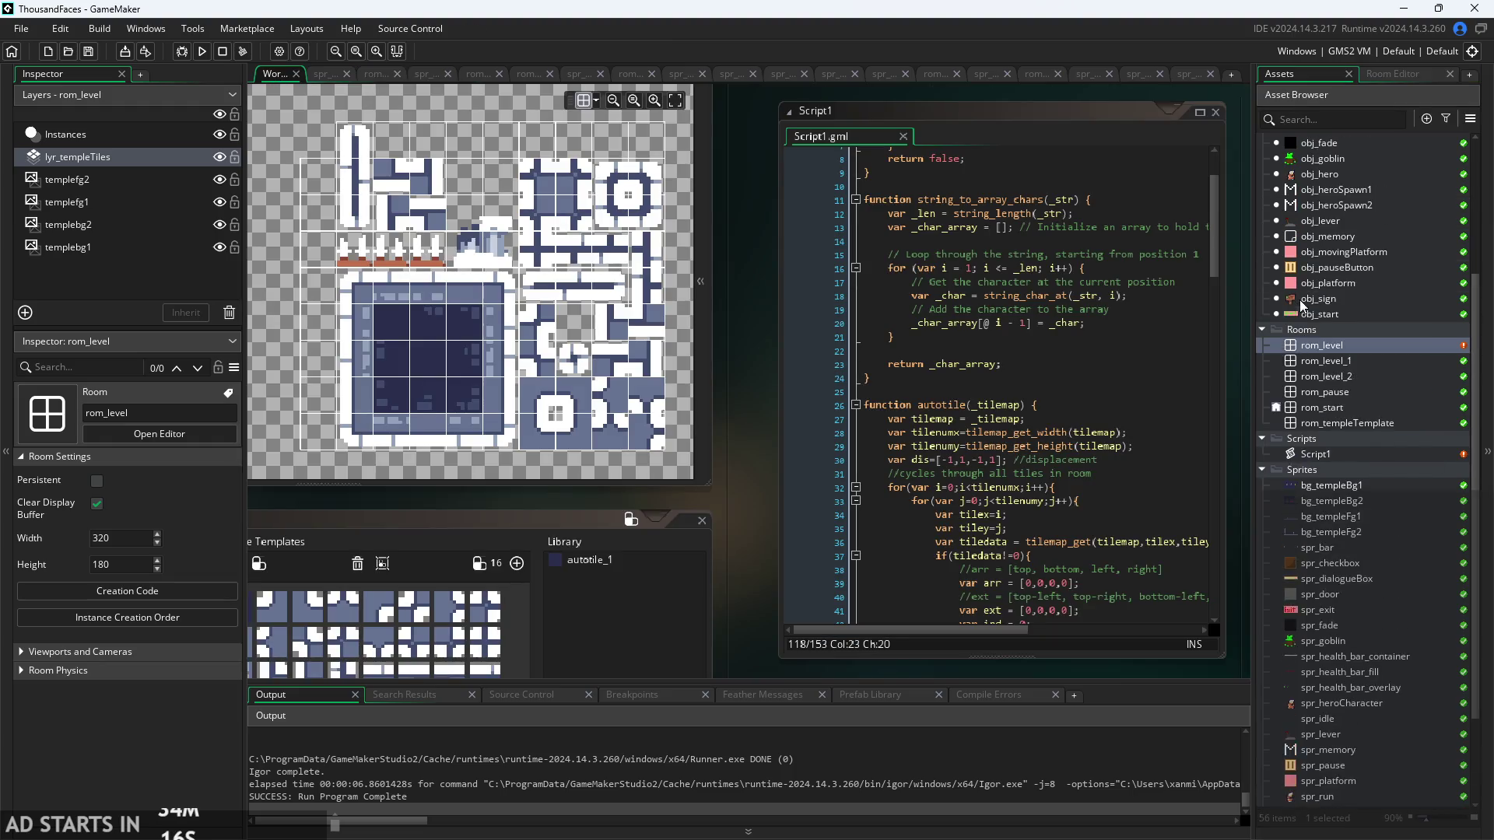
pyautogui.scroll(3, 1307, 308)
pyautogui.doubleClick(1328, 225)
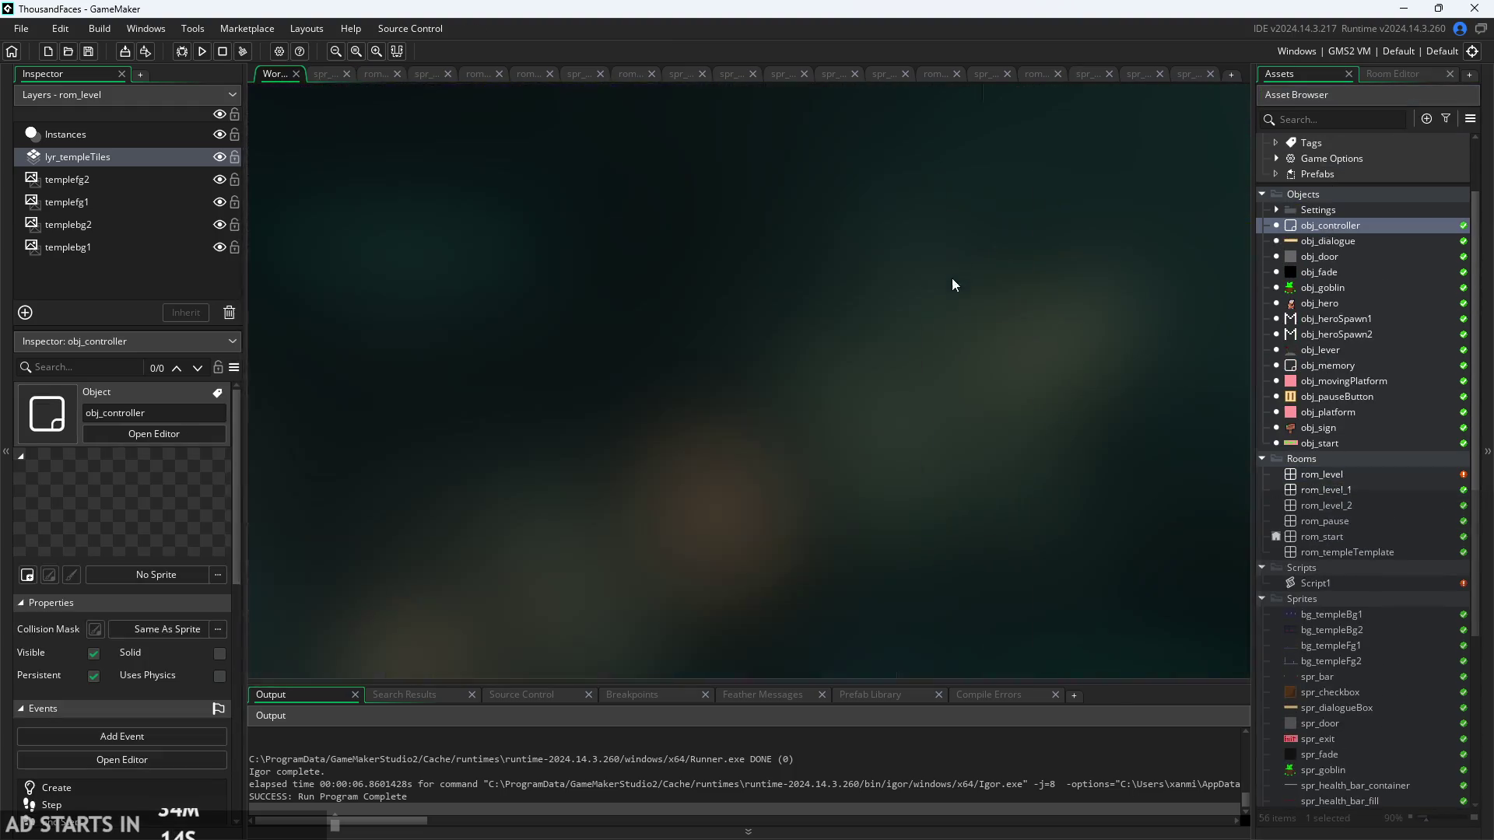
# - View obj_controller's Room Start code calling autotile(tilemap_id), then reopen the rom_level room
pyautogui.click(790, 171)
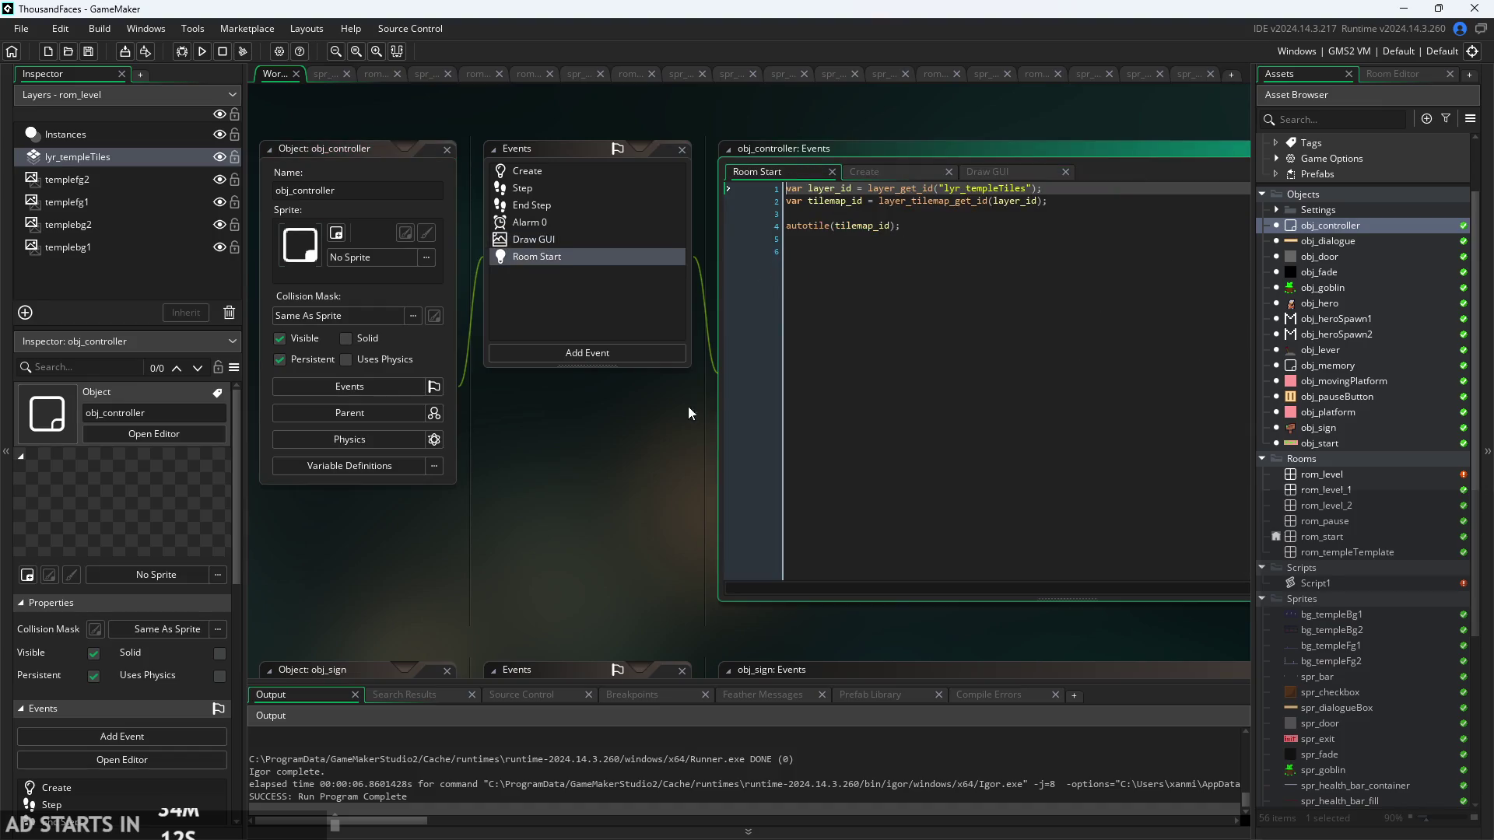
pyautogui.click(816, 260)
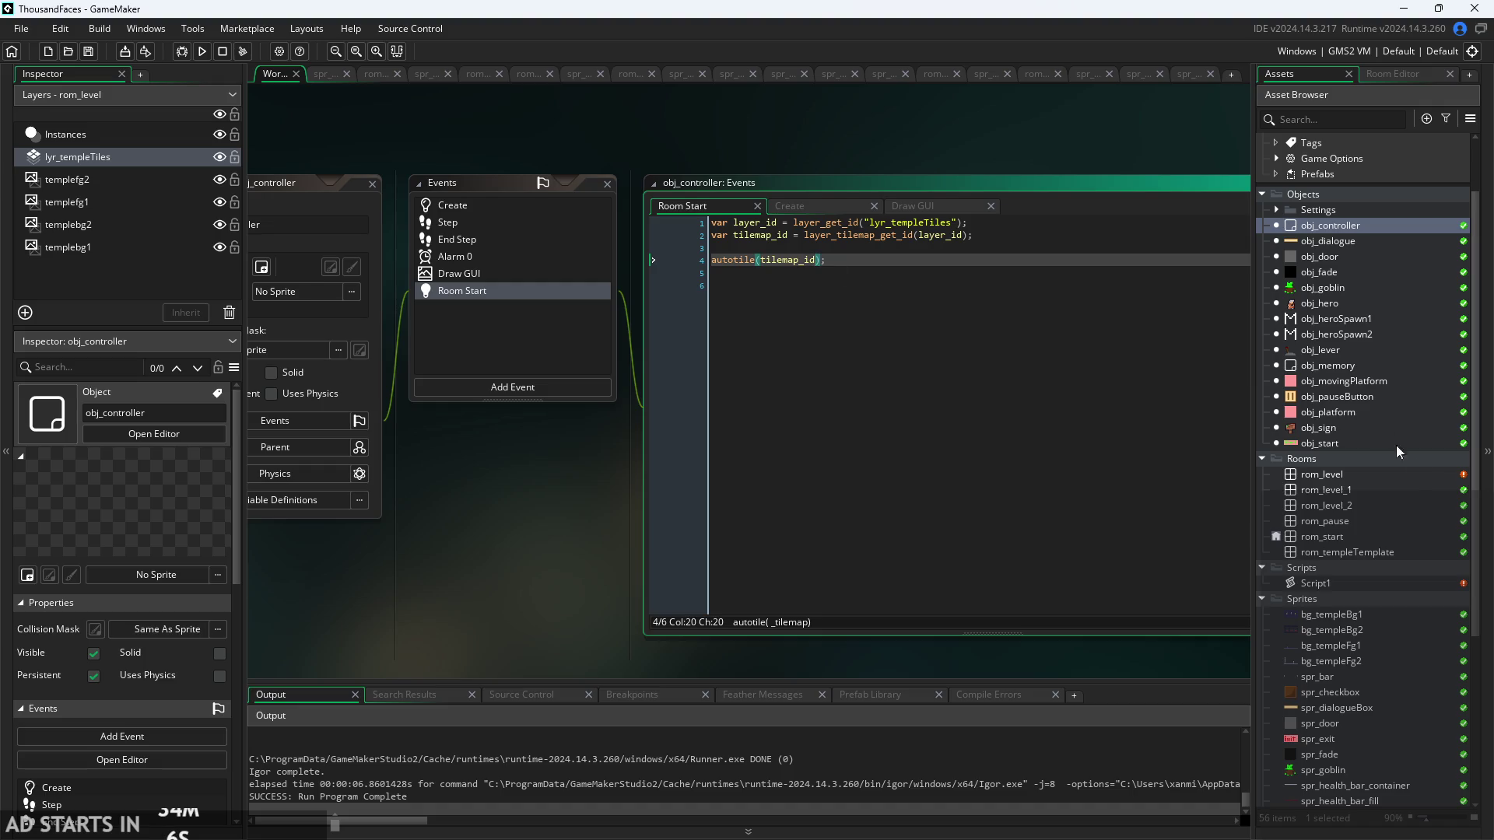
pyautogui.doubleClick(1424, 473)
# - Erase a middle stretch of rom_level's floor tiles with the tile pencil and run the game
pyautogui.scroll(-2, 722, 417)
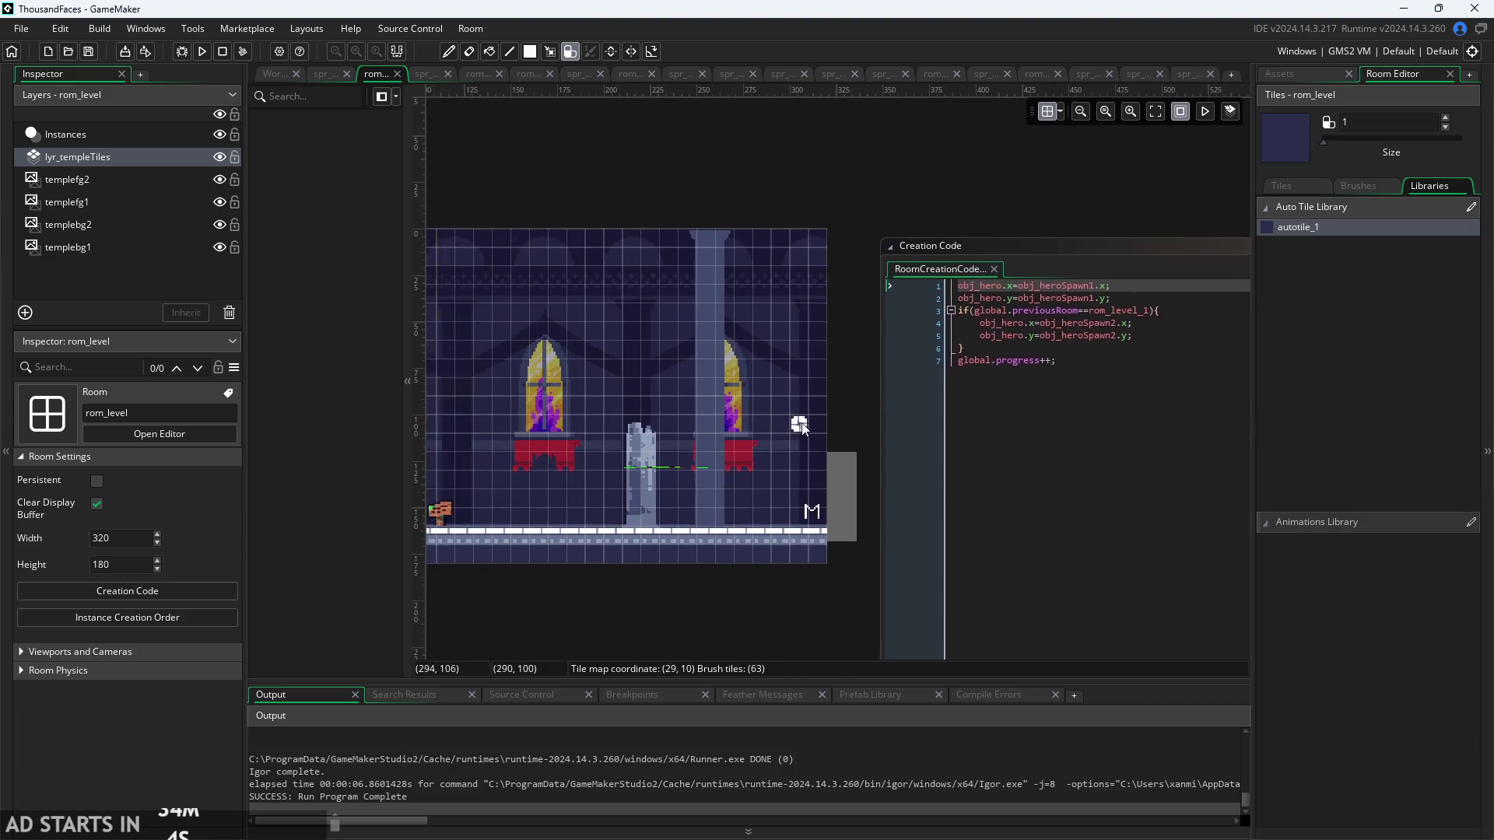
pyautogui.click(1359, 185)
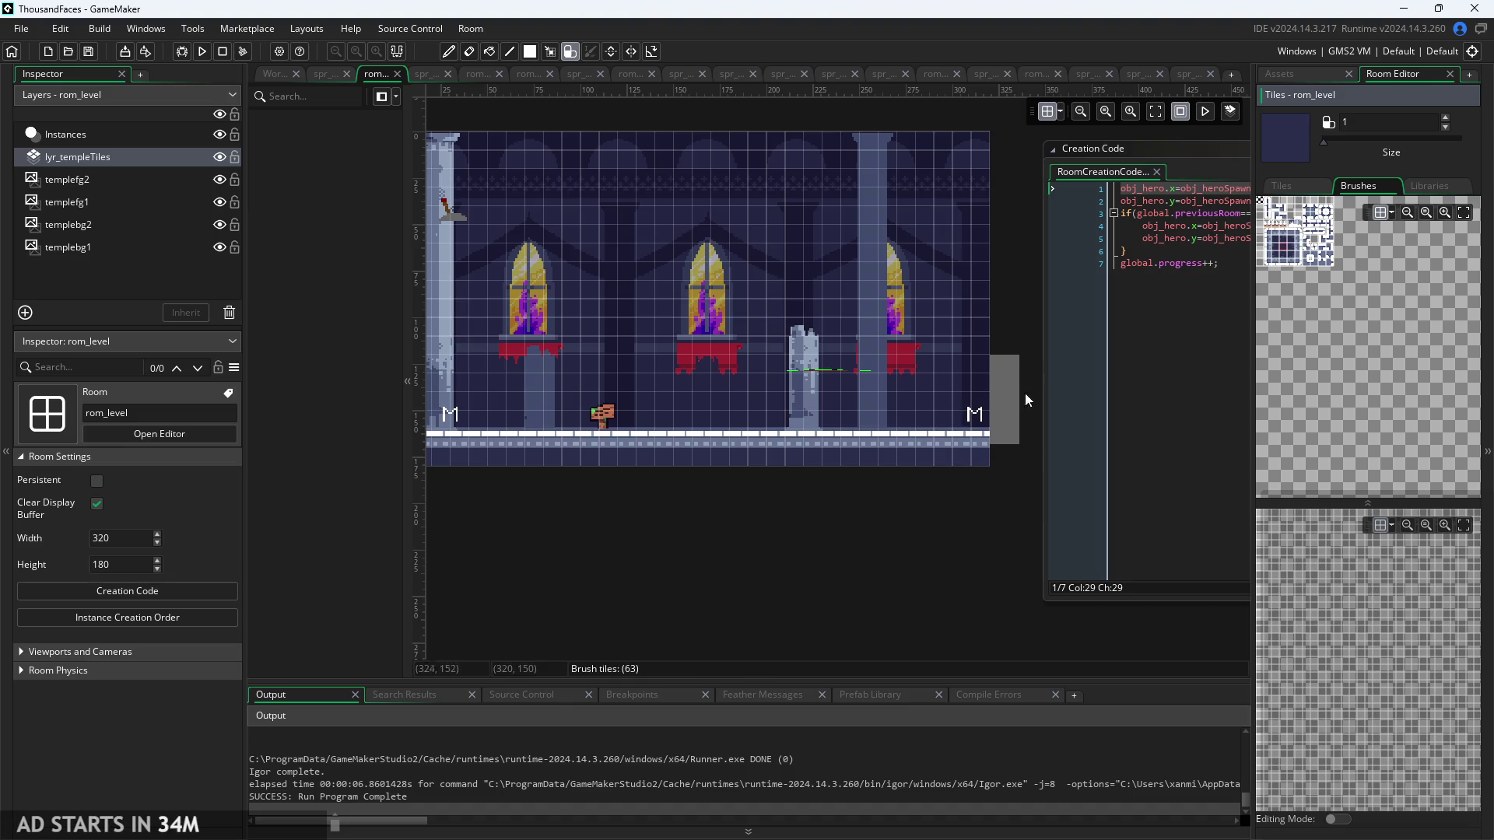
pyautogui.click(1282, 256)
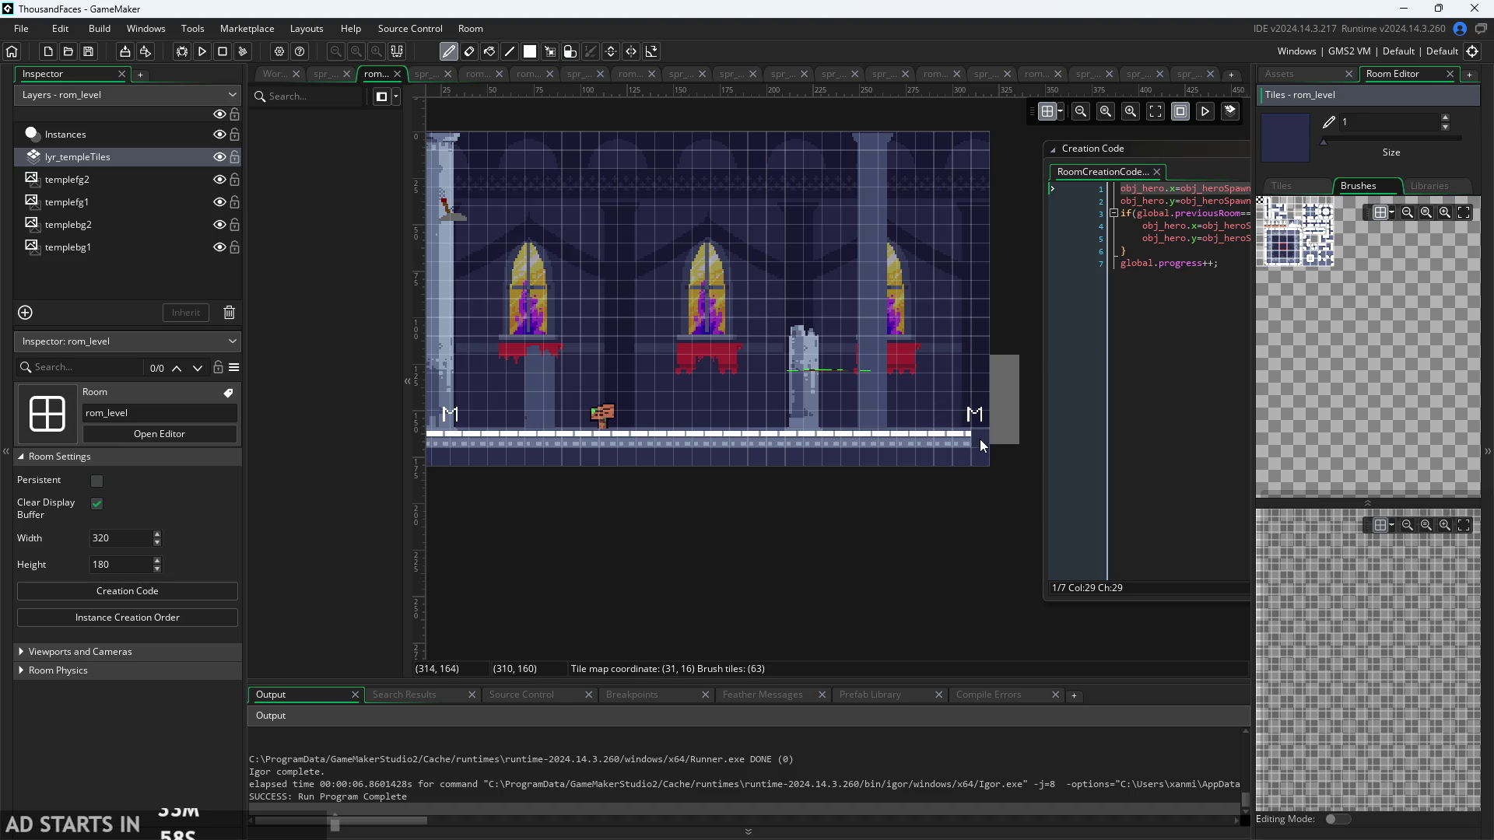
pyautogui.moveTo(979, 439)
pyautogui.mouseDown()
pyautogui.moveTo(834, 446)
pyautogui.moveTo(989, 433)
pyautogui.moveTo(848, 422)
pyautogui.mouseUp()
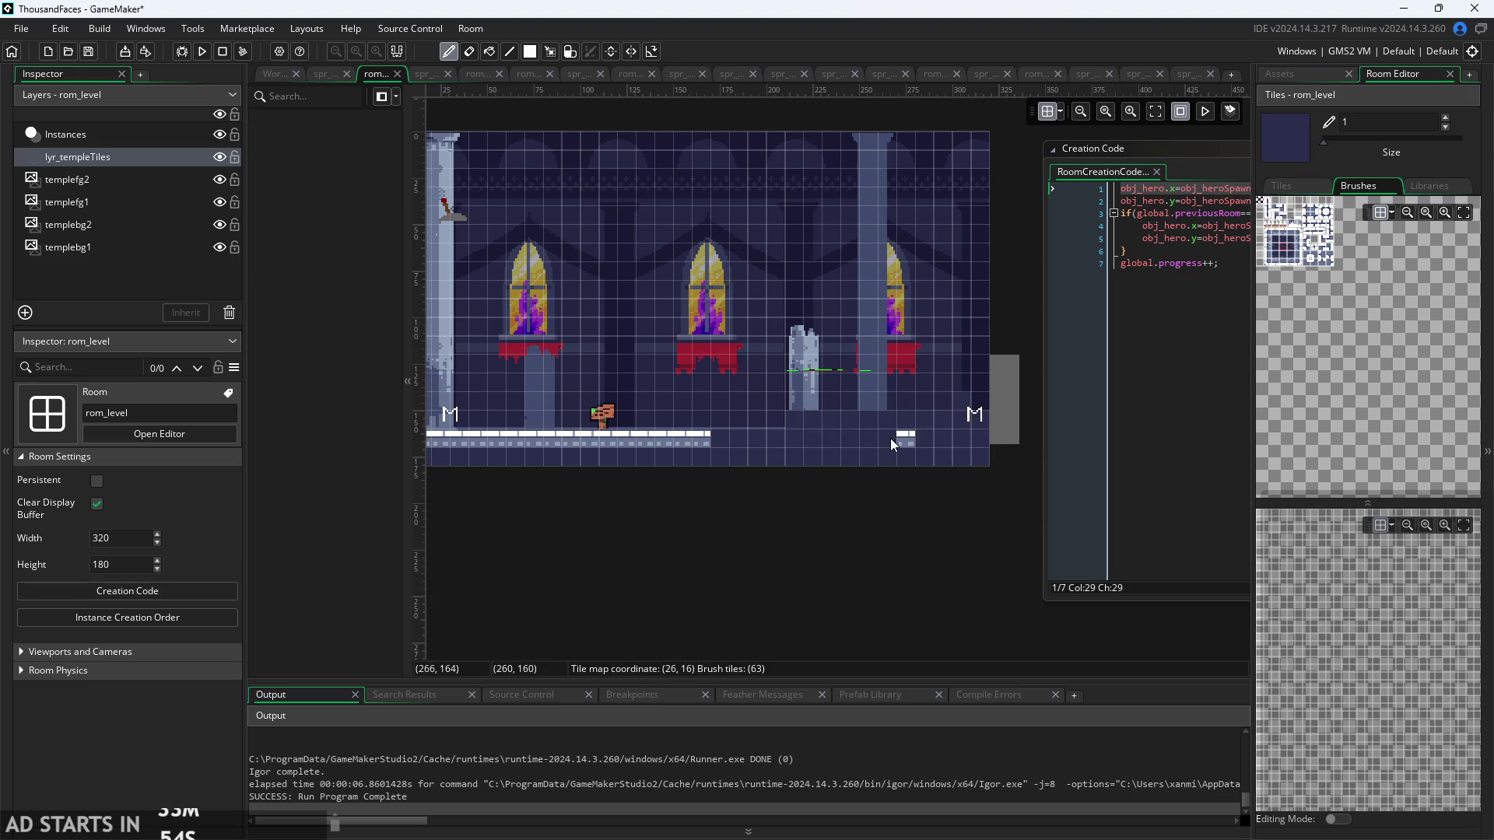
pyautogui.click(202, 51)
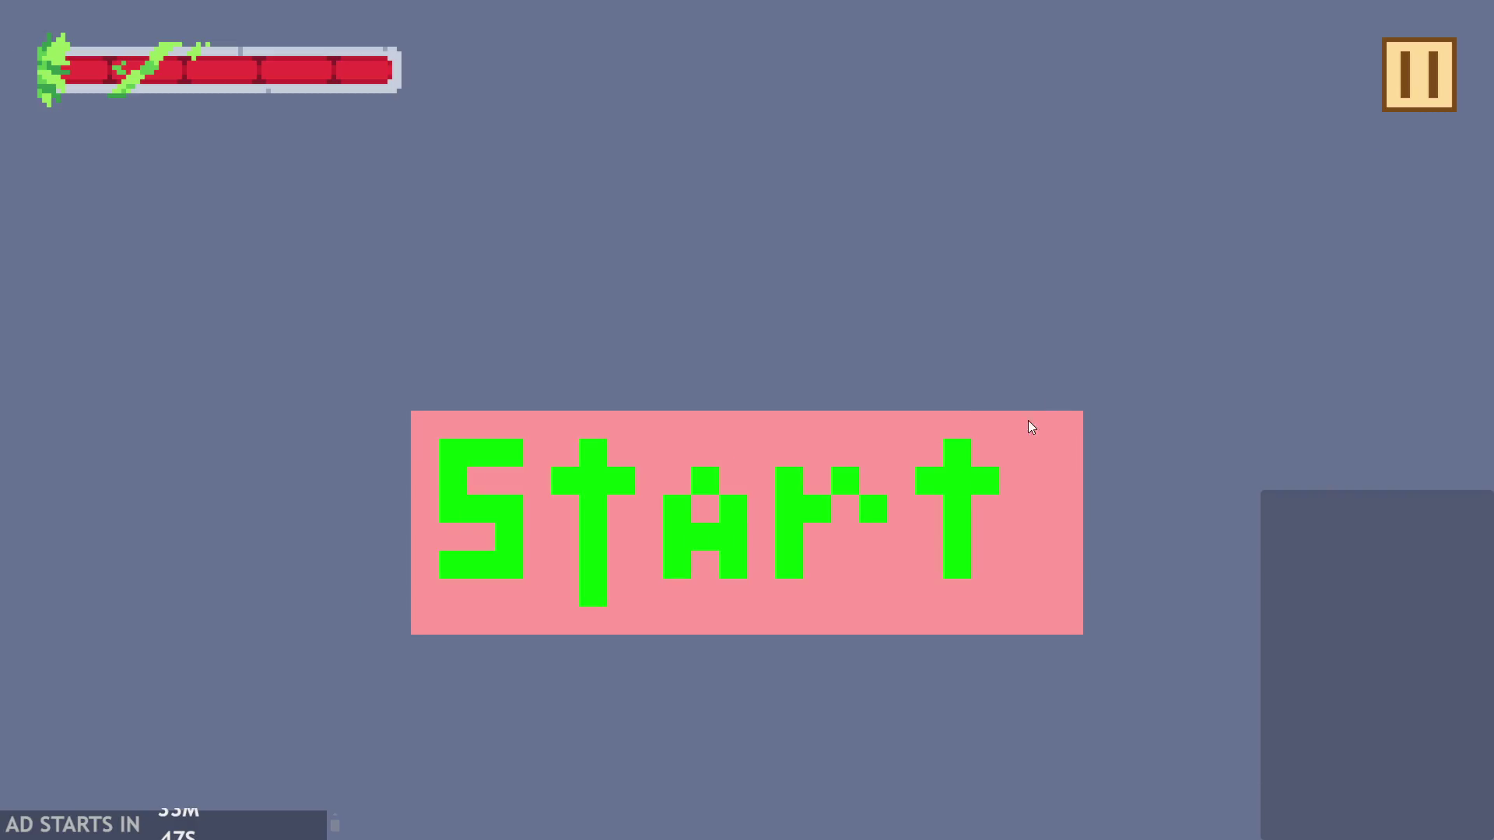
# - Start the game, run and jump over the floor gap, then exit via the pause menu
pyautogui.click(807, 487)
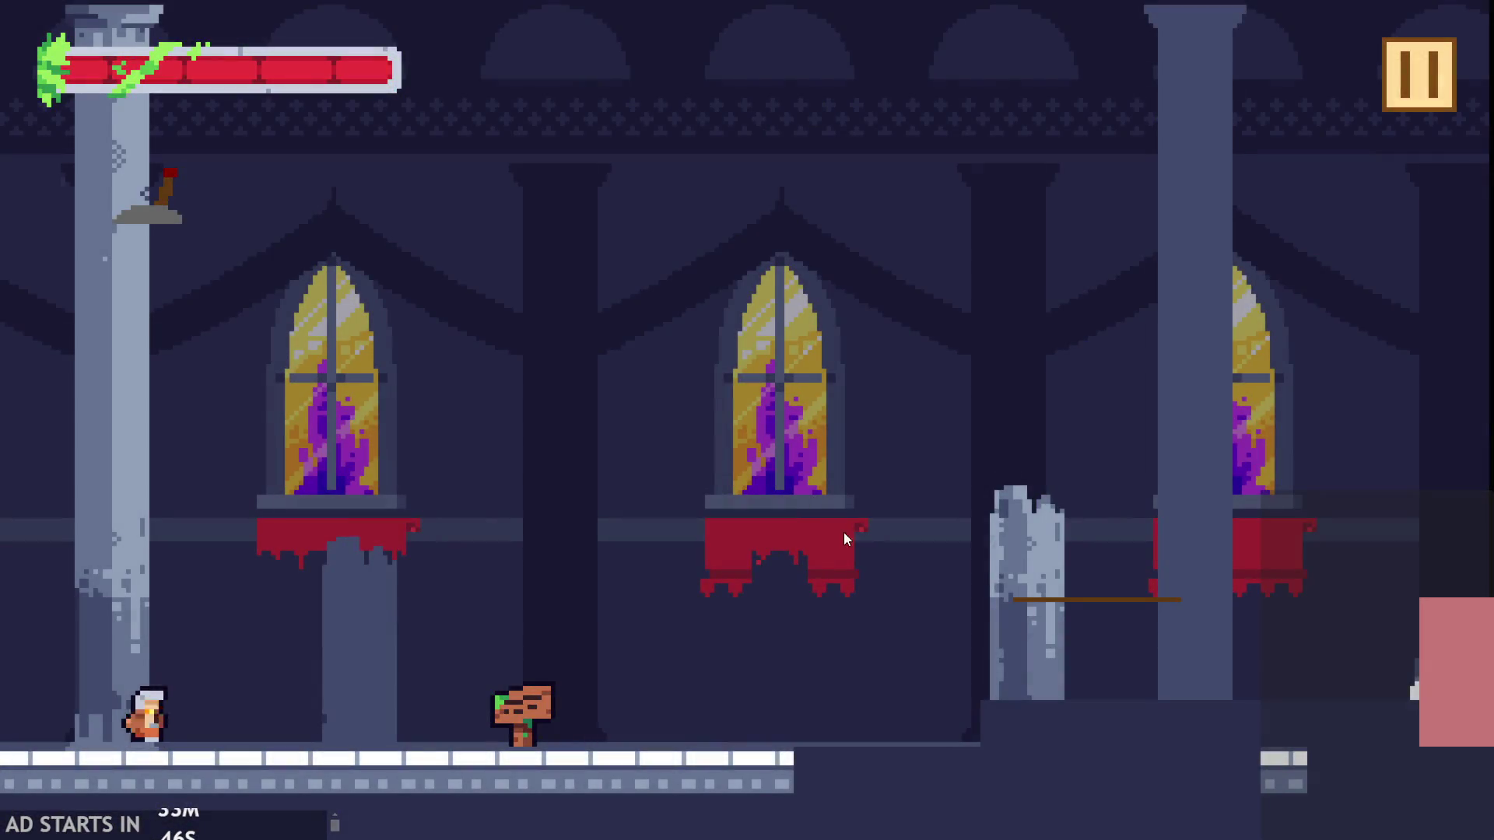
pyautogui.press('space')
pyautogui.press('space')
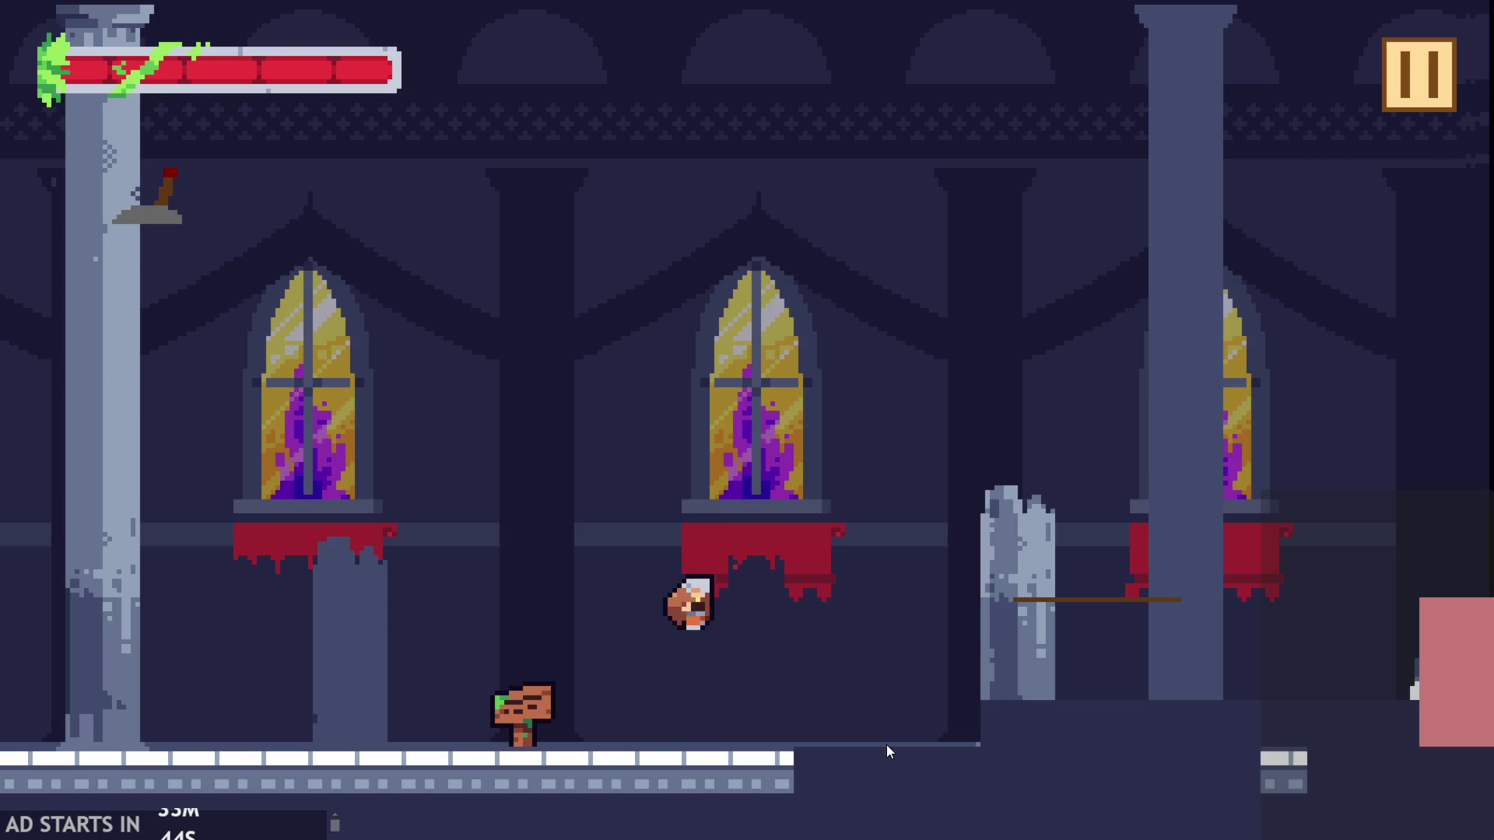
pyautogui.press('space')
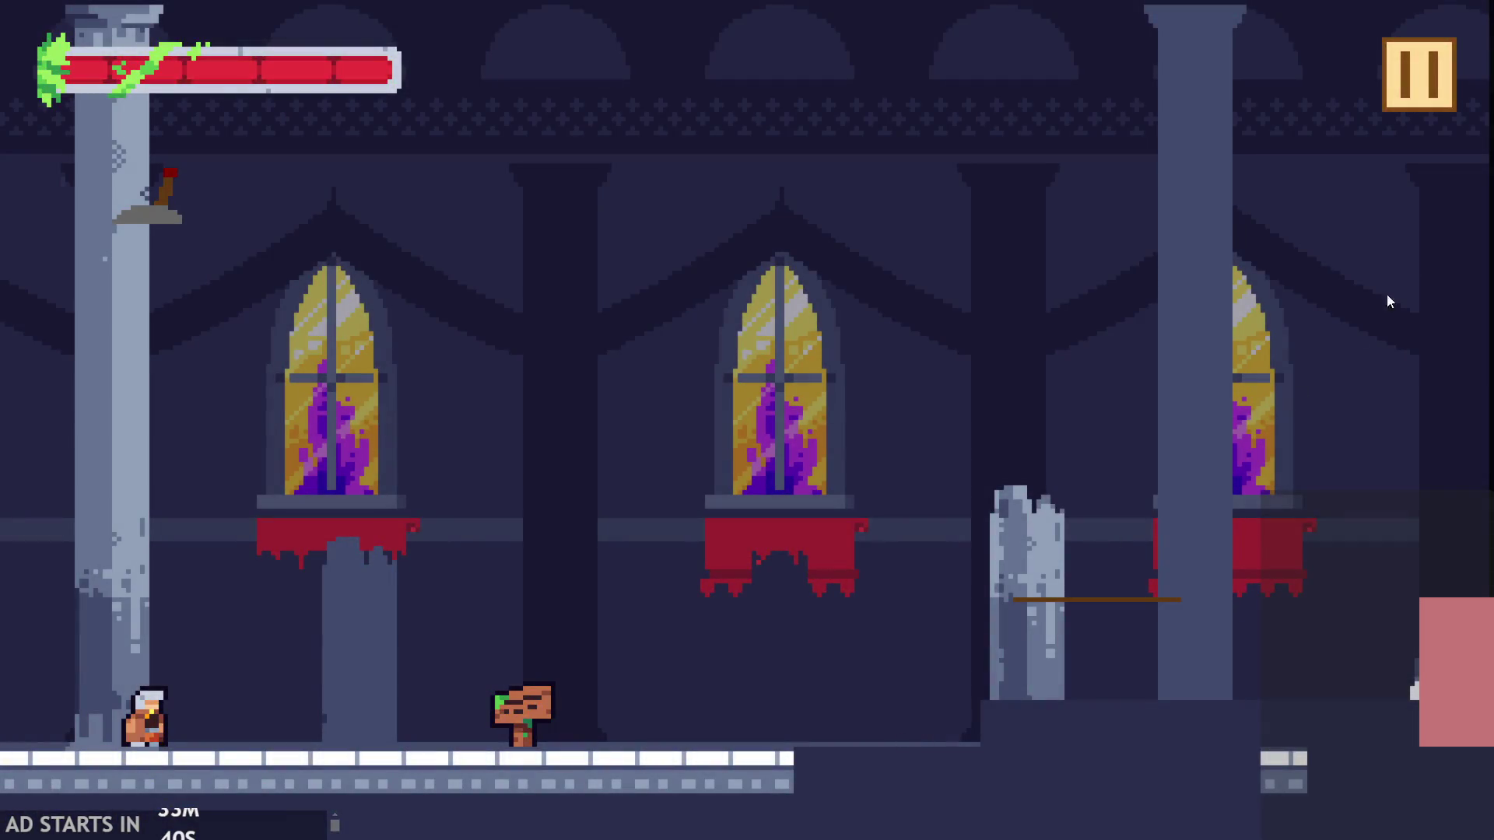
pyautogui.click(1419, 76)
pyautogui.click(1198, 723)
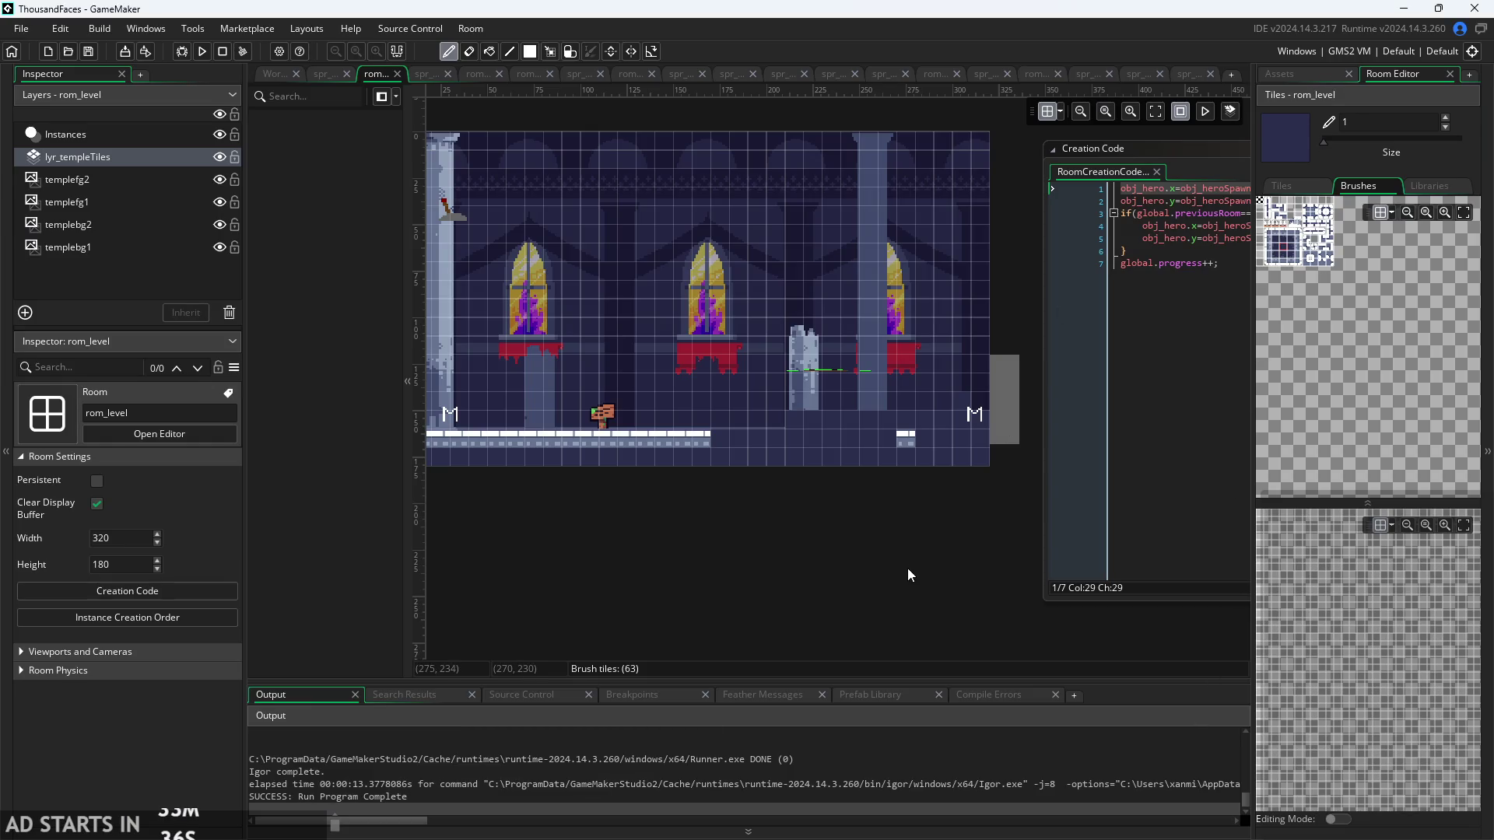
# - Restore the erased floor and write autotile(lyr_templeTiles); in rom_level's creation code
pyautogui.hotkey('ctrl', 'z')
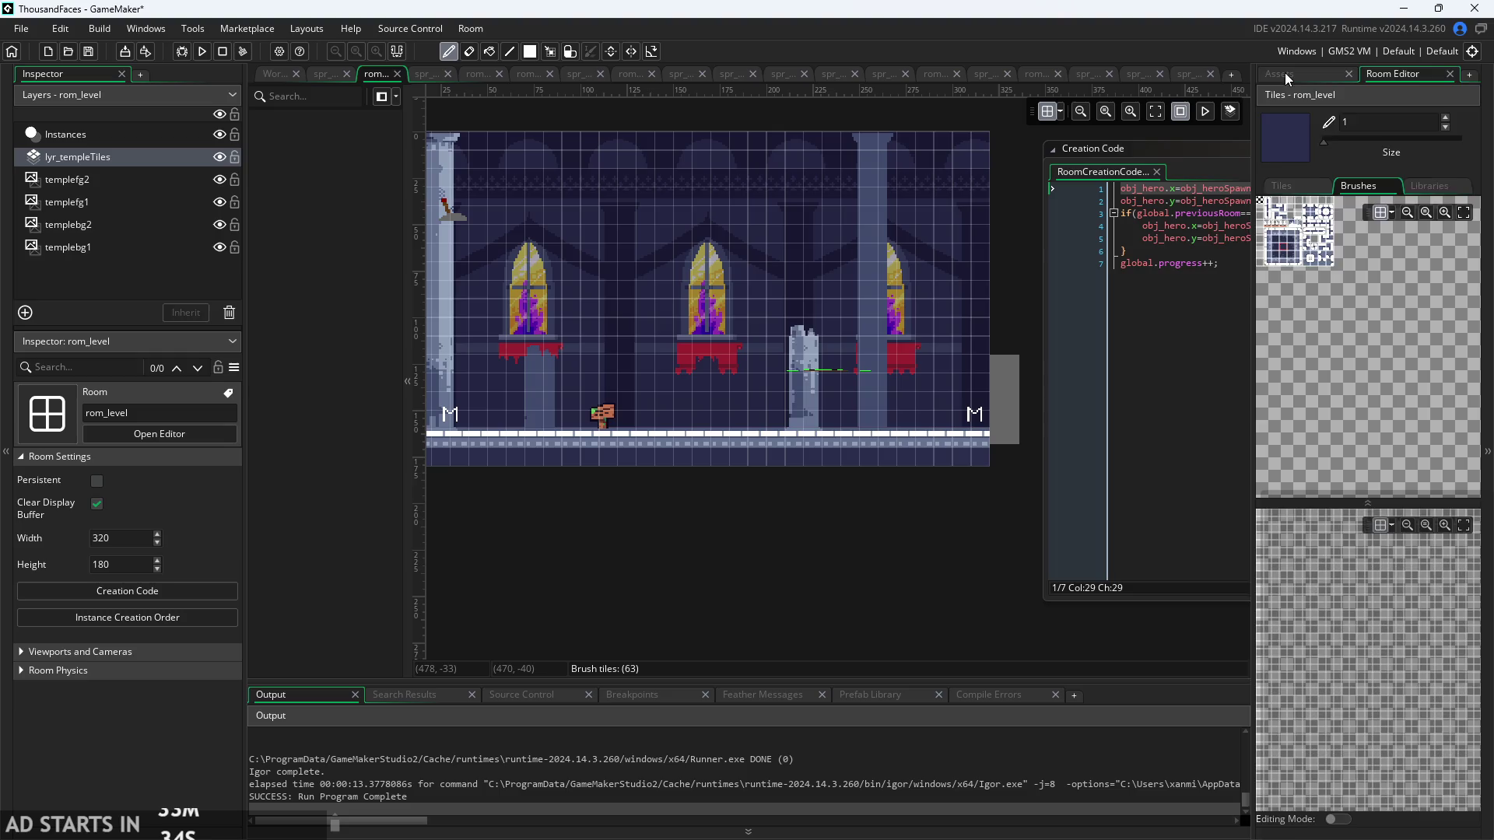
pyautogui.click(1286, 74)
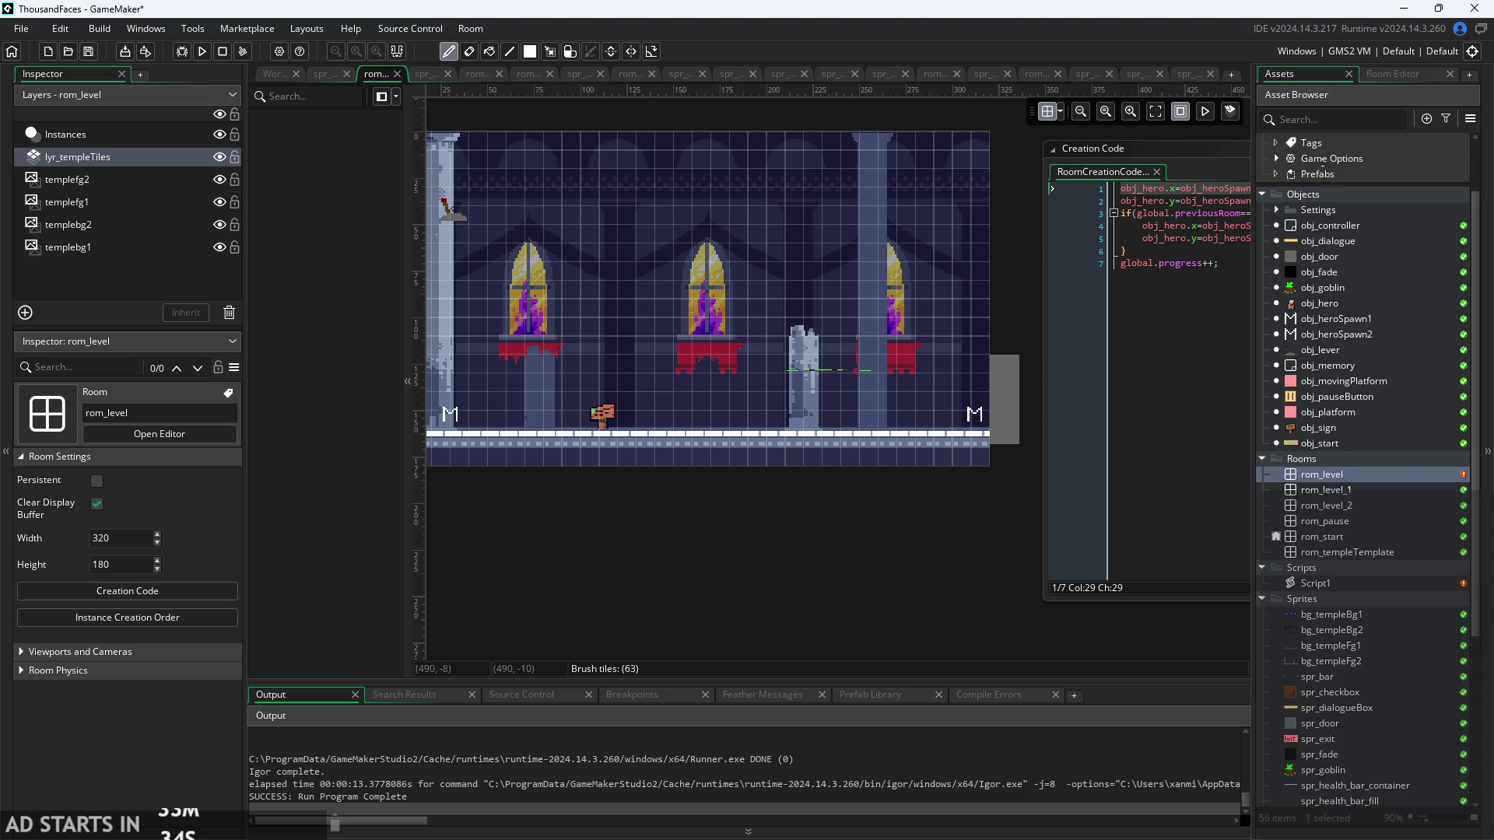
pyautogui.click(1115, 194)
pyautogui.press('Return')
pyautogui.press('Return')
pyautogui.press('Up')
pyautogui.press('Up')
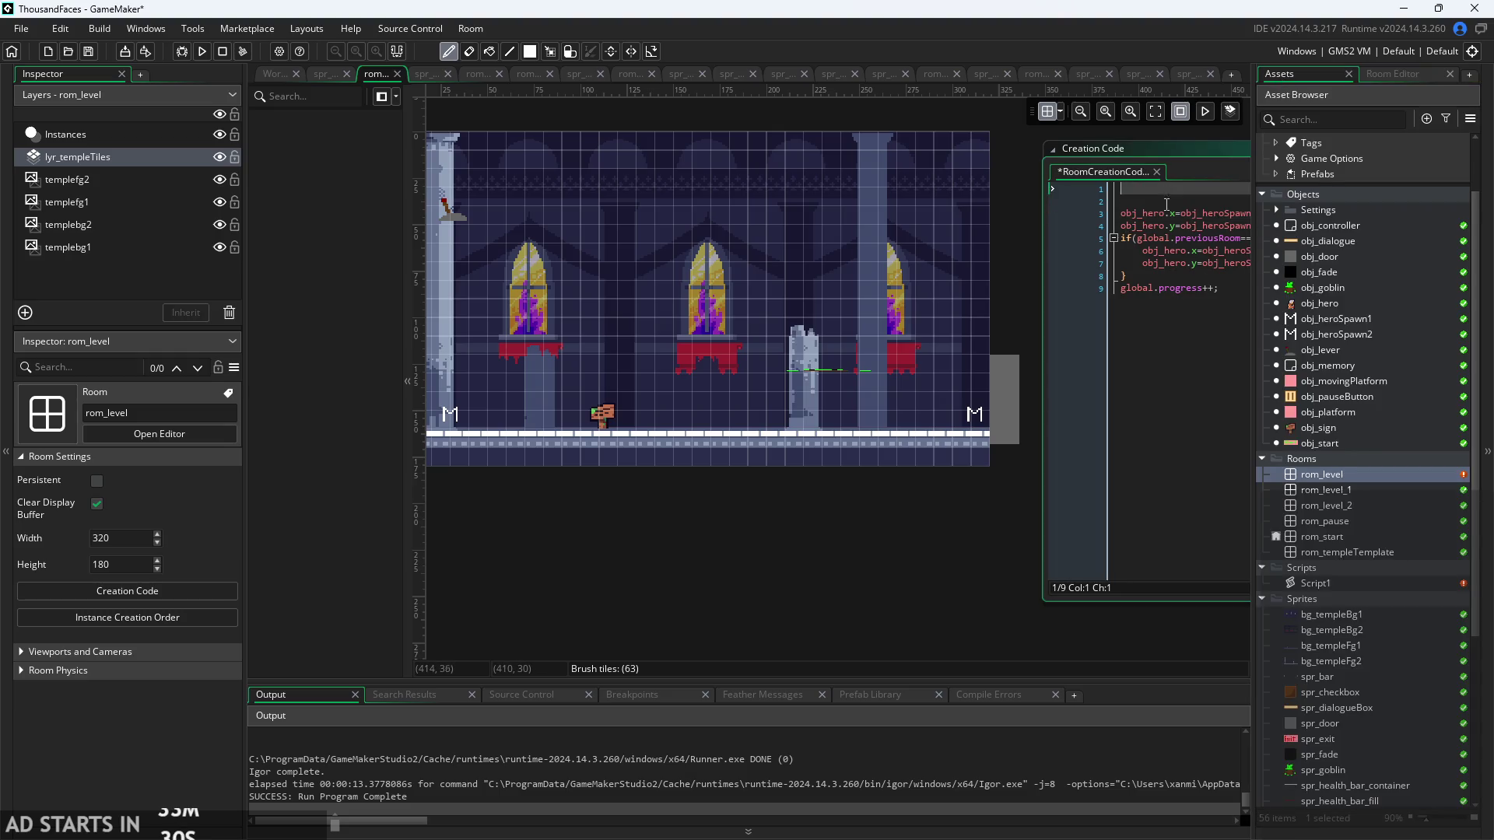
pyautogui.press('Delete')
pyautogui.write('autot')
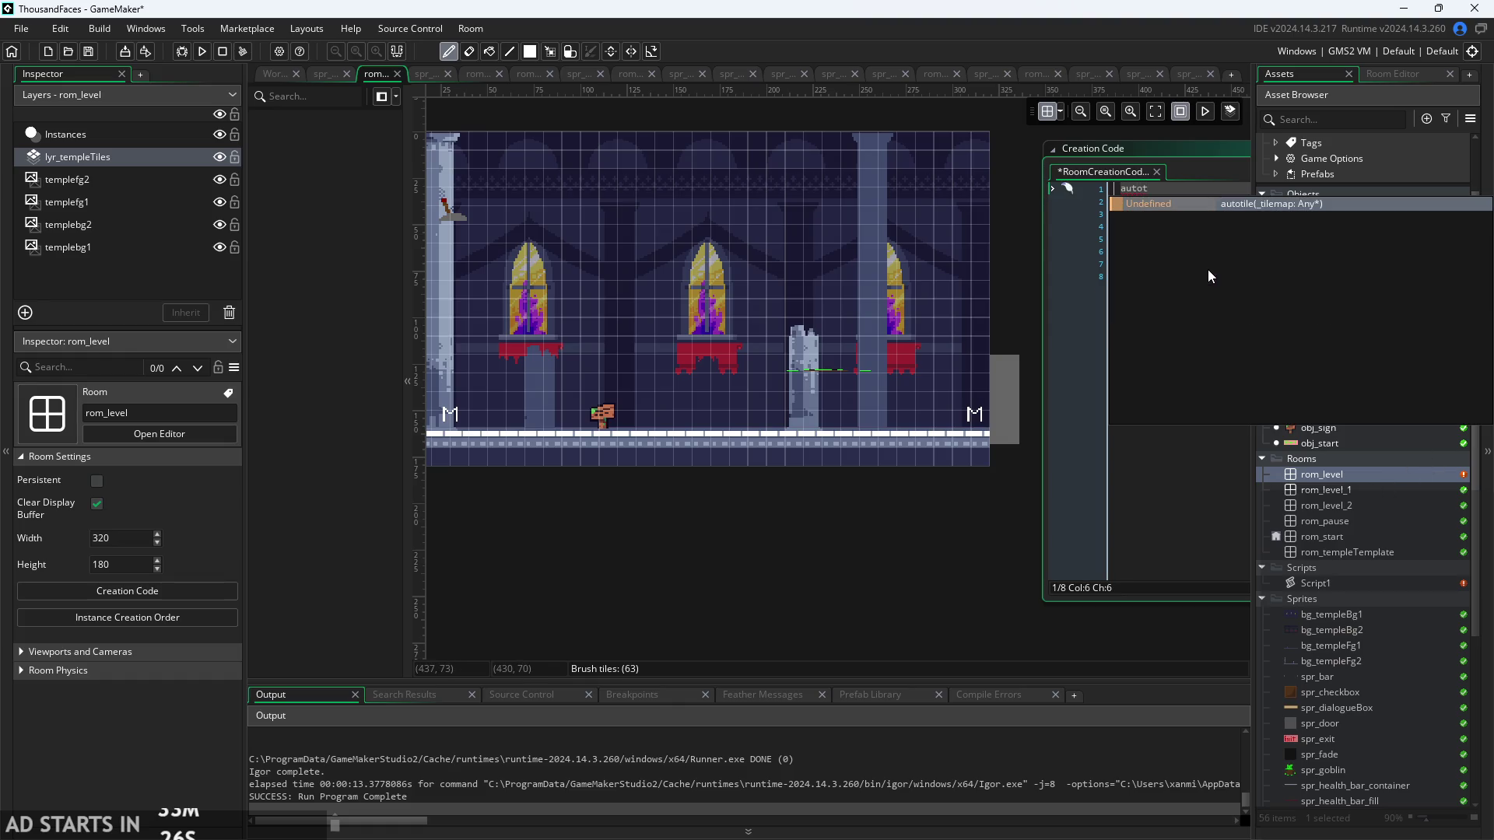
pyautogui.press('Return')
pyautogui.press('End')
pyautogui.write(';')
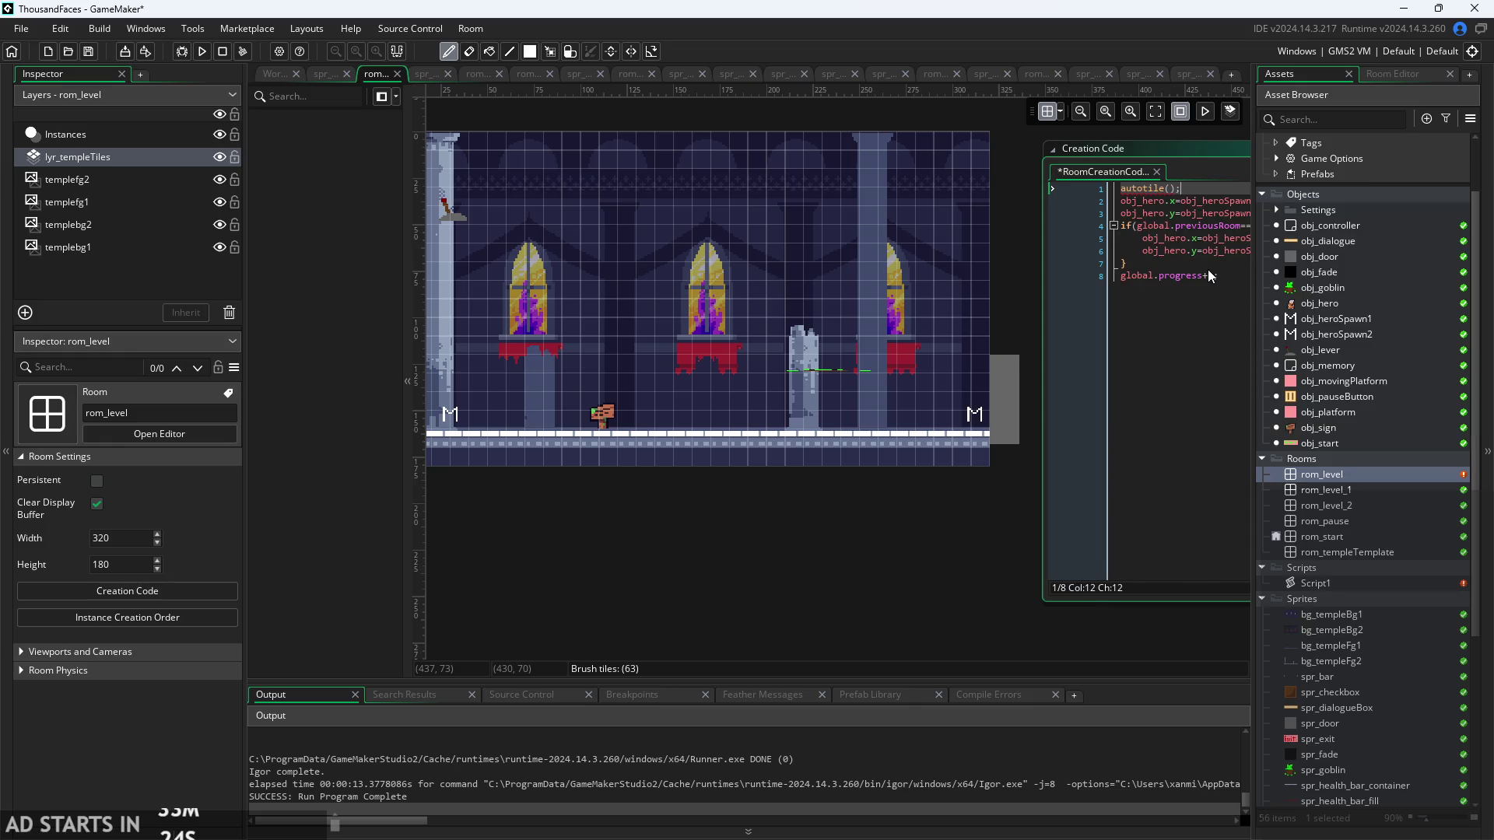
pyautogui.press('Left')
pyautogui.write('yr_tem')
pyautogui.write('ple')
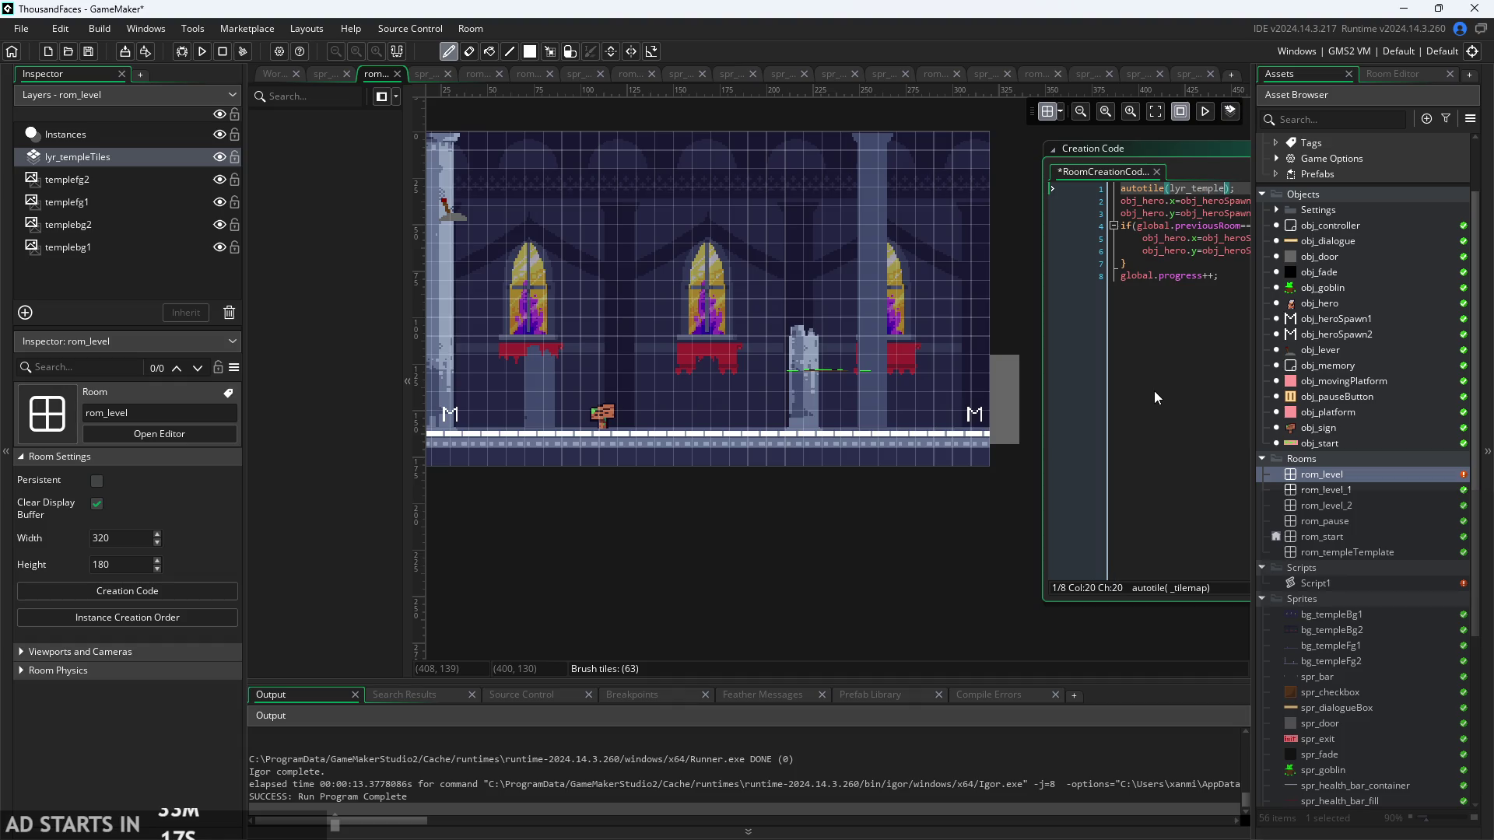
pyautogui.write('Tiles')
# - Wrap lyr_templeTiles in double quotes, save the creation code, and run the game
pyautogui.moveTo(948, 622); pyautogui.dragTo(707, 601)
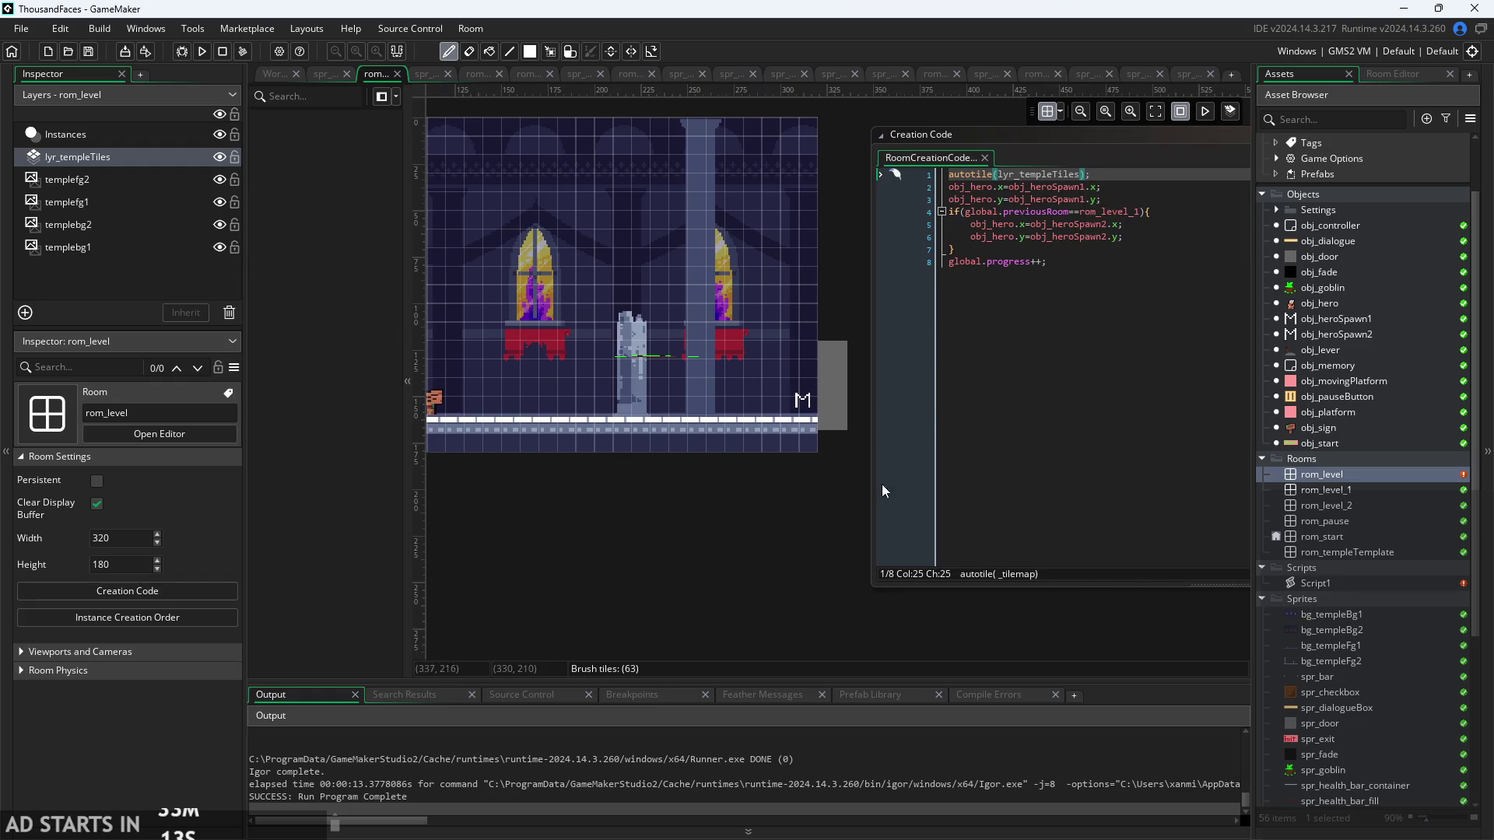
pyautogui.click(1124, 178)
pyautogui.click(1003, 176)
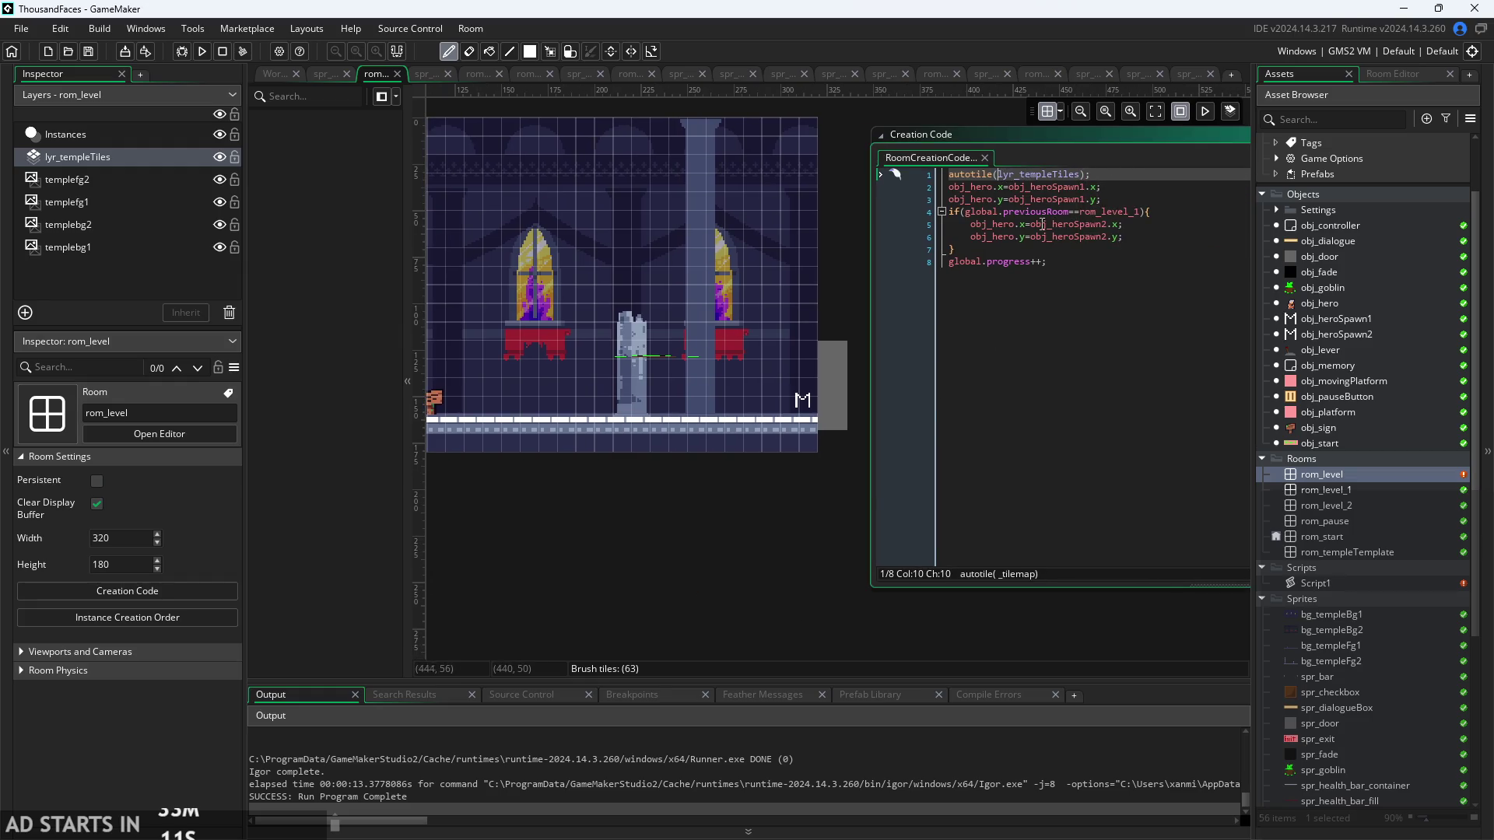
pyautogui.write('"')
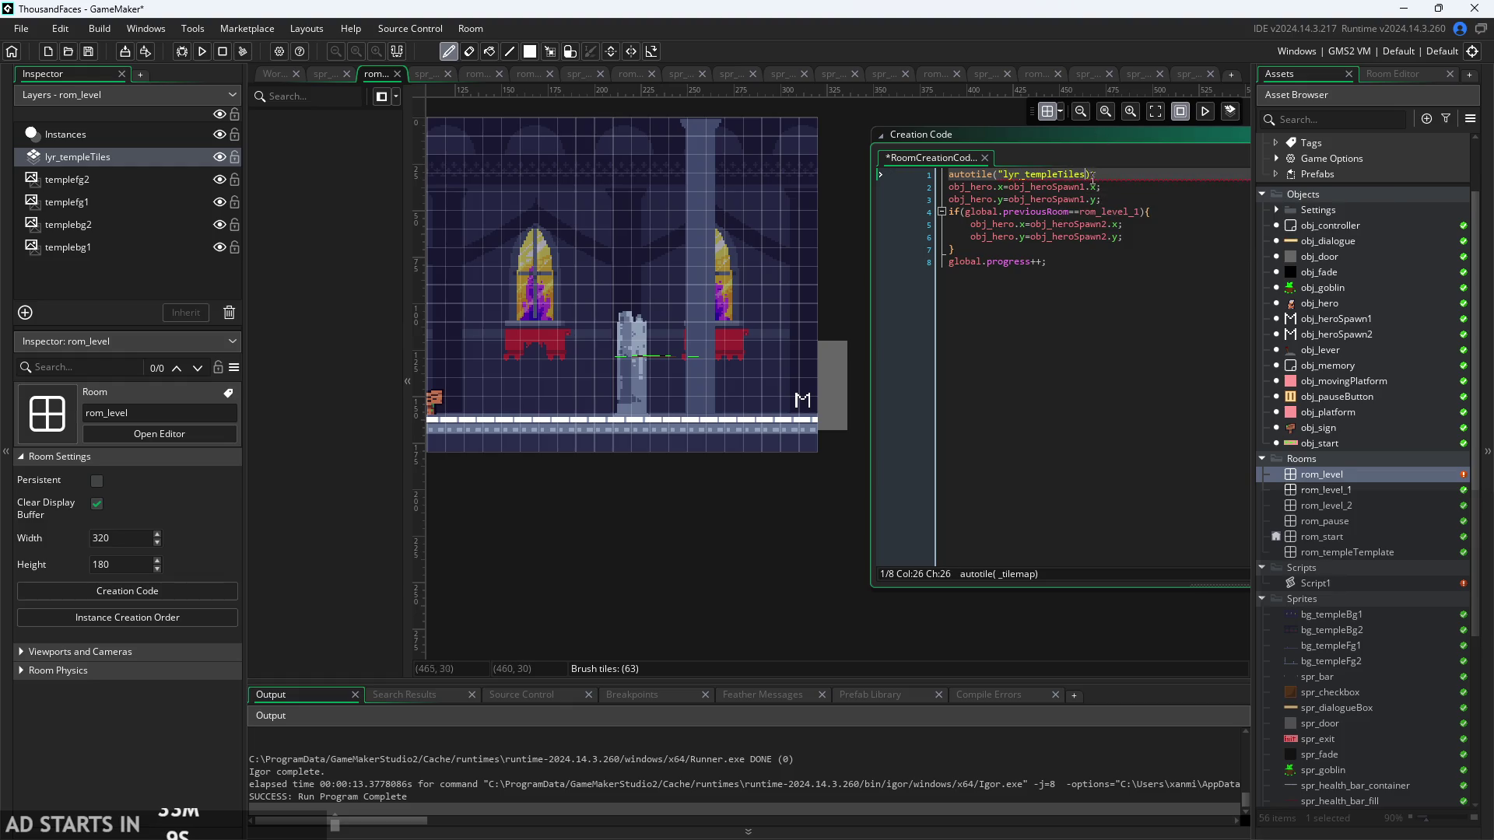
pyautogui.click(1085, 174)
pyautogui.write('"')
pyautogui.hotkey('ctrl', 's')
pyautogui.click(201, 51)
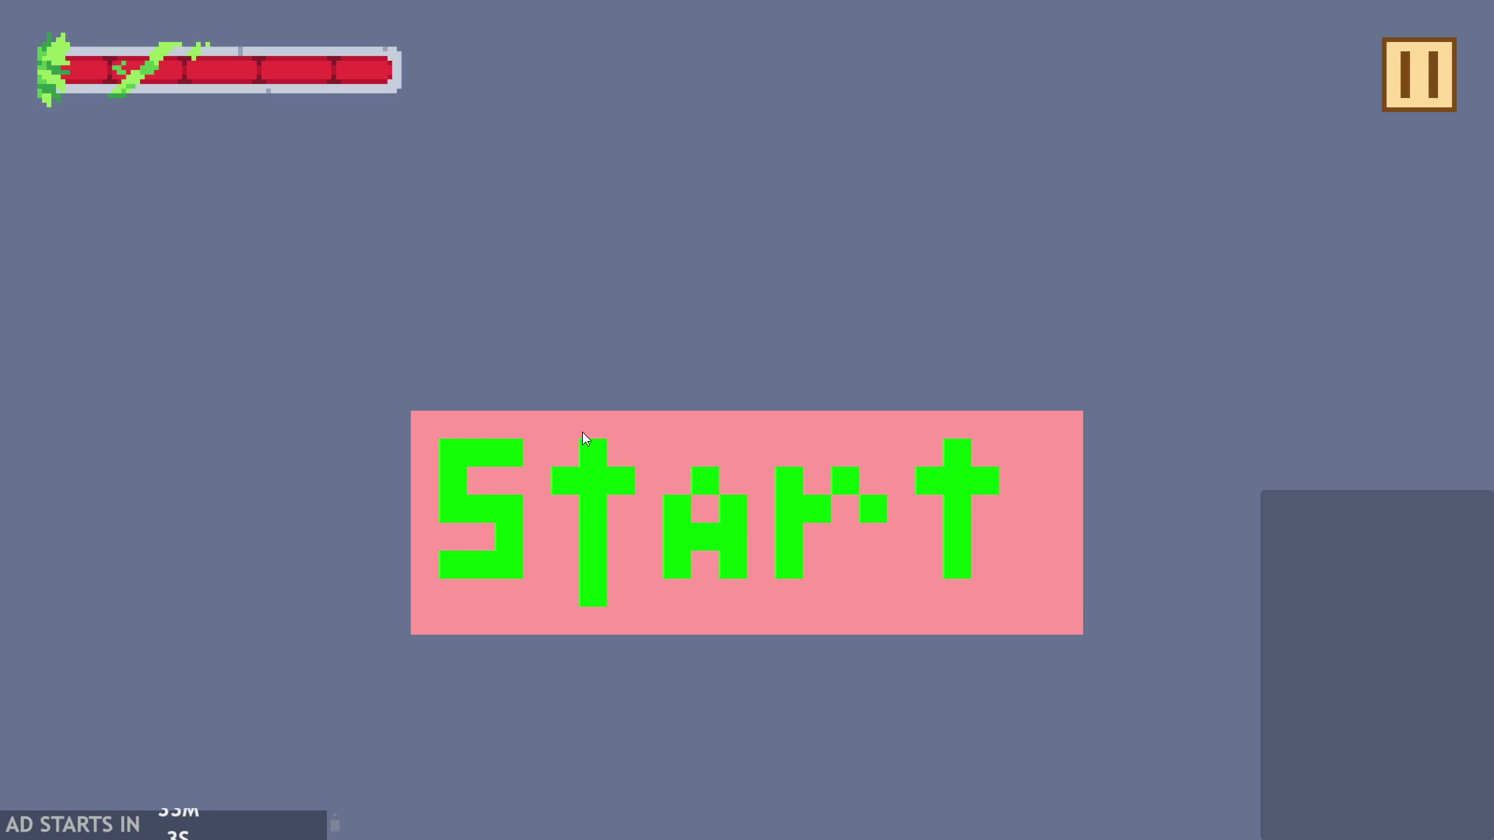
# - Abort the room-start crash from the quoted argument, remove the quotes, and rerun
pyautogui.click(583, 433)
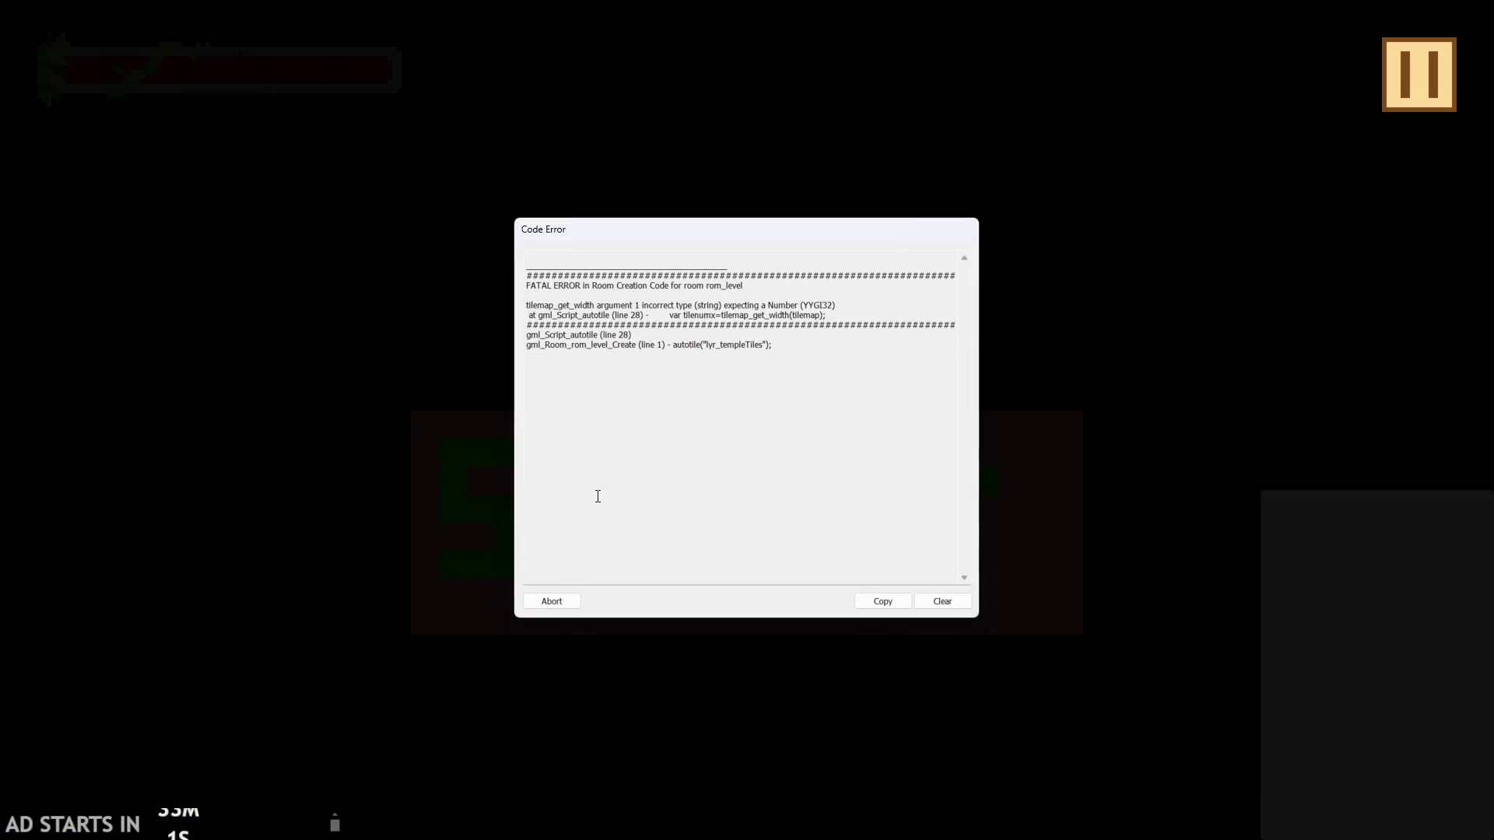
pyautogui.click(549, 603)
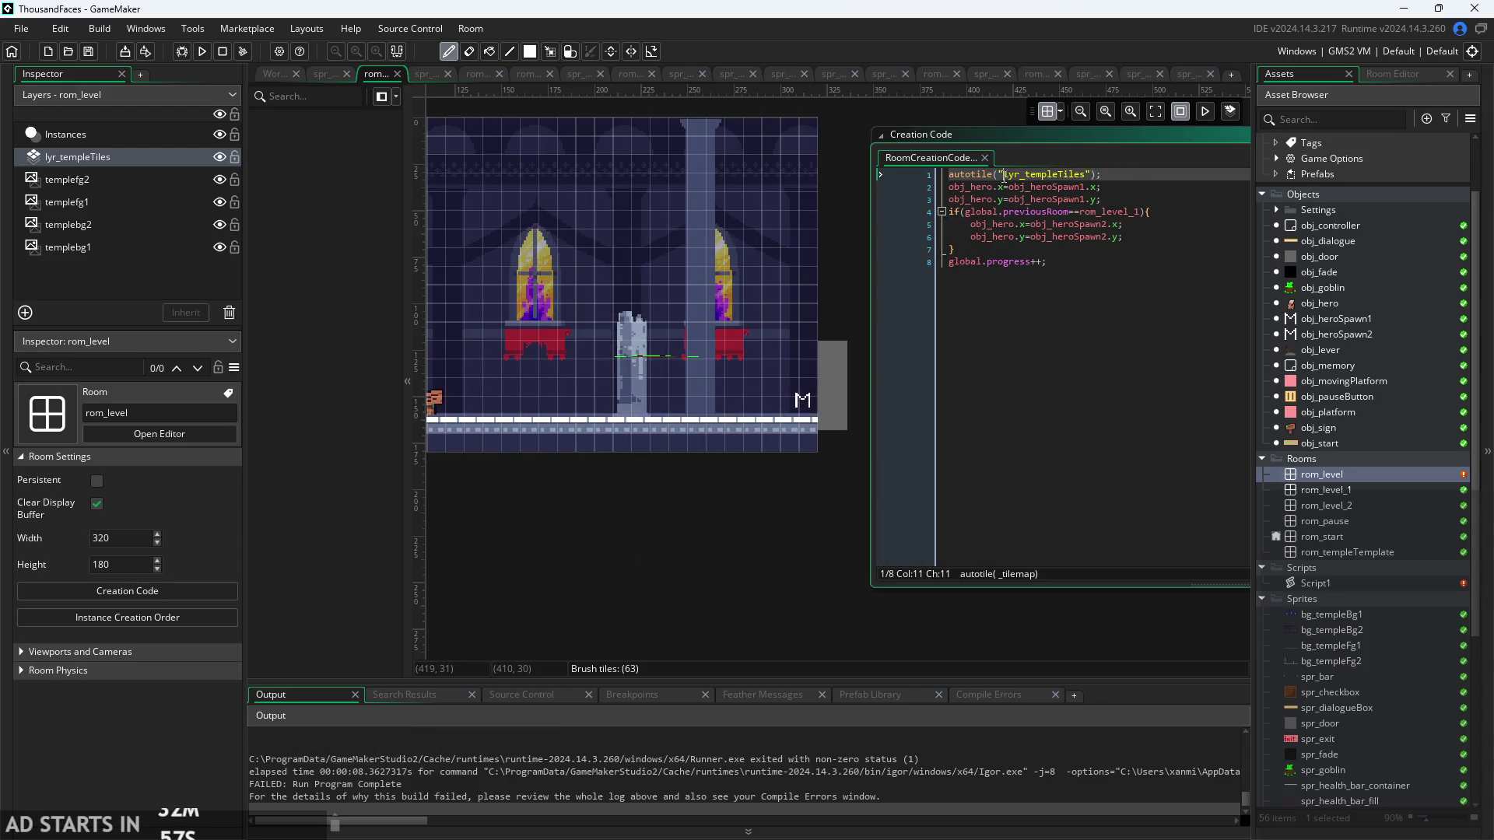
pyautogui.hotkey('ctrl', 'z')
pyautogui.press('F5')
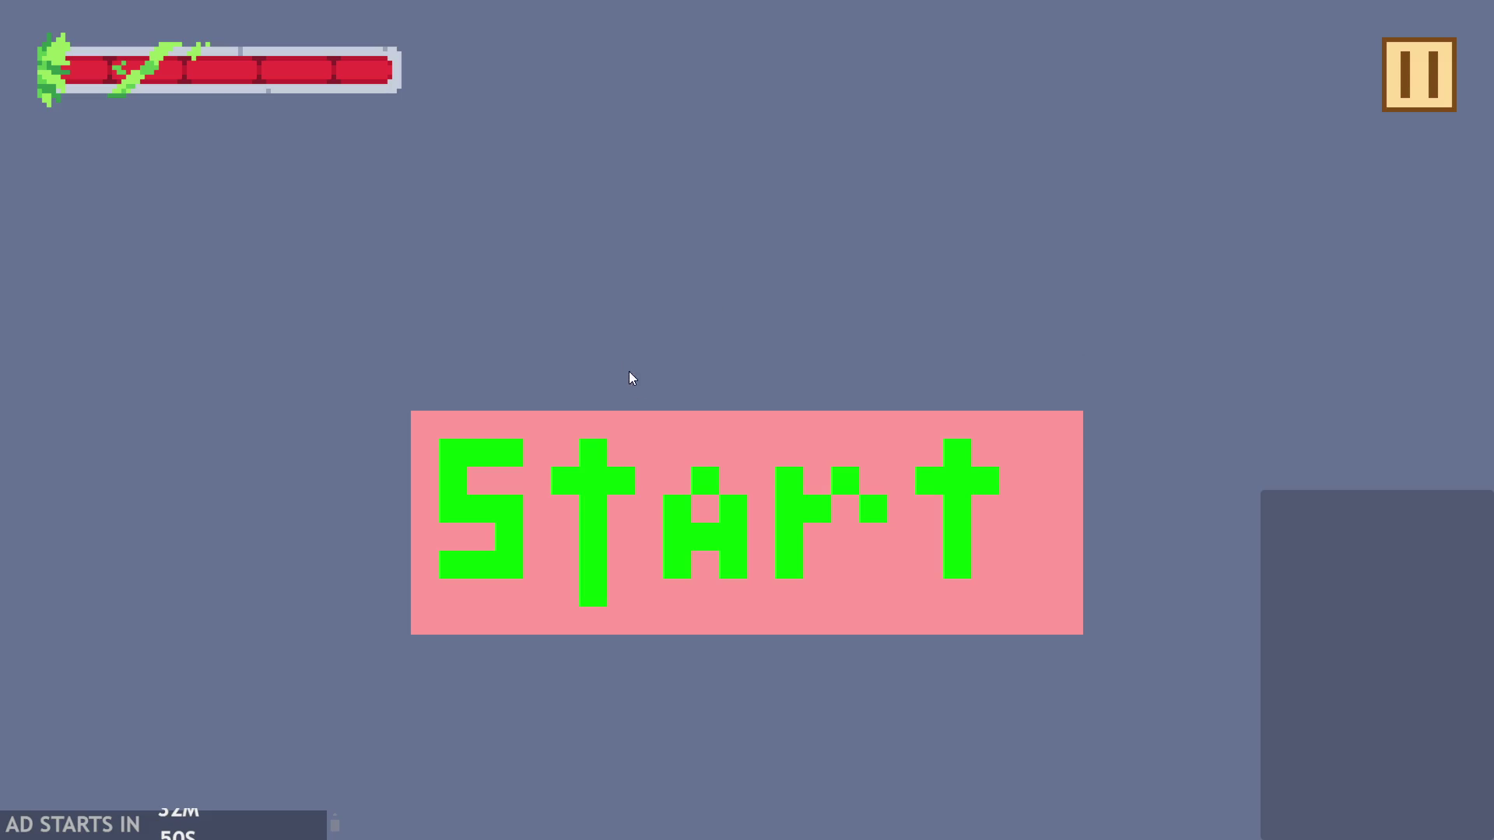
# - Start the rerun, read the fatal error that lyr_templeTiles is unset, and abort
pyautogui.click(674, 534)
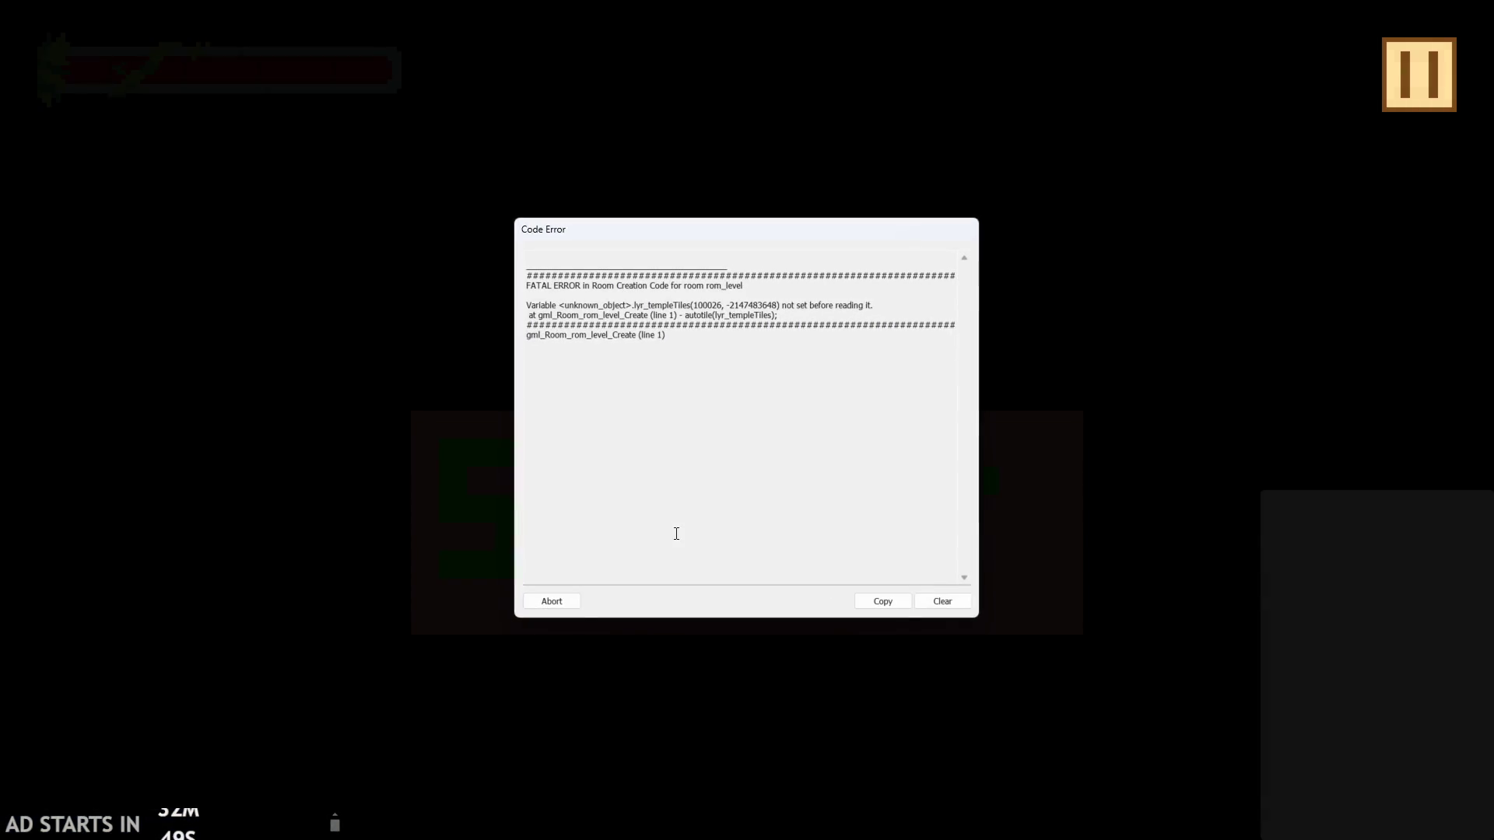
pyautogui.click(810, 315)
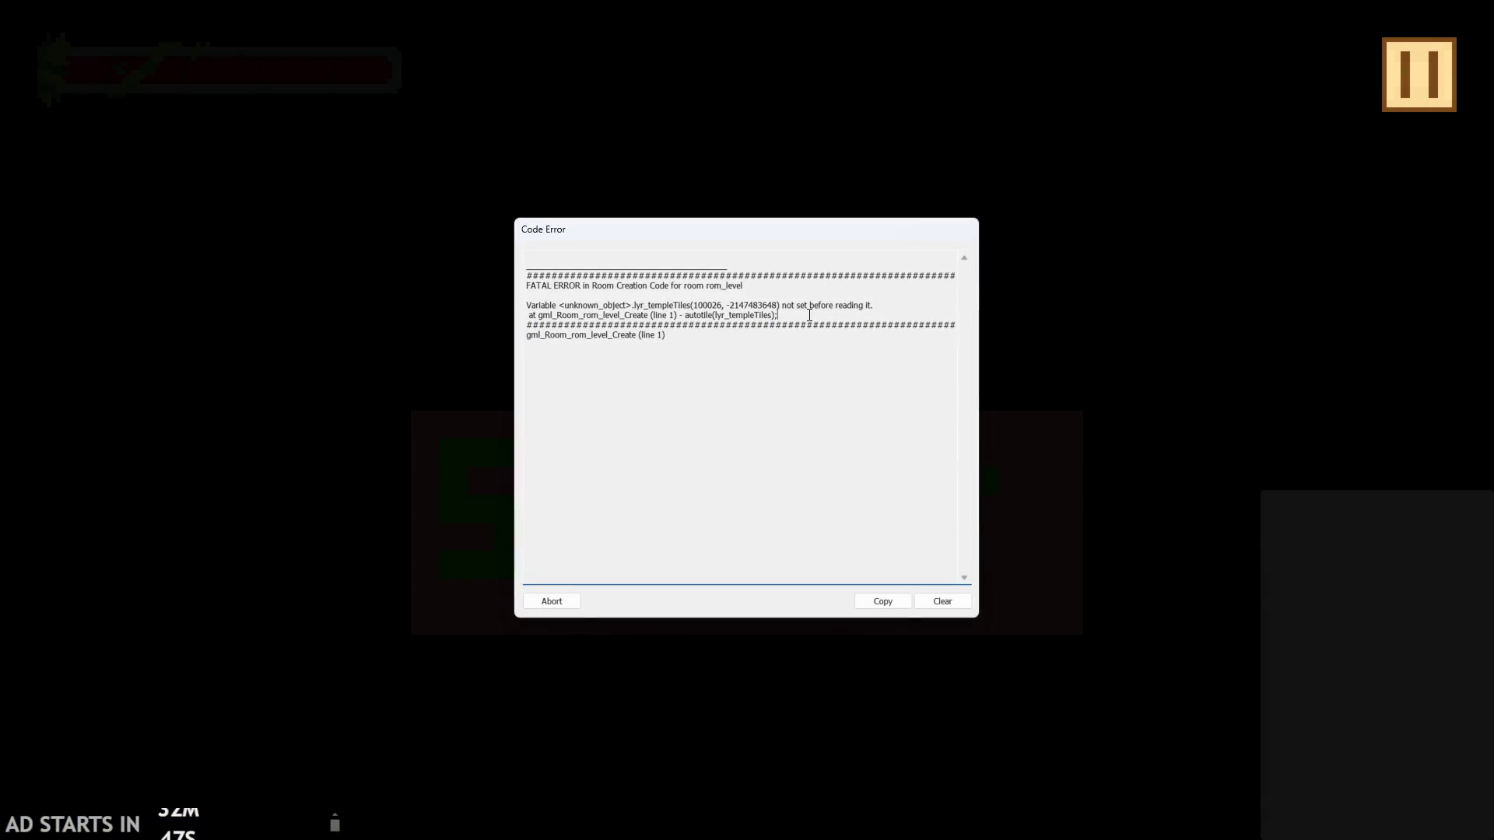
pyautogui.click(550, 600)
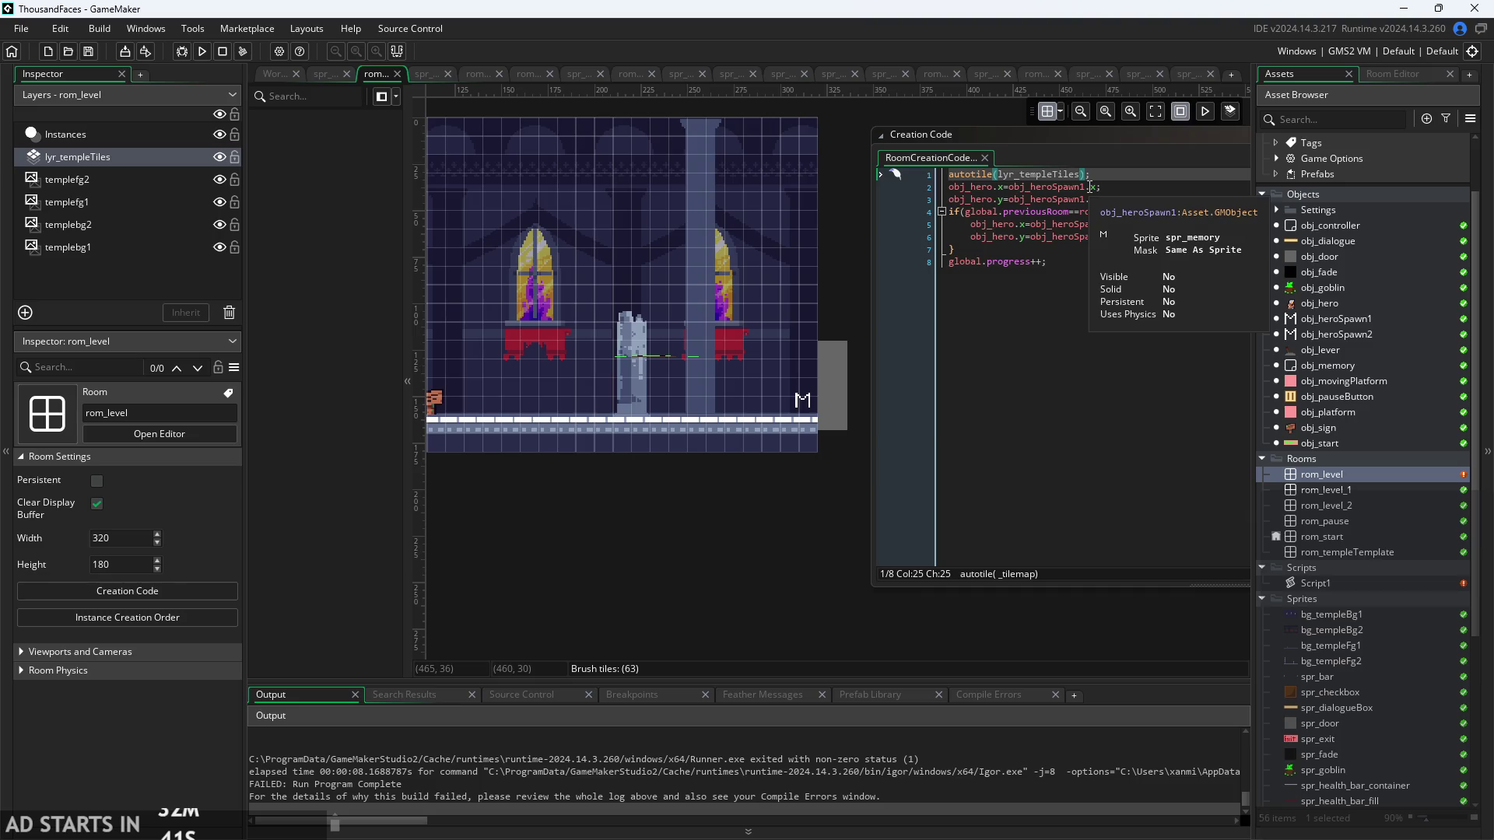
# - Replace the lyr_templeTiles argument with tls_temple using autocomplete
pyautogui.click(1111, 174)
pyautogui.moveTo(1111, 174); pyautogui.dragTo(824, 179)
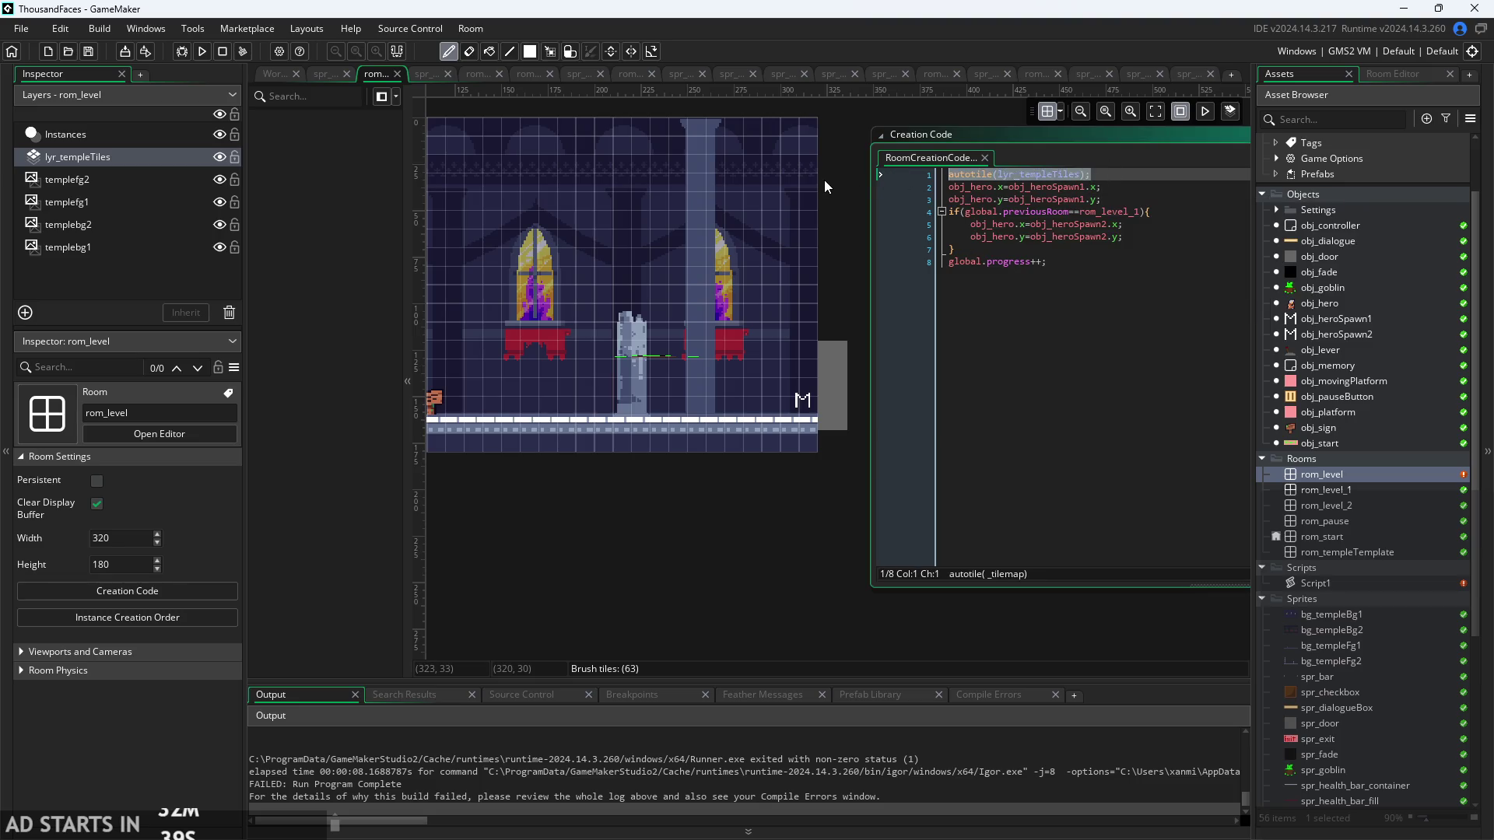
pyautogui.click(1086, 174)
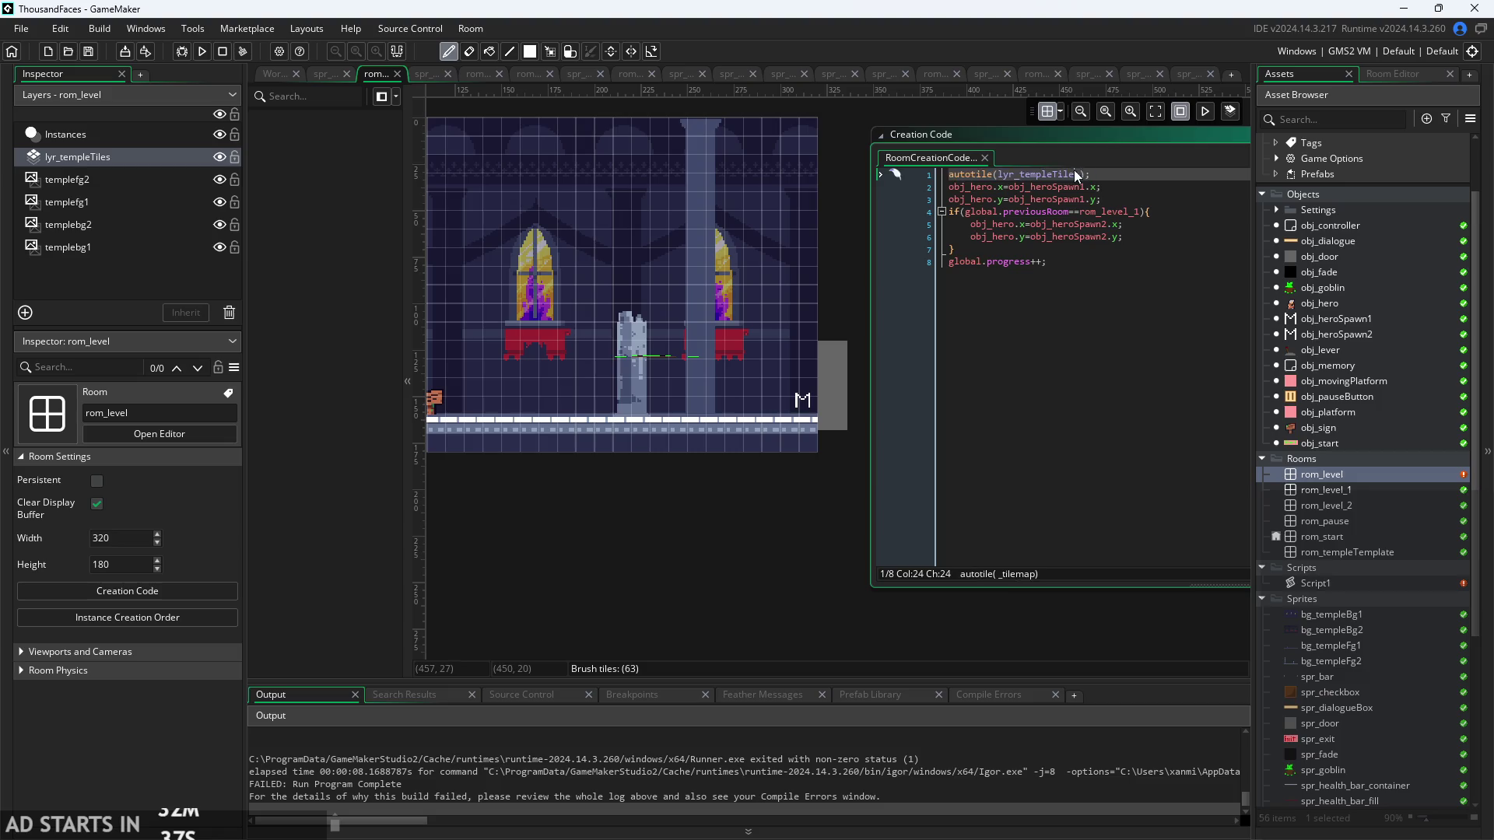
pyautogui.press('Left')
pyautogui.press('Left')
pyautogui.moveTo(1083, 175); pyautogui.dragTo(994, 175)
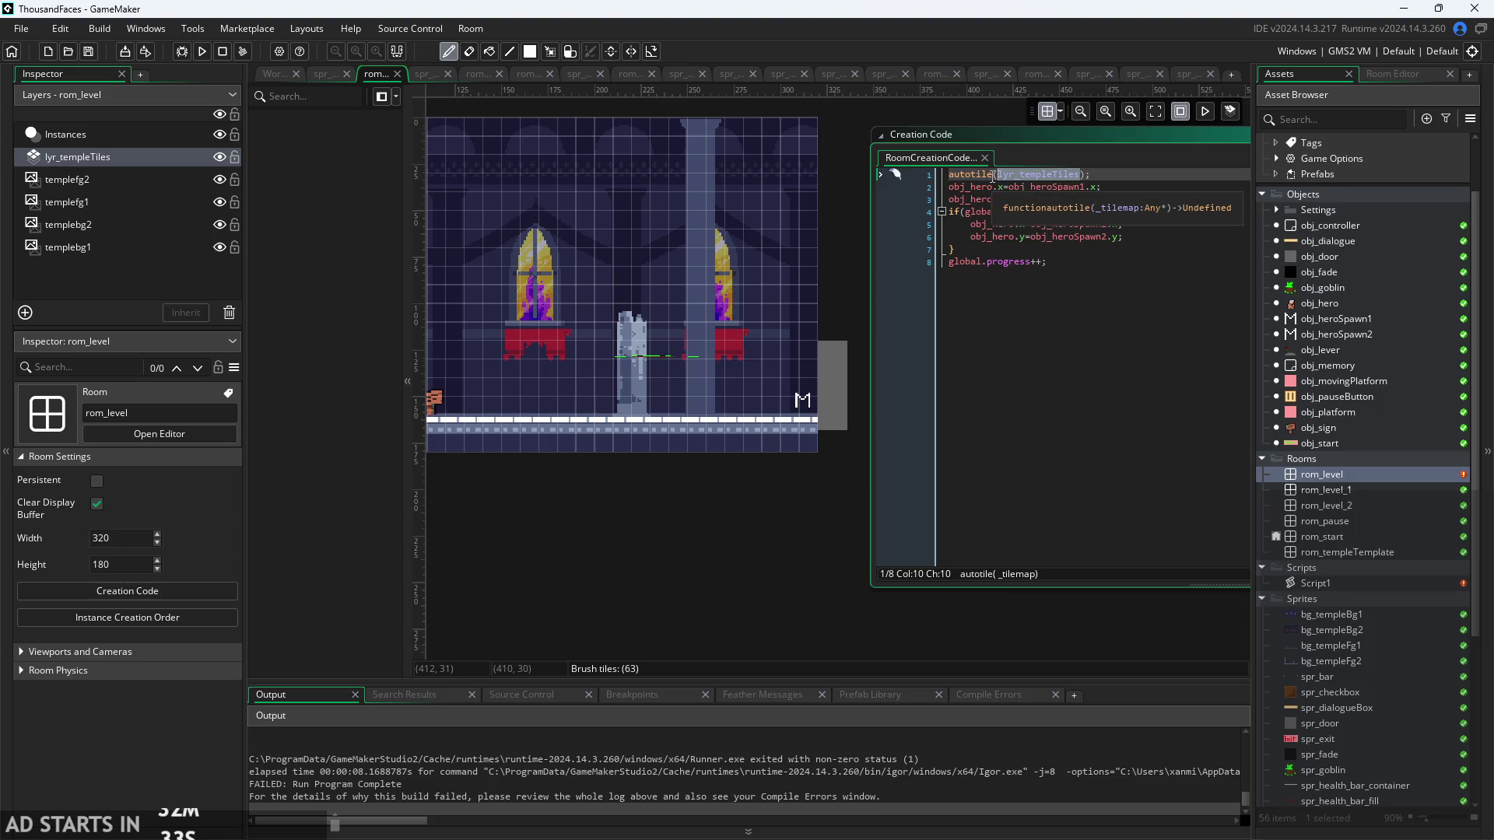
pyautogui.write('tls')
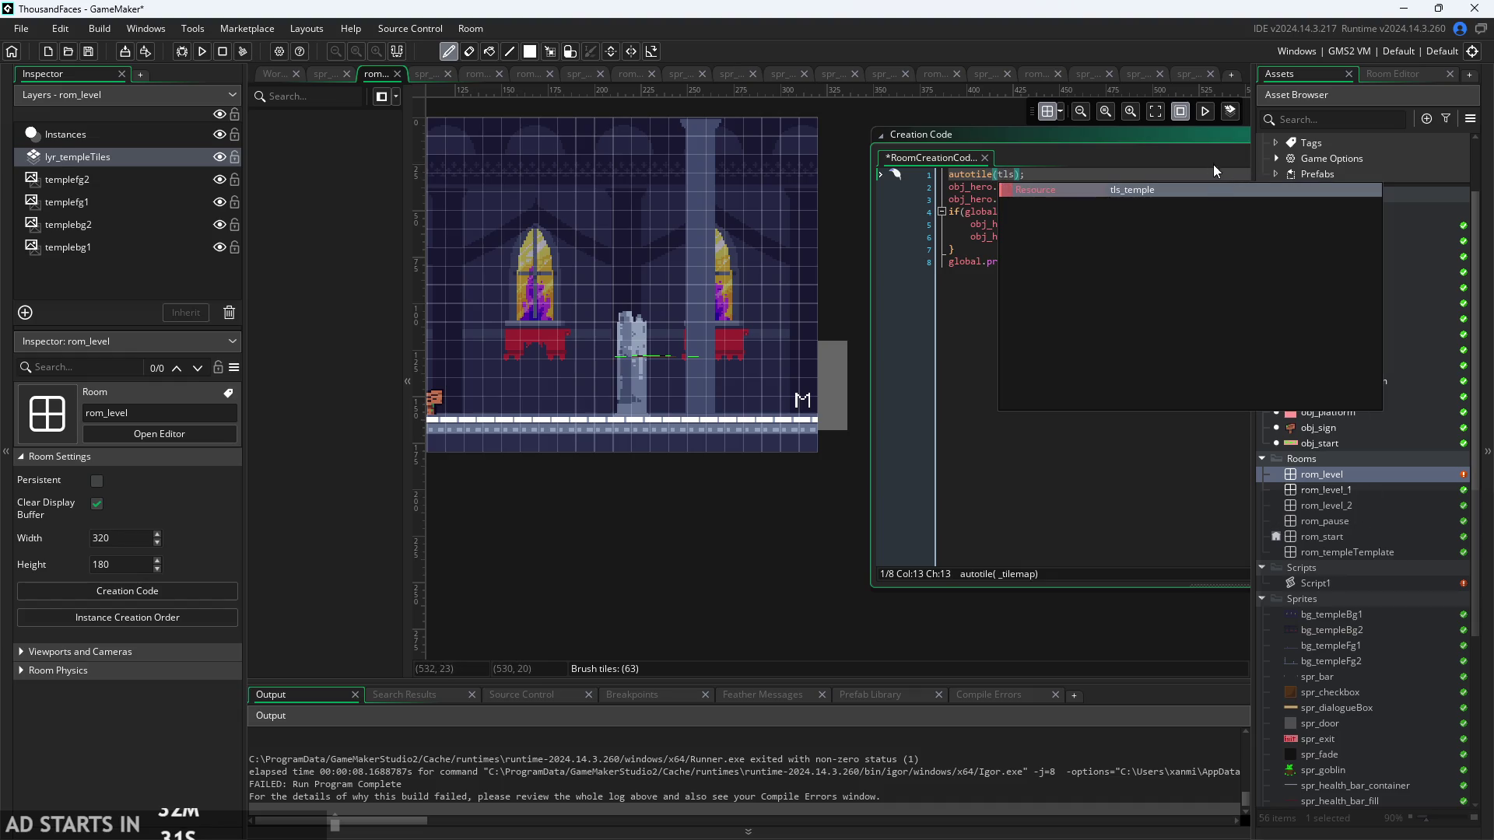
pyautogui.press('Return')
pyautogui.scroll(-5, 1434, 467)
pyautogui.scroll(1, 827, 596)
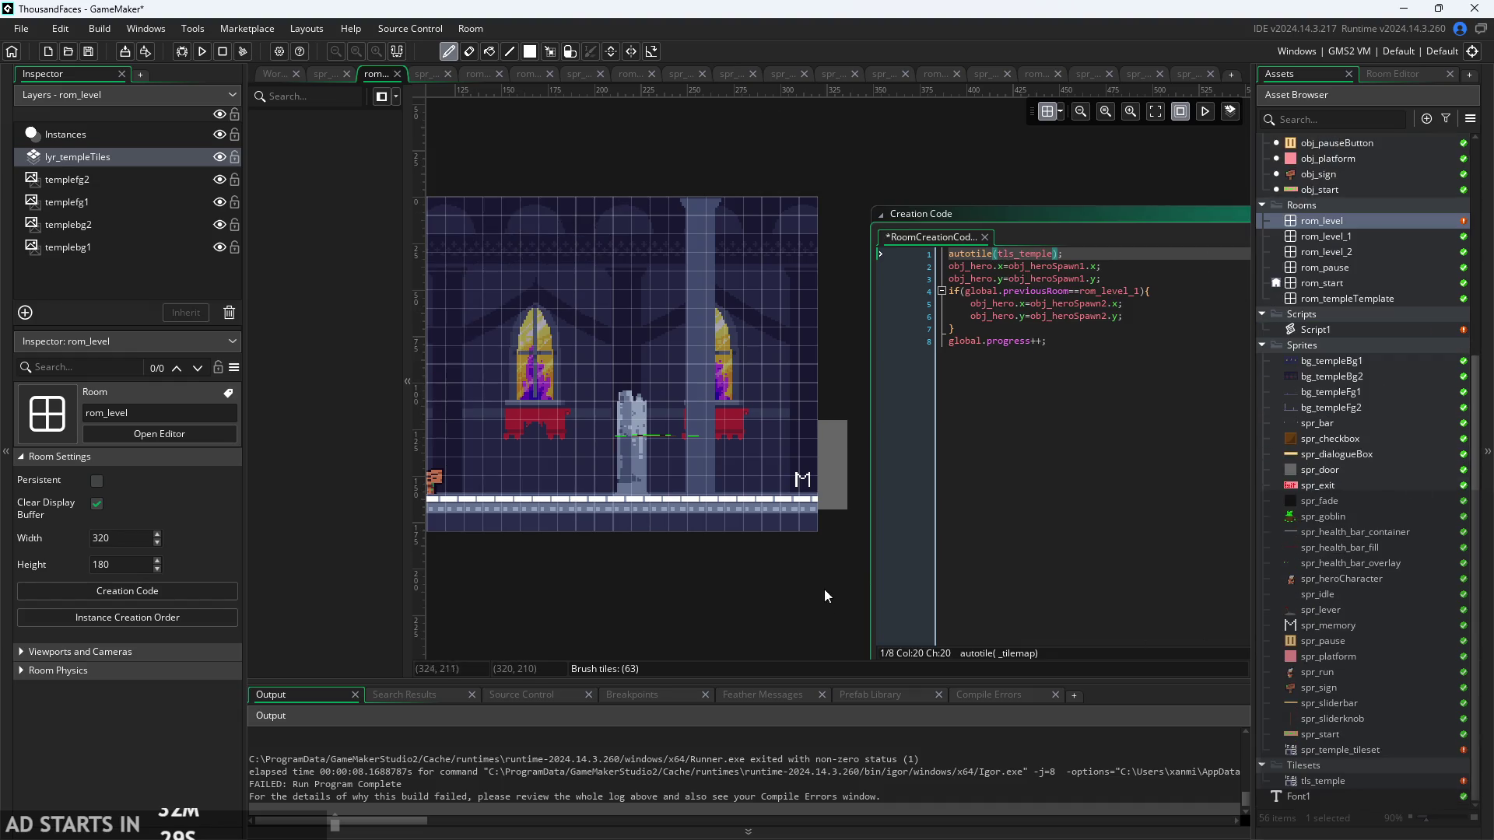
# - Run the game, play the level without errors, and exit via the pause menu
pyautogui.press('F5')
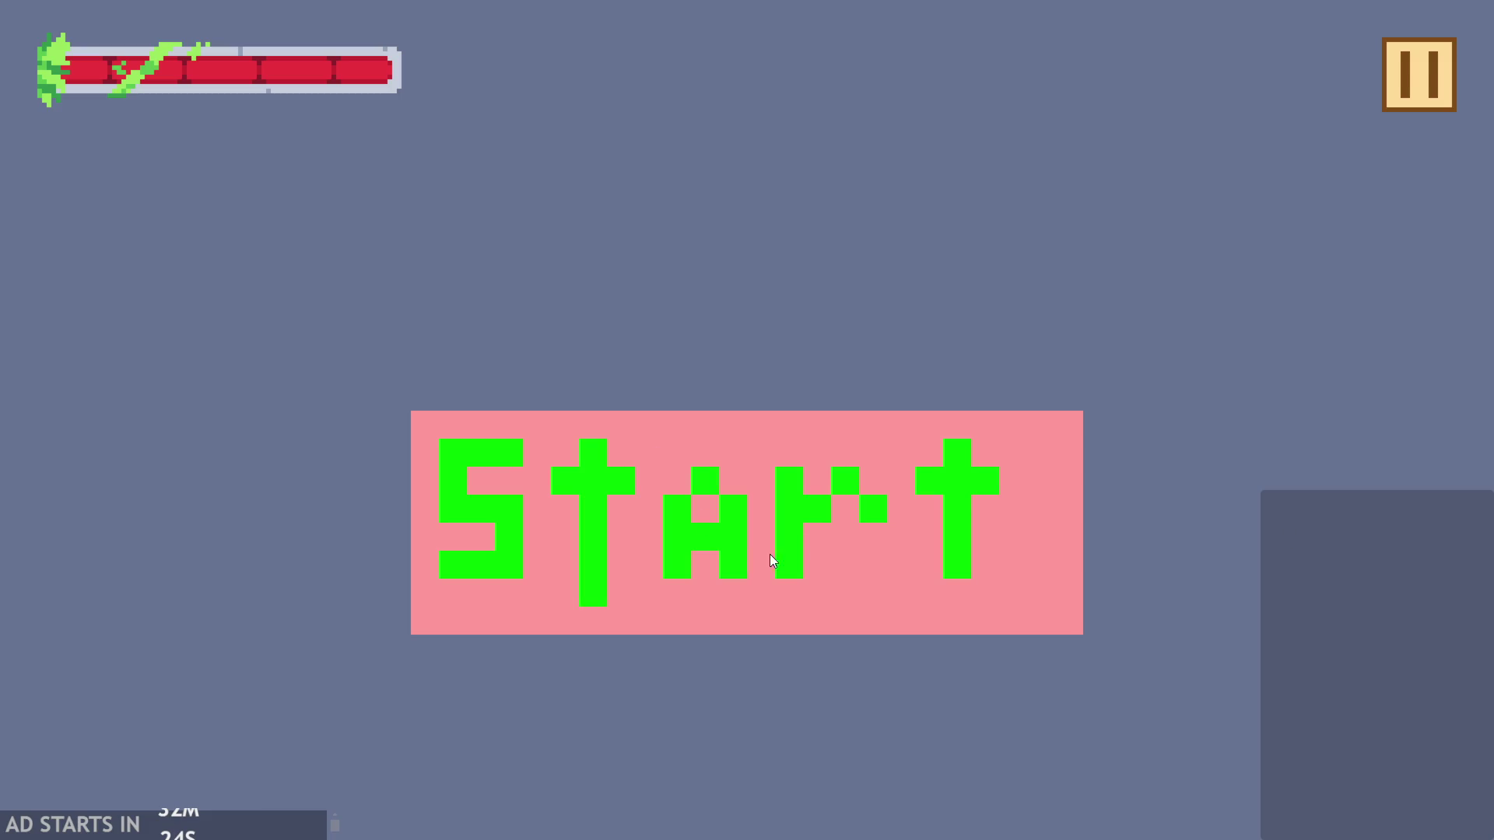
pyautogui.click(773, 561)
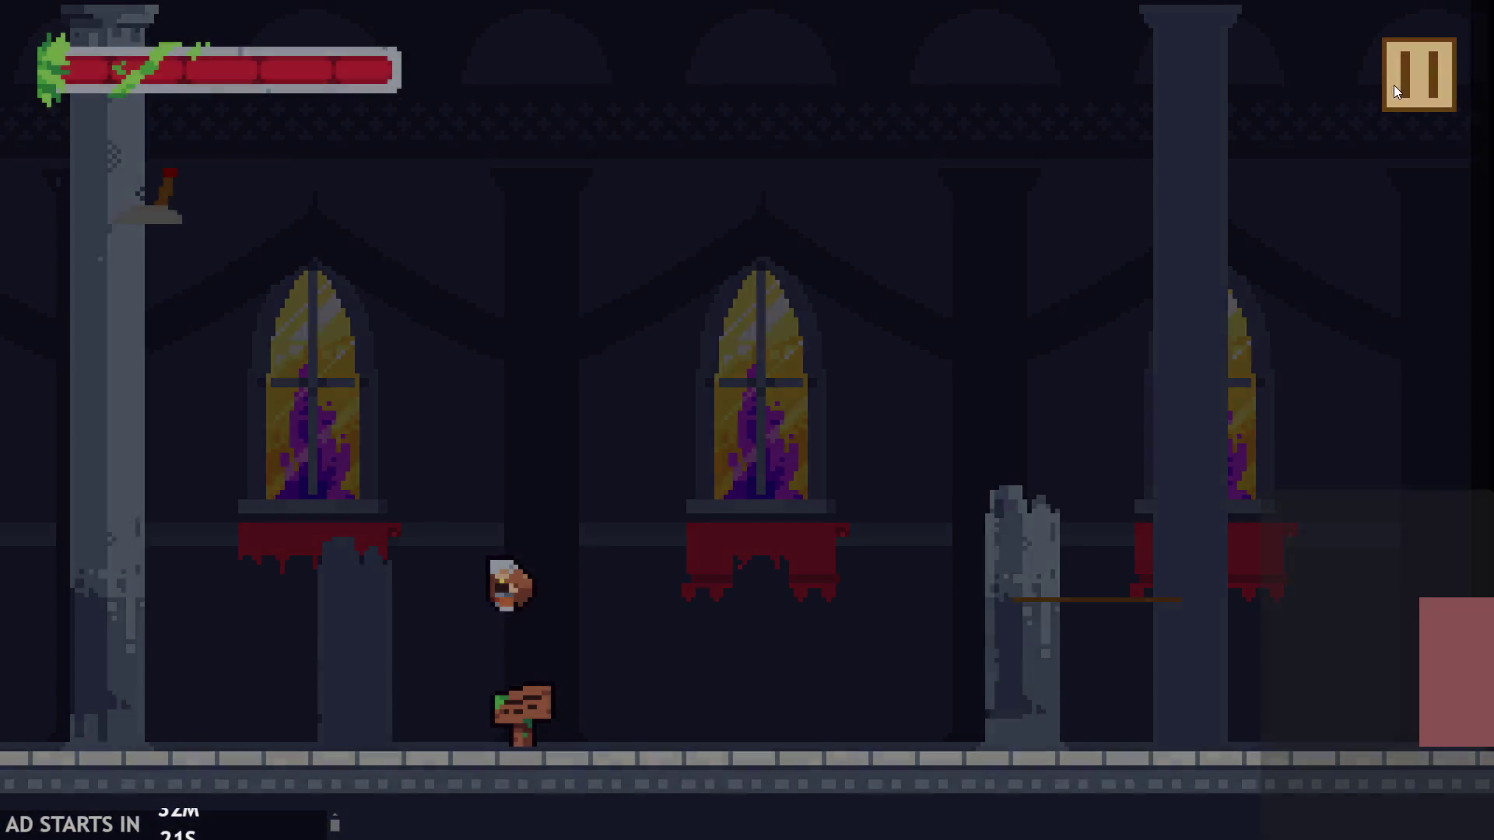
pyautogui.click(1393, 86)
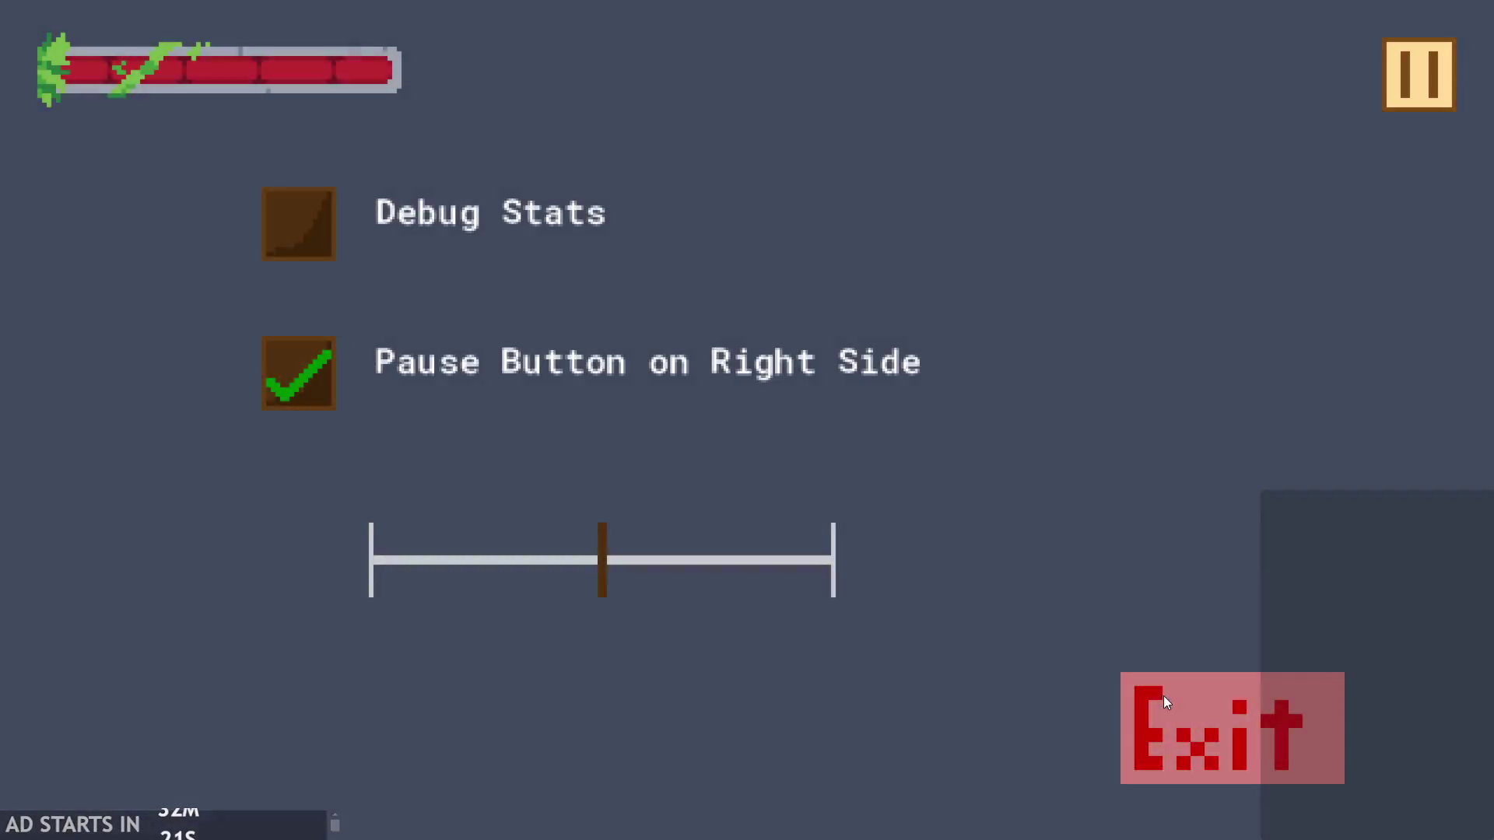
pyautogui.click(1164, 696)
pyautogui.scroll(-2, 694, 589)
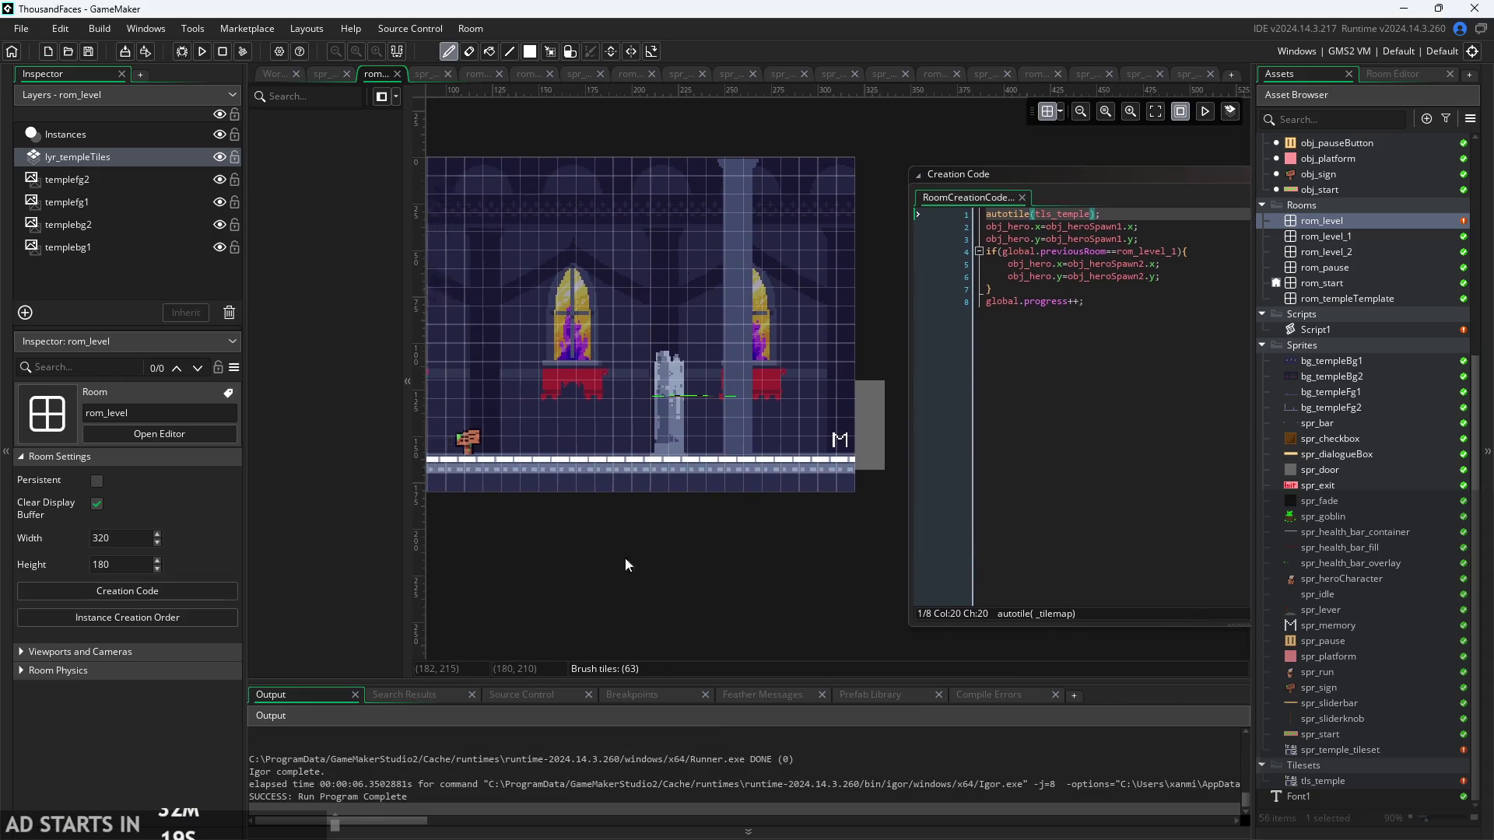
pyautogui.scroll(5, 624, 558)
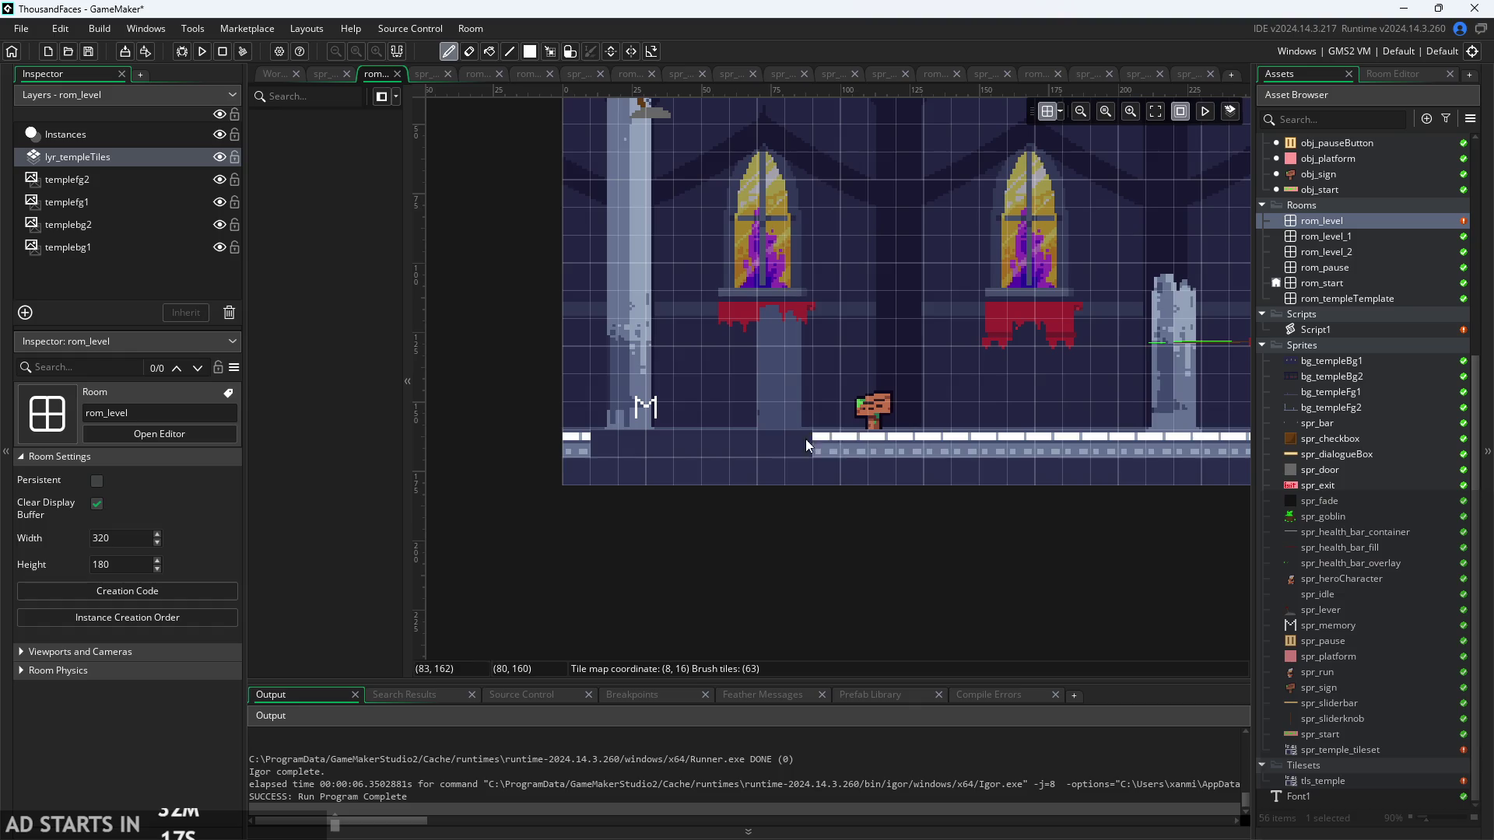
# - Erase floor tiles to widen the gap and relaunch the game past the title screen
pyautogui.rightClick(833, 457)
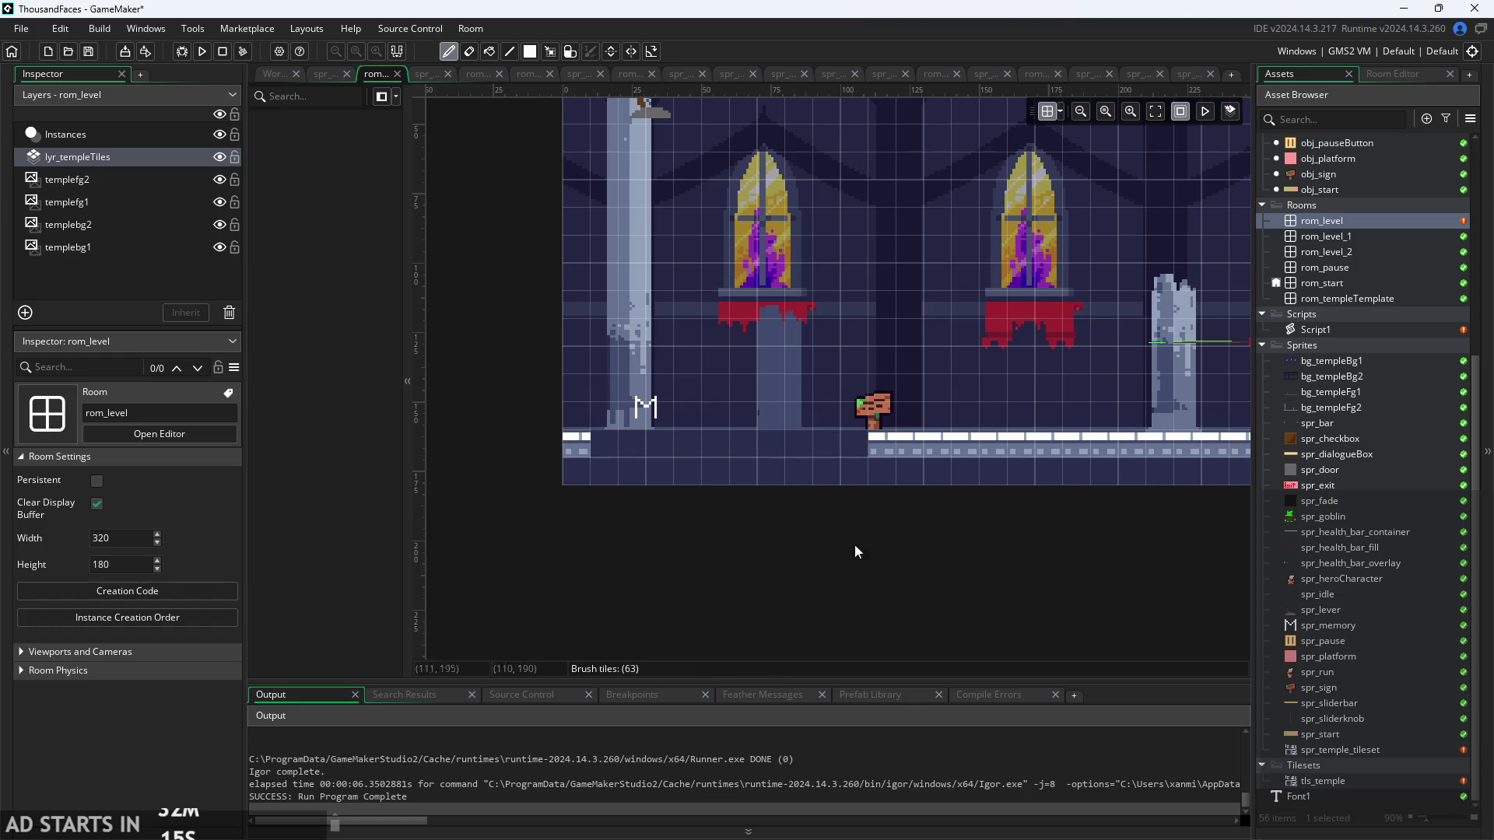
pyautogui.click(204, 53)
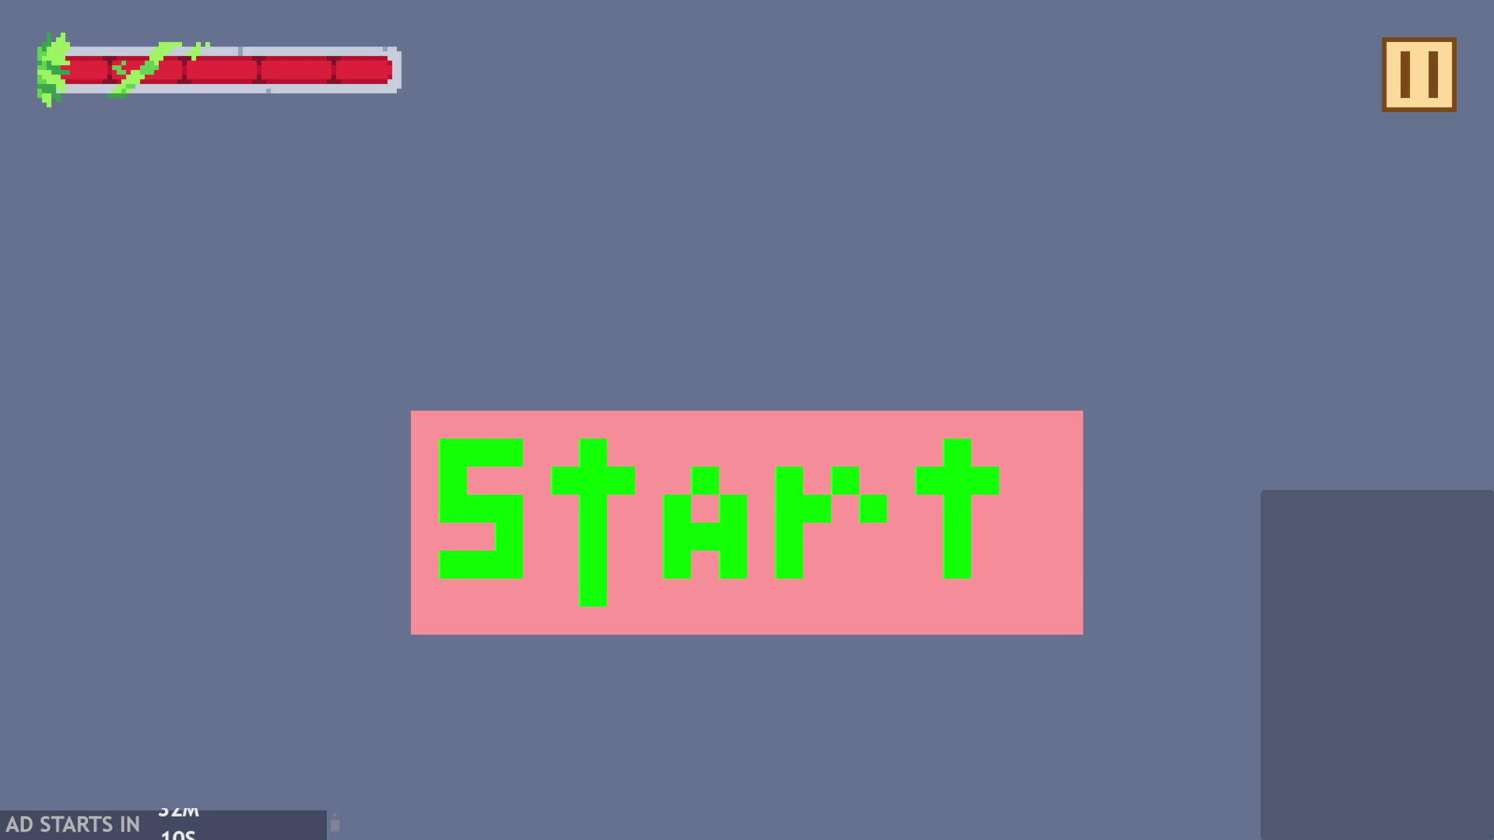
pyautogui.click(812, 418)
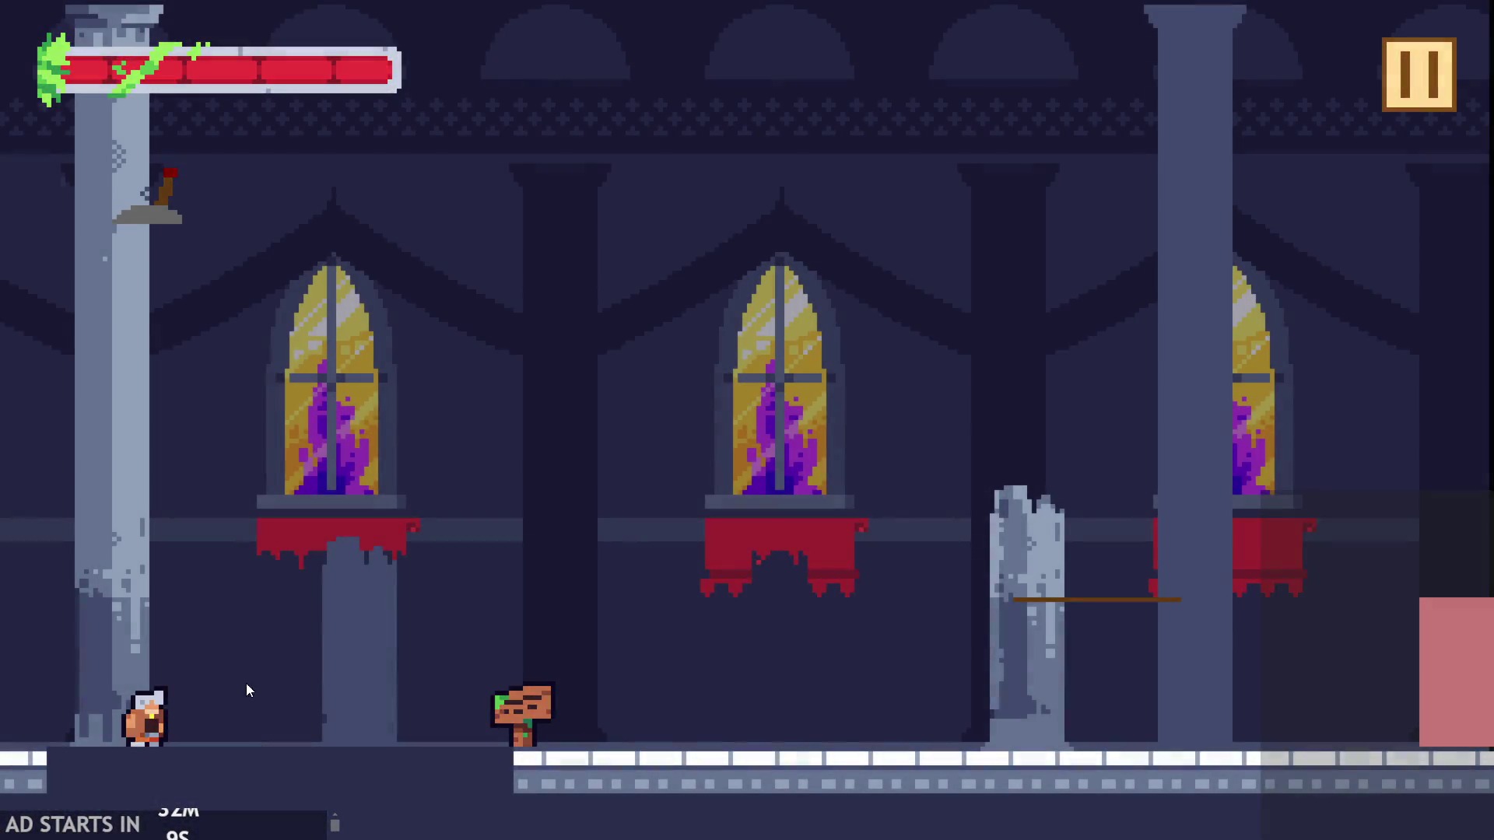
# - Run the character left and right with jumps toward the signpost
pyautogui.press('Right')
pyautogui.press('Left')
pyautogui.press('Up')
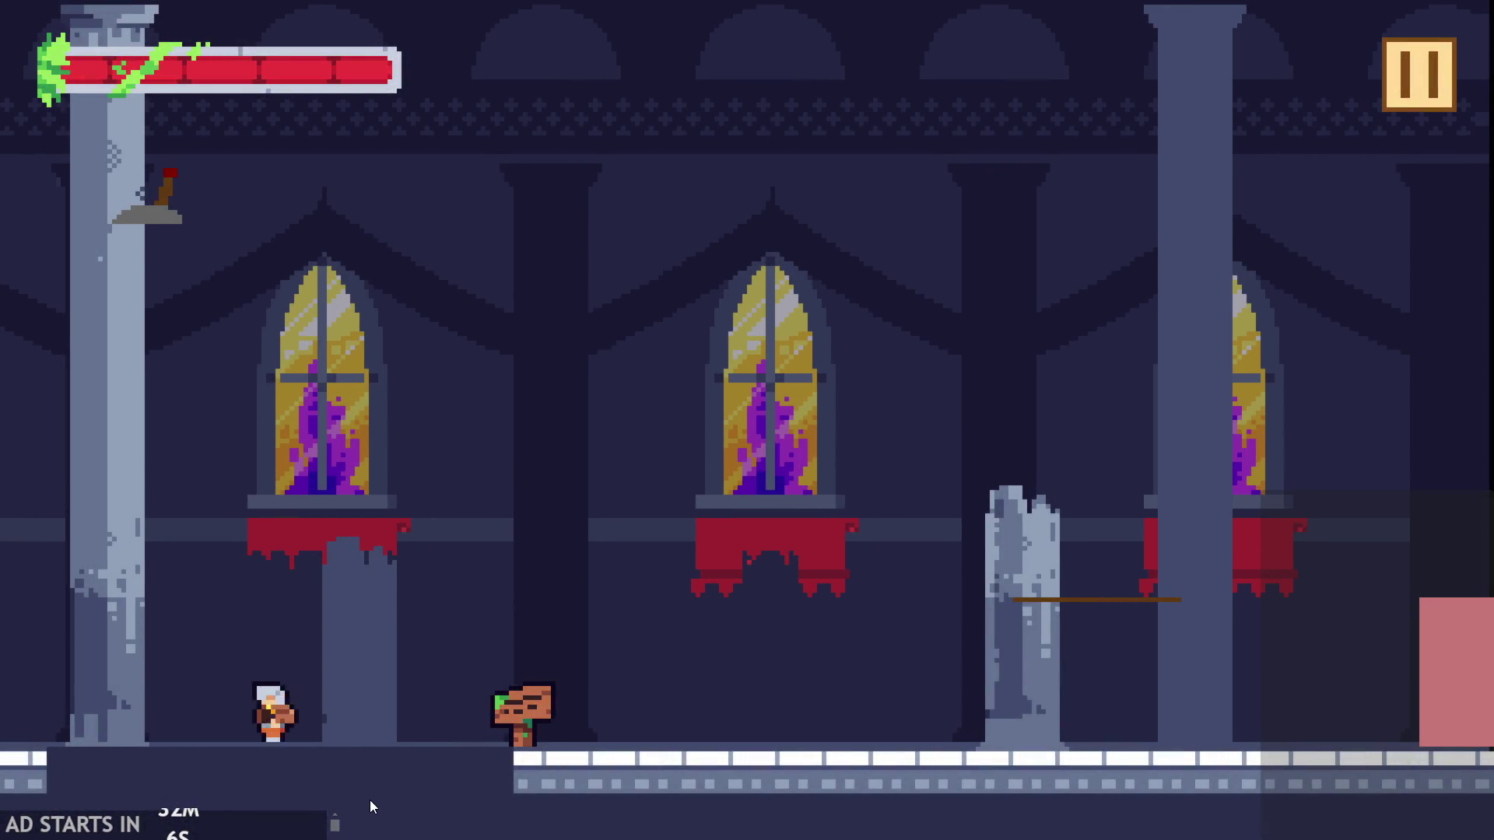
pyautogui.press('Left')
pyautogui.press('Right')
pyautogui.press('Left')
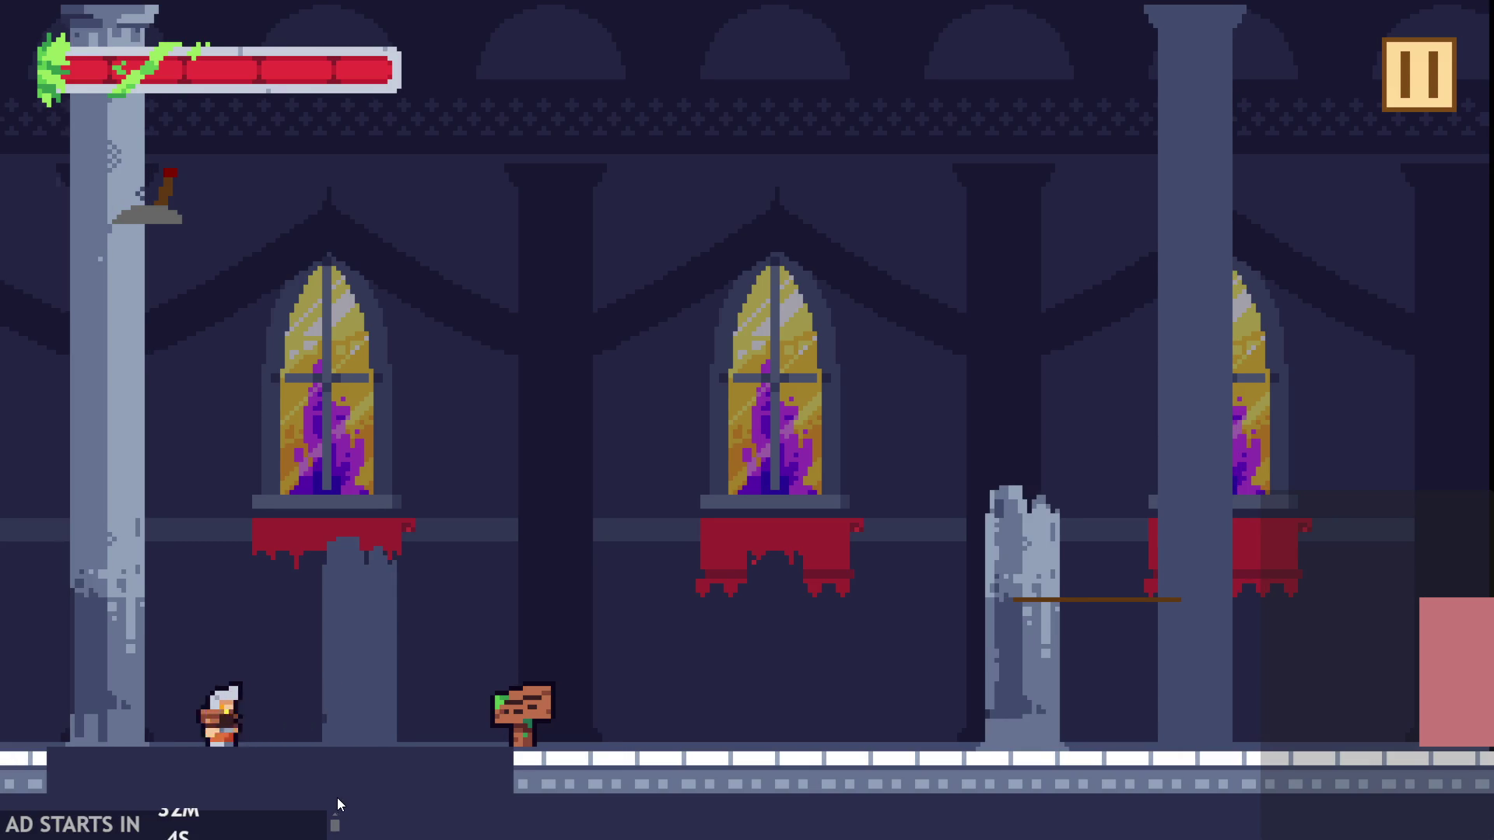
pyautogui.press('Right')
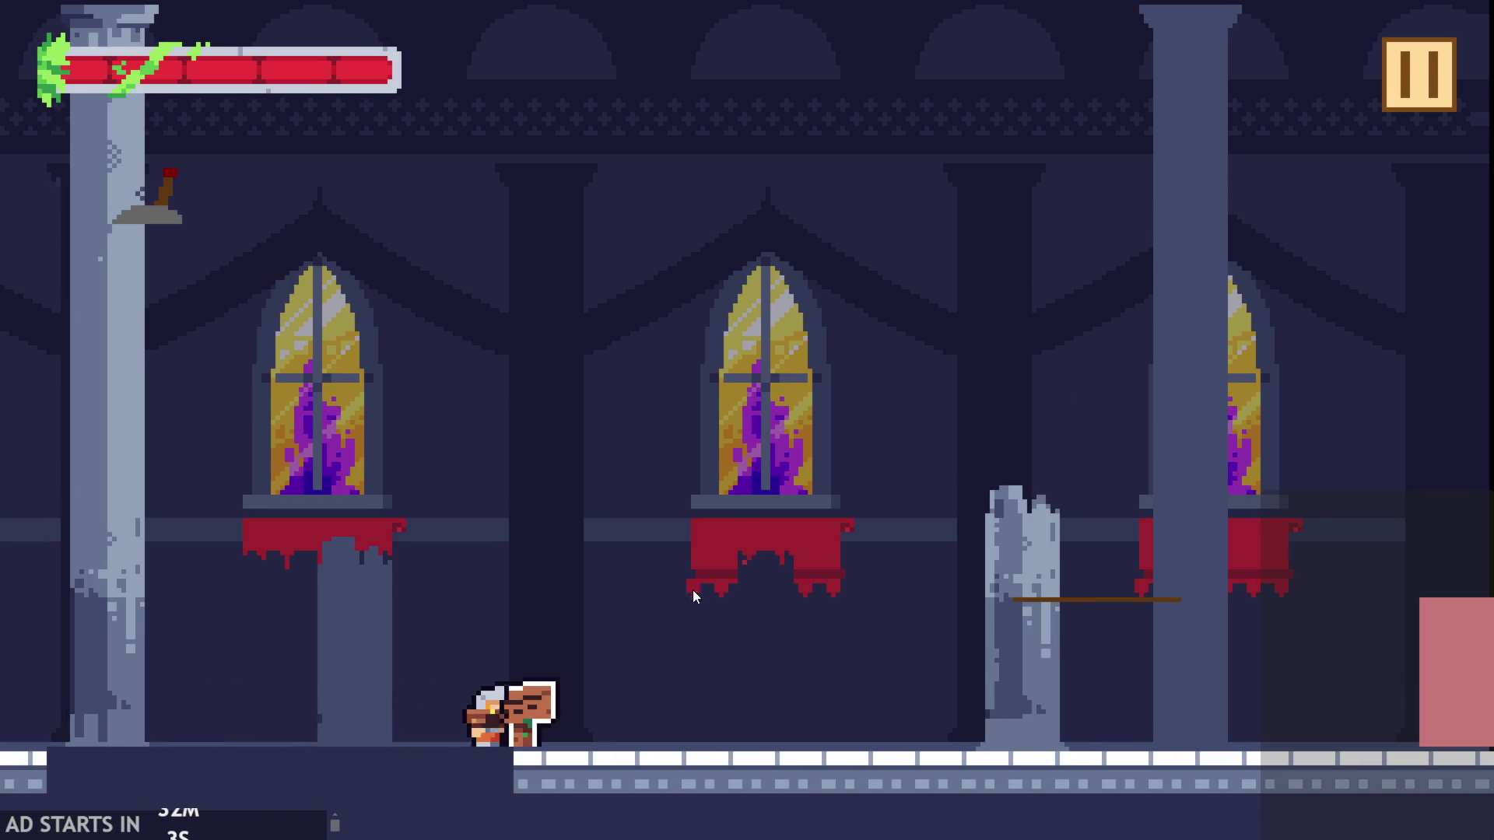
pyautogui.press('Left')
# - Turn on the Debug Stats overlay from the pause menu and resume play
pyautogui.click(1416, 74)
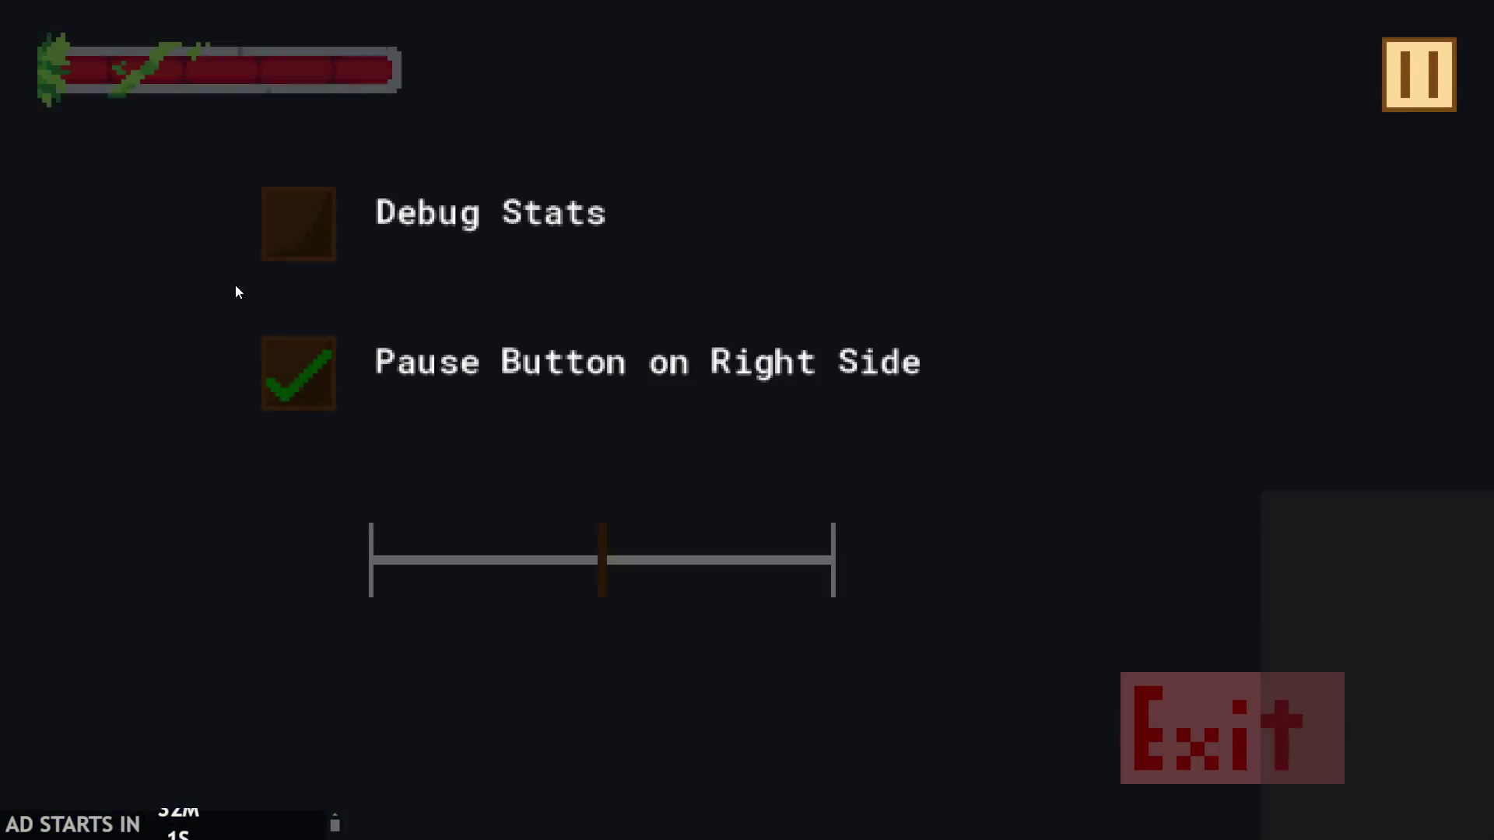
pyautogui.click(299, 233)
pyautogui.click(1421, 62)
# - Run right from the signpost and jump toward the floor gap, pausing and resuming once
pyautogui.press('Right')
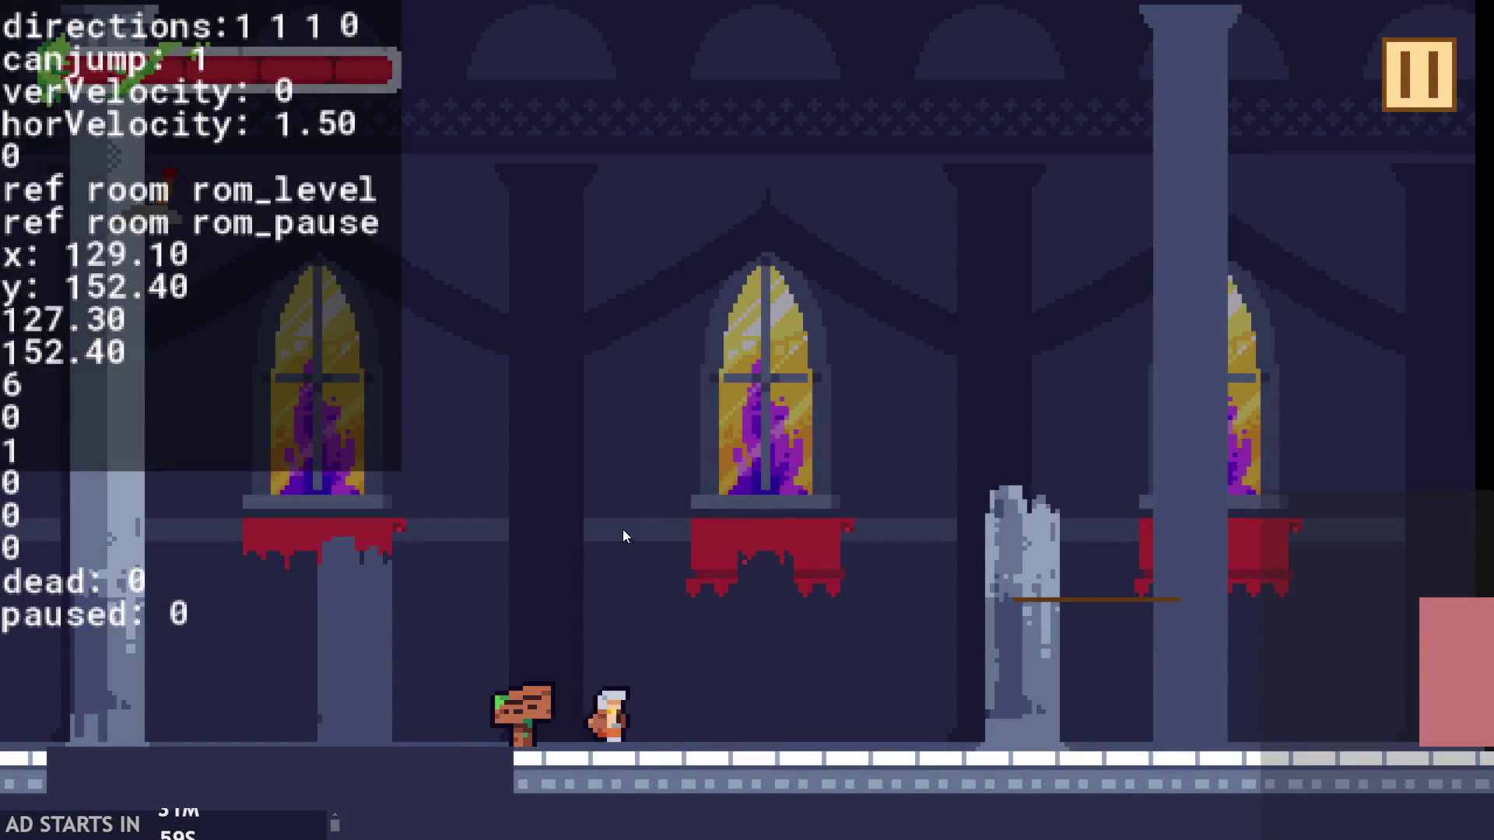
pyautogui.press('Up')
pyautogui.press('Up')
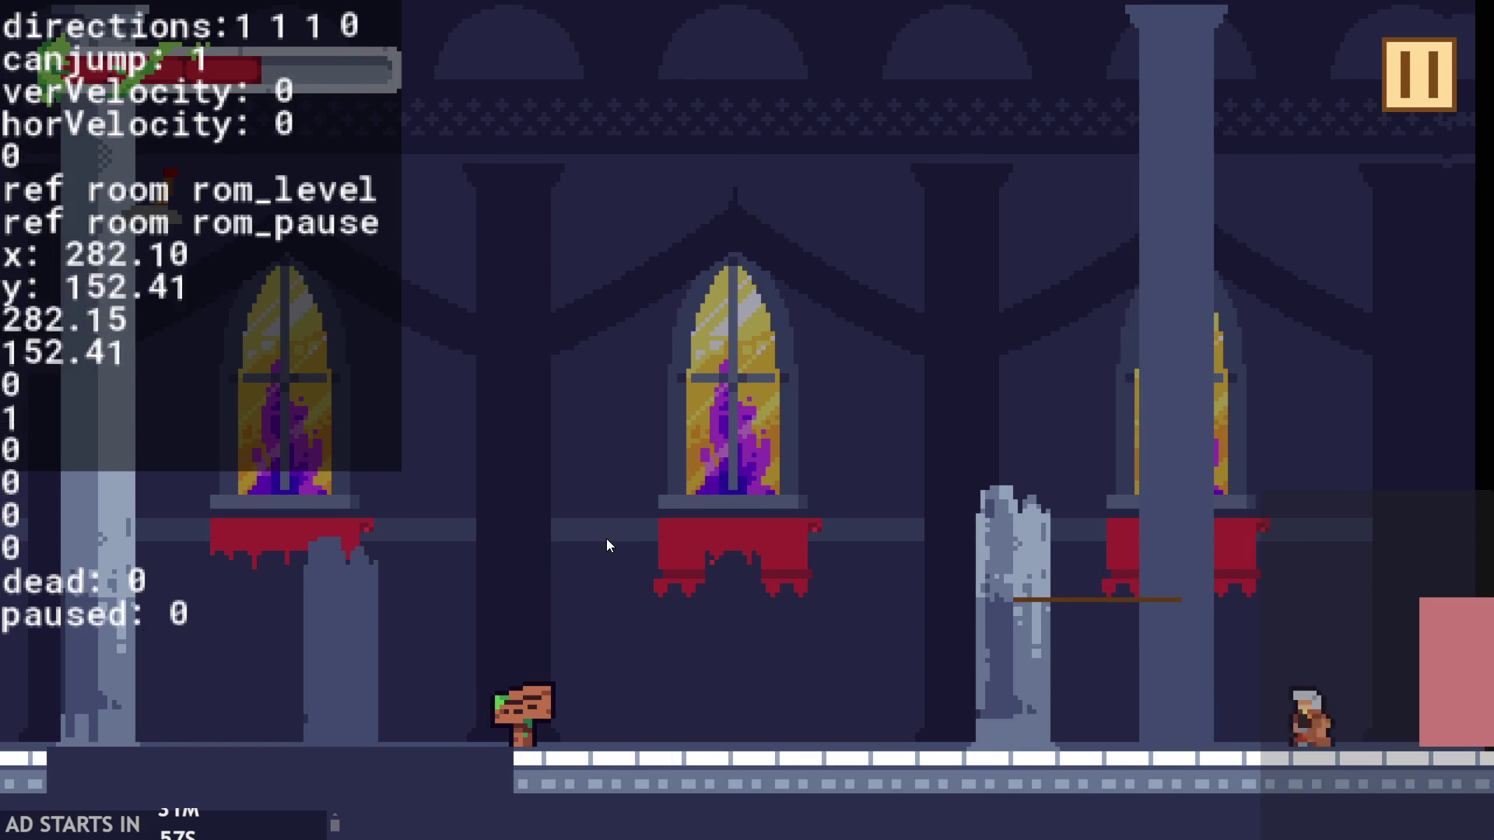
pyautogui.press('Left')
pyautogui.press('Up')
pyautogui.press('Right')
pyautogui.press('Up')
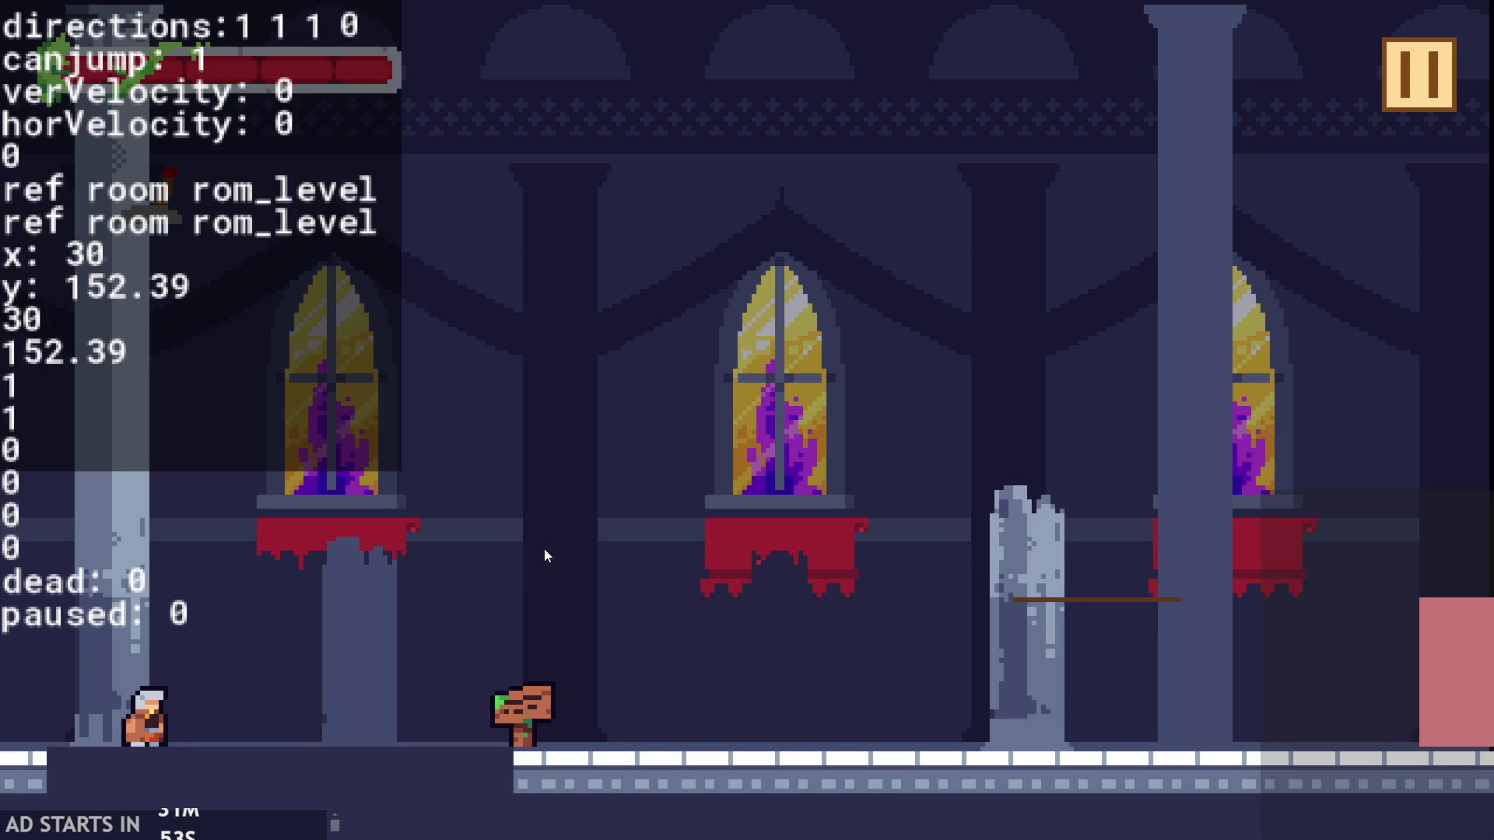
pyautogui.click(1432, 101)
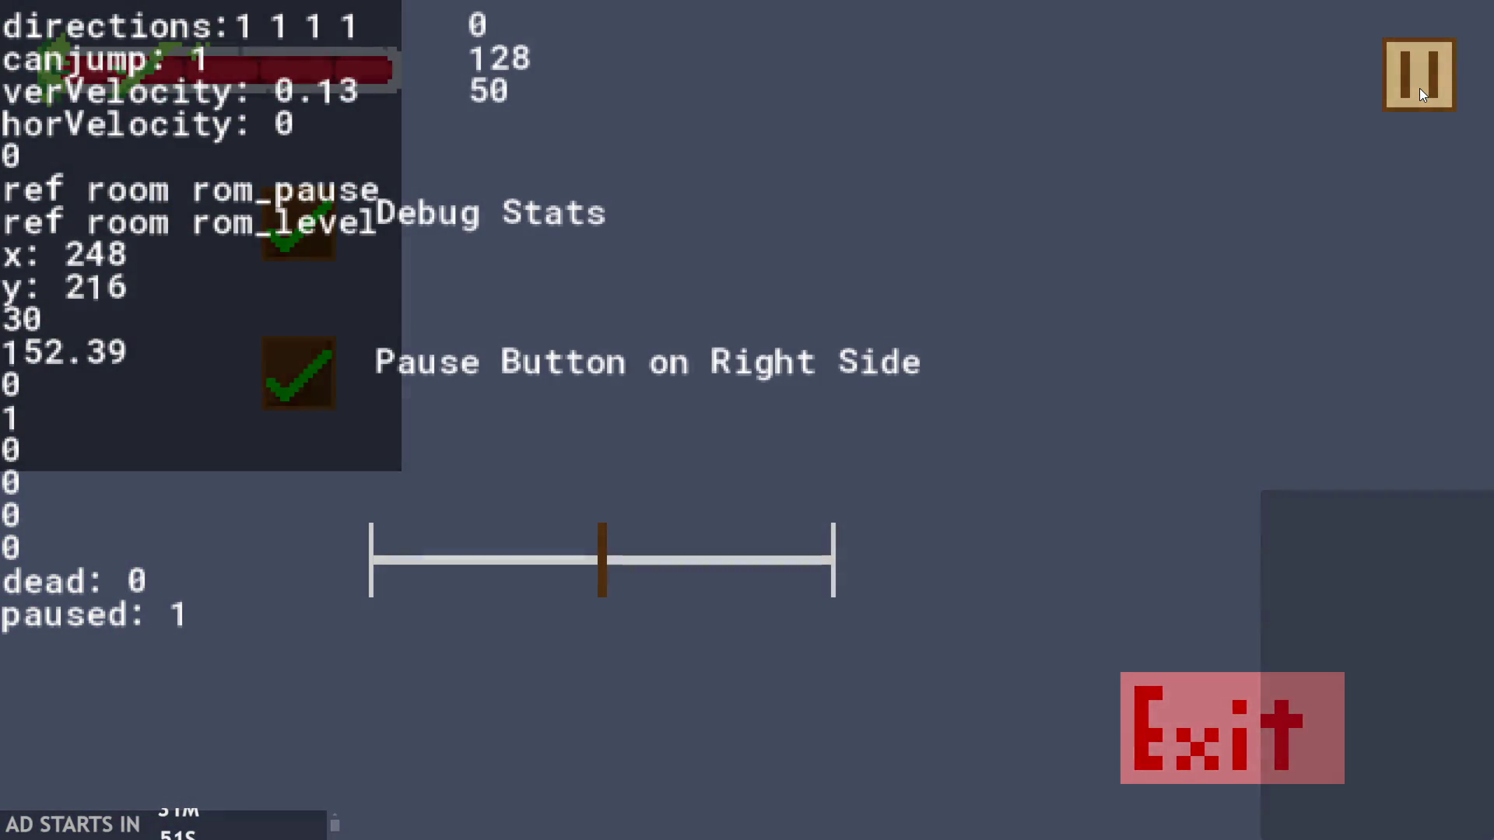
pyautogui.click(1420, 89)
# - Walk and jump the character toward the left edge, then pause and exit the game
pyautogui.press('Right')
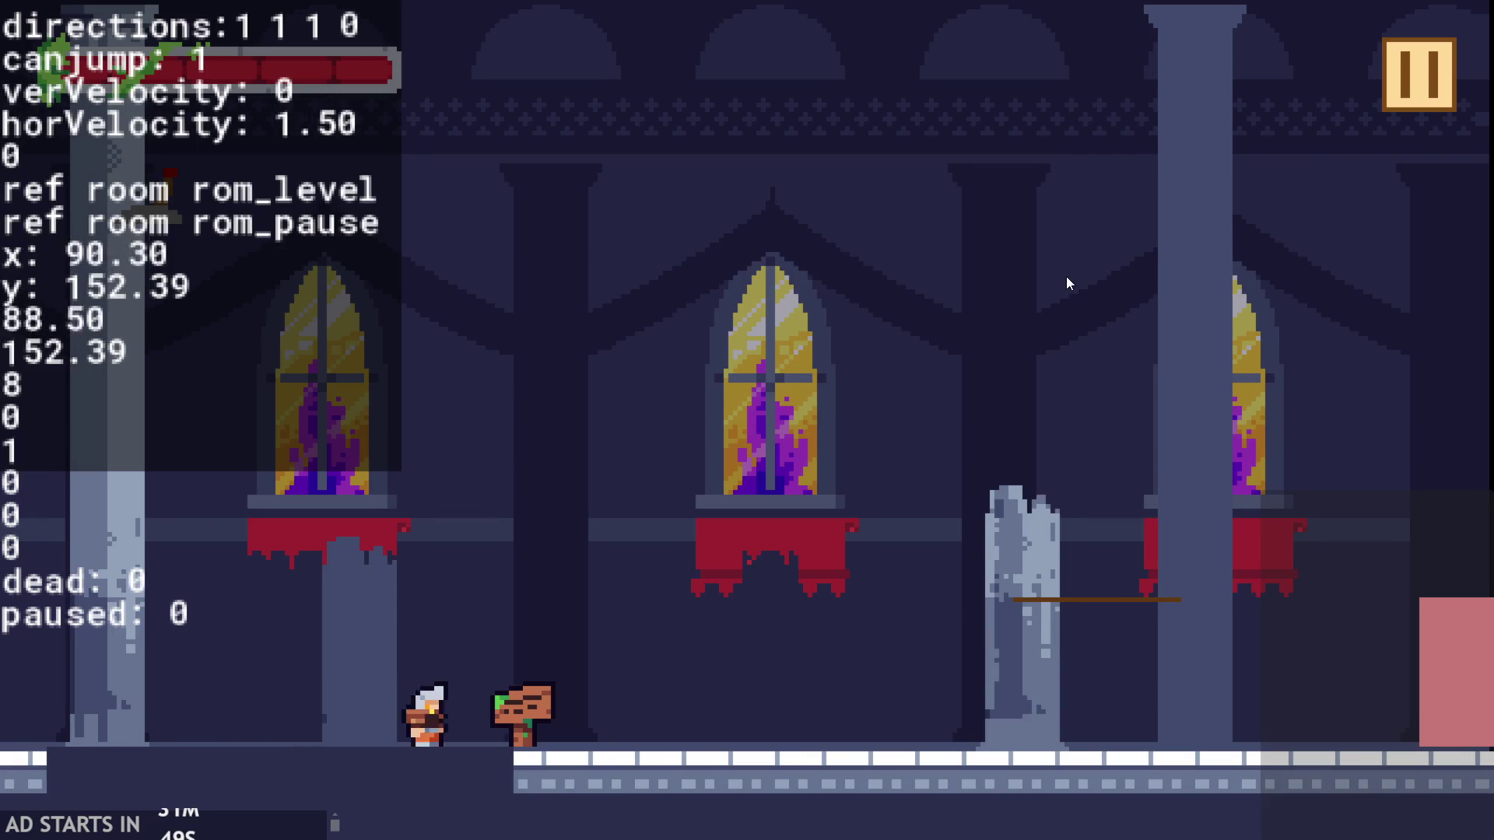
pyautogui.press('Left')
pyautogui.press('Escape')
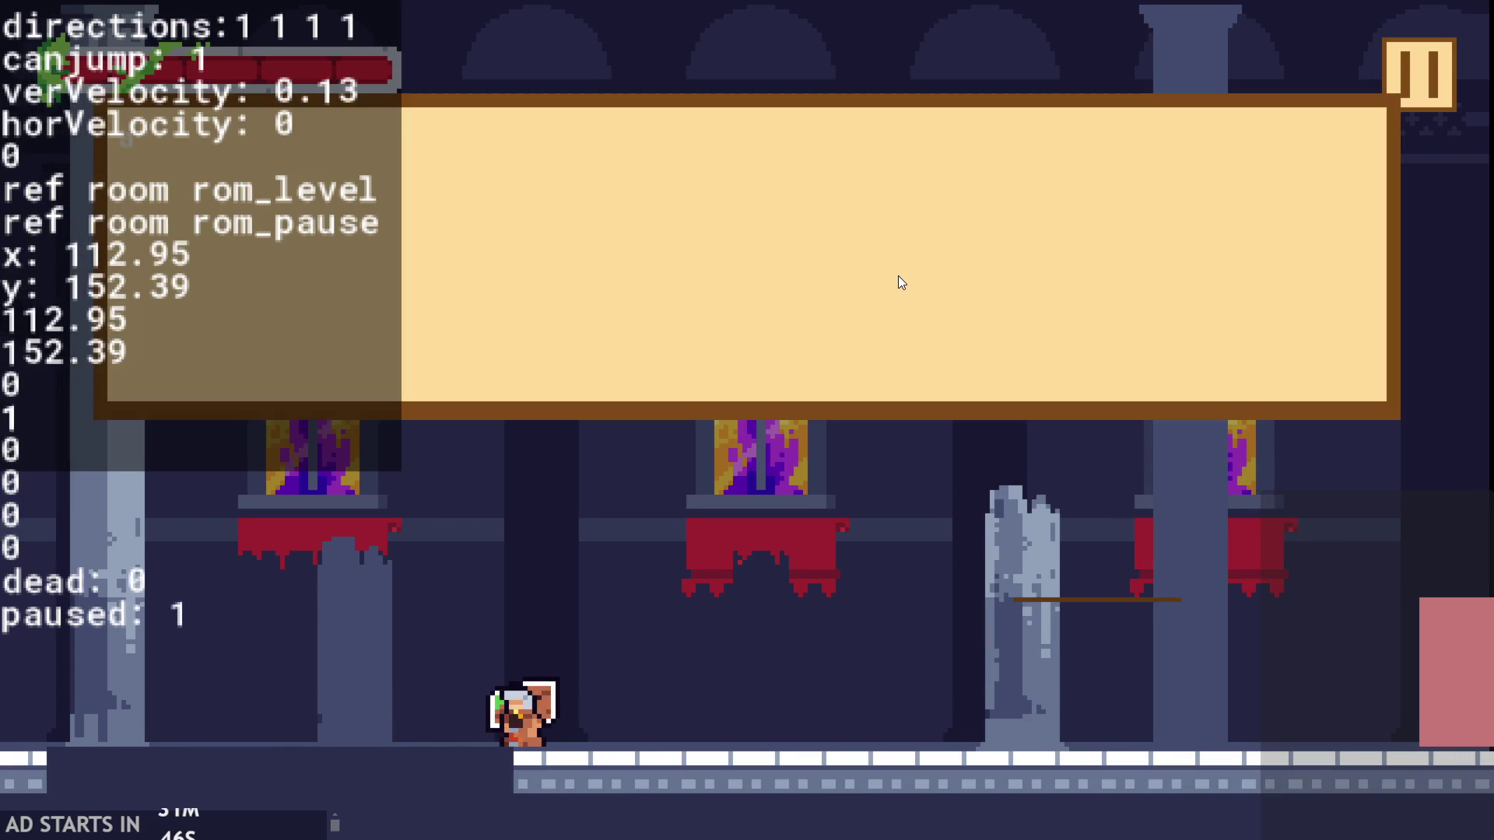
pyautogui.press('Escape')
pyautogui.press('Right')
pyautogui.press('Escape')
pyautogui.press('Escape')
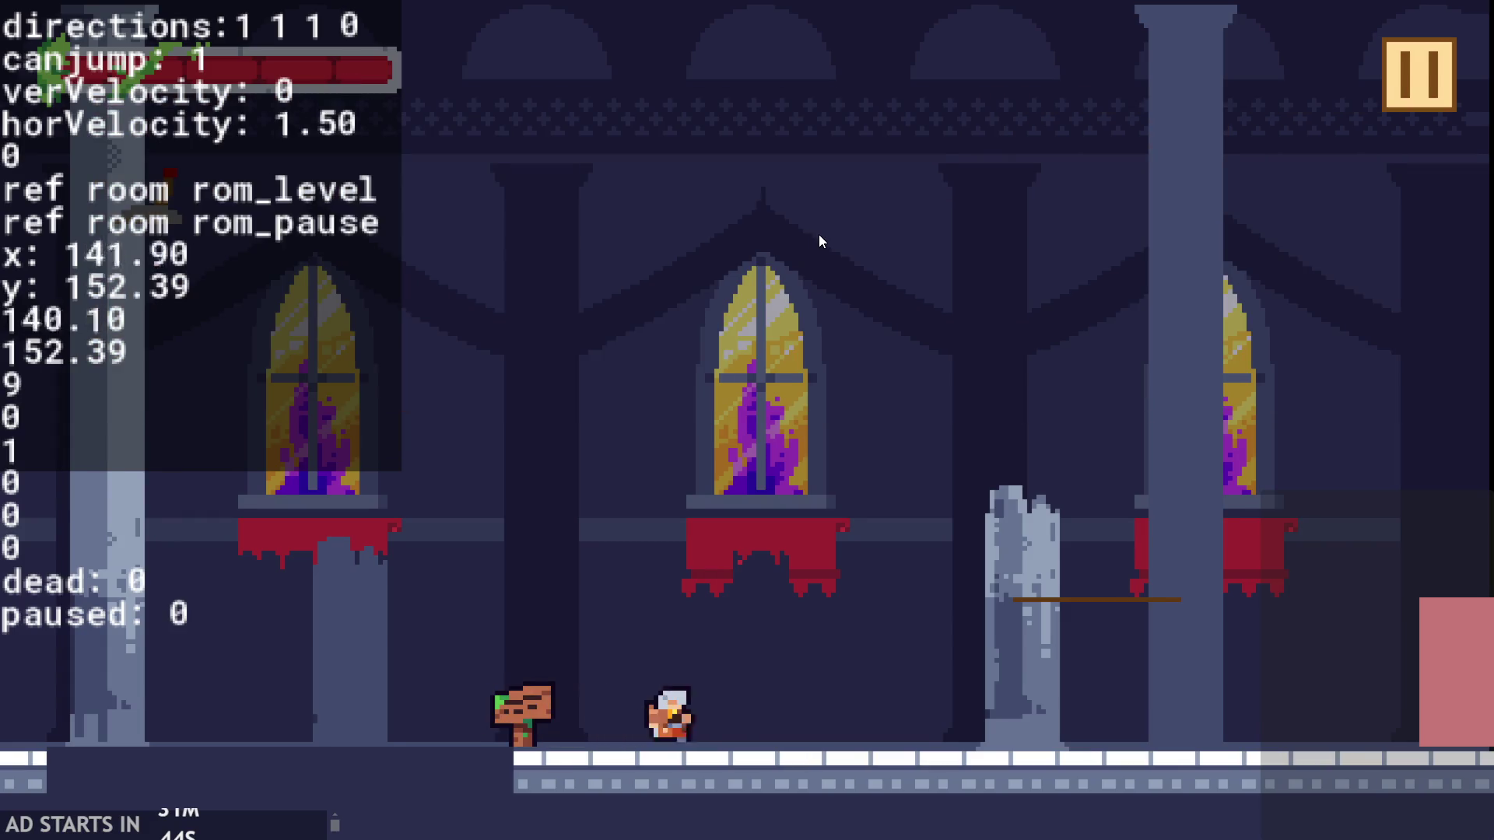
pyautogui.press('Up')
pyautogui.press('Left')
pyautogui.press('Up')
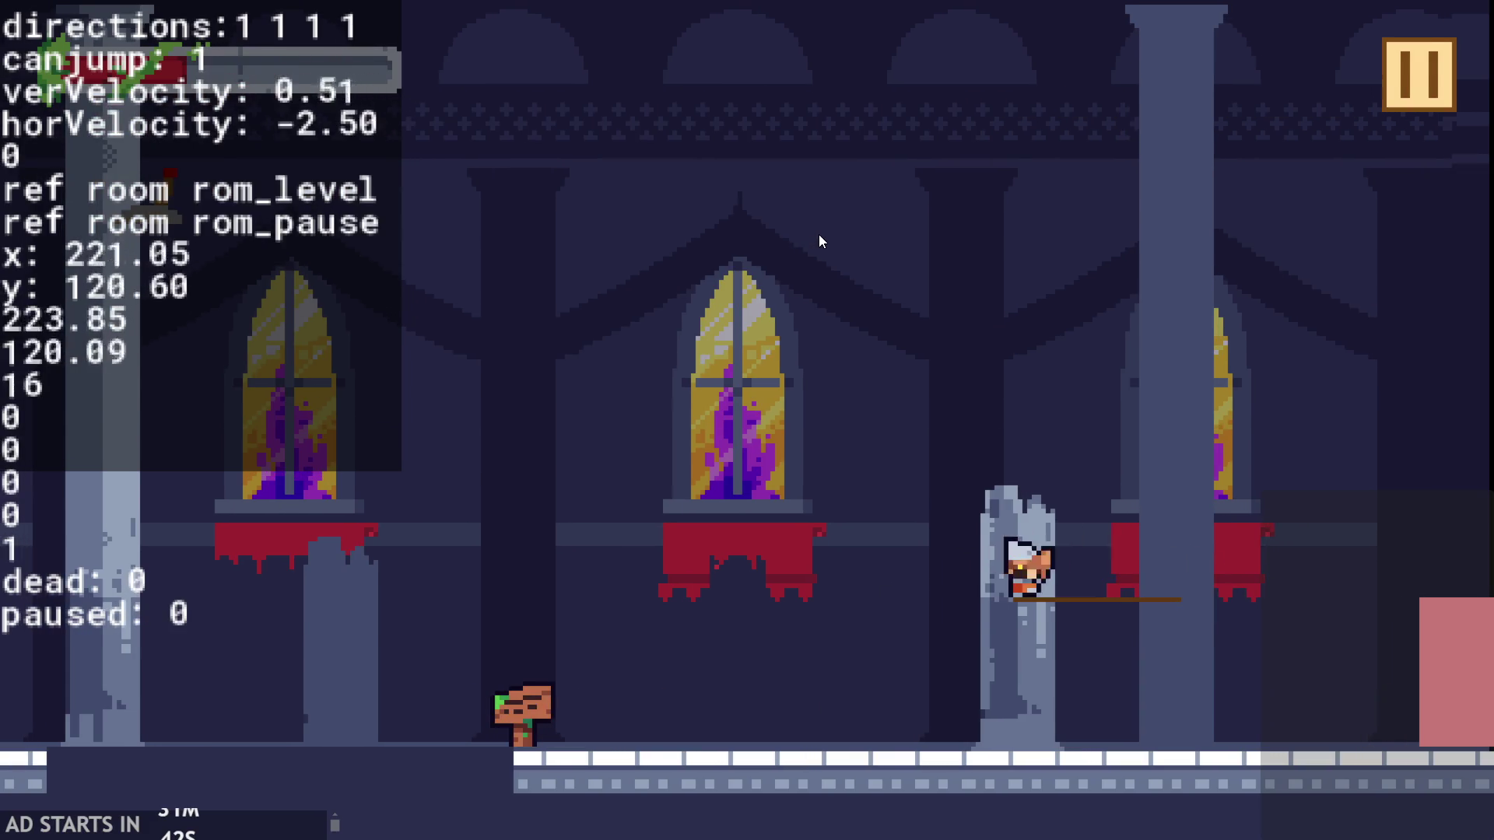
pyautogui.press('Left')
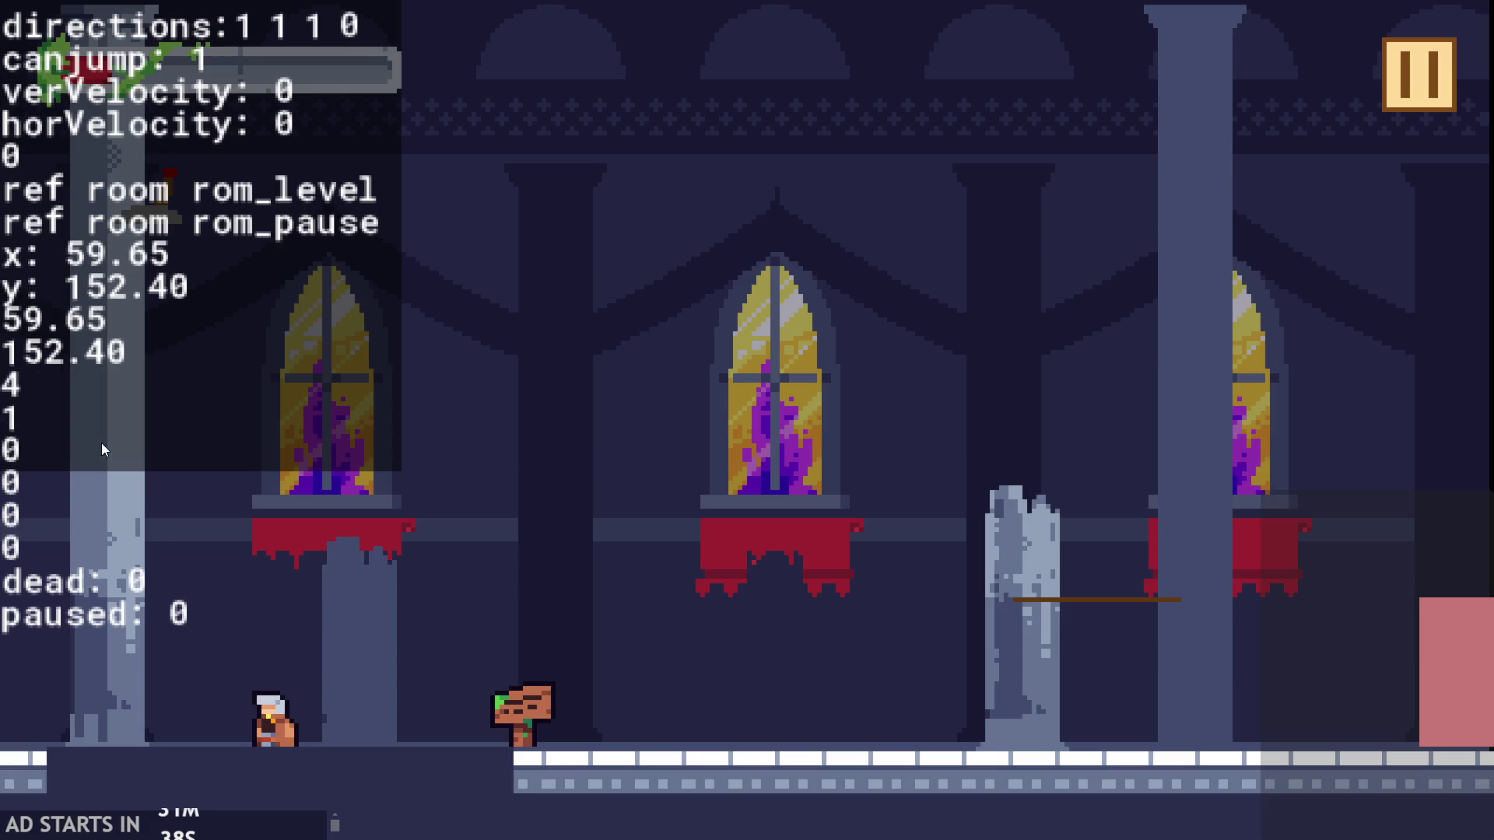
pyautogui.press('Up')
pyautogui.press('Left')
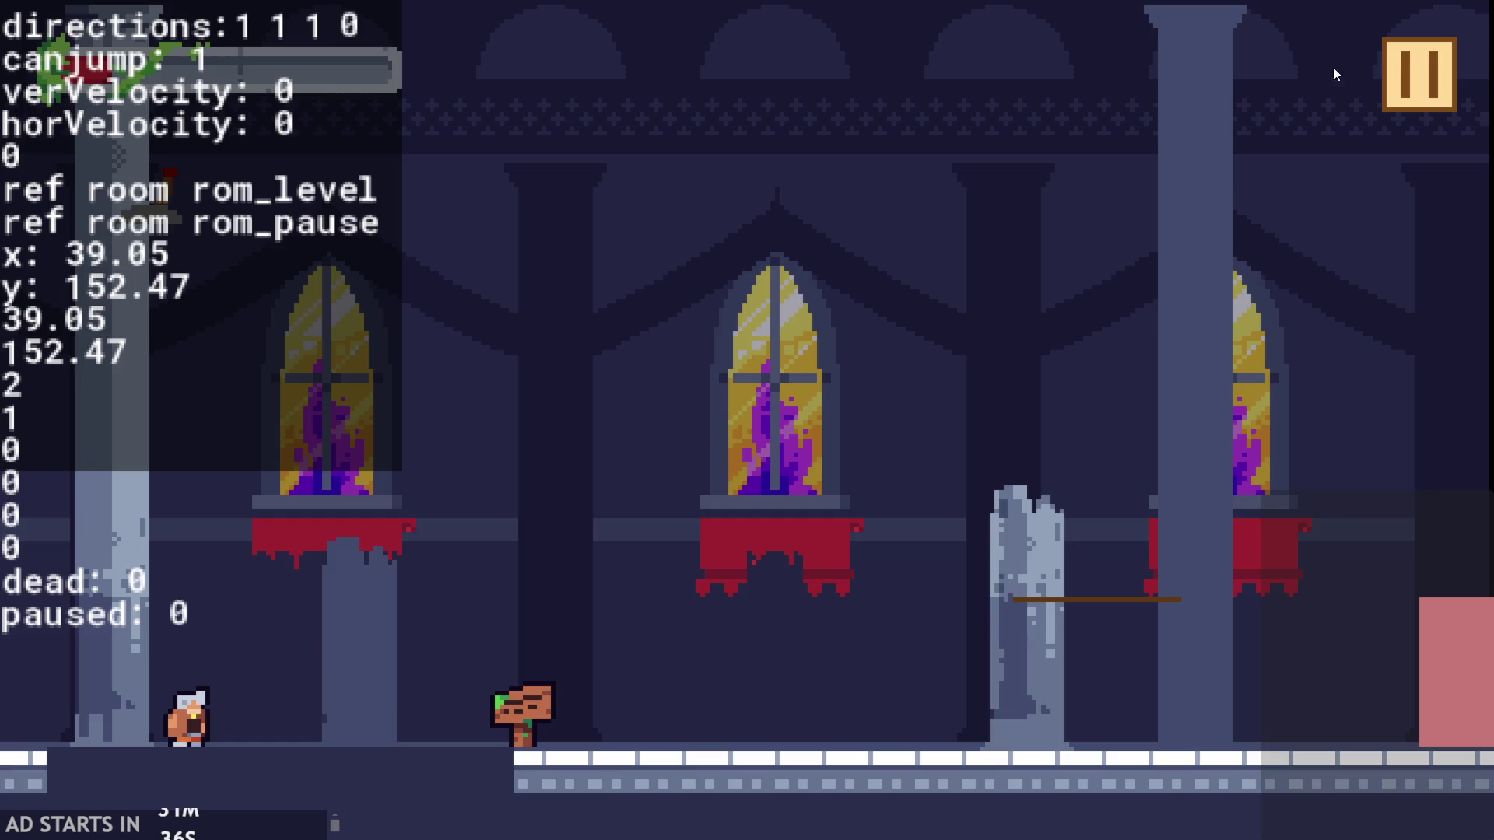
pyautogui.click(1412, 85)
pyautogui.click(1205, 751)
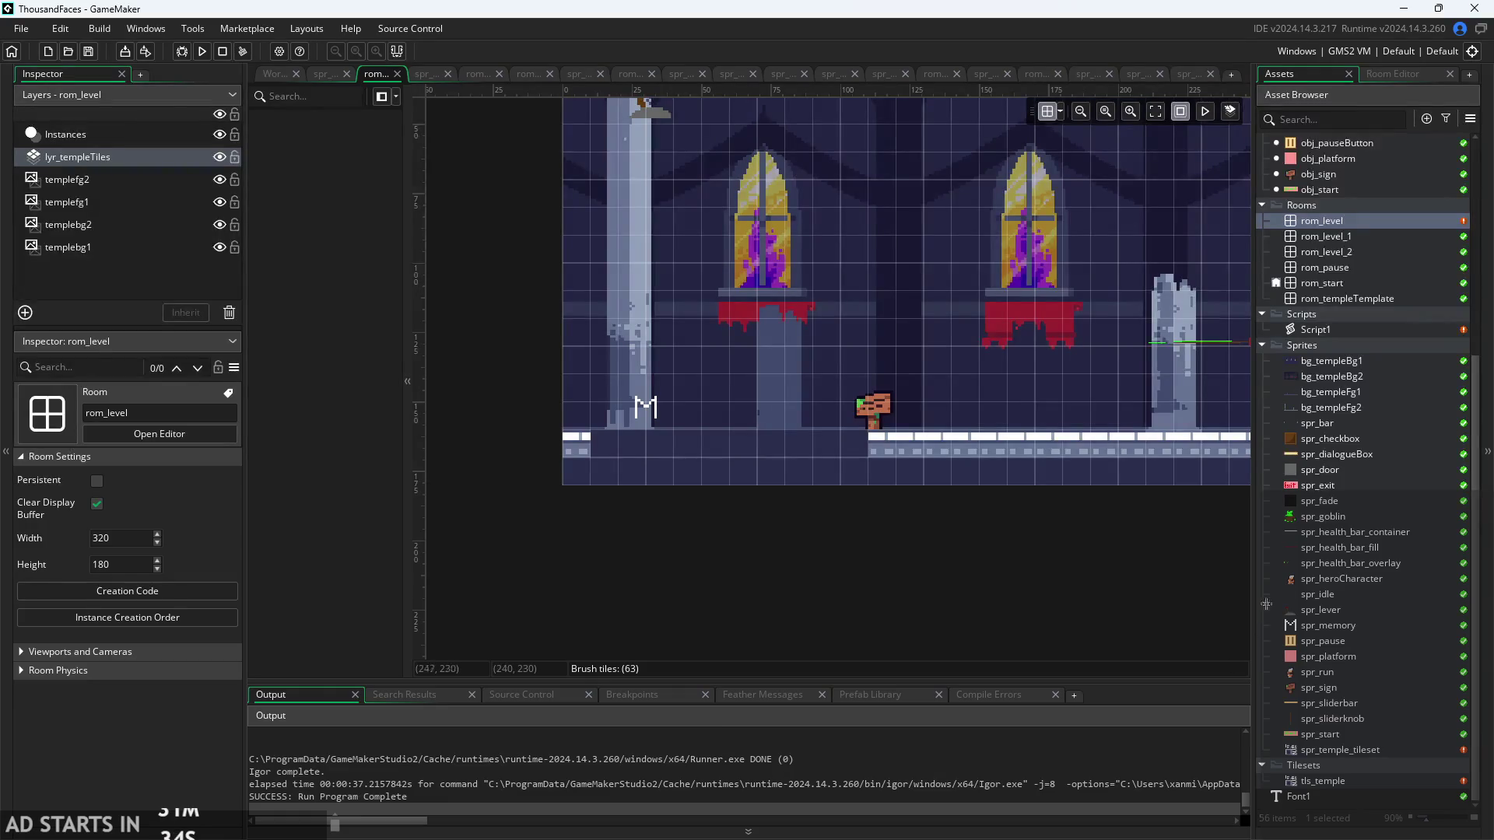
pyautogui.doubleClick(1342, 325)
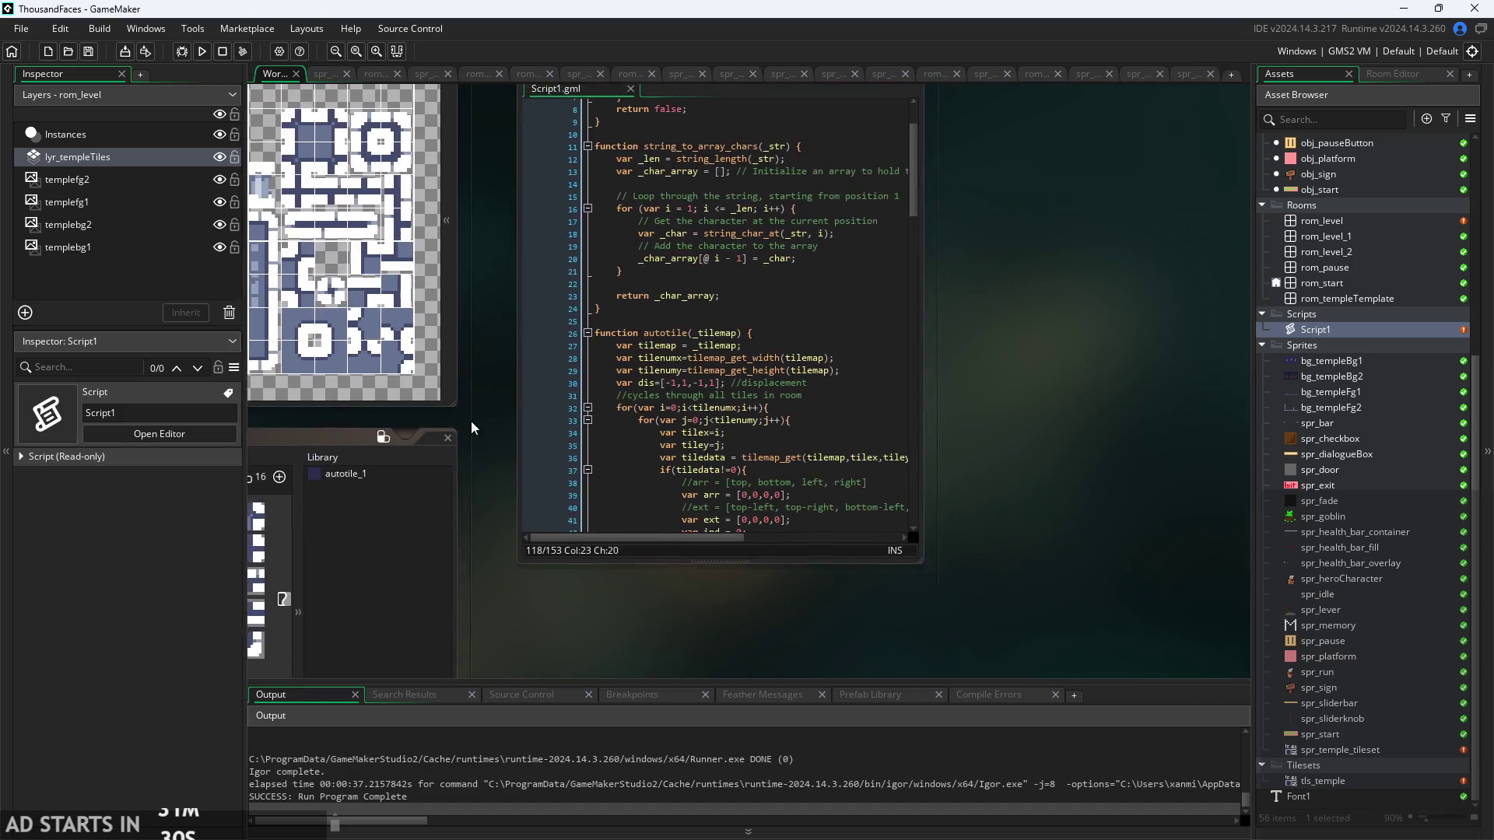
pyautogui.scroll(-10, 610, 356)
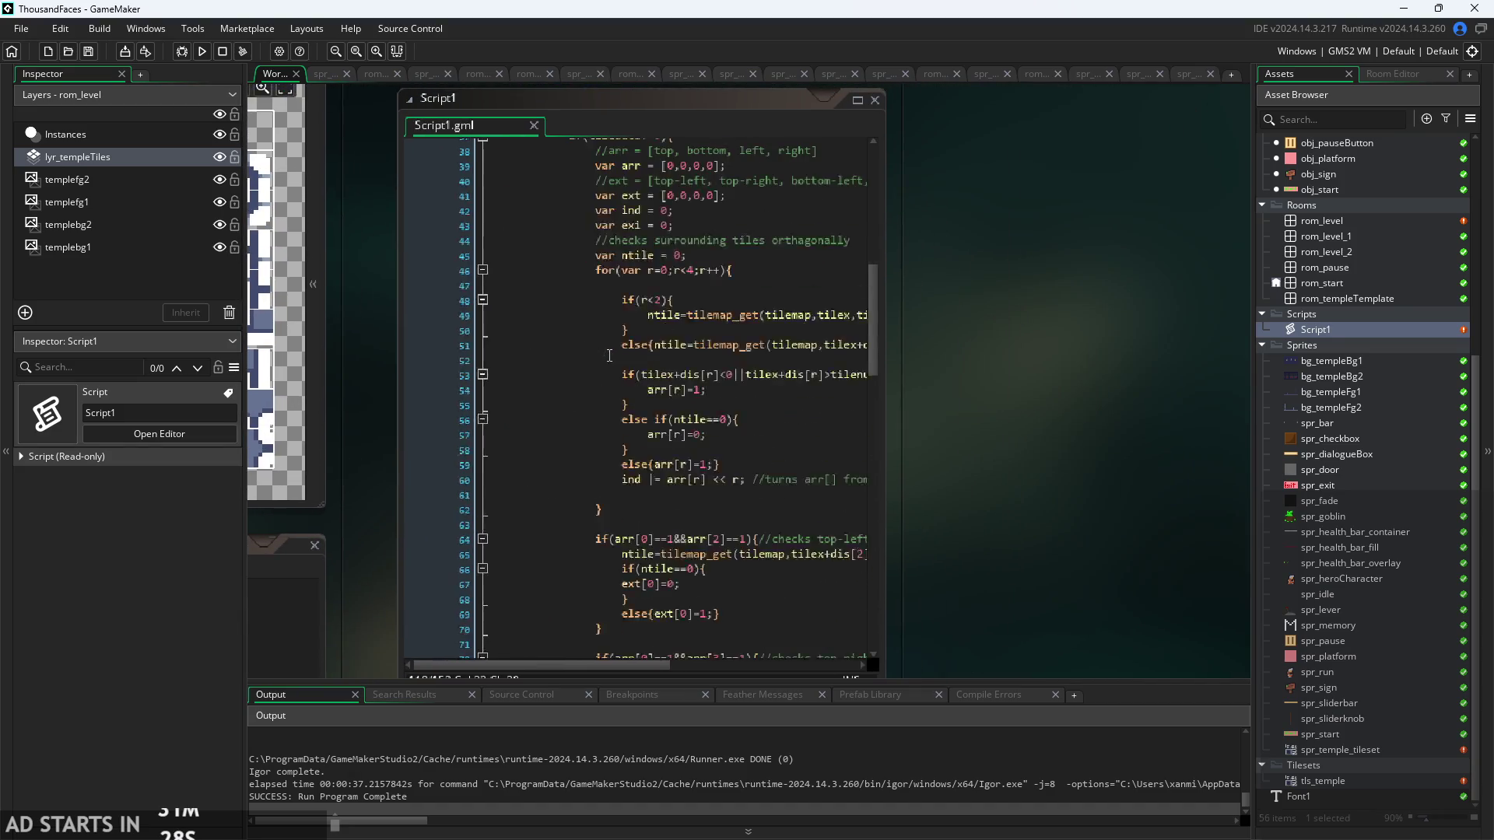
pyautogui.scroll(-17, 610, 355)
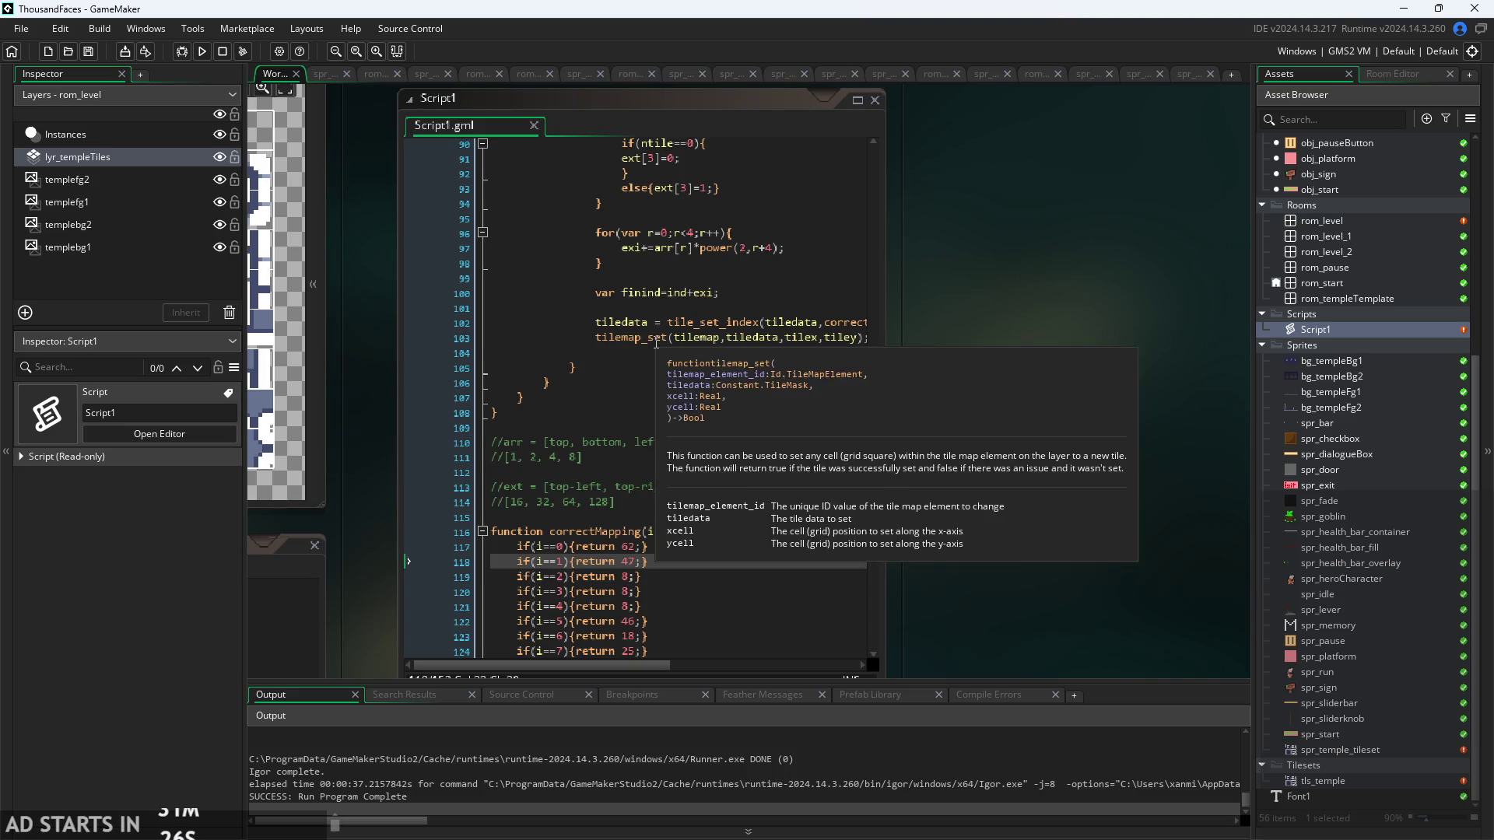
pyautogui.keyDown('ctrl'); pyautogui.scroll(2, 656, 342); pyautogui.keyUp('ctrl')
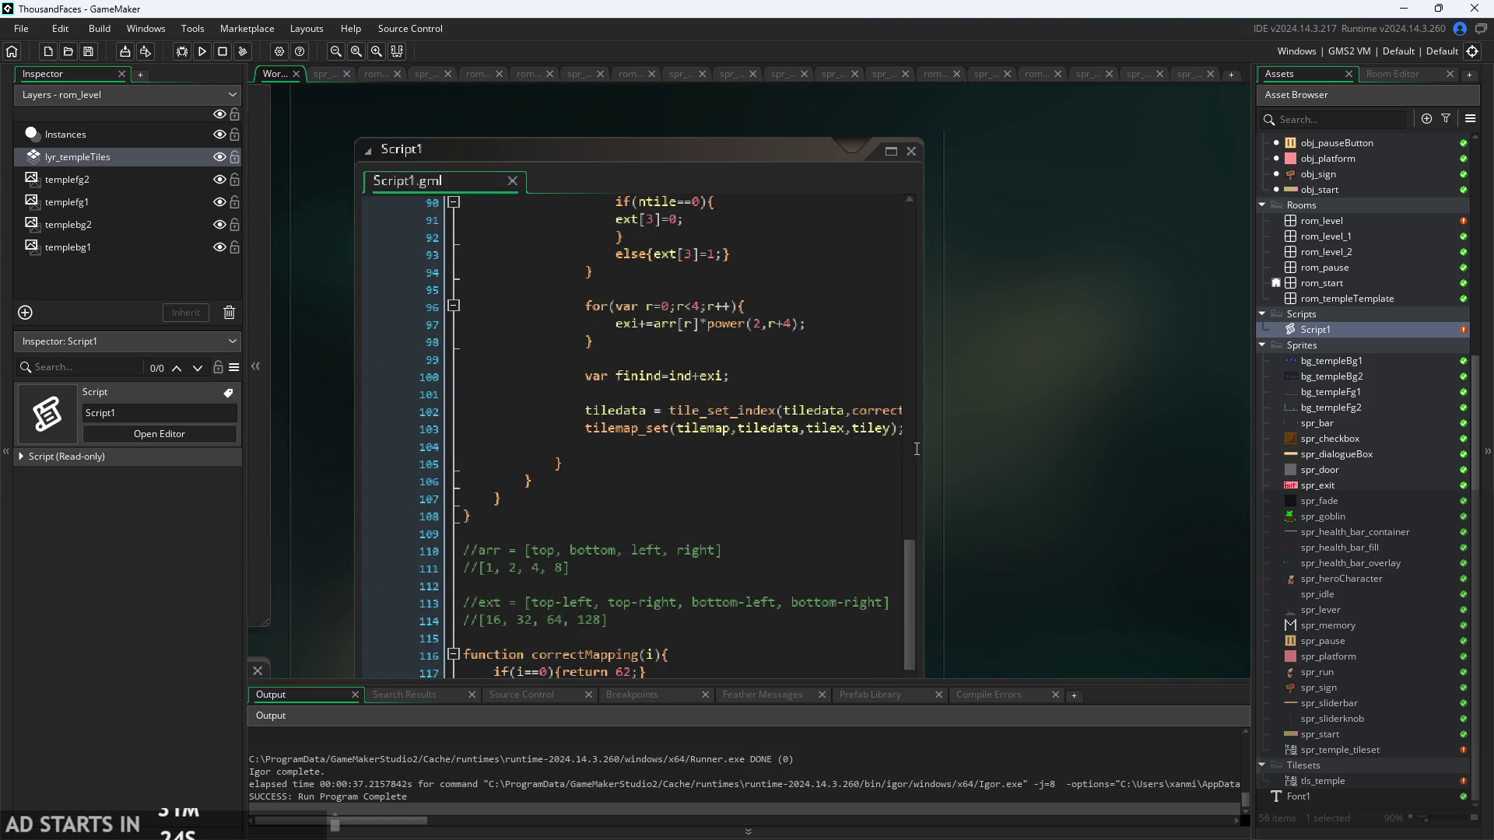
pyautogui.scroll(-1, 917, 449)
pyautogui.scroll(-4, 970, 455)
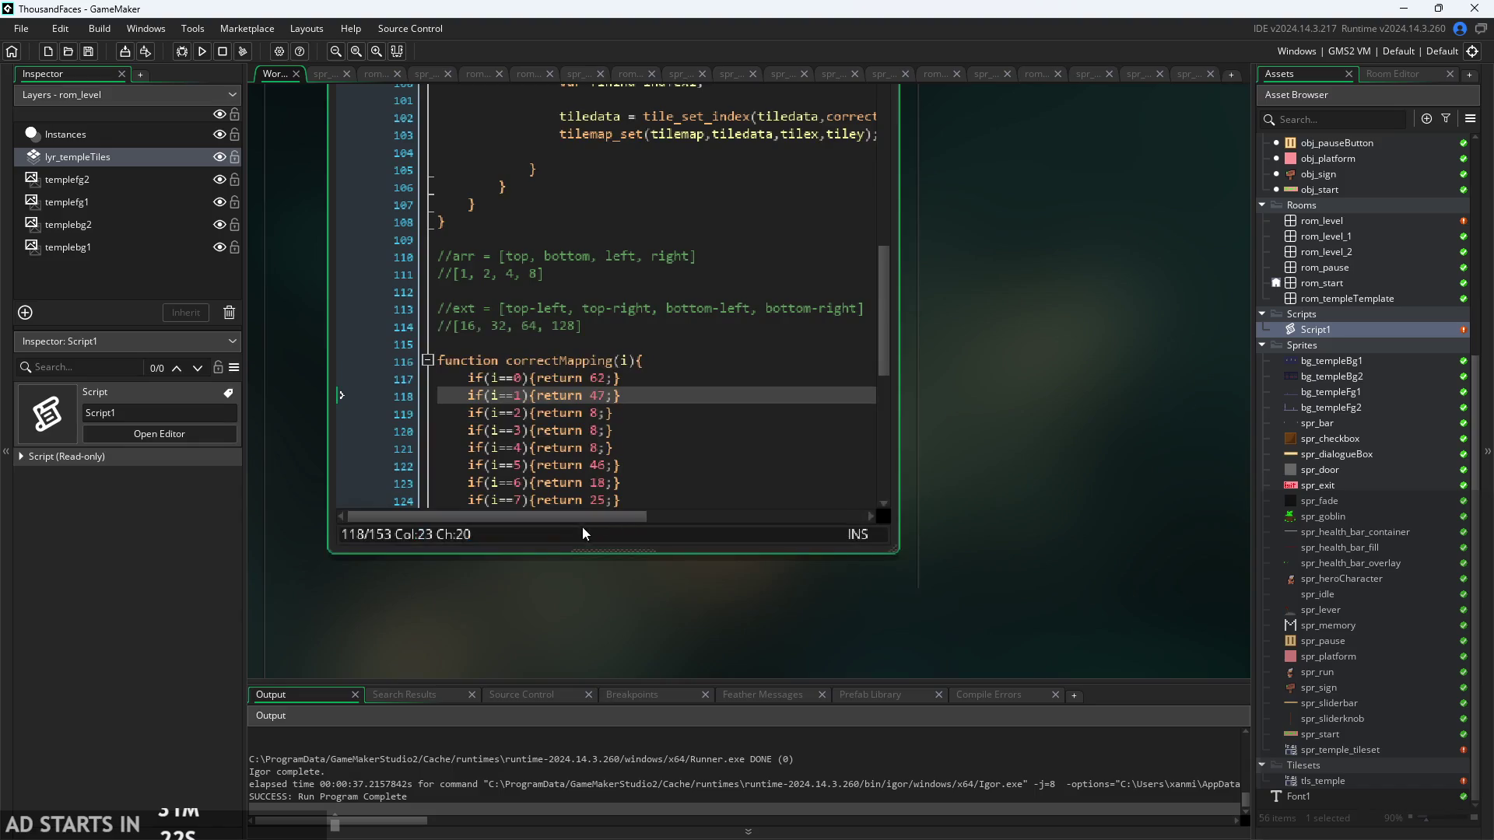
pyautogui.moveTo(582, 517)
pyautogui.mouseDown()
pyautogui.moveTo(689, 520)
pyautogui.moveTo(639, 534)
pyautogui.mouseUp()
pyautogui.keyDown('ctrl'); pyautogui.scroll(-1, 654, 436); pyautogui.keyUp('ctrl')
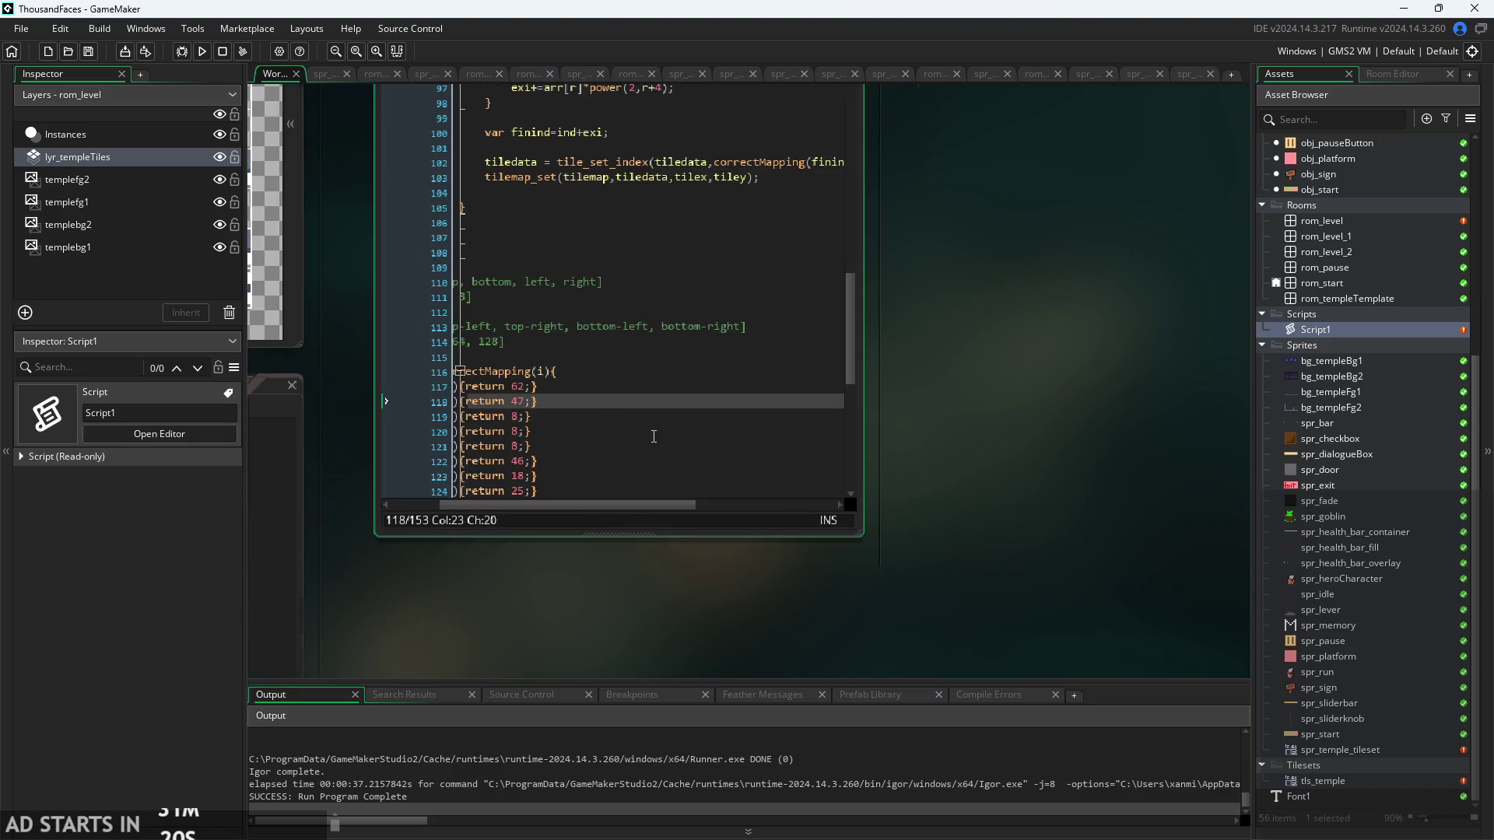
pyautogui.scroll(3, 629, 564)
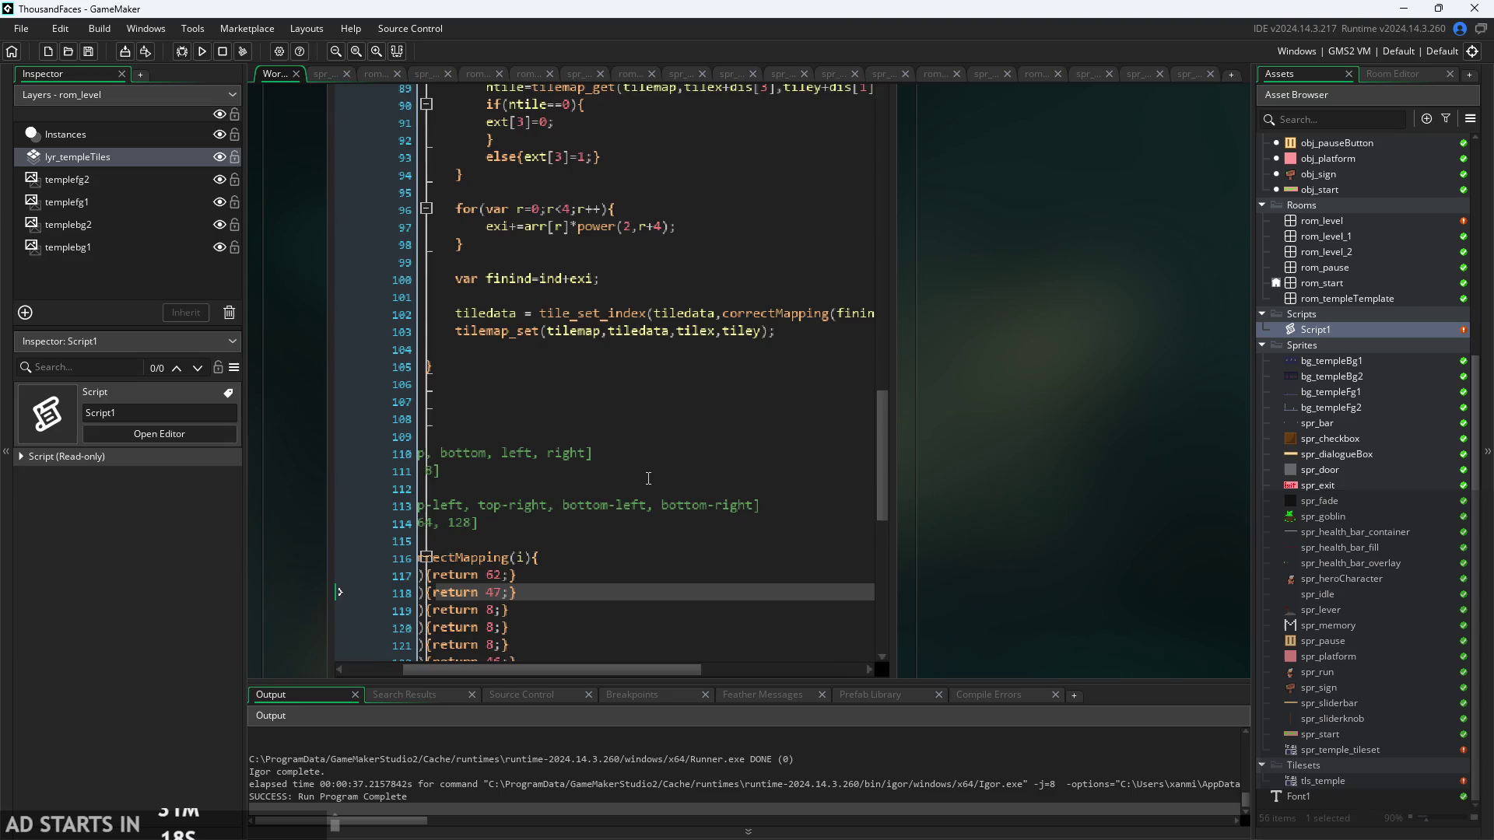
pyautogui.click(797, 336)
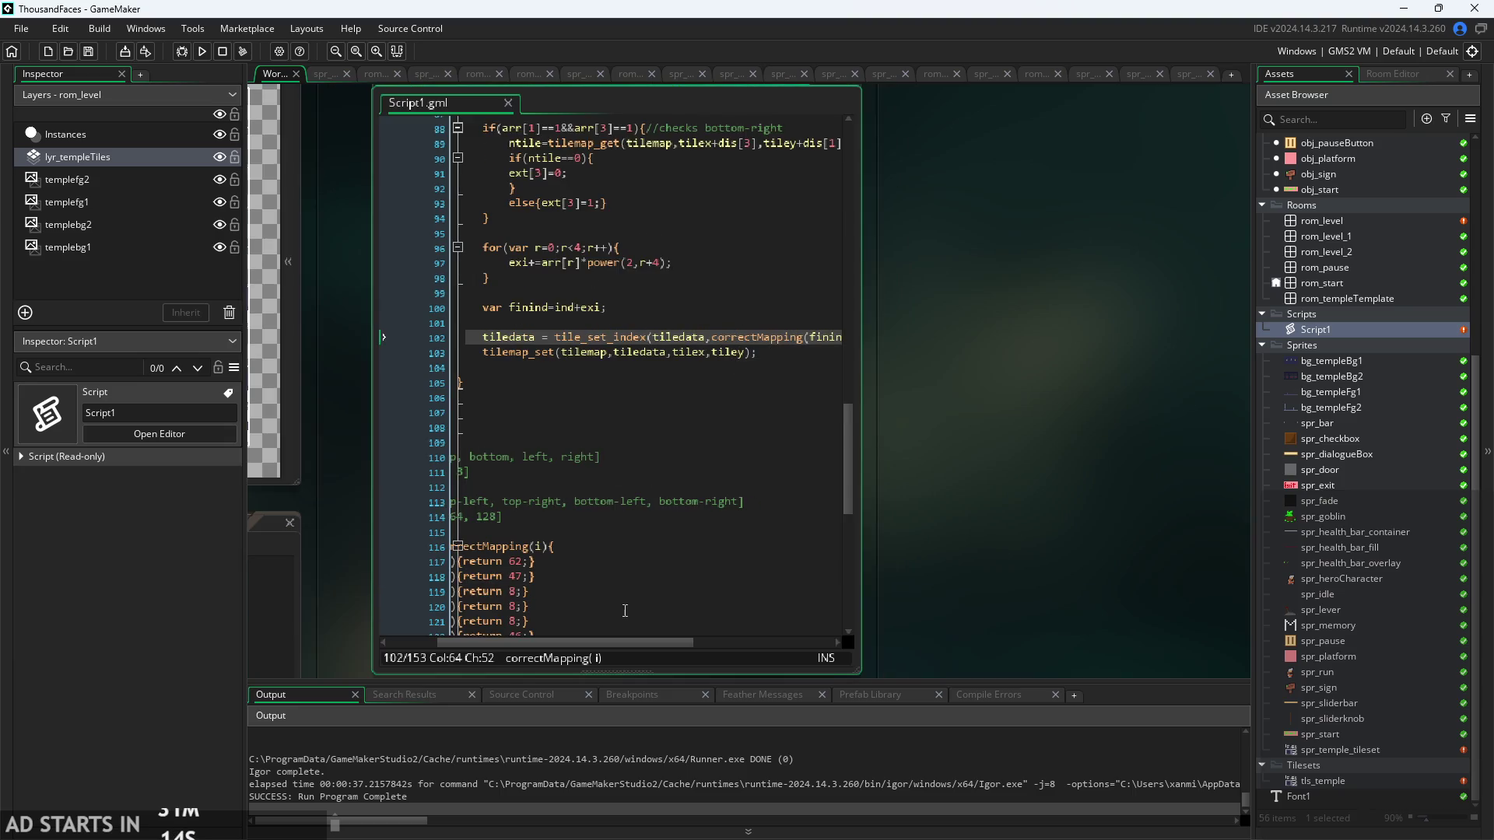
pyautogui.moveTo(611, 643)
pyautogui.mouseDown()
pyautogui.moveTo(565, 645)
pyautogui.moveTo(581, 638)
pyautogui.mouseUp()
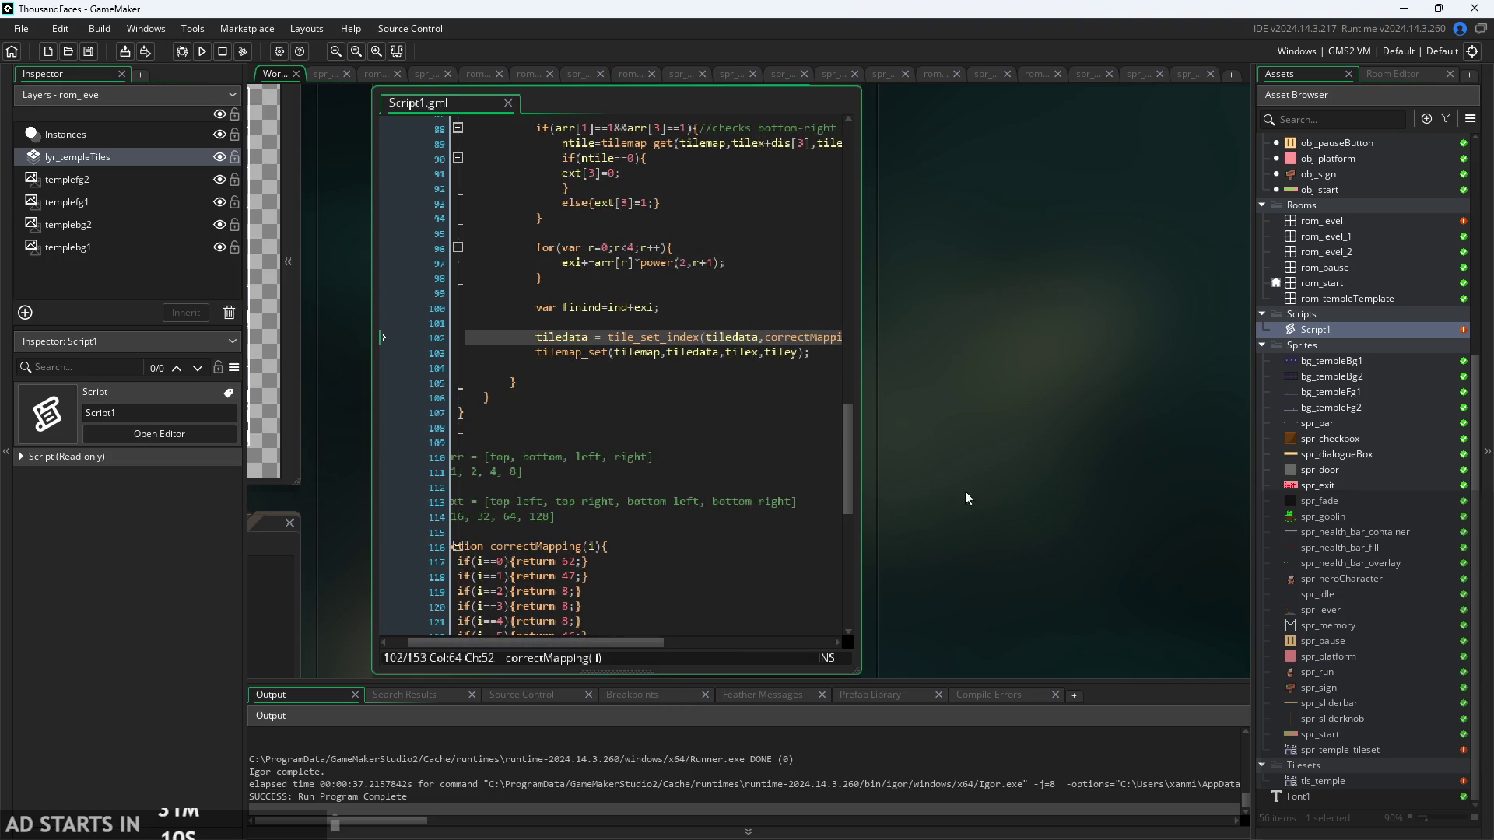
pyautogui.hscroll(-3, 1022, 358)
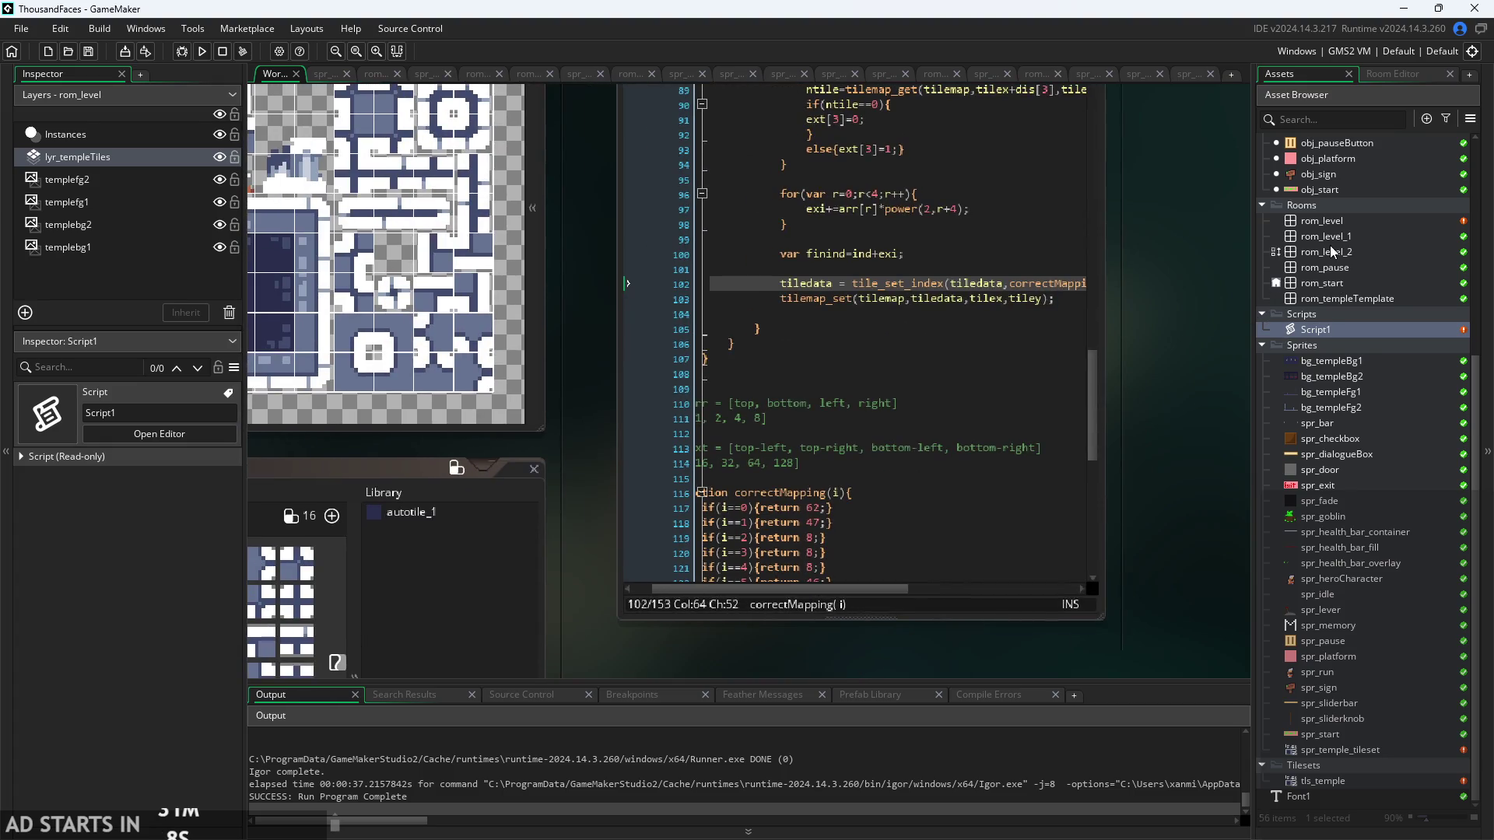
pyautogui.doubleClick(1323, 221)
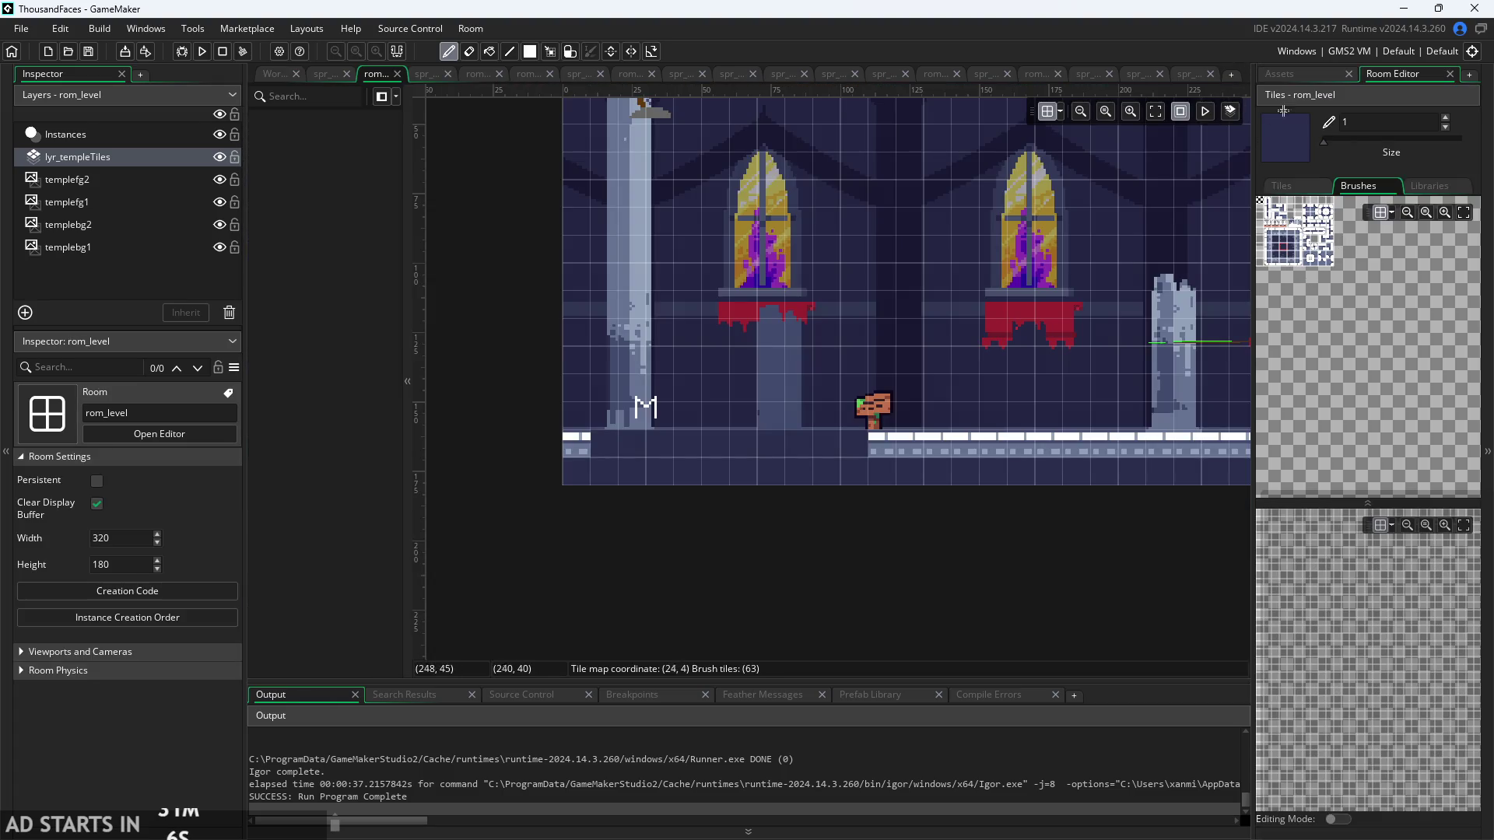
# - Open obj_controller's Room Start code from the asset list
pyautogui.click(1300, 73)
pyautogui.scroll(5, 1340, 301)
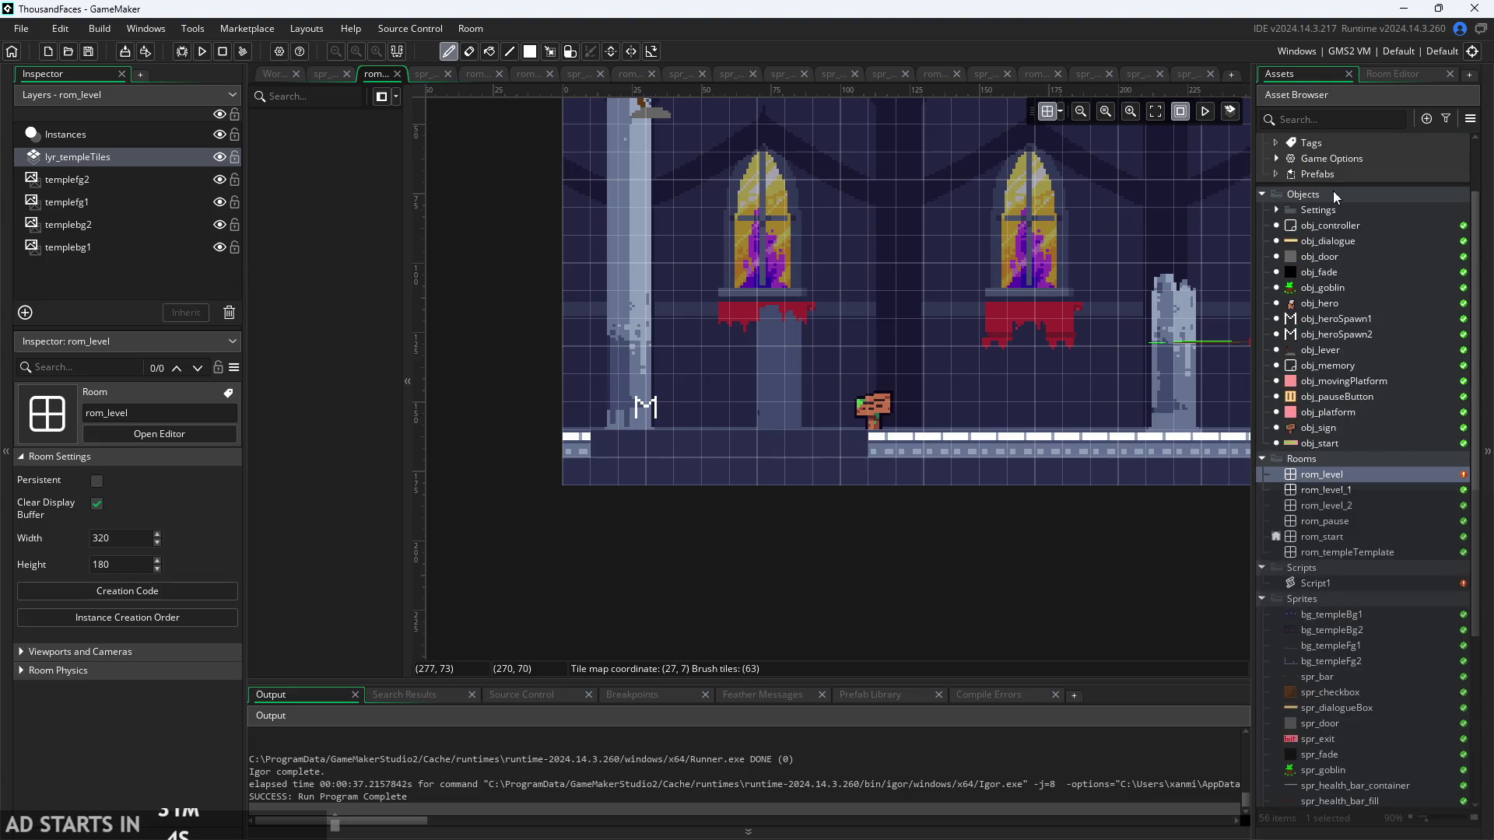
pyautogui.doubleClick(1327, 227)
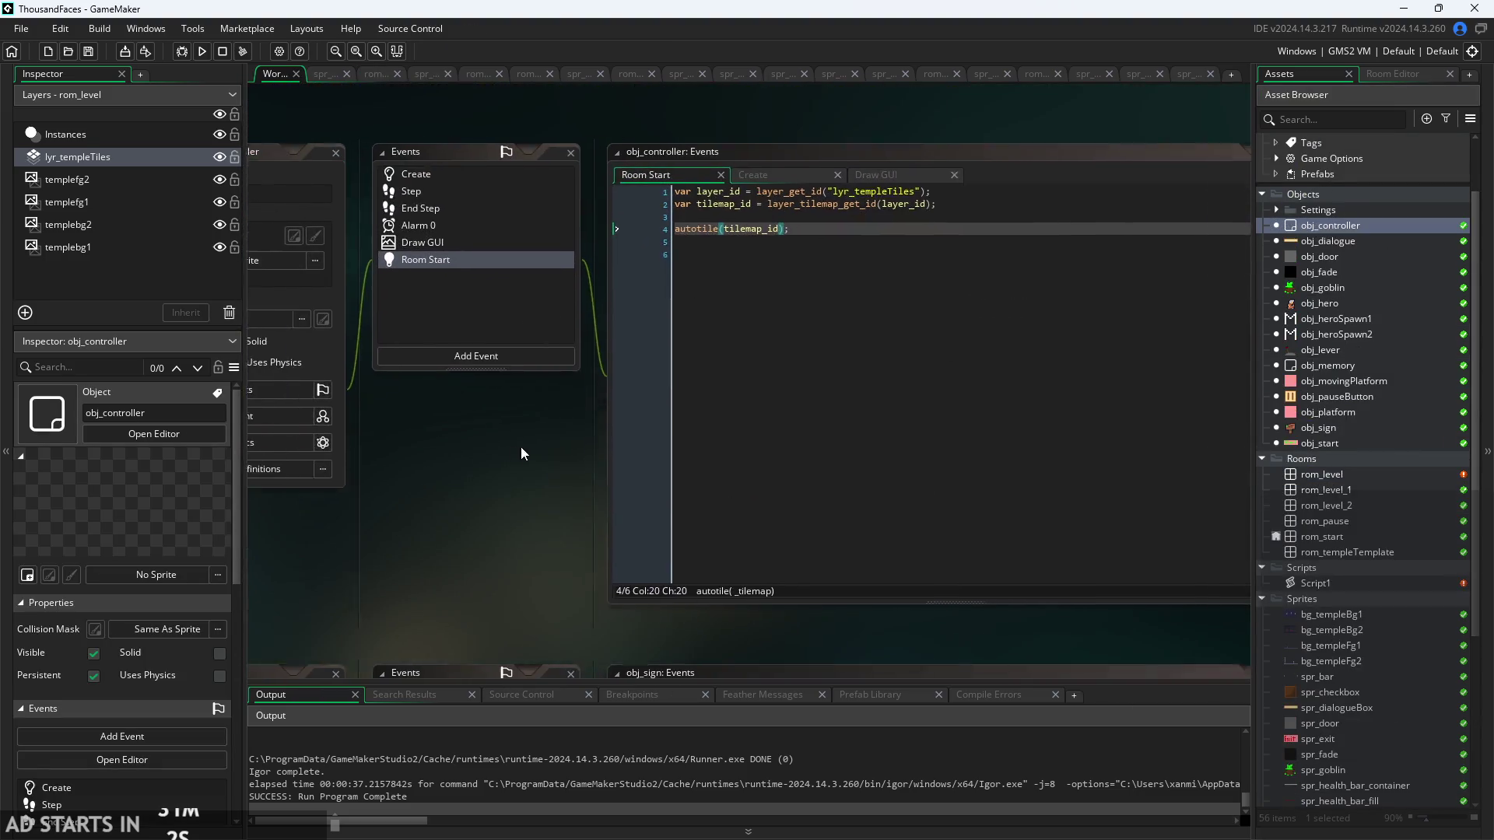
pyautogui.keyDown('ctrl'); pyautogui.scroll(3, 420, 604); pyautogui.keyUp('ctrl')
# - Select the four tilemap lookup and autotile lines, then open rom_level's creation code
pyautogui.click(652, 318)
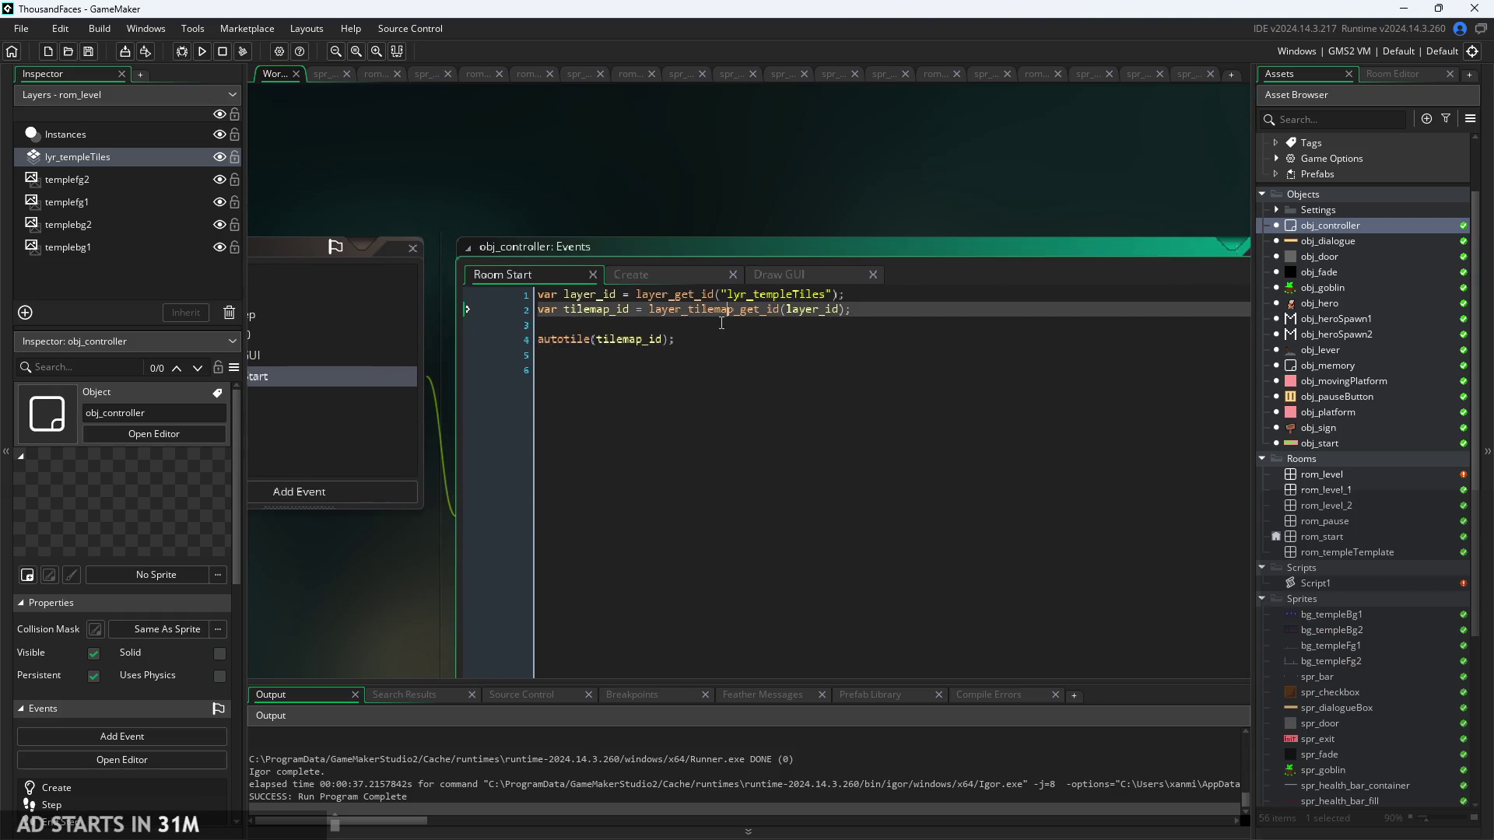
pyautogui.click(675, 282)
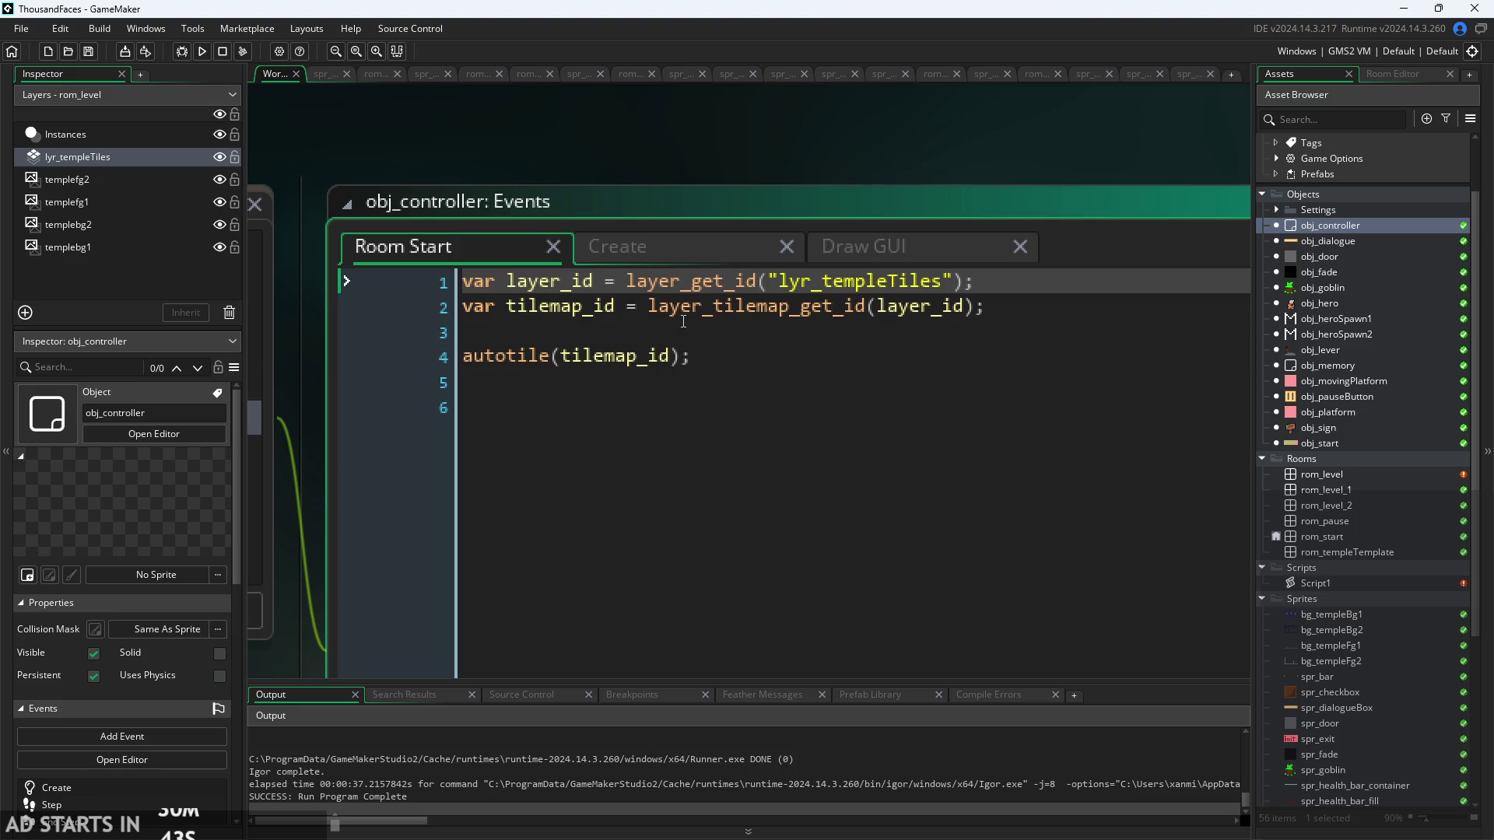
pyautogui.moveTo(705, 366); pyautogui.dragTo(211, 264)
pyautogui.hotkey('ctrl', 'c')
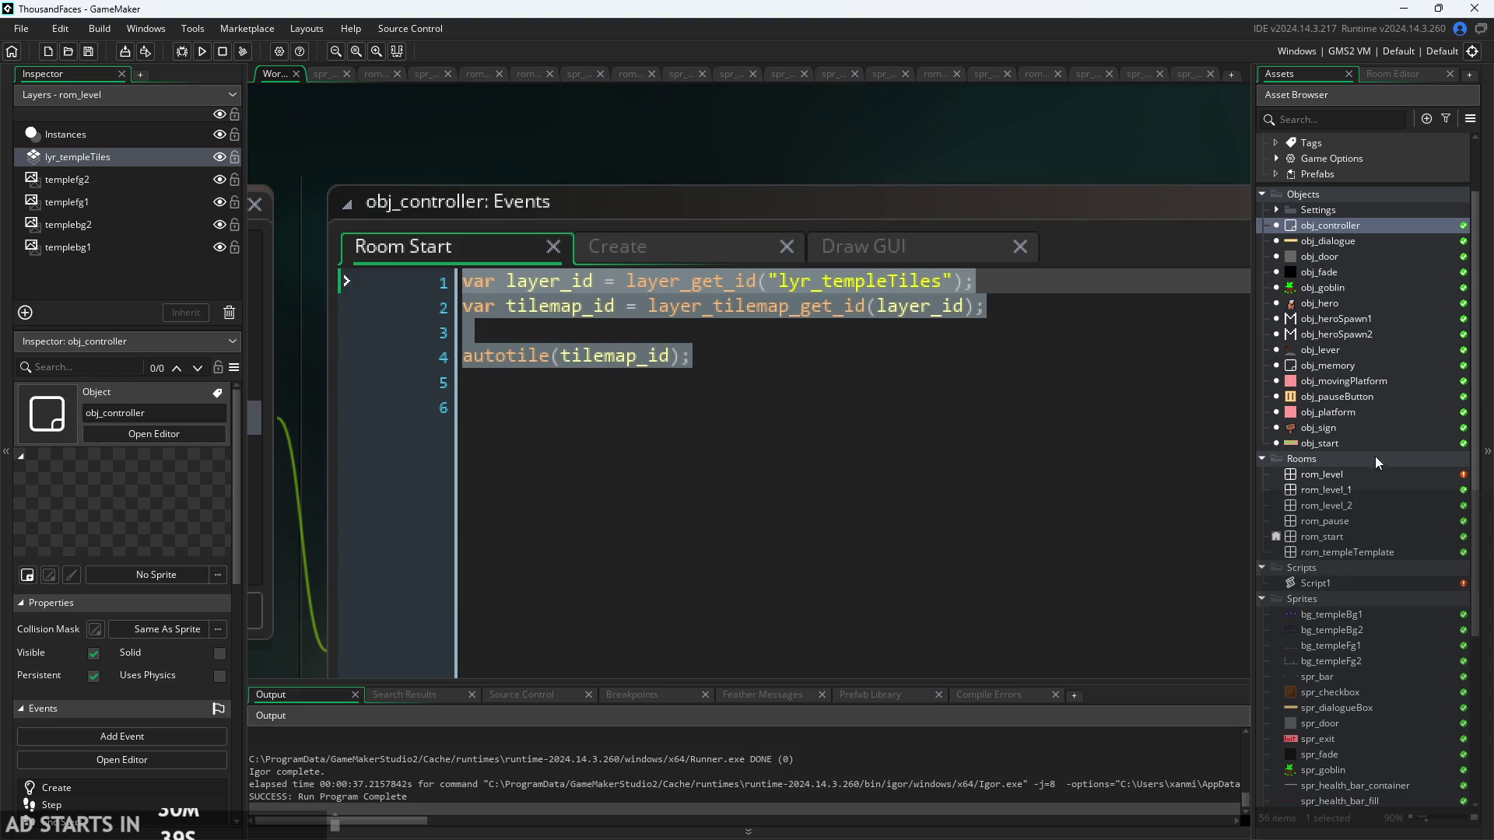
pyautogui.doubleClick(1349, 475)
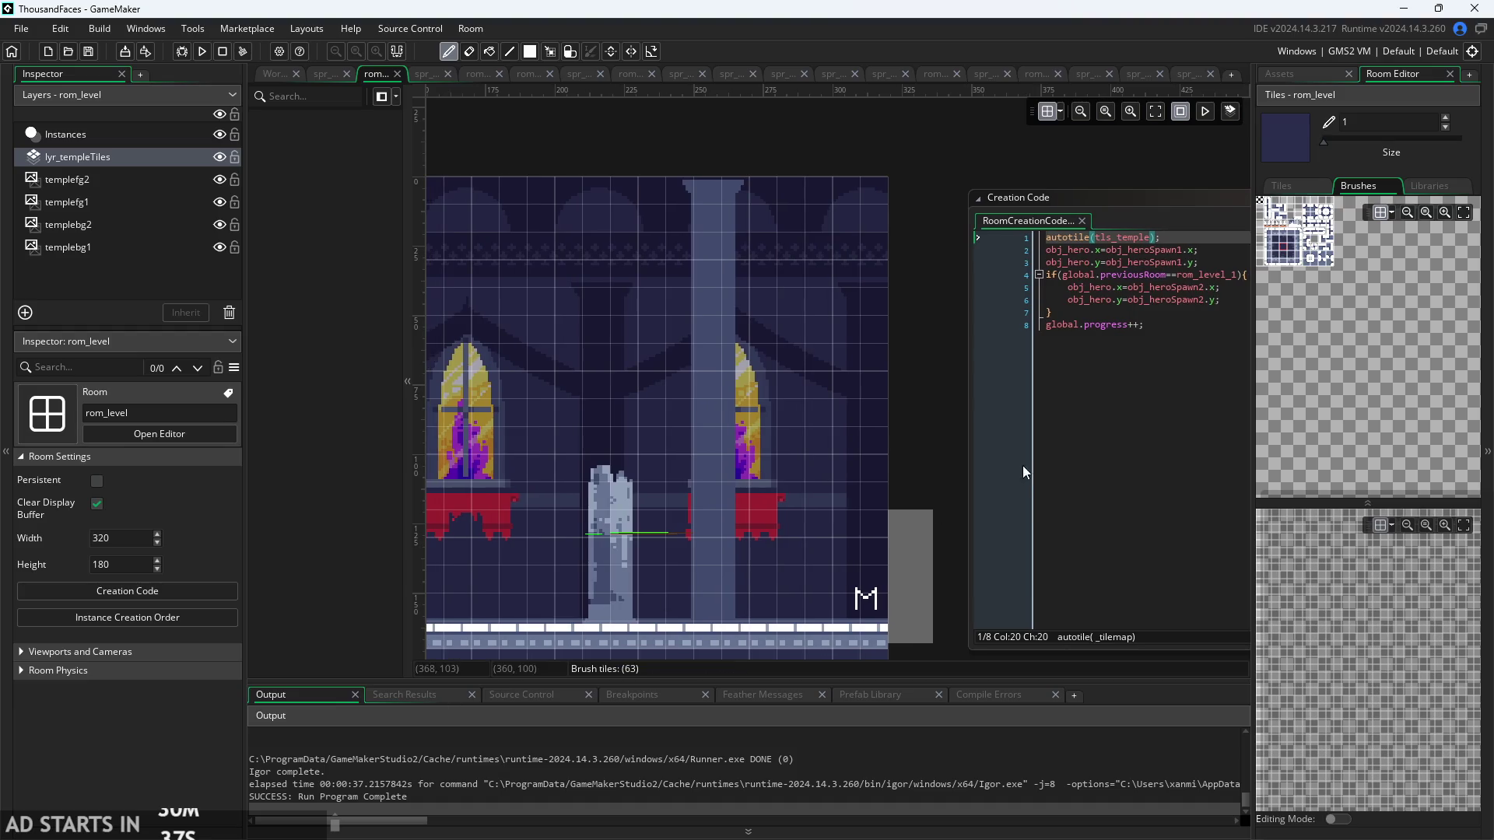
# - Paste the lyr_templeTiles lookup and autotile(tilemap_id) lines into rom_level's creation code, save, and run
pyautogui.click(869, 379)
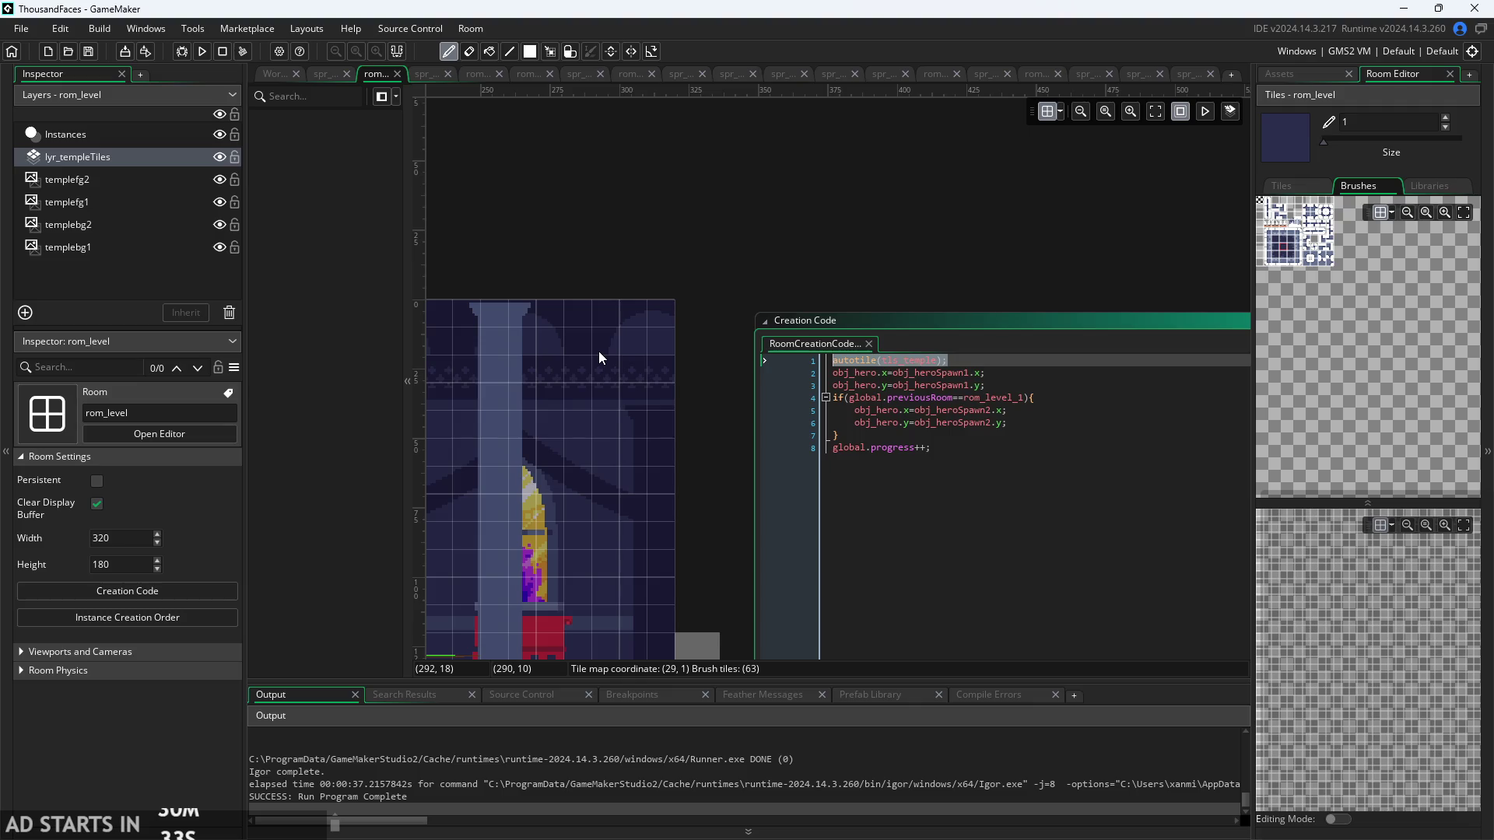
pyautogui.hotkey('ctrl', 'v')
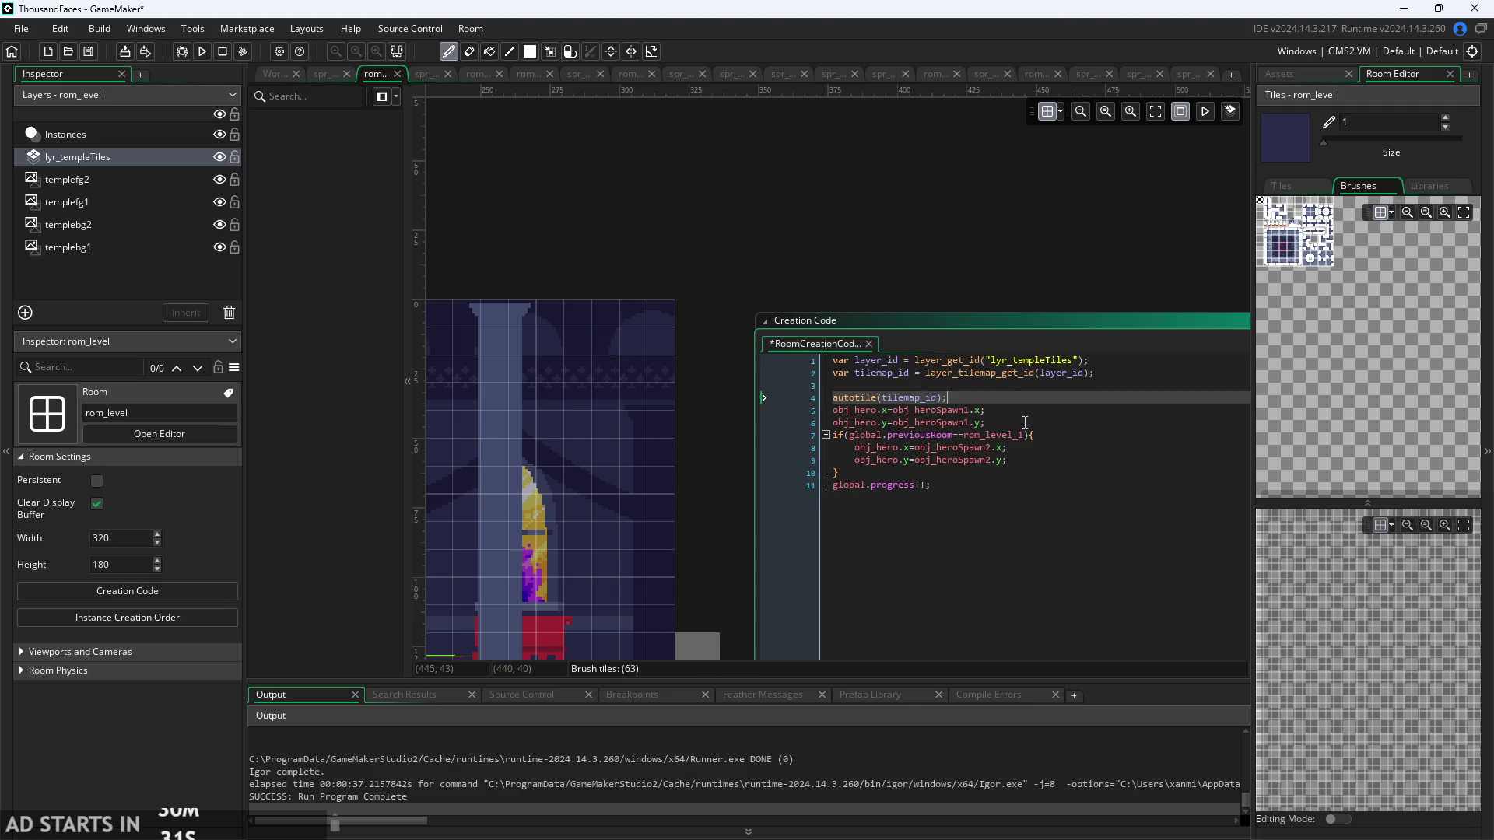
pyautogui.press('Return')
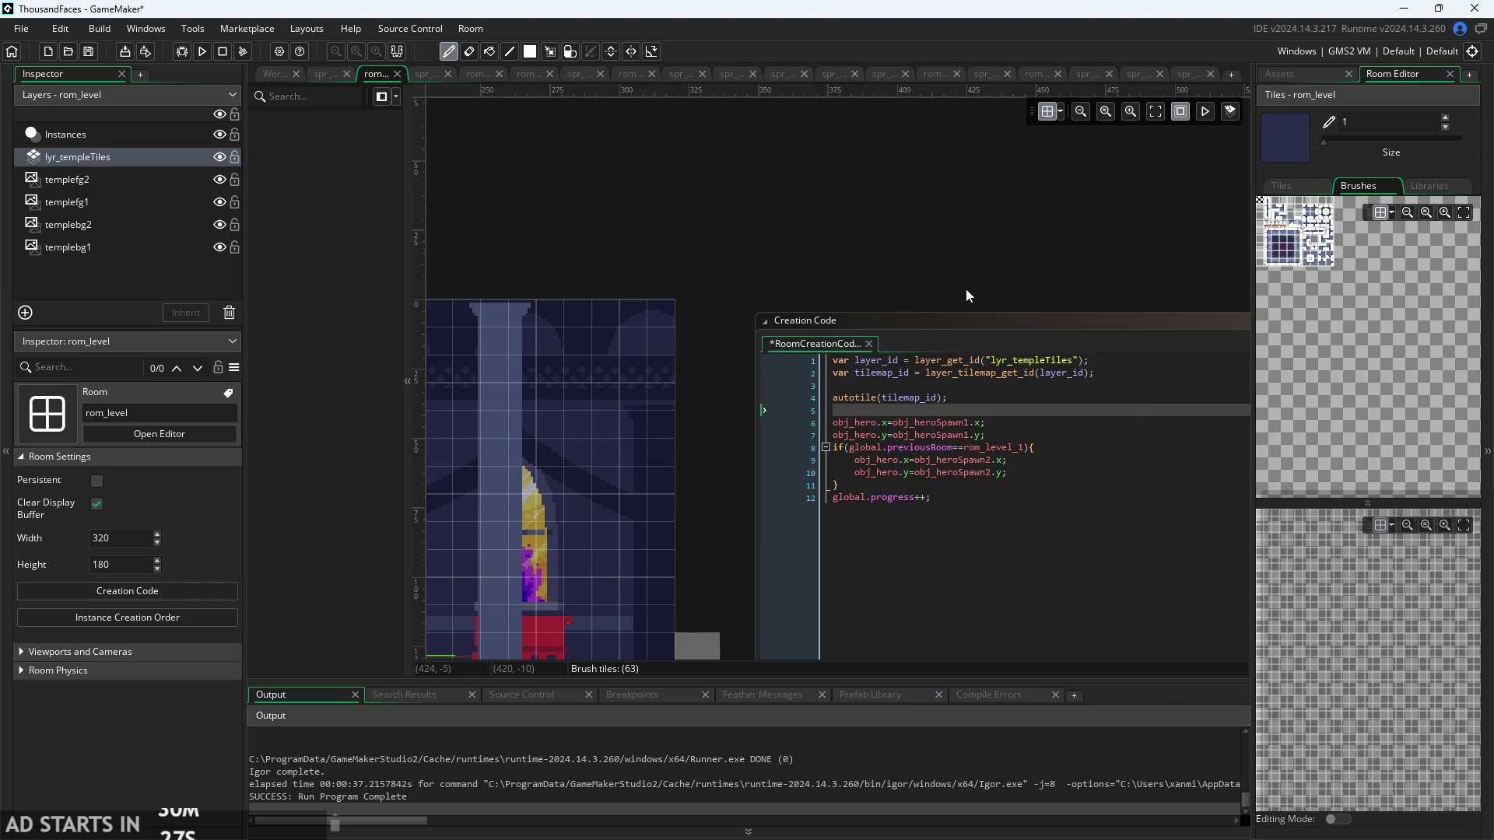
pyautogui.hotkey('ctrl', 's')
pyautogui.click(201, 52)
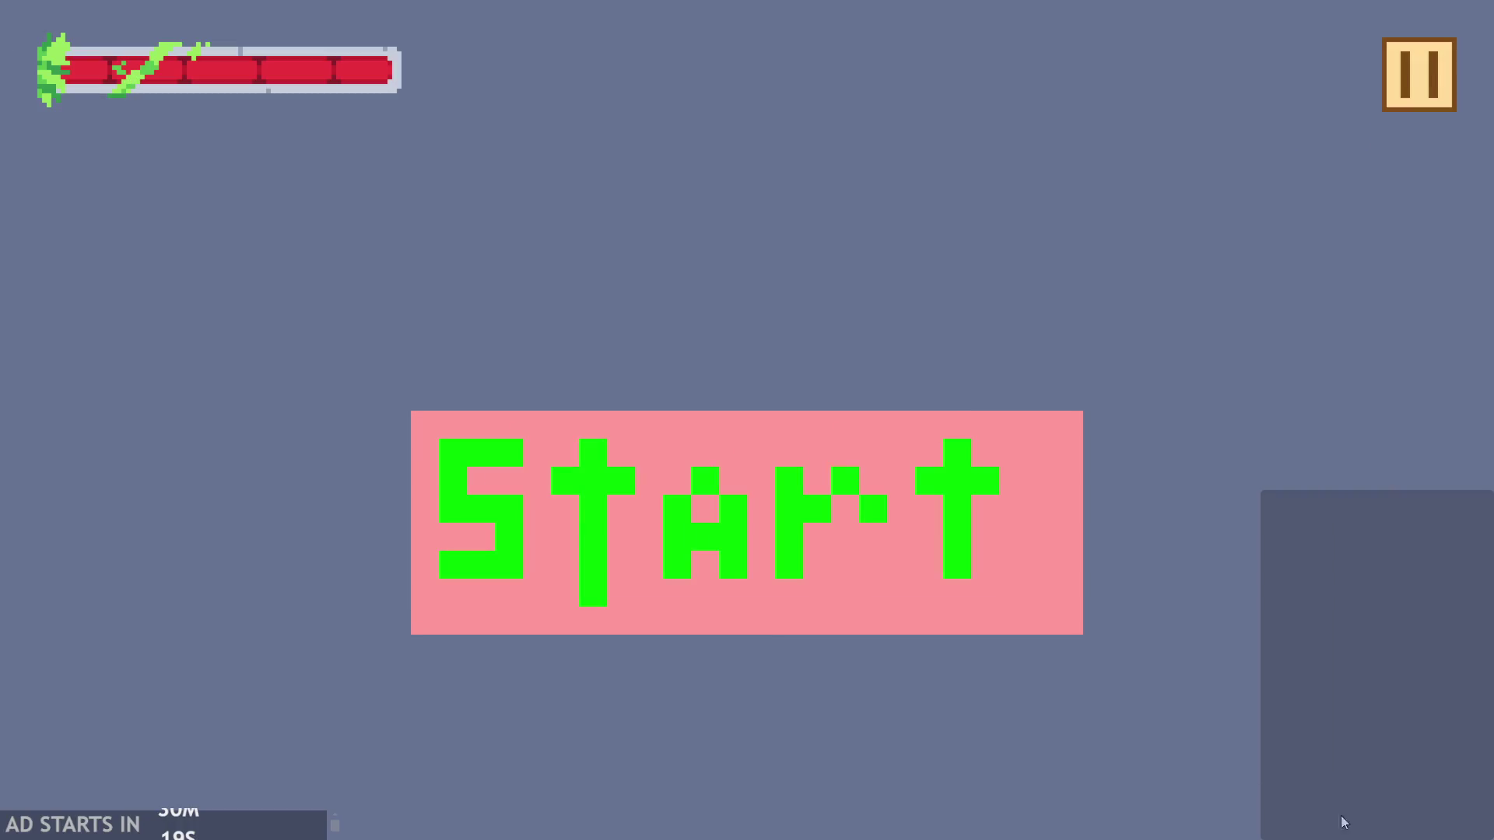
# - Start the game and run right with jumps toward the room's exit
pyautogui.click(697, 632)
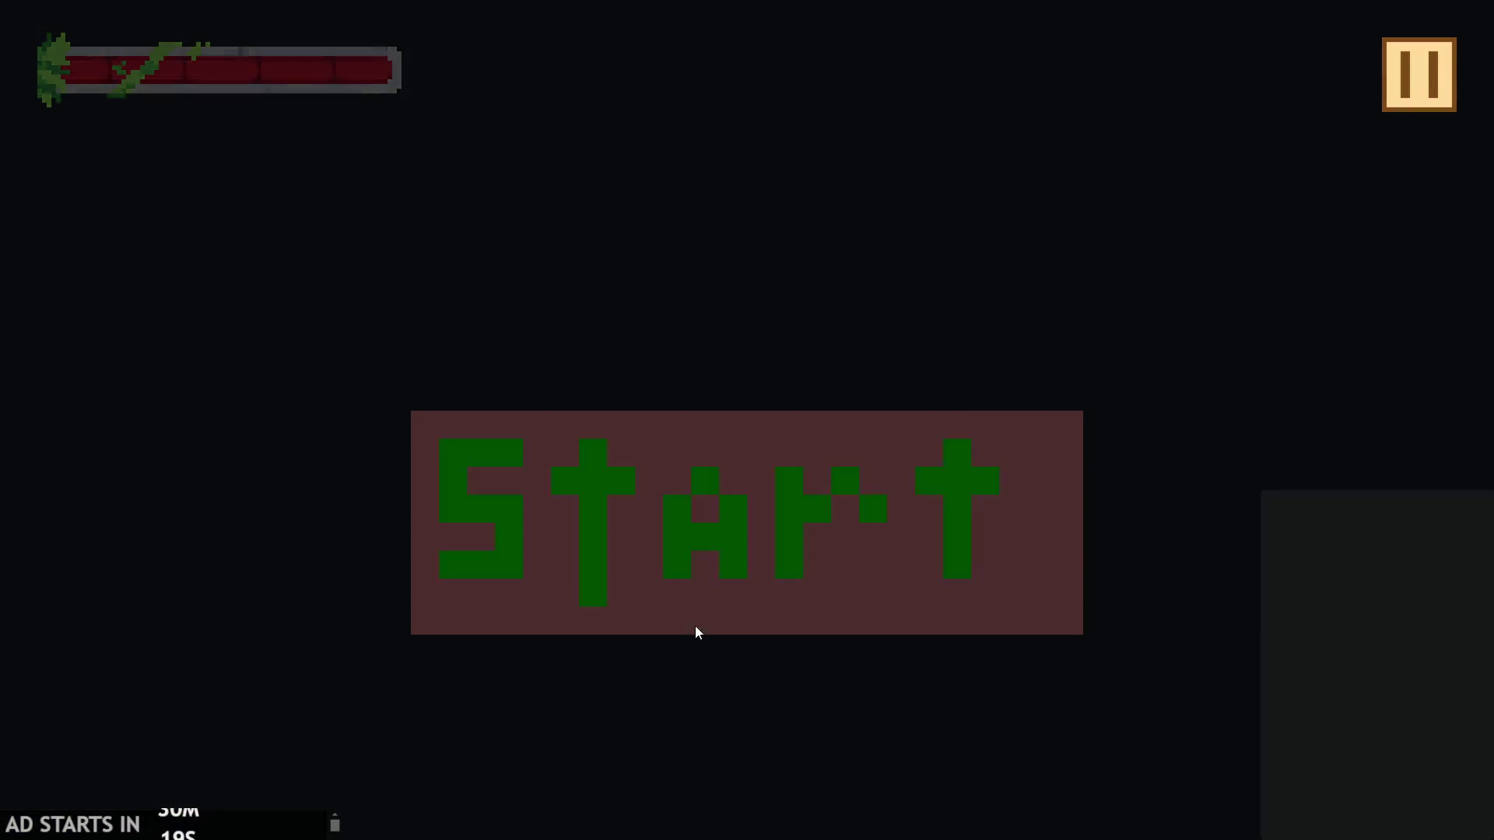
pyautogui.press('Right')
pyautogui.press('Up')
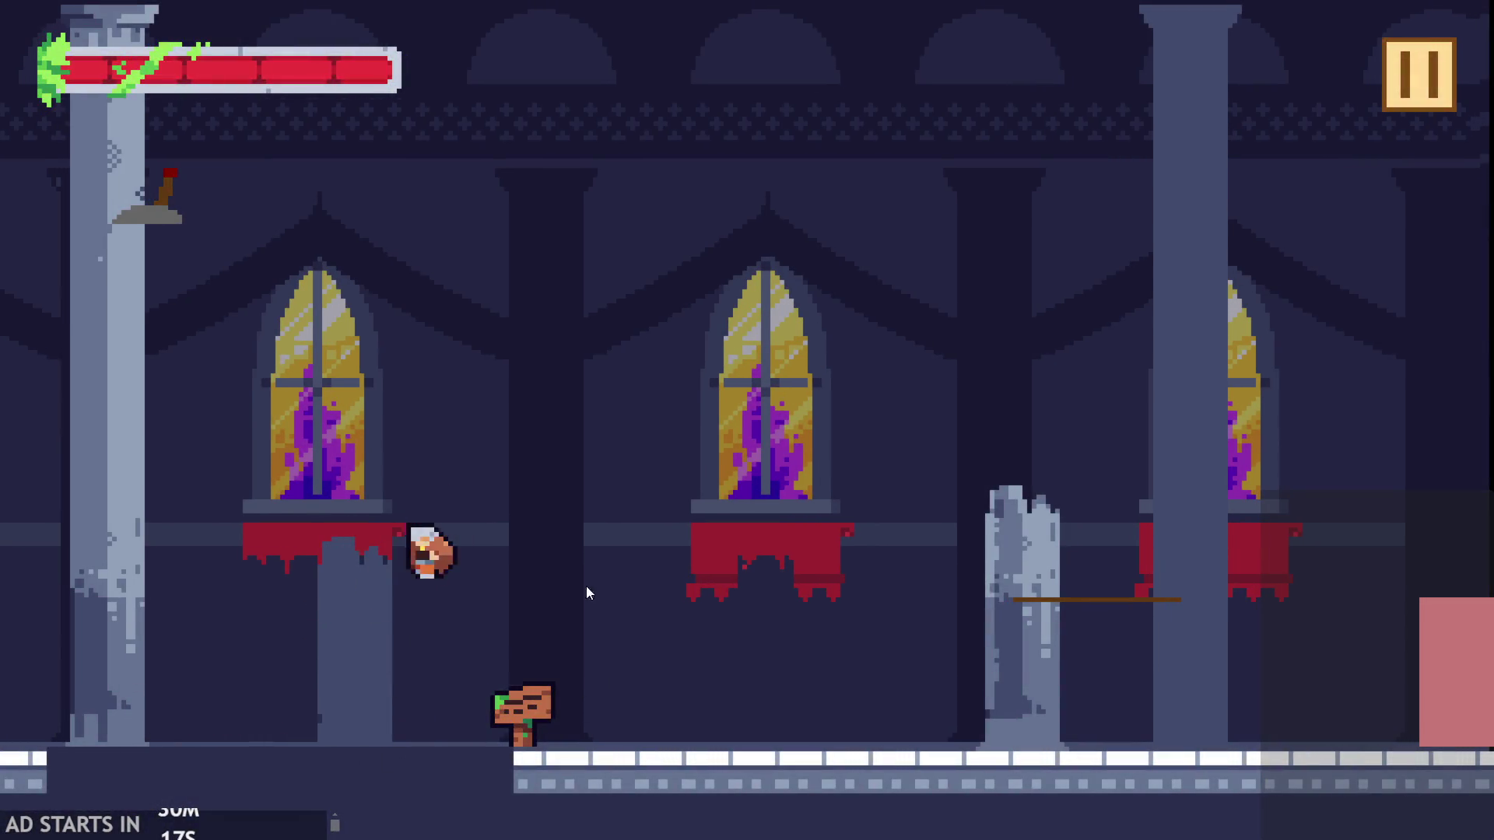
pyautogui.press('Left')
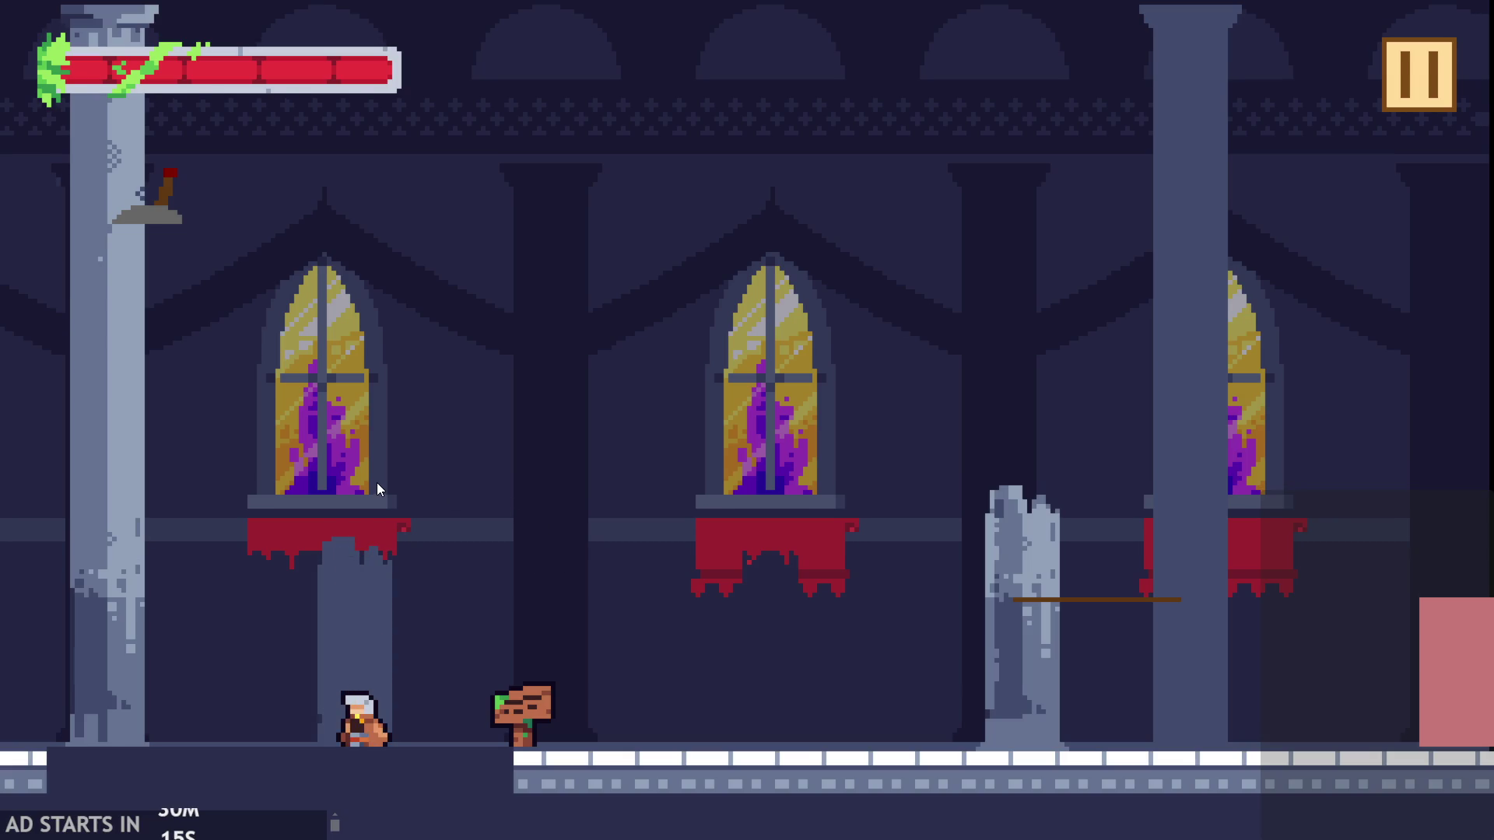
pyautogui.press('Right')
pyautogui.press('Up')
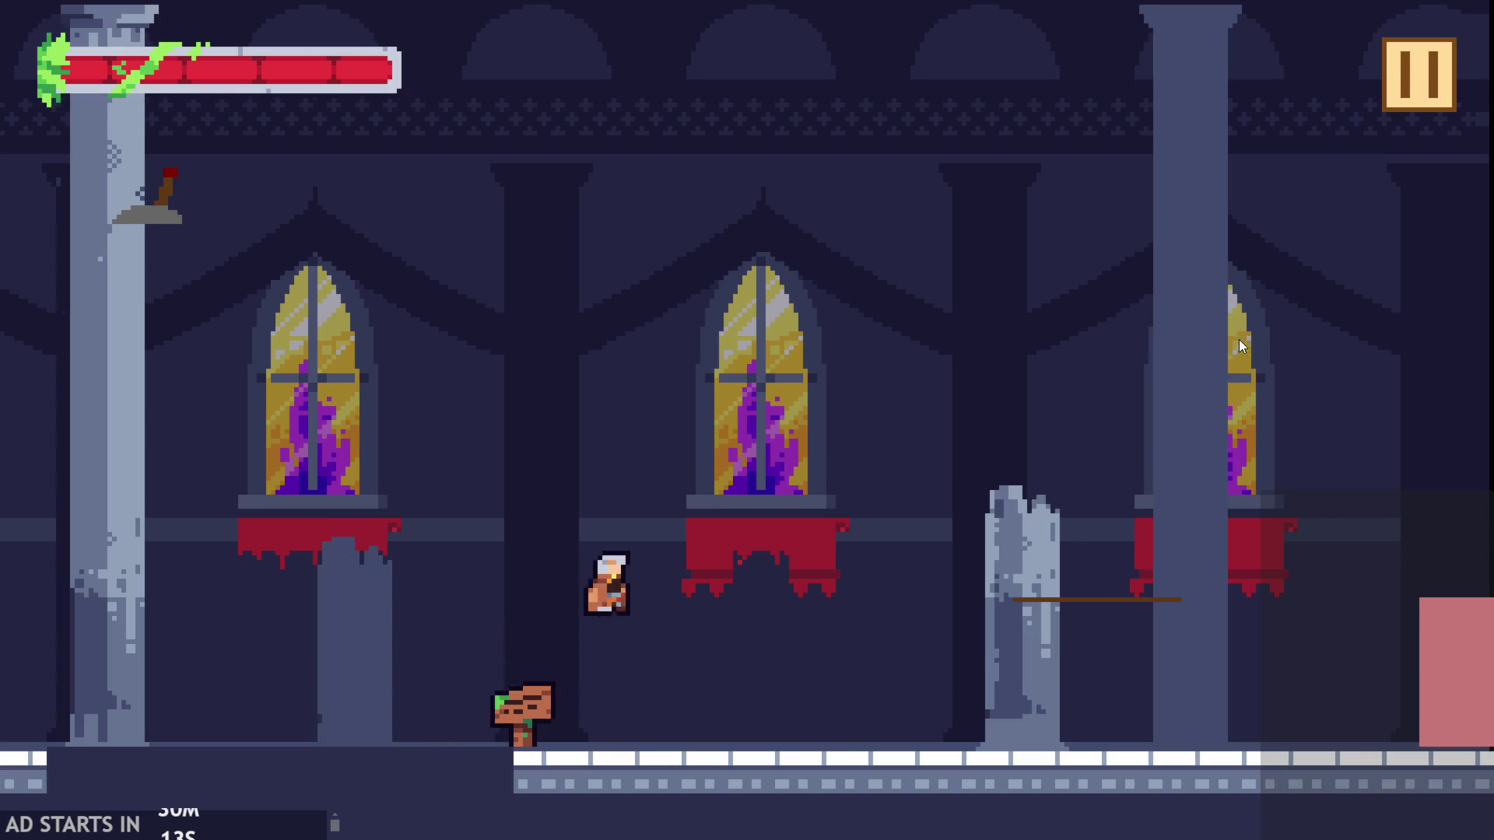
pyautogui.press('Right')
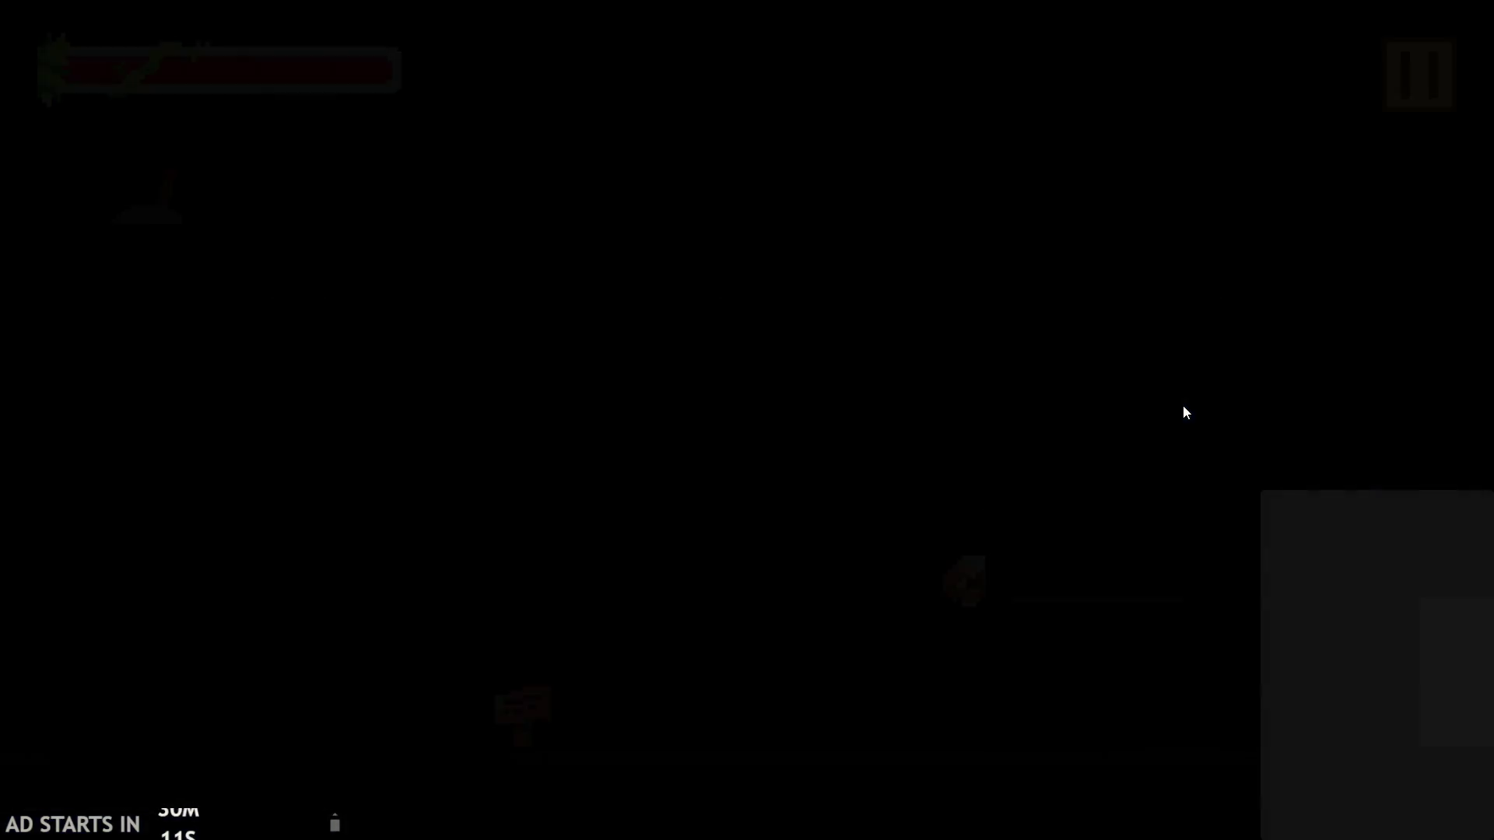
# - Enter the new room, jump toward the rope, then pause and exit the game
pyautogui.press('Right')
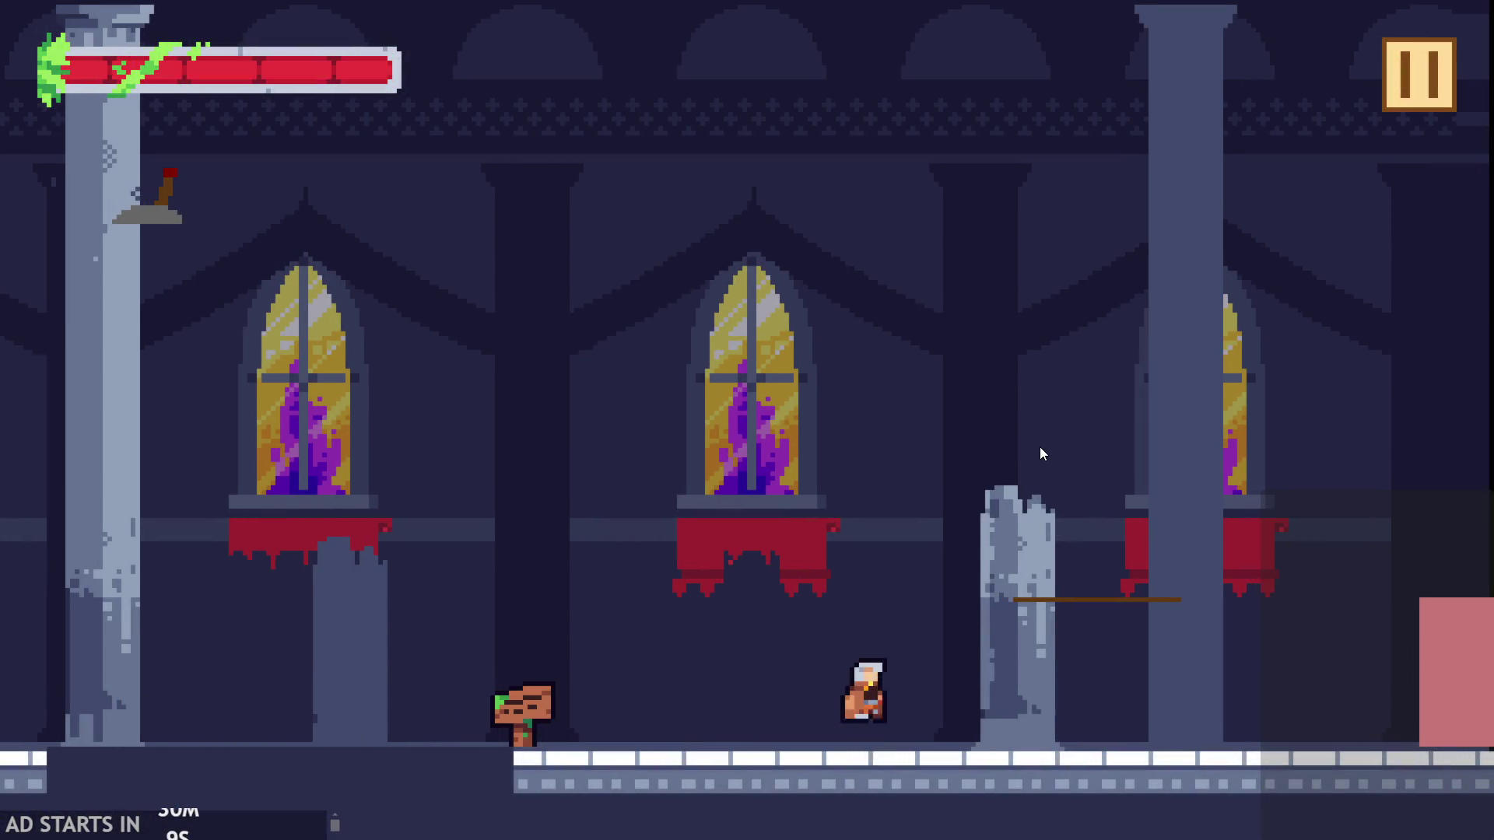
pyautogui.press('Up')
pyautogui.press('Right')
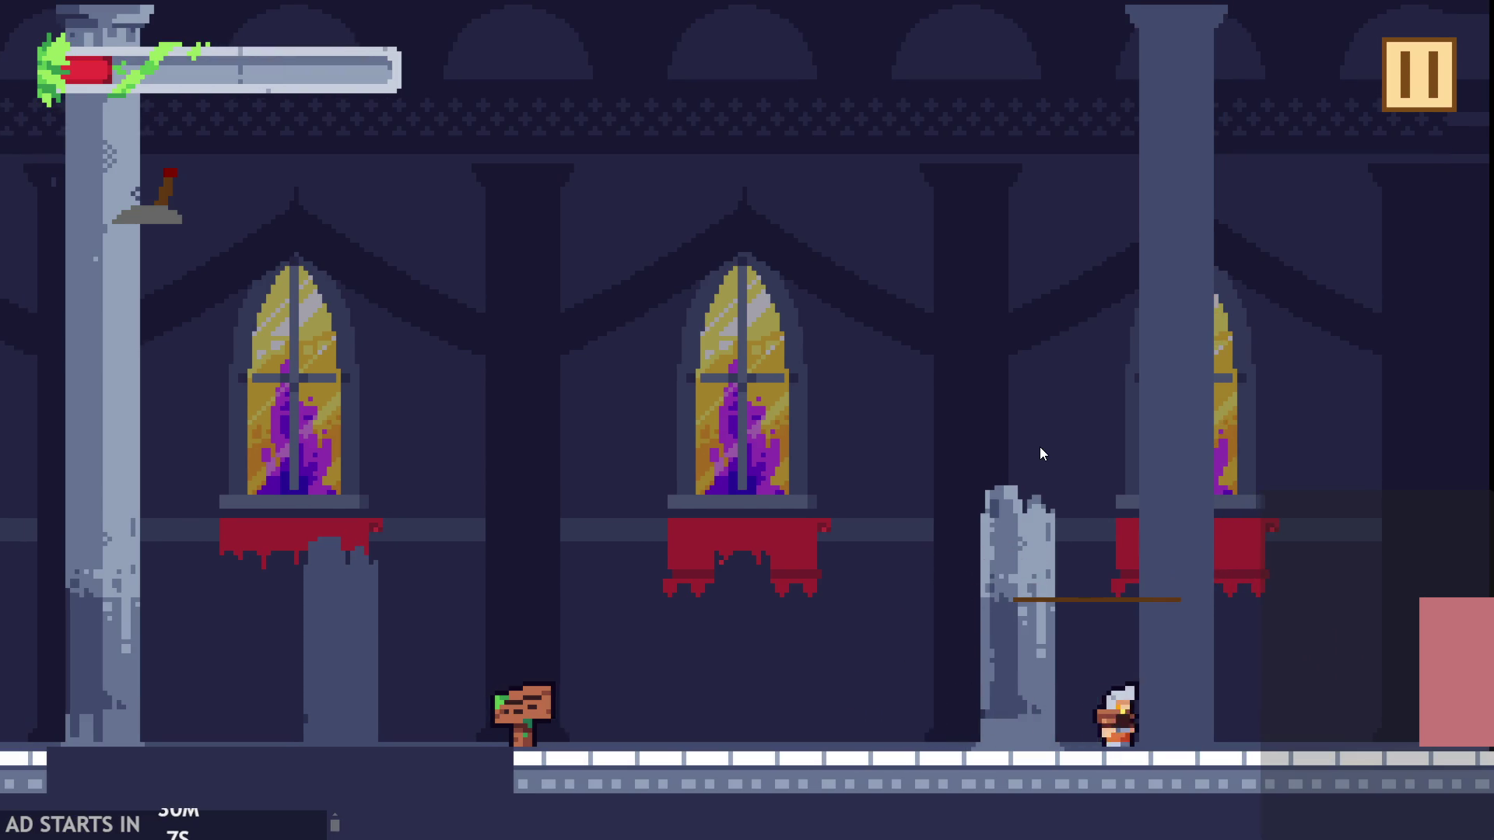
pyautogui.press('Right')
pyautogui.press('Left')
pyautogui.press('Up')
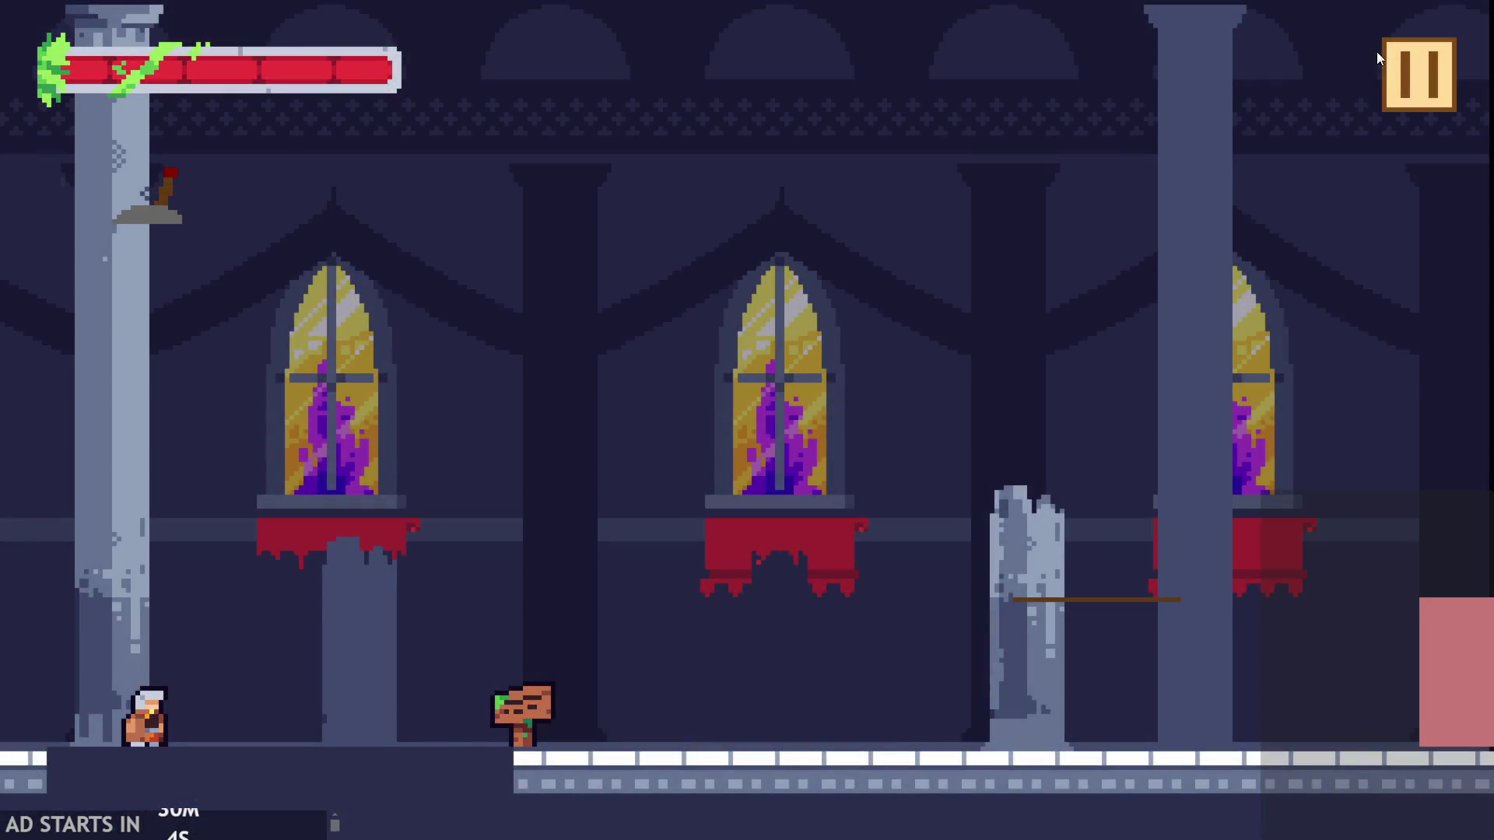
pyautogui.click(1401, 67)
pyautogui.click(1199, 724)
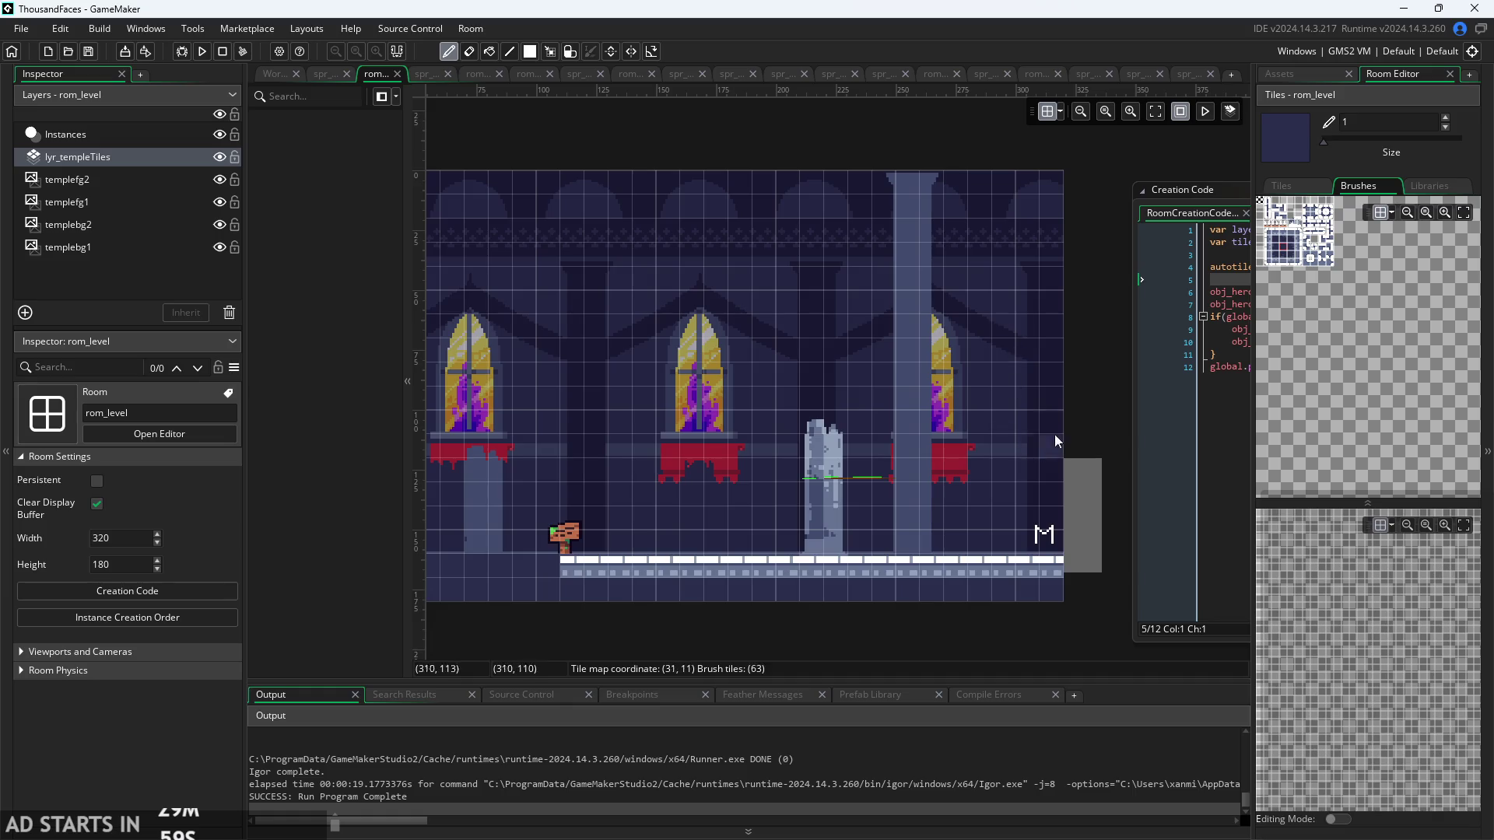
# - Paint floor tiles along the bottom row at the room's left end
pyautogui.moveTo(665, 575)
pyautogui.mouseDown()
pyautogui.moveTo(969, 534)
pyautogui.moveTo(902, 557)
pyautogui.mouseUp()
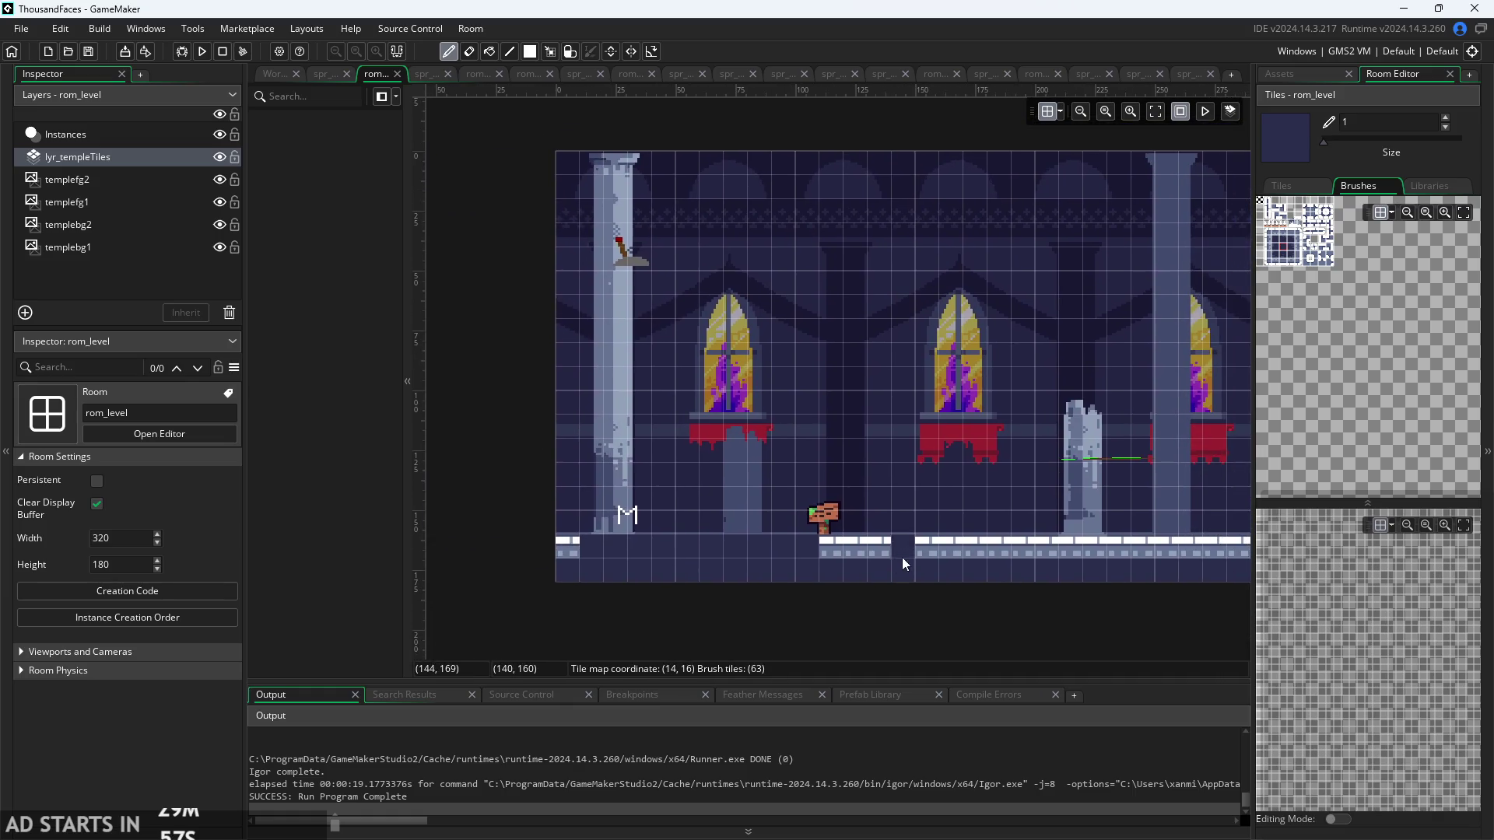
pyautogui.scroll(-1, 800, 583)
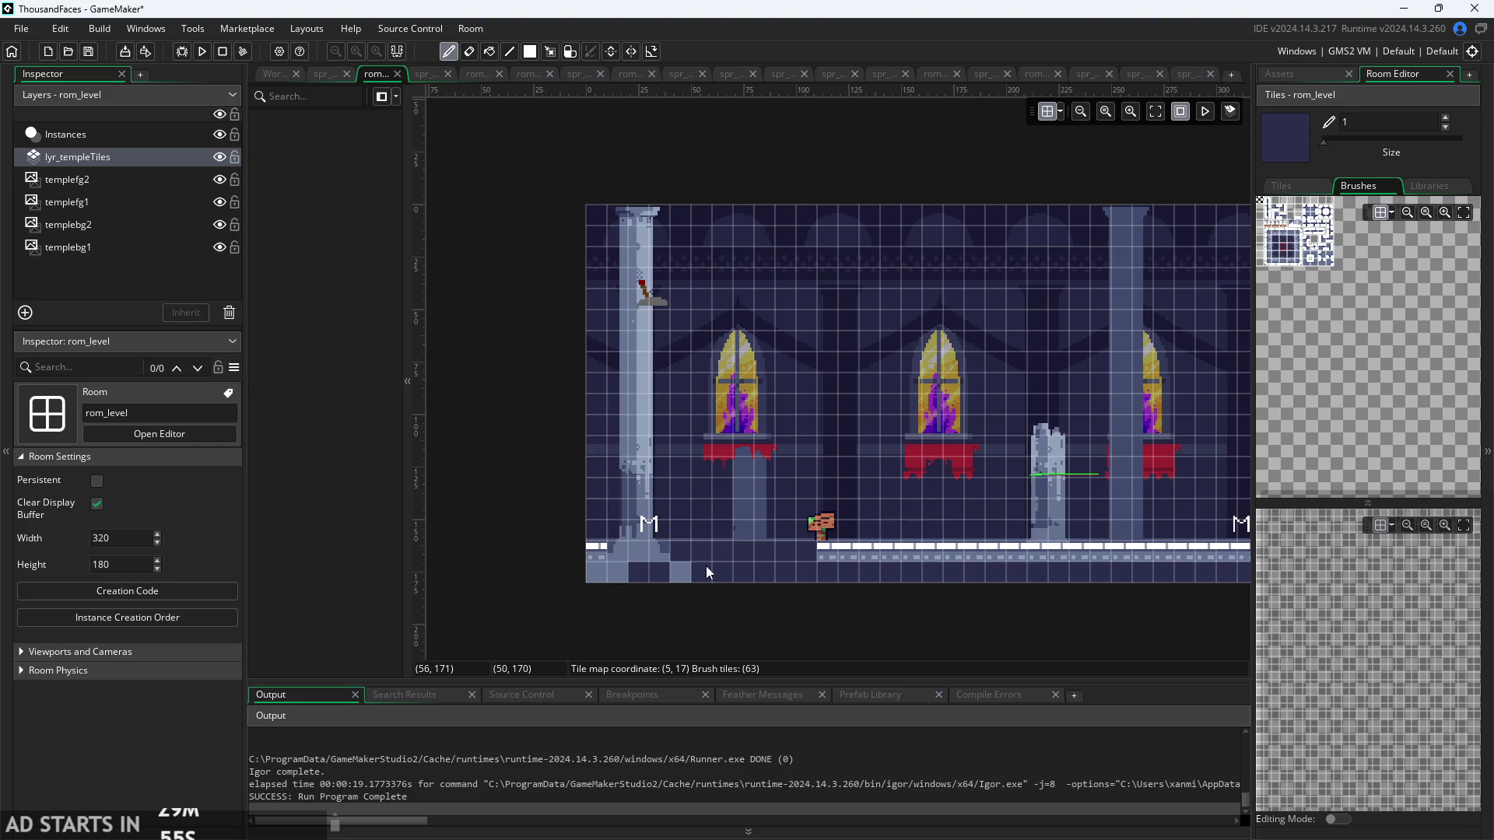
pyautogui.click(706, 567)
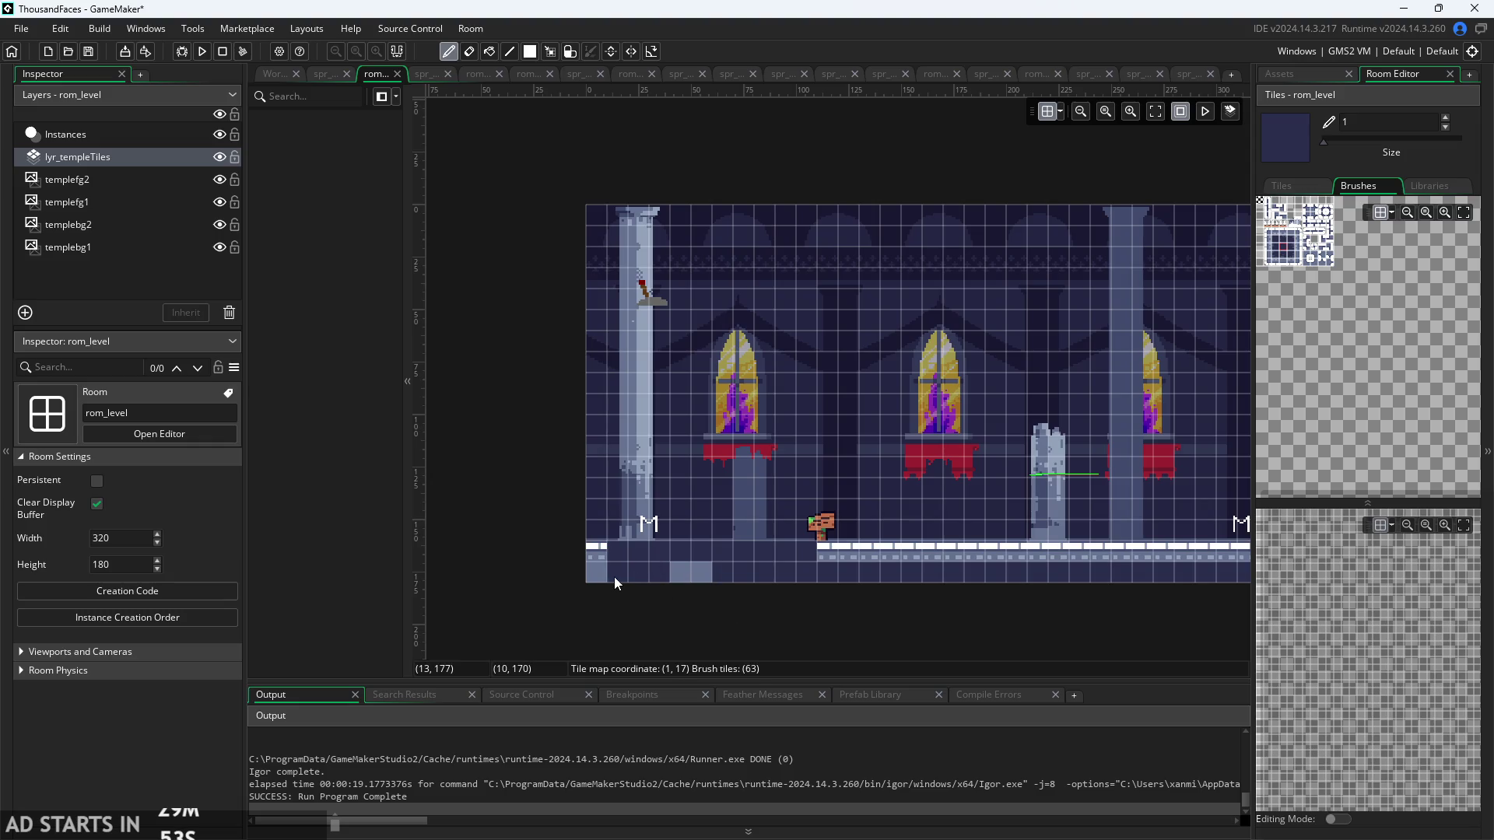
pyautogui.moveTo(614, 577); pyautogui.dragTo(933, 570)
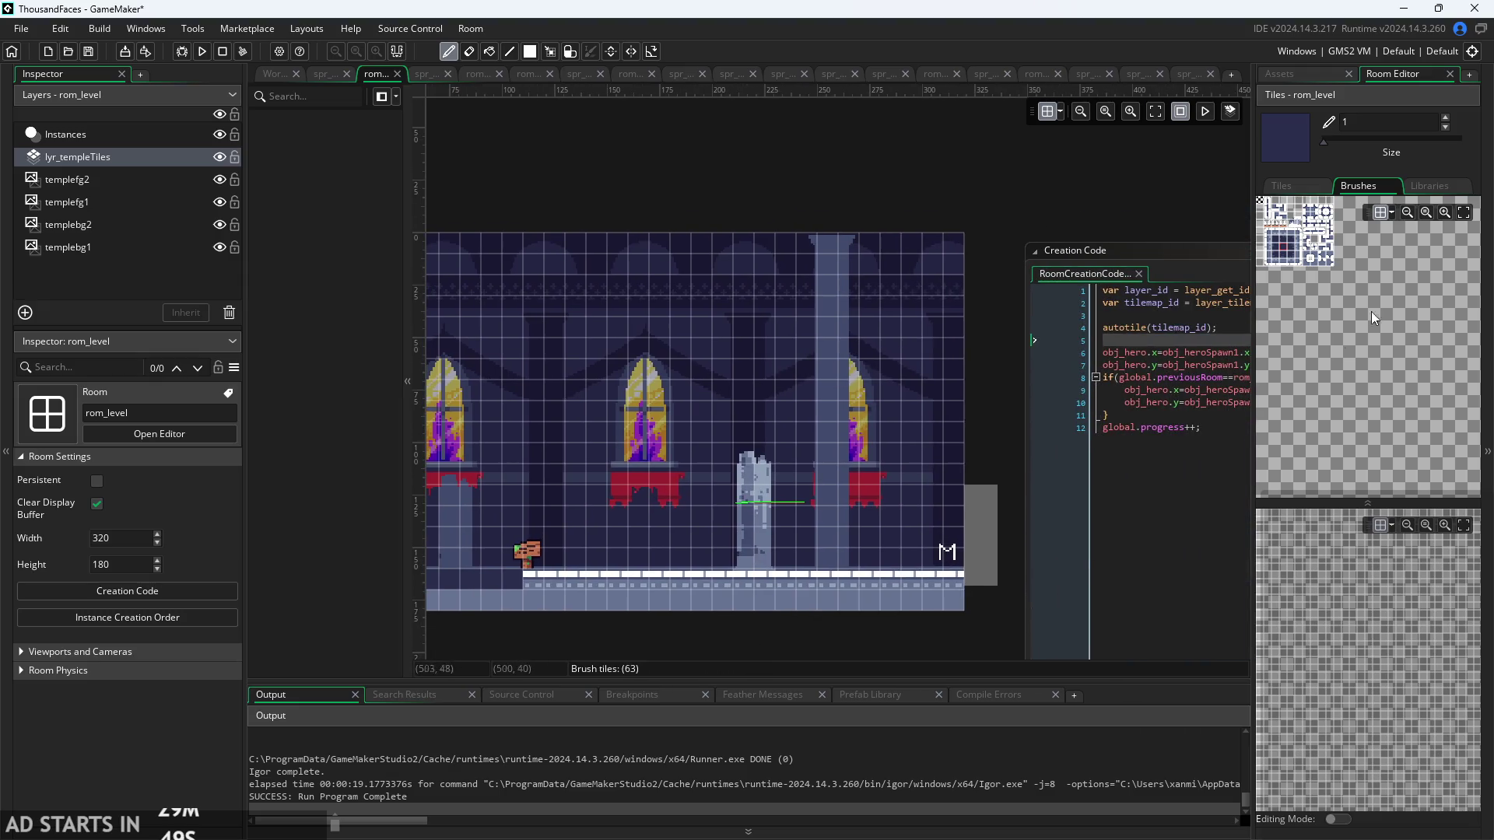
# - Paint an autotiled sunken pit into the floor using the autotile_1 set
pyautogui.click(1426, 187)
pyautogui.click(1398, 227)
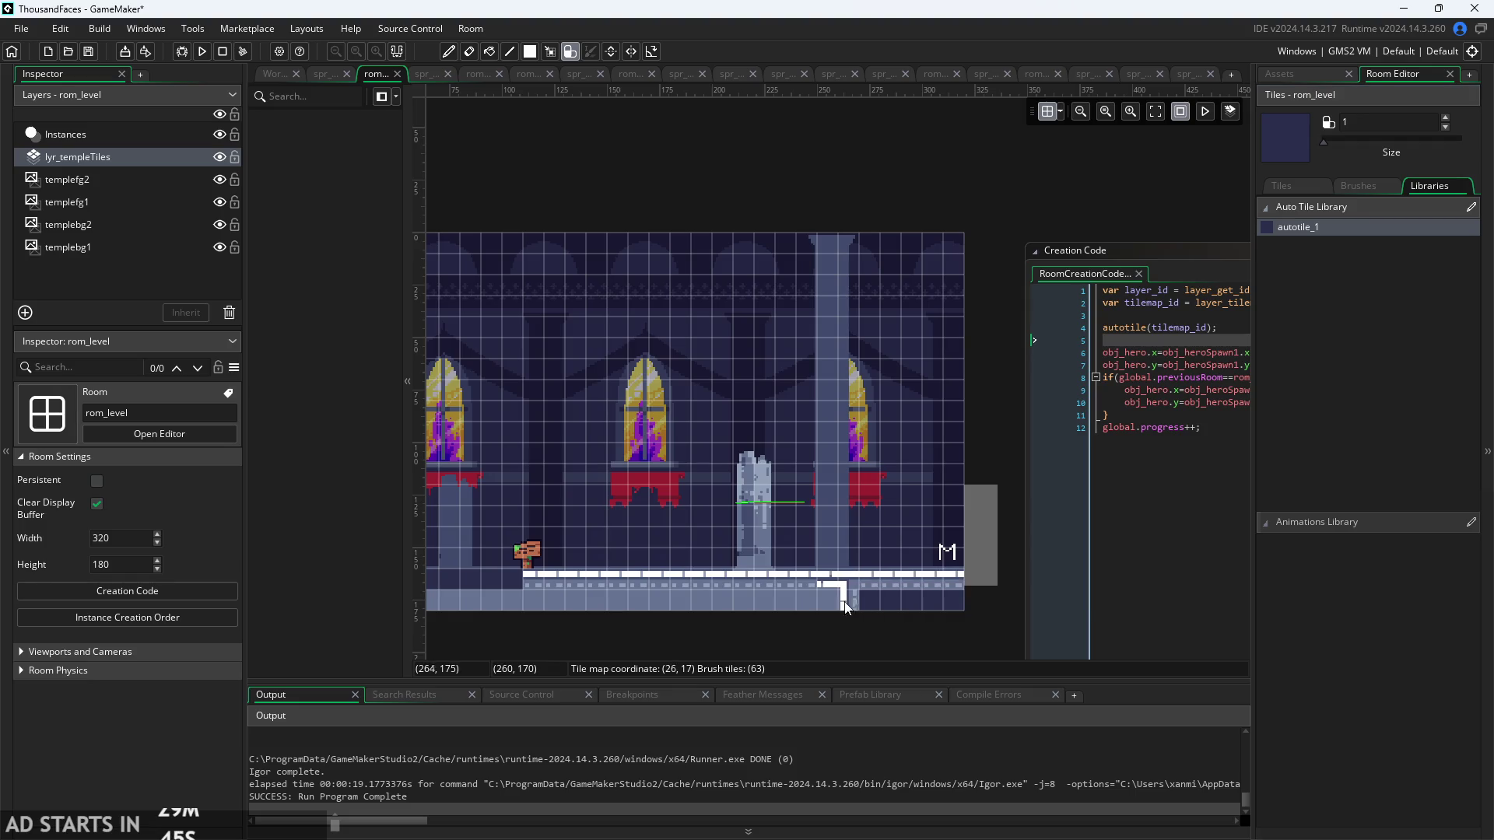
pyautogui.hscroll(-4, 549, 626)
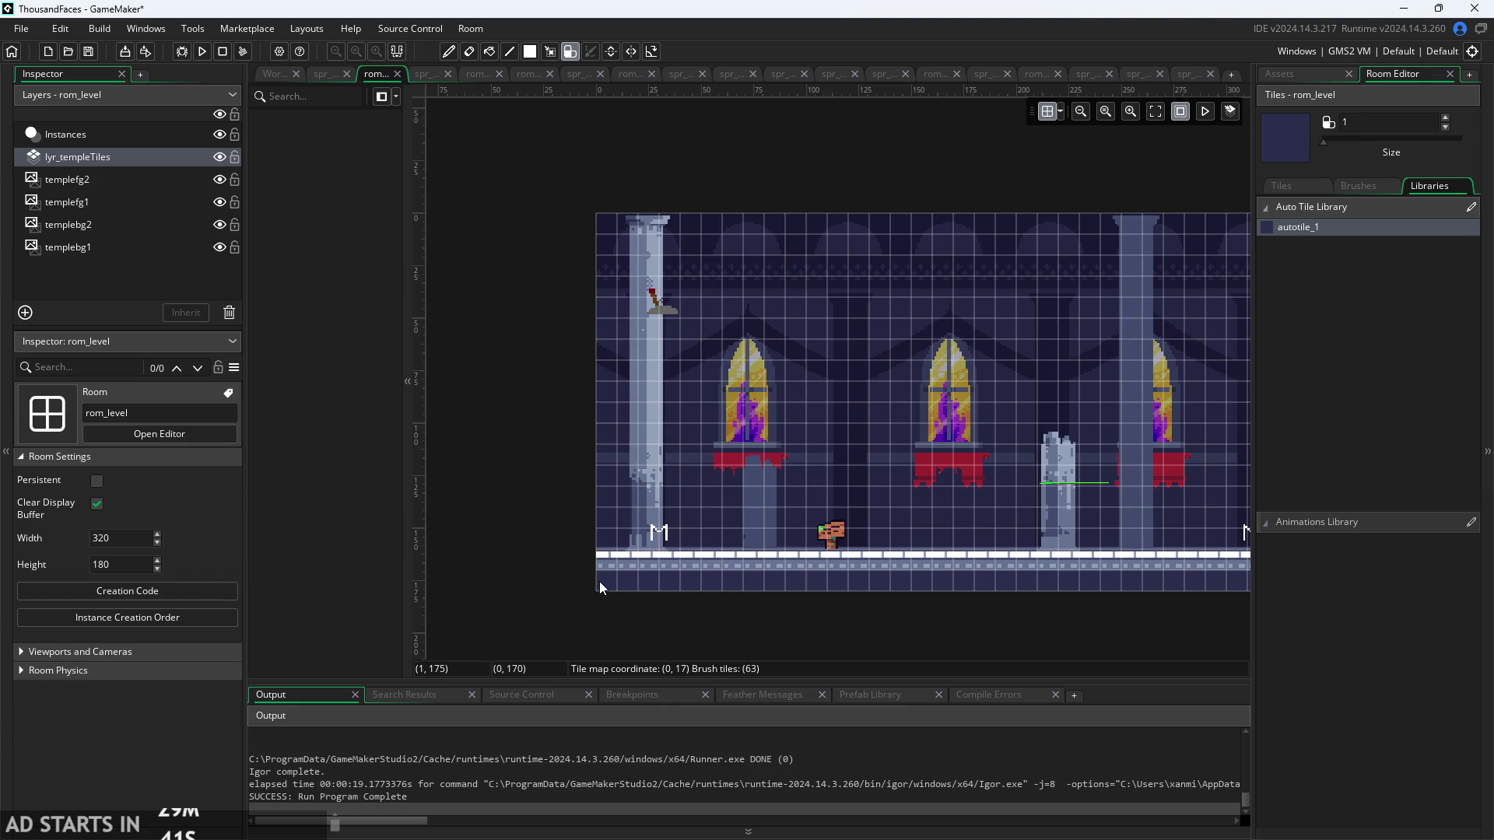
pyautogui.moveTo(623, 561); pyautogui.dragTo(758, 562)
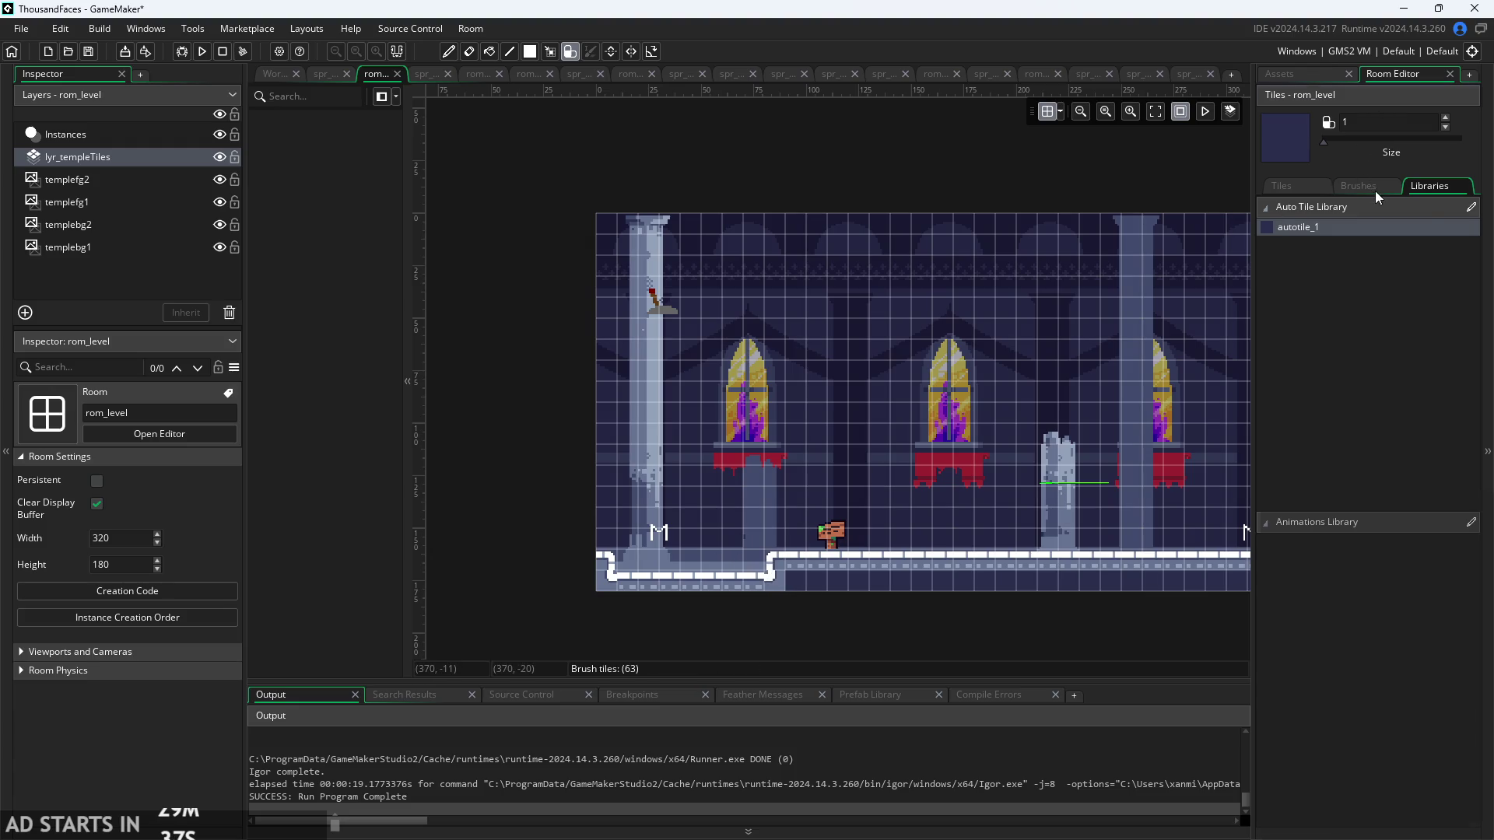
# - Switch back to the brush tile set and launch the game into the temple level
pyautogui.click(1375, 189)
pyautogui.click(1286, 257)
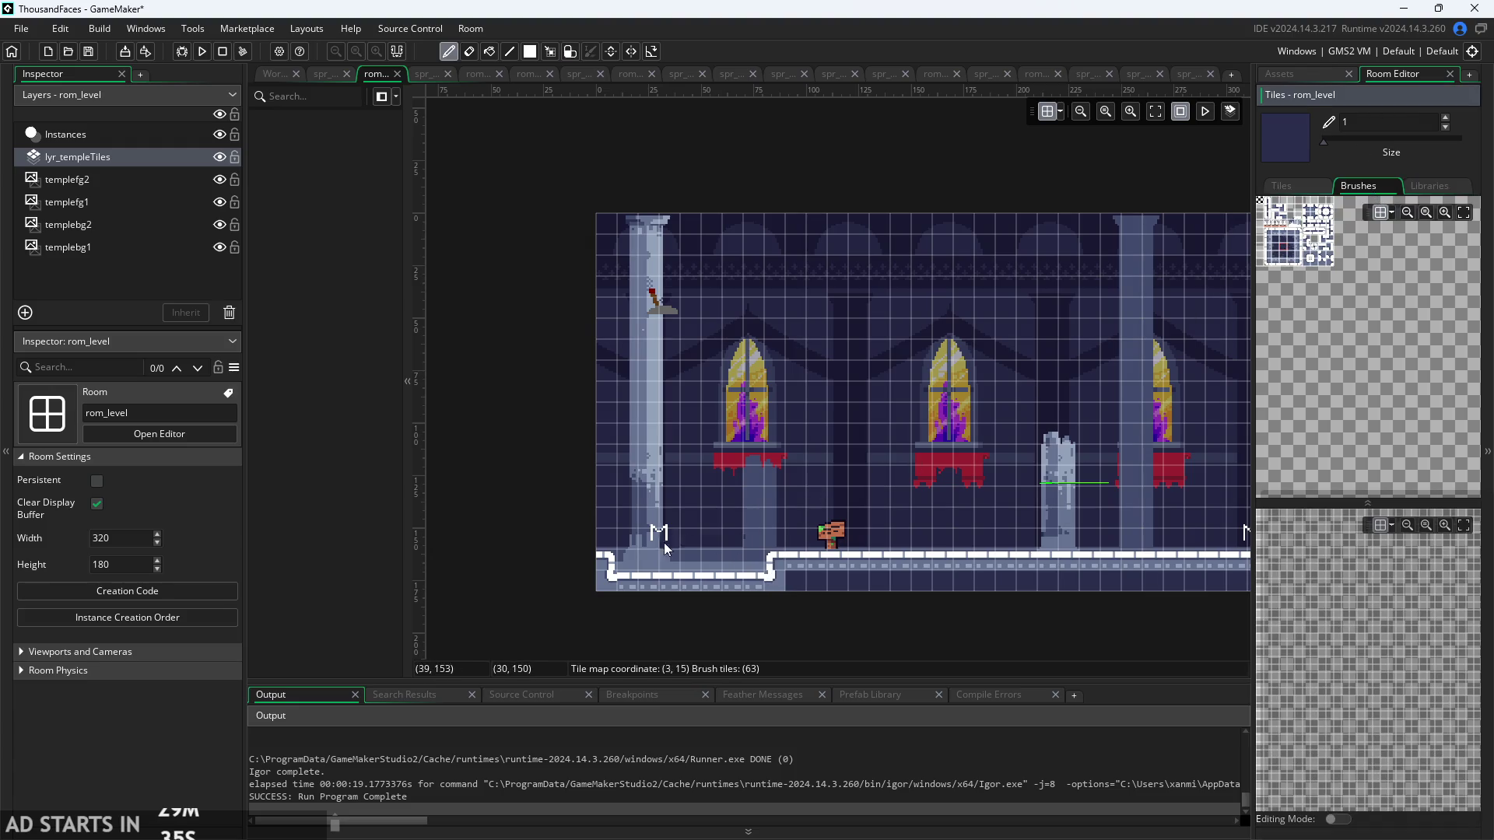
pyautogui.scroll(2, 766, 625)
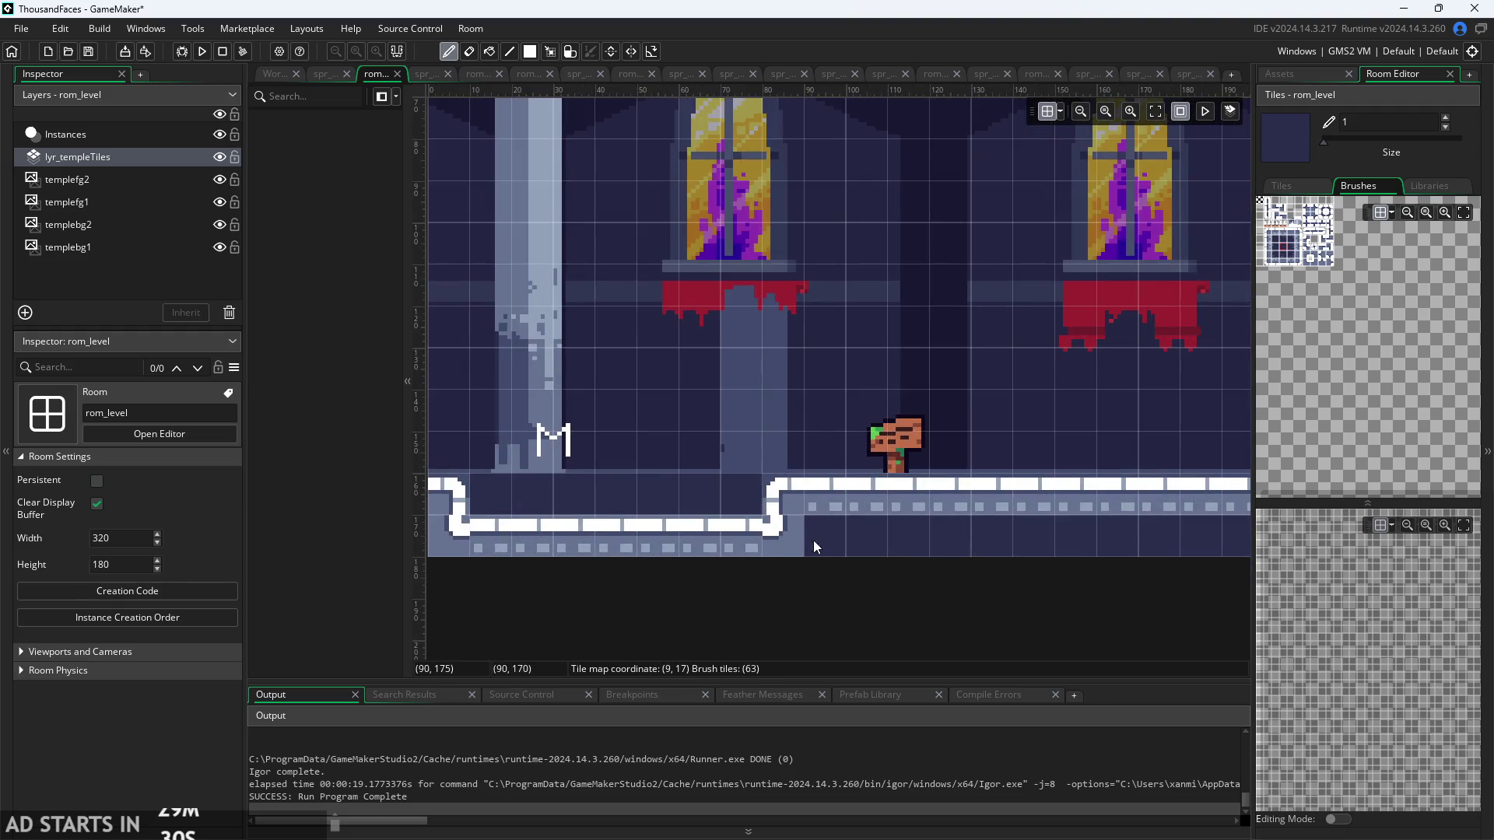
pyautogui.hscroll(-3, 814, 540)
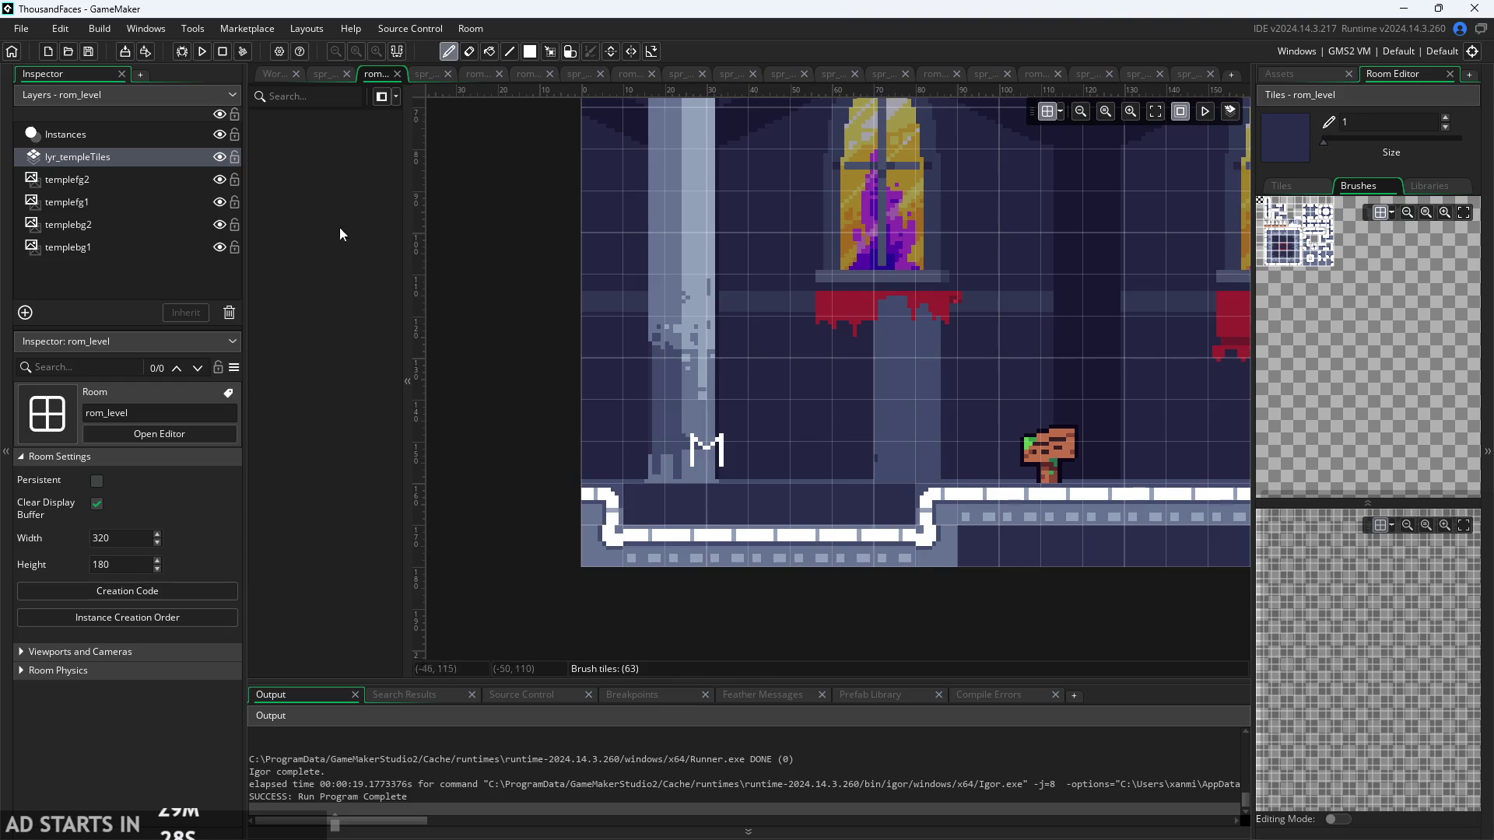
pyautogui.click(203, 54)
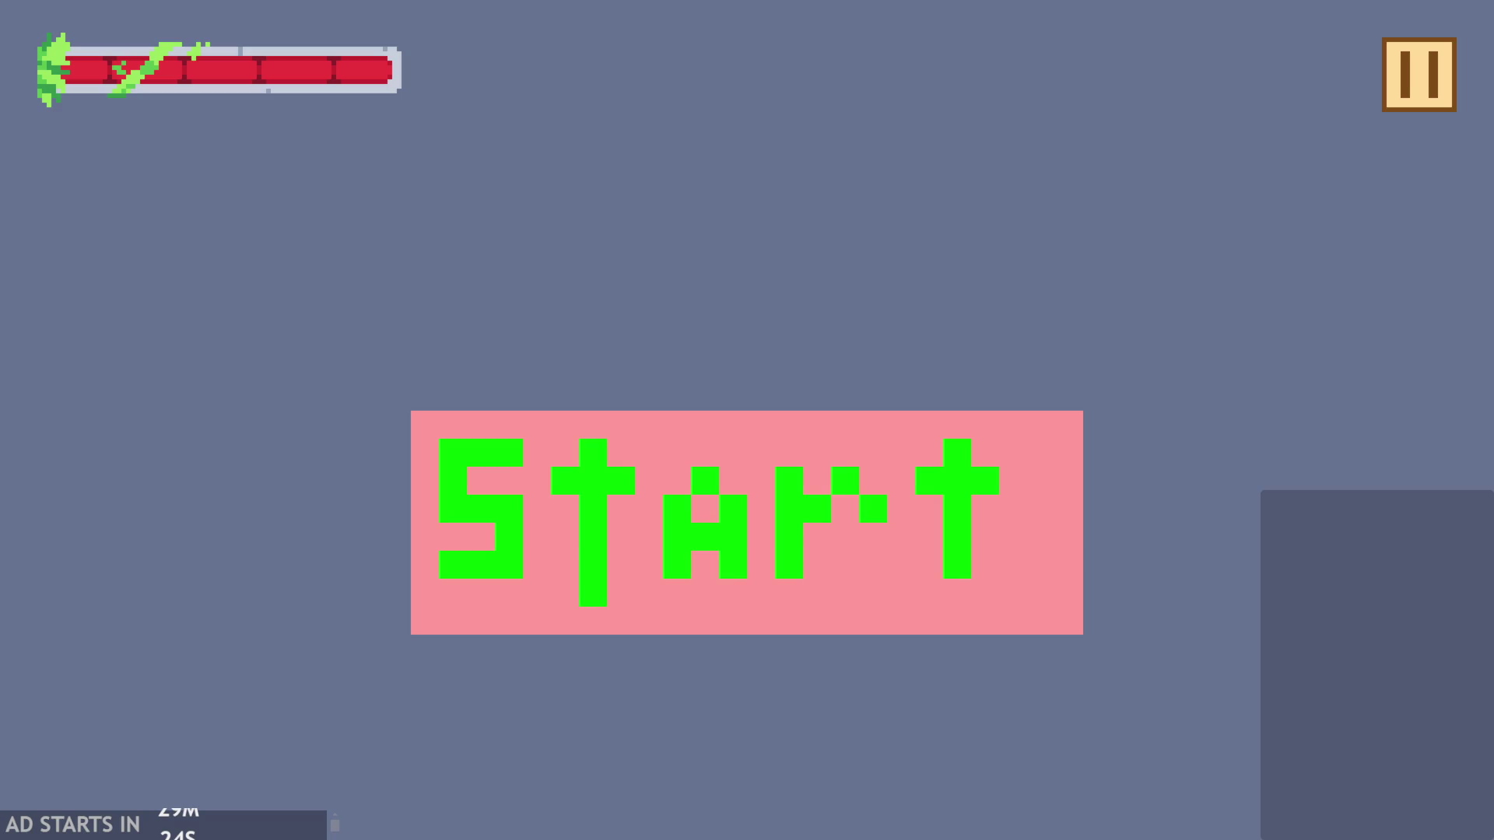
pyautogui.click(949, 537)
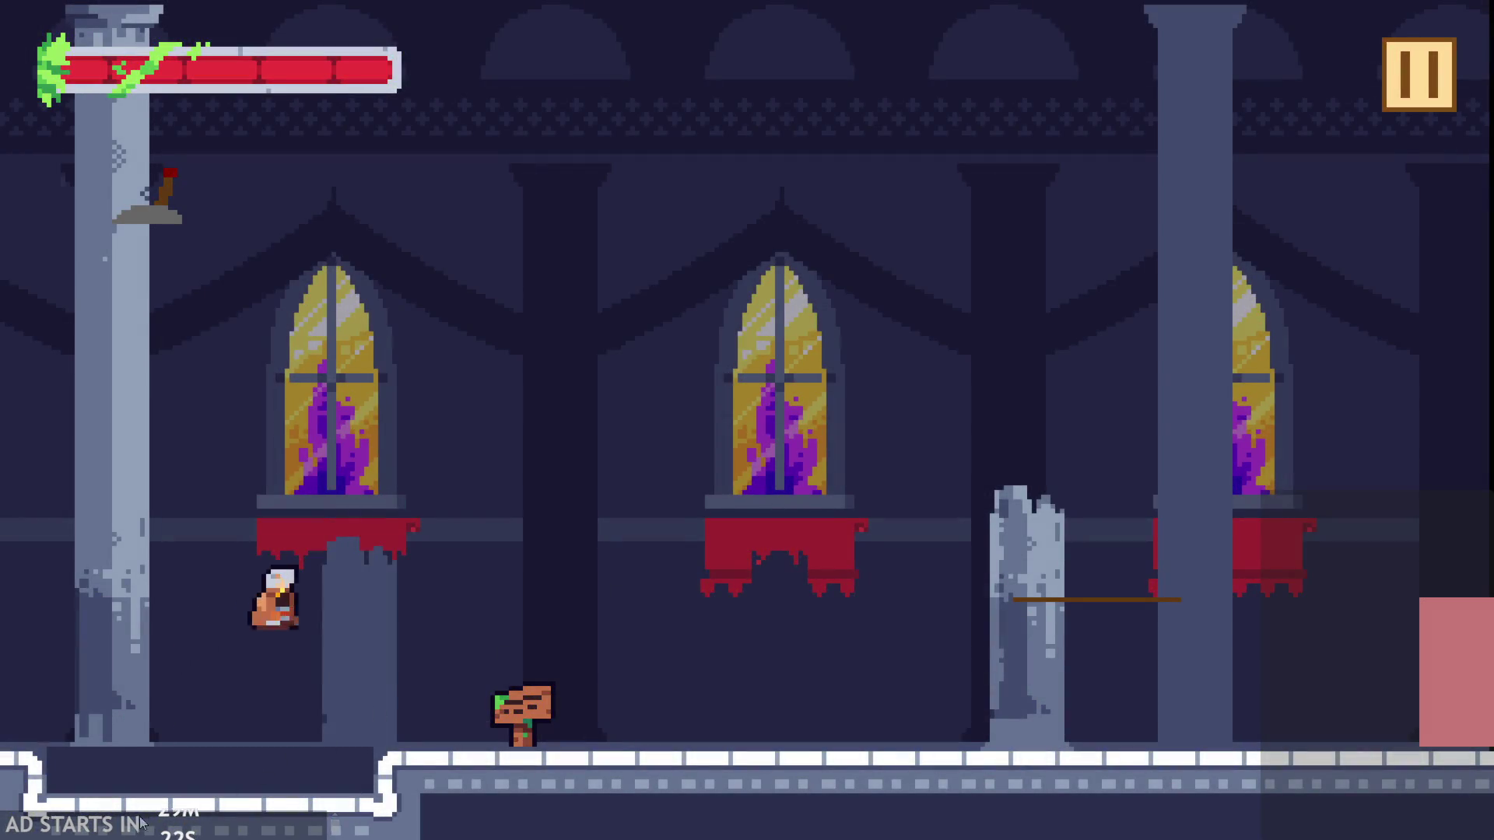
# - Move and jump the player near the pit, then pause and exit the game
pyautogui.press('Right')
pyautogui.press('Left')
pyautogui.press('Up')
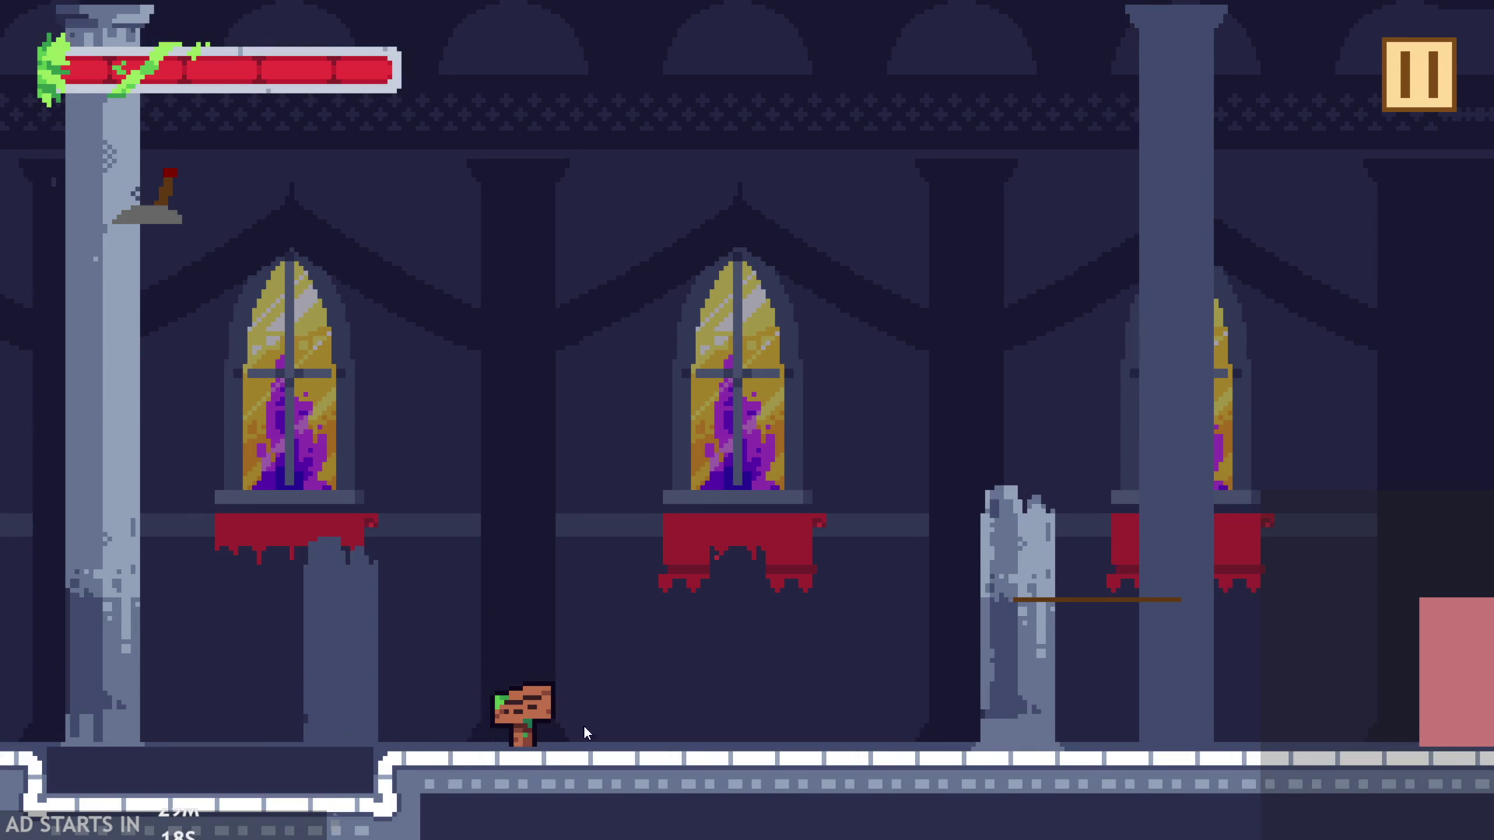
pyautogui.click(1418, 74)
pyautogui.click(1226, 727)
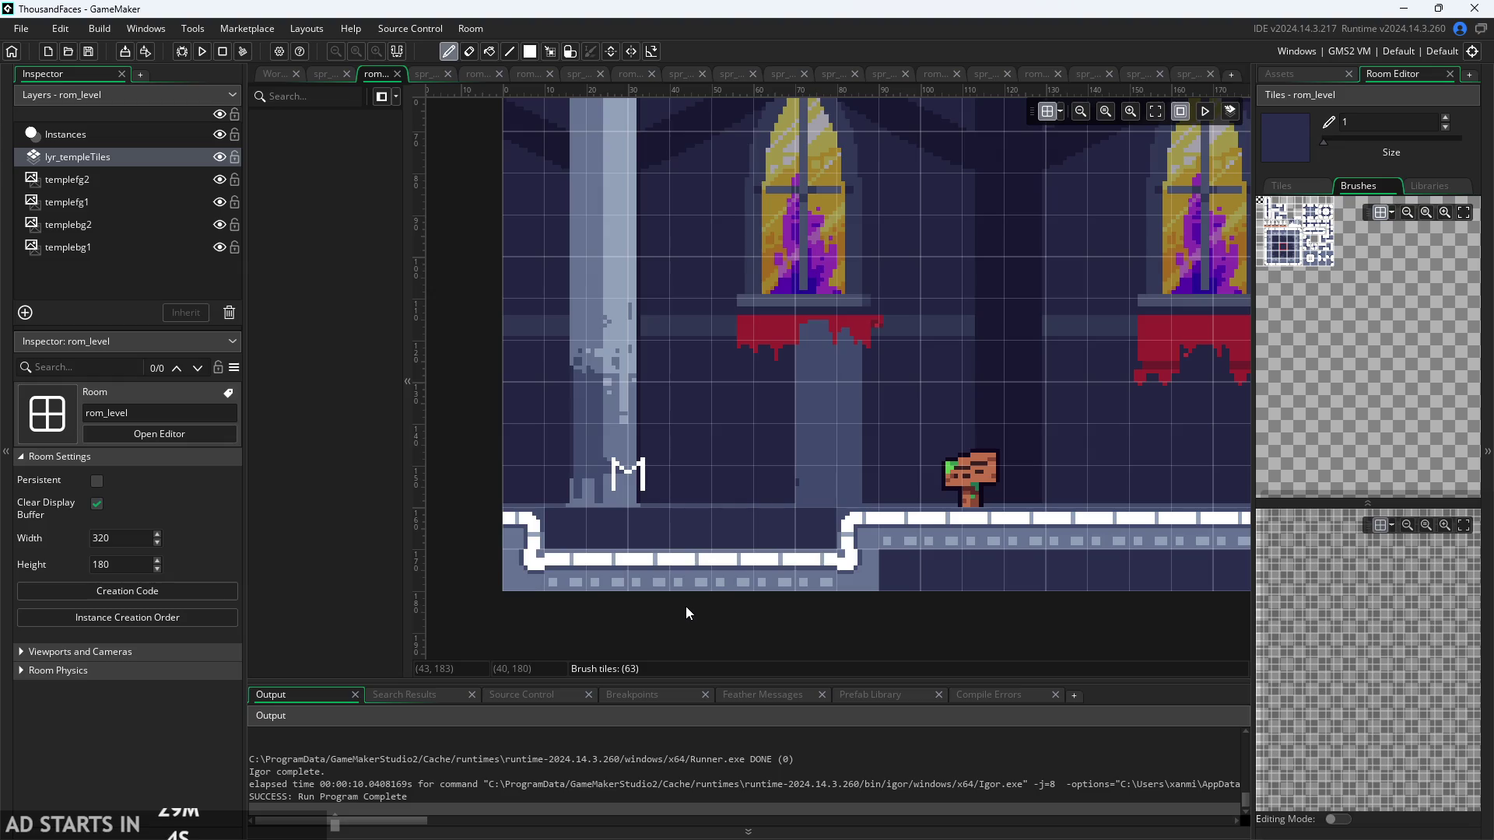
# - Inspect the autotiled pit in the room editor and bring up the asset list
pyautogui.scroll(-2, 752, 475)
pyautogui.scroll(2, 642, 495)
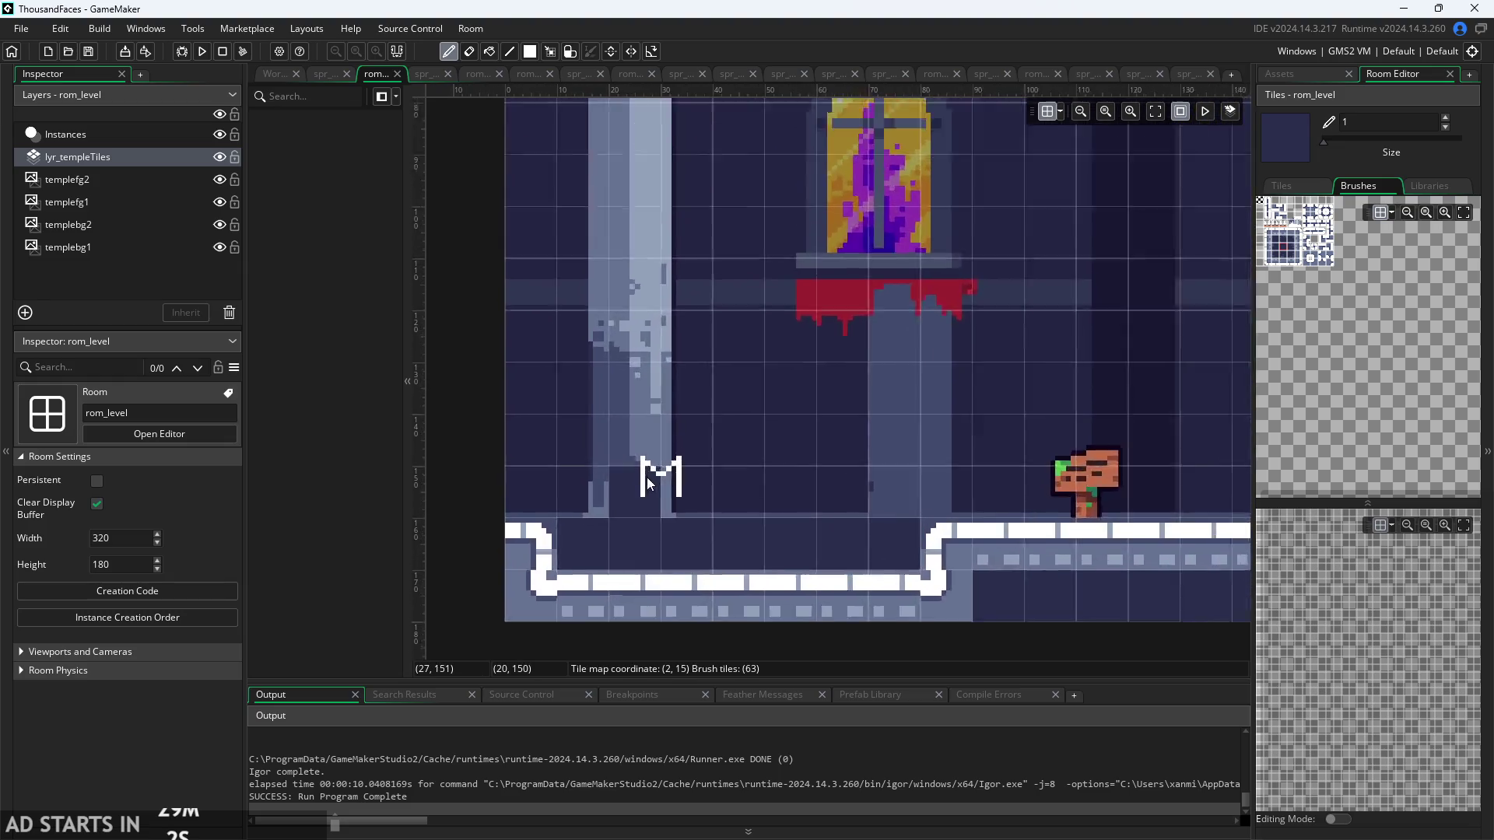
pyautogui.scroll(-2, 605, 560)
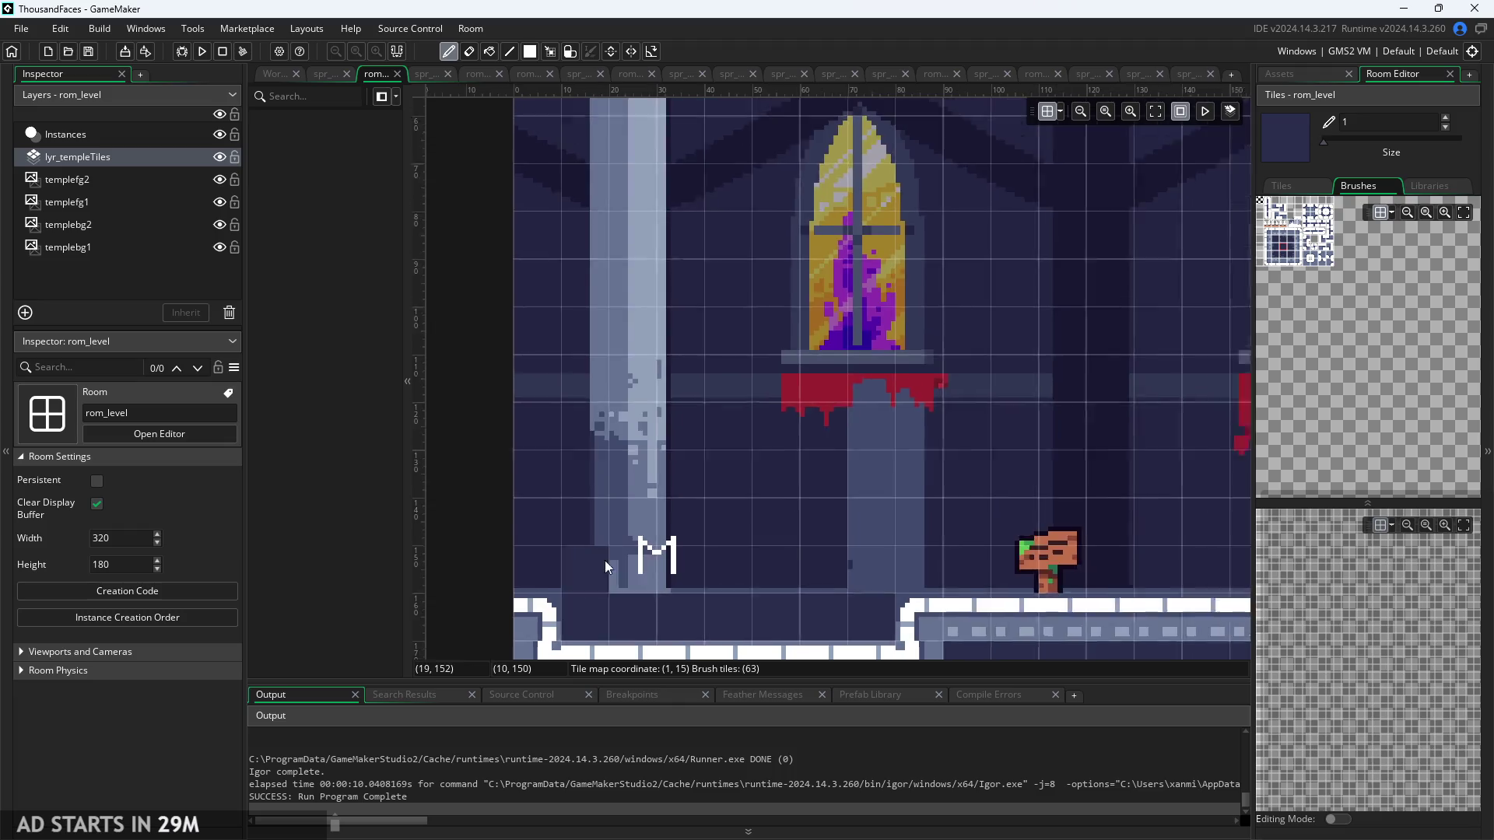
pyautogui.scroll(-1, 750, 558)
pyautogui.scroll(1, 707, 544)
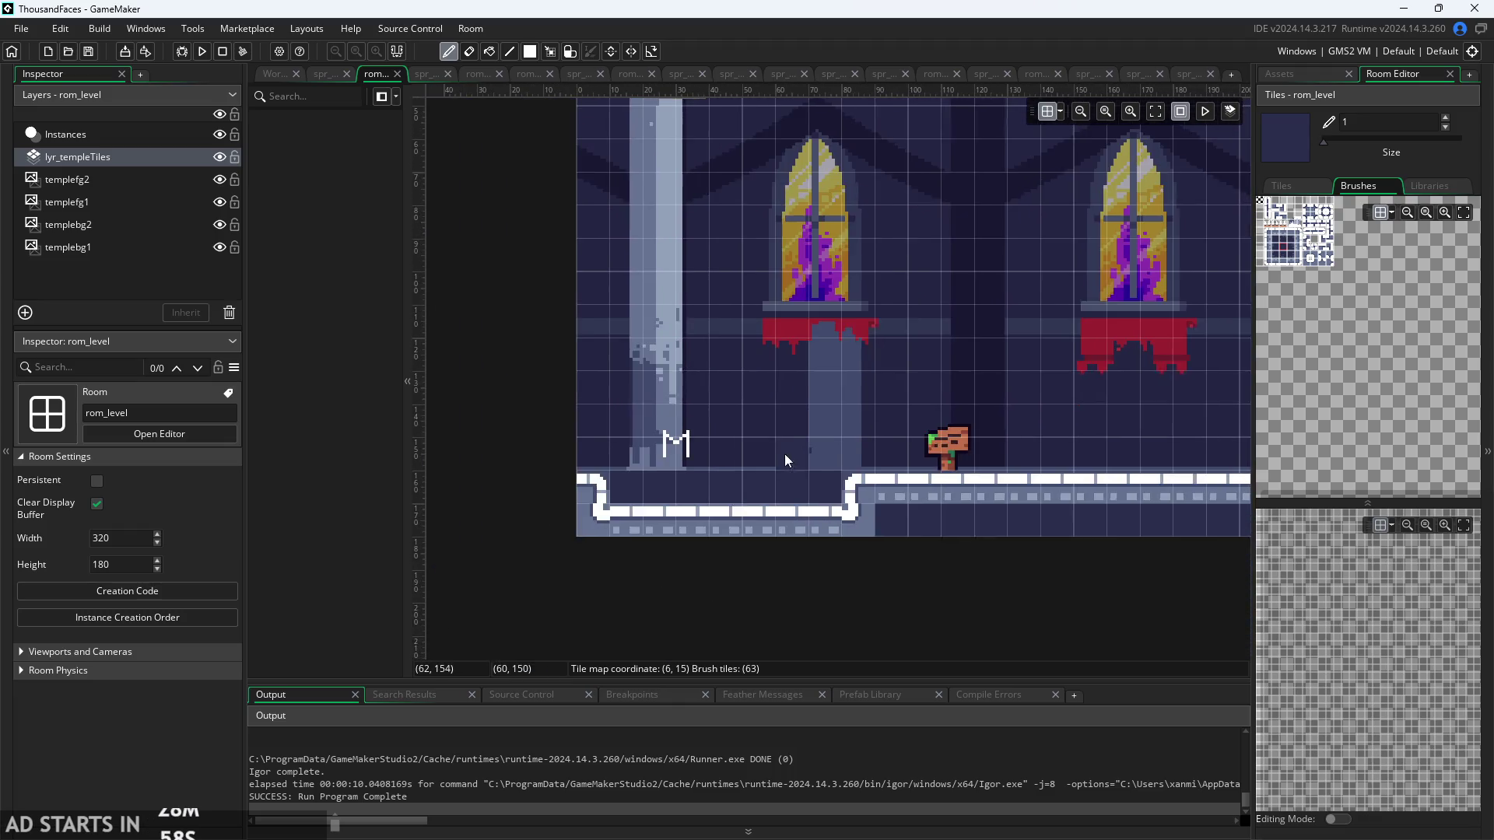
pyautogui.scroll(1, 708, 497)
pyautogui.click(1267, 73)
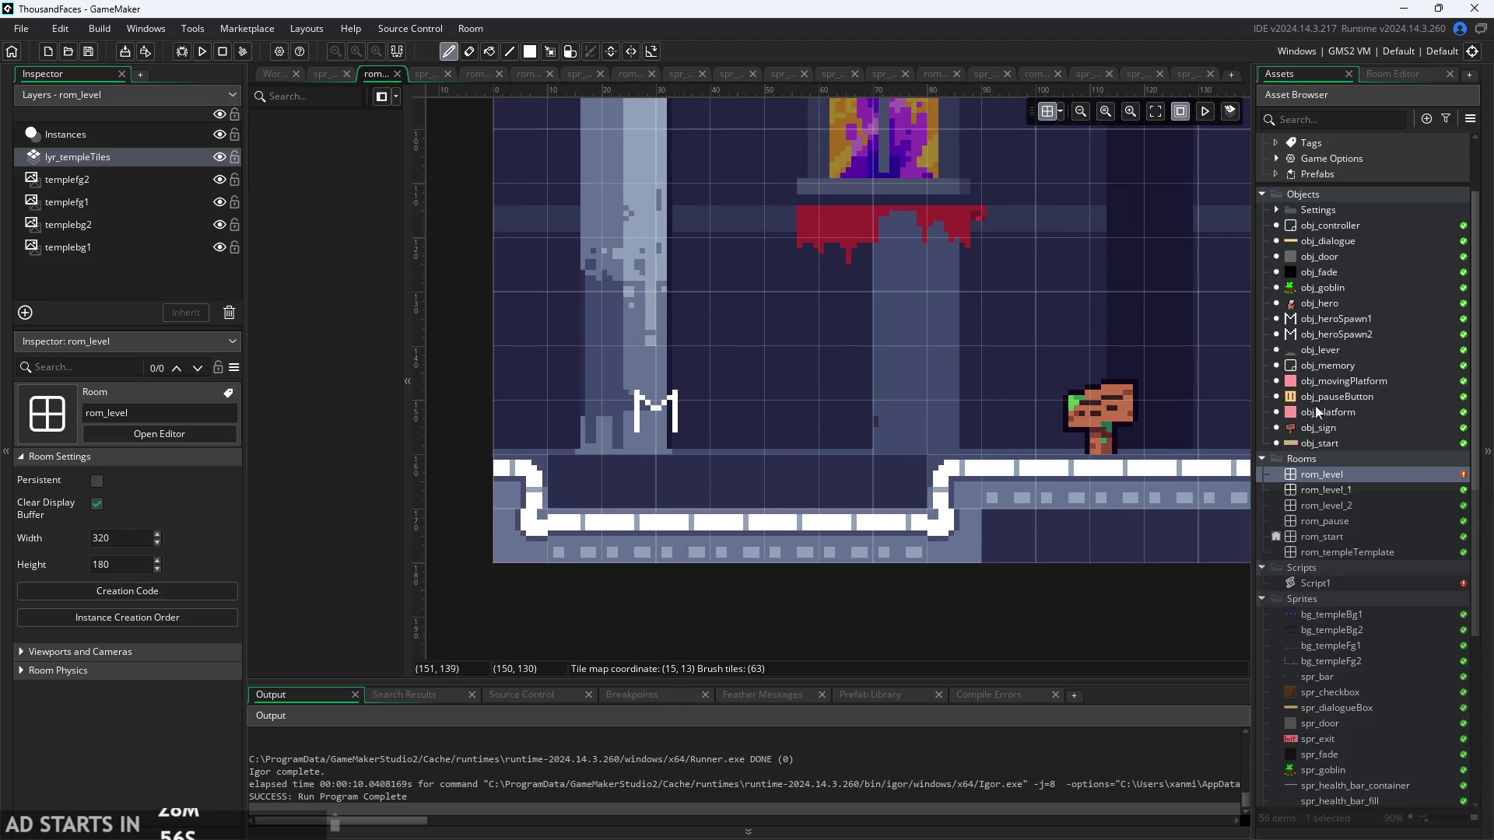
# - Open Script1 and enlarge and centre its code editor window
pyautogui.doubleClick(1346, 582)
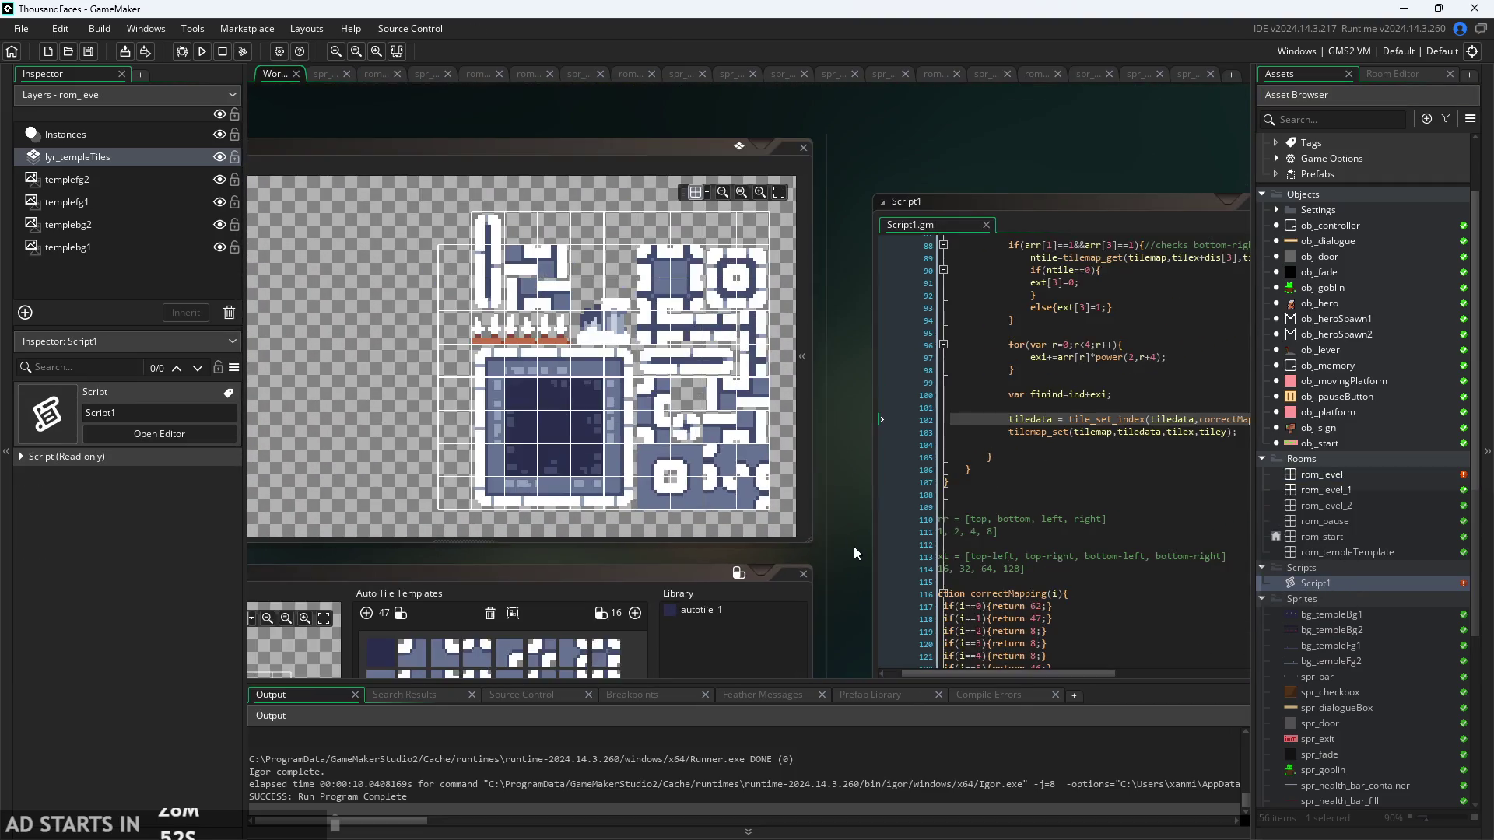
pyautogui.scroll(3, 853, 546)
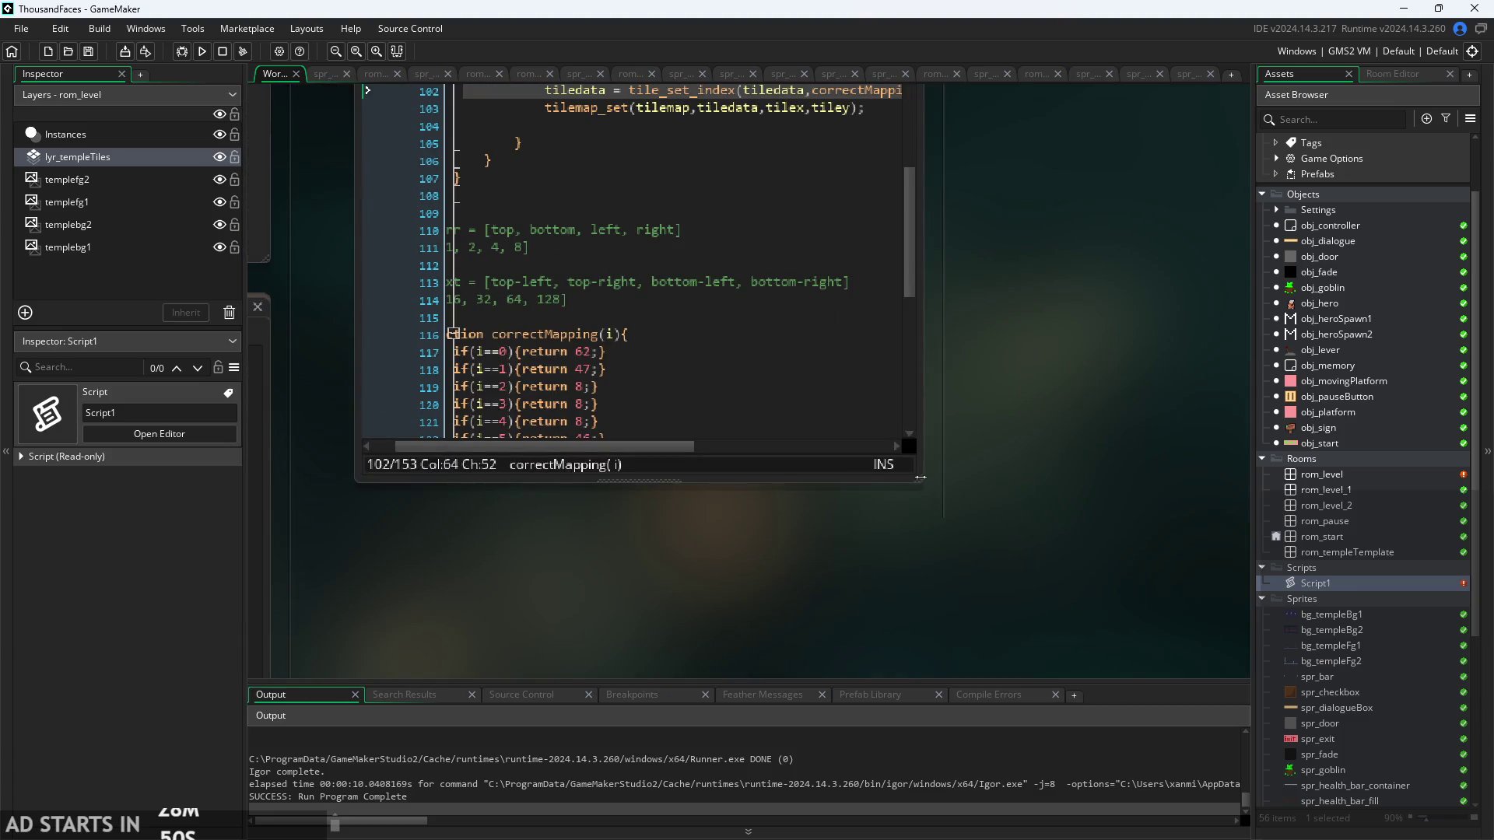
pyautogui.moveTo(920, 480)
pyautogui.mouseDown()
pyautogui.moveTo(1169, 488)
pyautogui.moveTo(1227, 512)
pyautogui.mouseUp()
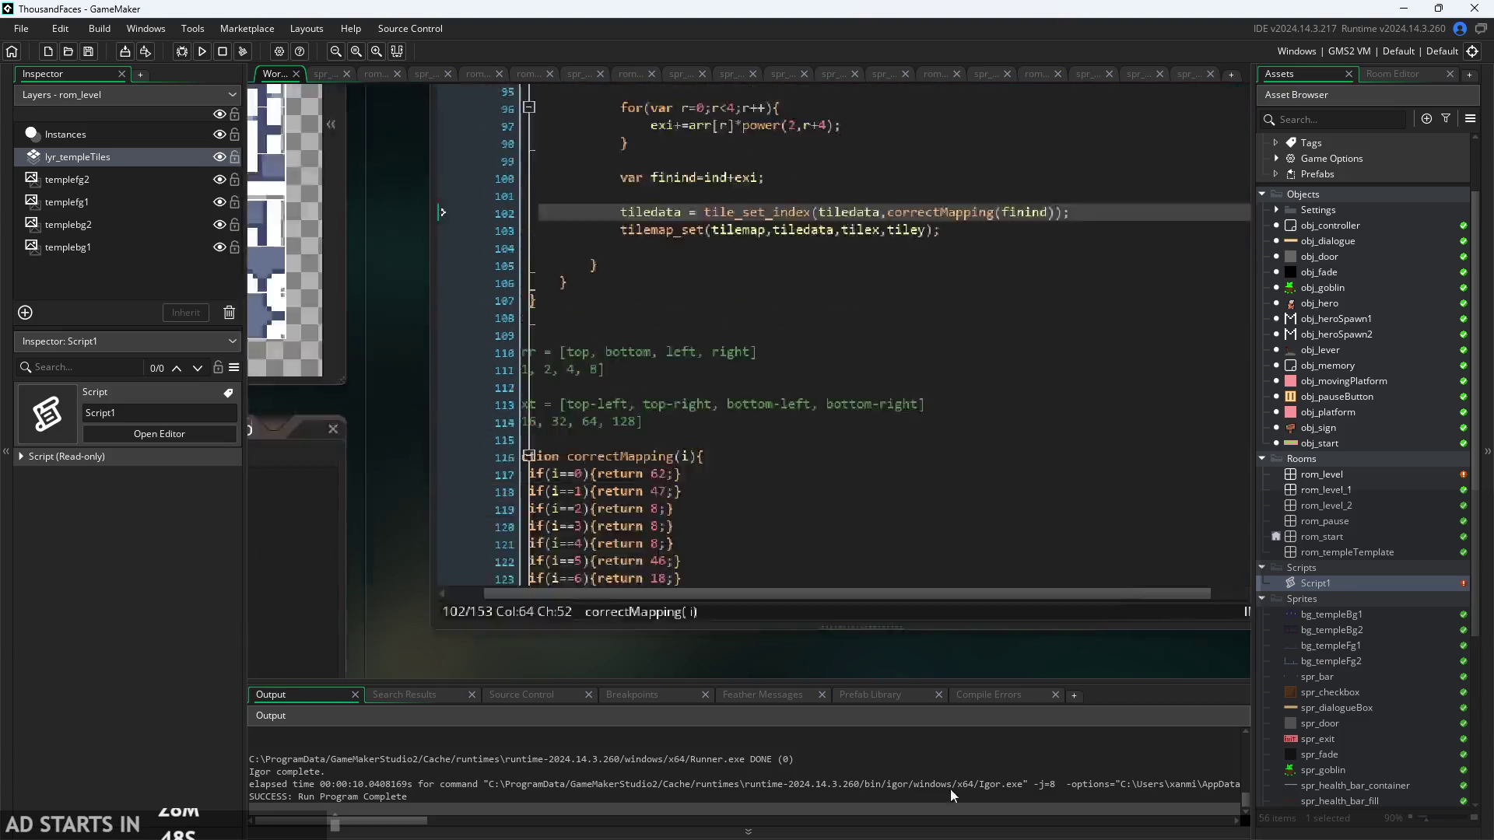
pyautogui.scroll(-3, 652, 549)
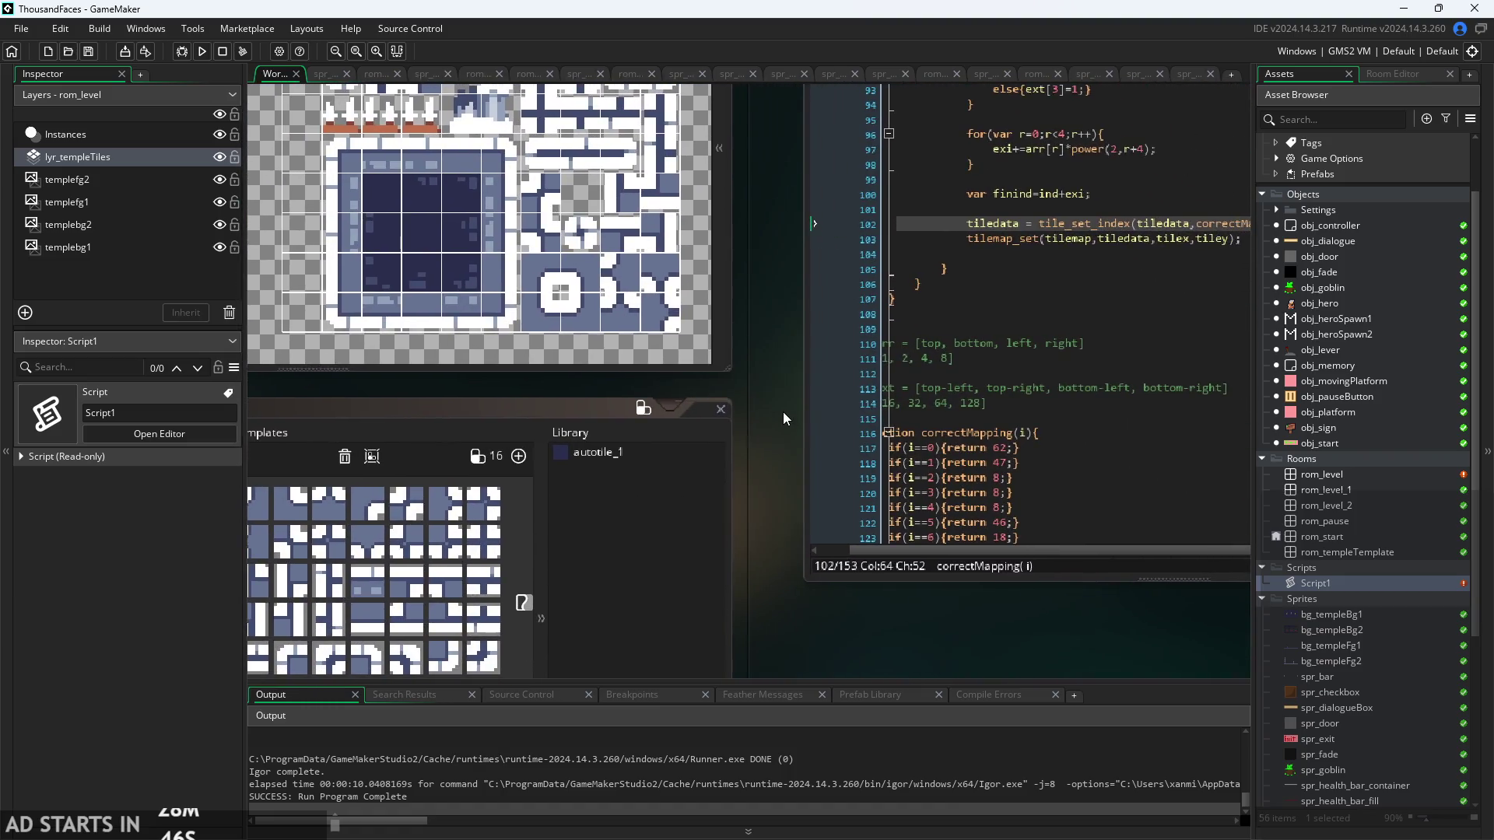
pyautogui.scroll(-1, 767, 445)
pyautogui.moveTo(768, 445)
pyautogui.mouseDown()
pyautogui.moveTo(642, 480)
pyautogui.moveTo(429, 458)
pyautogui.mouseUp()
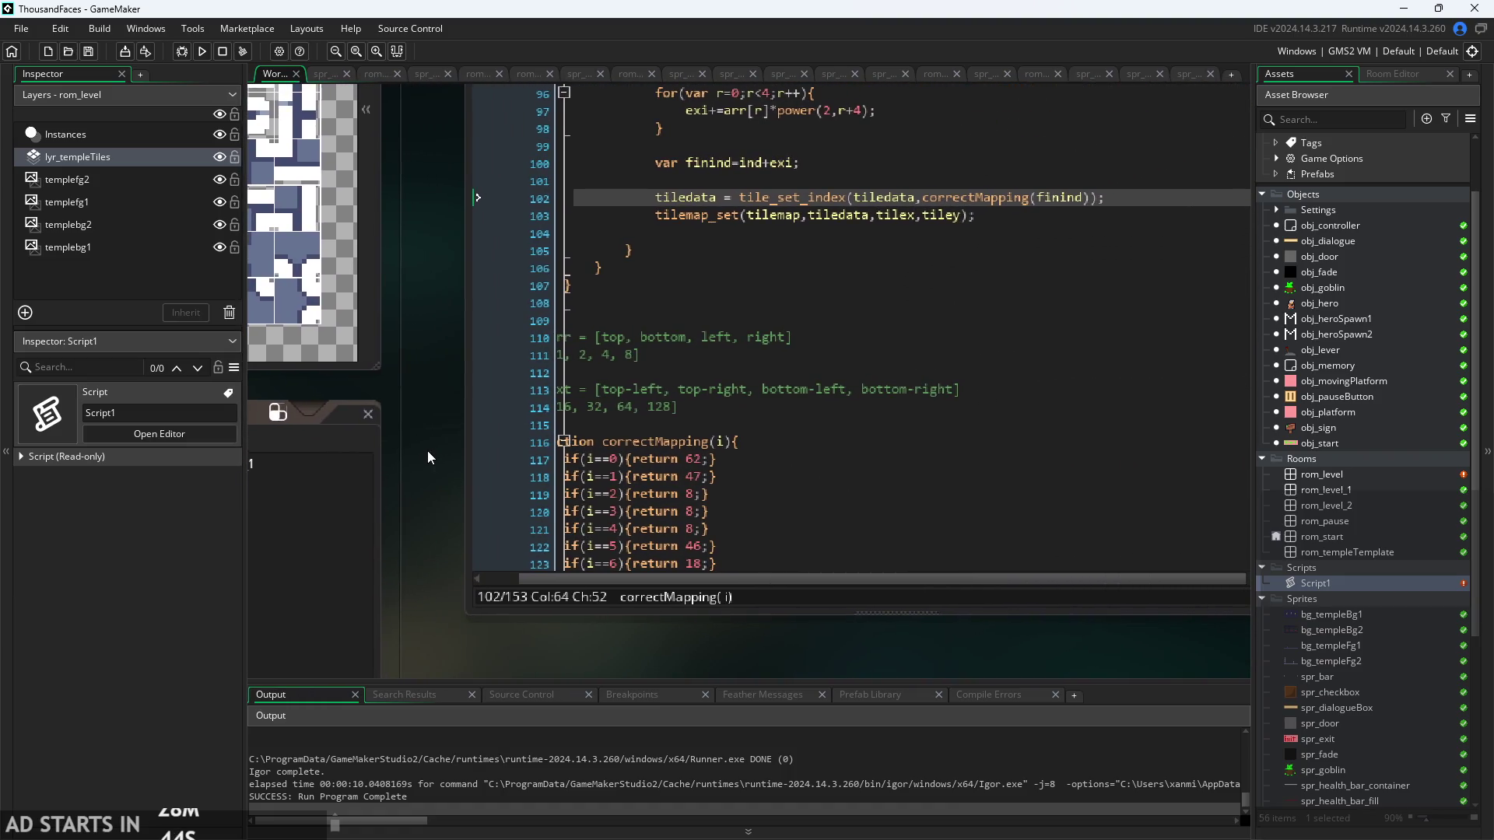
pyautogui.moveTo(890, 609); pyautogui.dragTo(1004, 675)
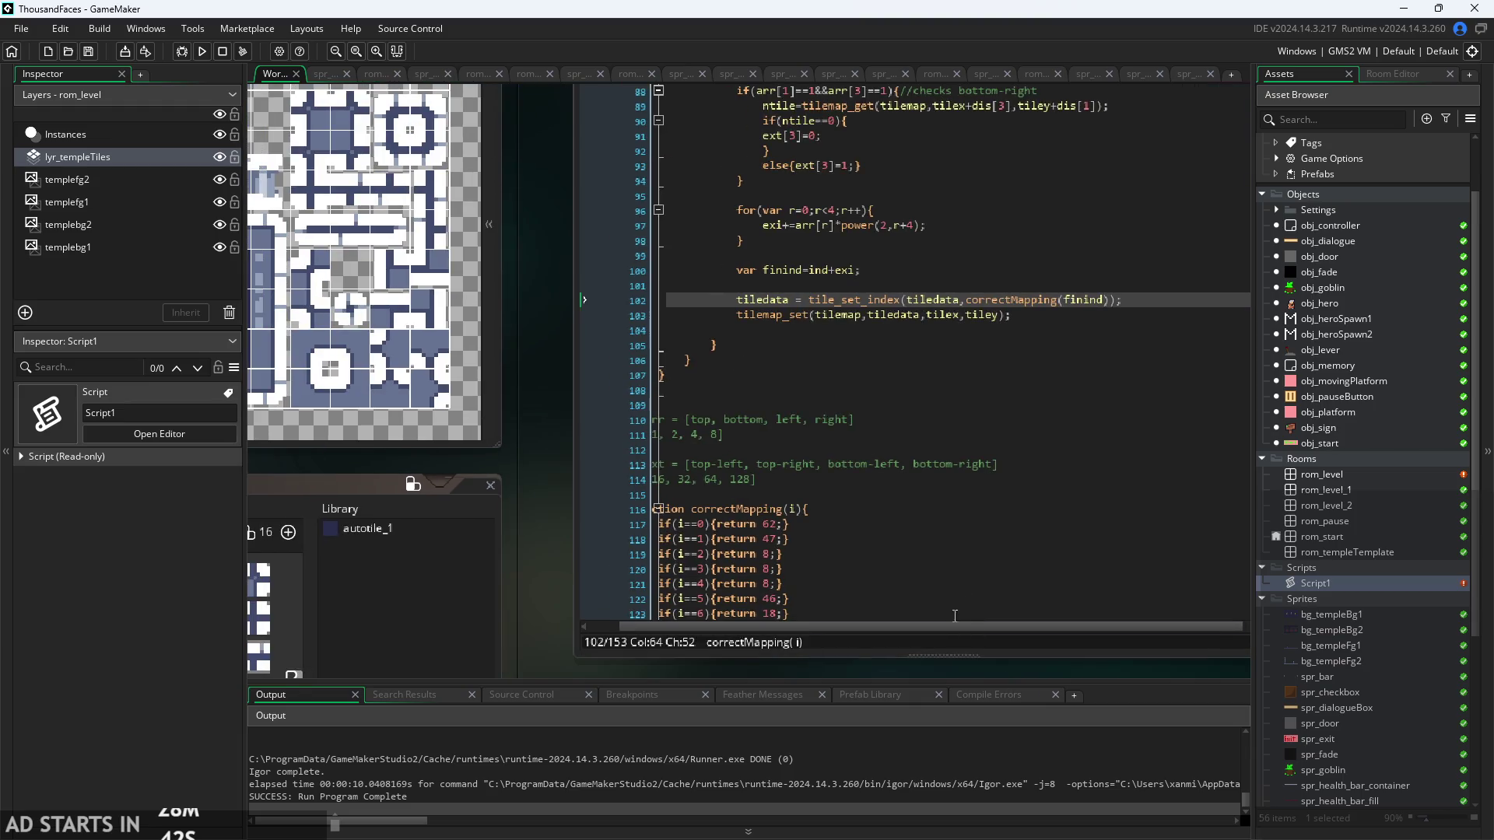
# - Select and delete the empty lines after the mappings in correctMapping
pyautogui.click(543, 562)
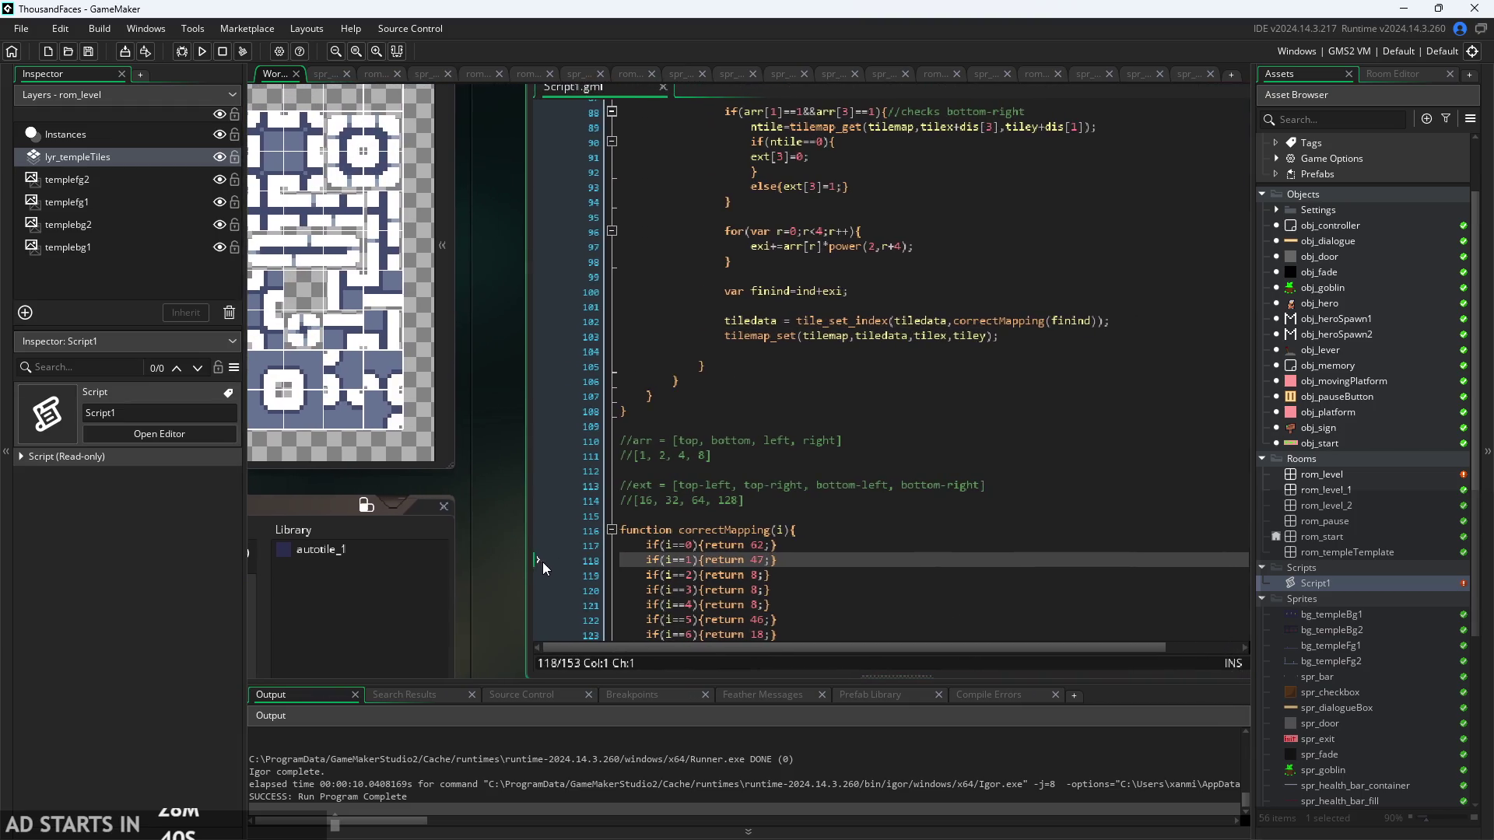
pyautogui.moveTo(543, 562)
pyautogui.mouseDown()
pyautogui.moveTo(517, 544)
pyautogui.moveTo(544, 445)
pyautogui.mouseUp()
pyautogui.click(865, 429)
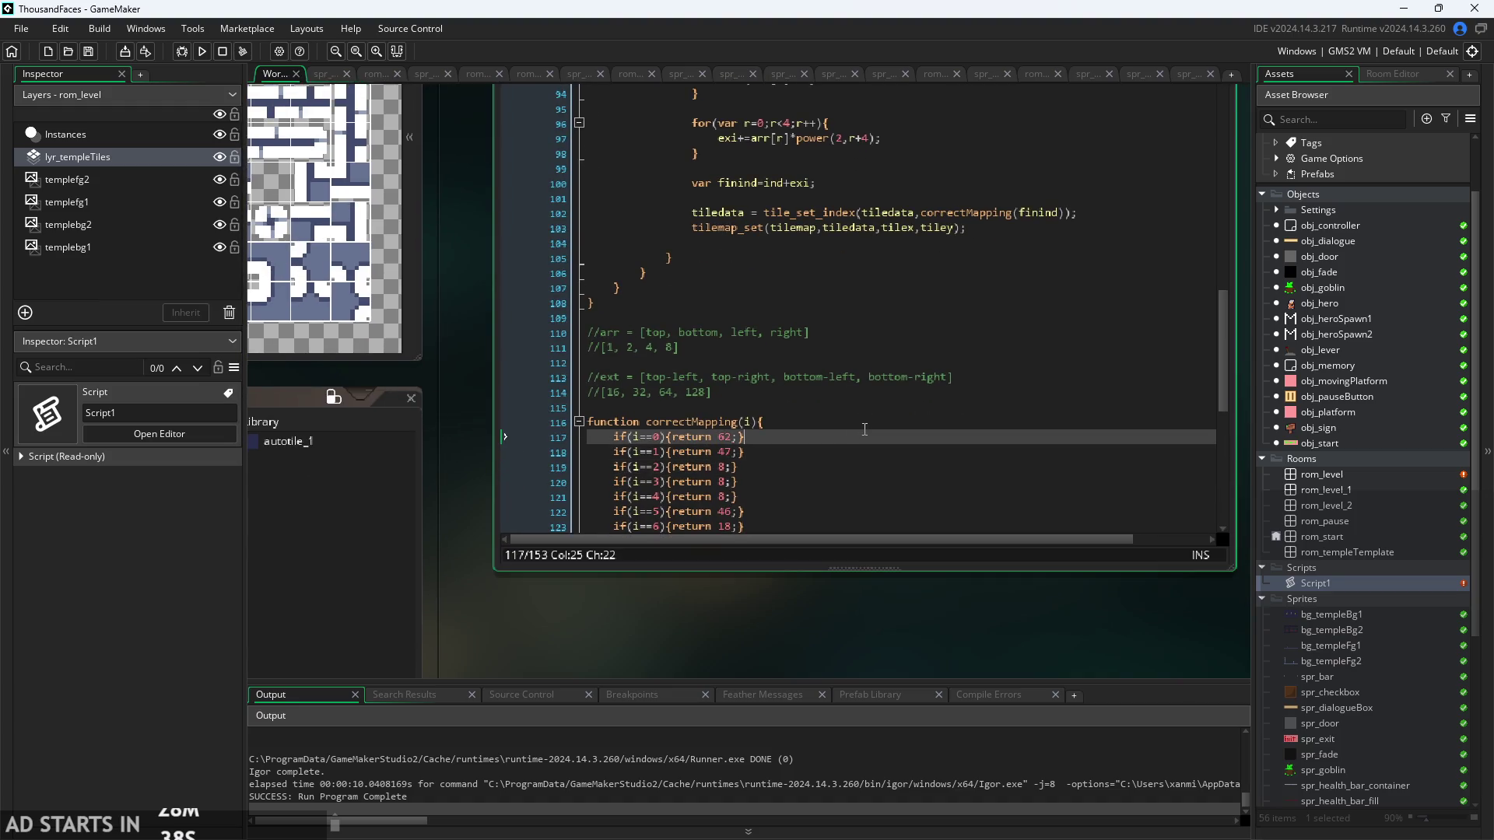
pyautogui.scroll(-7, 865, 430)
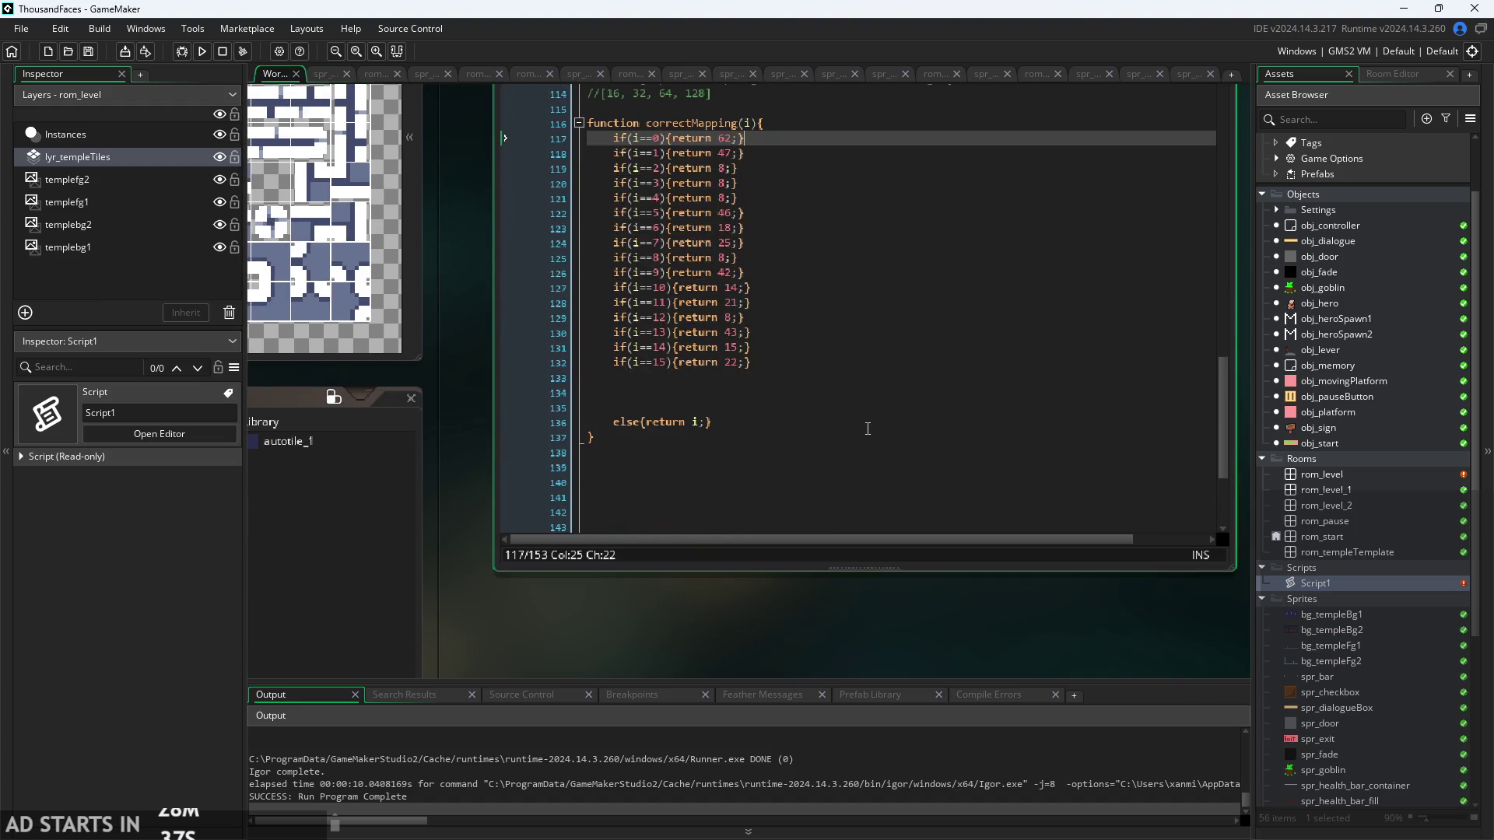
pyautogui.click(755, 362)
pyautogui.moveTo(615, 407)
pyautogui.mouseDown()
pyautogui.moveTo(470, 364)
pyautogui.moveTo(461, 392)
pyautogui.moveTo(460, 363)
pyautogui.moveTo(455, 375)
pyautogui.mouseUp()
pyautogui.press('BackSpace')
pyautogui.press('BackSpace')
# - Scroll back up to the tile loop's closing braces
pyautogui.scroll(3, 869, 428)
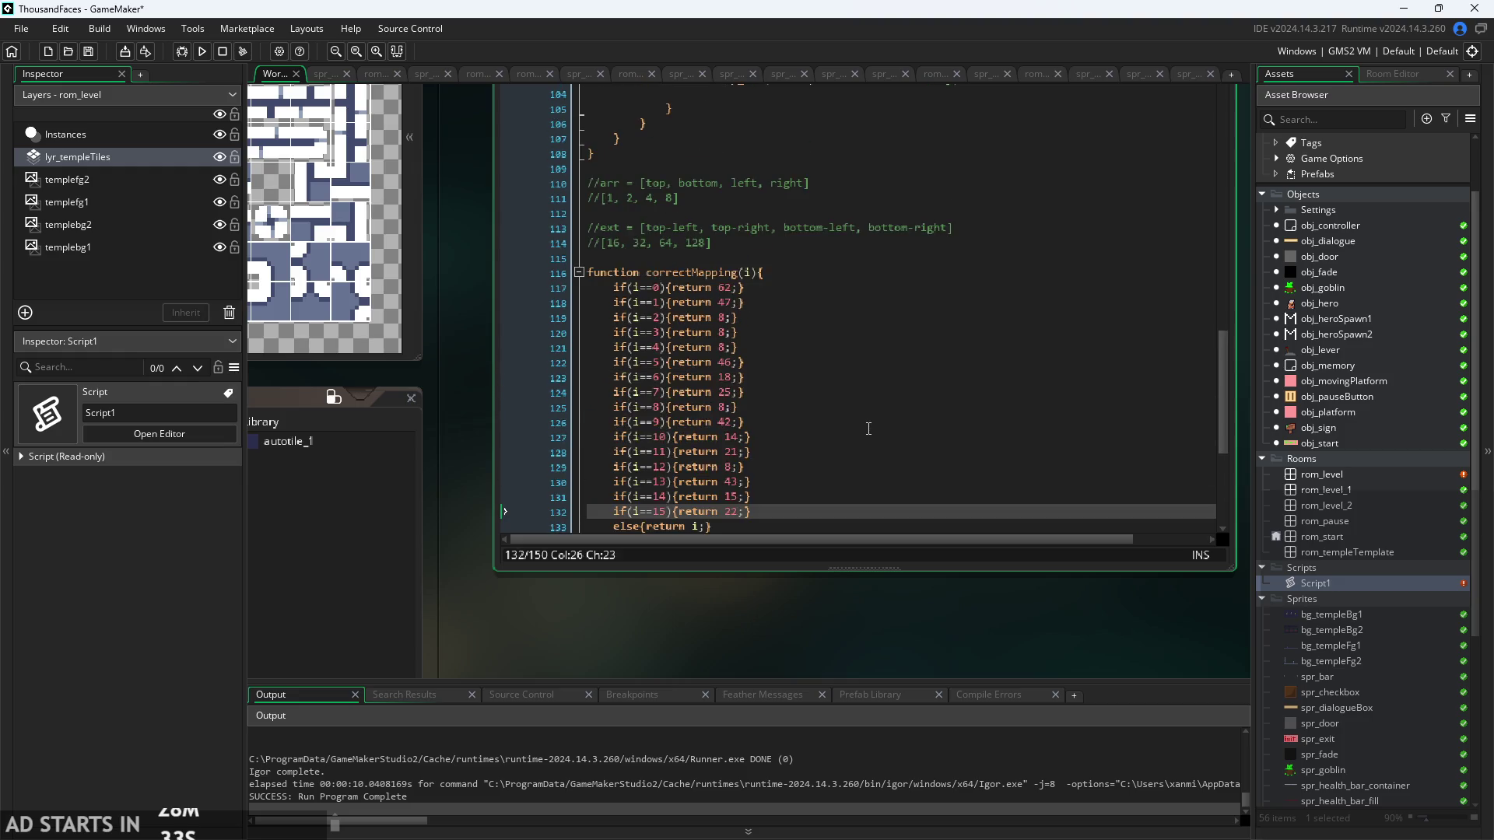
pyautogui.scroll(2, 869, 429)
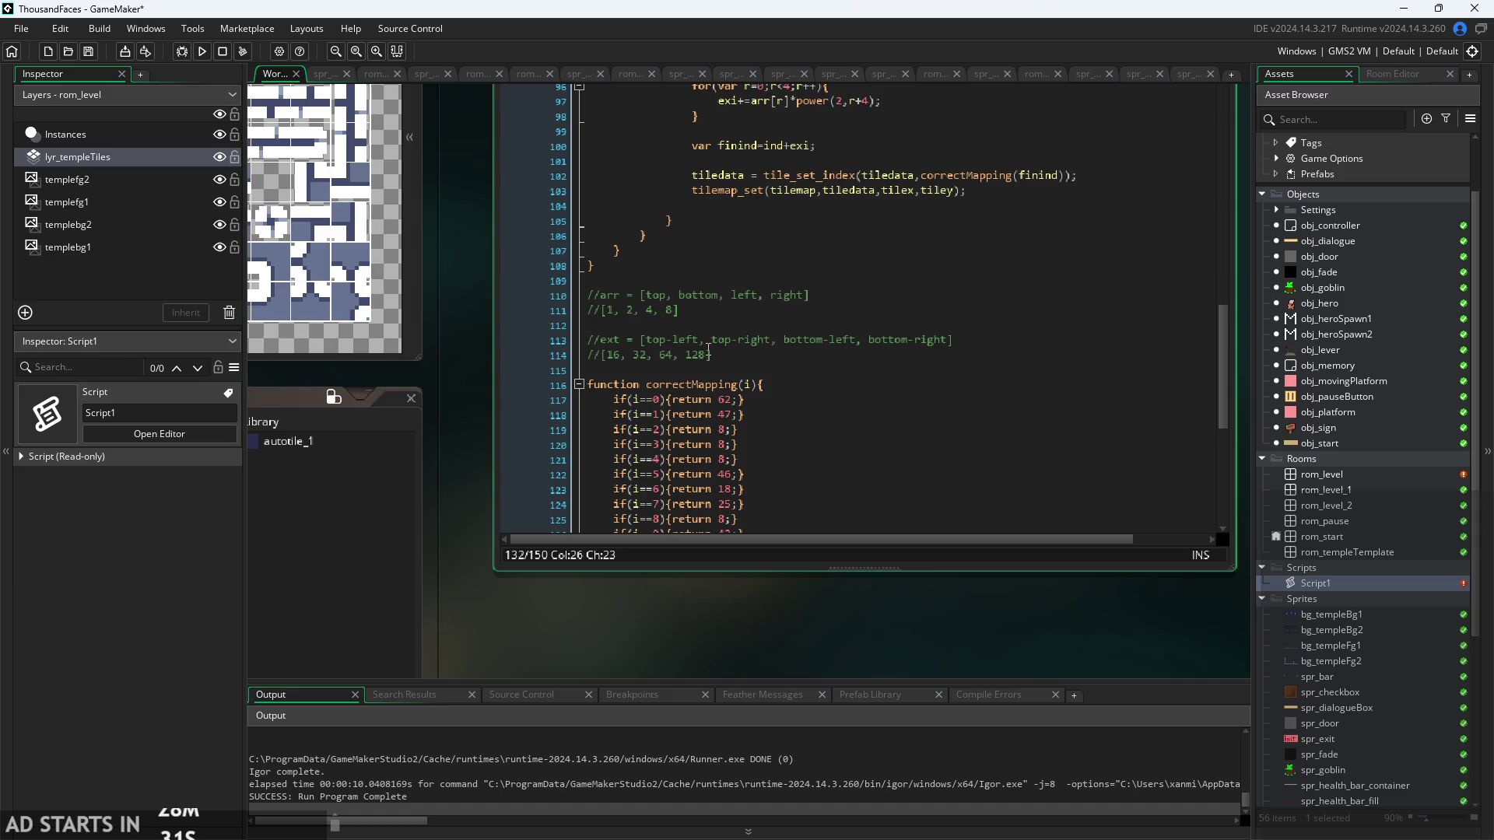
pyautogui.scroll(3, 708, 352)
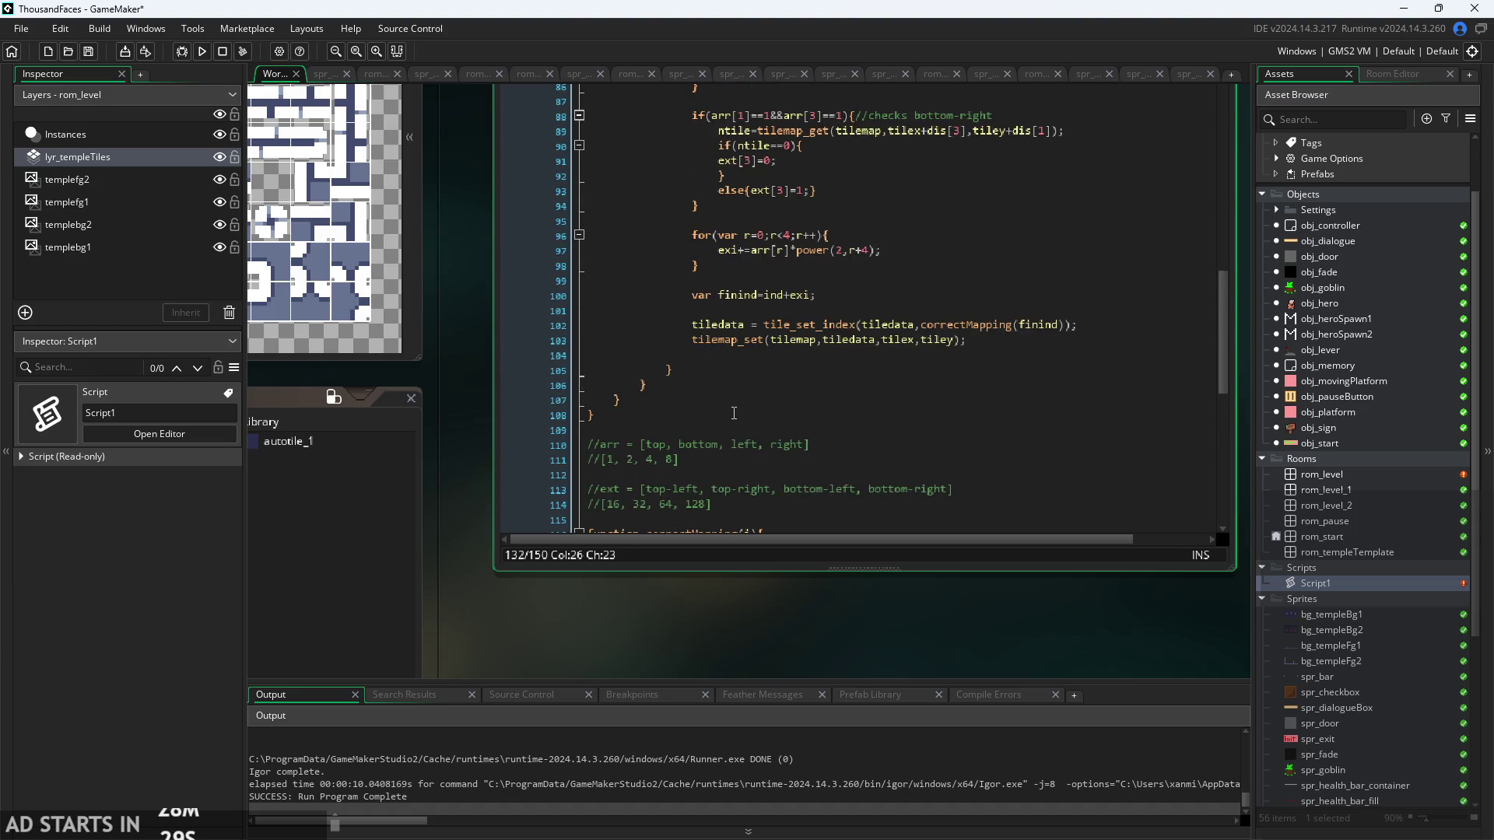
pyautogui.scroll(2, 733, 407)
pyautogui.click(796, 449)
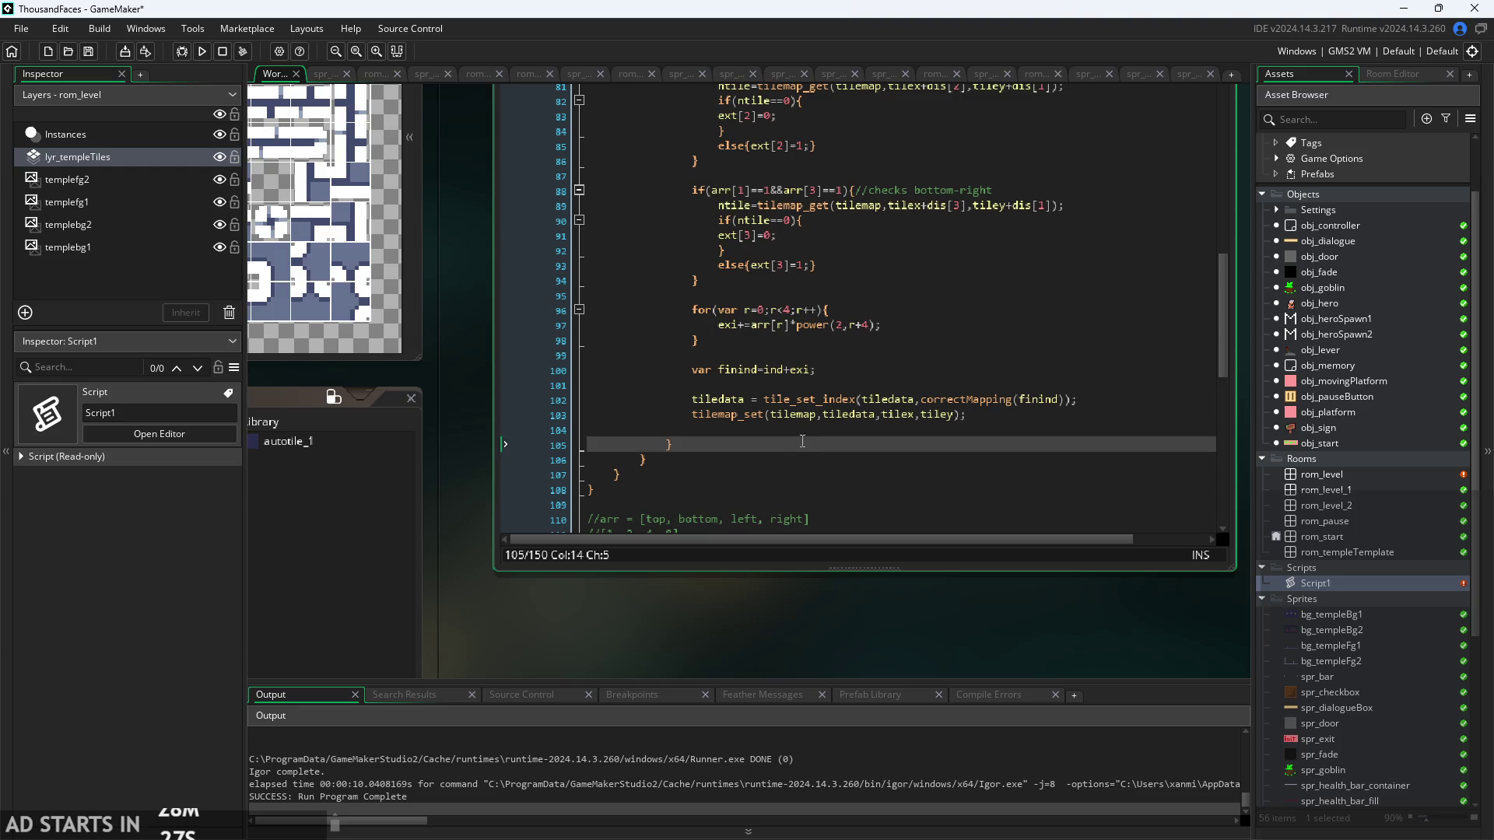
# - Remove the blank lines around the var finind calculation
pyautogui.press('Up')
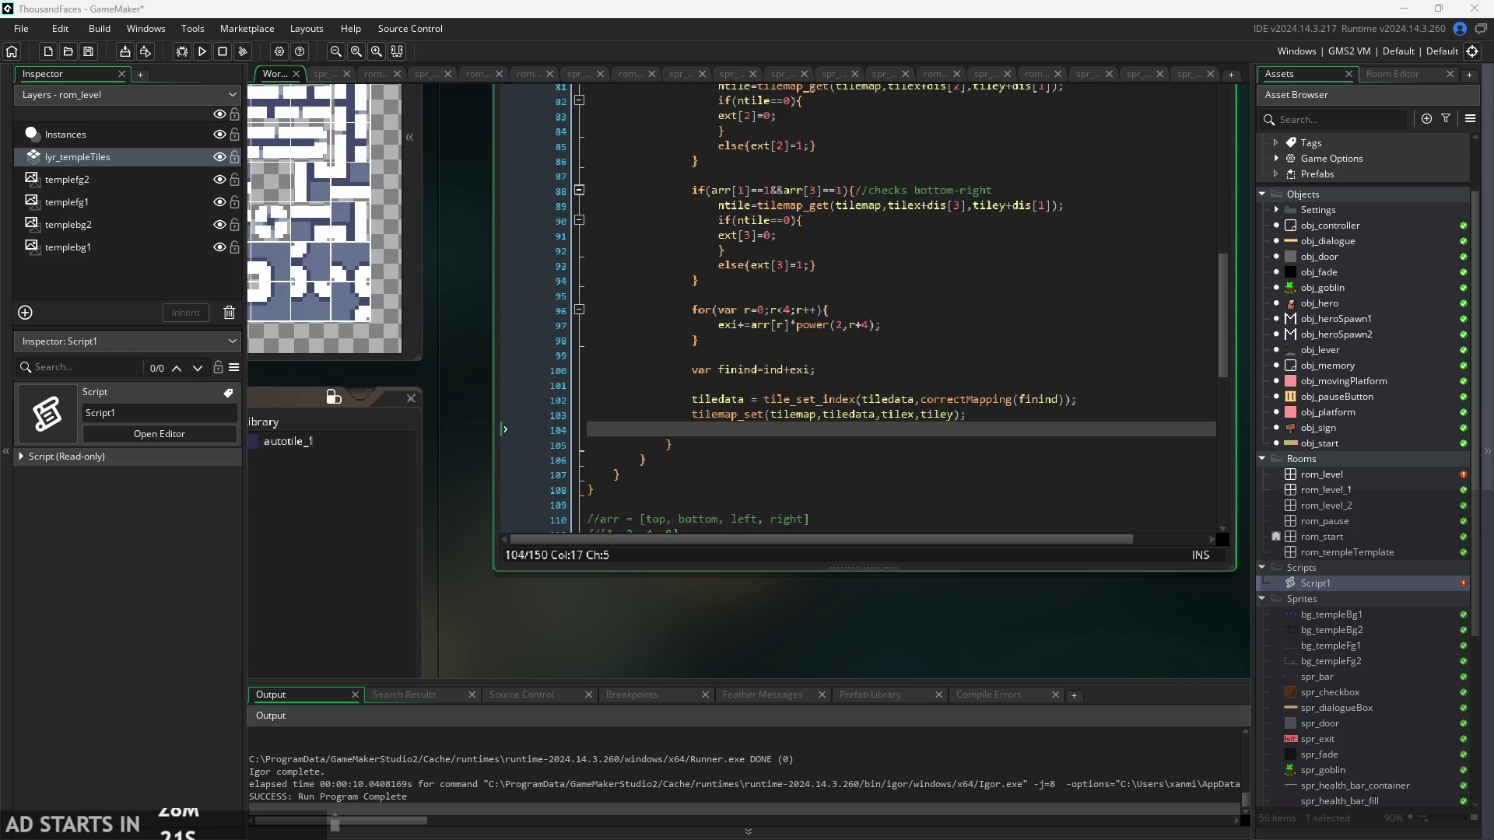
pyautogui.click(1020, 400)
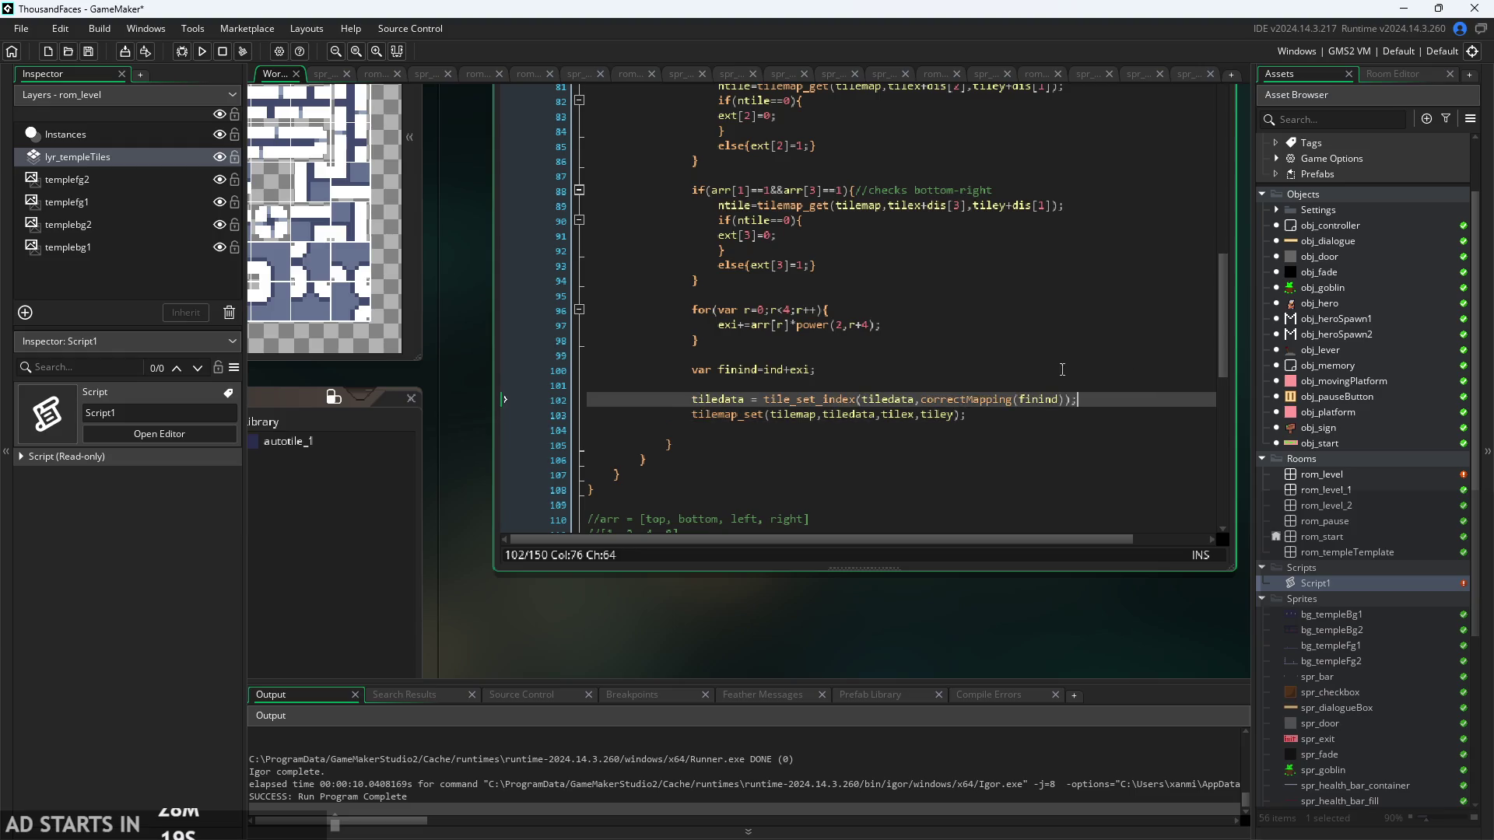
pyautogui.click(1012, 389)
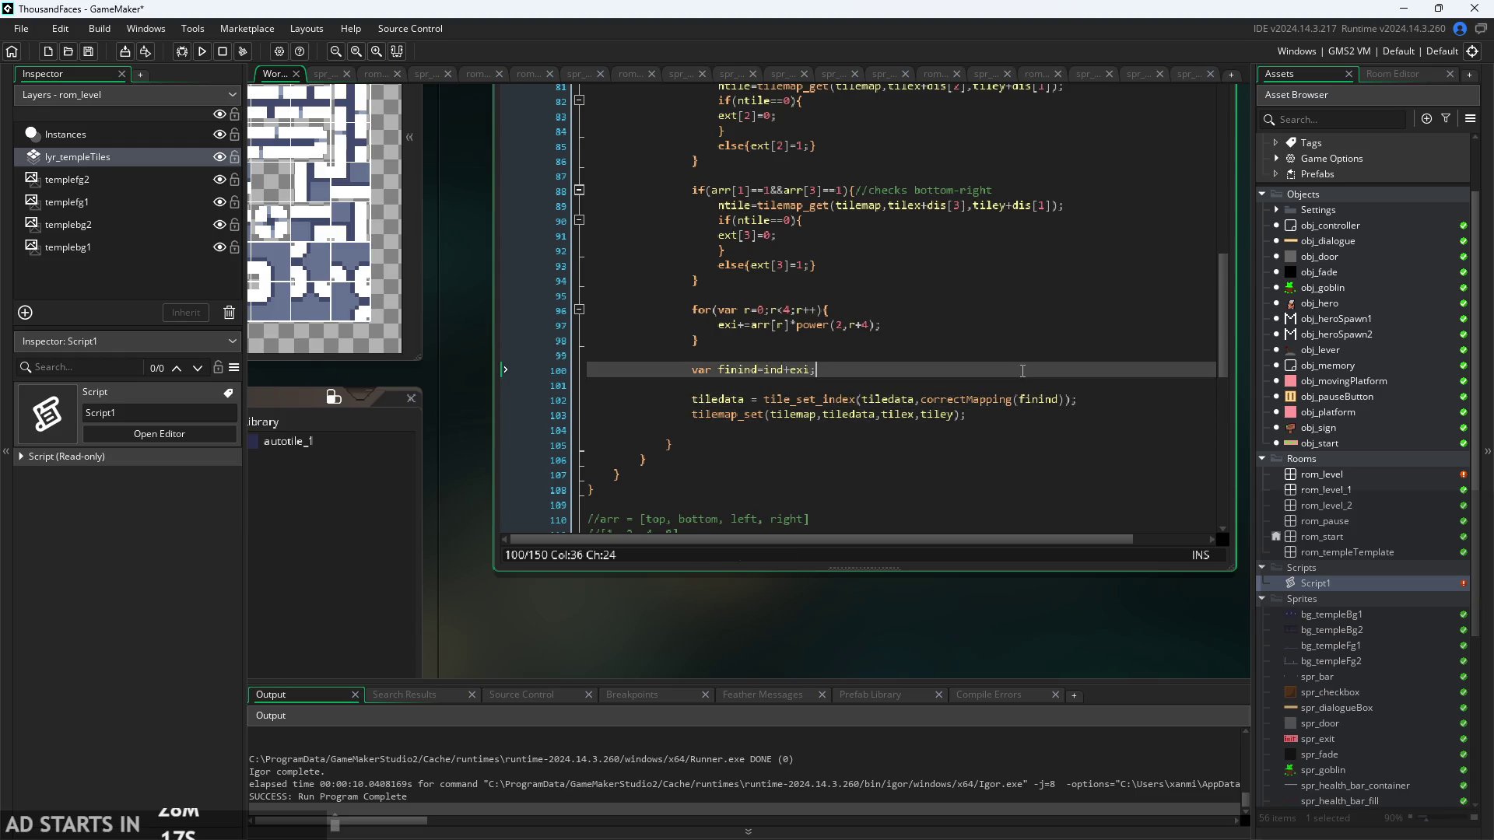
pyautogui.press('BackSpace')
pyautogui.press('BackSpace')
pyautogui.press('BackSpace')
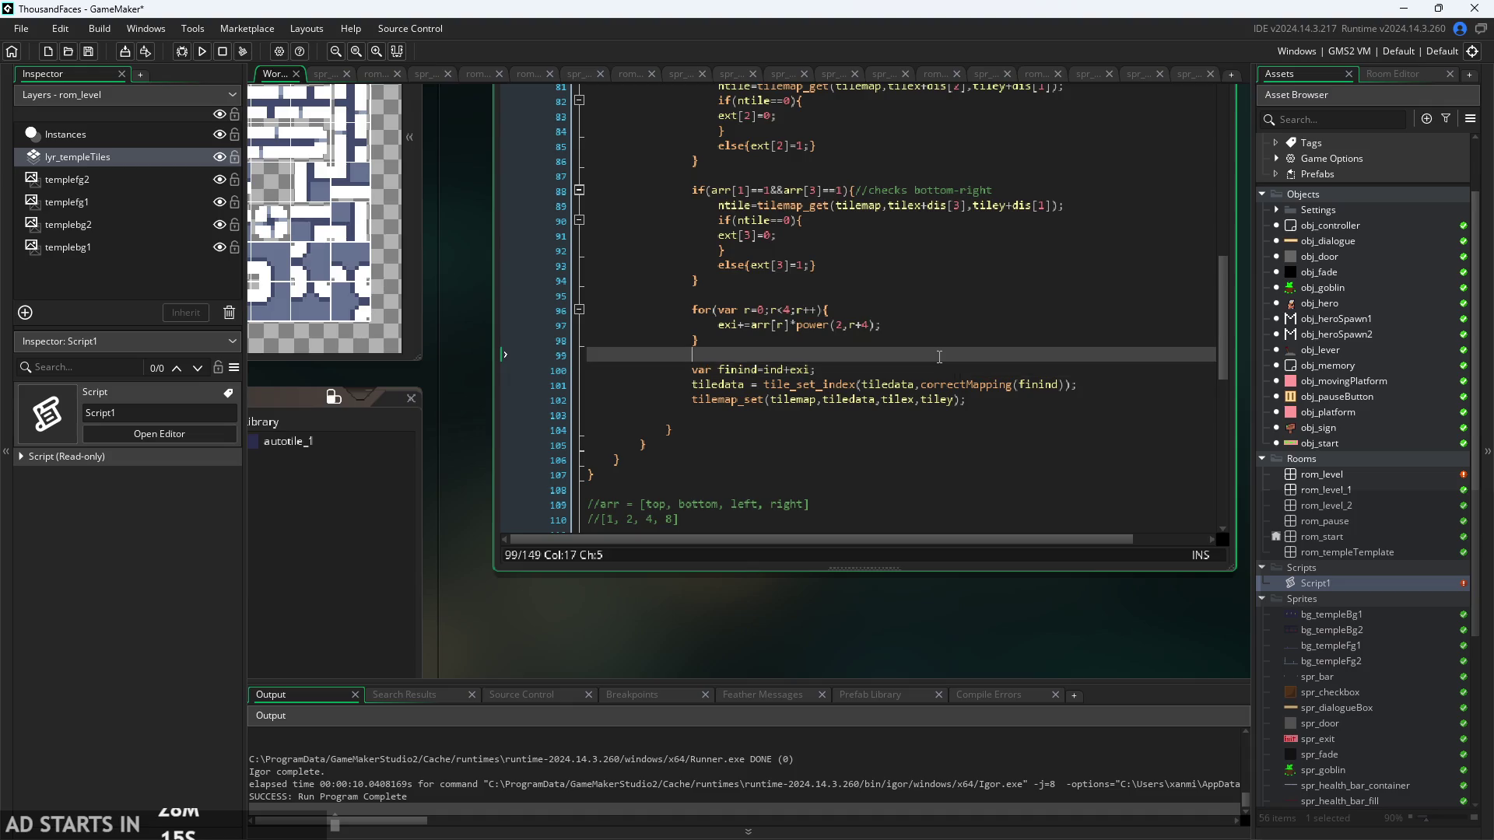
pyautogui.click(939, 357)
pyautogui.press('BackSpace')
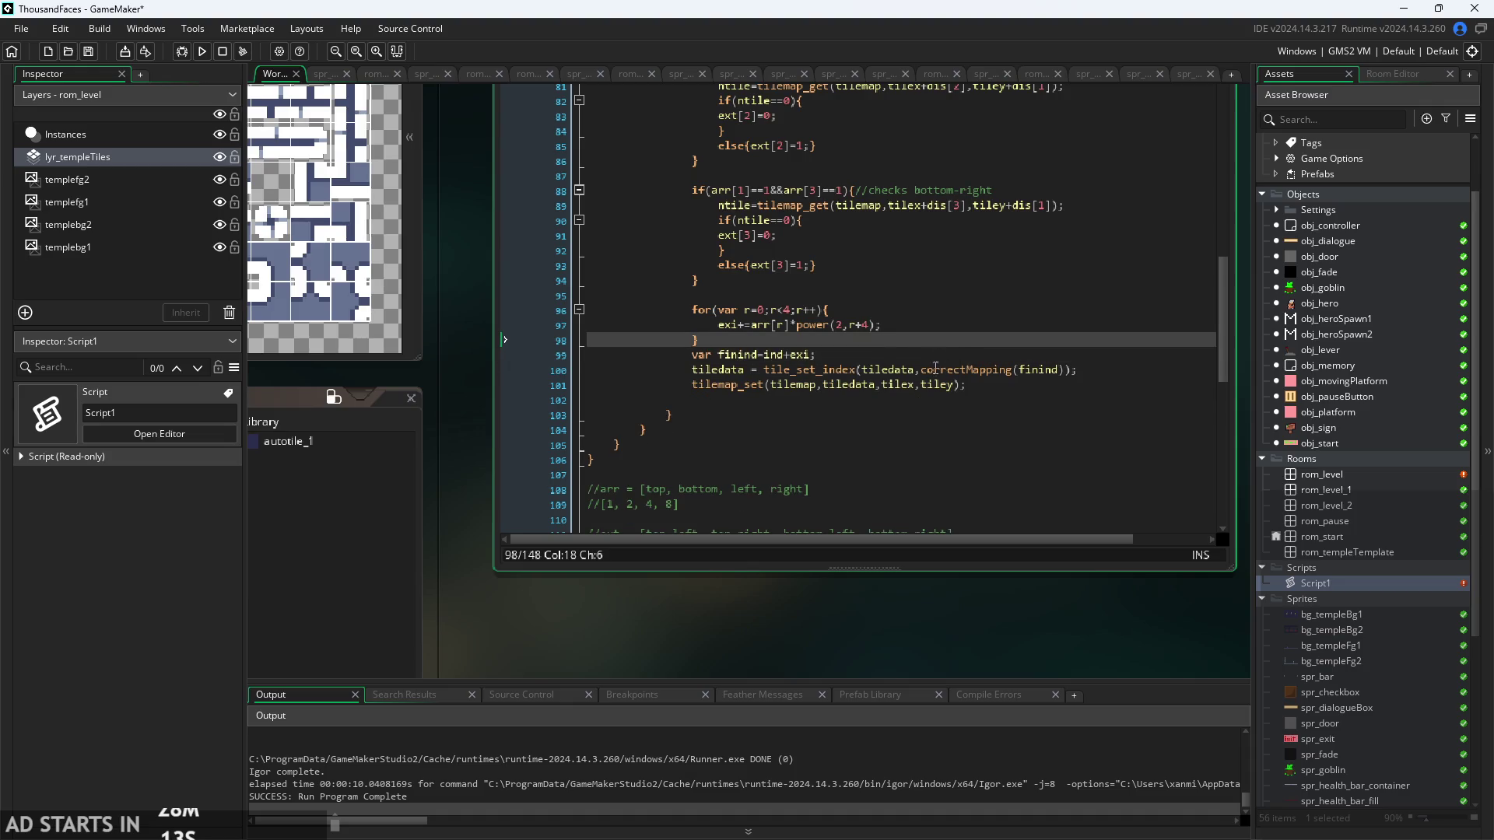
pyautogui.click(934, 370)
pyautogui.click(927, 354)
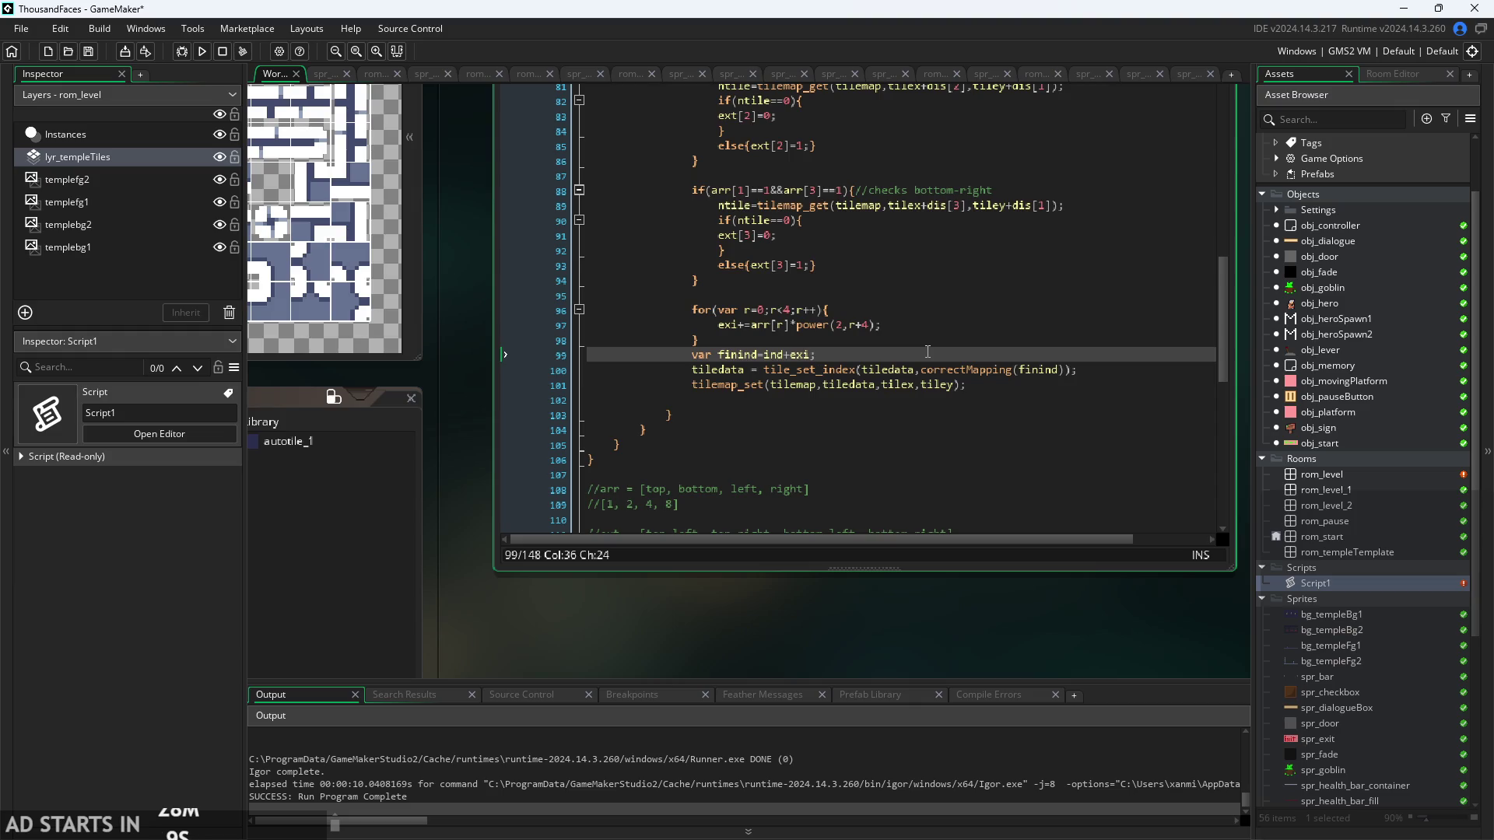
# - Add a new line after finind and browse autocomplete for debug functions
pyautogui.press('Return')
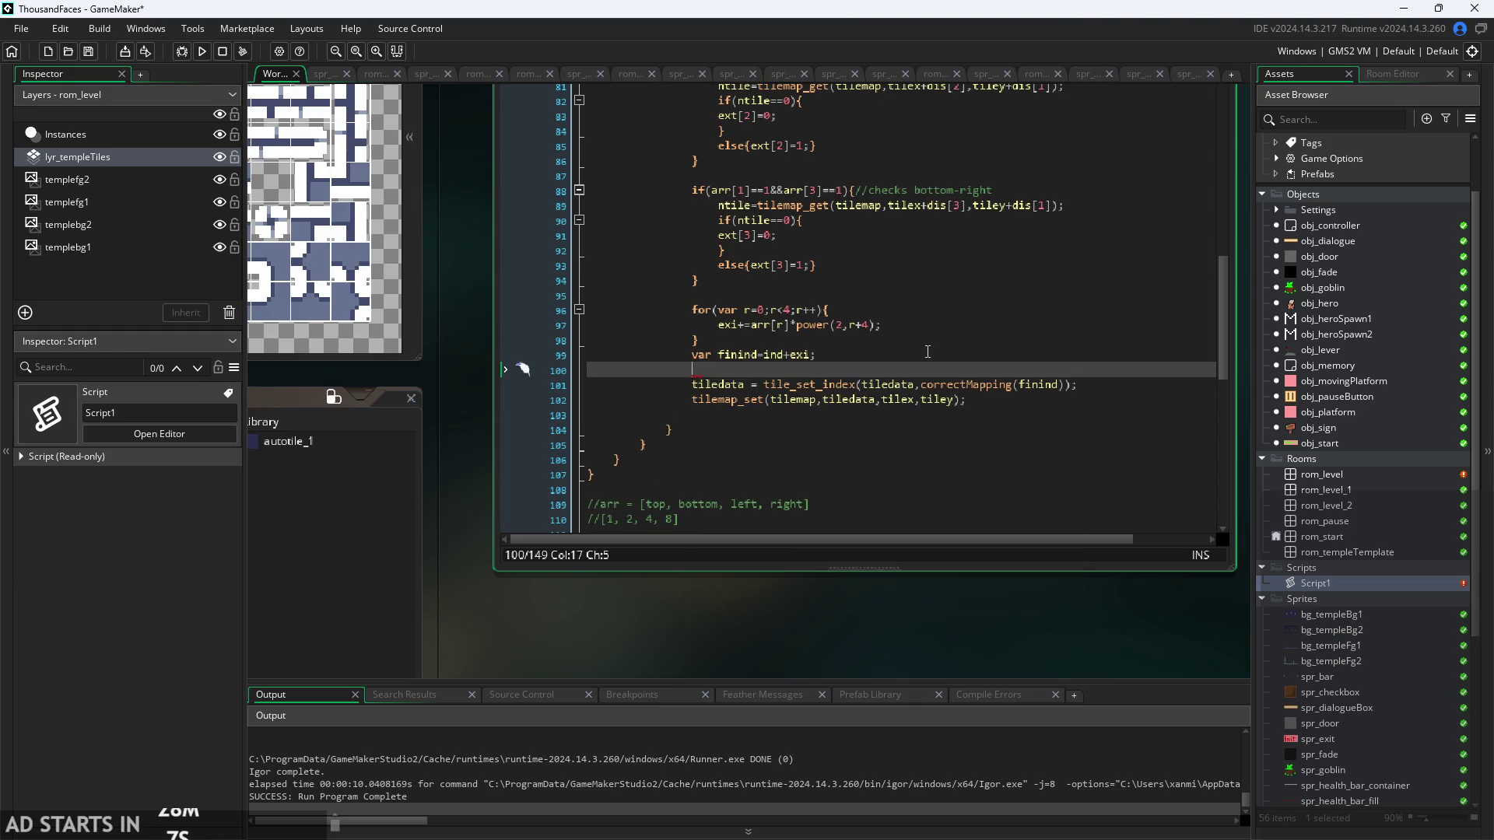
pyautogui.write('oru')
pyautogui.write('pru')
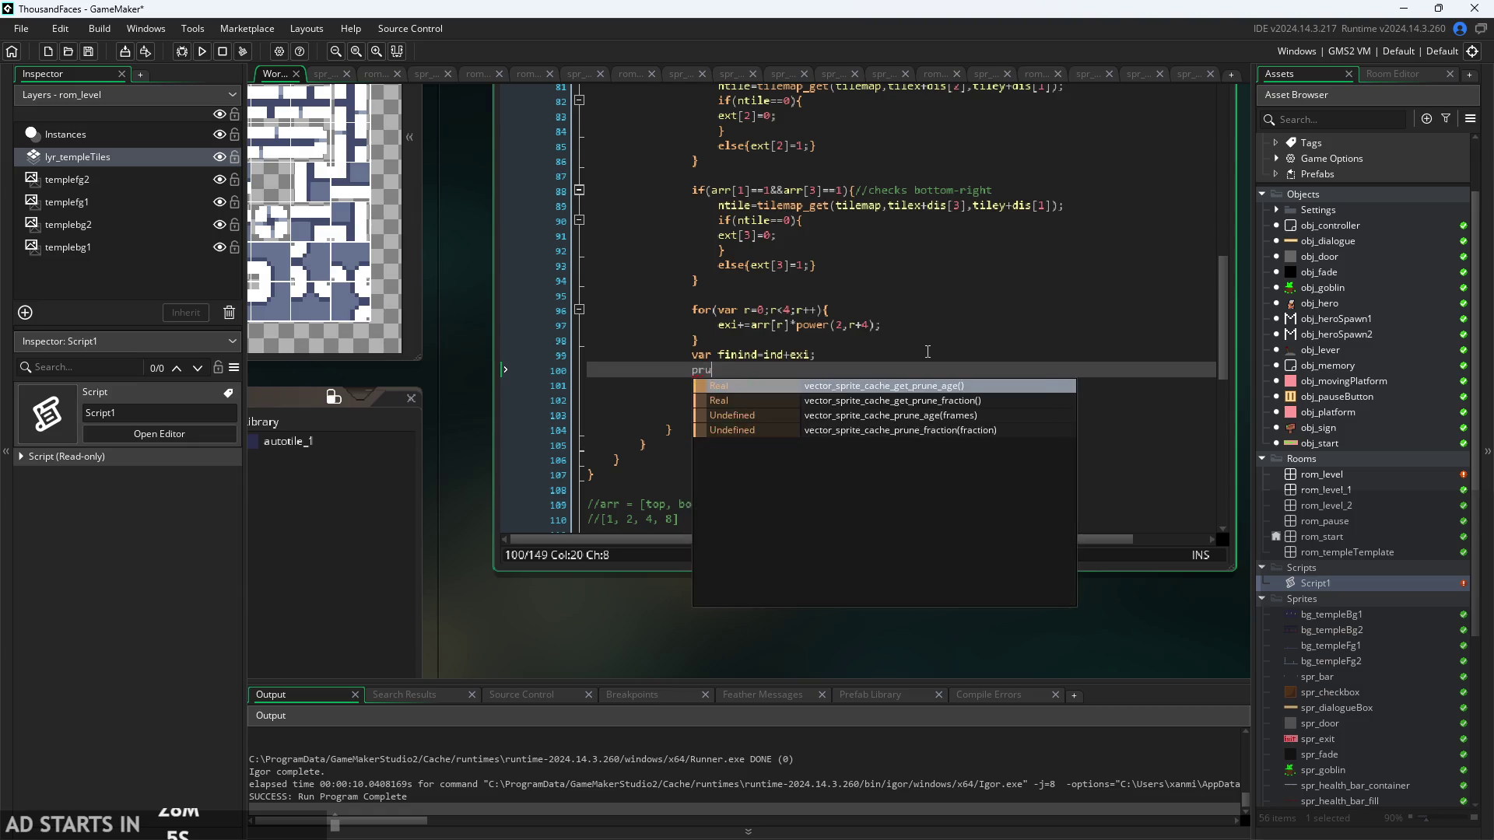
pyautogui.press('BackSpace')
pyautogui.write('int')
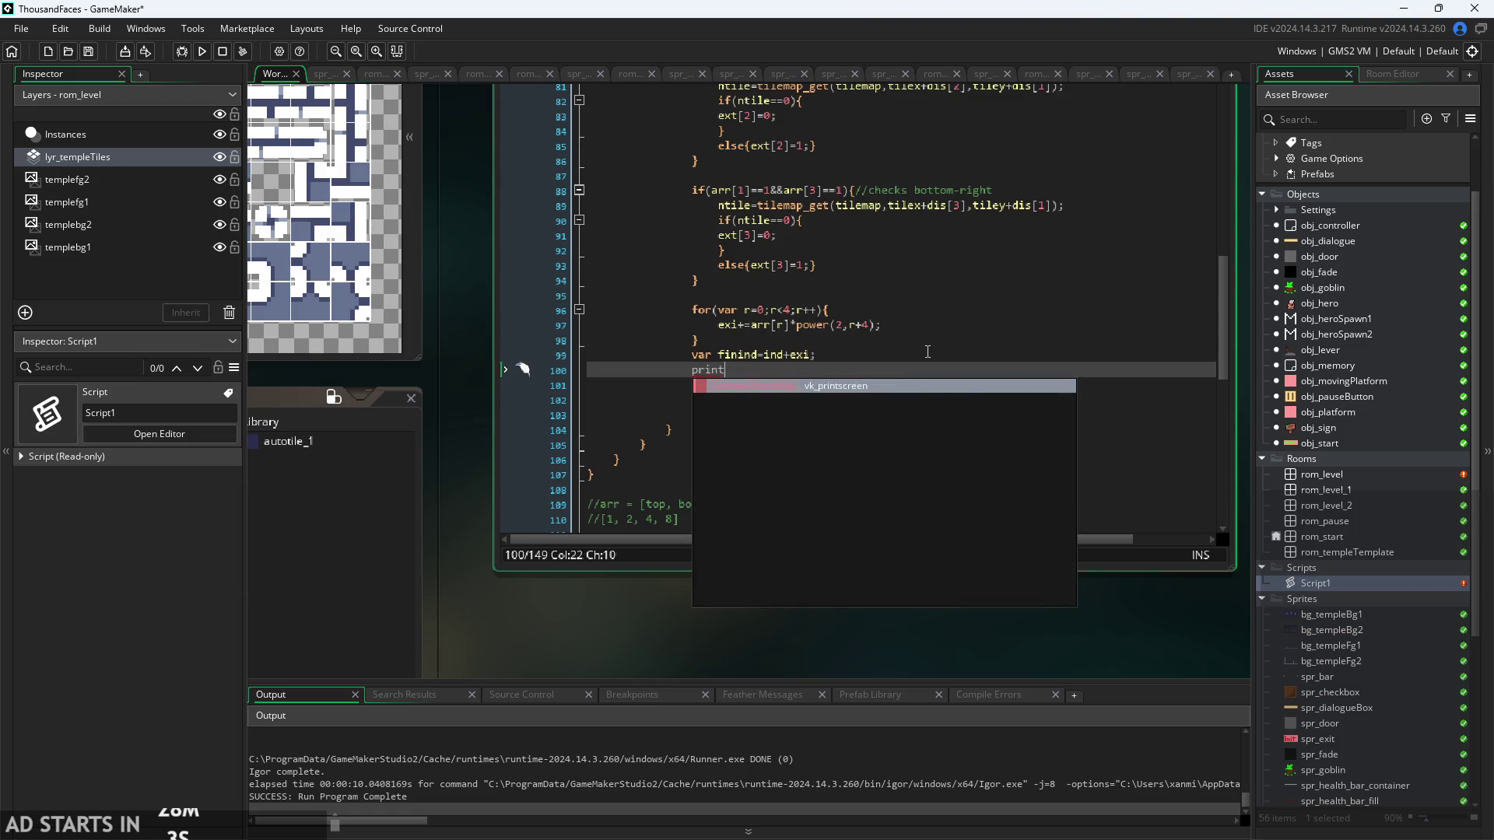
pyautogui.press('BackSpace')
pyautogui.press('BackSpace')
pyautogui.press('BackSpace')
pyautogui.write('debv')
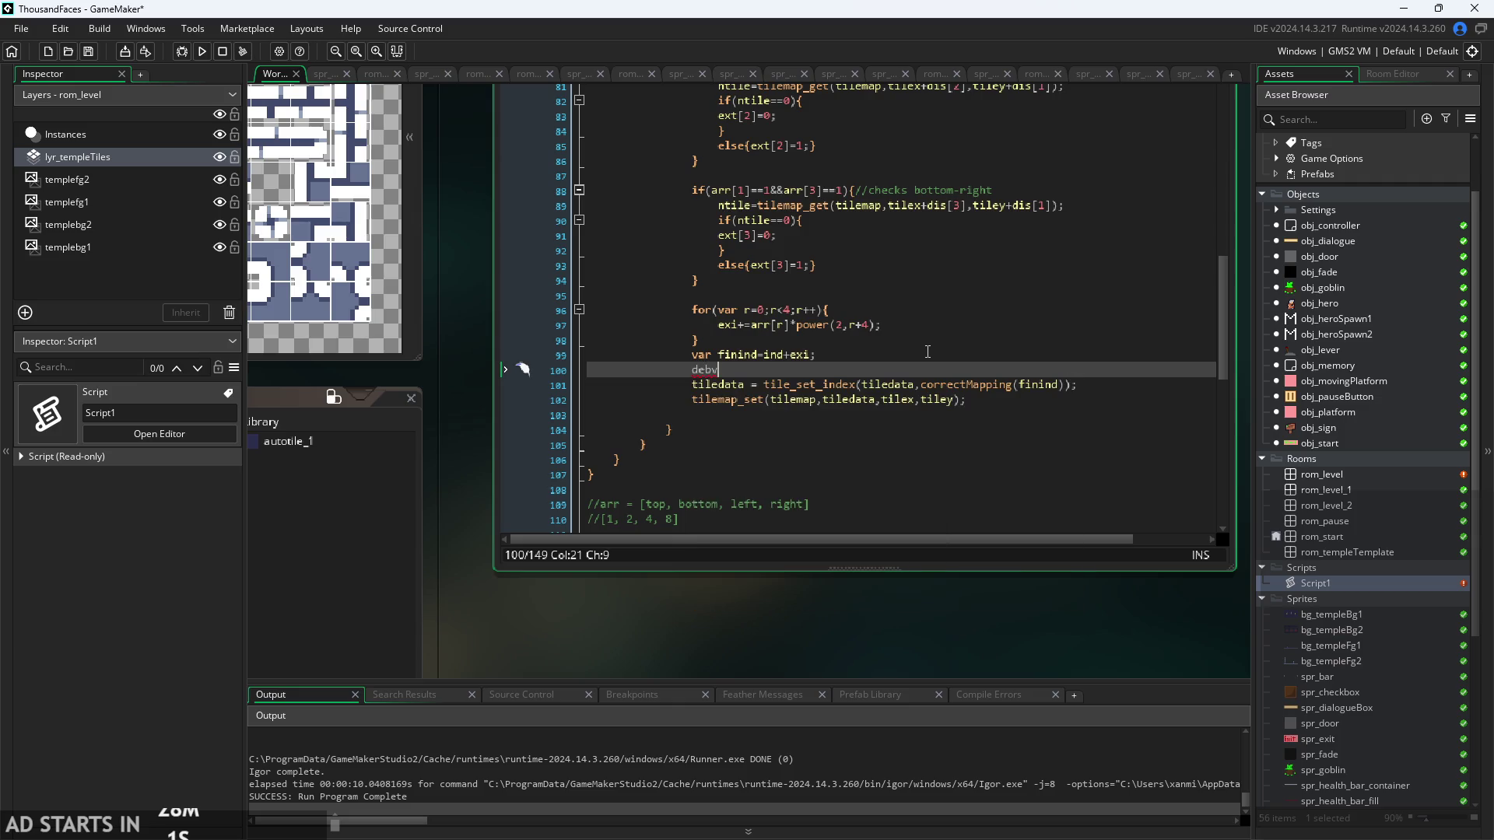
pyautogui.press('BackSpace')
pyautogui.write('ug')
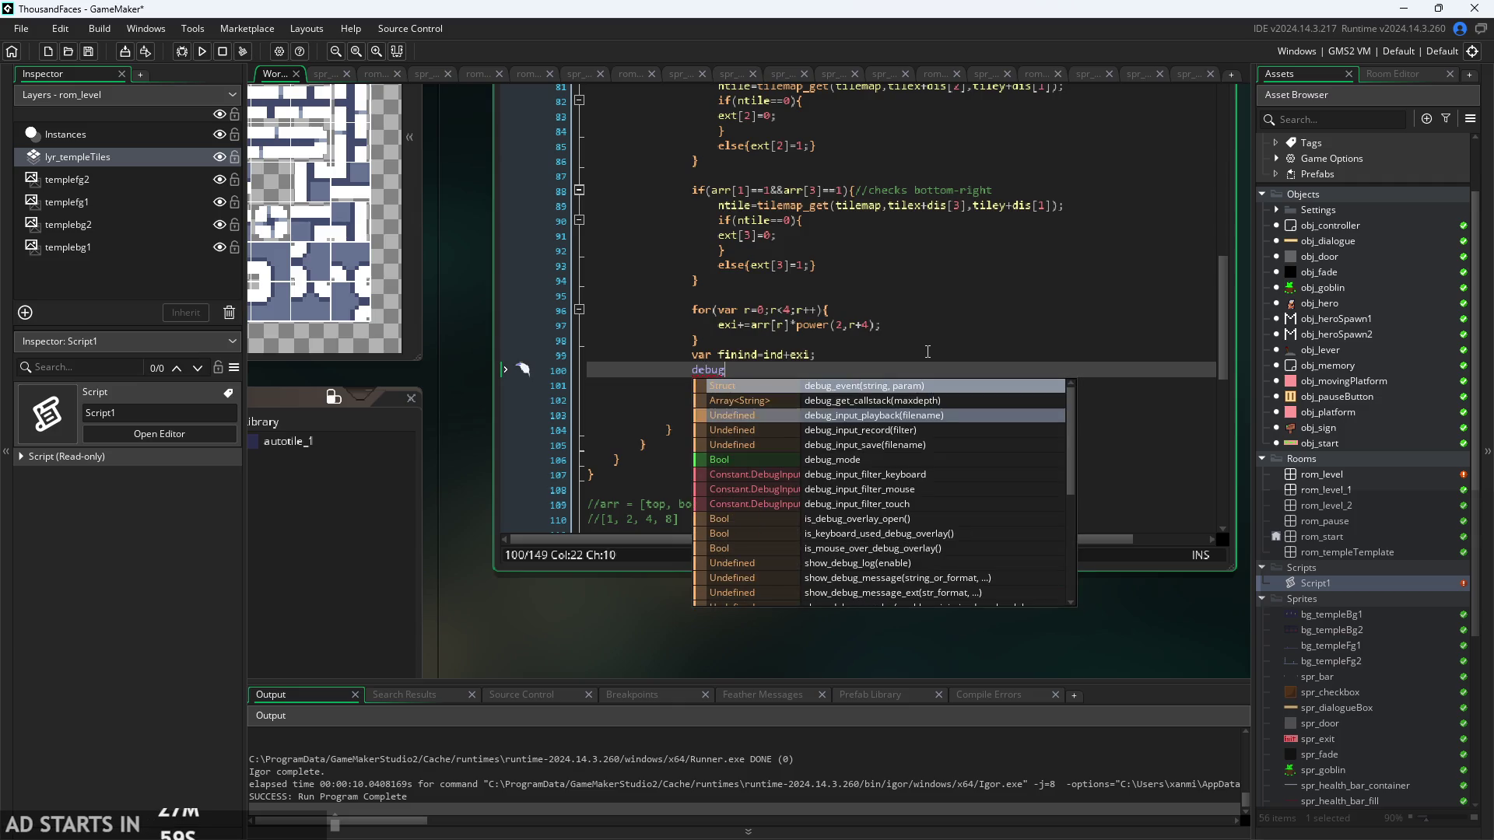
pyautogui.press('Down')
pyautogui.press('Down')
pyautogui.press('Down')
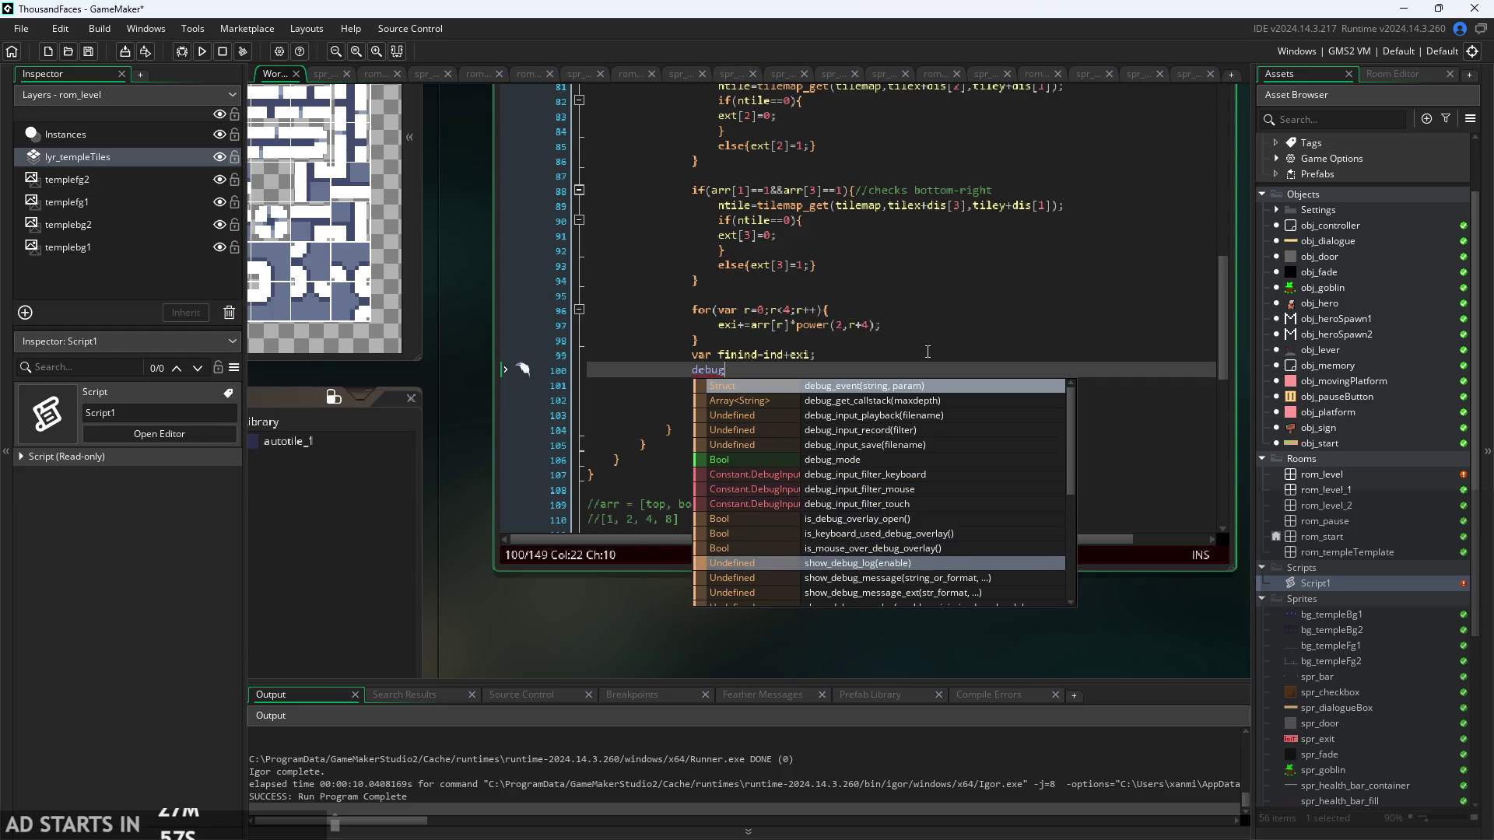
pyautogui.press('Down')
pyautogui.press('Down')
pyautogui.press('Down')
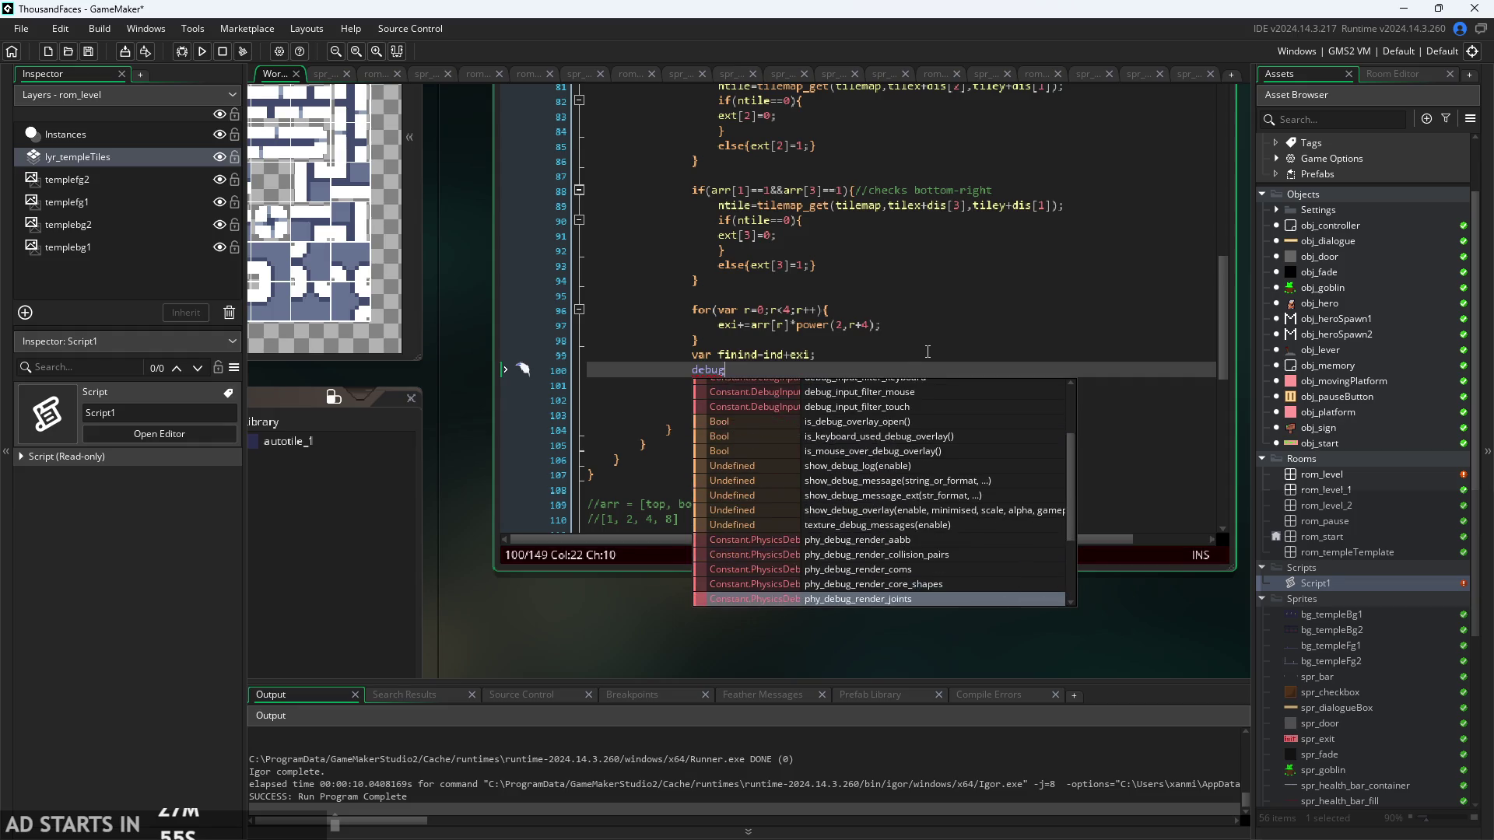
pyautogui.press('Down')
pyautogui.press('Down')
pyautogui.press('Down')
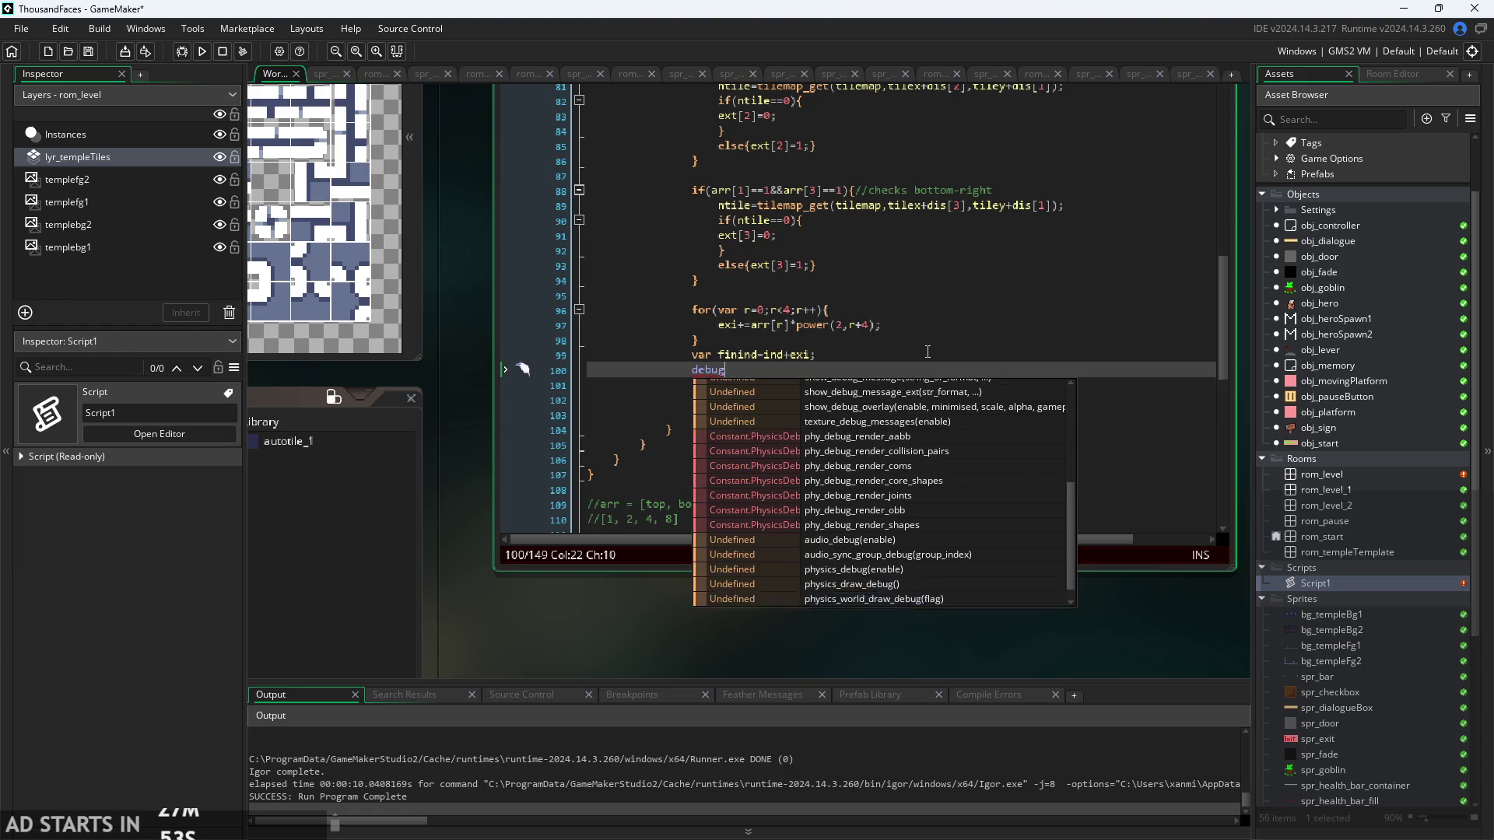
pyautogui.press('Down')
pyautogui.press('Down')
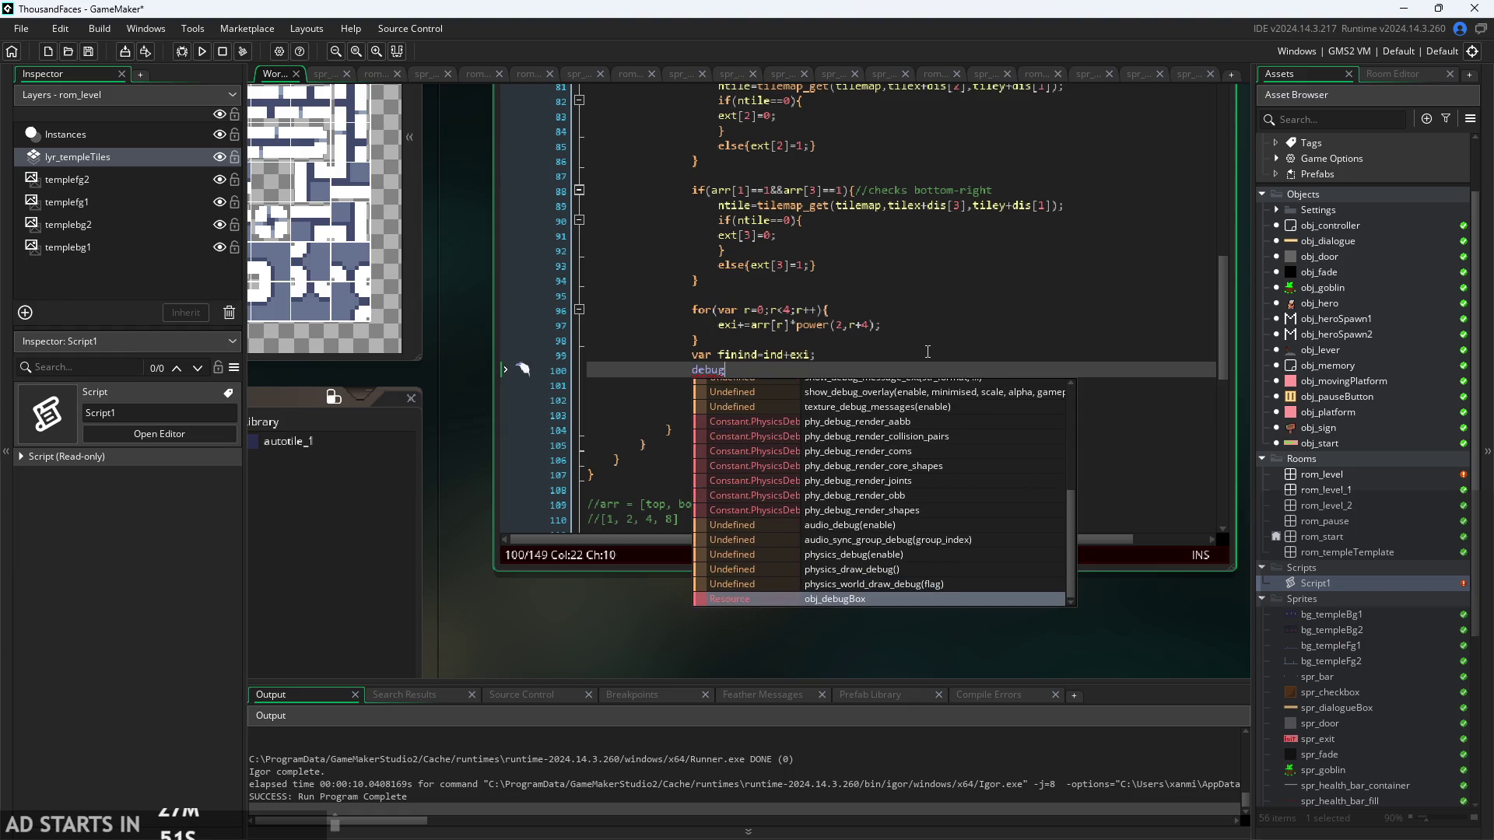
pyautogui.press('Up')
pyautogui.press('Up')
pyautogui.press('Up')
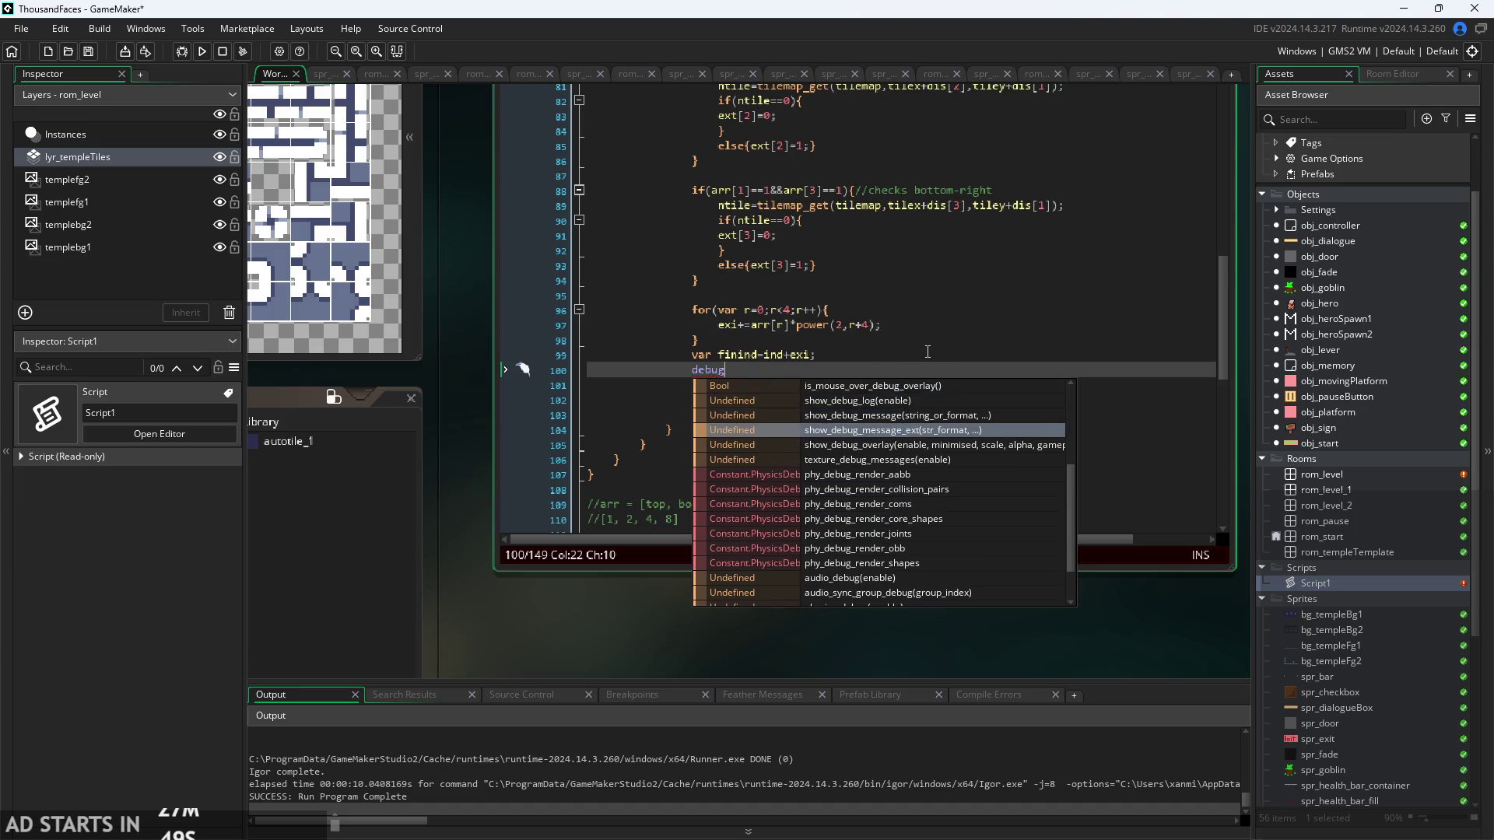
pyautogui.press('Down')
pyautogui.press('Up')
pyautogui.press('Up')
pyautogui.press('Up')
pyautogui.press('Down')
pyautogui.press('Down')
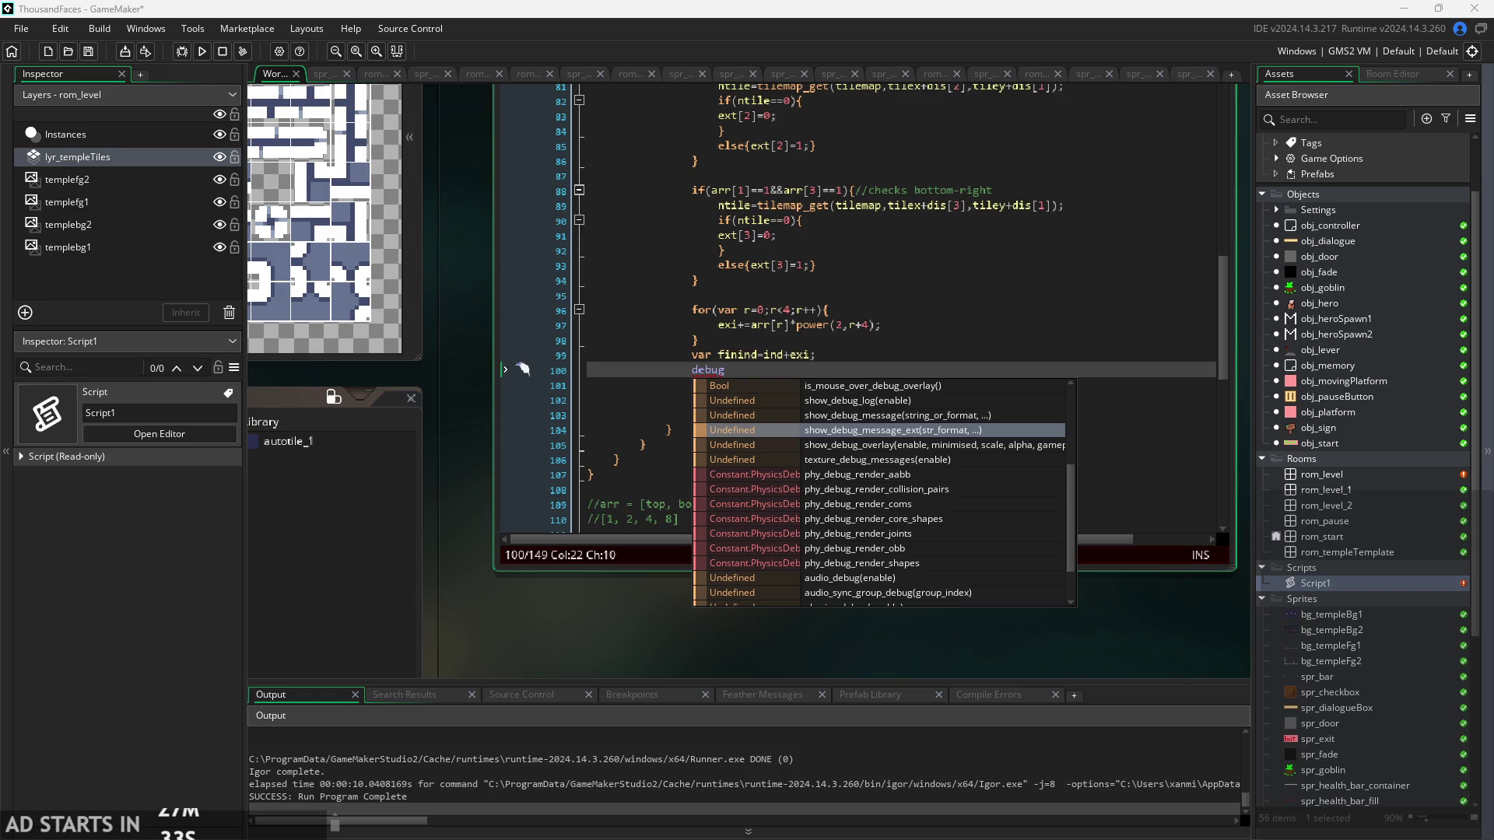
# - Insert show_debug_message(finind); on that line via autocomplete
pyautogui.click(760, 370)
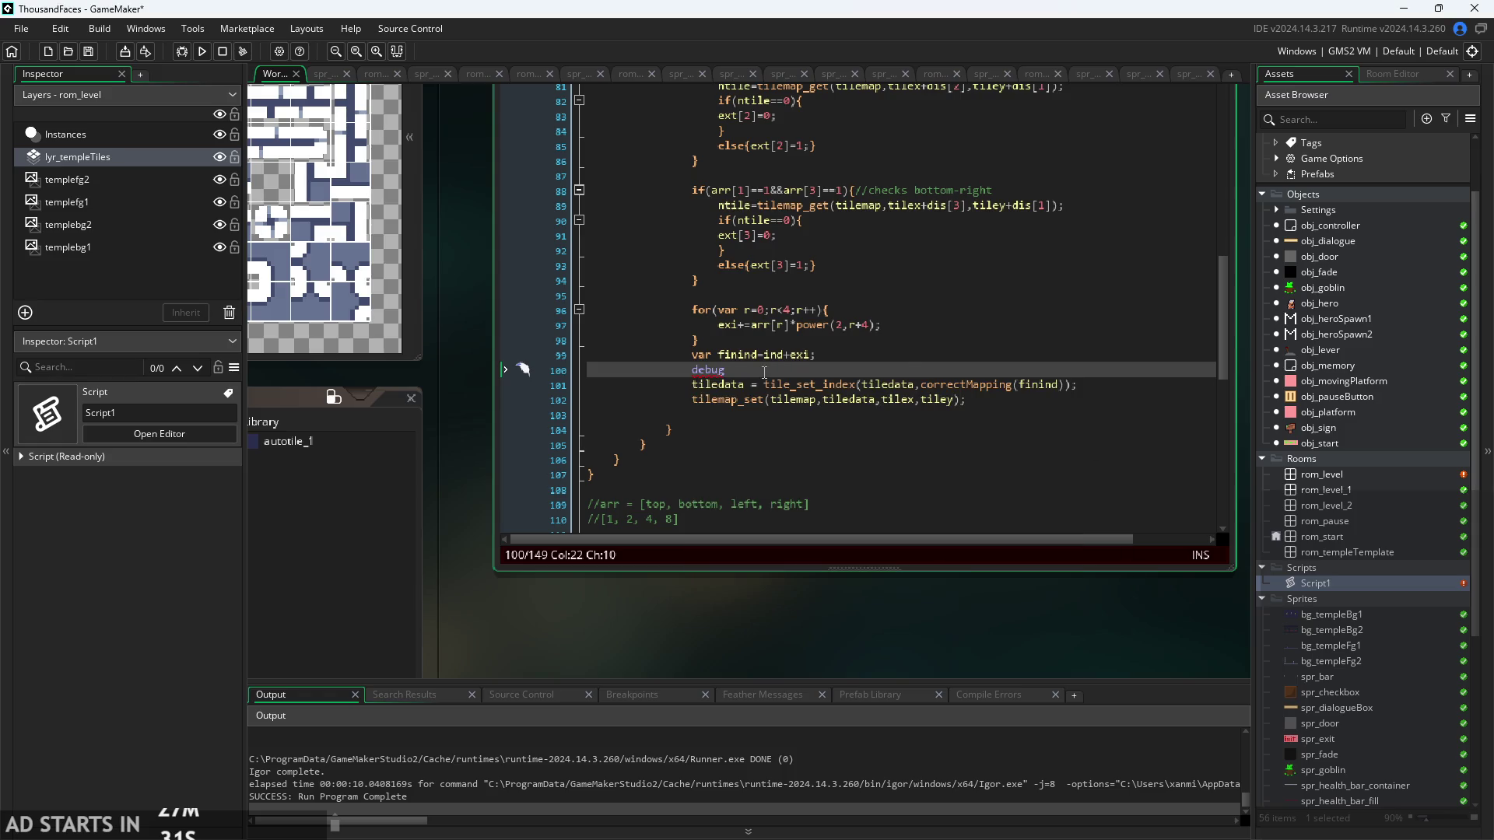
pyautogui.press('BackSpace')
pyautogui.press('BackSpace')
pyautogui.press('BackSpace')
pyautogui.write('sho')
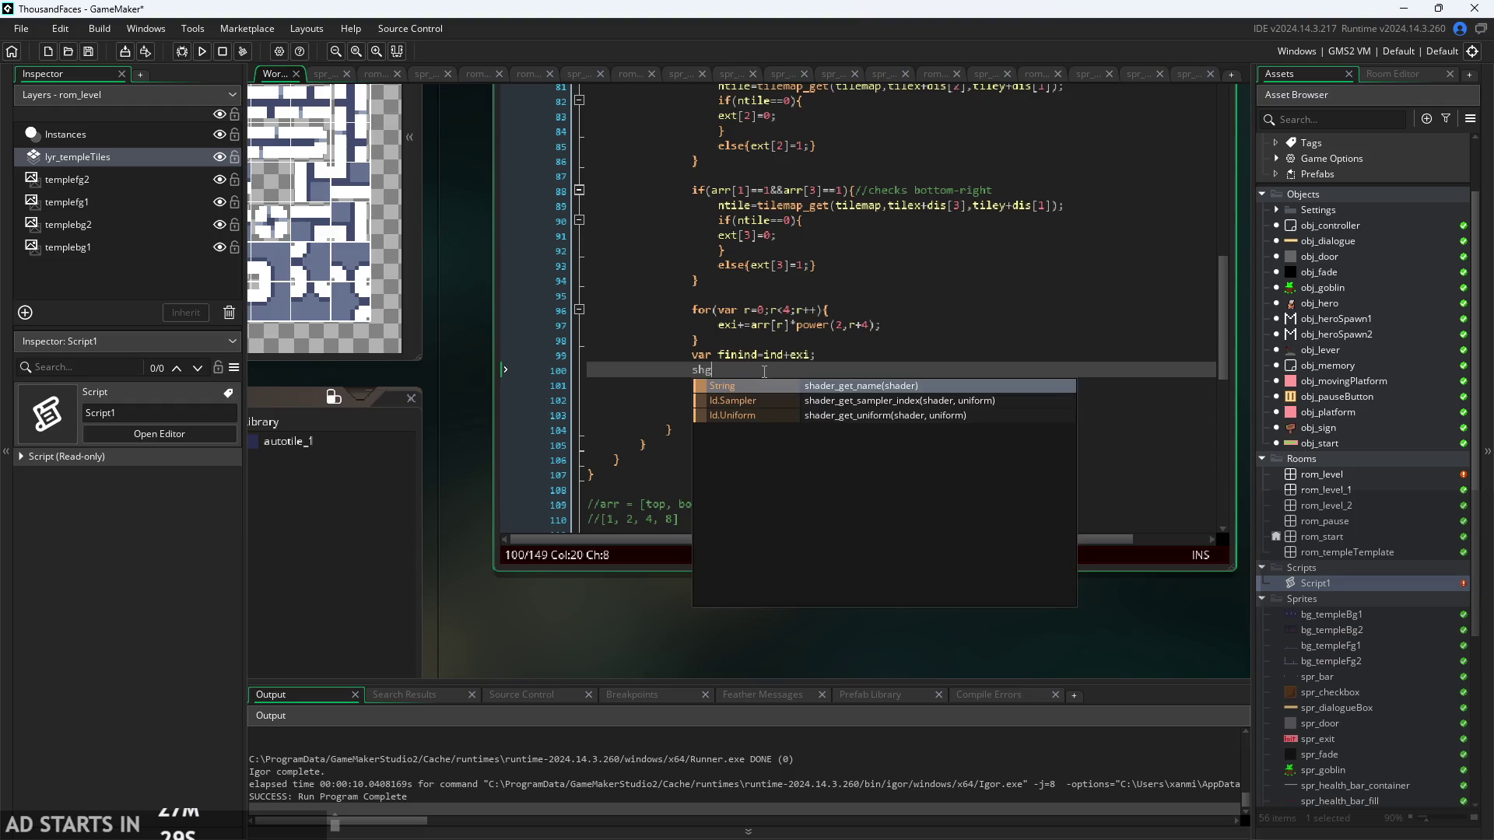
pyautogui.write('w')
pyautogui.write('_le')
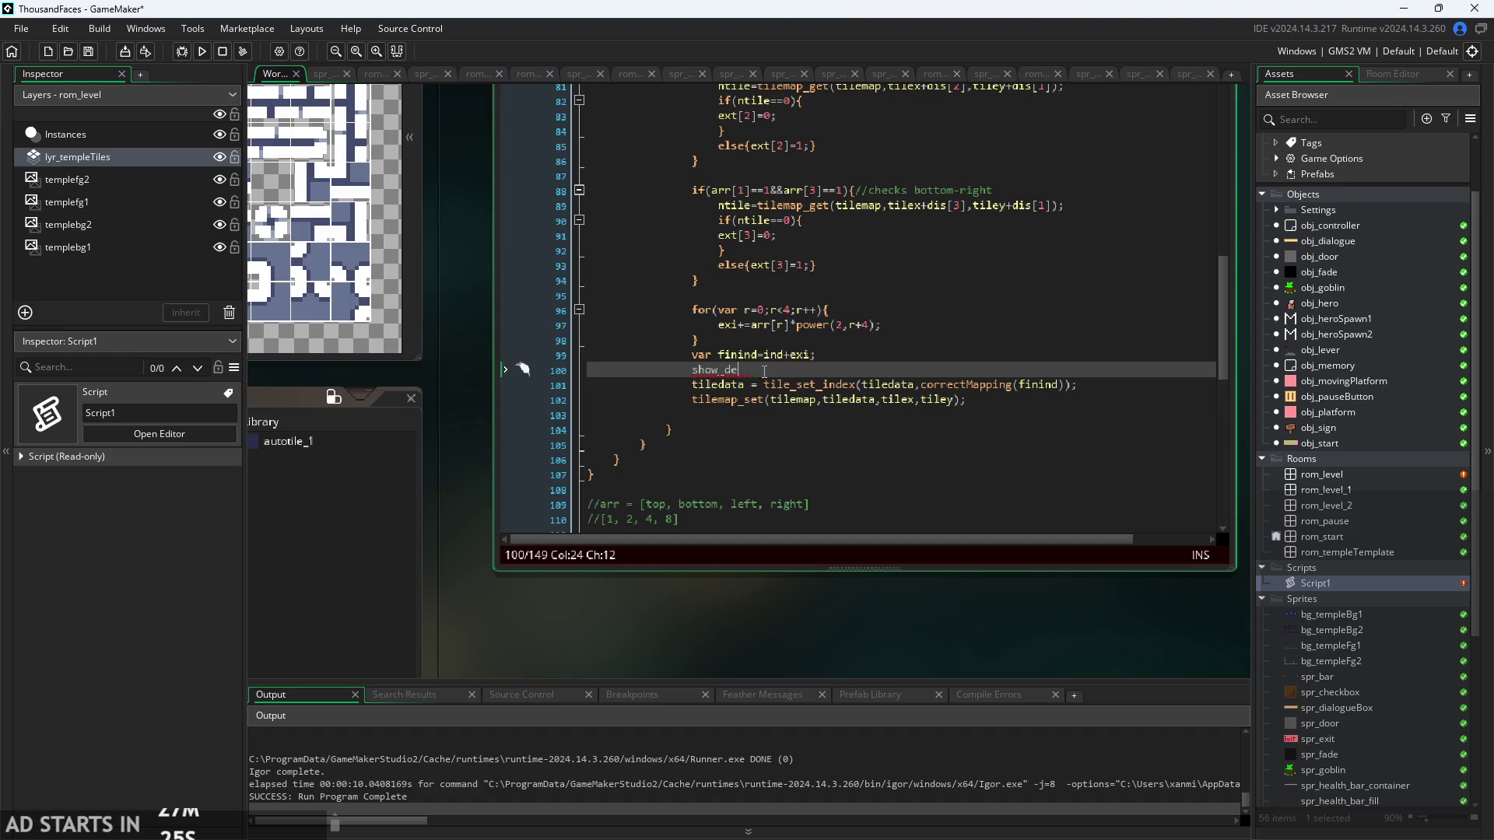
pyautogui.write('b')
pyautogui.press('Down')
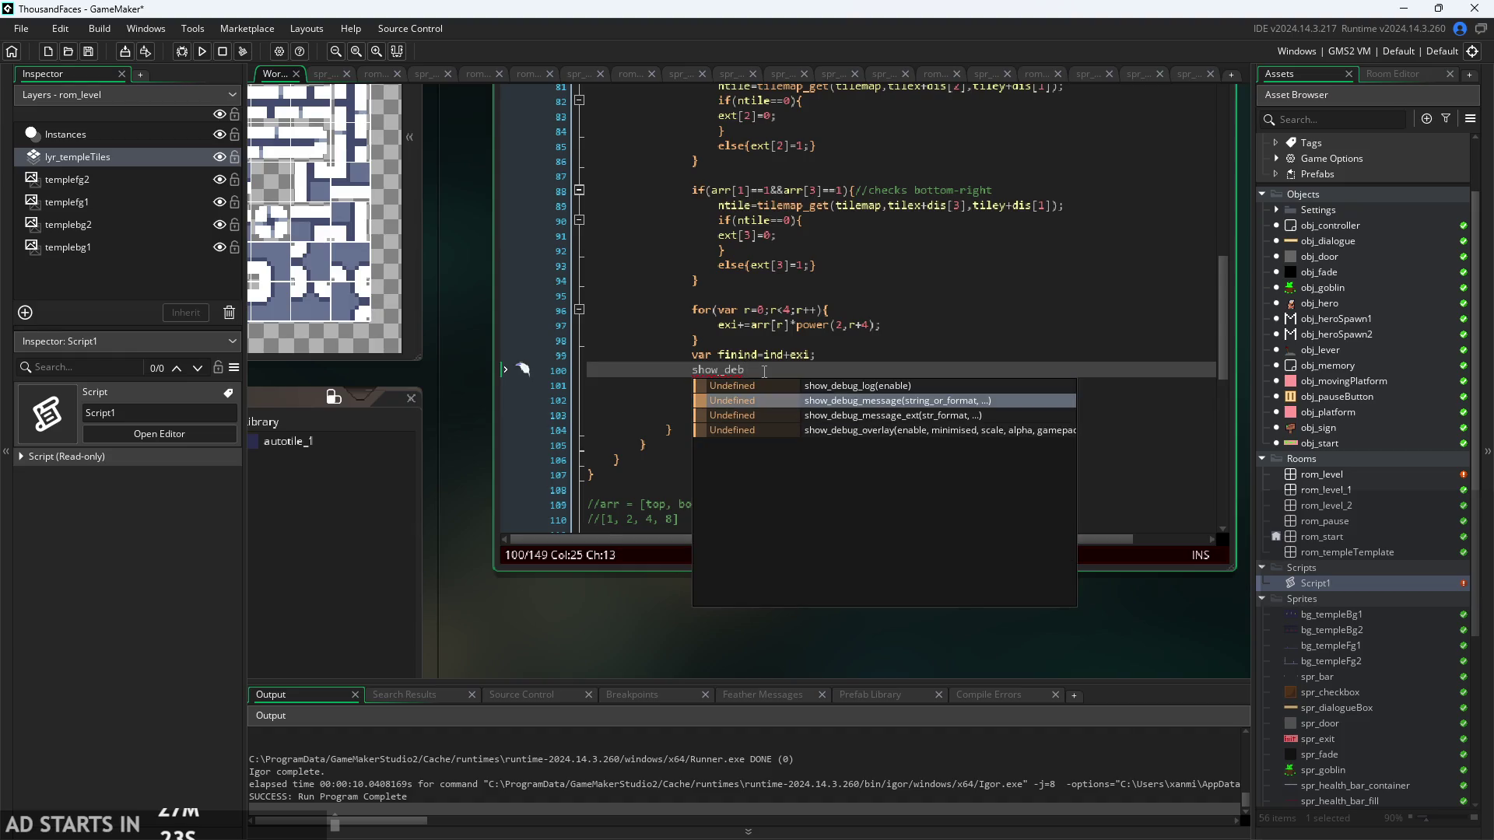
pyautogui.press('Return')
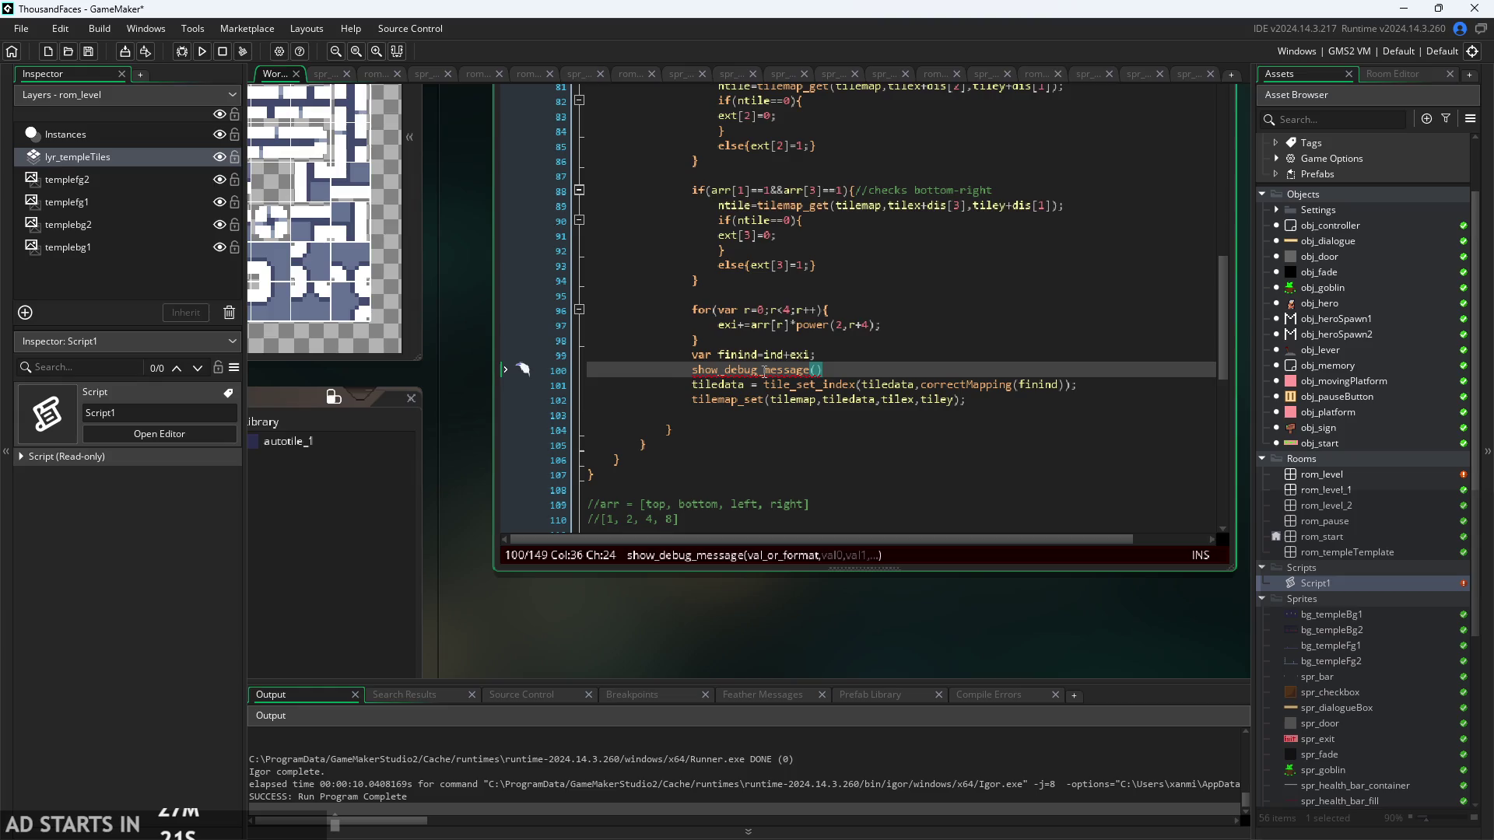
pyautogui.press('Right')
pyautogui.write(';')
pyautogui.press('Left')
pyautogui.press('Left')
pyautogui.write('inind')
# - Limit Script1's outer loop to i<1 by wrapping tilenumx on line 32 in /* */
pyautogui.click(876, 593)
pyautogui.moveTo(849, 652); pyautogui.dragTo(559, 629)
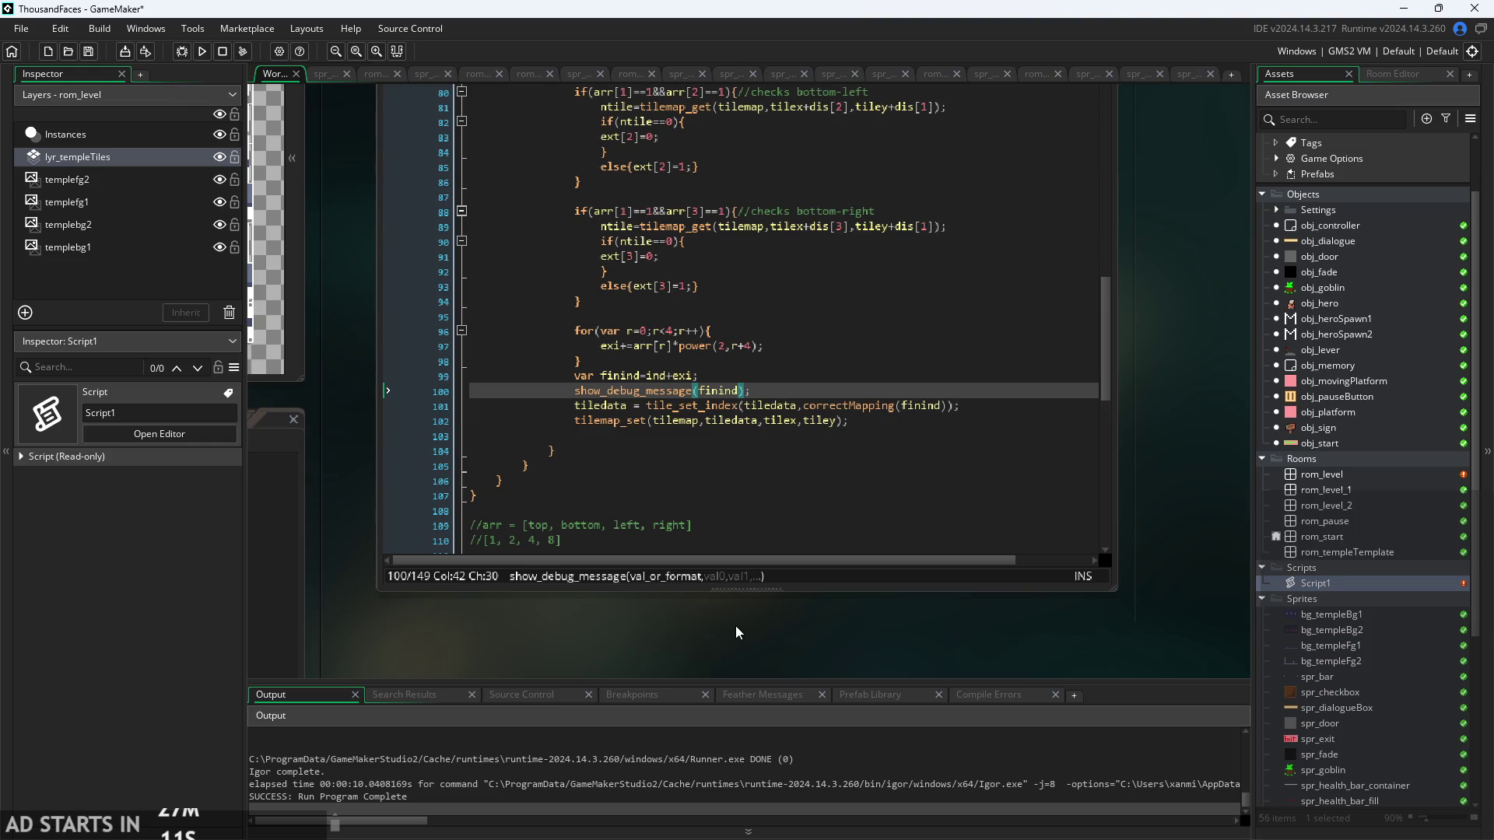
pyautogui.moveTo(765, 646)
pyautogui.mouseDown()
pyautogui.moveTo(867, 678)
pyautogui.moveTo(759, 680)
pyautogui.mouseUp()
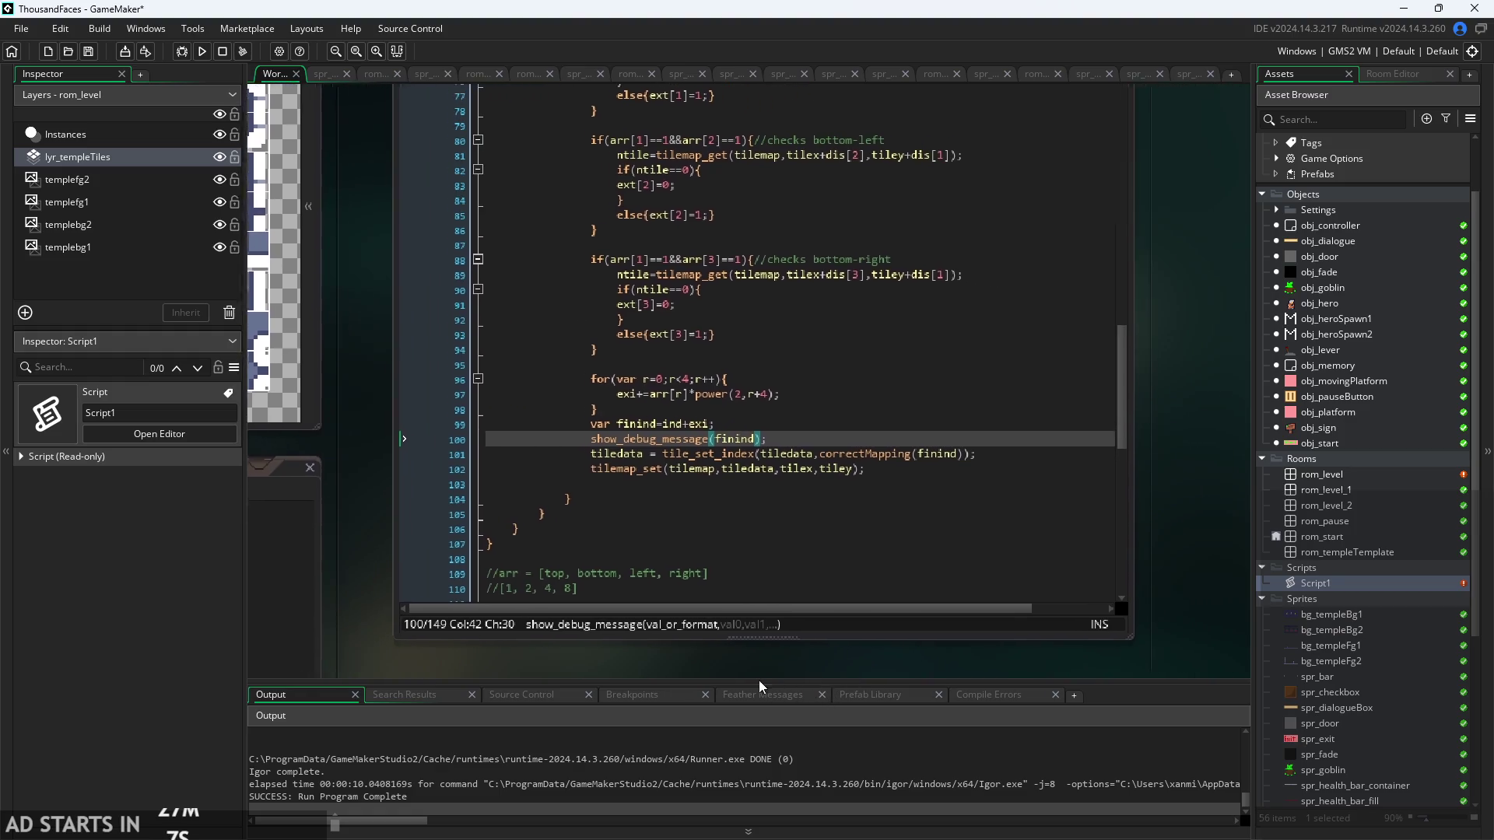
pyautogui.scroll(15, 729, 526)
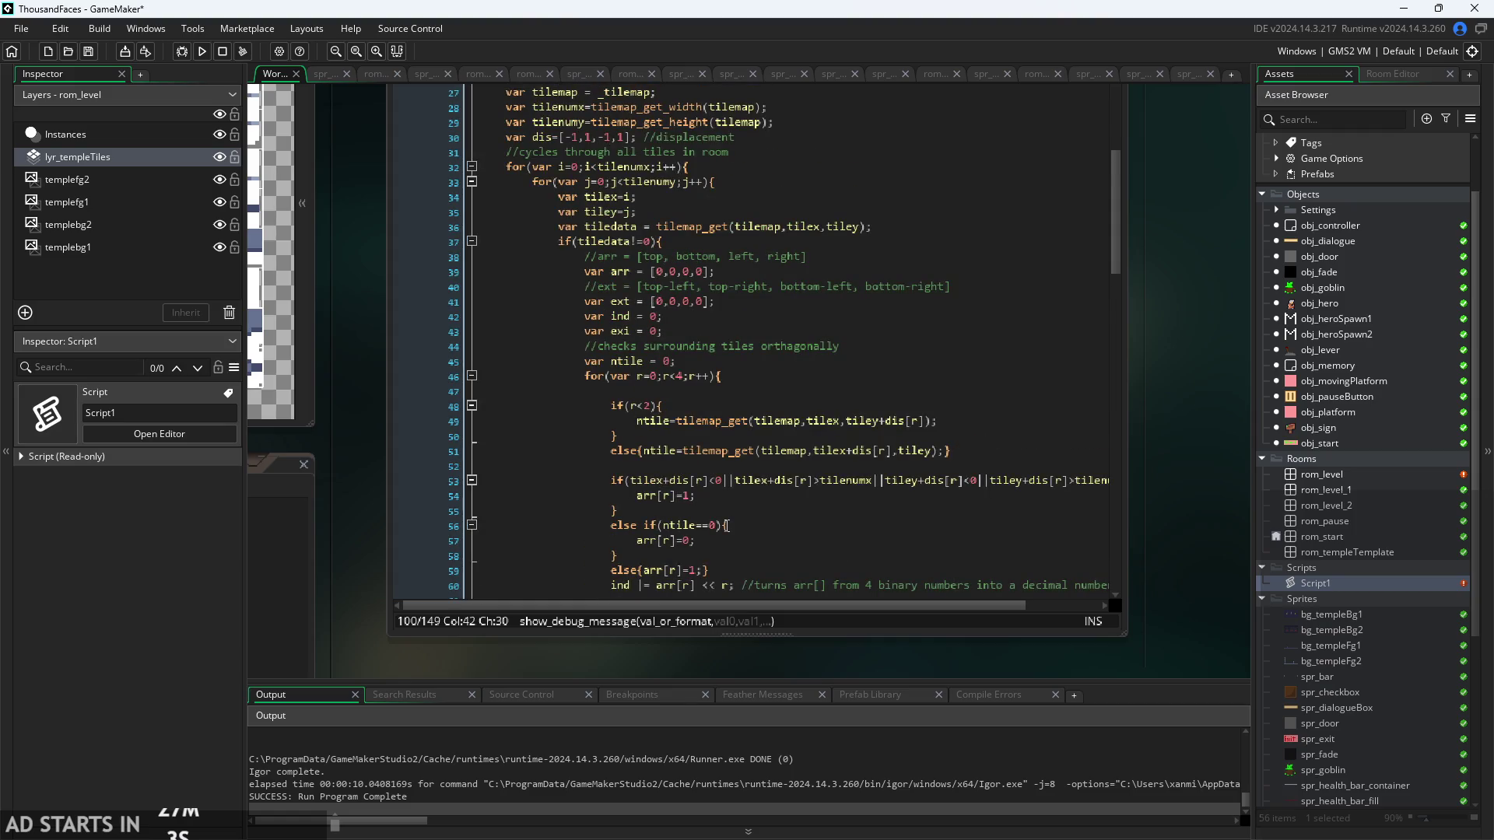
pyautogui.scroll(-1, 727, 526)
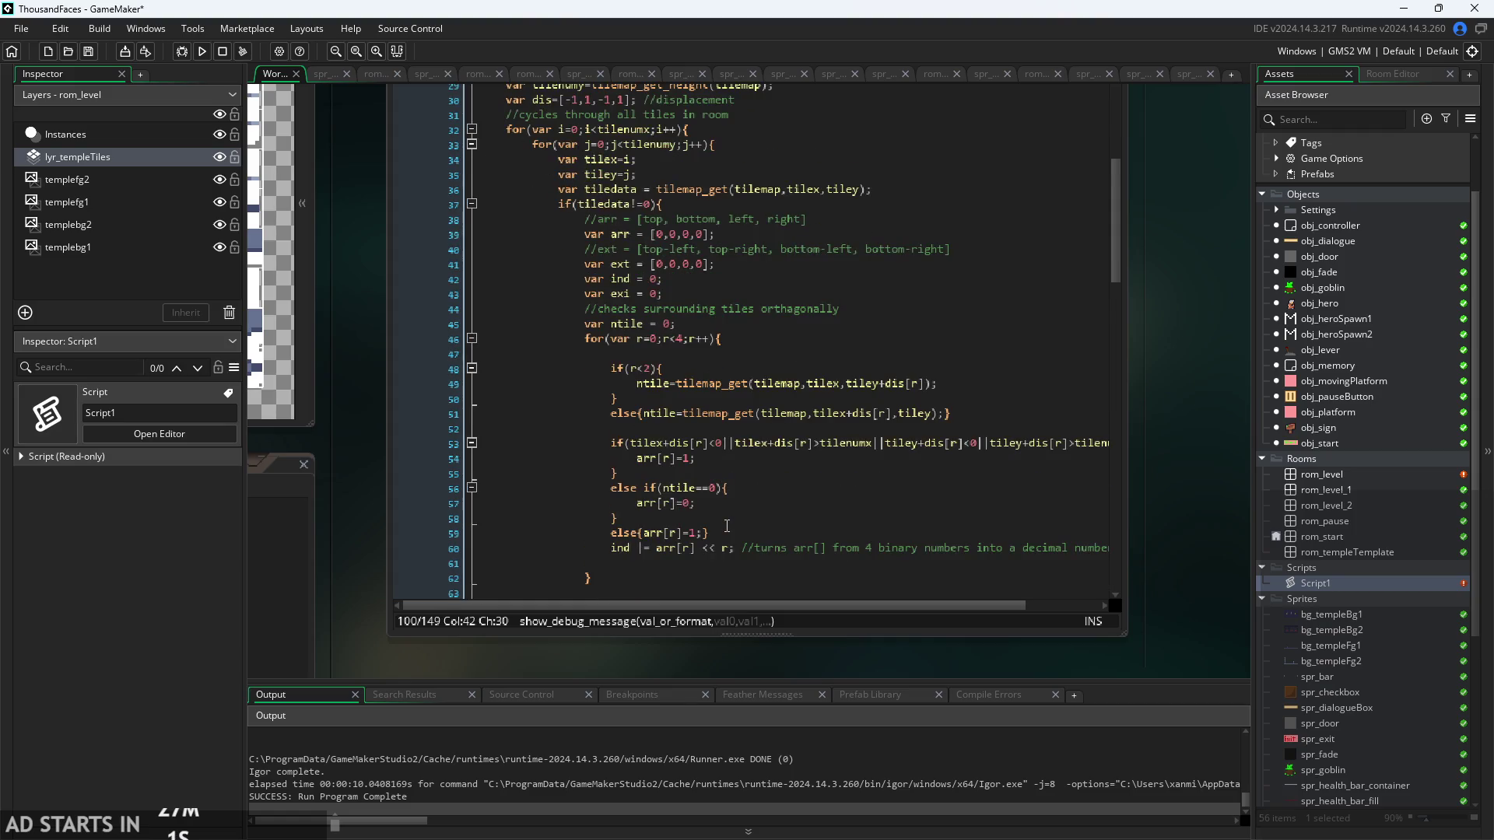
pyautogui.scroll(1, 727, 526)
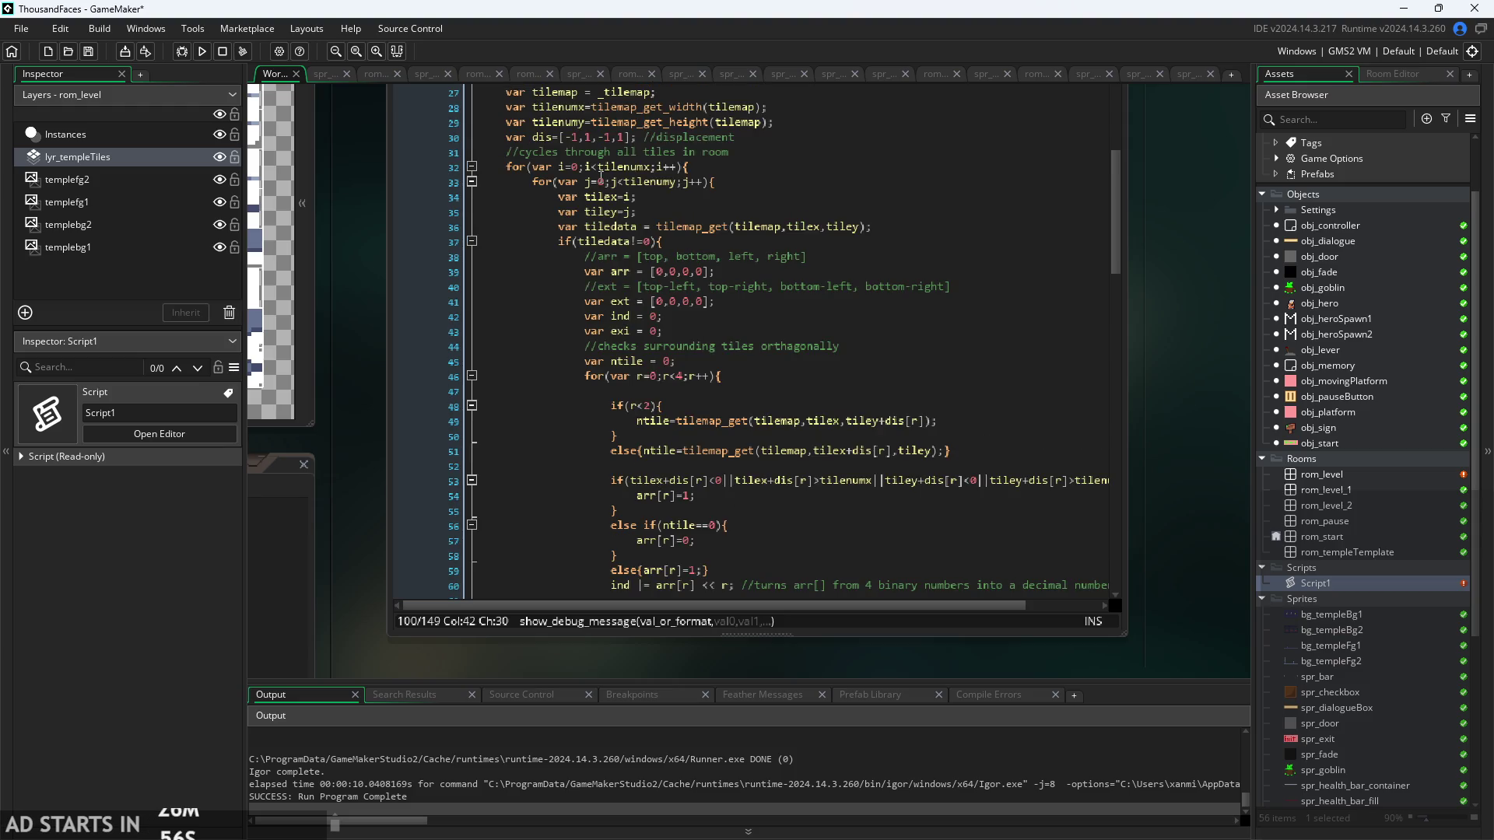
pyautogui.moveTo(592, 166); pyautogui.dragTo(648, 171)
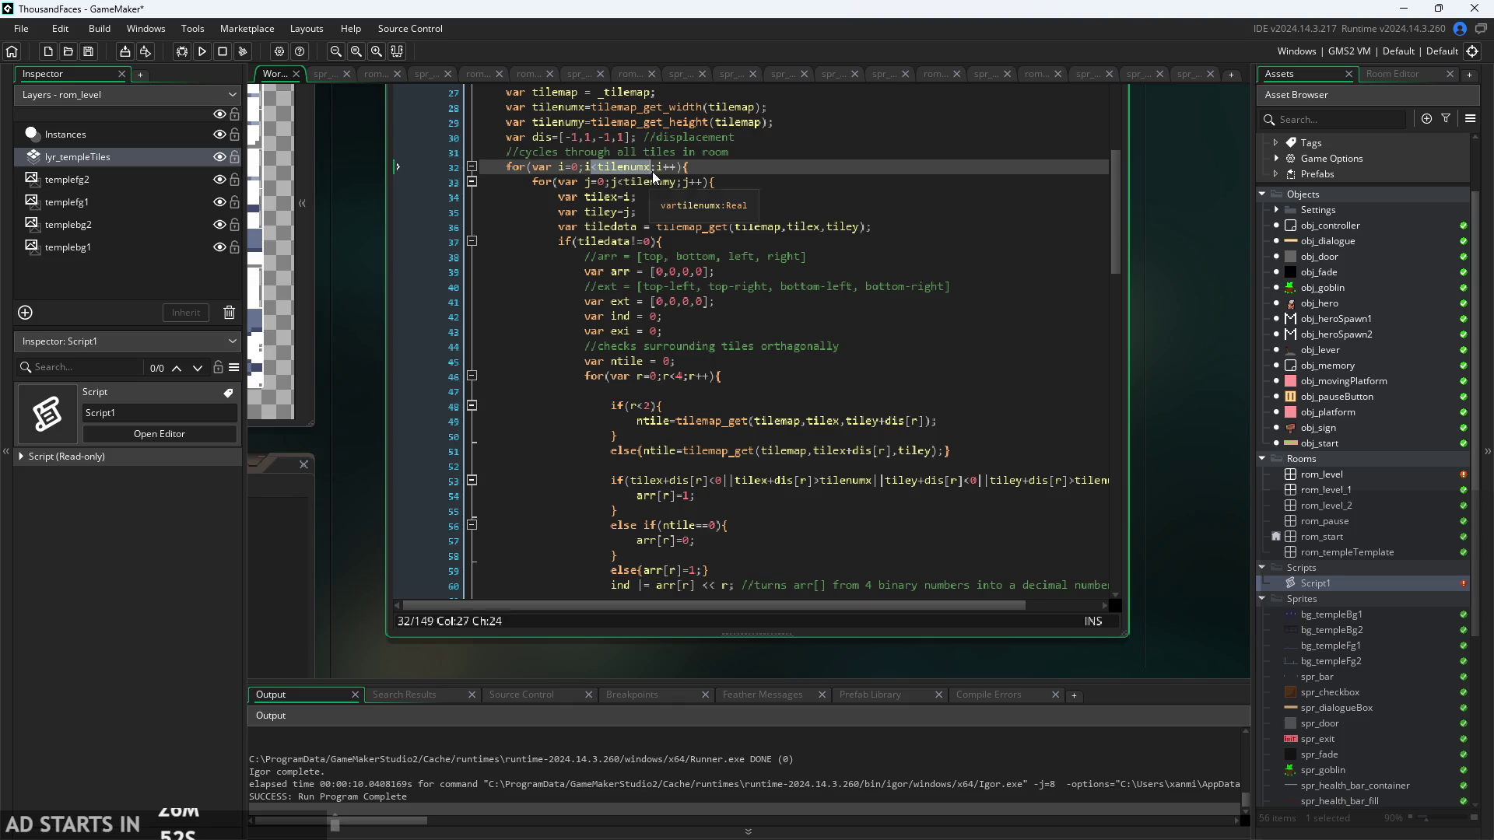
pyautogui.click(652, 171)
pyautogui.press('Left')
pyautogui.press('Left')
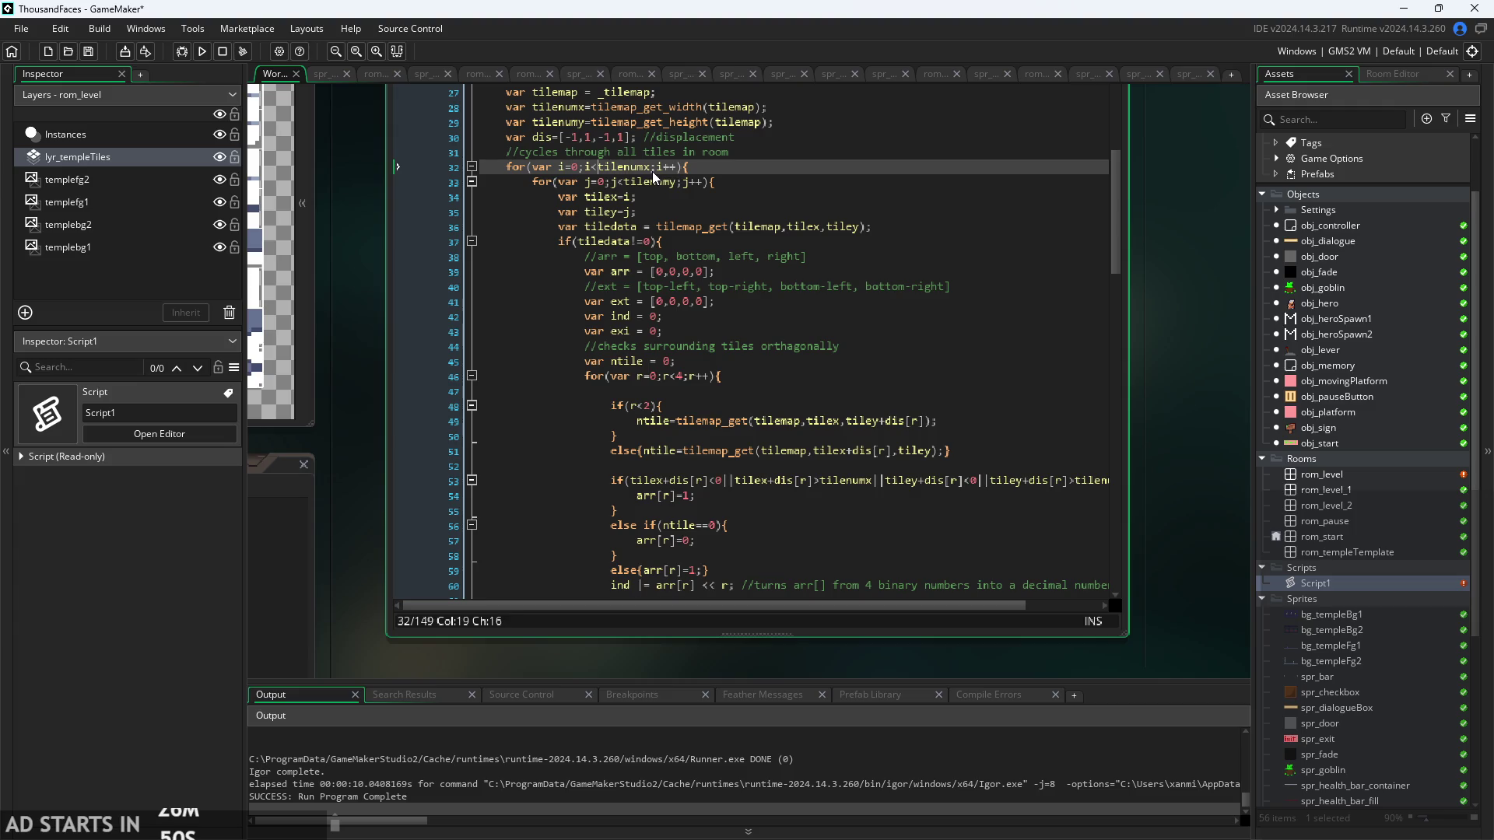
pyautogui.write('/*')
pyautogui.press('Right')
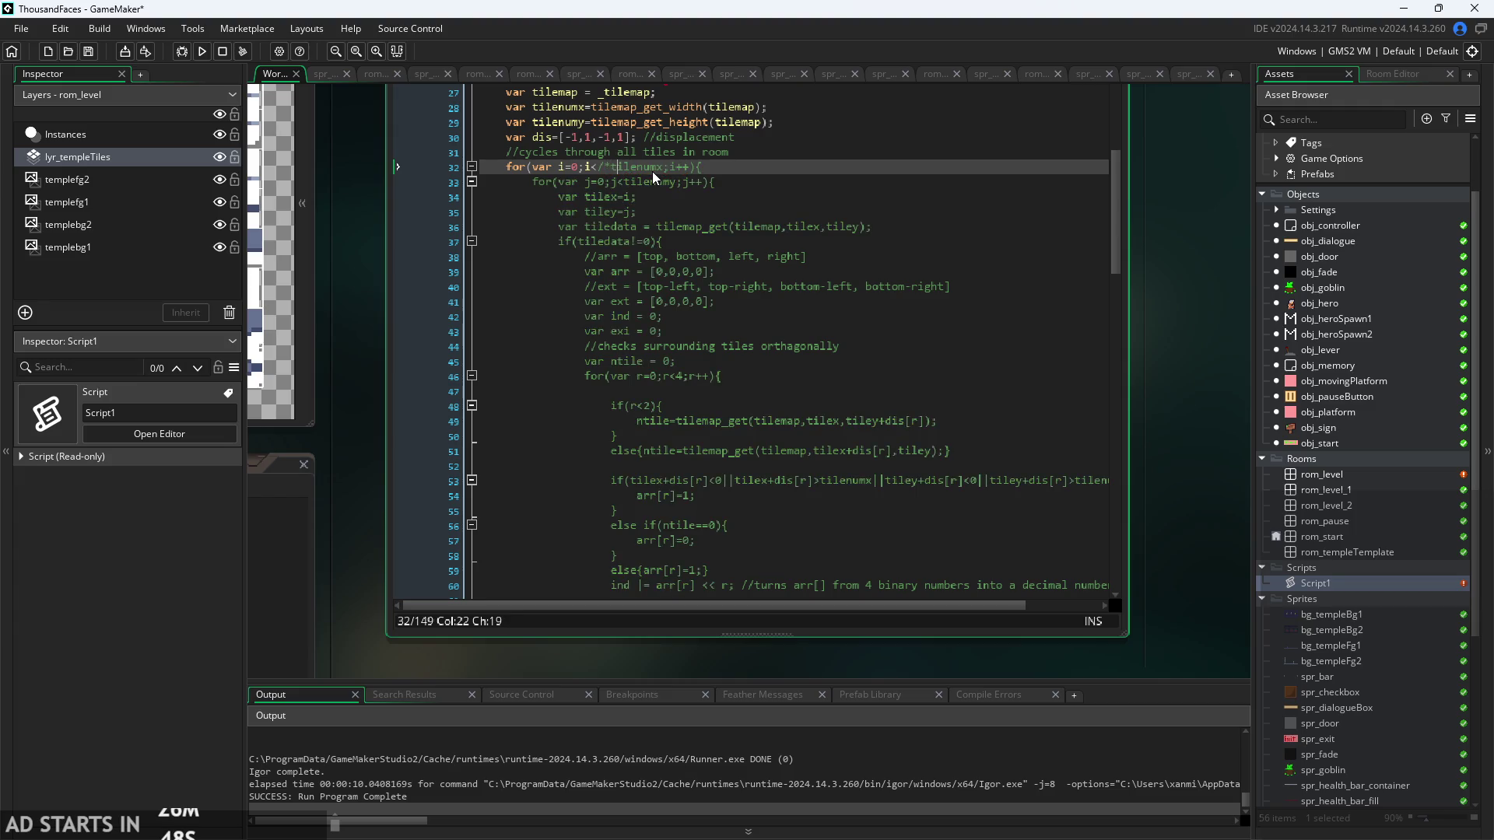
pyautogui.write('*')
pyautogui.write('/')
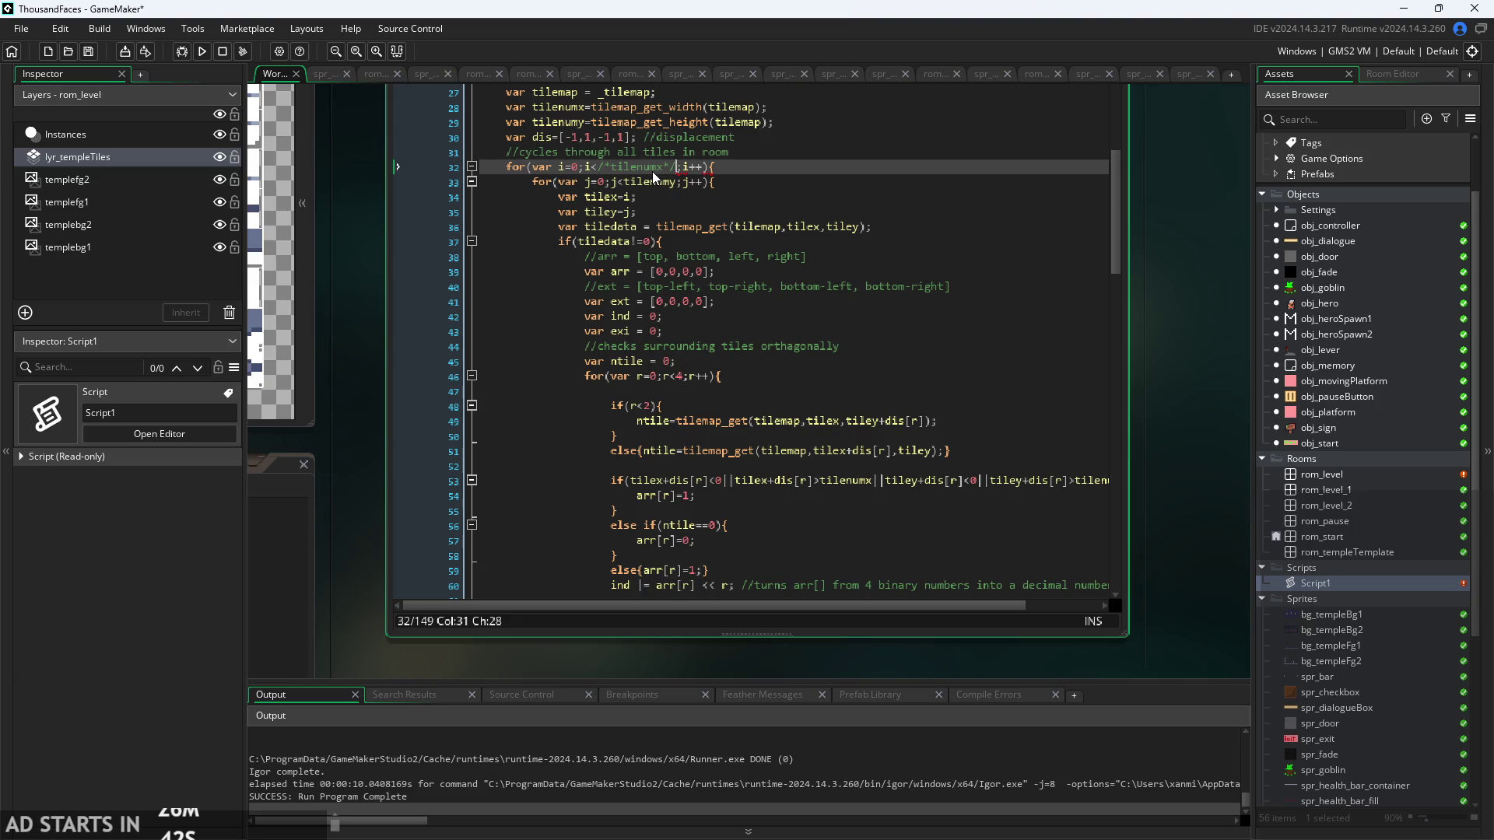
pyautogui.click(600, 167)
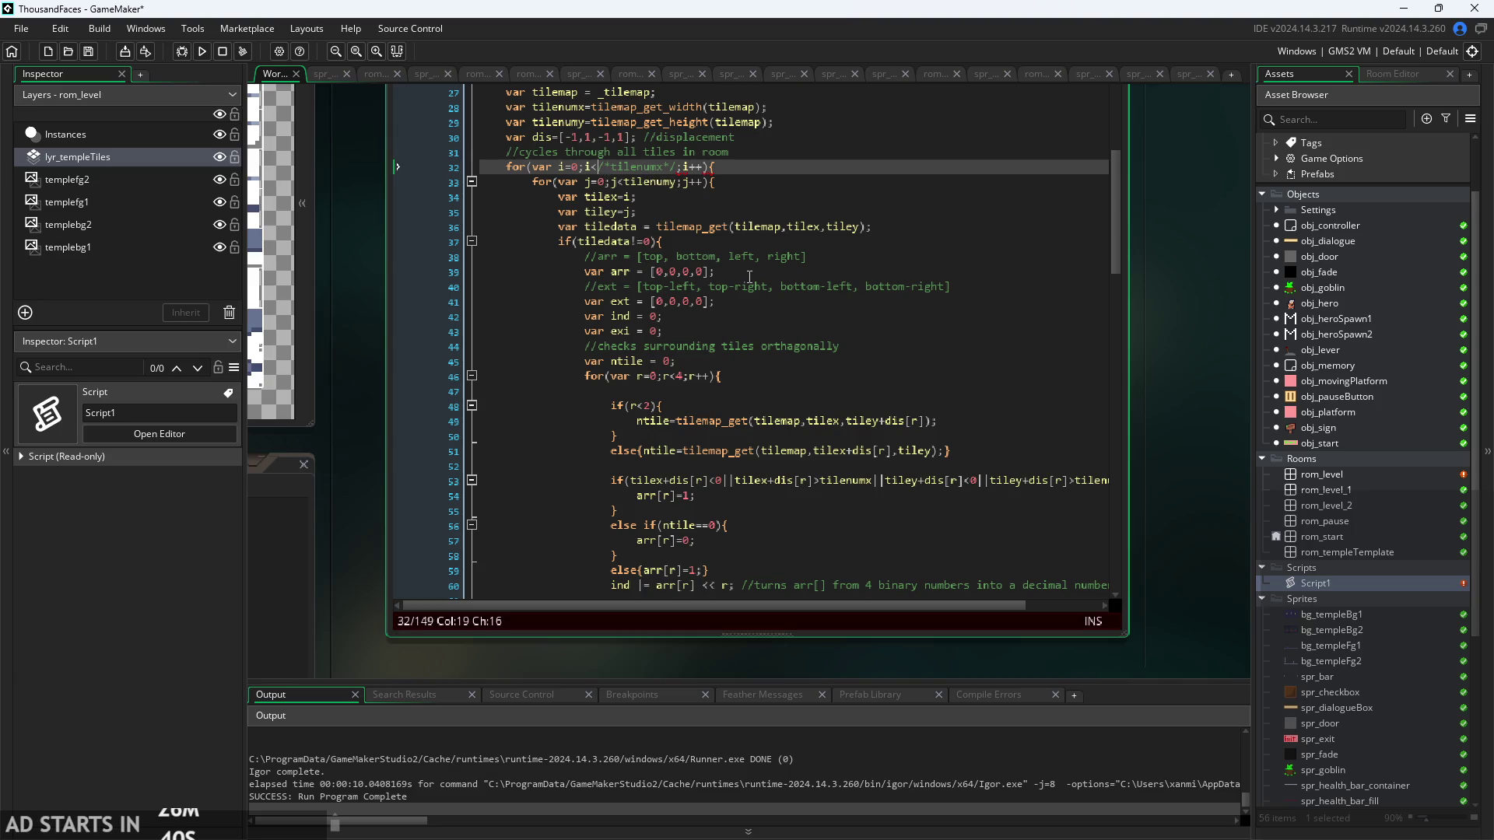
pyautogui.write('1')
# - Comment out the inner loop's tilenumy bound on line 33 with /* */
pyautogui.scroll(2, 607, 176)
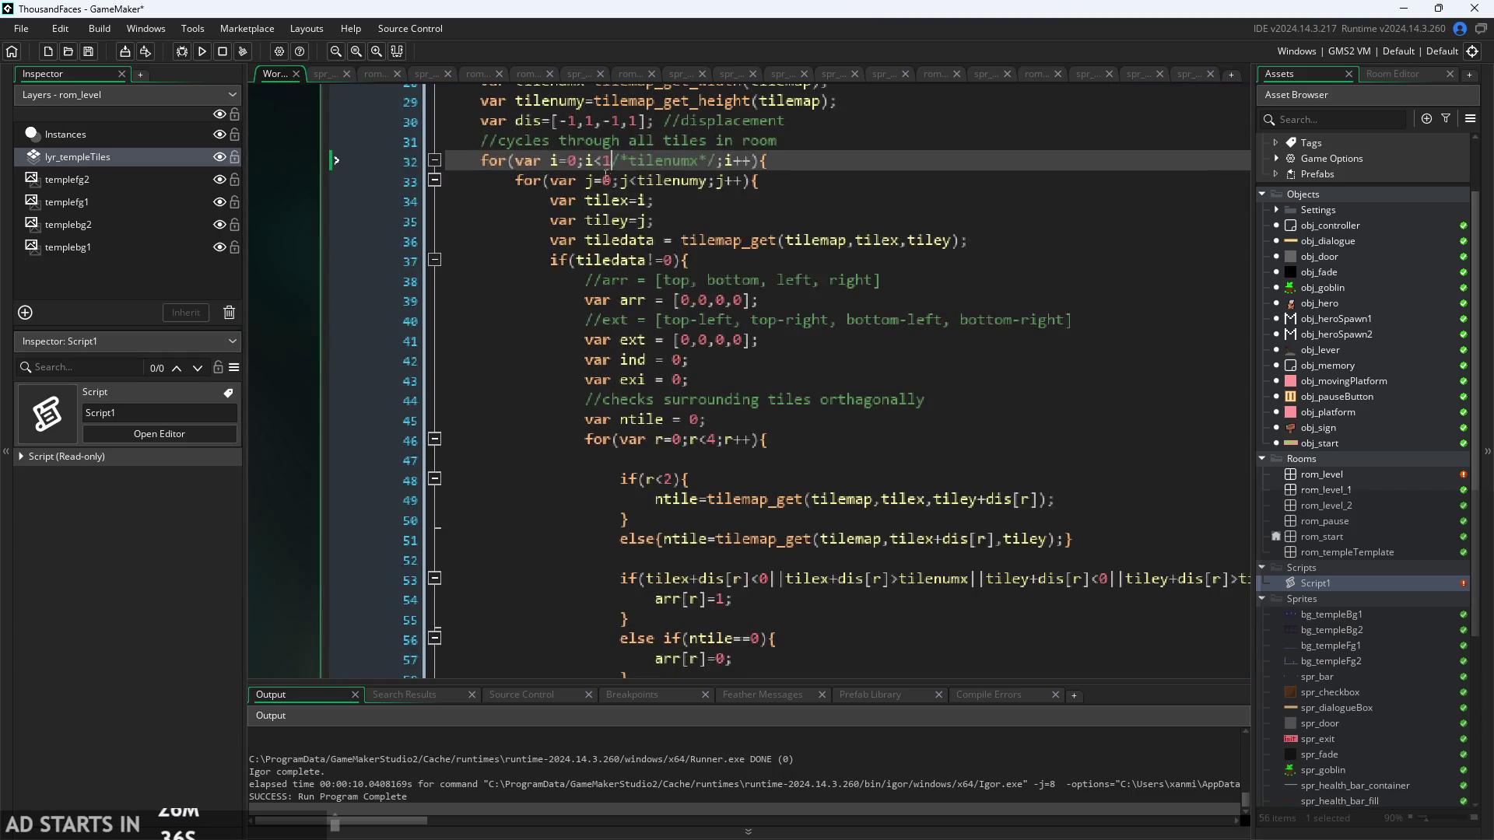
pyautogui.click(640, 181)
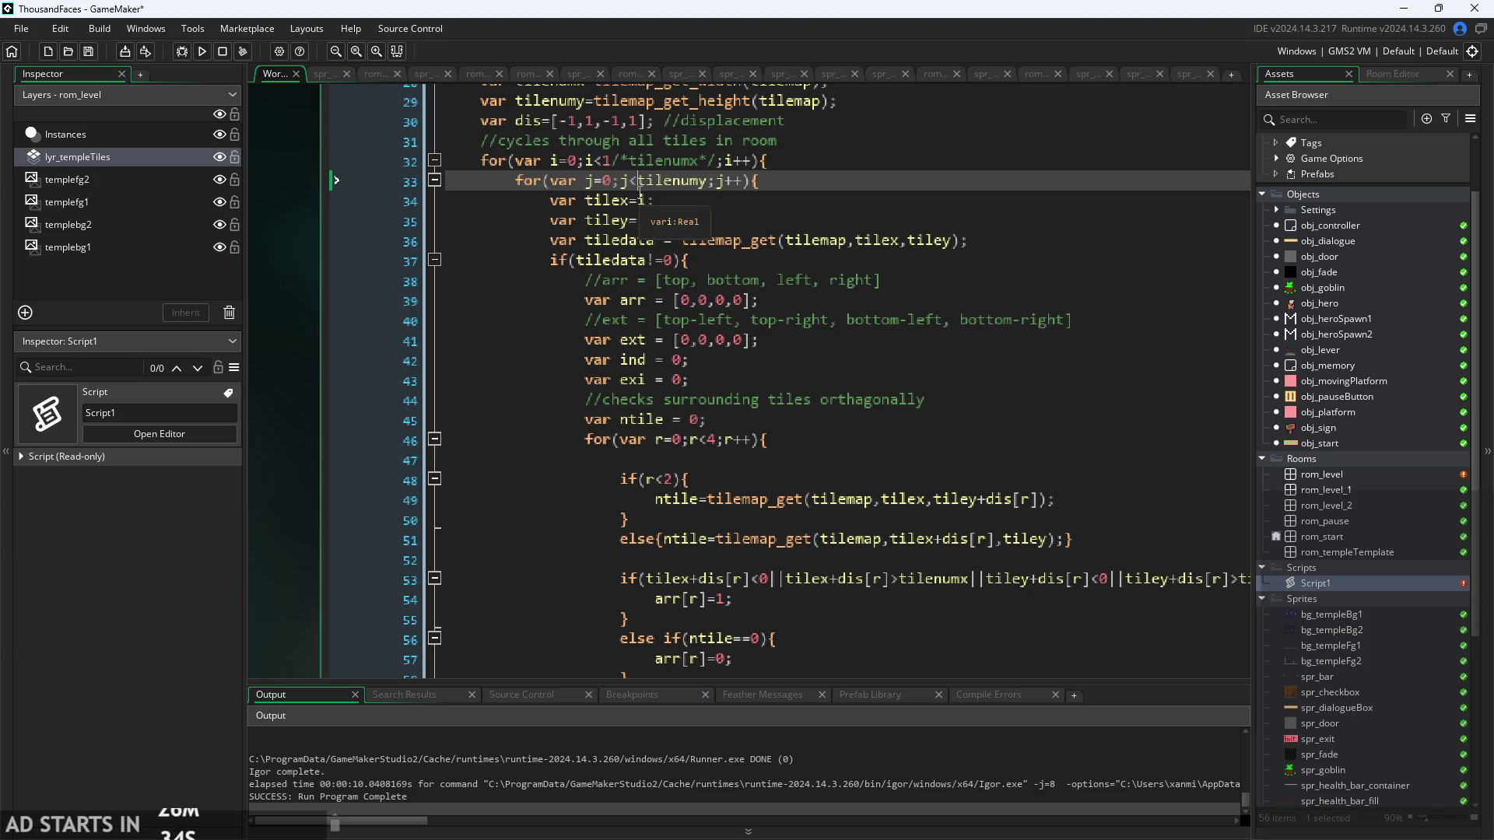
pyautogui.write('/*')
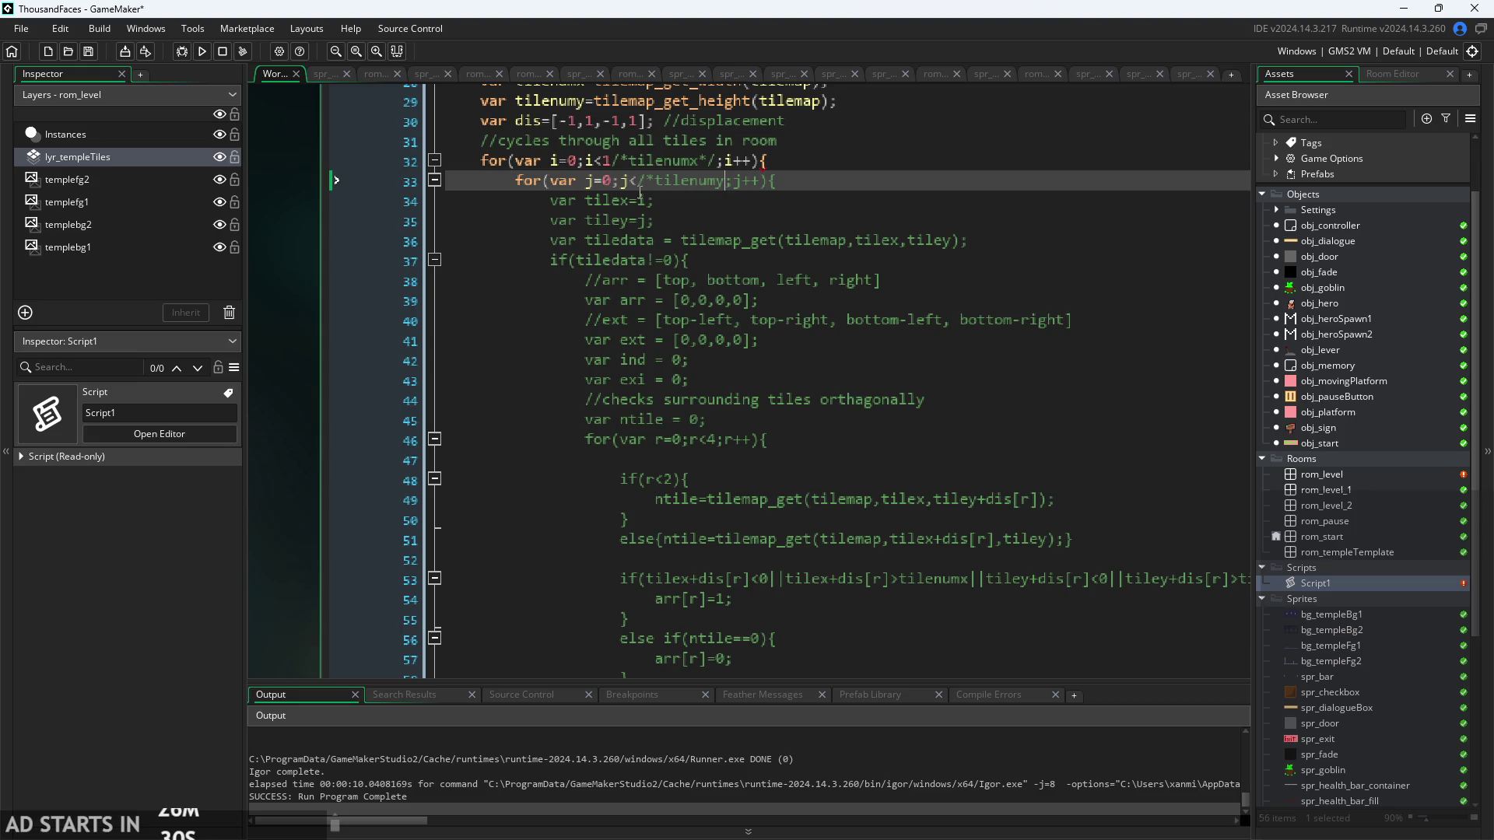
pyautogui.write('*/')
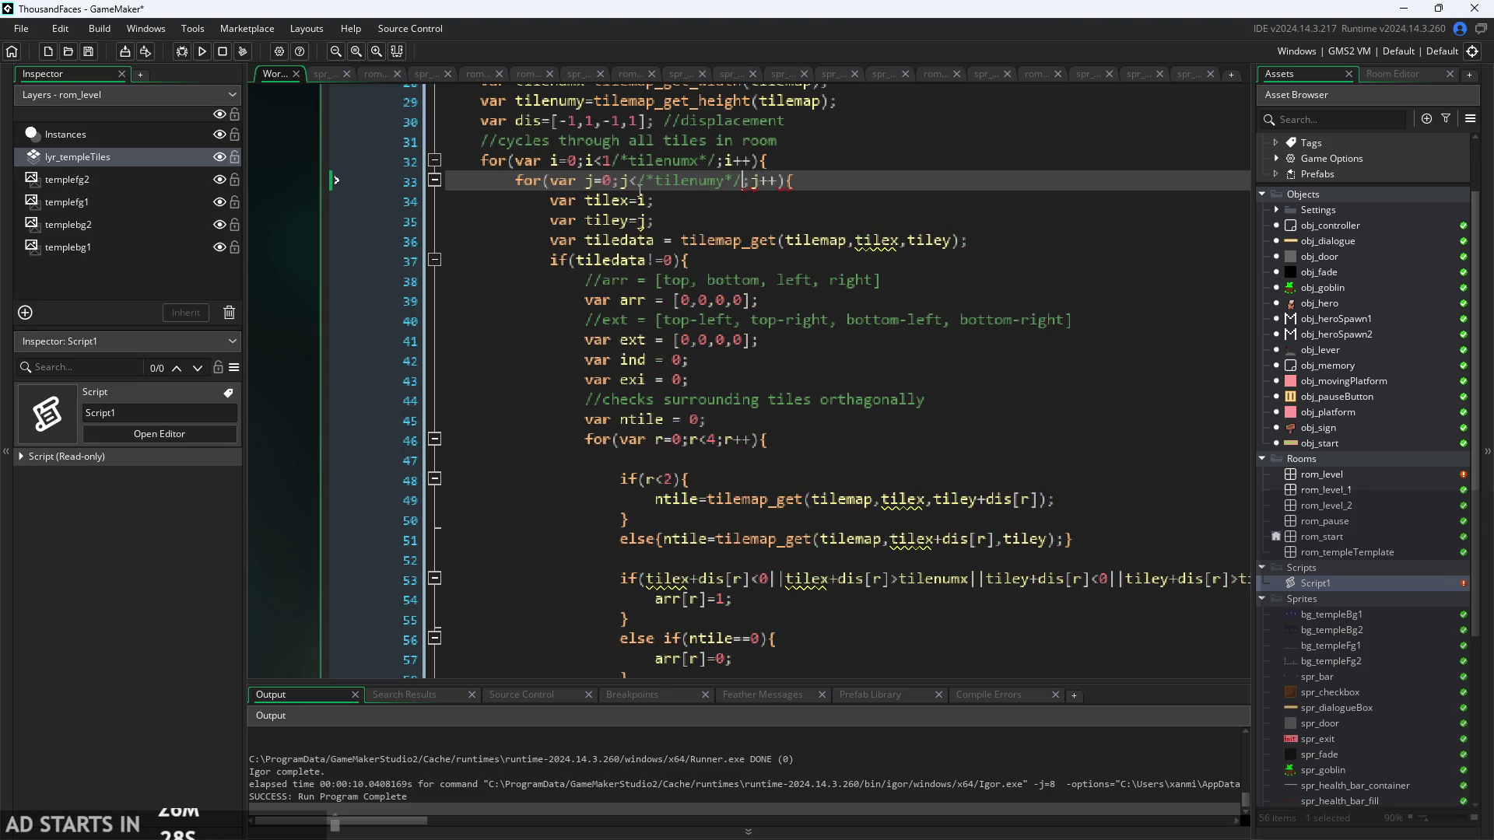
pyautogui.hotkey('shift', 'space')
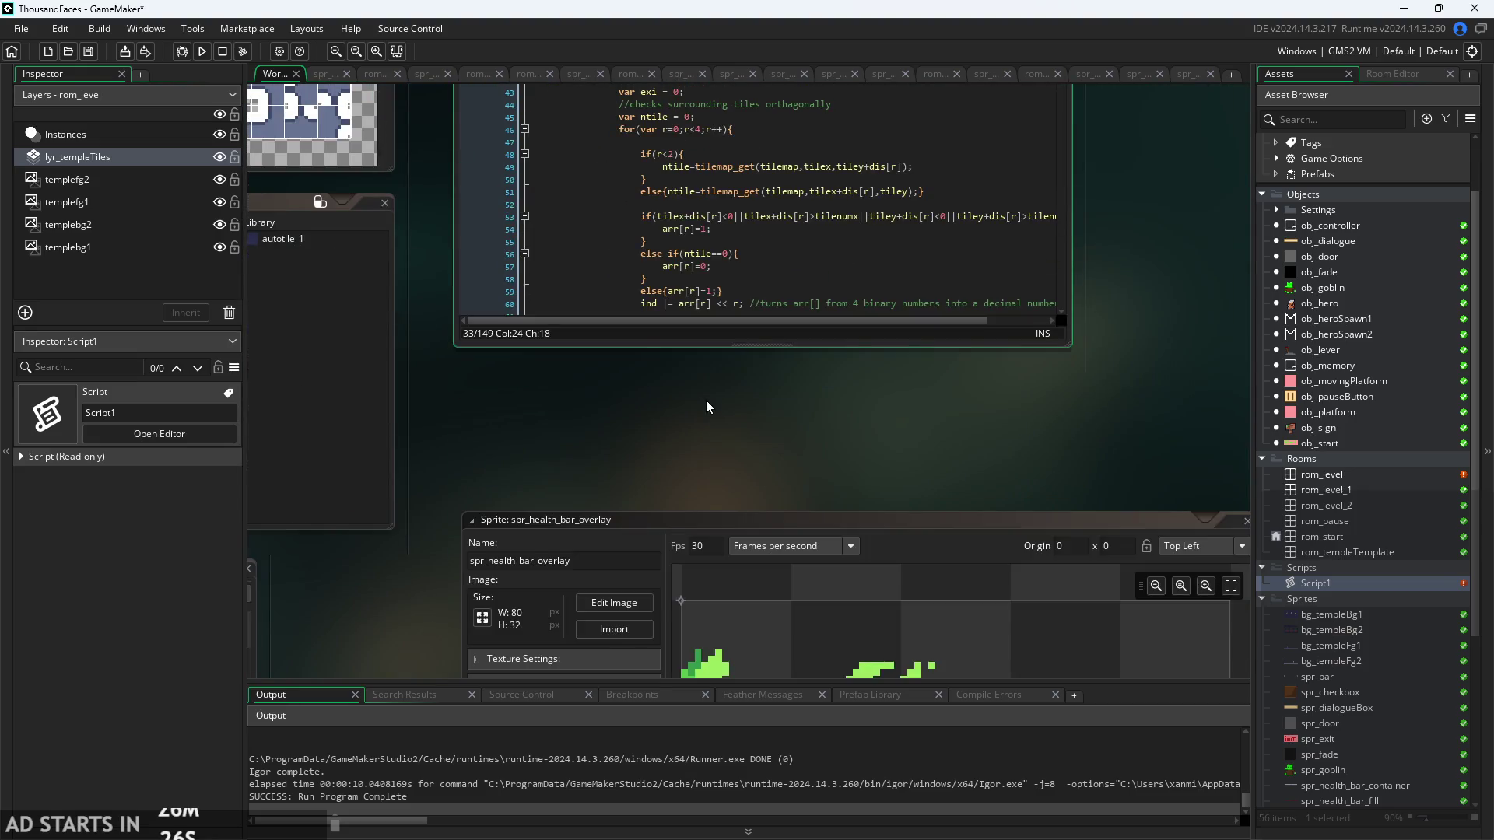
pyautogui.hotkey('shift', 'space')
pyautogui.scroll(-7, 688, 330)
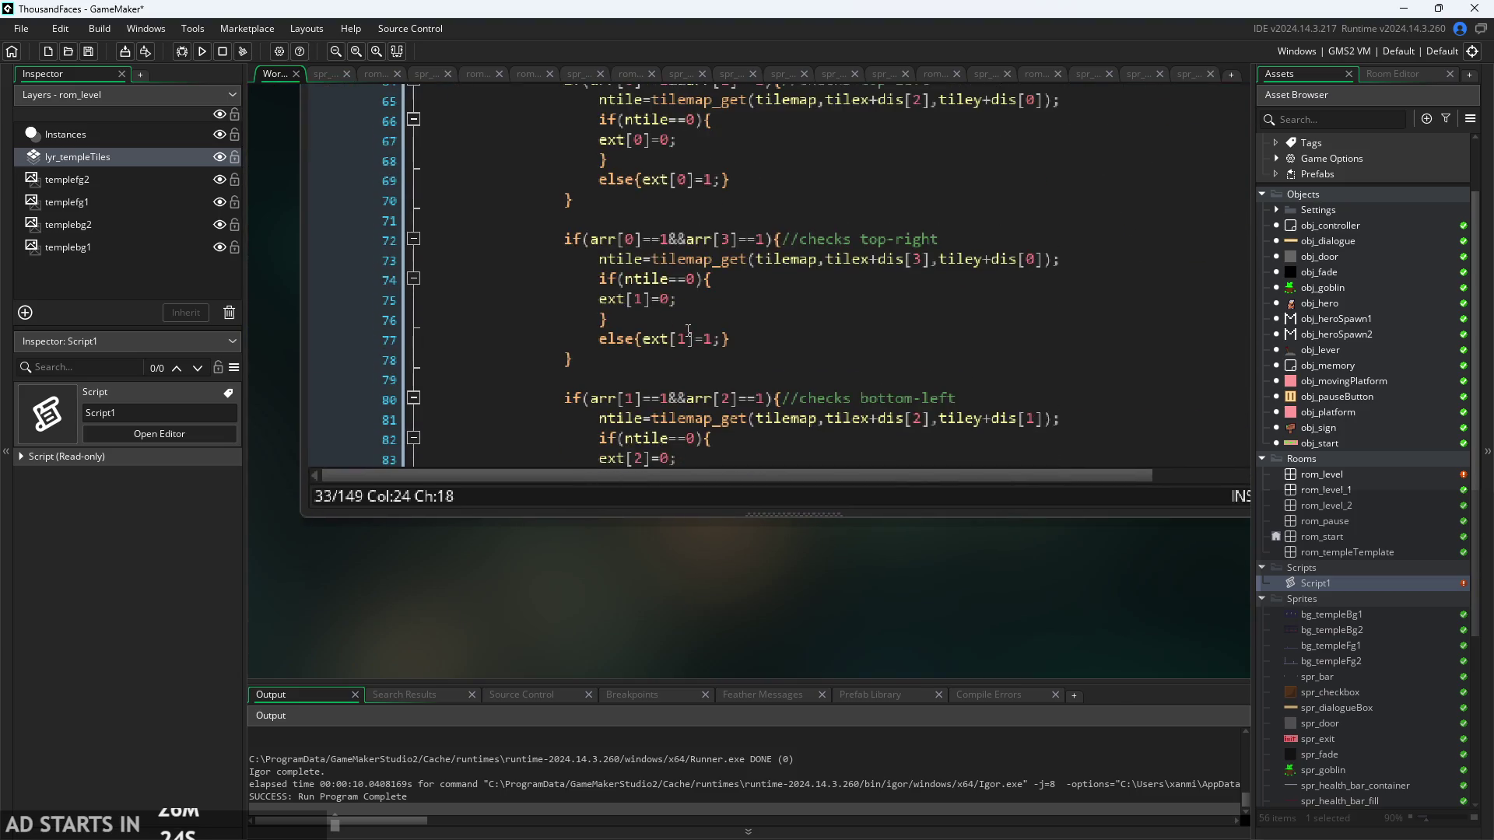
pyautogui.scroll(-5, 778, 404)
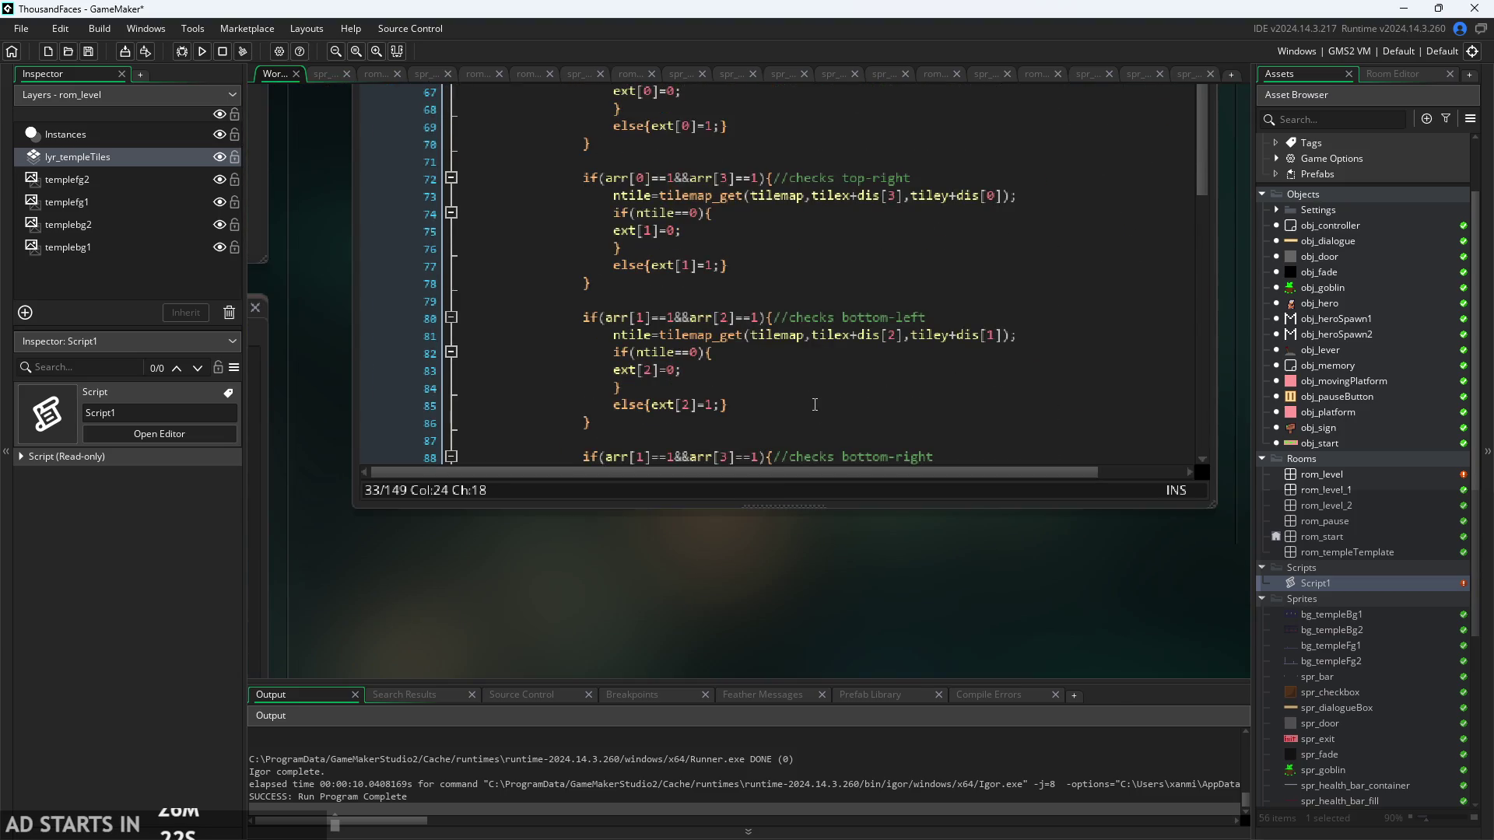
pyautogui.scroll(-4, 810, 391)
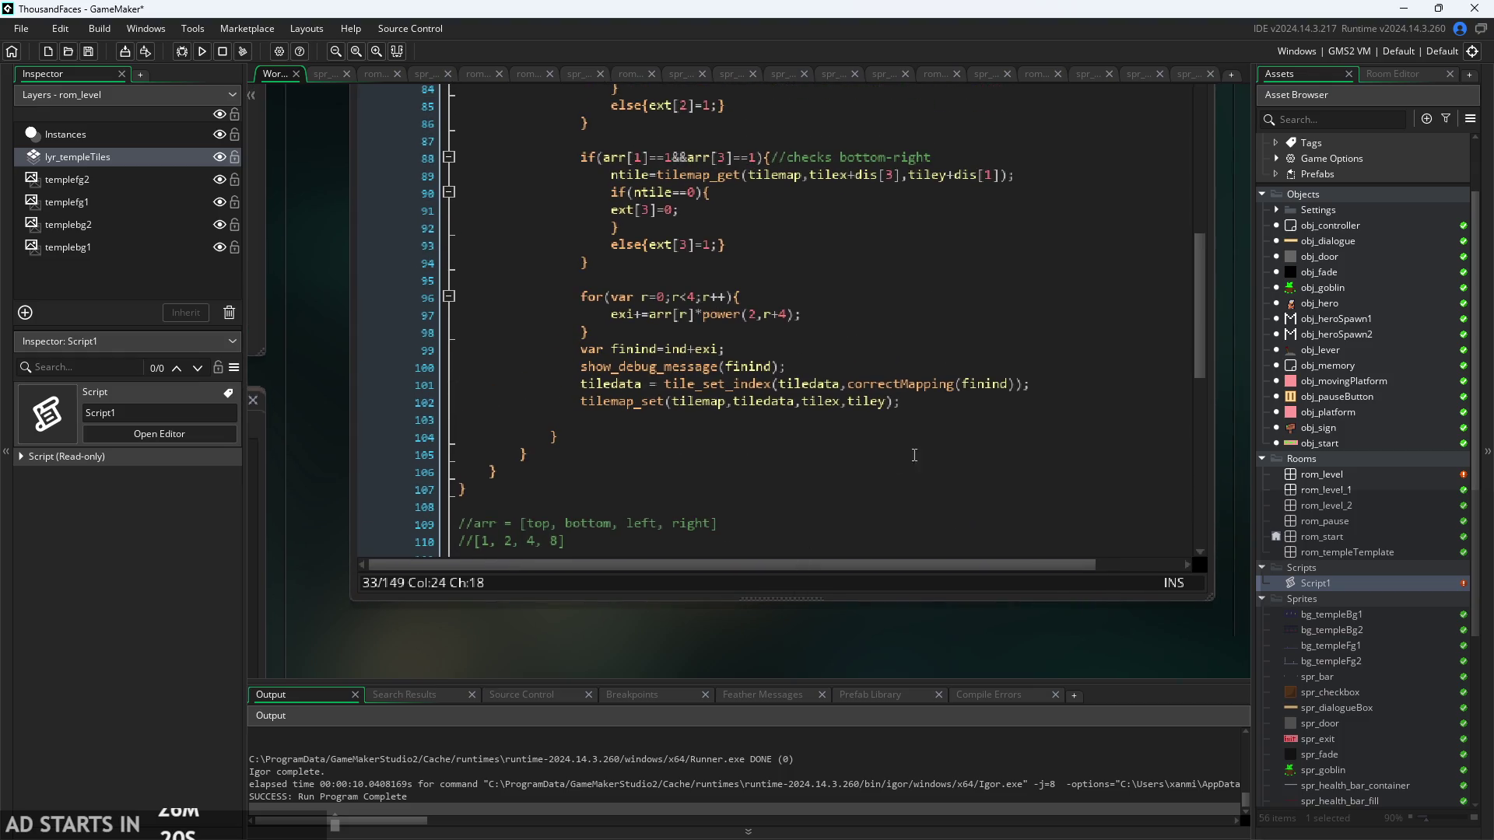
pyautogui.moveTo(953, 378)
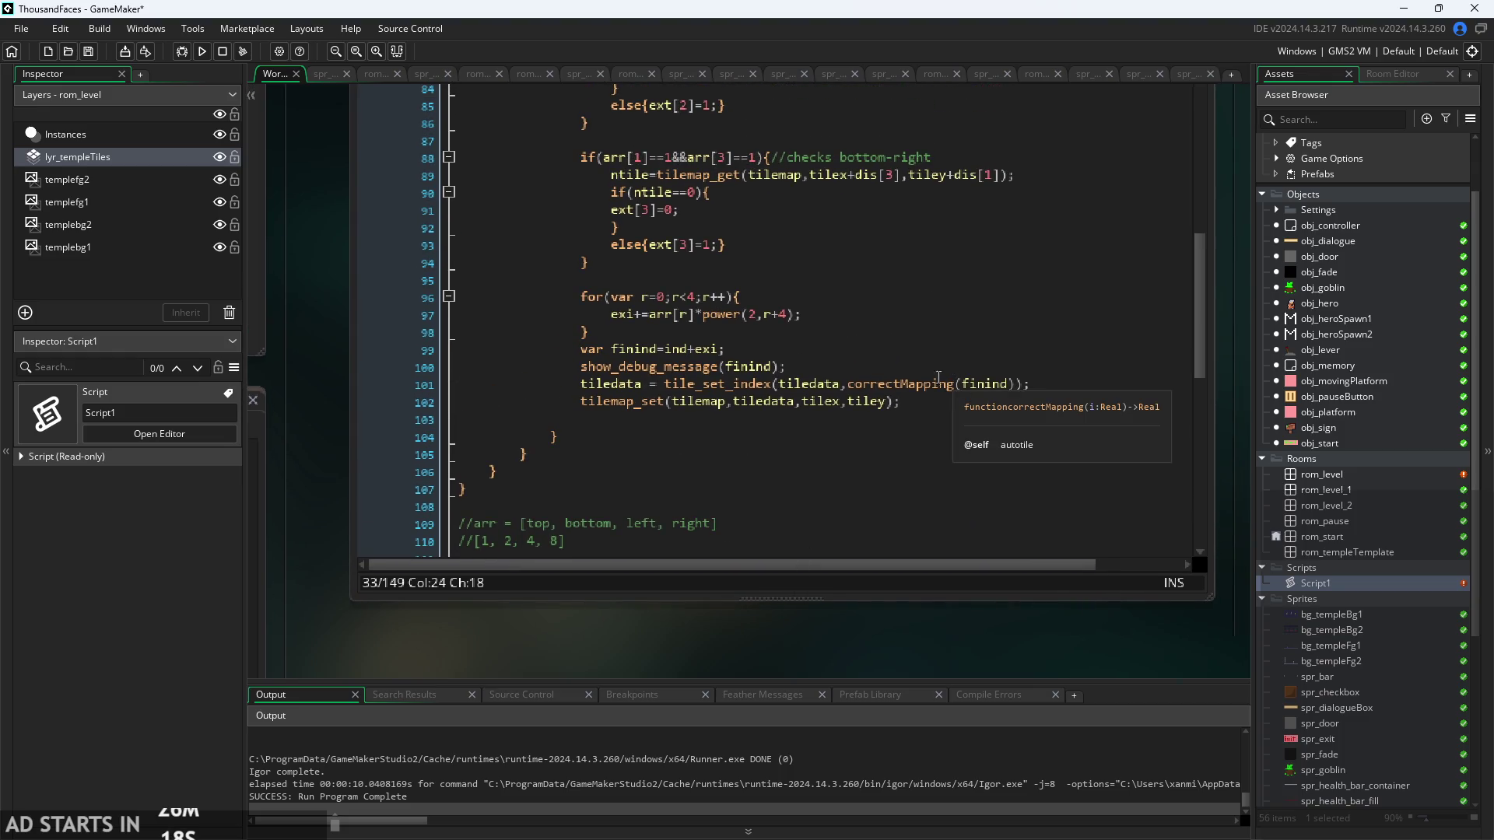
pyautogui.click(823, 347)
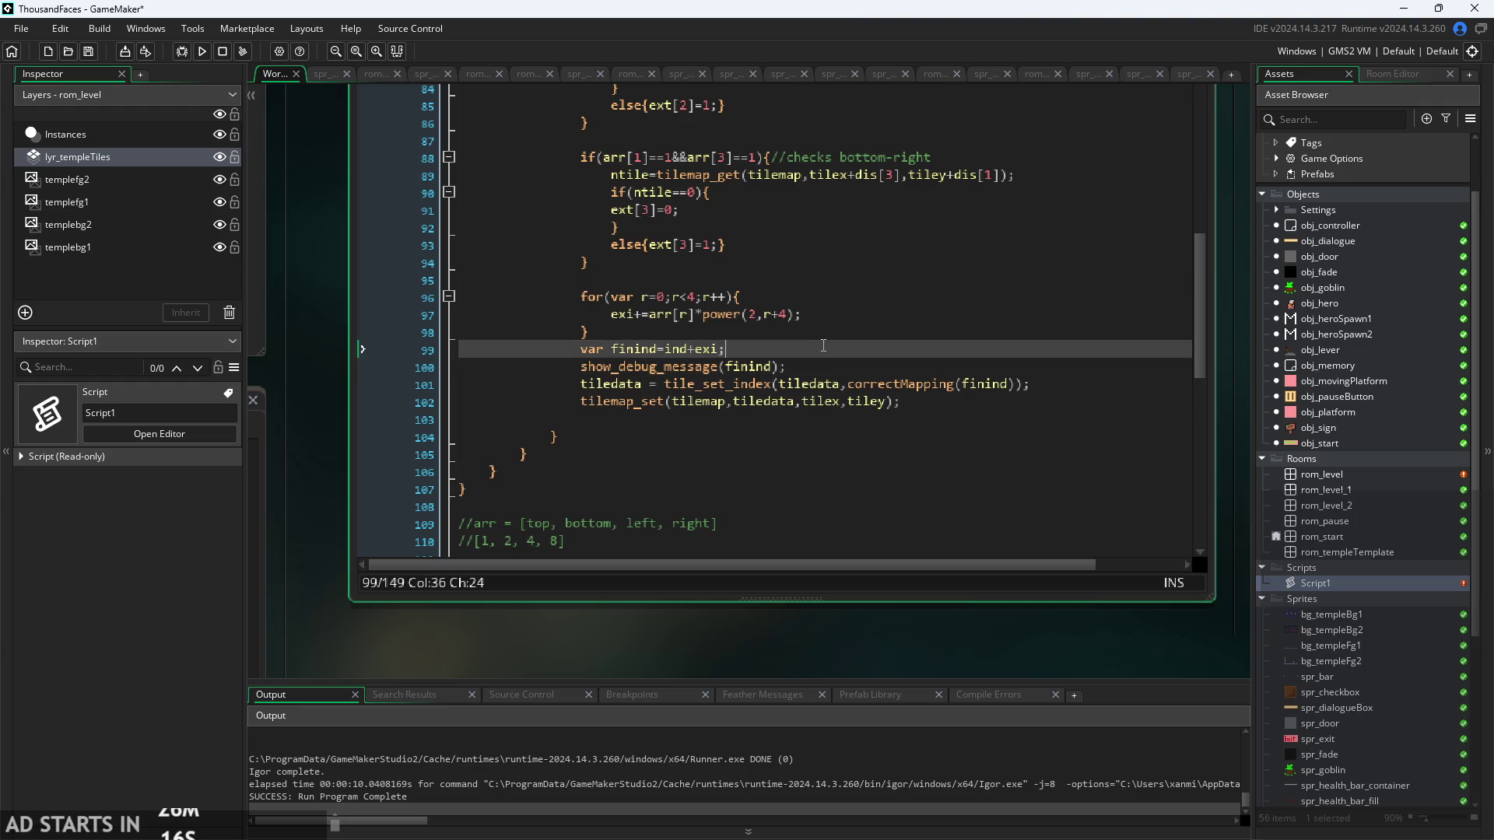
pyautogui.click(827, 315)
pyautogui.click(825, 365)
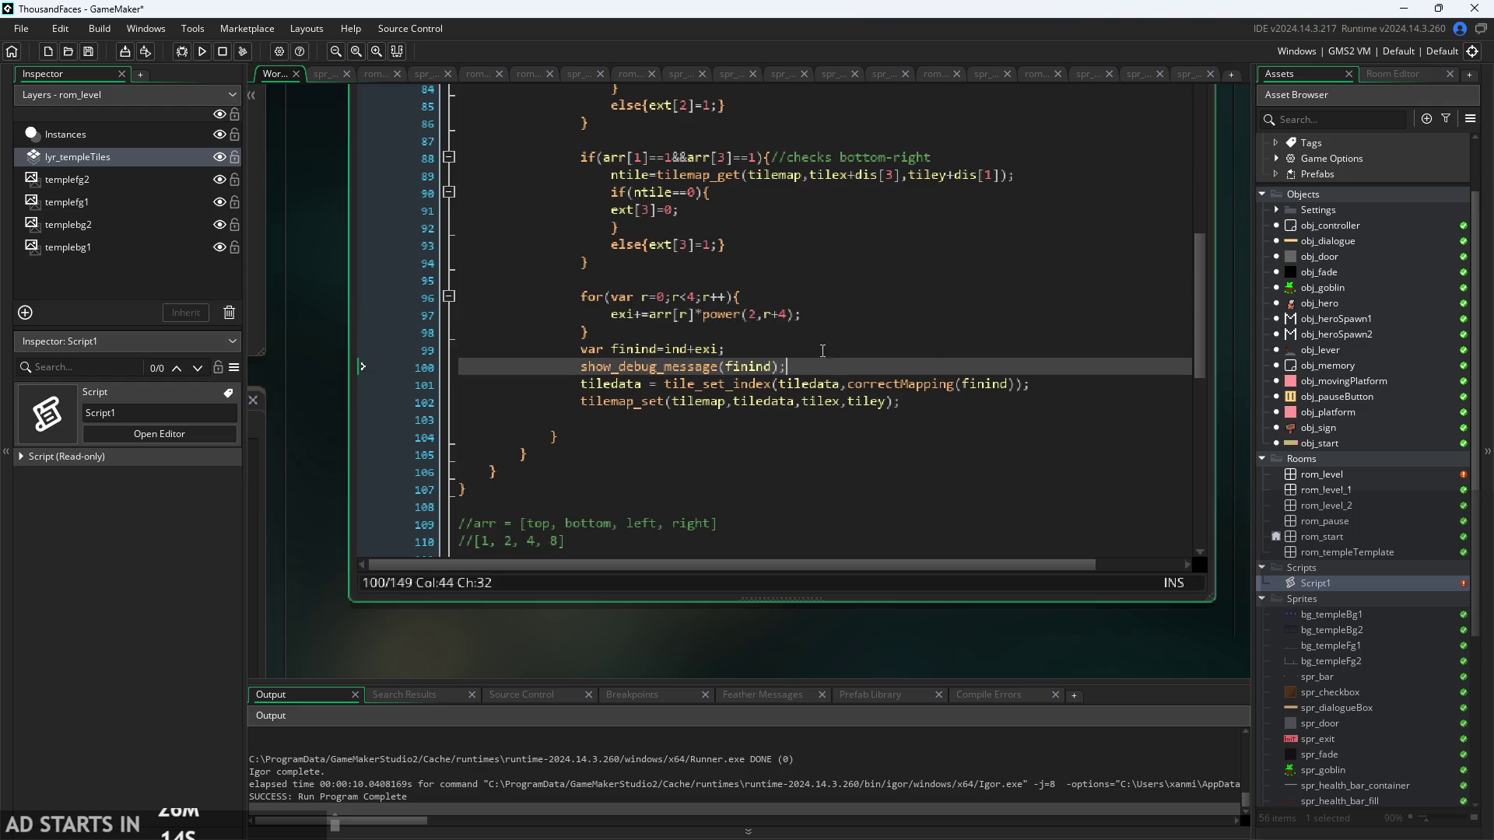
pyautogui.click(823, 348)
pyautogui.click(786, 365)
pyautogui.click(722, 366)
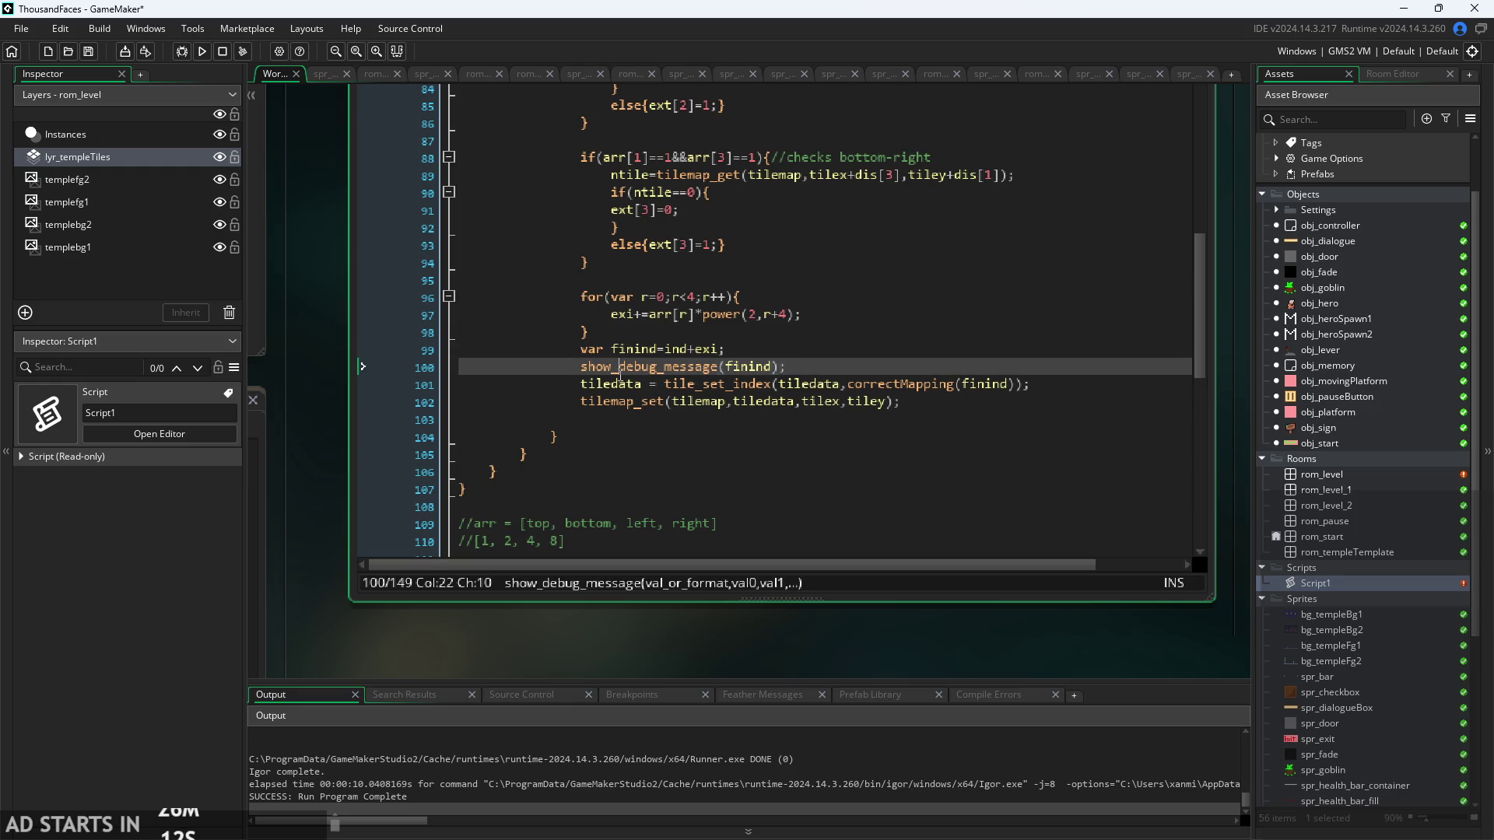
pyautogui.click(592, 367)
pyautogui.click(827, 372)
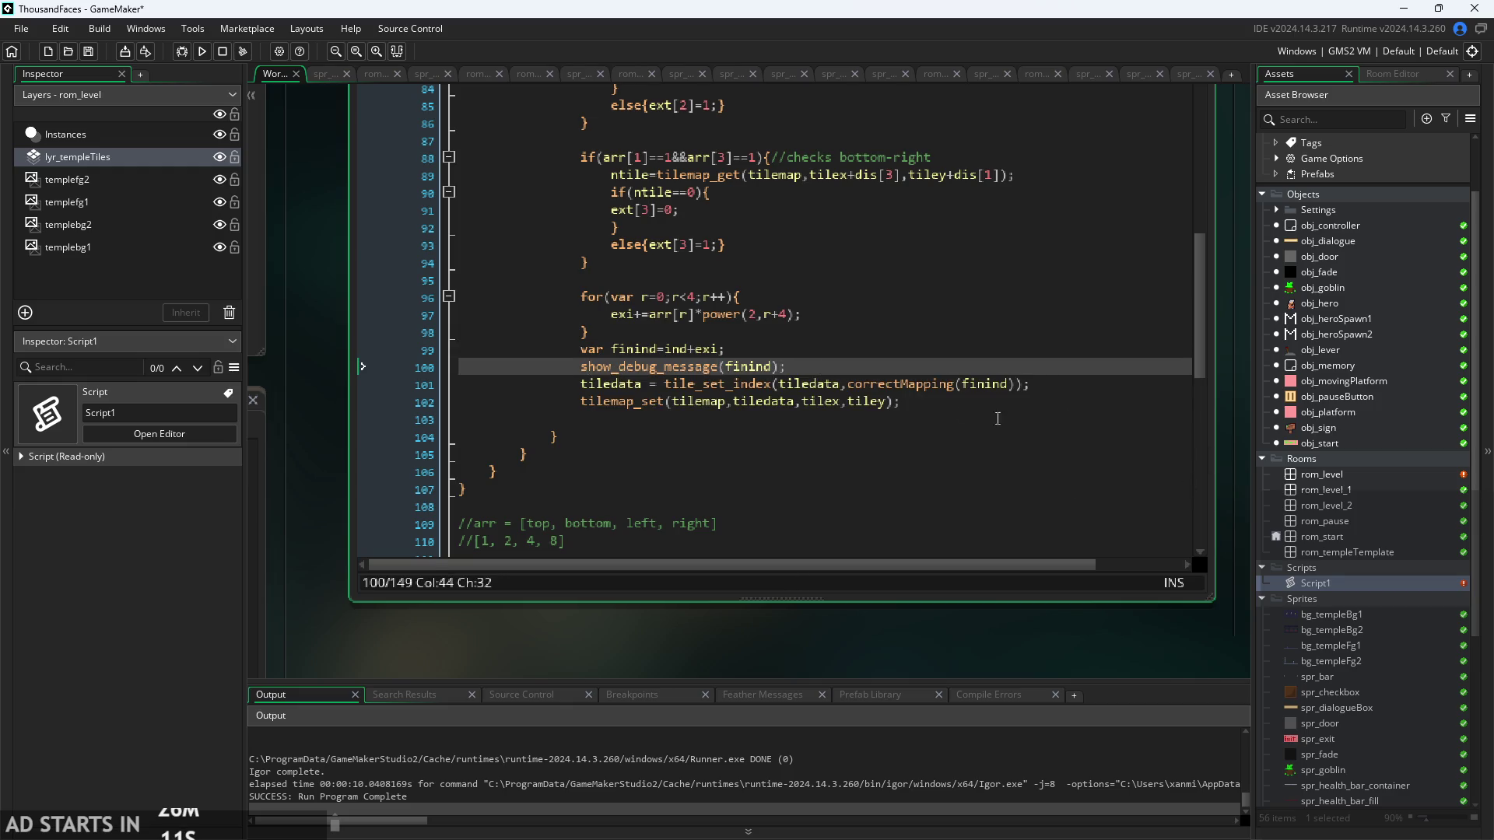
pyautogui.click(733, 349)
pyautogui.click(739, 367)
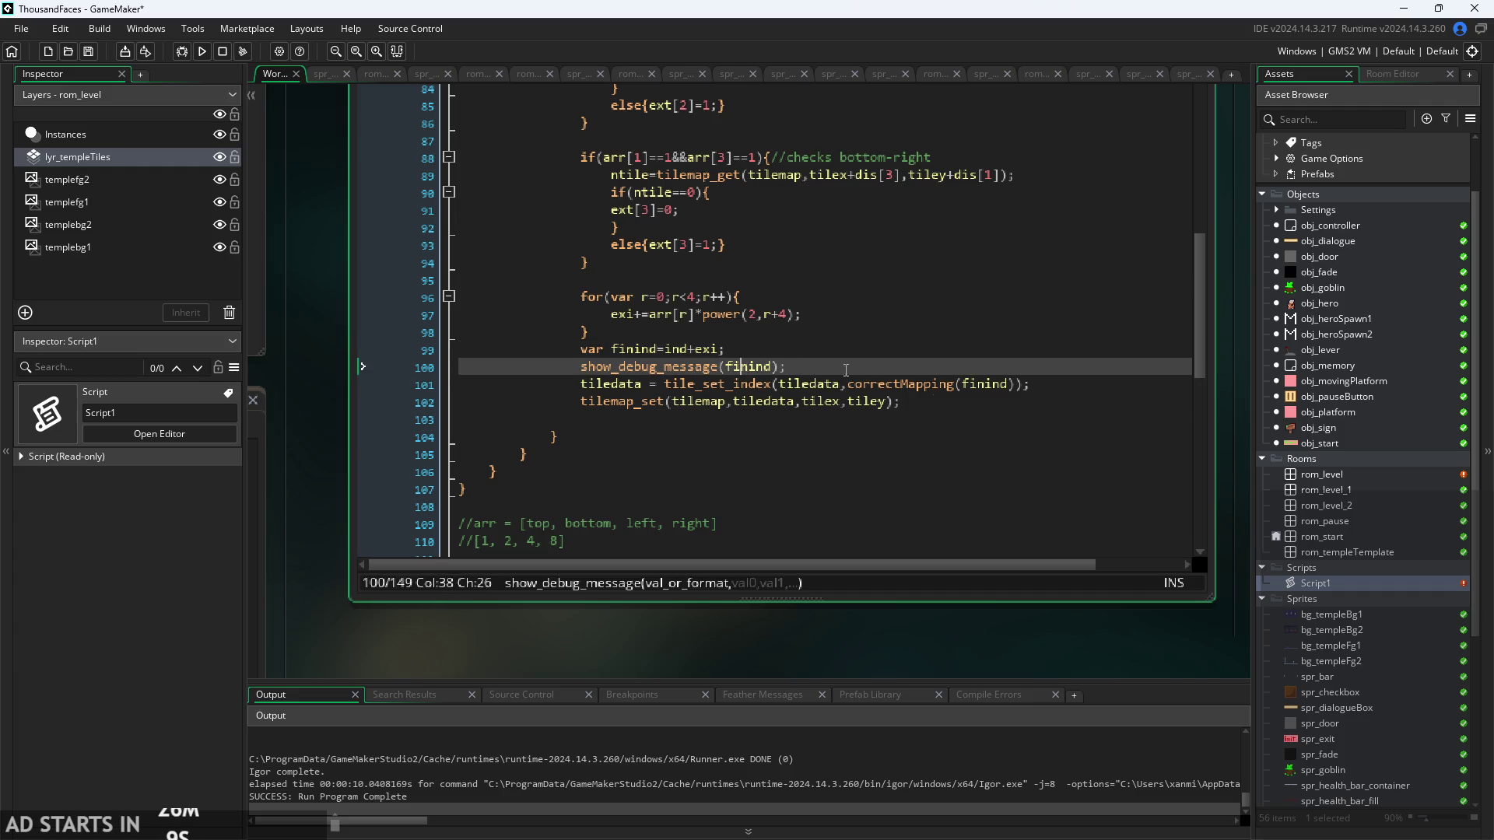
pyautogui.doubleClick(1299, 475)
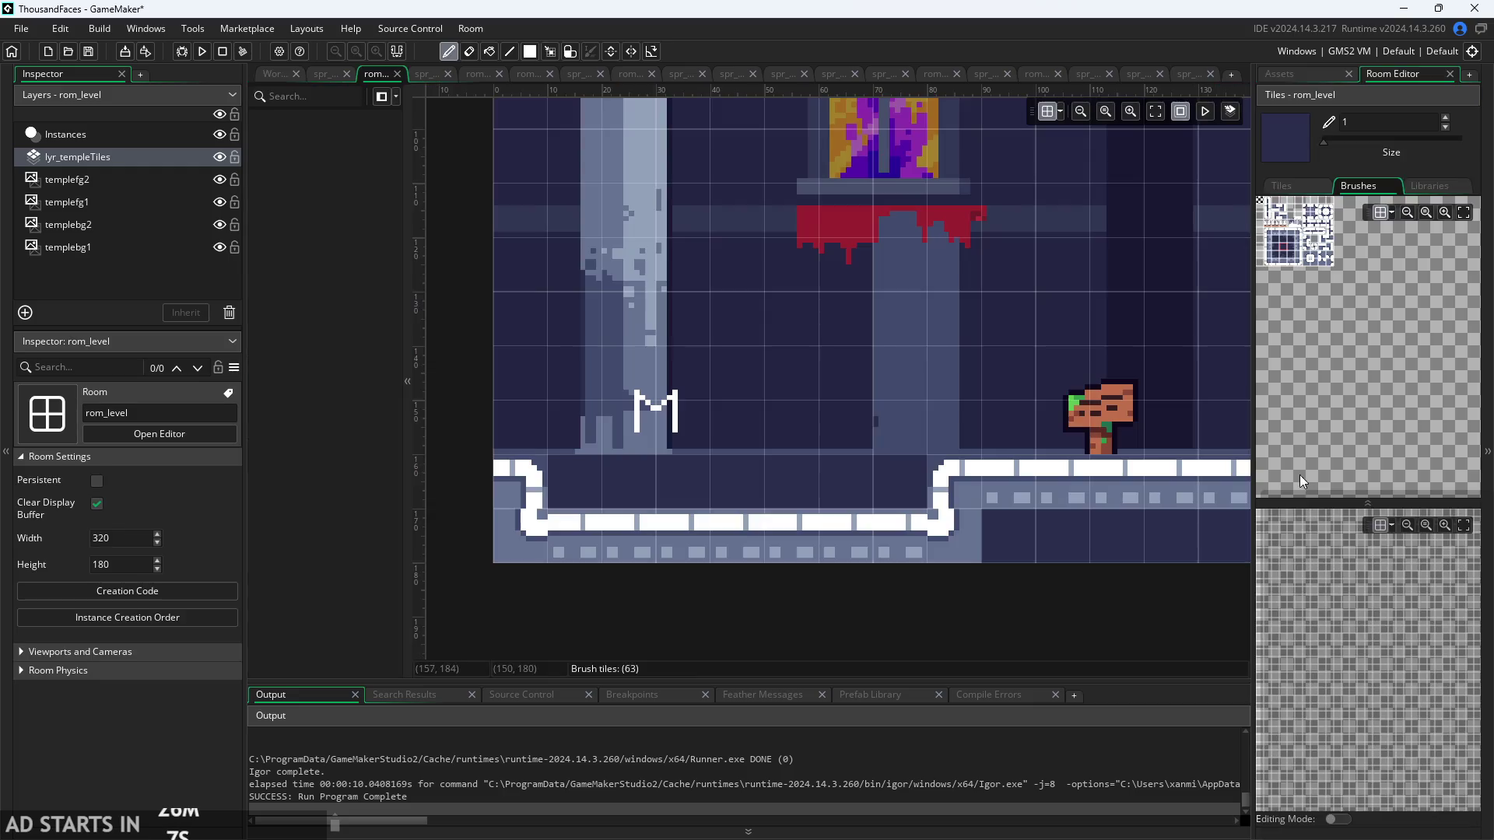
pyautogui.scroll(3, 615, 188)
pyautogui.scroll(5, 599, 356)
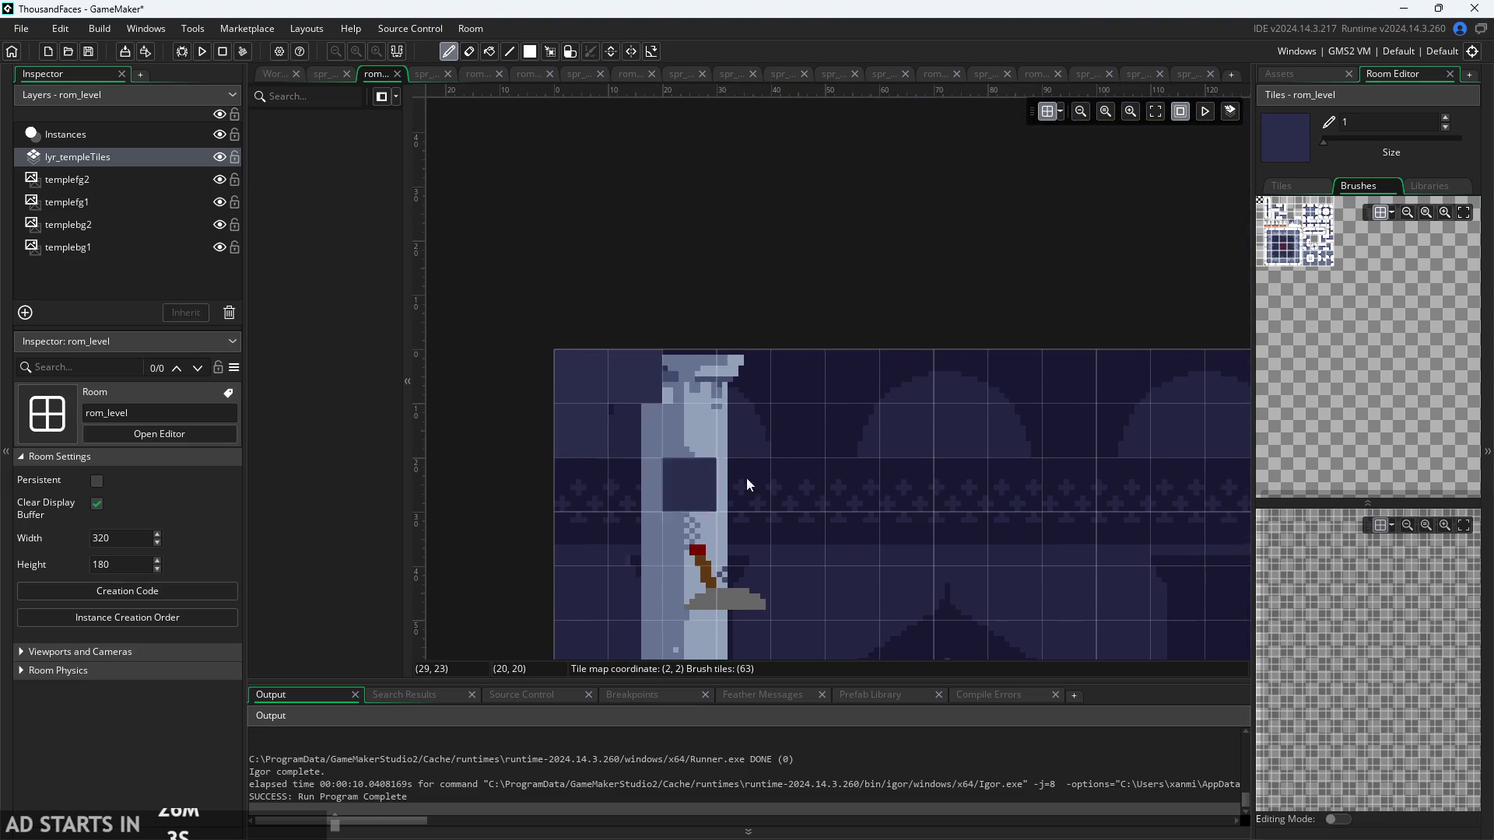
pyautogui.scroll(-1, 724, 447)
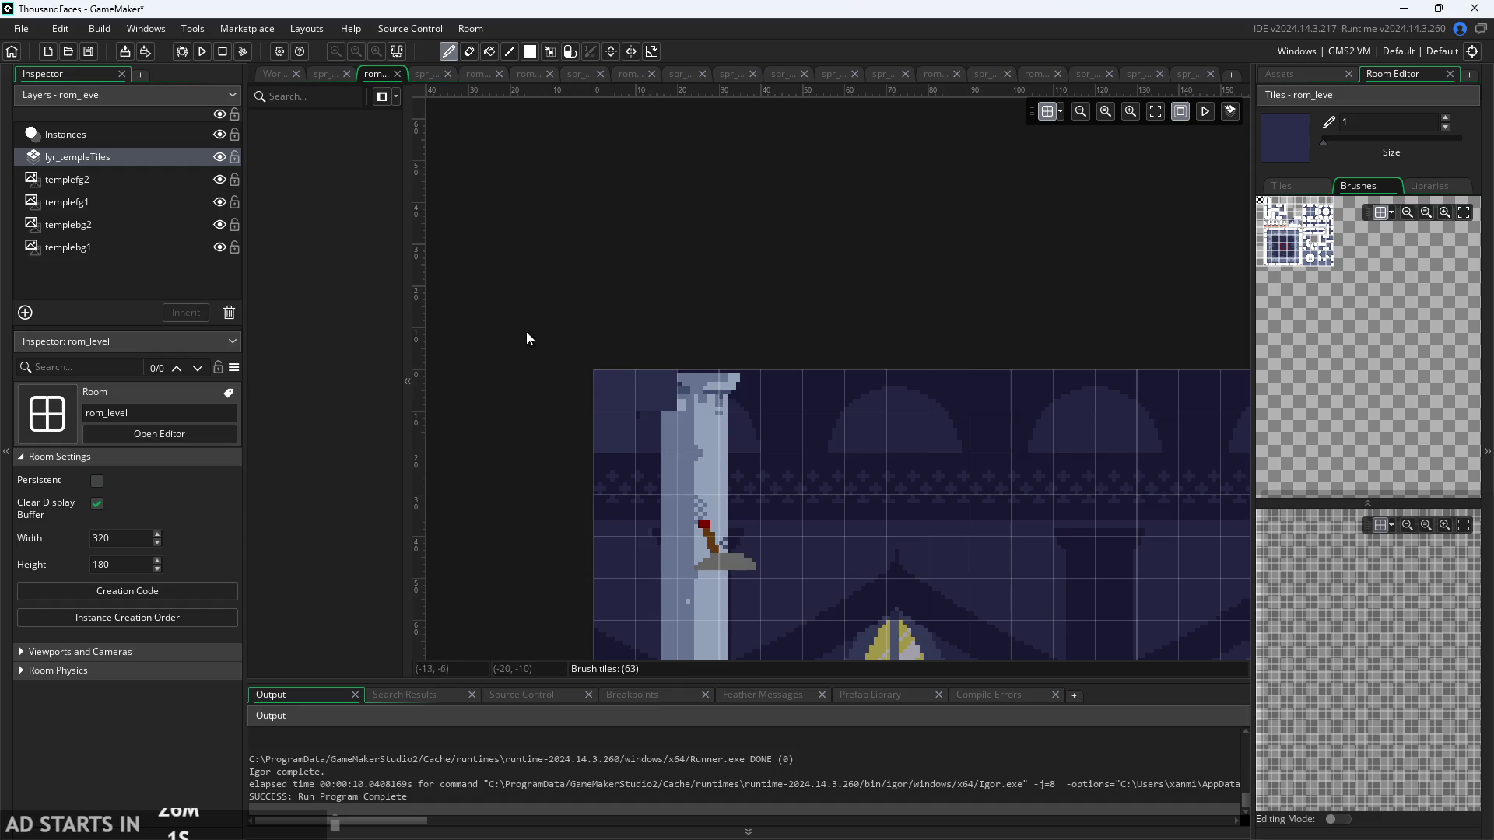
pyautogui.click(268, 85)
pyautogui.click(272, 73)
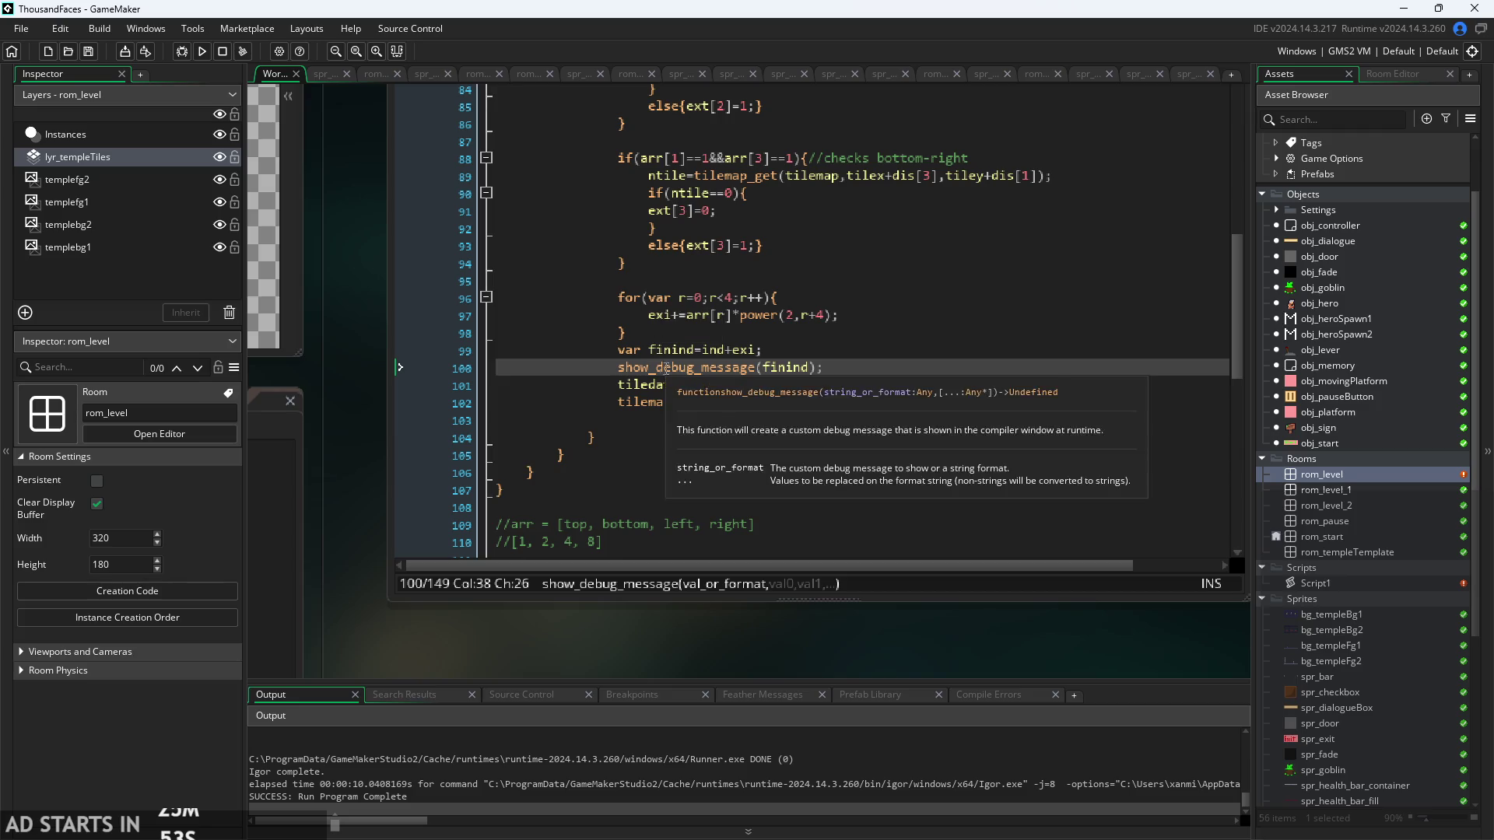
pyautogui.click(201, 51)
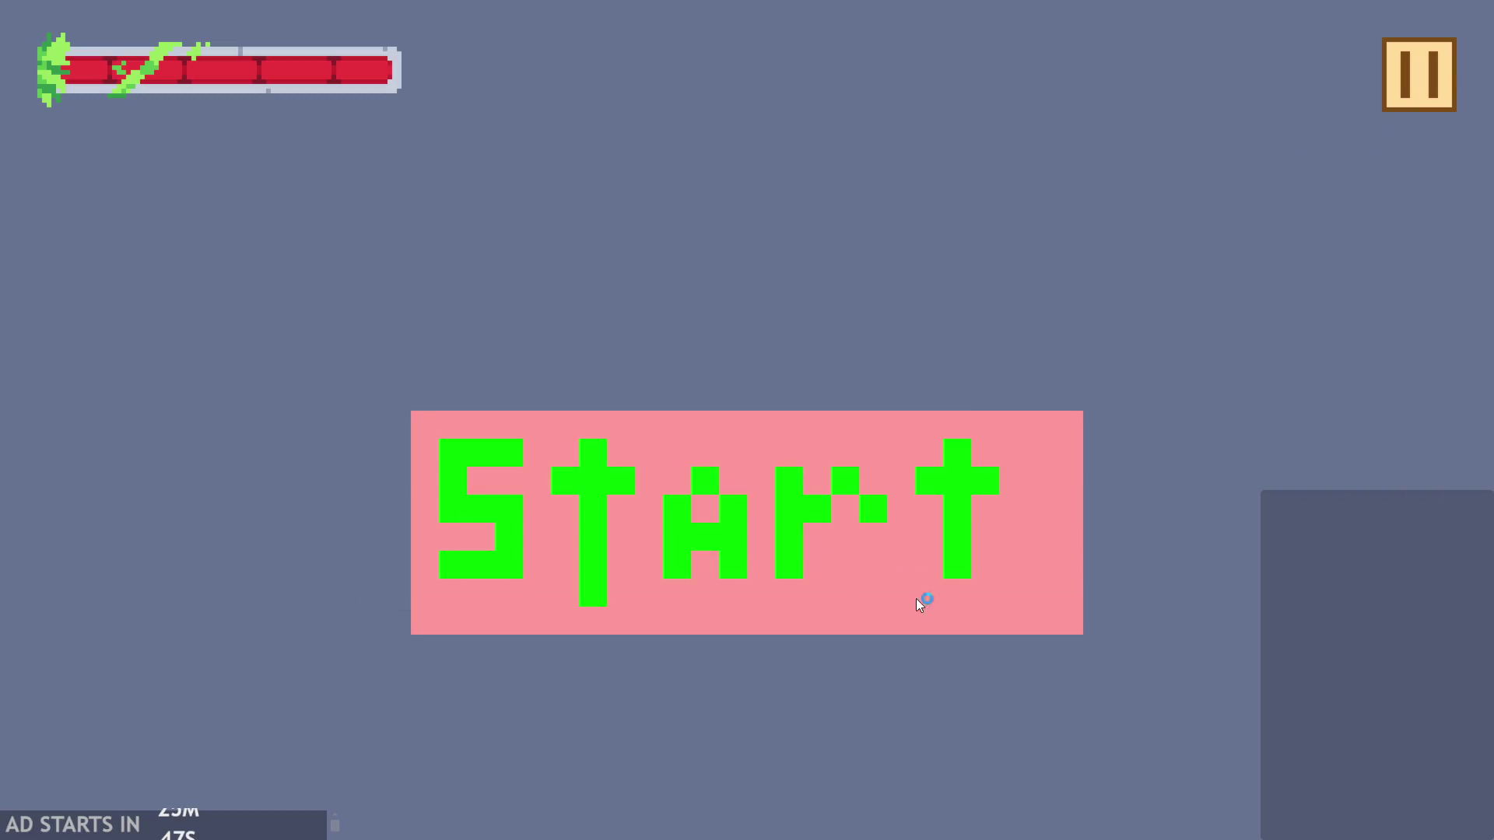
# - Play the level with two jumps, exit the game, and end show_debug_message(finind) with a semicolon
pyautogui.click(837, 485)
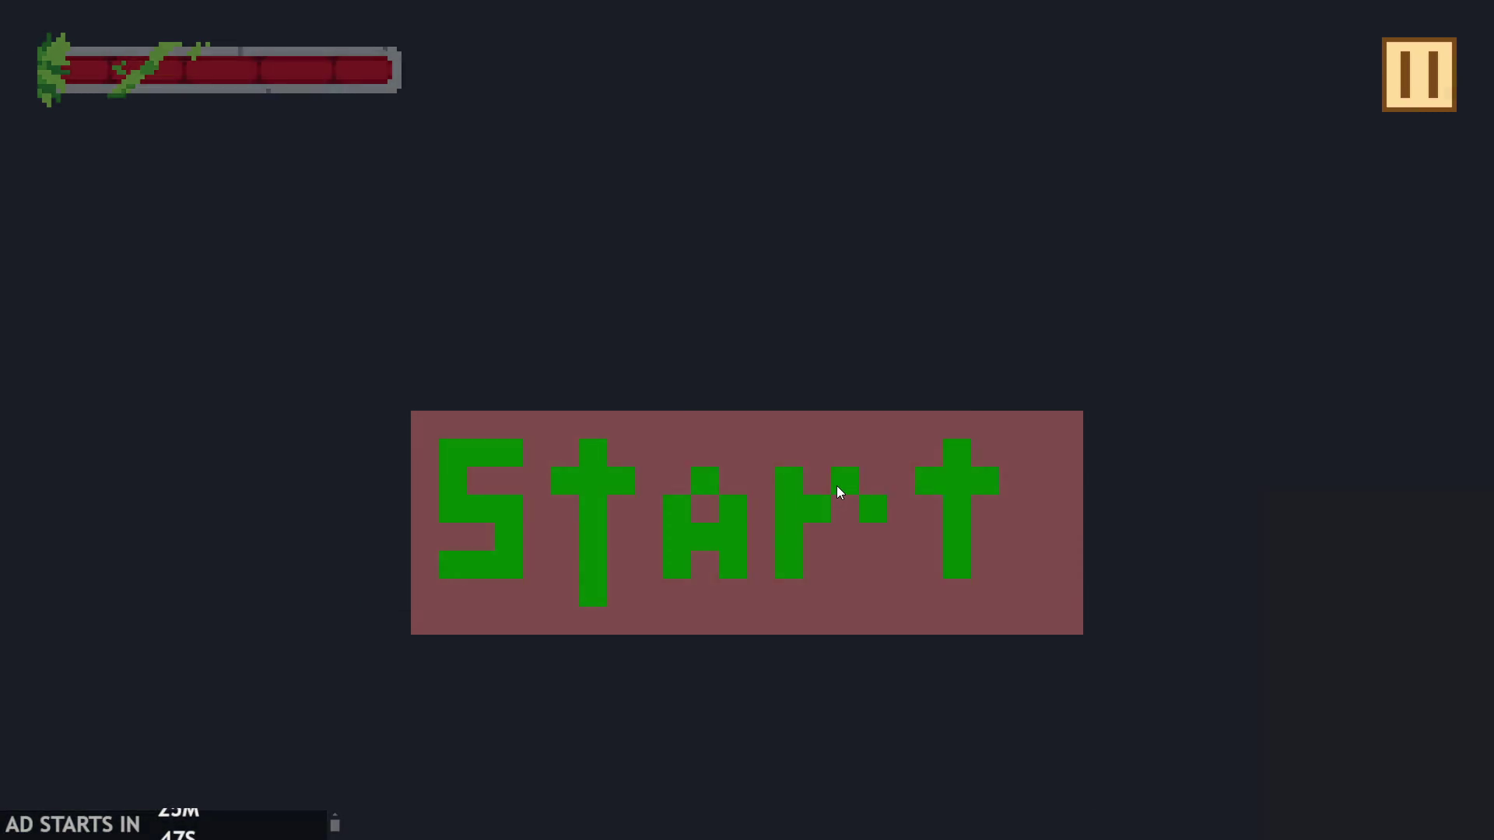
pyautogui.press('space')
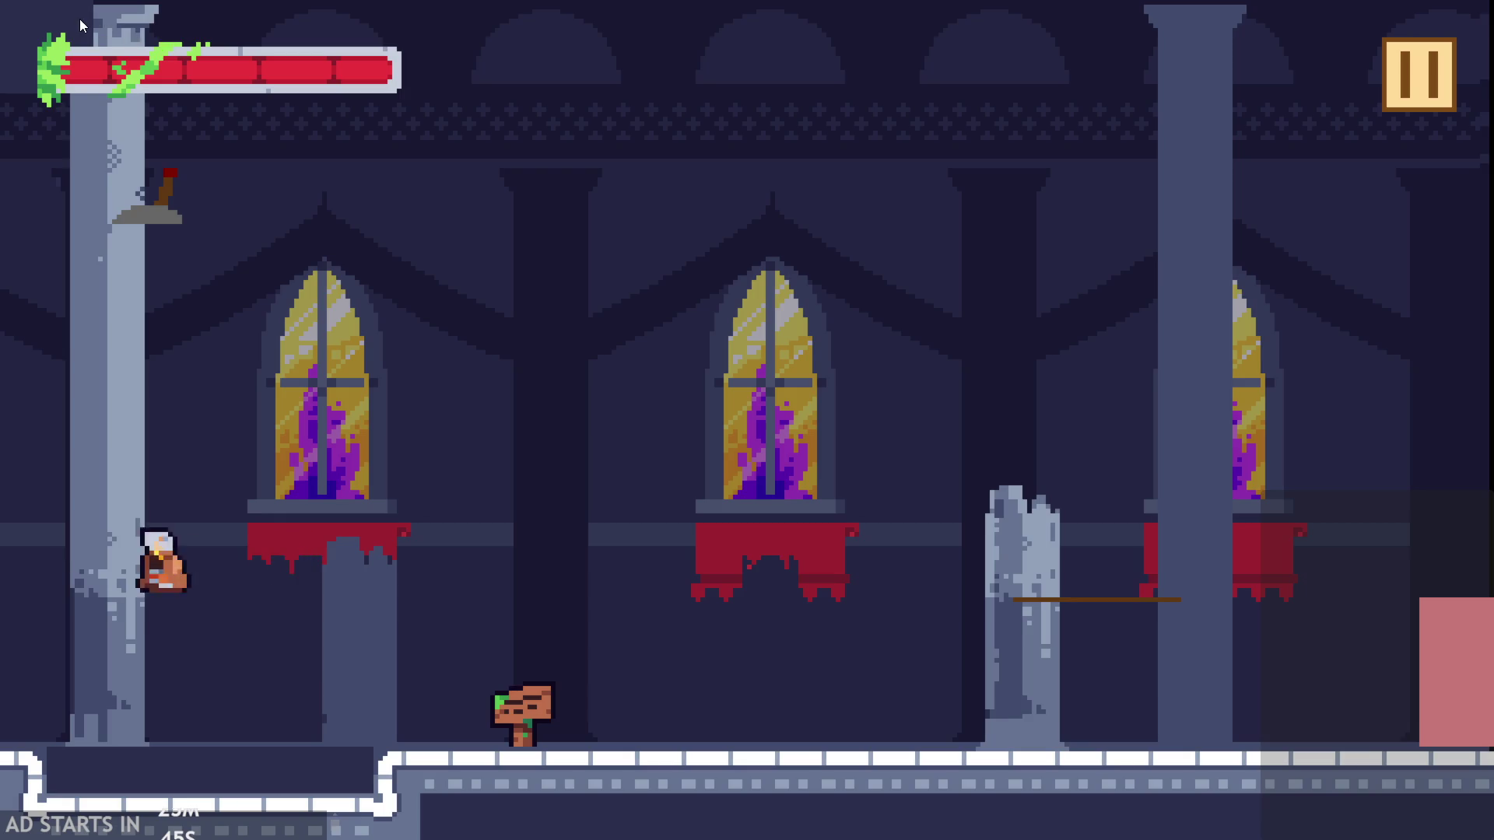
pyautogui.press('space')
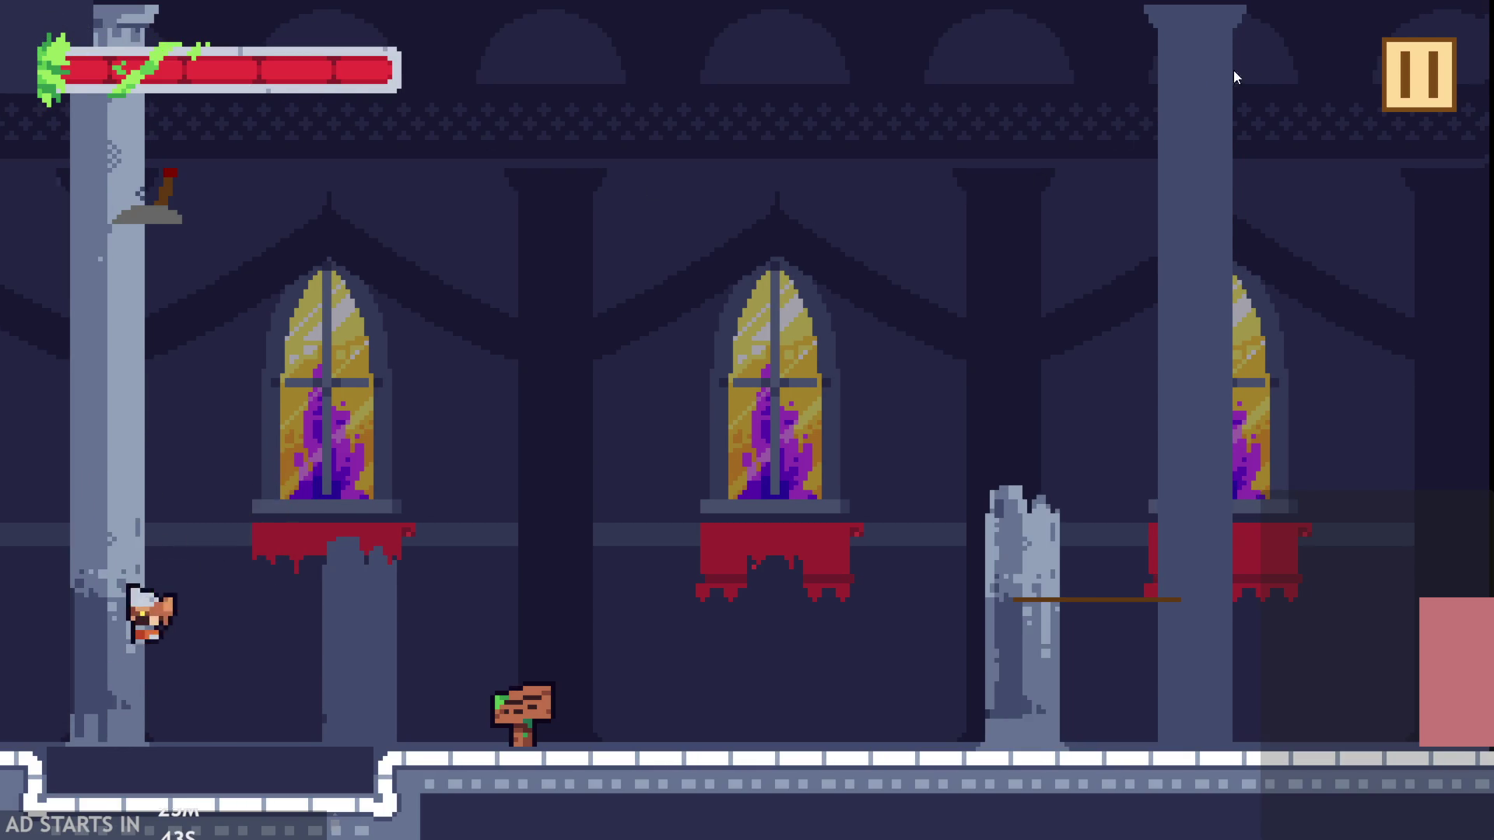
pyautogui.click(1409, 73)
pyautogui.click(1248, 736)
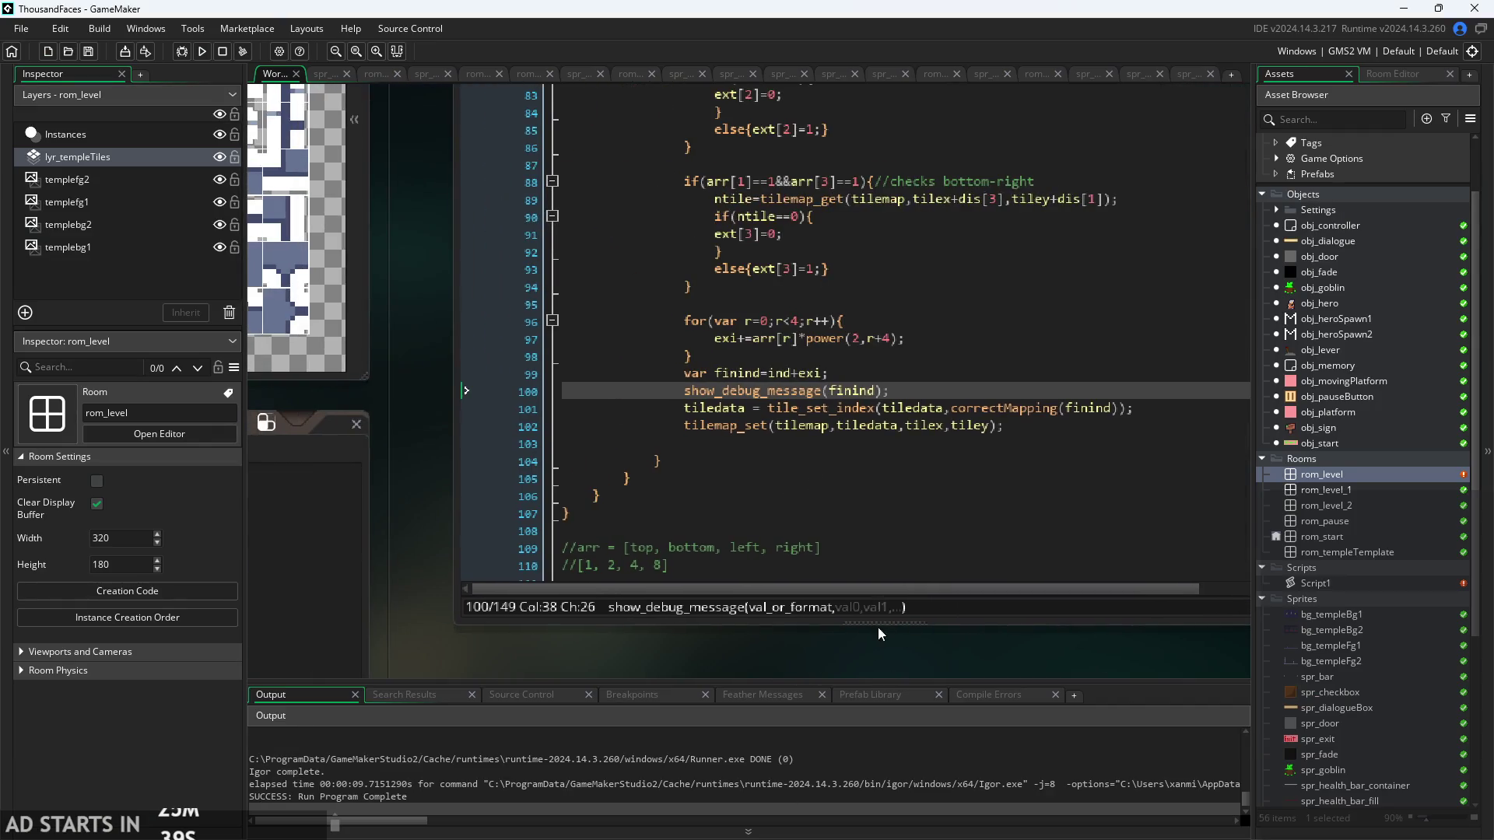
pyautogui.click(887, 391)
pyautogui.write(';')
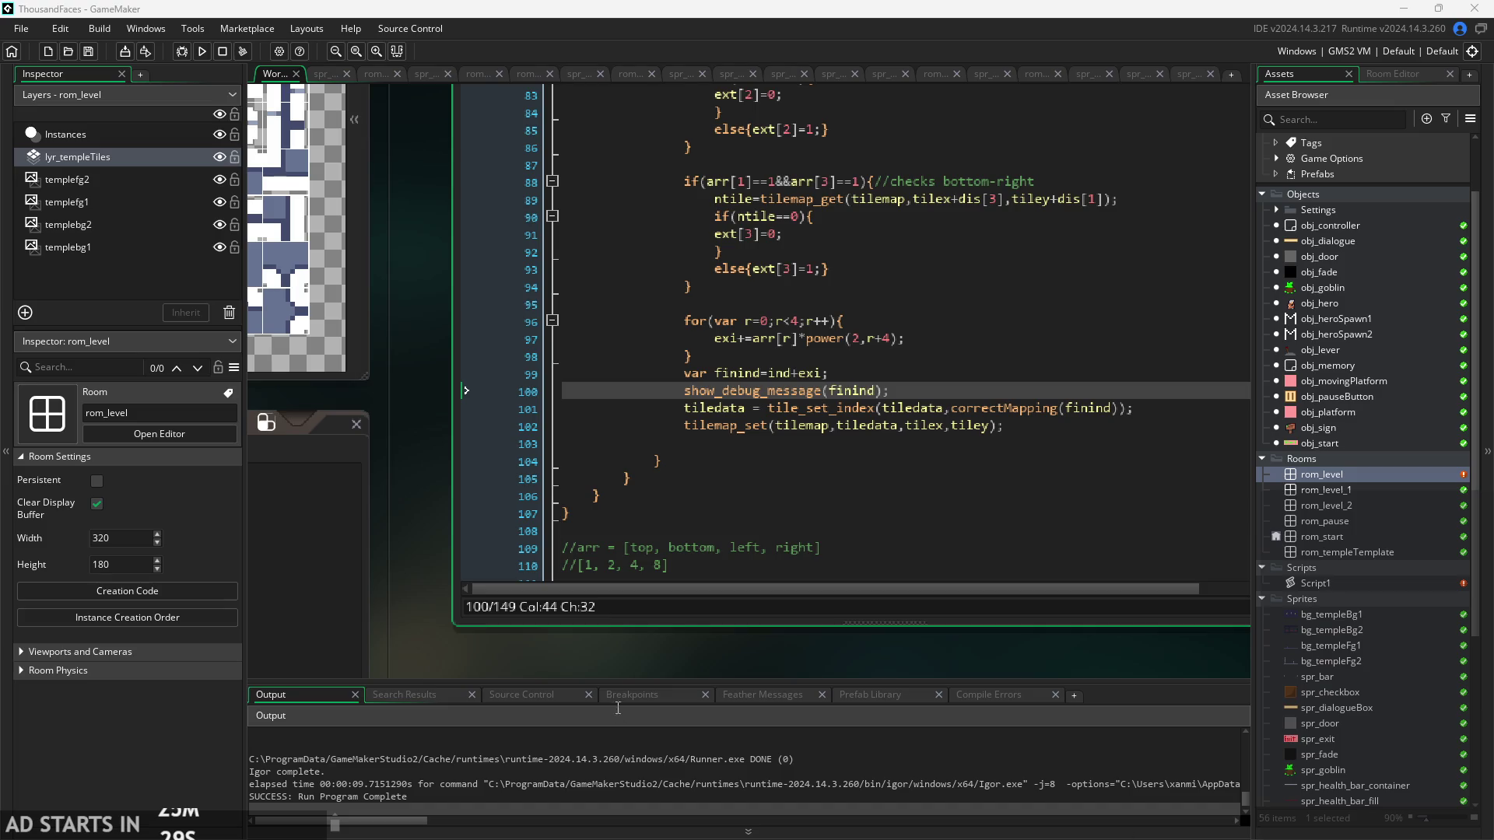
# - Run the game, start it from the title screen, then close it to return to the IDE
pyautogui.moveTo(623, 674); pyautogui.dragTo(615, 657)
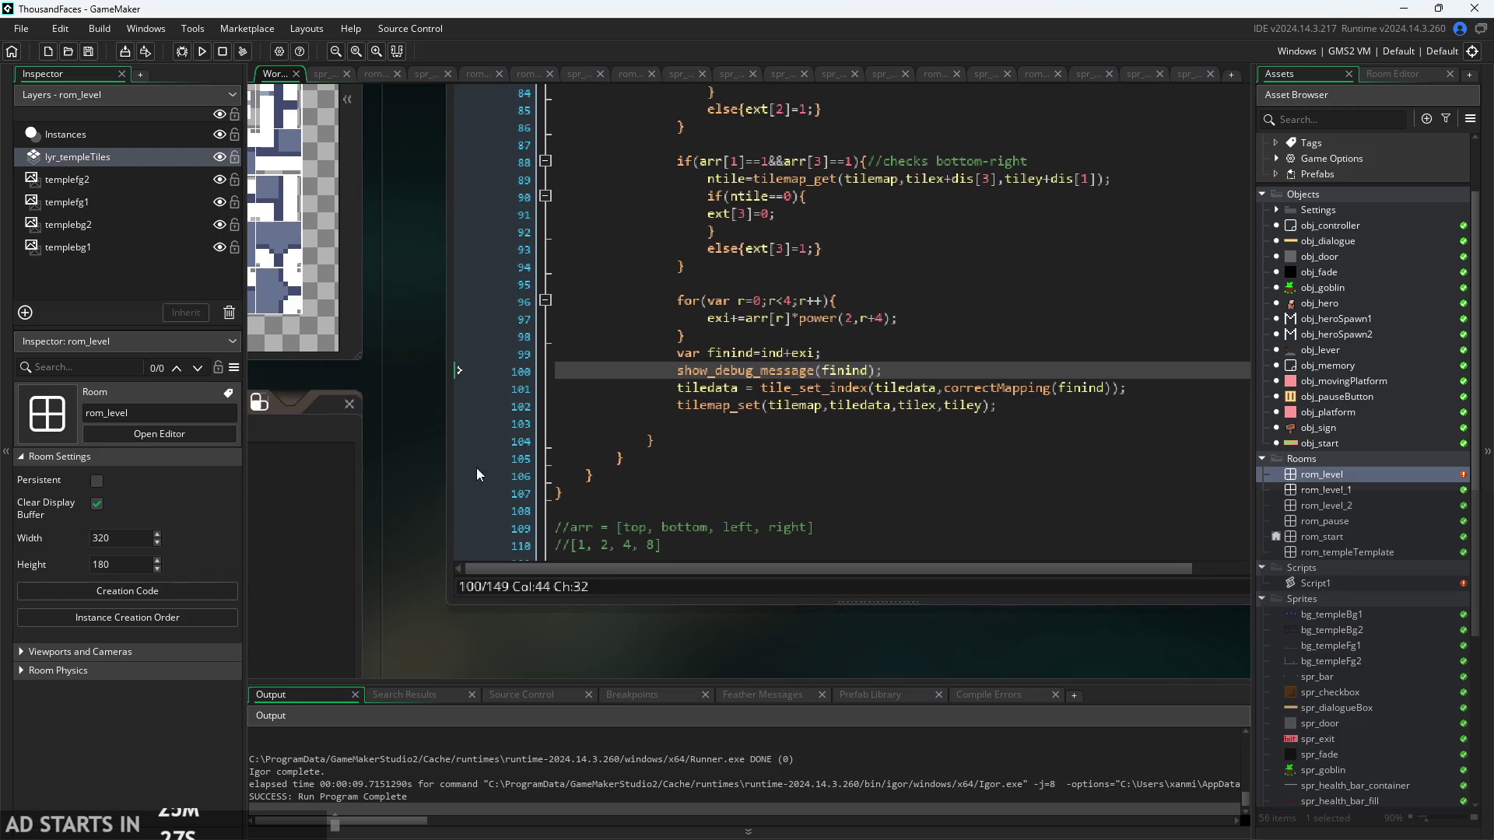
pyautogui.click(1011, 695)
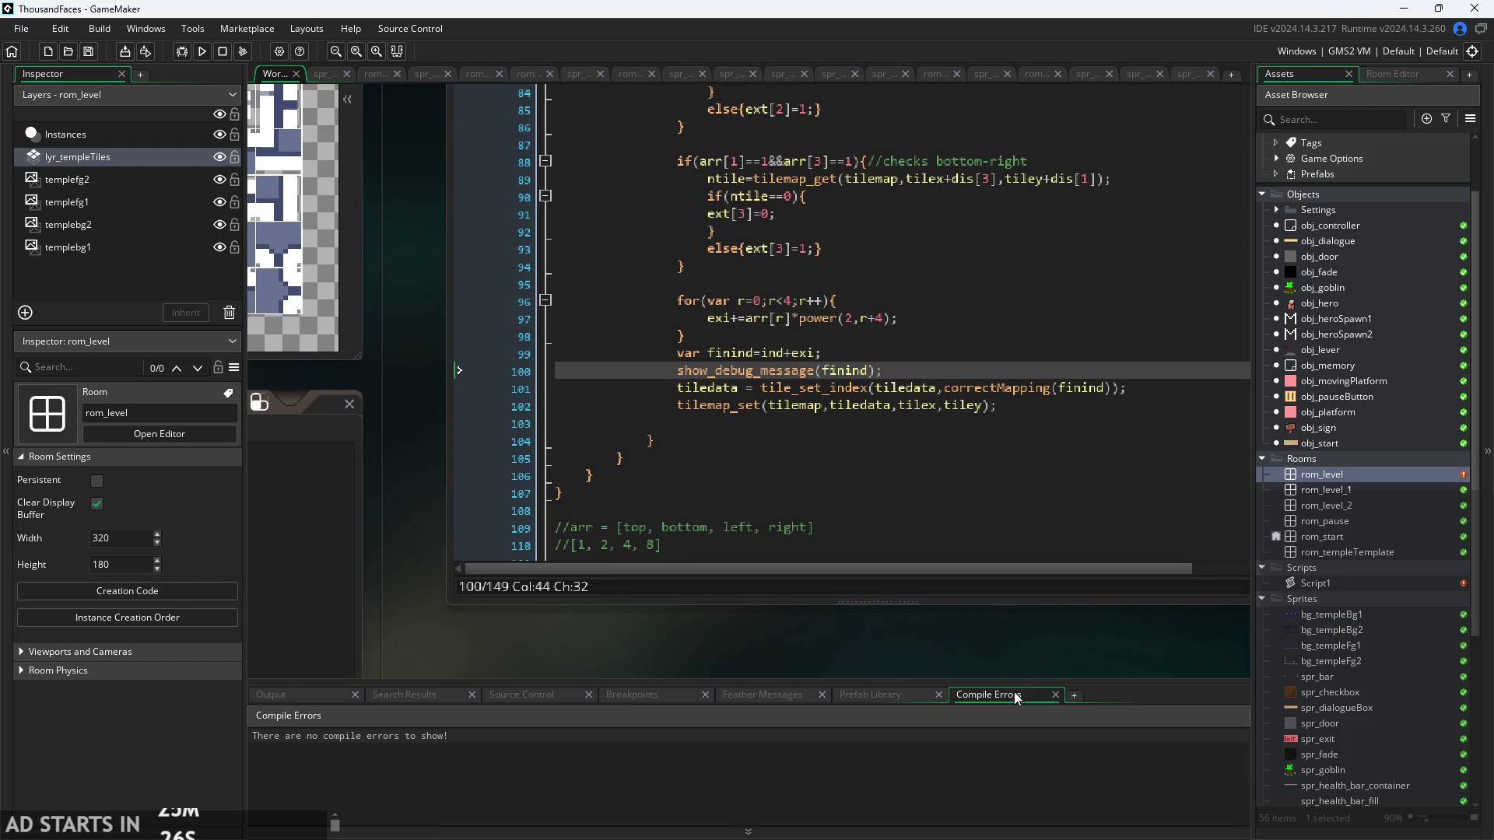
pyautogui.click(201, 57)
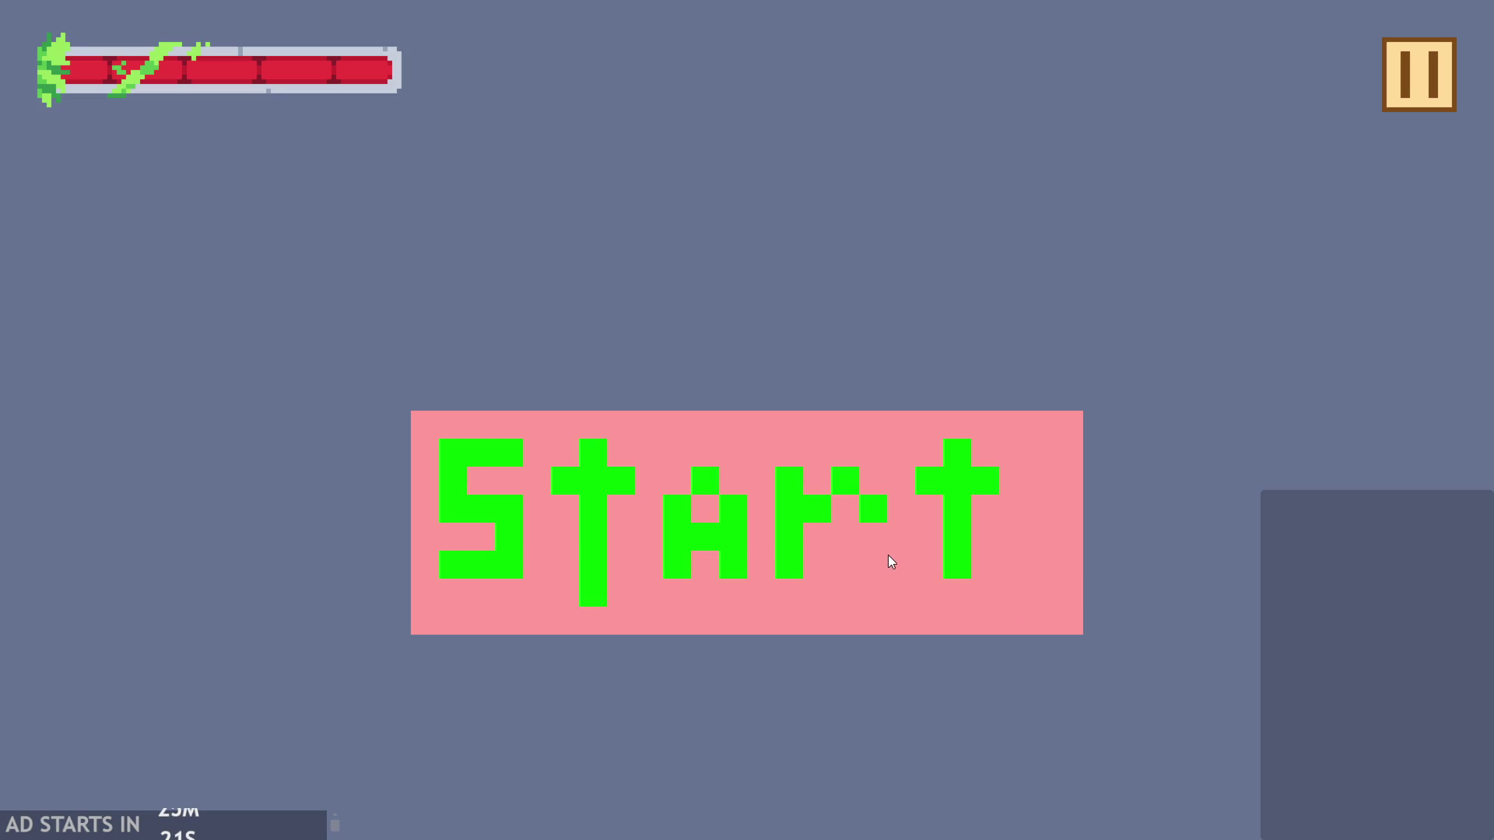
pyautogui.click(918, 537)
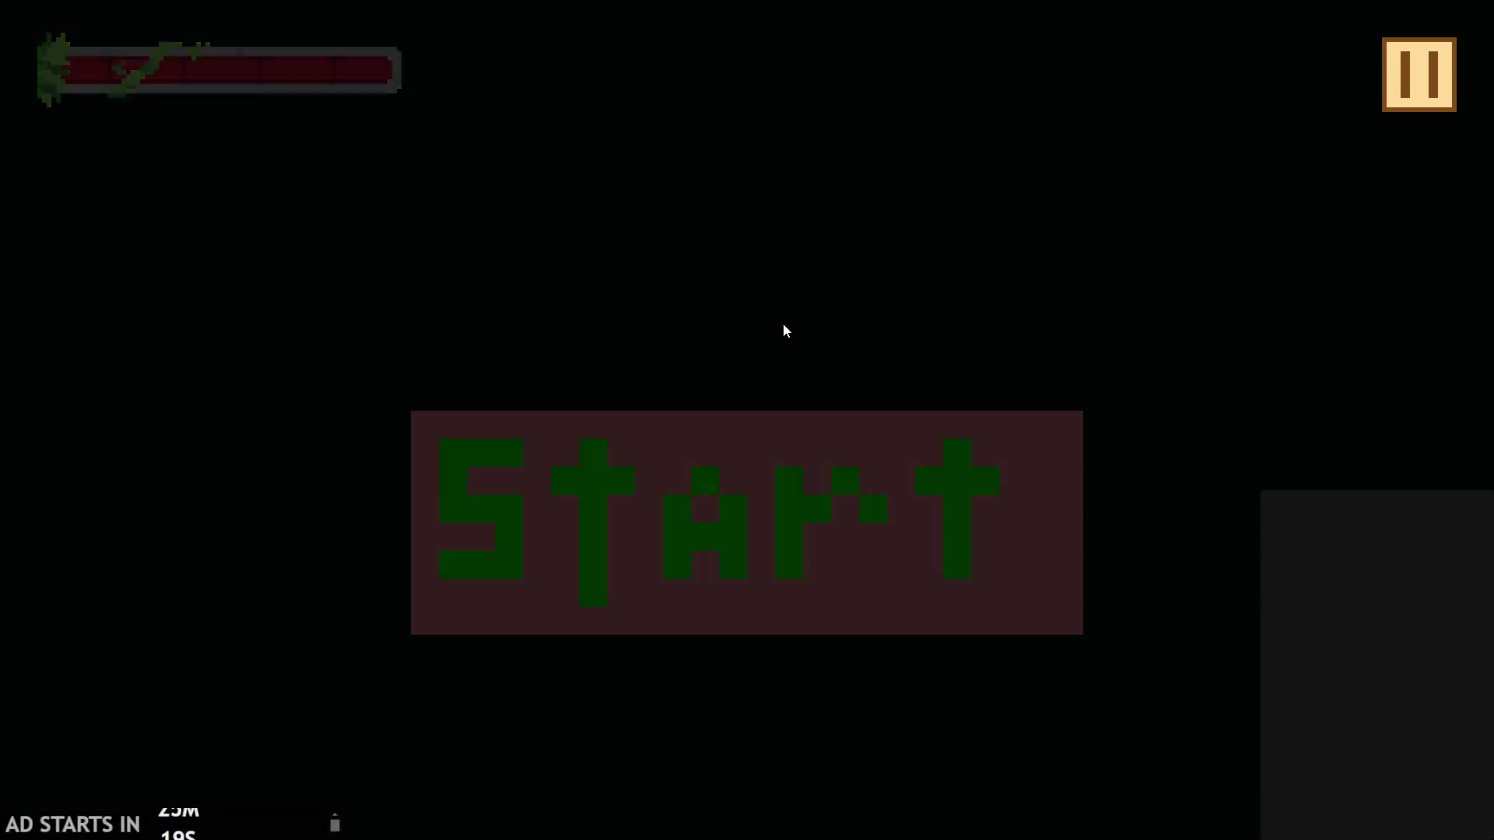
pyautogui.hotkey('alt', 'Tab')
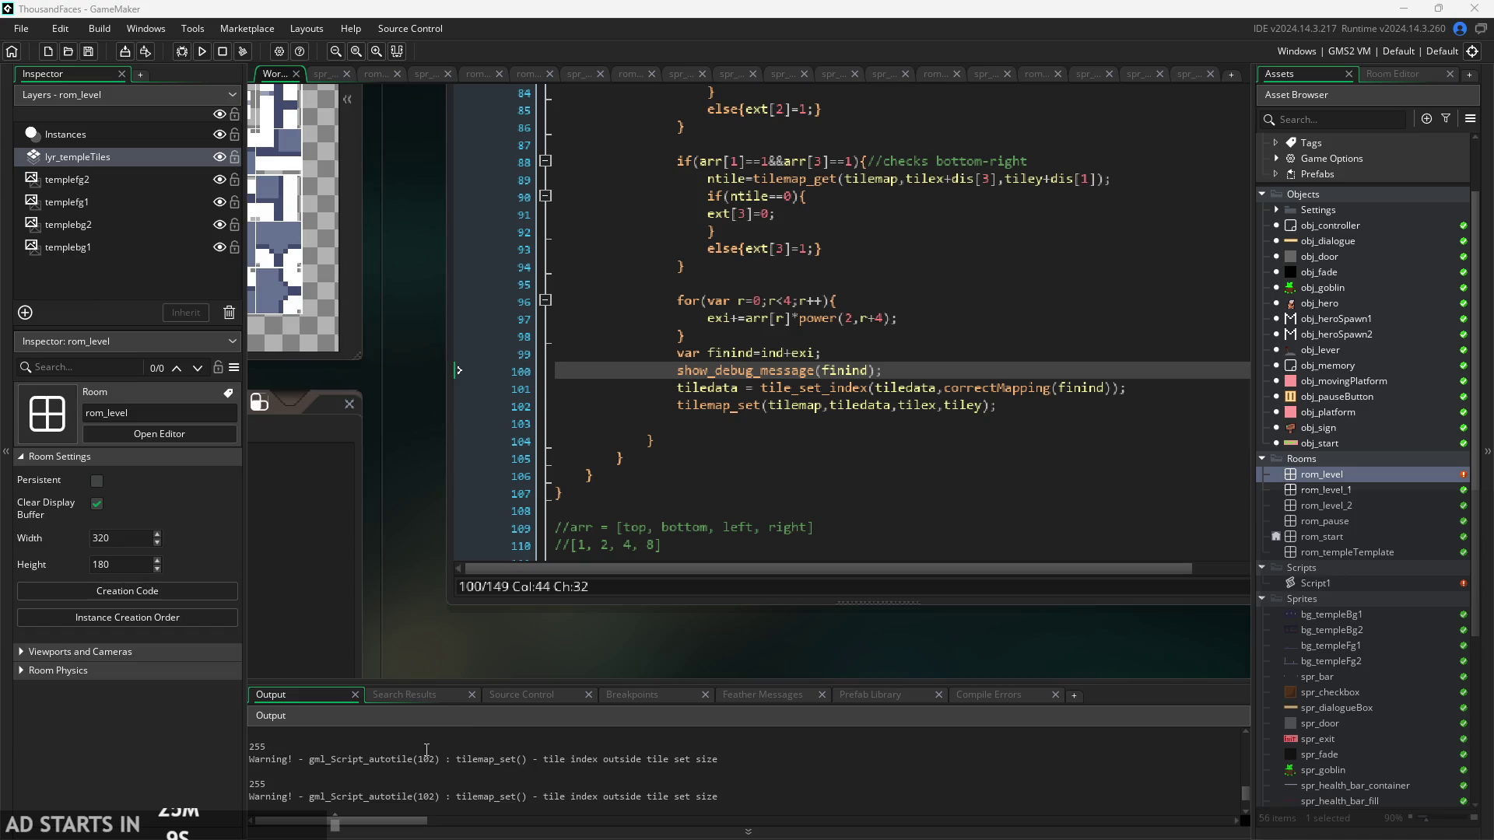
# - Cycle through the bottom panel tabs, from Source Control to Compile Errors, ending on Search Results
pyautogui.click(452, 700)
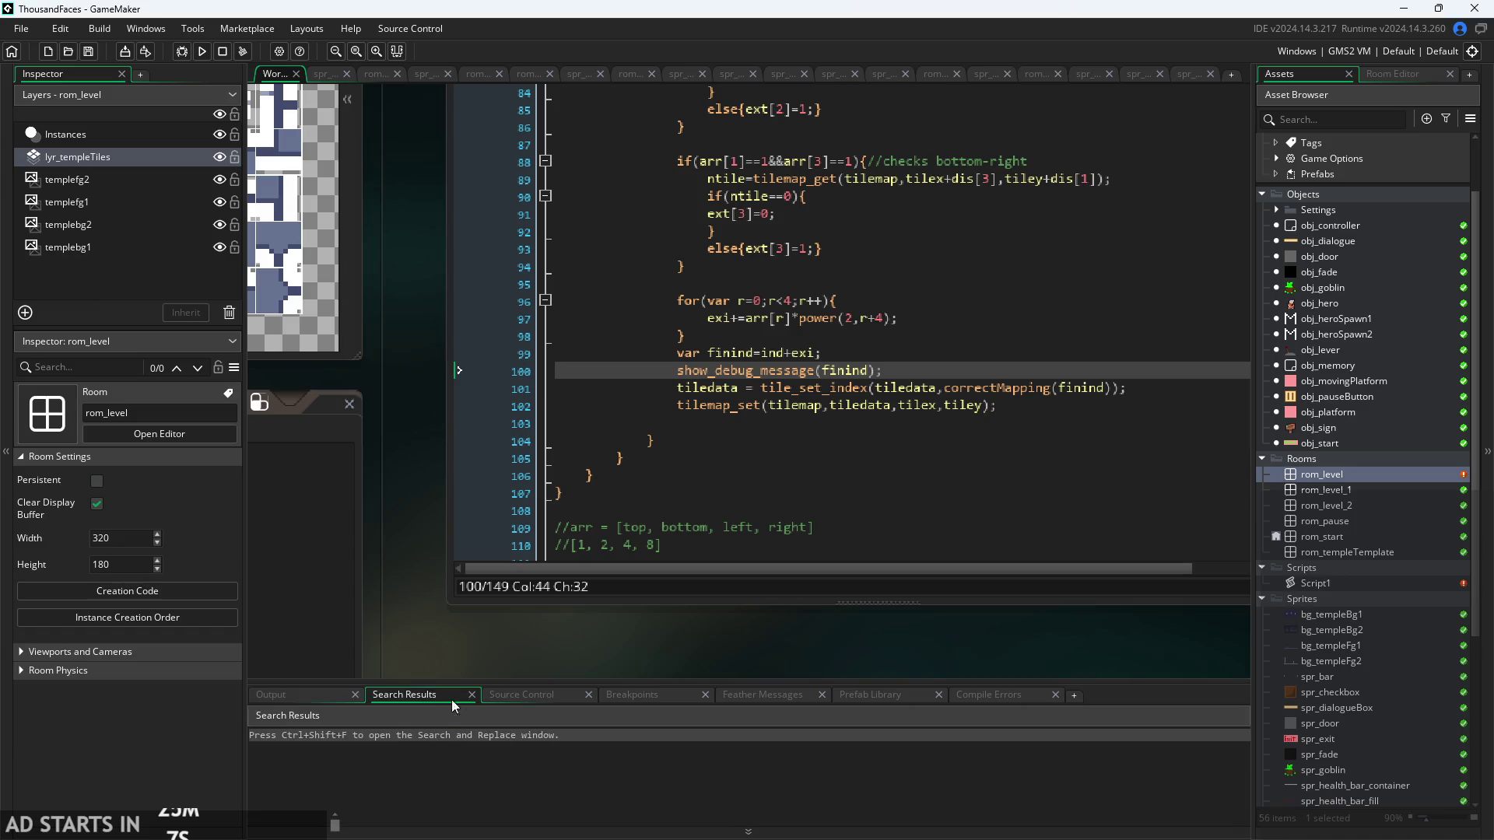
pyautogui.click(540, 692)
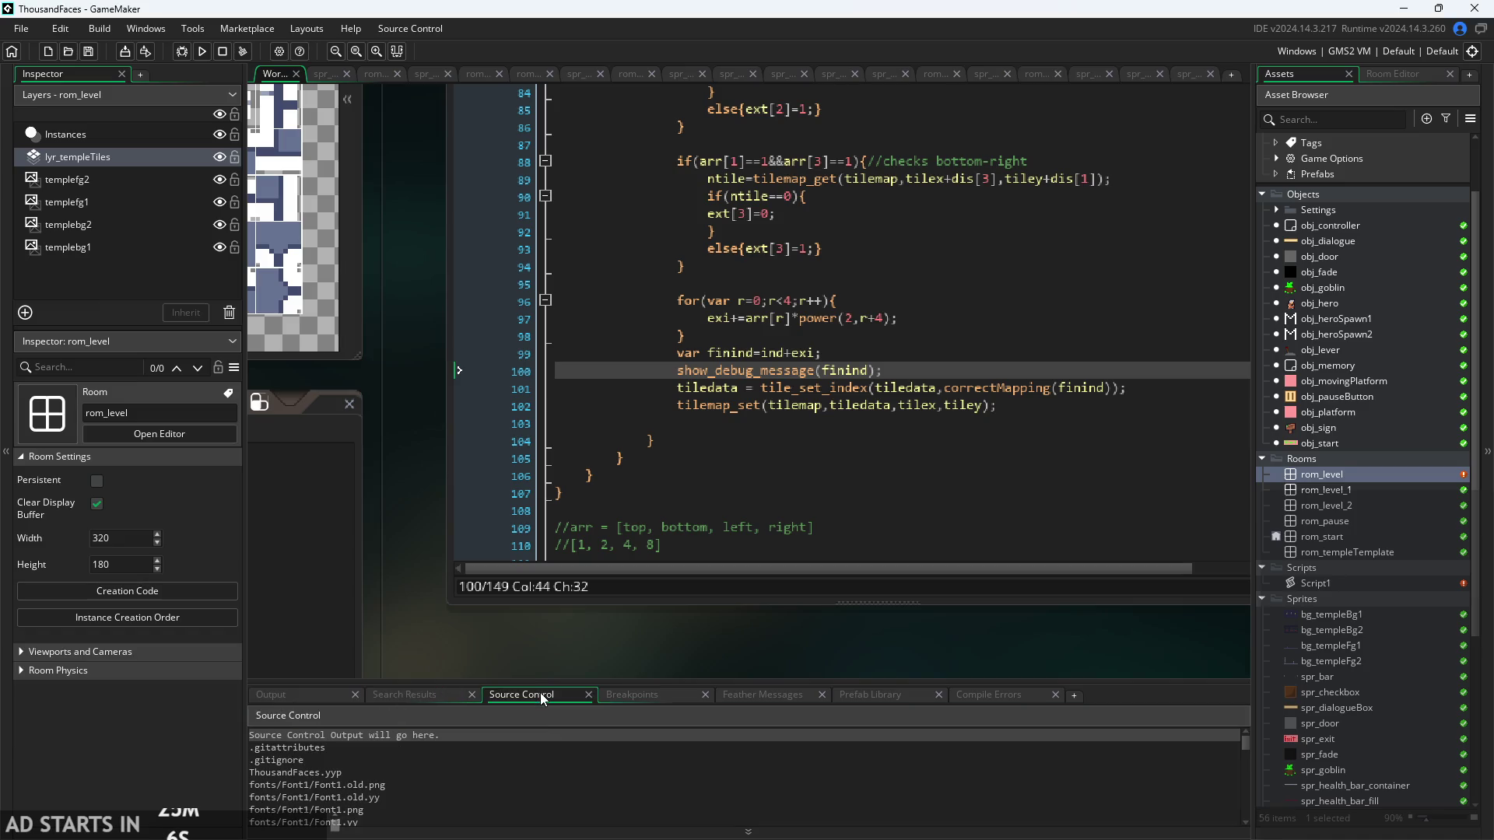
pyautogui.click(627, 703)
pyautogui.click(731, 691)
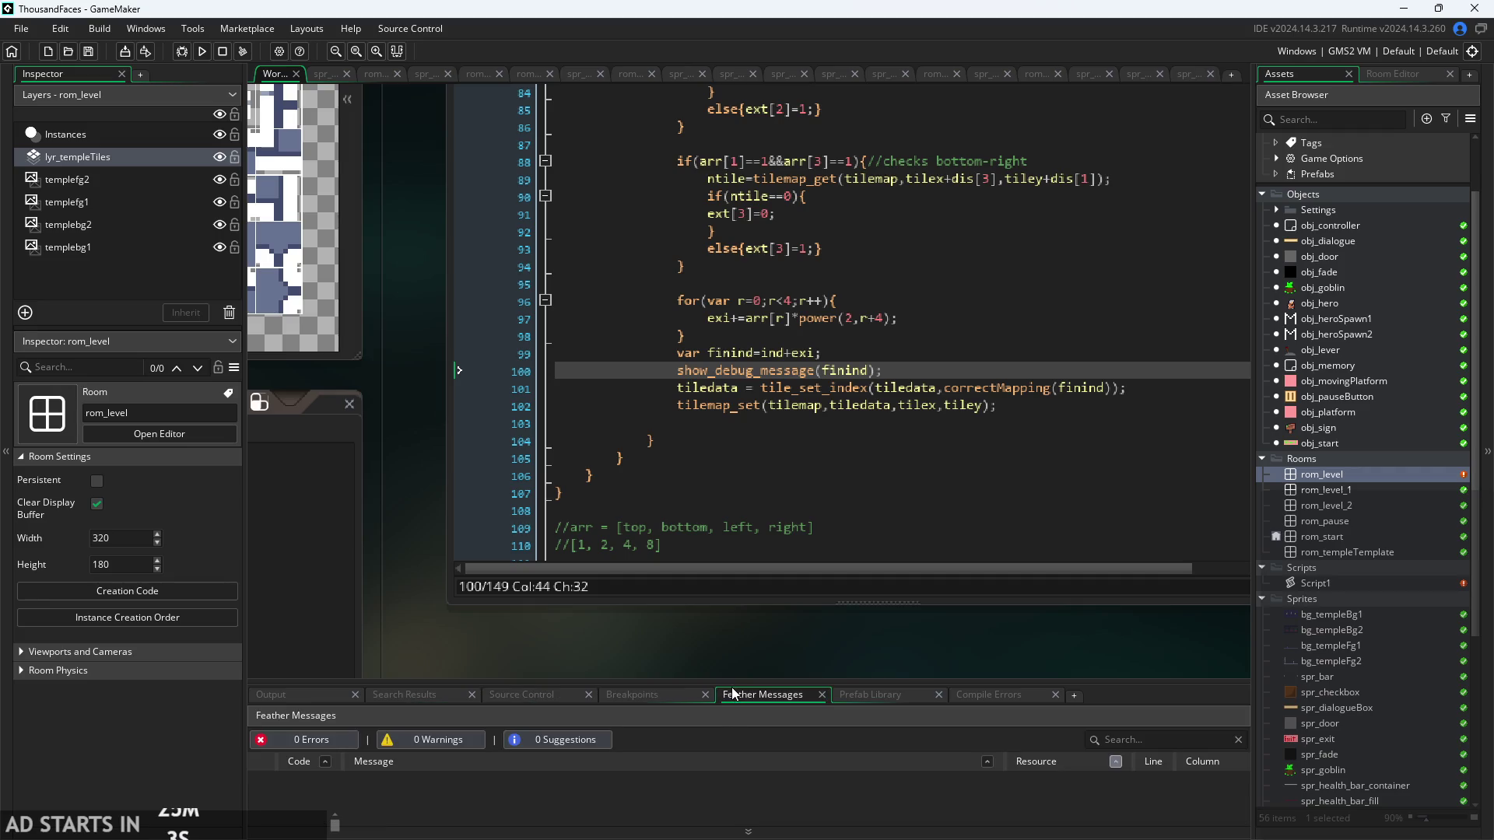
pyautogui.click(858, 698)
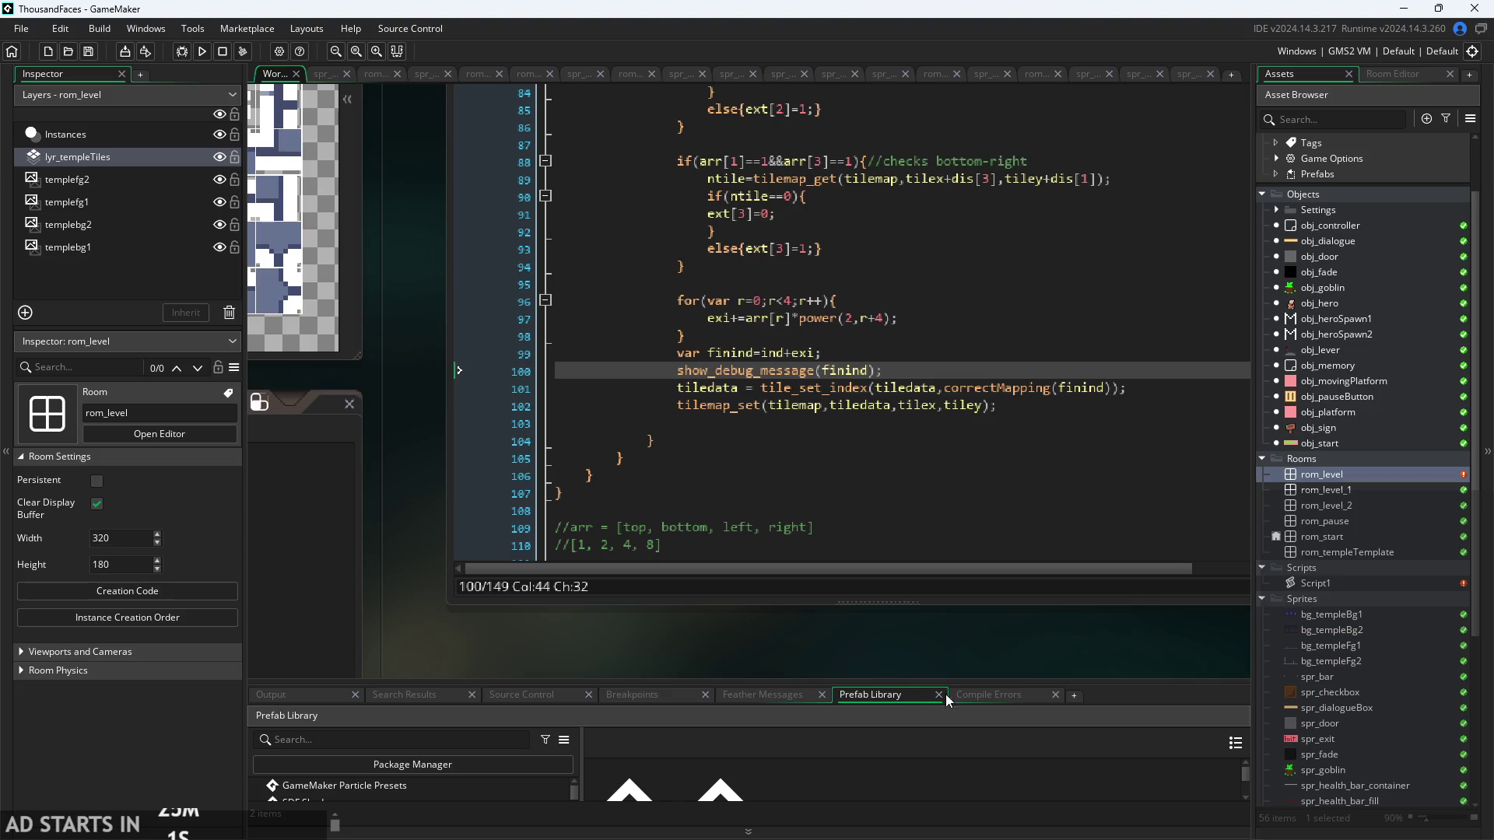
pyautogui.click(967, 693)
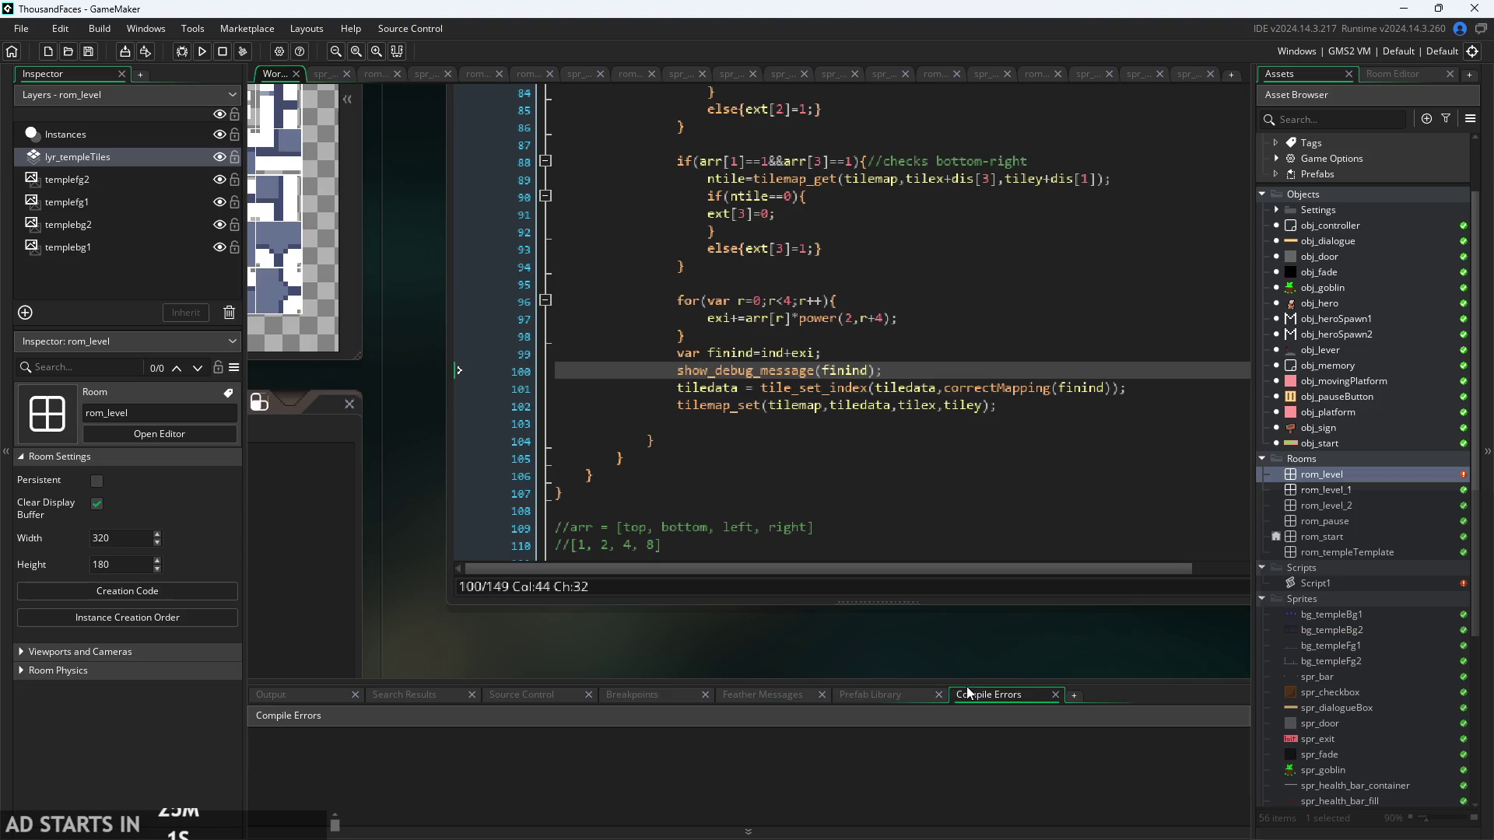
pyautogui.click(487, 697)
pyautogui.click(386, 702)
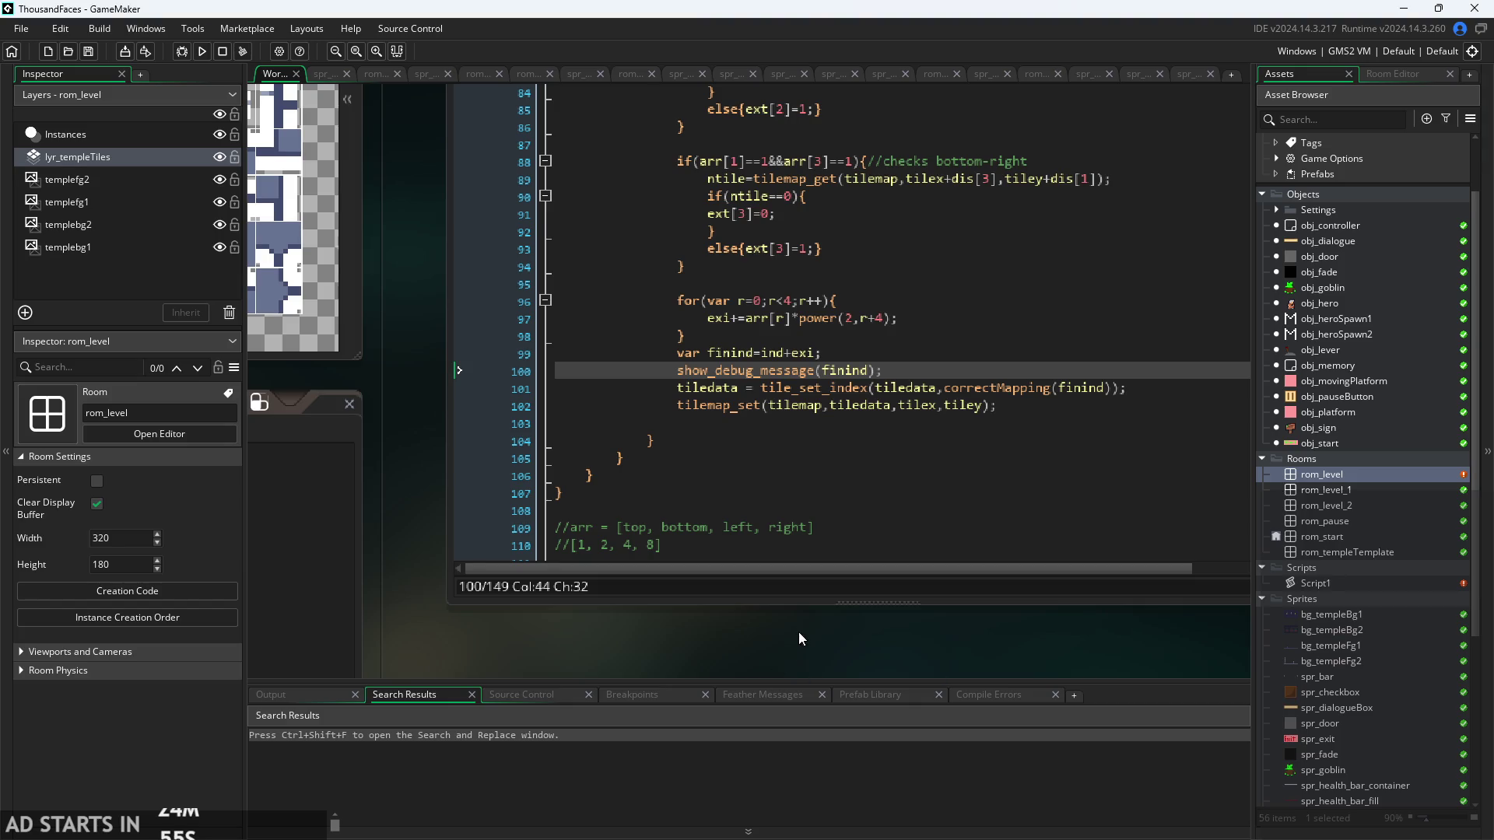
pyautogui.keyDown('ctrl'); pyautogui.scroll(-1, 736, 653); pyautogui.keyUp('ctrl')
pyautogui.scroll(10, 598, 488)
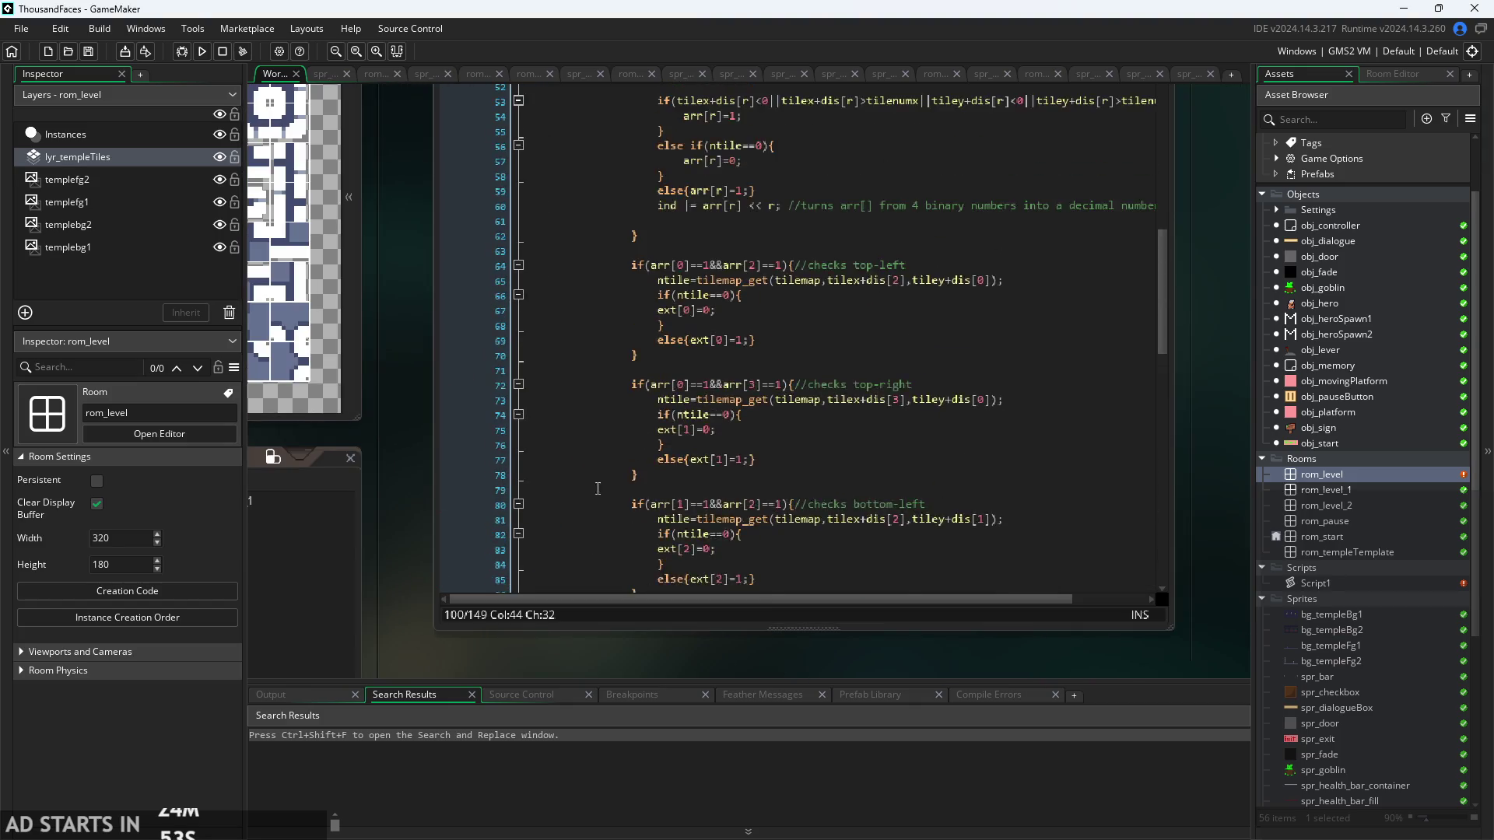
# - Make the autotile loops run to i<tilenumx and j<tilenumy
pyautogui.scroll(10, 597, 488)
pyautogui.click(708, 290)
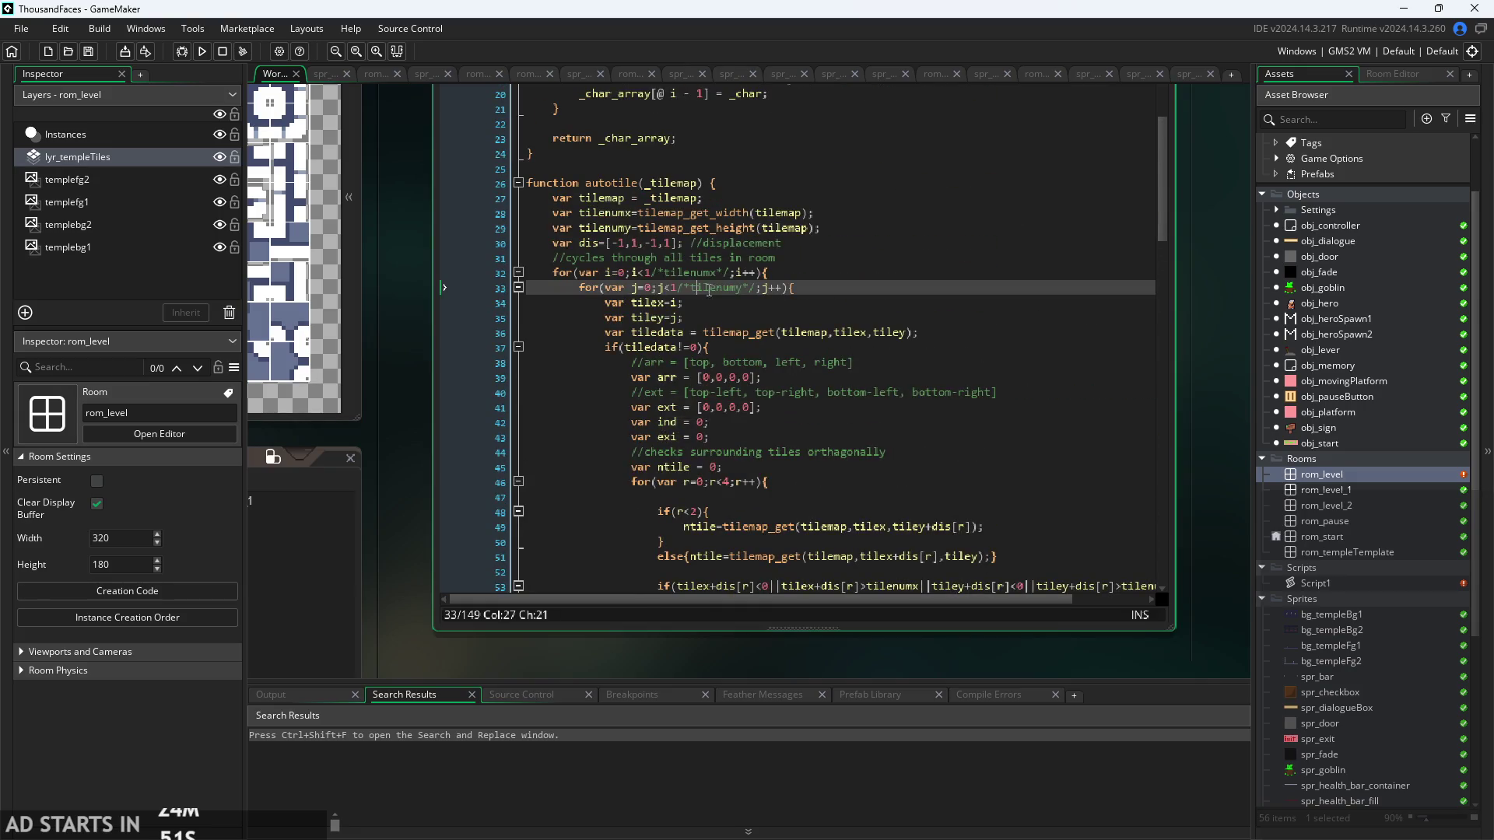
pyautogui.hotkey('ctrl', 'z')
pyautogui.hotkey('ctrl', 'z')
pyautogui.hotkey('ctrl', 'z')
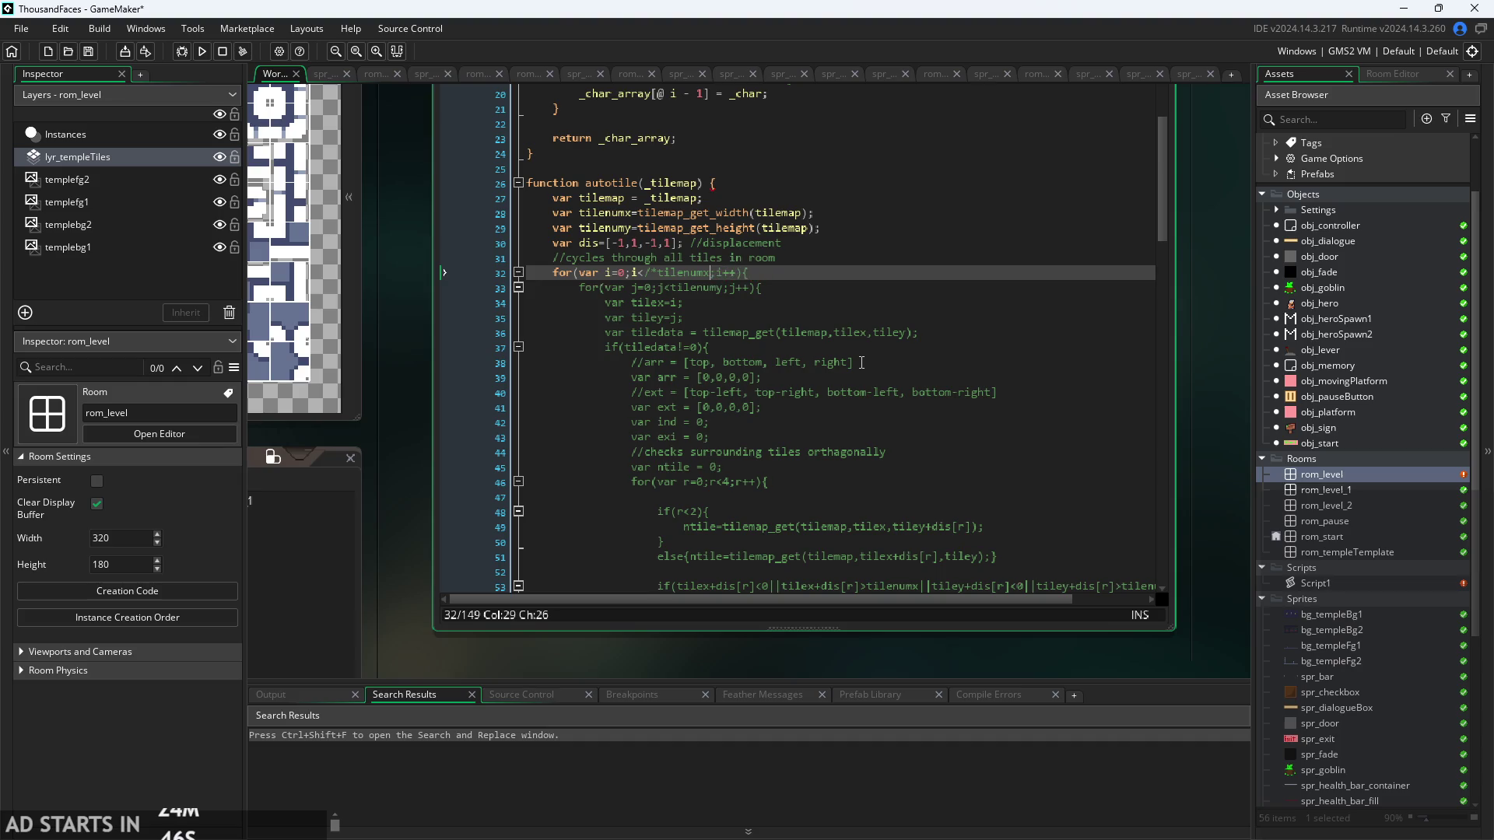
pyautogui.hotkey('ctrl', 'z')
pyautogui.scroll(-10, 861, 363)
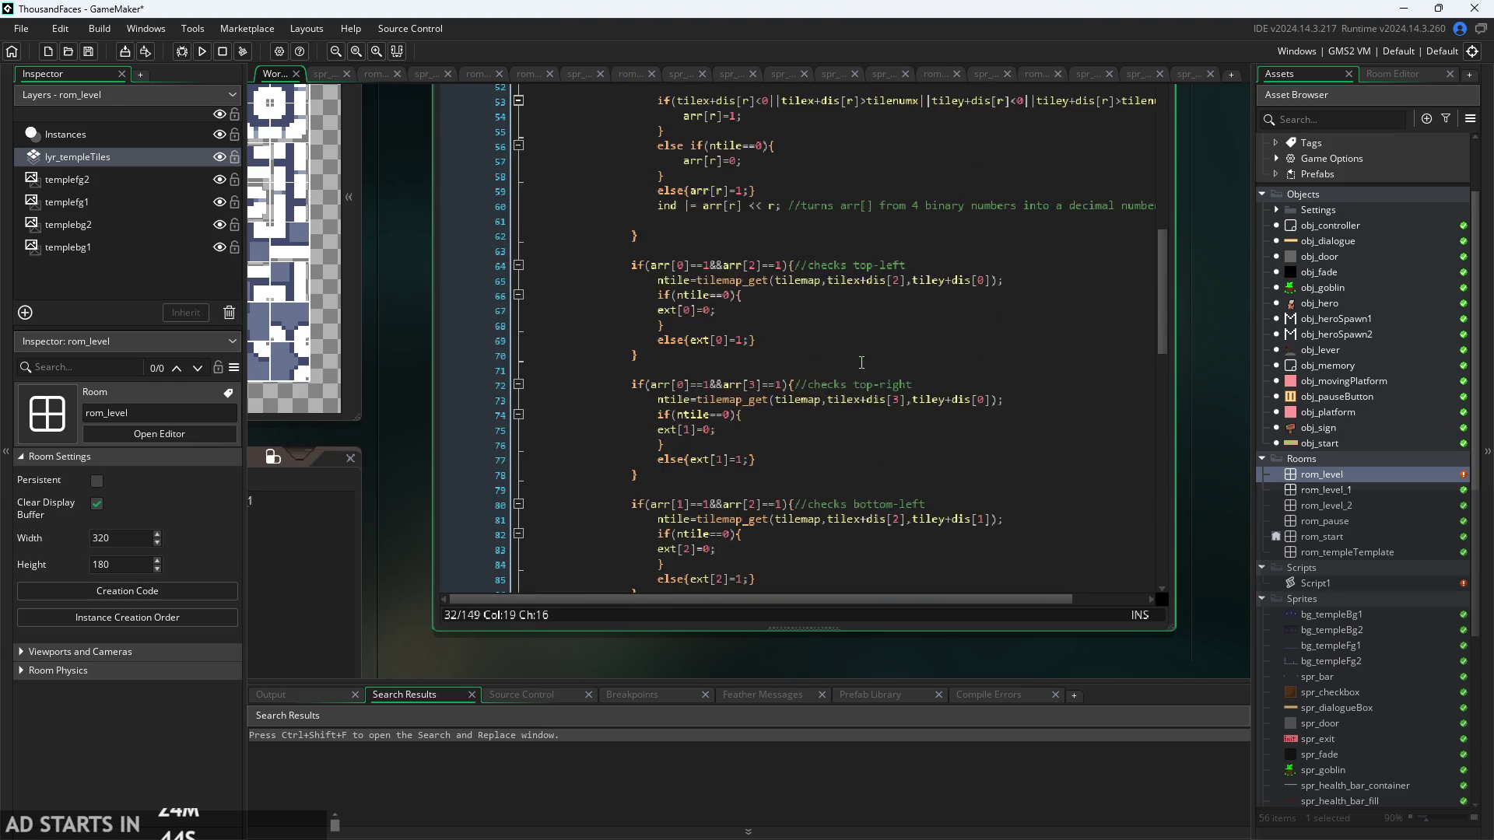
pyautogui.scroll(5, 744, 367)
# - Review the bounds check and corner-check code, then select lines 64–98
pyautogui.click(883, 323)
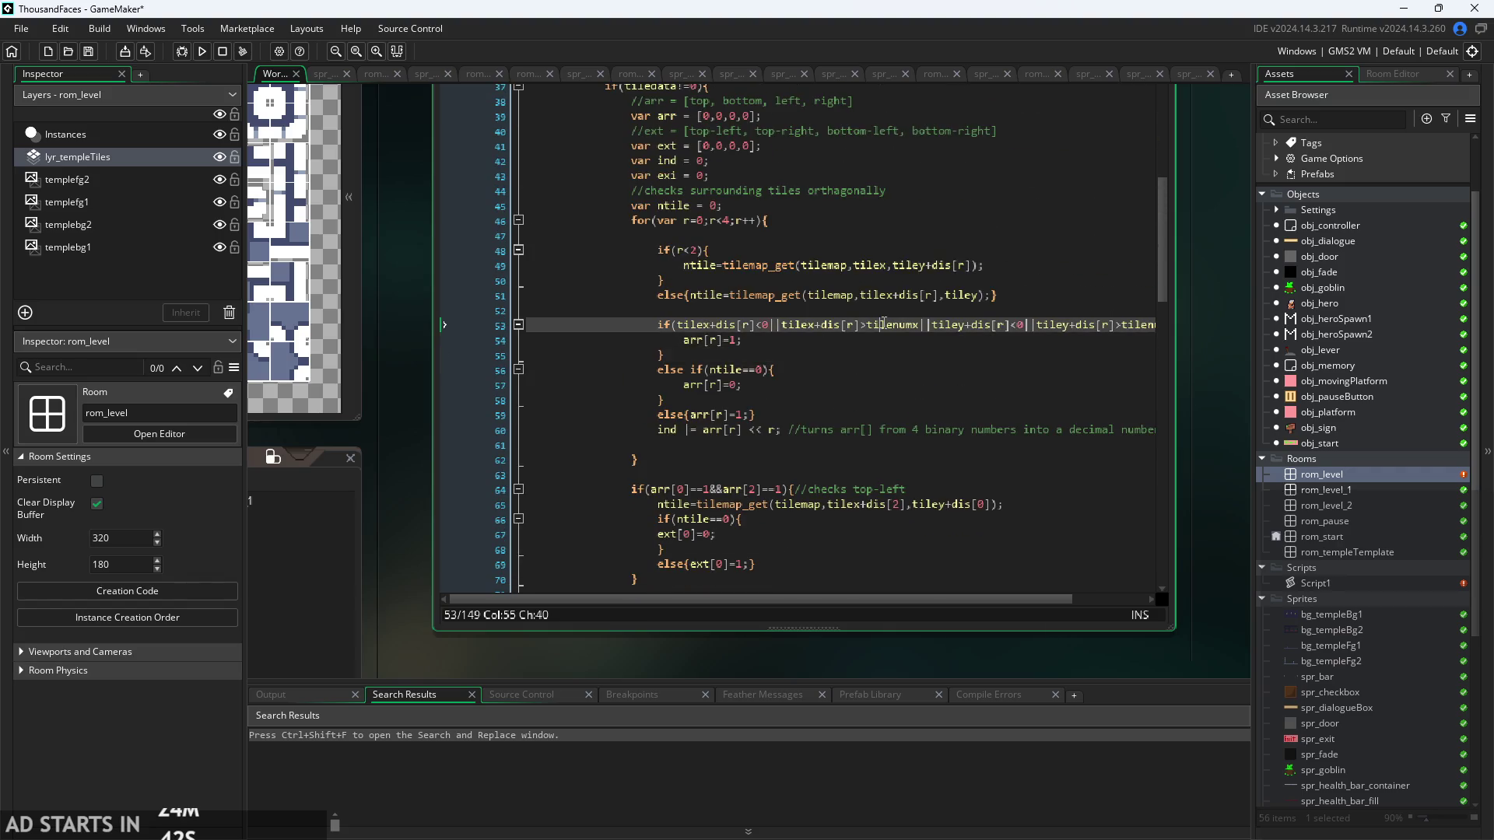
pyautogui.scroll(-4, 663, 511)
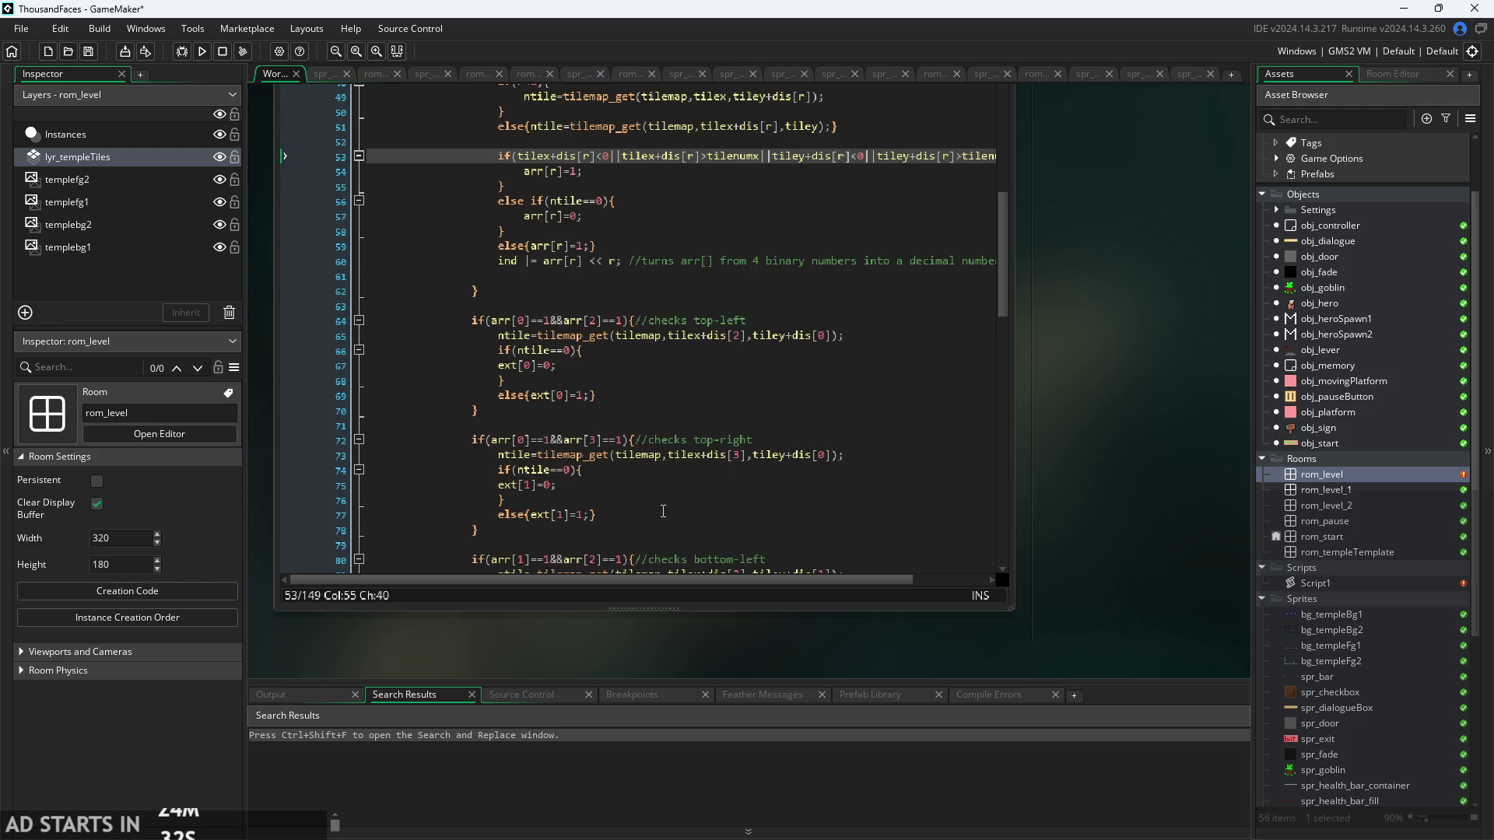
pyautogui.scroll(-3, 663, 511)
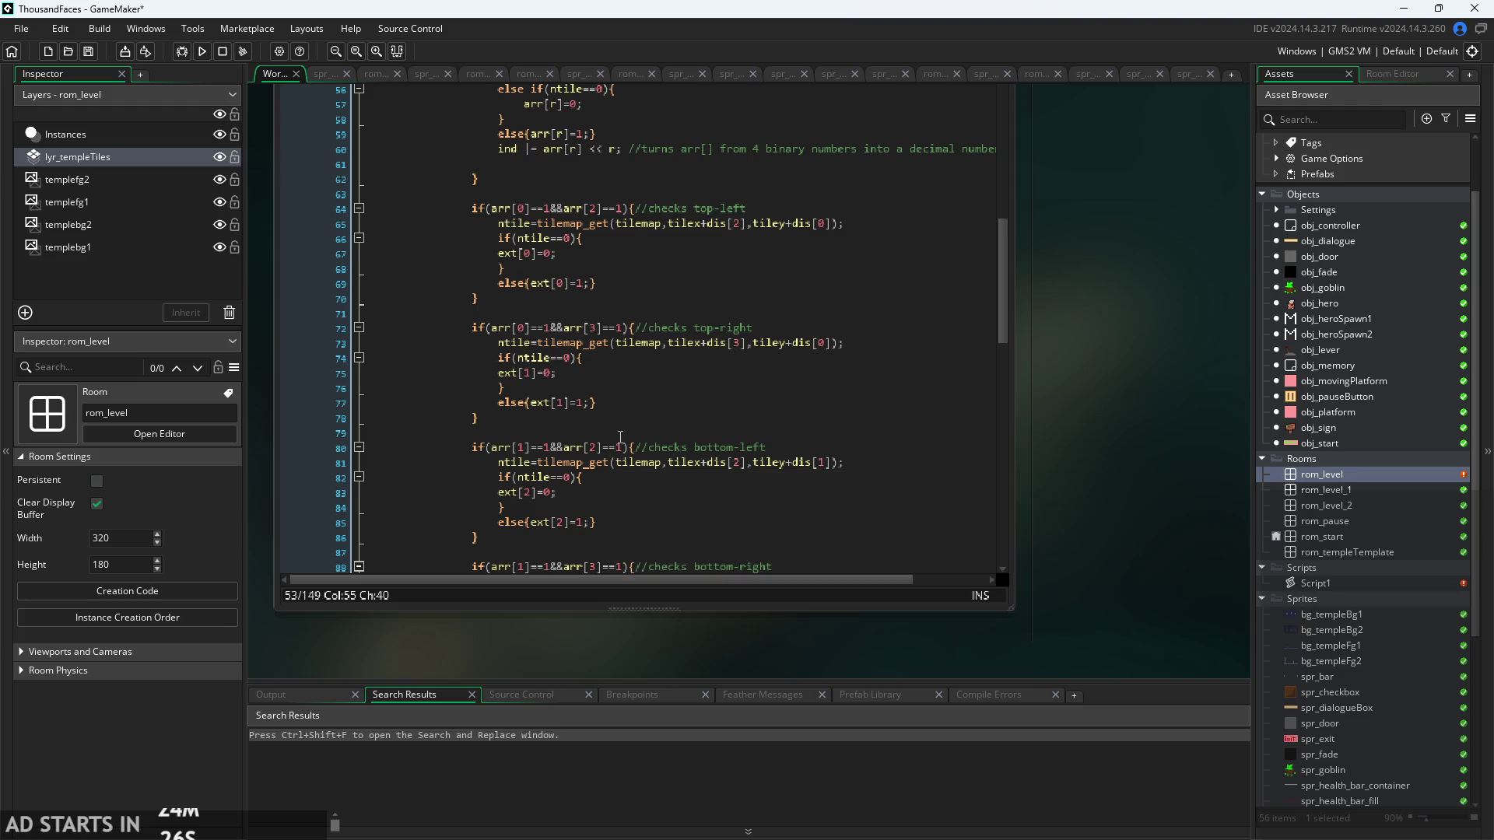
pyautogui.scroll(1, 620, 439)
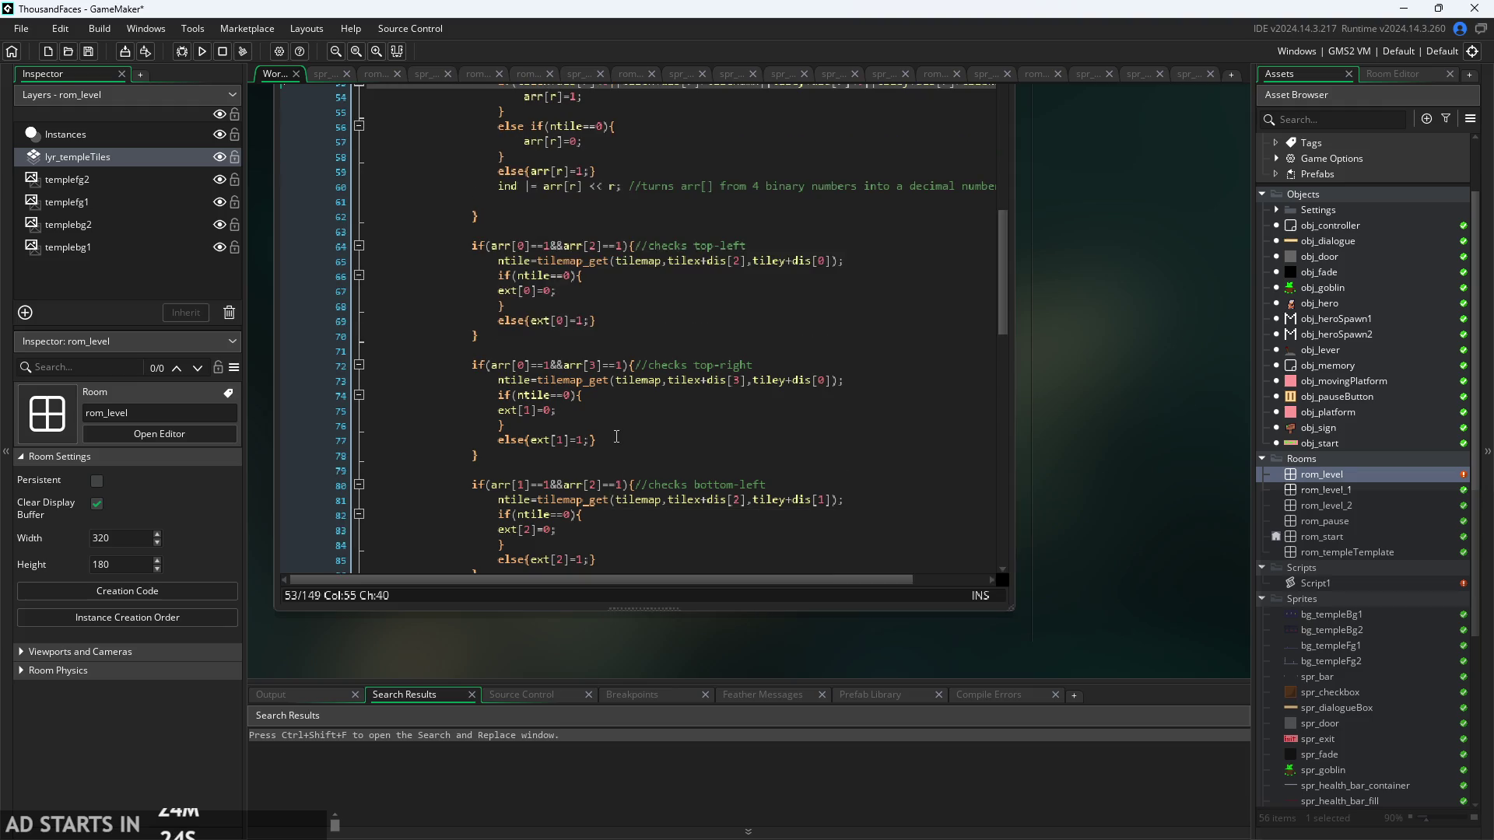
pyautogui.scroll(1, 623, 413)
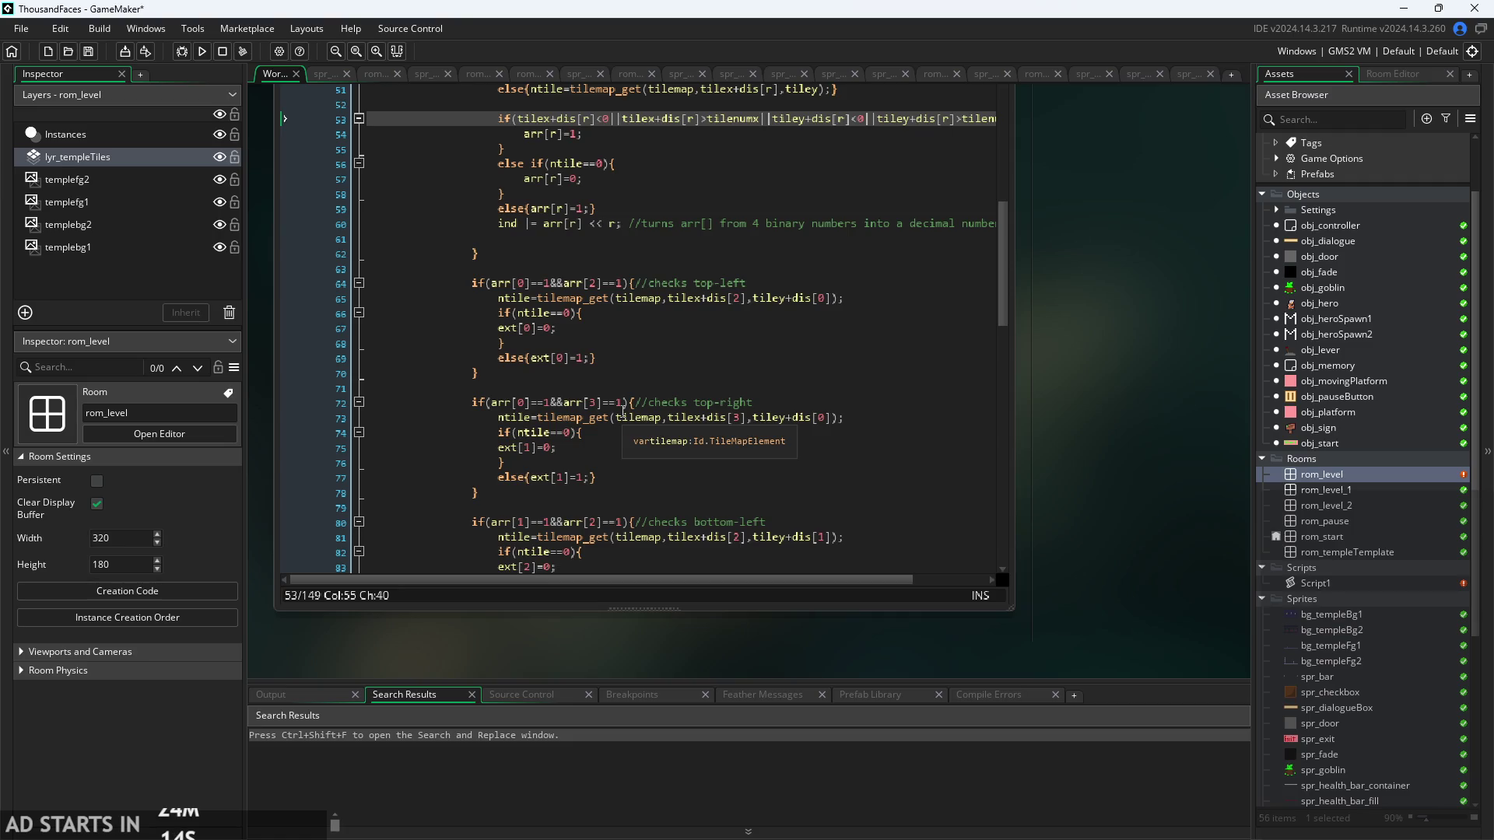
pyautogui.scroll(-10, 622, 412)
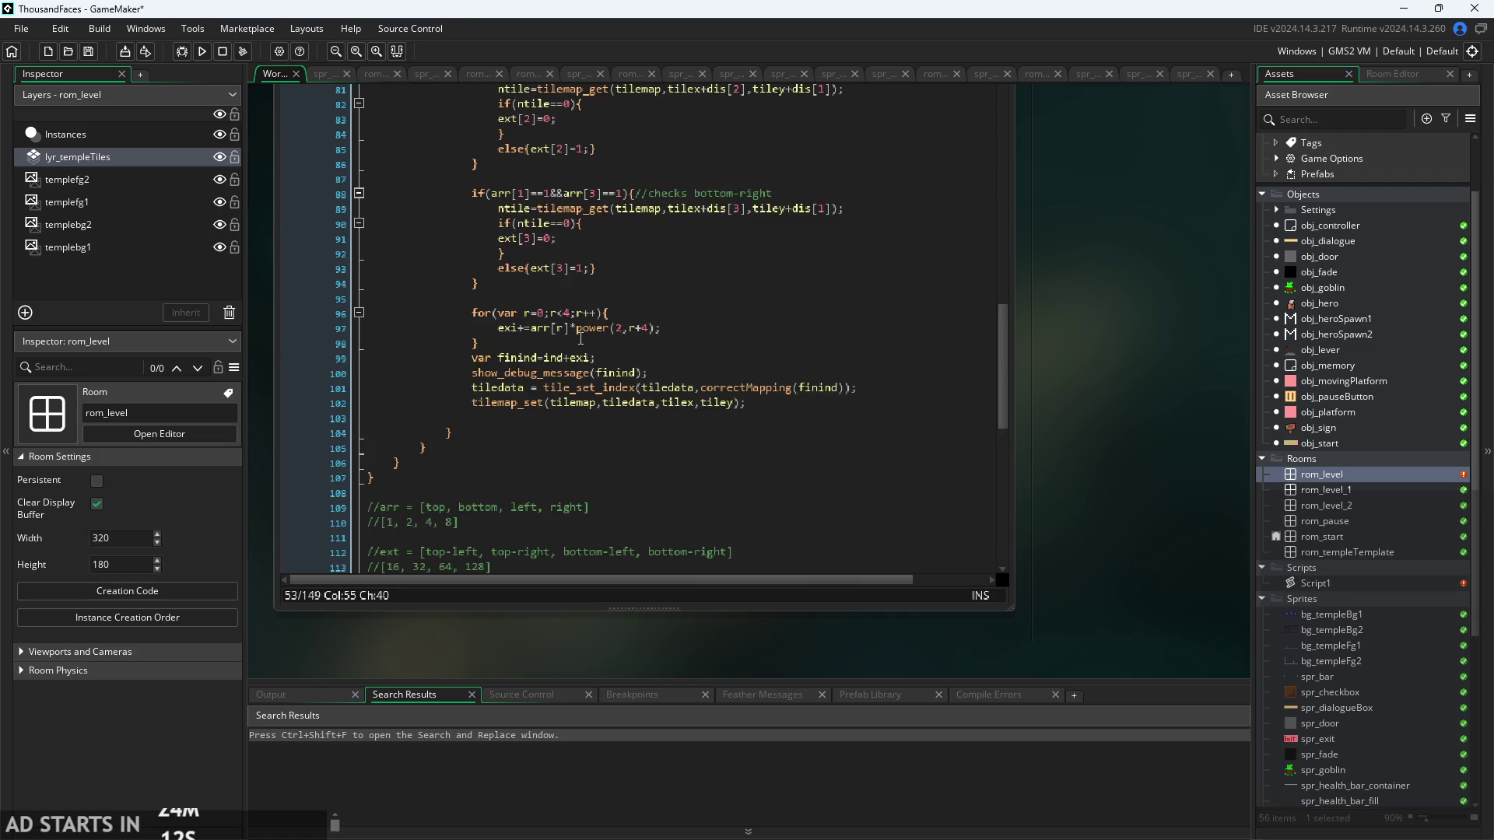
pyautogui.click(580, 339)
pyautogui.click(707, 361)
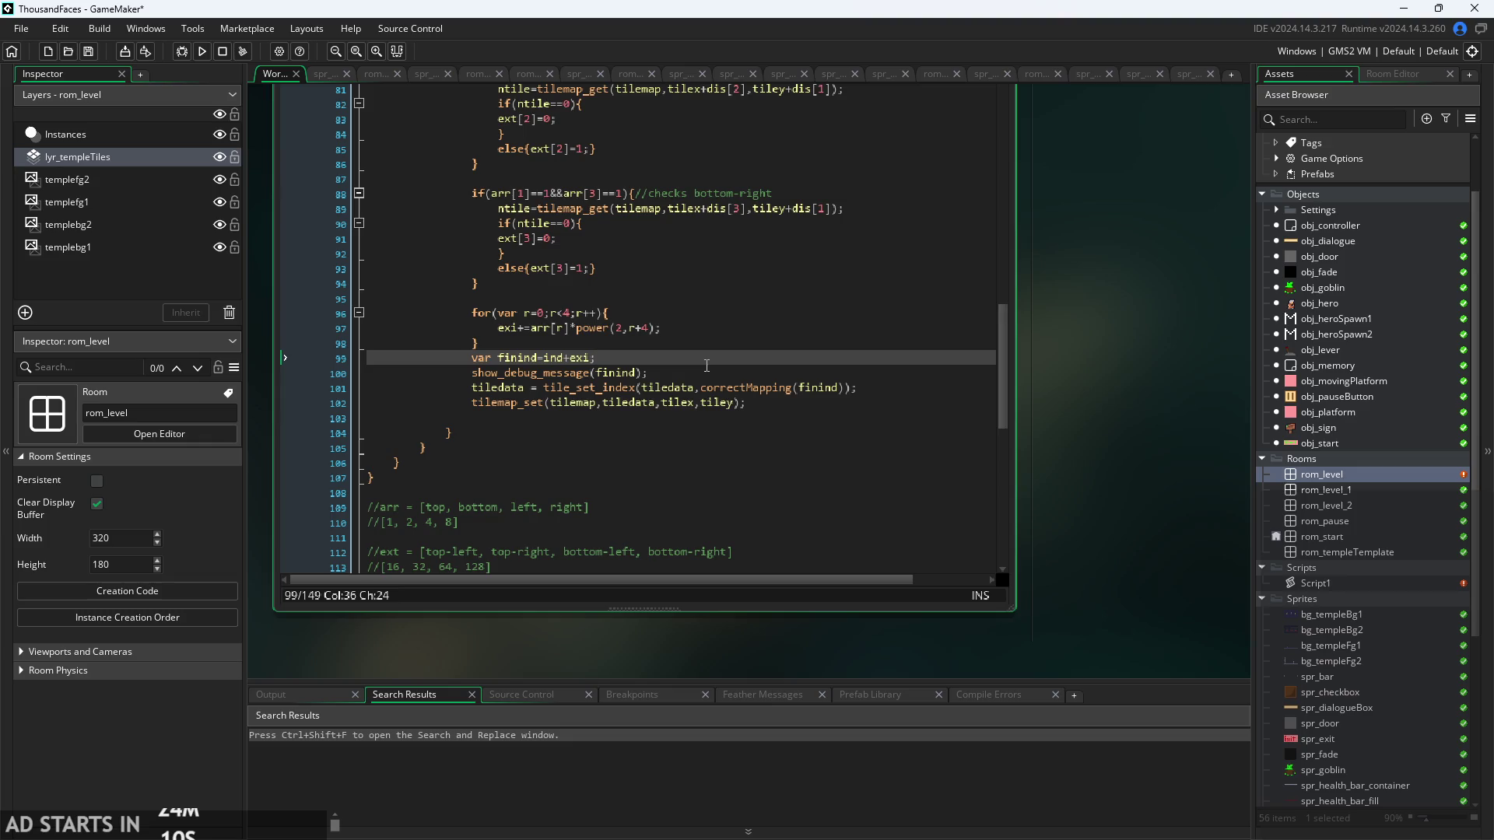
pyautogui.scroll(1, 707, 365)
pyautogui.moveTo(480, 381)
pyautogui.mouseDown()
pyautogui.moveTo(469, 277)
pyautogui.moveTo(482, 354)
pyautogui.moveTo(406, 353)
pyautogui.moveTo(268, 235)
pyautogui.mouseUp()
pyautogui.scroll(8, 470, 301)
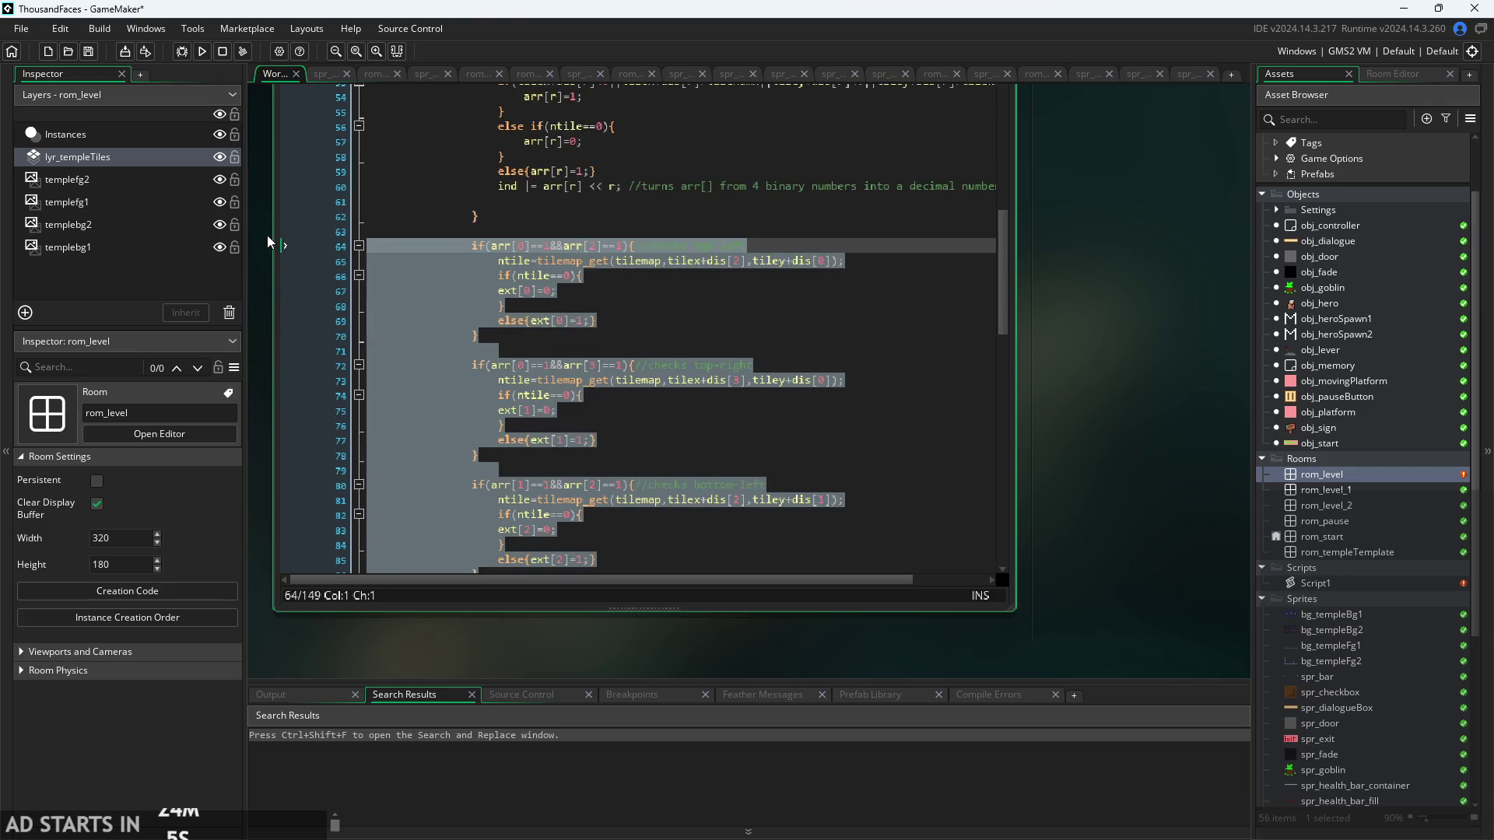
# - Comment out the corner-check code on lines 64–98 with Ctrl+K
pyautogui.hotkey('ctrl', 'k')
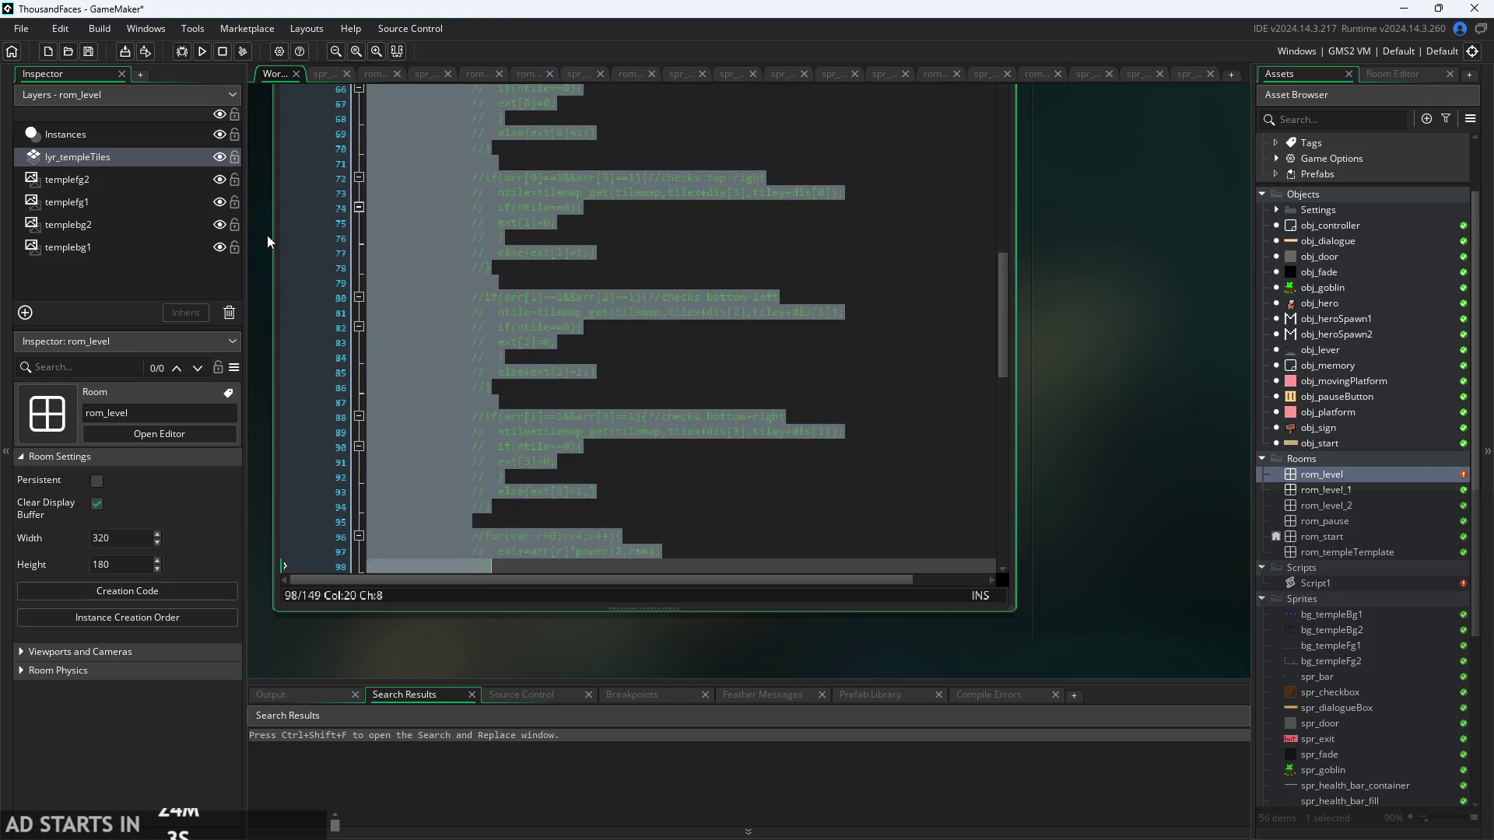
pyautogui.scroll(5, 752, 256)
pyautogui.scroll(5, 743, 288)
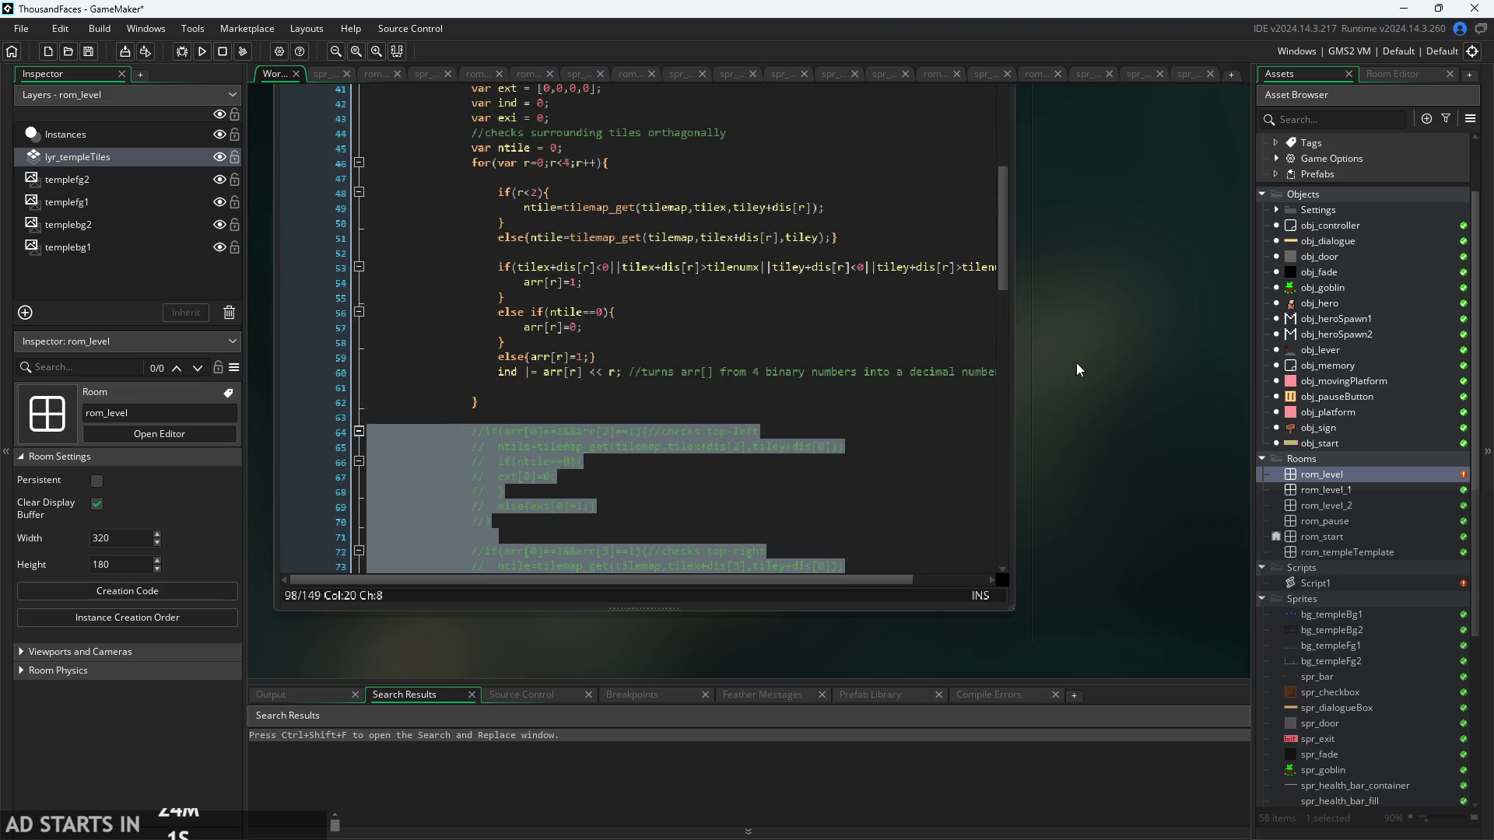
# - Run the game, move and jump the hero around the temple room, then exit
pyautogui.click(192, 52)
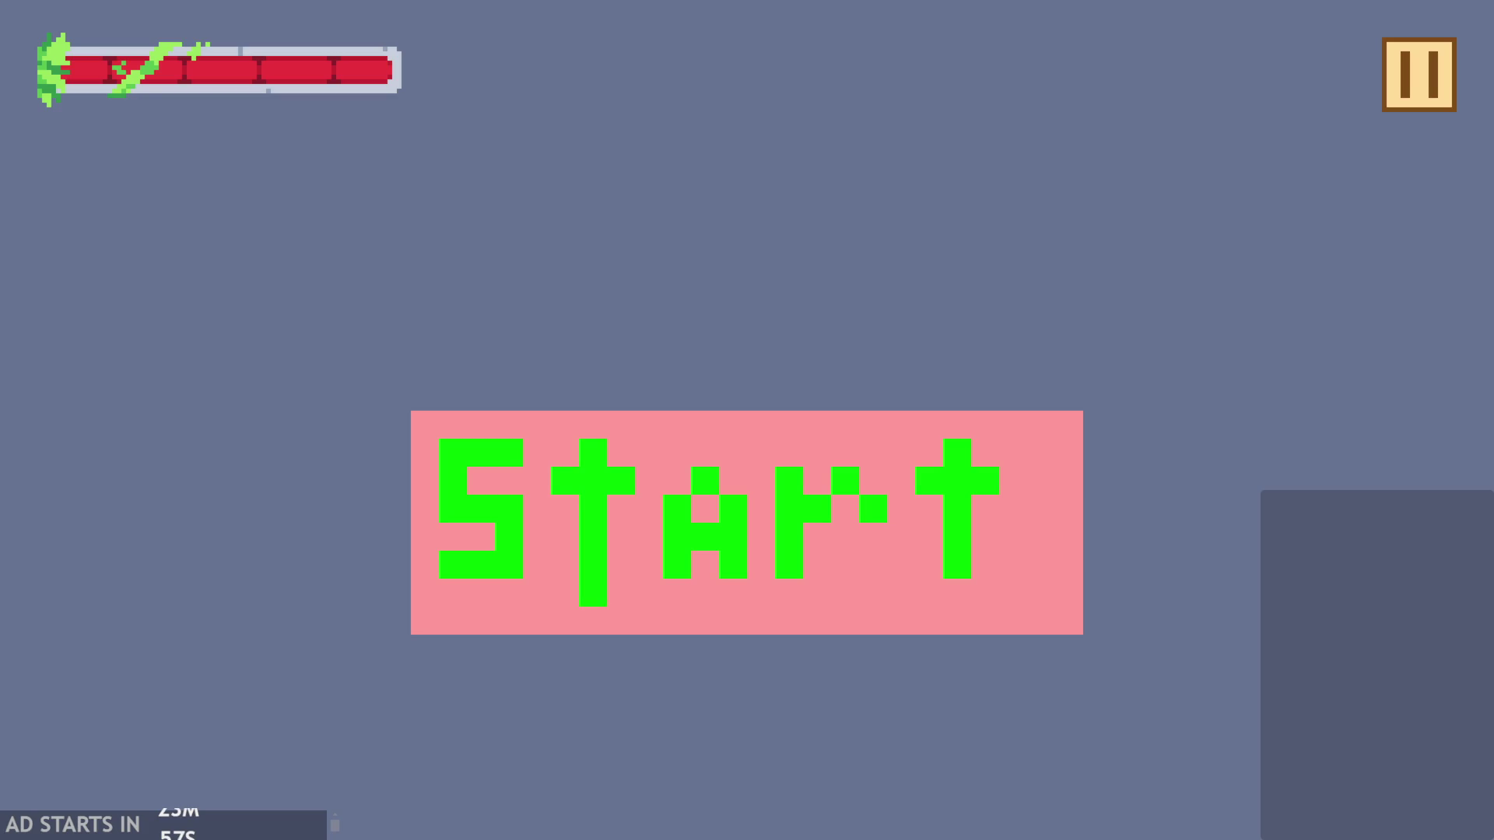
pyautogui.press('Right')
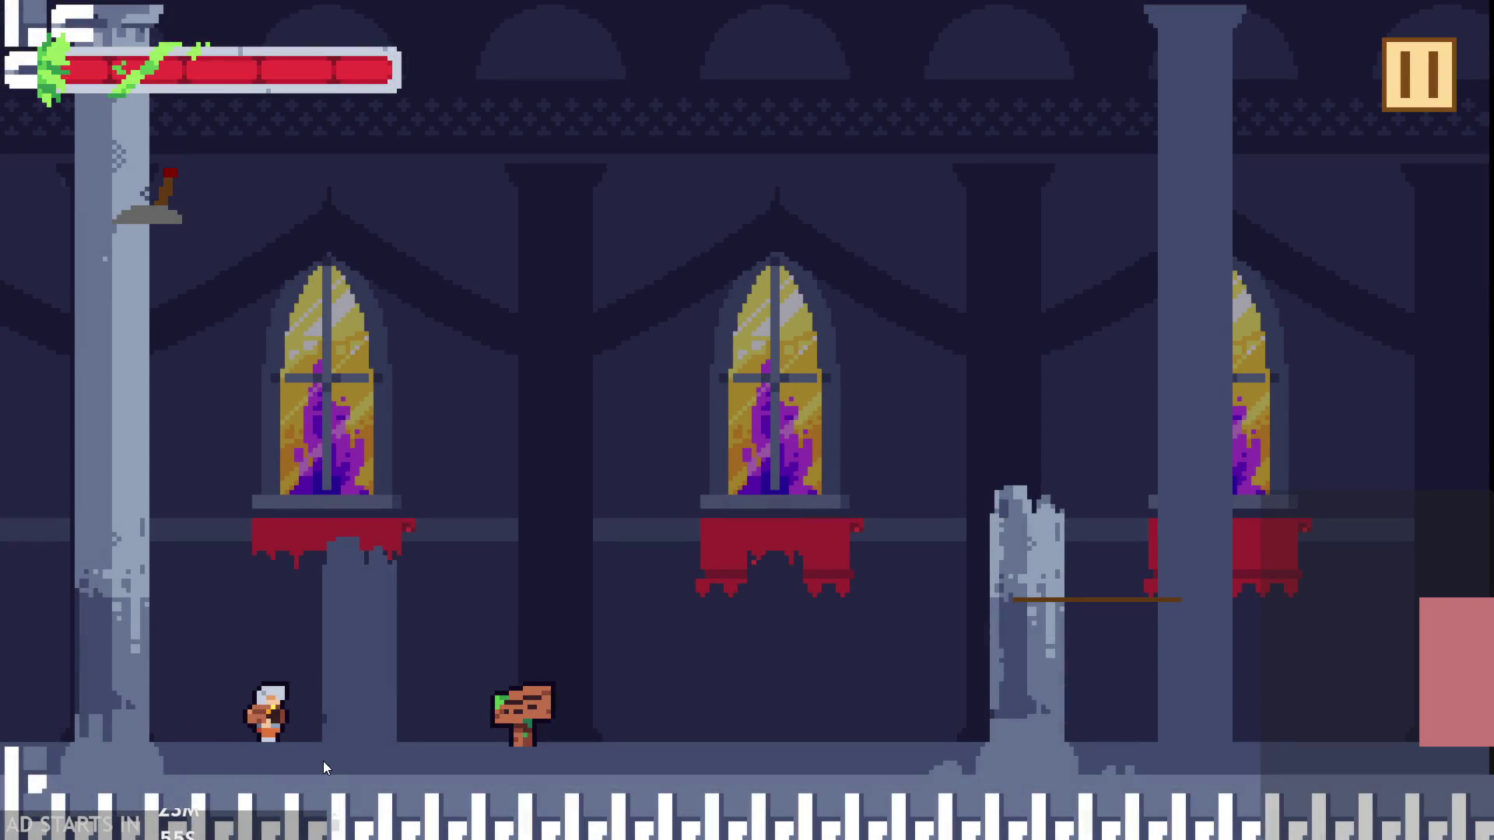
pyautogui.press('Up')
pyautogui.press('Left')
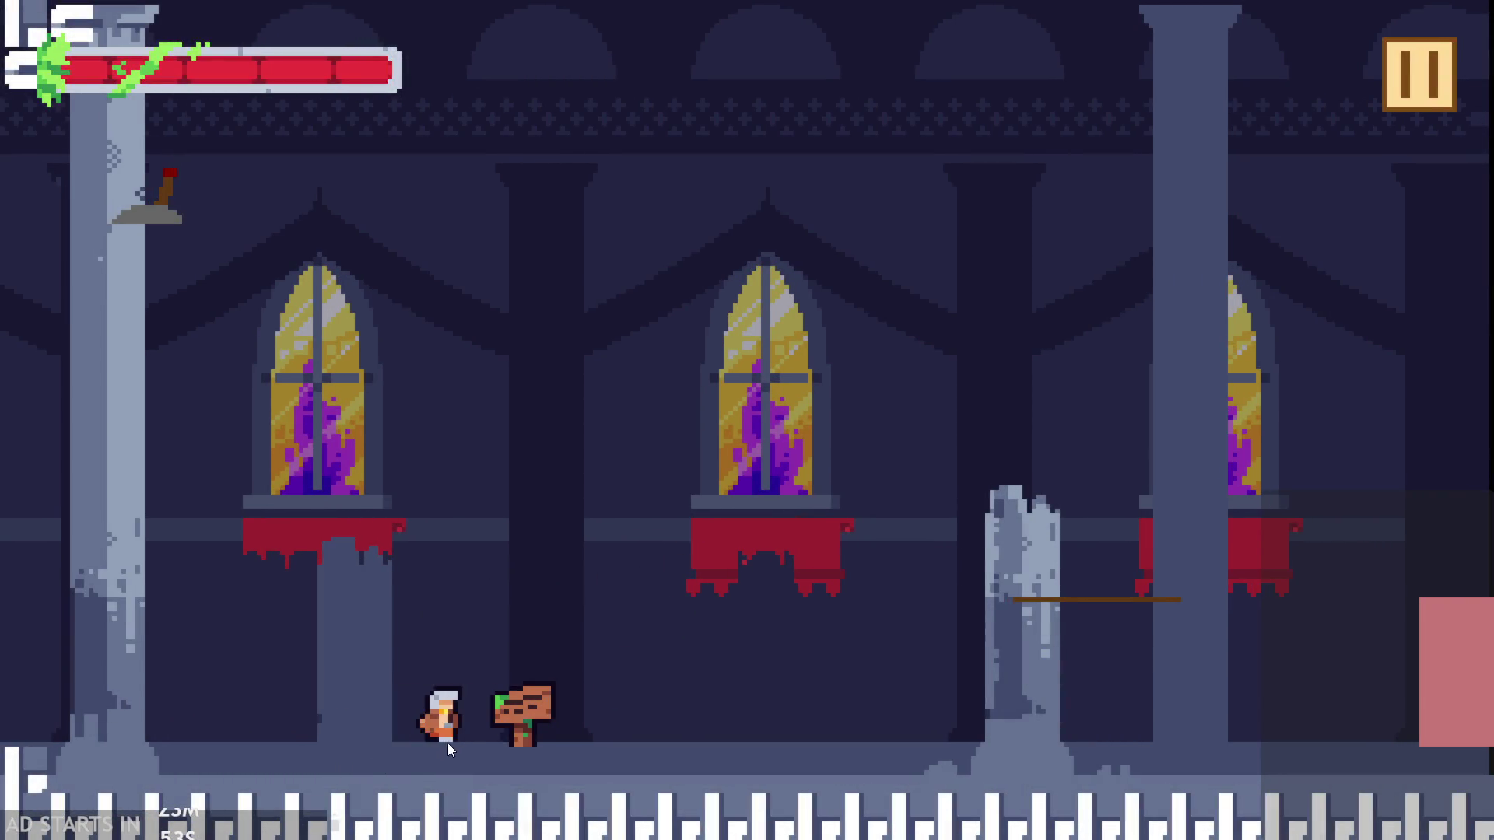
pyautogui.press('Right')
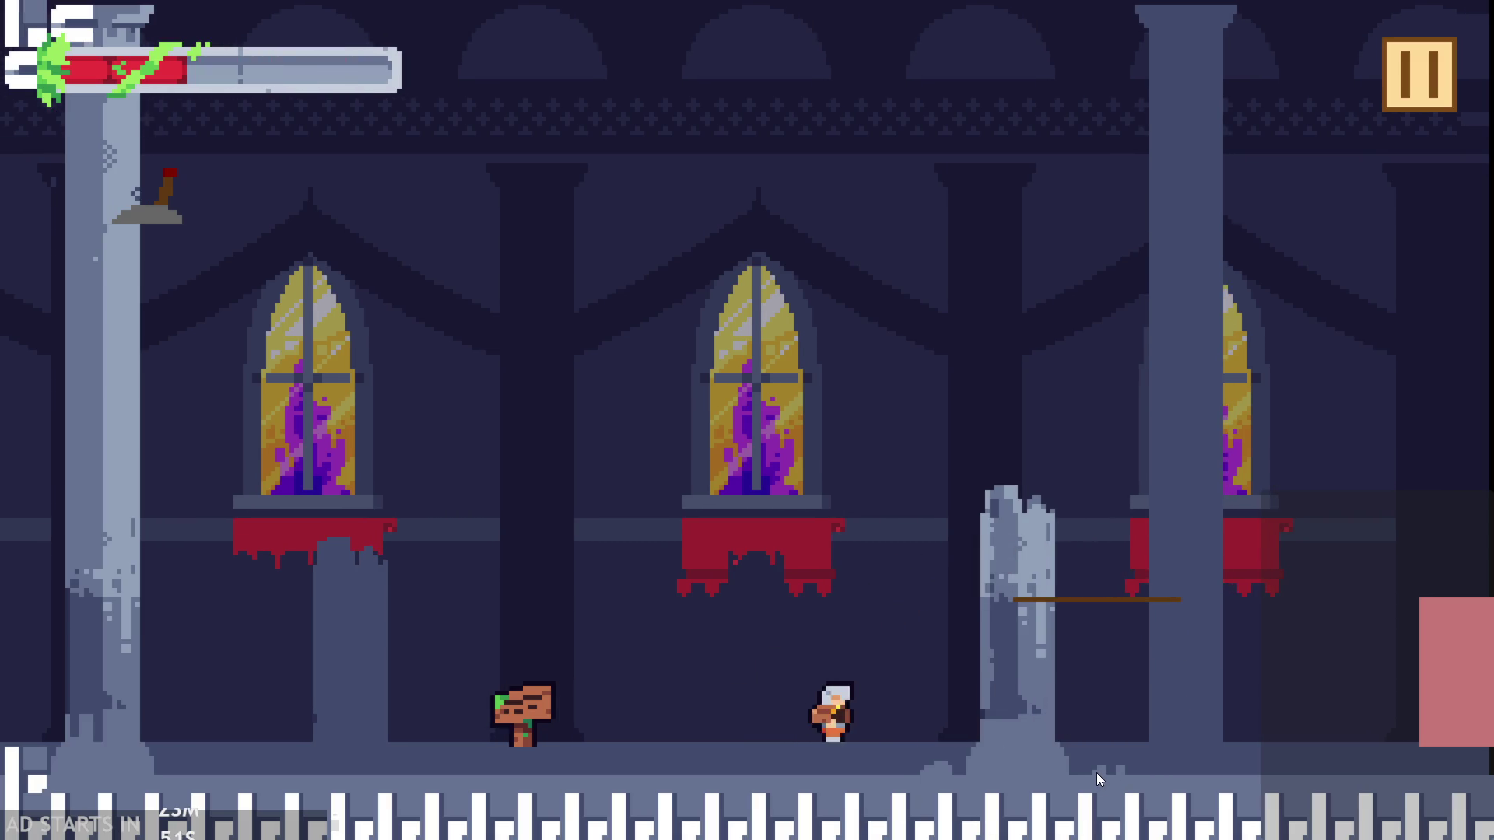
pyautogui.press('Right')
pyautogui.press('Up')
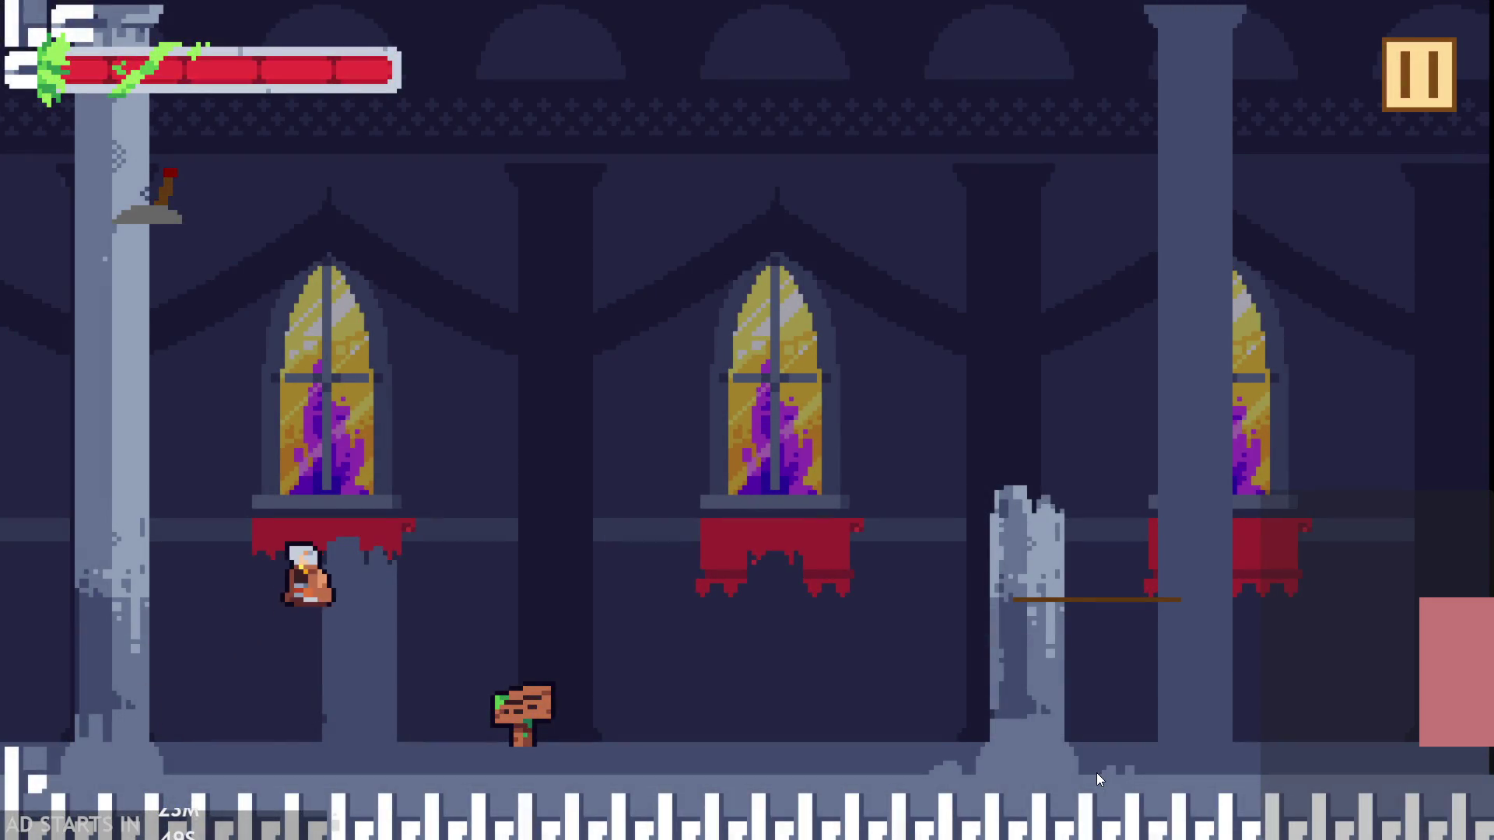
pyautogui.press('Left')
pyautogui.press('Right')
pyautogui.press('Up')
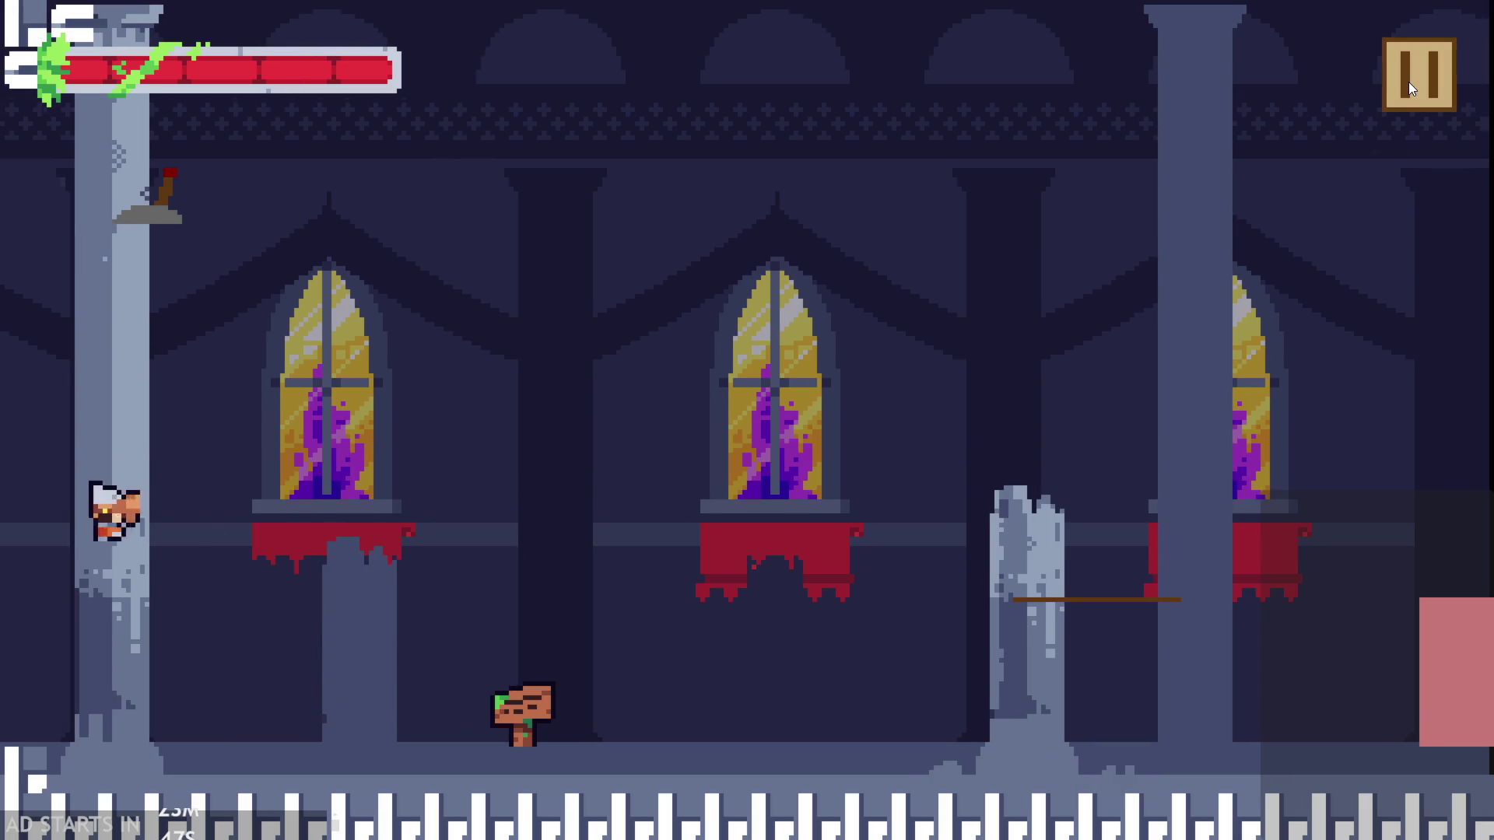
pyautogui.click(1408, 82)
pyautogui.click(1137, 674)
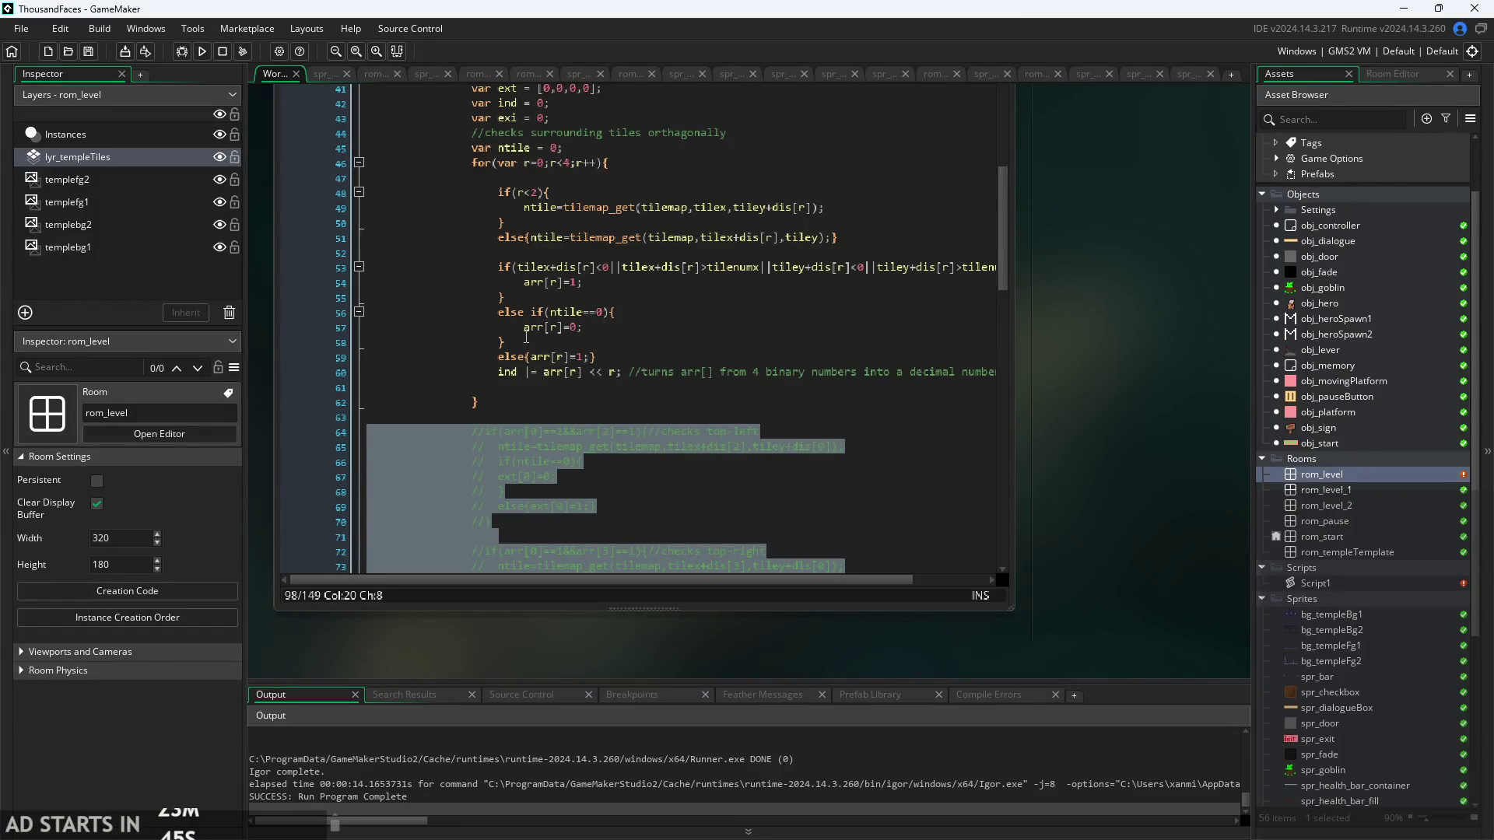
# - Uncomment the corner-check code on lines 64–98 and run the game again
pyautogui.scroll(-9, 574, 434)
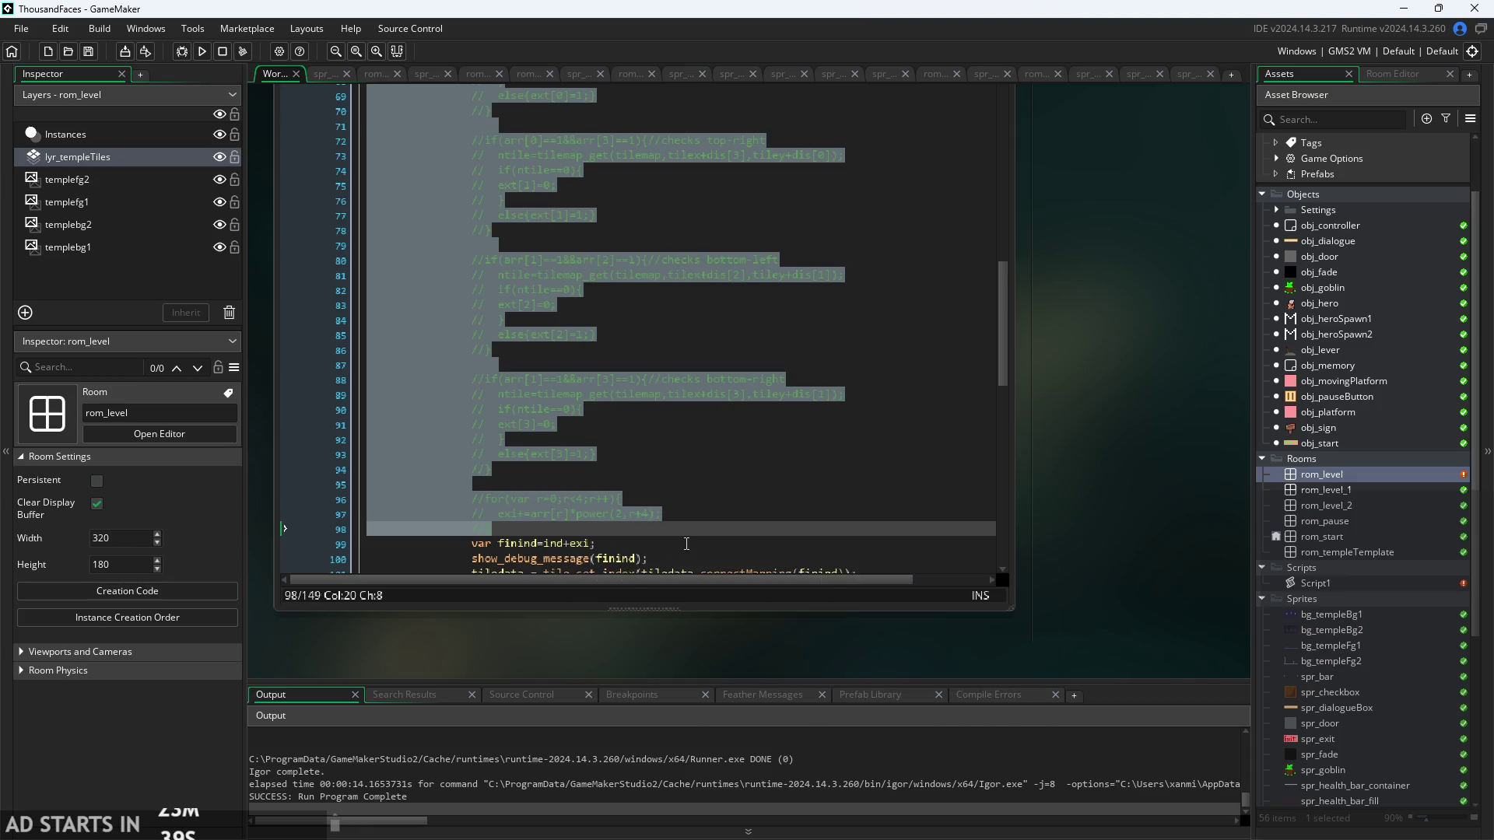
pyautogui.click(754, 511)
pyautogui.hotkey('ctrl', 'z')
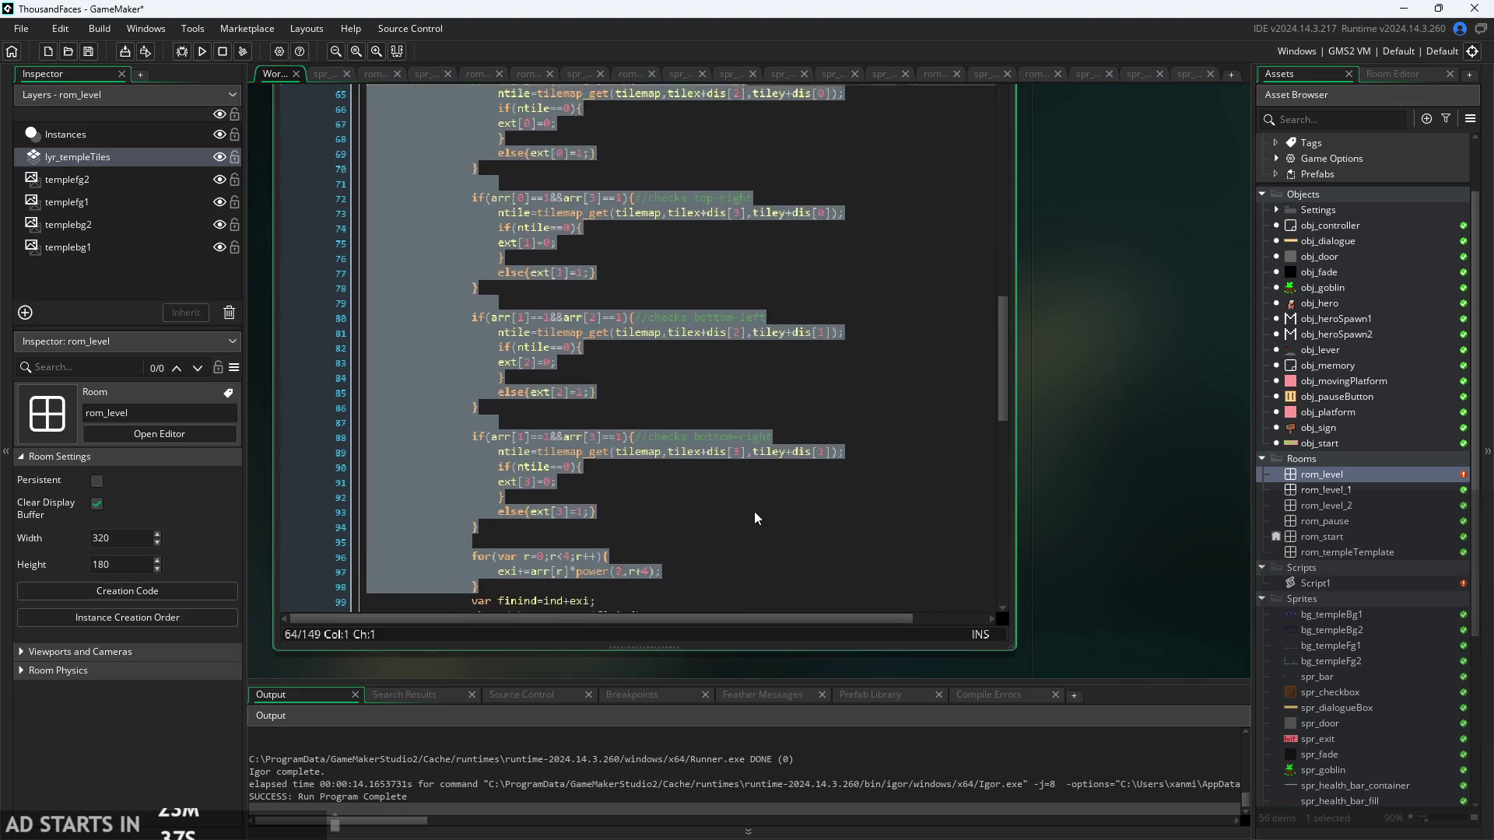
pyautogui.click(698, 601)
pyautogui.click(636, 622)
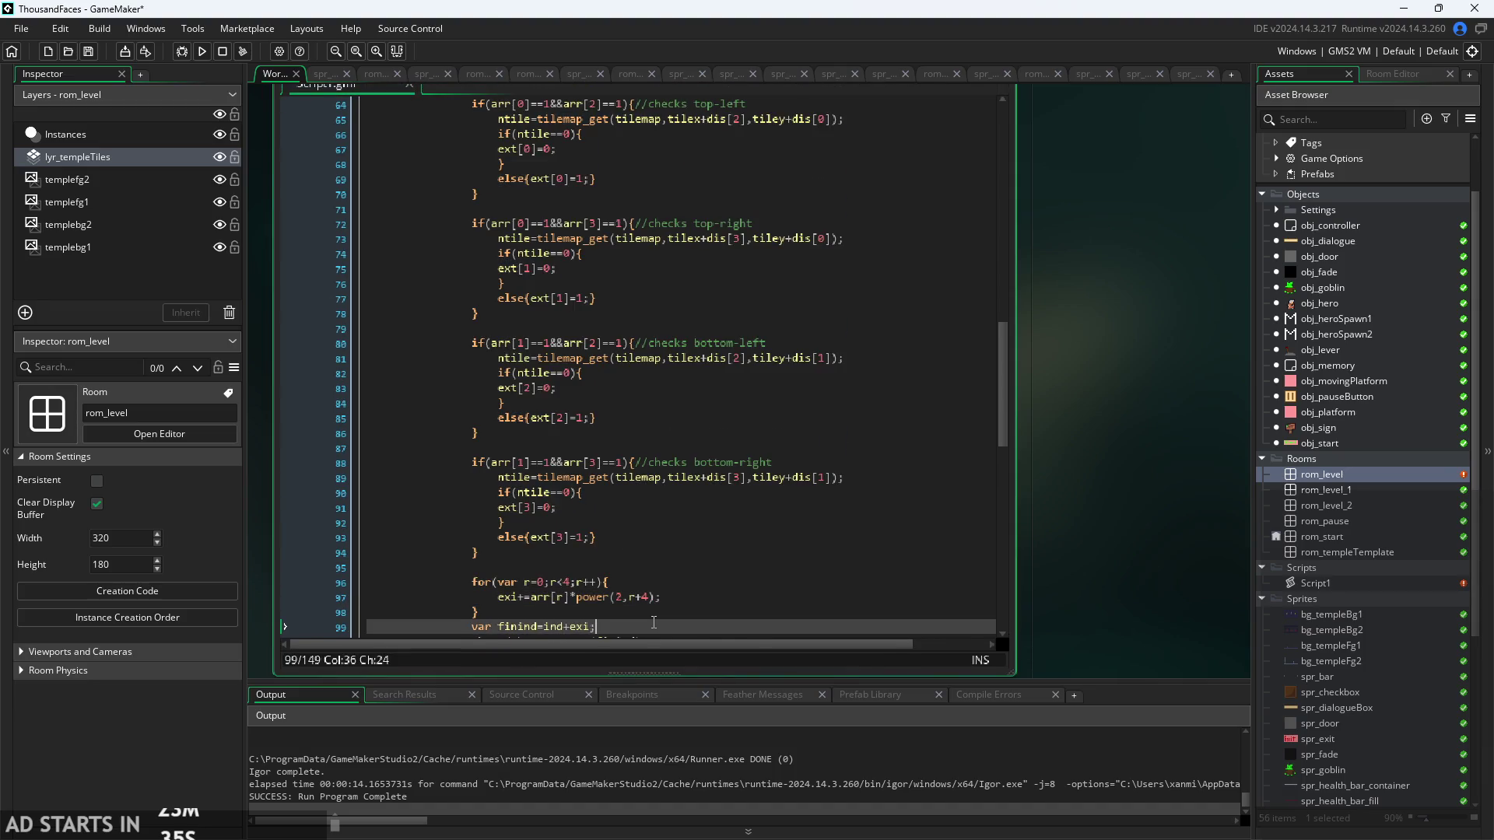
pyautogui.scroll(-1, 637, 579)
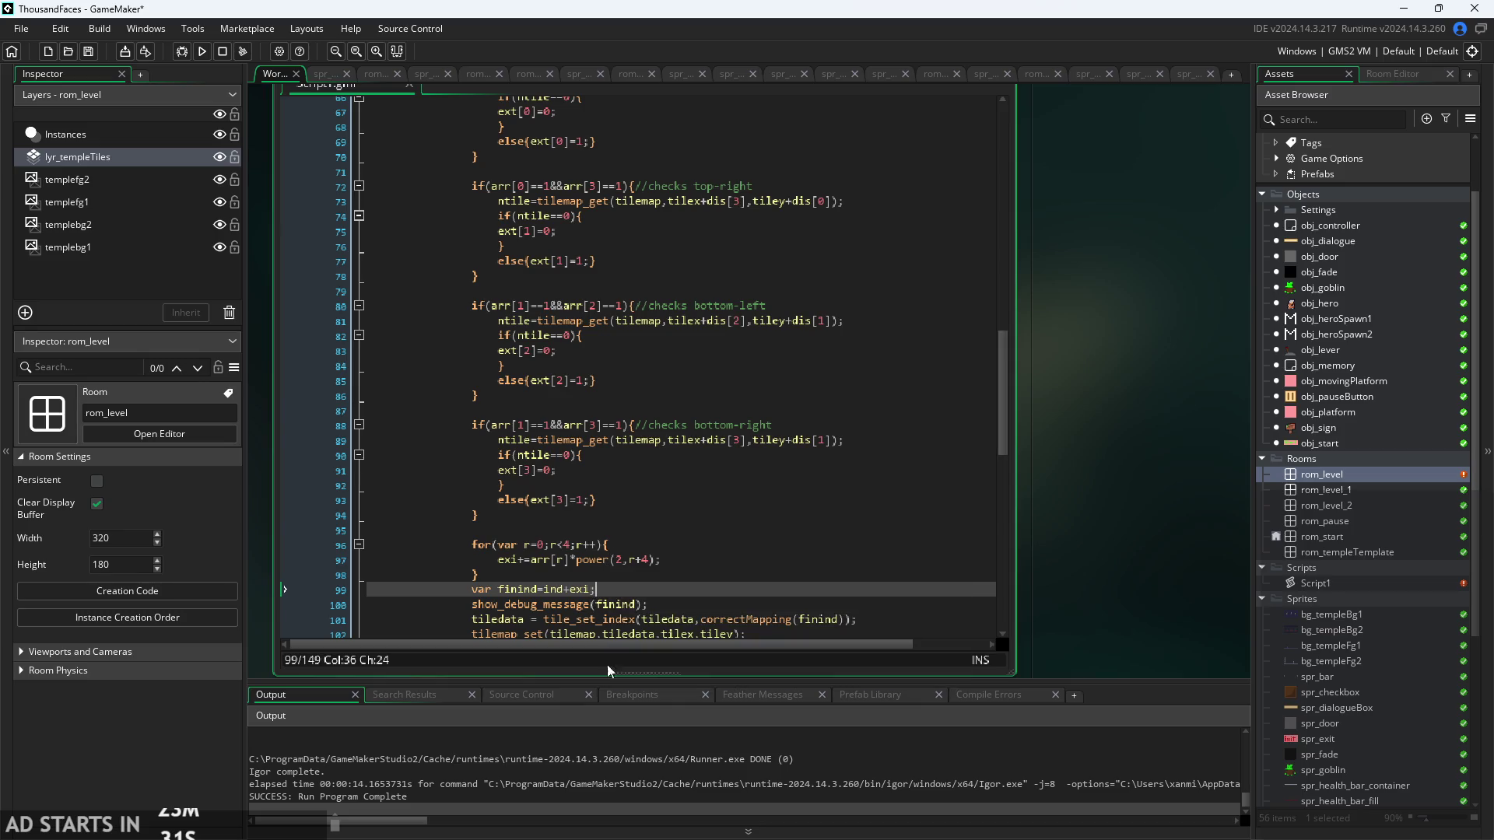
pyautogui.click(202, 52)
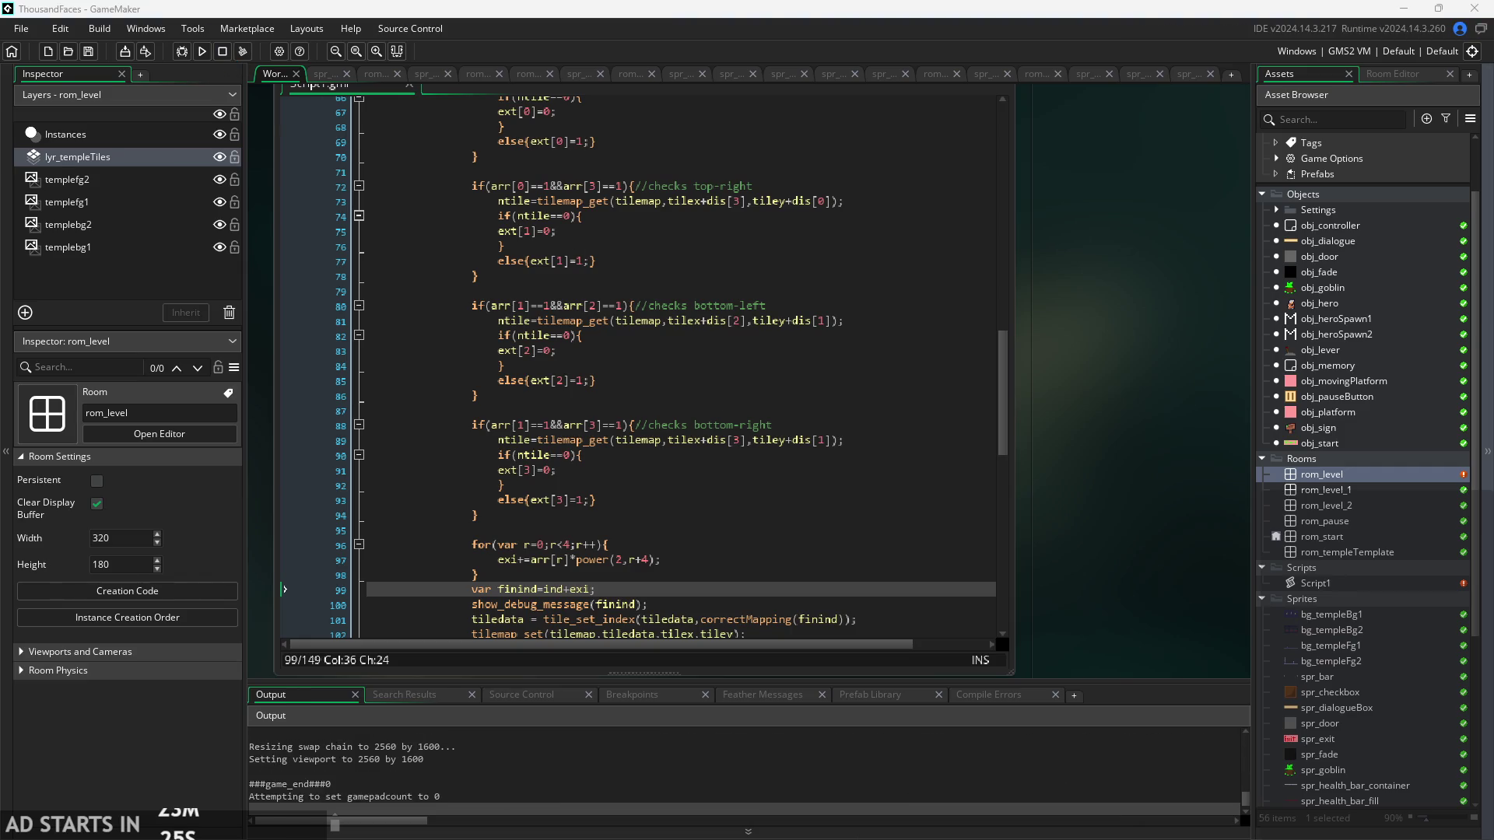
# - Look over the rom_level room in the Room Editor, then switch back to the workspace
pyautogui.doubleClick(1351, 474)
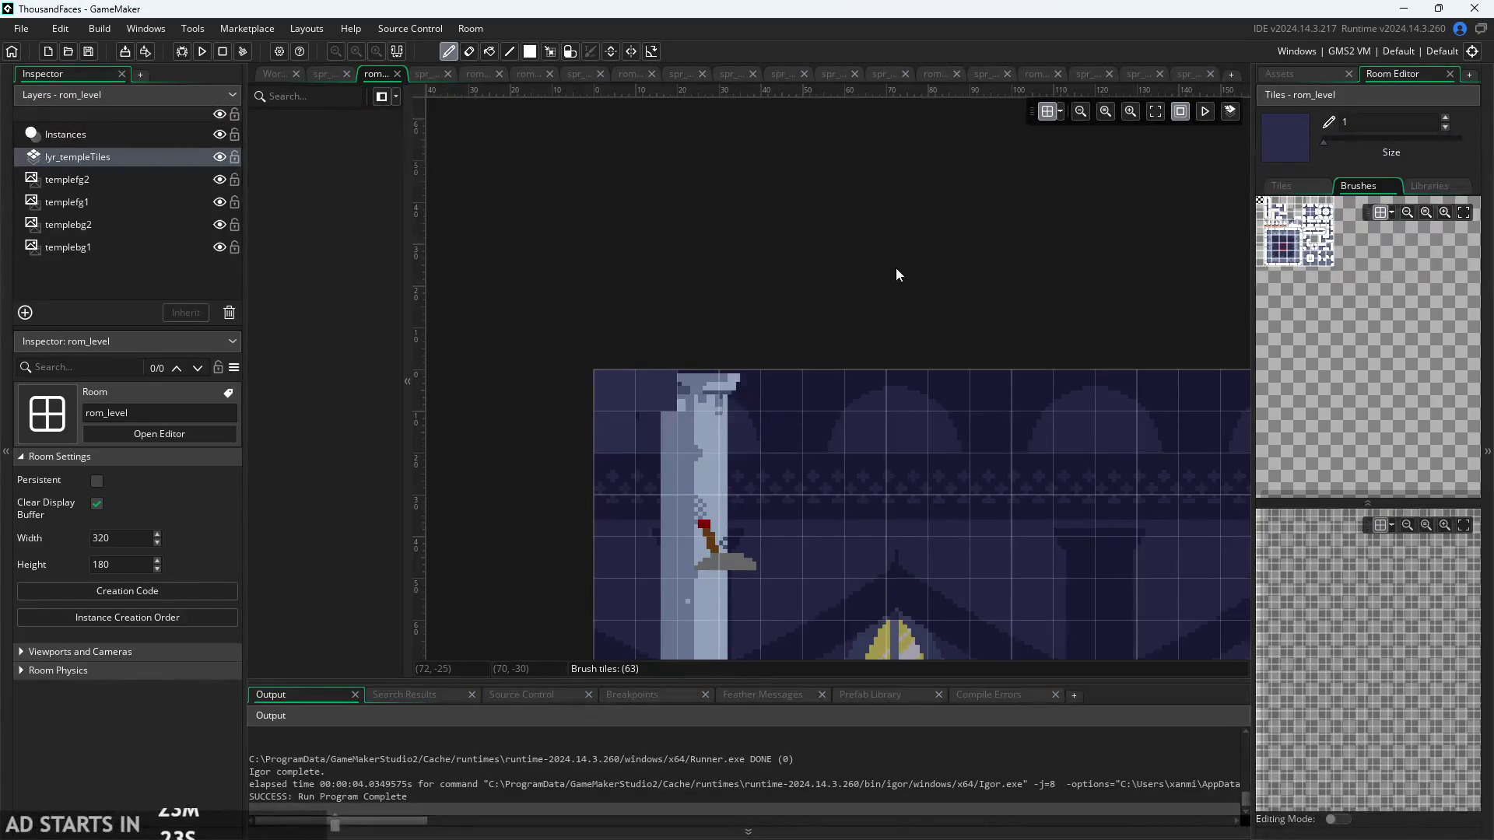
pyautogui.scroll(-4, 895, 268)
pyautogui.hscroll(4, 895, 267)
pyautogui.hscroll(-1, 978, 347)
pyautogui.scroll(-5, 965, 311)
pyautogui.hscroll(-3, 965, 312)
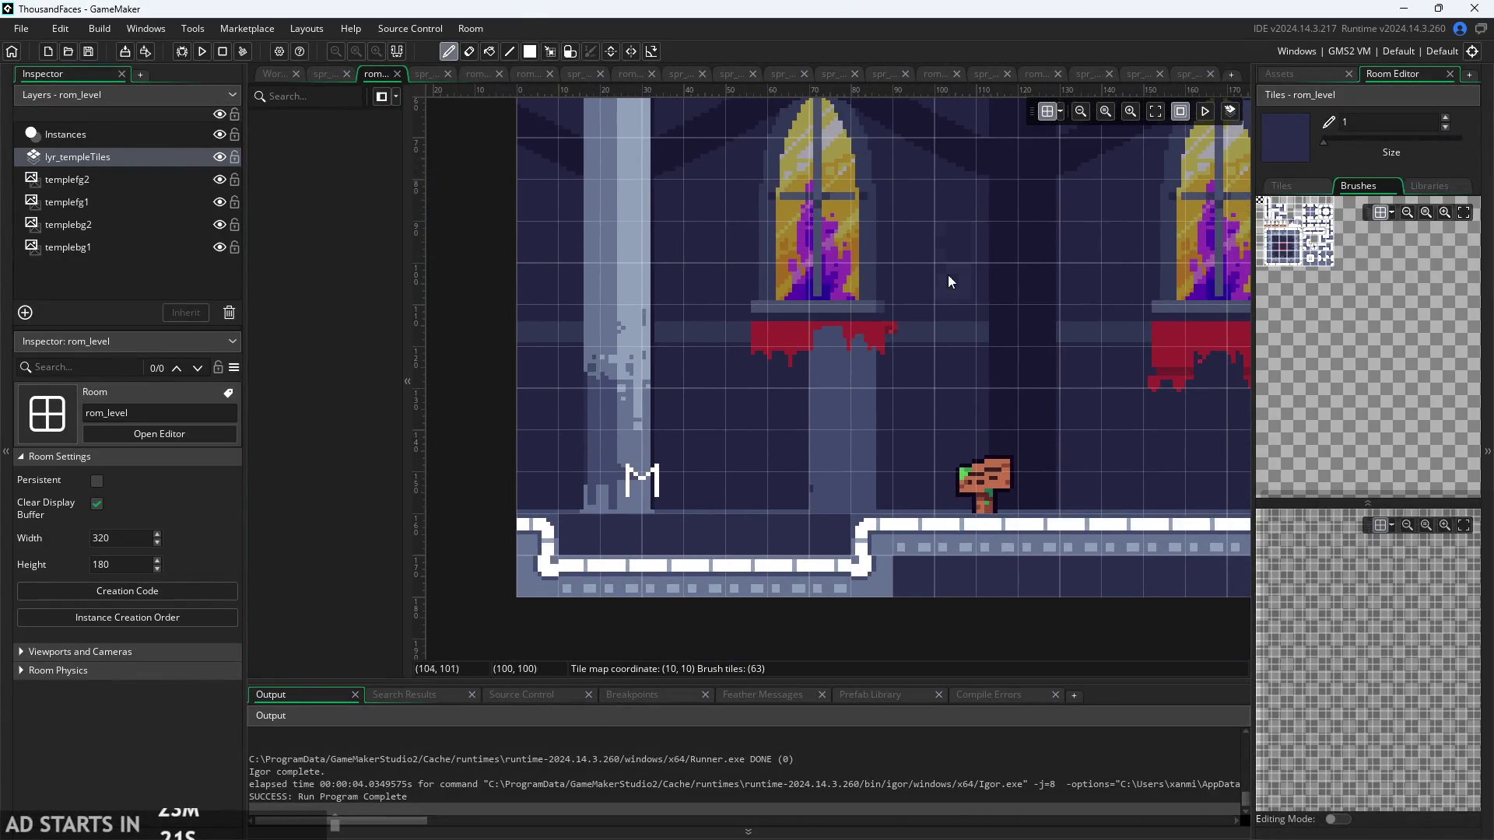
pyautogui.scroll(3, 1012, 435)
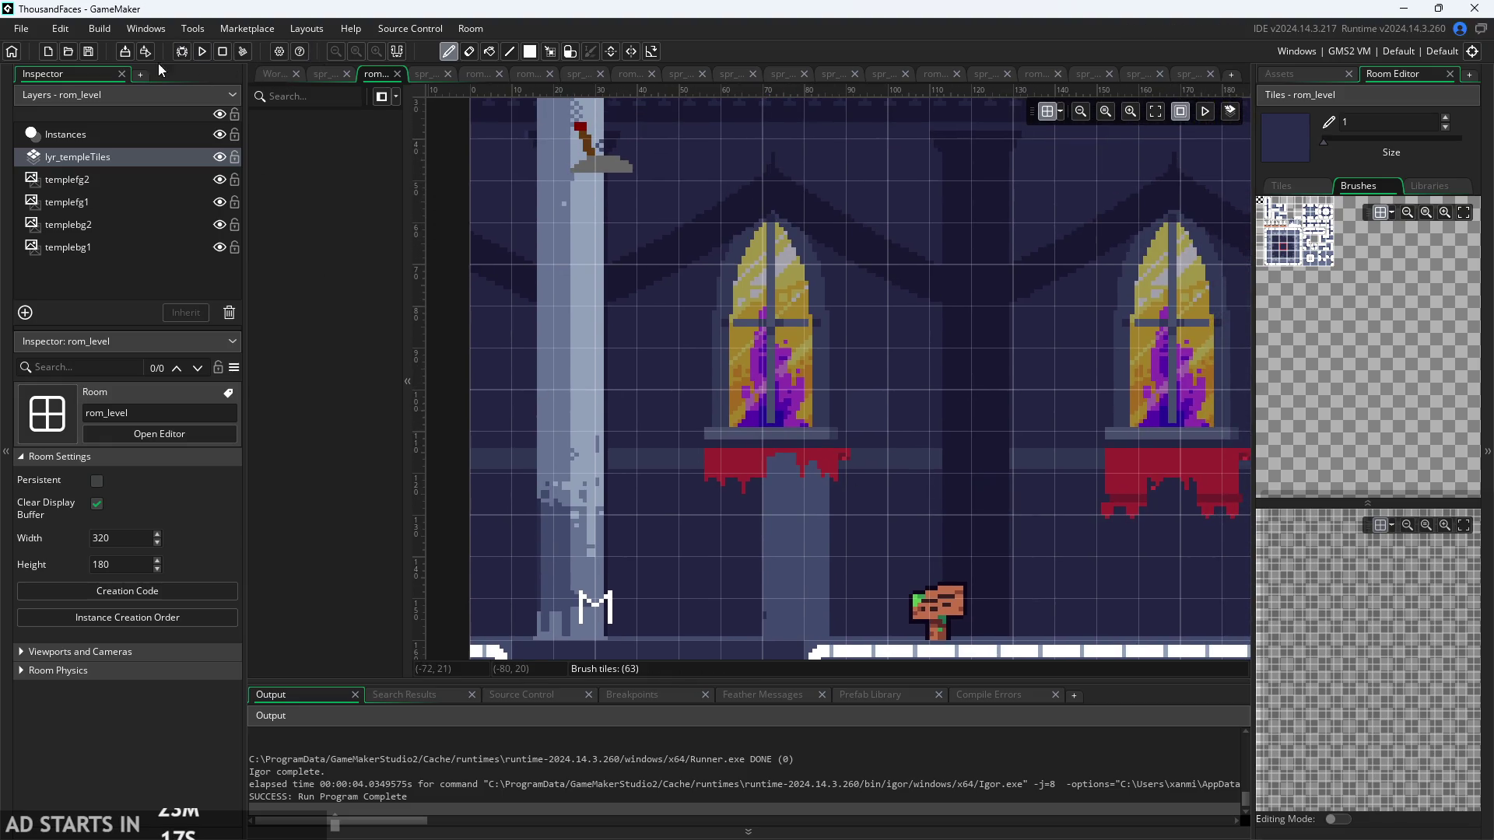
pyautogui.click(273, 76)
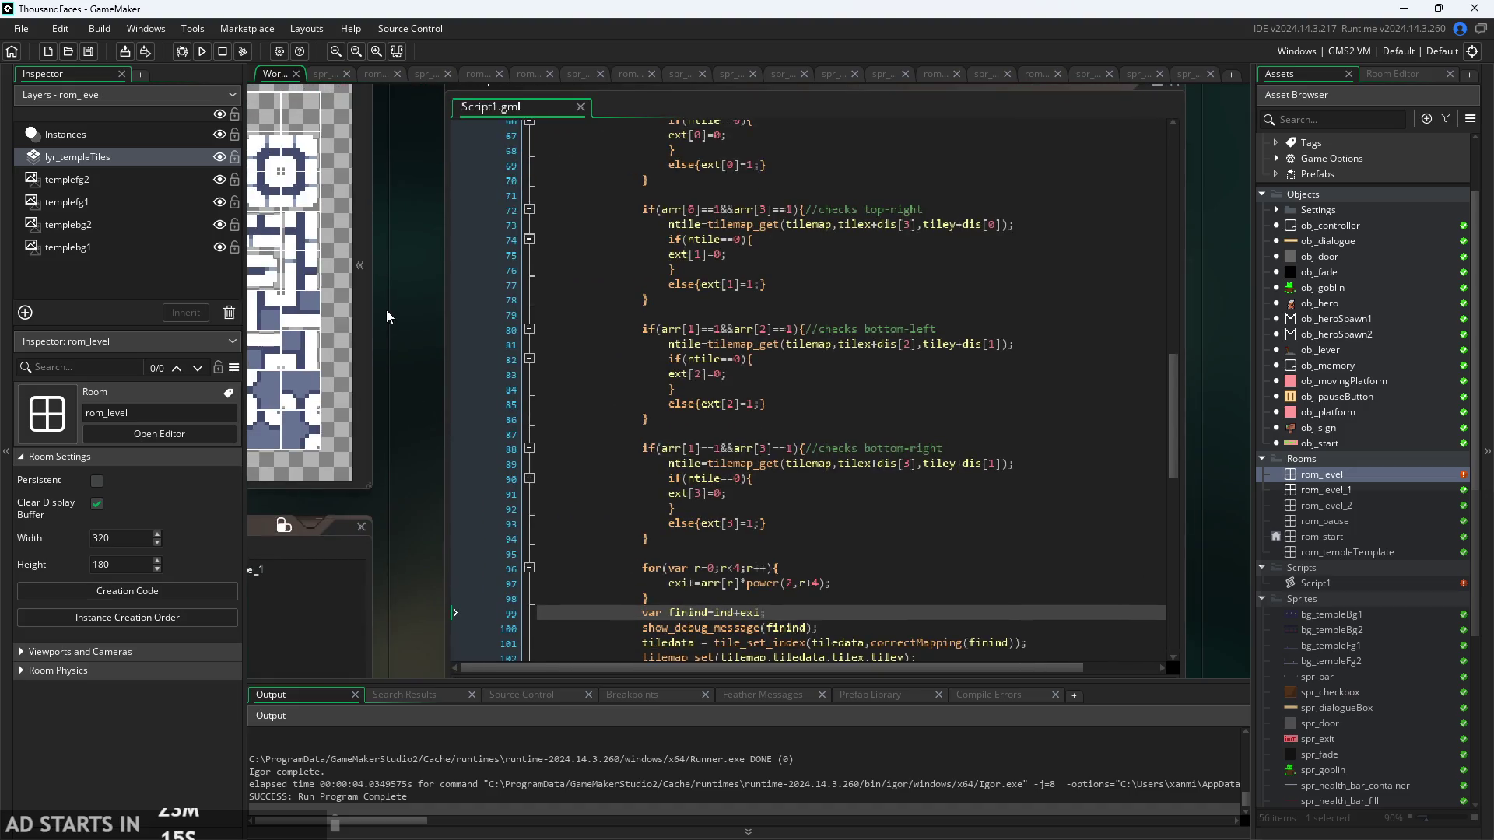
# - Run the game, walk and jump the hero across the temple floor, then exit
pyautogui.click(201, 51)
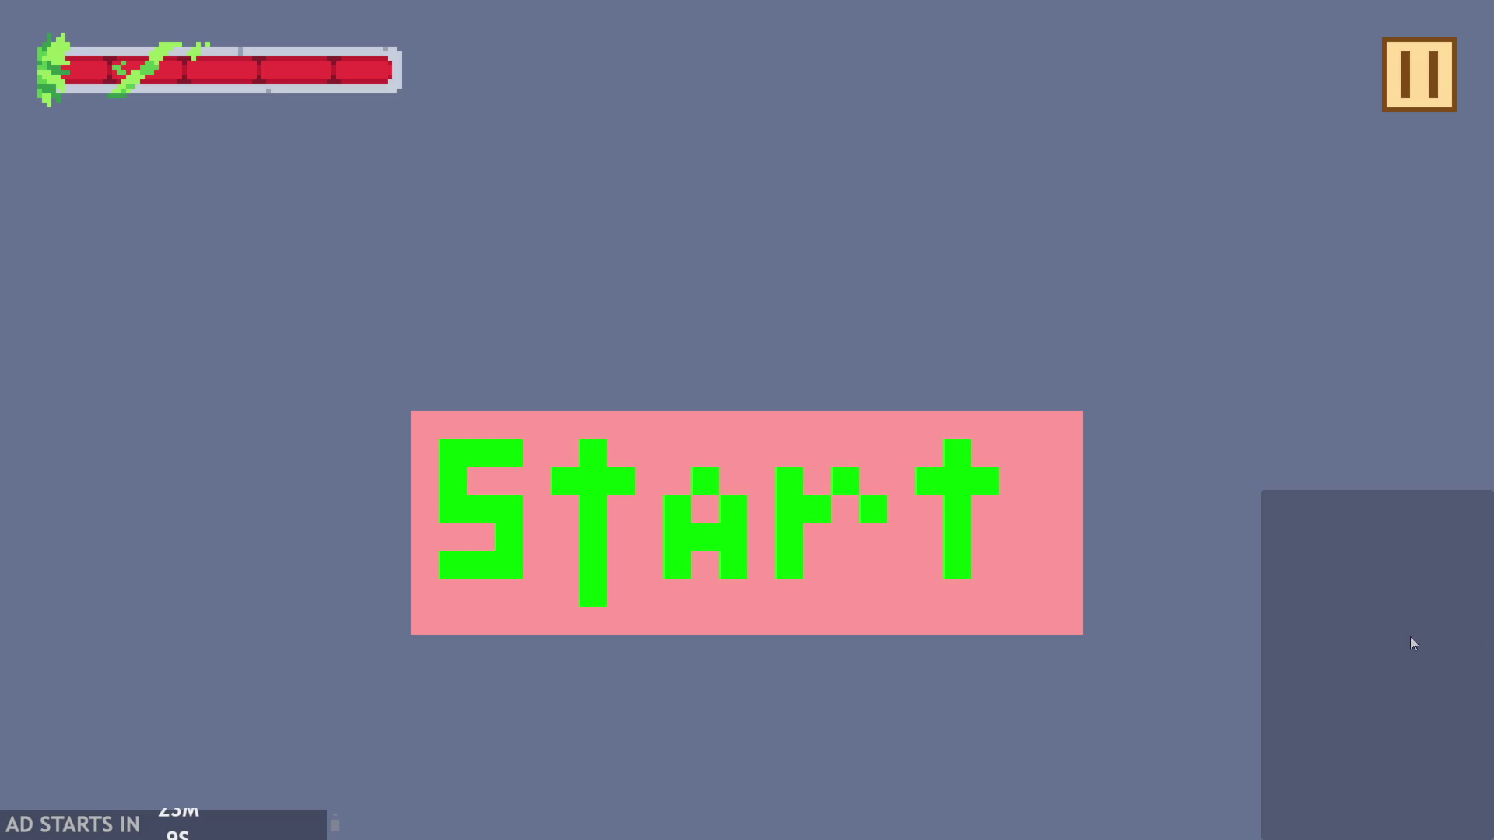
pyautogui.click(830, 533)
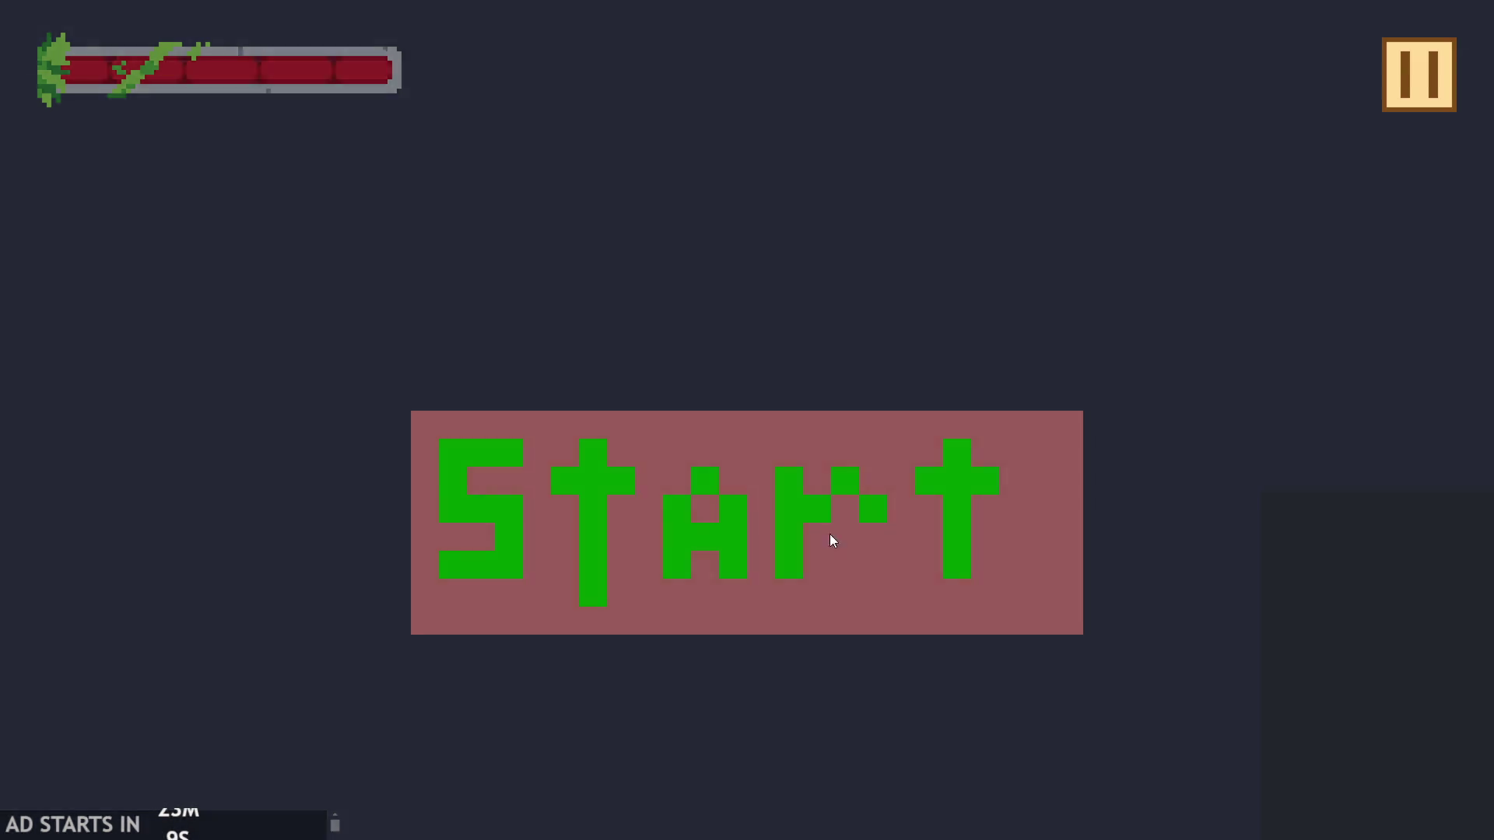
pyautogui.click(707, 572)
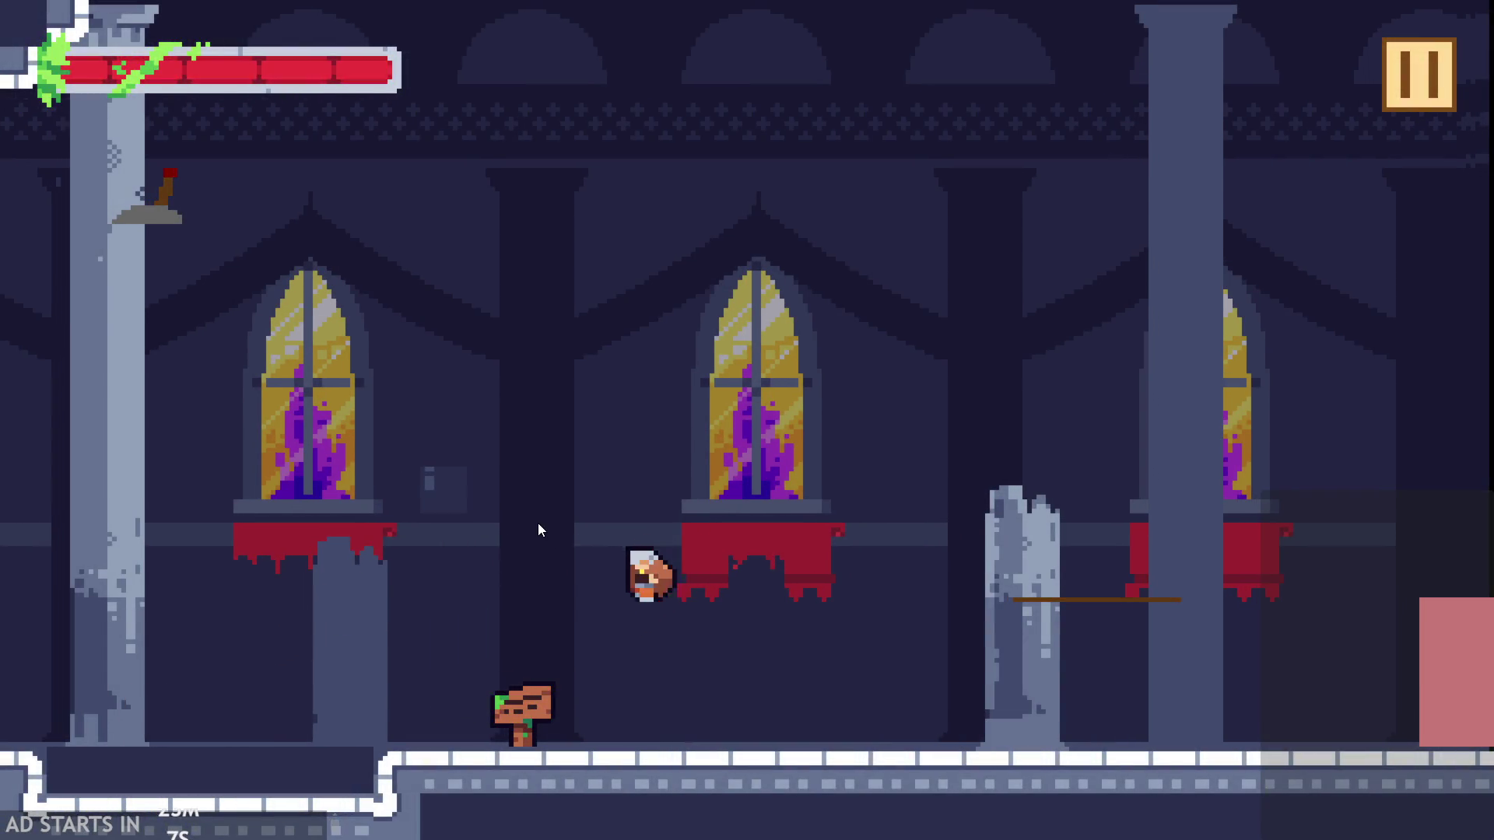
pyautogui.click(538, 523)
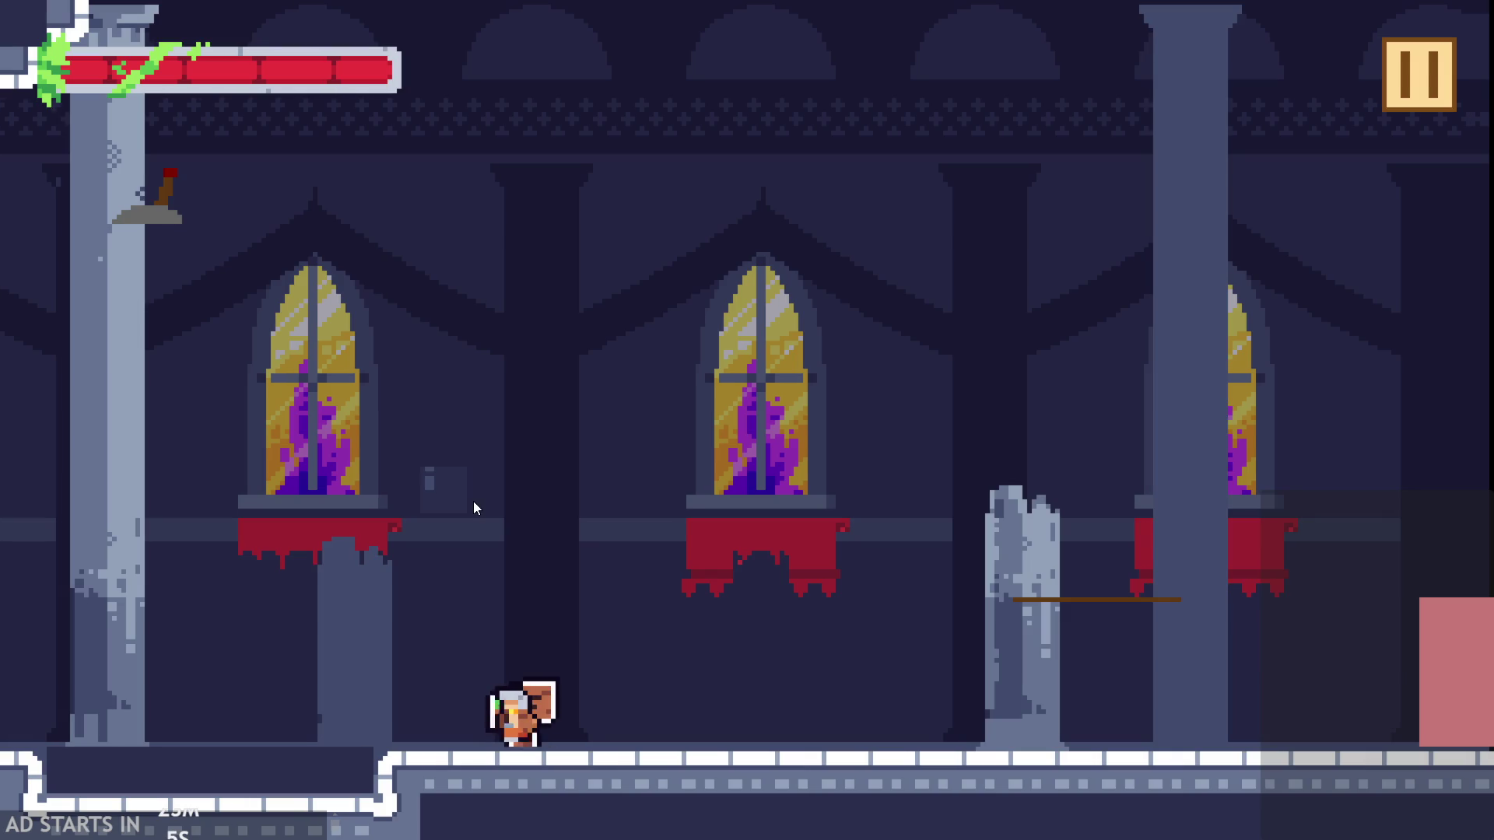
pyautogui.click(451, 526)
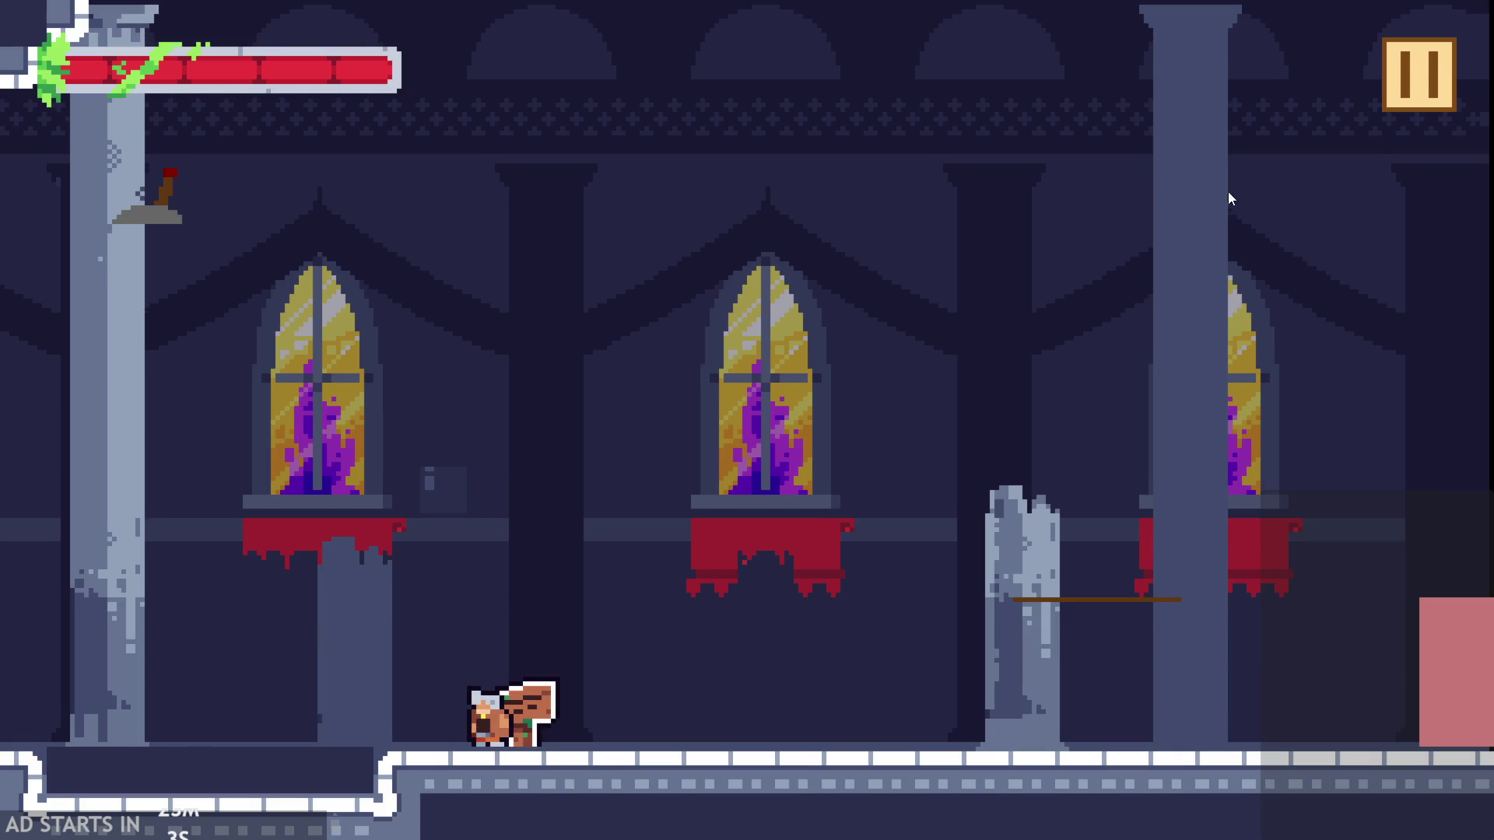
pyautogui.click(385, 486)
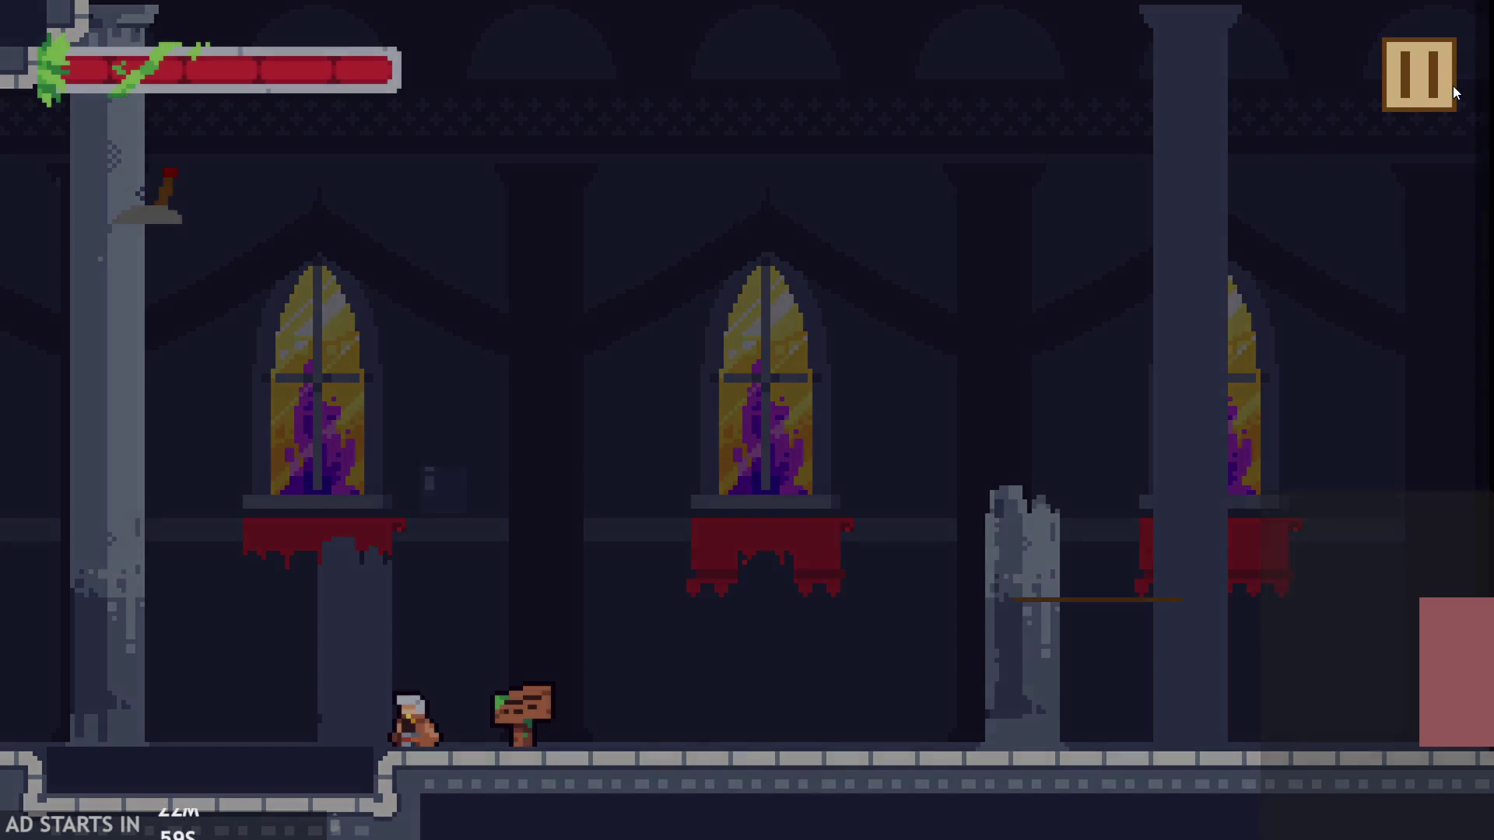
pyautogui.click(1440, 77)
pyautogui.click(1175, 728)
# - Recheck the rom_level room, then return to the Script1 workspace
pyautogui.doubleClick(1301, 475)
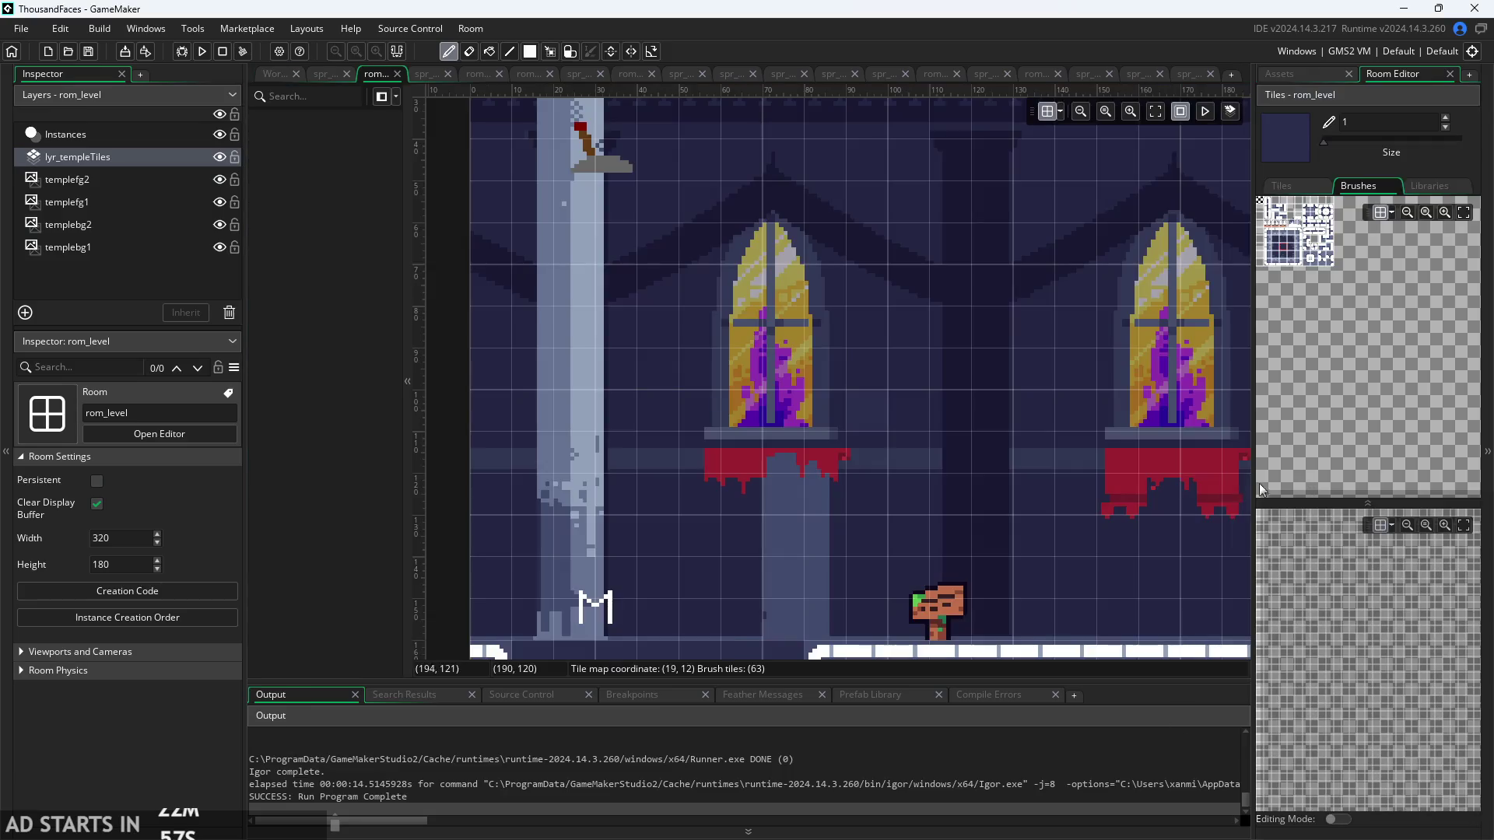
pyautogui.scroll(5, 900, 402)
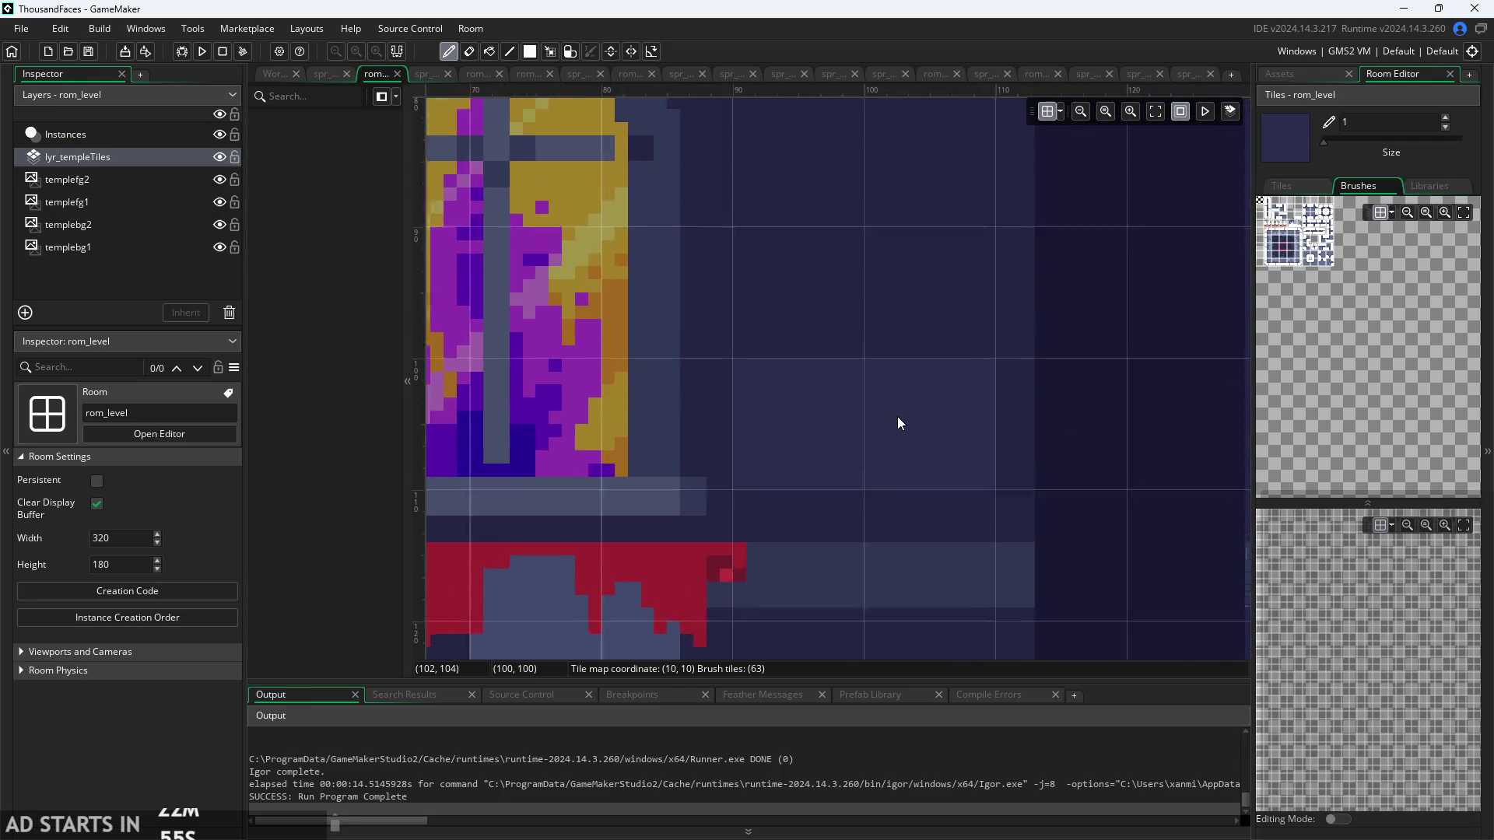
pyautogui.scroll(-2, 727, 427)
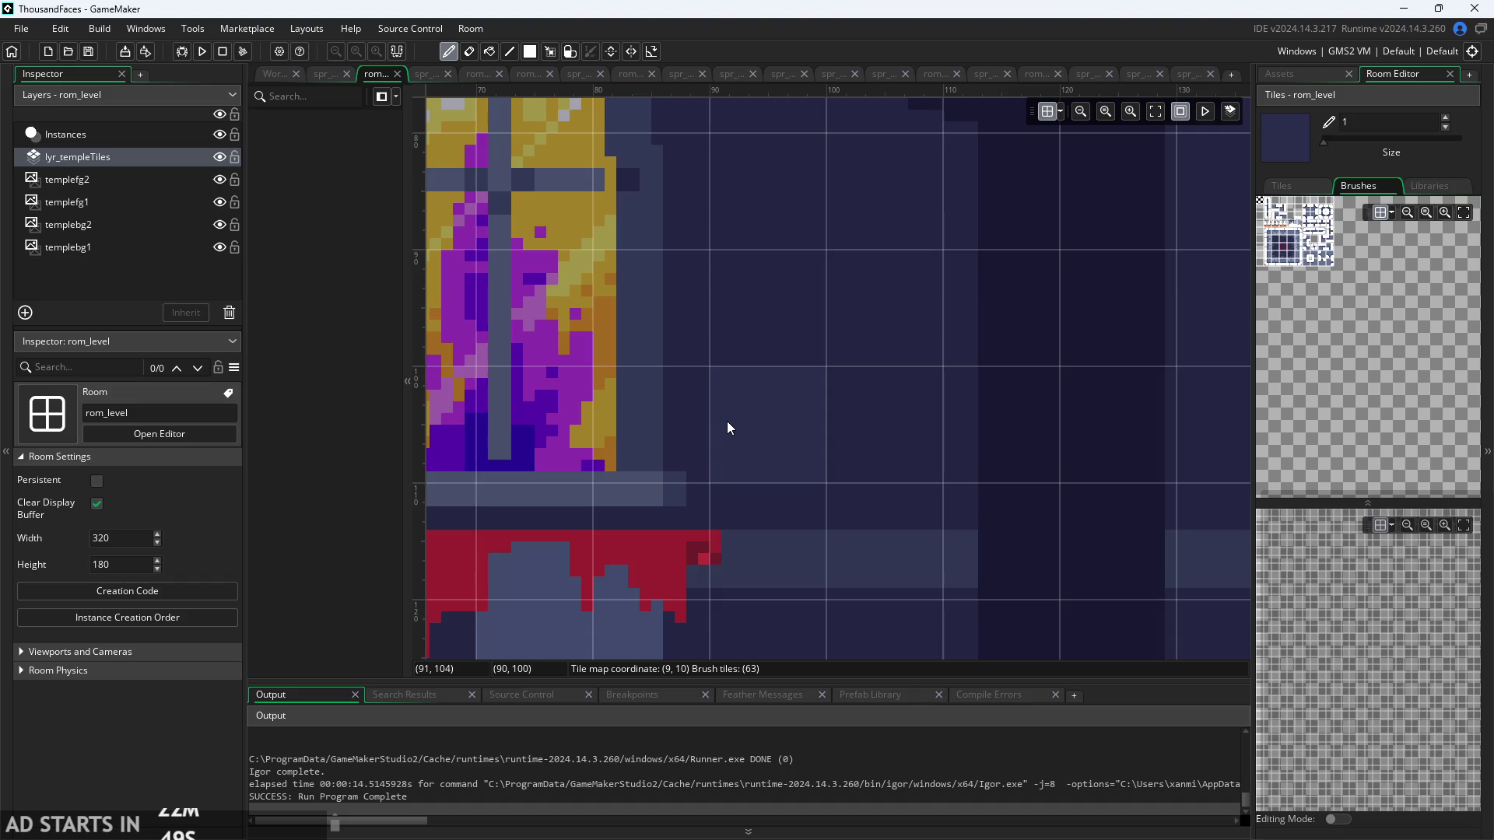
pyautogui.scroll(-5, 730, 433)
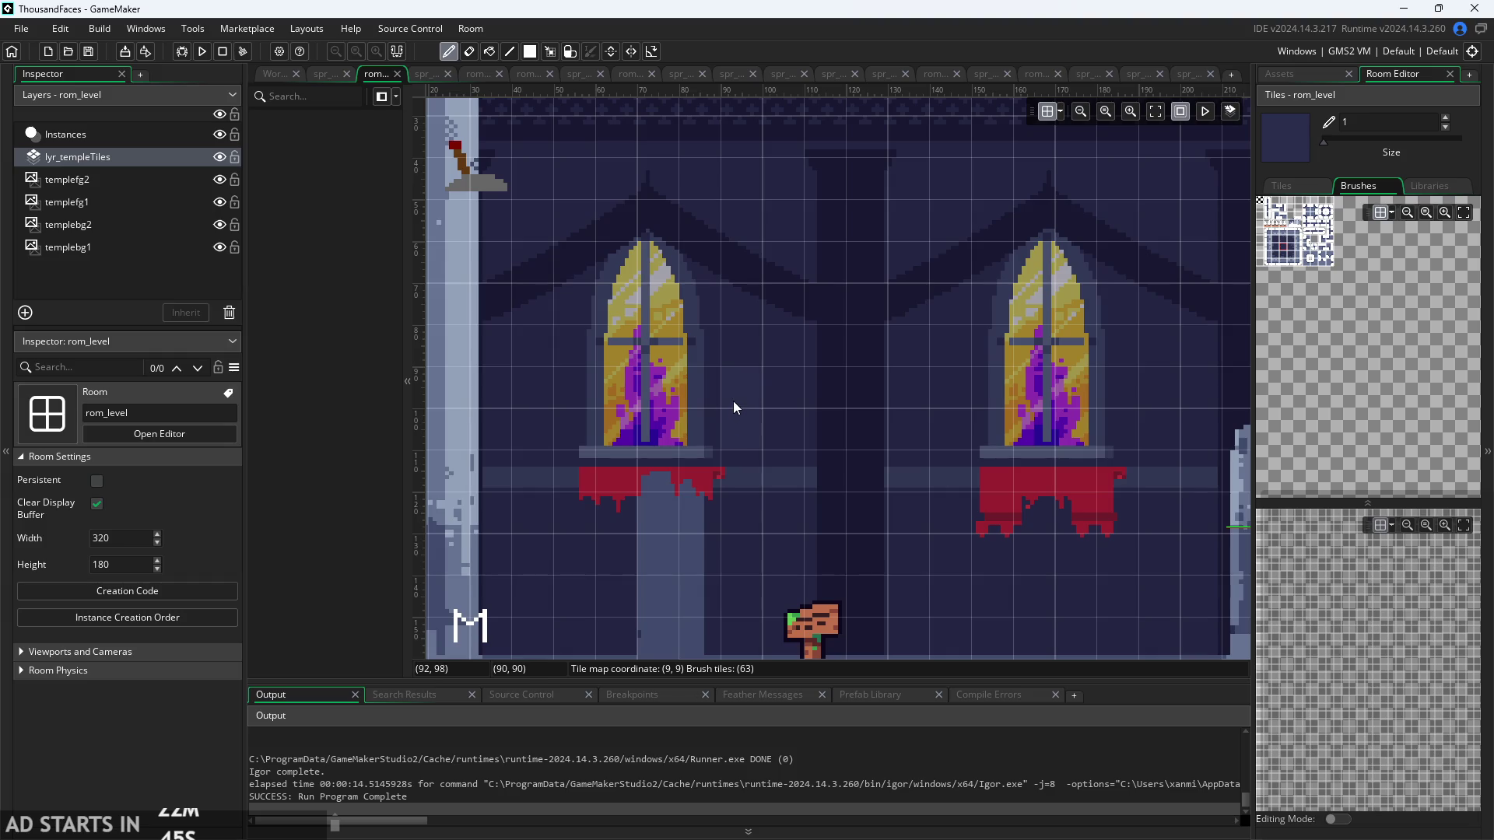
pyautogui.scroll(-3, 772, 493)
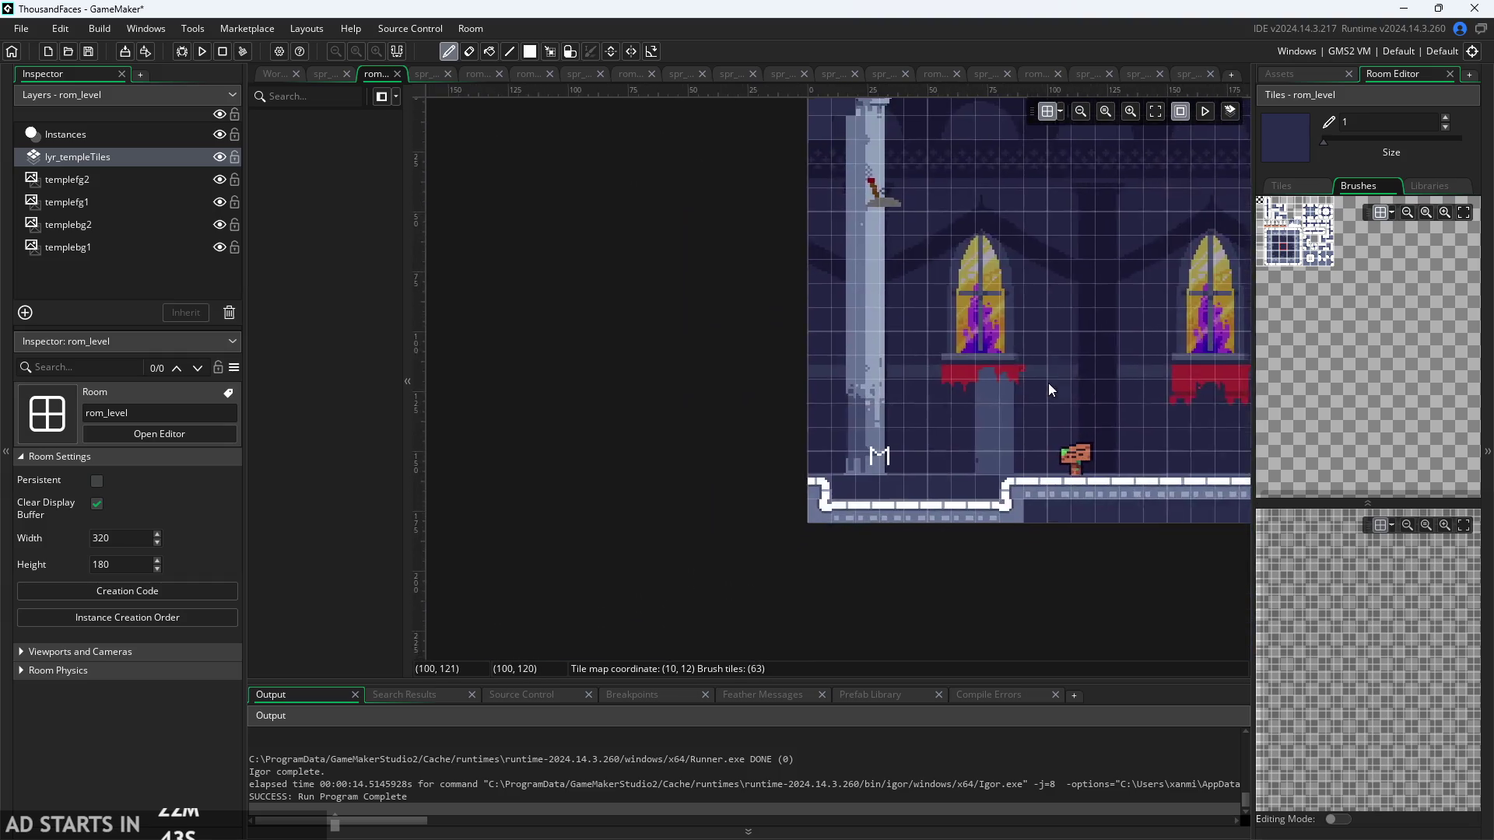
pyautogui.click(1282, 74)
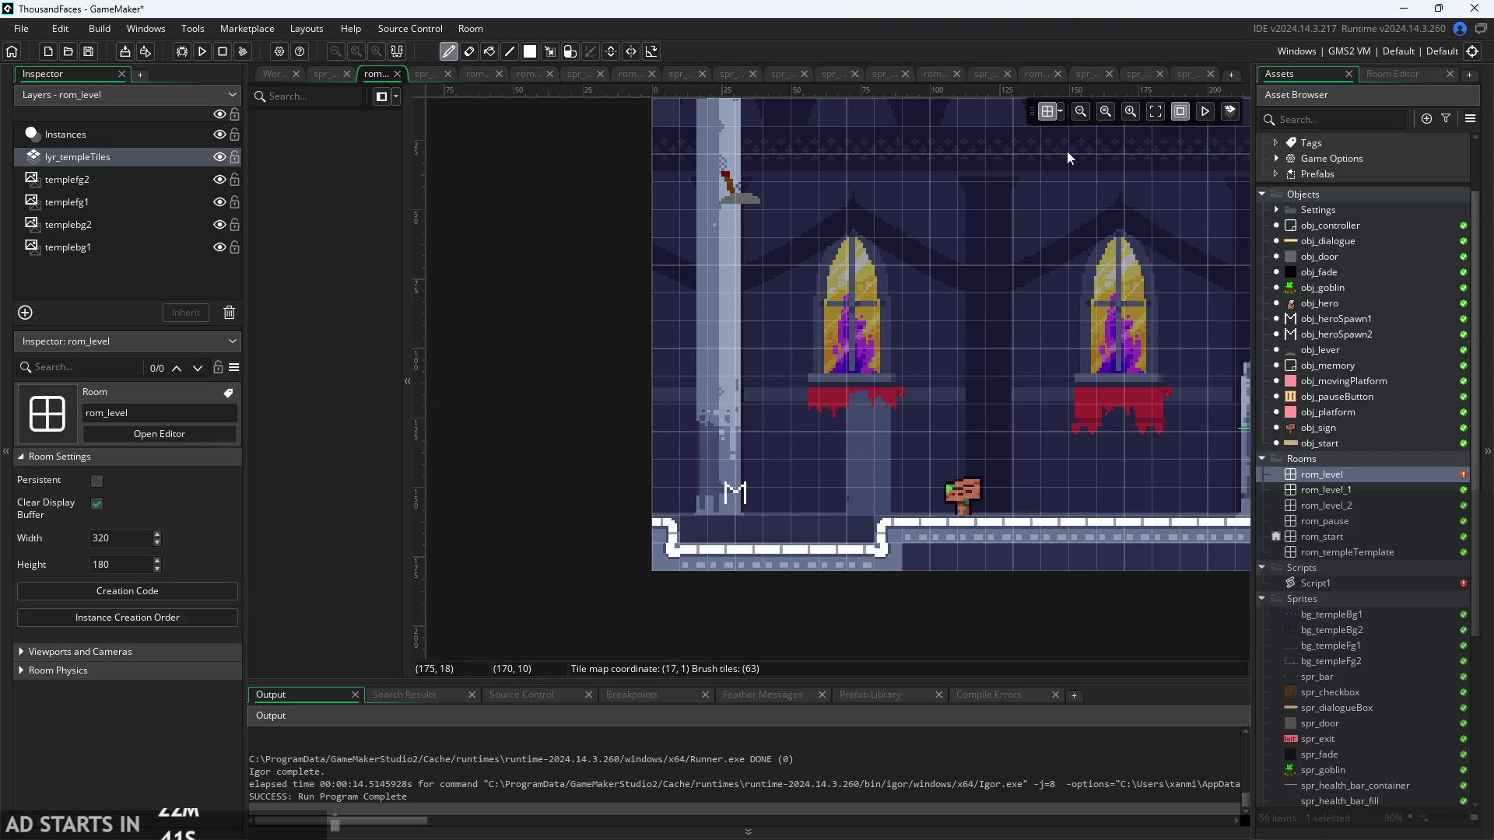
pyautogui.click(274, 73)
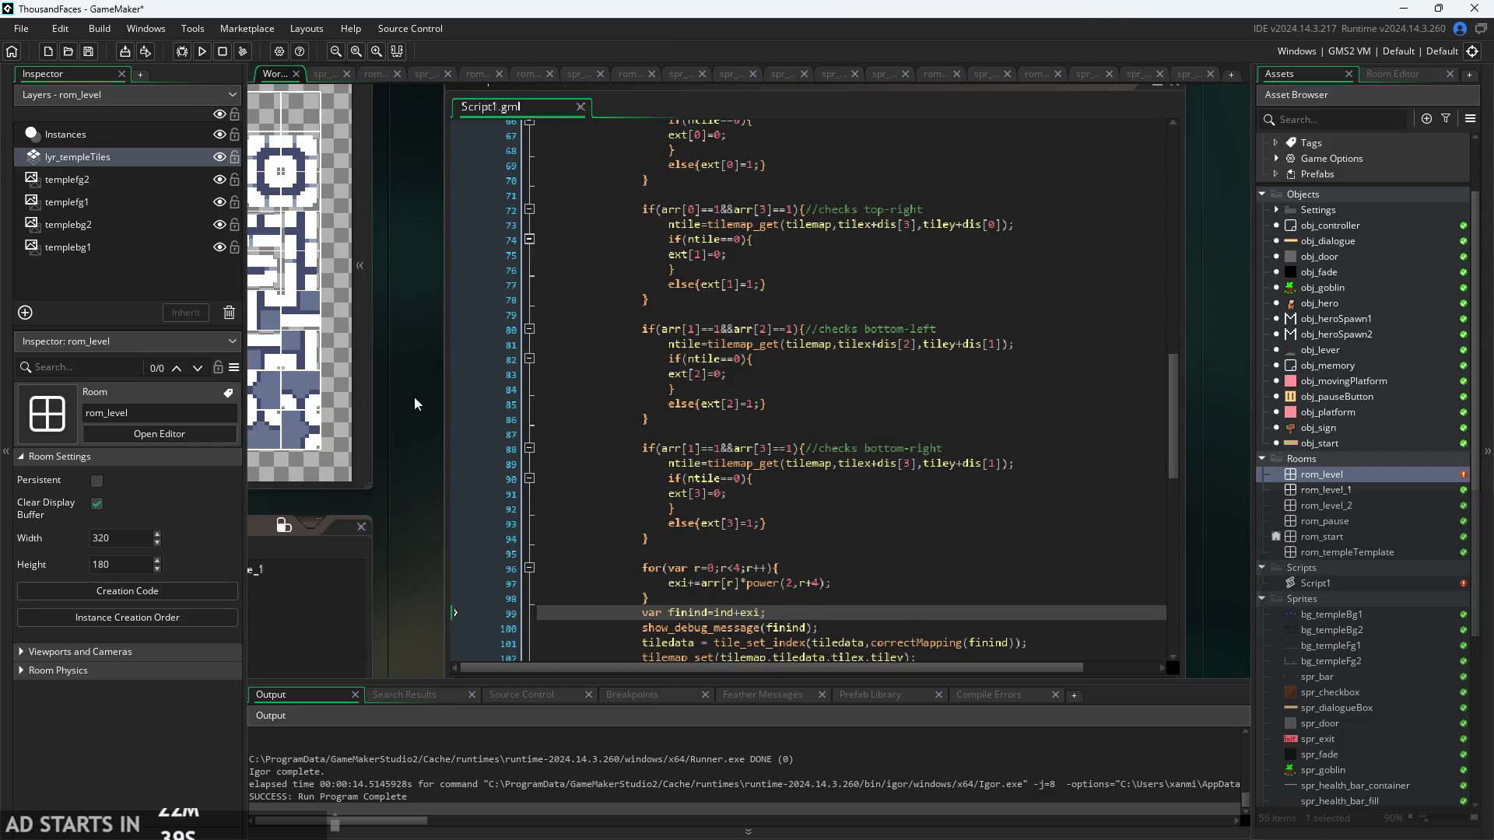
# - Scroll through Script1 and run the game again
pyautogui.scroll(-2, 417, 316)
pyautogui.keyDown('ctrl'); pyautogui.scroll(1, 399, 390); pyautogui.keyUp('ctrl')
pyautogui.scroll(-6, 606, 369)
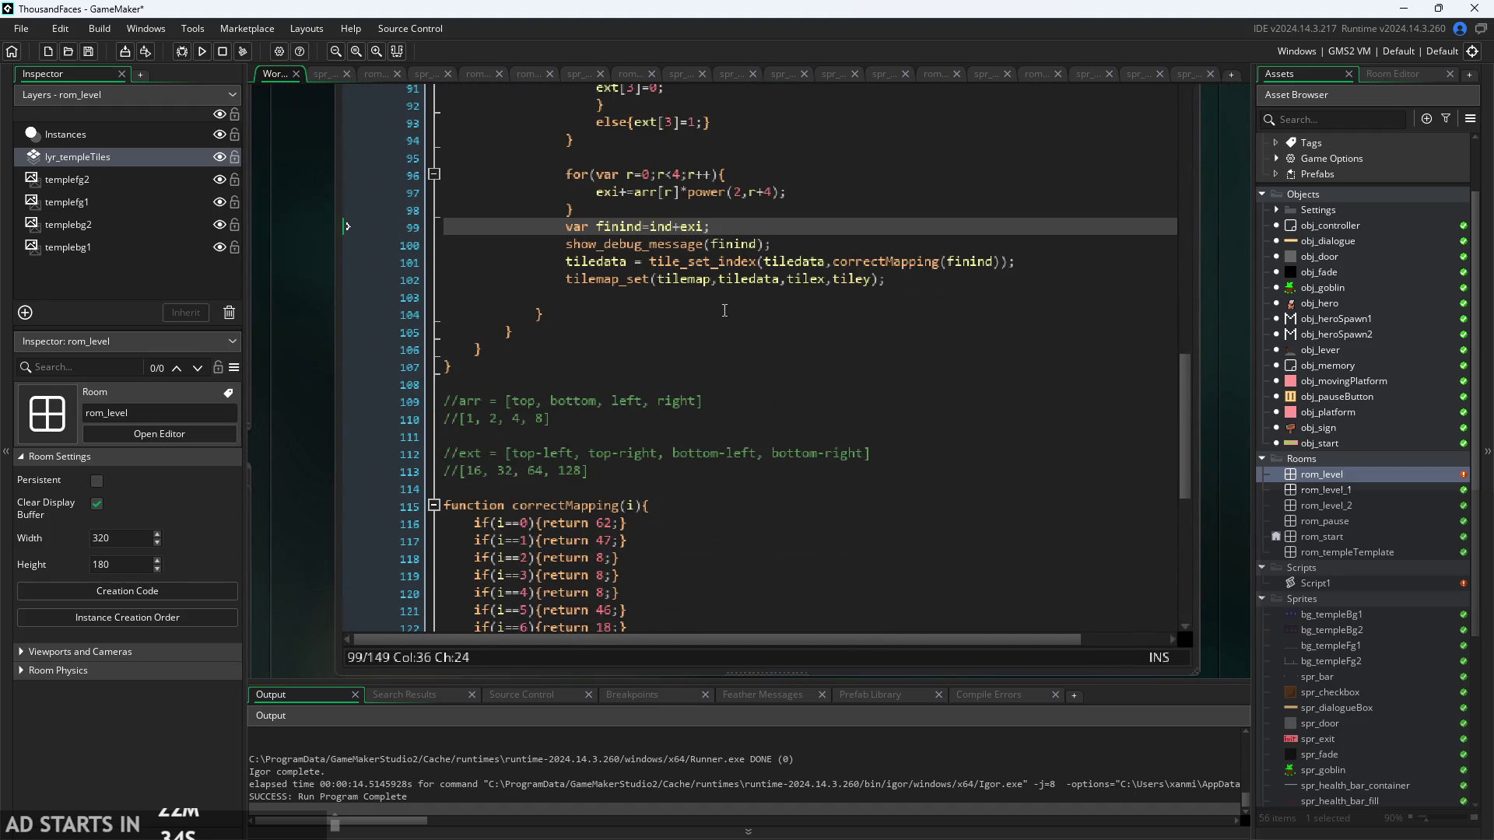
pyautogui.scroll(1, 729, 310)
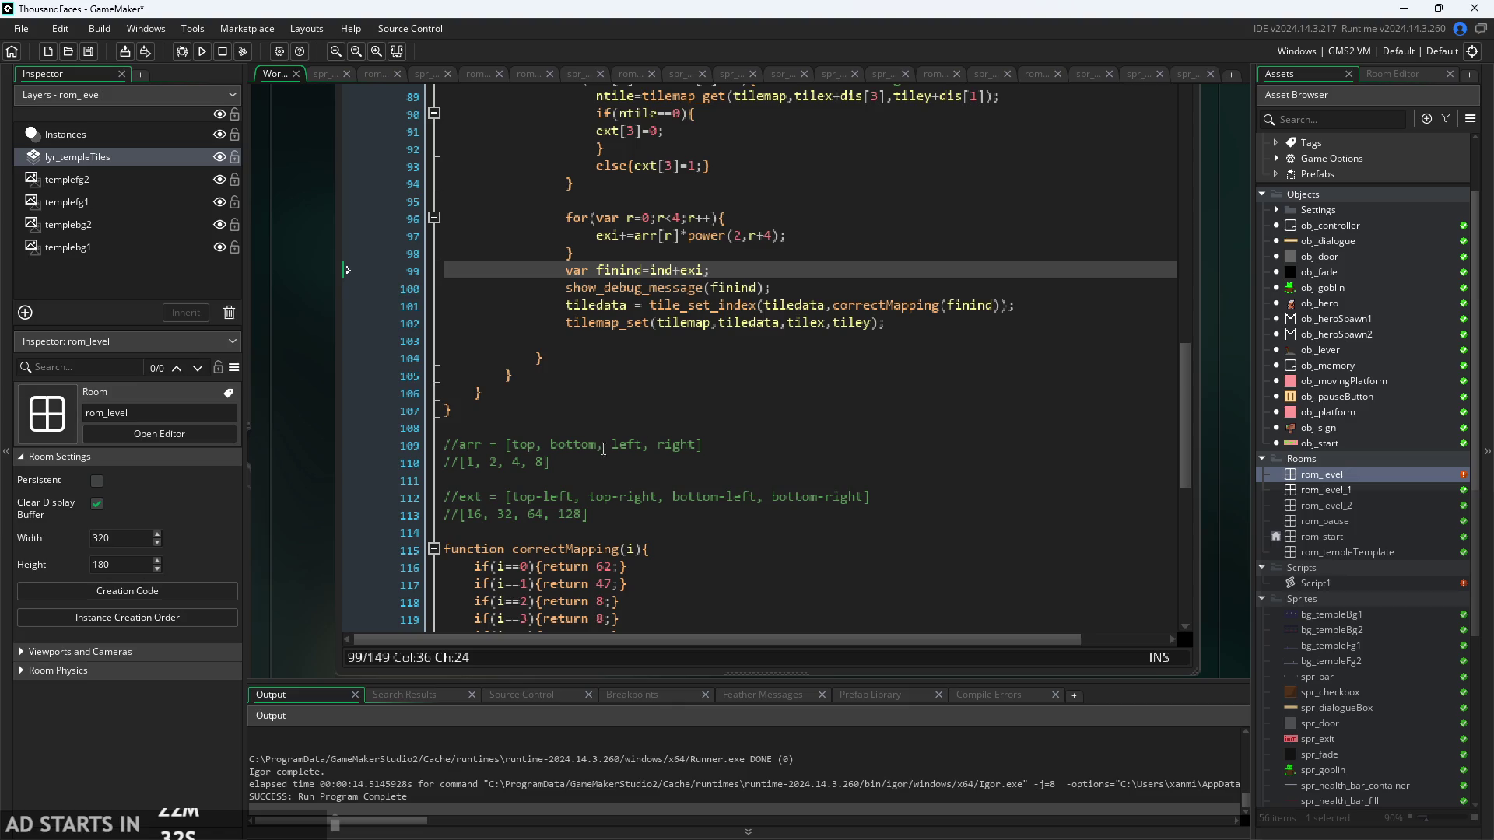
pyautogui.click(202, 52)
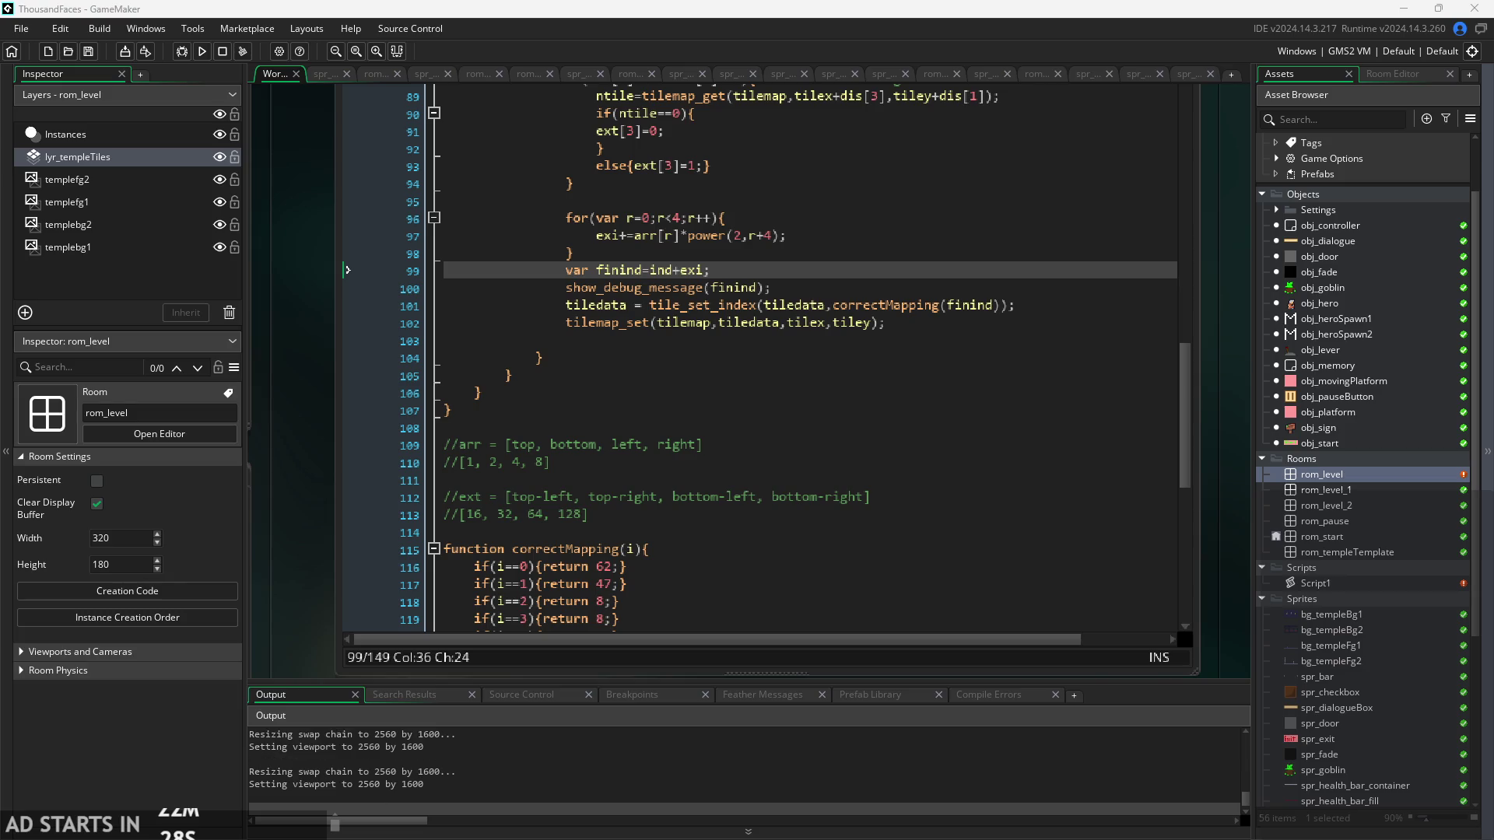
# - Check rom_level, then return to Script1 and bring up correctMapping's return cases
pyautogui.doubleClick(1341, 474)
pyautogui.scroll(3, 1007, 452)
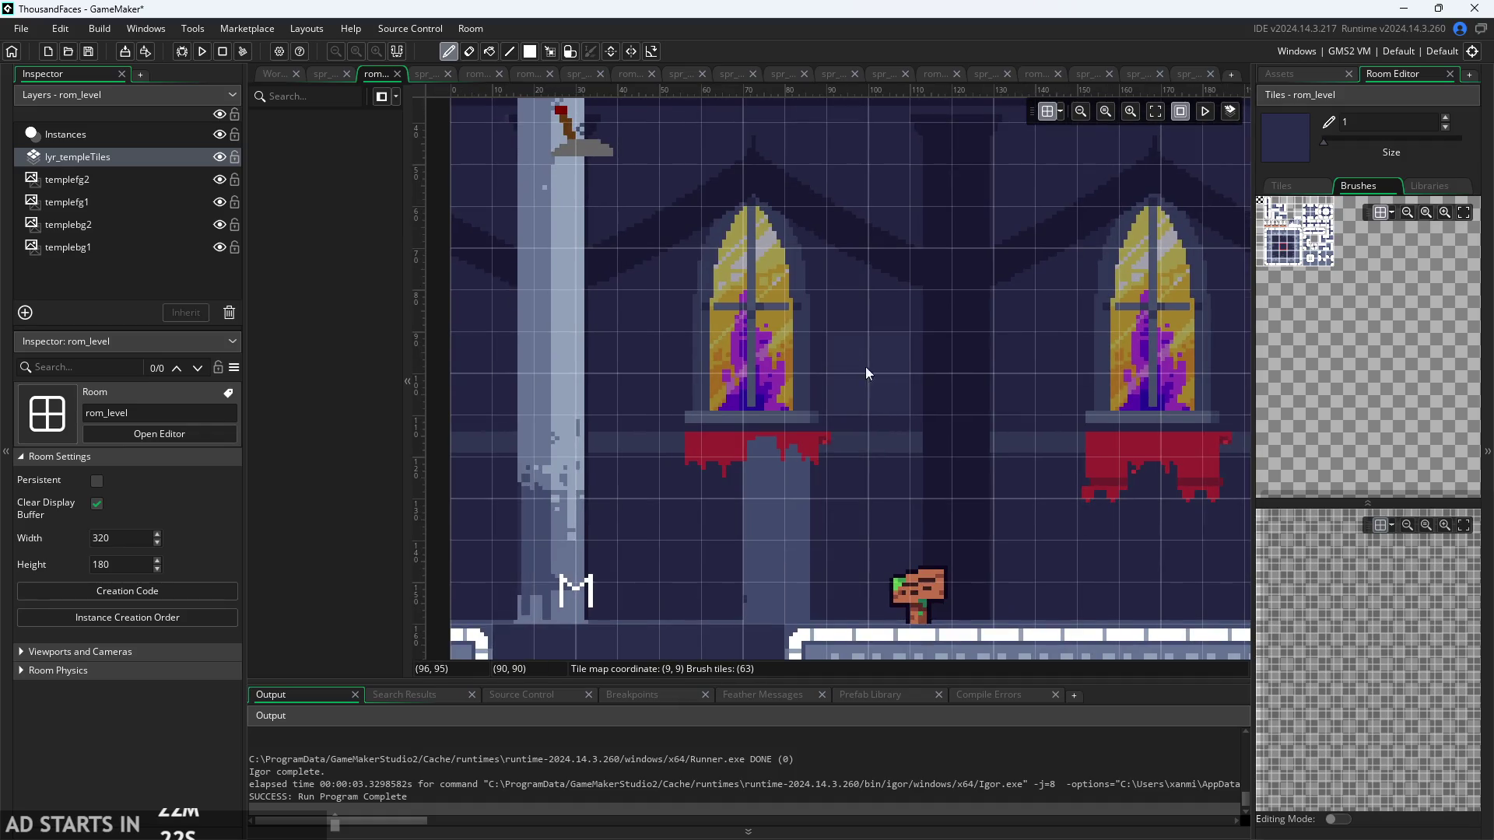
pyautogui.click(279, 72)
pyautogui.scroll(-3, 361, 389)
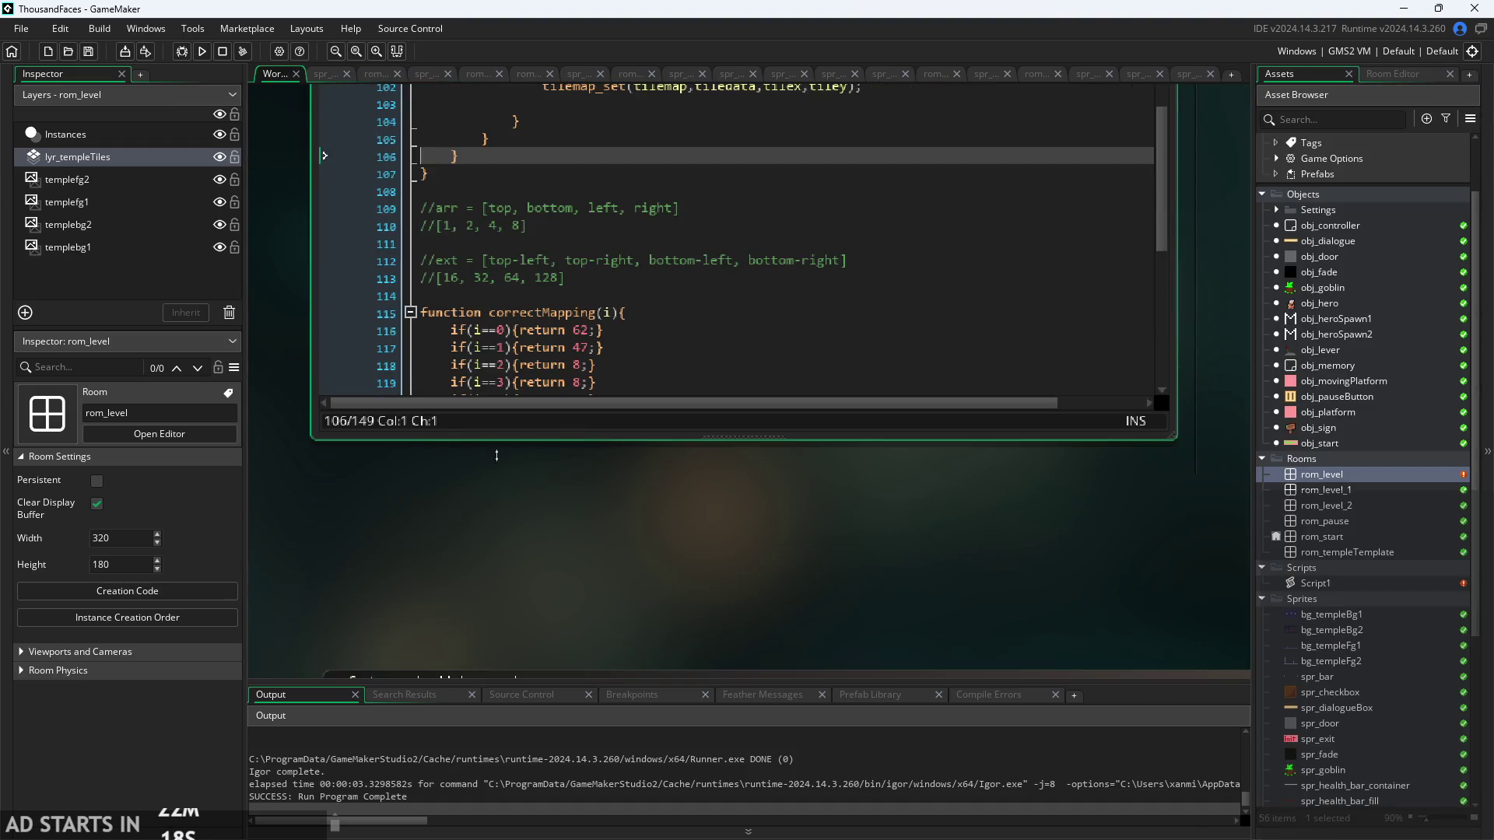
pyautogui.scroll(3, 496, 456)
pyautogui.scroll(-5, 604, 432)
pyautogui.scroll(5, 604, 431)
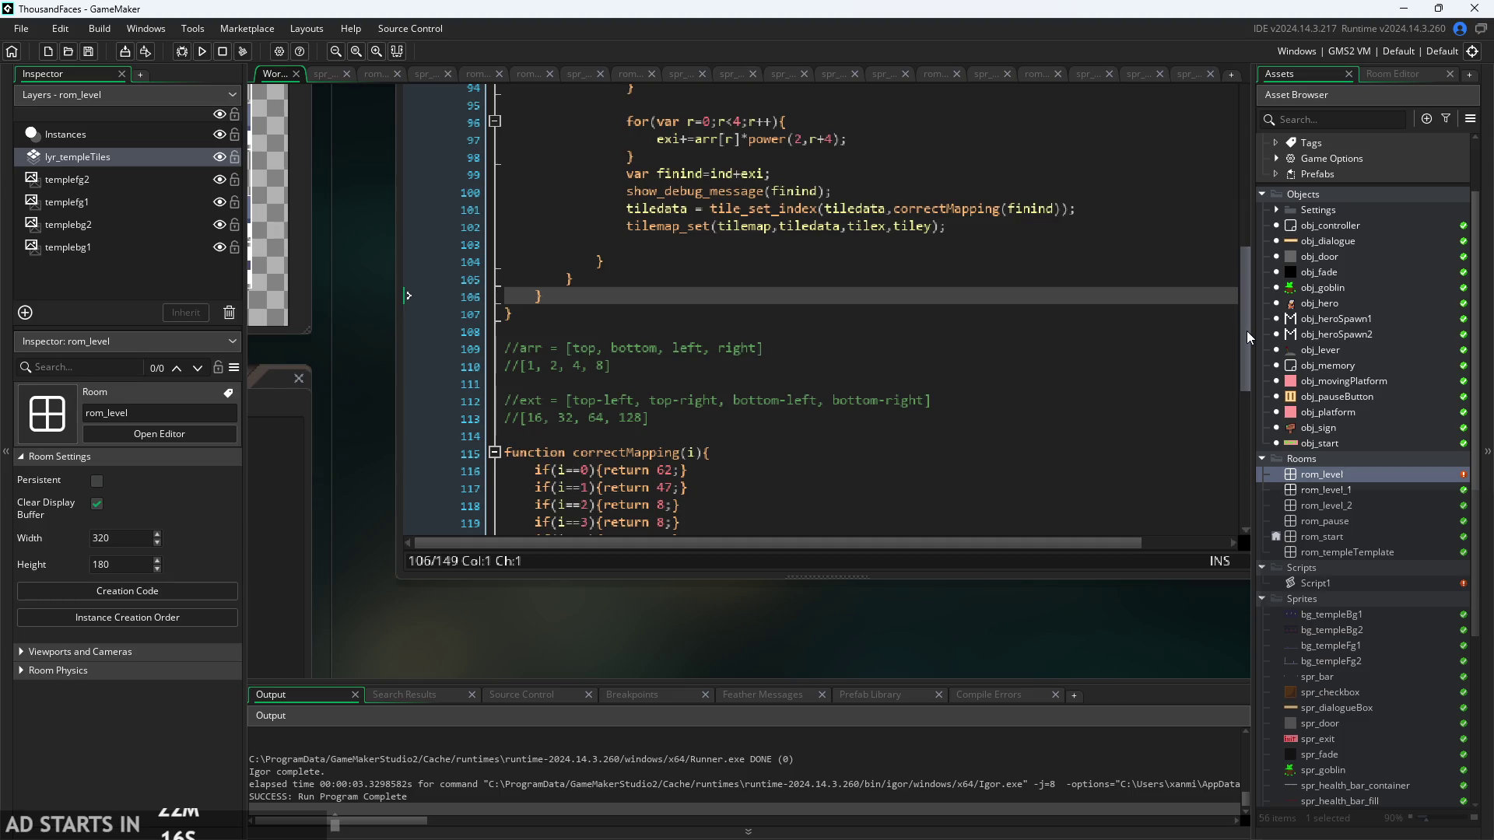
pyautogui.moveTo(1247, 331)
pyautogui.mouseDown()
pyautogui.moveTo(1251, 461)
pyautogui.moveTo(1250, 407)
pyautogui.mouseUp()
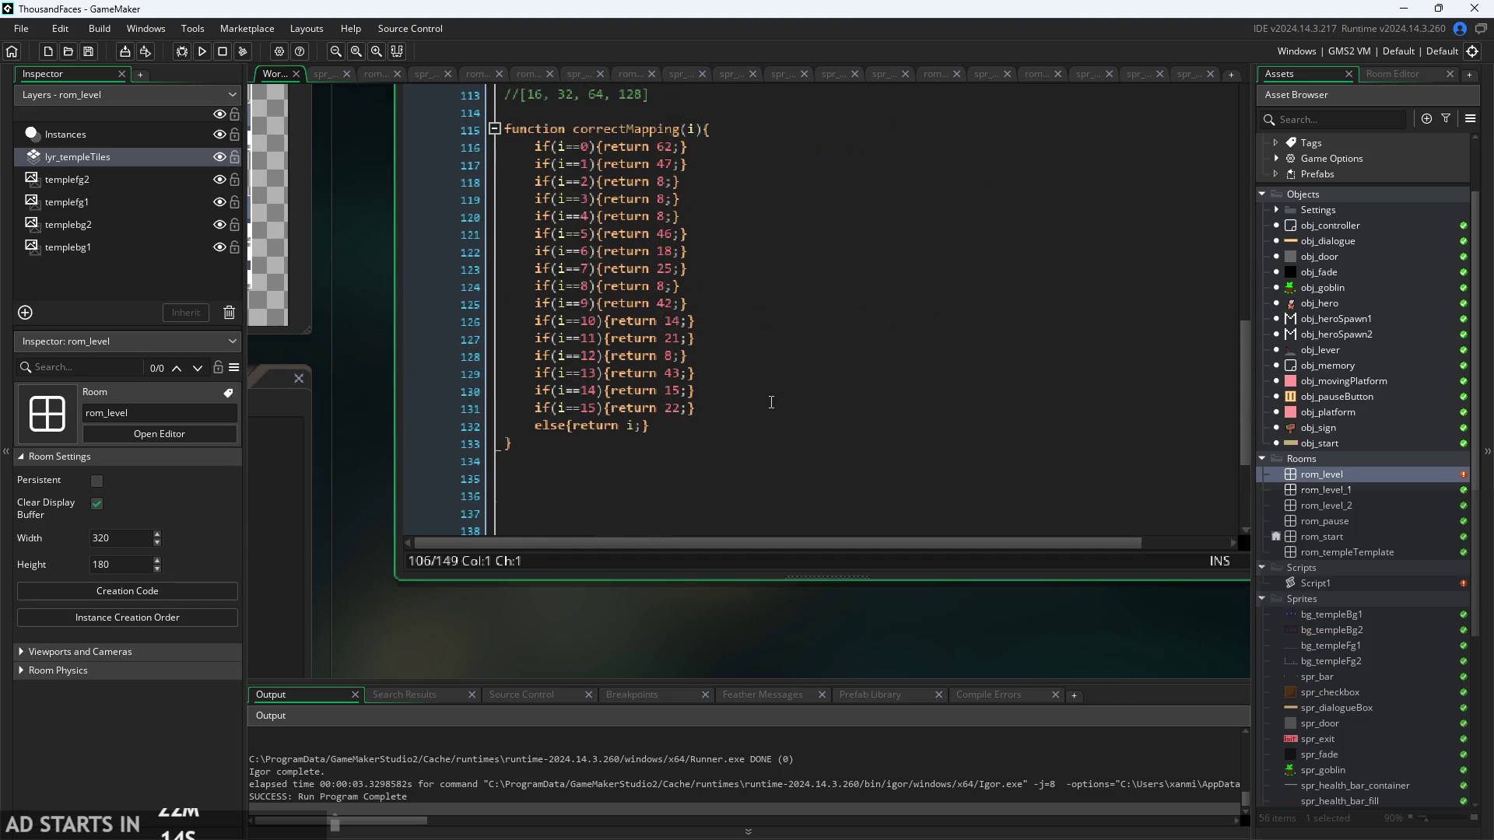
# - Add the case if(i==5+16){return ;} after line 131 and reveal the tileset beside it
pyautogui.click(771, 401)
pyautogui.press('Return')
pyautogui.write('if(')
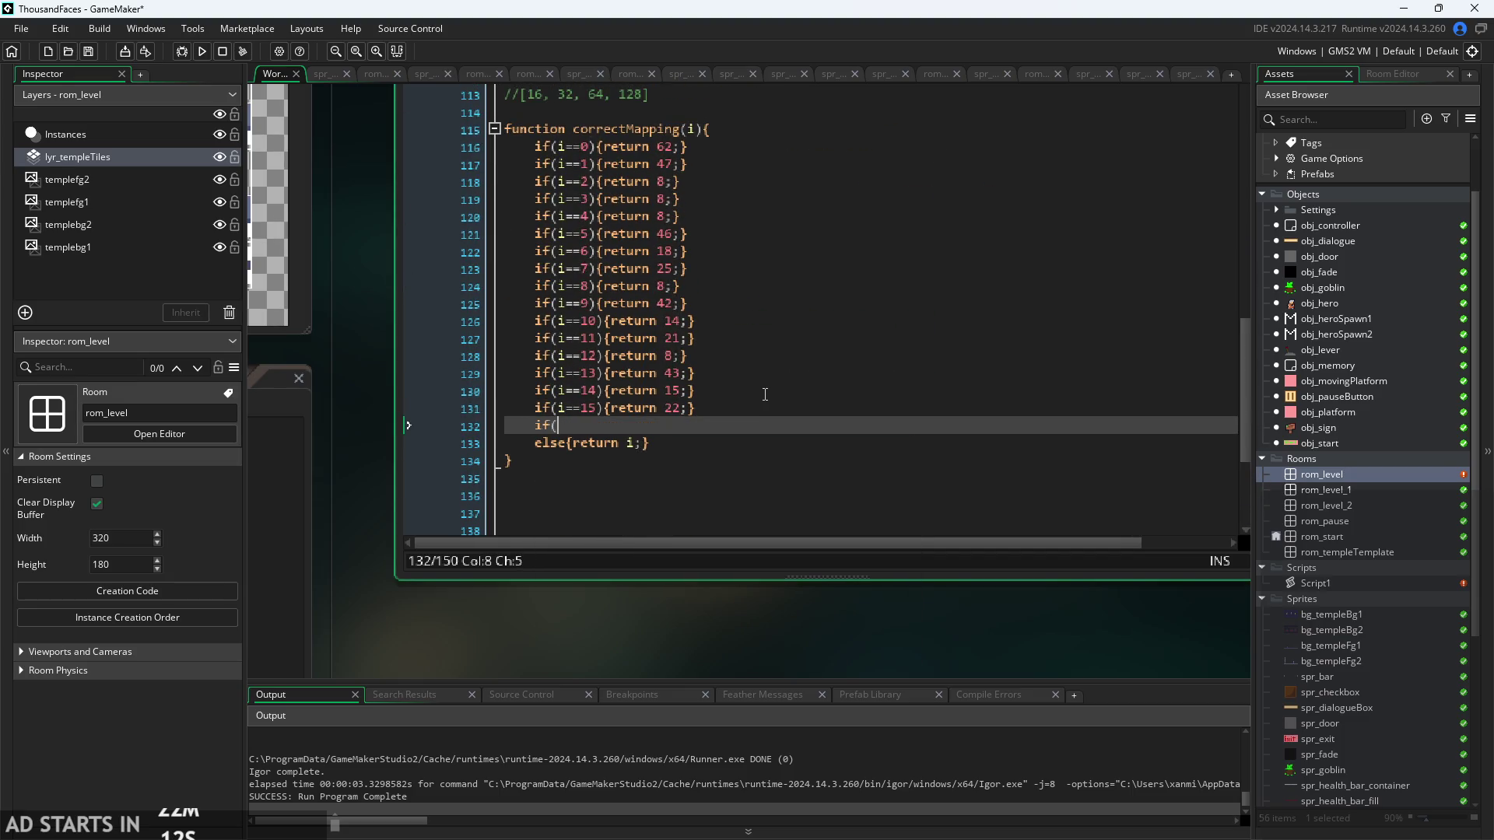
pyautogui.write('i==')
pyautogui.scroll(2, 765, 394)
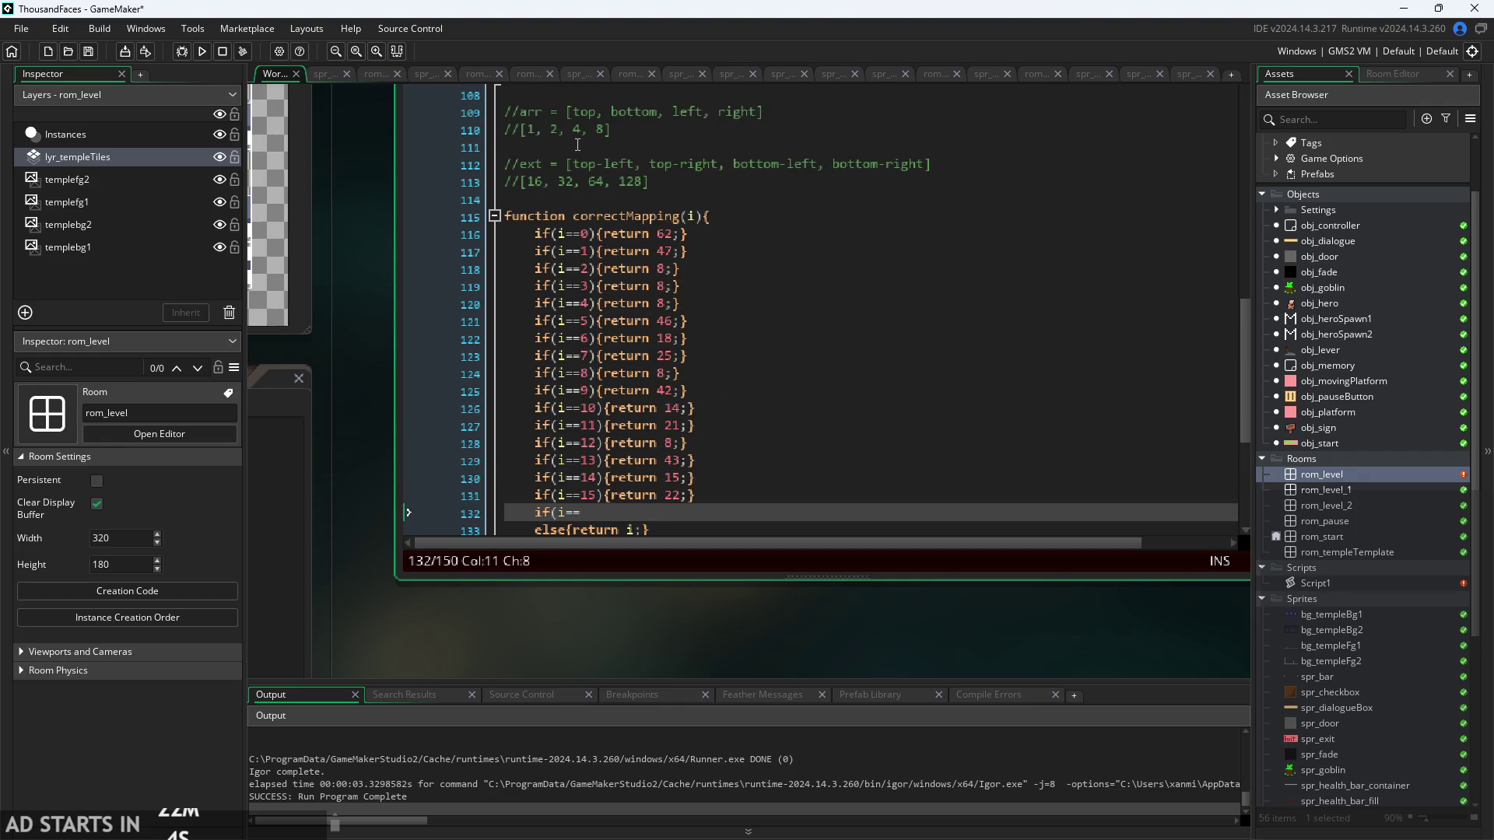
pyautogui.scroll(-1, 580, 148)
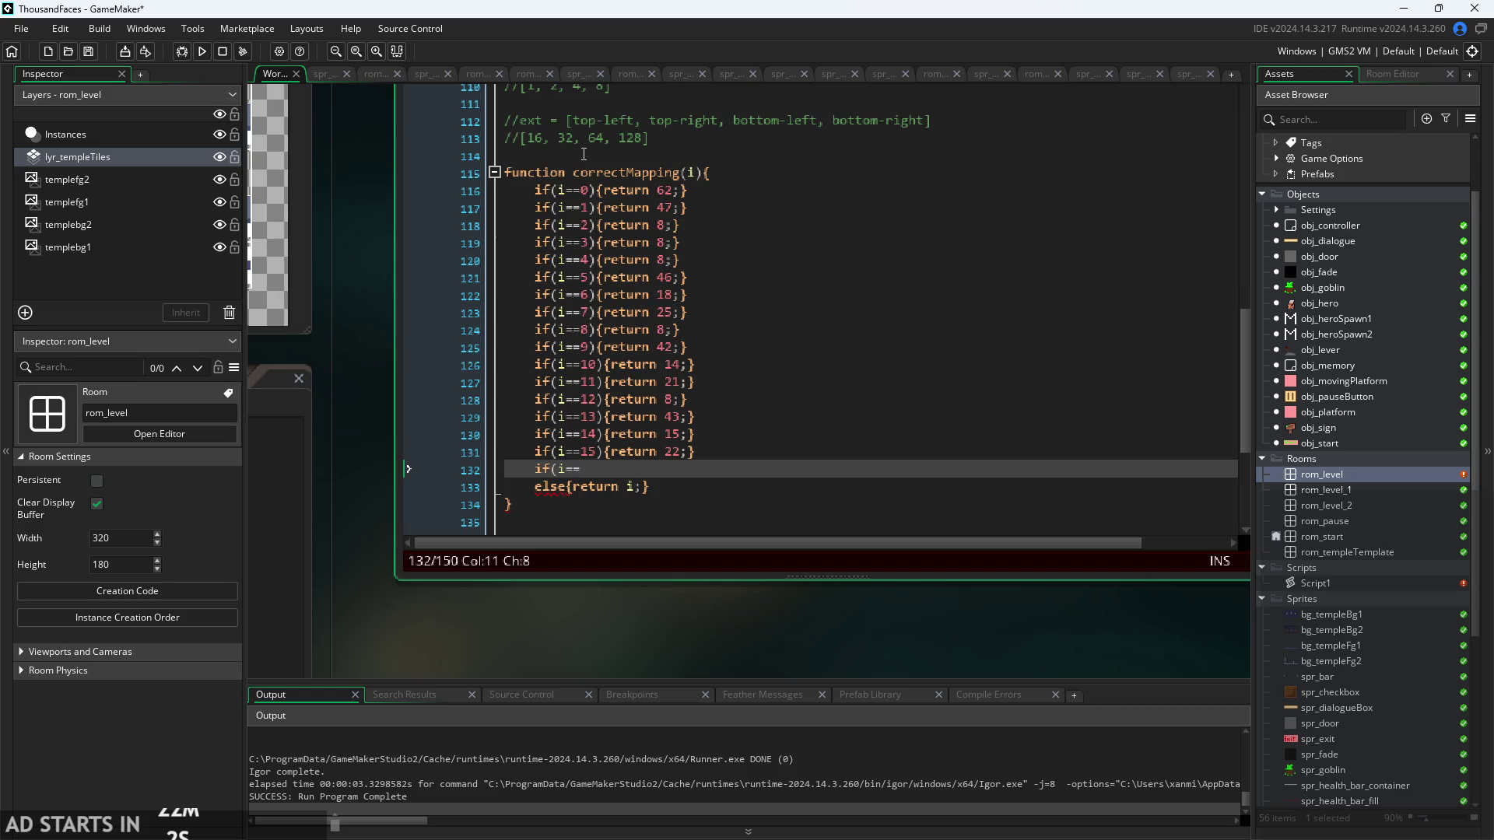
pyautogui.write('5+')
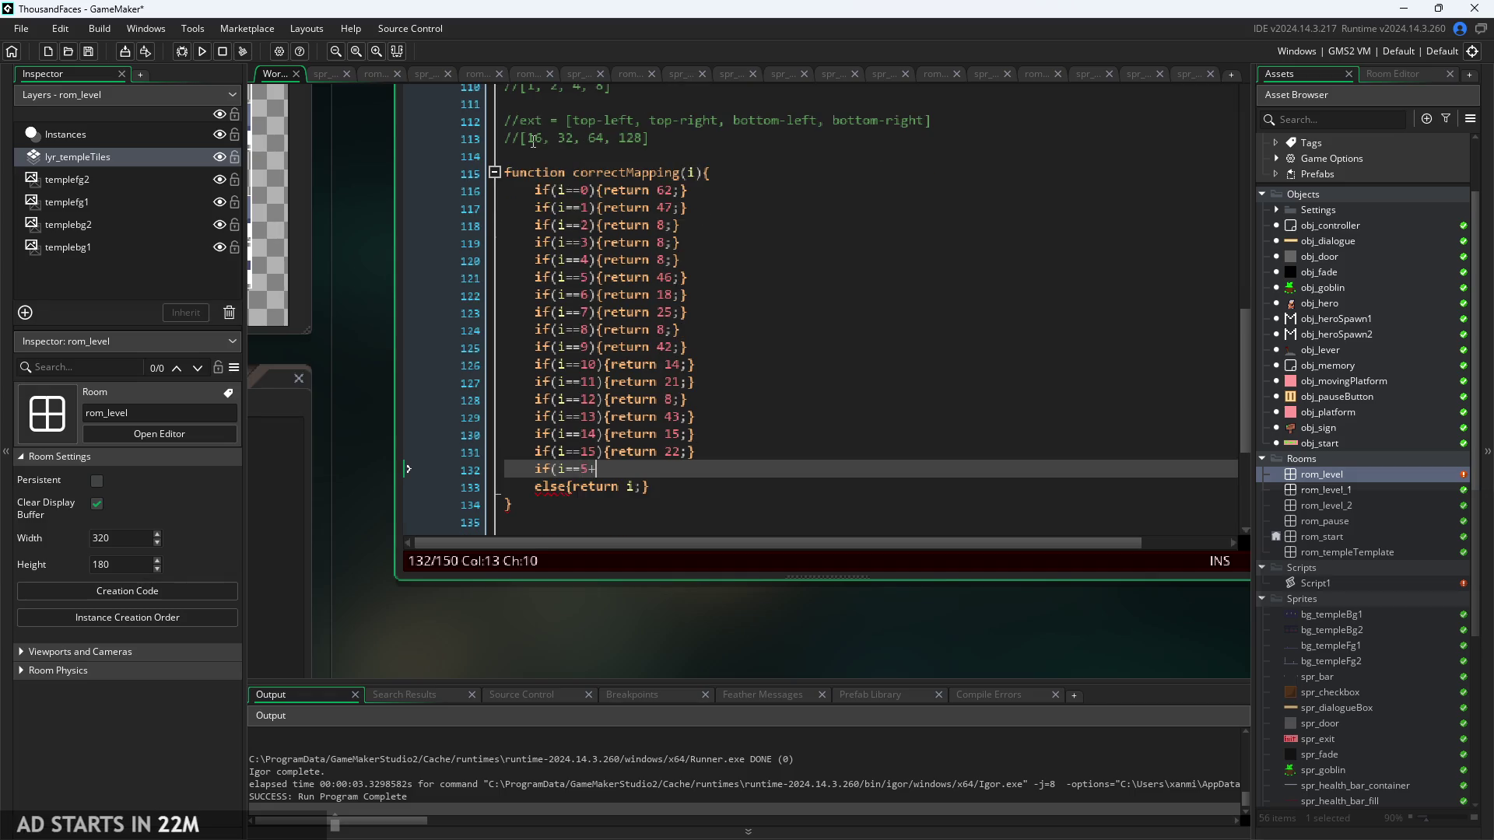
pyautogui.write('16')
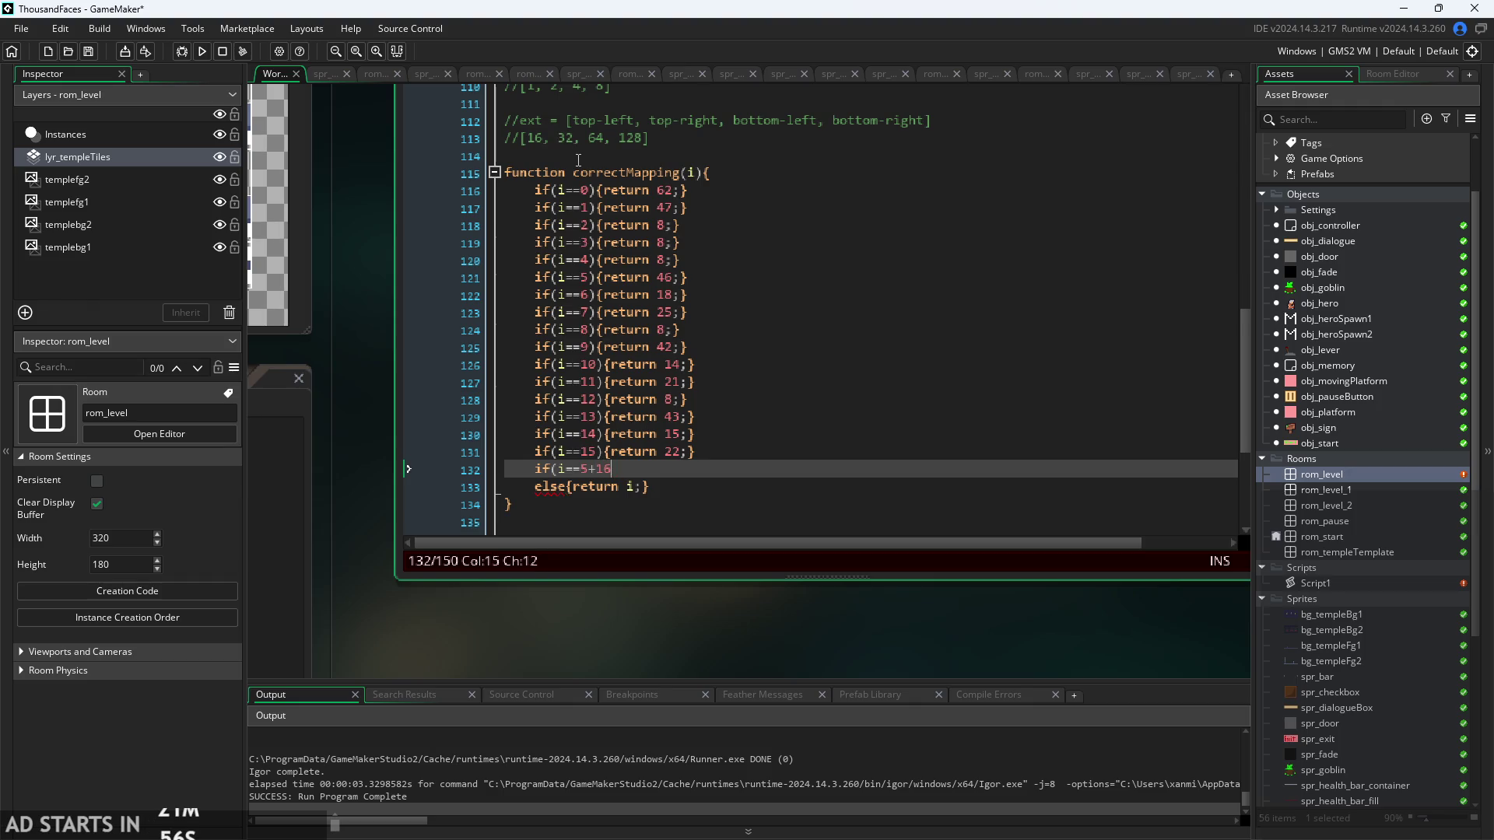
pyautogui.write('){')
pyautogui.write('return')
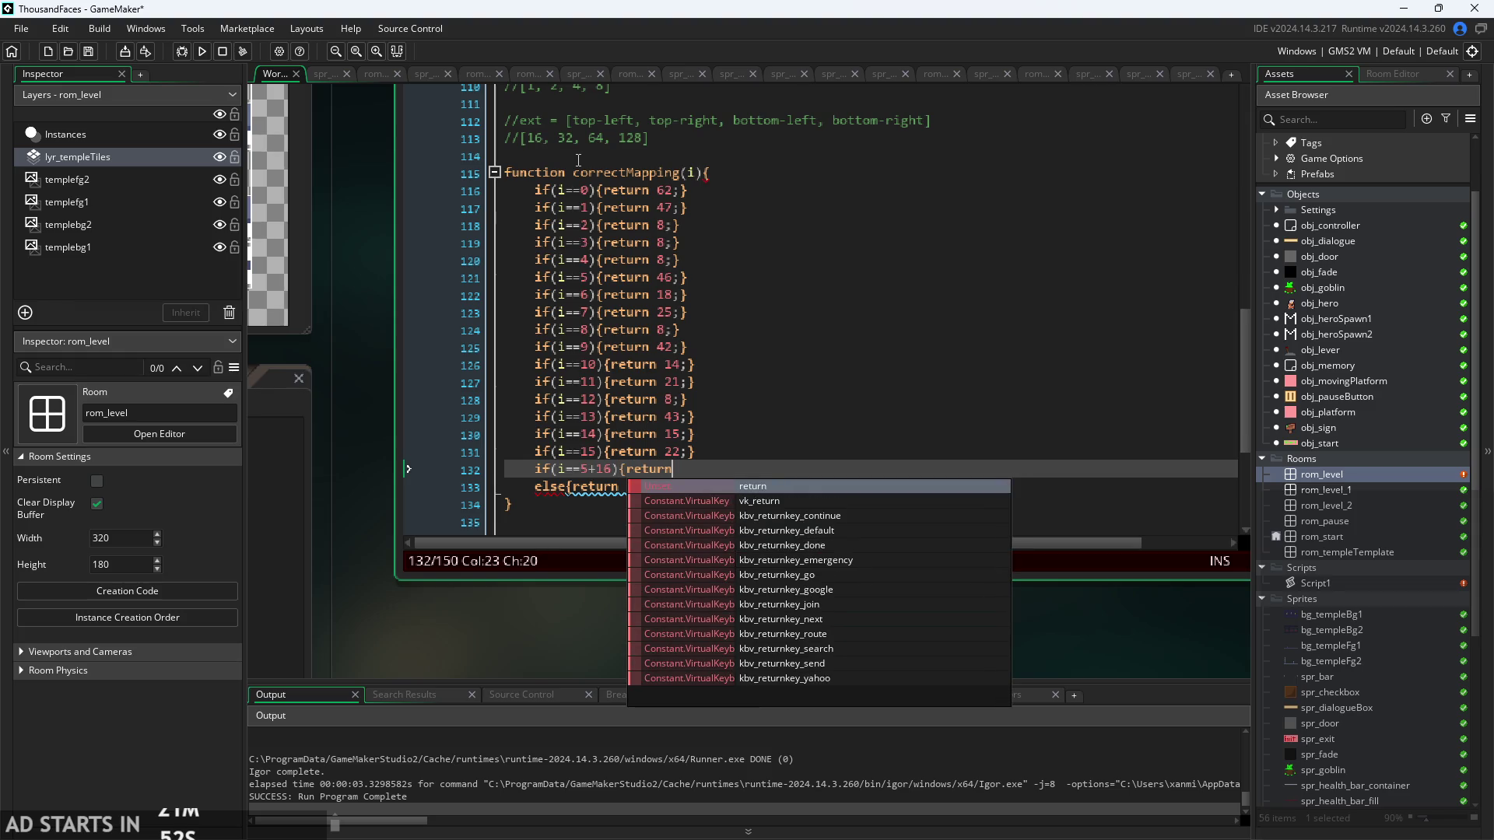
pyautogui.write(" '")
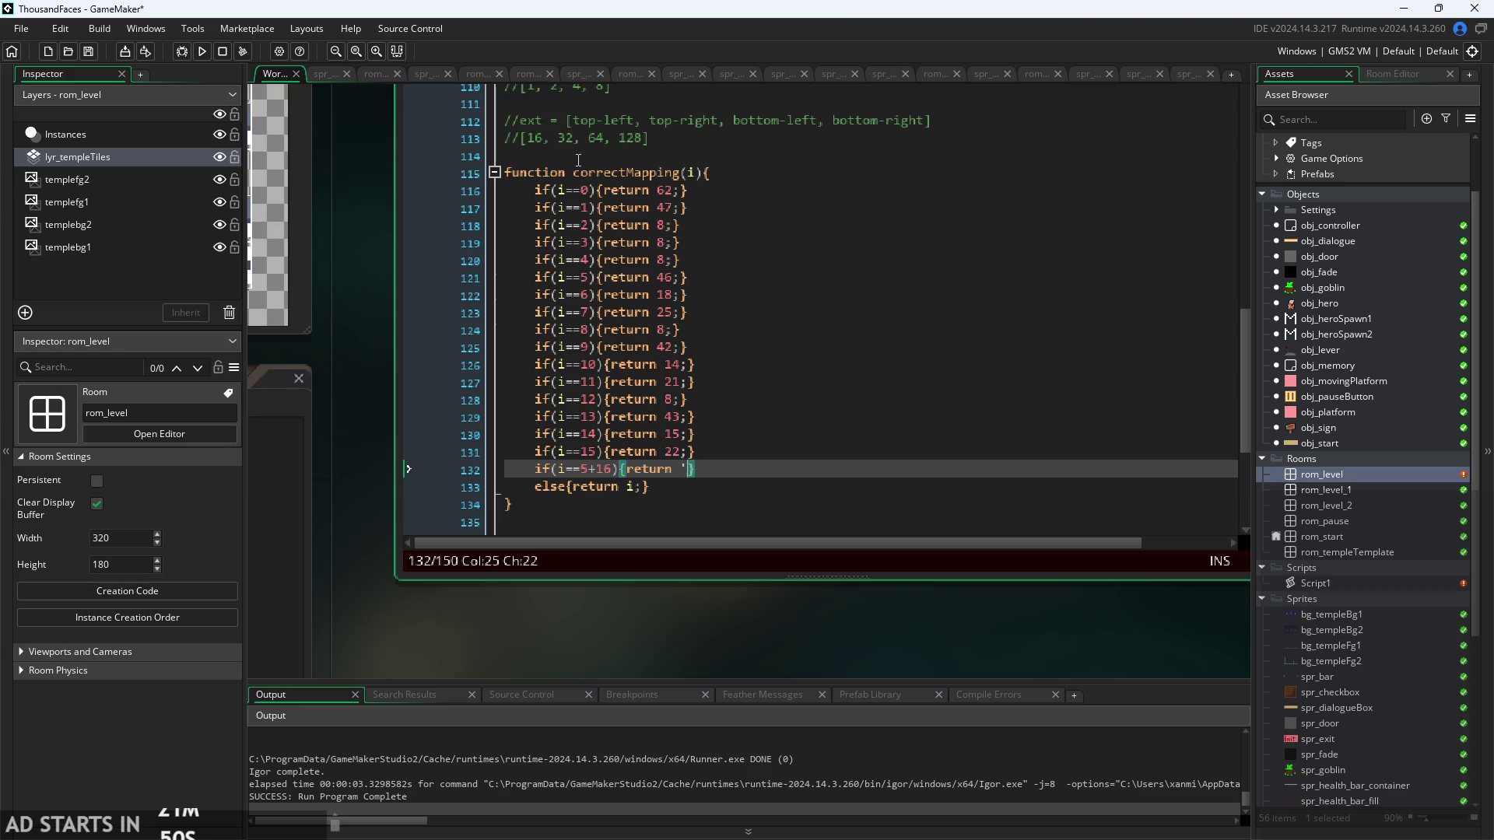
pyautogui.press('BackSpace')
pyautogui.write(';')
pyautogui.press('Left')
pyautogui.moveTo(372, 306)
pyautogui.mouseDown()
pyautogui.moveTo(436, 409)
pyautogui.moveTo(837, 482)
pyautogui.moveTo(816, 513)
pyautogui.moveTo(747, 530)
pyautogui.moveTo(694, 526)
pyautogui.moveTo(672, 494)
pyautogui.mouseUp()
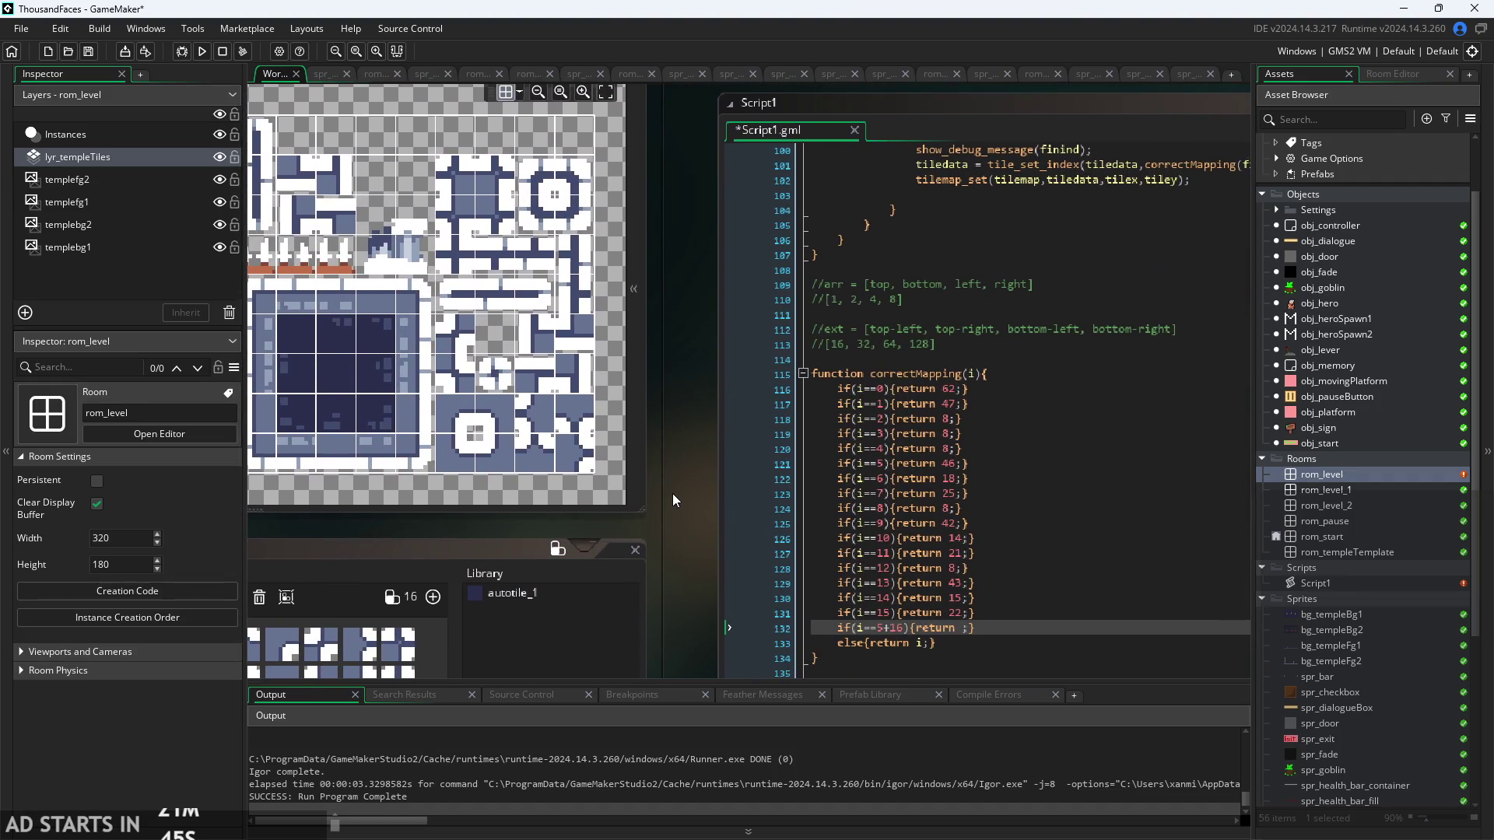
# - Make the 5+16 case return 85, then run the game and start it
pyautogui.moveTo(683, 357)
pyautogui.mouseDown()
pyautogui.moveTo(767, 287)
pyautogui.moveTo(722, 335)
pyautogui.moveTo(753, 326)
pyautogui.mouseUp()
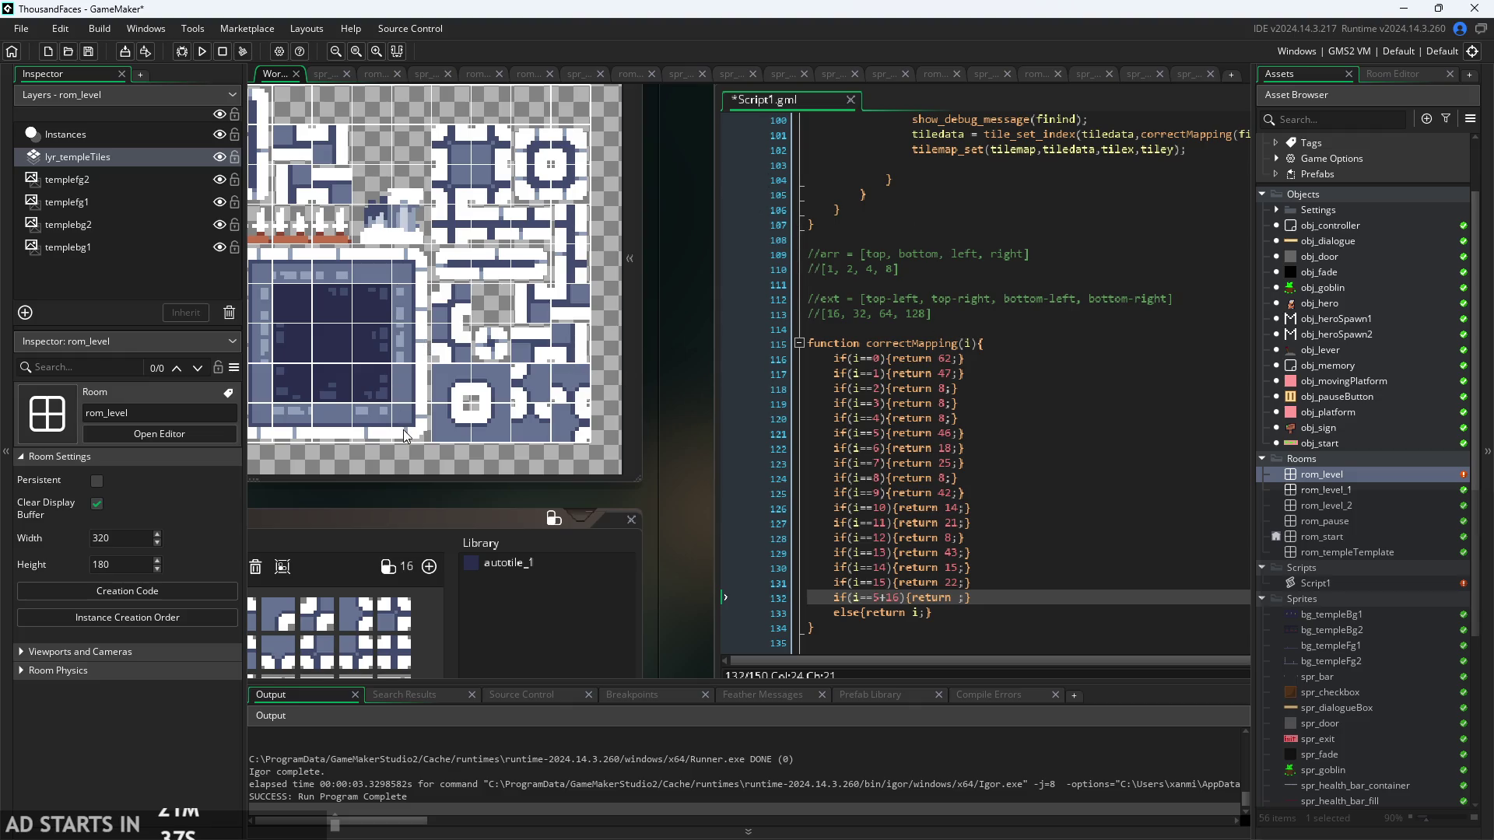
pyautogui.moveTo(694, 472); pyautogui.dragTo(730, 455)
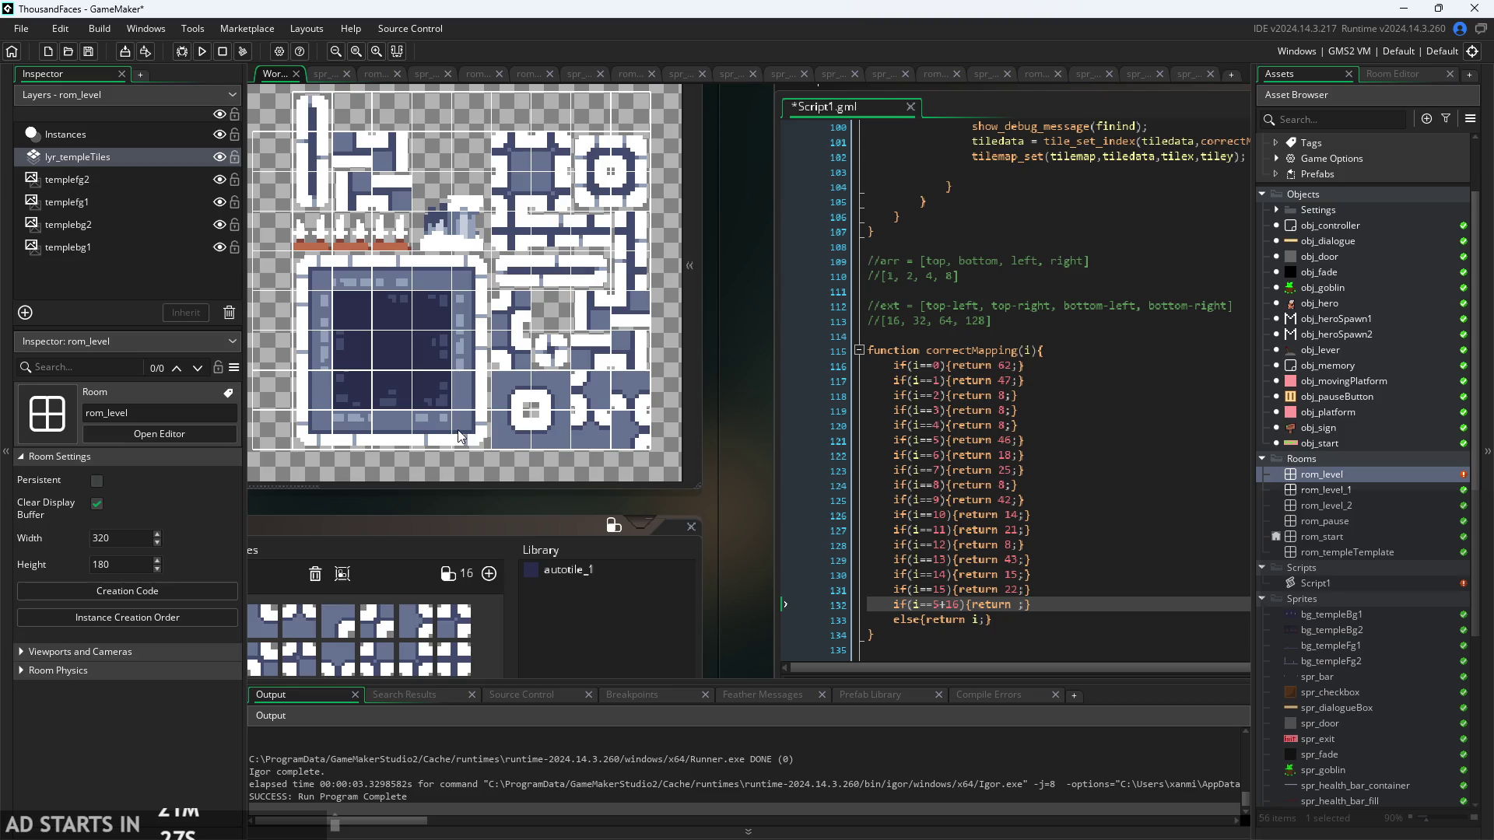
pyautogui.moveTo(679, 422)
pyautogui.mouseDown()
pyautogui.moveTo(643, 356)
pyautogui.moveTo(584, 361)
pyautogui.mouseUp()
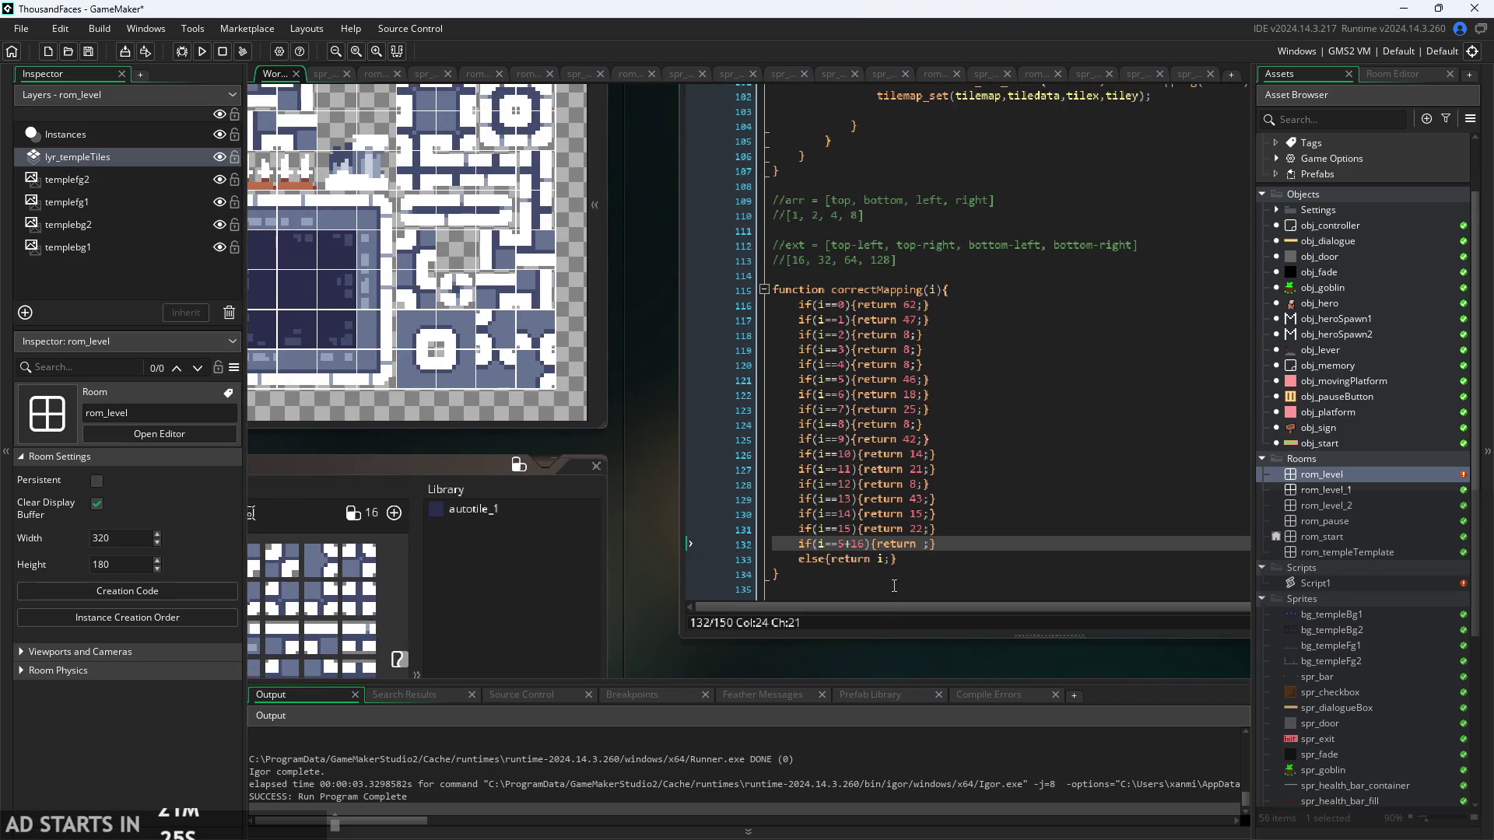
pyautogui.click(926, 551)
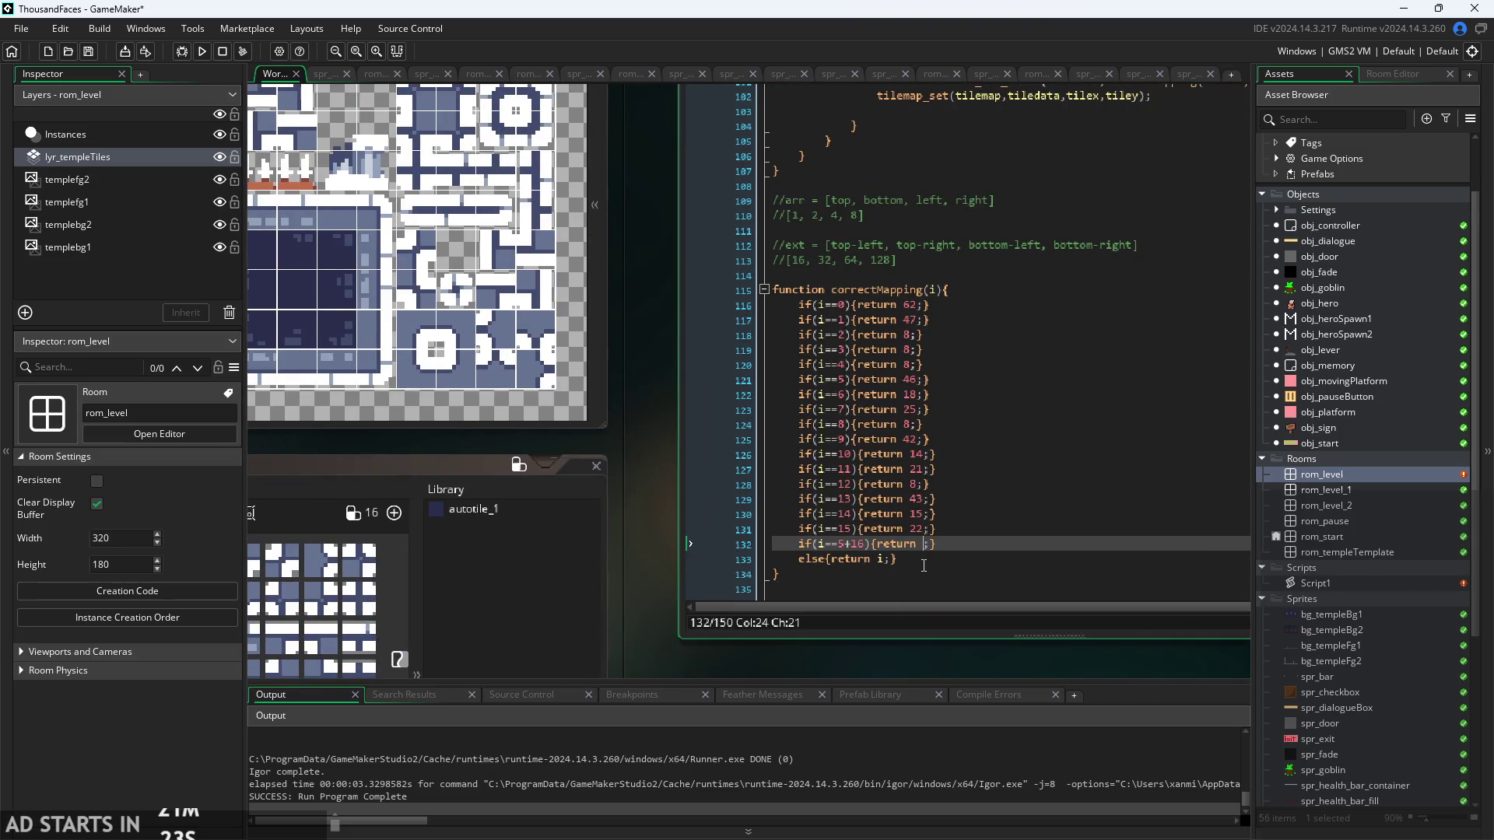
pyautogui.write('85')
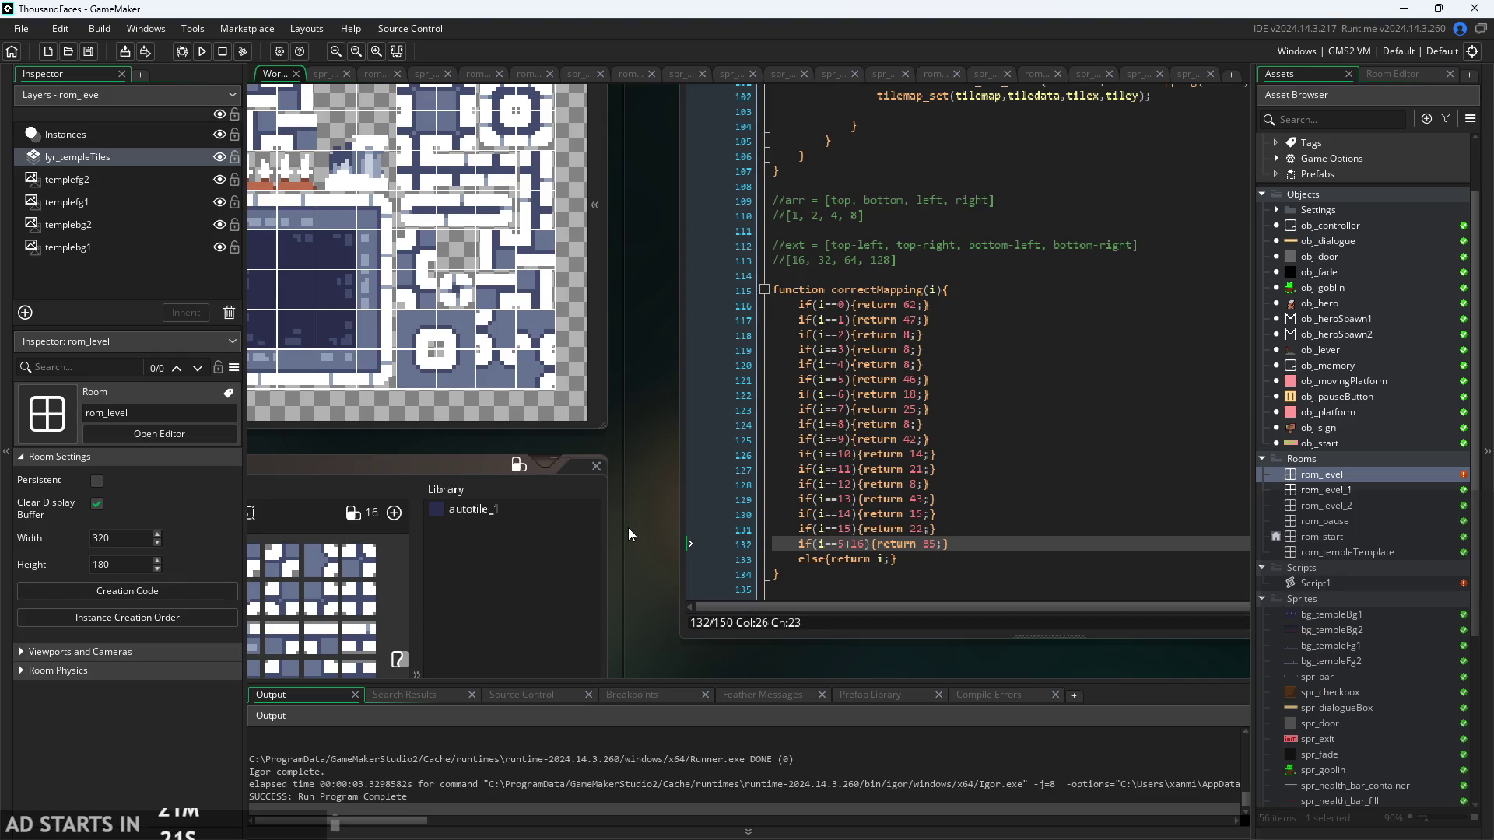
pyautogui.click(201, 51)
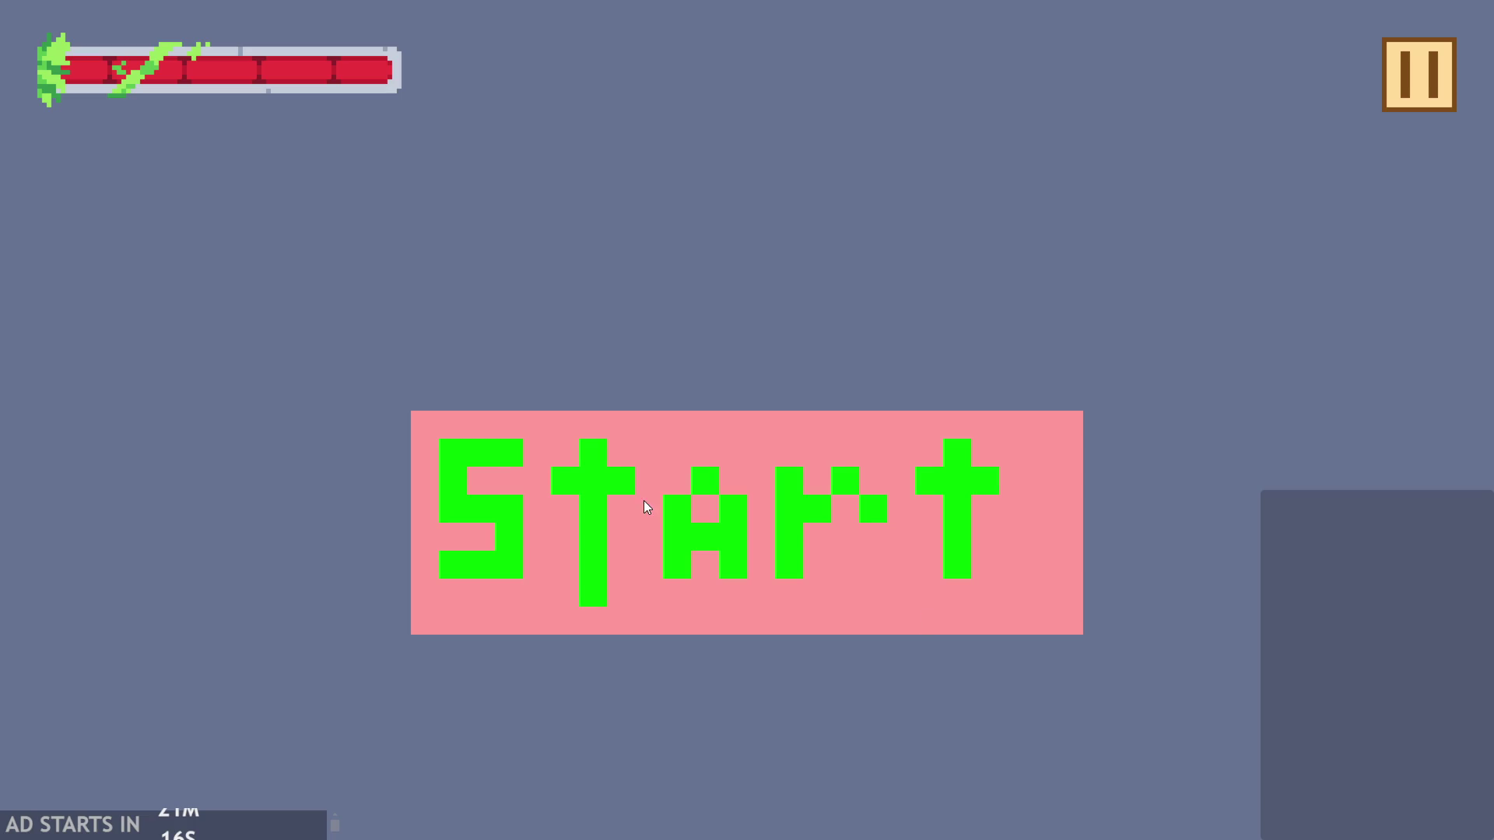
pyautogui.click(645, 507)
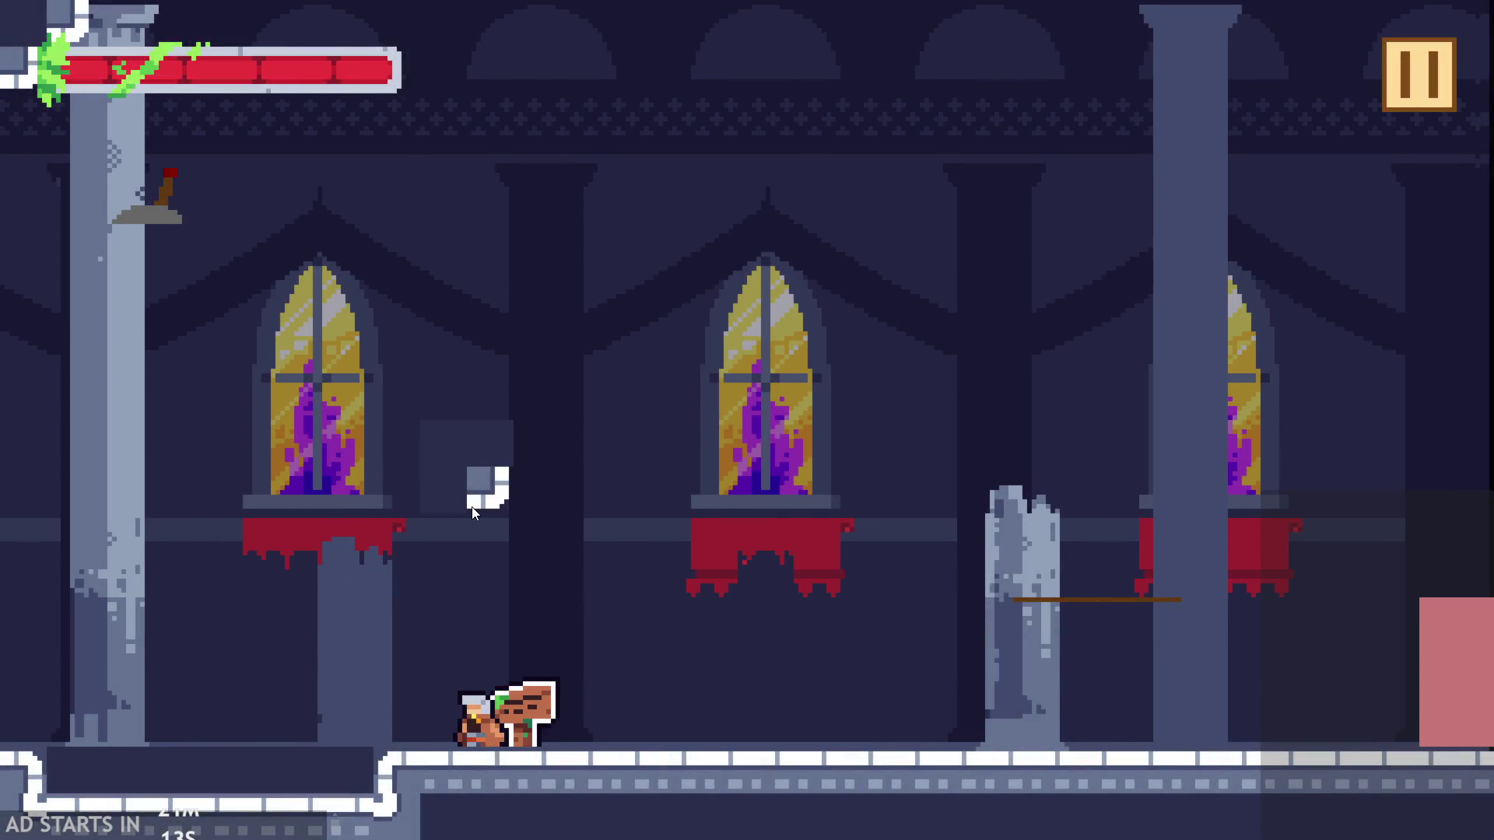
# - Jump around the temple room with space to check the tiles, then exit the game
pyautogui.press('space')
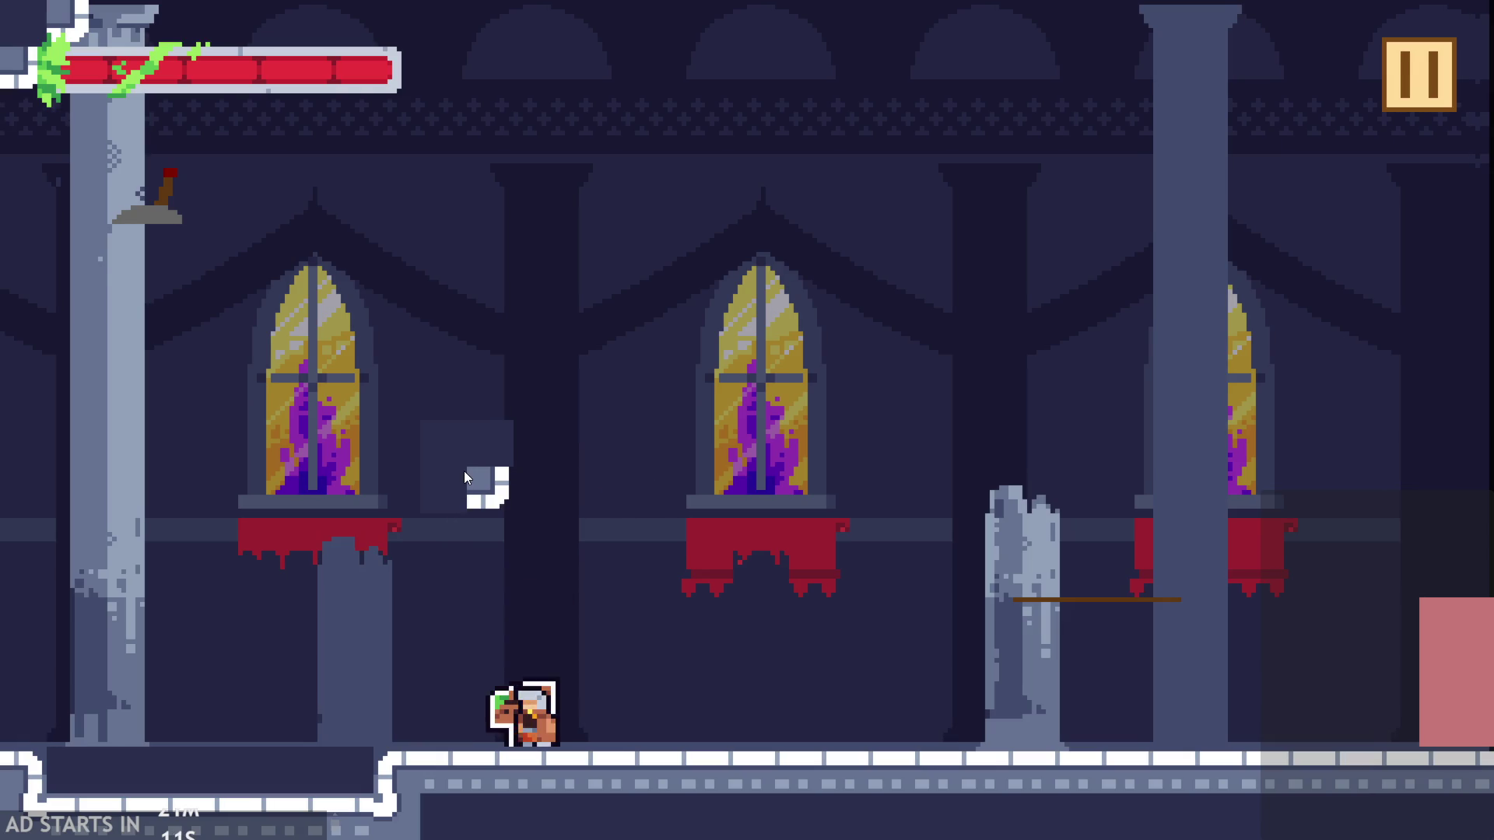
pyautogui.press('space')
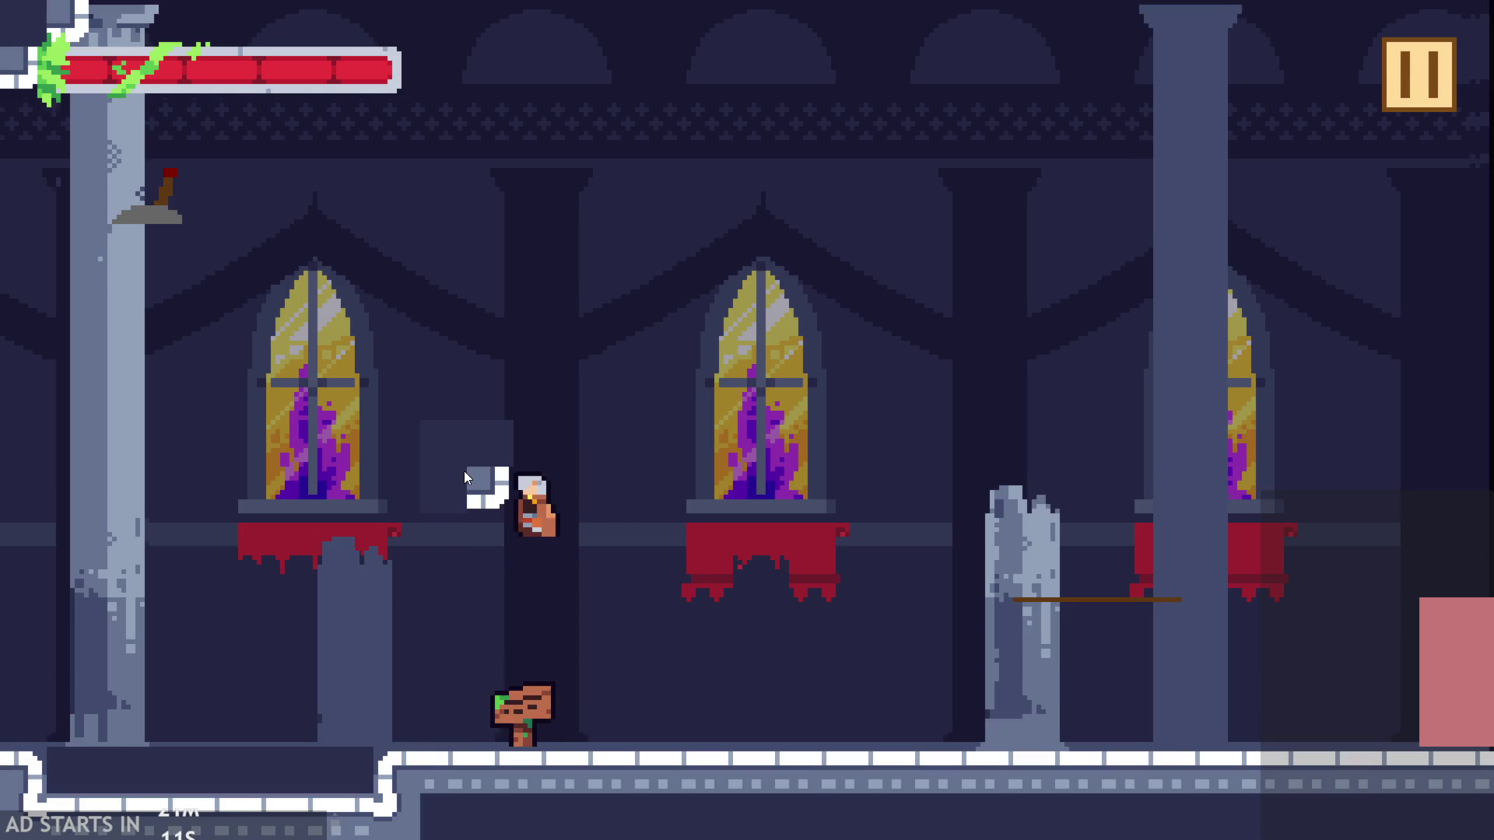
pyautogui.press('space')
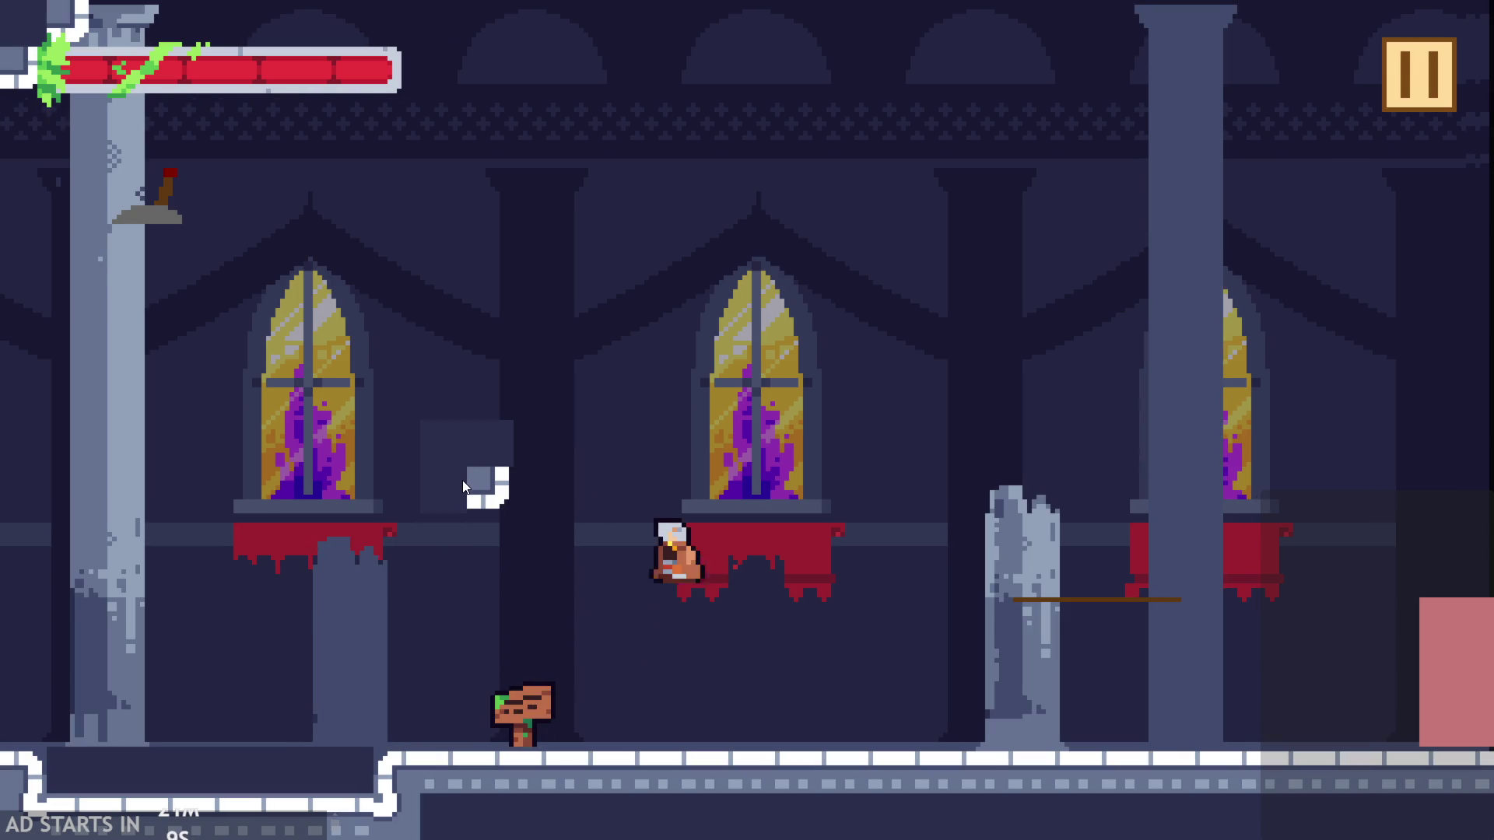
pyautogui.press('space')
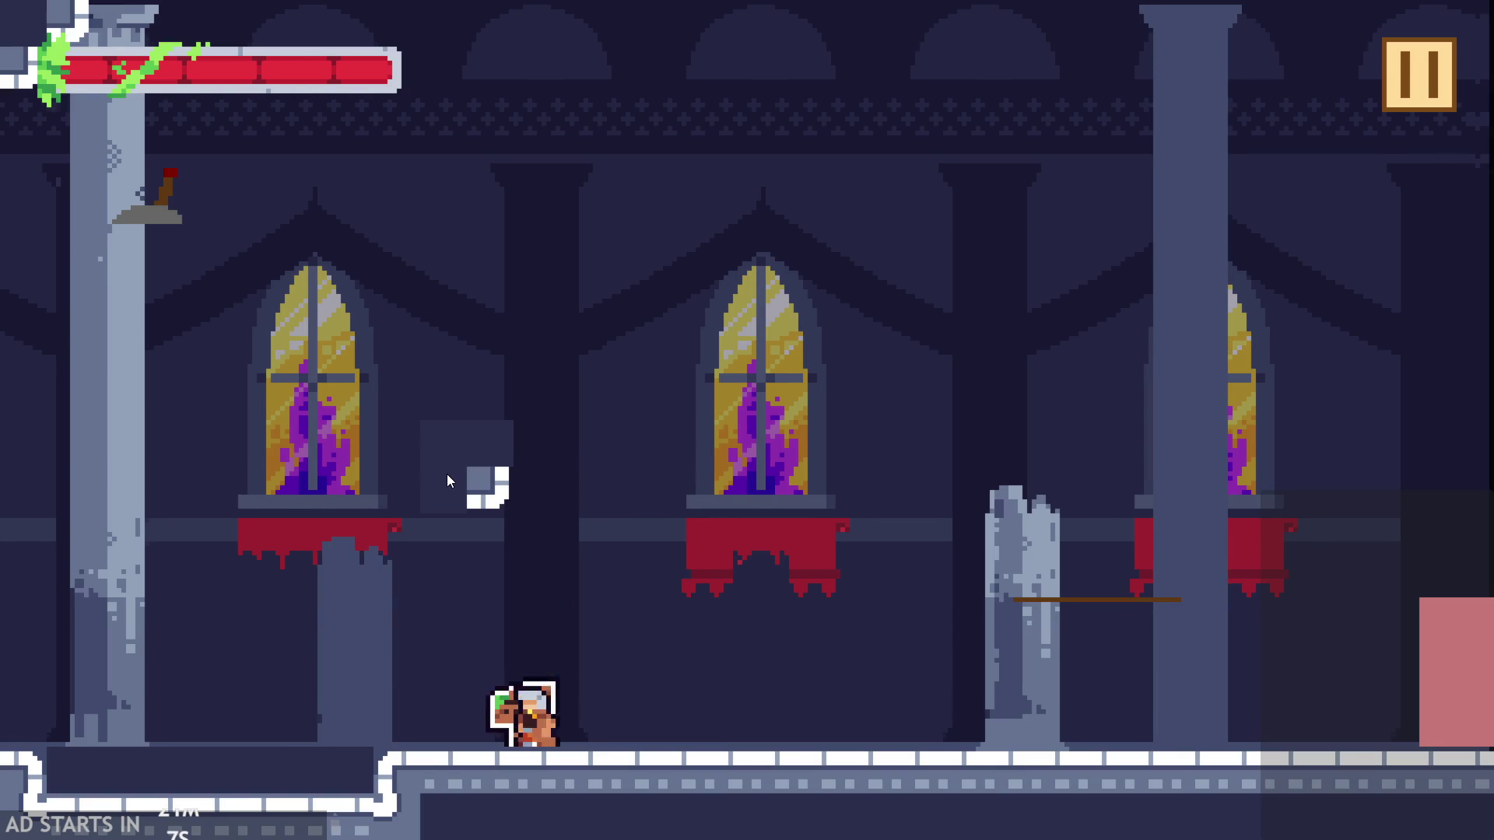
pyautogui.press('space')
pyautogui.press('space')
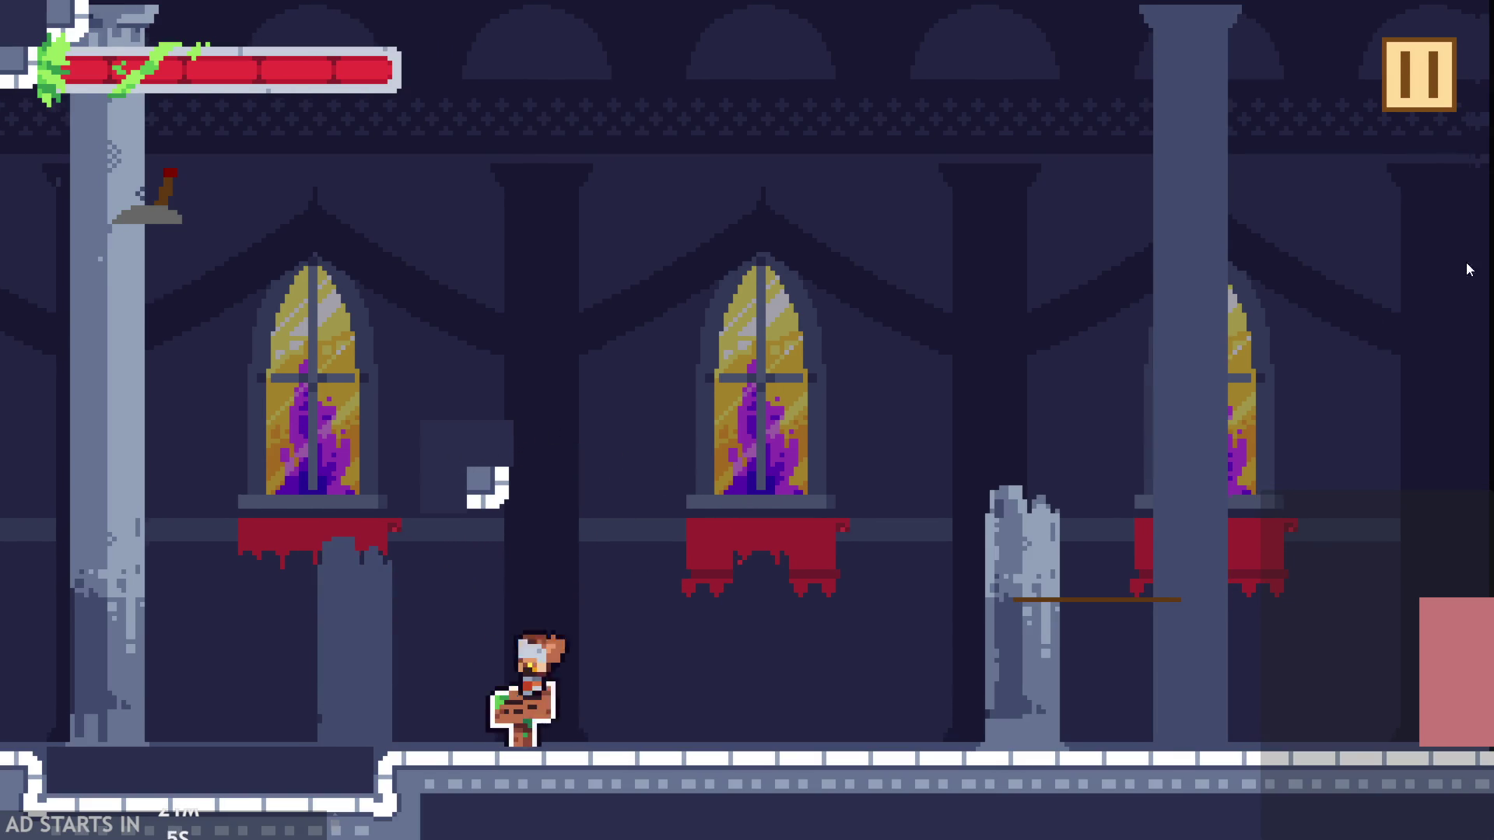
pyautogui.click(1451, 65)
pyautogui.click(1275, 688)
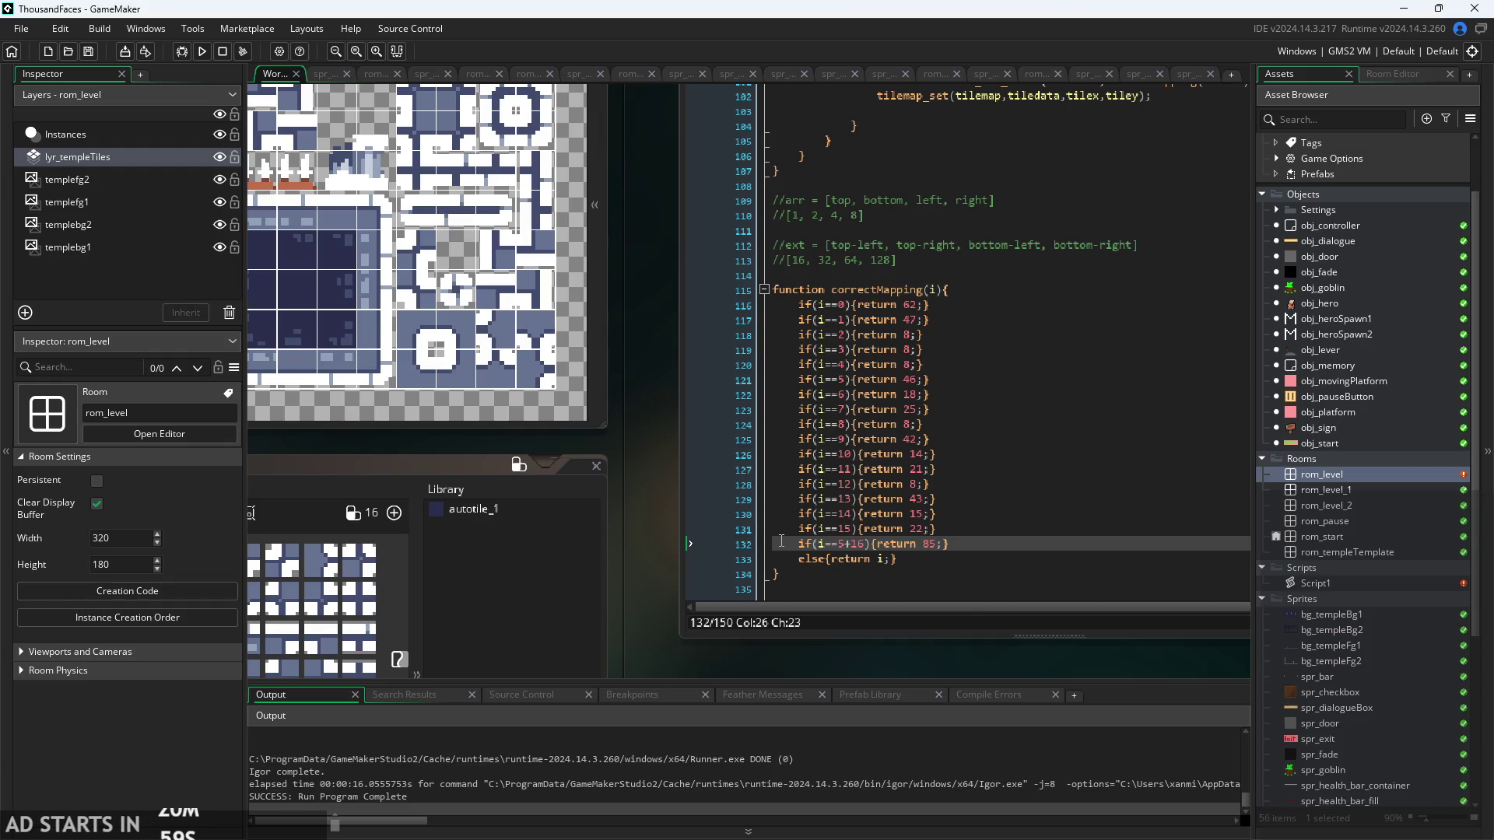
pyautogui.click(949, 524)
pyautogui.click(954, 516)
pyautogui.click(947, 541)
pyautogui.click(949, 534)
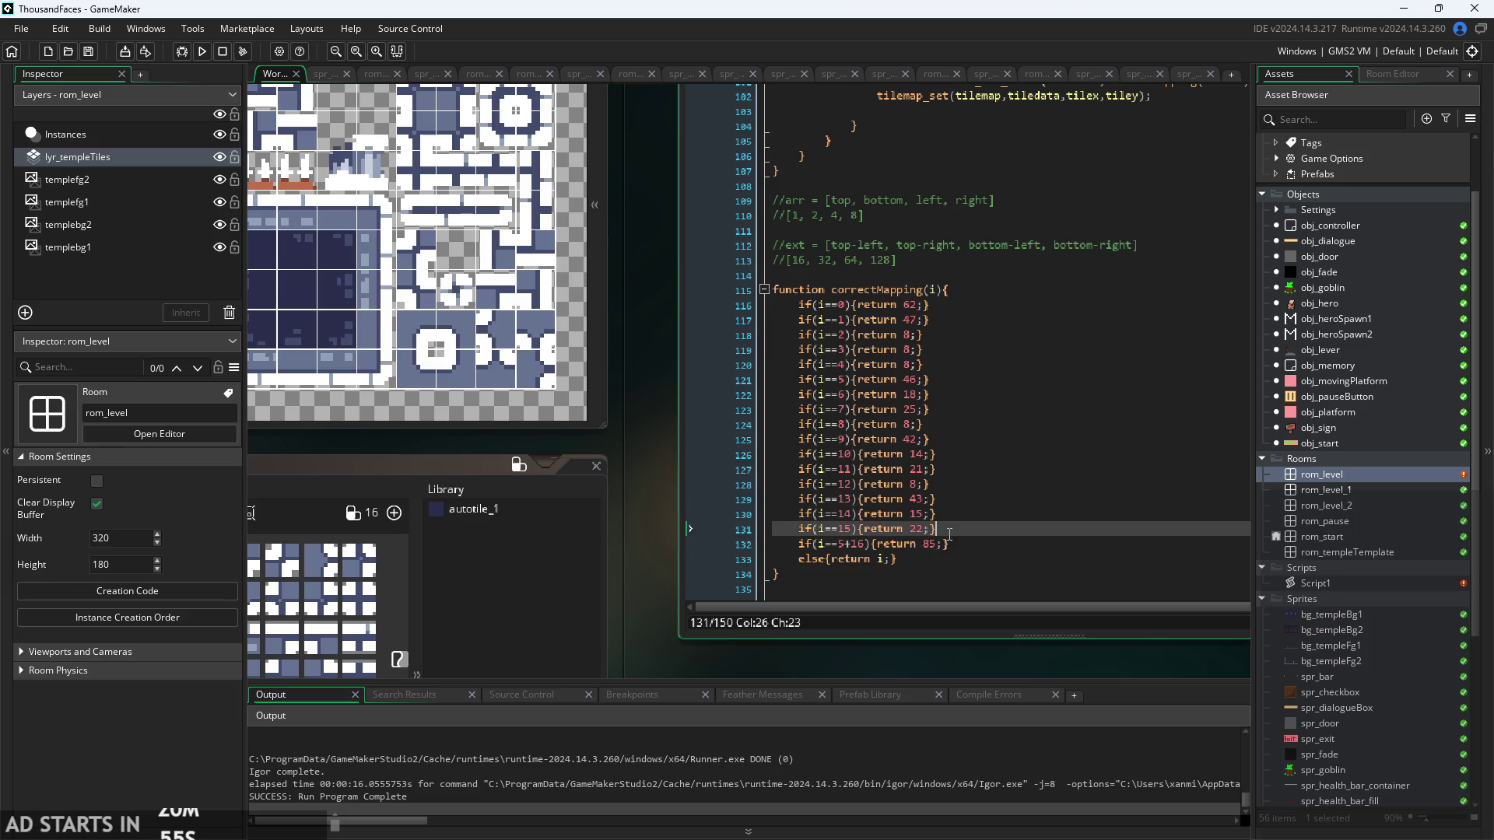
pyautogui.click(861, 531)
pyautogui.click(970, 527)
pyautogui.press('Return')
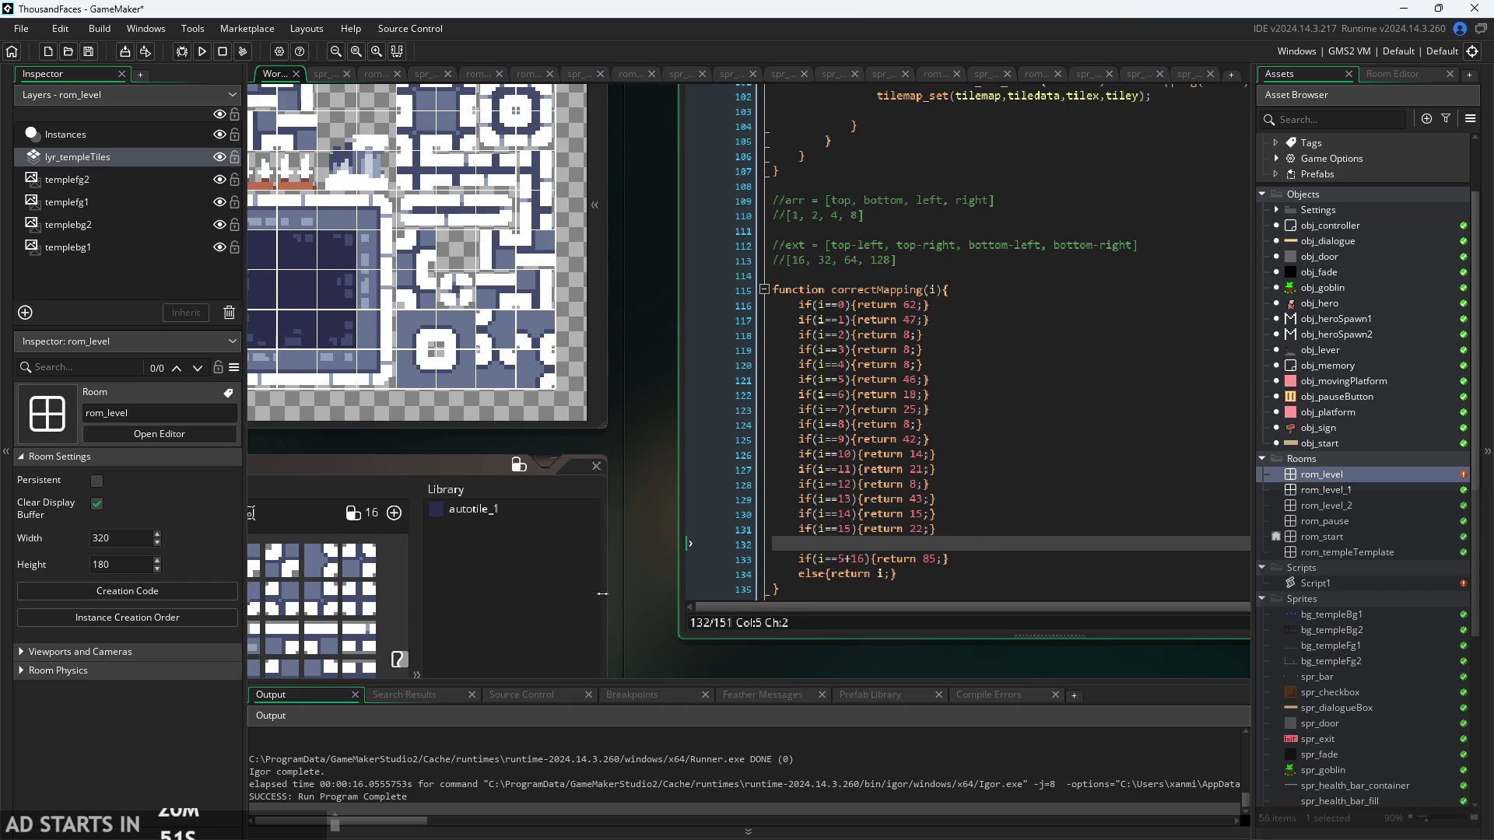
pyautogui.moveTo(904, 461); pyautogui.dragTo(779, 476)
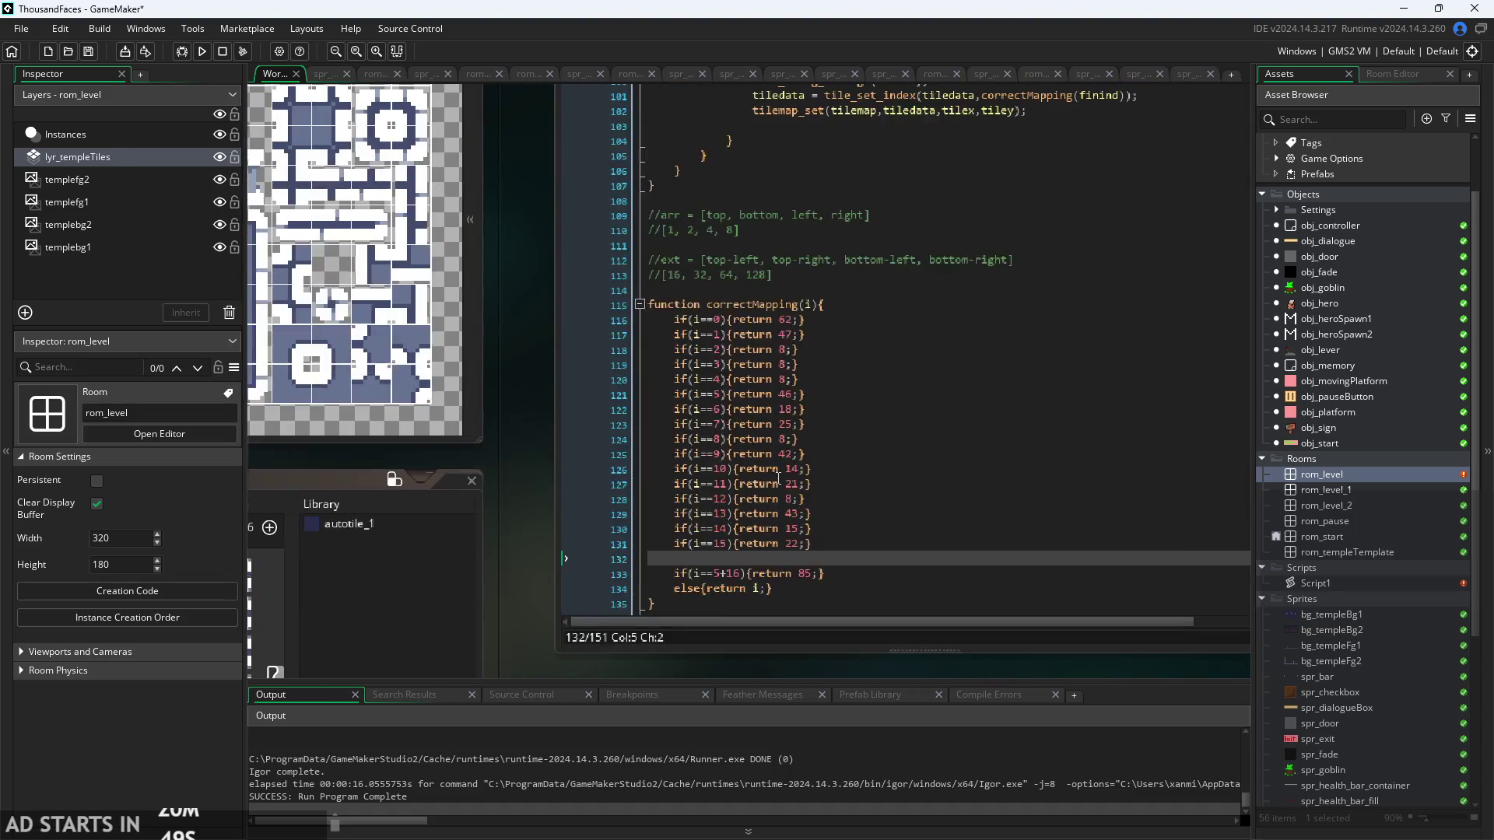
pyautogui.click(720, 574)
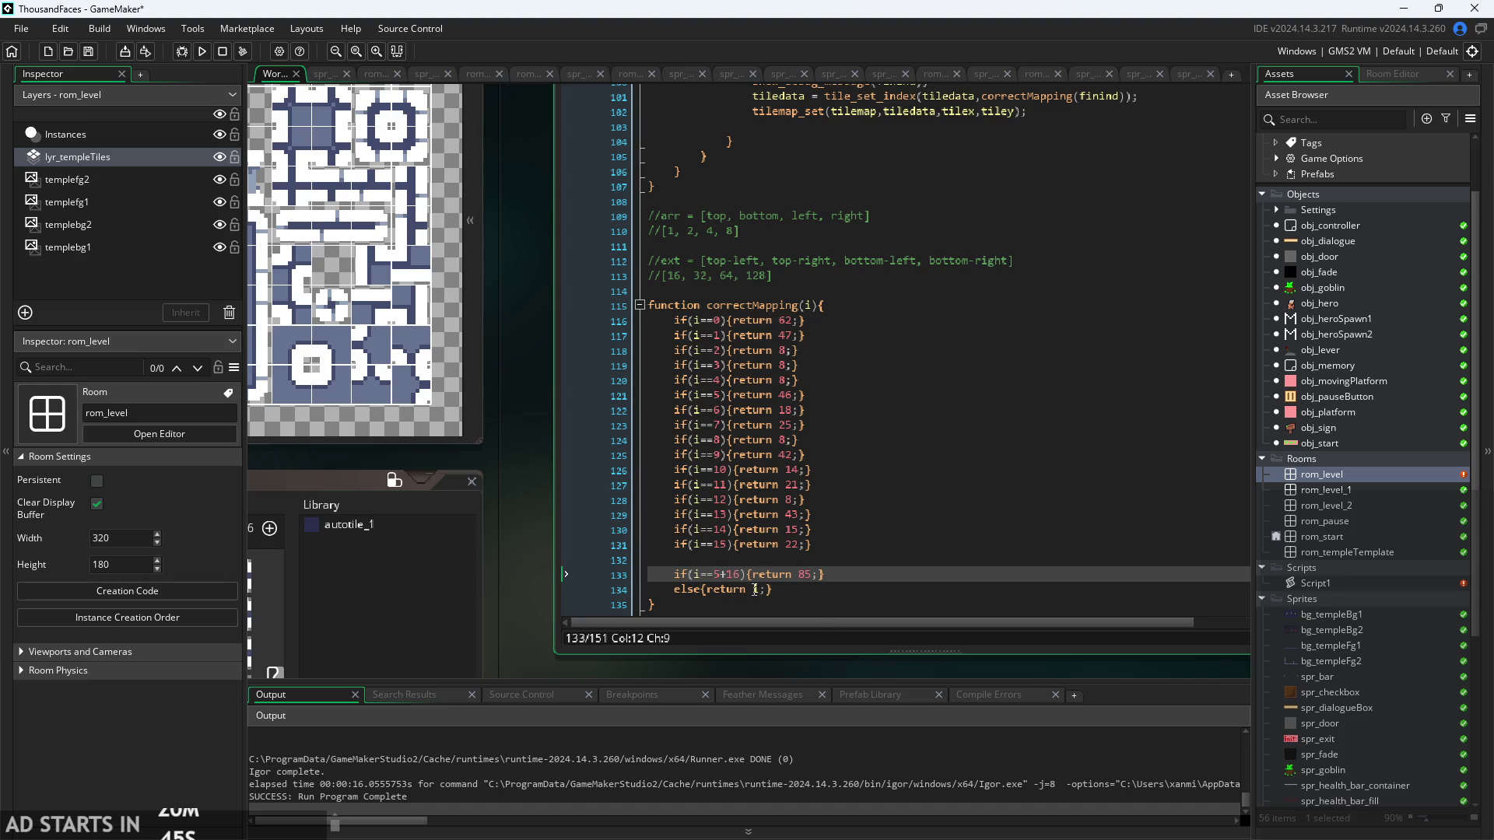
pyautogui.press('BackSpace')
pyautogui.write('14')
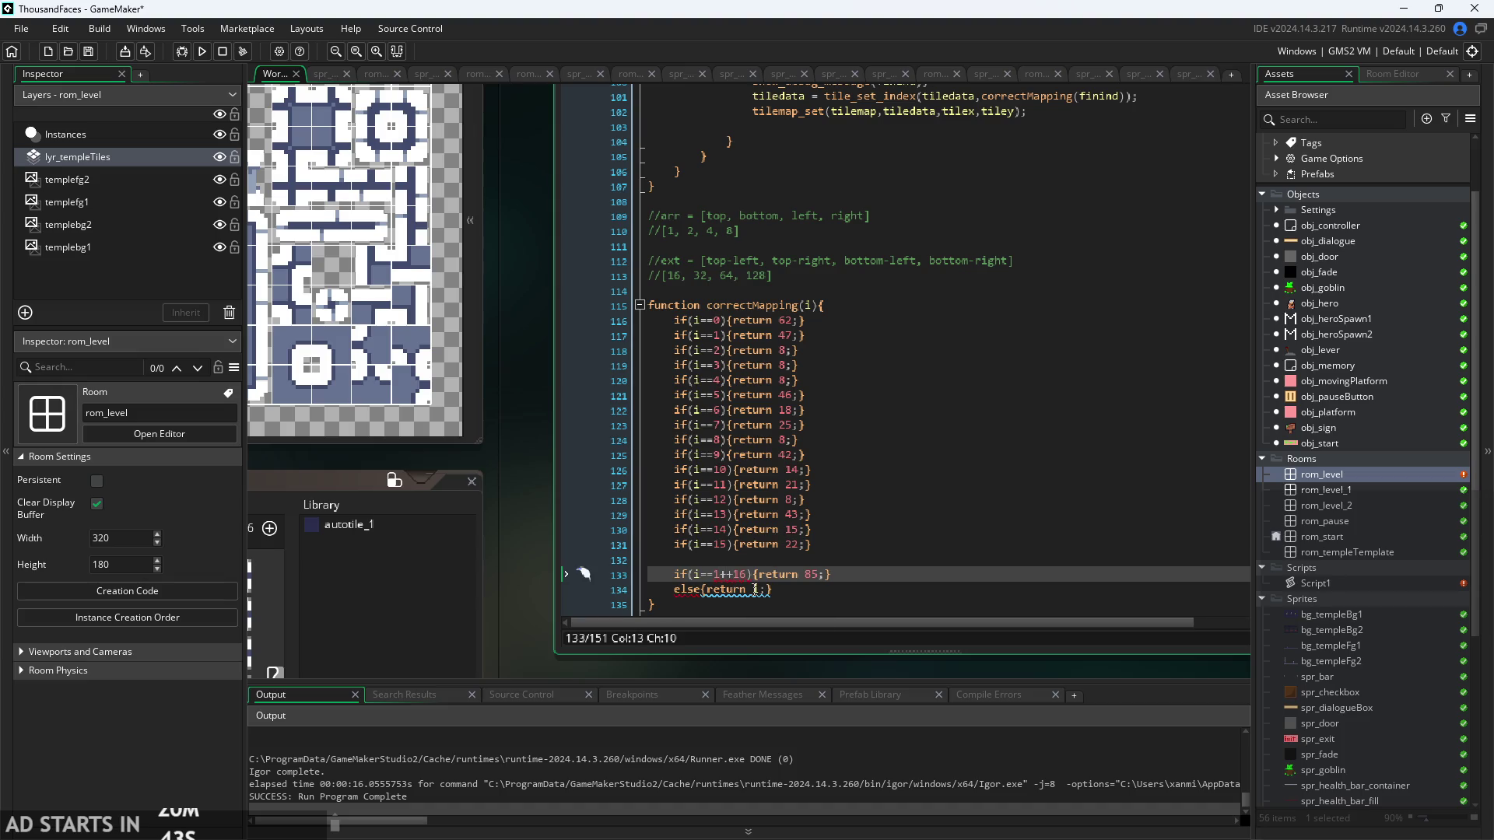
pyautogui.write('3')
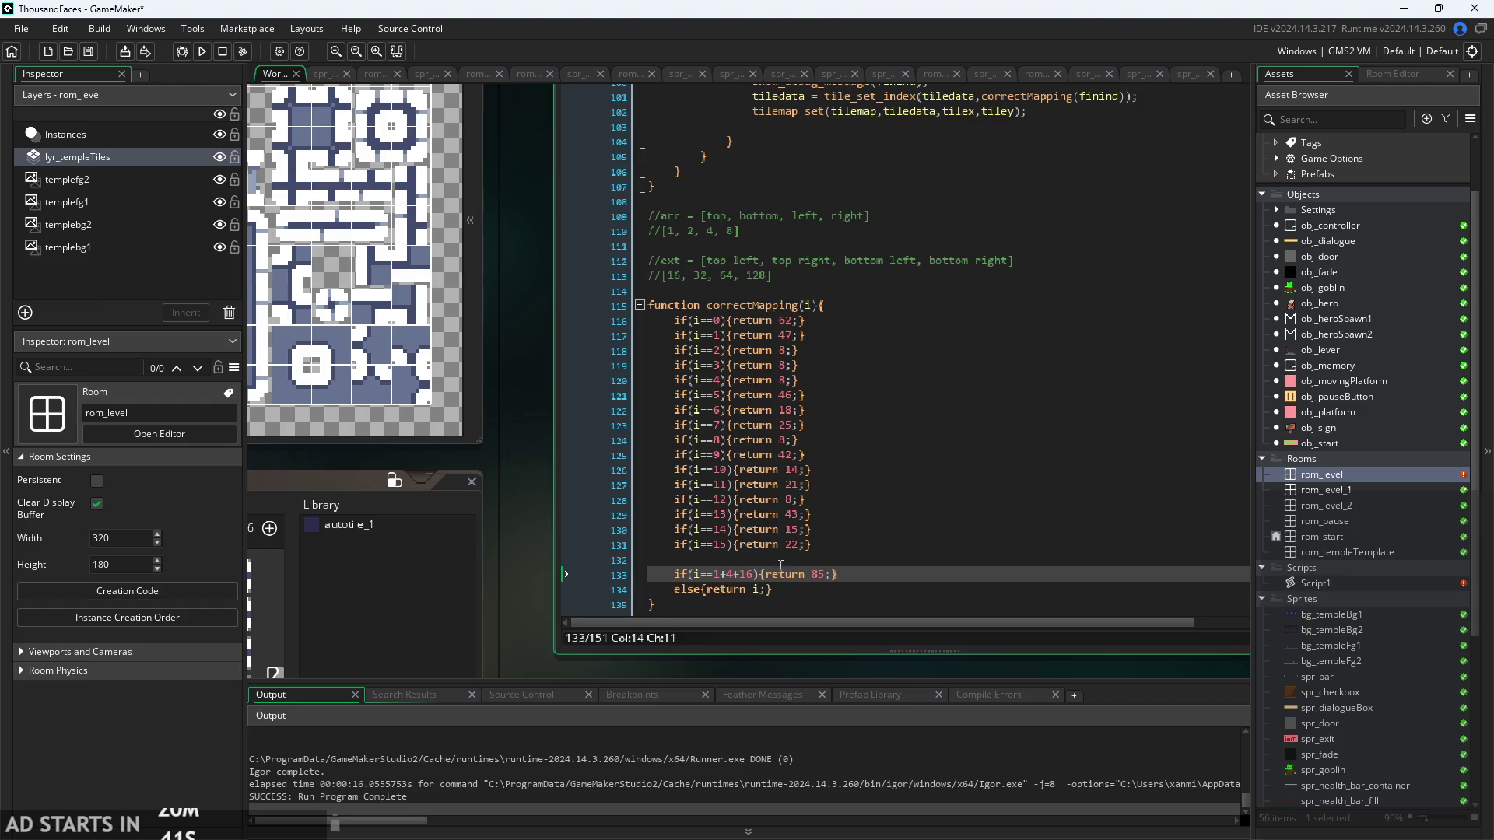
pyautogui.click(858, 558)
pyautogui.press('BackSpace')
pyautogui.click(710, 544)
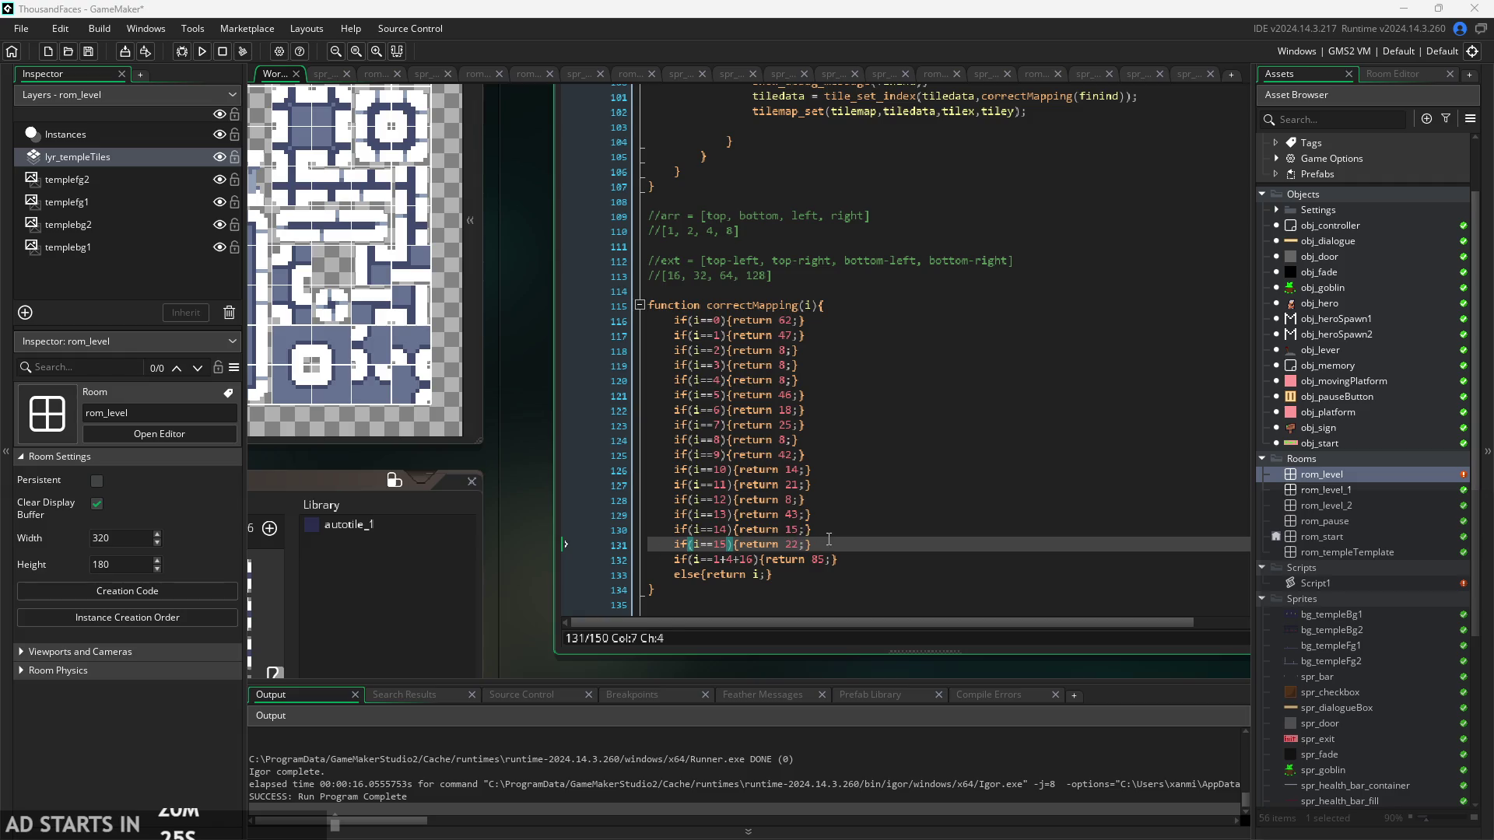
pyautogui.scroll(2, 829, 539)
pyautogui.click(737, 543)
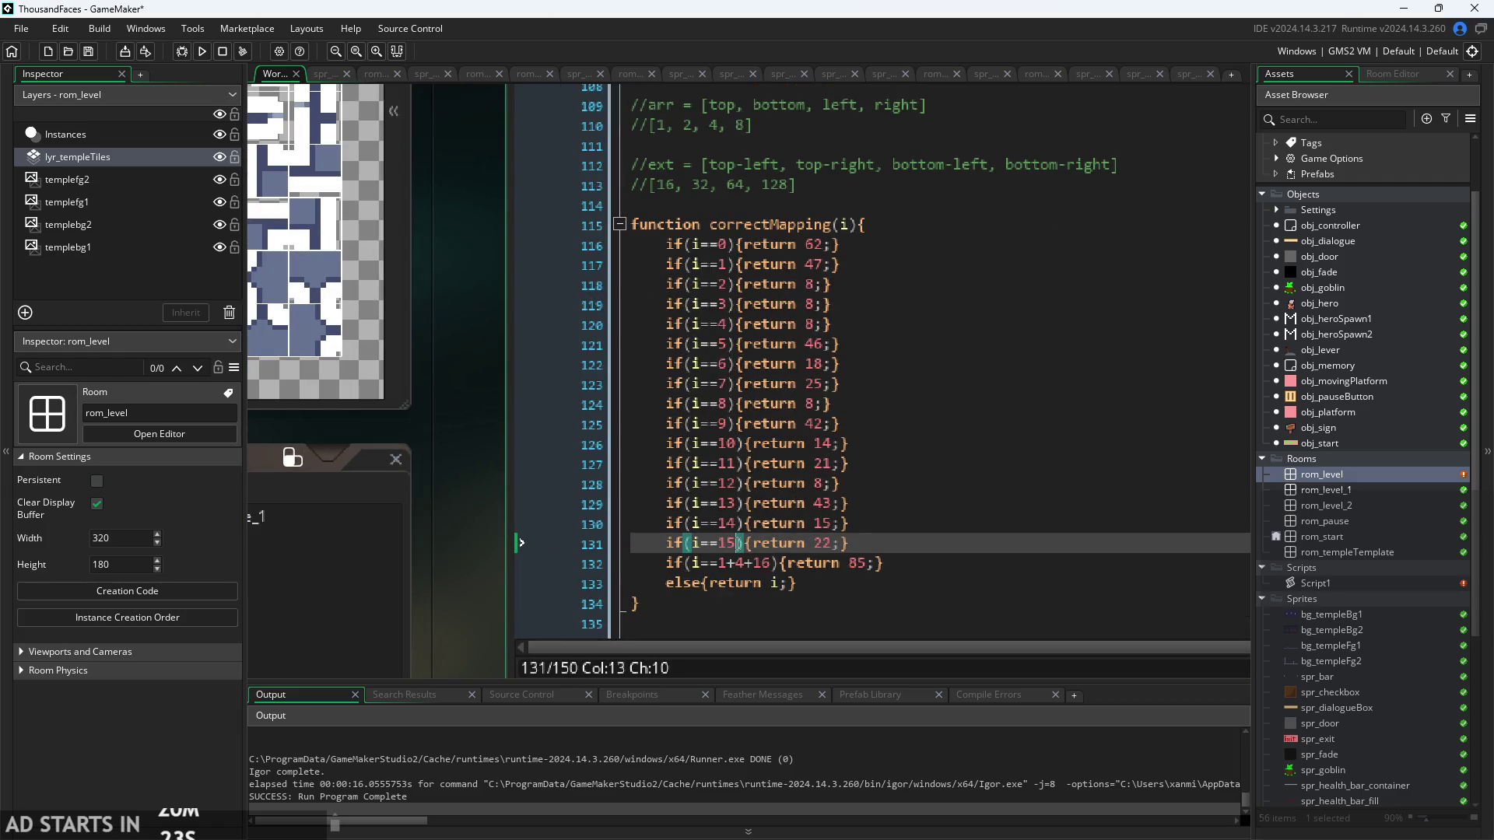
pyautogui.press('BackSpace')
pyautogui.write('+3')
pyautogui.press('BackSpace')
pyautogui.write('4+')
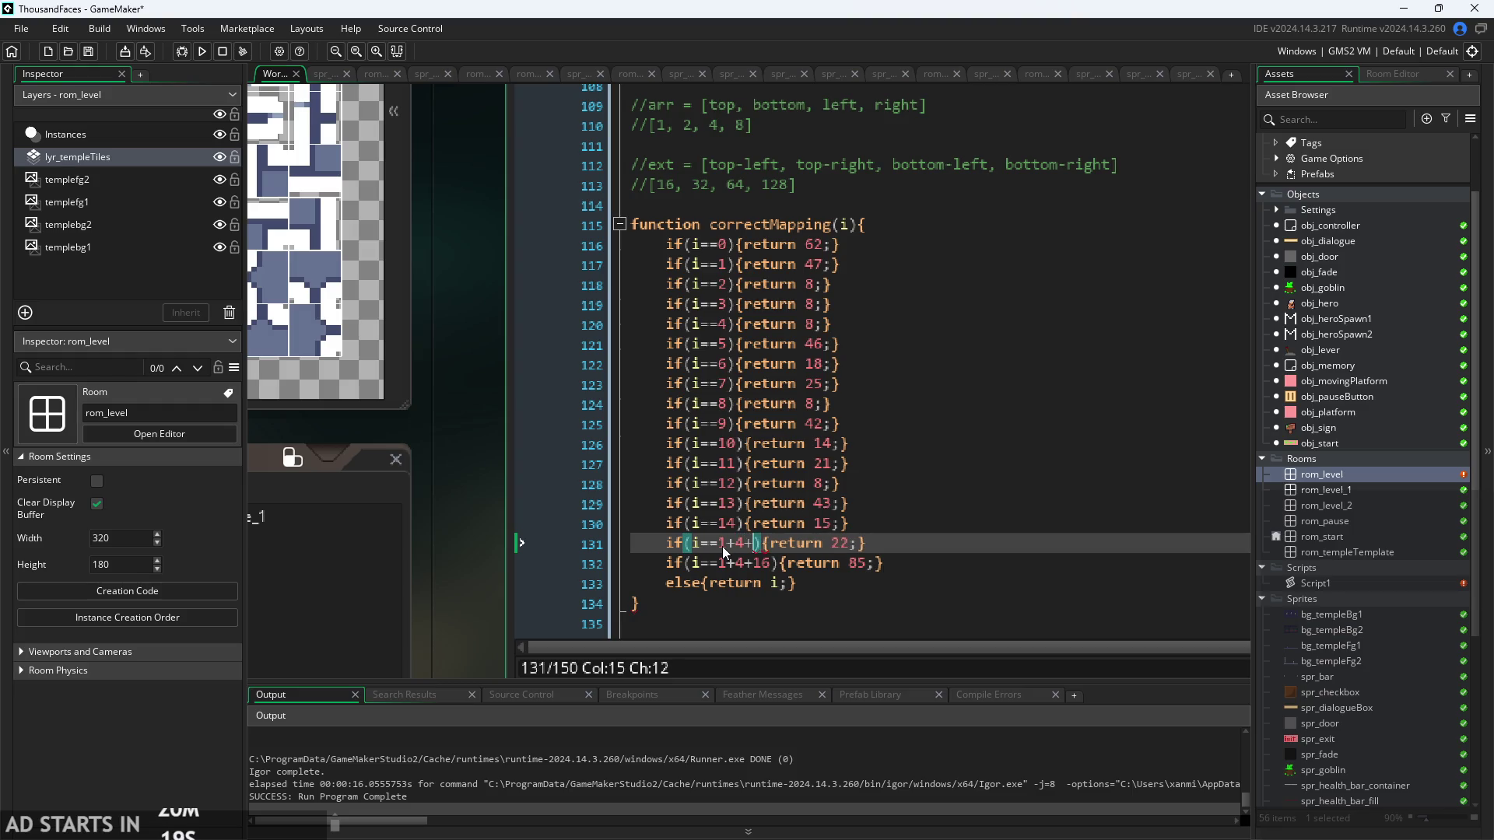
pyautogui.write('++6')
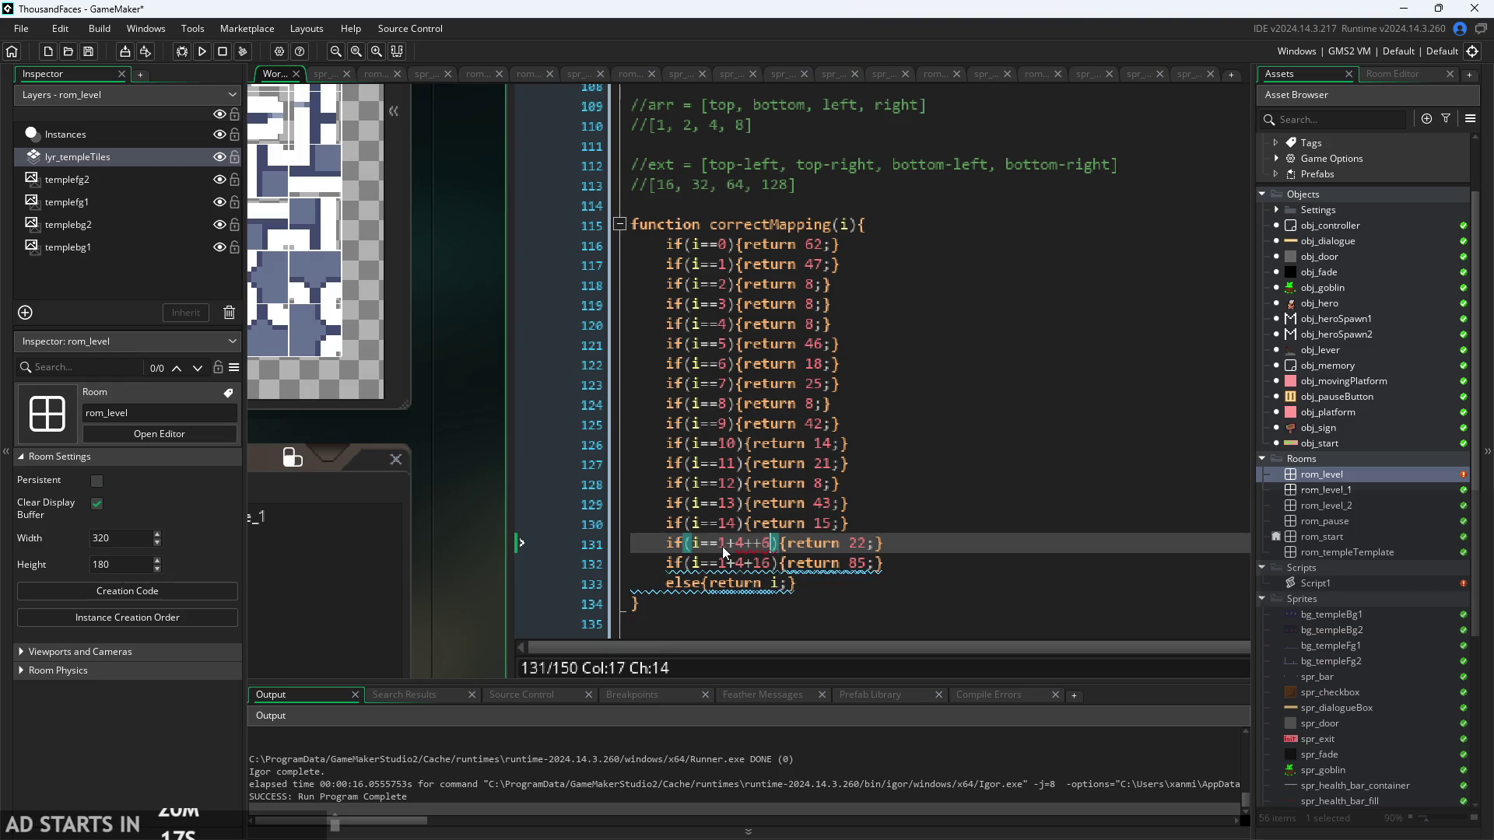
pyautogui.press('BackSpace')
pyautogui.press('BackSpace')
pyautogui.write('+')
pyautogui.press('BackSpace')
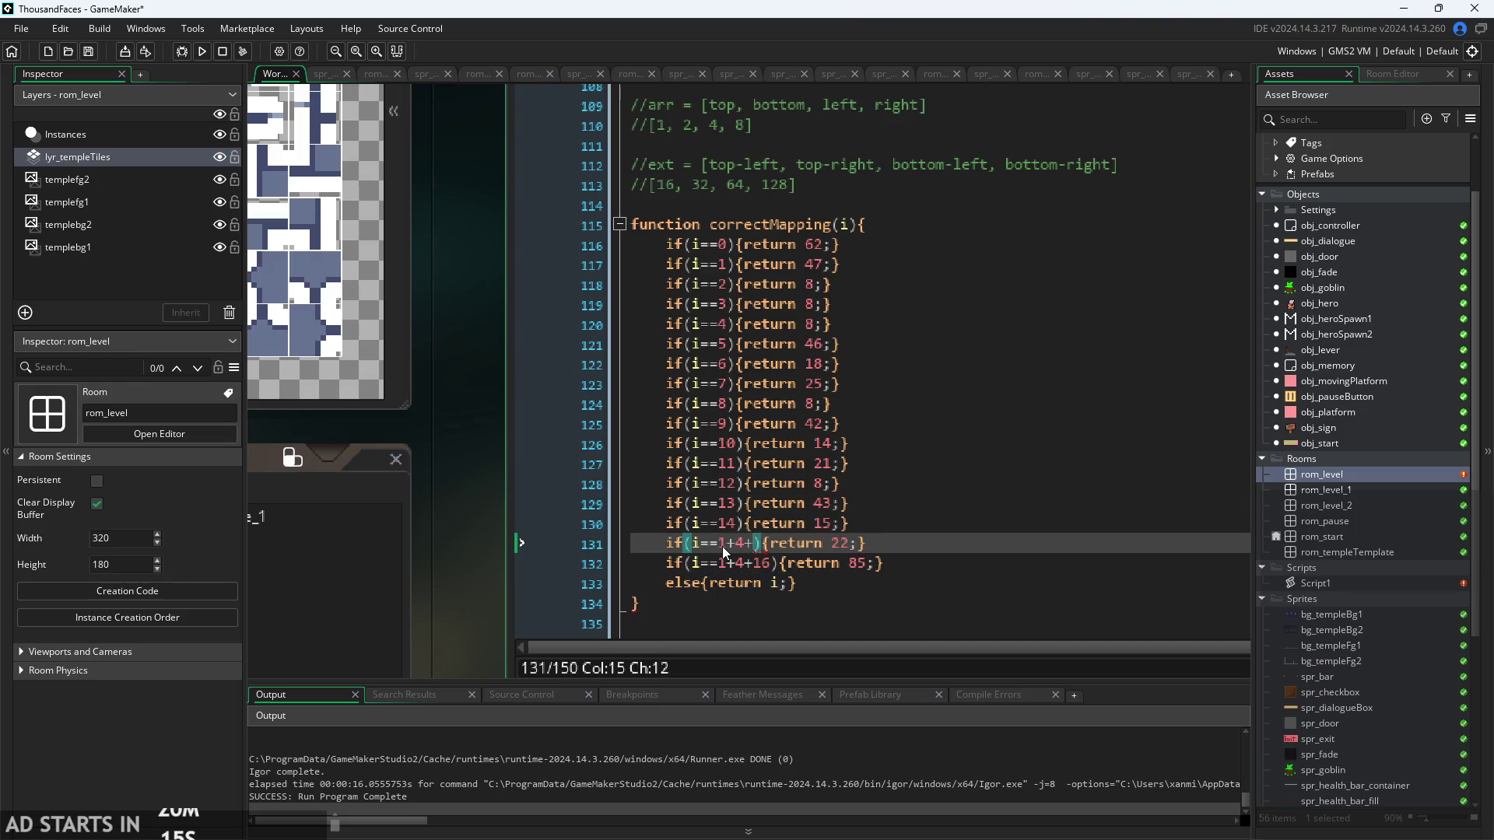
pyautogui.press('BackSpace')
pyautogui.press('BackSpace')
pyautogui.press('BackSpace')
pyautogui.write('5')
pyautogui.click(1082, 483)
pyautogui.click(1027, 543)
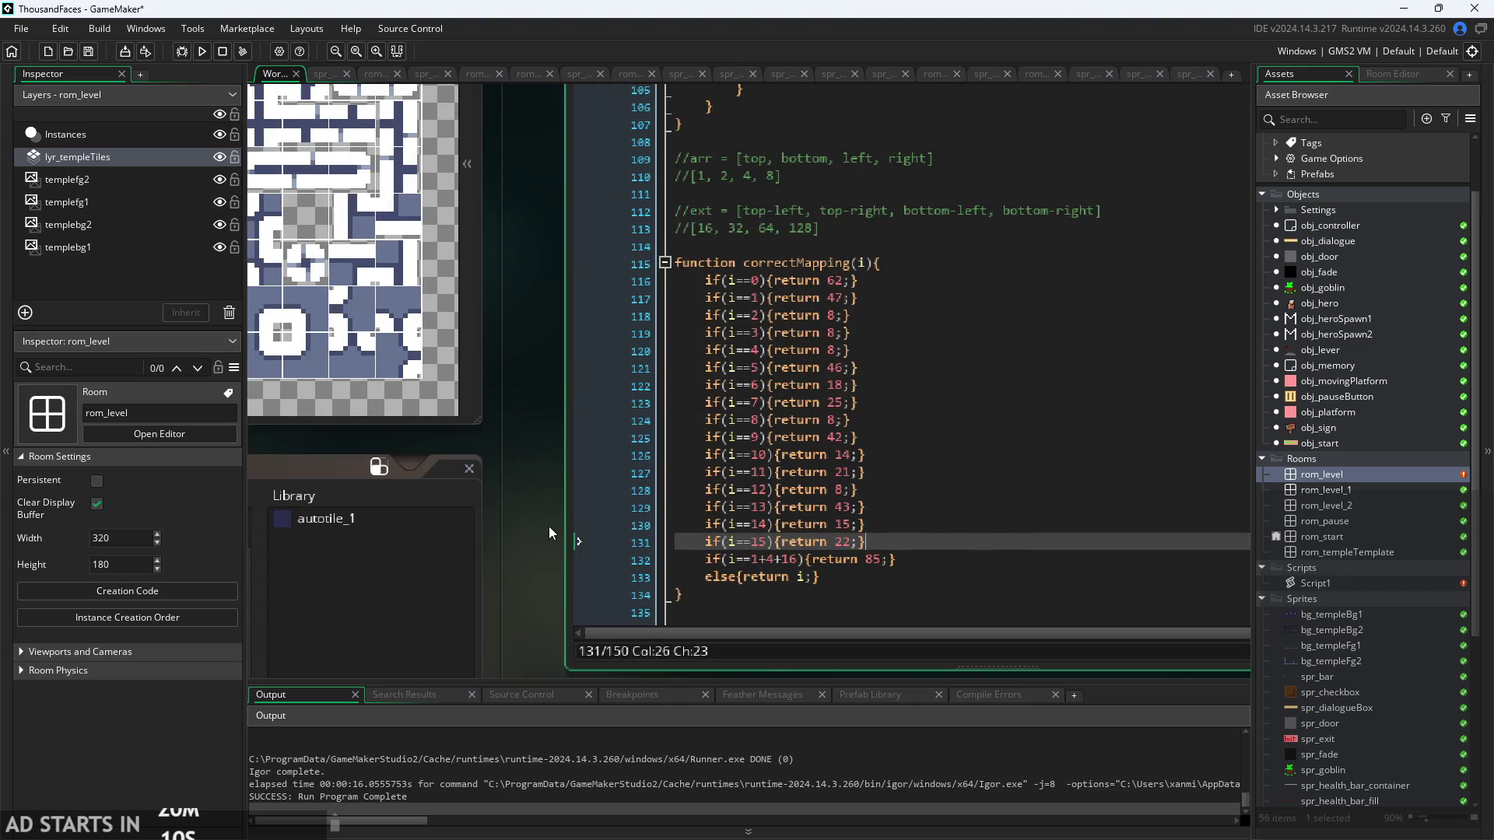
pyautogui.moveTo(548, 526); pyautogui.dragTo(754, 600)
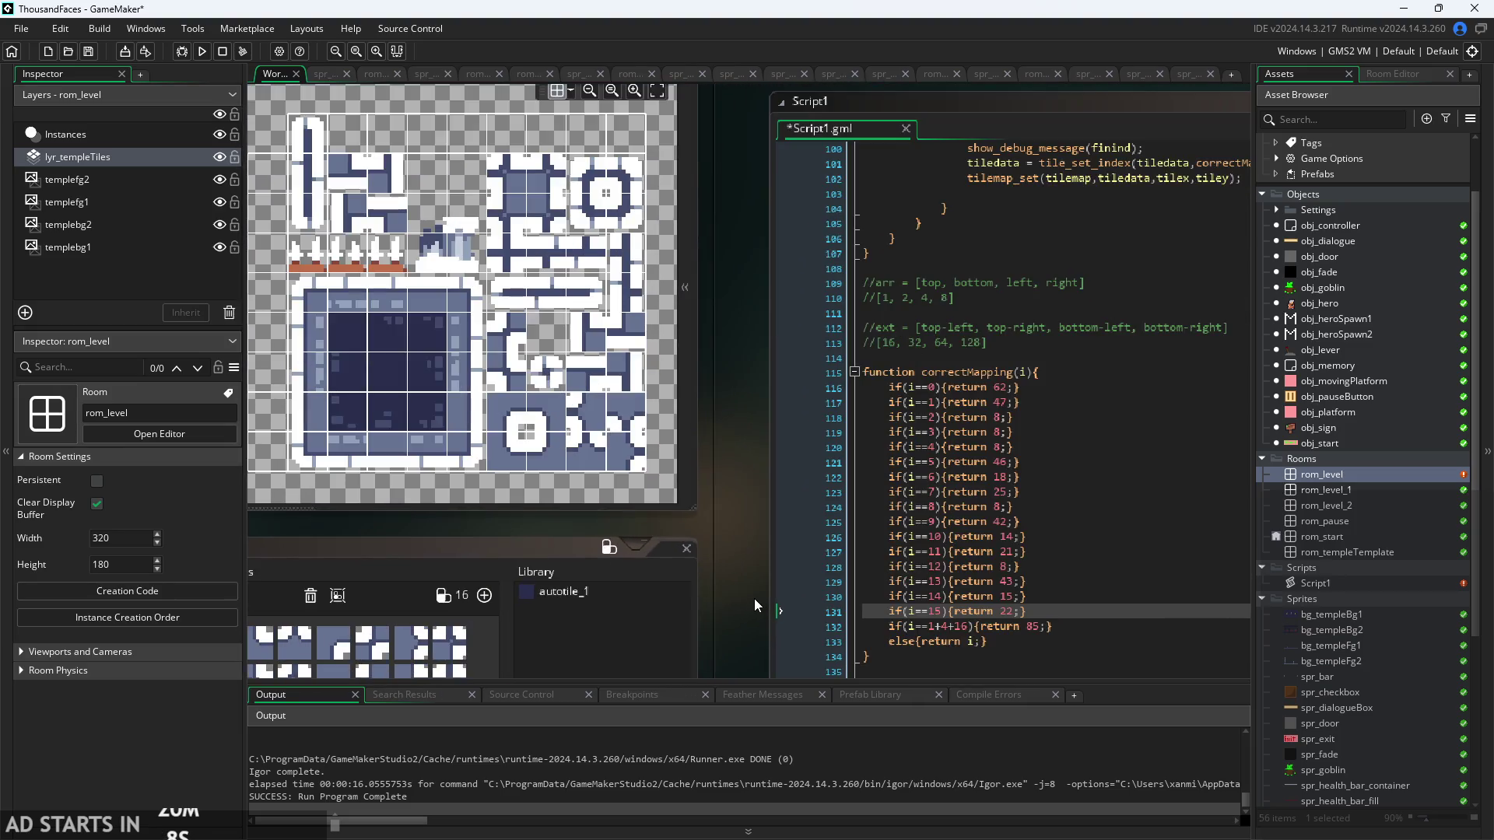
pyautogui.scroll(4, 754, 599)
pyautogui.scroll(-4, 668, 521)
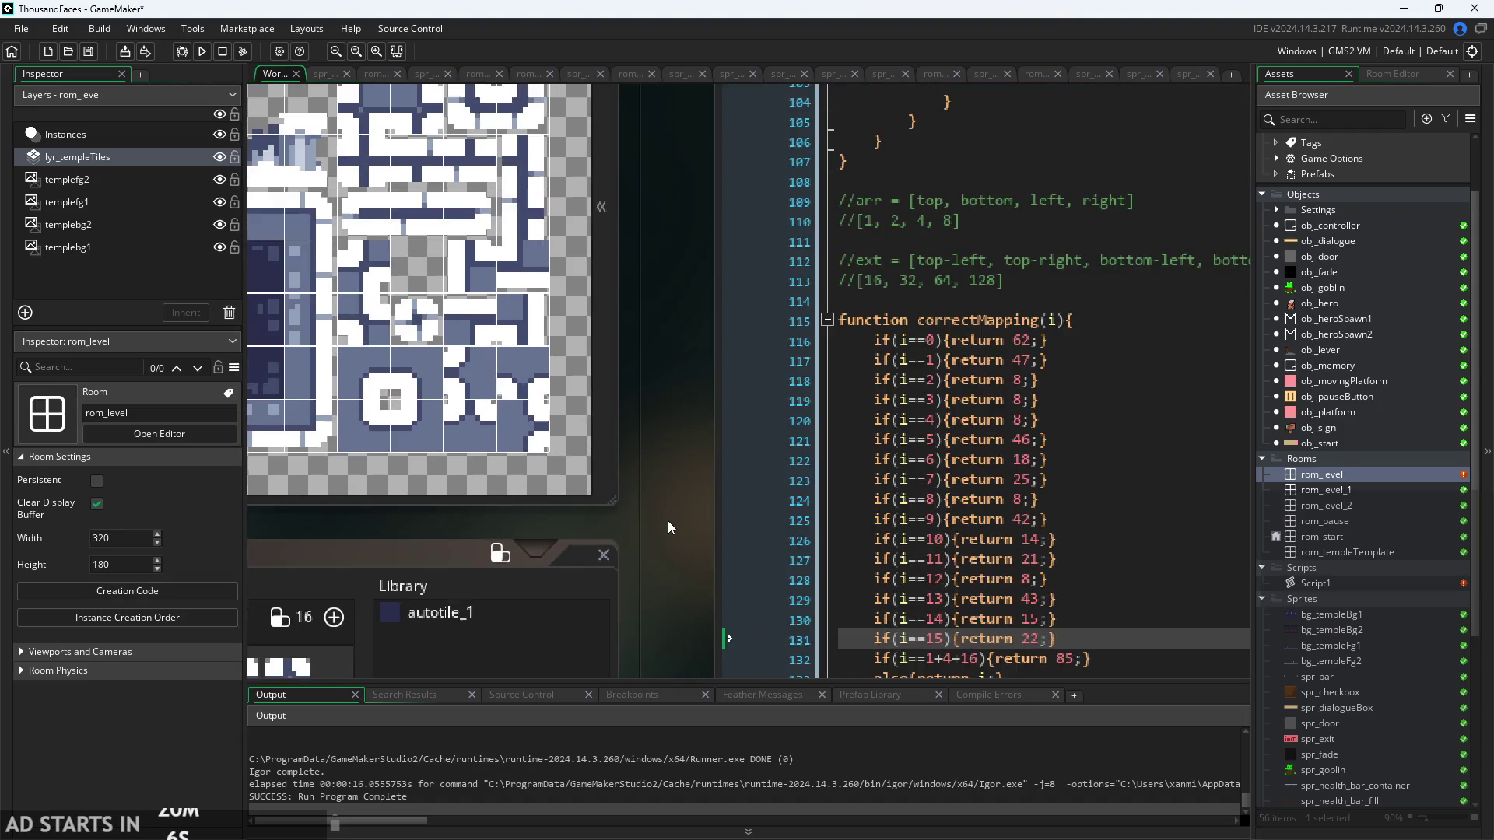
pyautogui.scroll(-2, 673, 451)
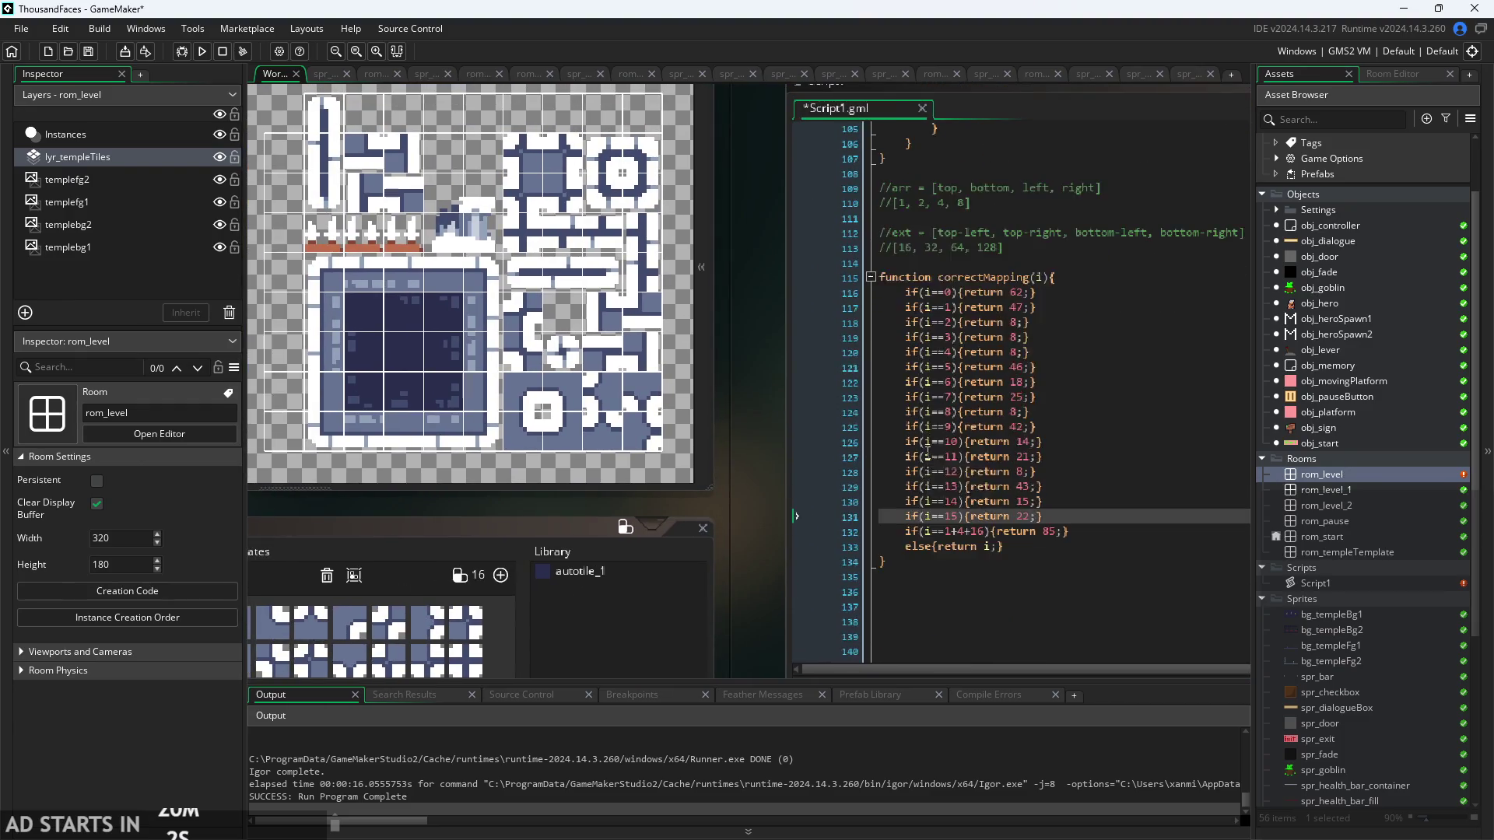
pyautogui.scroll(-5, 888, 489)
pyautogui.scroll(-1, 888, 489)
pyautogui.scroll(1, 888, 489)
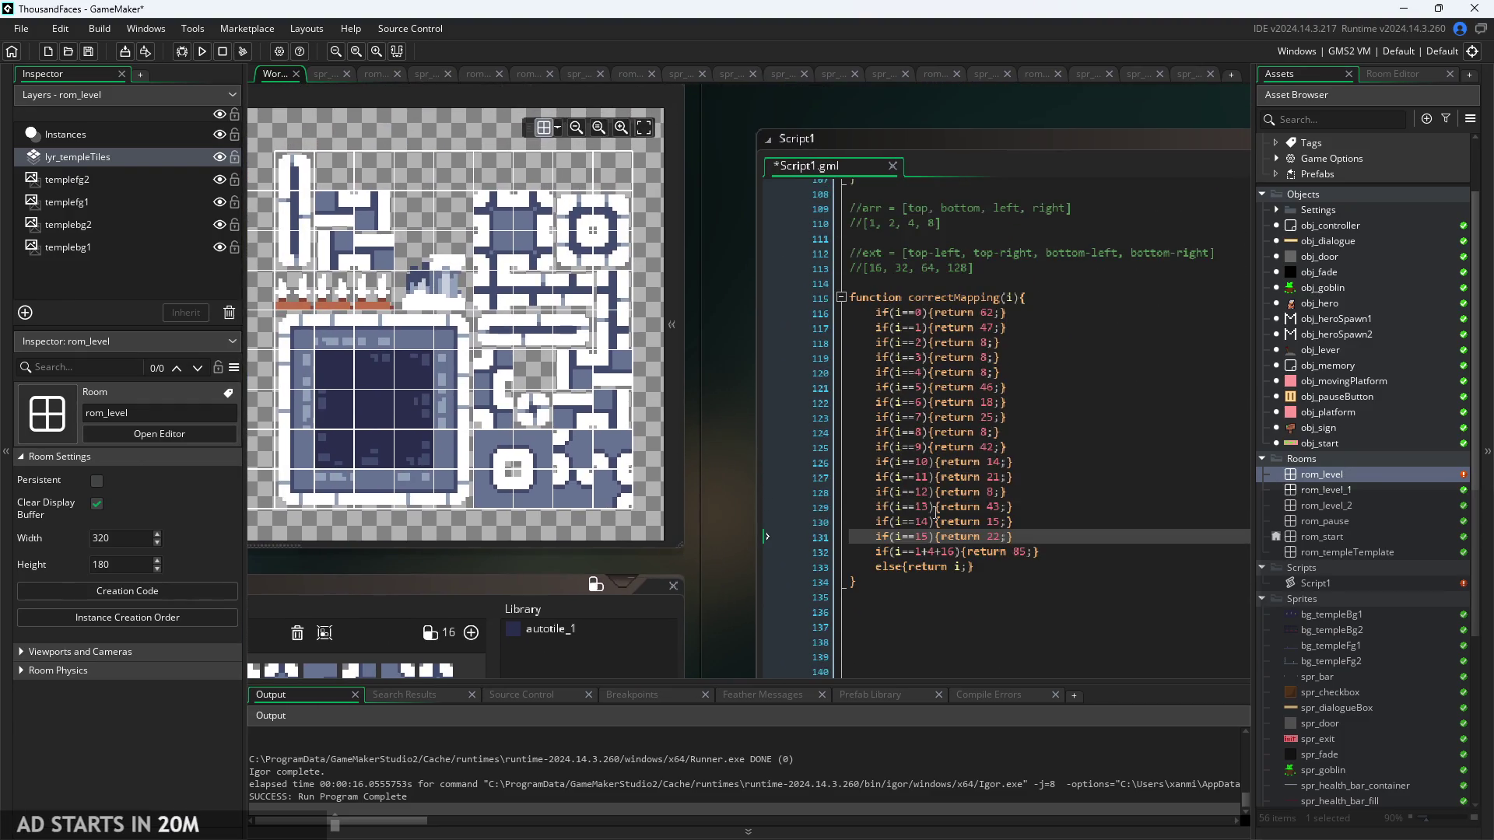
pyautogui.hscroll(-2, 721, 473)
pyautogui.moveTo(764, 515)
pyautogui.mouseDown()
pyautogui.moveTo(787, 498)
pyautogui.moveTo(721, 494)
pyautogui.mouseUp()
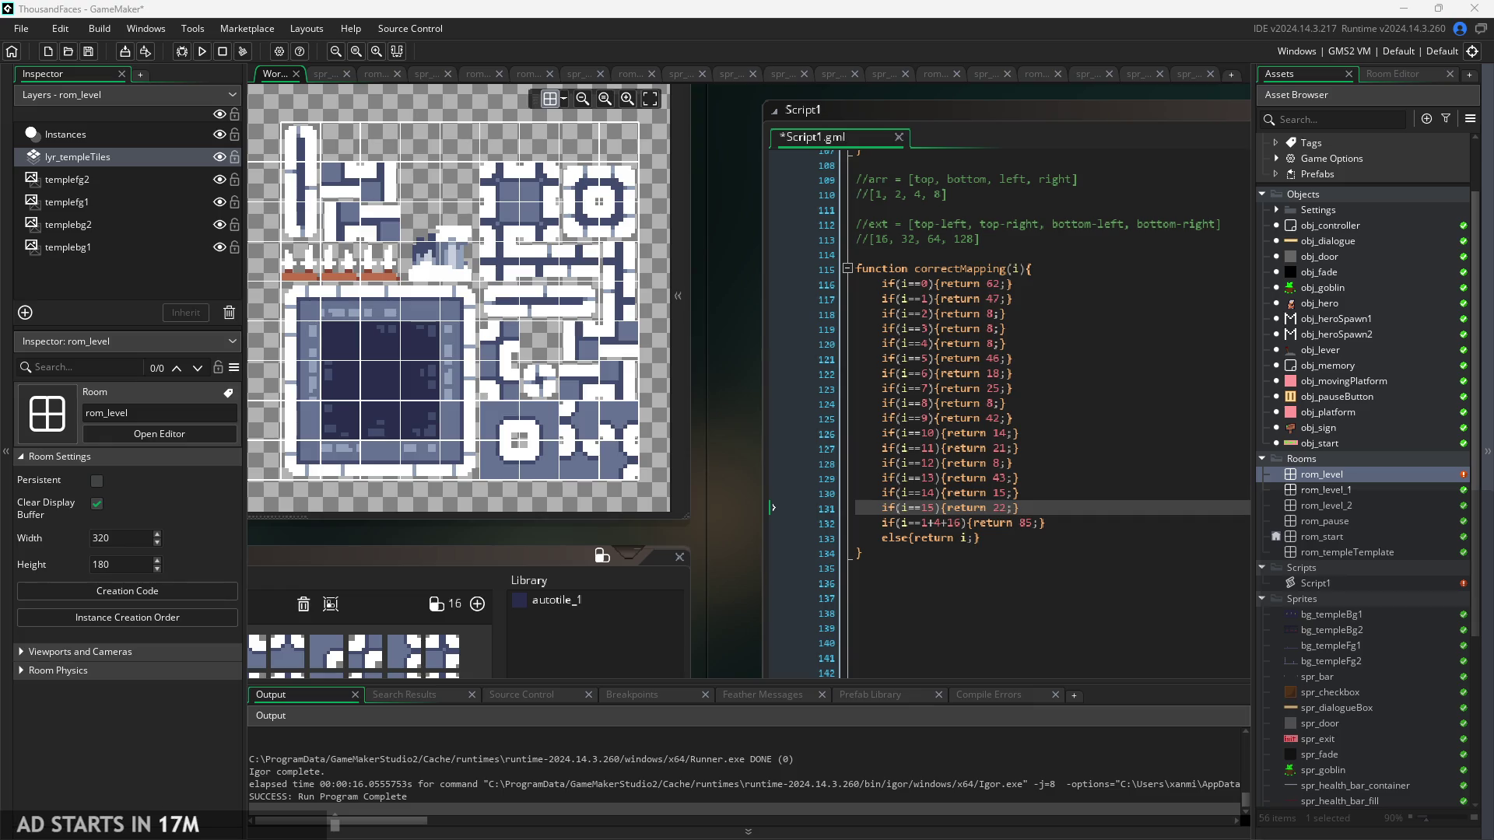
# - Open the GameMaker manual from Help, then re-centre the mapping script in the workspace
pyautogui.click(350, 28)
pyautogui.click(353, 51)
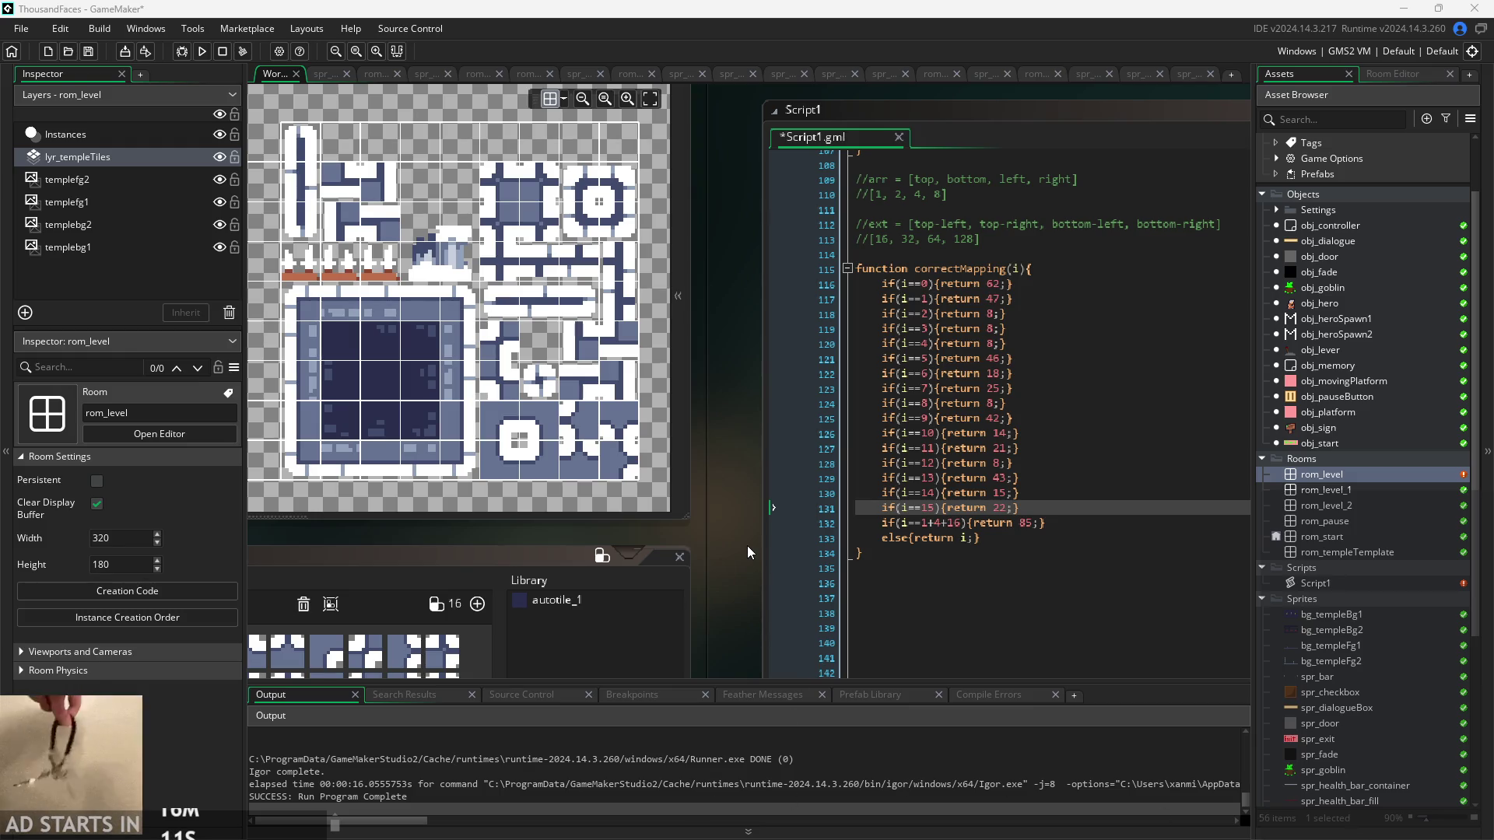
pyautogui.moveTo(736, 544); pyautogui.dragTo(446, 527)
pyautogui.scroll(-2, 451, 511)
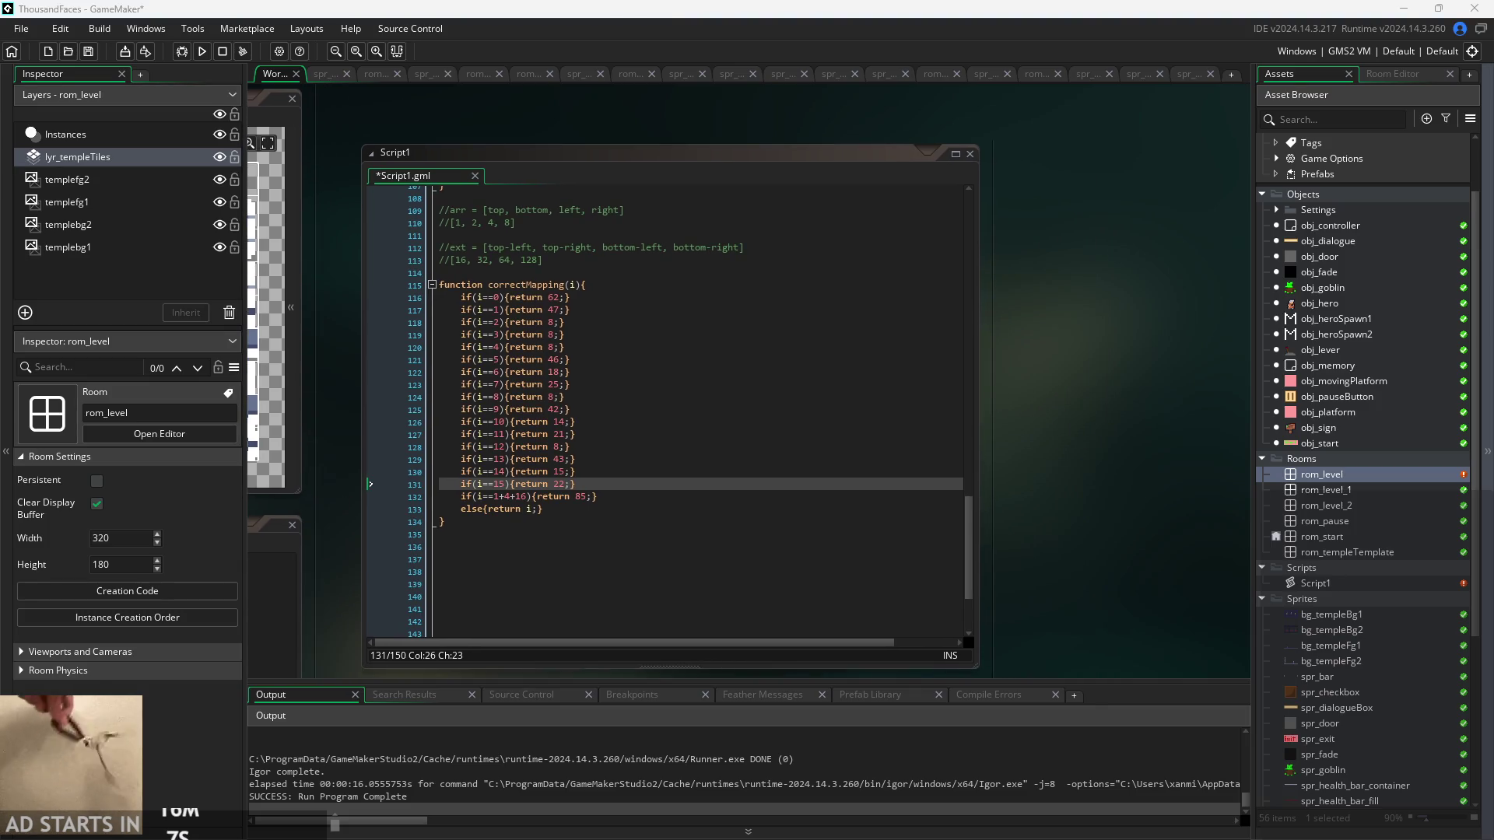
pyautogui.scroll(2, 1184, 407)
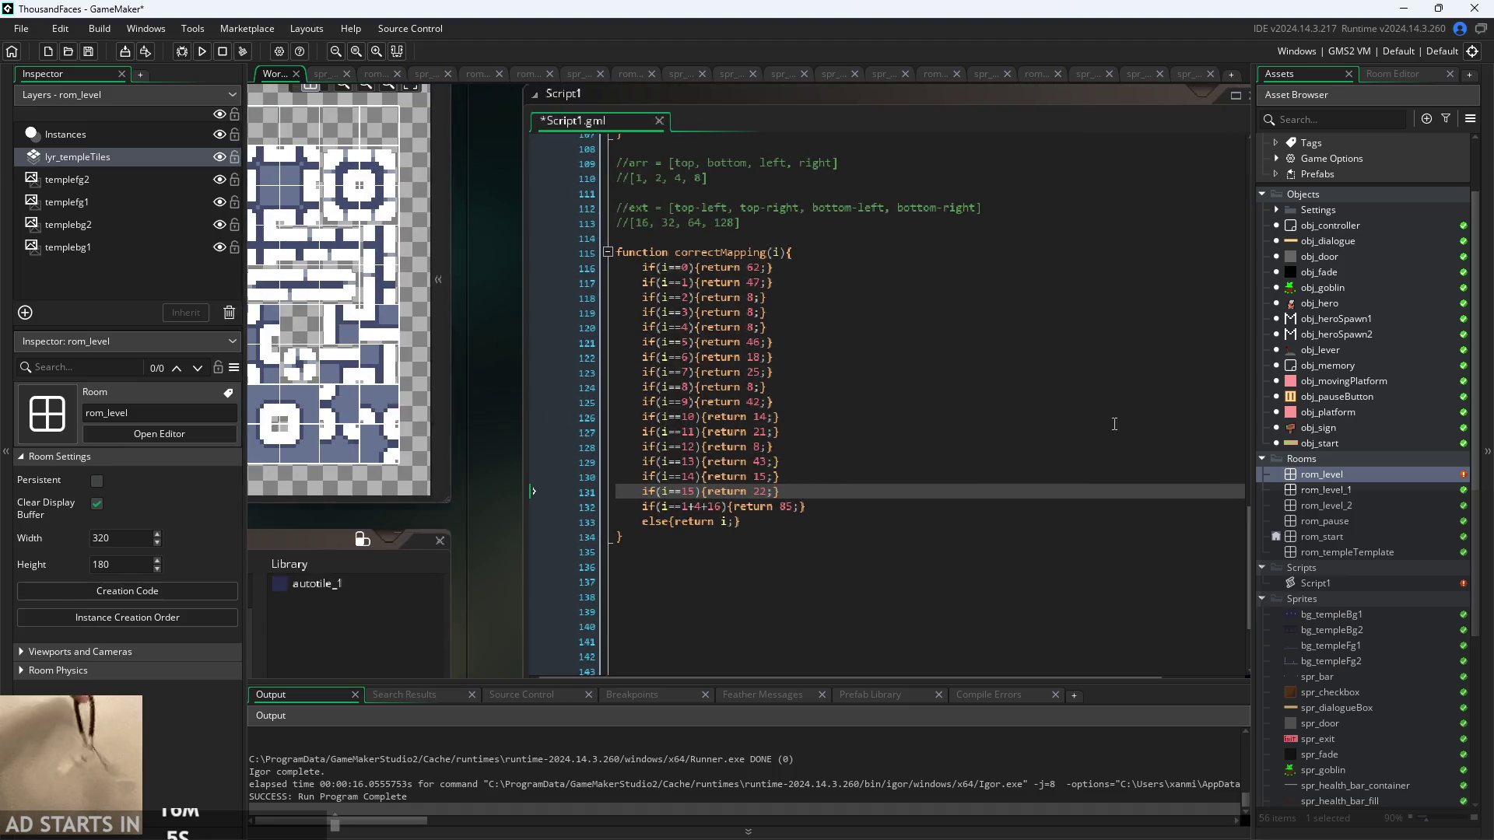
pyautogui.scroll(1, 568, 502)
pyautogui.scroll(1, 502, 446)
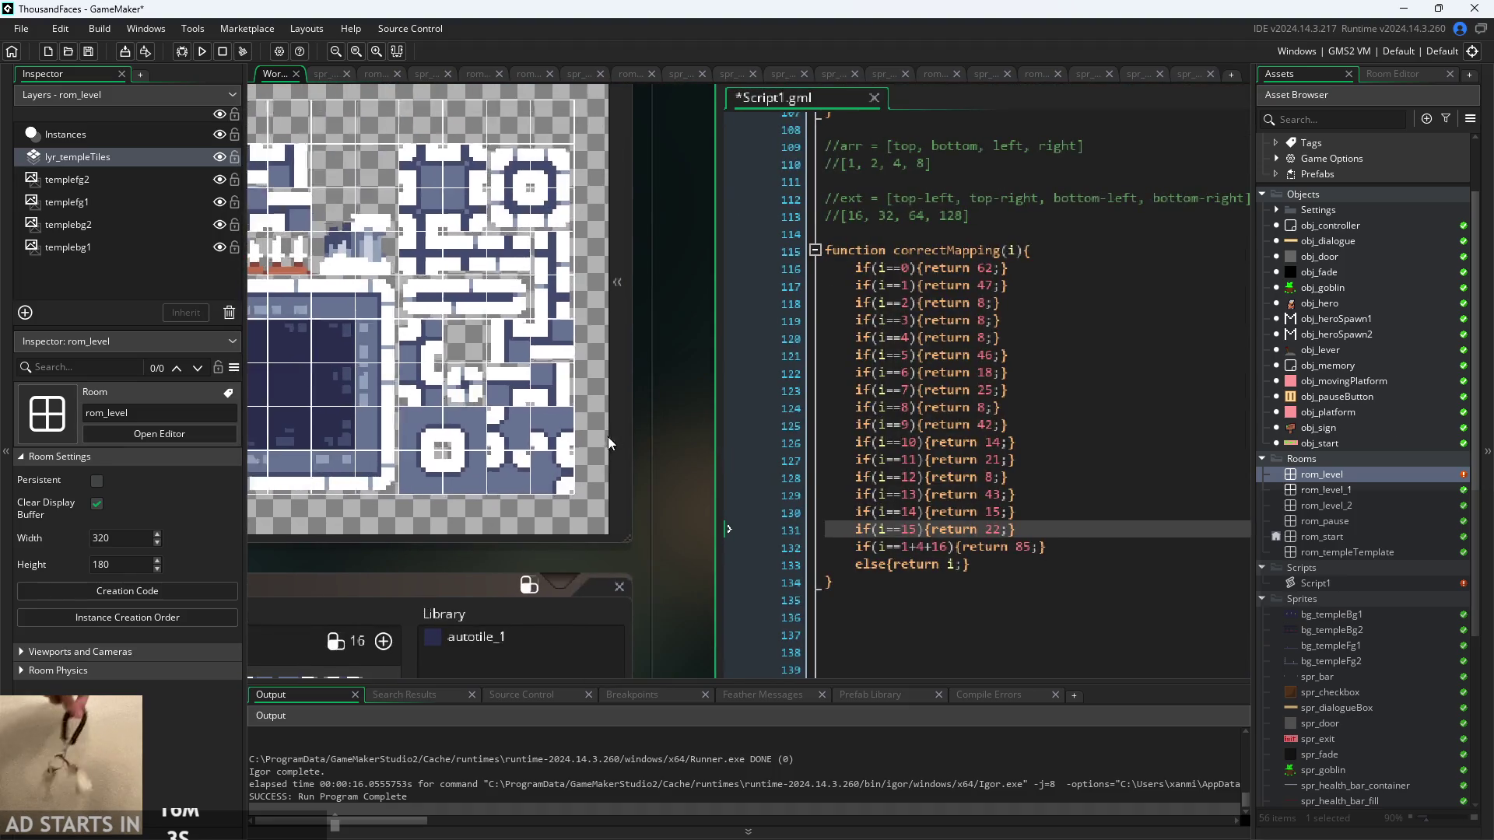
pyautogui.scroll(-2, 622, 417)
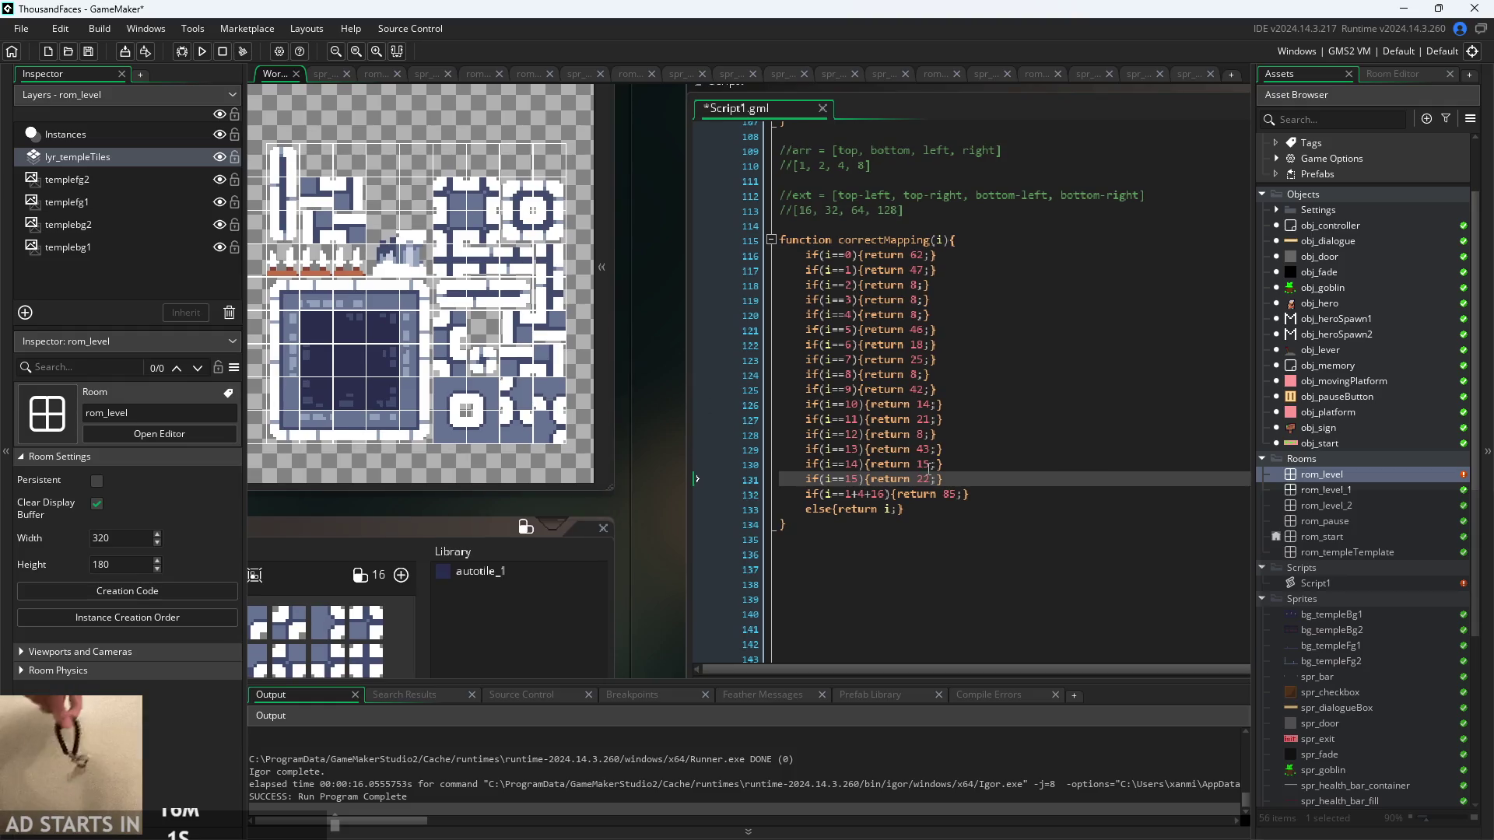
pyautogui.click(887, 494)
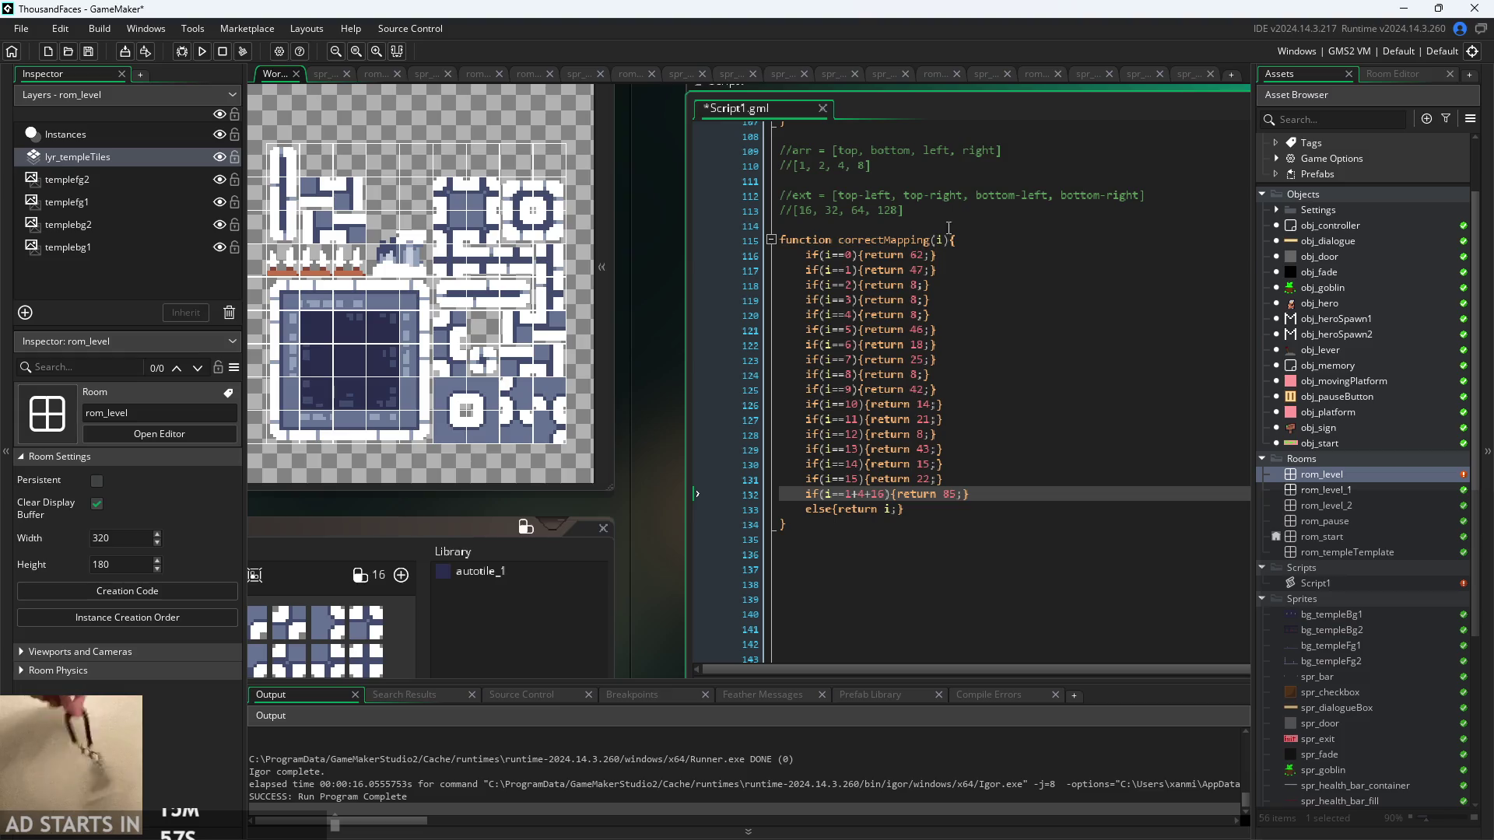
pyautogui.click(953, 257)
pyautogui.moveTo(955, 257); pyautogui.dragTo(1035, 517)
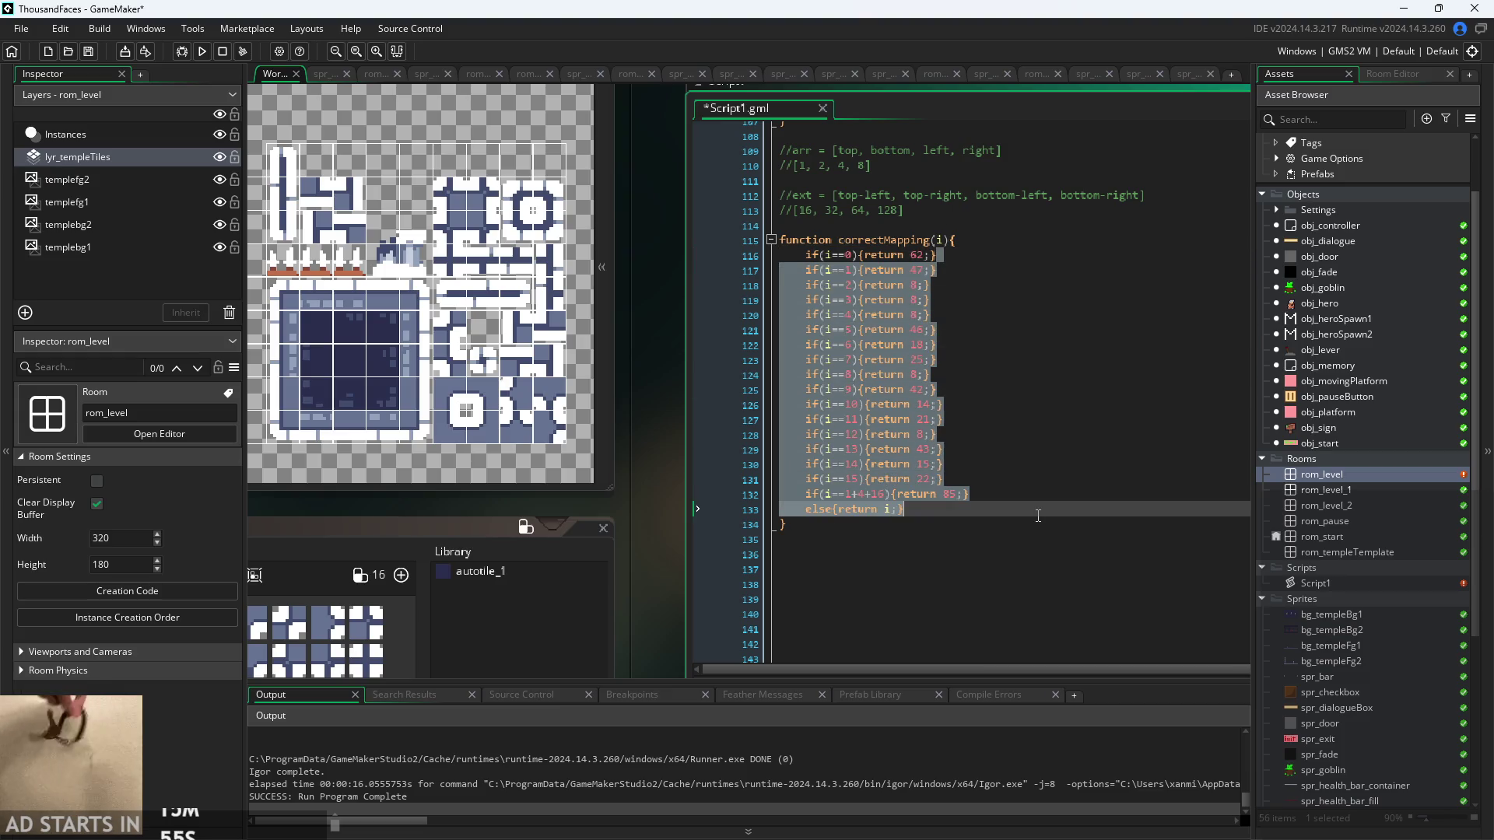
pyautogui.click(1035, 499)
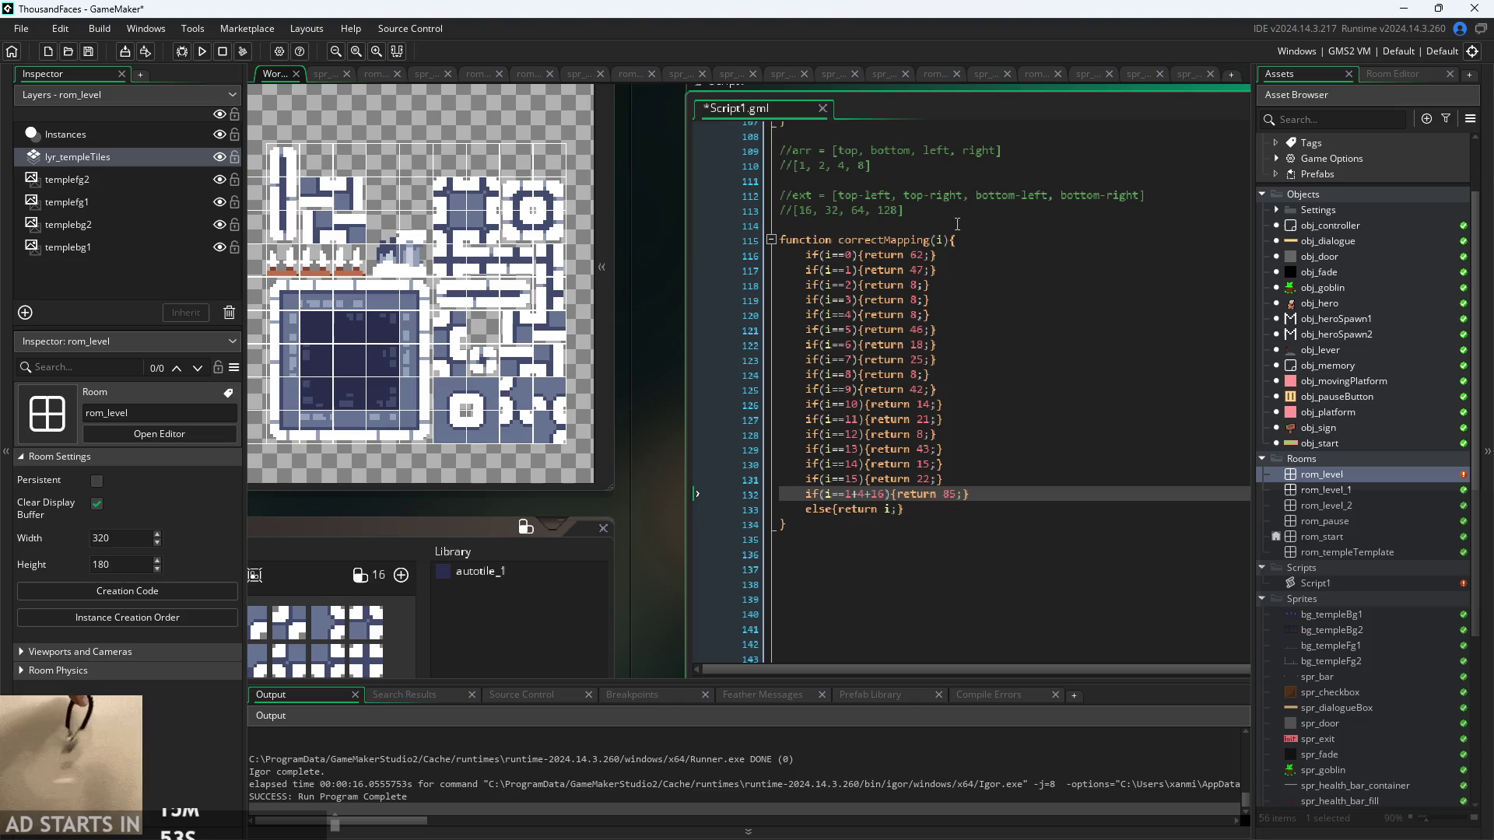
pyautogui.click(958, 255)
pyautogui.moveTo(681, 331)
pyautogui.mouseDown()
pyautogui.moveTo(748, 376)
pyautogui.moveTo(789, 371)
pyautogui.moveTo(744, 394)
pyautogui.moveTo(683, 358)
pyautogui.mouseUp()
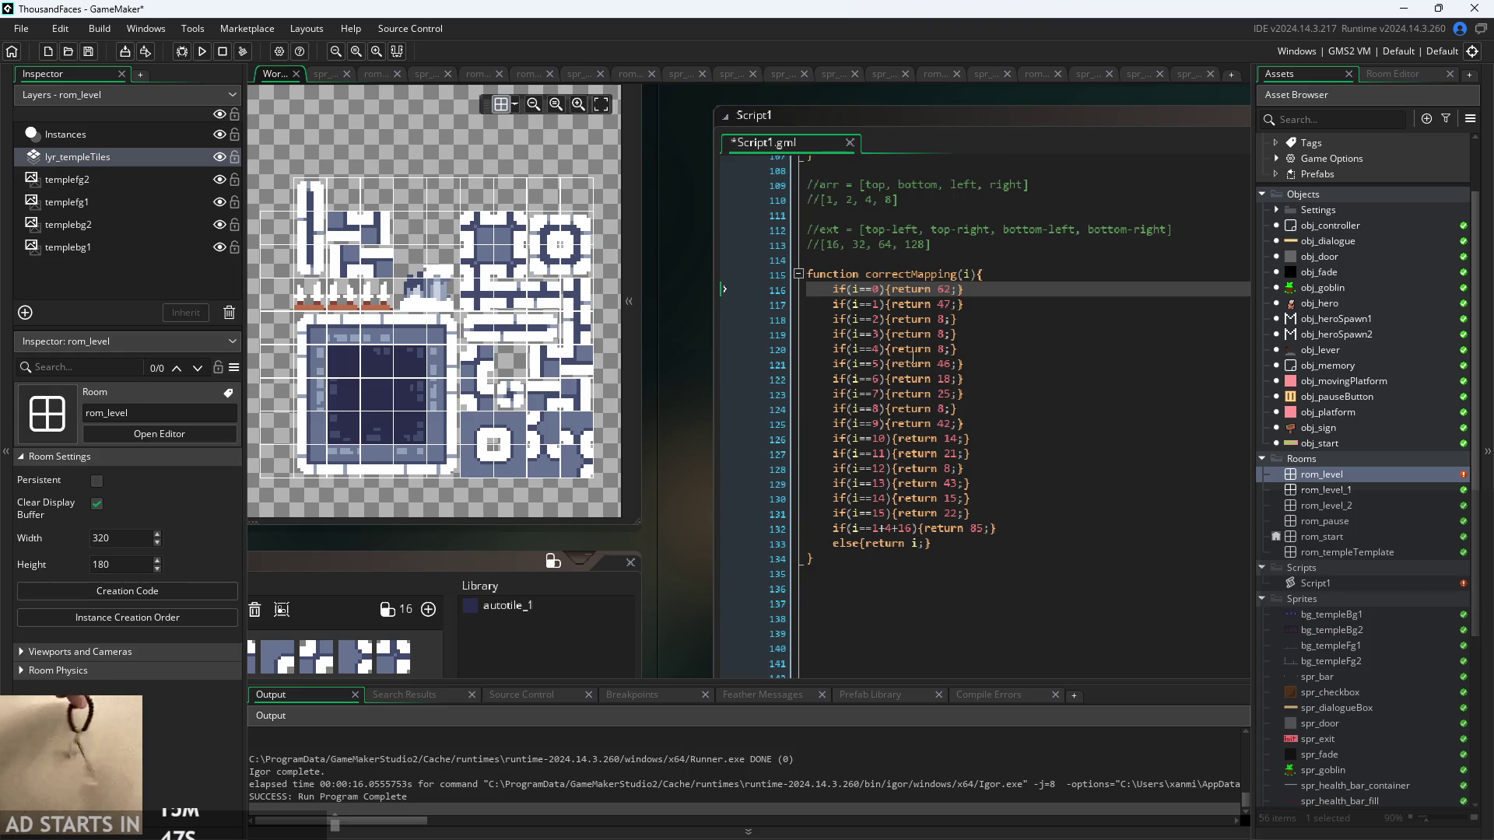
pyautogui.click(965, 290)
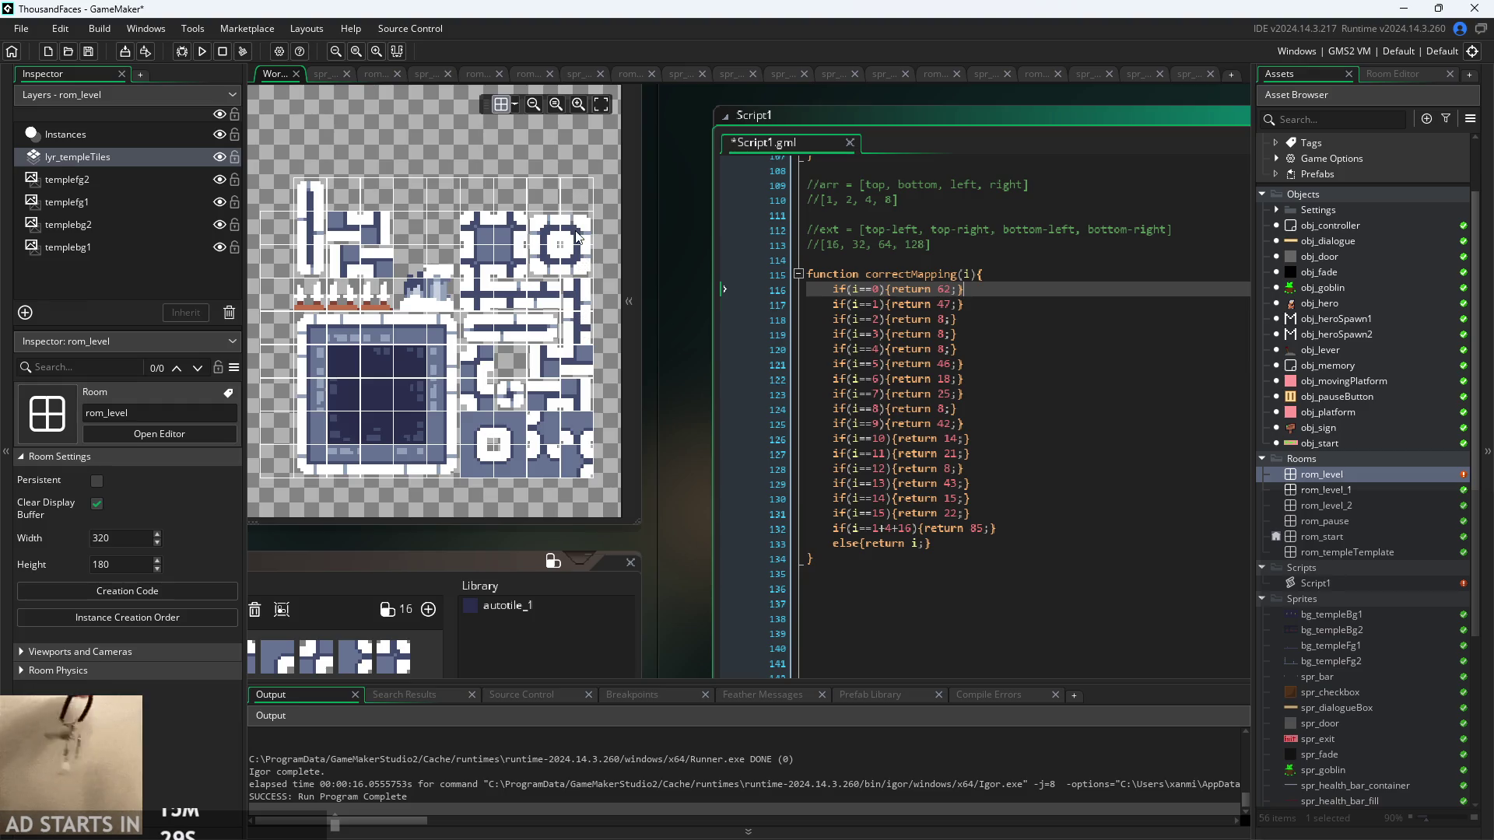
# - Check line 116 of Script1.gml so case 0 returns 67, then rebuild and run the game
pyautogui.click(581, 371)
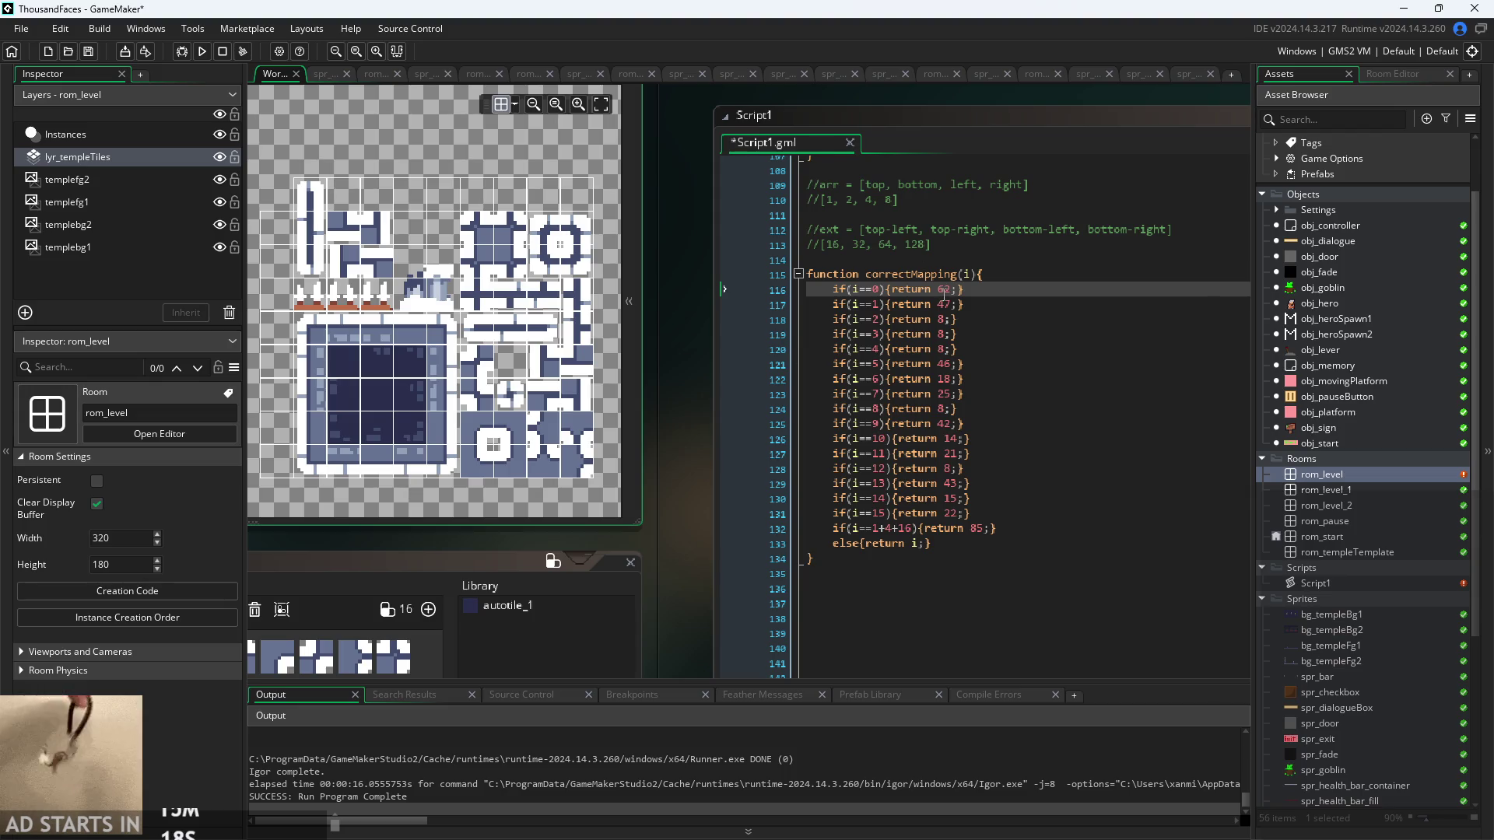
pyautogui.click(946, 289)
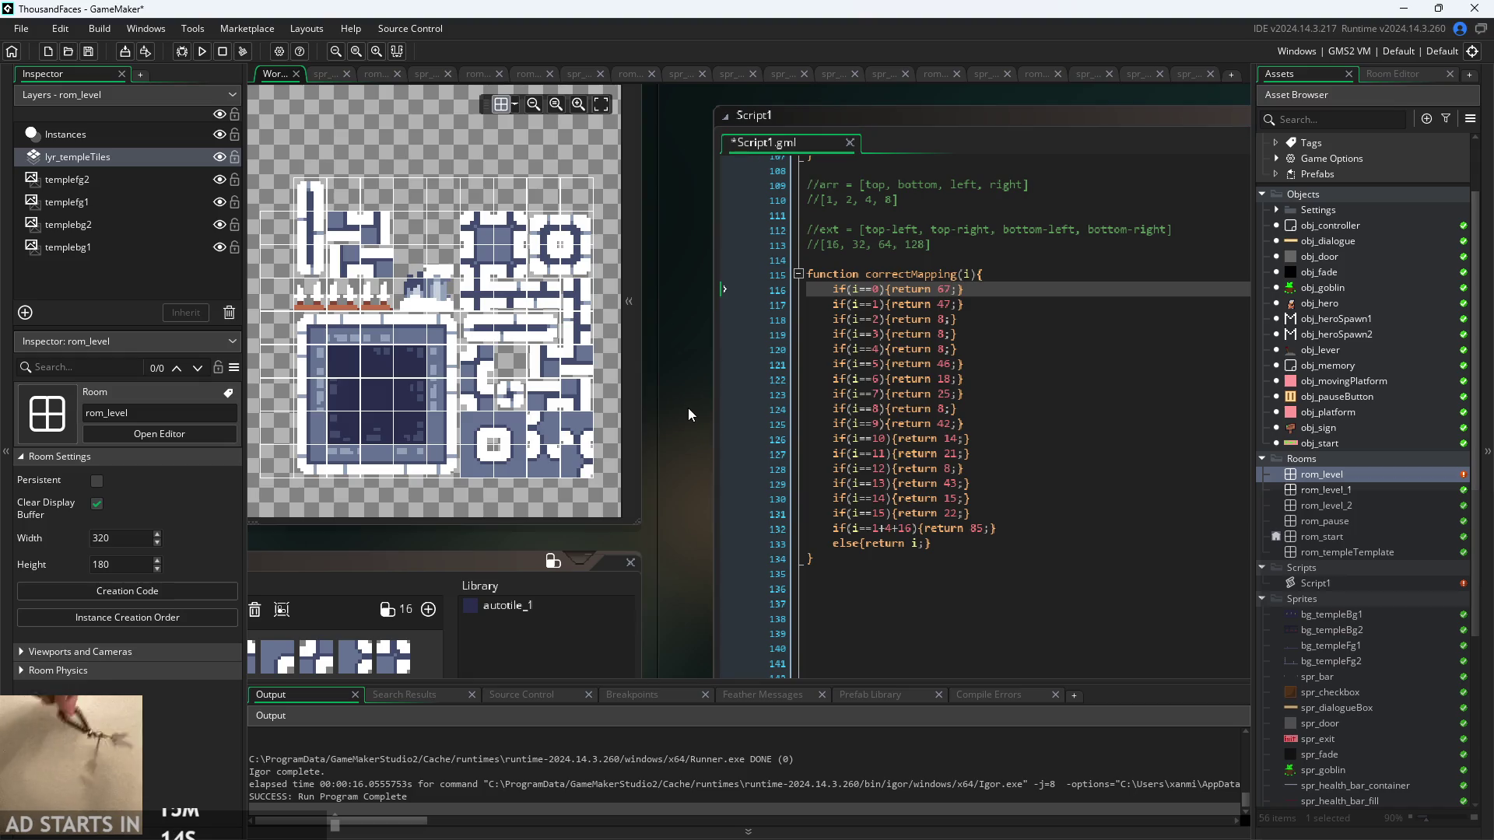
pyautogui.keyDown('ctrl'); pyautogui.scroll(10, 970, 316); pyautogui.keyUp('ctrl')
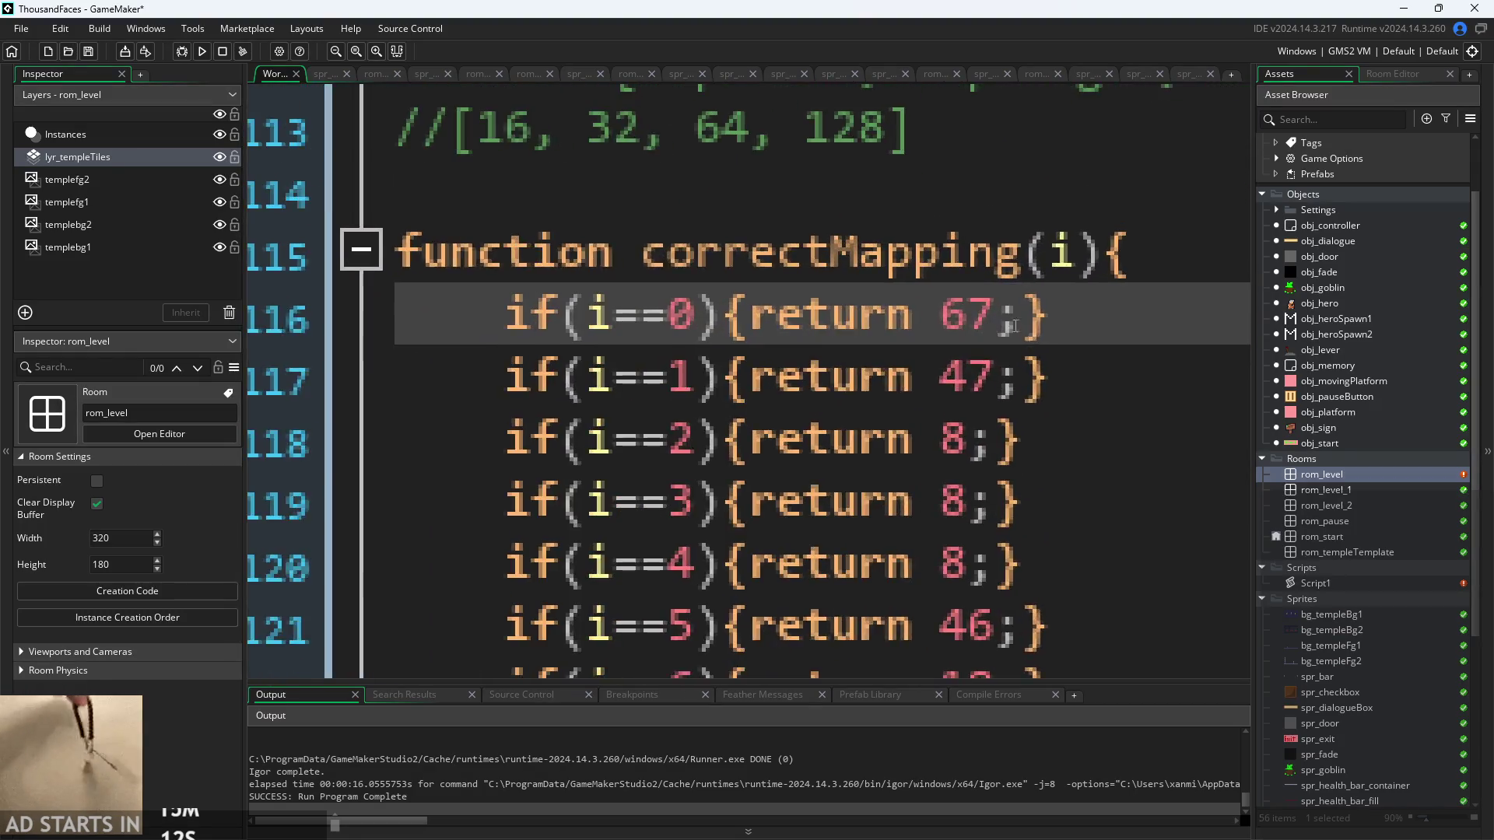
pyautogui.click(1067, 348)
pyautogui.keyDown('ctrl'); pyautogui.scroll(-2, 1068, 349); pyautogui.keyUp('ctrl')
pyautogui.keyDown('ctrl'); pyautogui.scroll(-6, 790, 364); pyautogui.keyUp('ctrl')
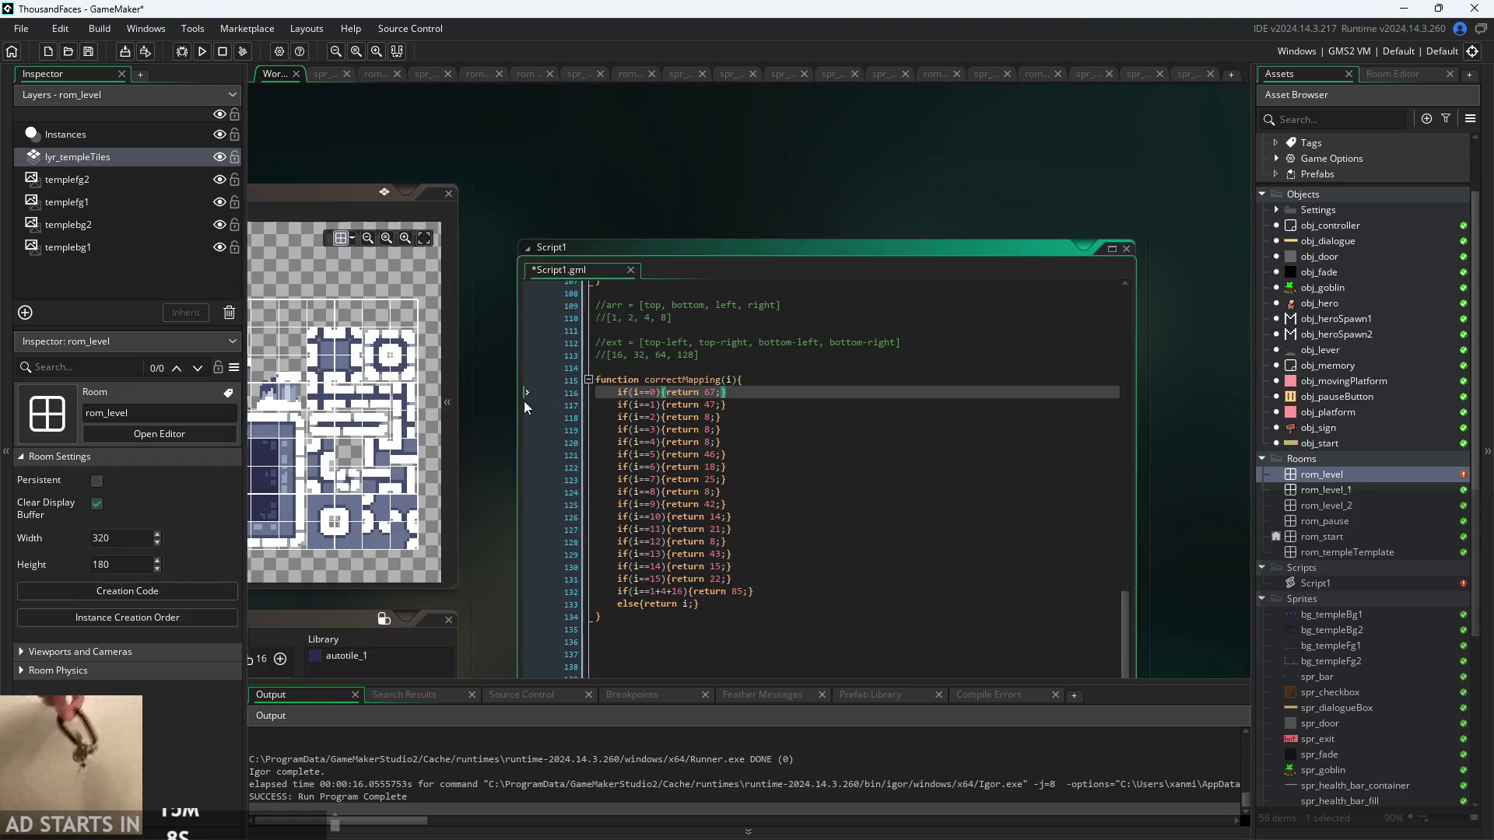
pyautogui.click(201, 51)
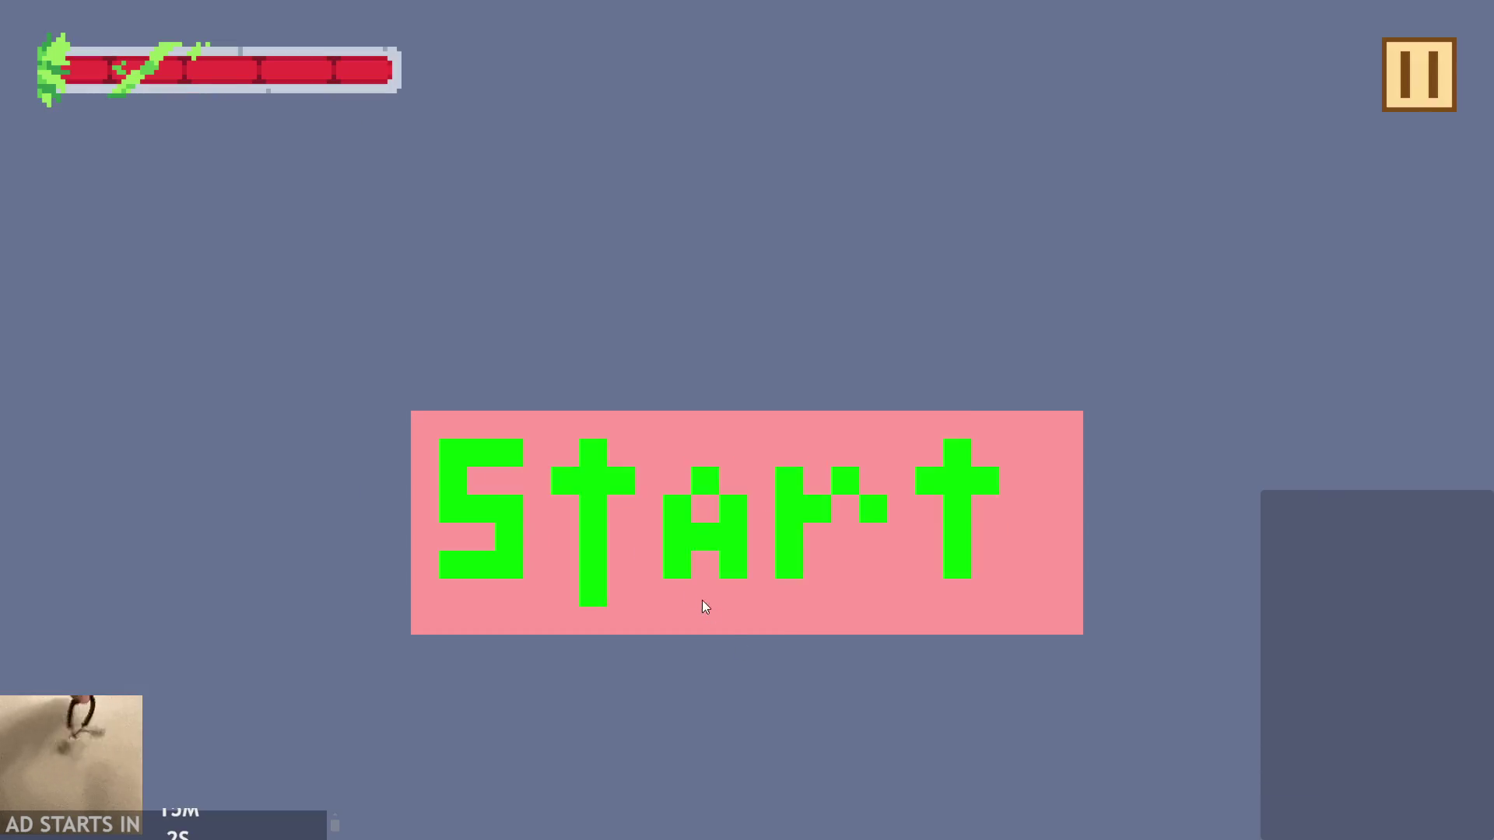
# - Start the game from its Start screen, then reopen the rom_level room for editing
pyautogui.click(706, 608)
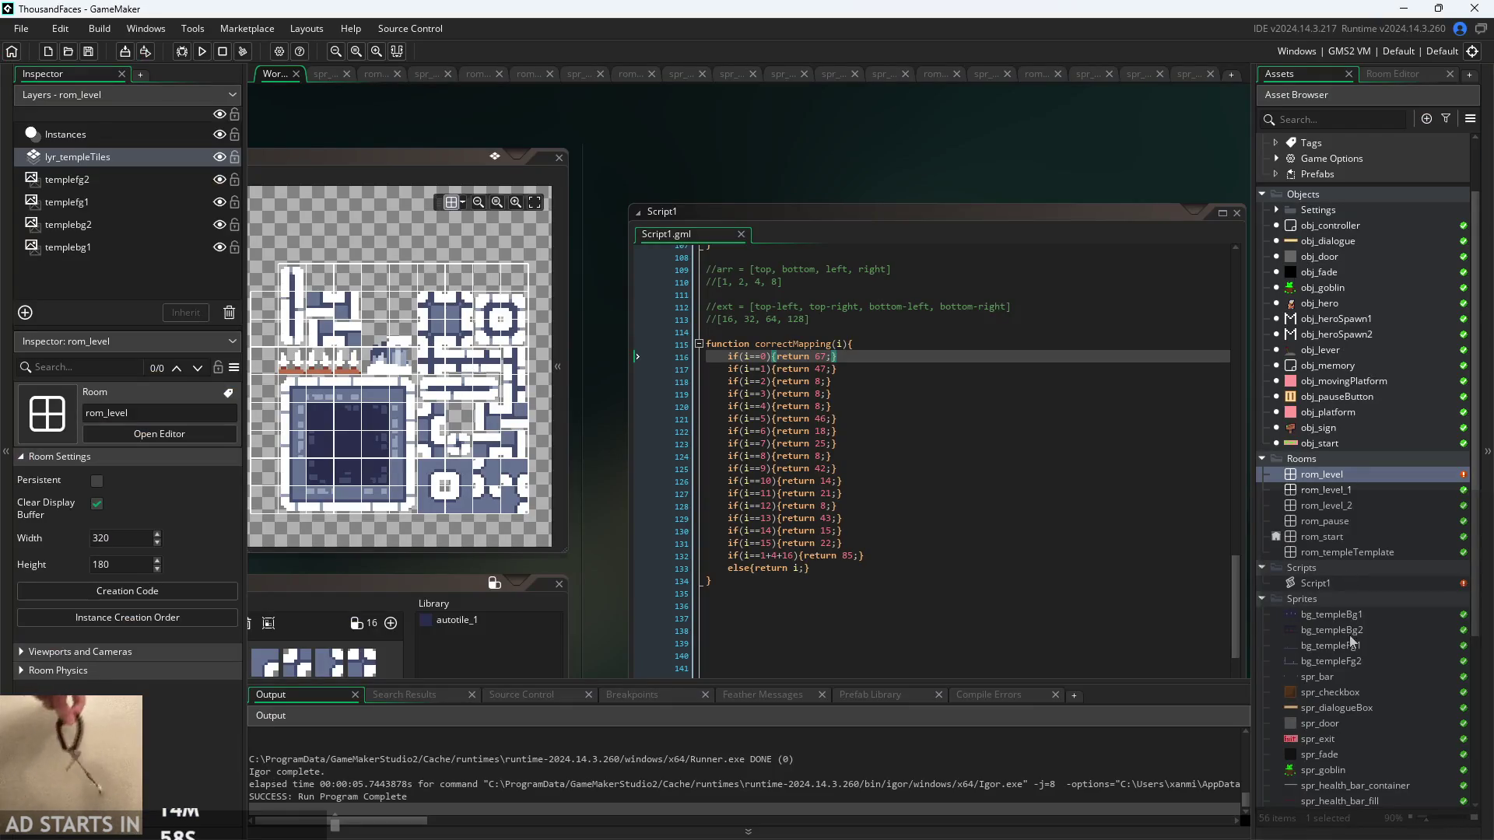
pyautogui.scroll(-5, 1352, 639)
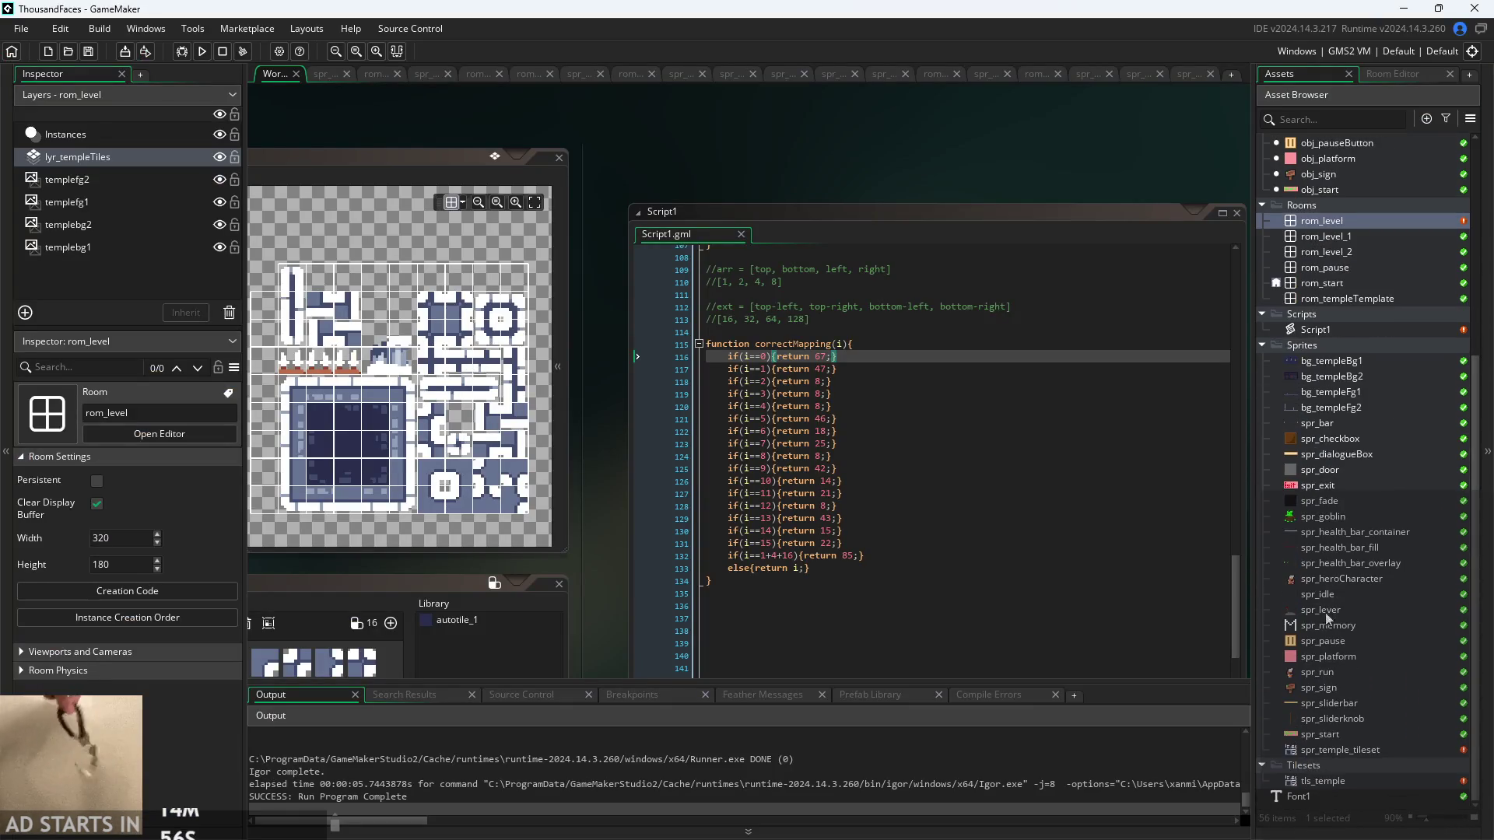
pyautogui.scroll(6, 1313, 514)
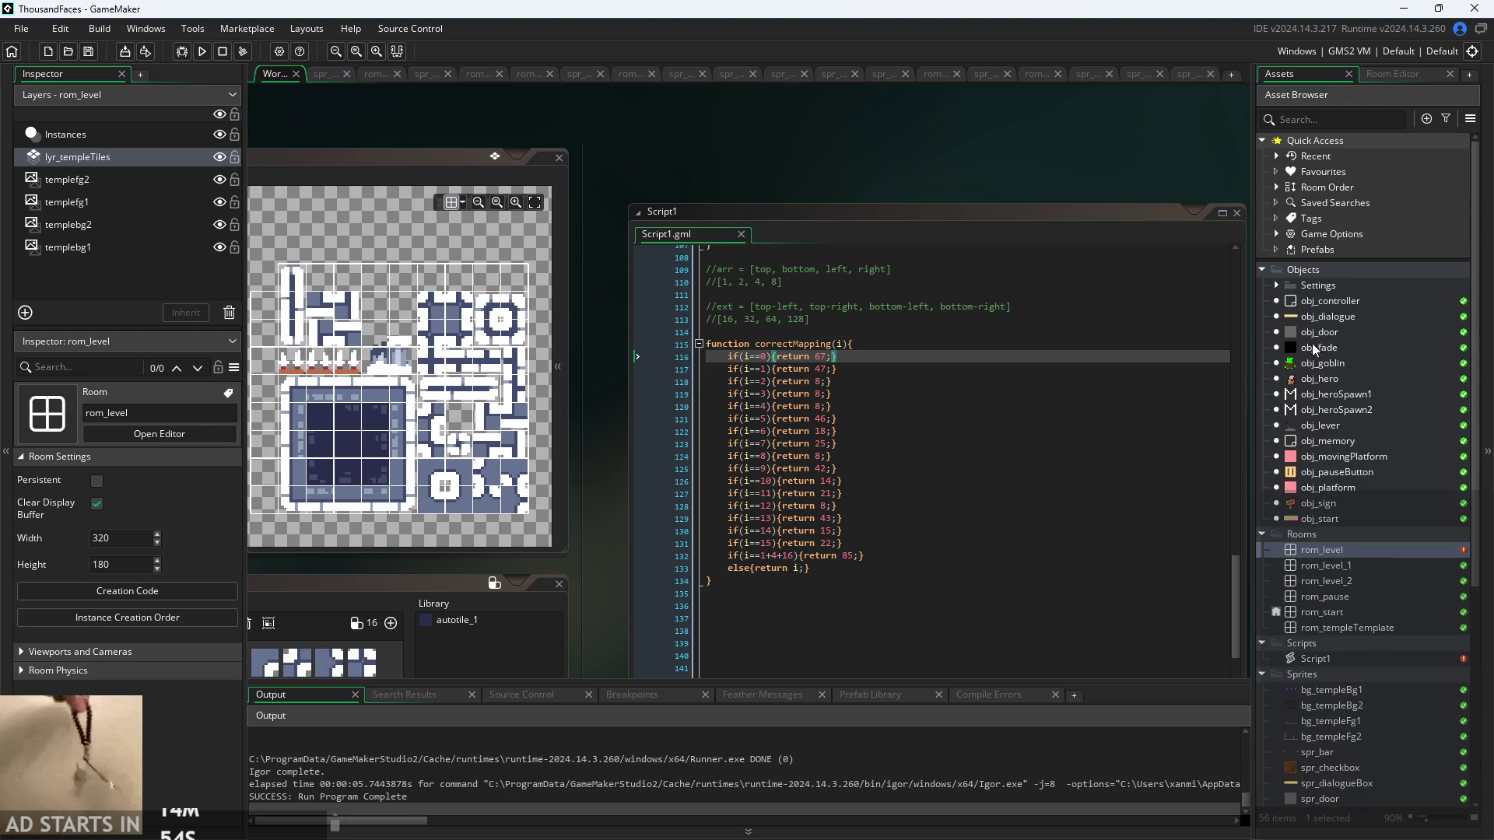
pyautogui.doubleClick(1276, 550)
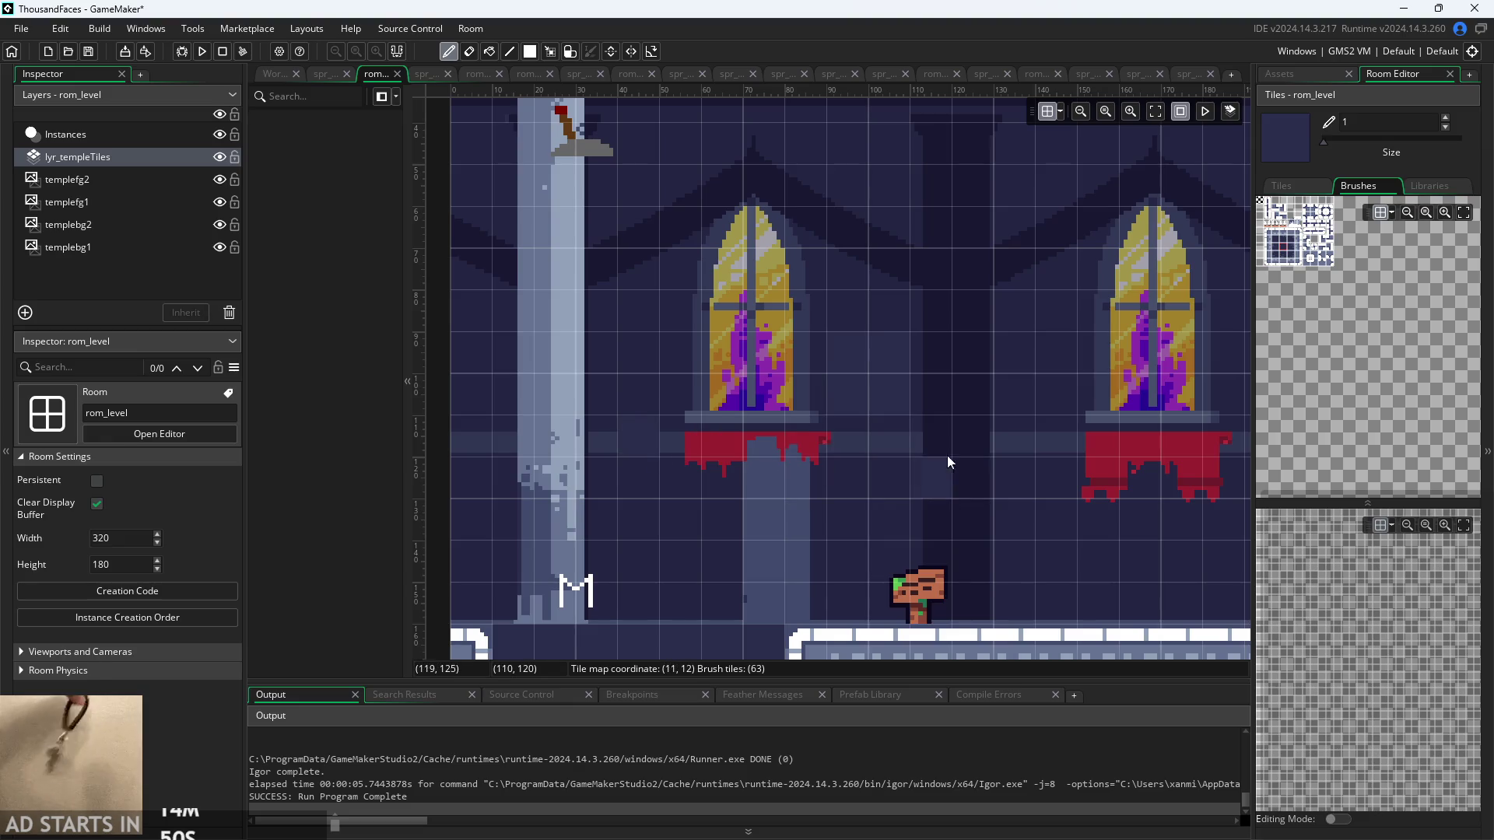
# - Run the temple room, jump the hero onto the window ledge, then quit to the workspace
pyautogui.click(201, 51)
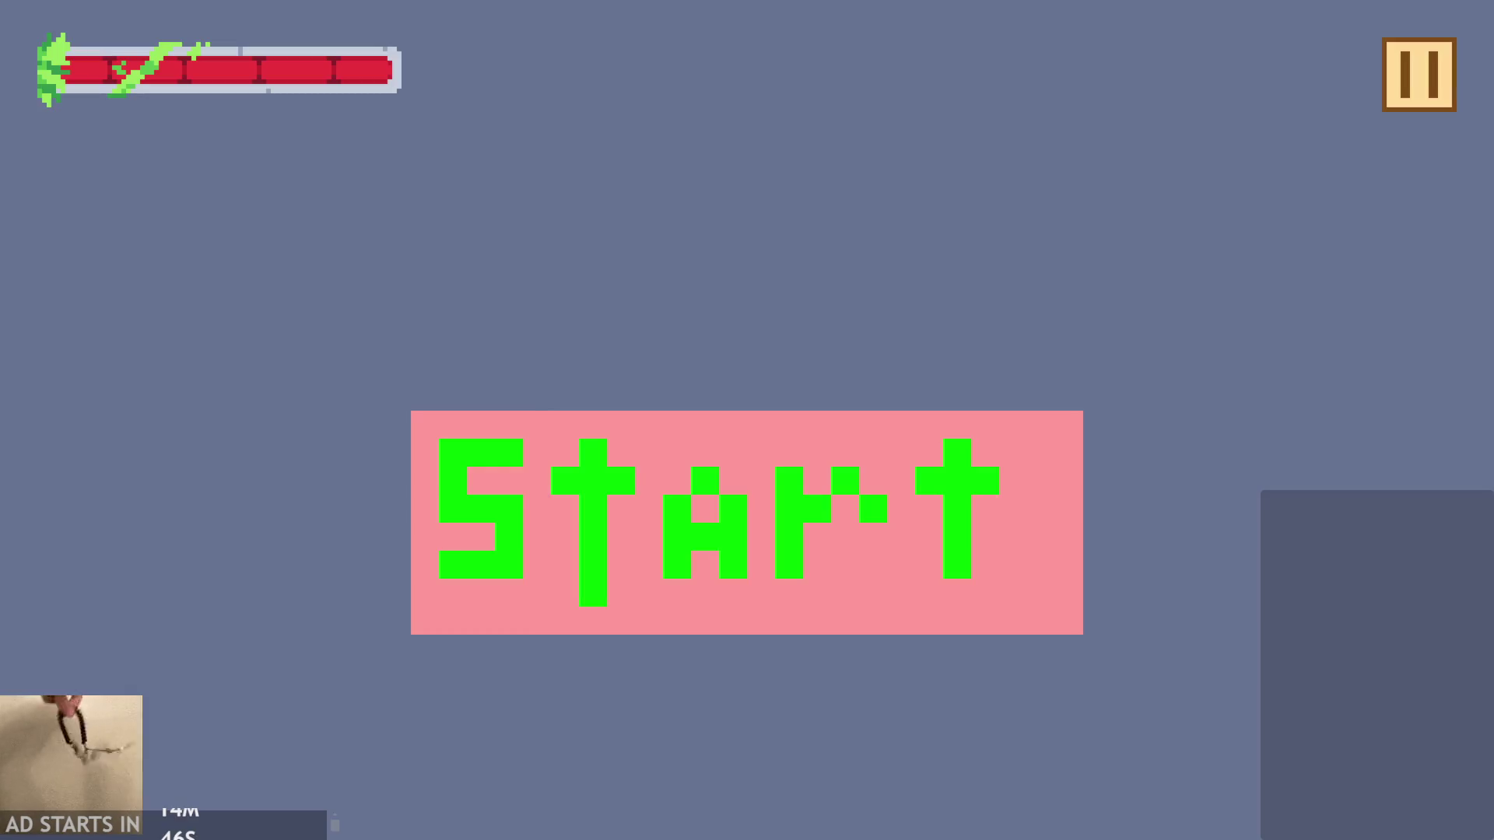
pyautogui.click(654, 483)
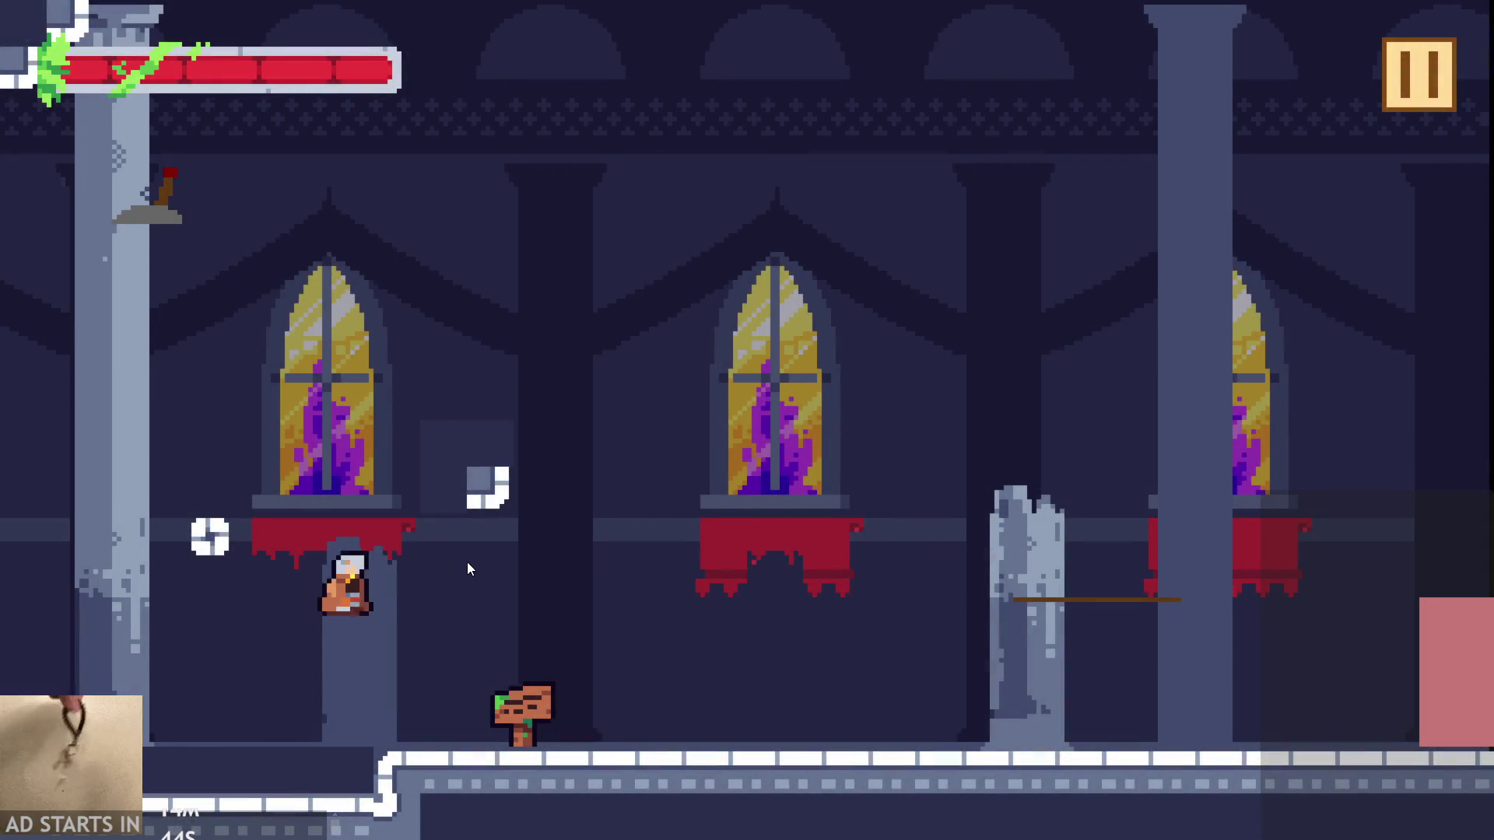
pyautogui.press('Right')
pyautogui.press('space')
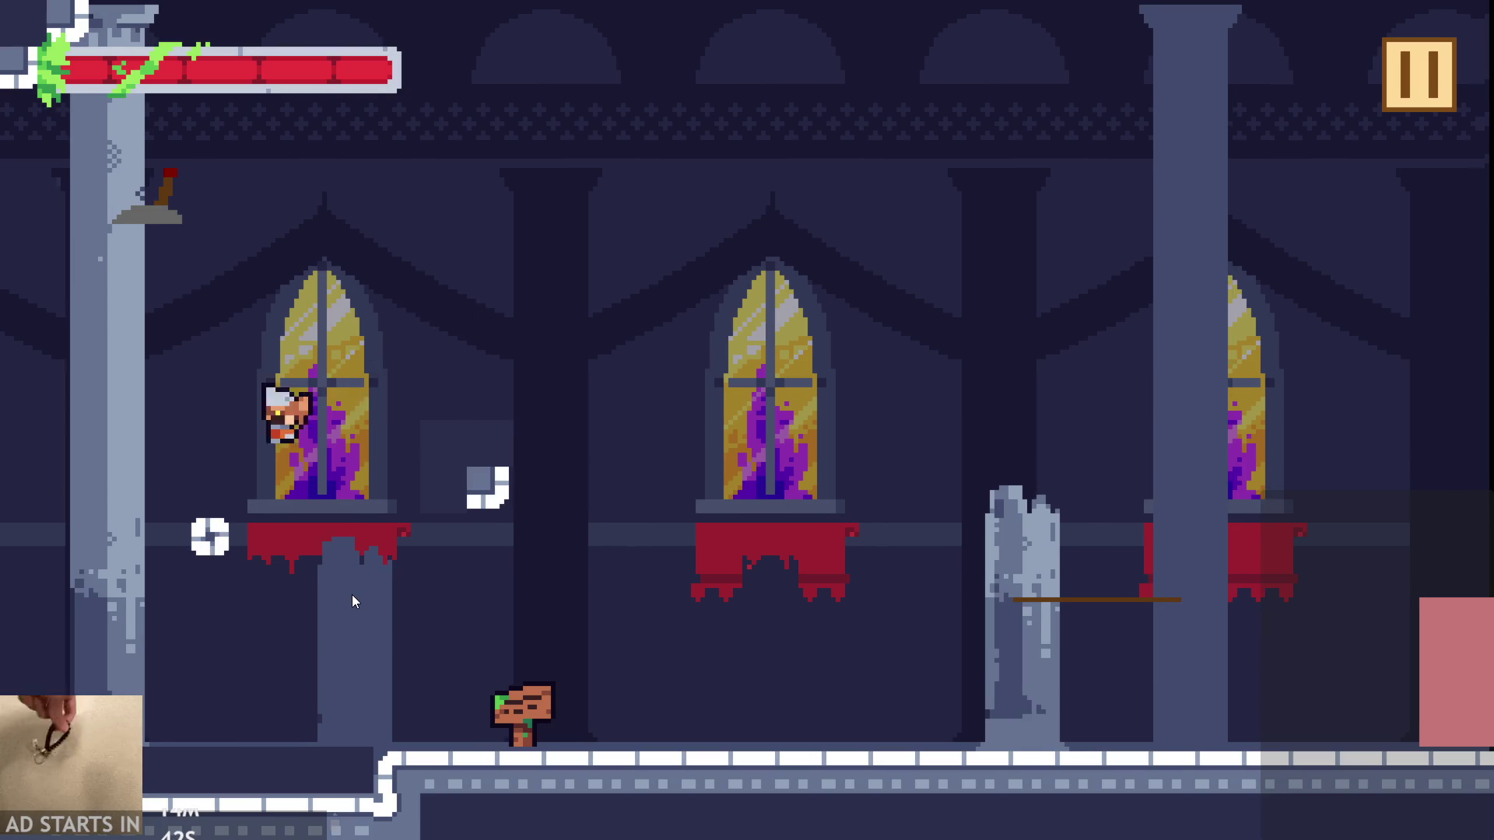
pyautogui.press('Right')
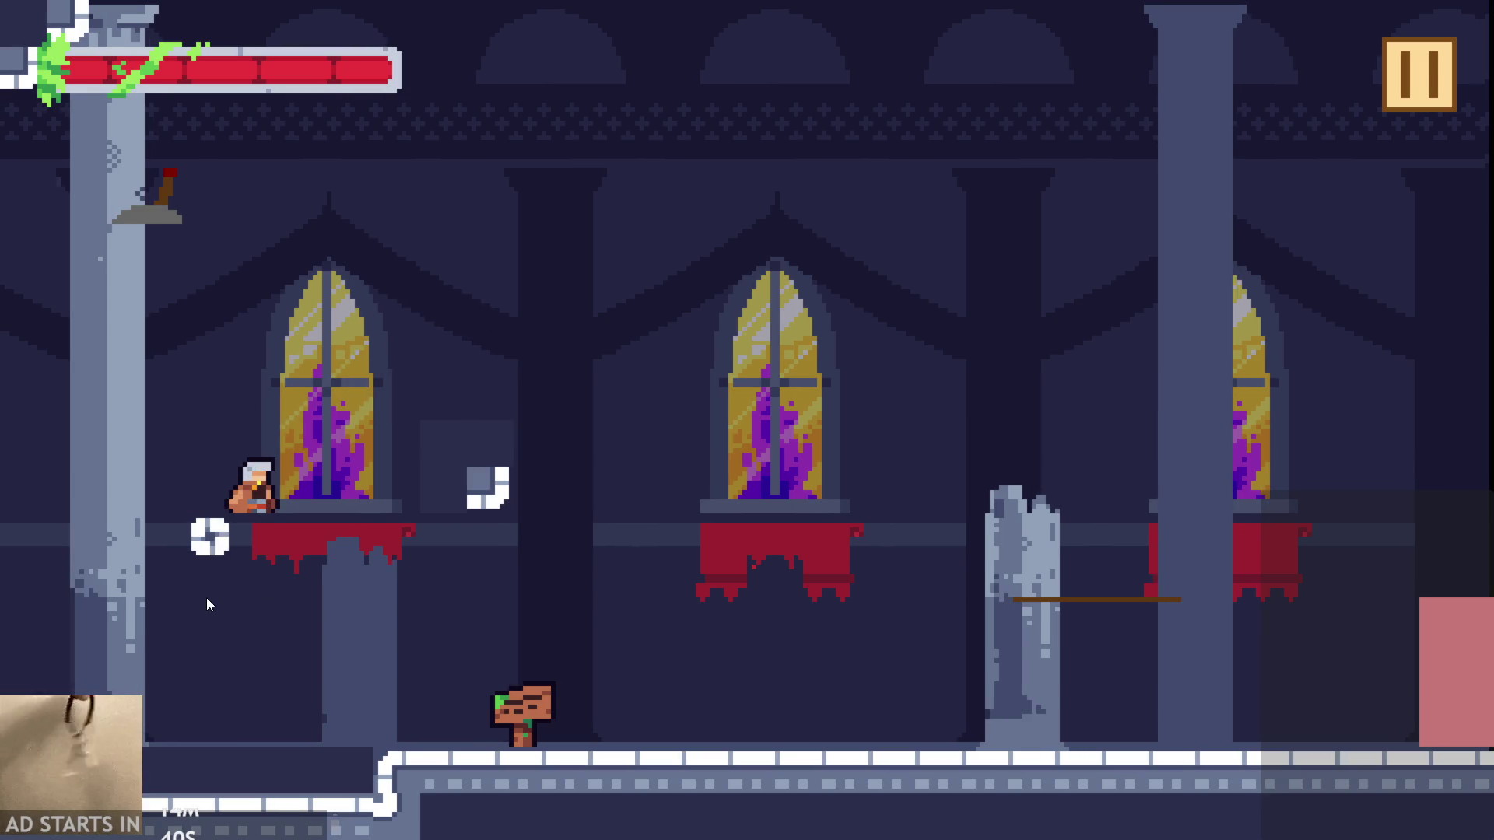
pyautogui.click(1387, 53)
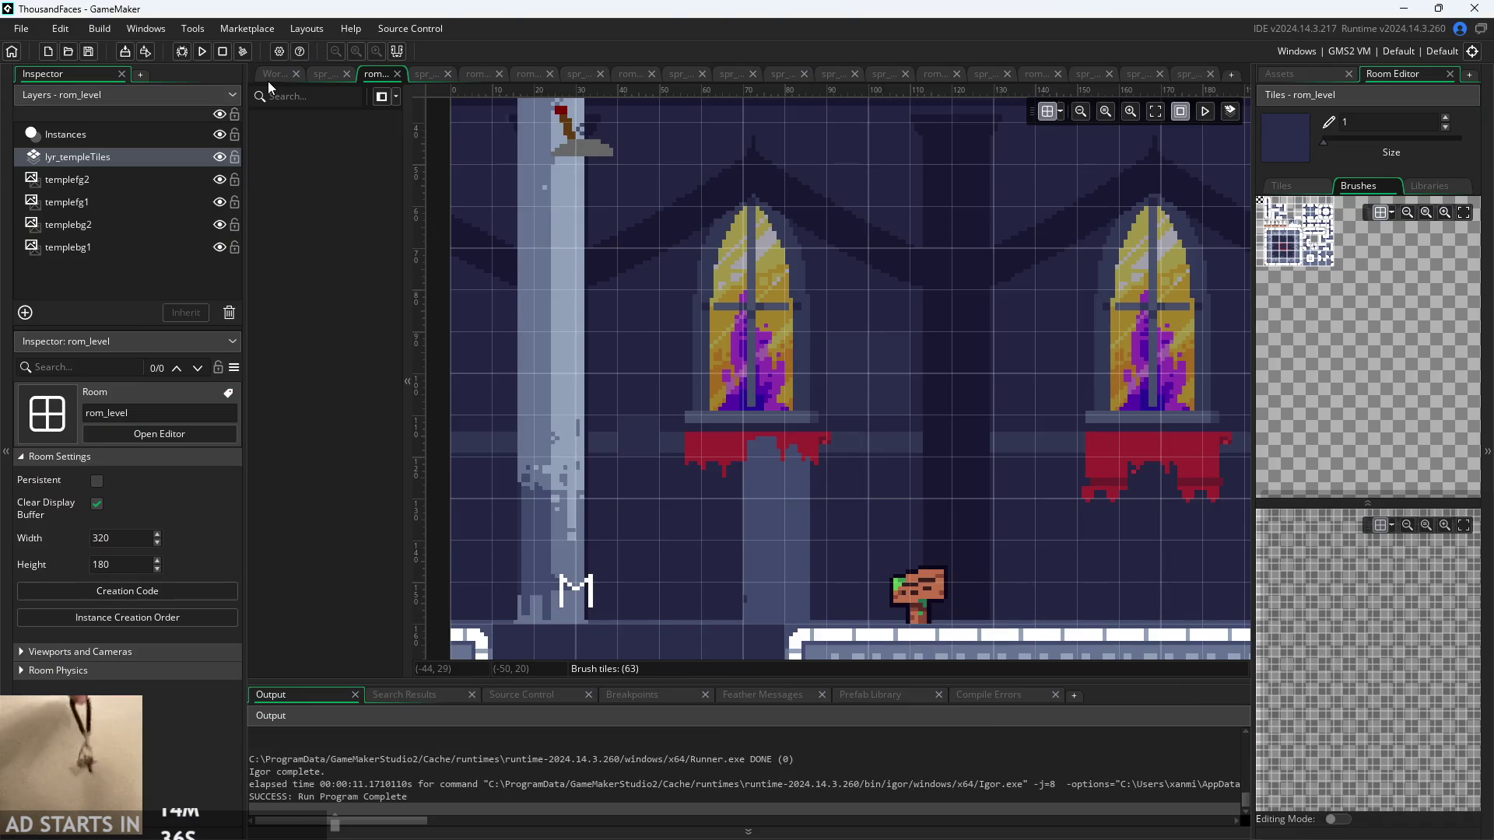
pyautogui.click(272, 75)
# - Change the value correctMapping returns for input 1 from 47 to 21
pyautogui.scroll(3, 574, 233)
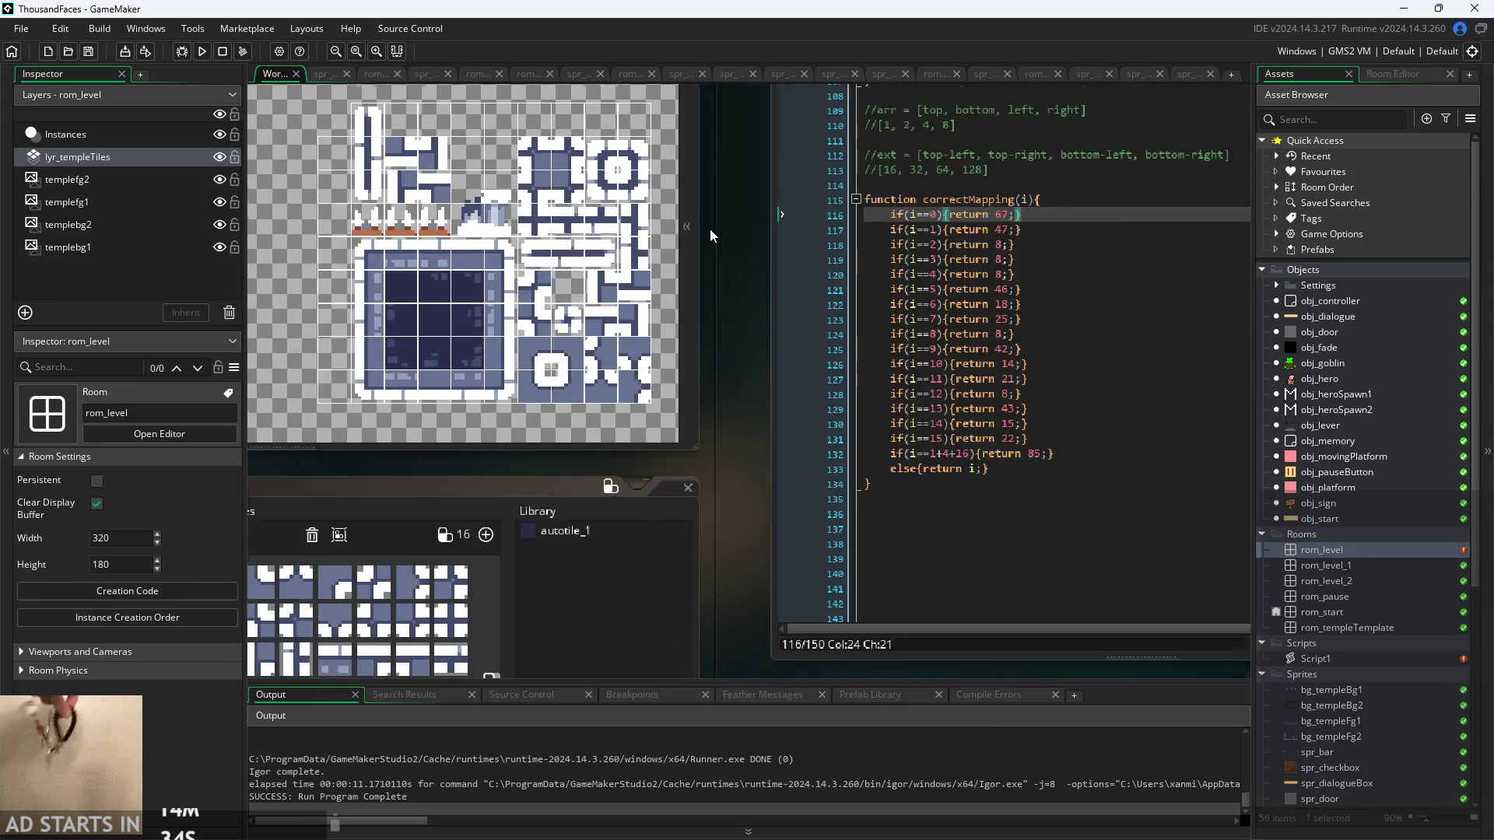
pyautogui.moveTo(699, 425)
pyautogui.mouseDown()
pyautogui.moveTo(638, 357)
pyautogui.moveTo(558, 323)
pyautogui.mouseUp()
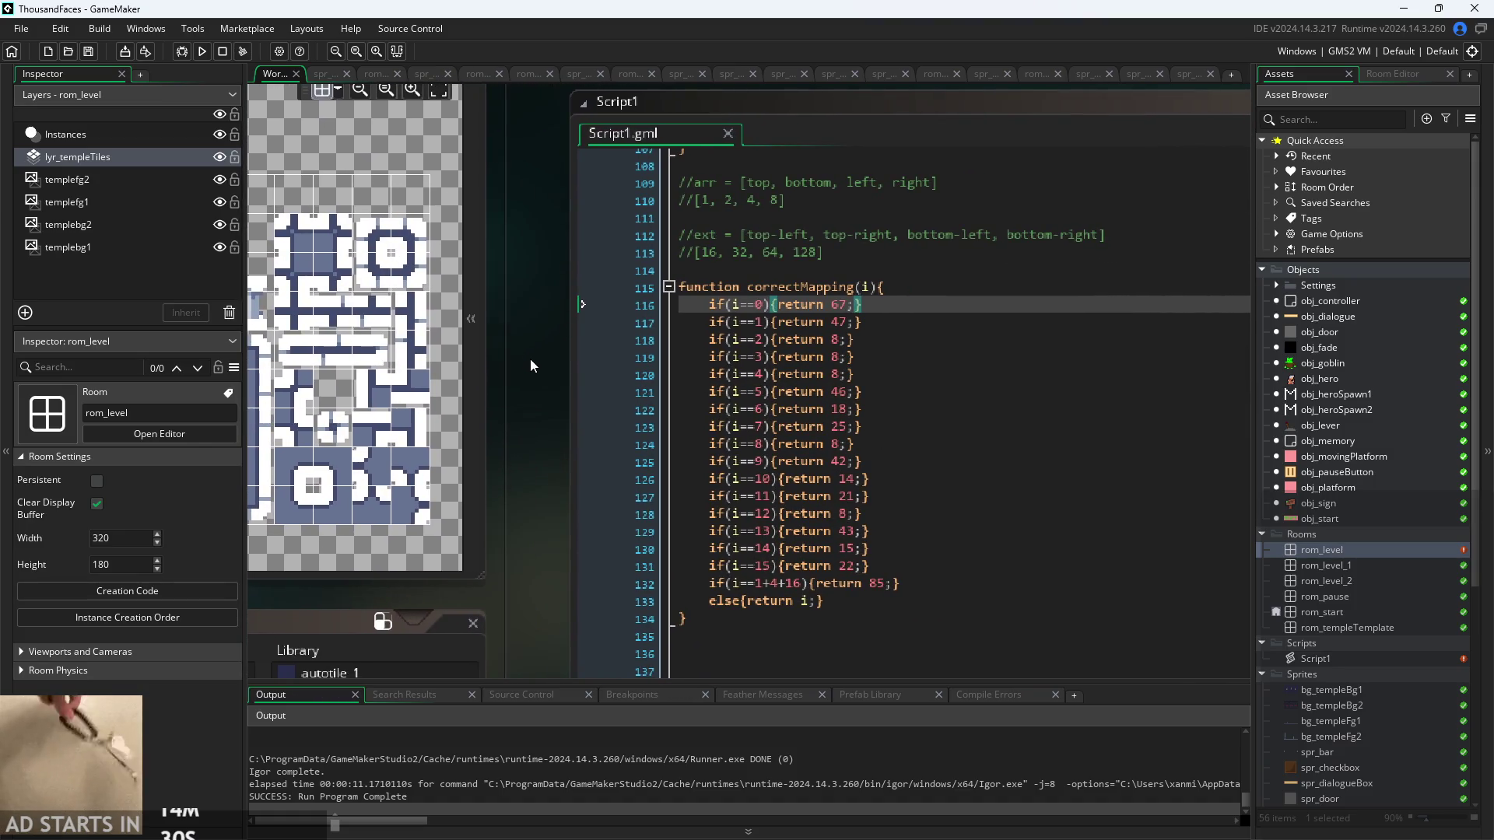
pyautogui.scroll(2, 509, 395)
pyautogui.scroll(-1, 599, 343)
pyautogui.scroll(1, 743, 515)
pyautogui.scroll(-2, 740, 508)
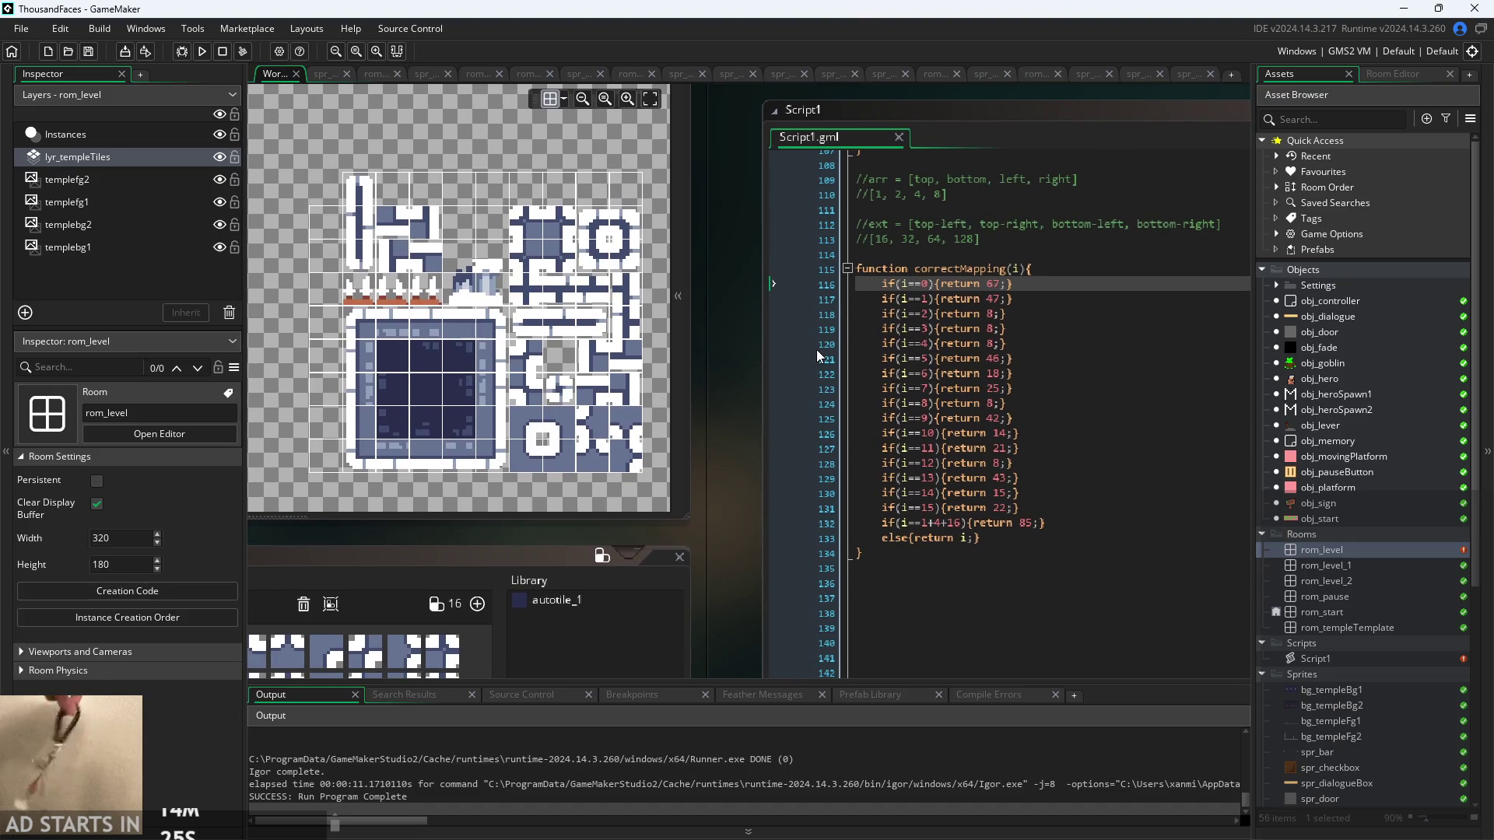
pyautogui.click(968, 197)
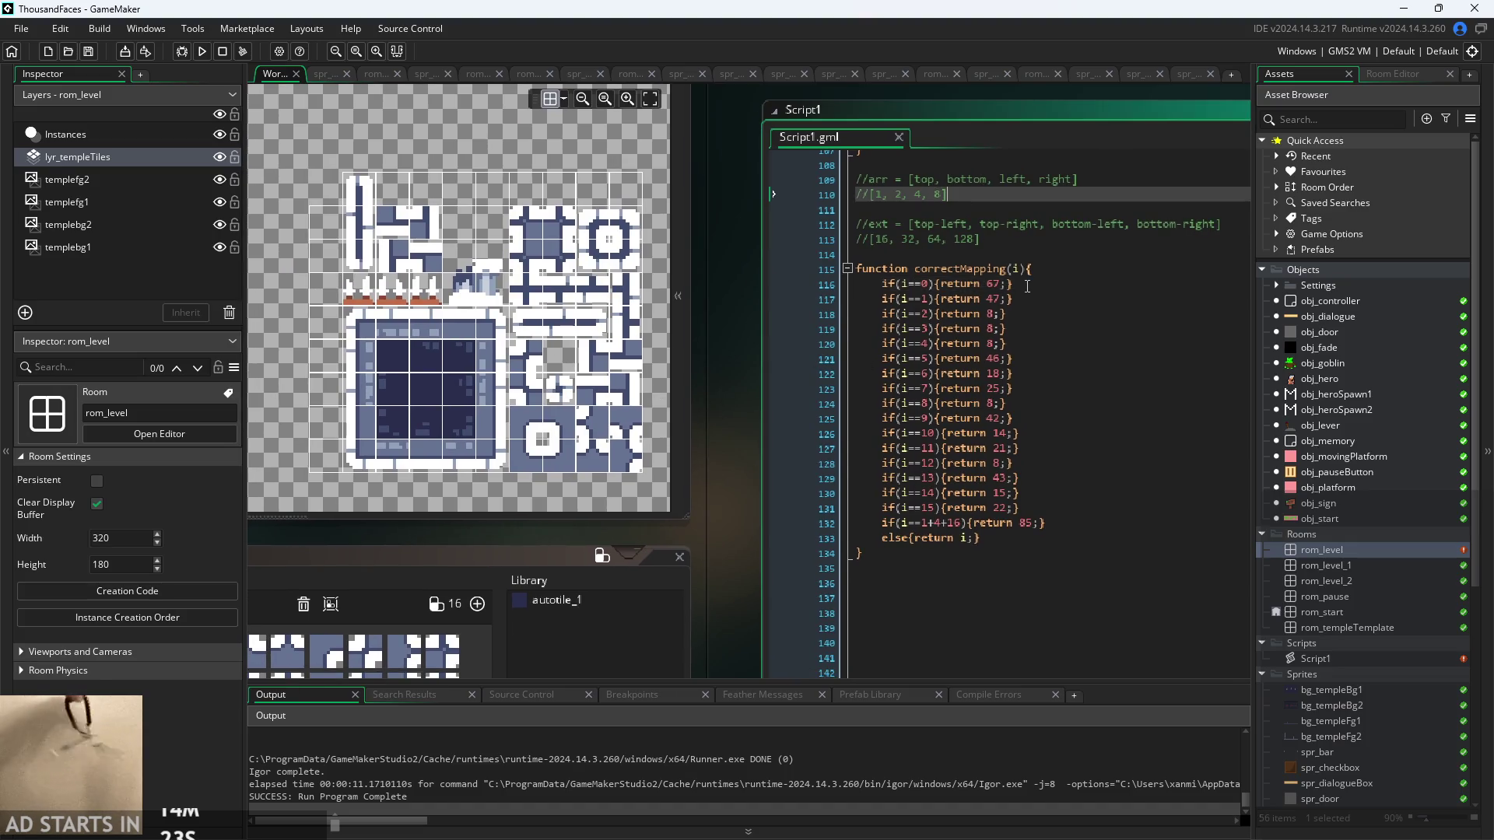
pyautogui.click(924, 298)
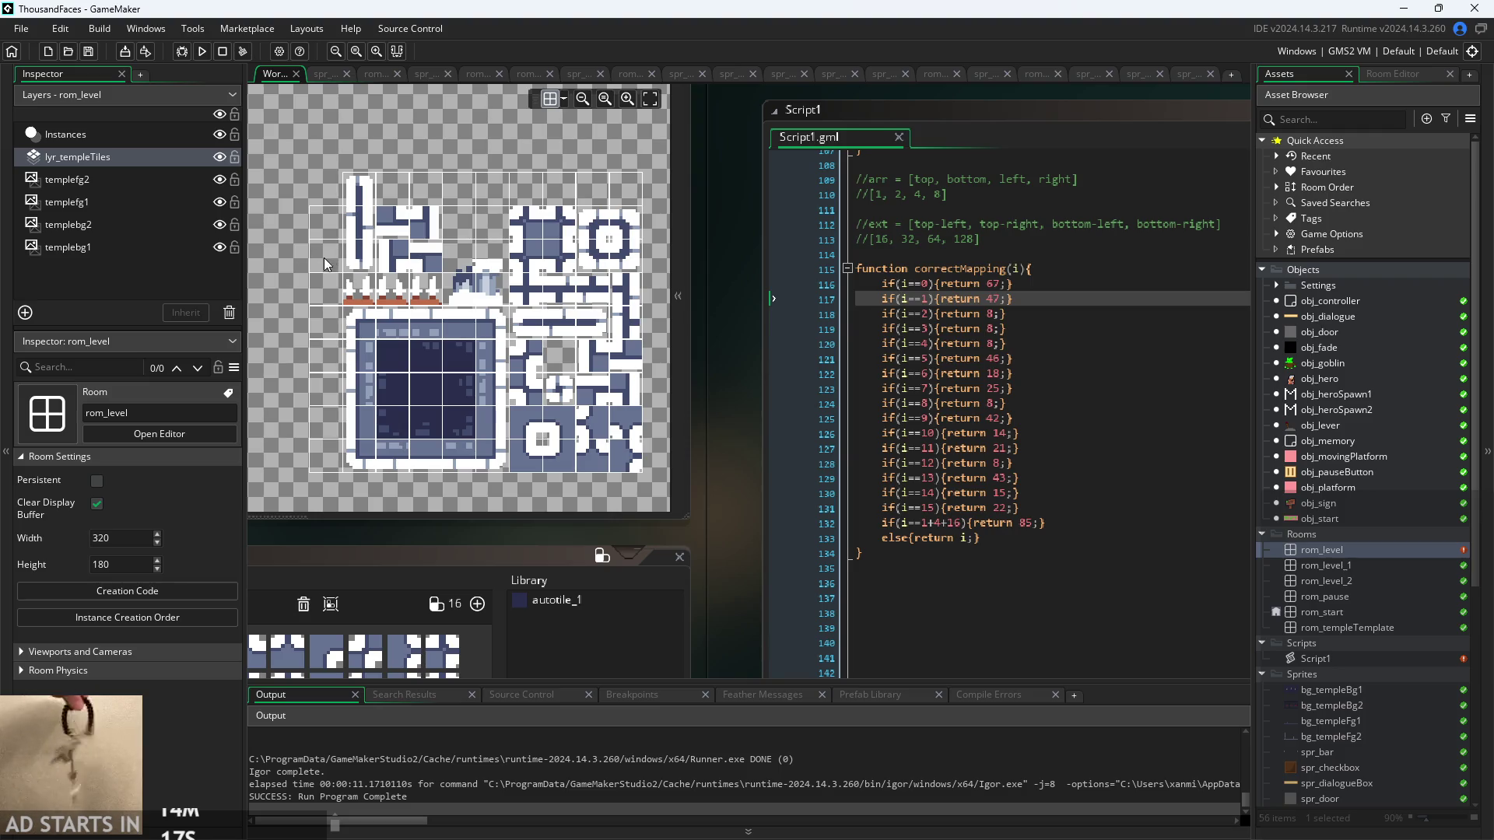
pyautogui.click(1002, 299)
pyautogui.press('BackSpace')
pyautogui.press('BackSpace')
pyautogui.write('23')
pyautogui.press('BackSpace')
pyautogui.write('1')
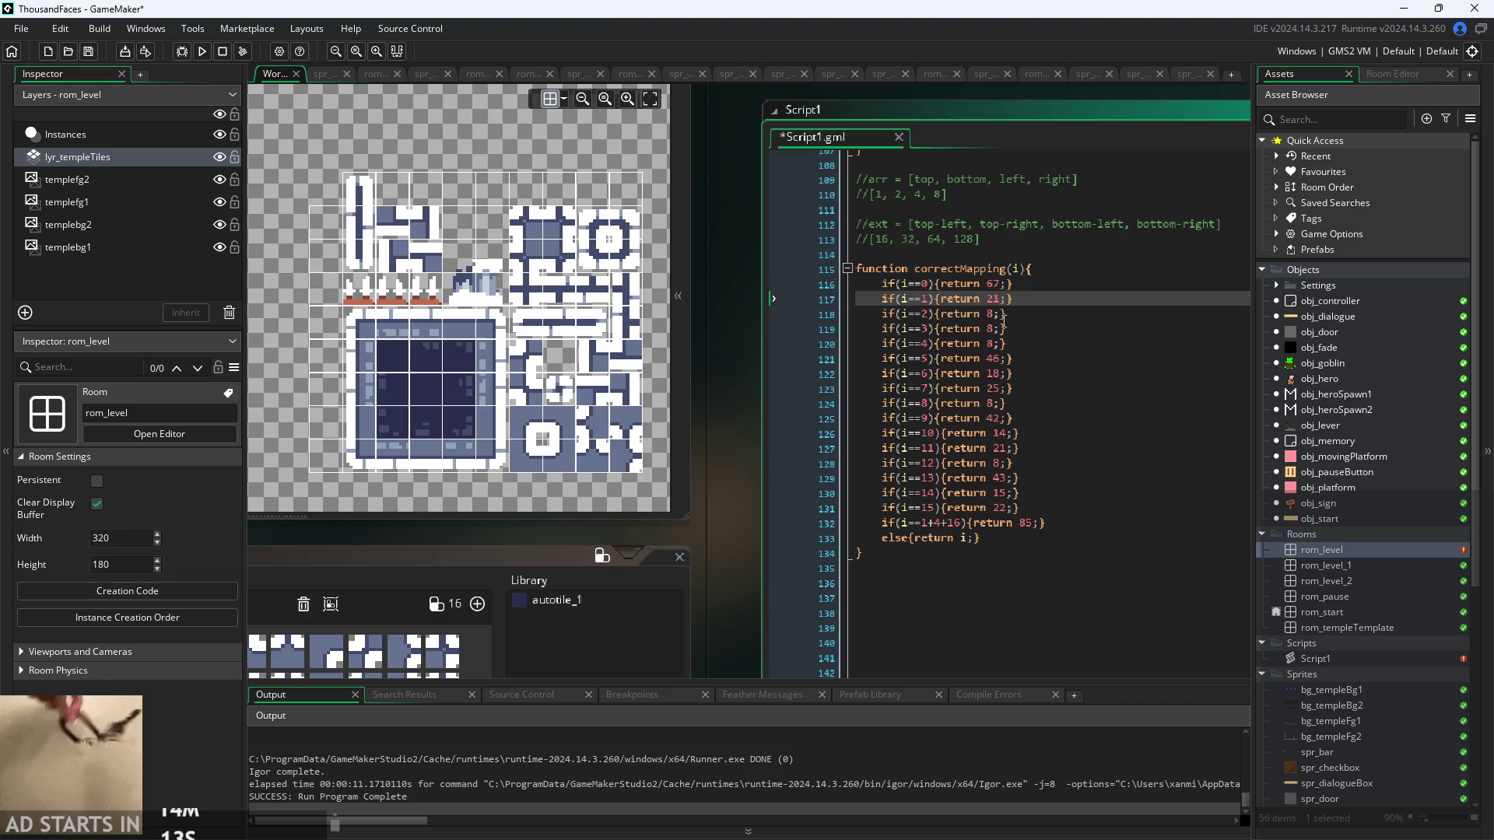
# - Make inputs 2 and 3 return 0 and 11 instead of 8
pyautogui.click(996, 315)
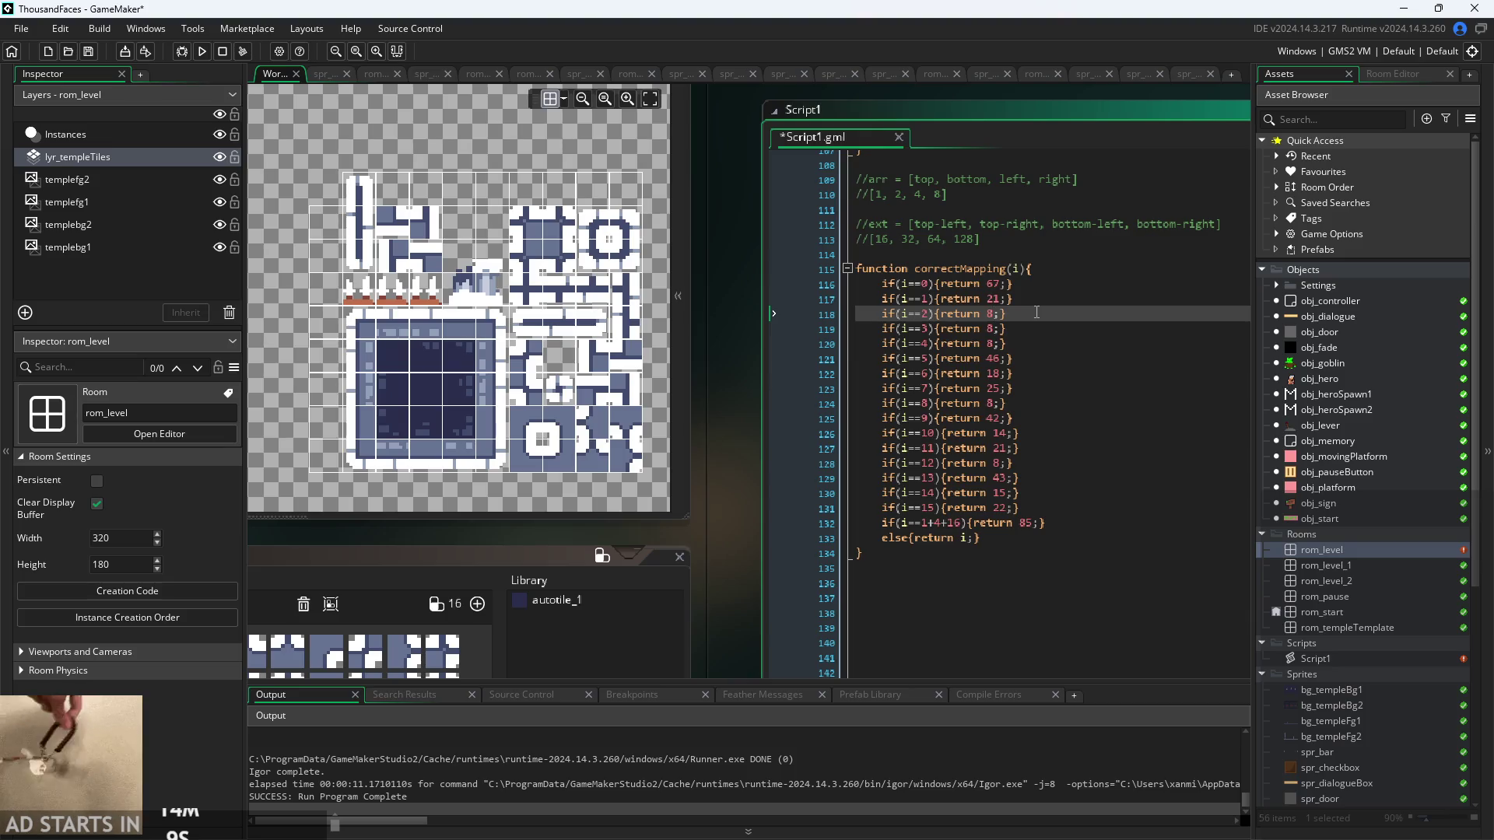
pyautogui.press('BackSpace')
pyautogui.write('0')
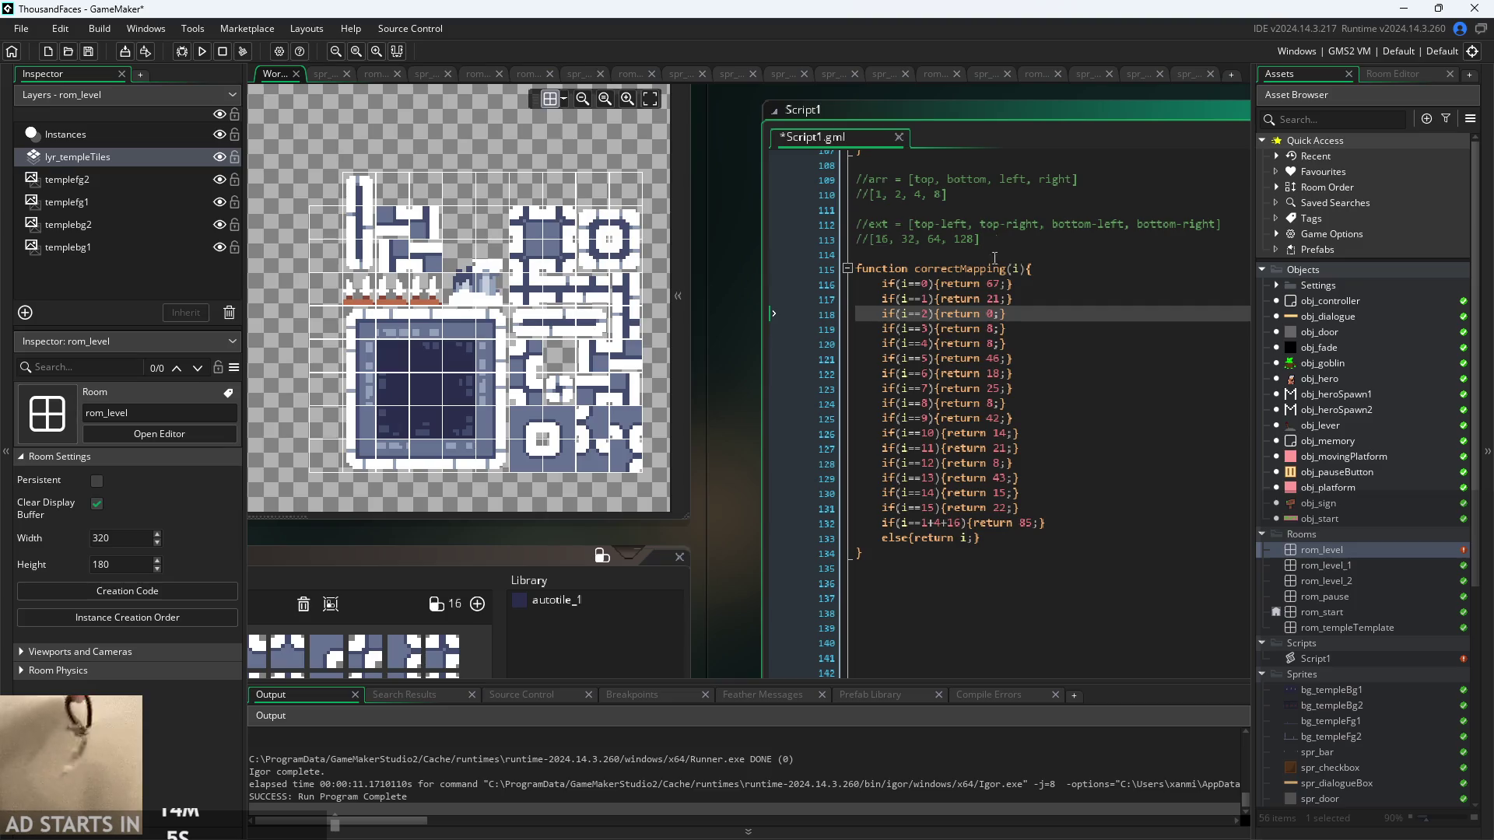
pyautogui.scroll(1, 724, 437)
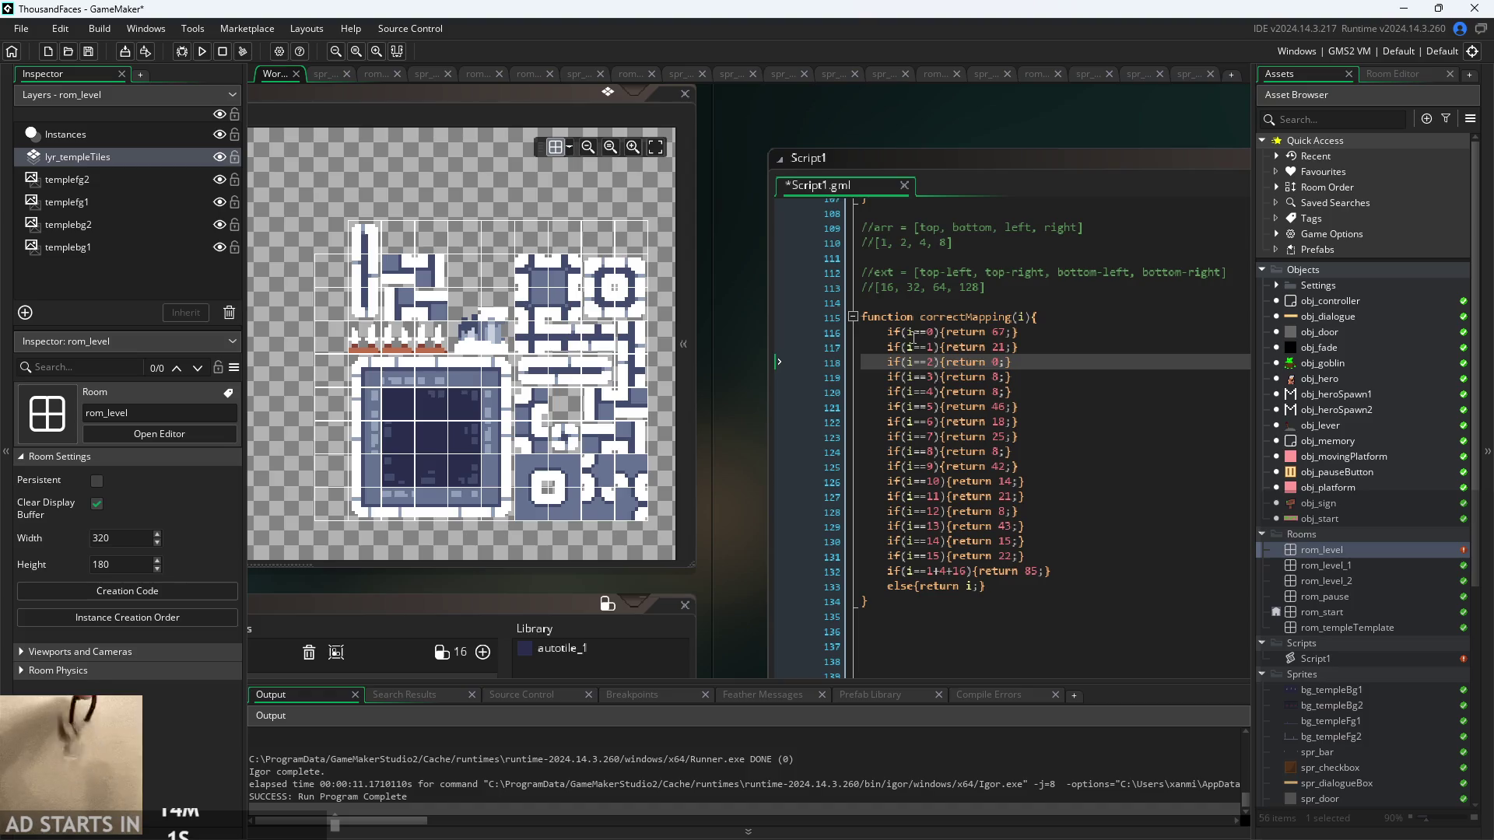
pyautogui.click(1002, 378)
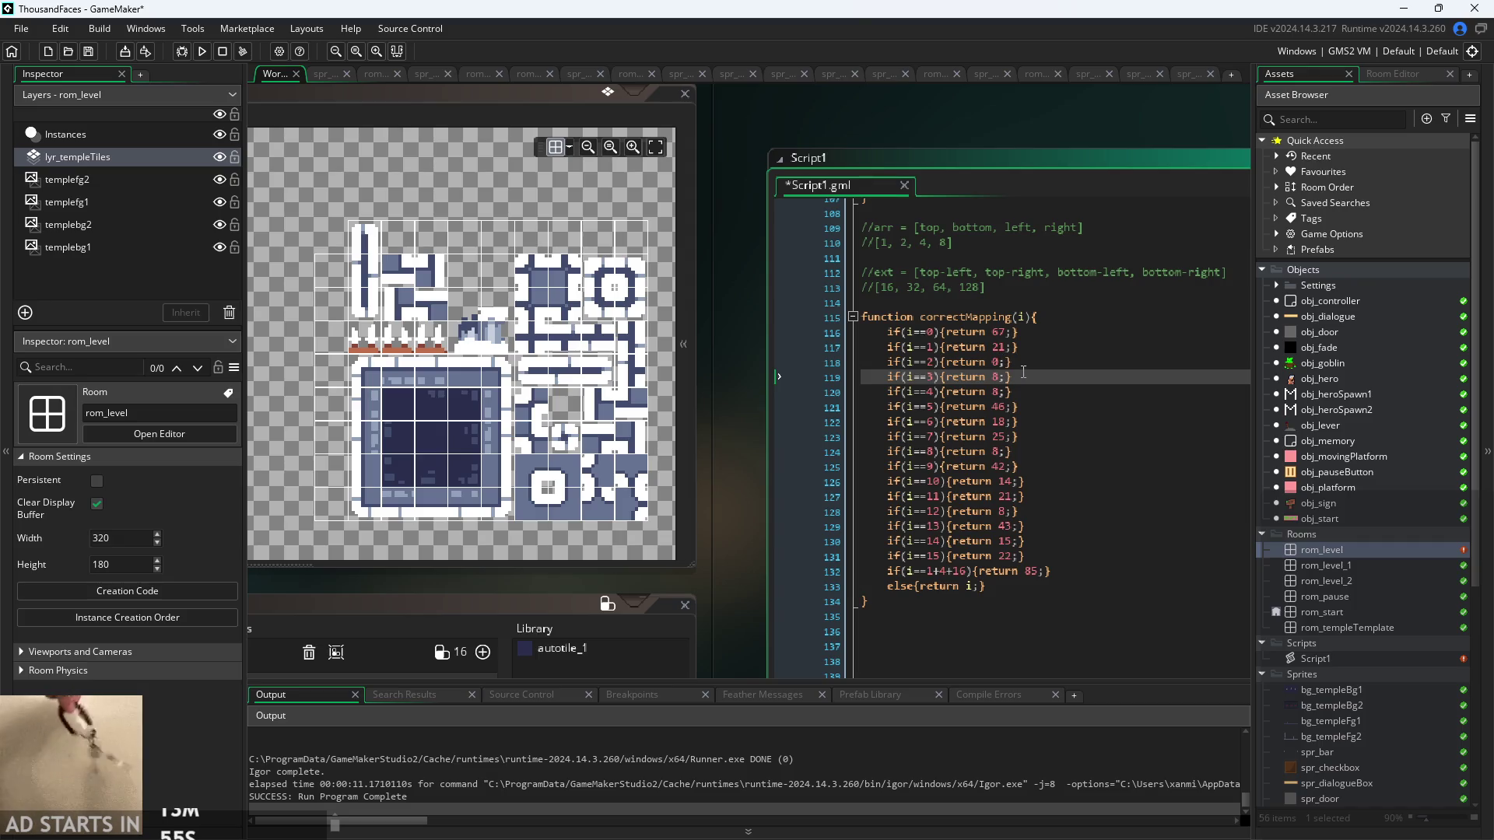
pyautogui.press('BackSpace')
pyautogui.write('11')
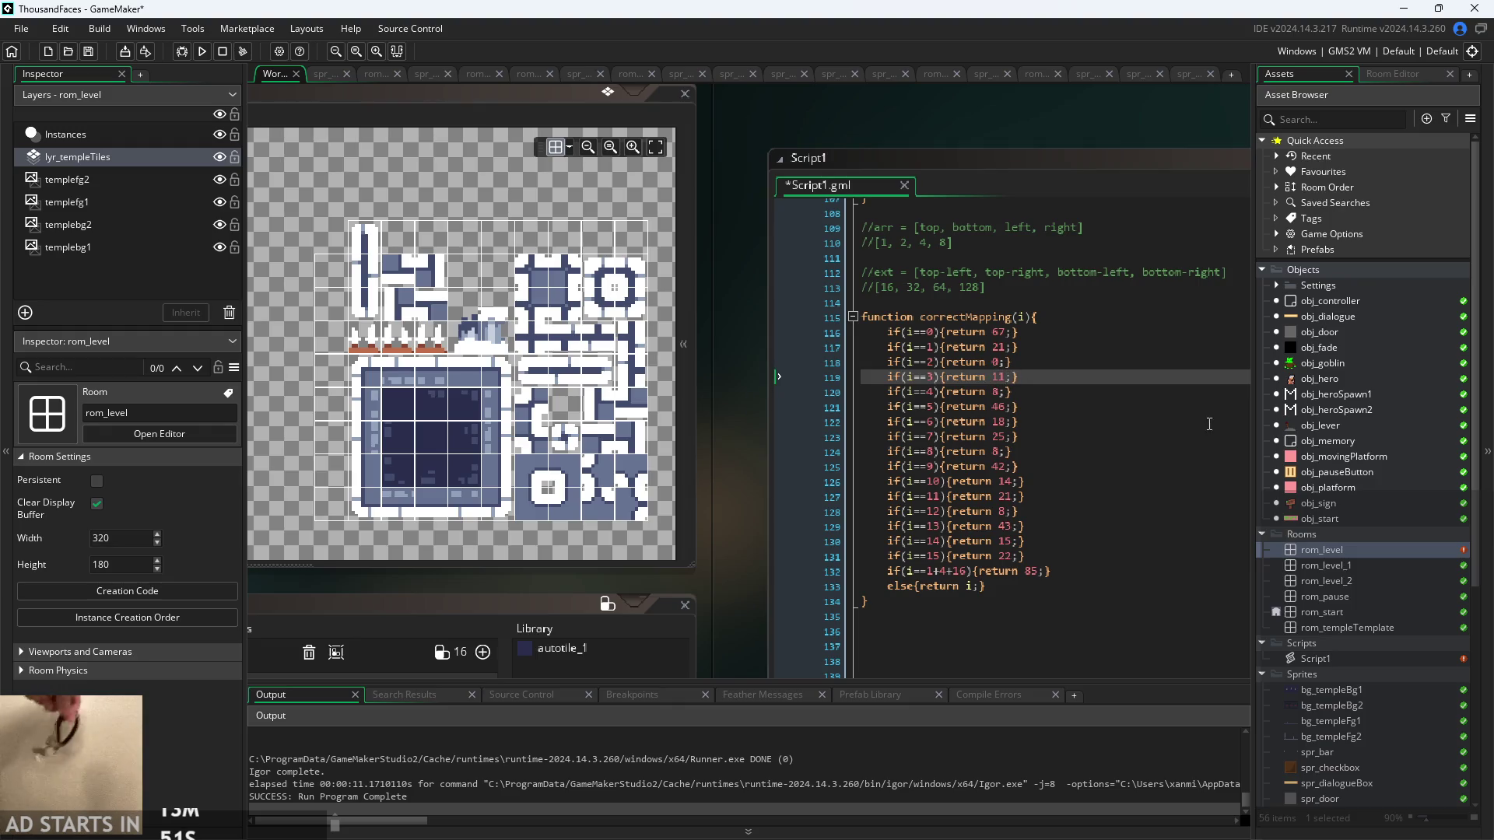
# - Paint dark tiles over part of the light column in rom_level and run the game again
pyautogui.doubleClick(1362, 539)
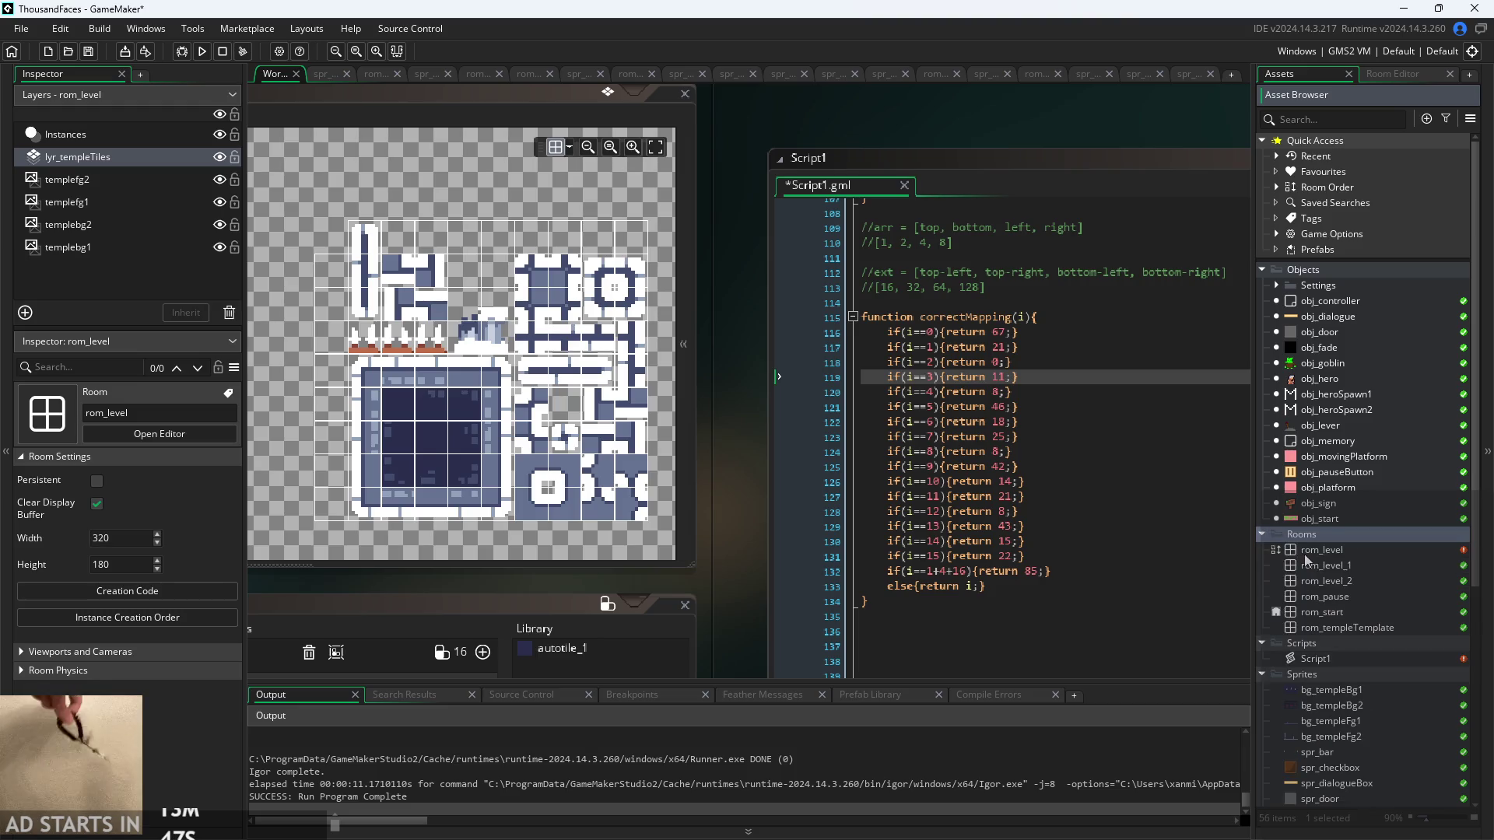
pyautogui.click(376, 74)
pyautogui.moveTo(529, 391); pyautogui.dragTo(516, 475)
pyautogui.click(274, 75)
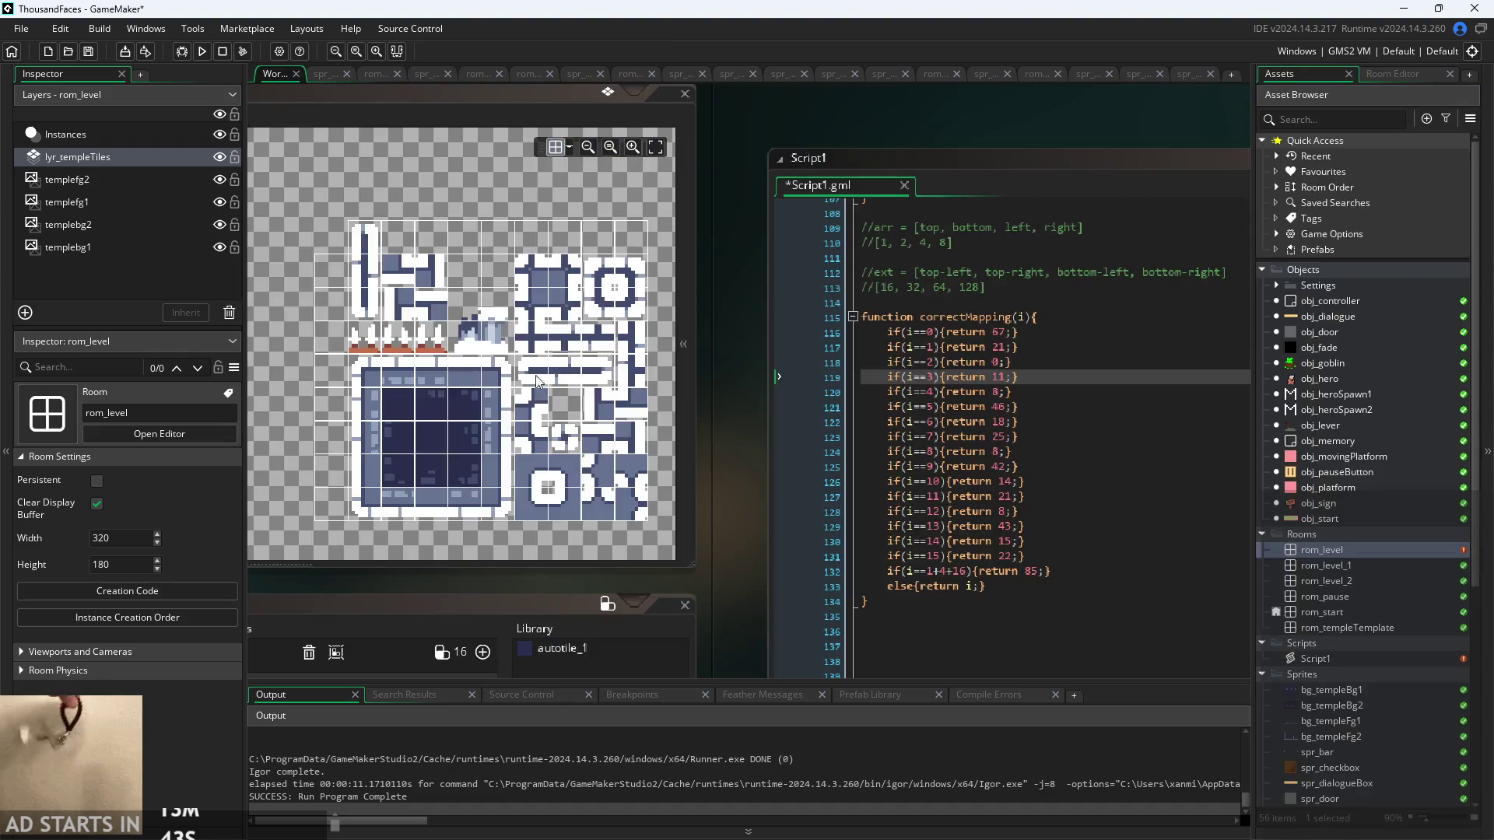
pyautogui.click(202, 52)
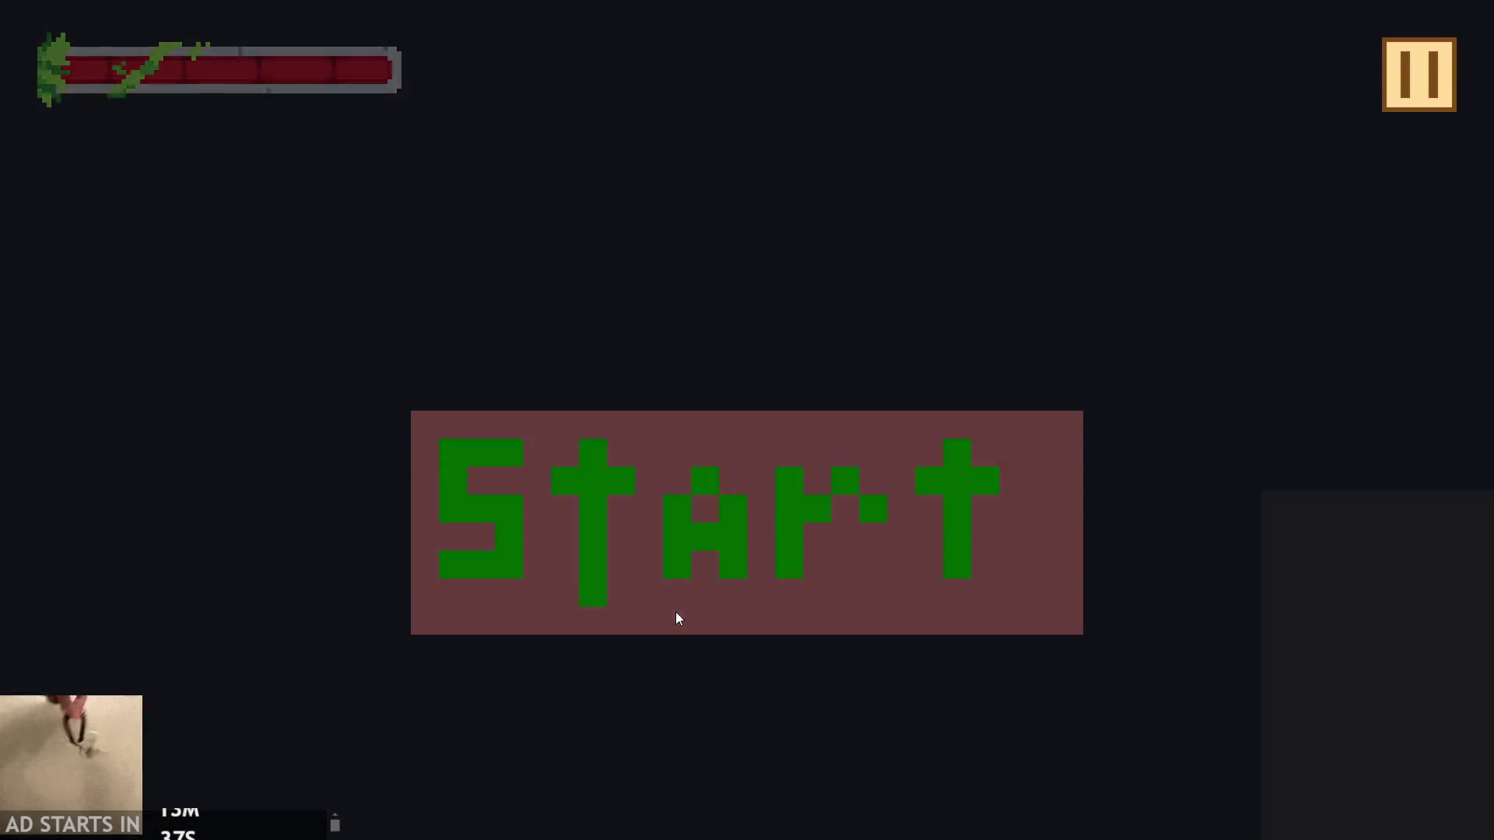
pyautogui.click(677, 619)
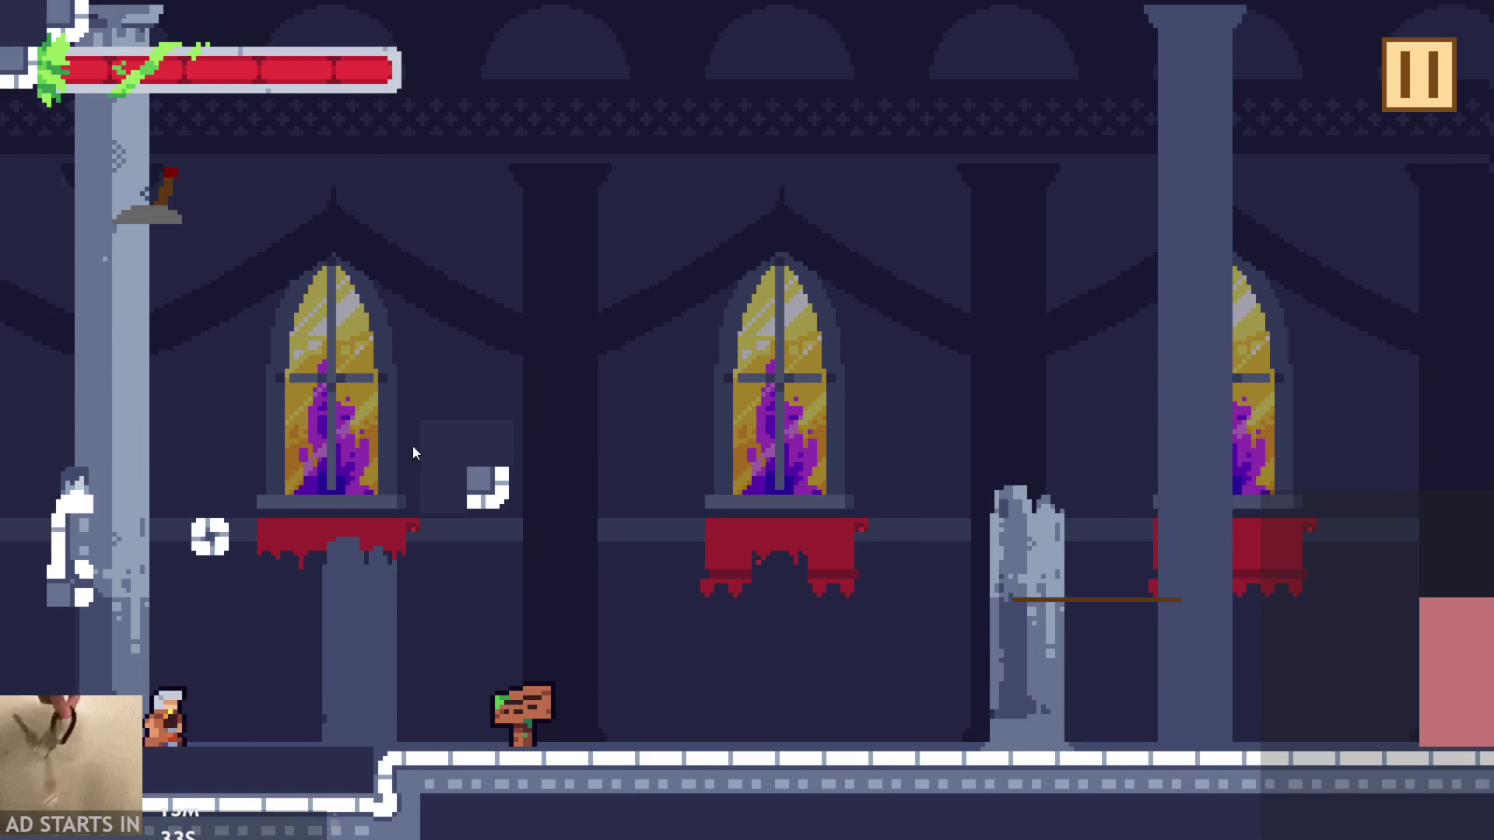
pyautogui.click(1416, 74)
pyautogui.click(1136, 689)
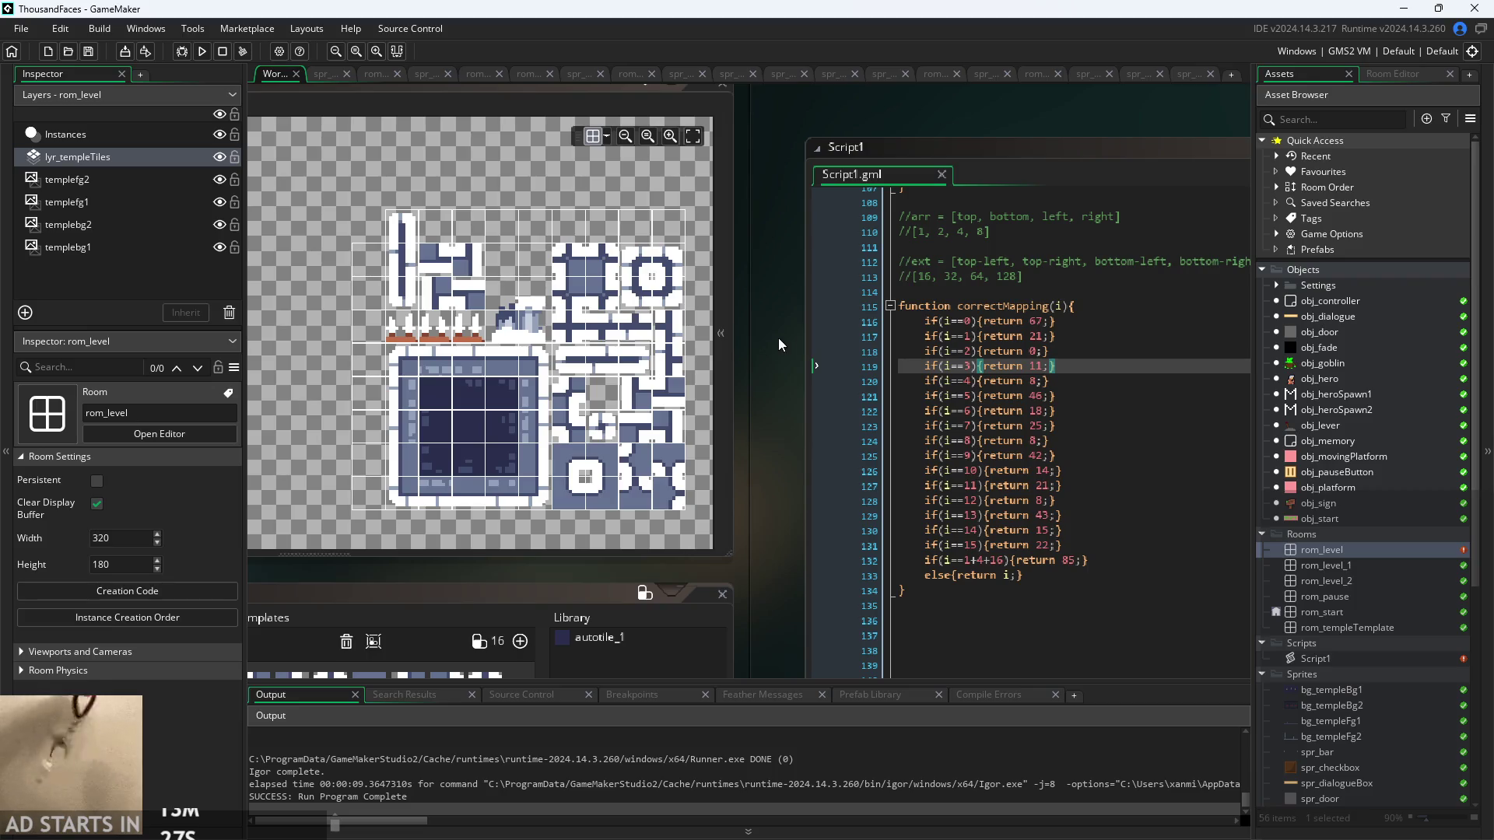
pyautogui.click(1051, 351)
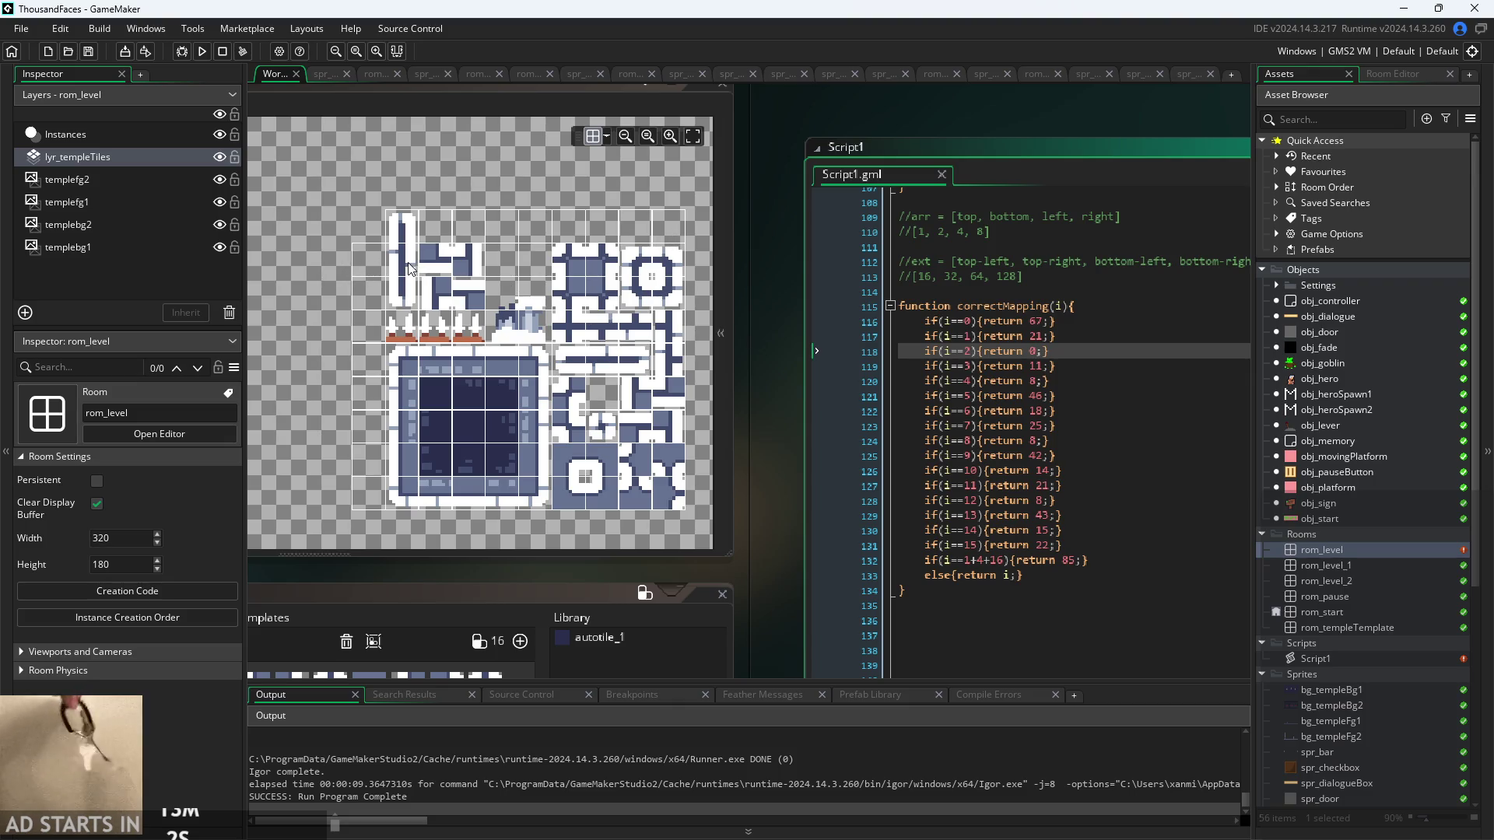
# - Review the input 3 entry and the bit-value comments in Script1, then run the game
pyautogui.click(974, 366)
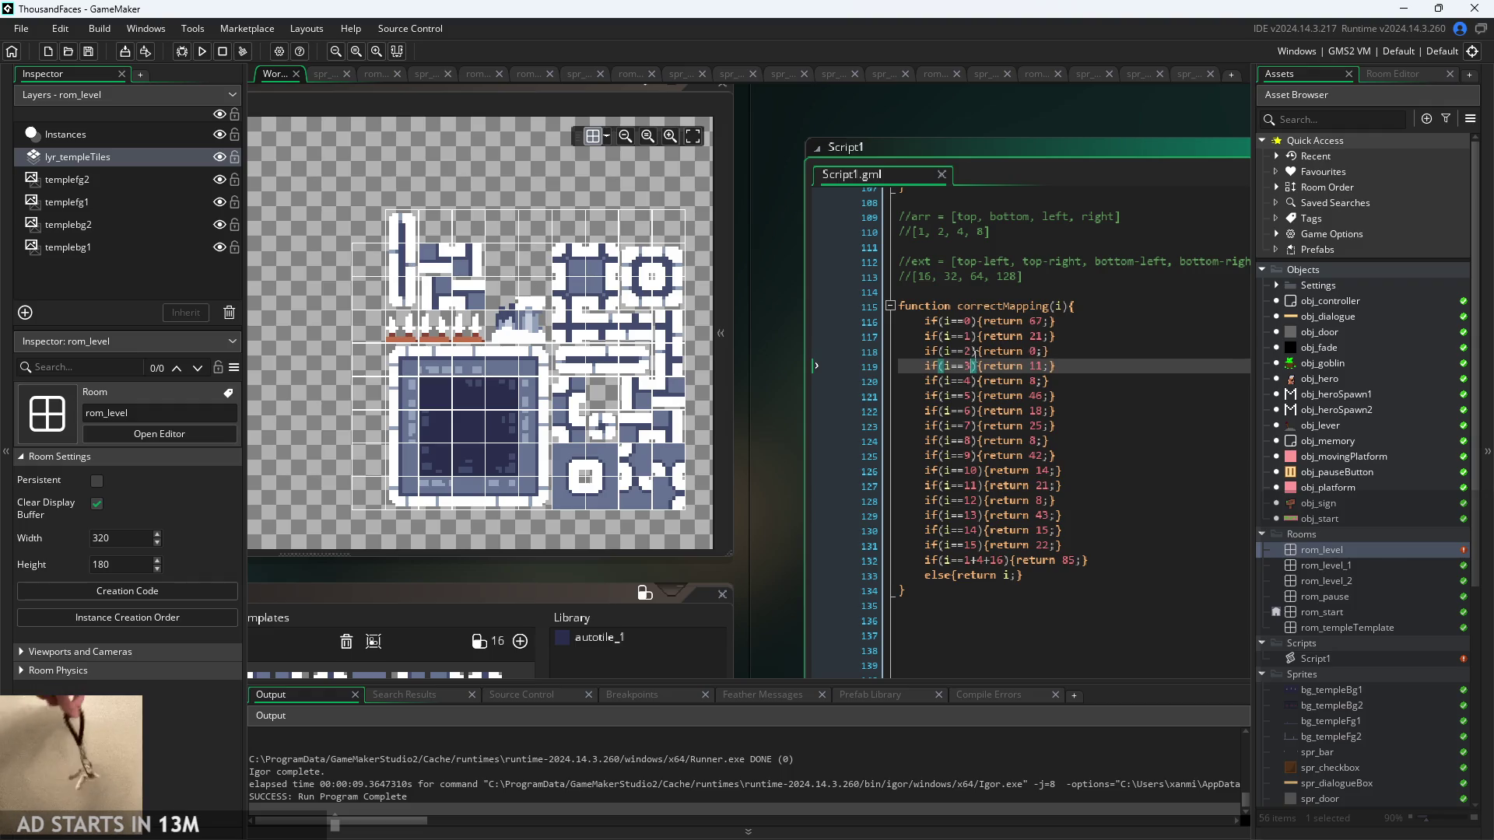
pyautogui.click(944, 232)
pyautogui.click(929, 223)
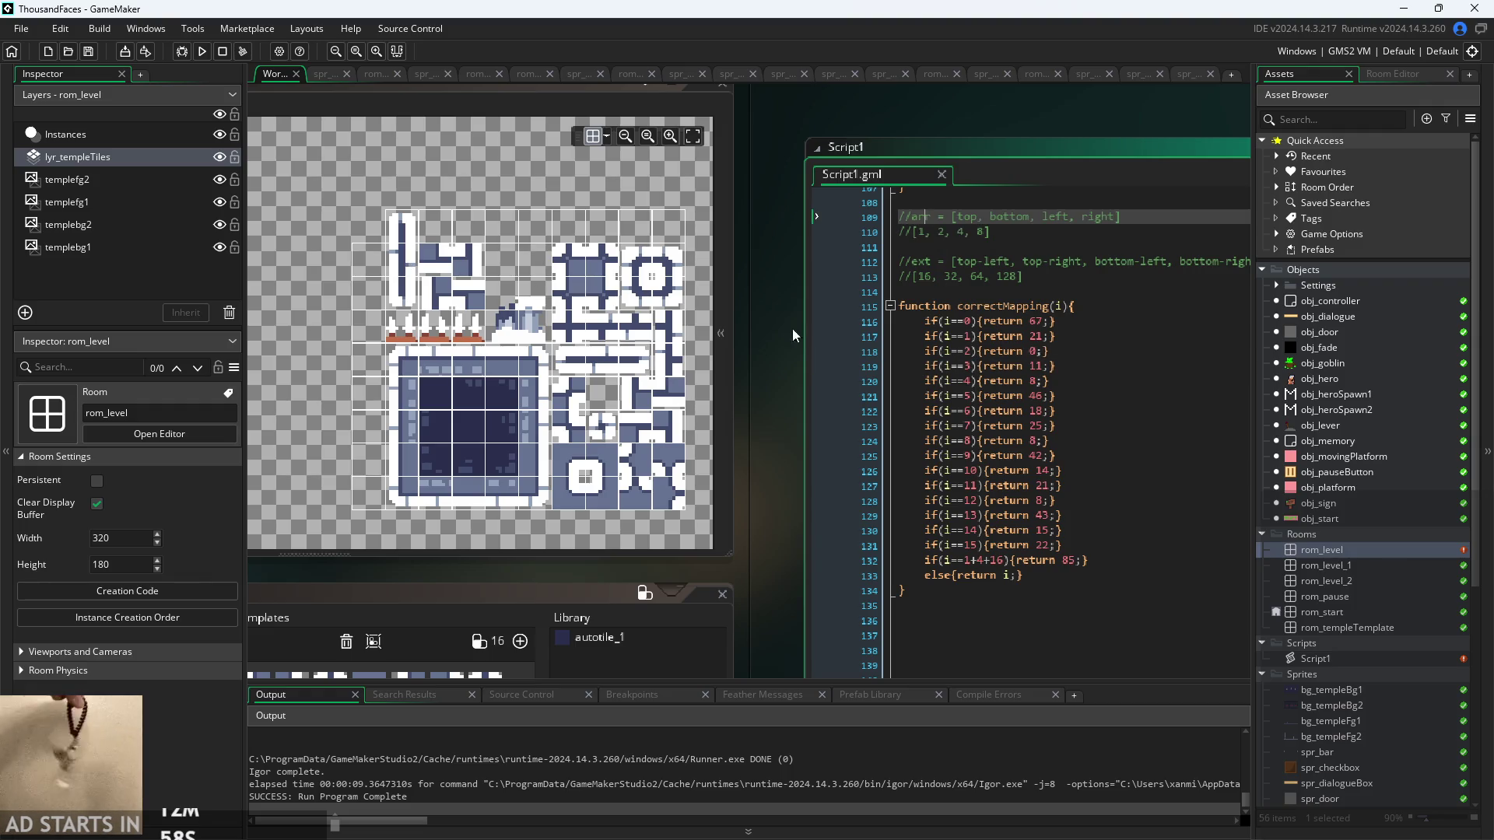
pyautogui.click(759, 379)
pyautogui.click(201, 52)
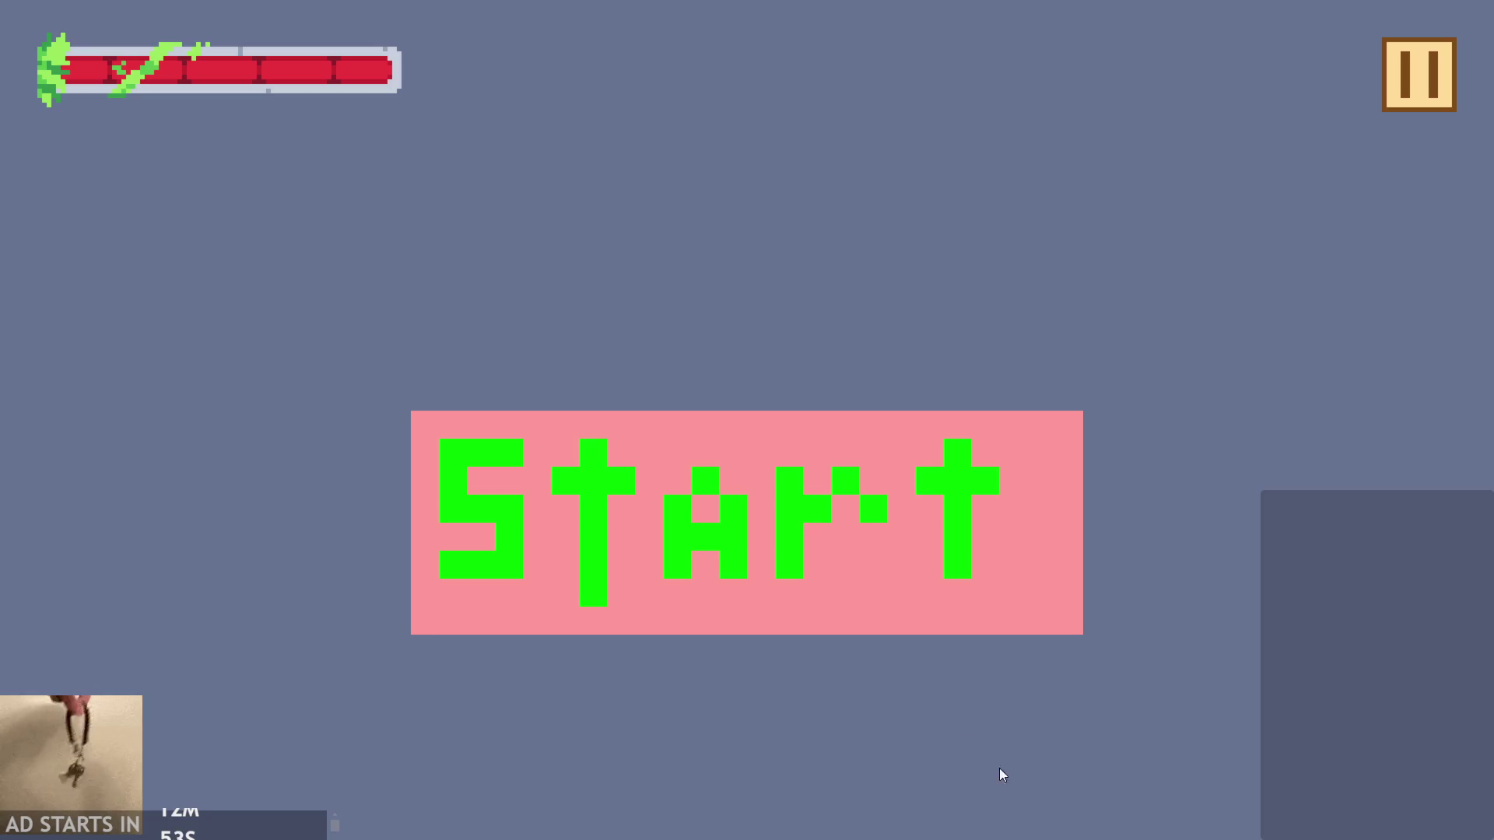
# - Start the game and jump the hero between the middle and left pillars
pyautogui.click(694, 439)
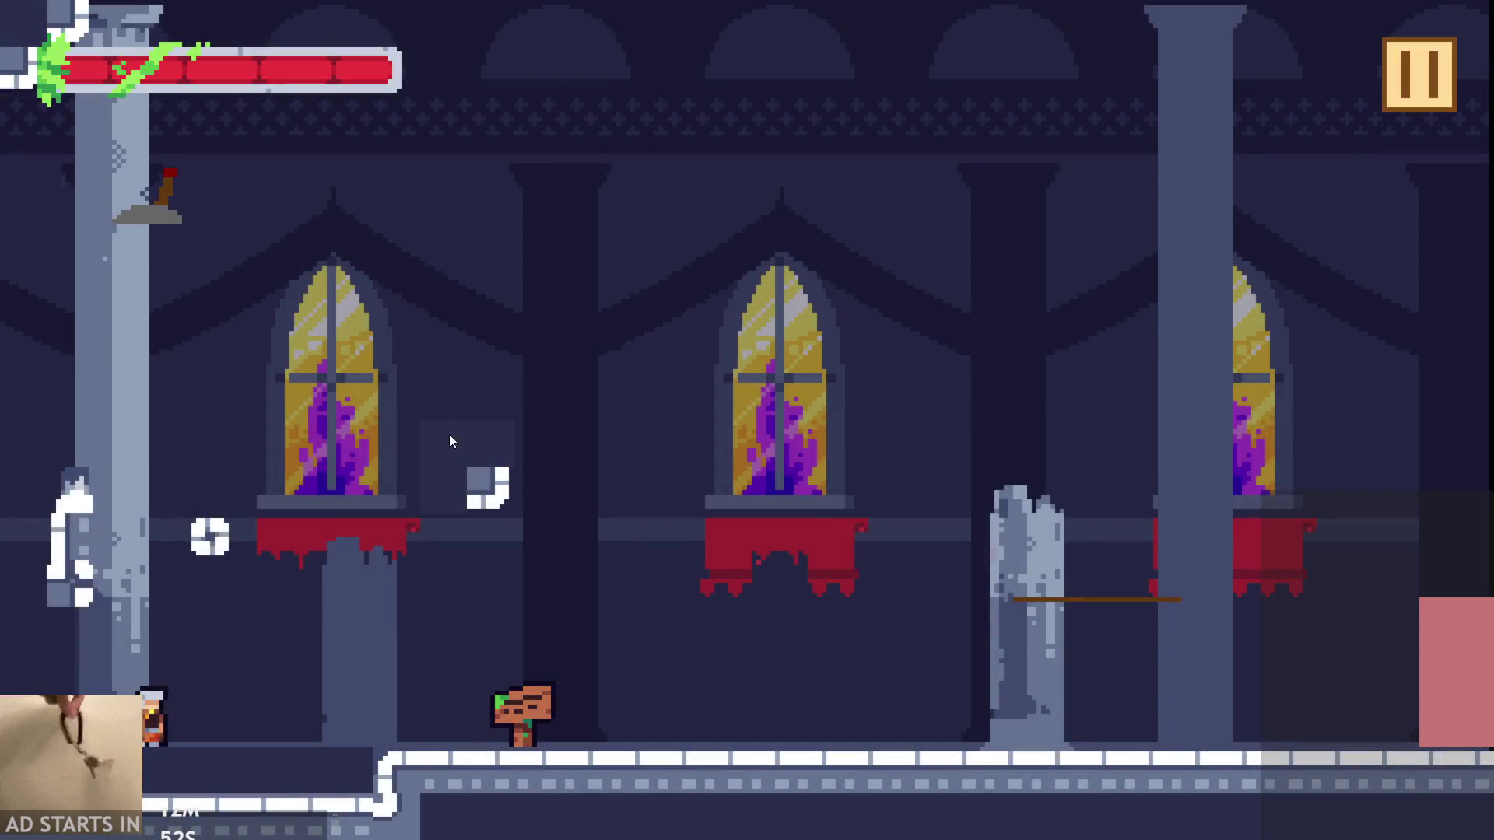
pyautogui.press('Right')
pyautogui.press('Left')
pyautogui.press('Right')
pyautogui.press('space')
pyautogui.press('Left')
pyautogui.press('space')
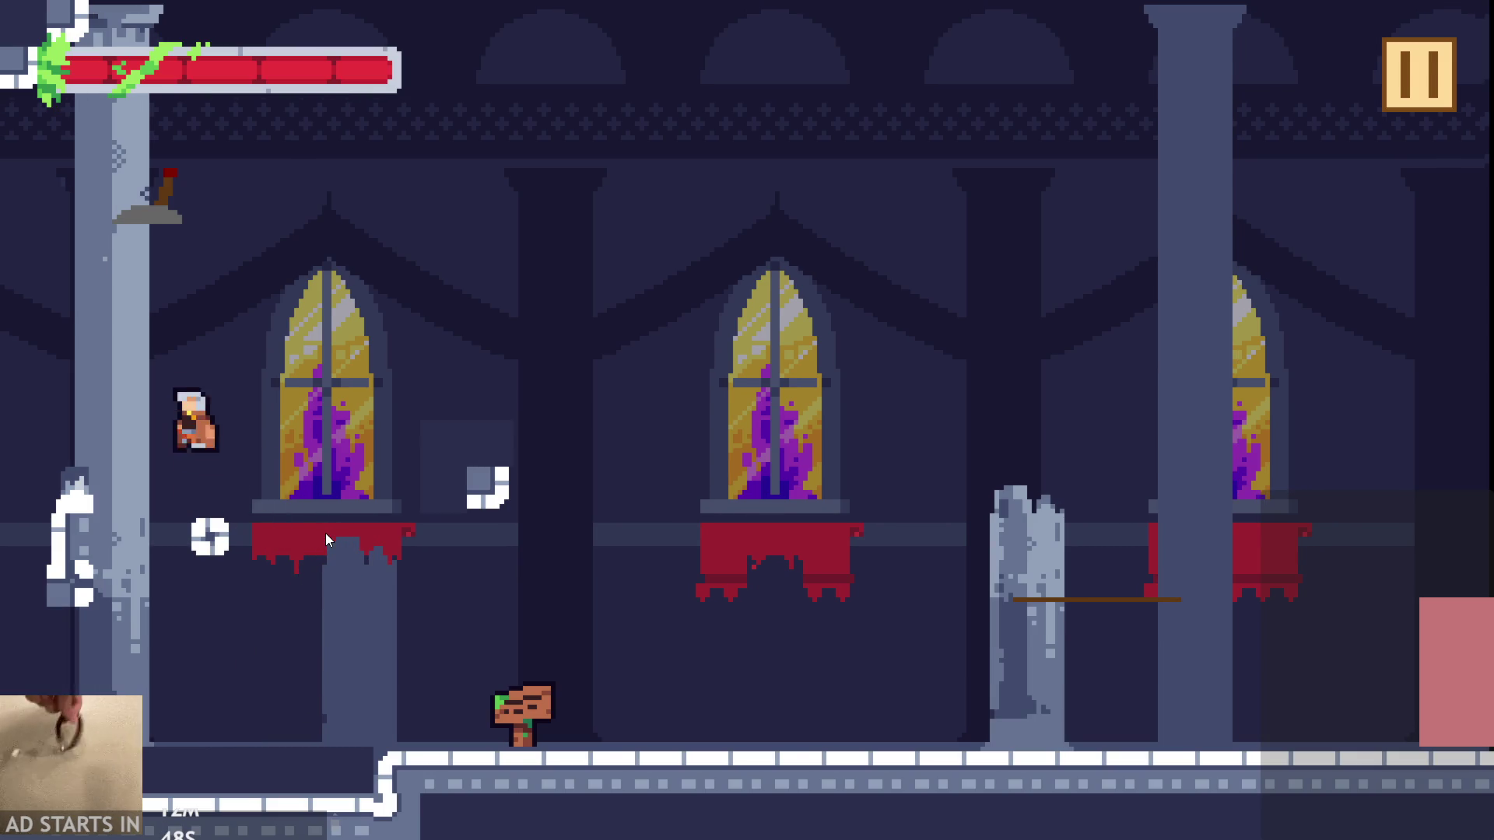
pyautogui.press('Right')
pyautogui.press('space')
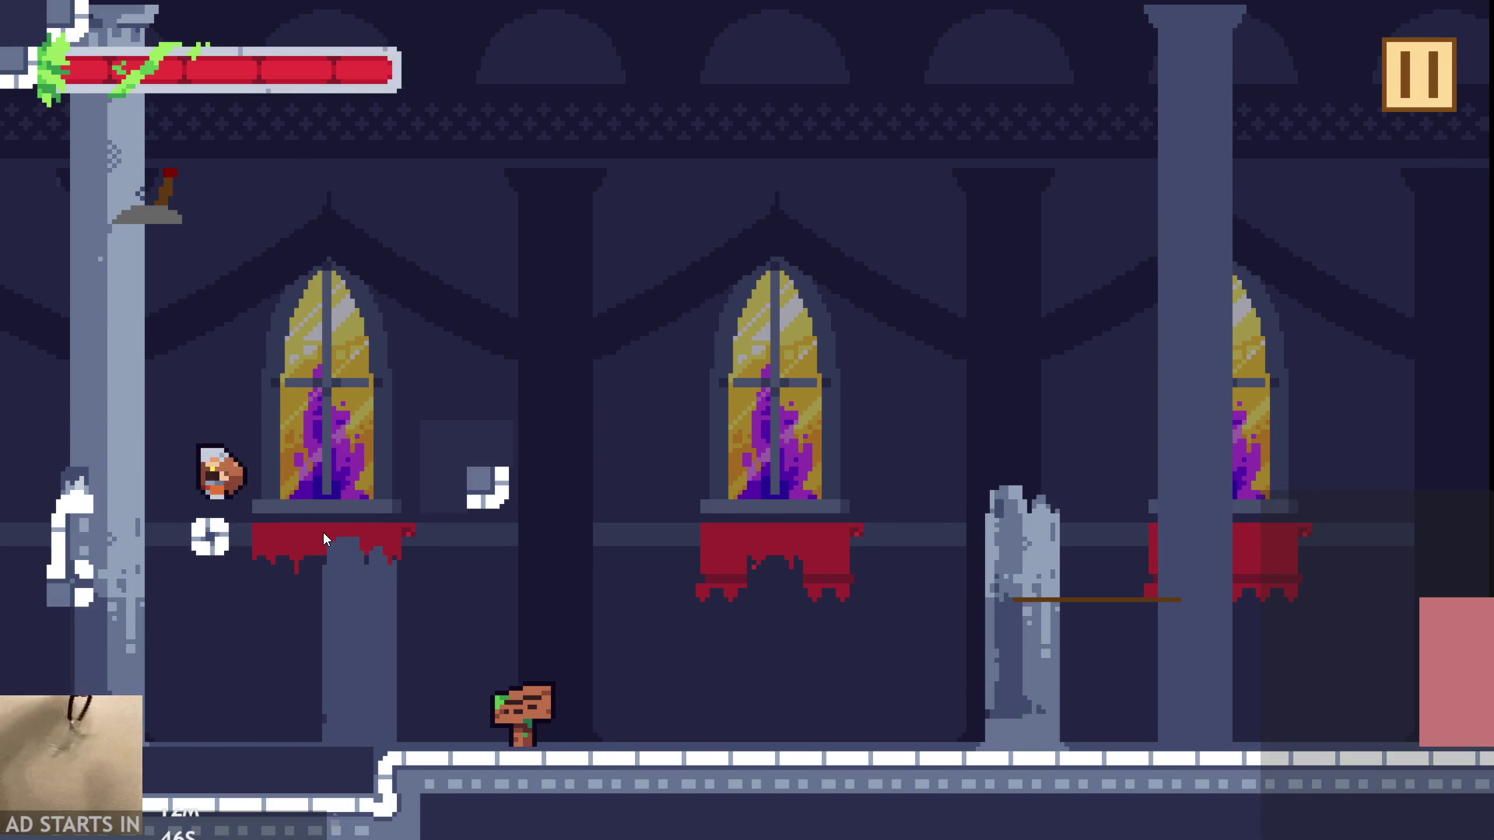
pyautogui.press('Left')
# - Wall-jump the hero up and right off the left pillar, then pause the game
pyautogui.press('Right')
pyautogui.press('space')
pyautogui.press('Left')
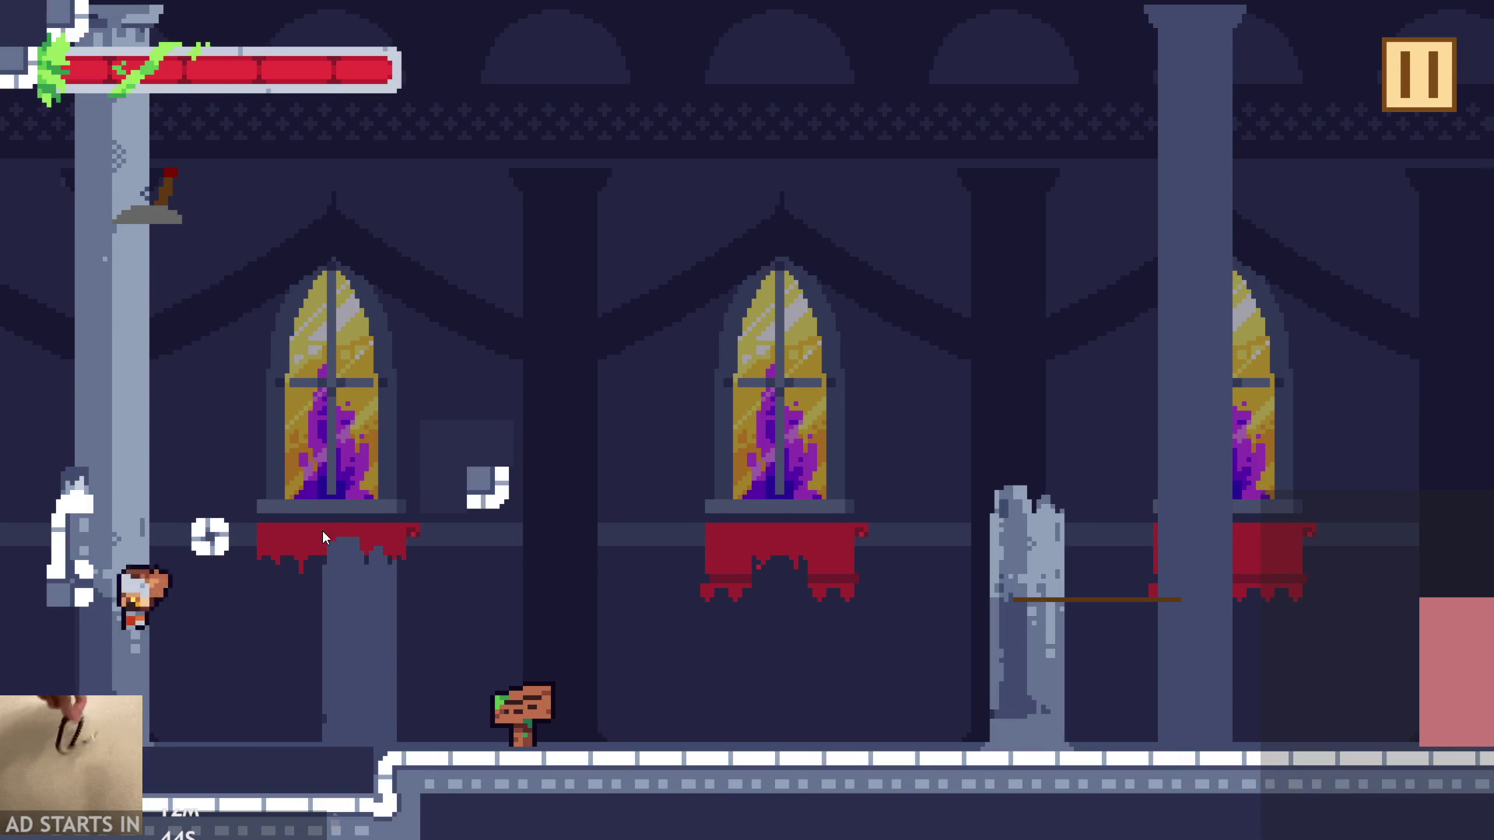
pyautogui.press('space')
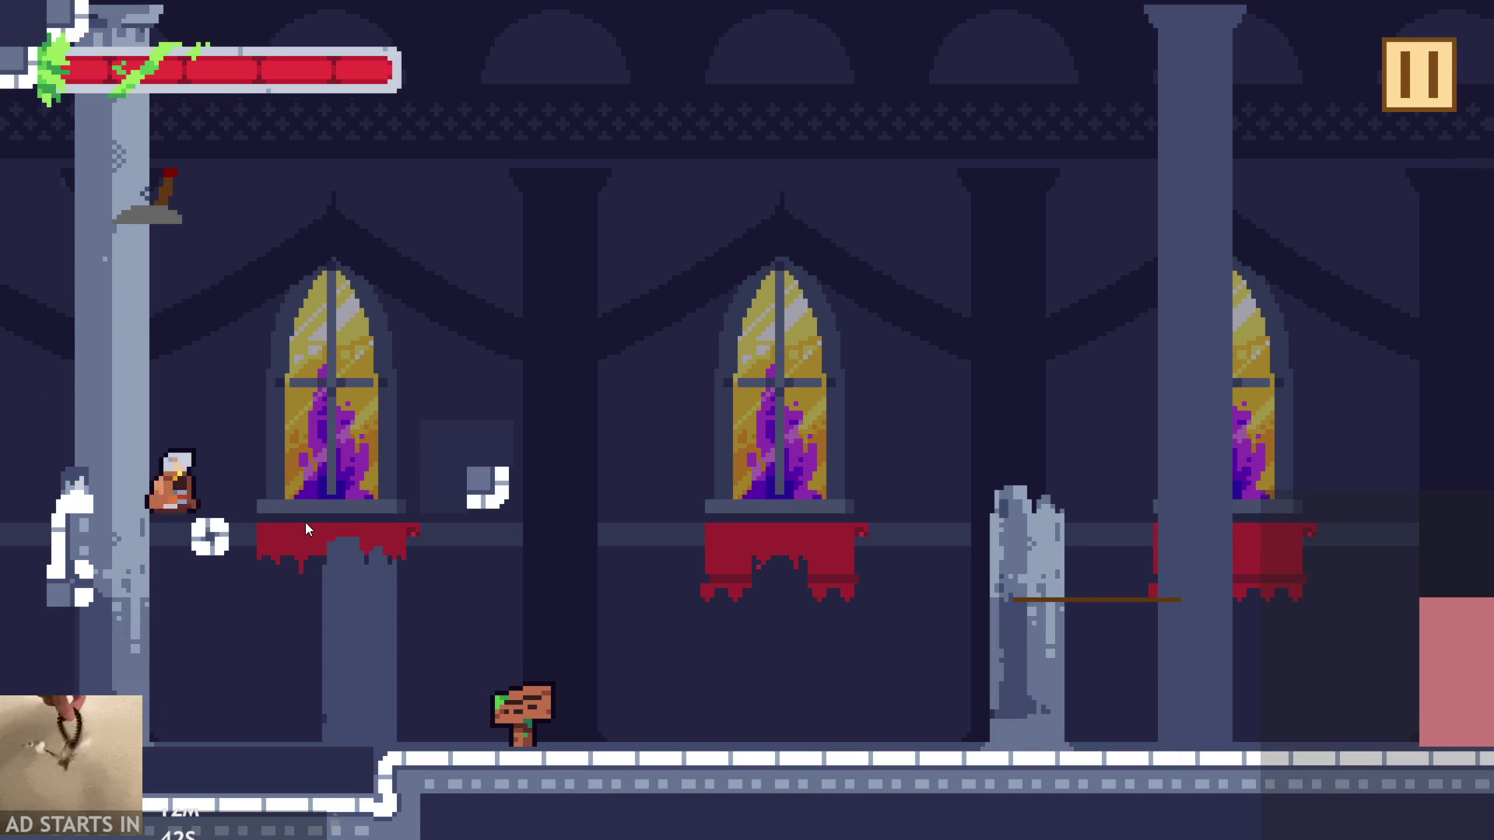
pyautogui.press('Left')
pyautogui.press('space')
pyautogui.press('space')
pyautogui.press('Left')
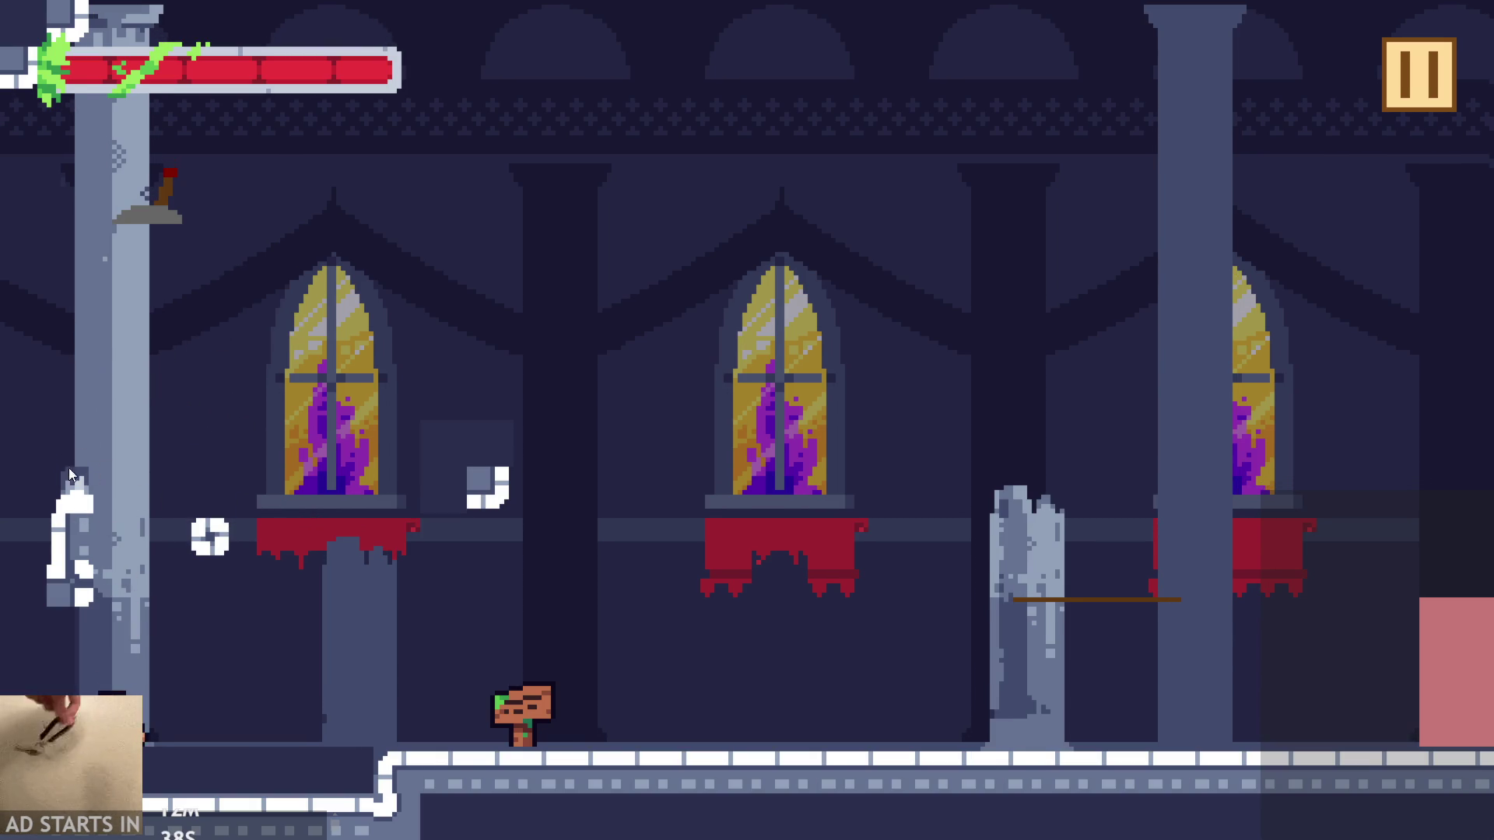
pyautogui.click(1408, 89)
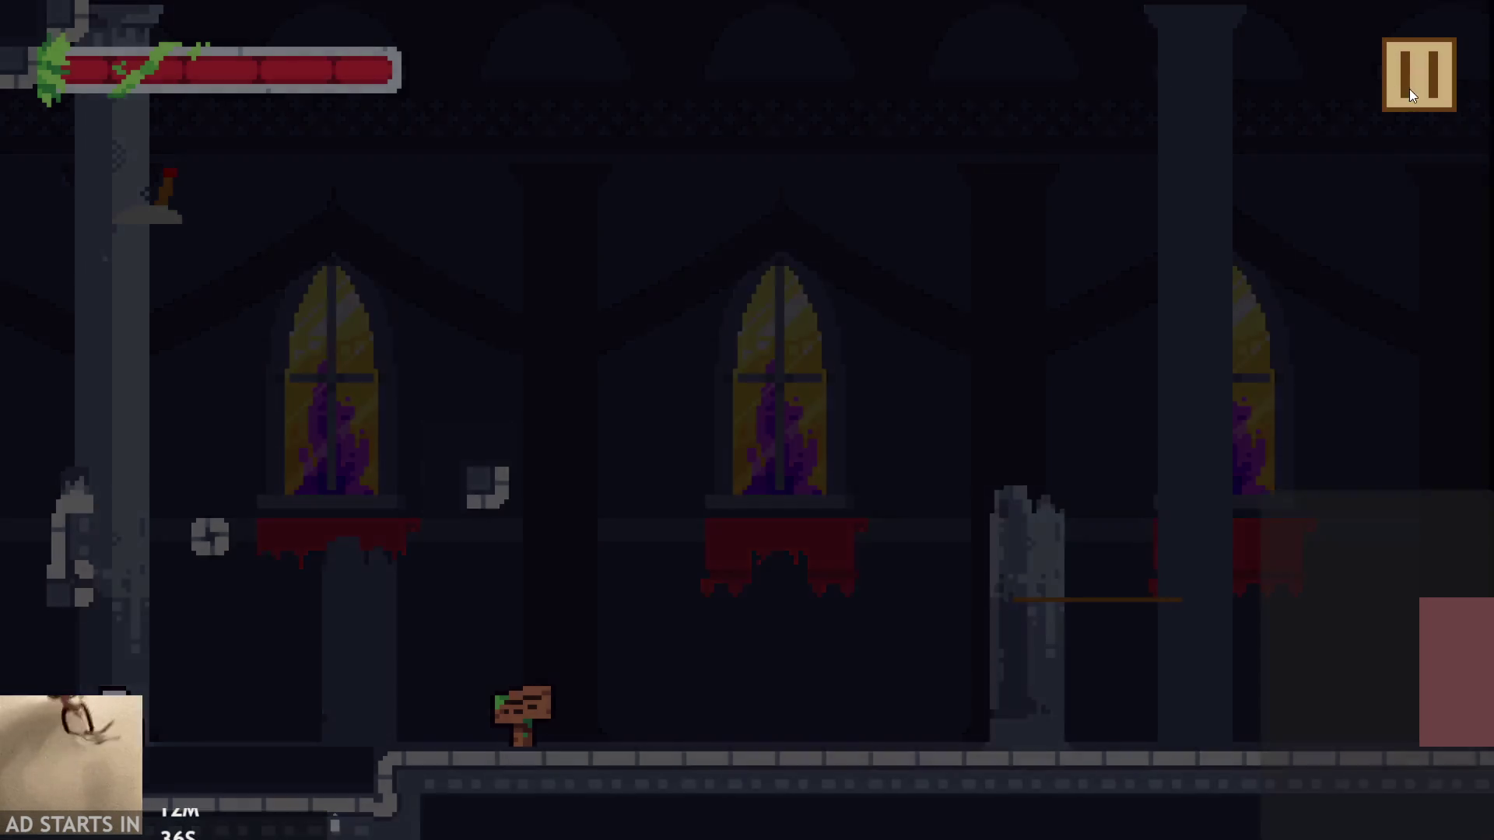
pyautogui.press('Escape')
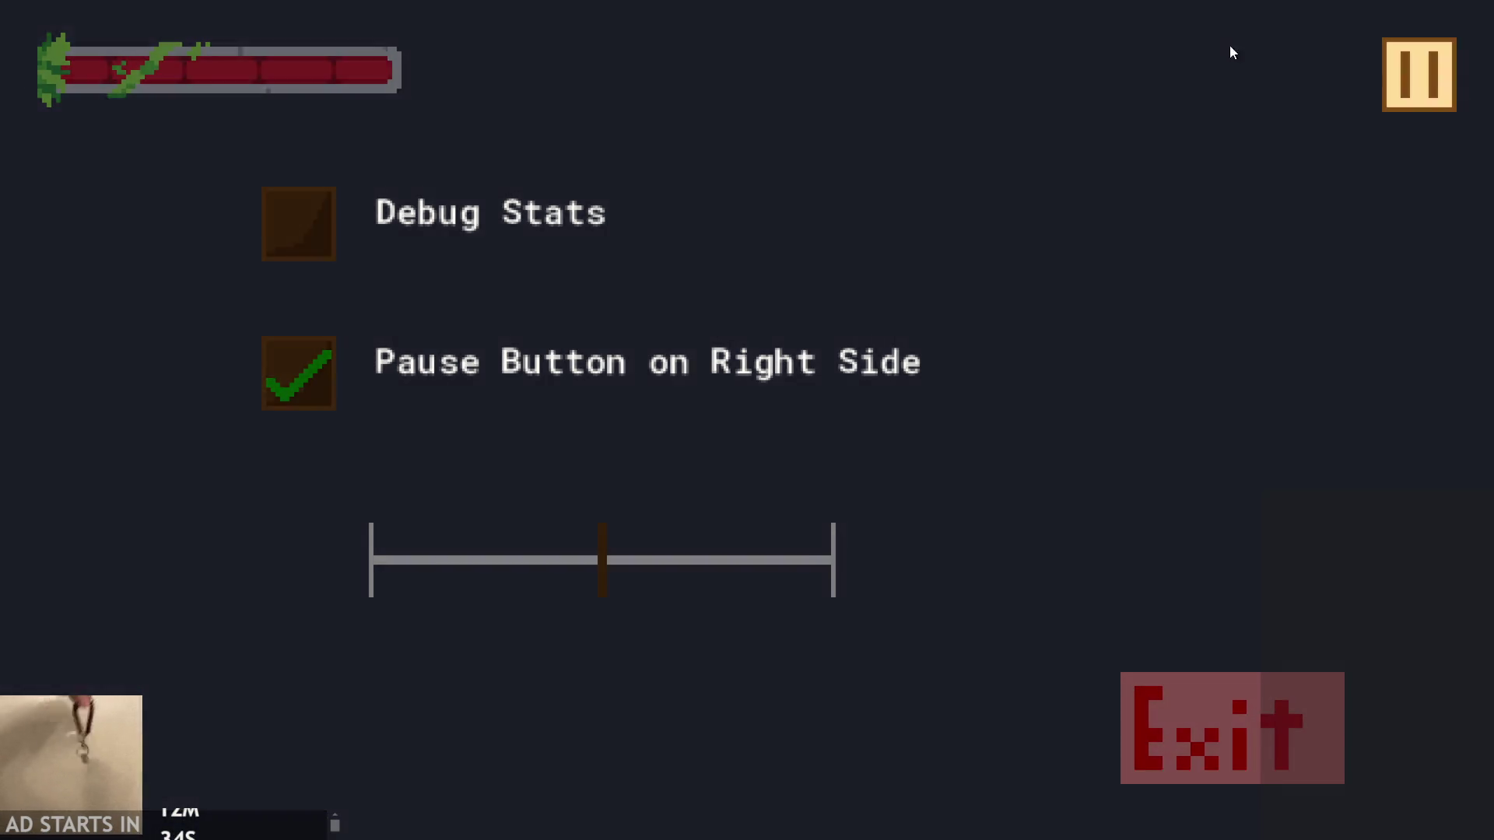
# - Quit the game and review the return lines and mask comments in correctMapping
pyautogui.click(1443, 66)
pyautogui.click(1189, 726)
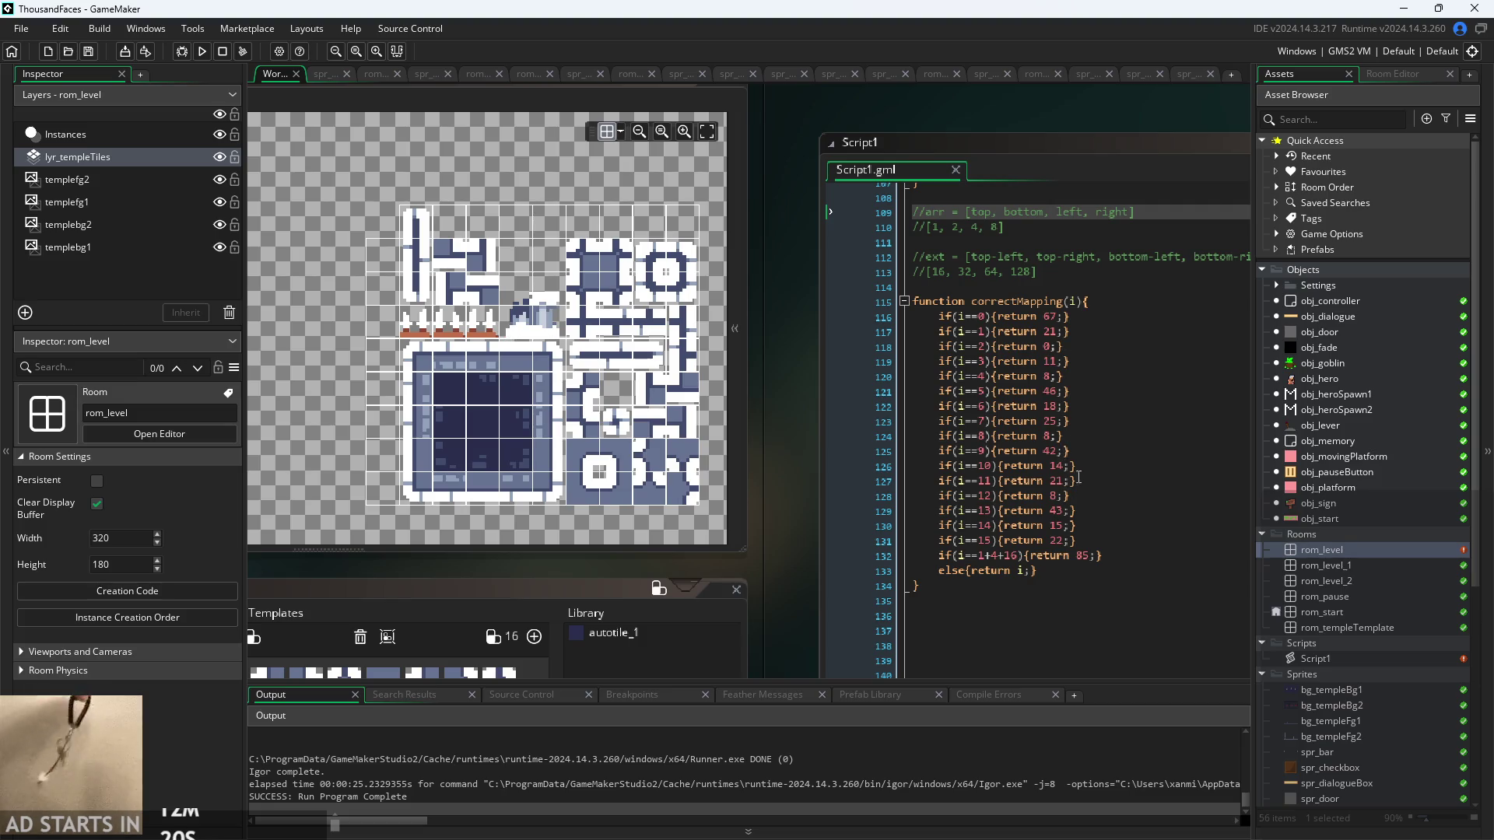
pyautogui.click(1050, 316)
pyautogui.press('Down')
pyautogui.press('Down')
pyautogui.press('Down')
pyautogui.click(1059, 376)
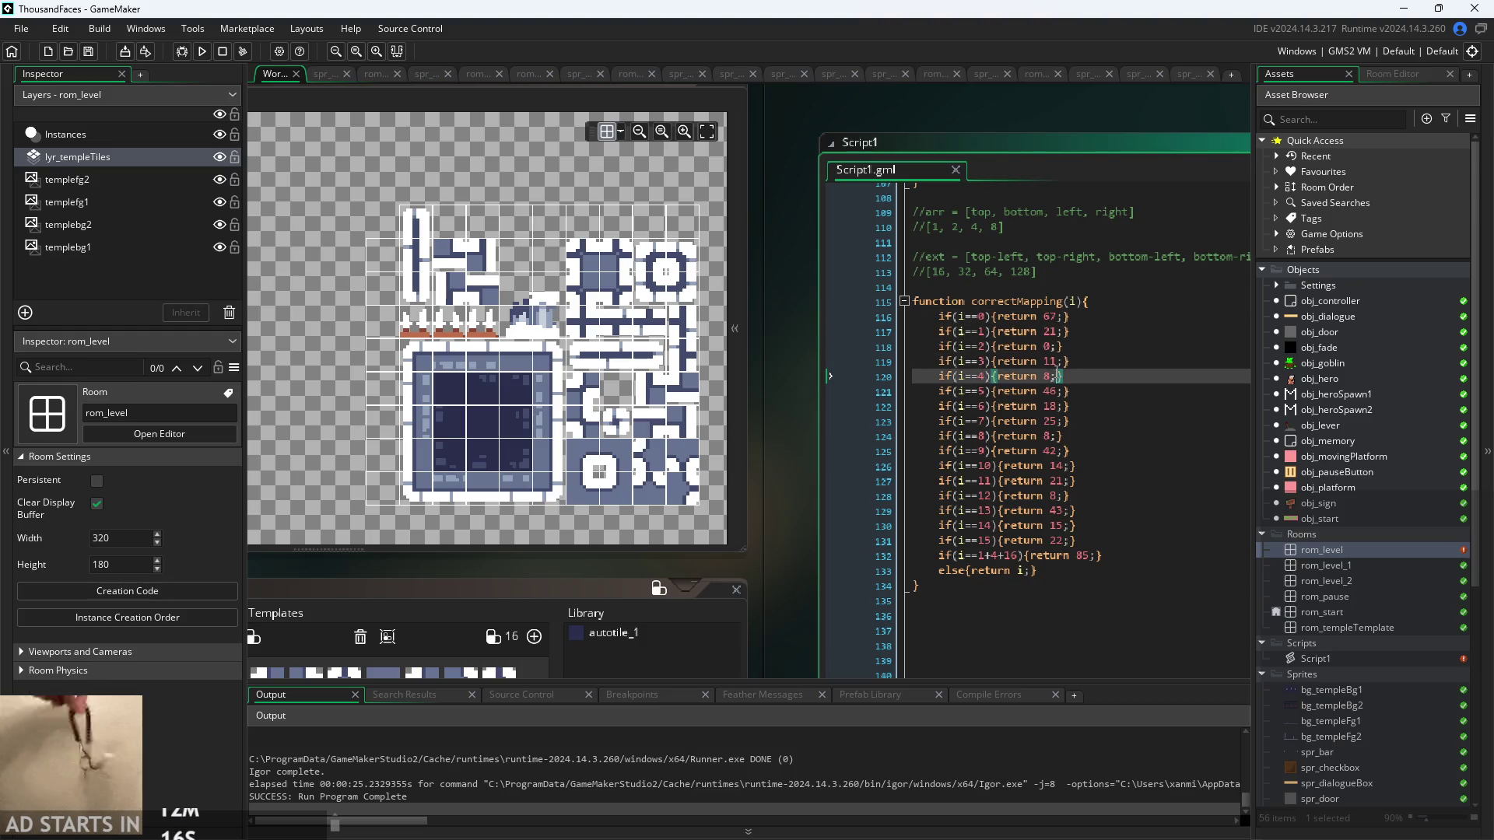
pyautogui.moveTo(796, 428)
pyautogui.mouseDown()
pyautogui.moveTo(905, 446)
pyautogui.moveTo(1206, 632)
pyautogui.moveTo(903, 432)
pyautogui.moveTo(755, 386)
pyautogui.moveTo(705, 417)
pyautogui.moveTo(719, 429)
pyautogui.moveTo(682, 431)
pyautogui.mouseUp()
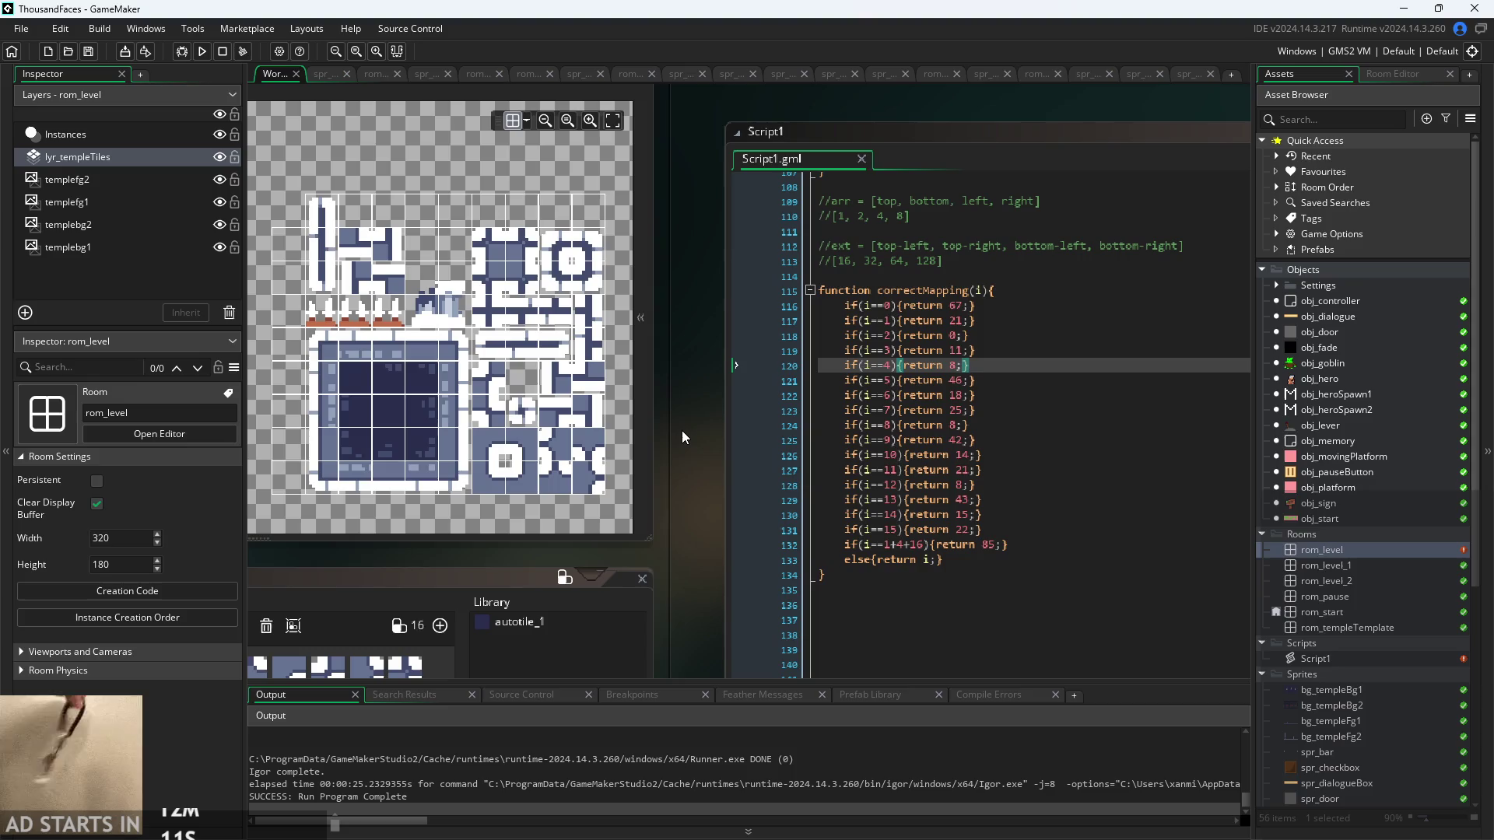
pyautogui.click(884, 259)
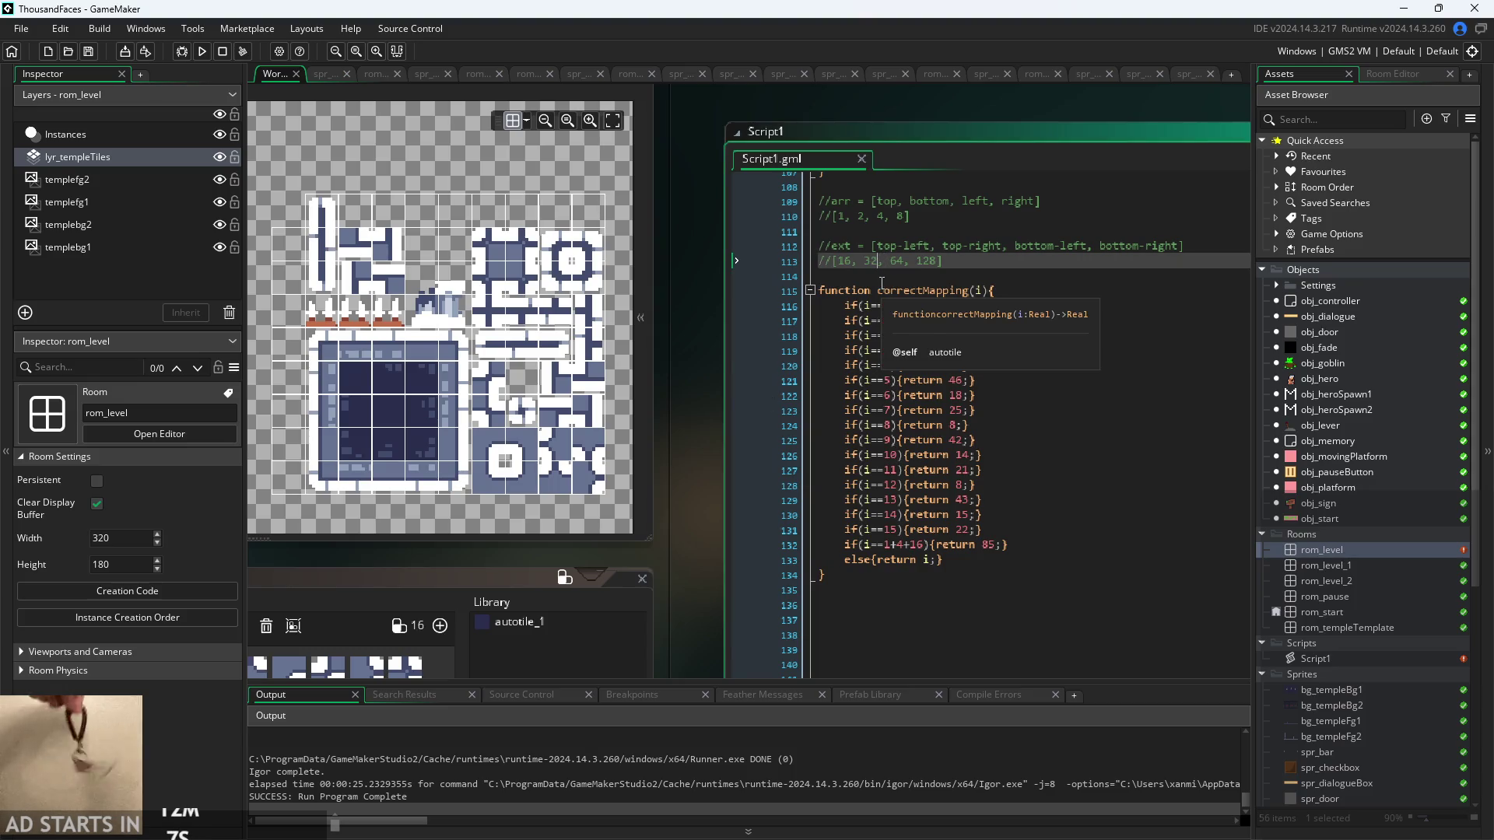
pyautogui.click(859, 203)
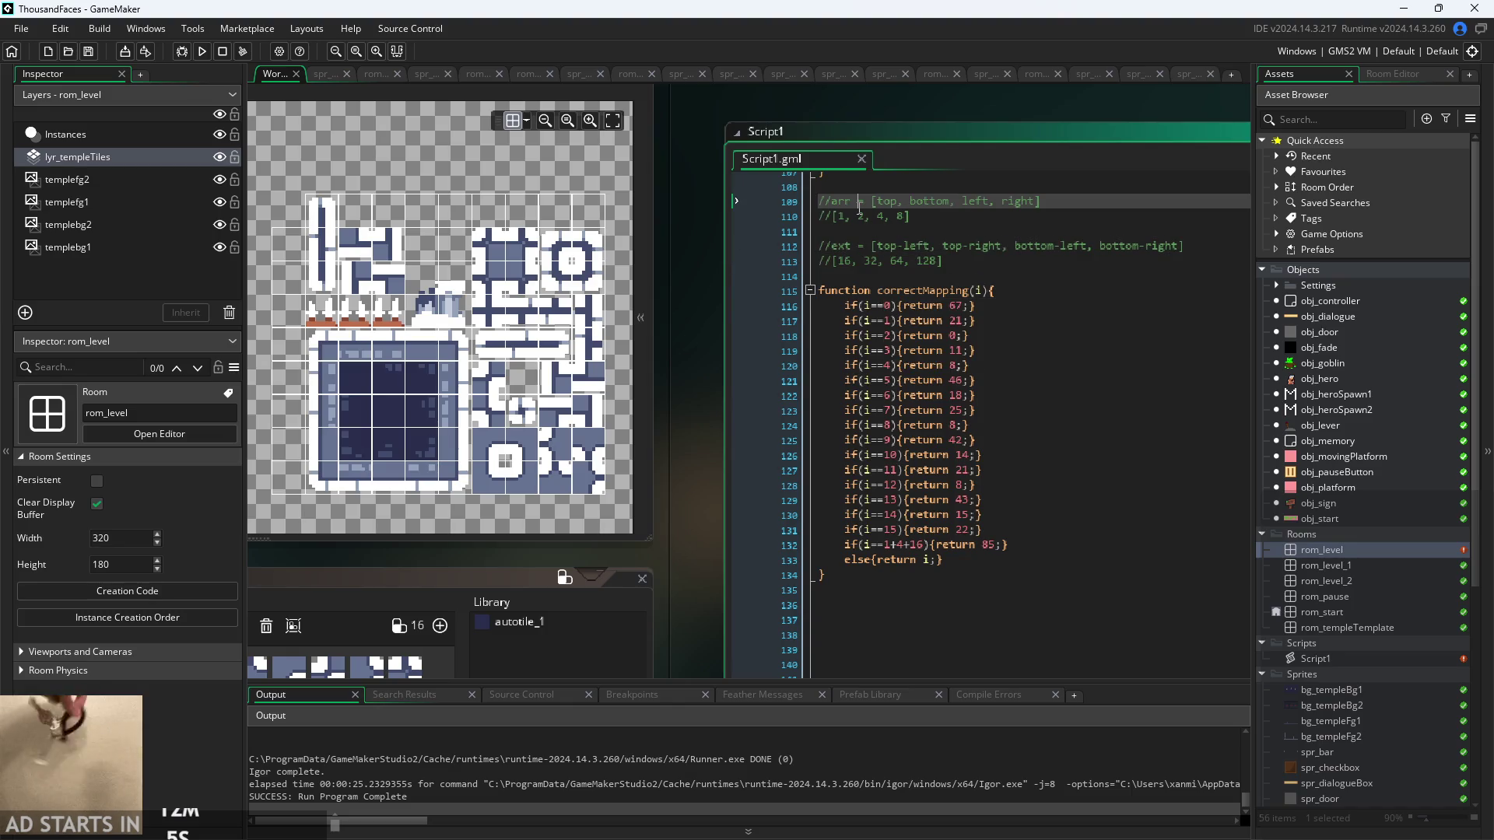
pyautogui.click(876, 261)
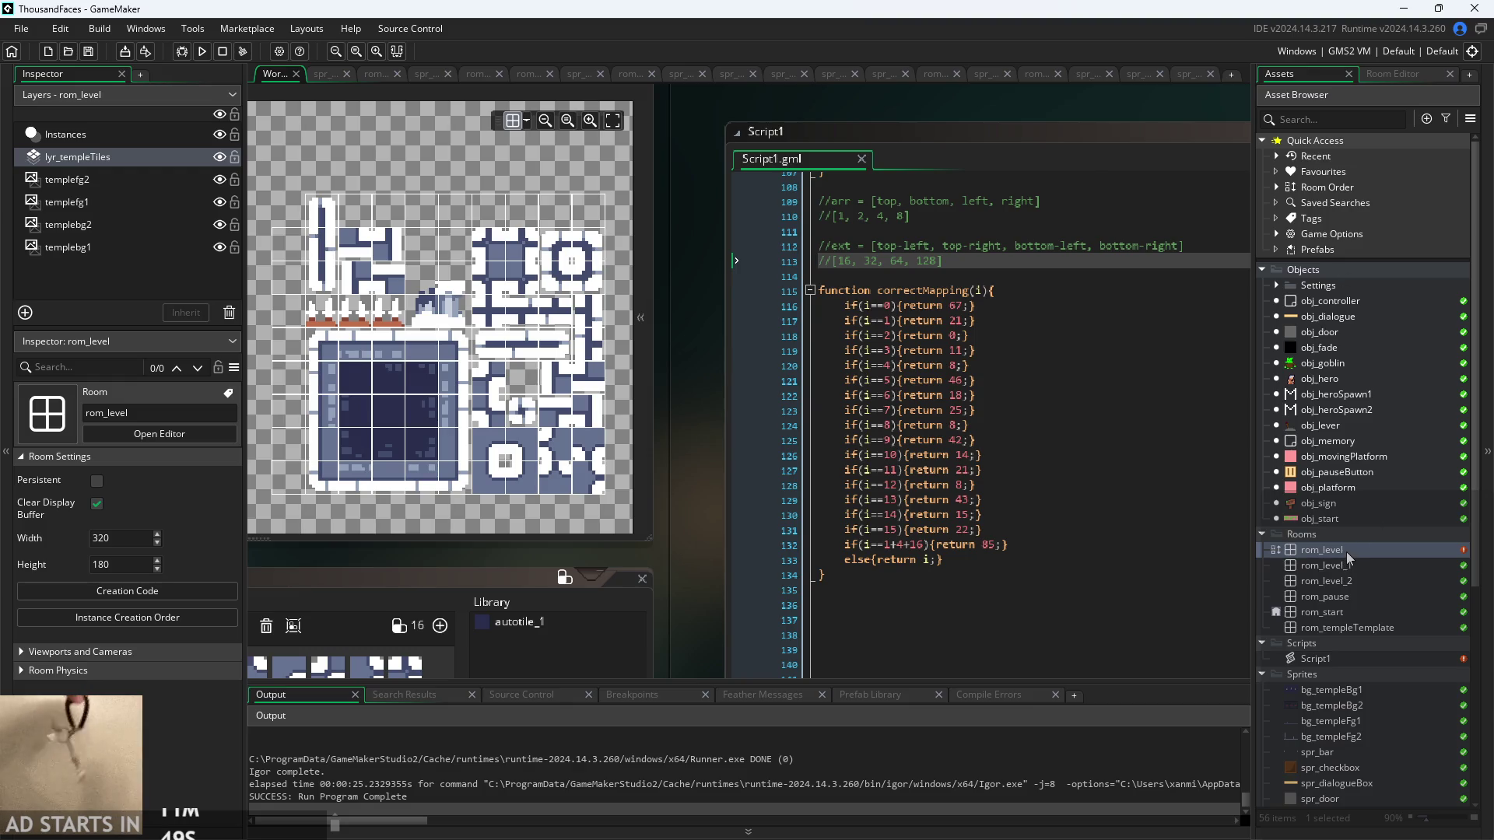
# - Paint a pillar tile into an empty cell of rom_level and relaunch the game
pyautogui.doubleClick(1347, 553)
pyautogui.click(543, 479)
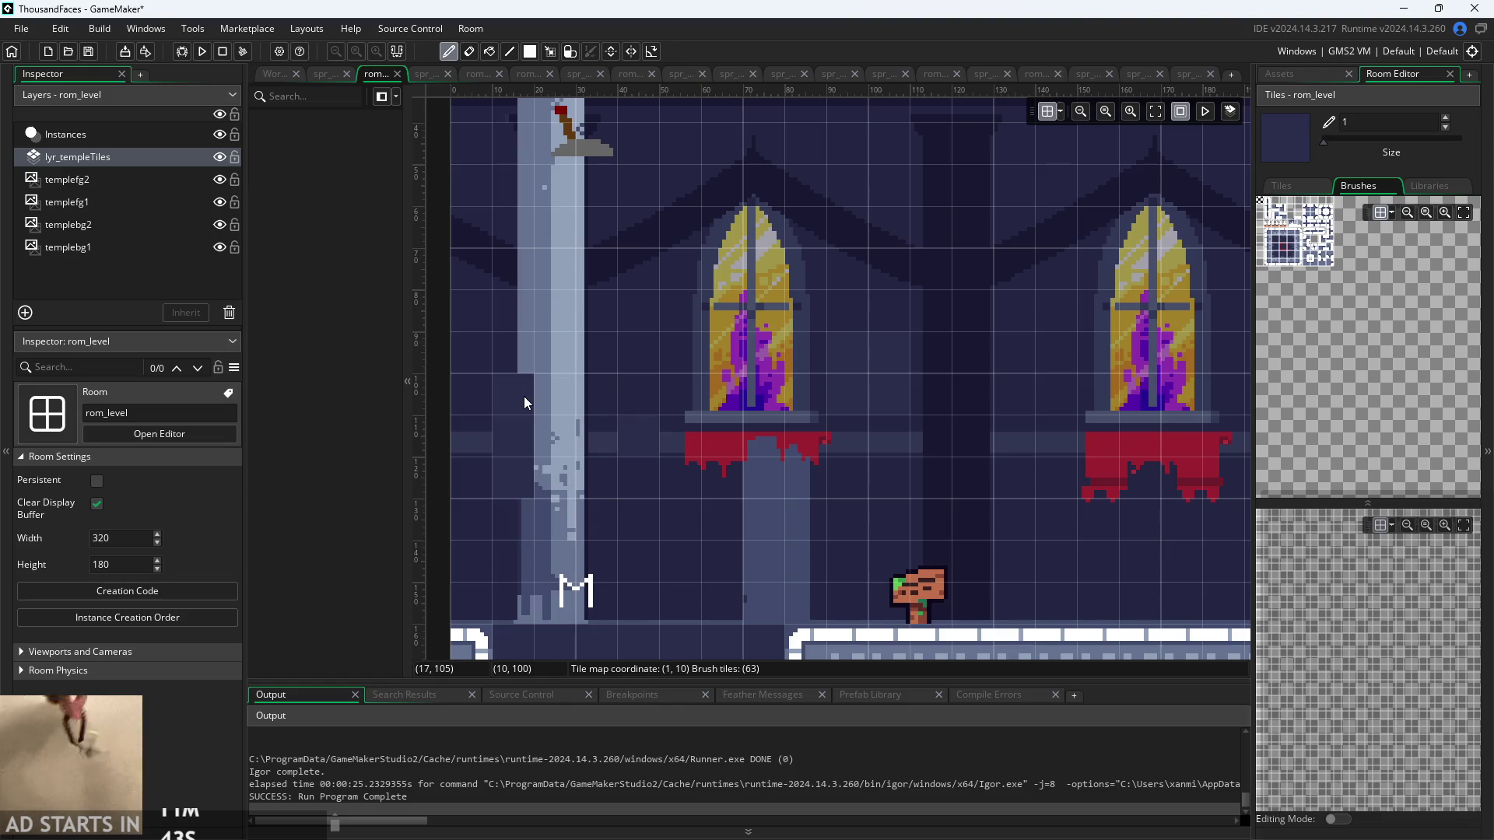
pyautogui.click(266, 70)
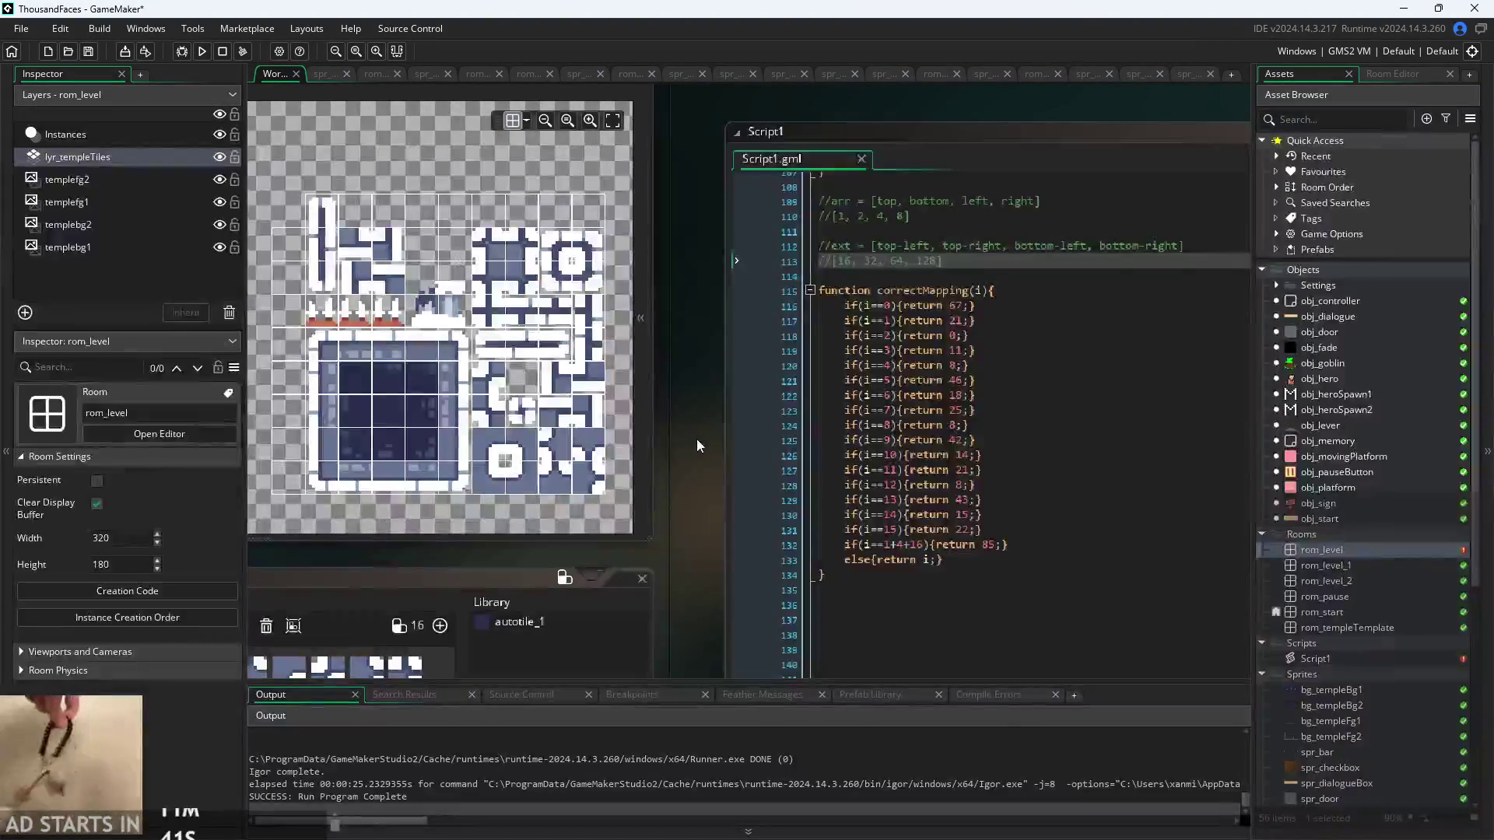
pyautogui.click(202, 51)
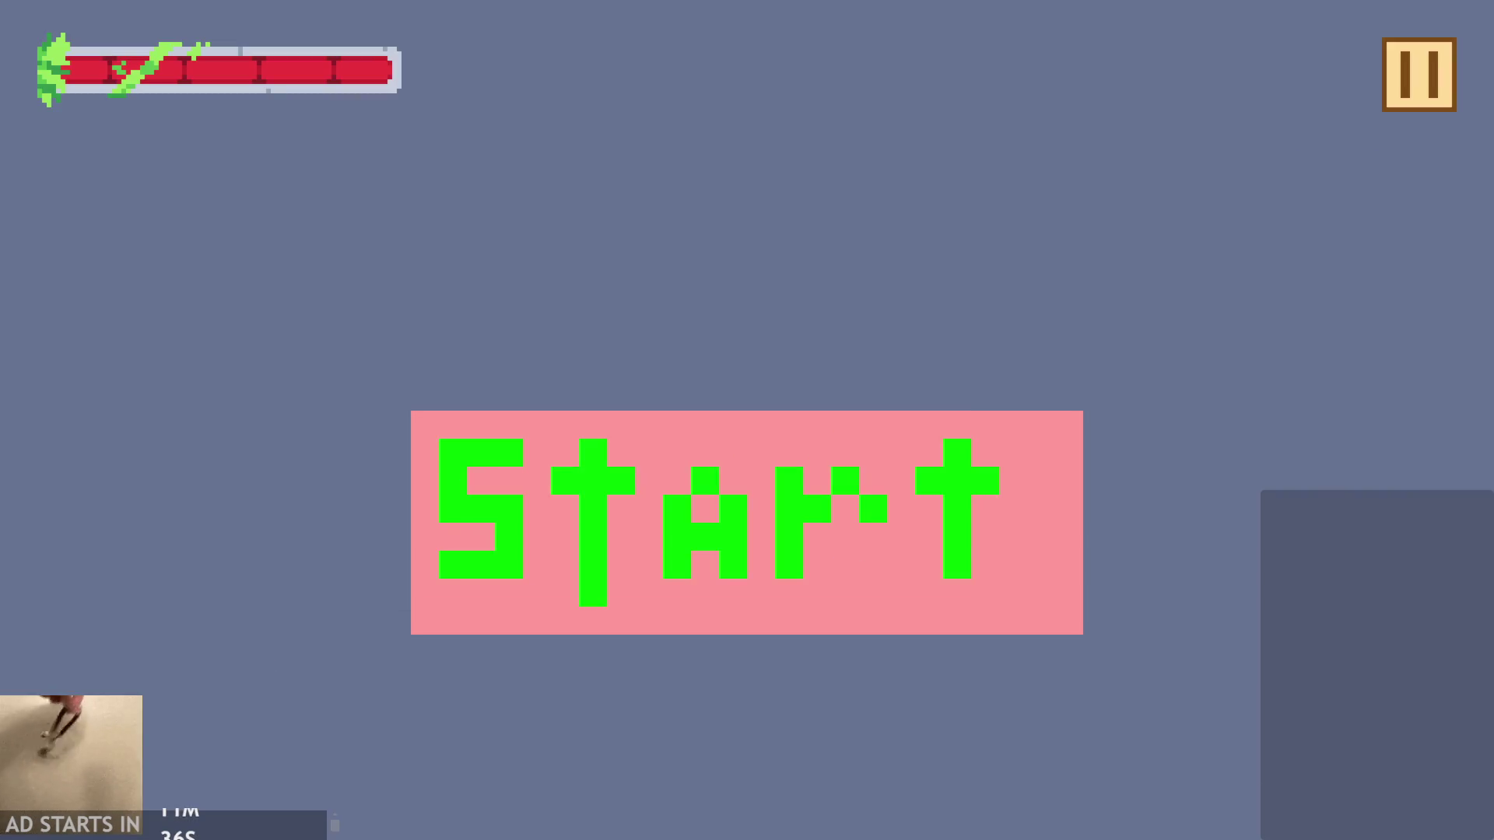
pyautogui.click(584, 456)
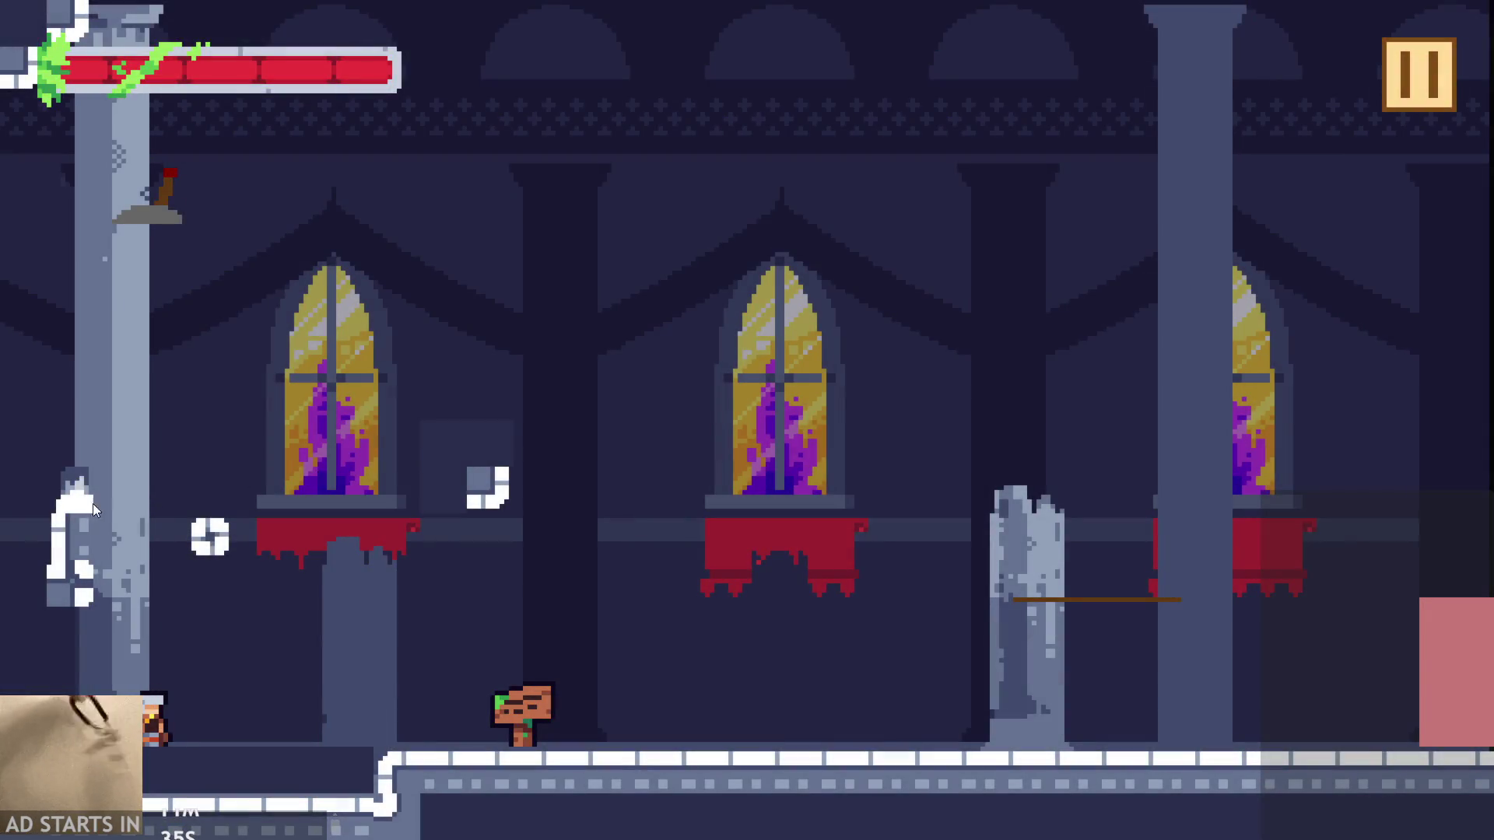
# - Jump onto the window ledge, then wall-jump back and forth off the left pillar
pyautogui.press('space')
pyautogui.press('Right')
pyautogui.press('space')
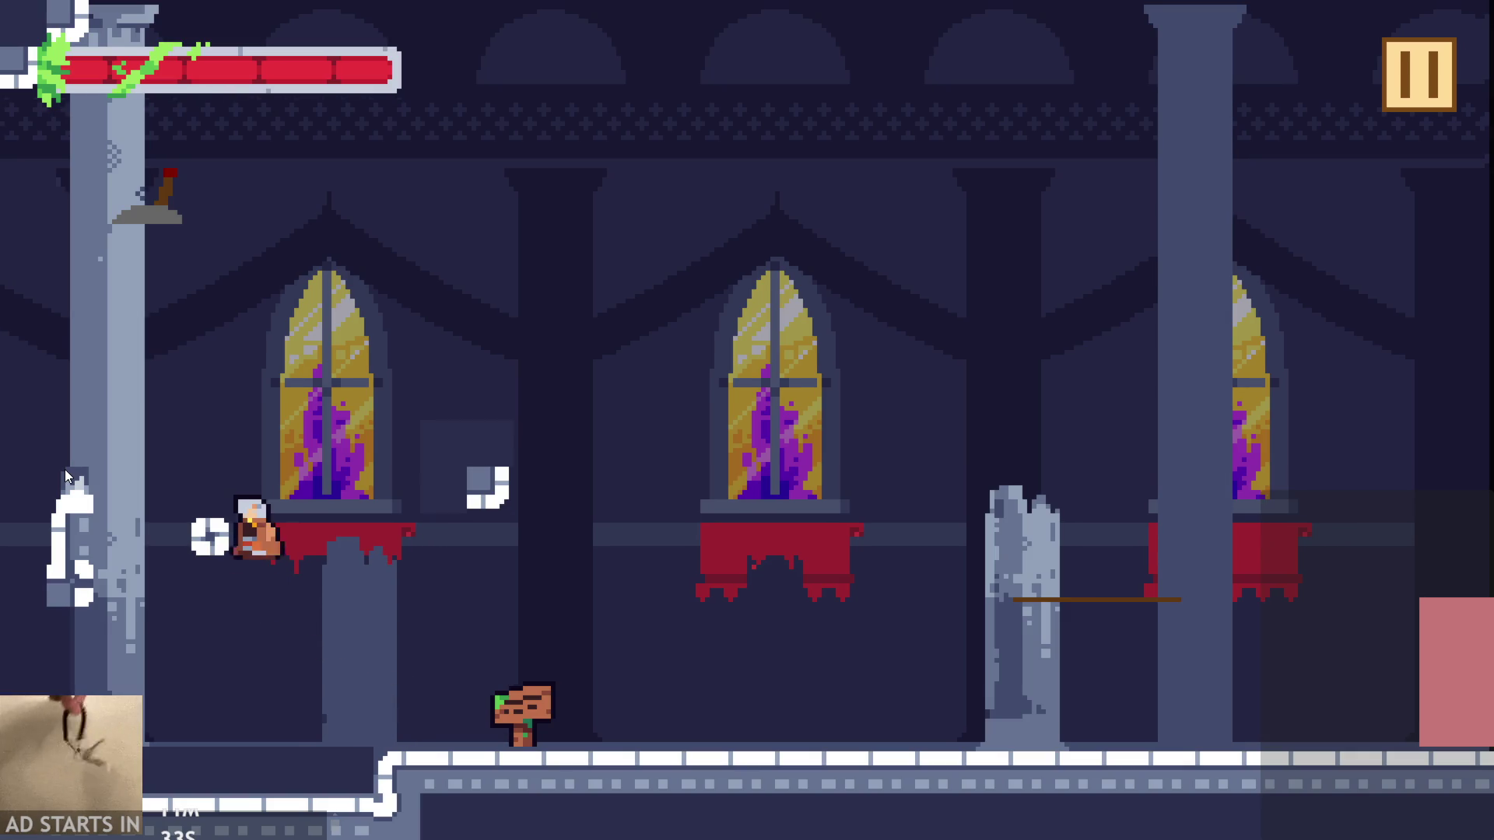
pyautogui.press('Left')
pyautogui.press('space')
pyautogui.press('Left')
pyautogui.press('space')
pyautogui.press('Right')
pyautogui.press('space')
pyautogui.press('Left')
pyautogui.press('Right')
pyautogui.press('space')
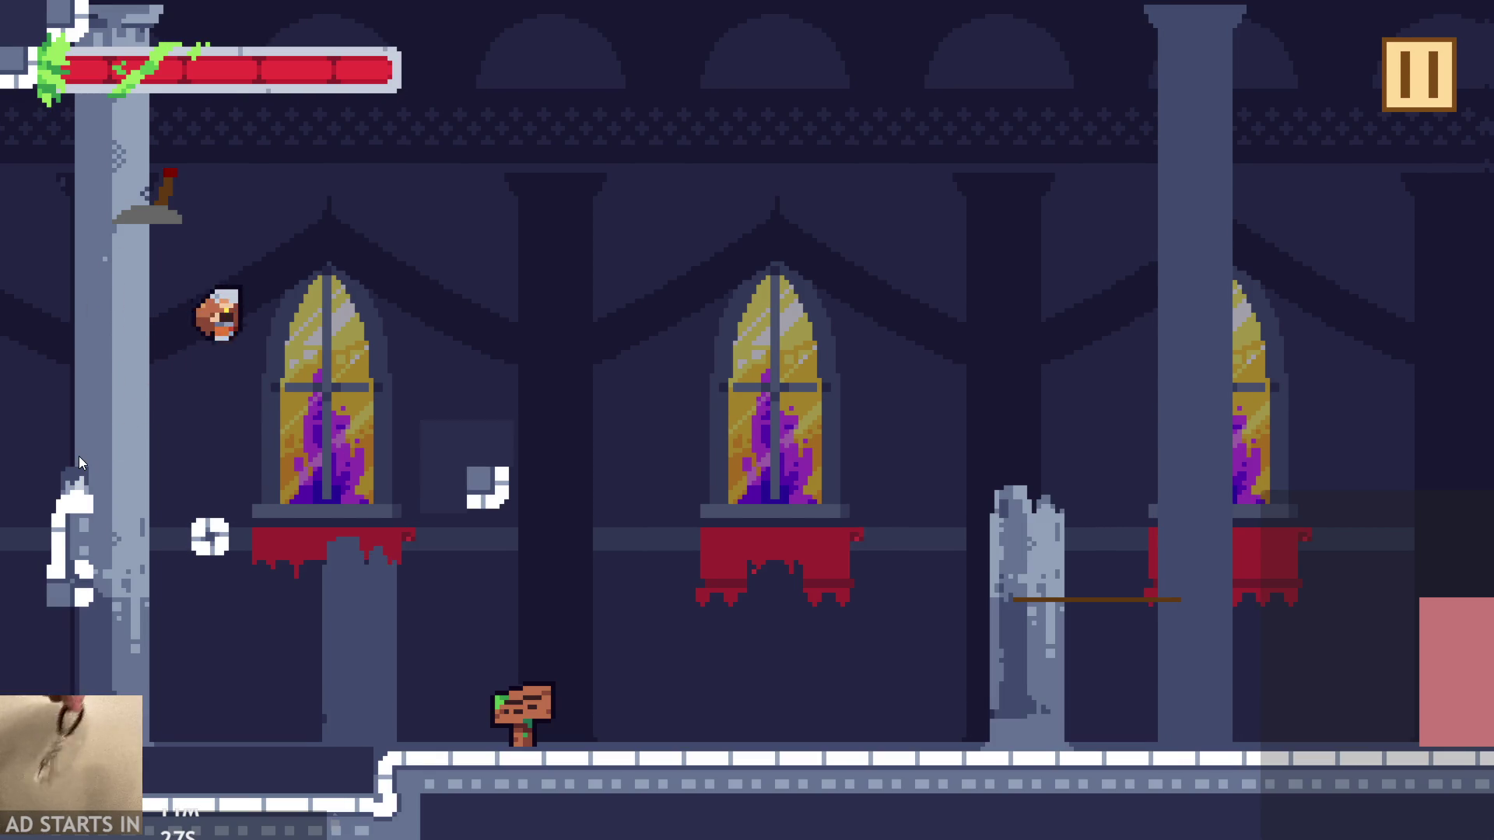
pyautogui.press('Left')
pyautogui.press('space')
pyautogui.press('space')
# - Jump around the left wall and floor, onto the floating block, then quit the game
pyautogui.press('Left')
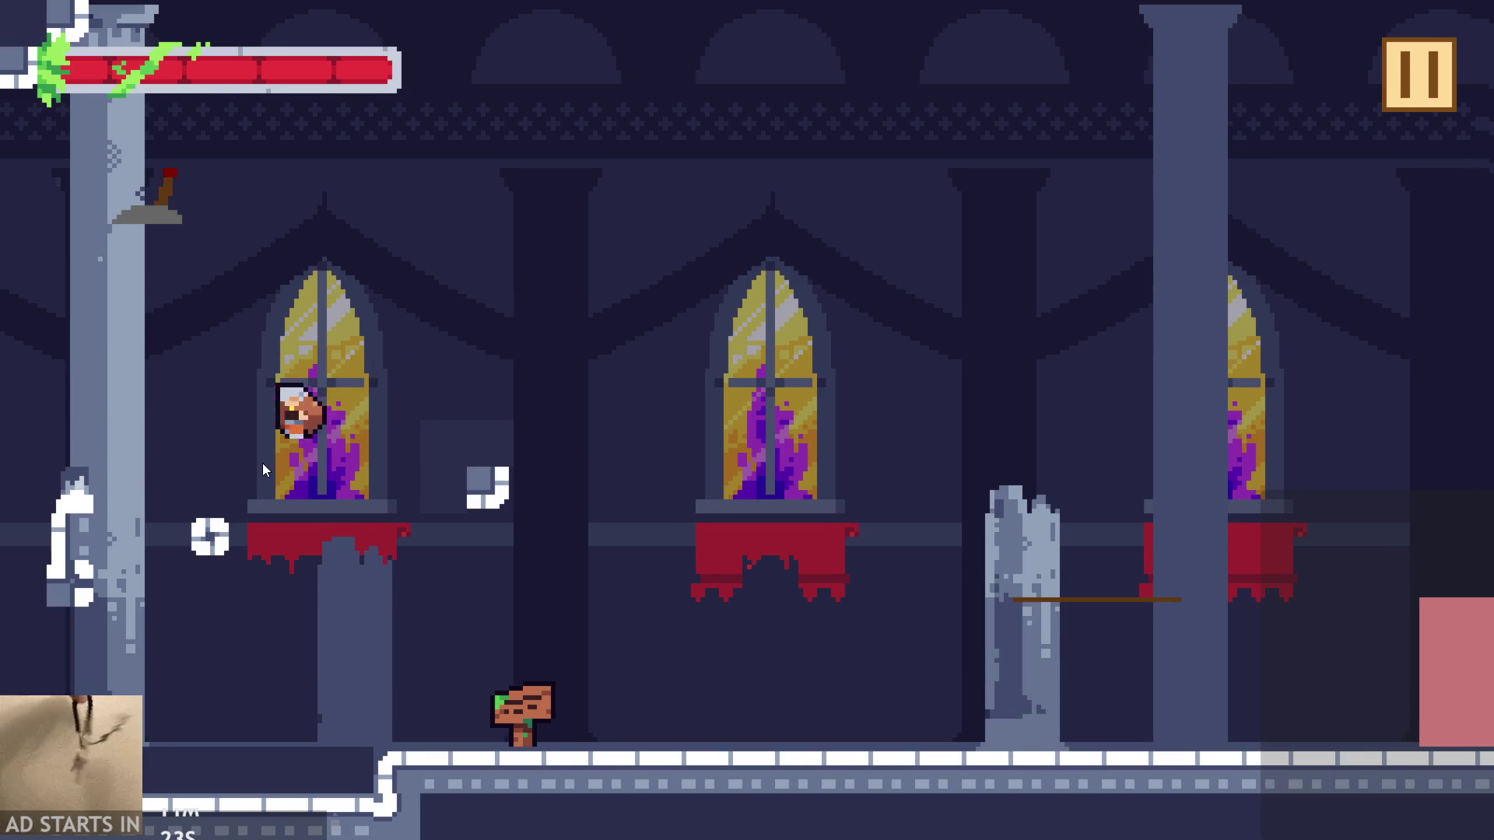
pyautogui.press('Left')
pyautogui.press('space')
pyautogui.press('Left')
pyautogui.press('space')
pyautogui.press('space')
pyautogui.press('Right')
pyautogui.press('Left')
pyautogui.press('space')
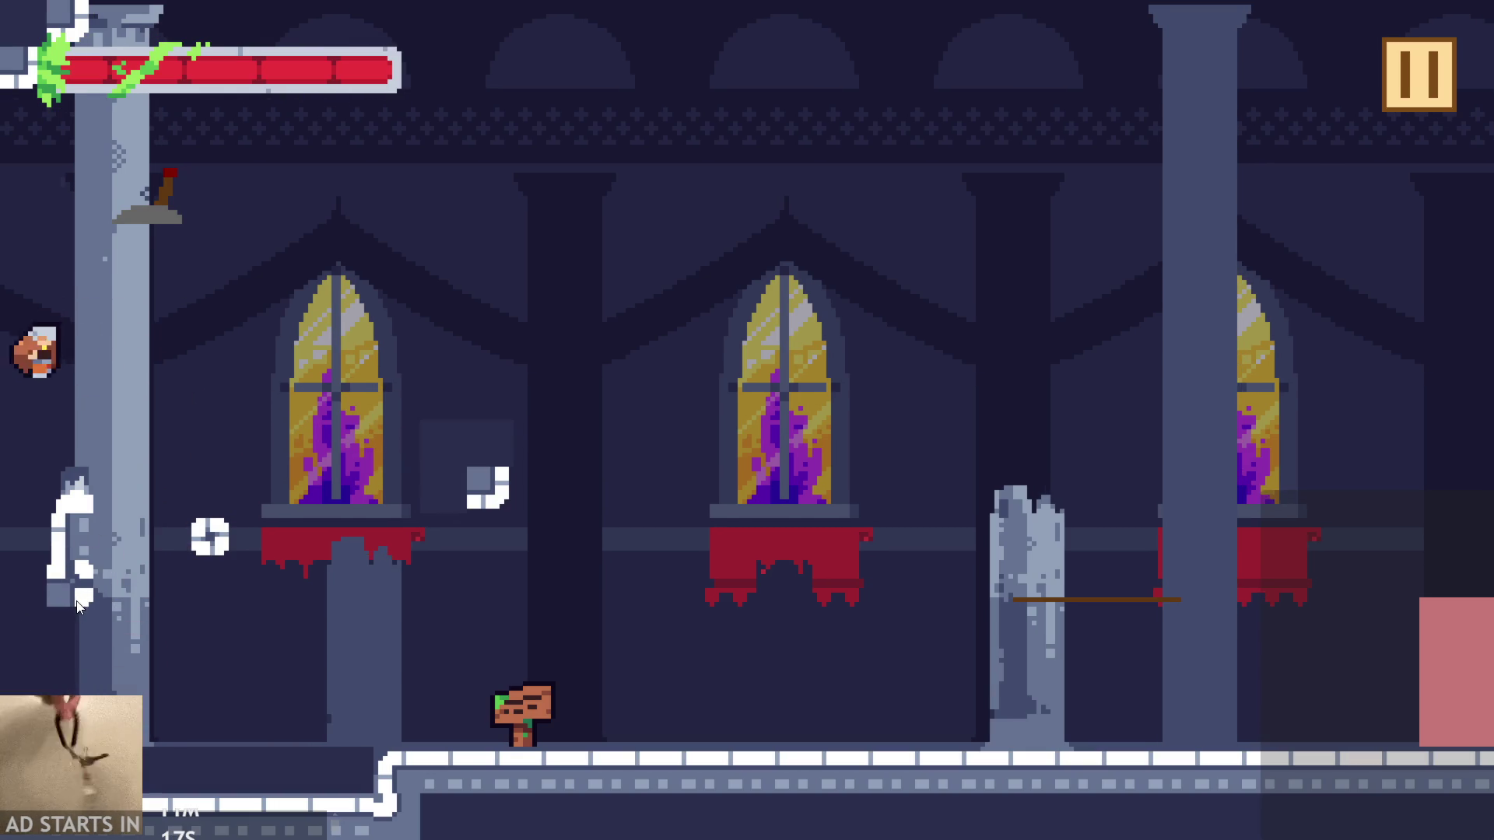
pyautogui.press('space')
pyautogui.press('Left')
pyautogui.press('Right')
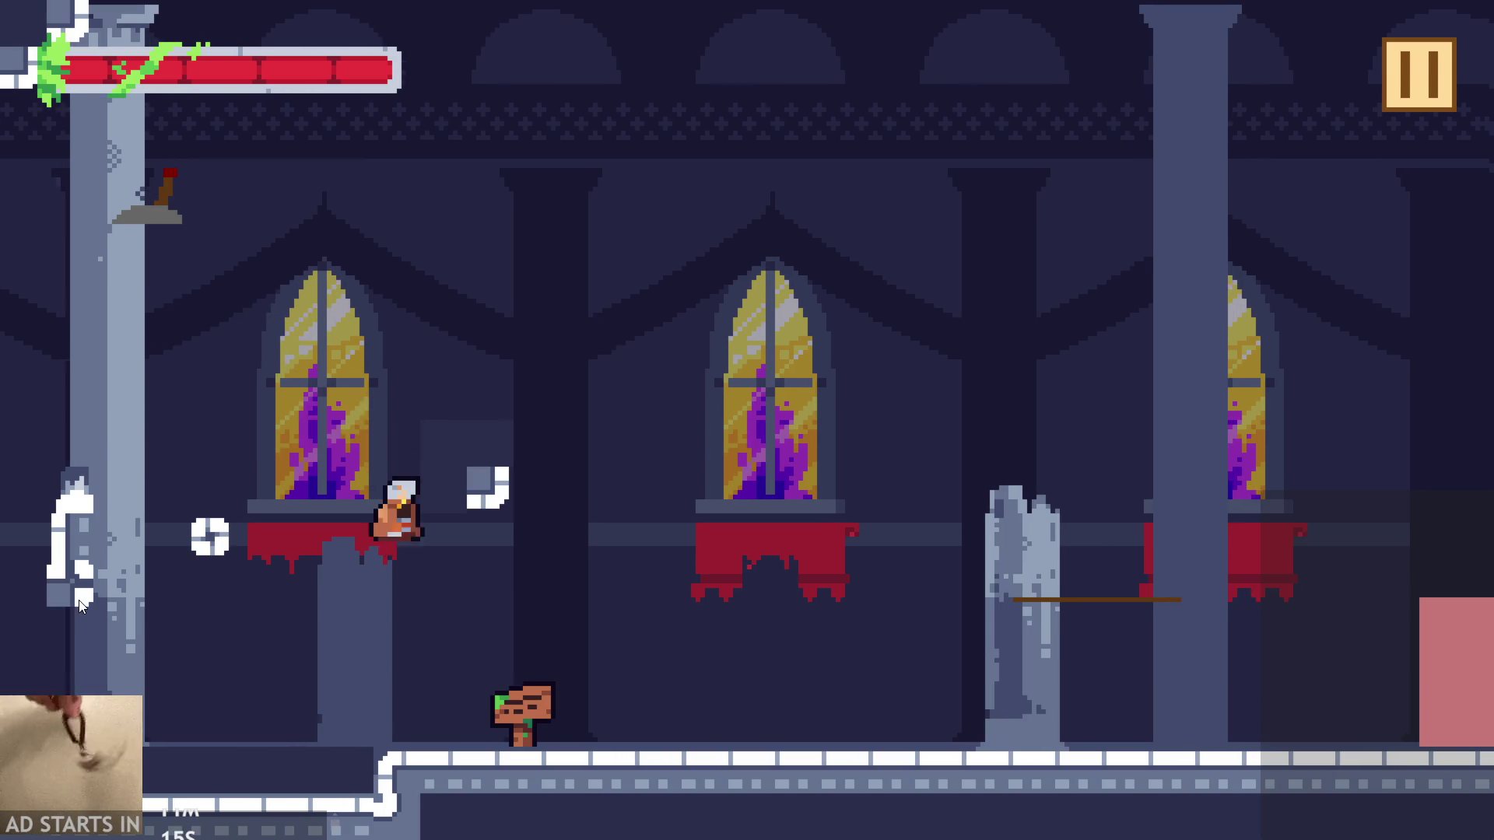
pyautogui.press('Right')
pyautogui.press('space')
pyautogui.press('Left')
pyautogui.press('Right')
pyautogui.press('Left')
pyautogui.press('space')
pyautogui.press('Left')
pyautogui.press('space')
pyautogui.press('Right')
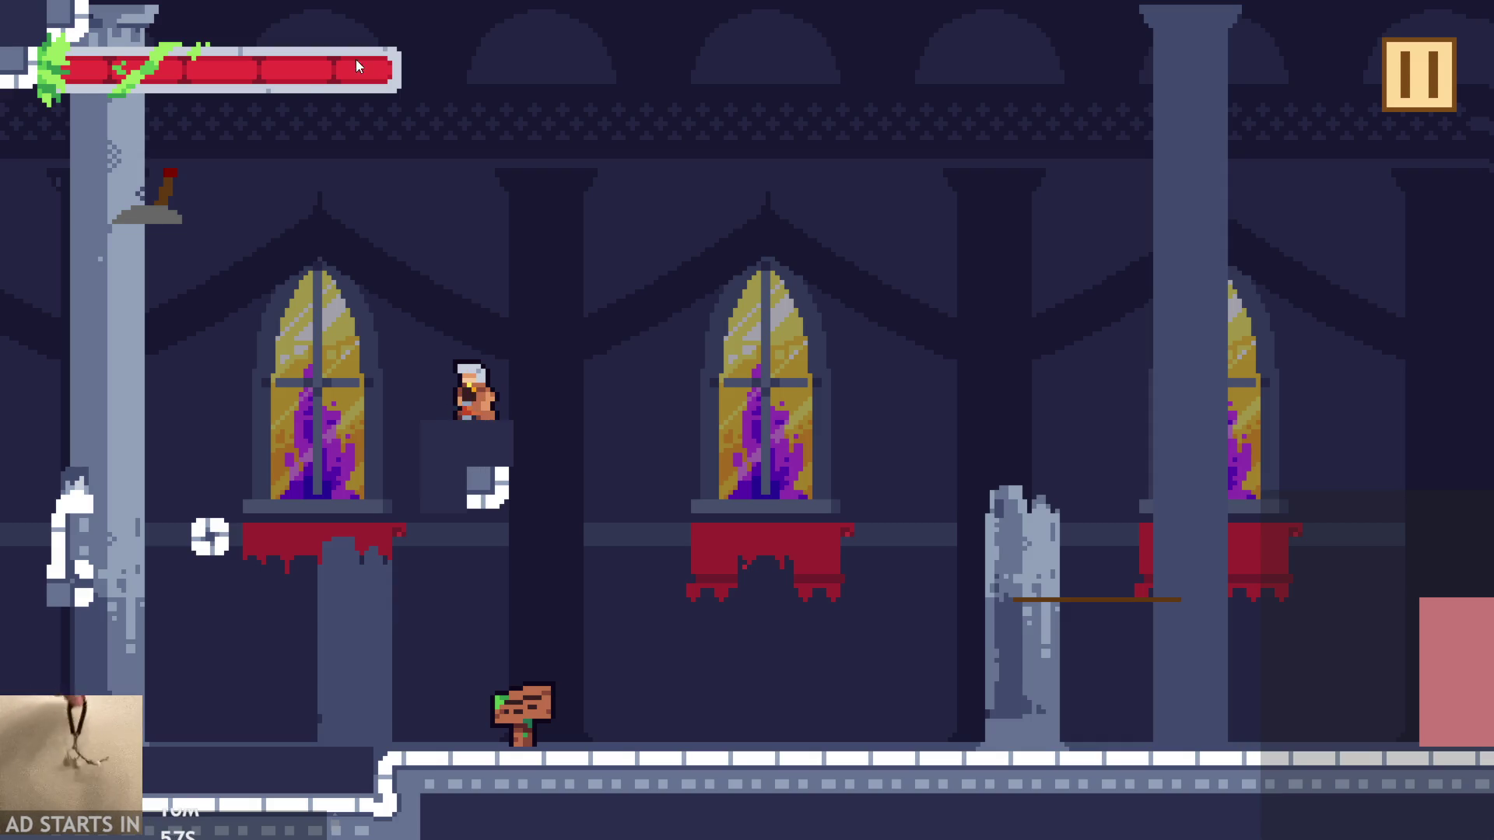
pyautogui.click(1398, 73)
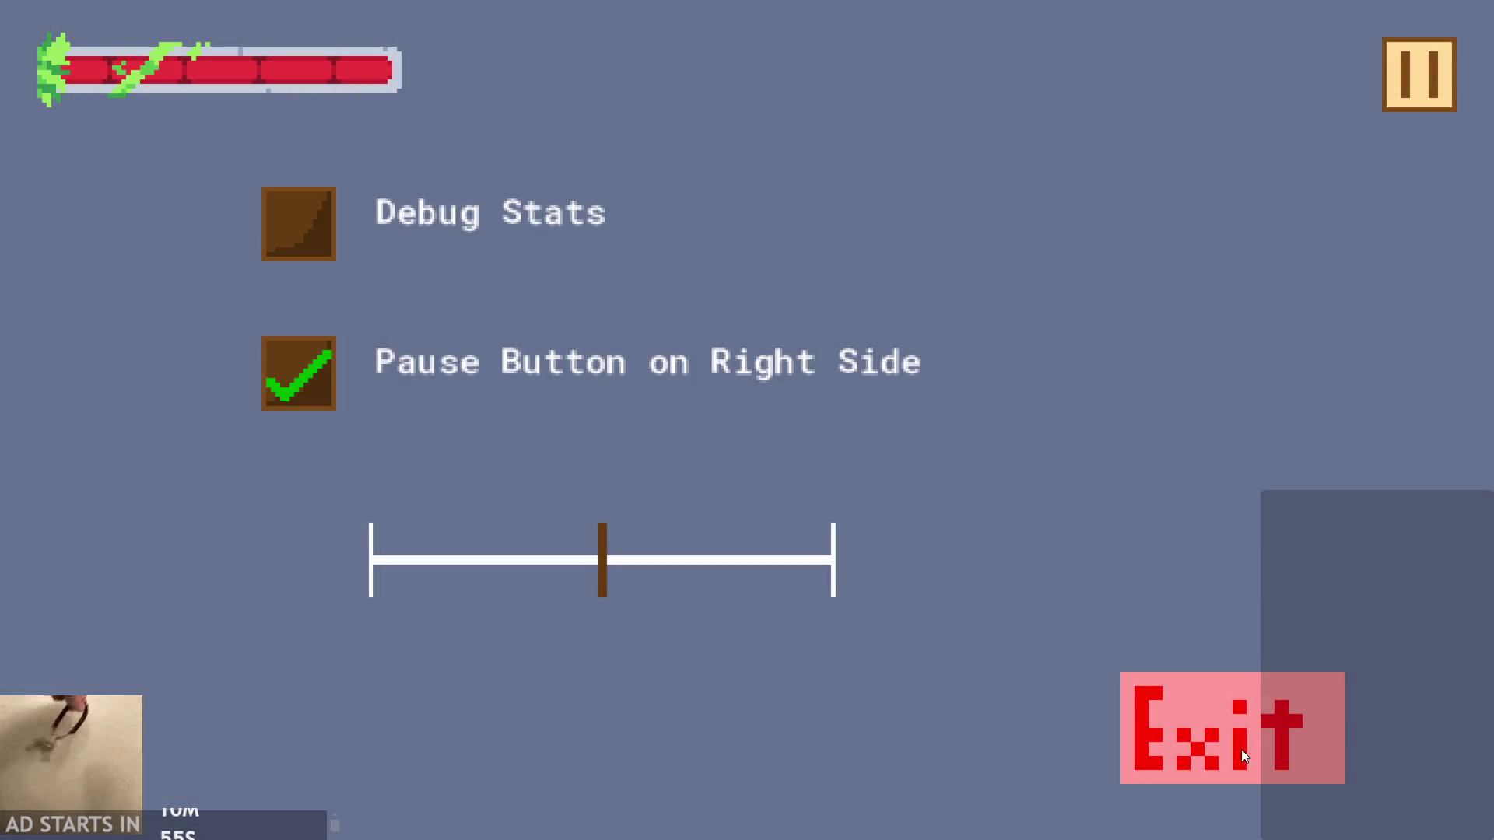
pyautogui.click(1243, 755)
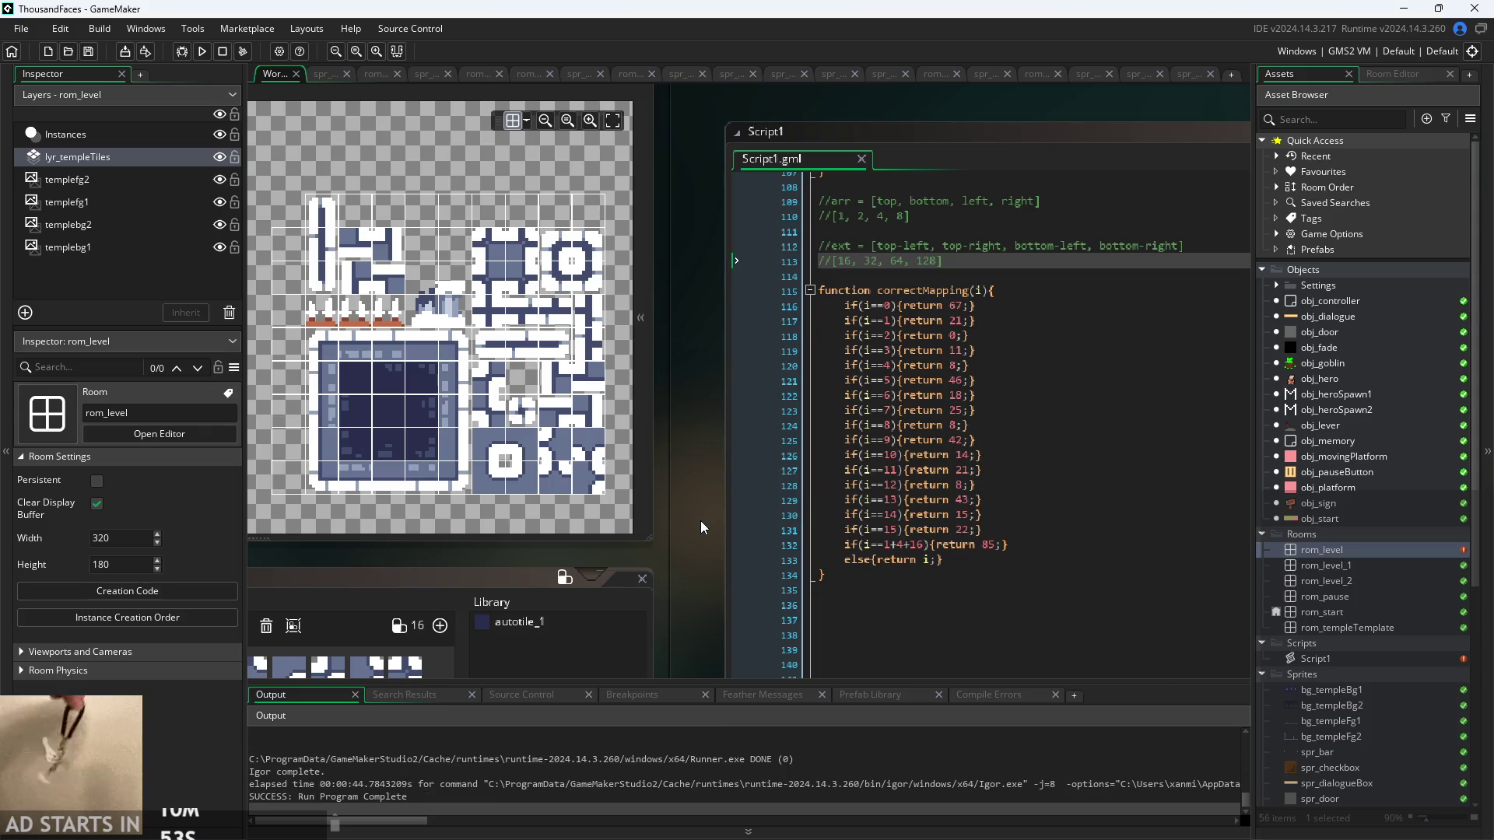
# - Scroll through Script1.gml's autotile code, checking lines 64 to 75
pyautogui.hscroll(3, 699, 519)
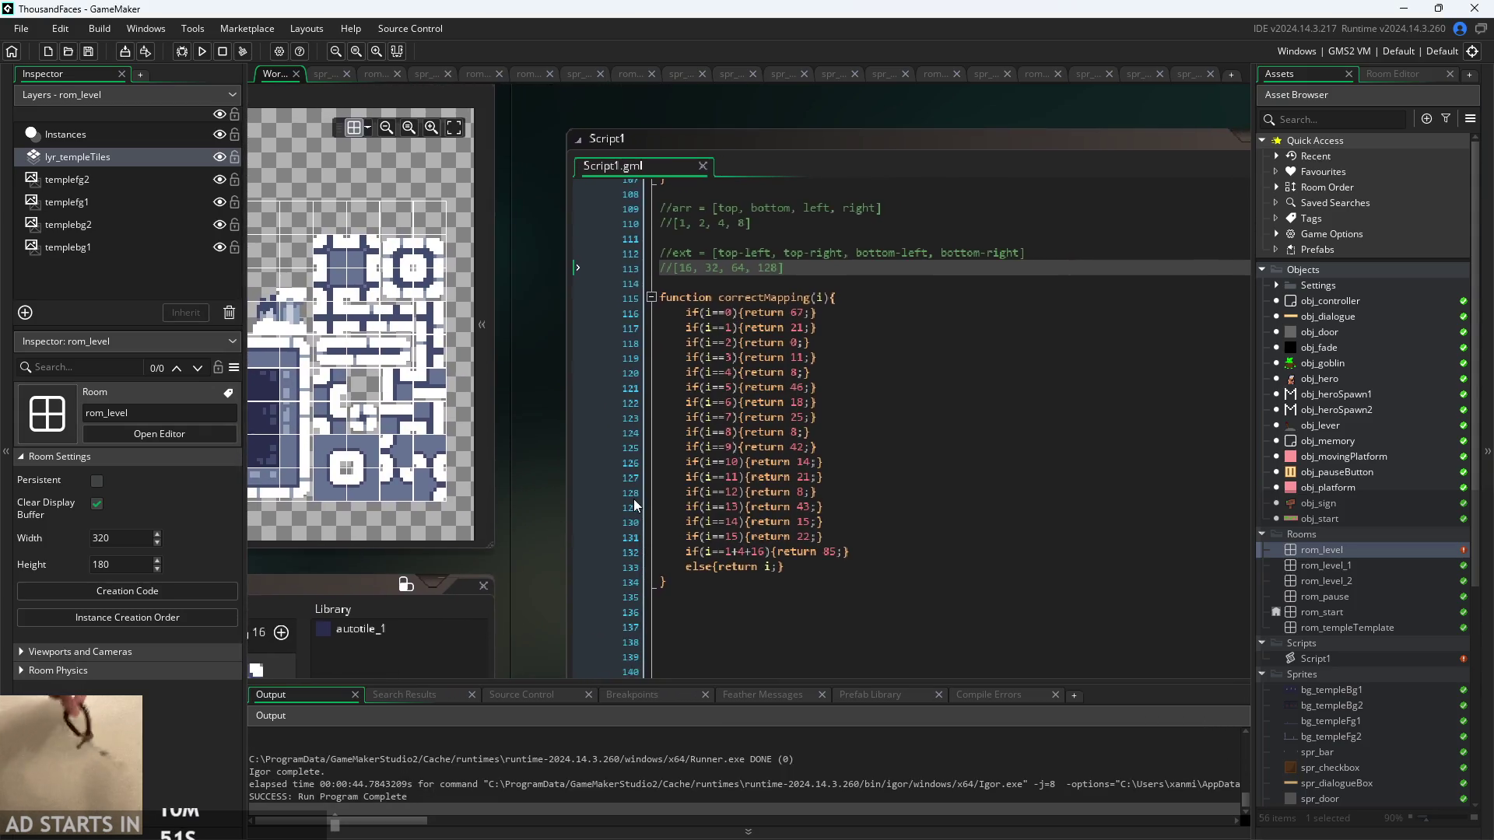
pyautogui.scroll(4, 636, 498)
pyautogui.scroll(-5, 638, 492)
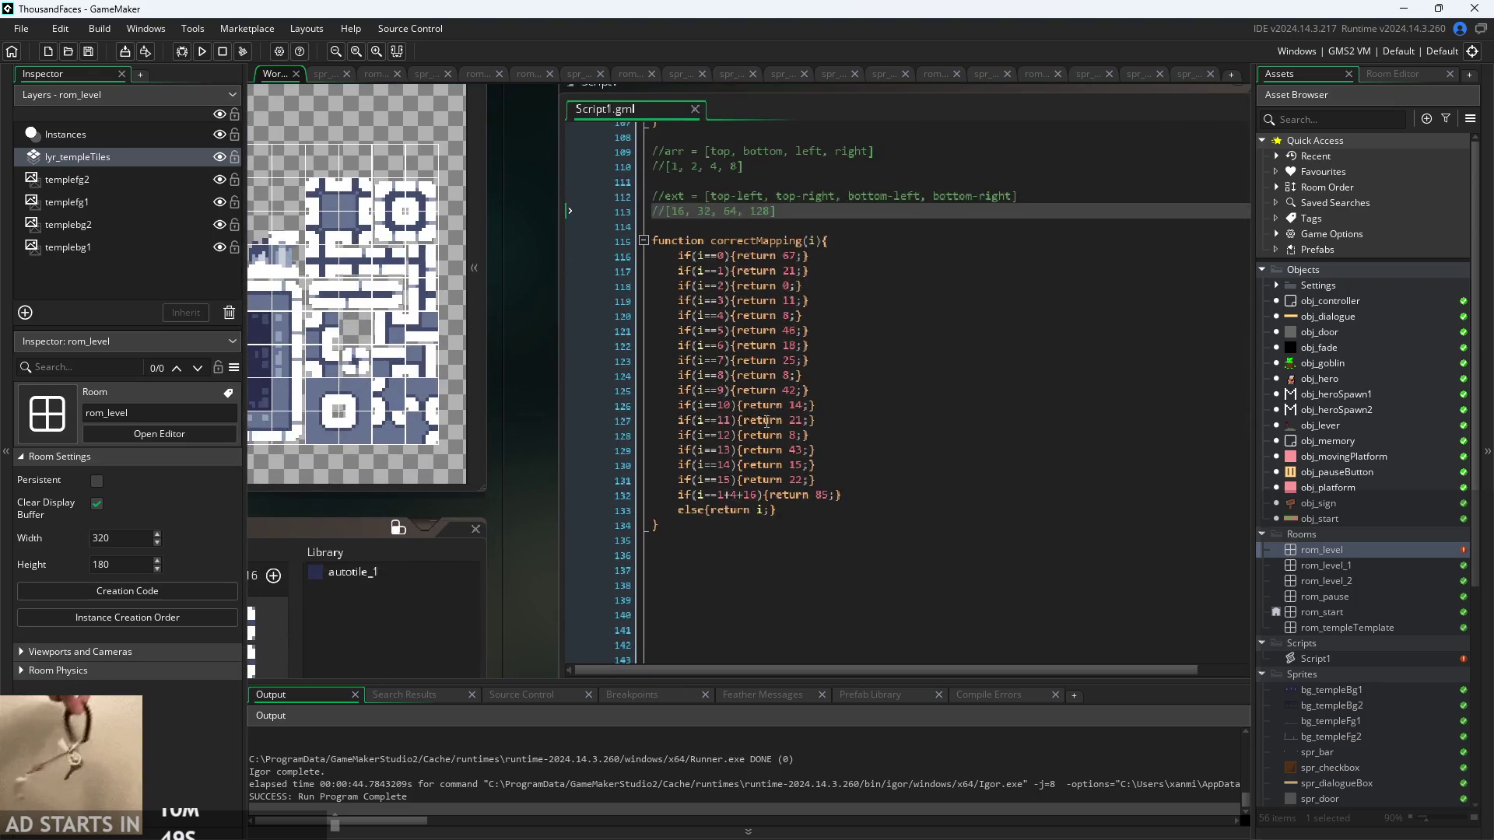
pyautogui.scroll(15, 767, 421)
pyautogui.click(903, 313)
pyautogui.scroll(-10, 902, 303)
pyautogui.scroll(-4, 550, 464)
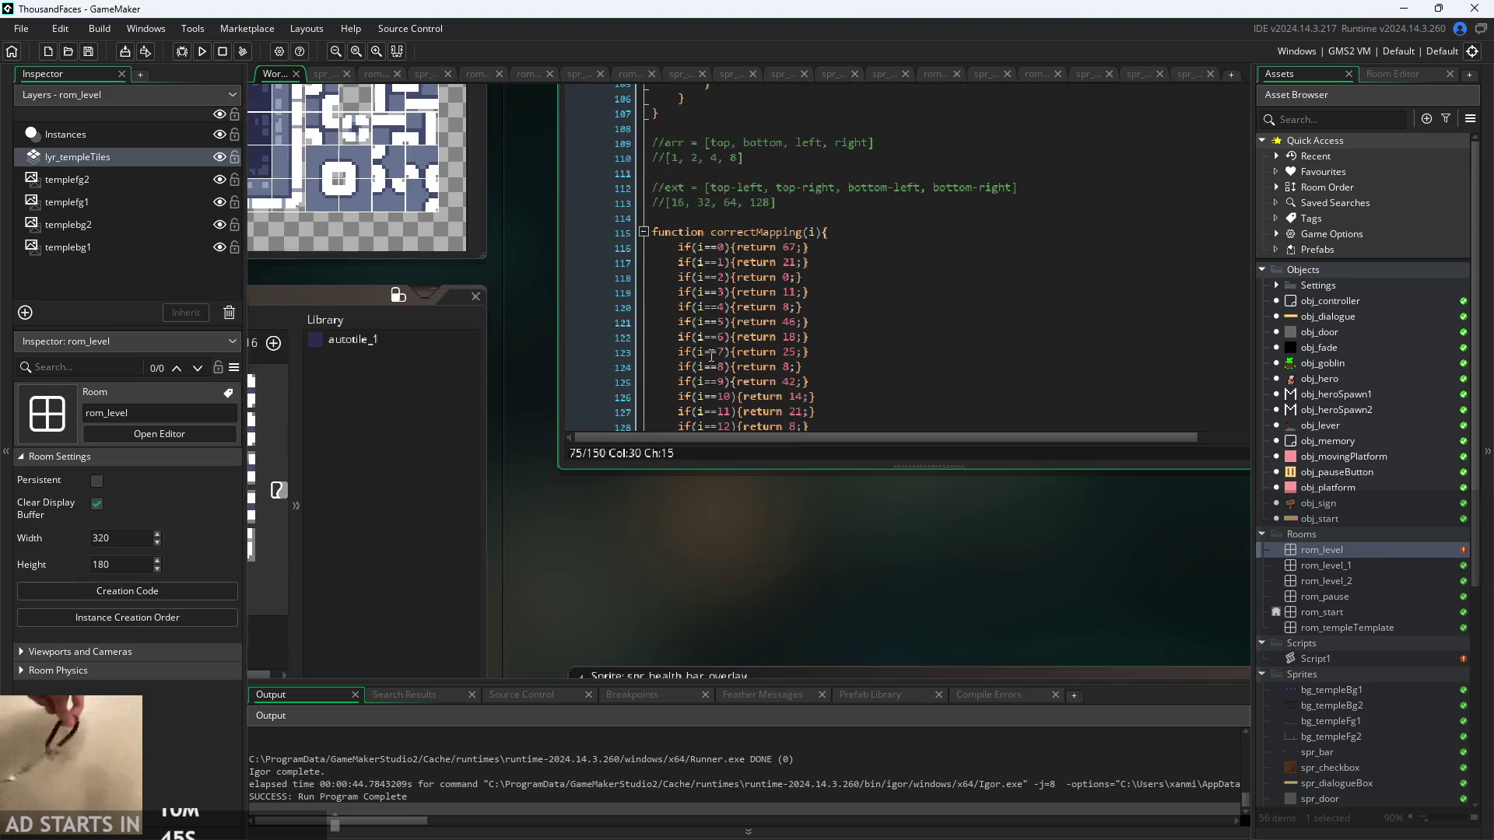
pyautogui.scroll(4, 755, 508)
pyautogui.scroll(-3, 934, 350)
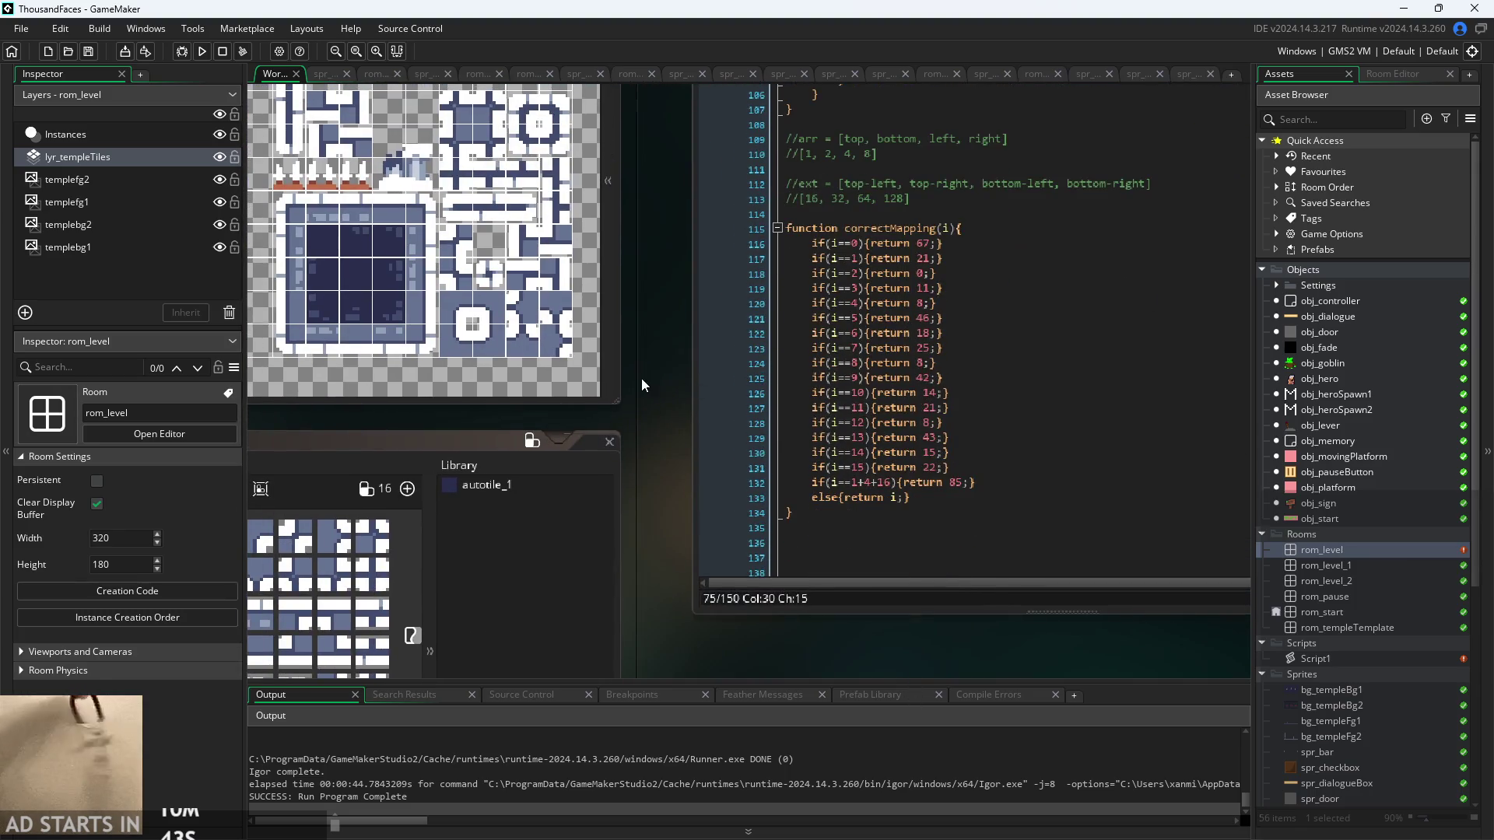
pyautogui.scroll(2, 642, 384)
pyautogui.scroll(9, 842, 438)
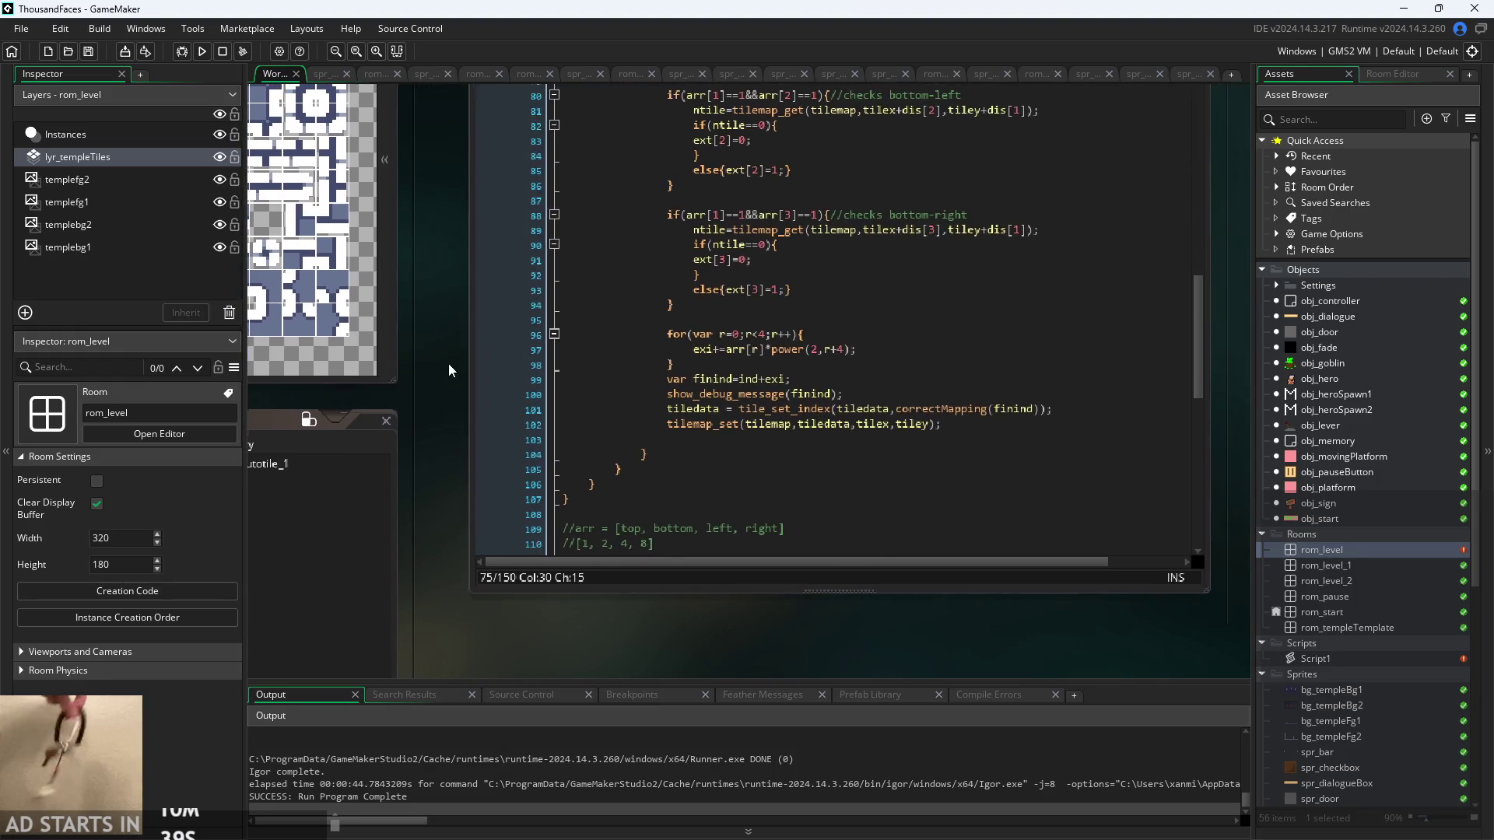
pyautogui.scroll(-5, 599, 428)
pyautogui.scroll(2, 587, 364)
pyautogui.scroll(6, 599, 370)
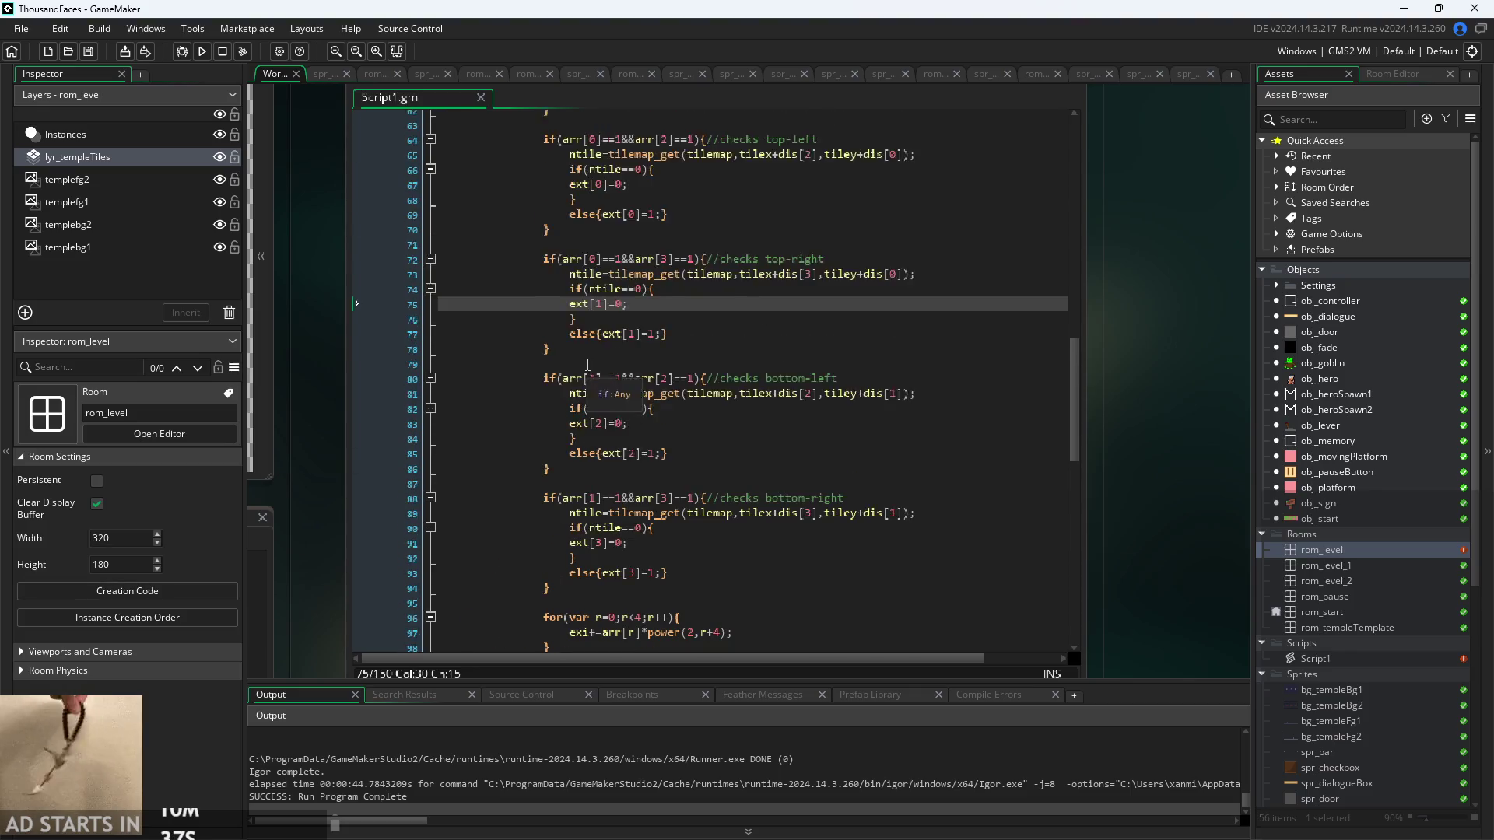
pyautogui.click(668, 291)
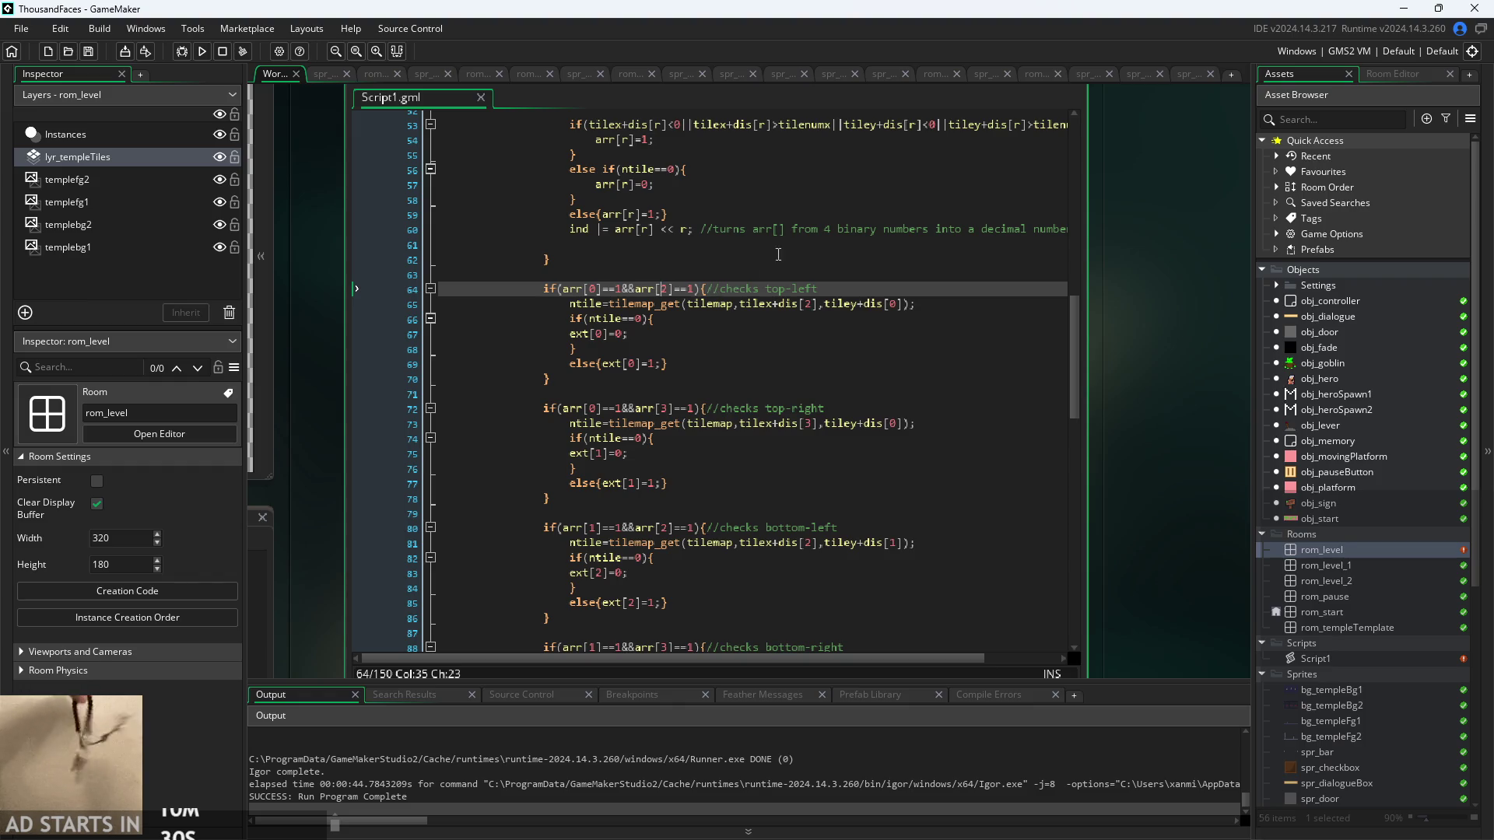
# - Review the top-left, top-right, bottom-left and bottom-right corner check conditions and branches
pyautogui.click(597, 288)
pyautogui.click(625, 406)
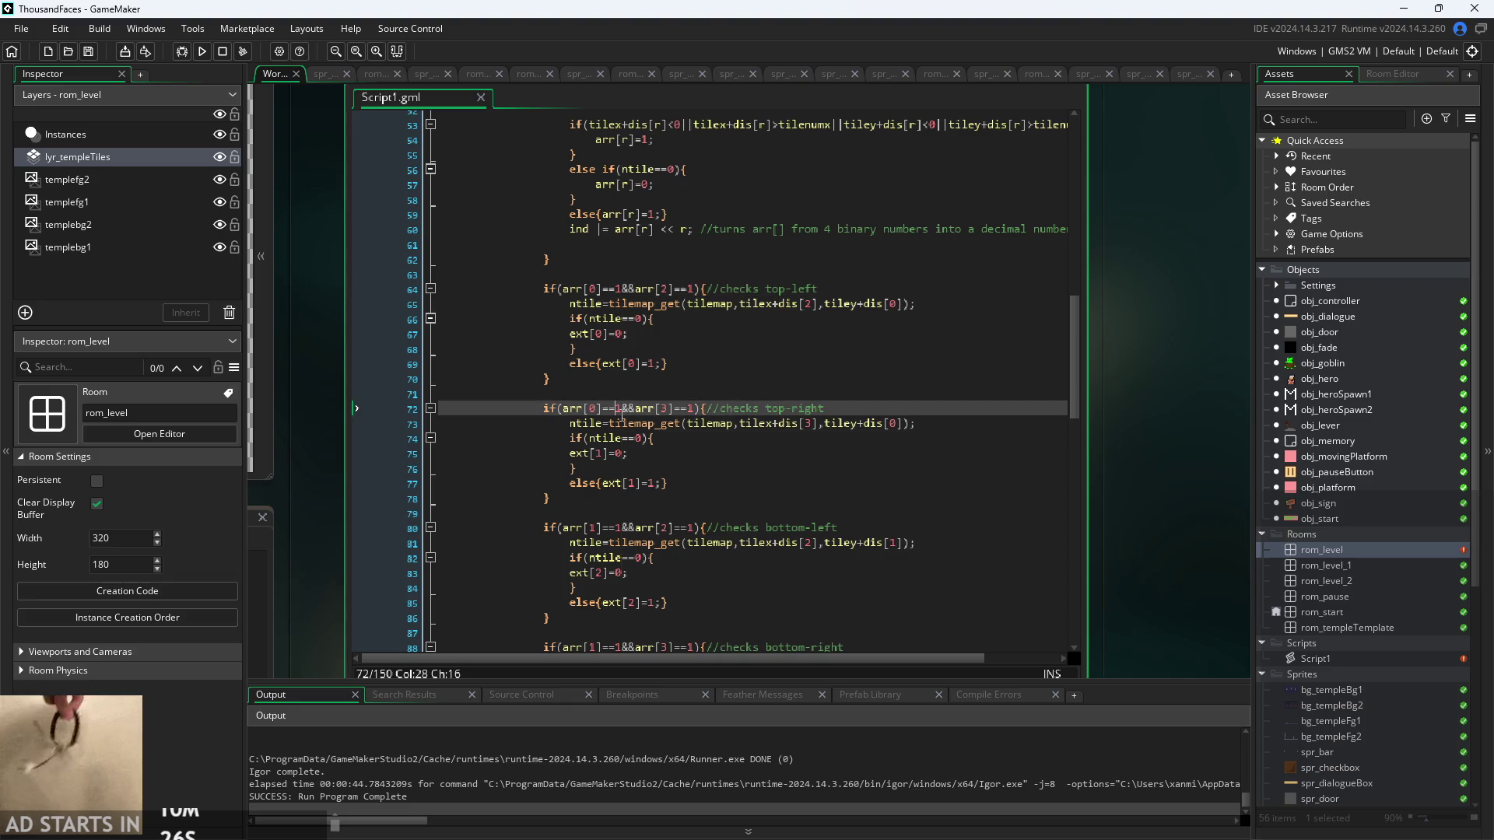
pyautogui.scroll(-4, 622, 389)
pyautogui.click(620, 379)
pyautogui.scroll(-2, 620, 377)
pyautogui.scroll(-1, 621, 378)
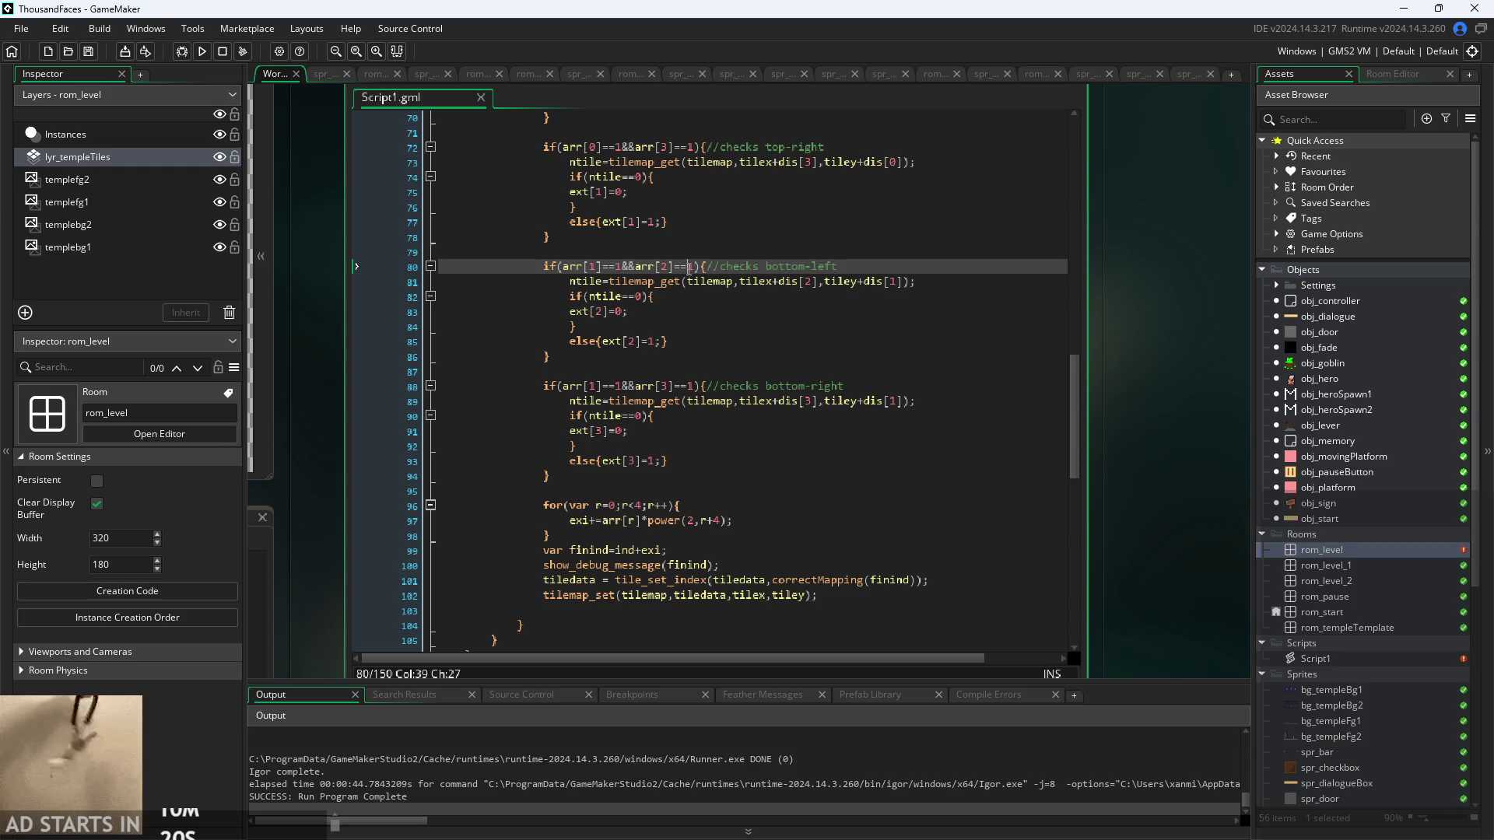
pyautogui.click(709, 265)
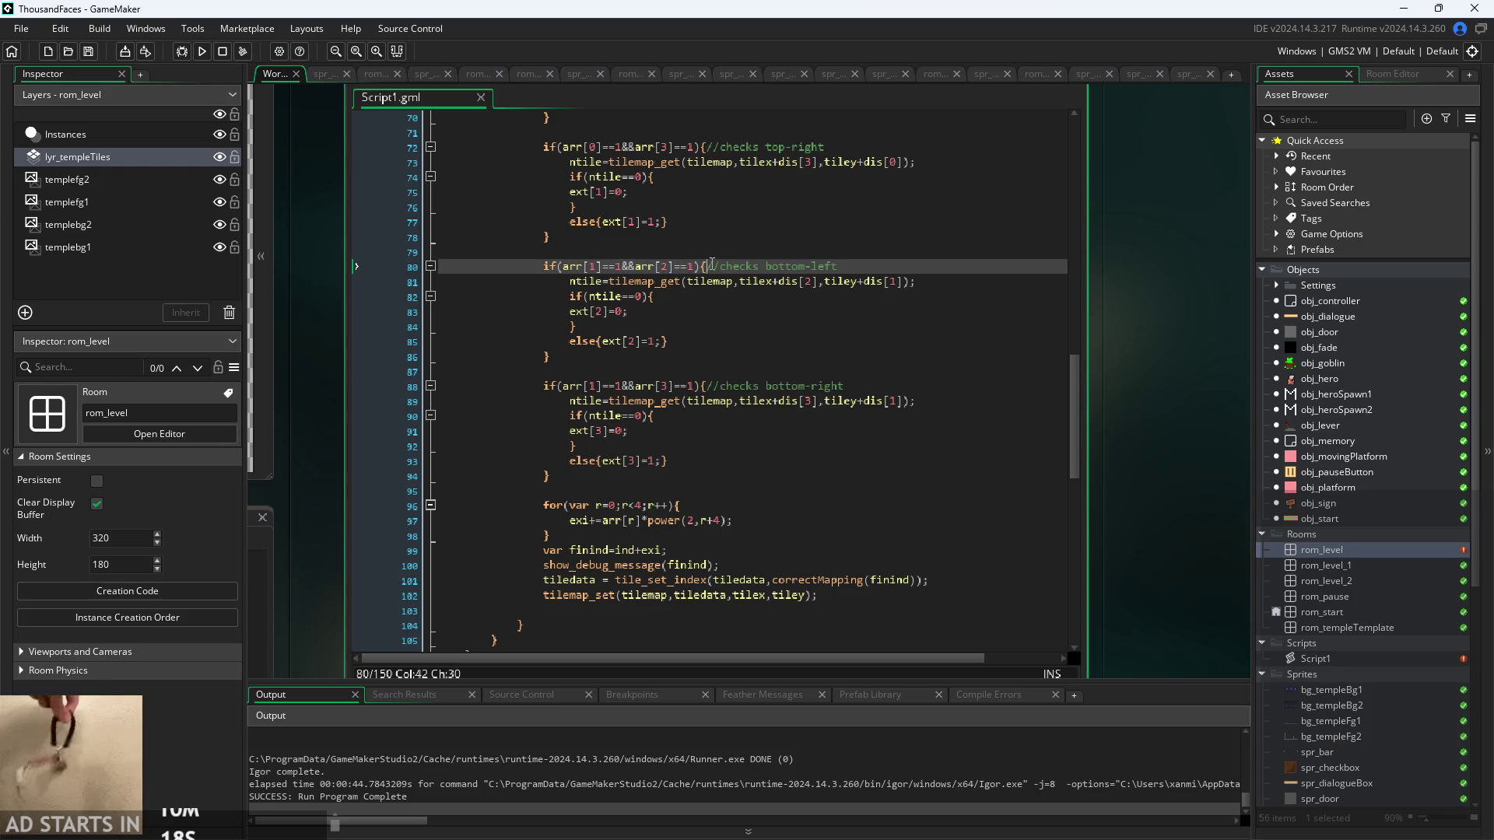
pyautogui.click(684, 371)
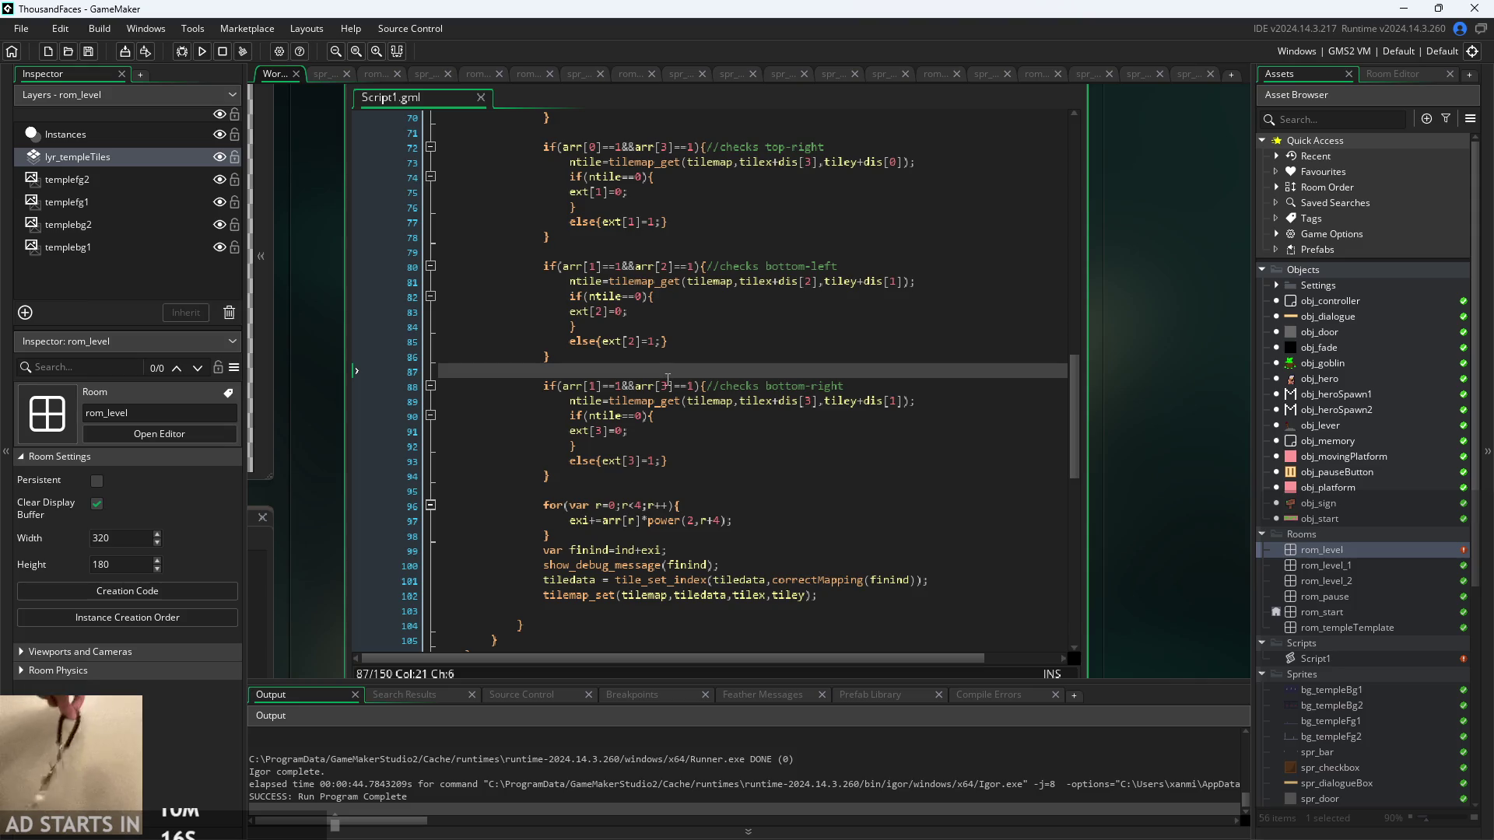
pyautogui.click(663, 464)
pyautogui.scroll(1, 670, 467)
pyautogui.click(669, 379)
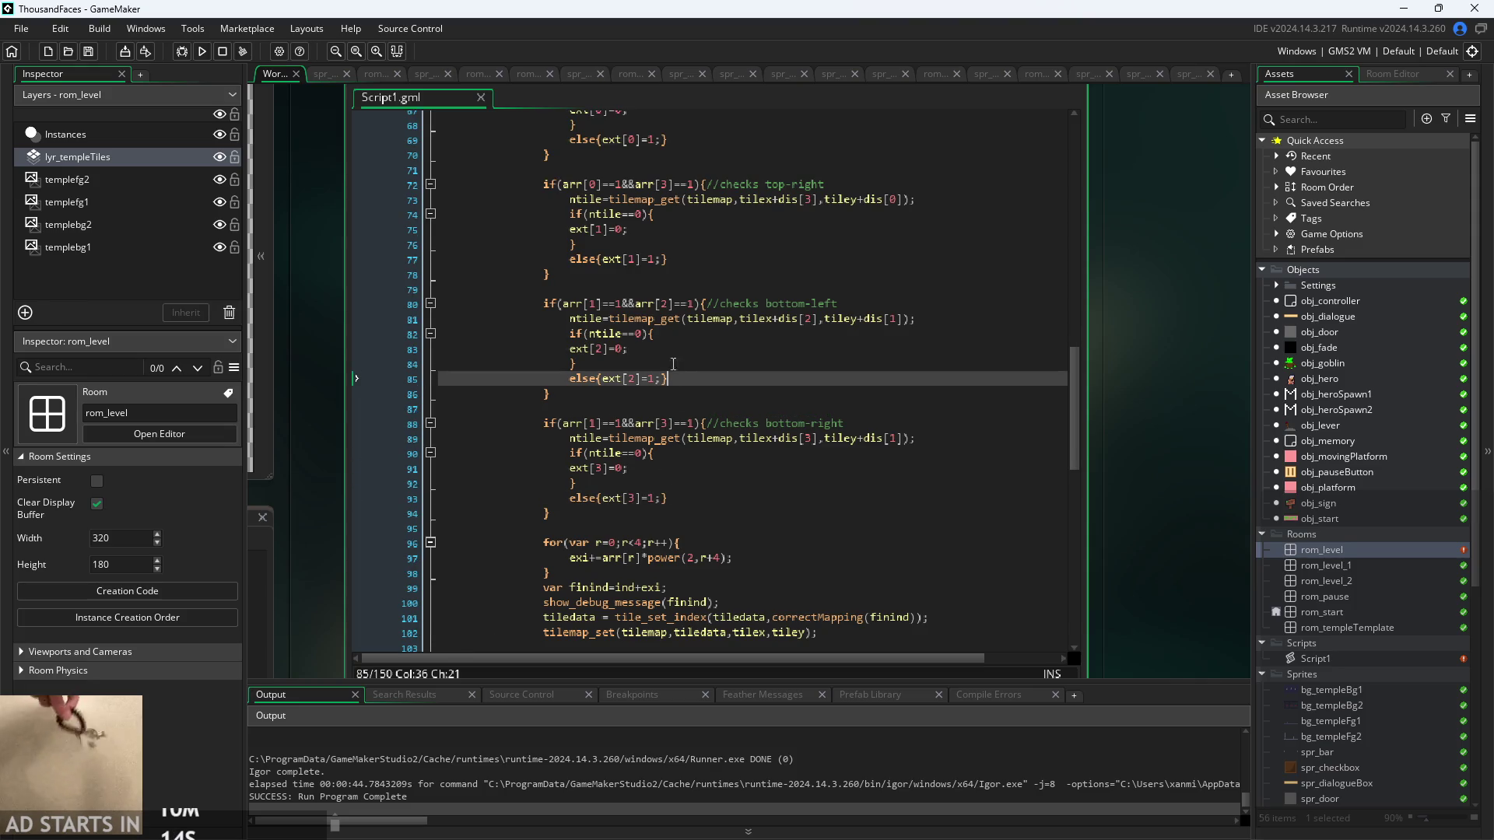
pyautogui.click(670, 352)
pyautogui.scroll(-2, 670, 356)
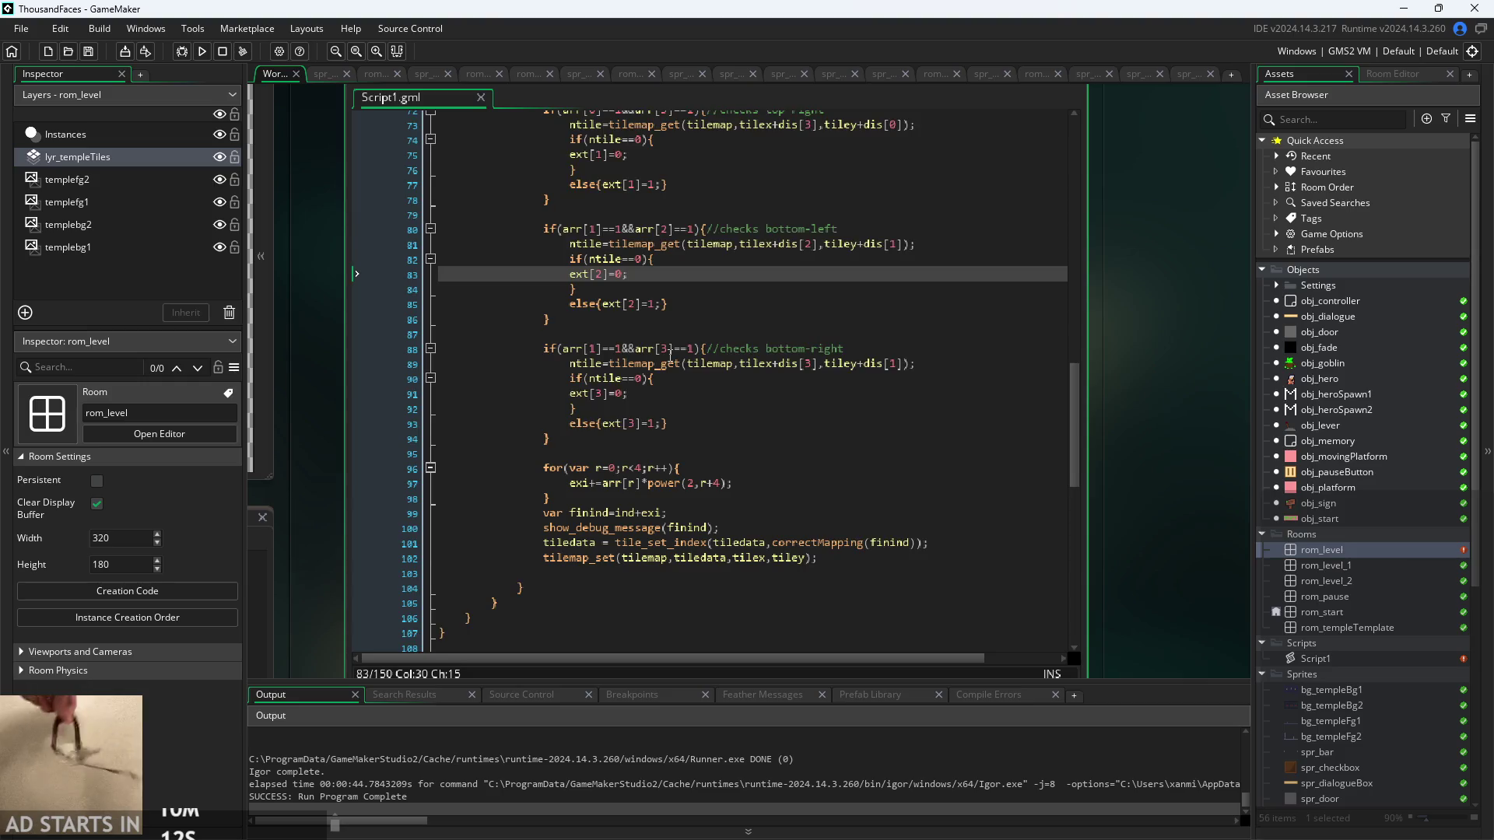
pyautogui.scroll(-4, 670, 356)
pyautogui.scroll(8, 670, 358)
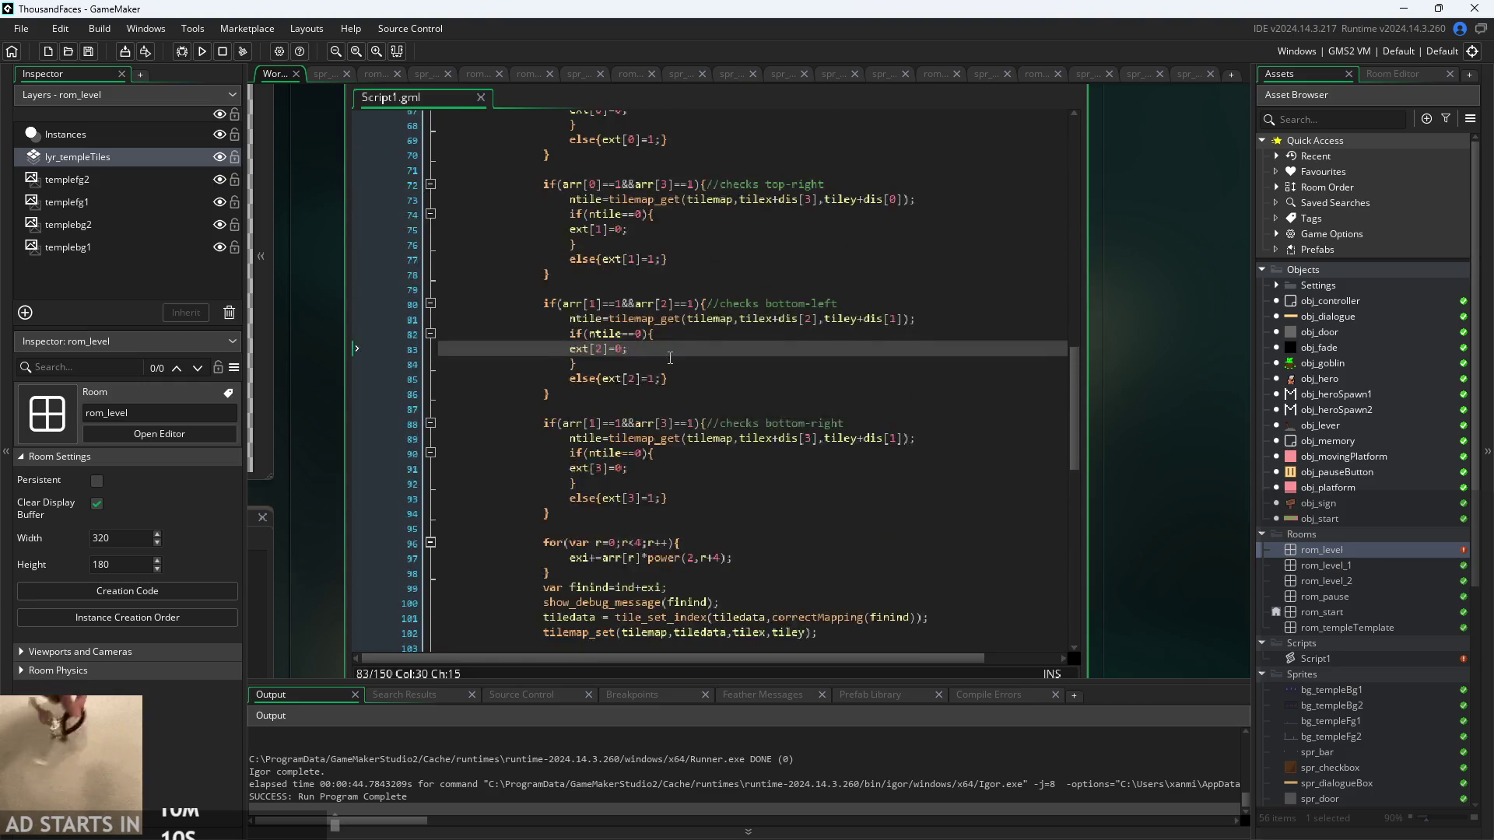
pyautogui.scroll(-17, 679, 378)
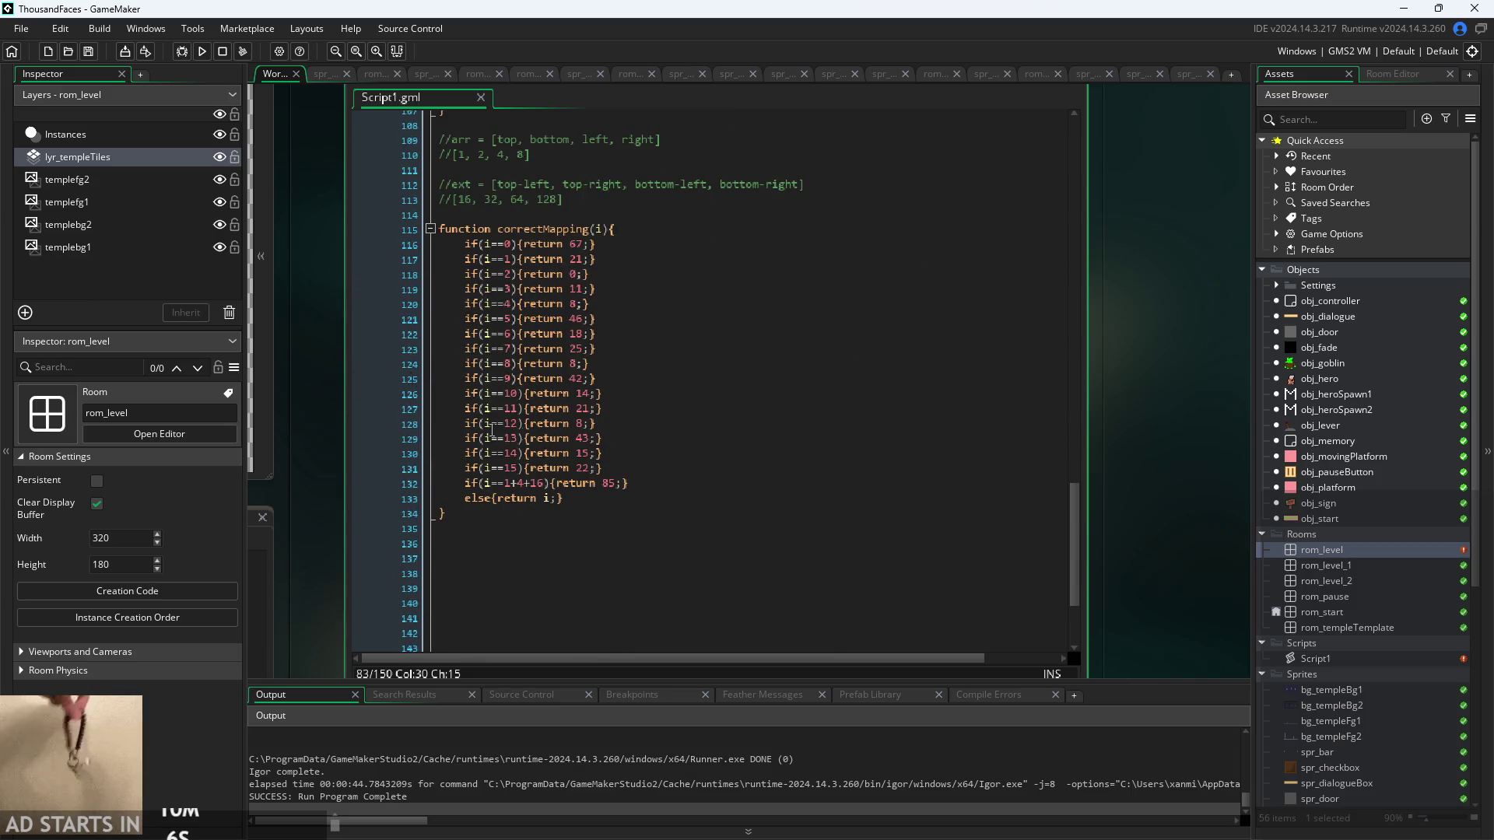
# - Bring the tileset view beside the script and review correctMapping's return values
pyautogui.moveTo(314, 426); pyautogui.dragTo(638, 451)
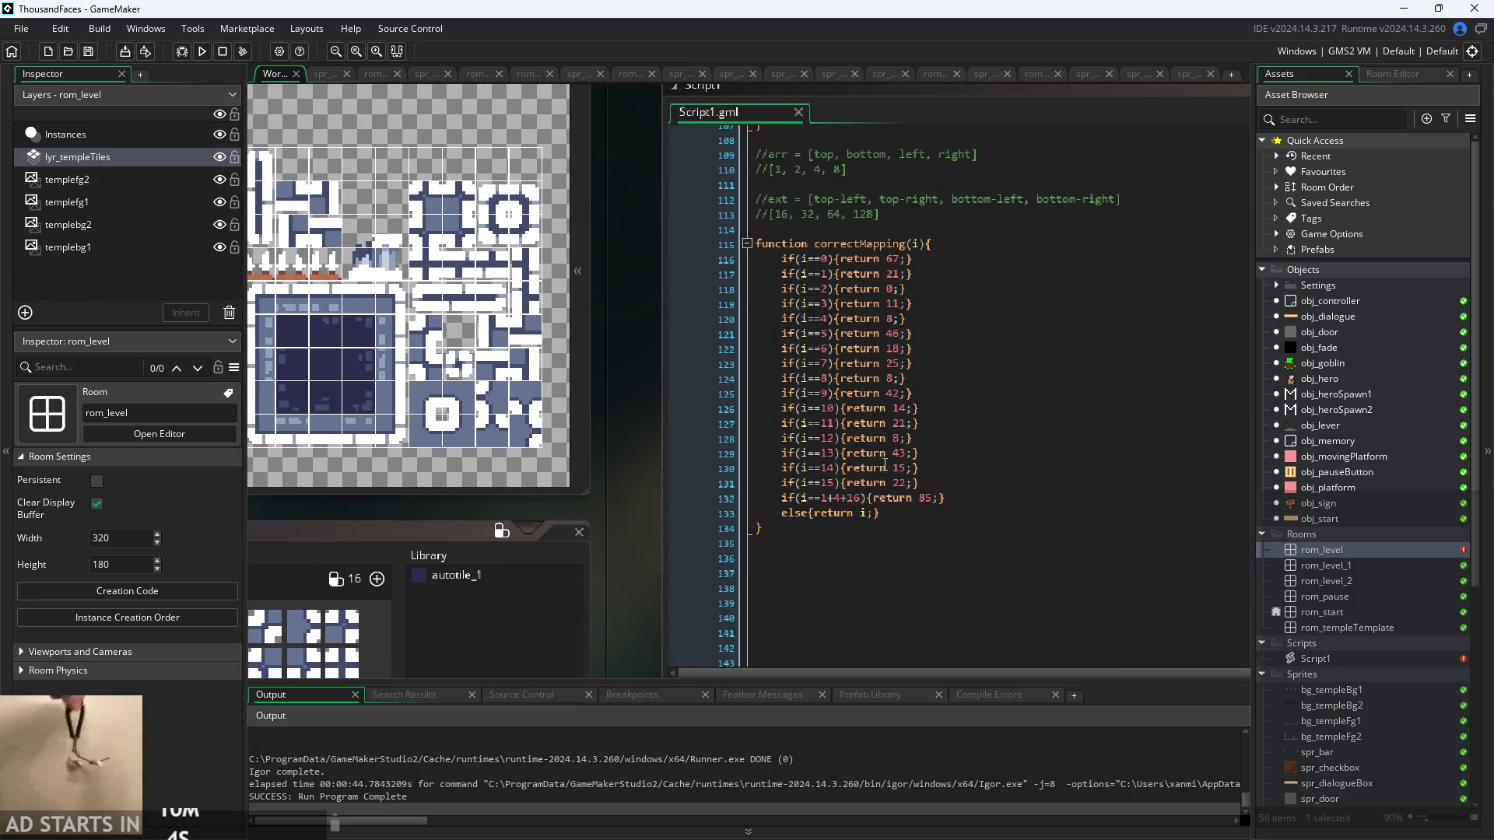
pyautogui.click(897, 389)
pyautogui.click(910, 438)
pyautogui.click(930, 467)
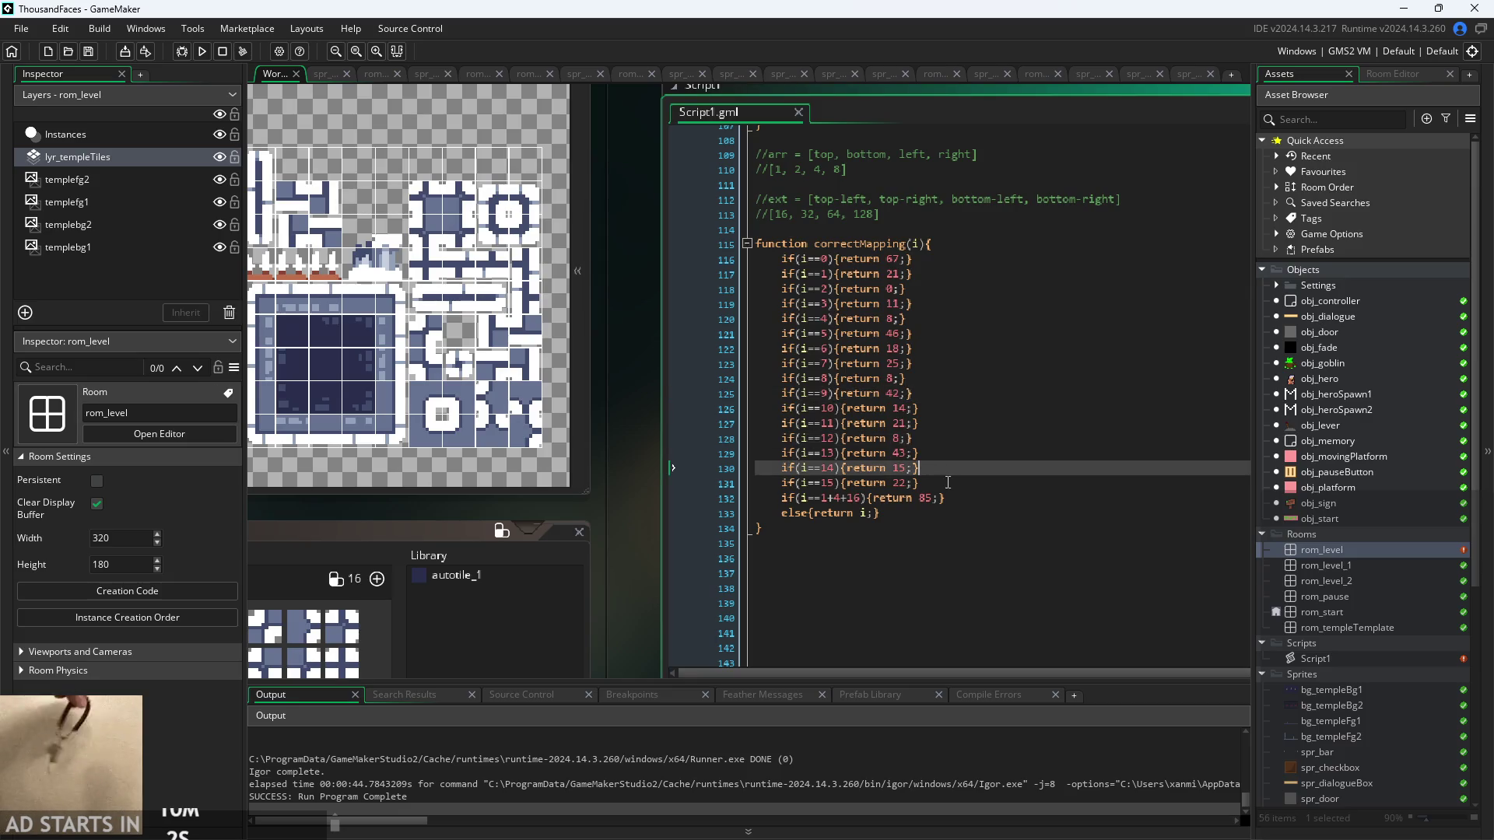
pyautogui.click(947, 482)
# - Delete correctMapping cases 4 through 15 and the leftover blank line, then save and run with F5
pyautogui.click(976, 500)
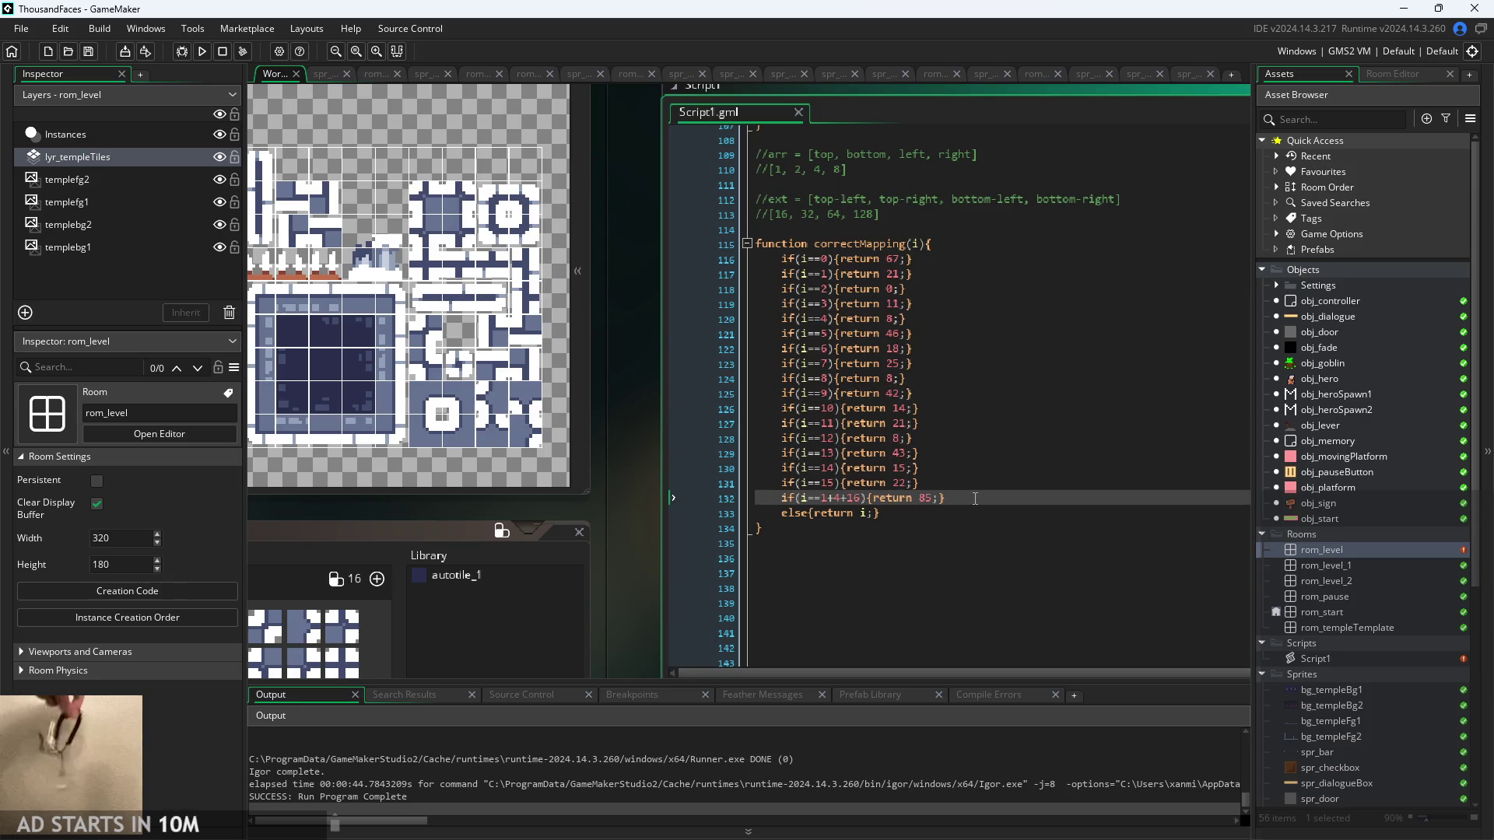
pyautogui.moveTo(976, 500); pyautogui.dragTo(596, 326)
pyautogui.moveTo(920, 483)
pyautogui.mouseDown()
pyautogui.moveTo(459, 273)
pyautogui.moveTo(442, 351)
pyautogui.mouseUp()
pyautogui.hotkey('shift', 'Up')
pyautogui.hotkey('shift', 'Up')
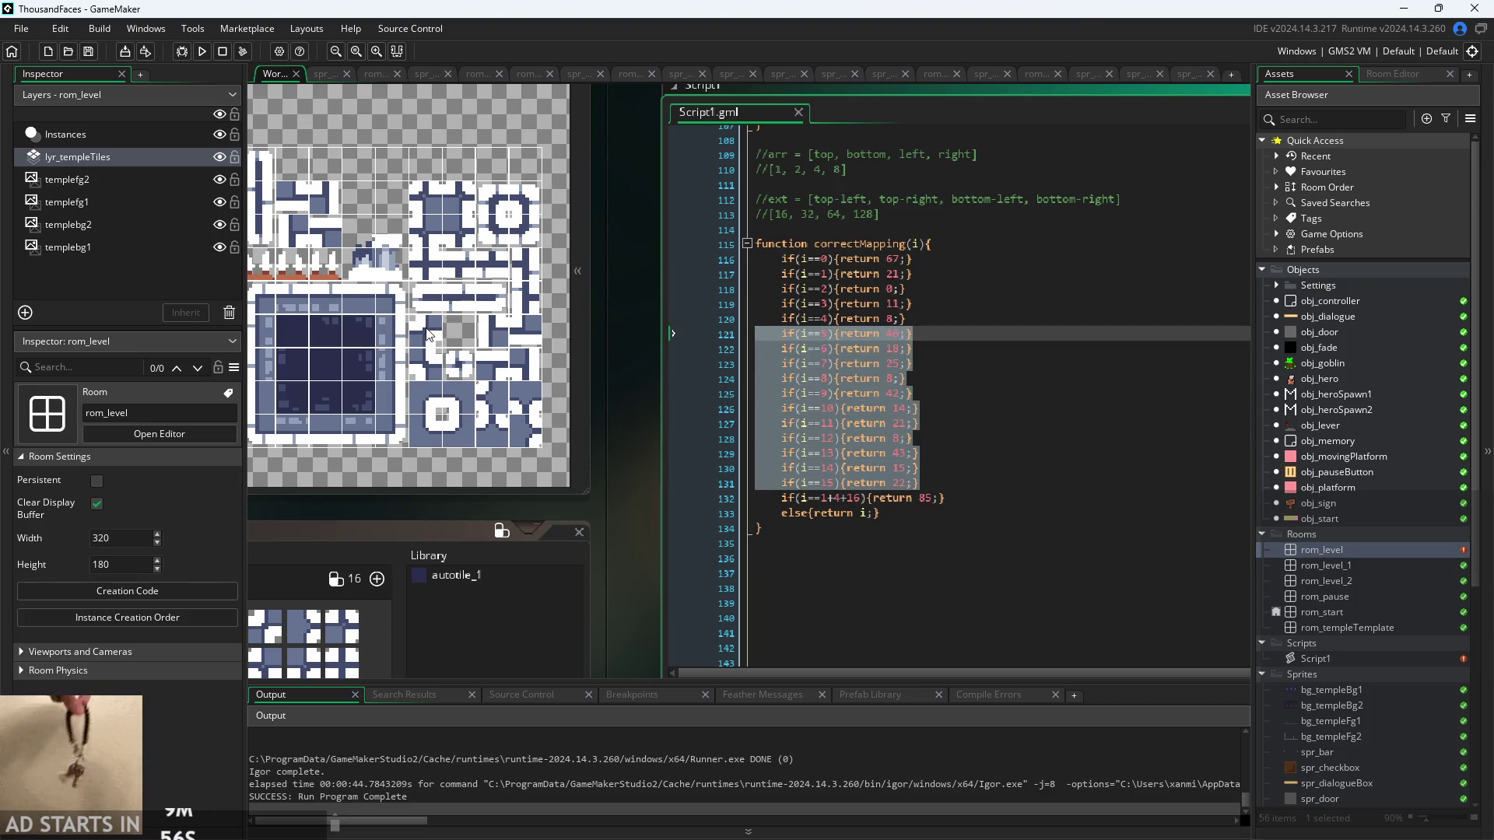
pyautogui.press('Delete')
pyautogui.press('BackSpace')
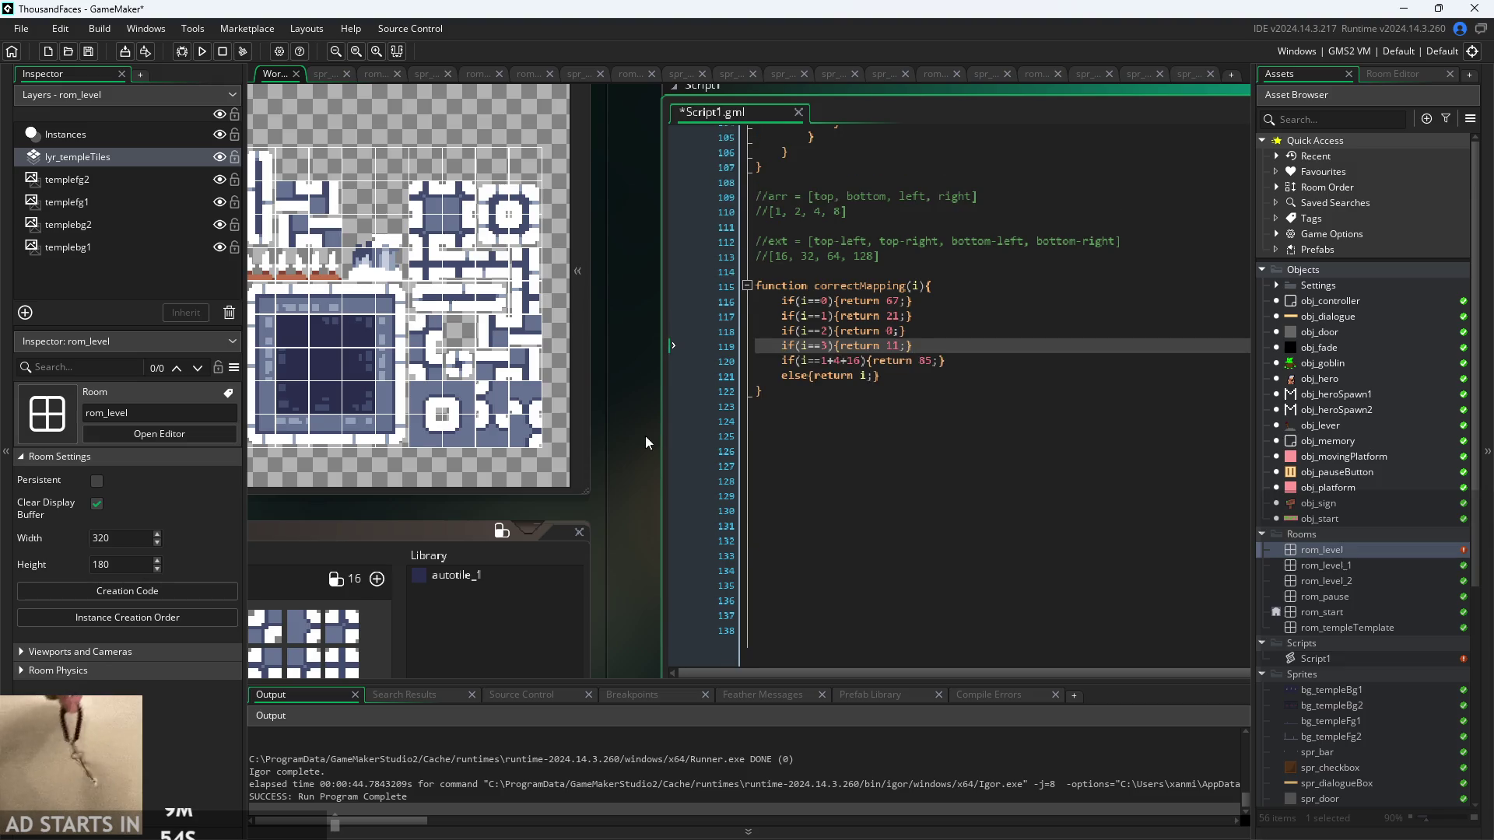
pyautogui.press('F5')
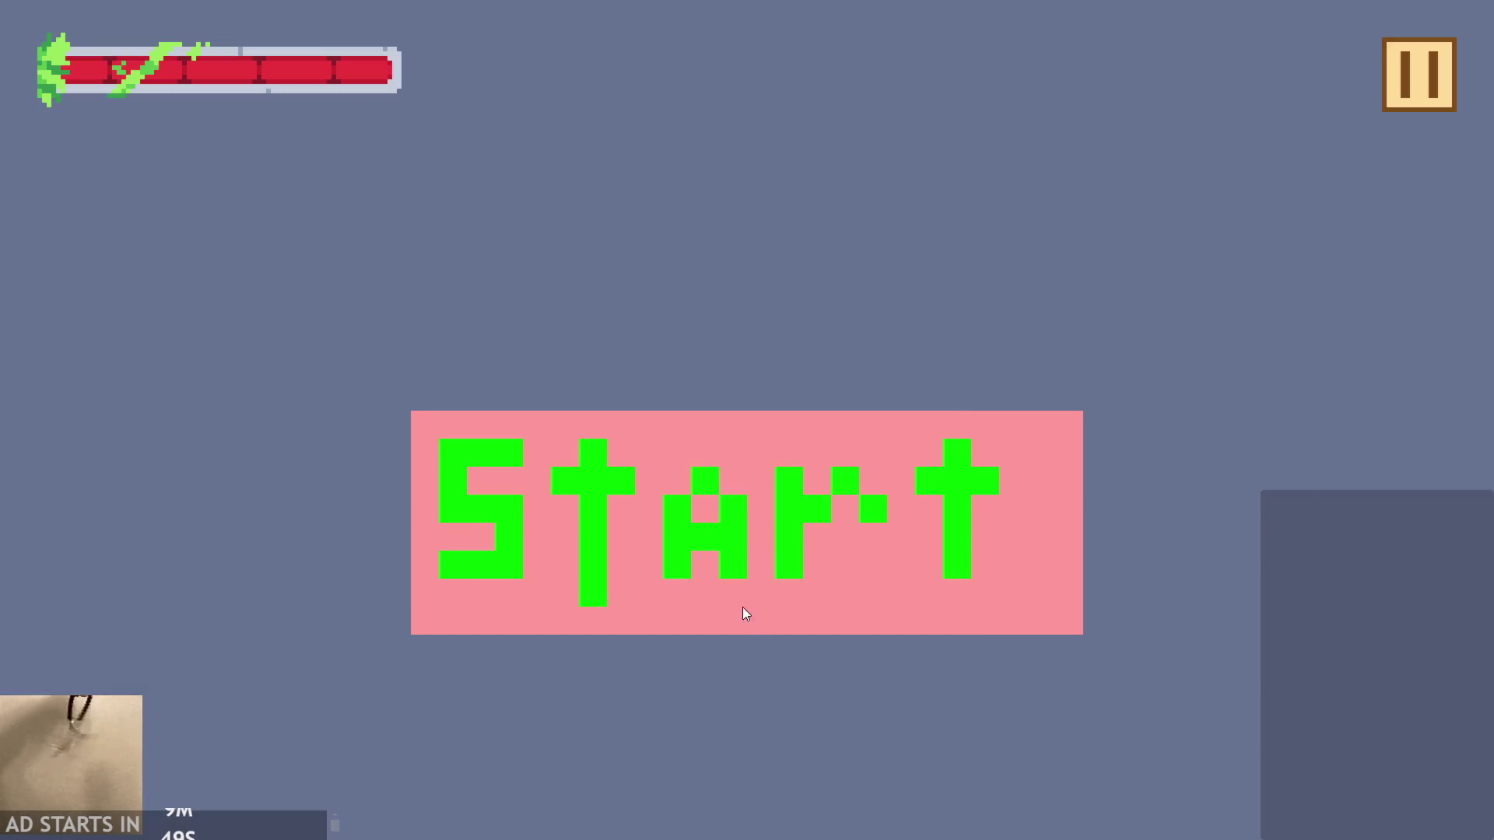
# - Start the game, climb the left pillar, flip the lever and run into the next room
pyautogui.click(743, 612)
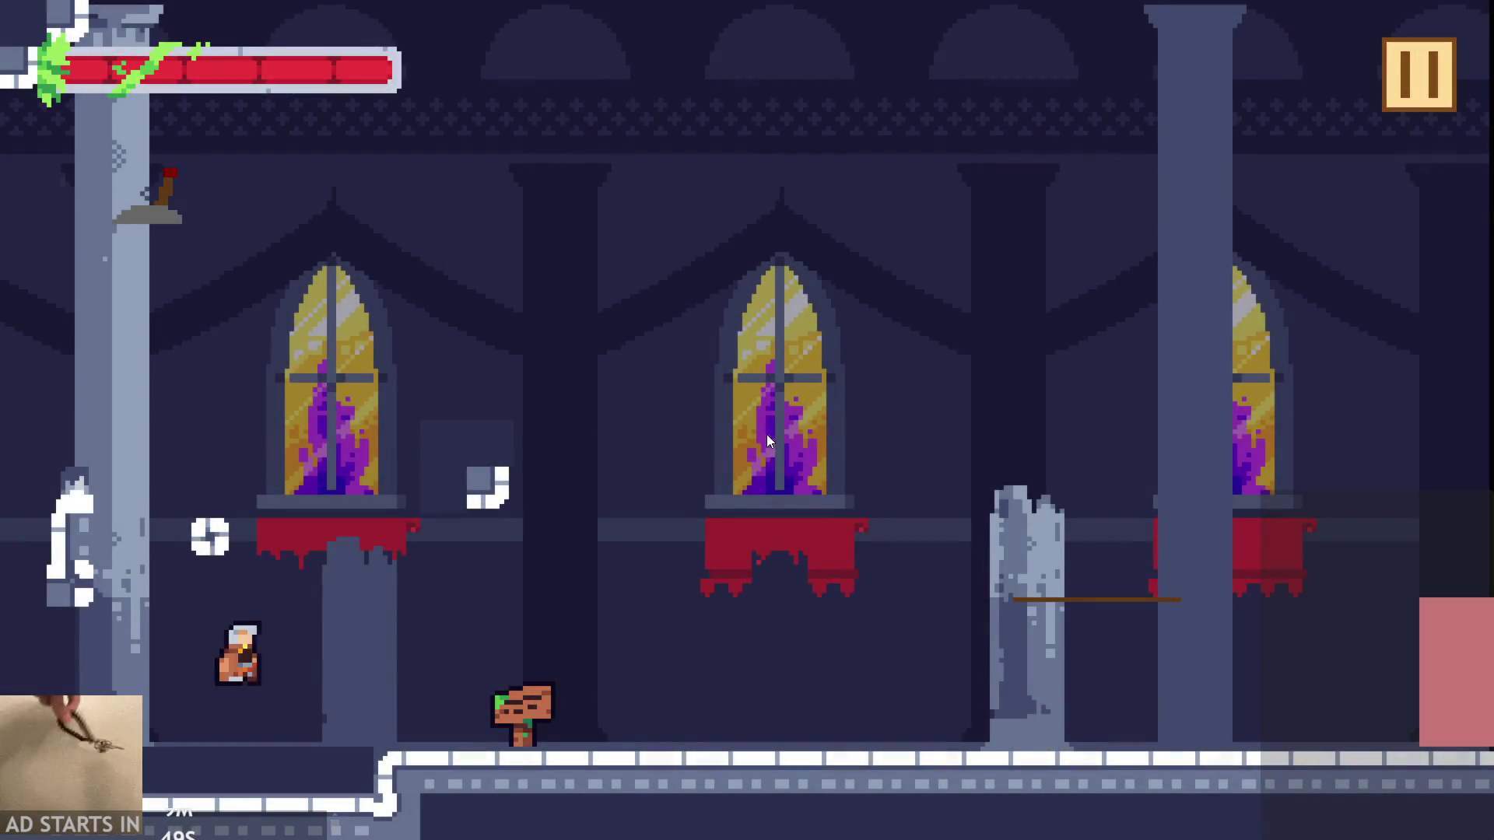
pyautogui.press('Left')
pyautogui.press('space')
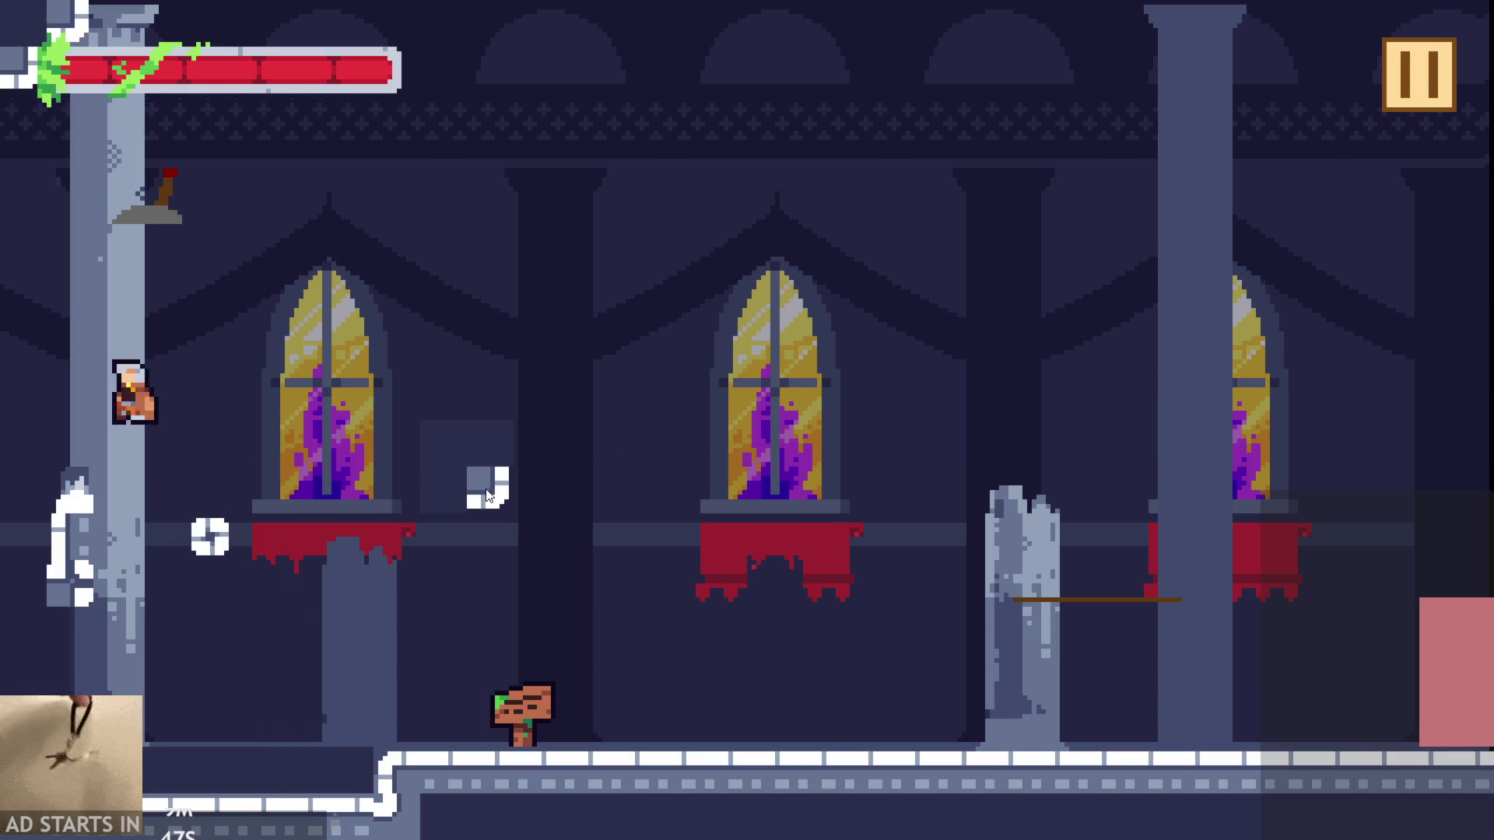
pyautogui.press('Right')
pyautogui.press('space')
pyautogui.press('Left')
pyautogui.press('space')
pyautogui.press('Right')
pyautogui.press('space')
pyautogui.press('space')
pyautogui.press('Right')
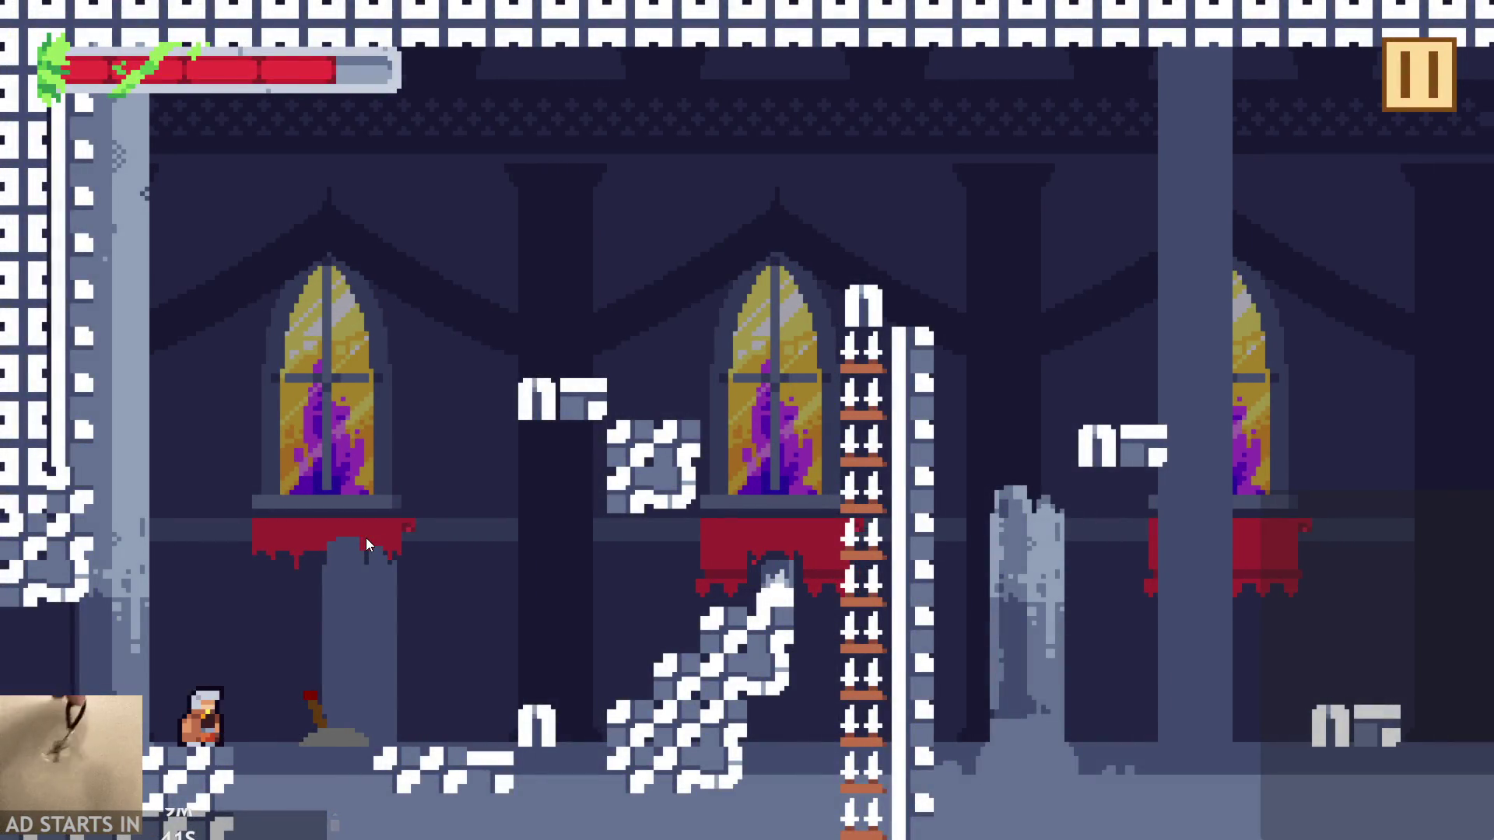
# - Jump across the next rooms onto the broken pillar, then close the game with Escape
pyautogui.press('Right')
pyautogui.press('space')
pyautogui.press('Right')
pyautogui.press('Left')
pyautogui.press('space')
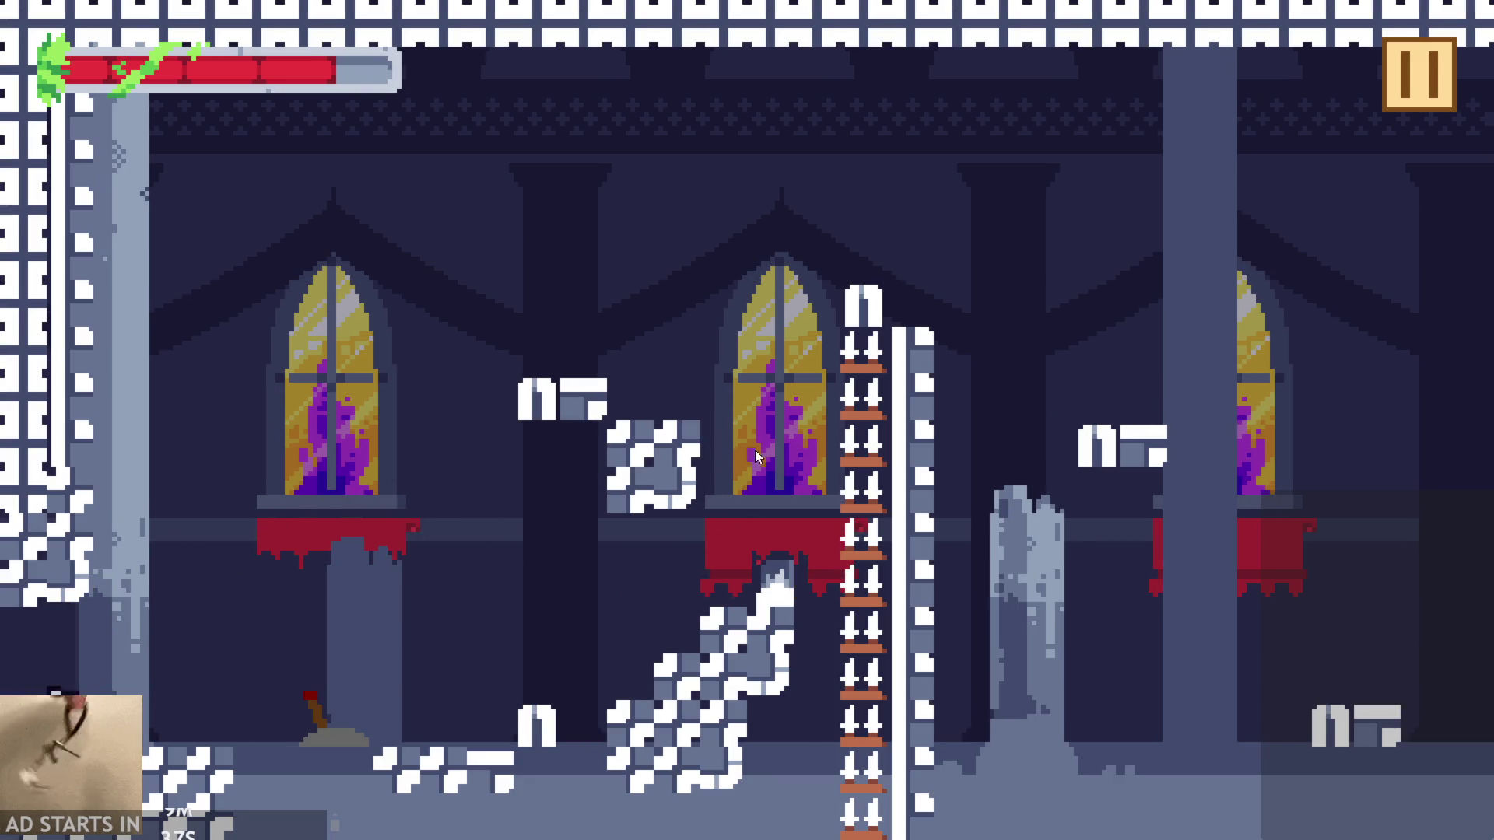
pyautogui.press('Left')
pyautogui.press('Left')
pyautogui.press('space')
pyautogui.press('Right')
pyautogui.press('space')
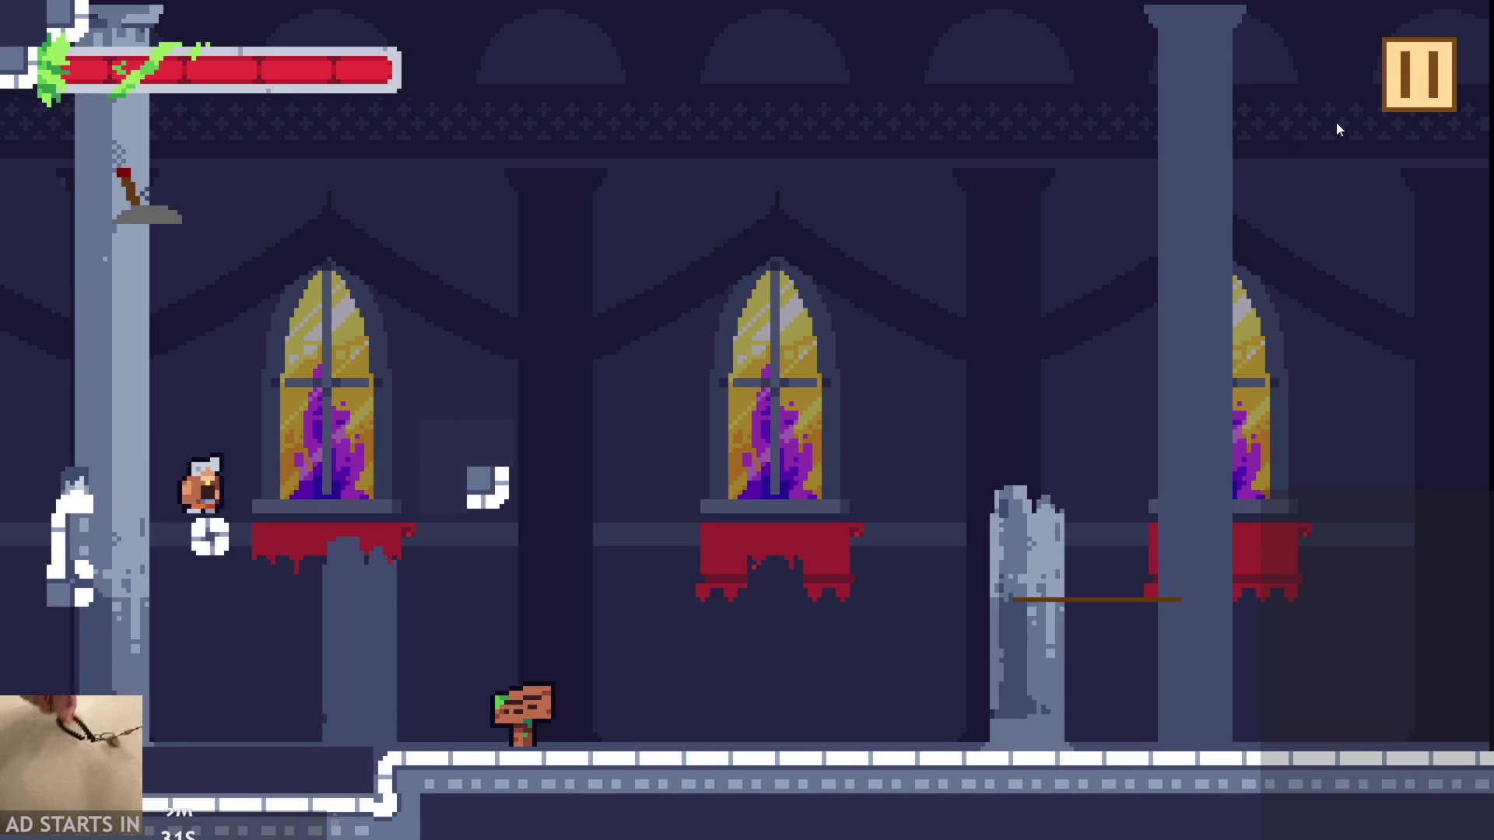
pyautogui.press('Escape')
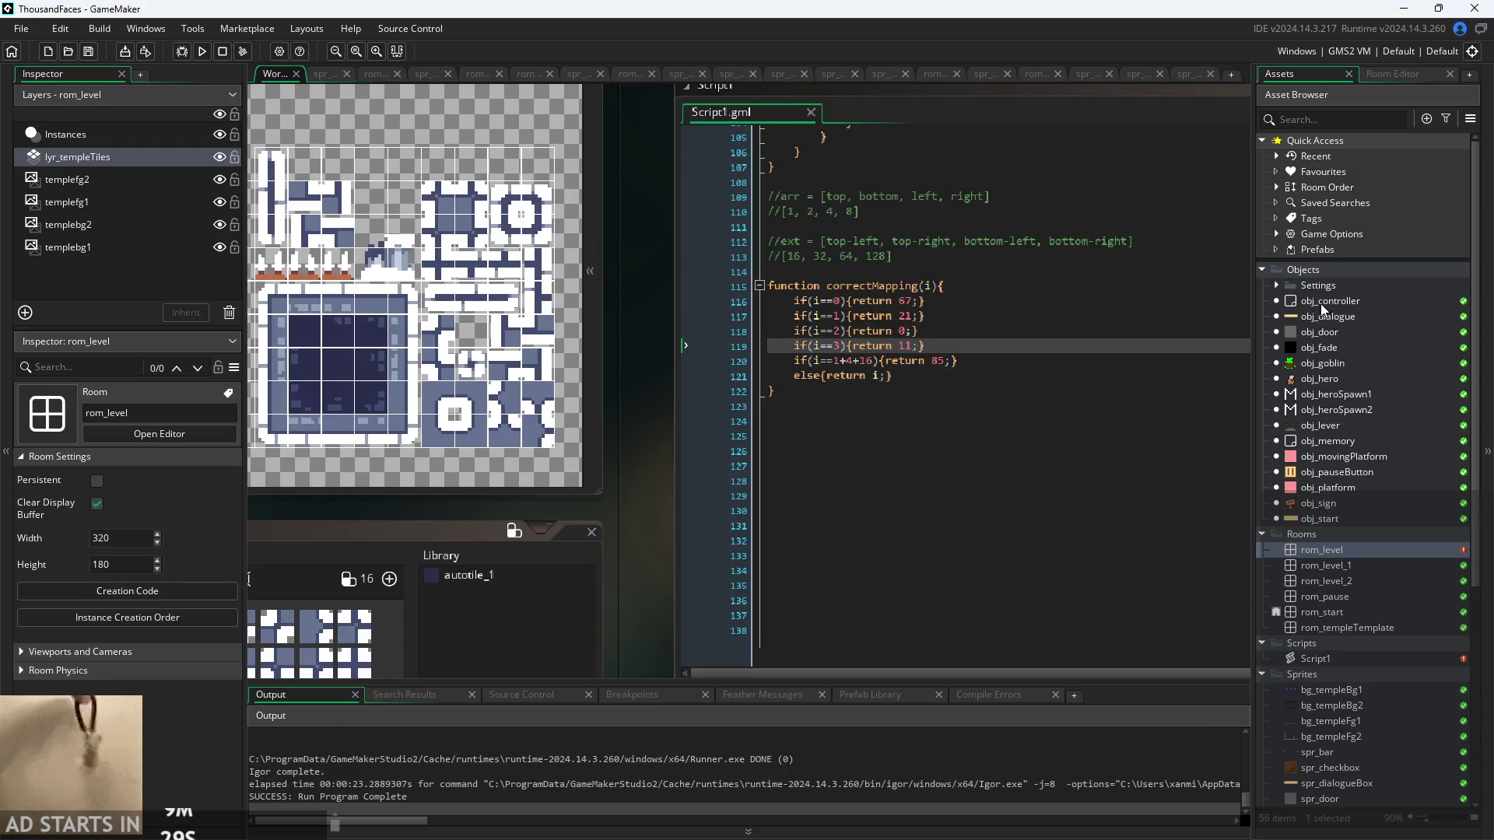
# - Delete the layer, tilemap and autotile lines from rom_level's creation code, then save and run with F5
pyautogui.doubleClick(1334, 550)
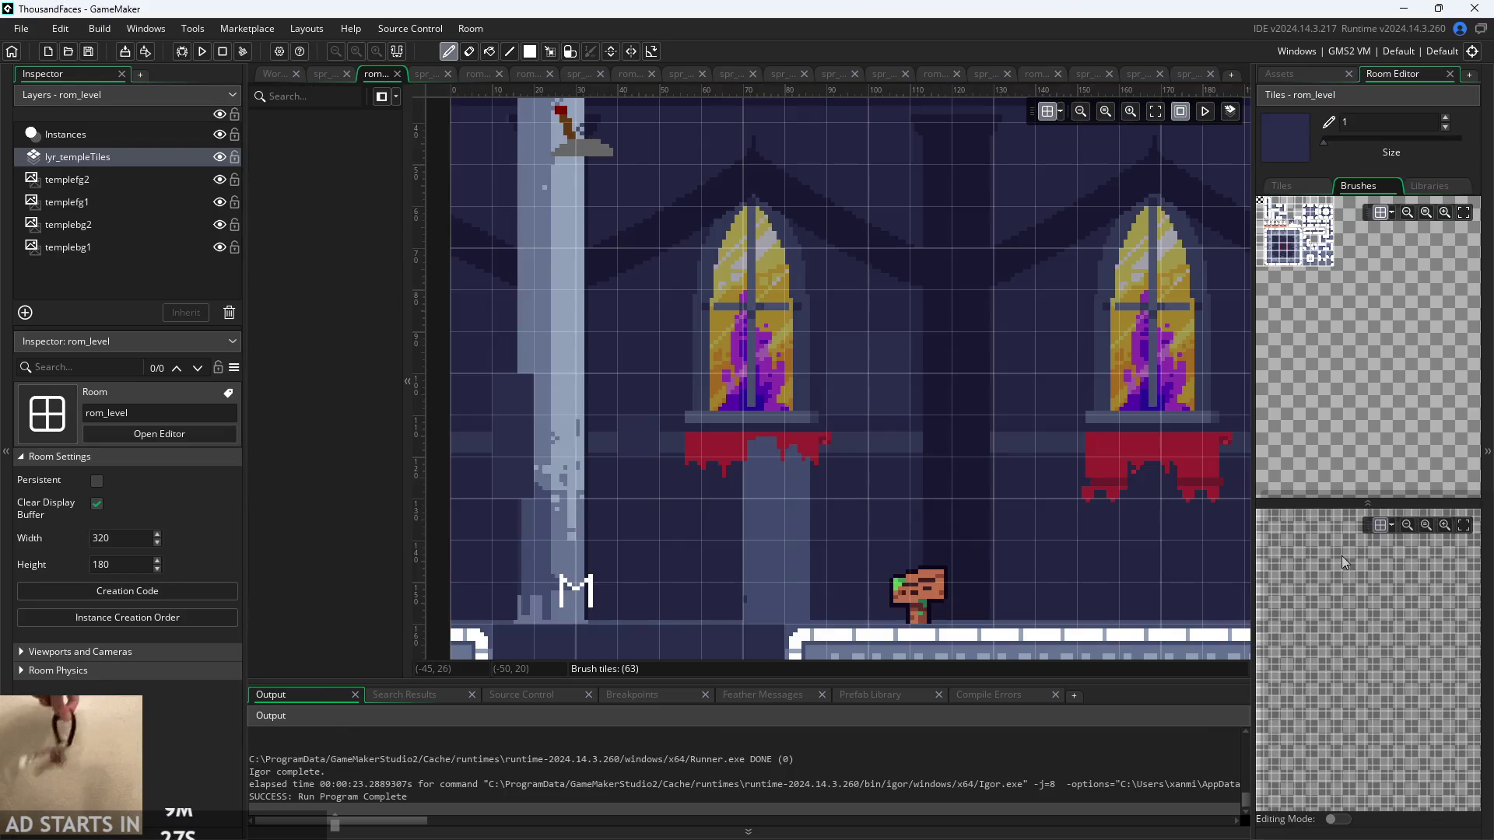
pyautogui.click(156, 593)
pyautogui.hotkey('shift', 'Up')
pyautogui.hotkey('shift', 'Up')
pyautogui.hotkey('shift', 'Up')
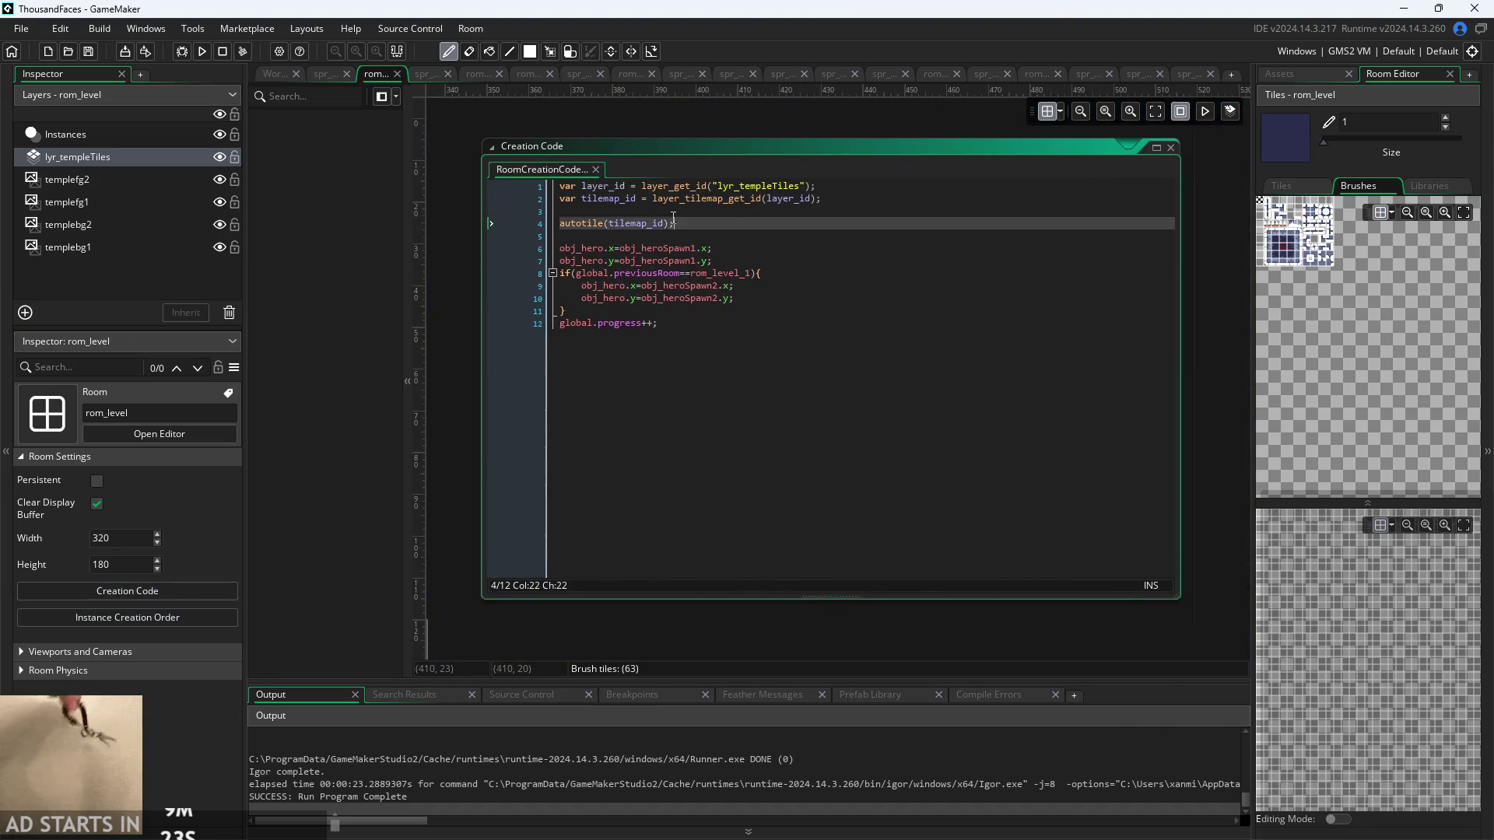
pyautogui.press('Delete')
pyautogui.press('Delete')
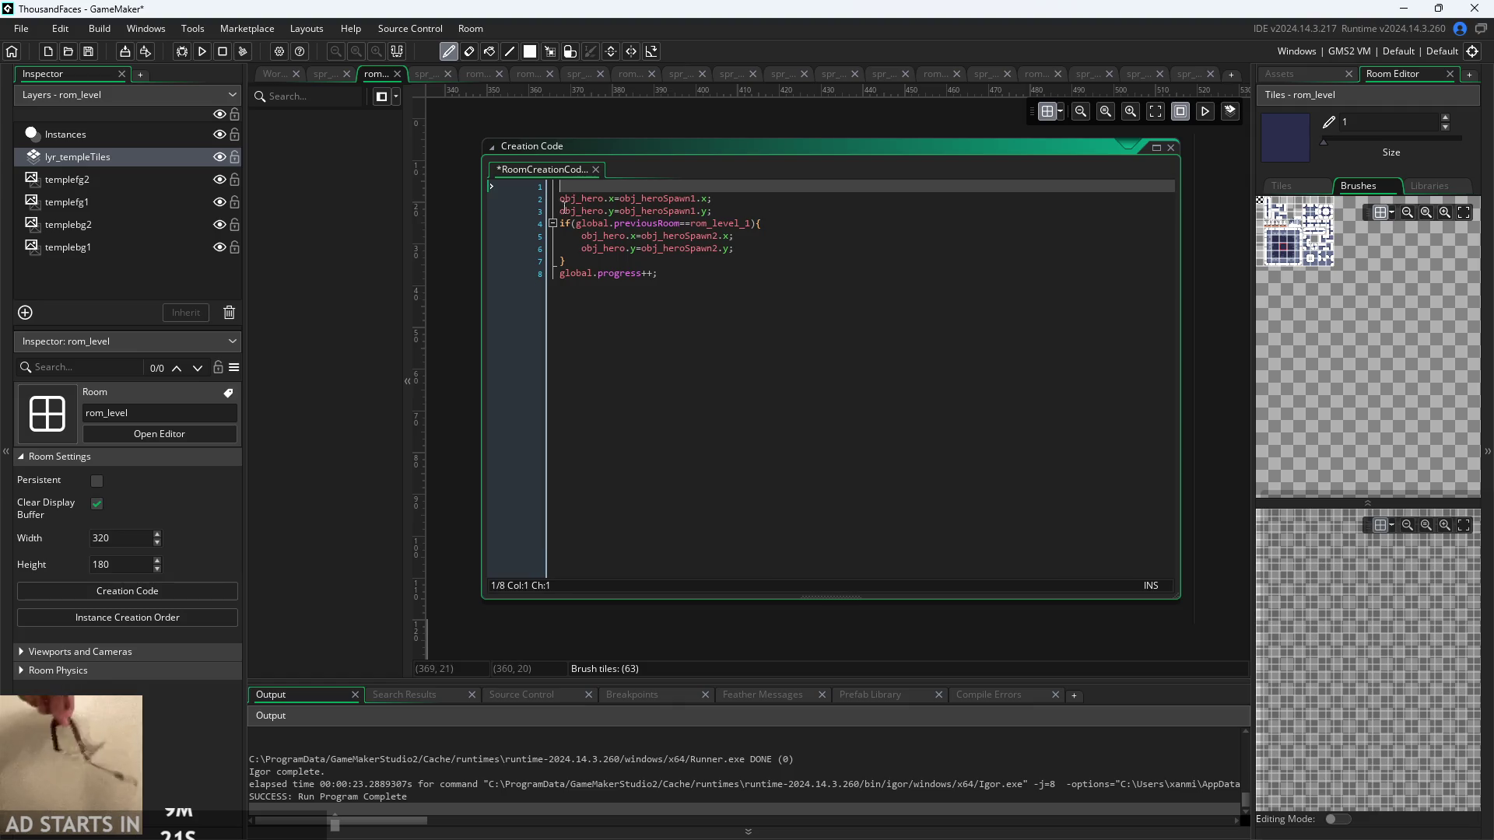
pyautogui.press('F5')
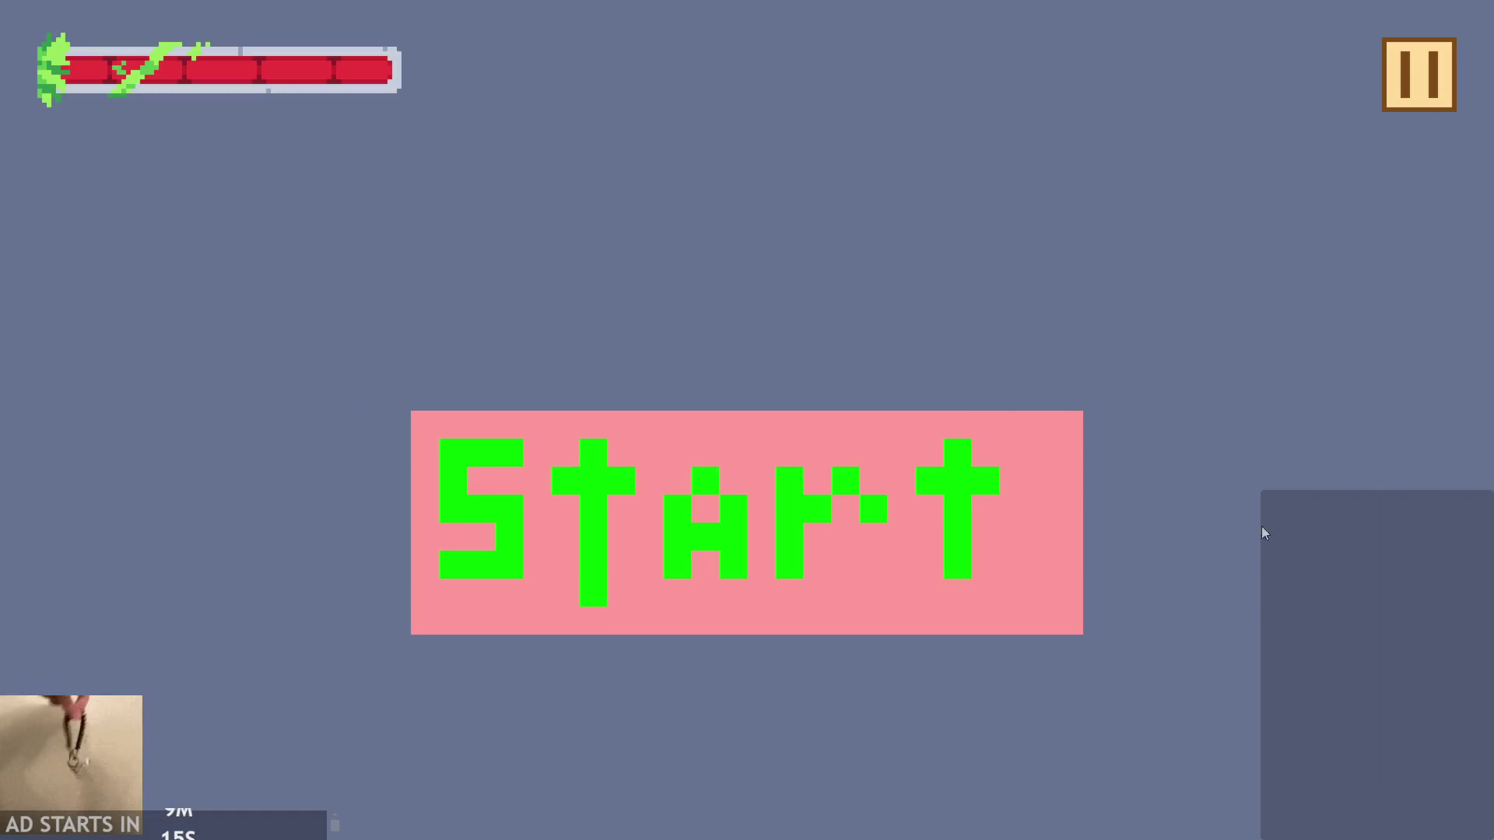
# - Start the game and jump the hero up the left wall, over the sign and onto the stone block
pyautogui.click(620, 521)
pyautogui.press('space')
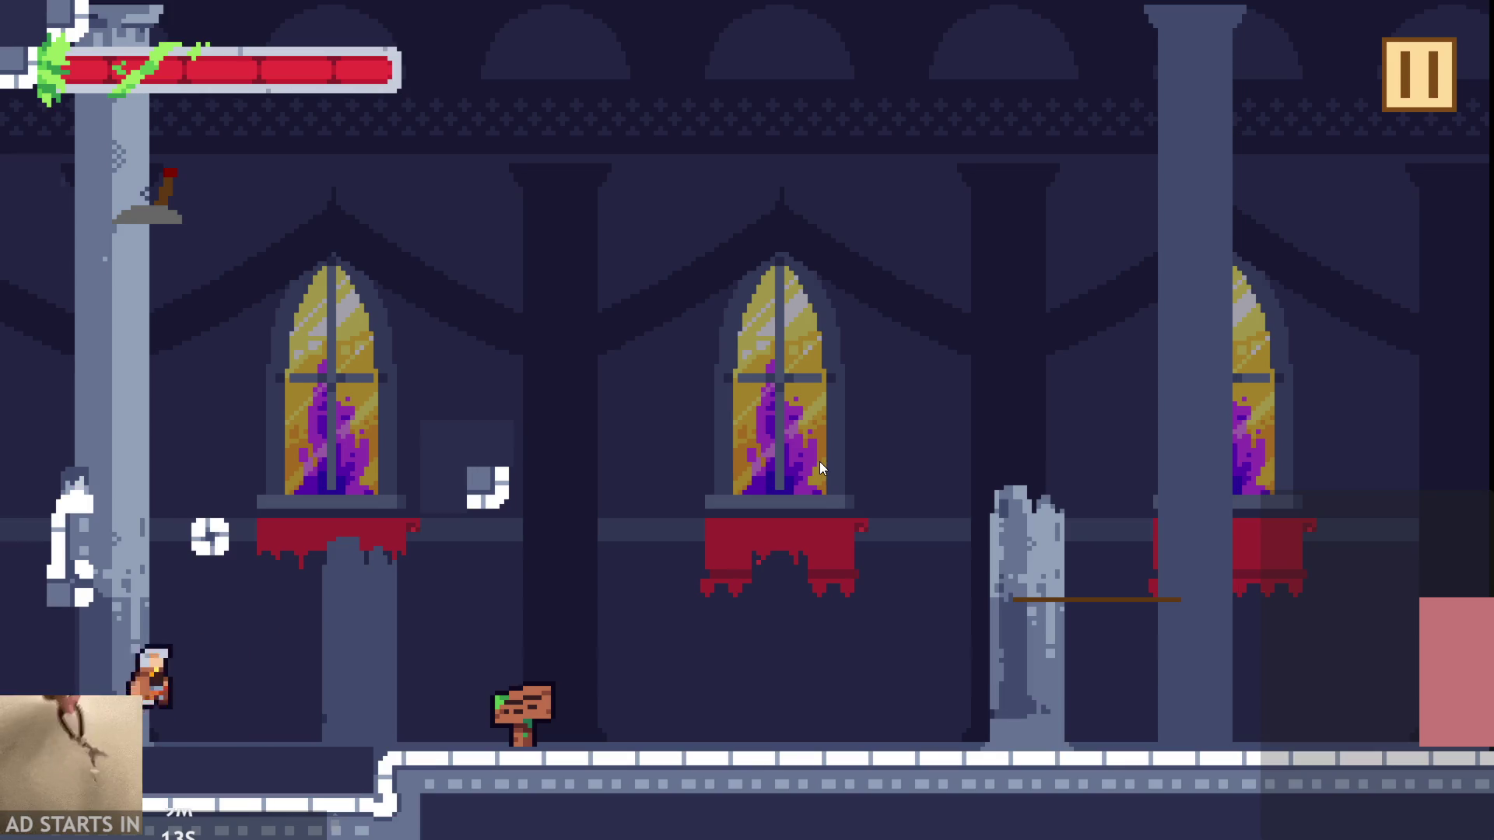
pyautogui.press('space')
pyautogui.press('space')
pyautogui.press('space')
pyautogui.press('space')
pyautogui.press('space')
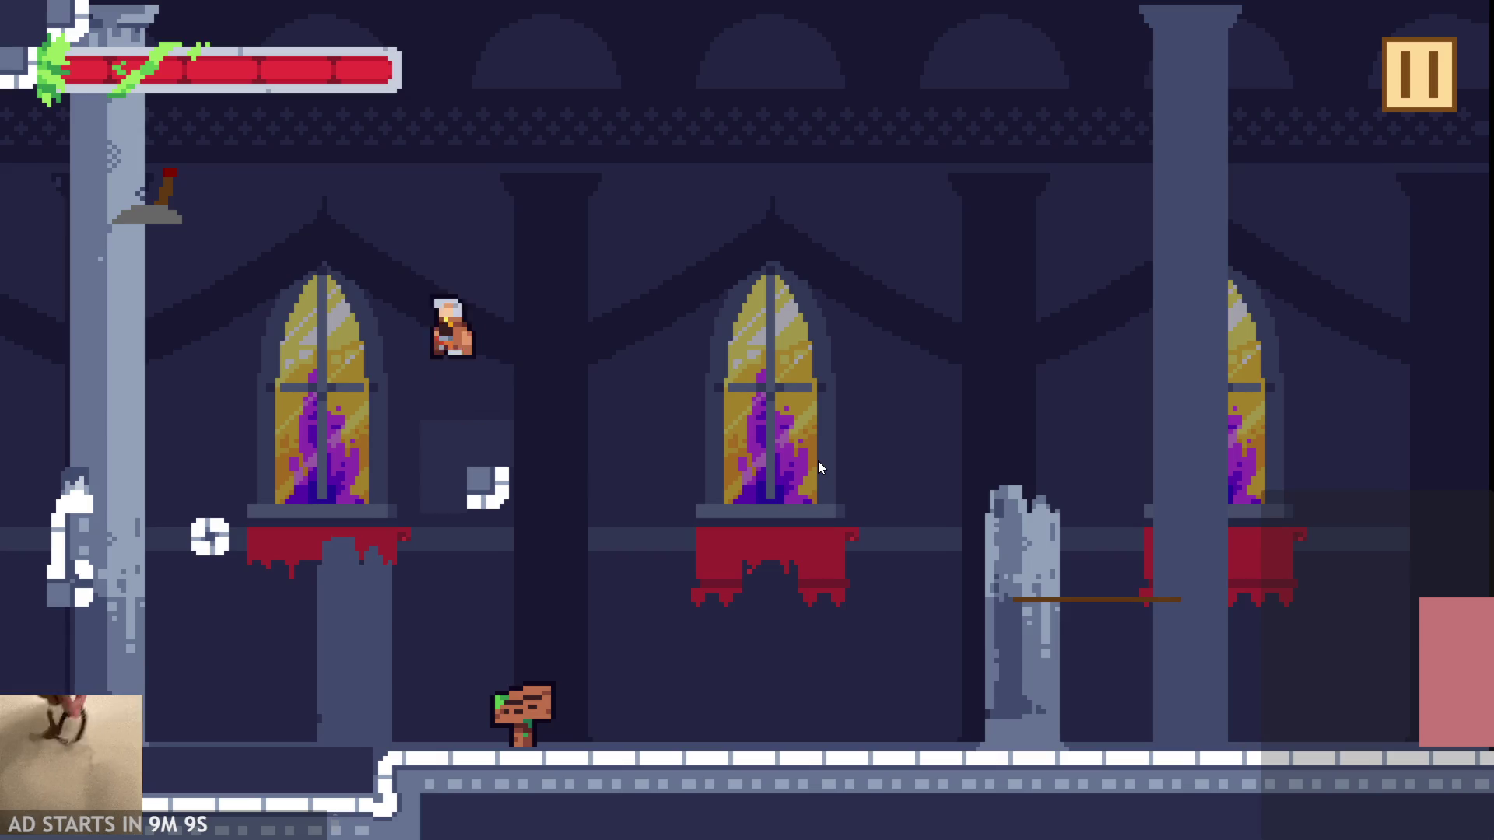
pyautogui.press('space')
pyautogui.press('space')
pyautogui.press('space')
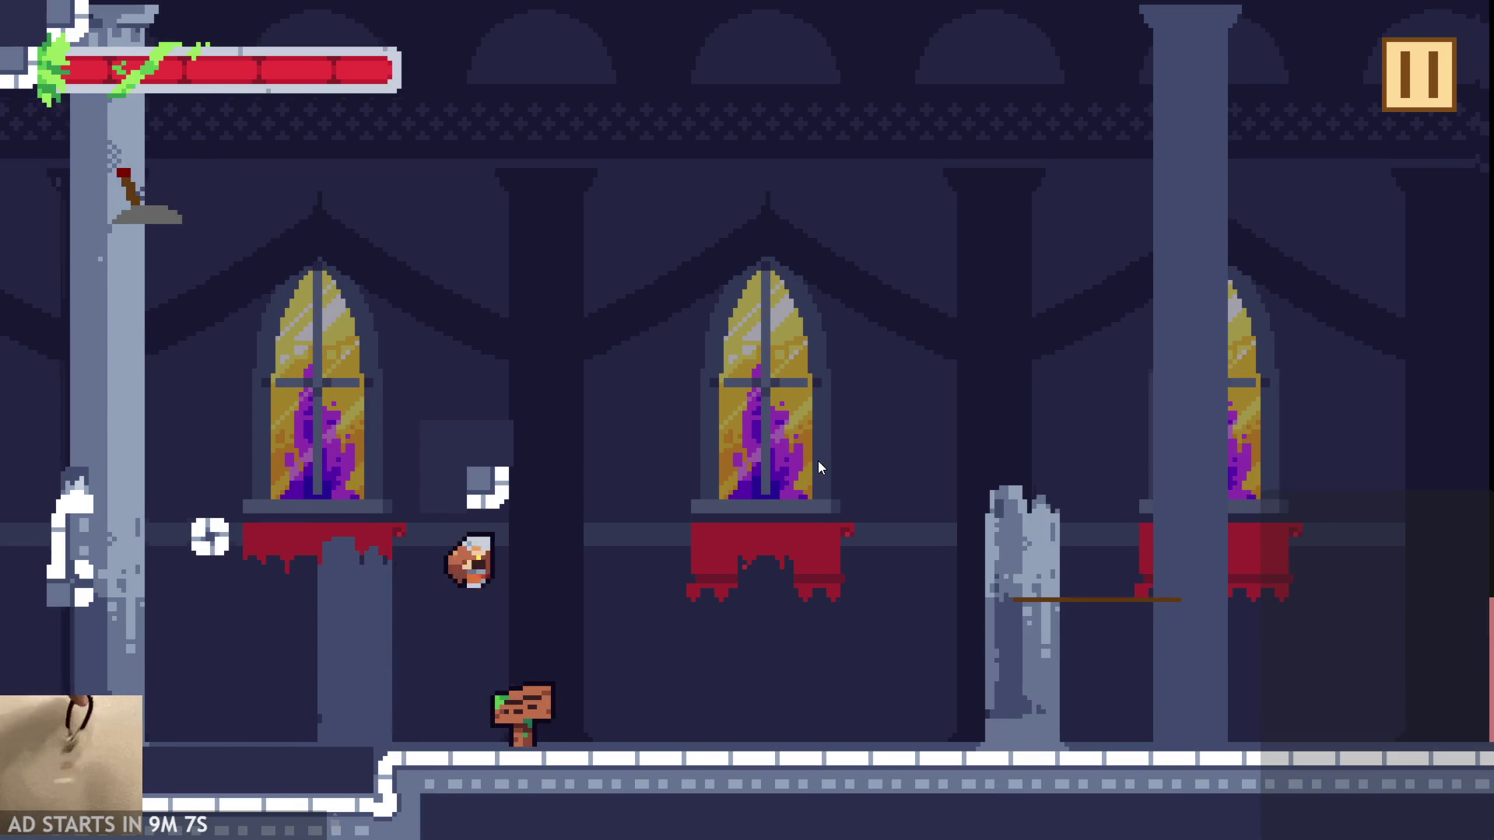
pyautogui.press('space')
pyautogui.press('Left')
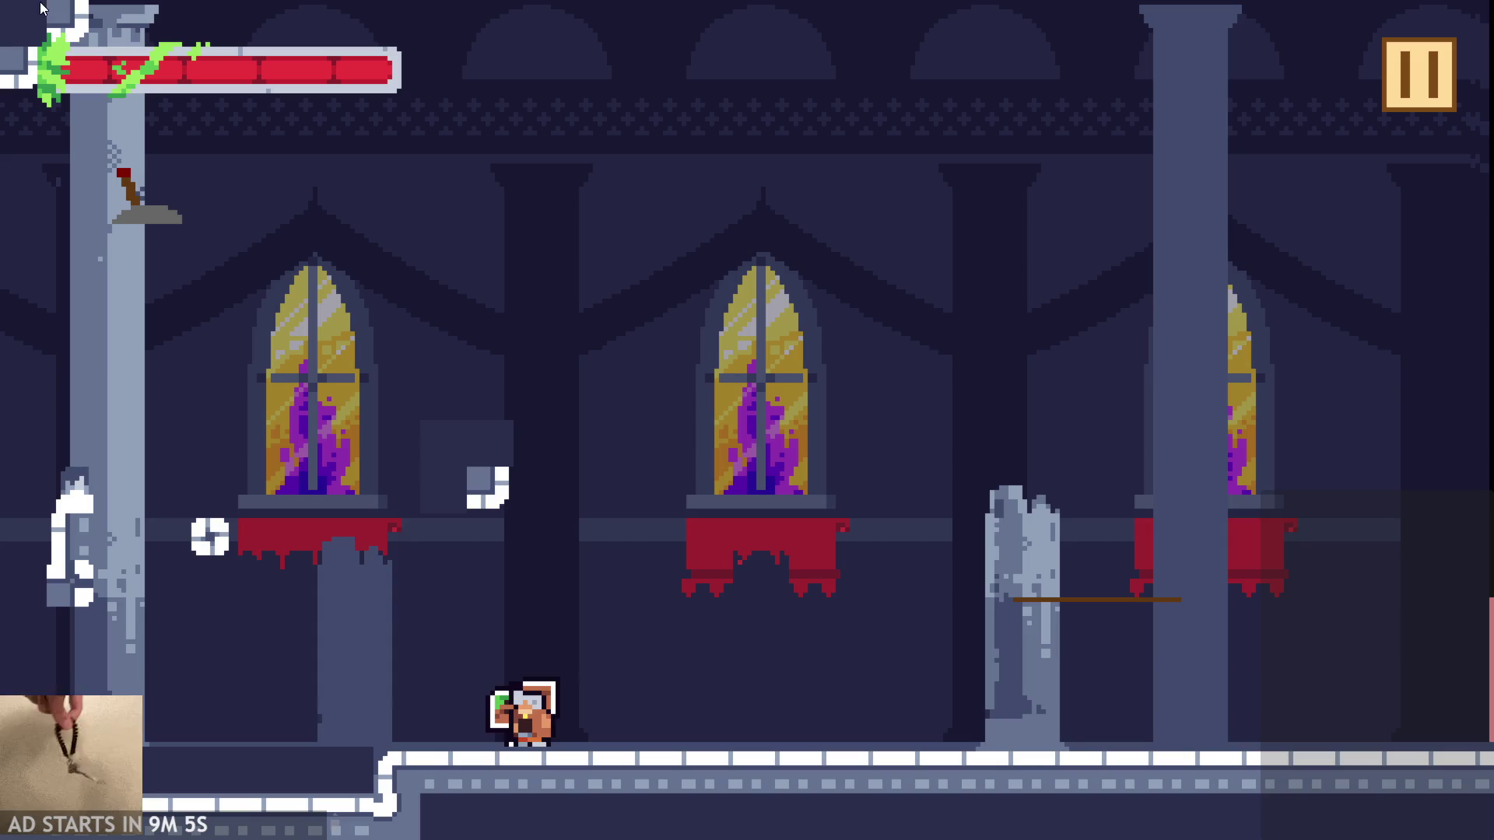
pyautogui.press('space')
pyautogui.press('Right')
pyautogui.press('space')
pyautogui.press('Left')
pyautogui.press('space')
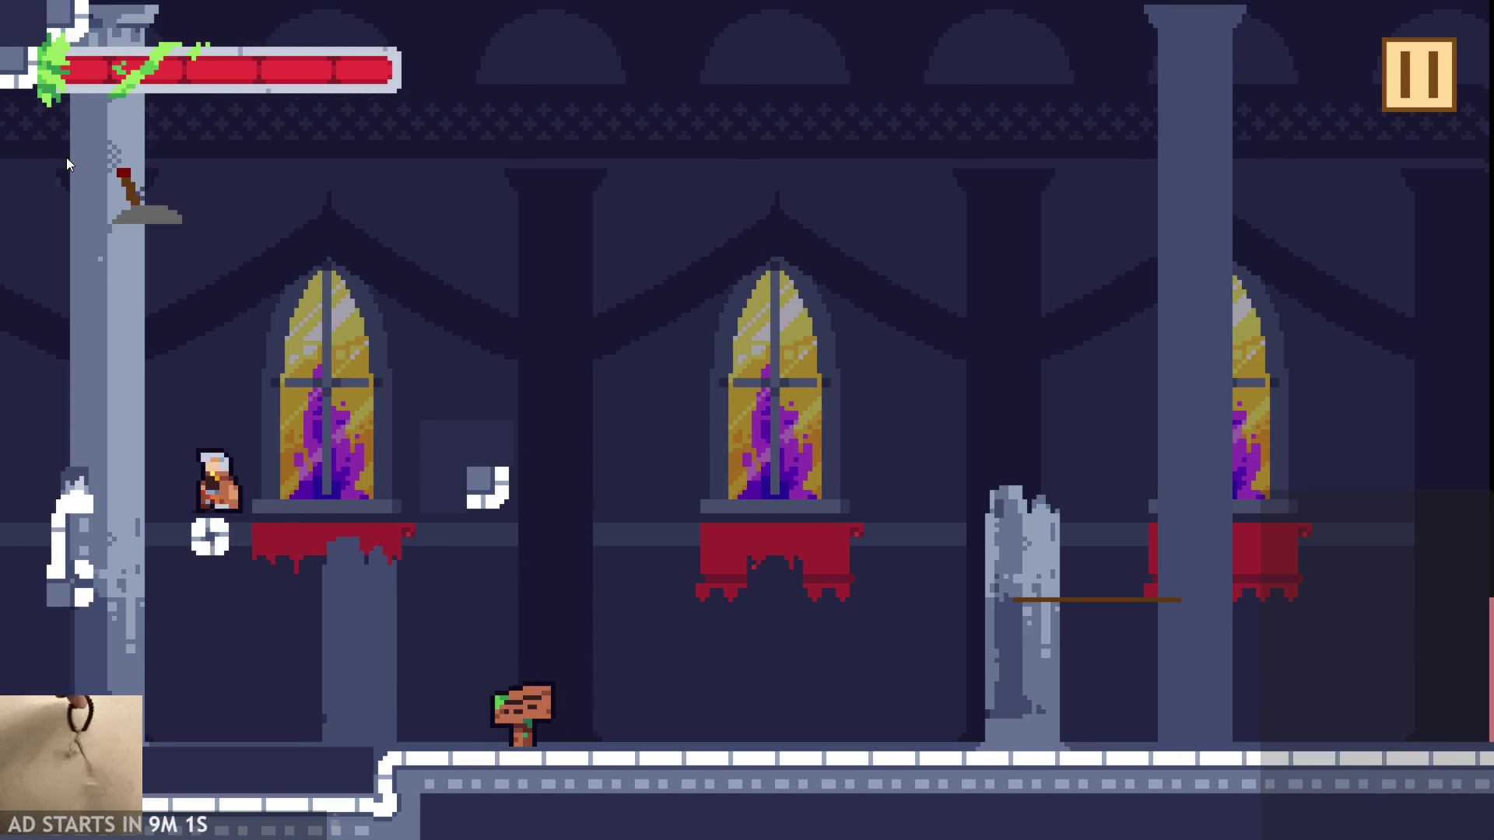
pyautogui.press('Right')
pyautogui.press('space')
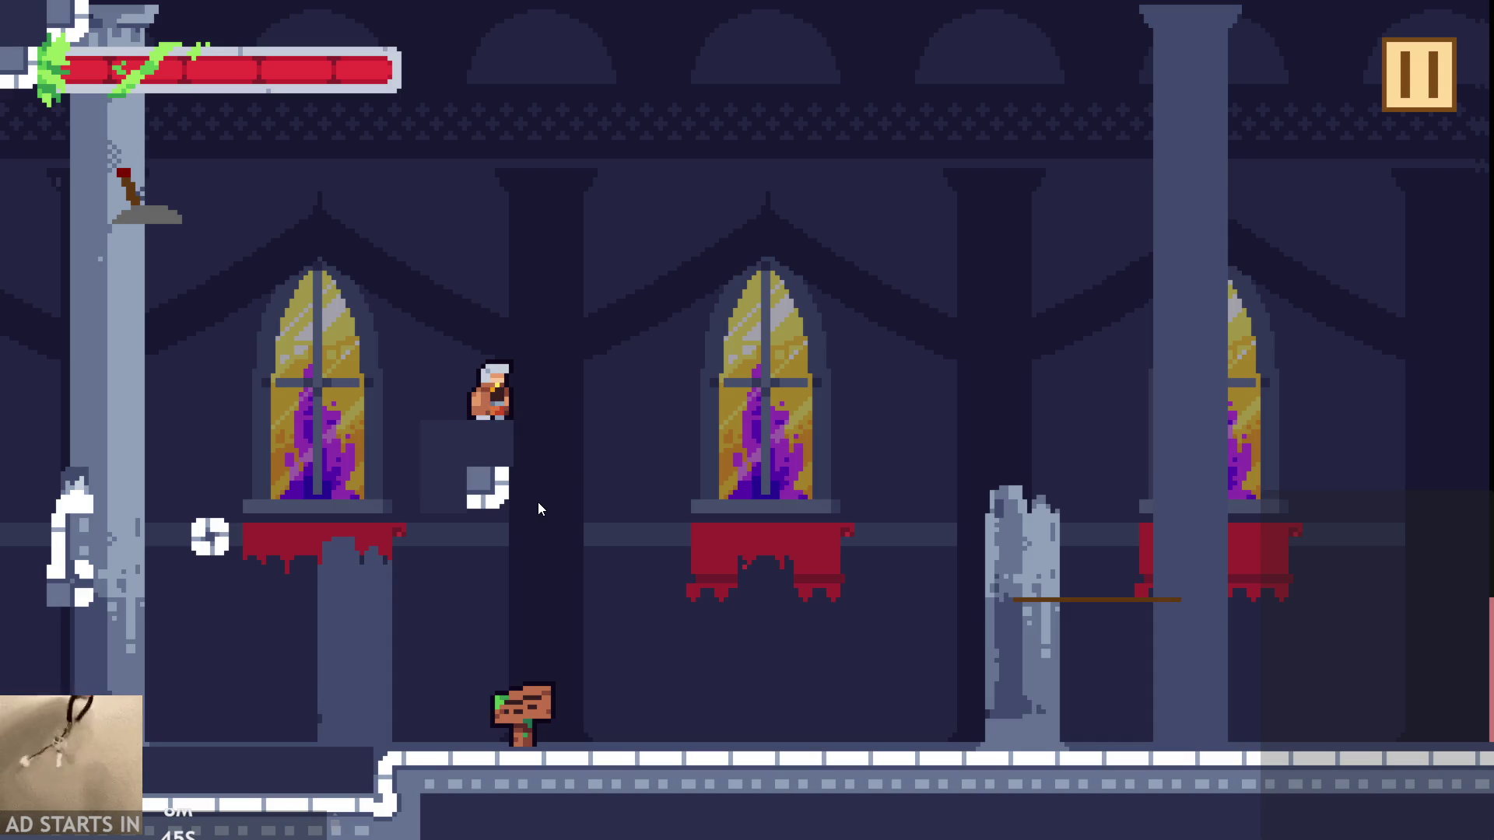
# - Wall-jump up the left pillar and drop back to the floor, then pause and exit the game
pyautogui.press('Left')
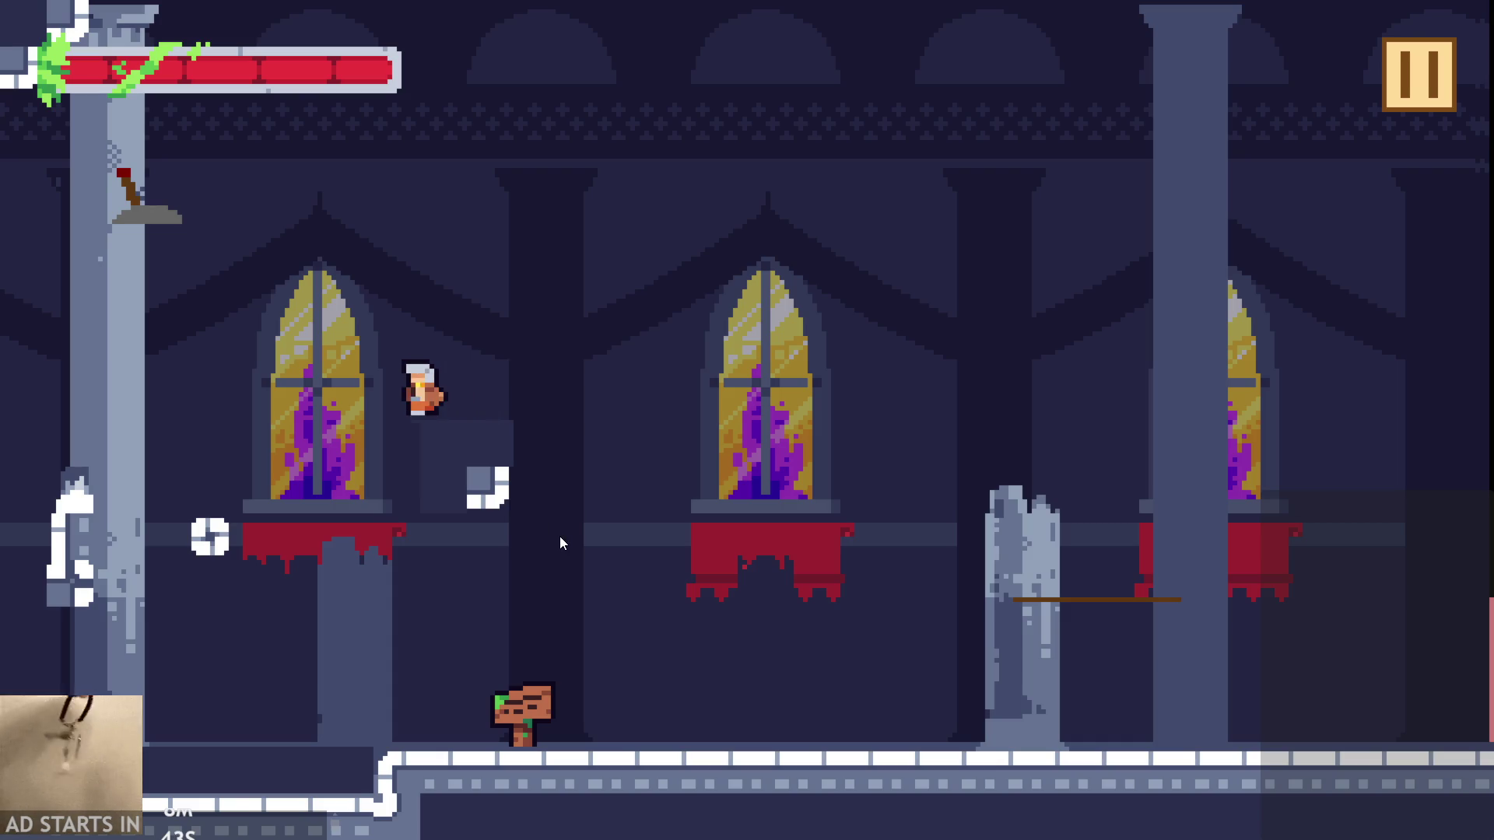
pyautogui.press('Up')
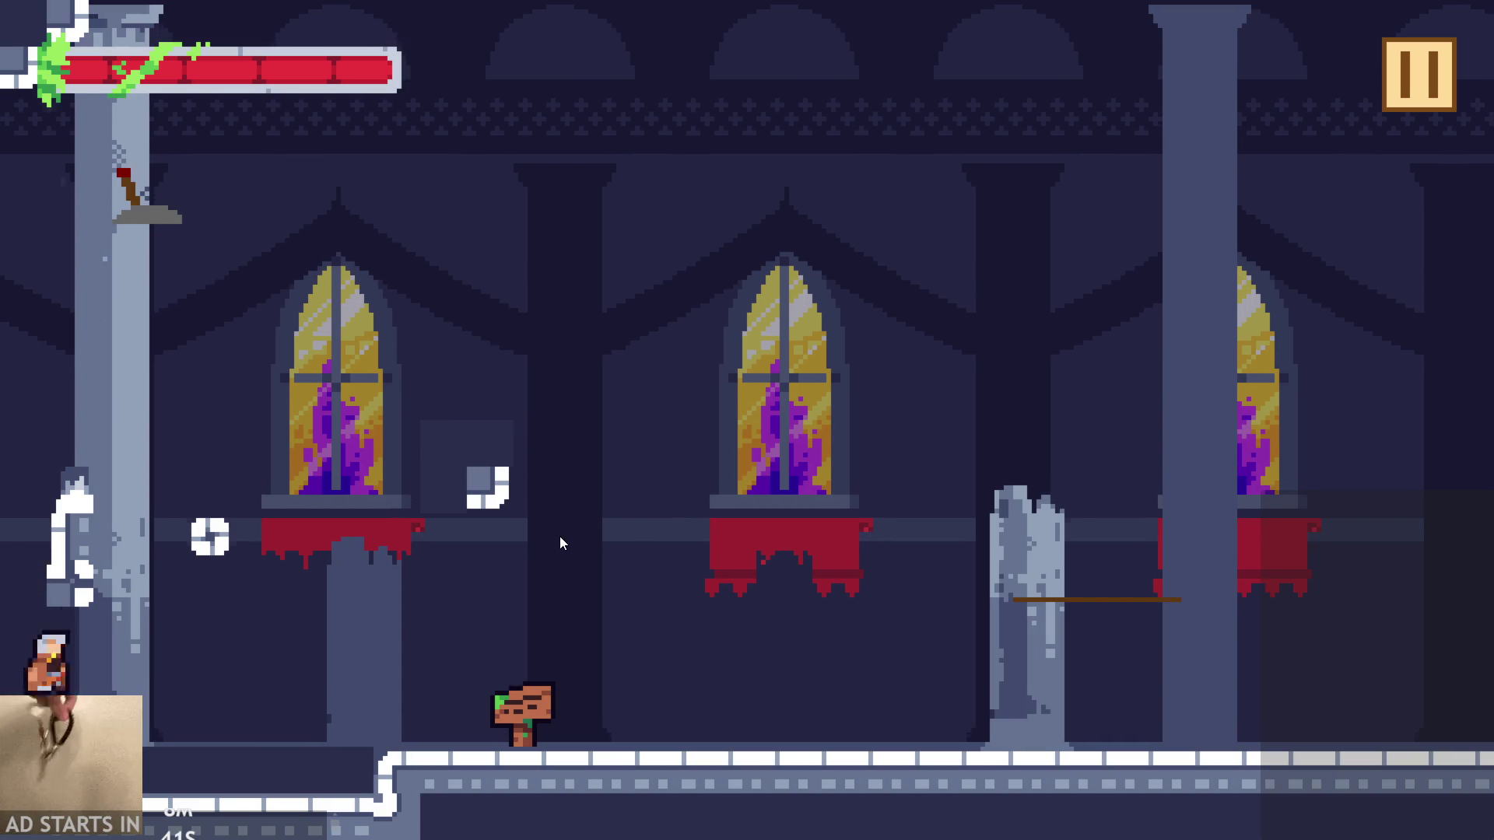
pyautogui.press('Up')
pyautogui.press('Up')
pyautogui.press('Right')
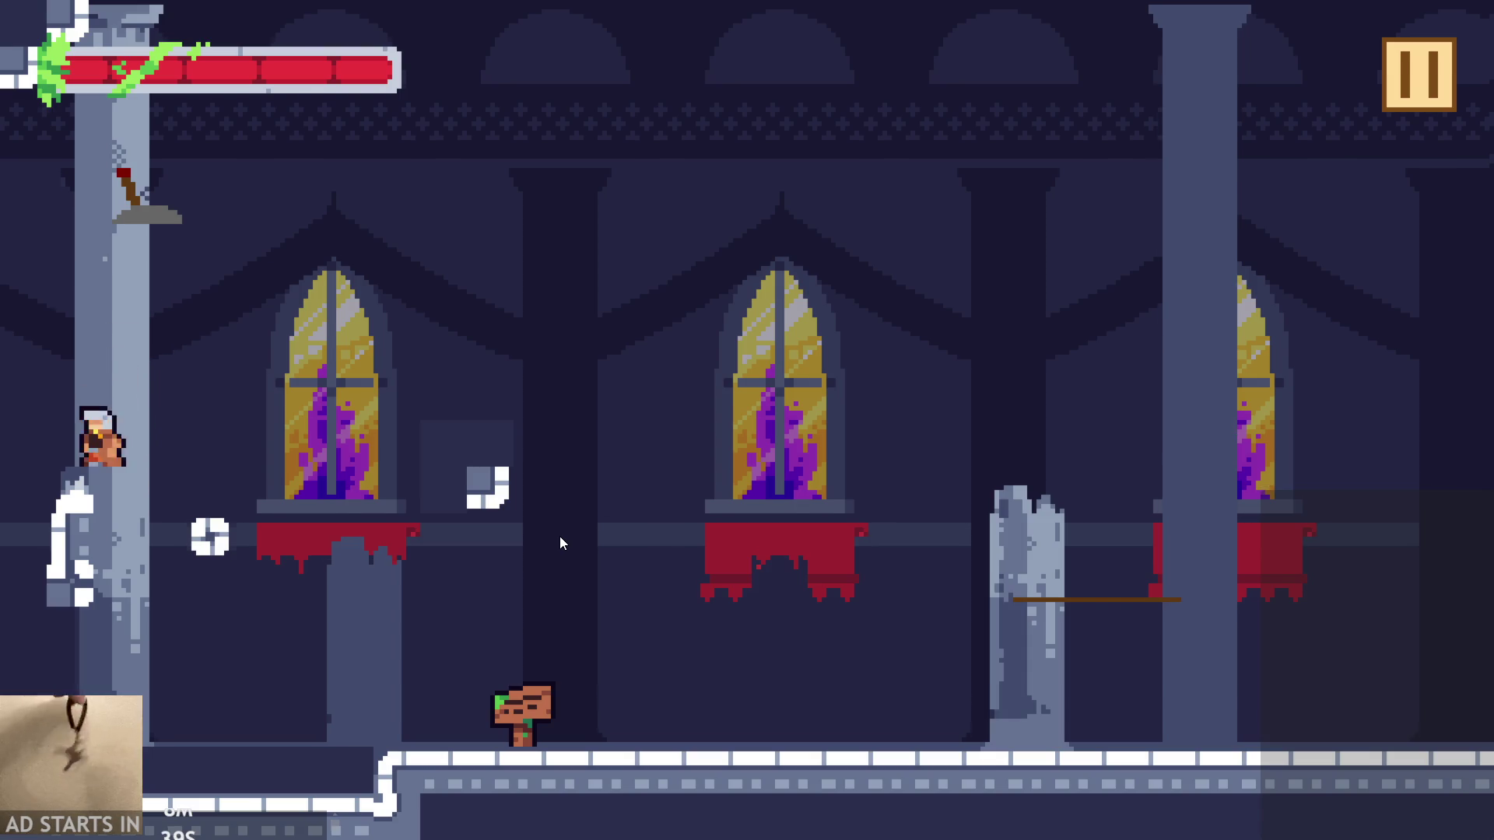
pyautogui.press('Left')
pyautogui.press('Up')
pyautogui.press('Right')
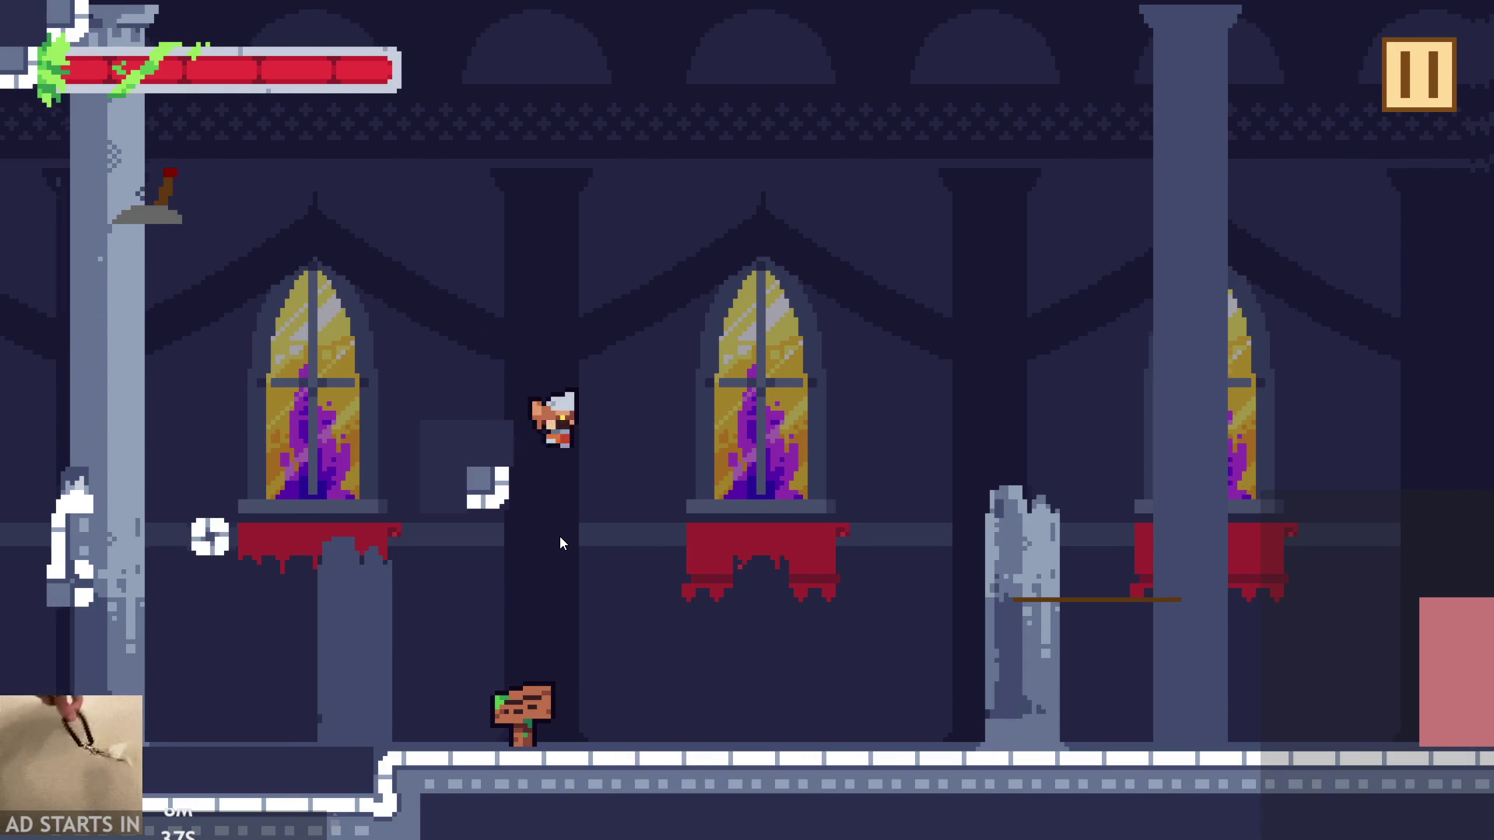
pyautogui.press('Left')
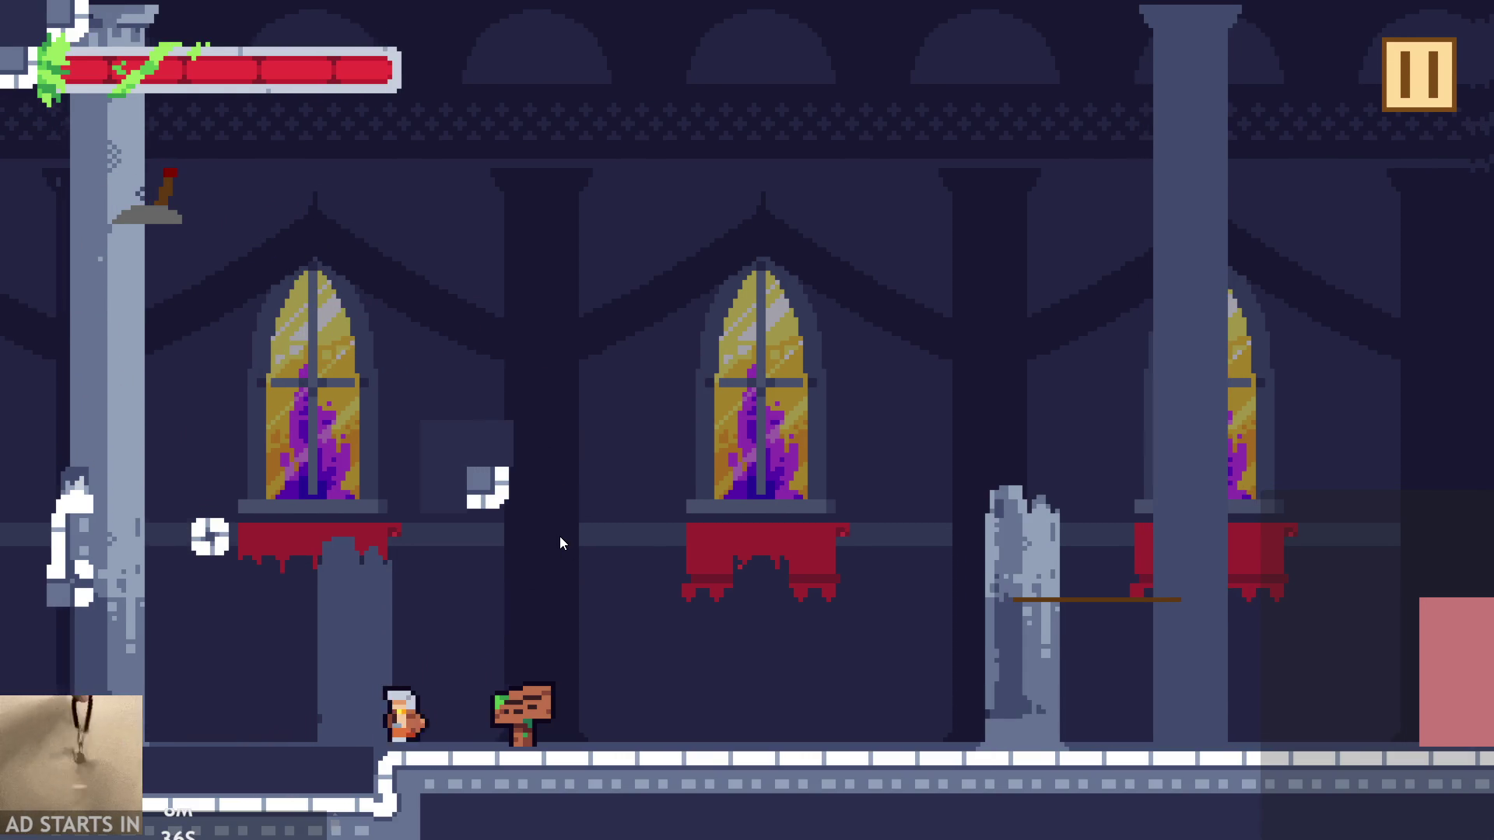
pyautogui.press('Up')
pyautogui.press('Up')
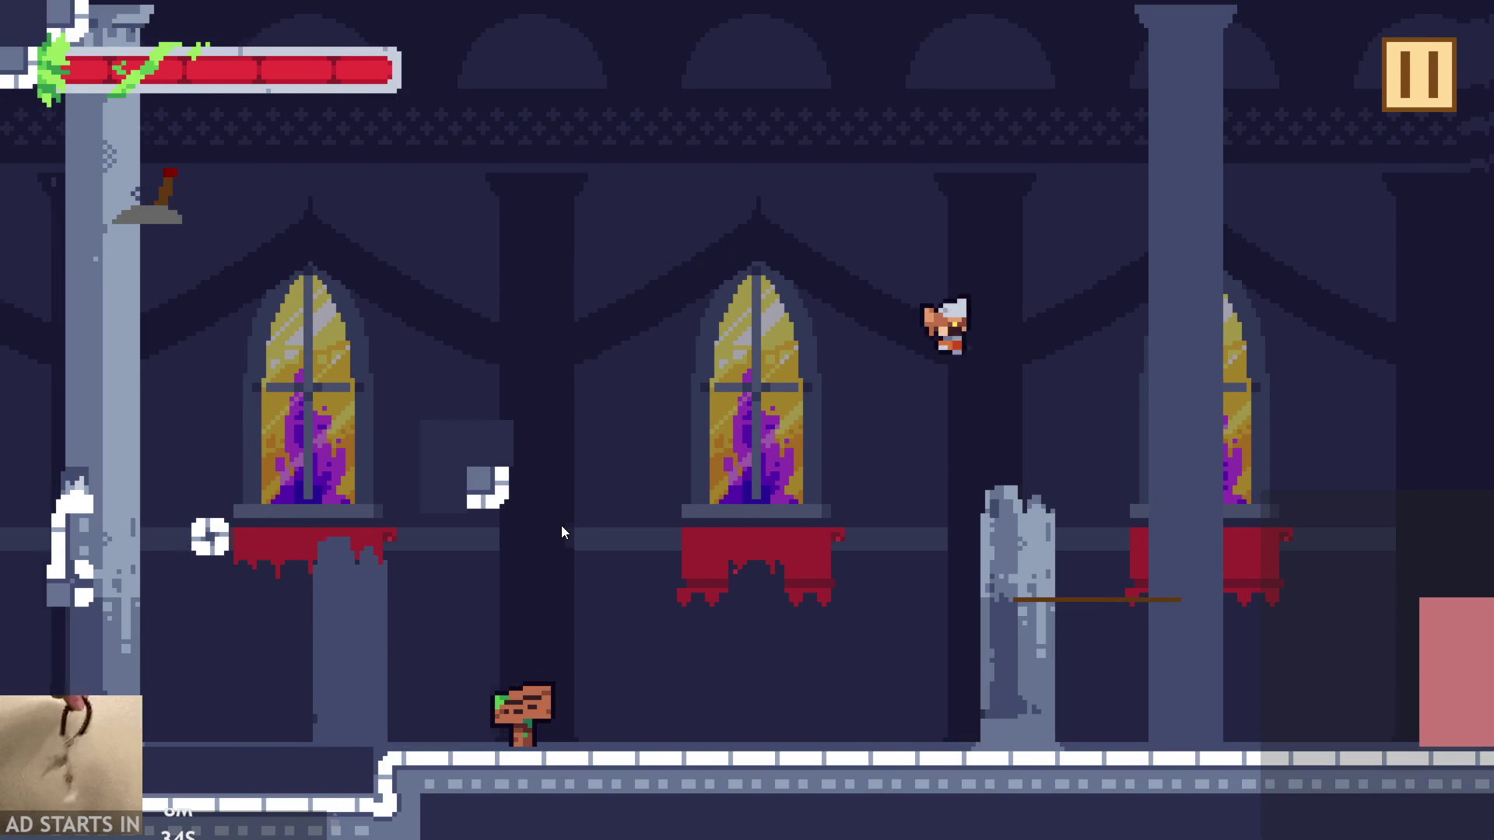
pyautogui.press('Up')
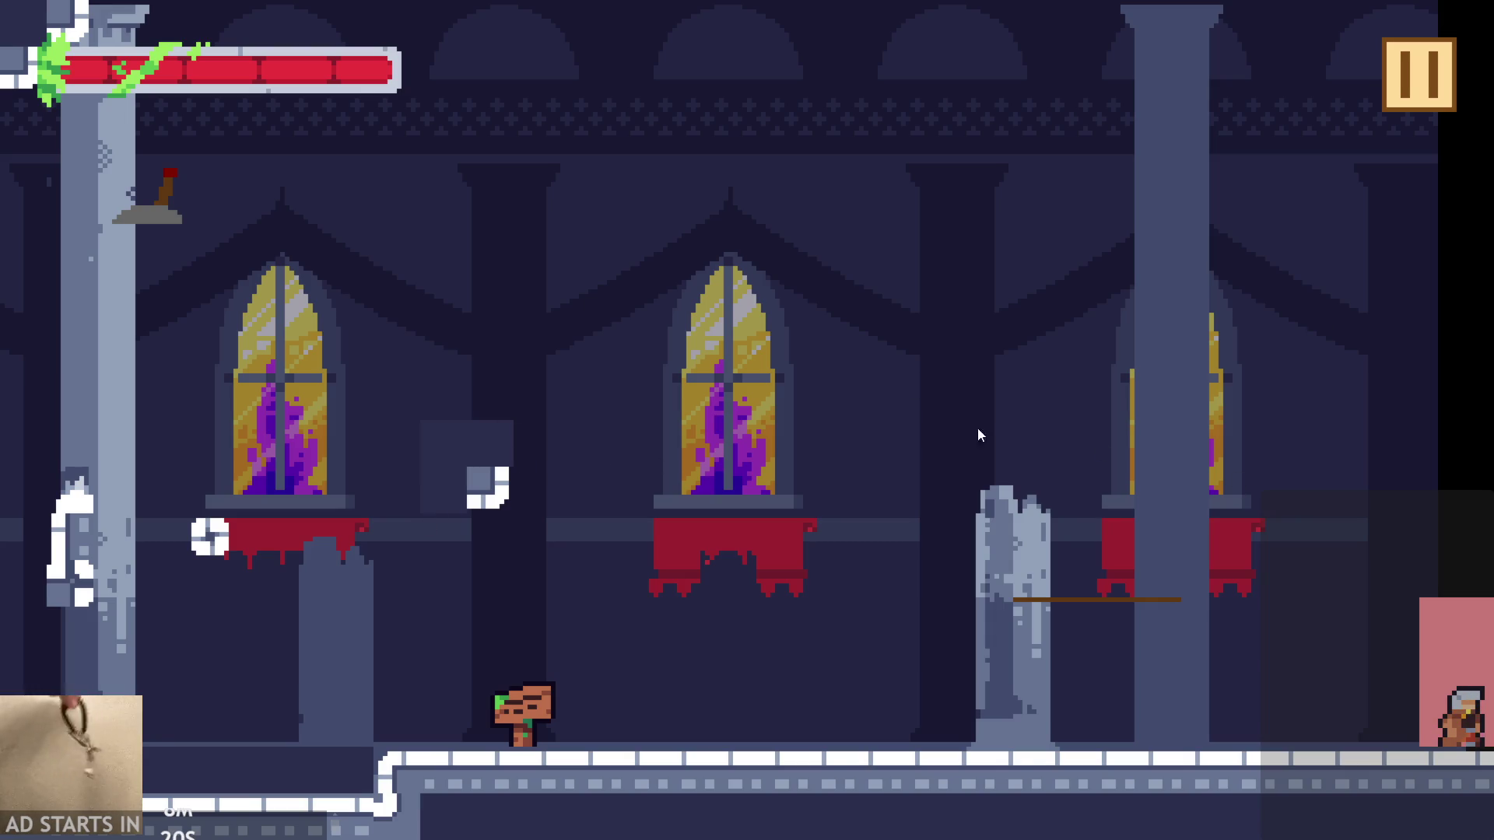
pyautogui.click(1387, 100)
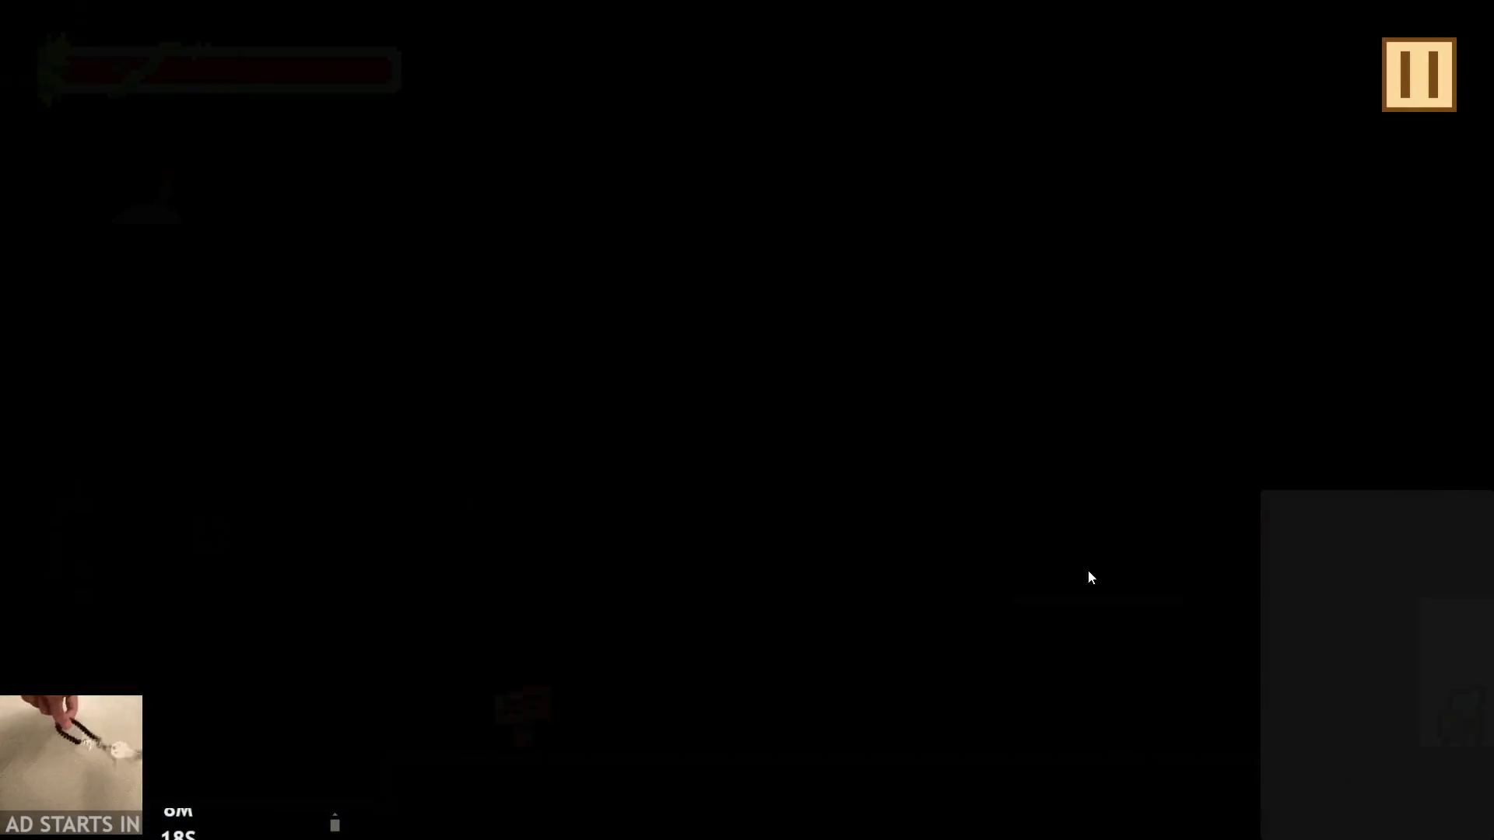
pyautogui.click(1175, 745)
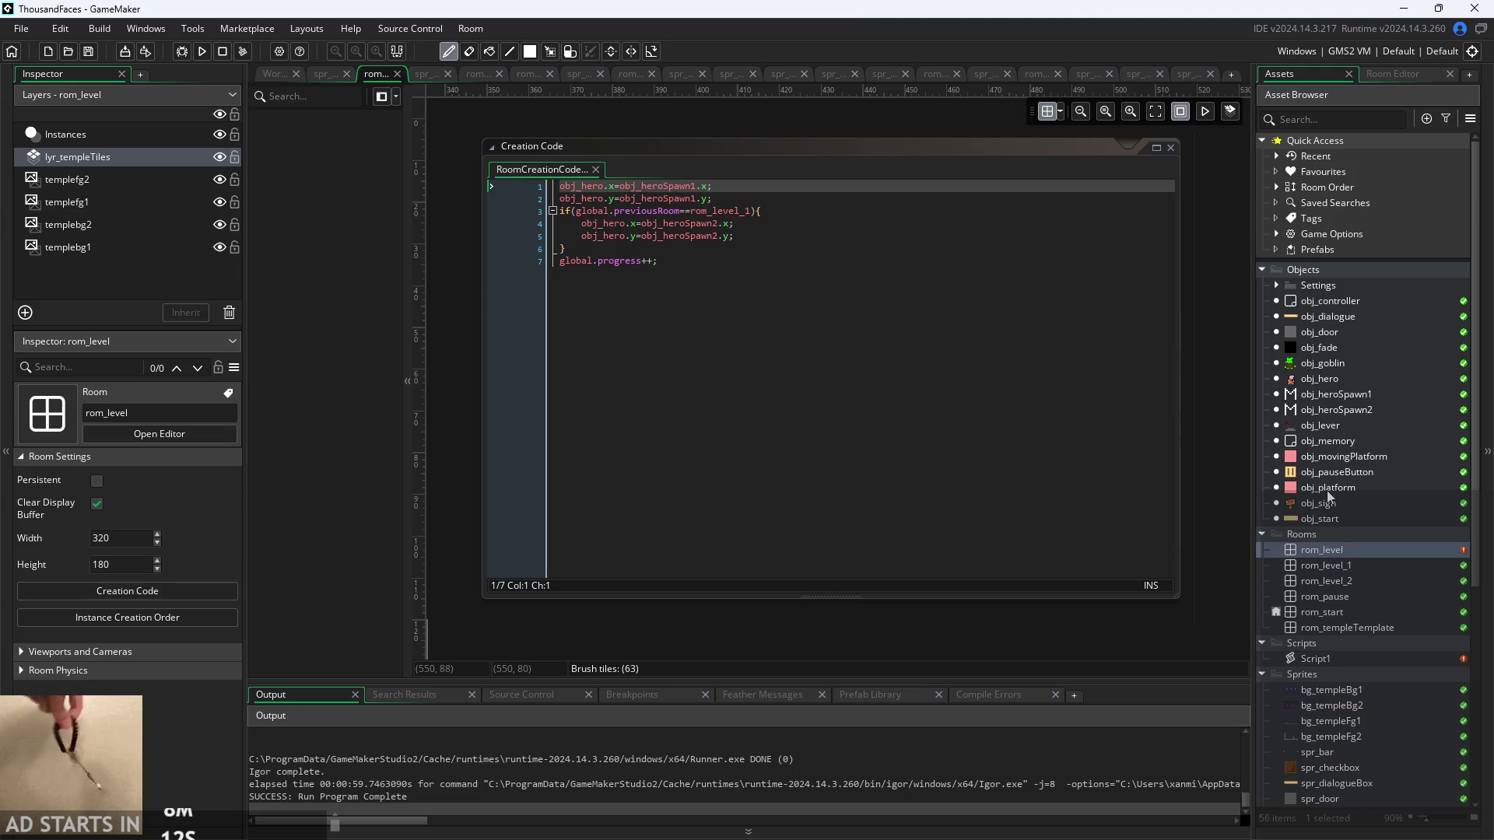
# - In the Workspace, review the bitmask comments and correctMapping's i==0 to i==3 lines in Script1.gml
pyautogui.click(277, 70)
pyautogui.keyDown('ctrl'); pyautogui.scroll(2, 652, 421); pyautogui.keyUp('ctrl')
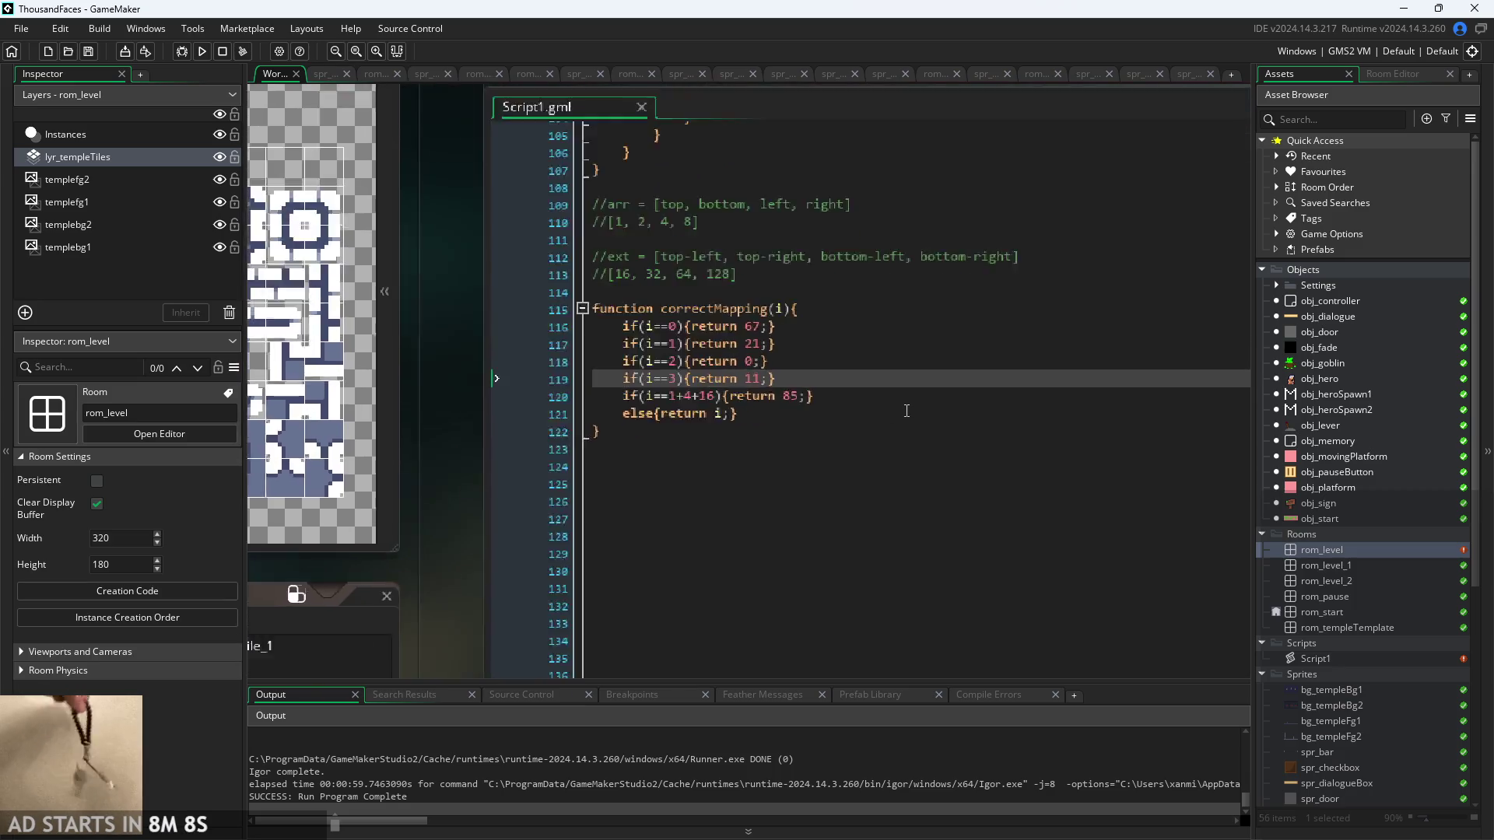
pyautogui.click(798, 363)
pyautogui.keyDown('ctrl'); pyautogui.scroll(-2, 782, 372); pyautogui.keyUp('ctrl')
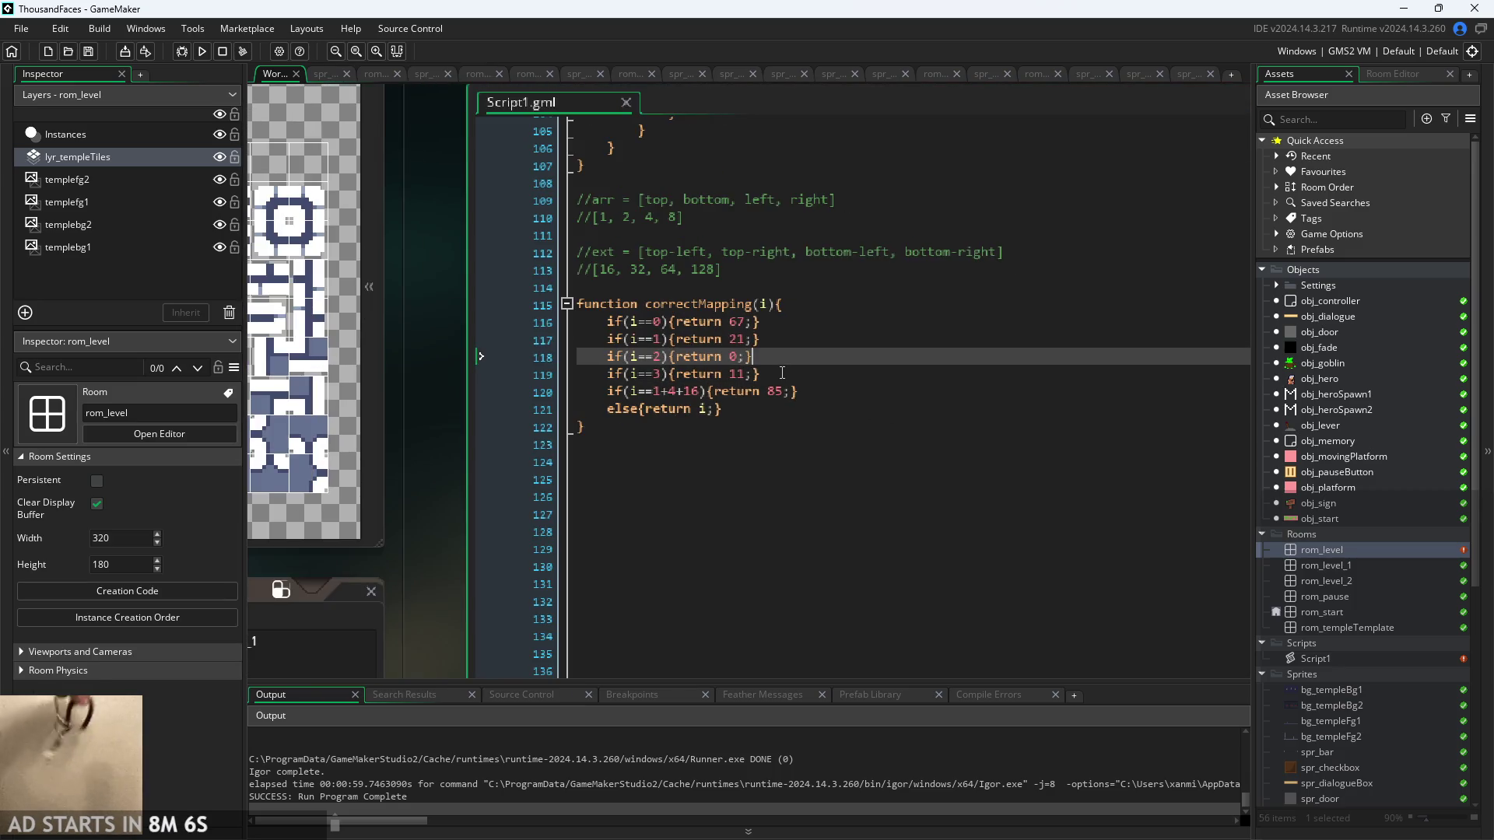
pyautogui.click(782, 373)
pyautogui.click(540, 442)
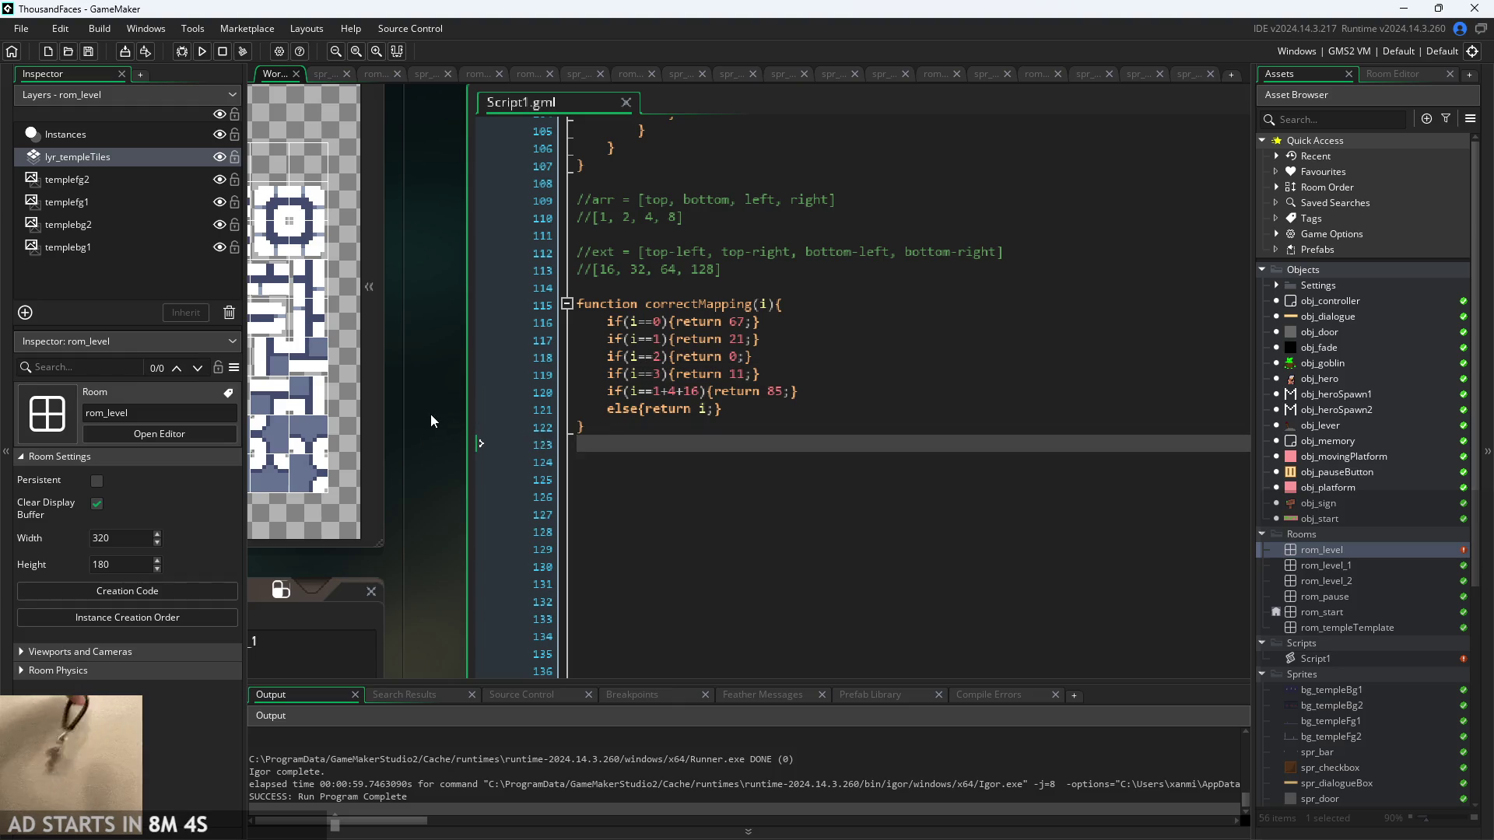
pyautogui.keyDown('ctrl'); pyautogui.scroll(1, 566, 475); pyautogui.keyUp('ctrl')
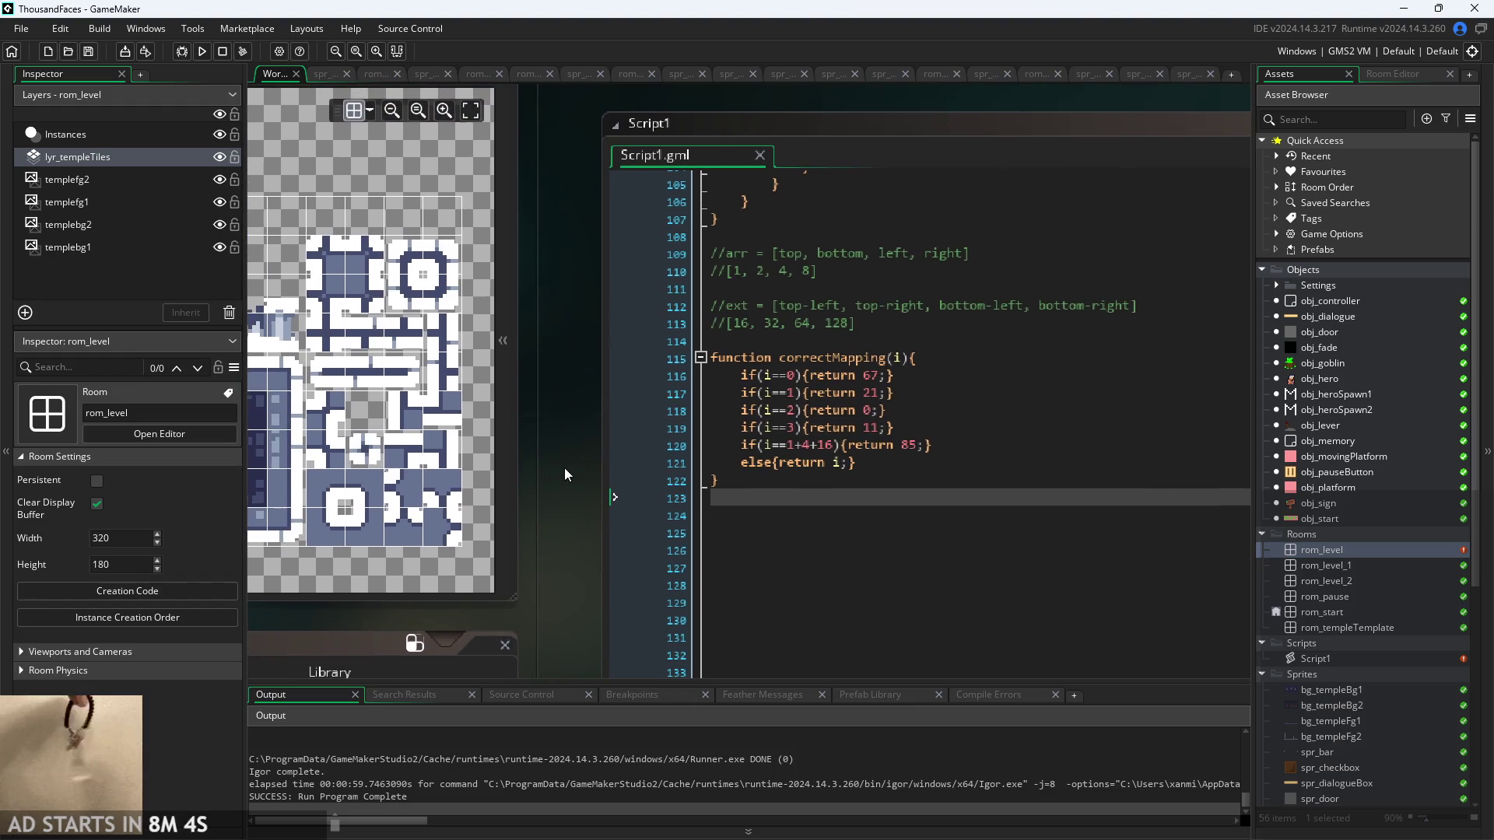
pyautogui.click(841, 292)
pyautogui.press('Up')
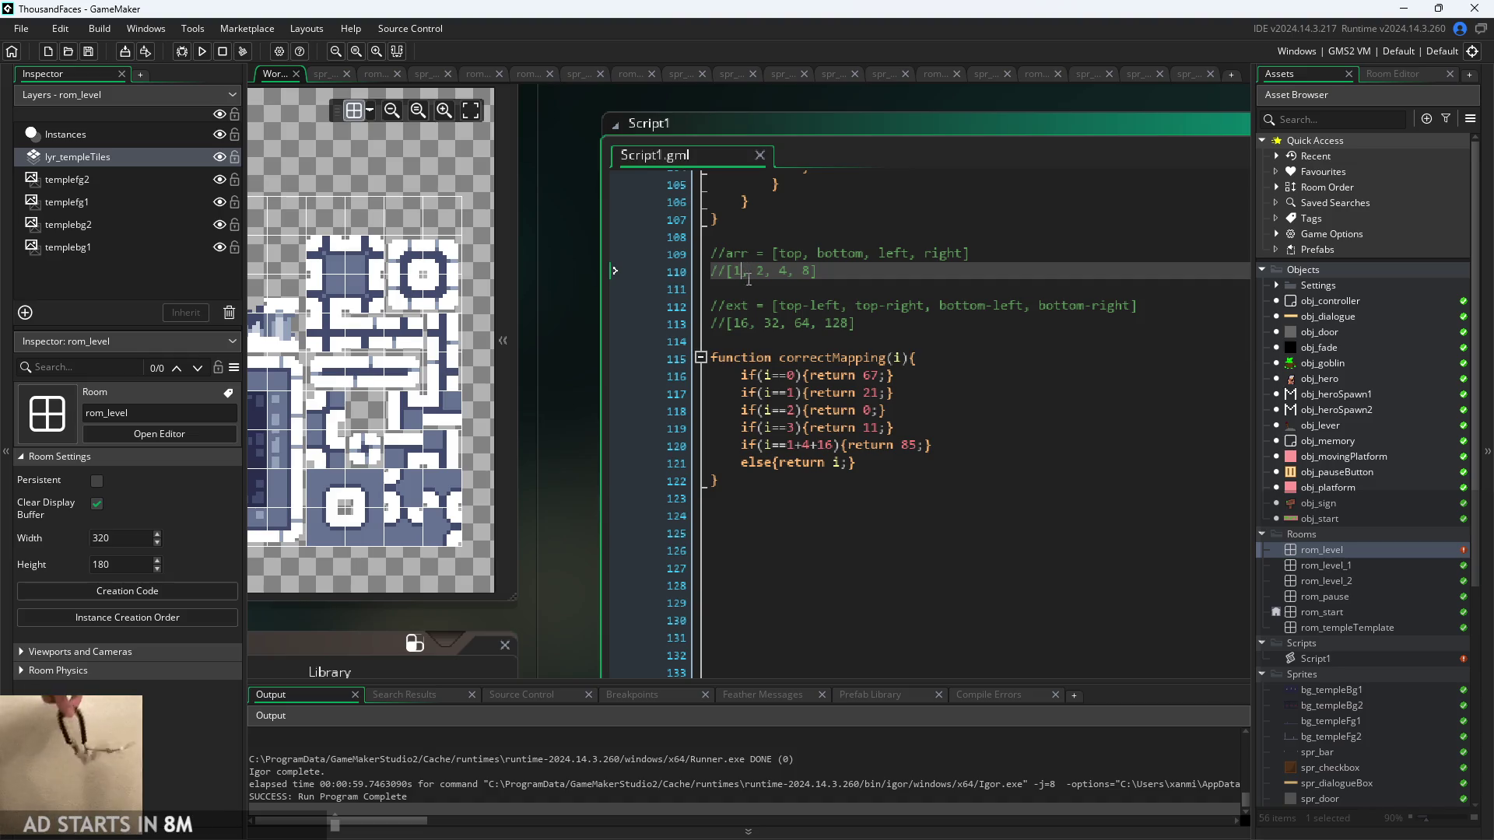
pyautogui.click(797, 410)
pyautogui.press('Down')
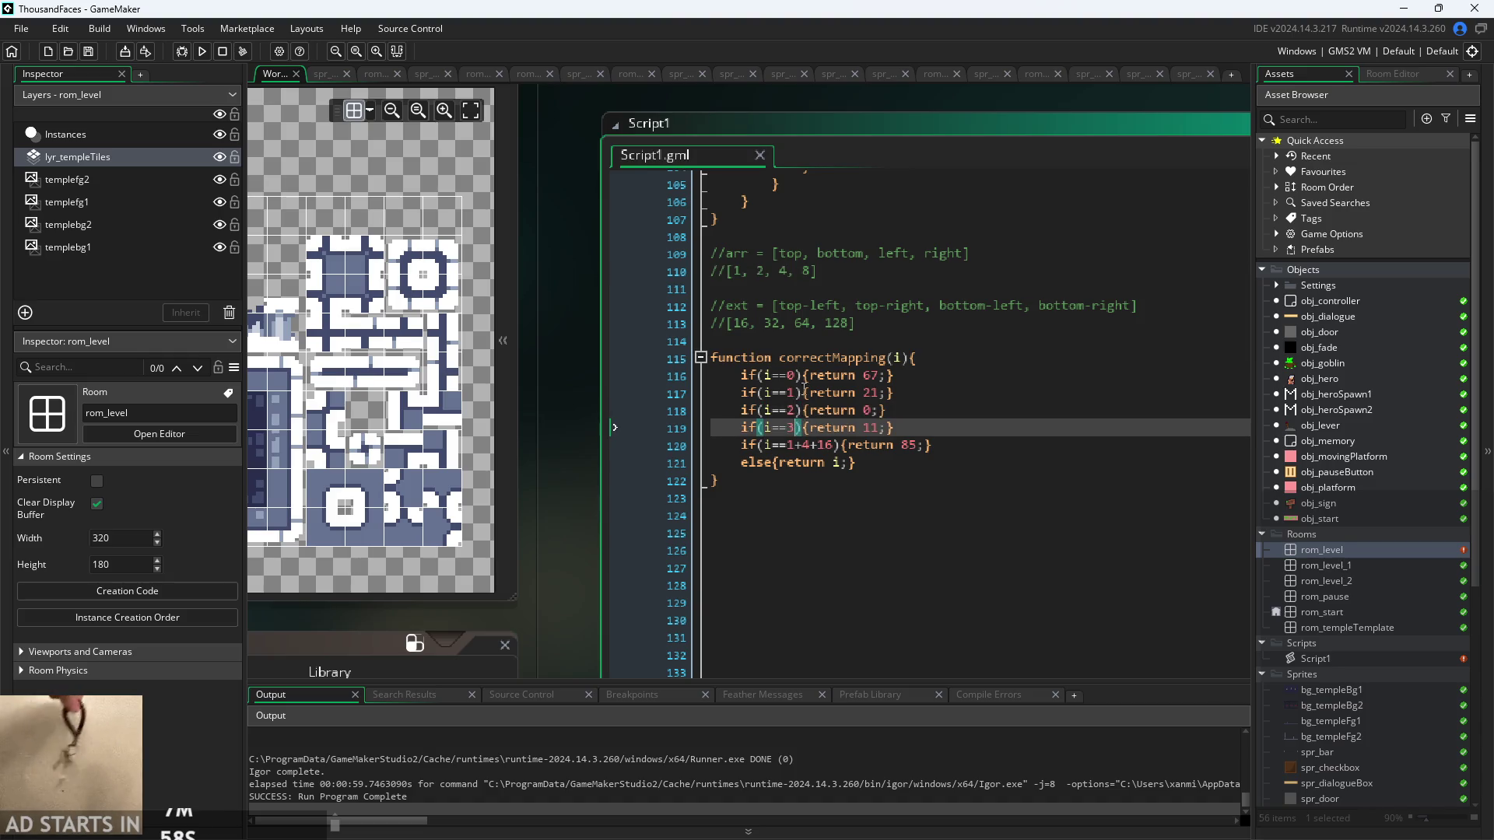
pyautogui.scroll(4, 807, 364)
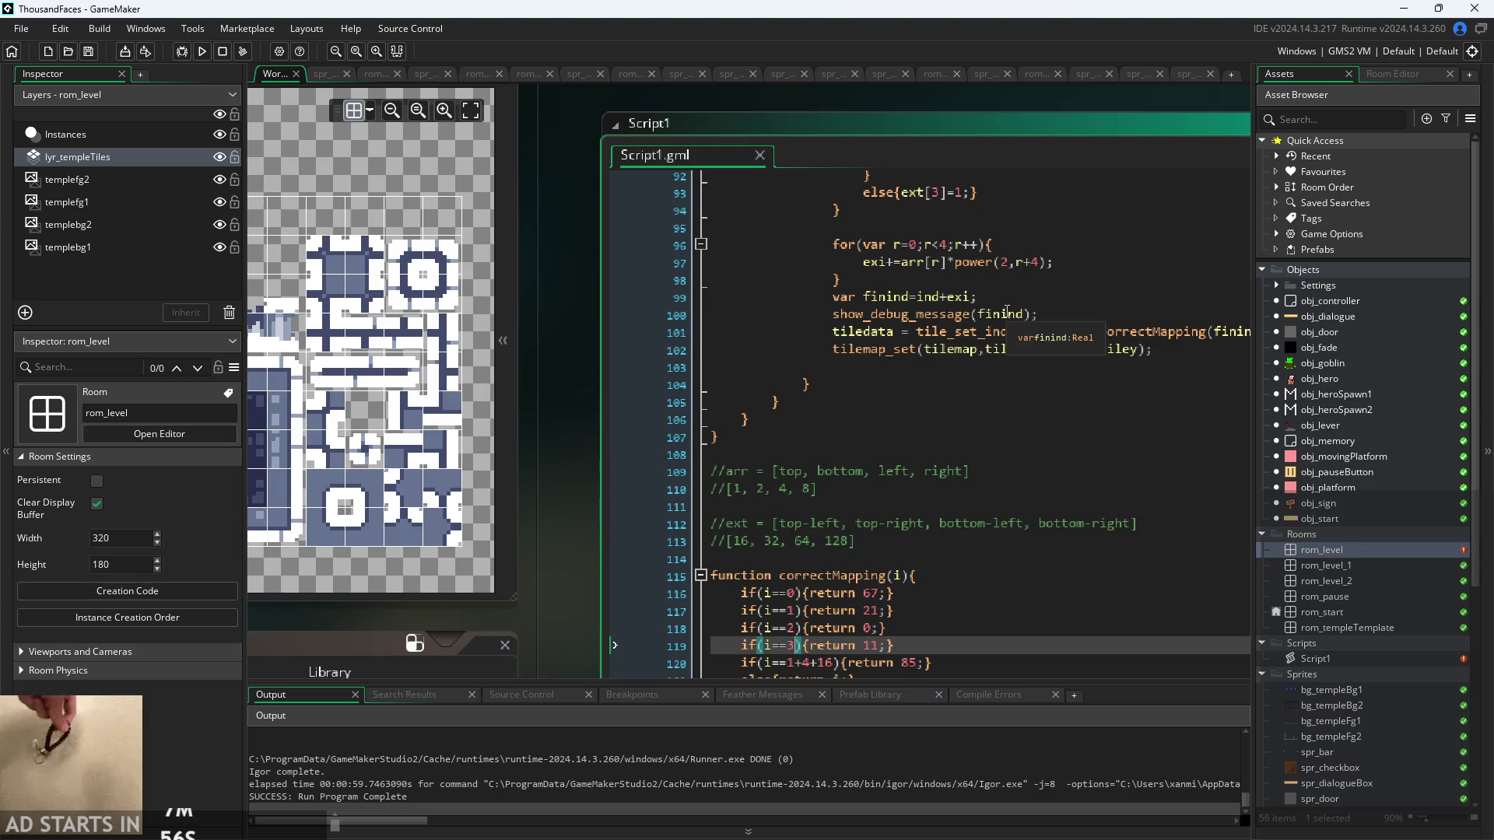
pyautogui.scroll(-4, 905, 372)
pyautogui.scroll(-2, 577, 331)
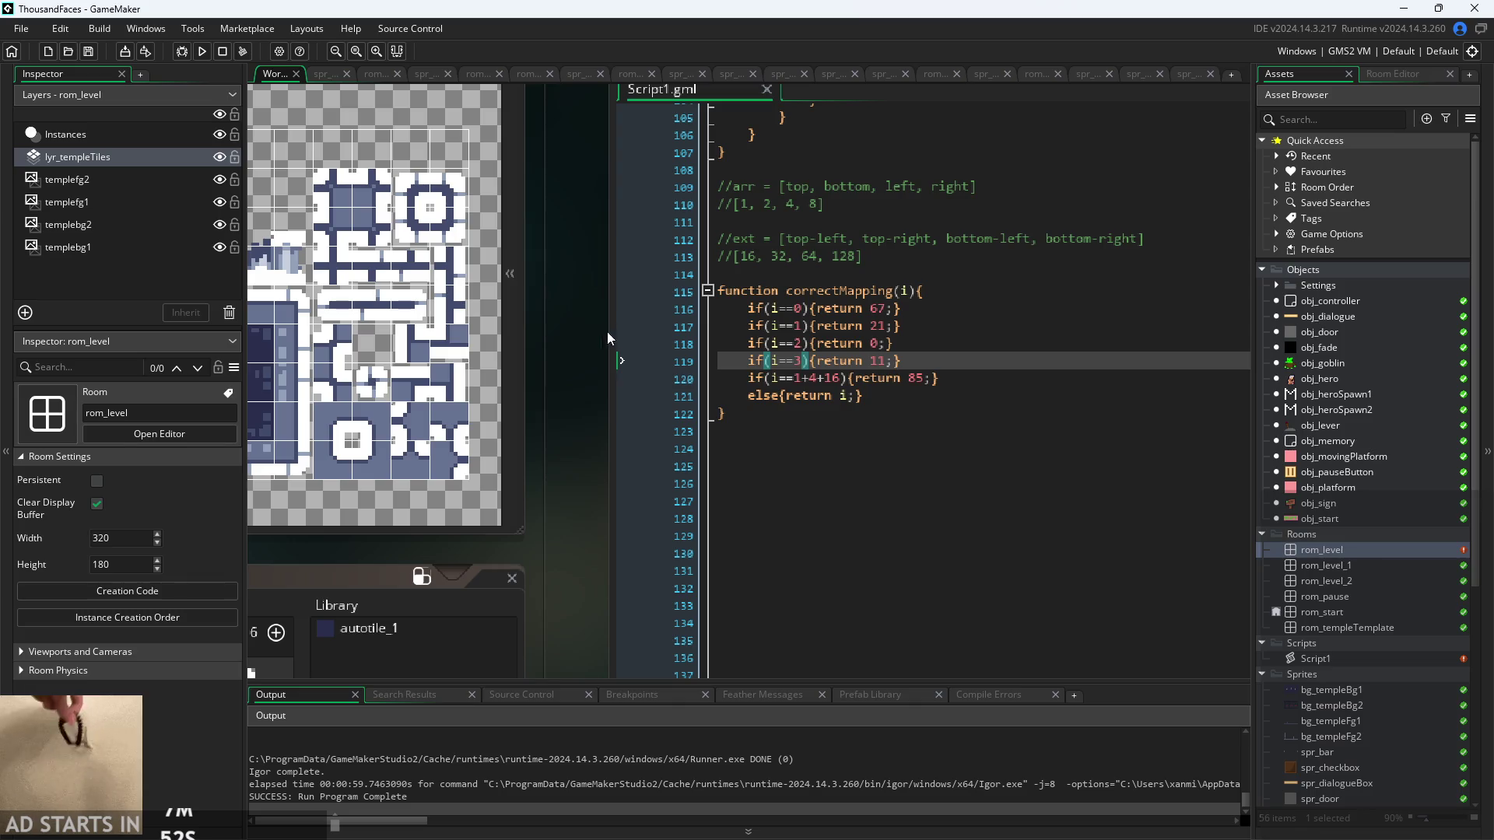
pyautogui.click(757, 307)
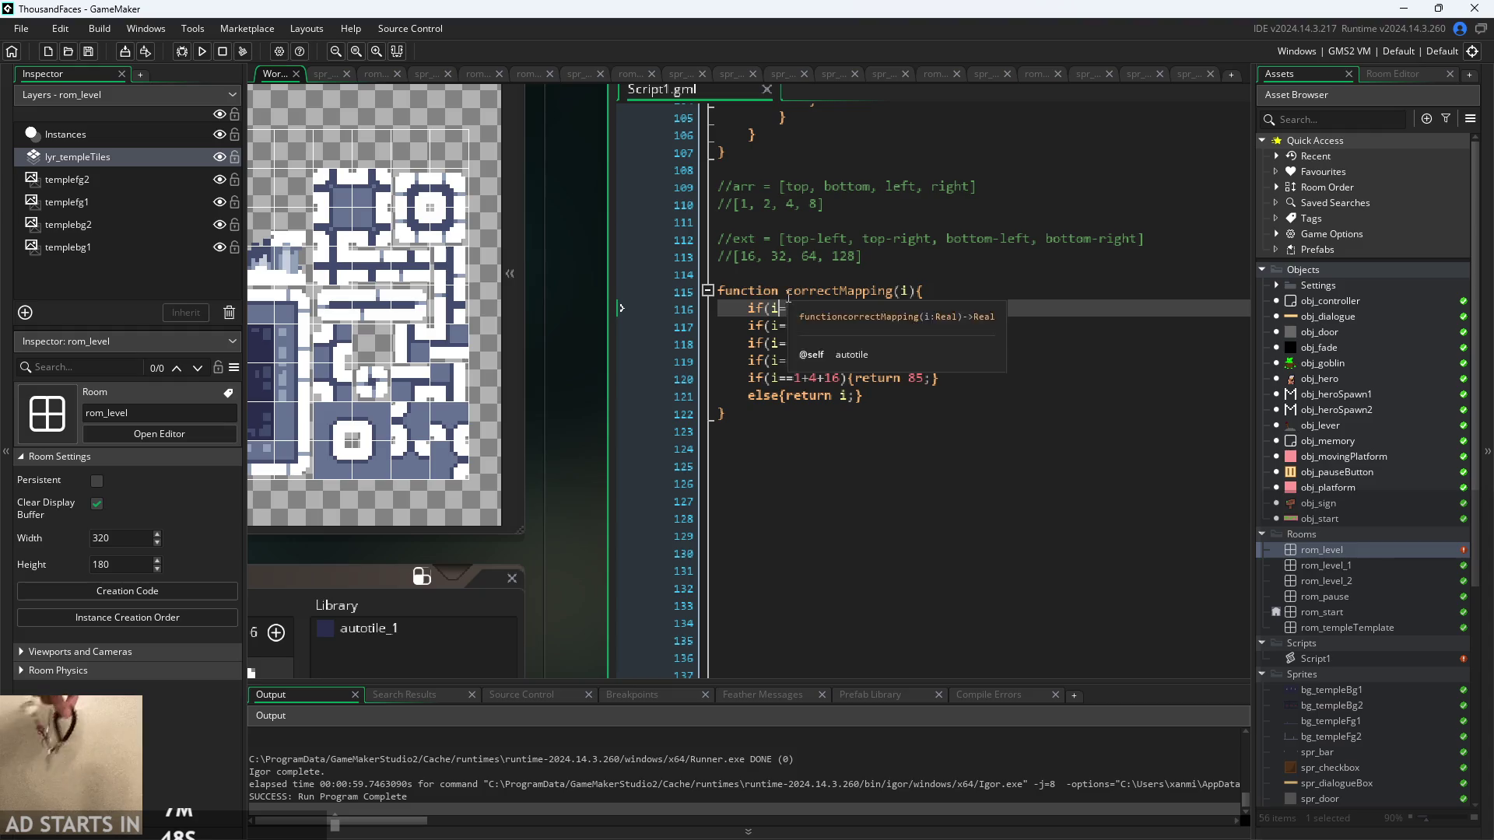
pyautogui.click(805, 308)
pyautogui.click(912, 343)
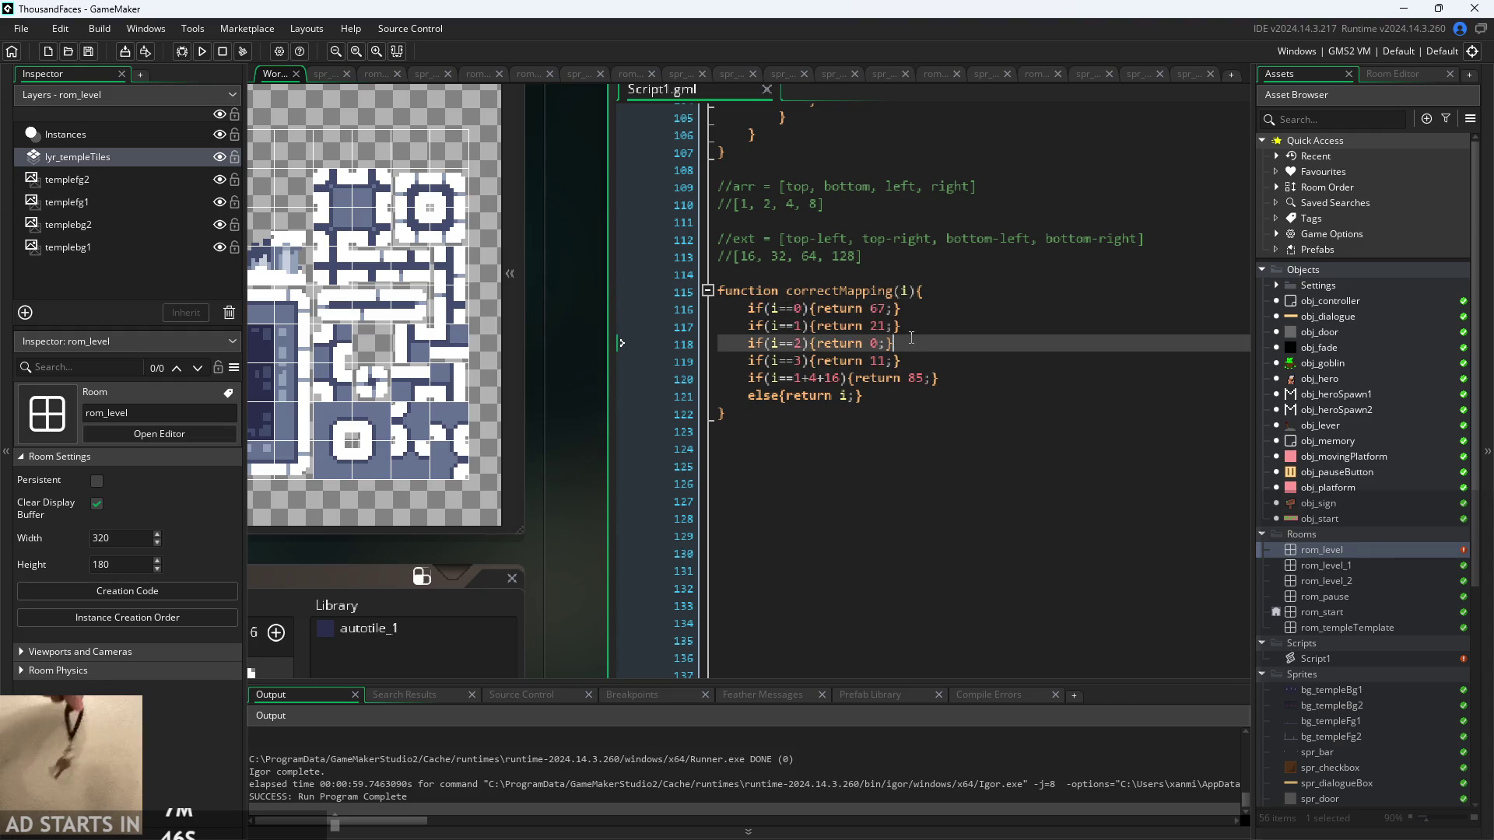
# - Show the tileset beside the code and select the autotile function through correctMapping
pyautogui.moveTo(578, 400)
pyautogui.mouseDown()
pyautogui.moveTo(703, 416)
pyautogui.moveTo(801, 393)
pyautogui.moveTo(848, 435)
pyautogui.mouseUp()
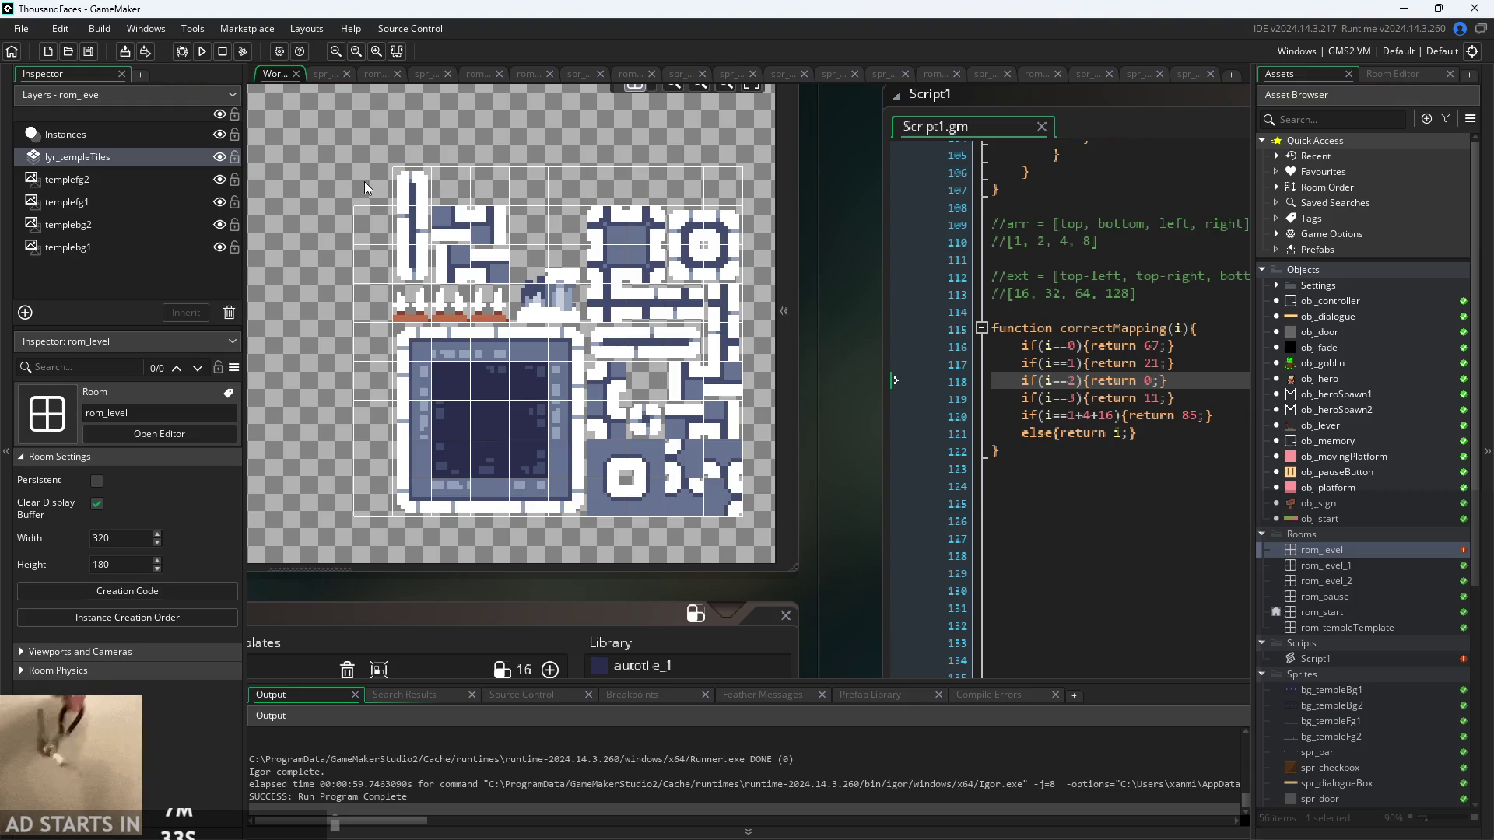
pyautogui.scroll(-4, 747, 255)
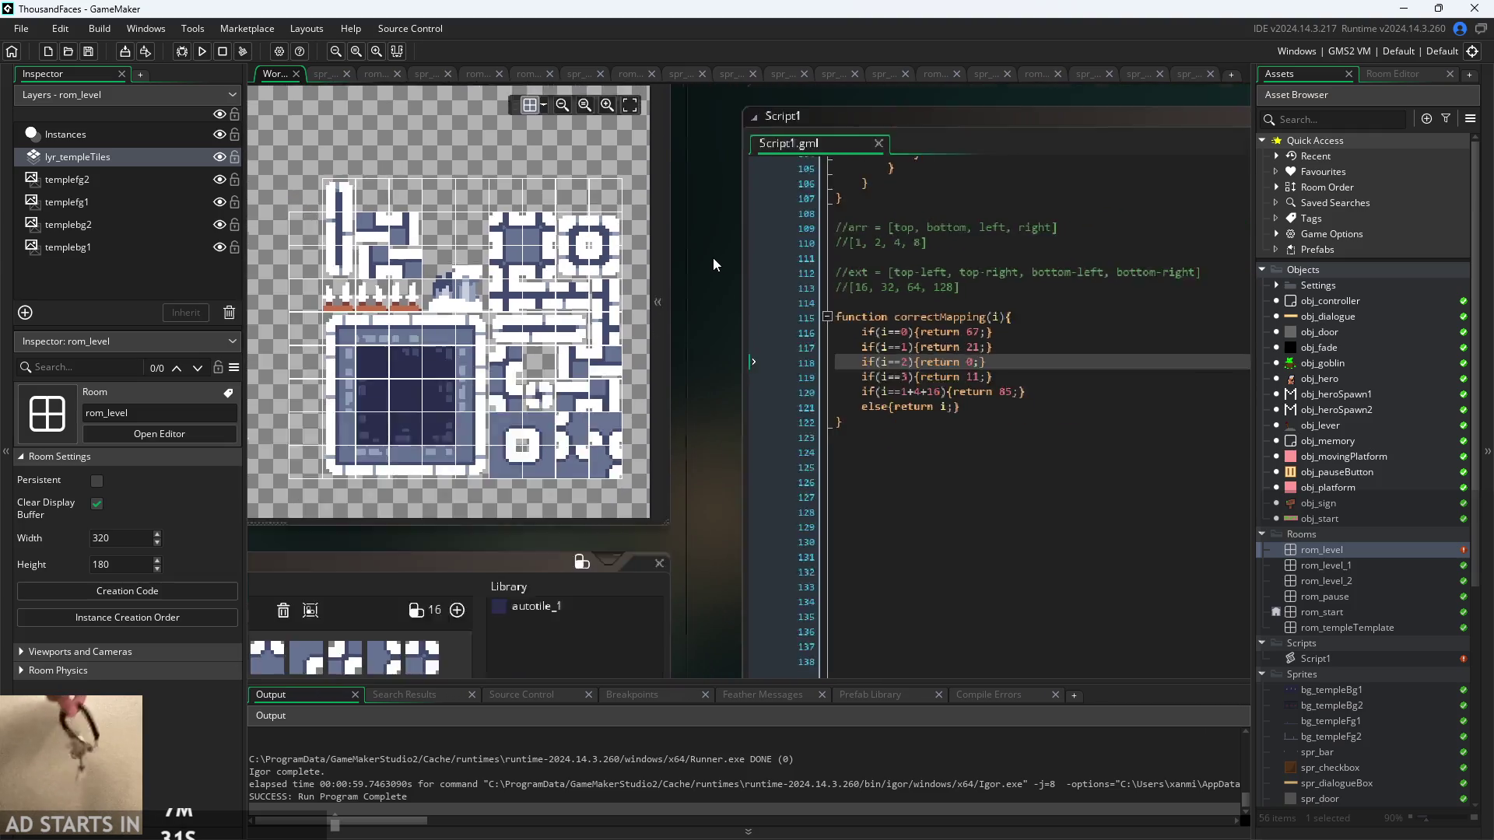
pyautogui.scroll(1, 688, 332)
pyautogui.scroll(10, 906, 477)
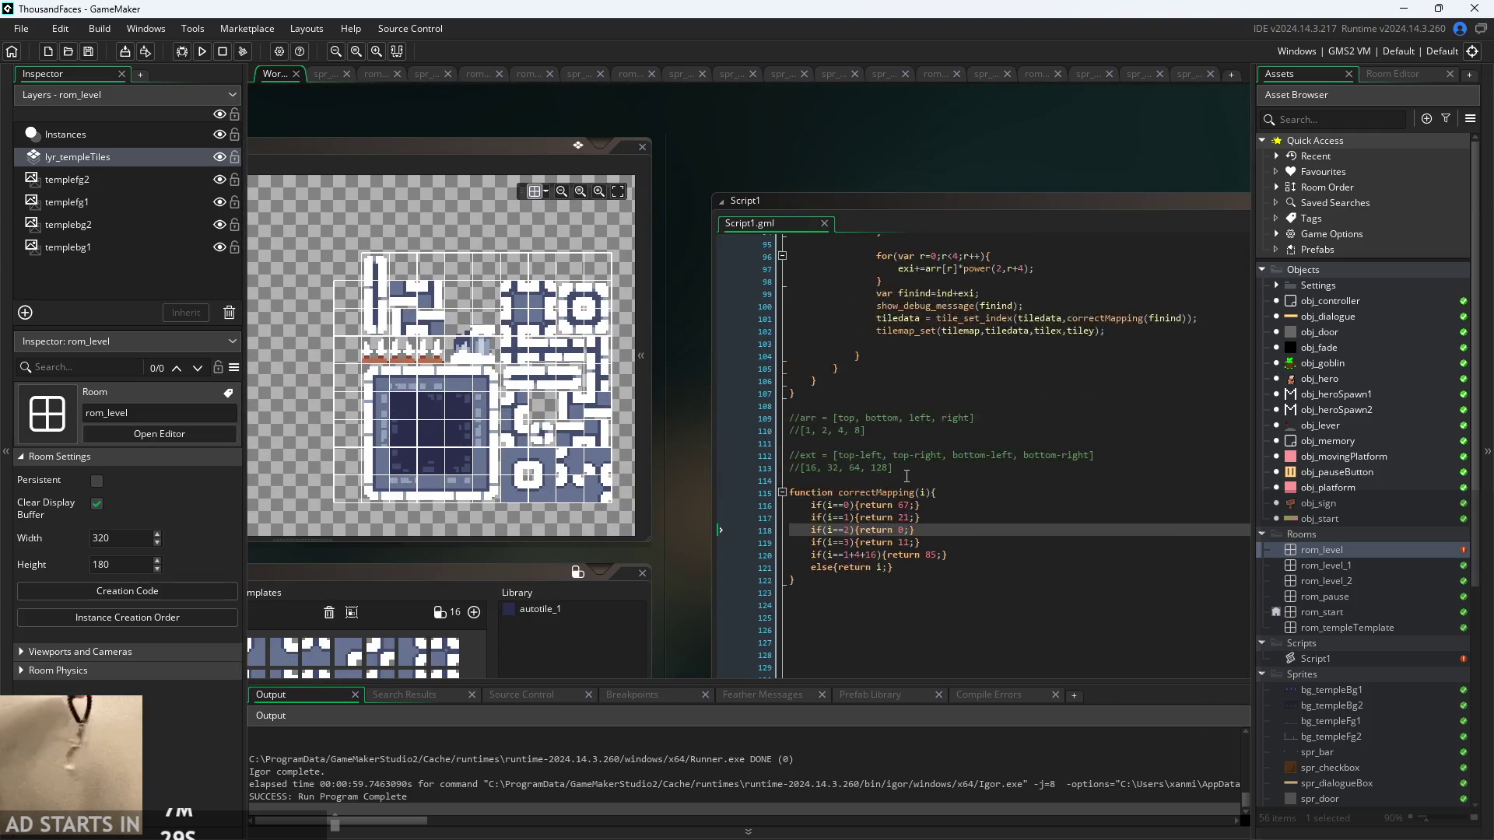
pyautogui.scroll(7, 907, 477)
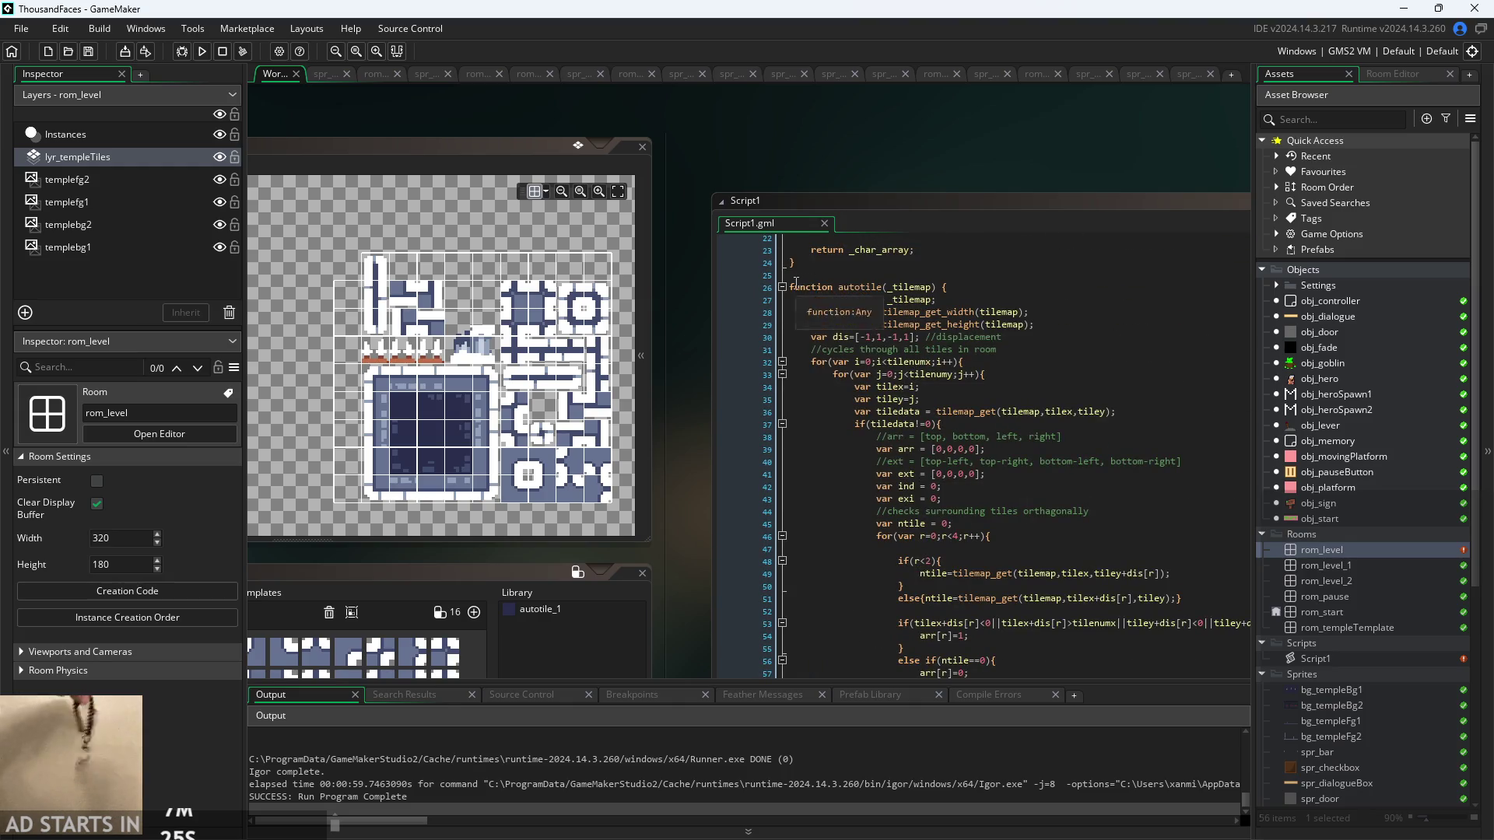
pyautogui.moveTo(794, 290)
pyautogui.mouseDown()
pyautogui.moveTo(895, 393)
pyautogui.moveTo(864, 474)
pyautogui.moveTo(870, 520)
pyautogui.mouseUp()
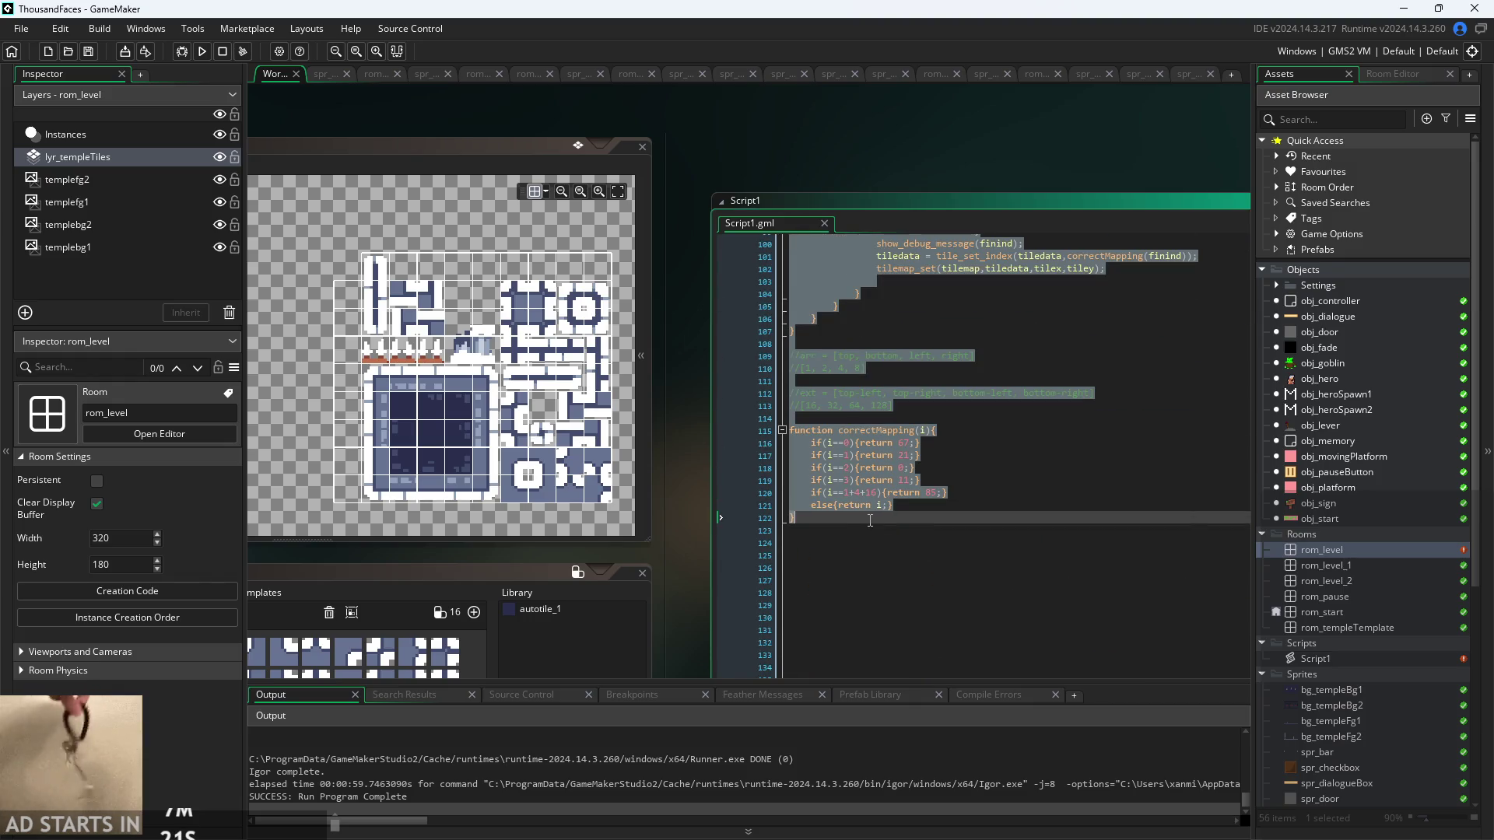
pyautogui.click(710, 452)
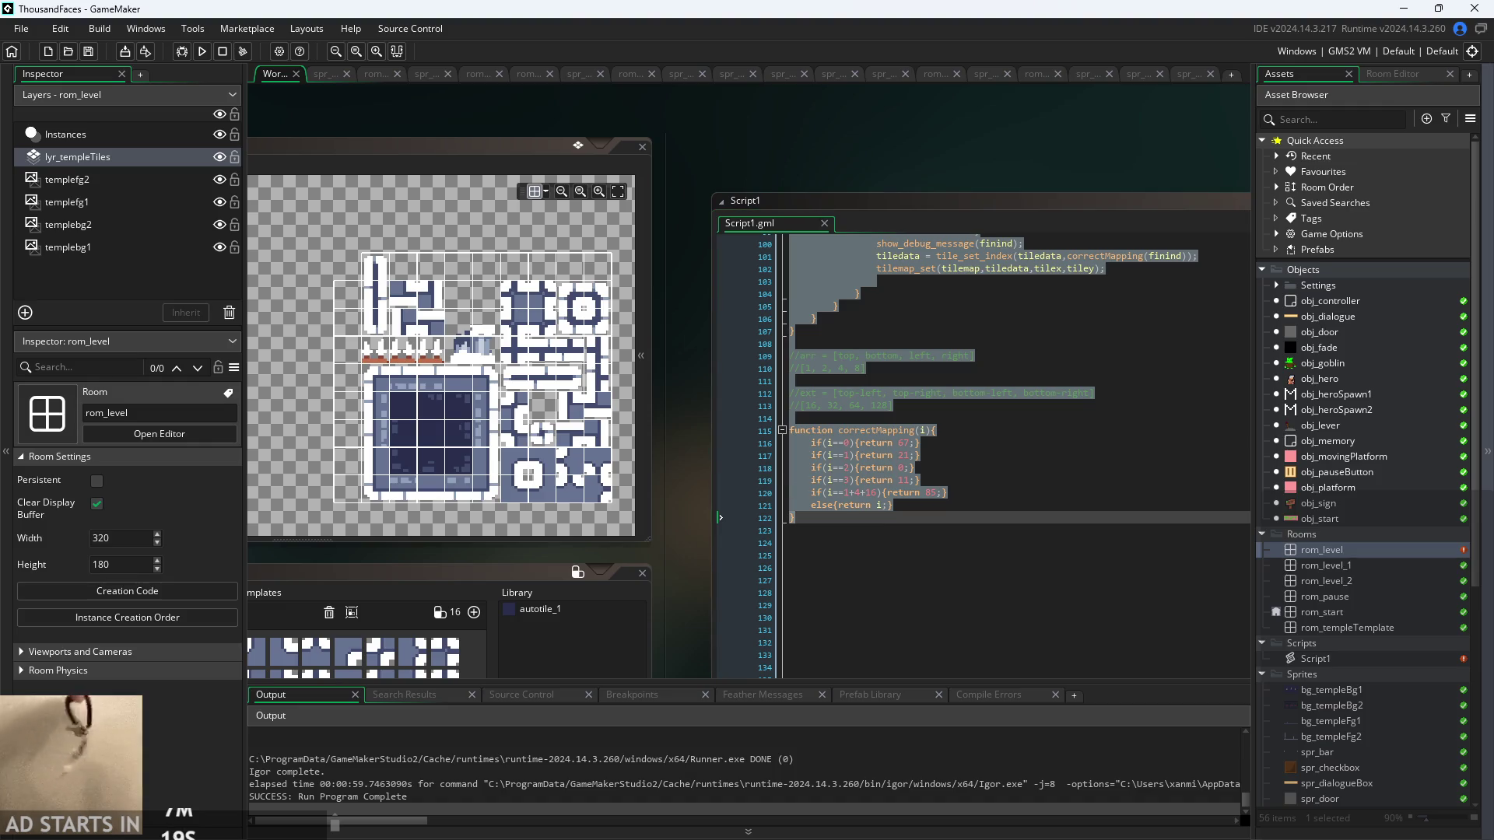
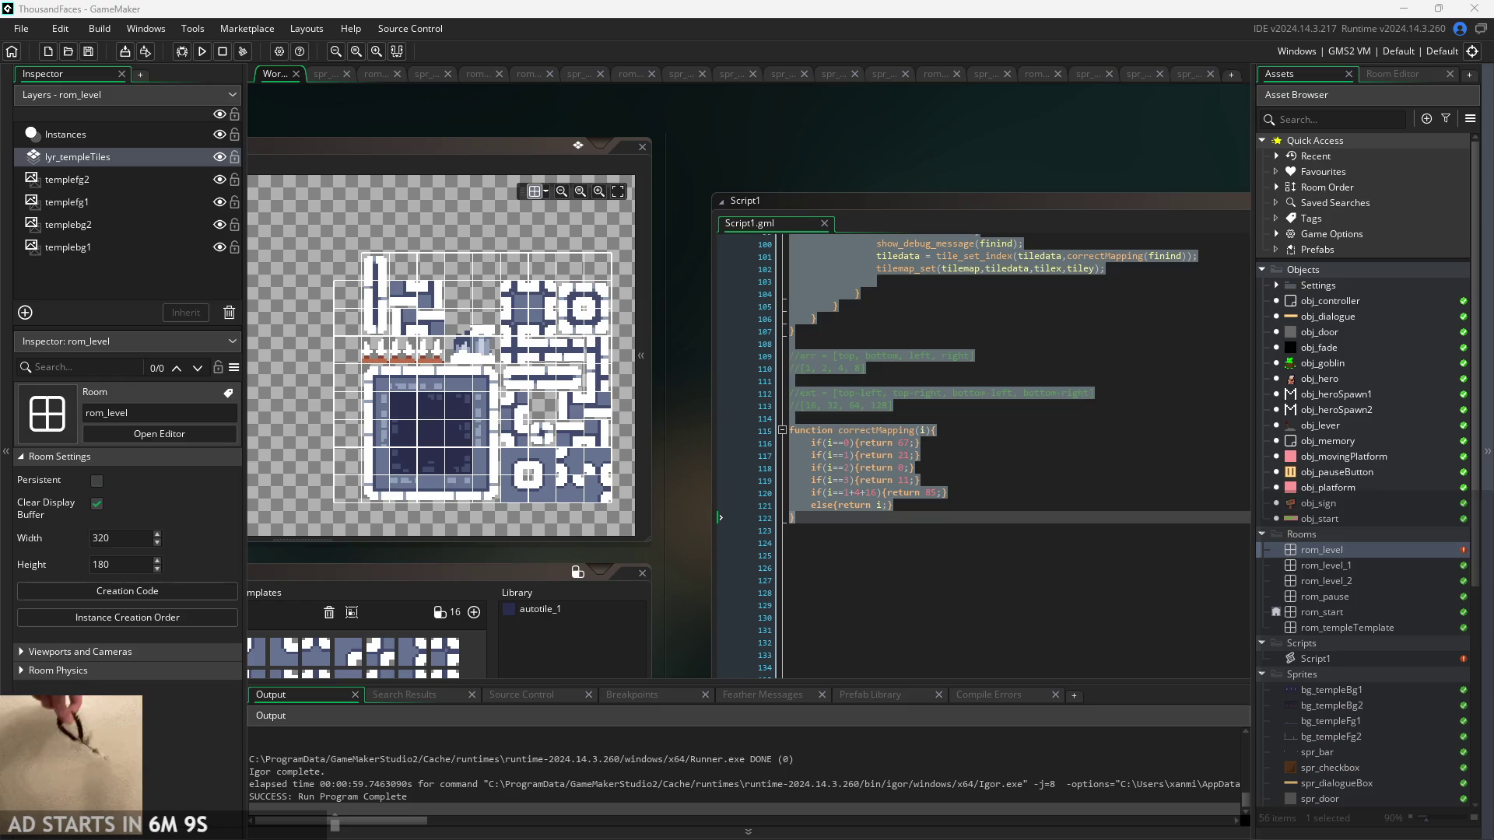
# - Replace arr with ext on line 97 so the loop reads exi+=ext[r]*power(2,r+4)
pyautogui.click(856, 381)
pyautogui.scroll(3, 1072, 378)
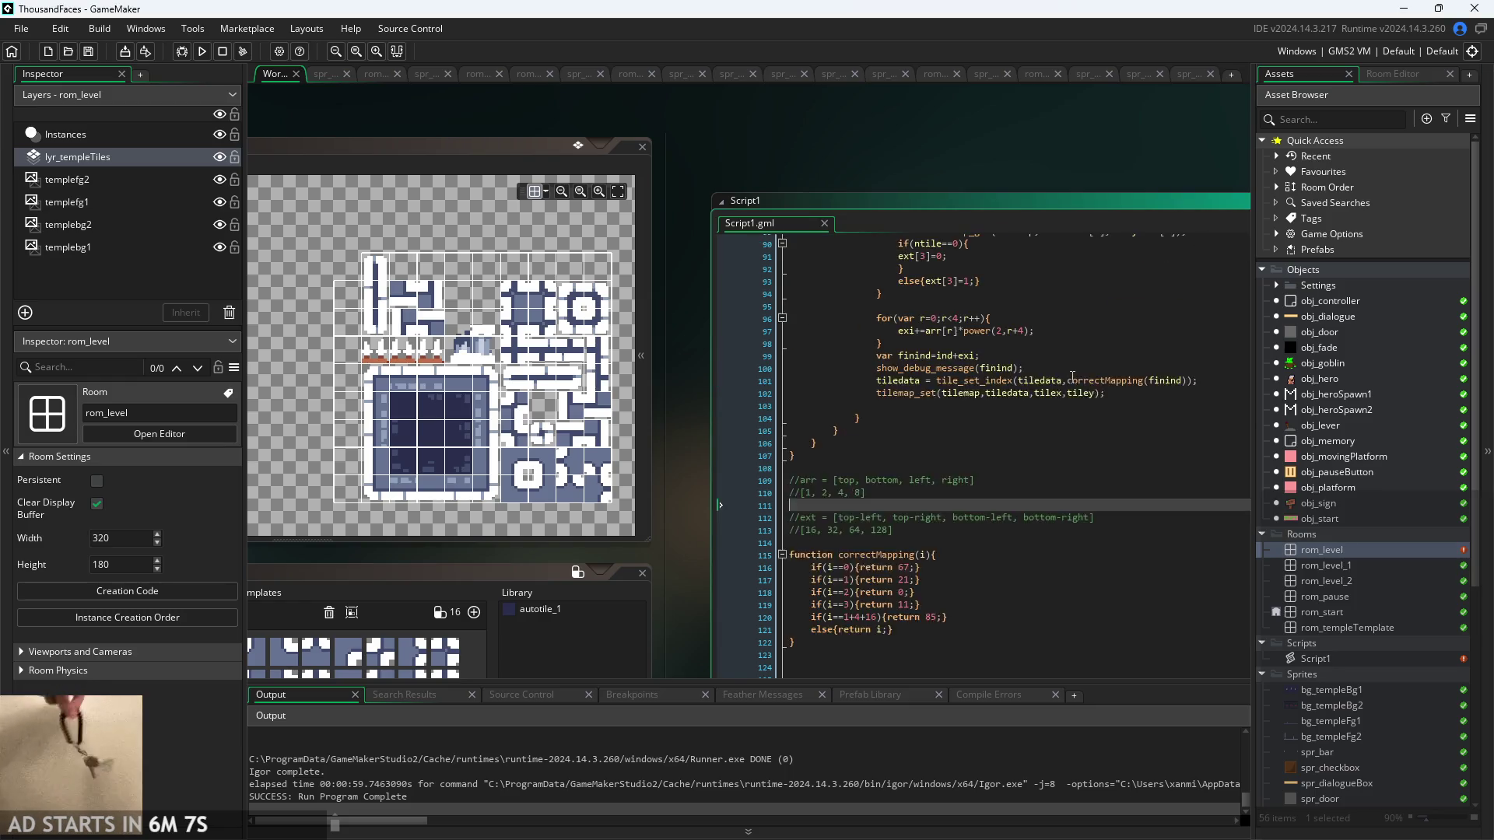
pyautogui.scroll(2, 1070, 380)
pyautogui.click(1056, 383)
pyautogui.keyDown('ctrl'); pyautogui.scroll(2, 1055, 382); pyautogui.keyUp('ctrl')
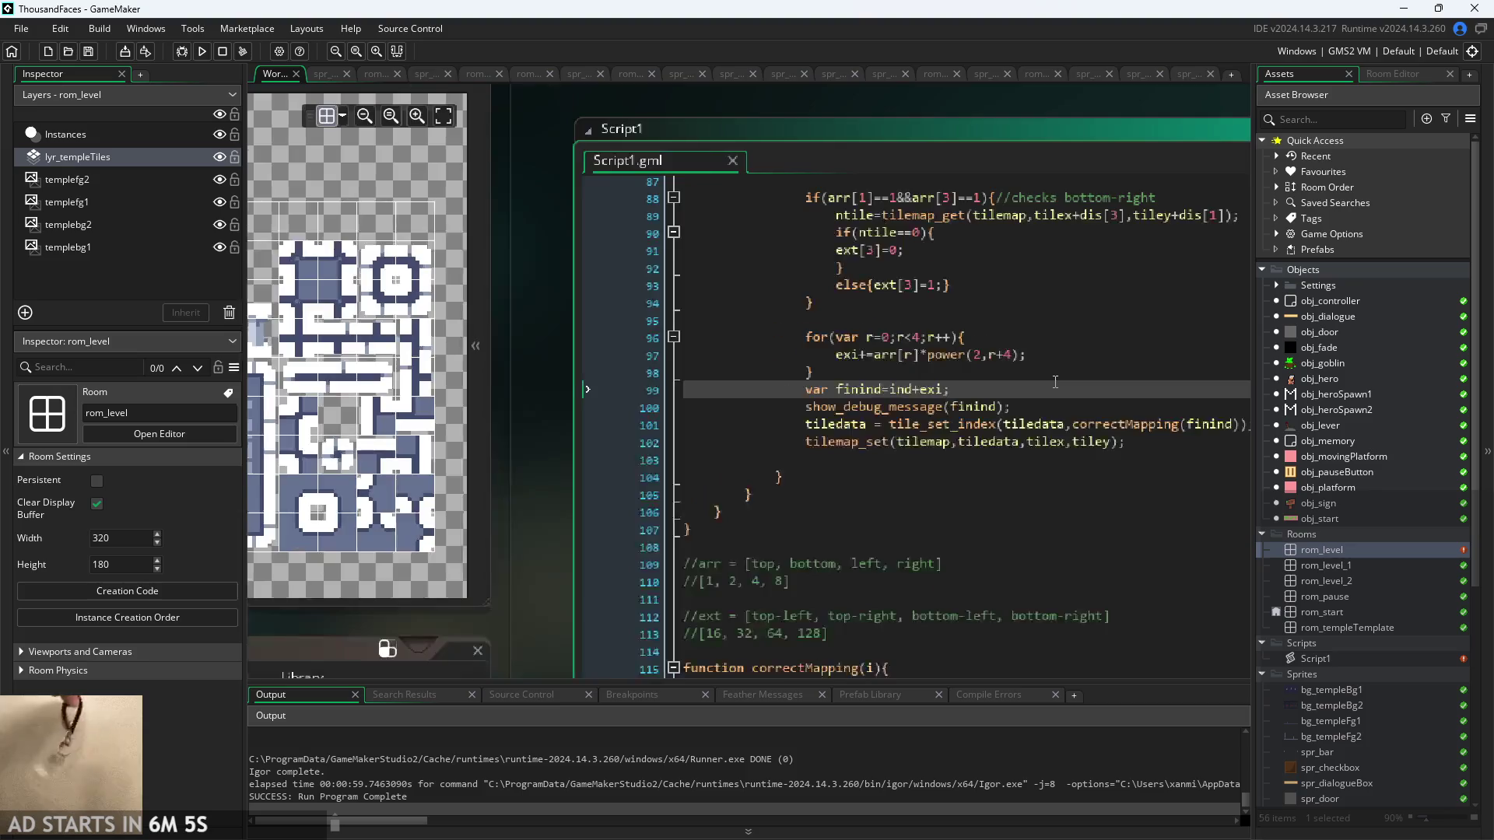
pyautogui.keyDown('ctrl'); pyautogui.scroll(-2, 883, 388); pyautogui.keyUp('ctrl')
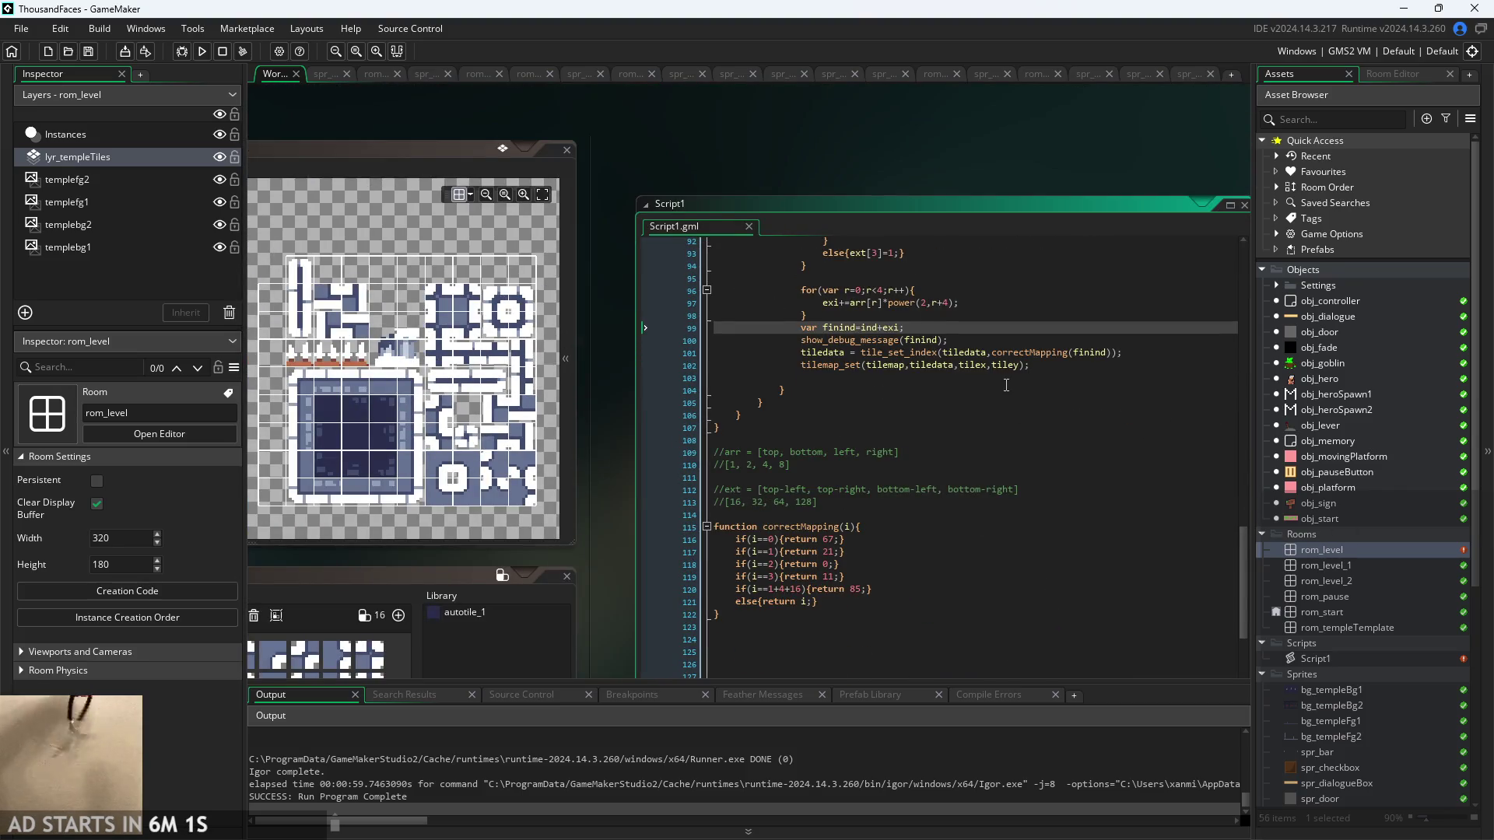
pyautogui.keyDown('ctrl'); pyautogui.scroll(2, 910, 288); pyautogui.keyUp('ctrl')
pyautogui.click(823, 320)
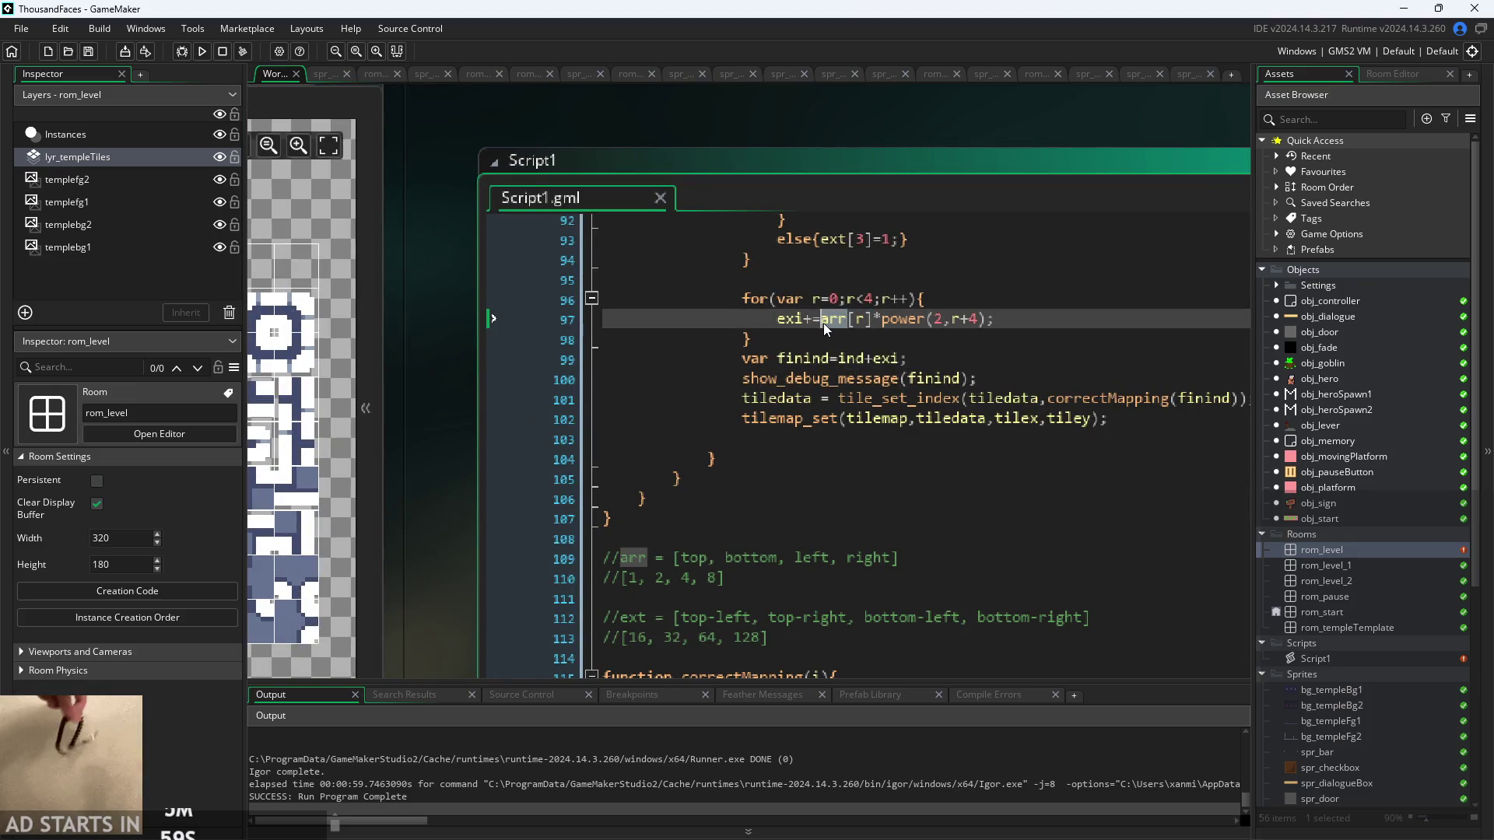
pyautogui.write('ext')
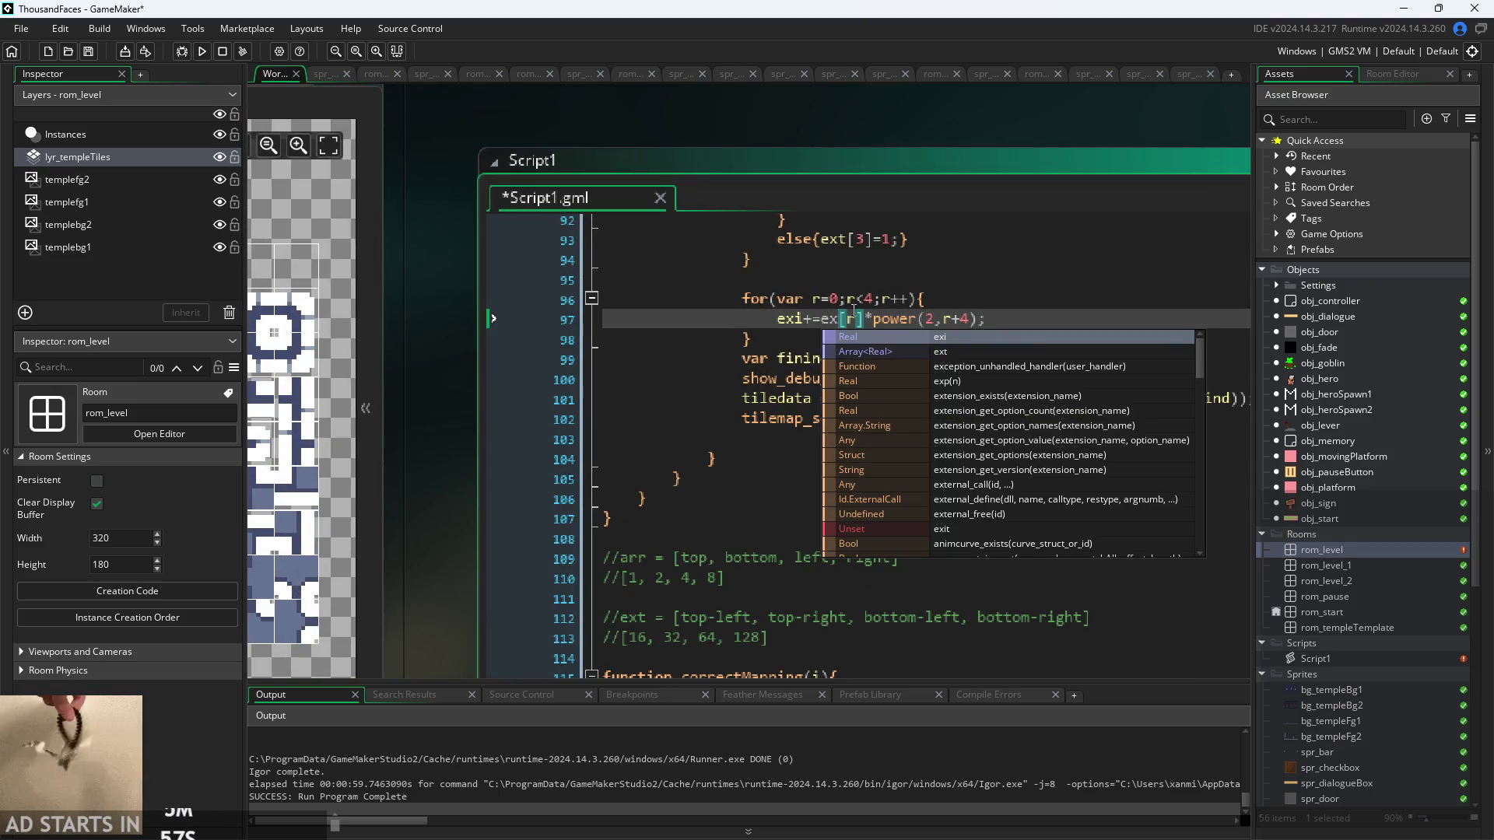
pyautogui.click(920, 304)
# - Save the edited Script1.gml
pyautogui.keyDown('ctrl'); pyautogui.scroll(-2, 1000, 339); pyautogui.keyUp('ctrl')
pyautogui.hotkey('ctrl', 's')
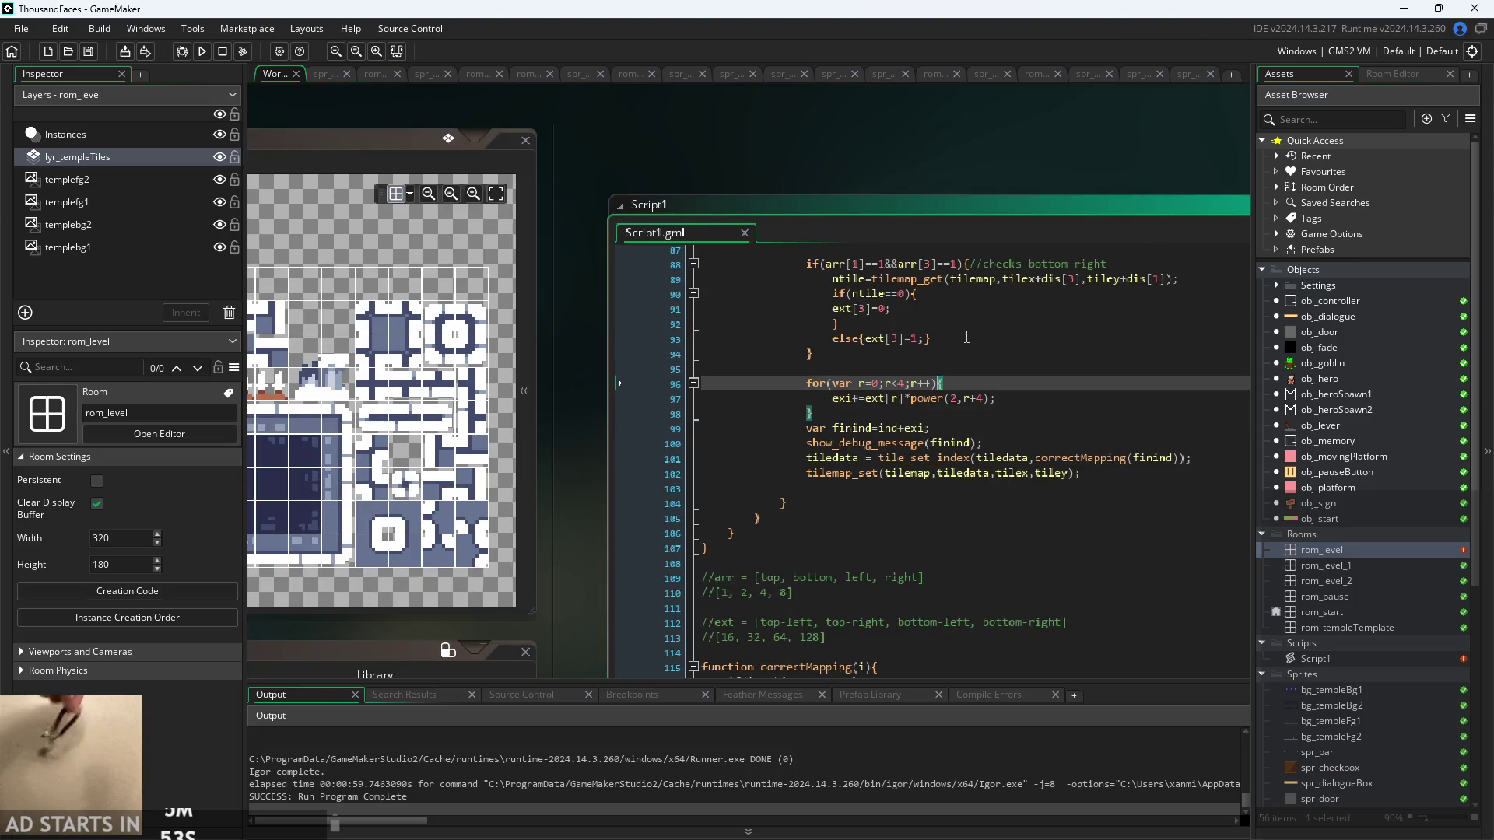
pyautogui.click(563, 350)
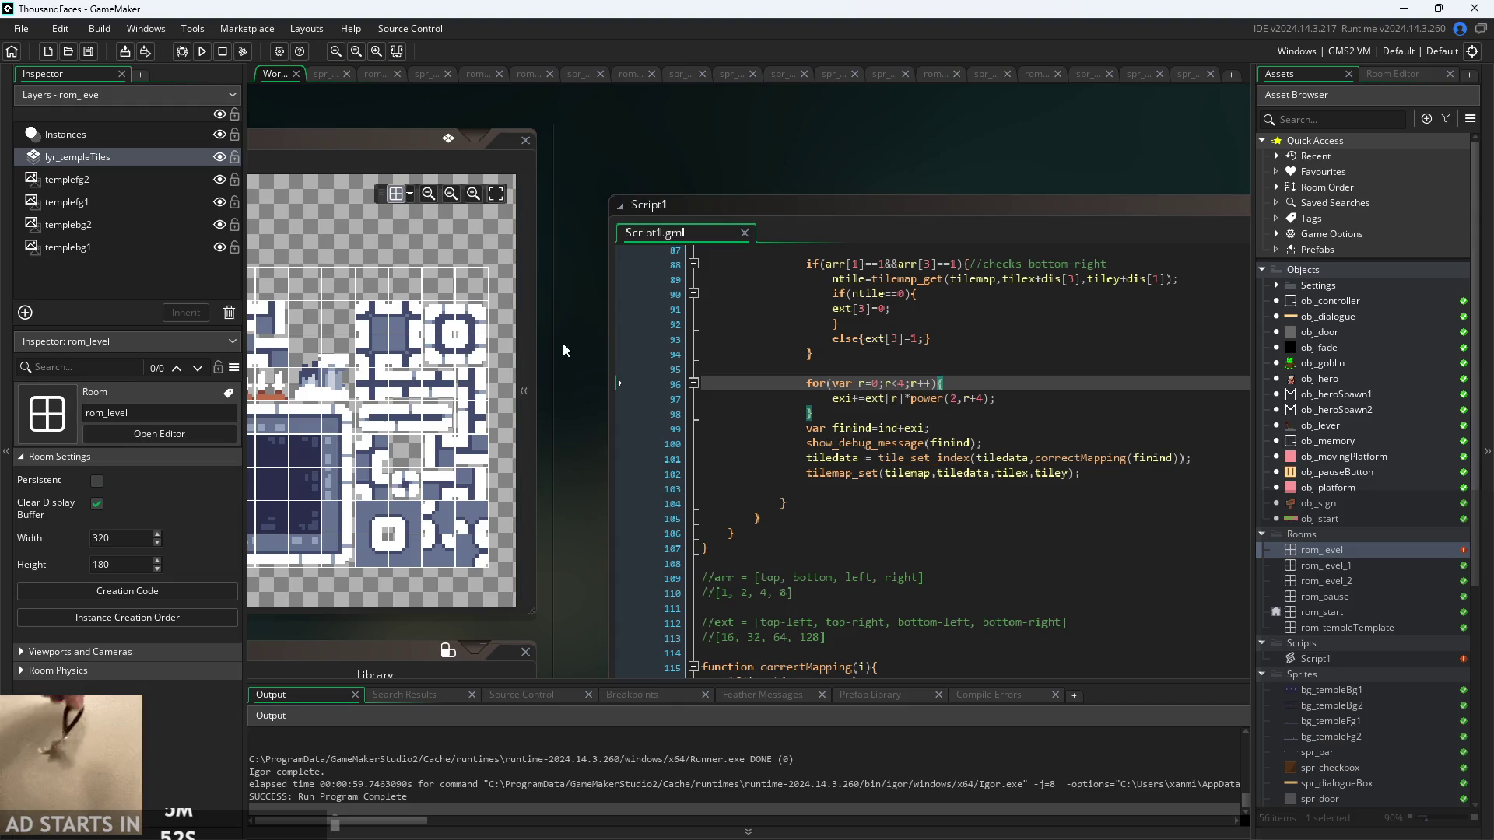
pyautogui.click(201, 50)
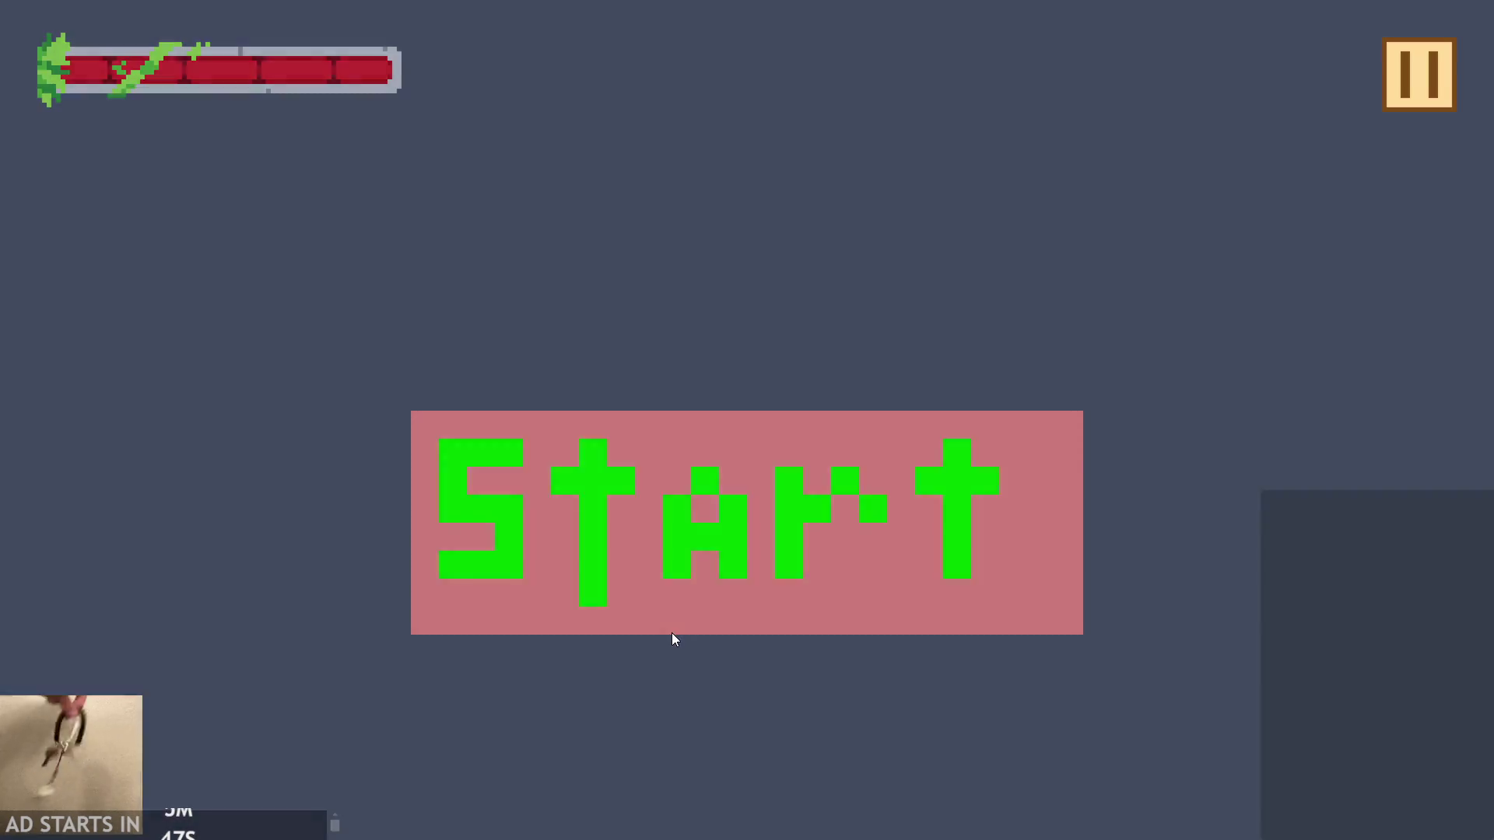
pyautogui.click(672, 633)
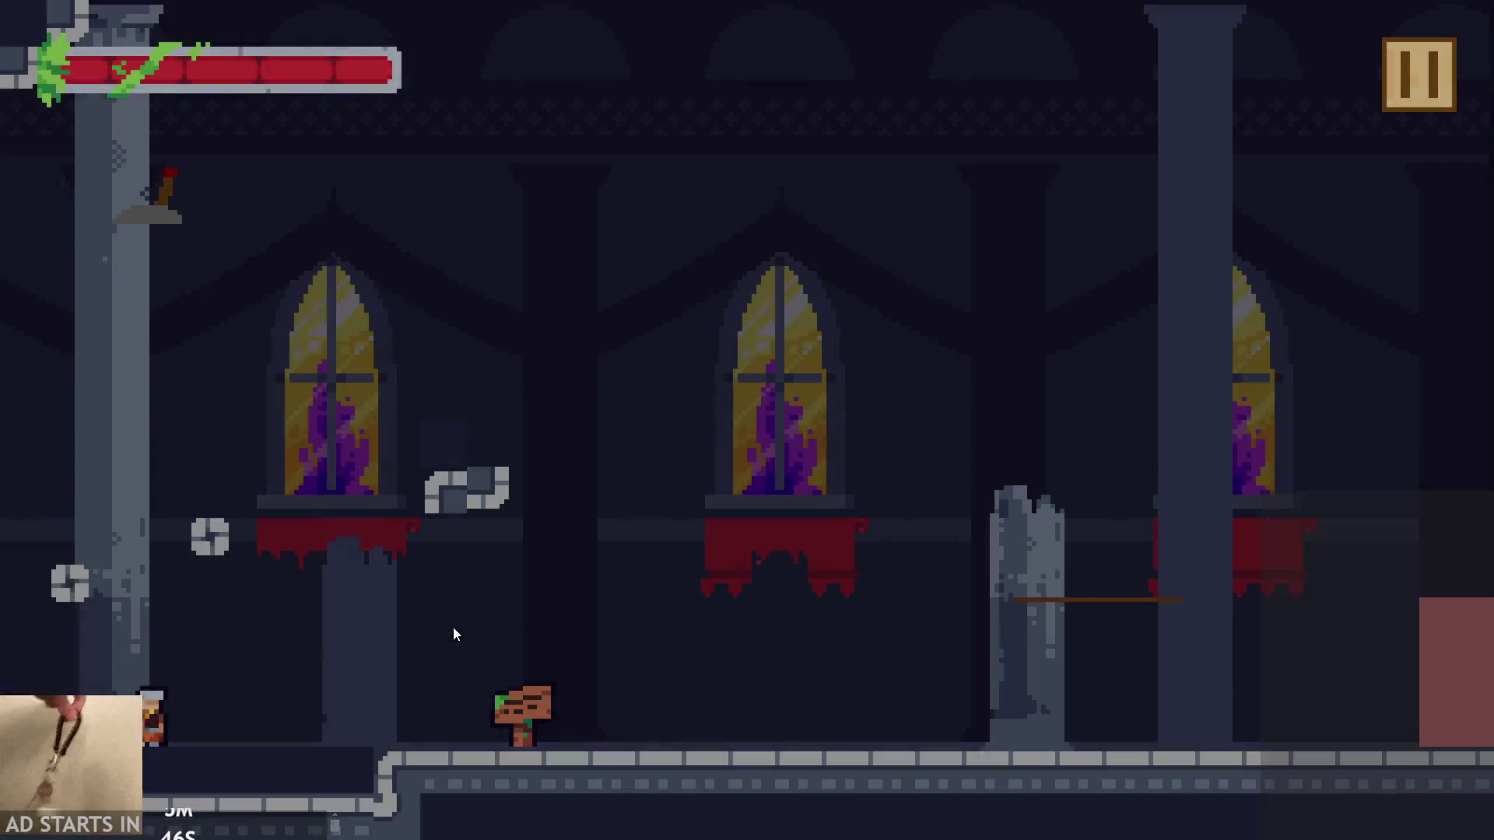
pyautogui.press('space')
pyautogui.press('Right')
pyautogui.press('space')
pyautogui.press('Left')
pyautogui.press('space')
pyautogui.press('Right')
pyautogui.press('Left')
pyautogui.press('Right')
pyautogui.click(1432, 55)
pyautogui.click(1260, 742)
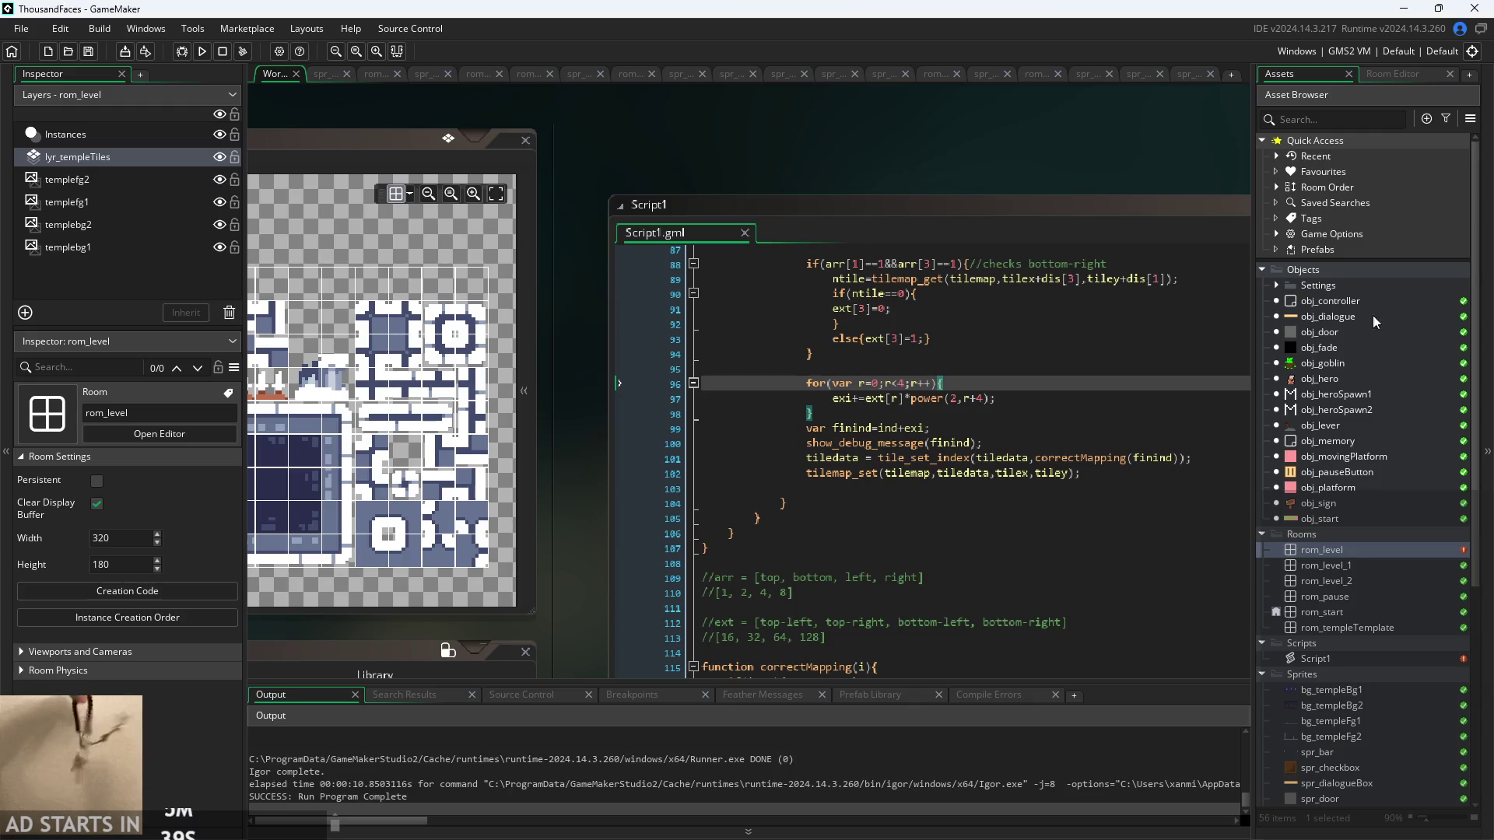
pyautogui.click(1343, 551)
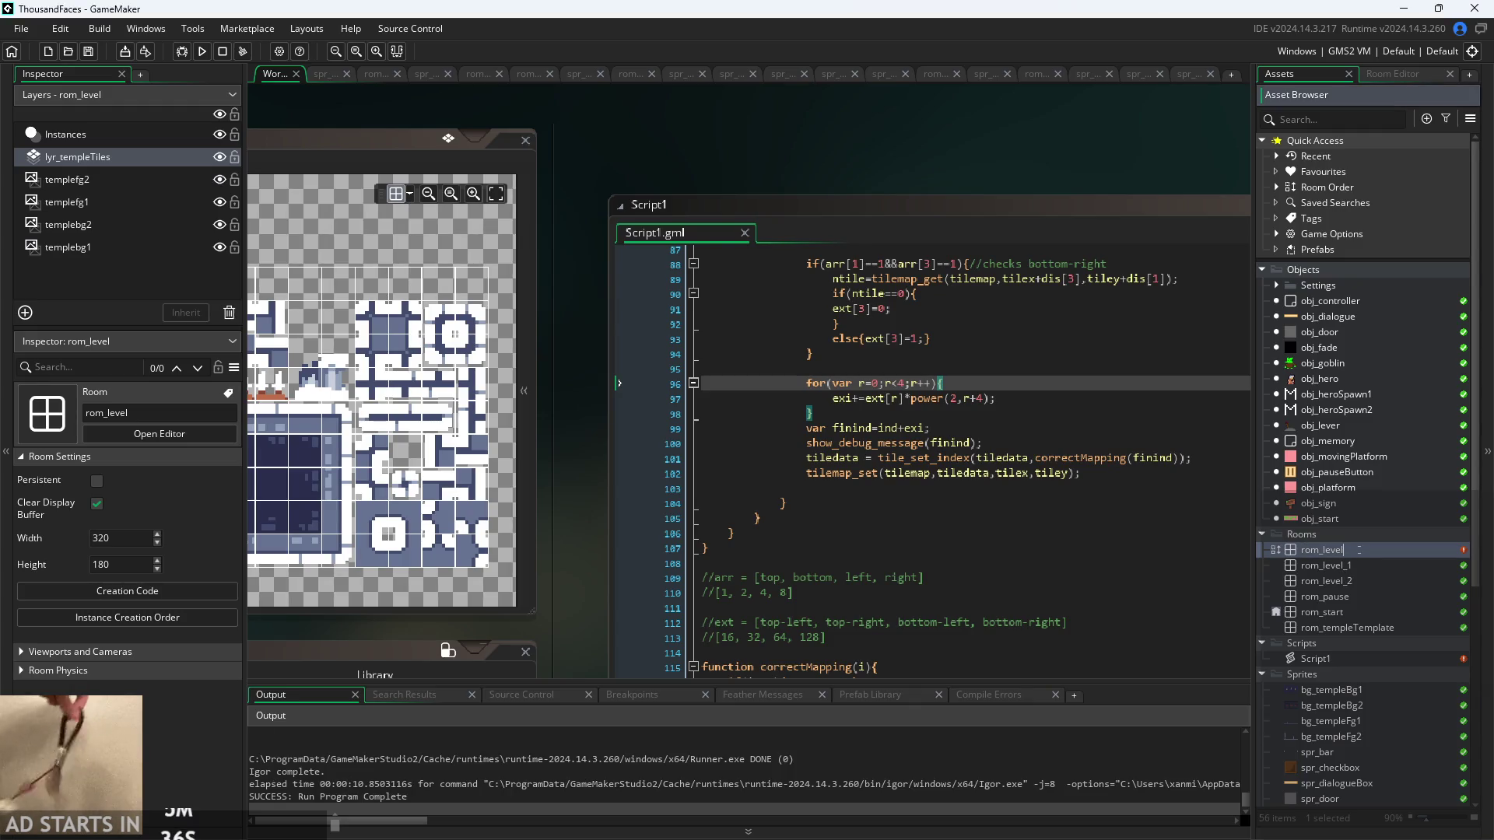
pyautogui.doubleClick(1343, 550)
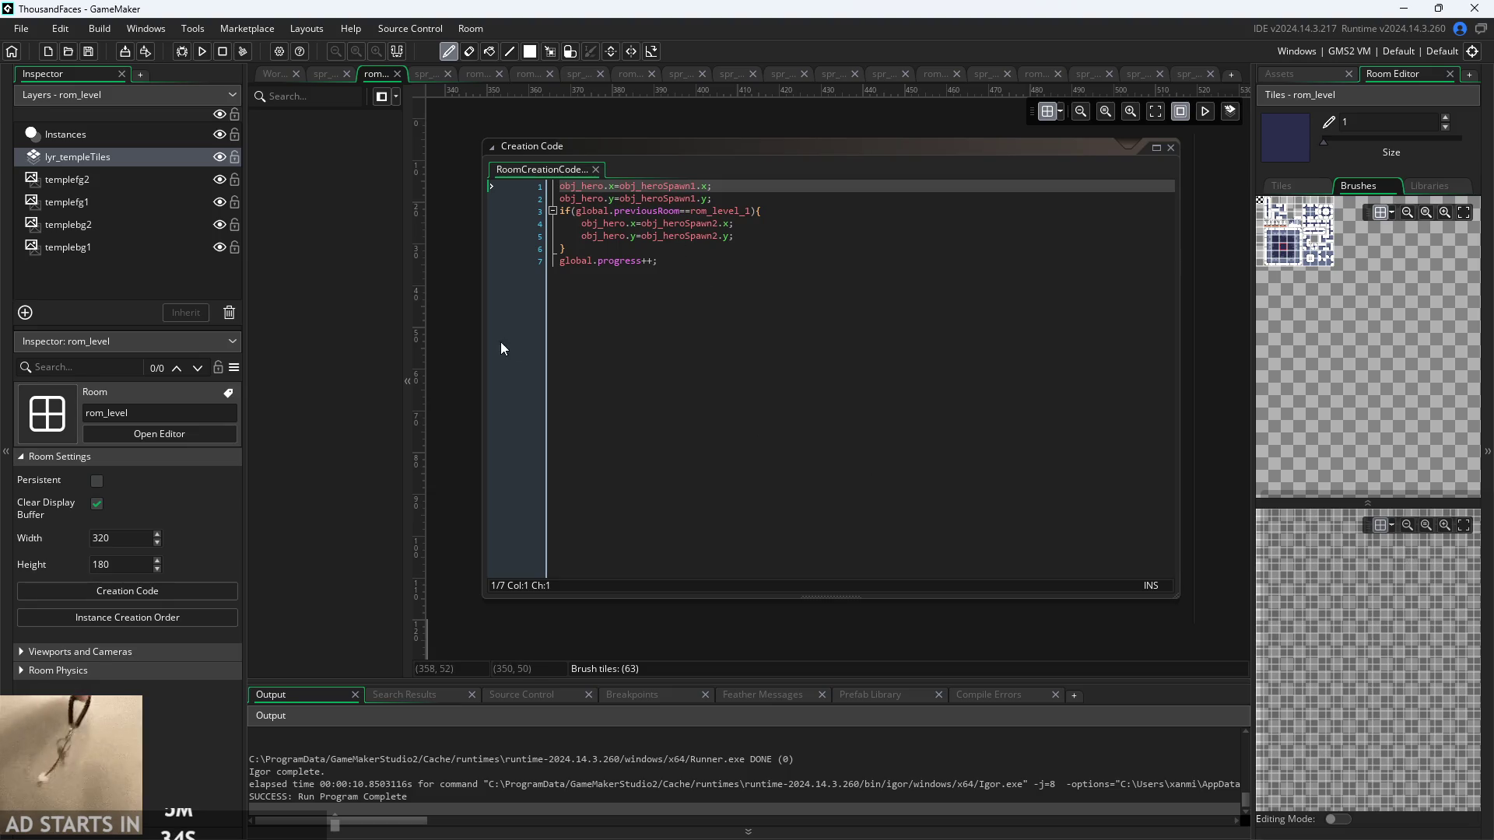
pyautogui.press('Escape')
pyautogui.scroll(-3, 1133, 250)
pyautogui.scroll(-3, 727, 437)
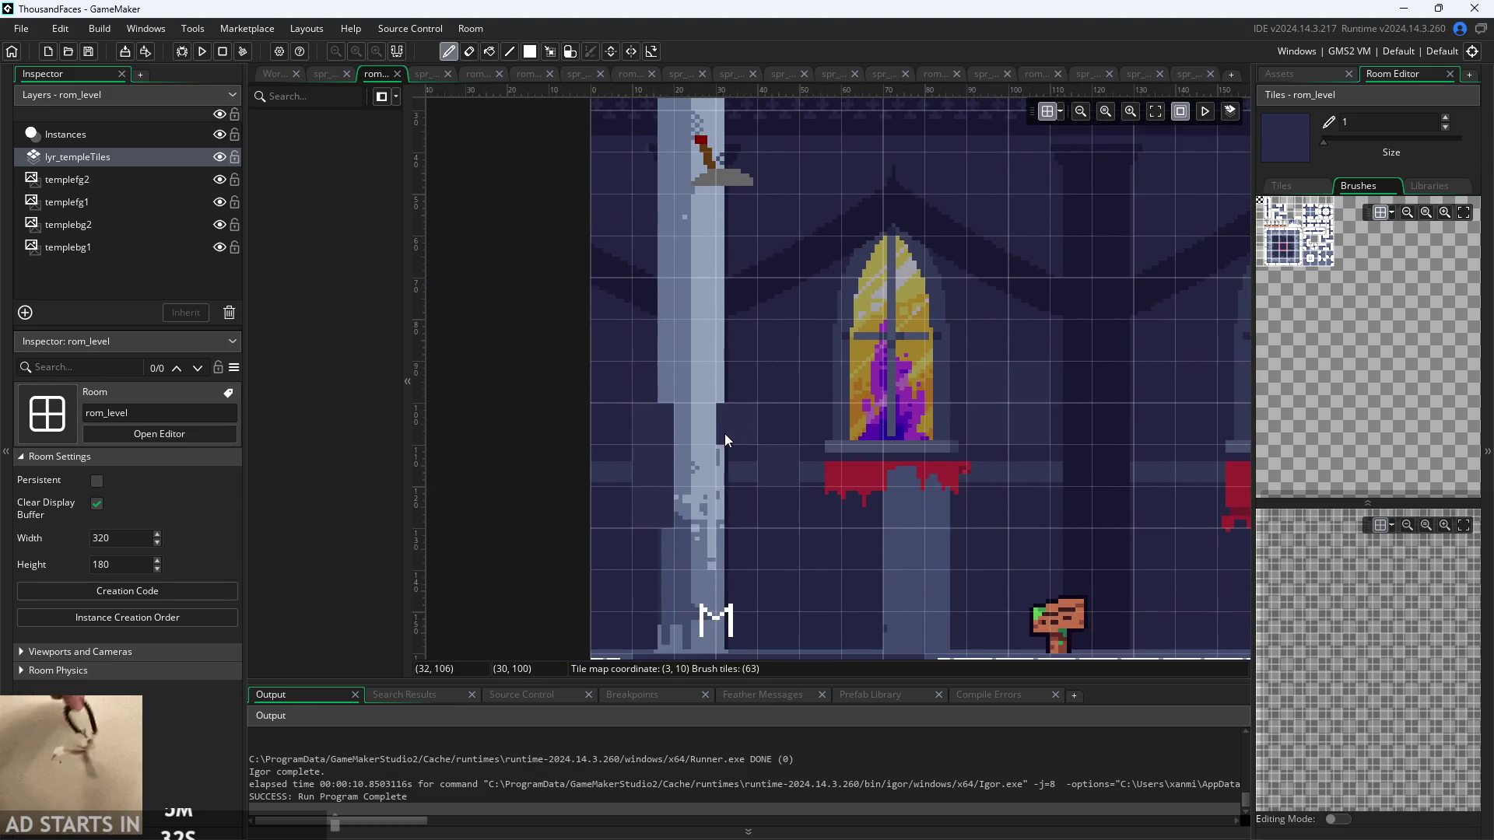
pyautogui.scroll(-3, 693, 460)
pyautogui.scroll(8, 693, 460)
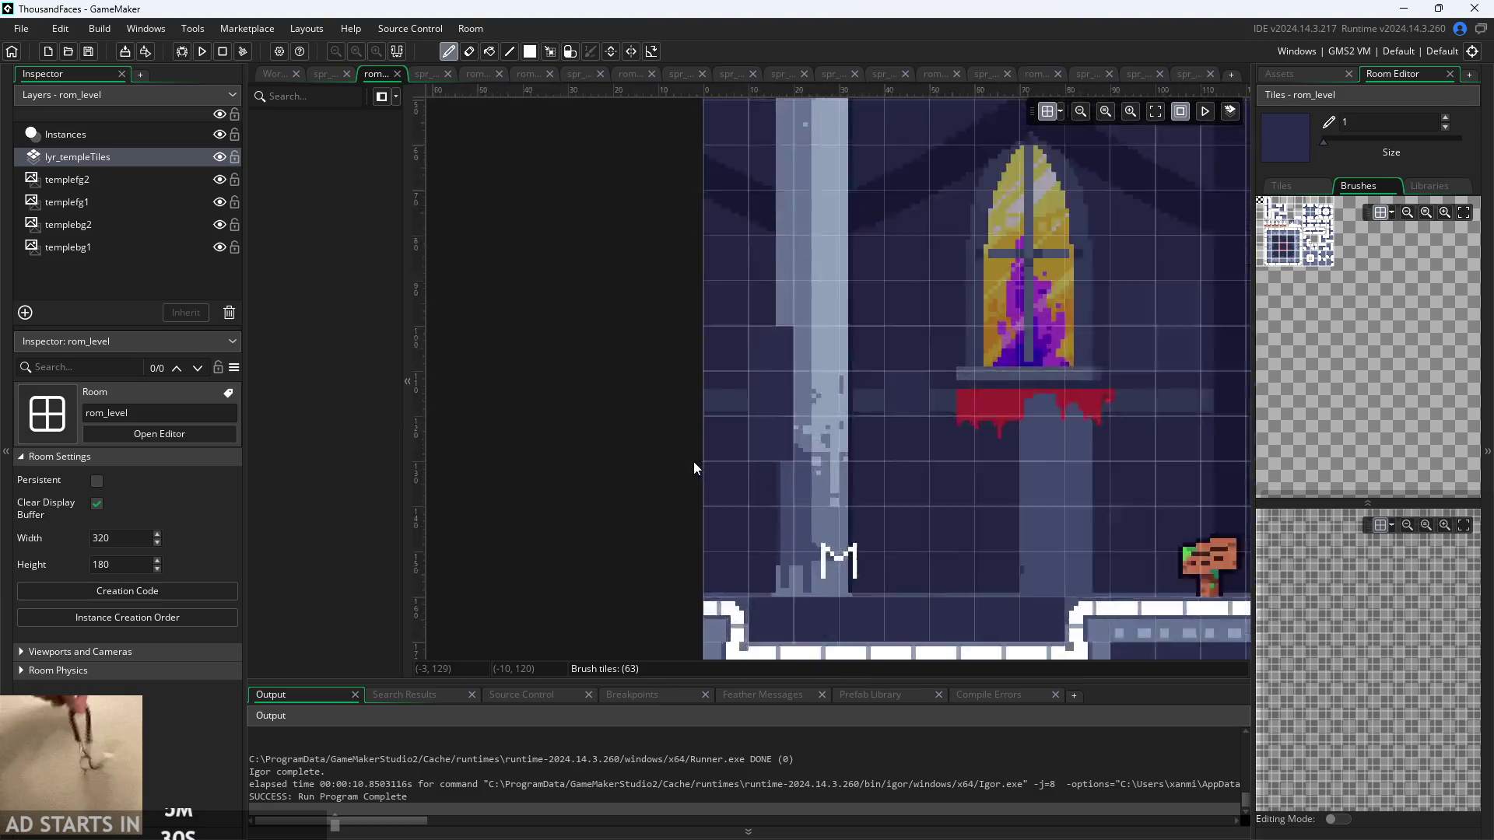
pyautogui.scroll(-3, 565, 475)
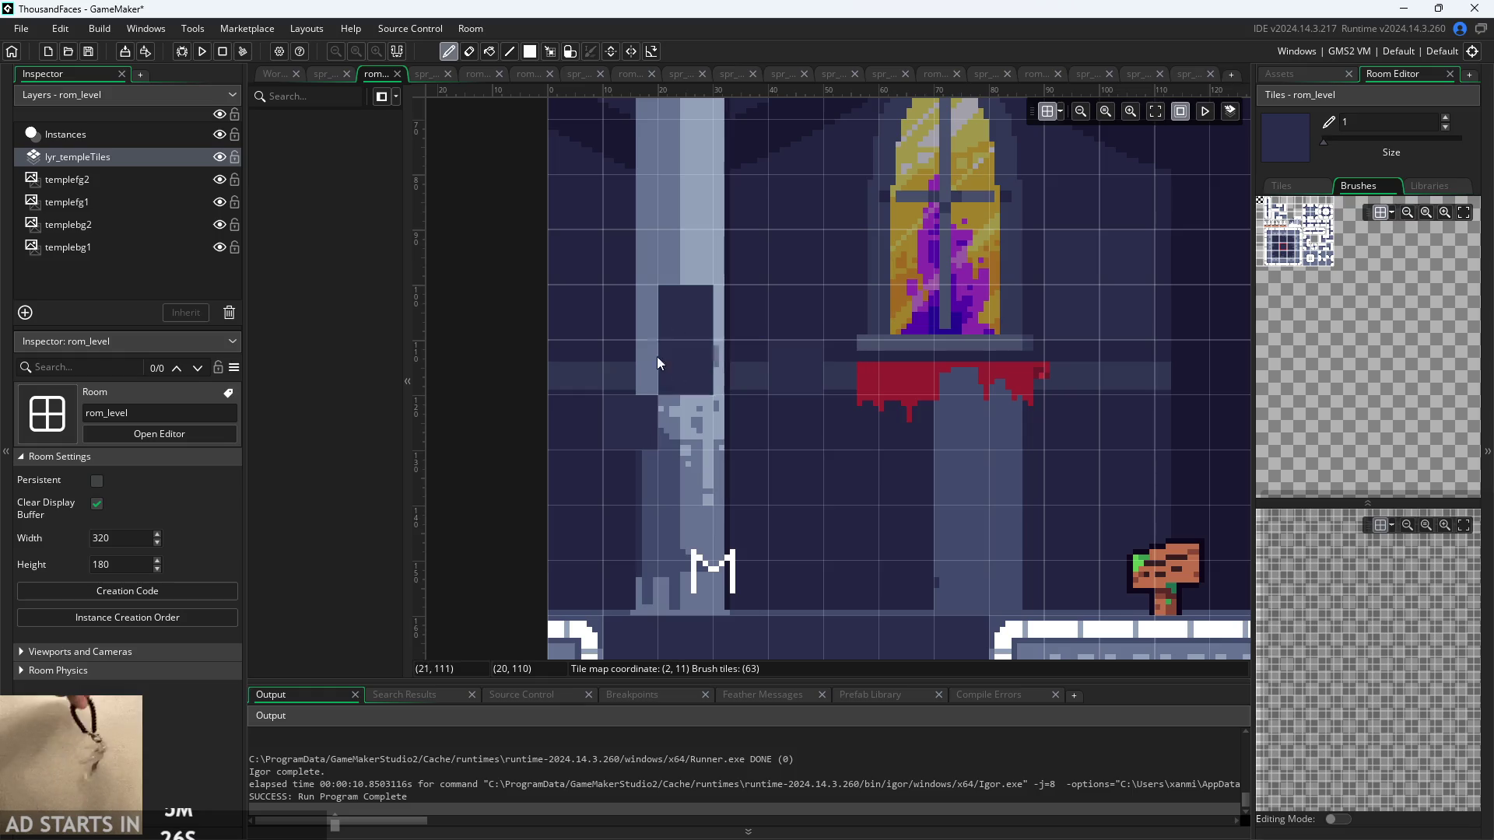
pyautogui.click(666, 335)
pyautogui.click(727, 363)
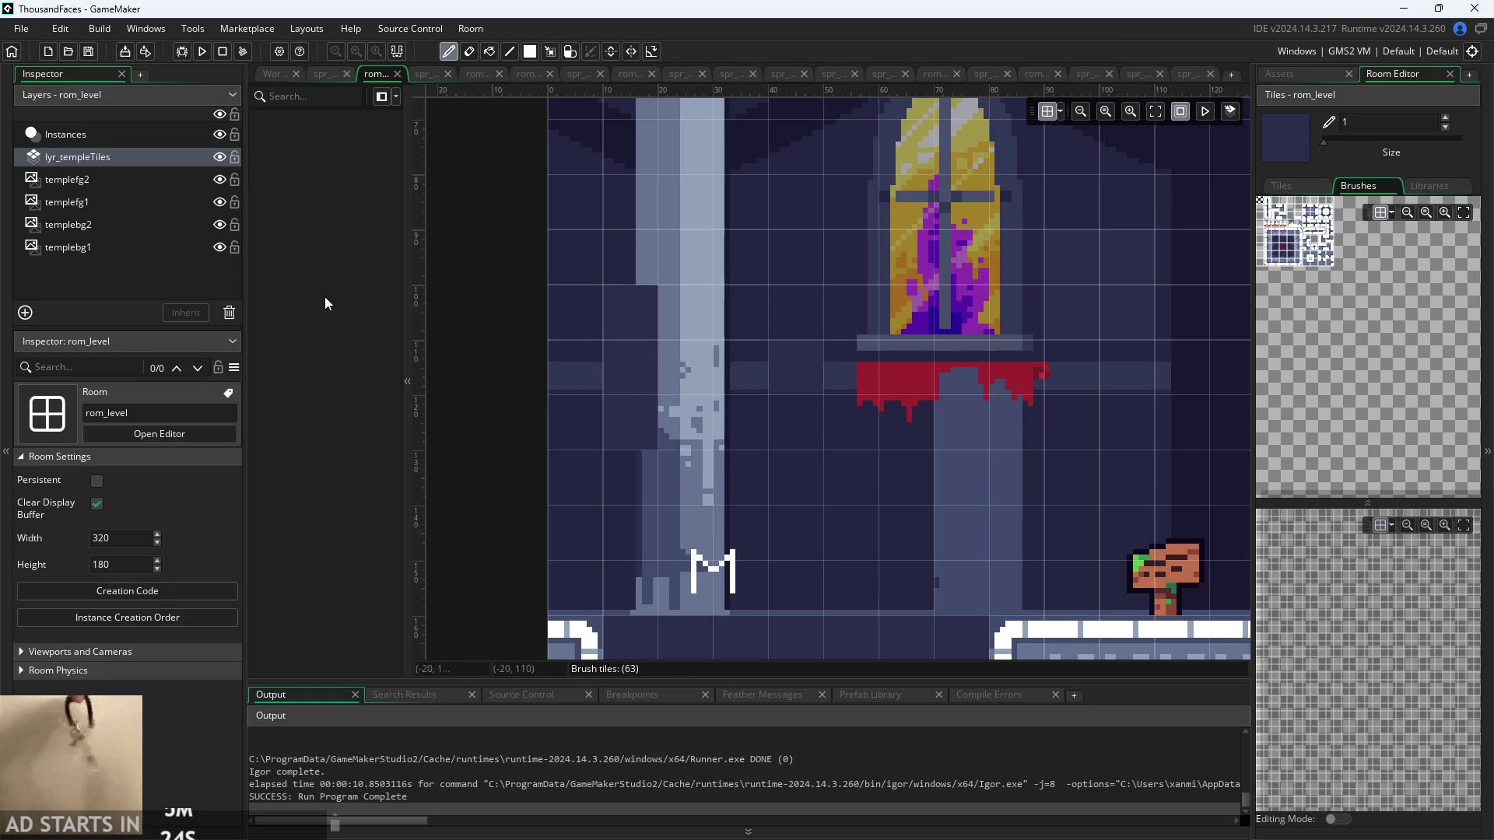
pyautogui.click(276, 74)
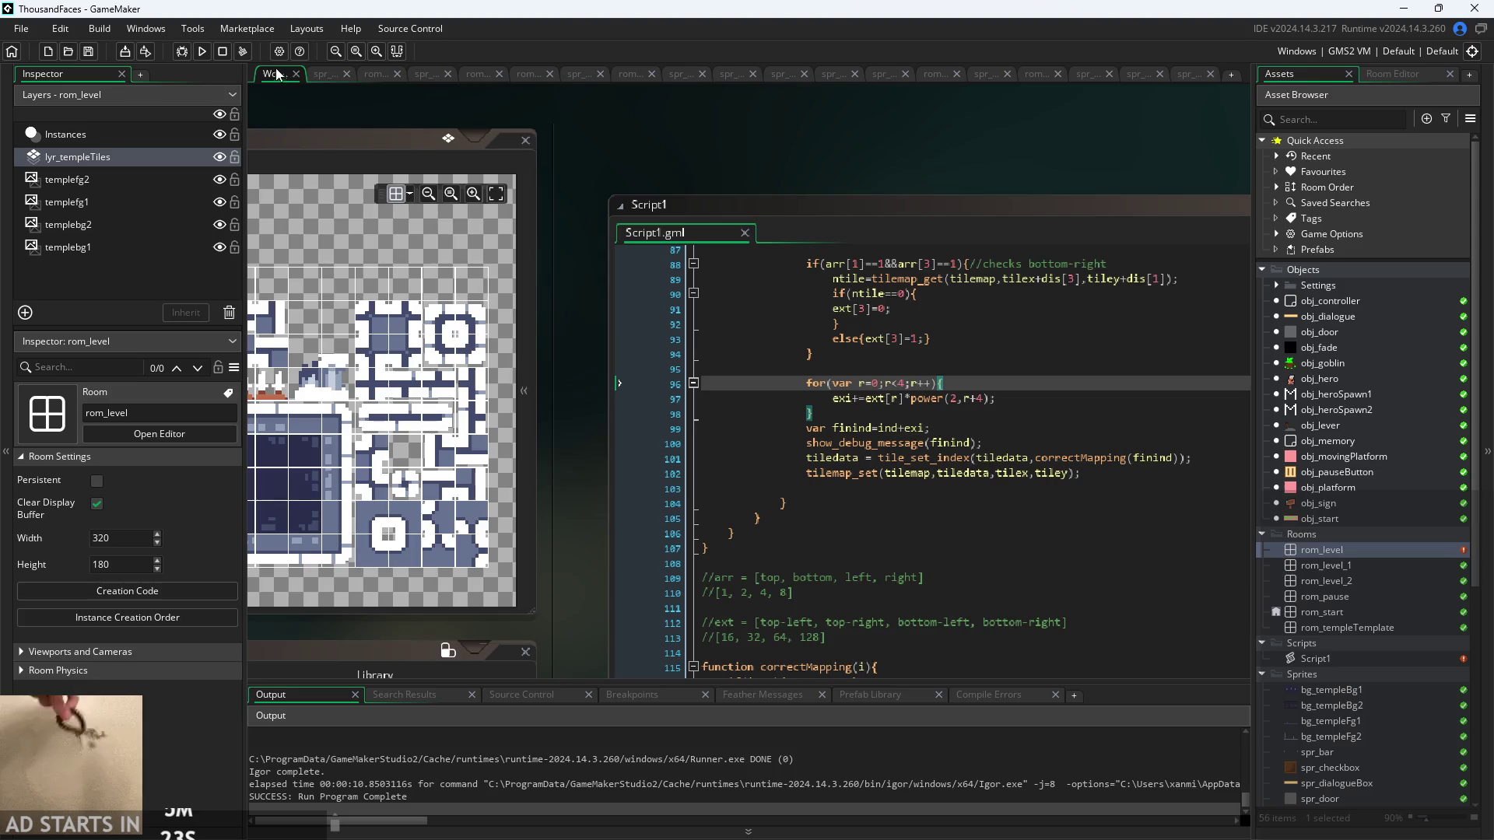
pyautogui.click(202, 50)
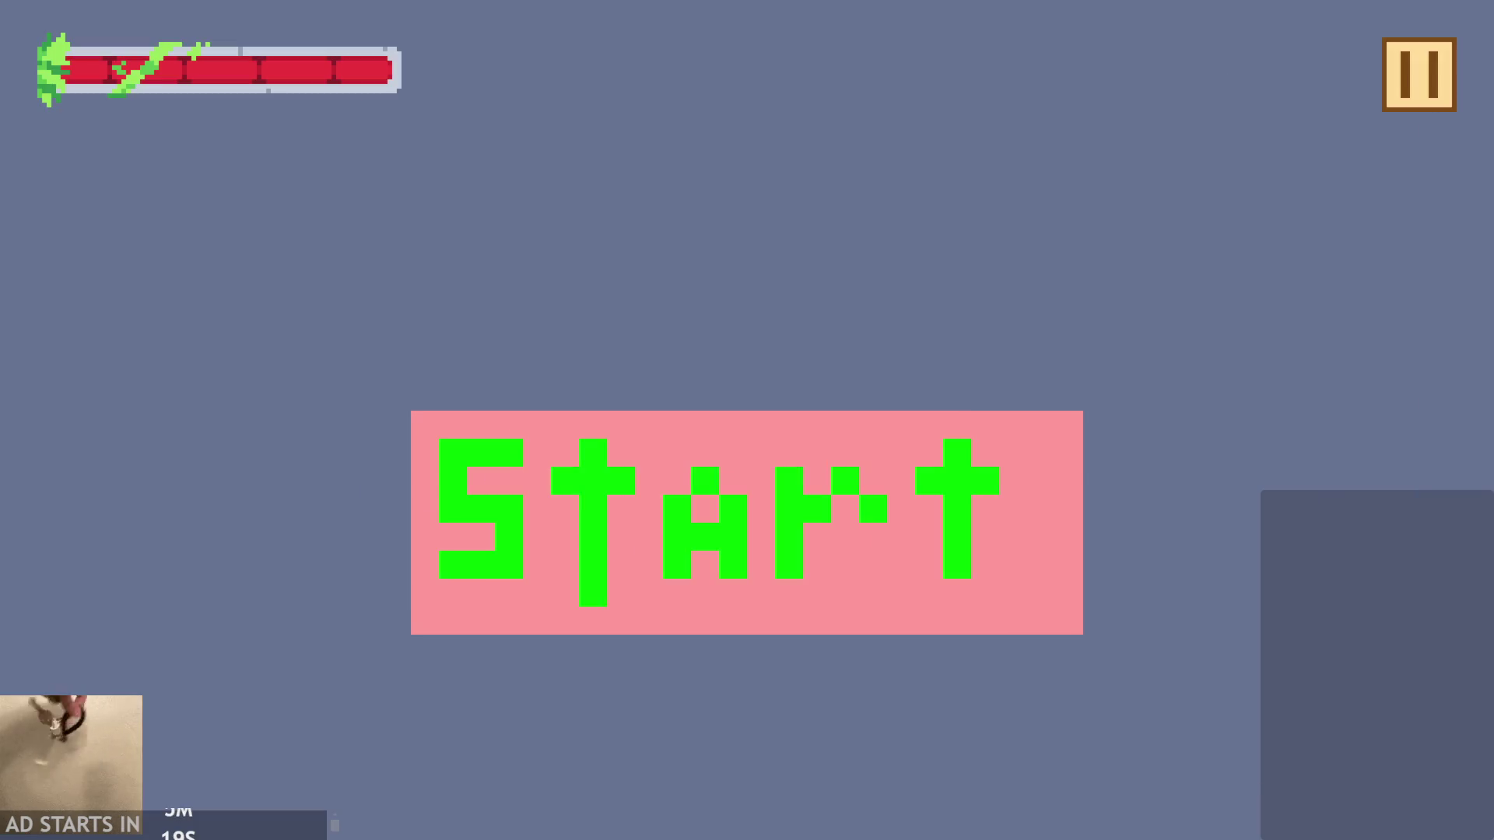
pyautogui.click(949, 584)
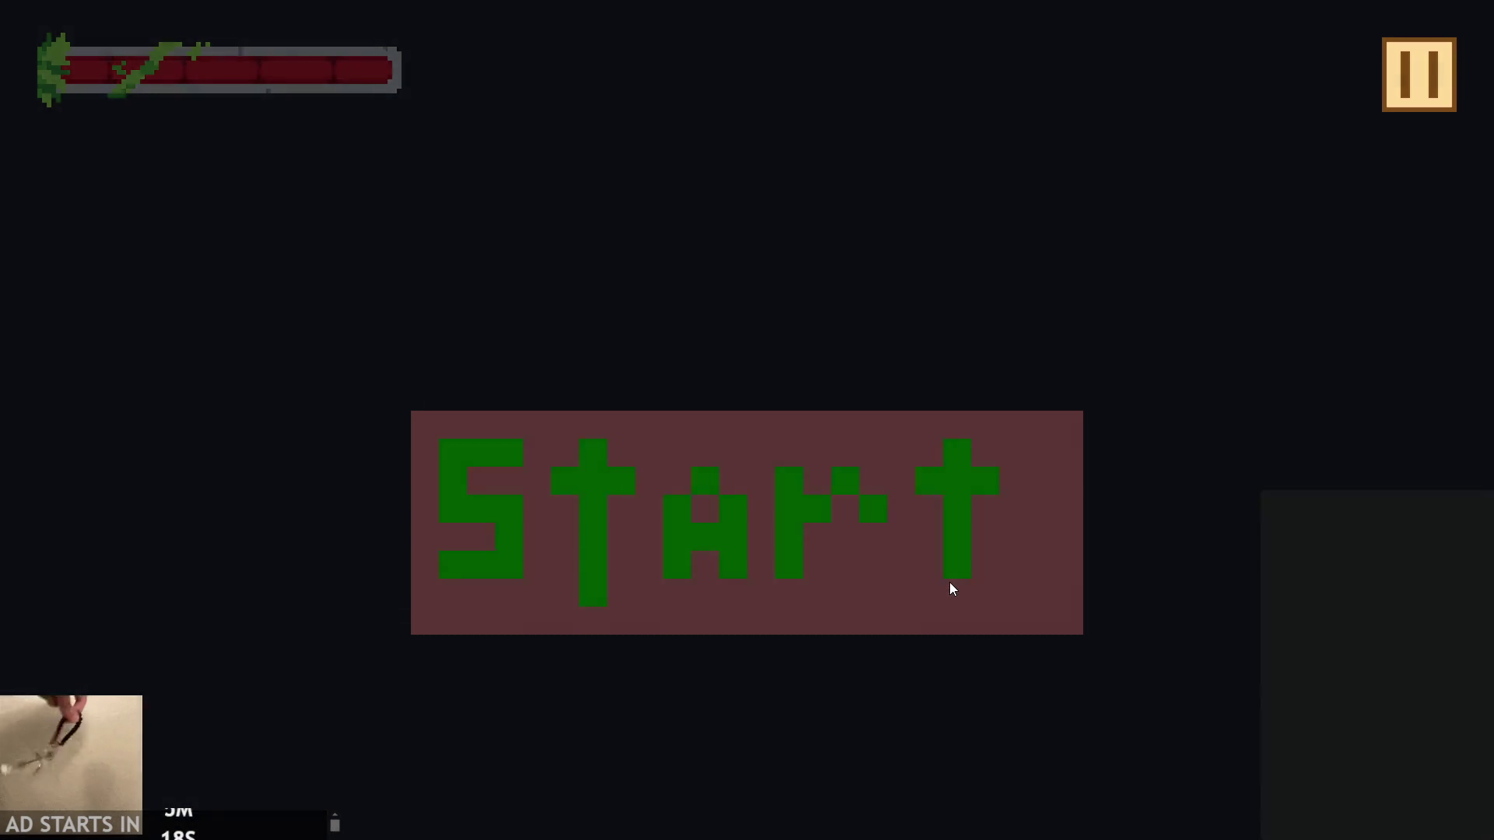
pyautogui.press('space')
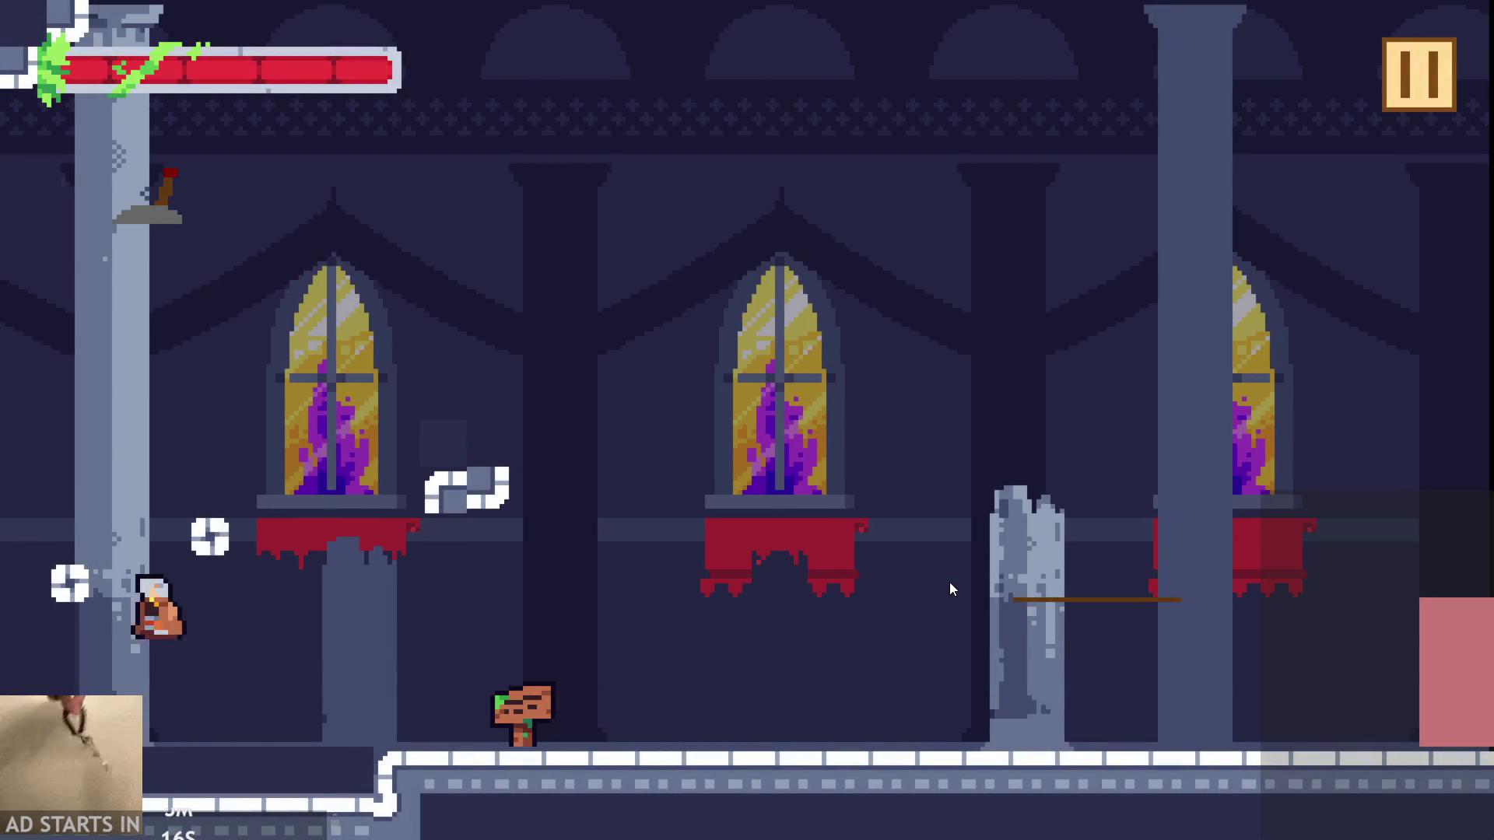
pyautogui.press('space')
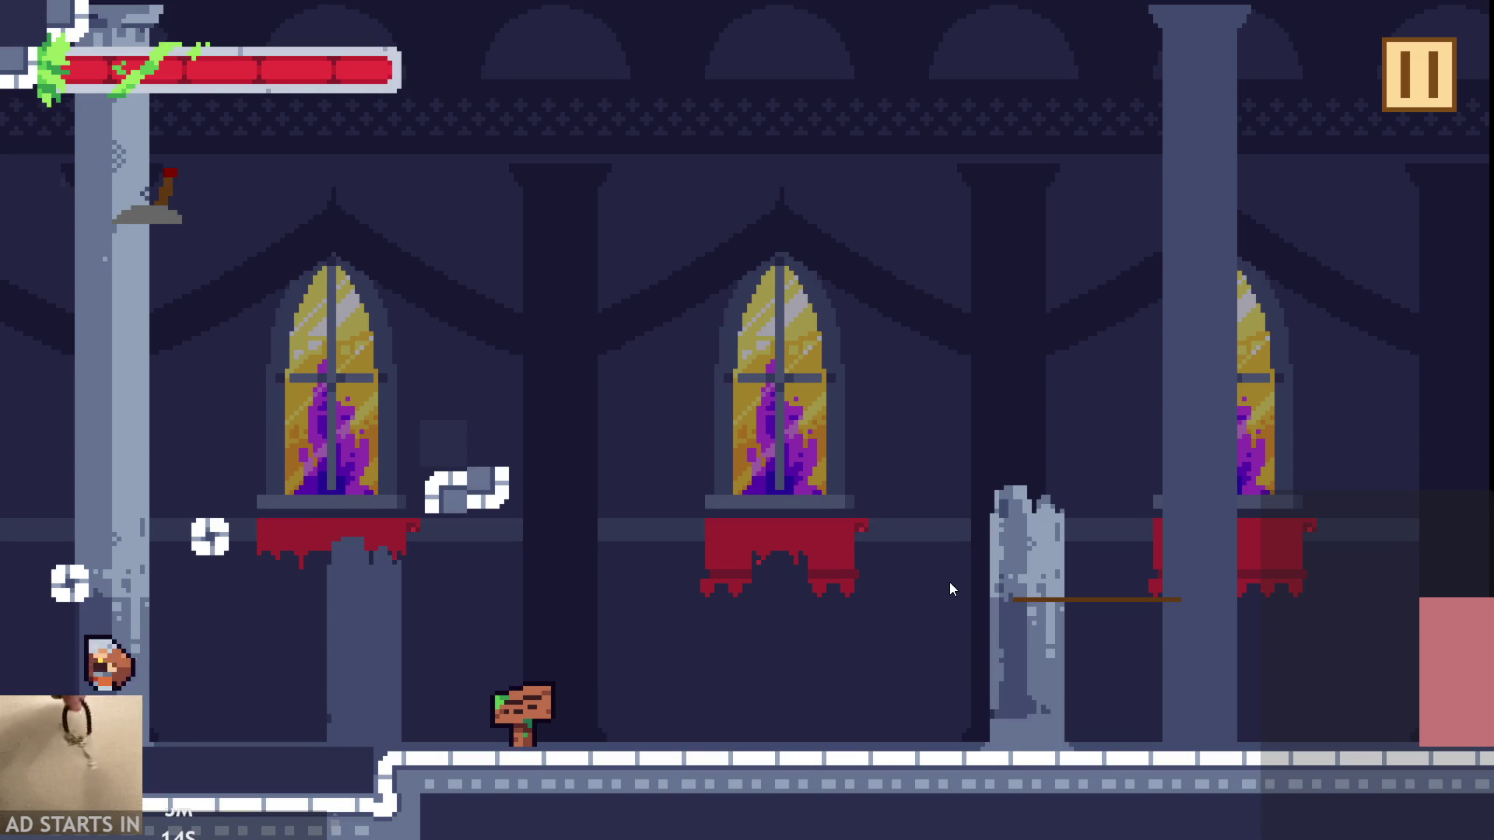
pyautogui.press('space')
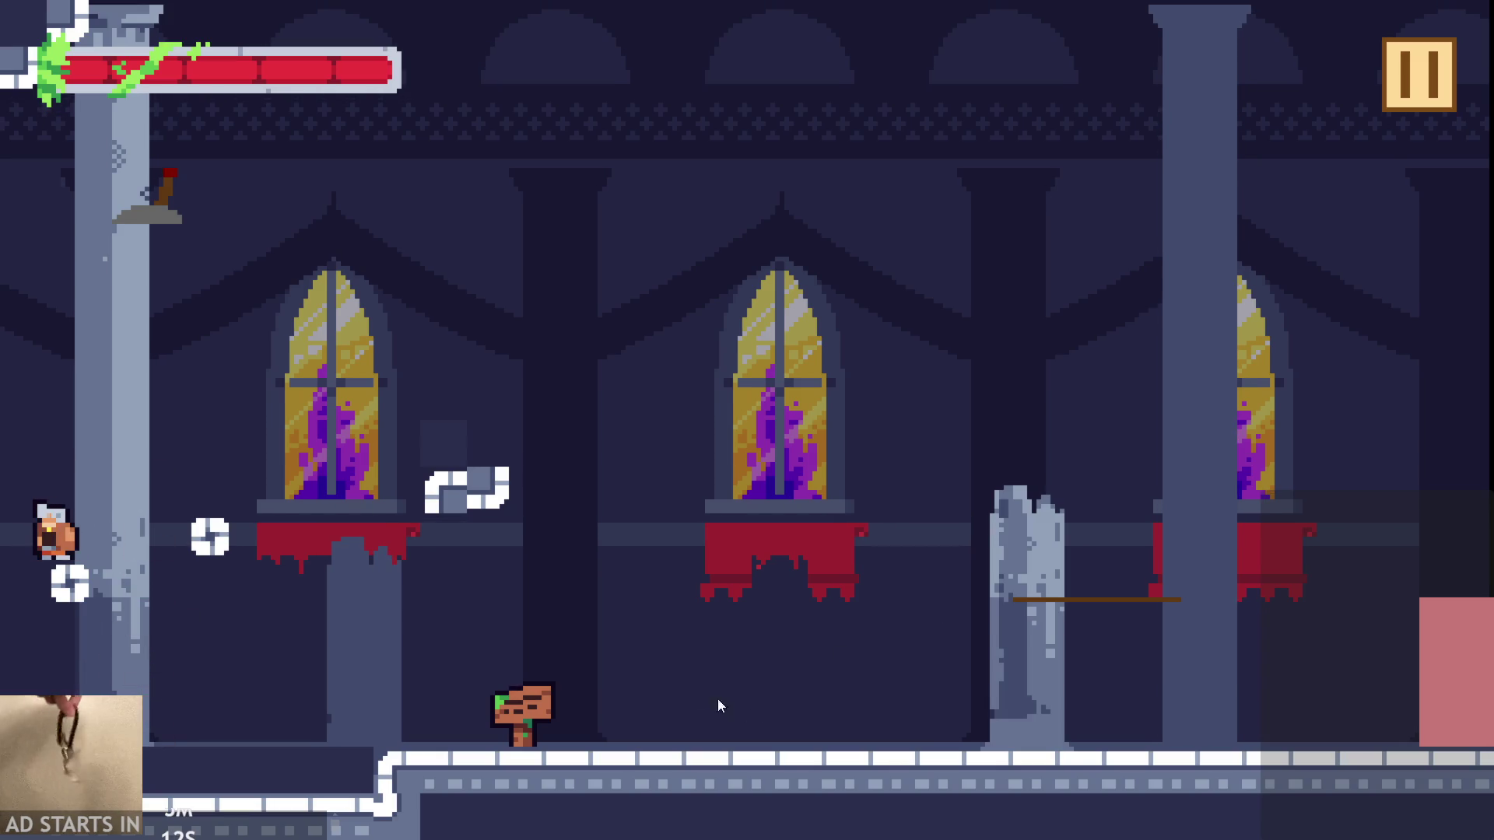
pyautogui.click(1407, 105)
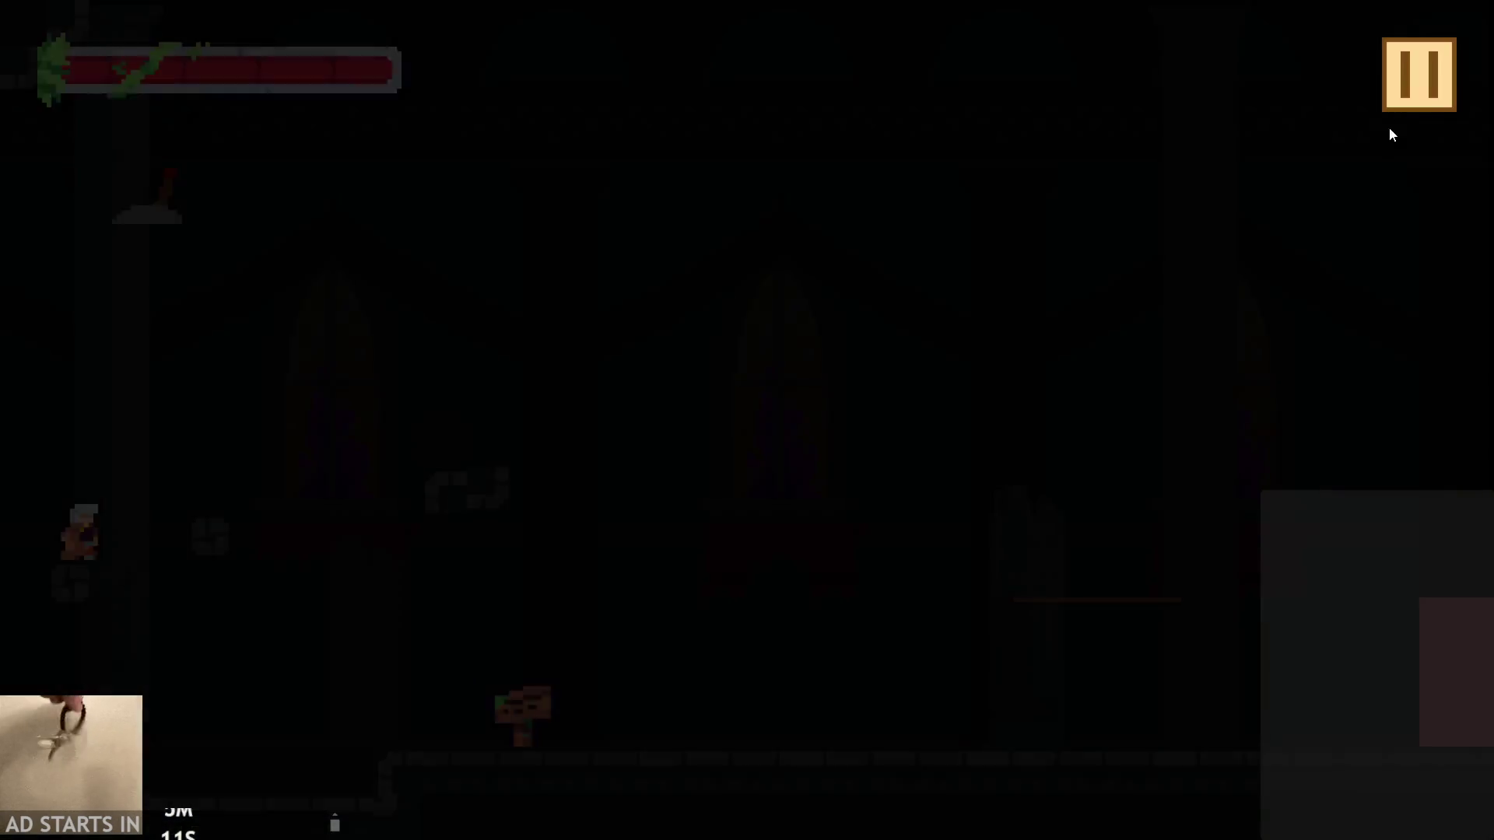
pyautogui.click(1261, 723)
pyautogui.moveTo(546, 498)
pyautogui.mouseDown()
pyautogui.moveTo(773, 466)
pyautogui.moveTo(742, 432)
pyautogui.mouseUp()
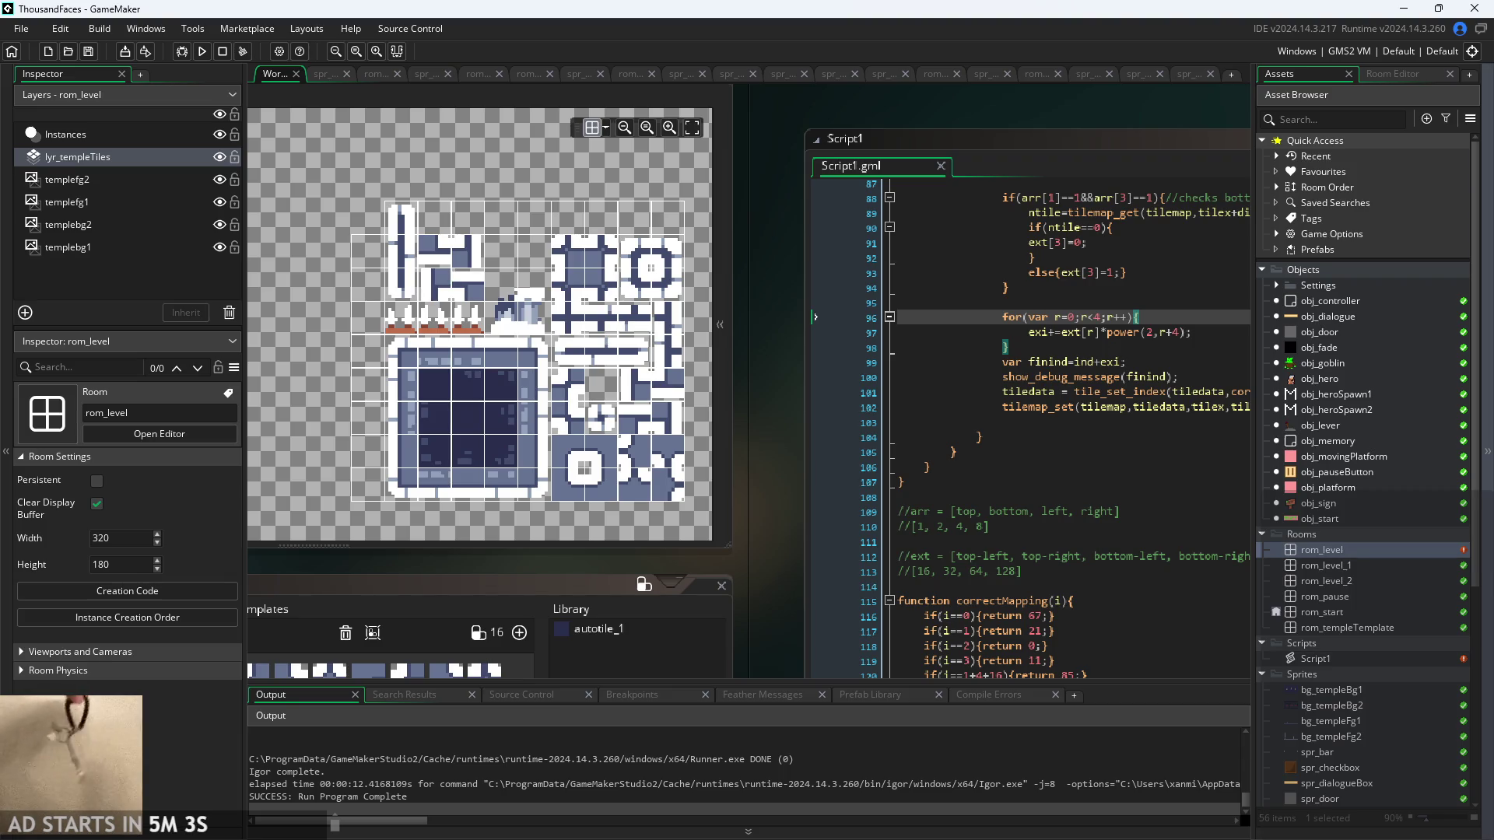
pyautogui.moveTo(849, 523)
pyautogui.mouseDown()
pyautogui.moveTo(787, 515)
pyautogui.moveTo(728, 456)
pyautogui.moveTo(783, 497)
pyautogui.moveTo(755, 501)
pyautogui.mouseUp()
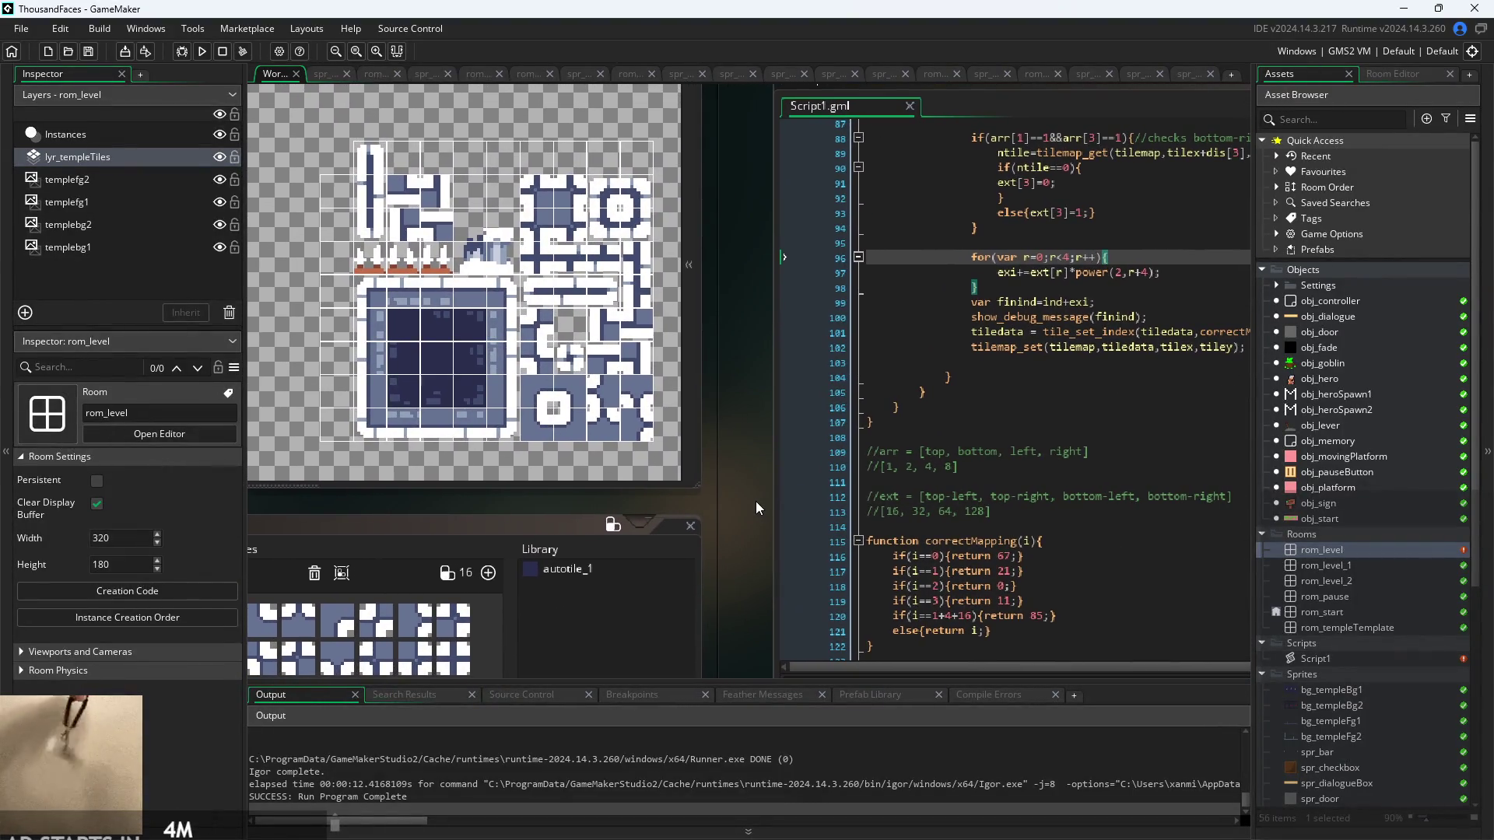
pyautogui.click(1043, 541)
pyautogui.click(1043, 571)
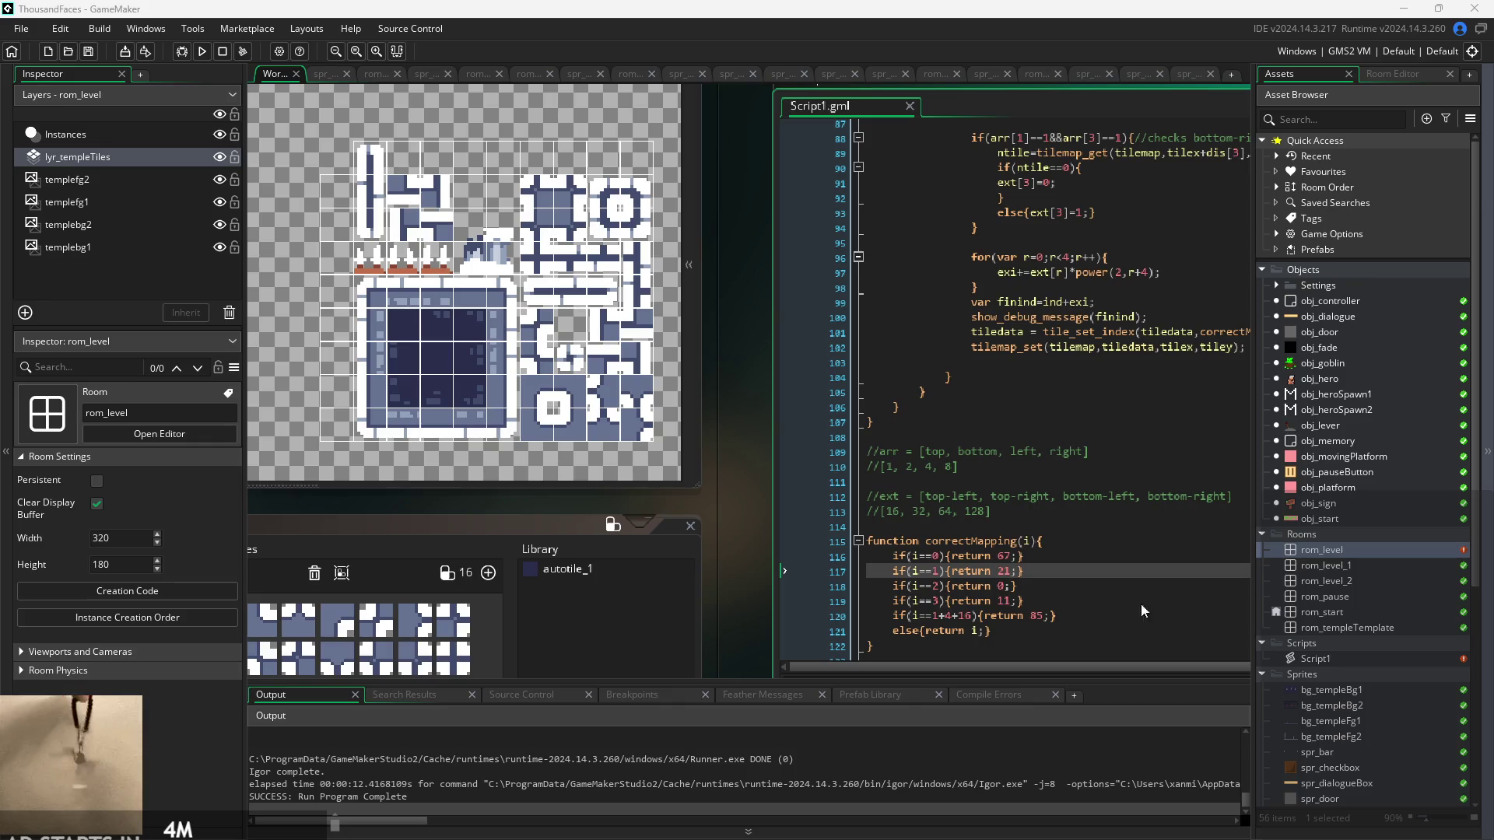
pyautogui.click(946, 570)
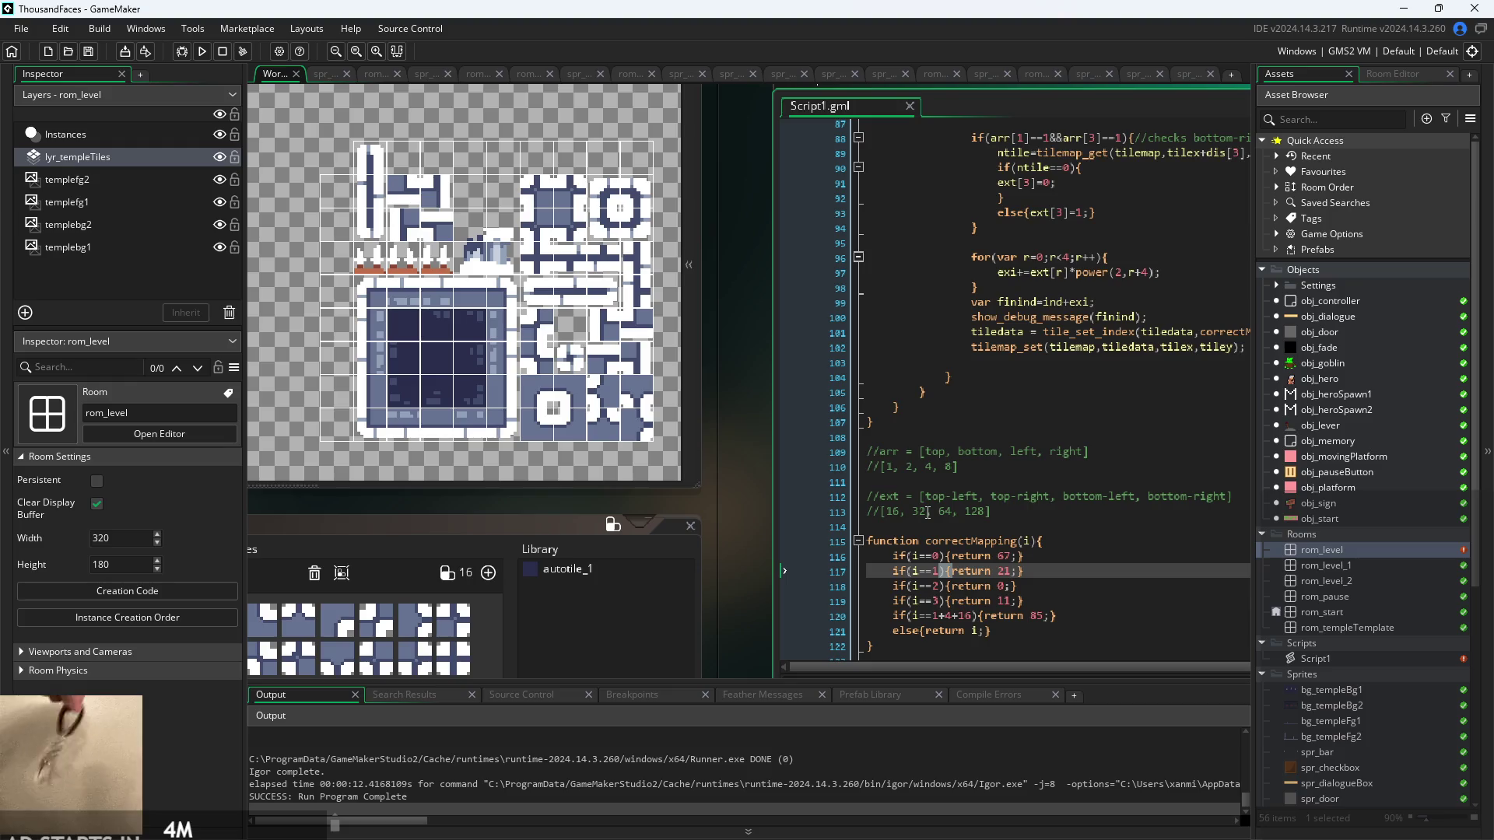
pyautogui.click(1046, 545)
pyautogui.click(1043, 556)
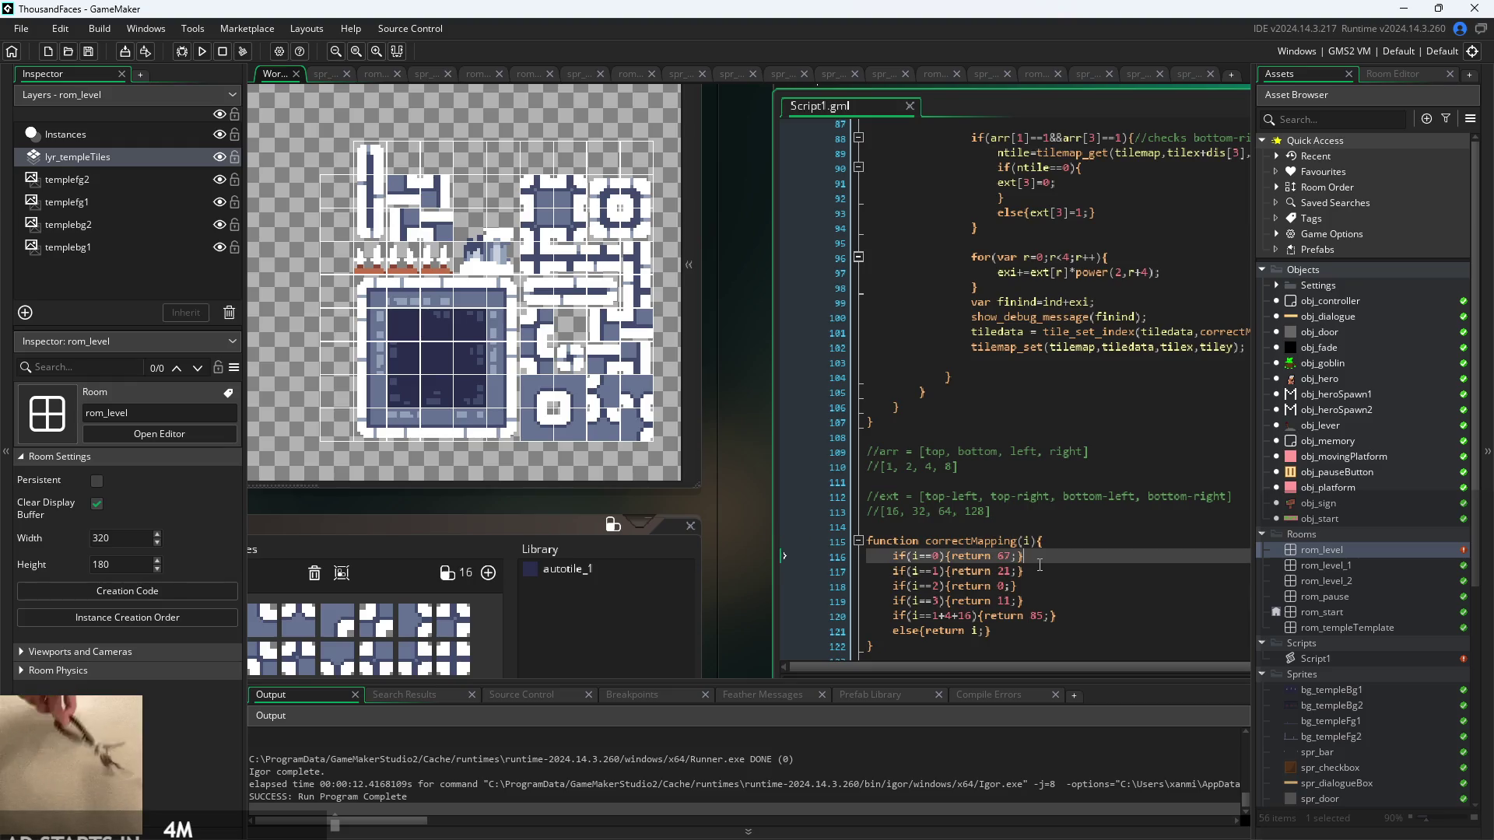
pyautogui.click(1040, 566)
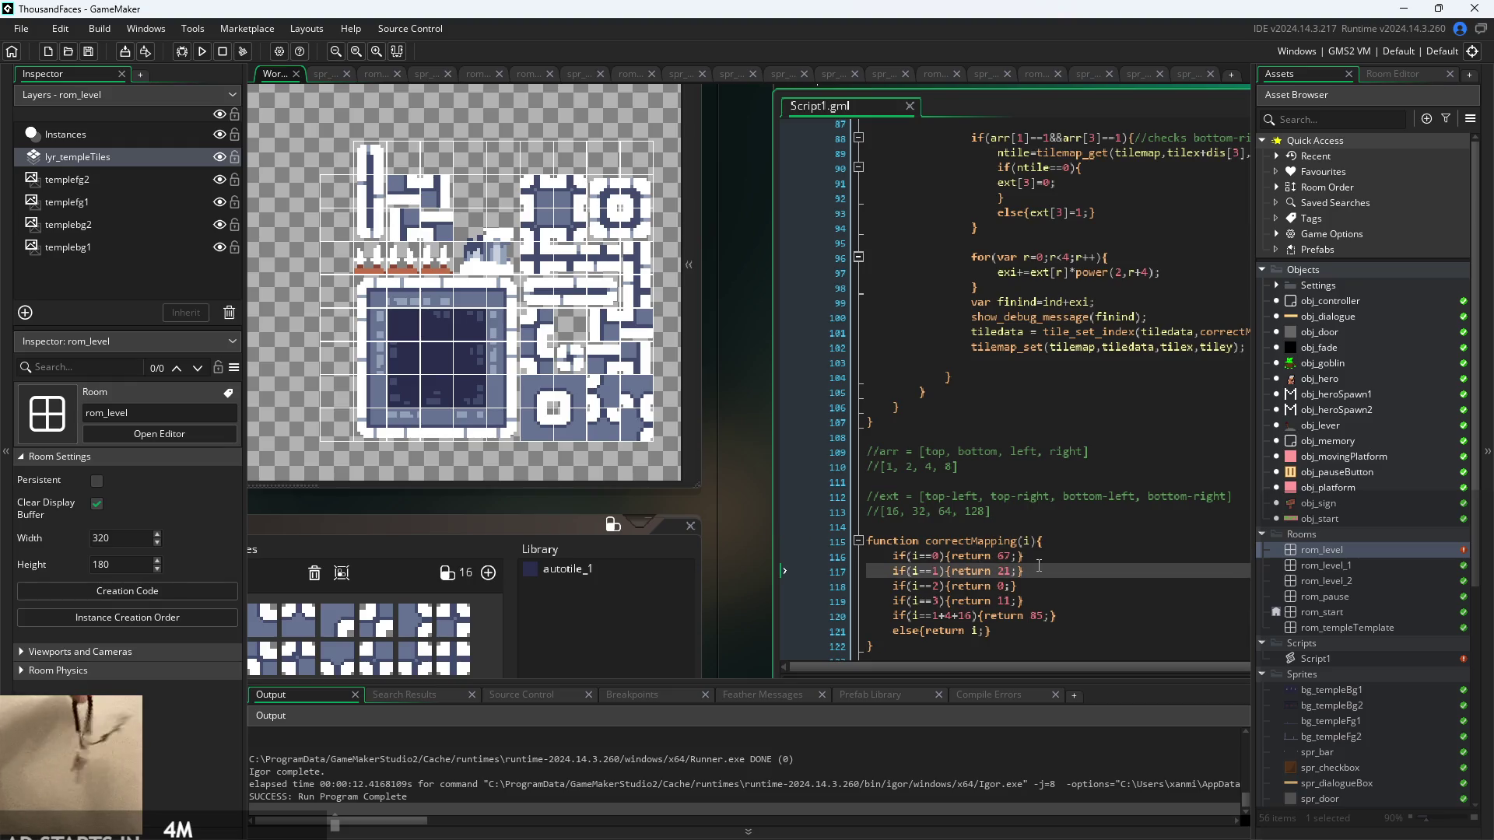
pyautogui.click(1036, 585)
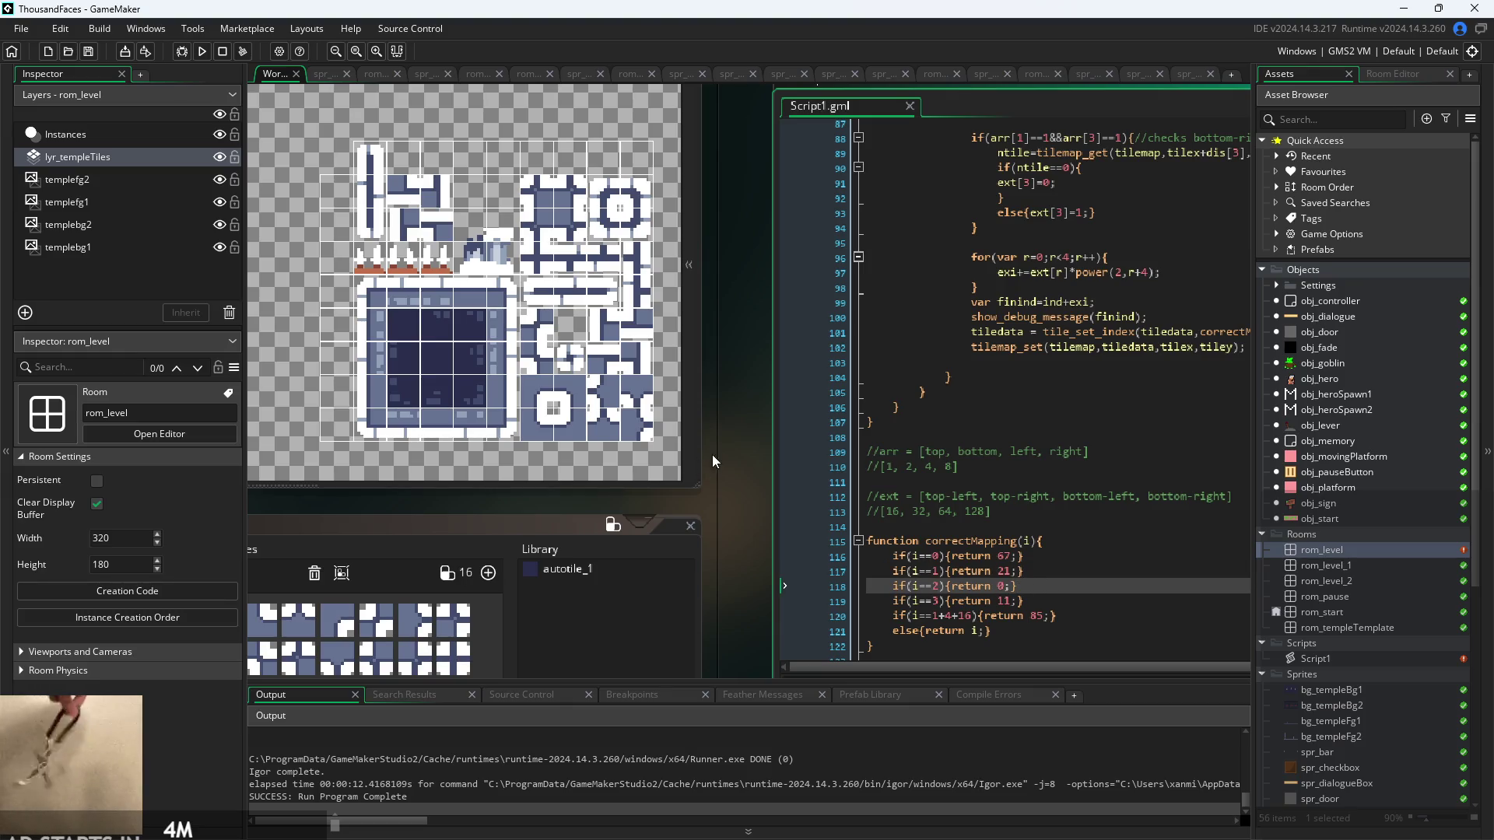
pyautogui.scroll(1, 755, 473)
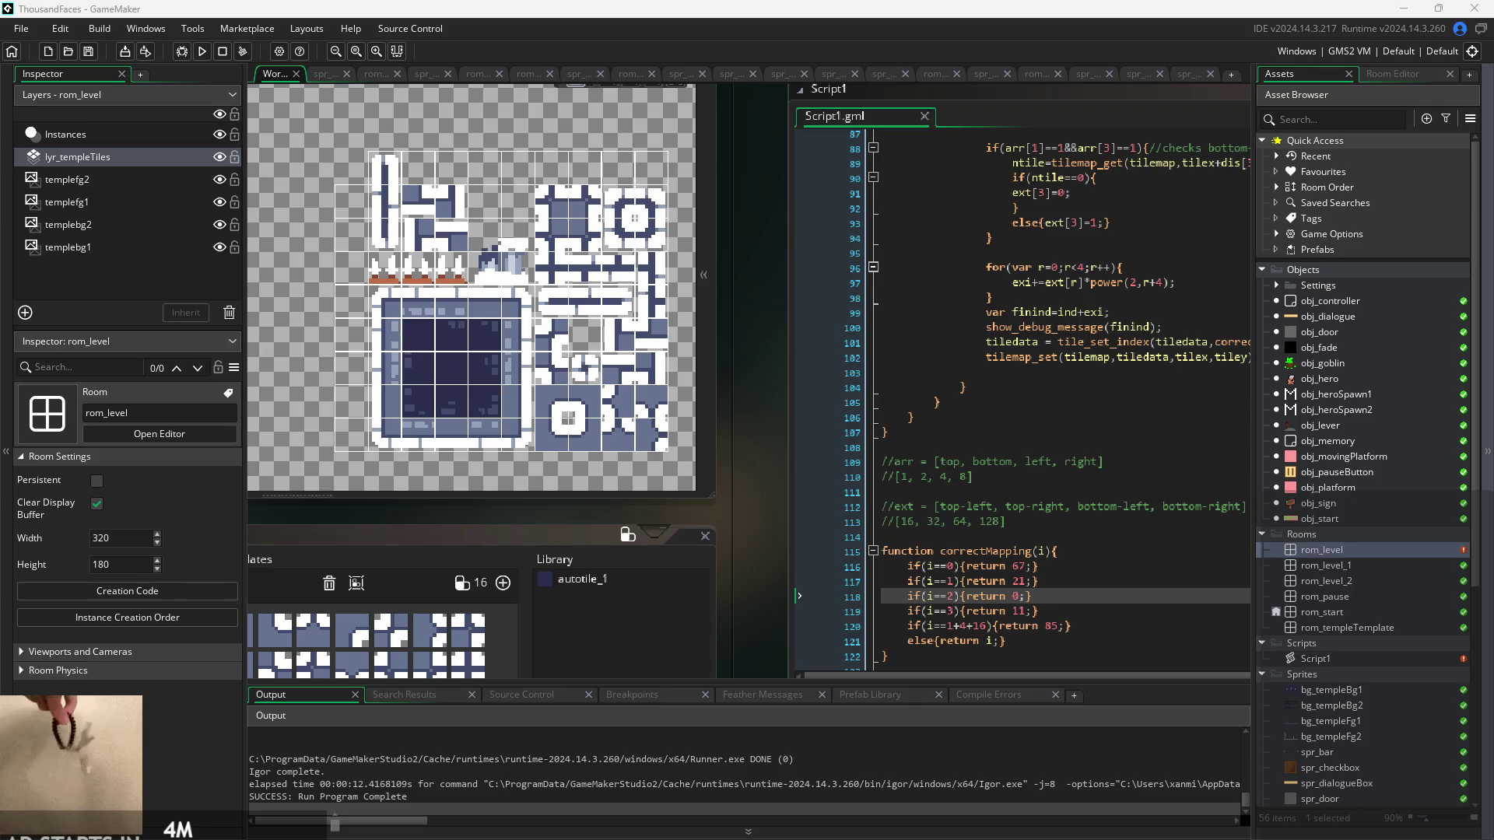
# - Change the power exponent on line 97 from r+4 to r+3
pyautogui.moveTo(795, 481); pyautogui.dragTo(725, 497)
pyautogui.click(1091, 296)
pyautogui.press('BackSpace')
pyautogui.write('3')
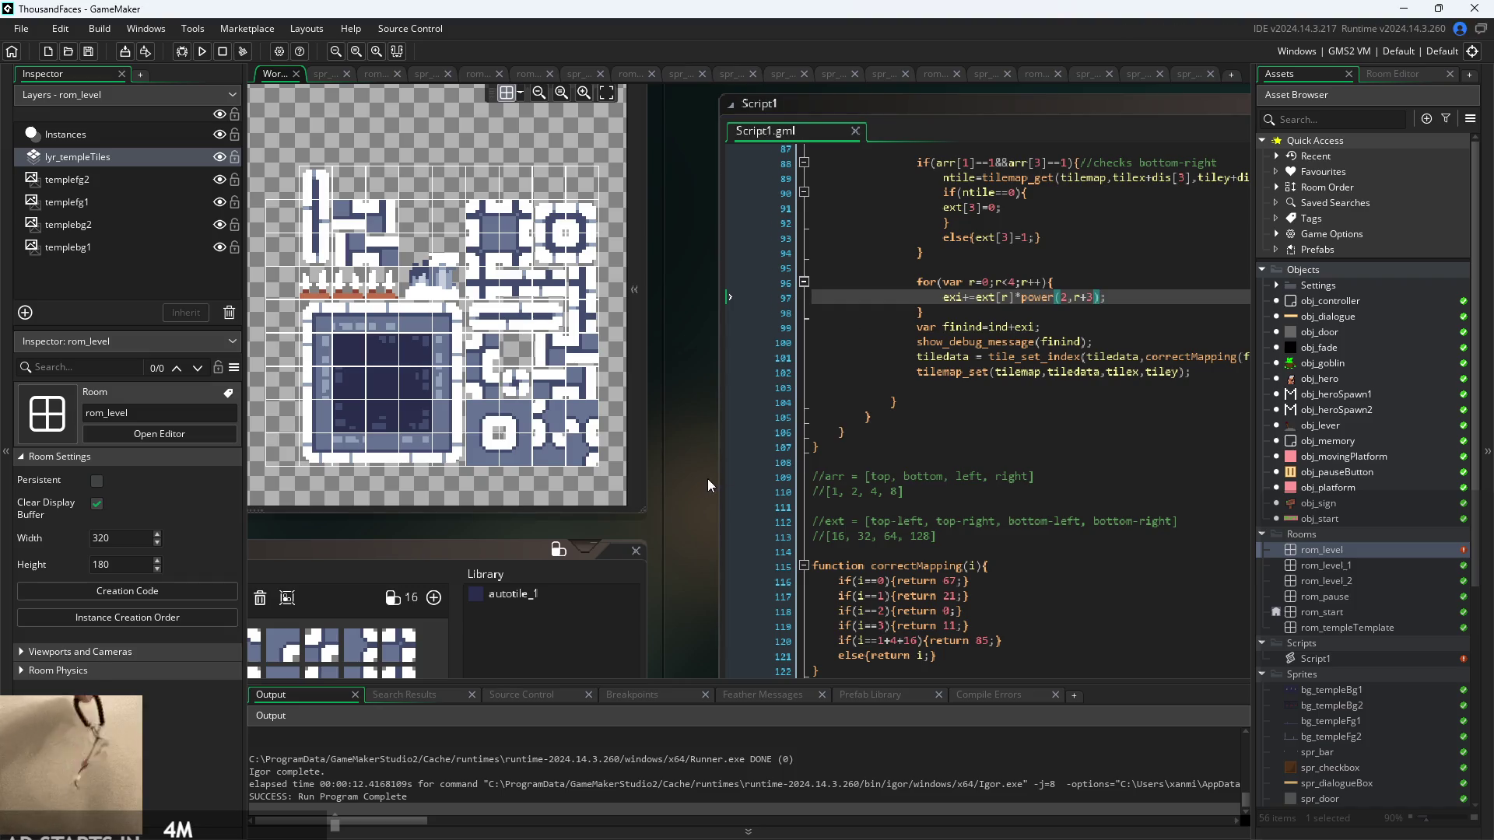
pyautogui.click(1050, 313)
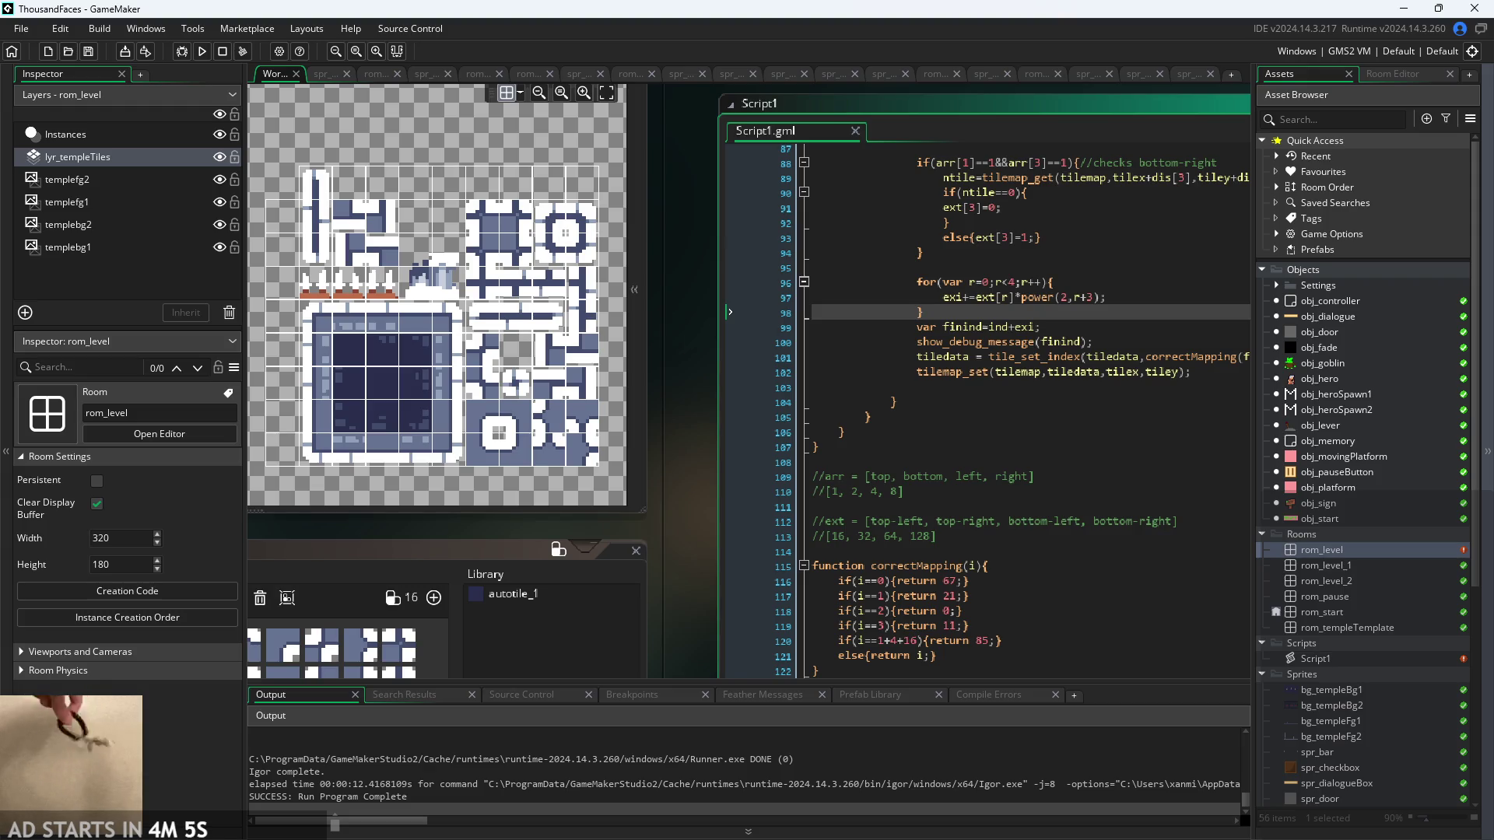
# - Restore the line 97 exponent to r+4 and pan to see more code
pyautogui.click(1090, 298)
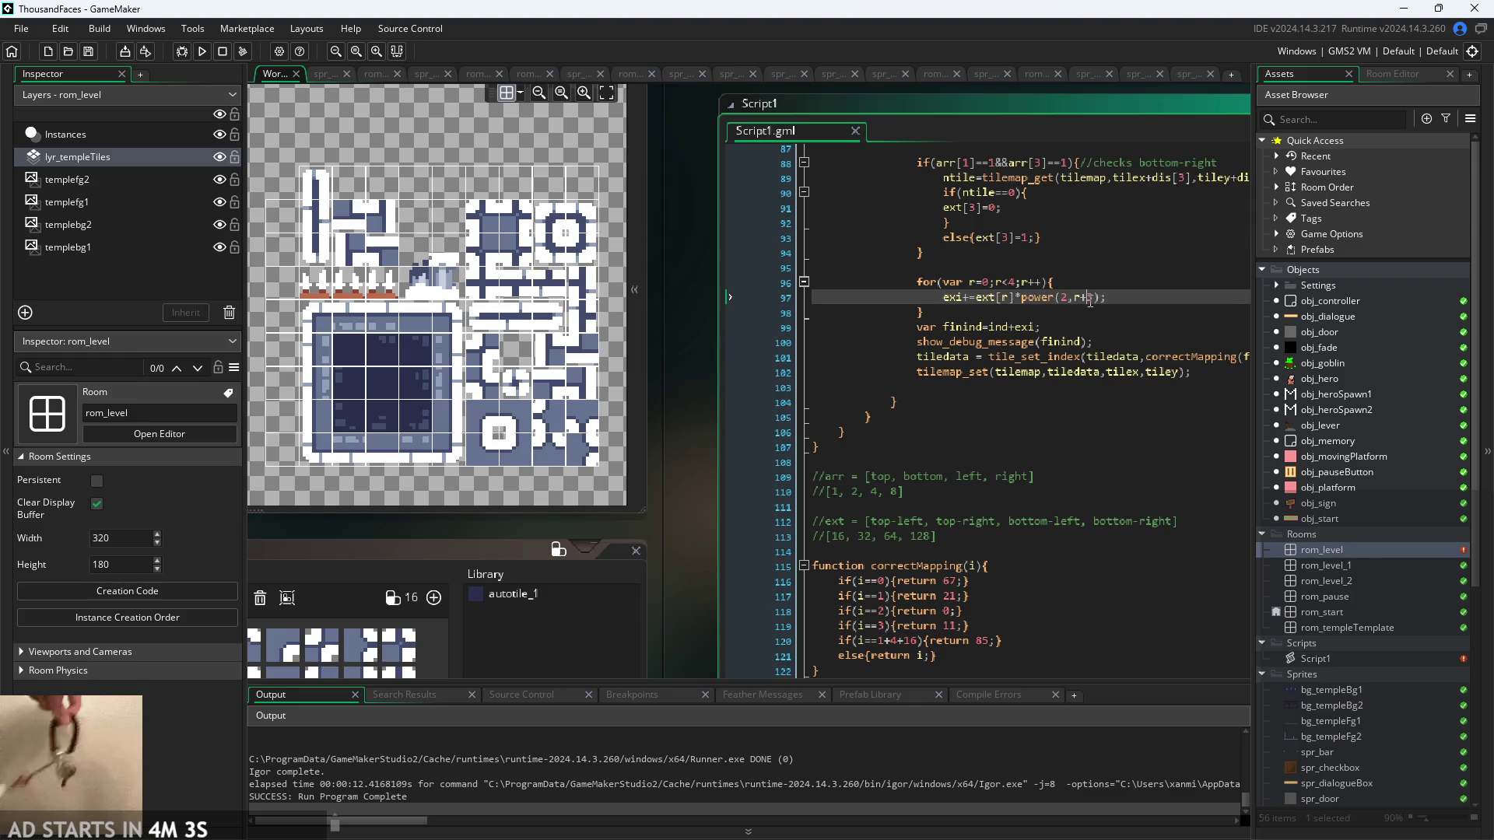
pyautogui.press('BackSpace')
pyautogui.write('4')
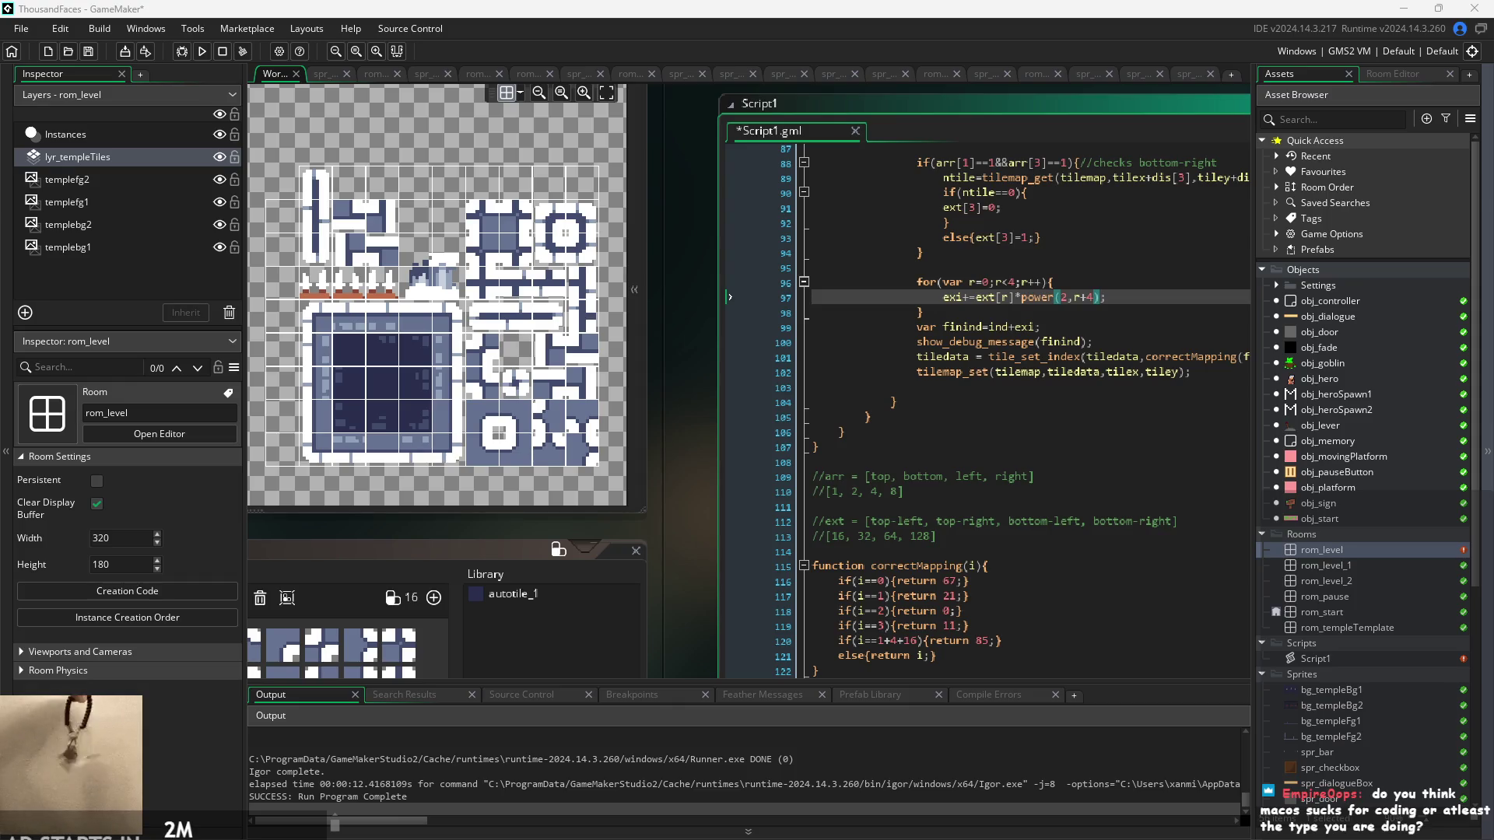
pyautogui.moveTo(674, 546)
pyautogui.mouseDown()
pyautogui.moveTo(618, 498)
pyautogui.moveTo(534, 470)
pyautogui.moveTo(549, 513)
pyautogui.mouseUp()
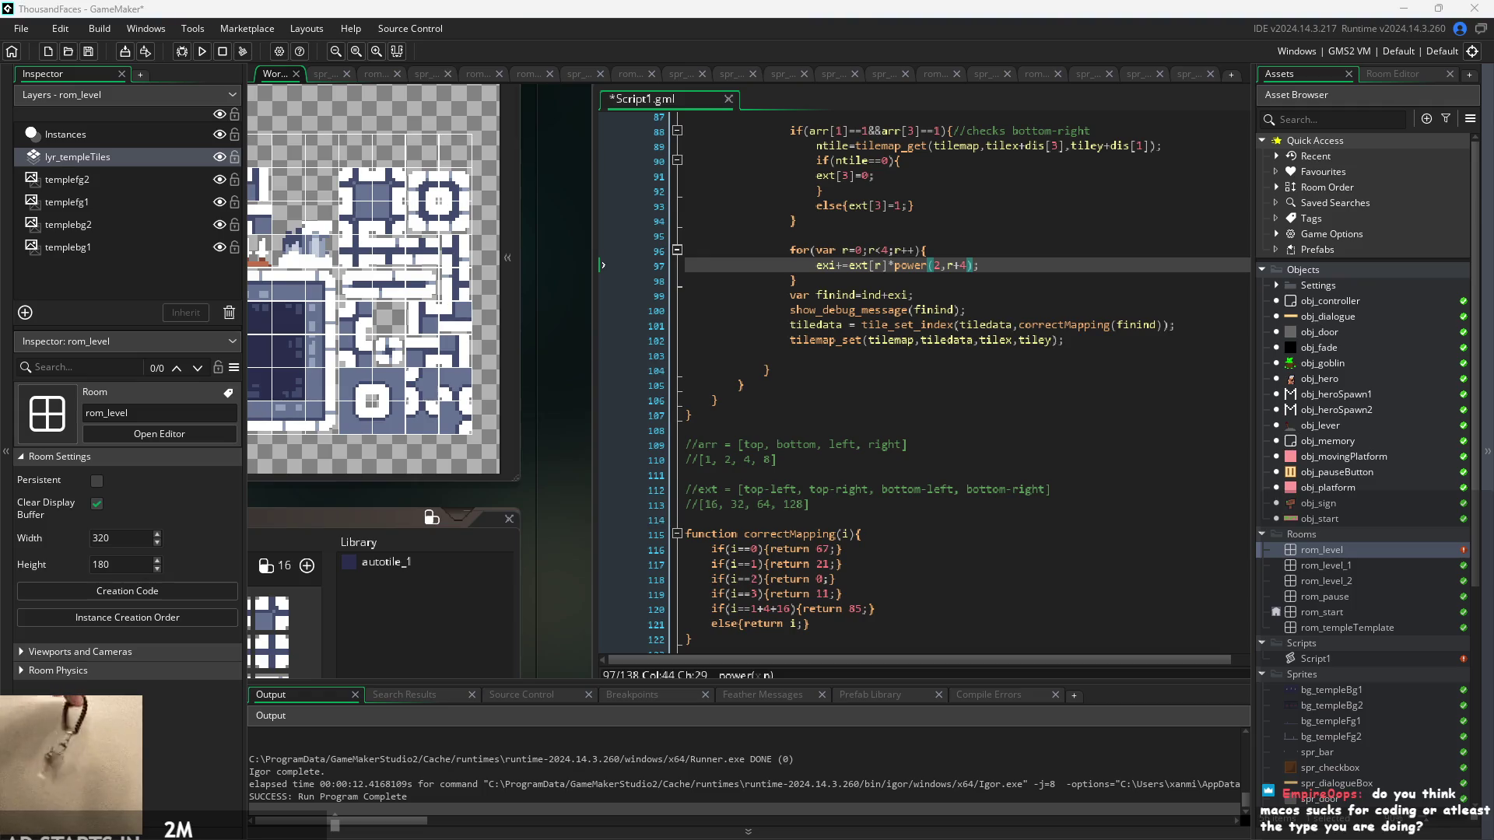
# - Look over Script1 and the room tileset, then save Script1.gml with power(2,r+4) unchanged
pyautogui.scroll(15, 858, 442)
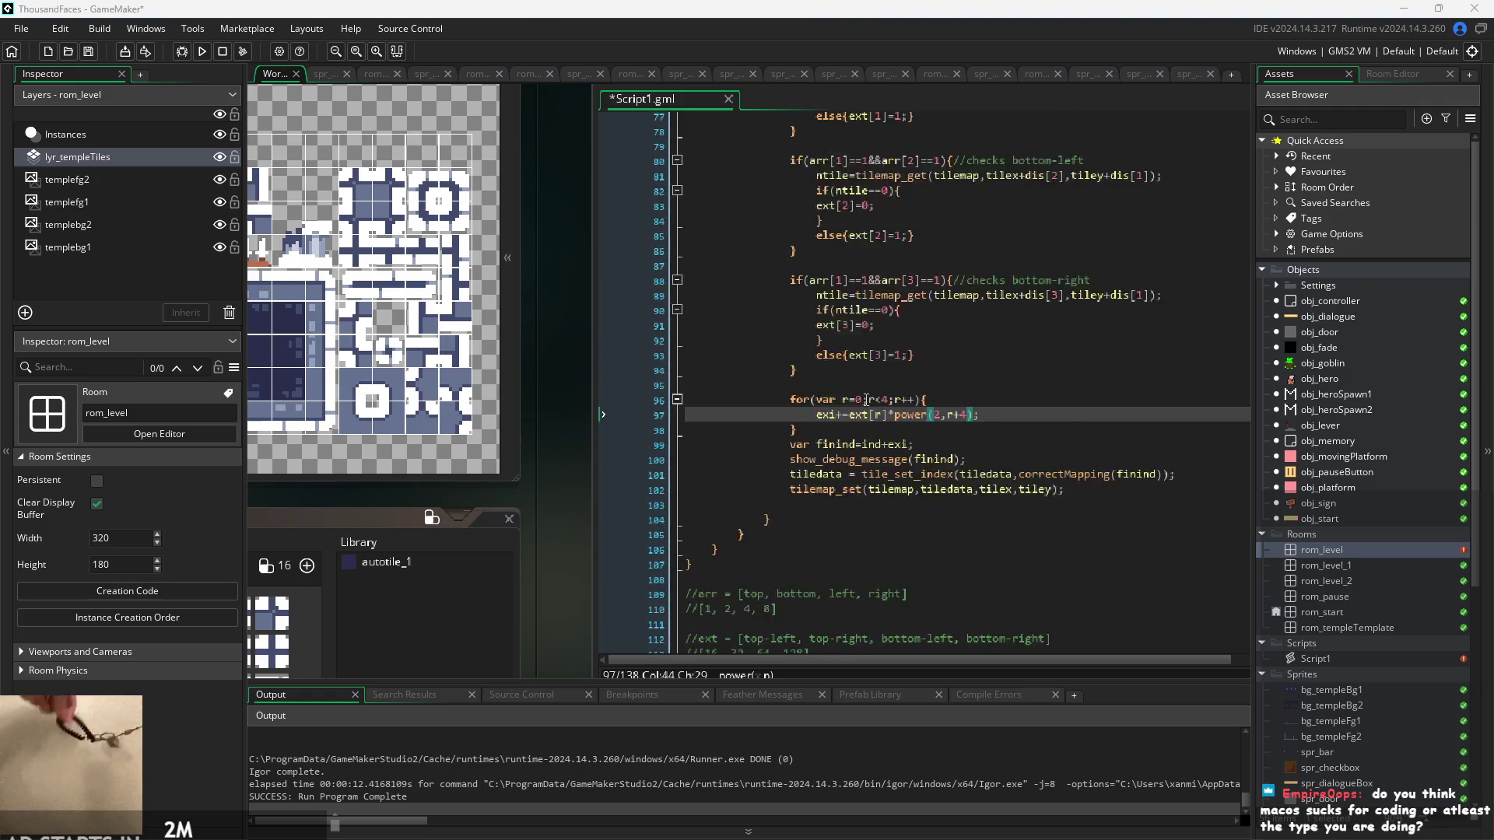
pyautogui.scroll(3, 858, 442)
pyautogui.scroll(-15, 856, 451)
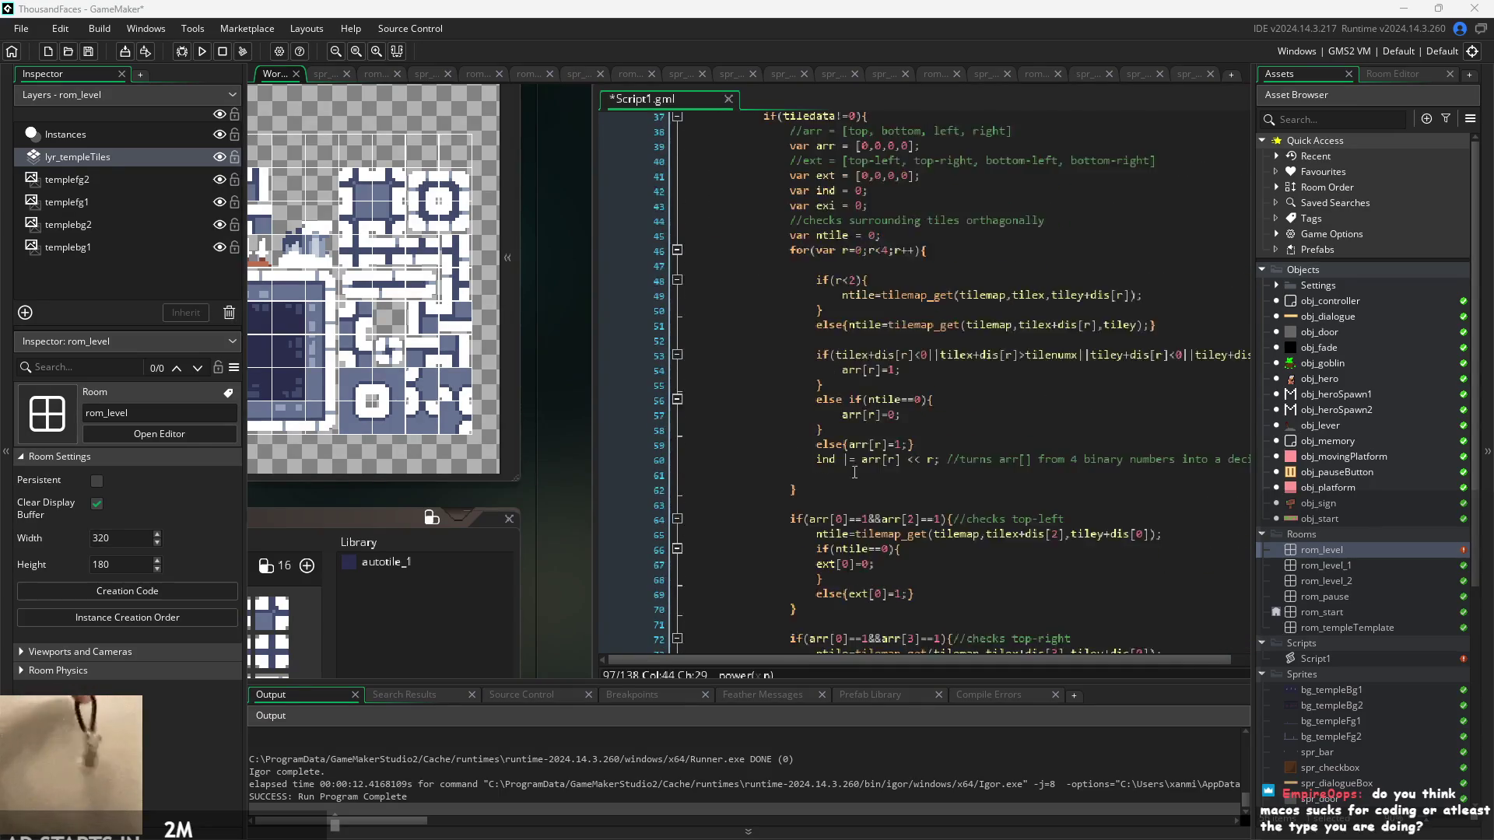
pyautogui.scroll(-5, 854, 467)
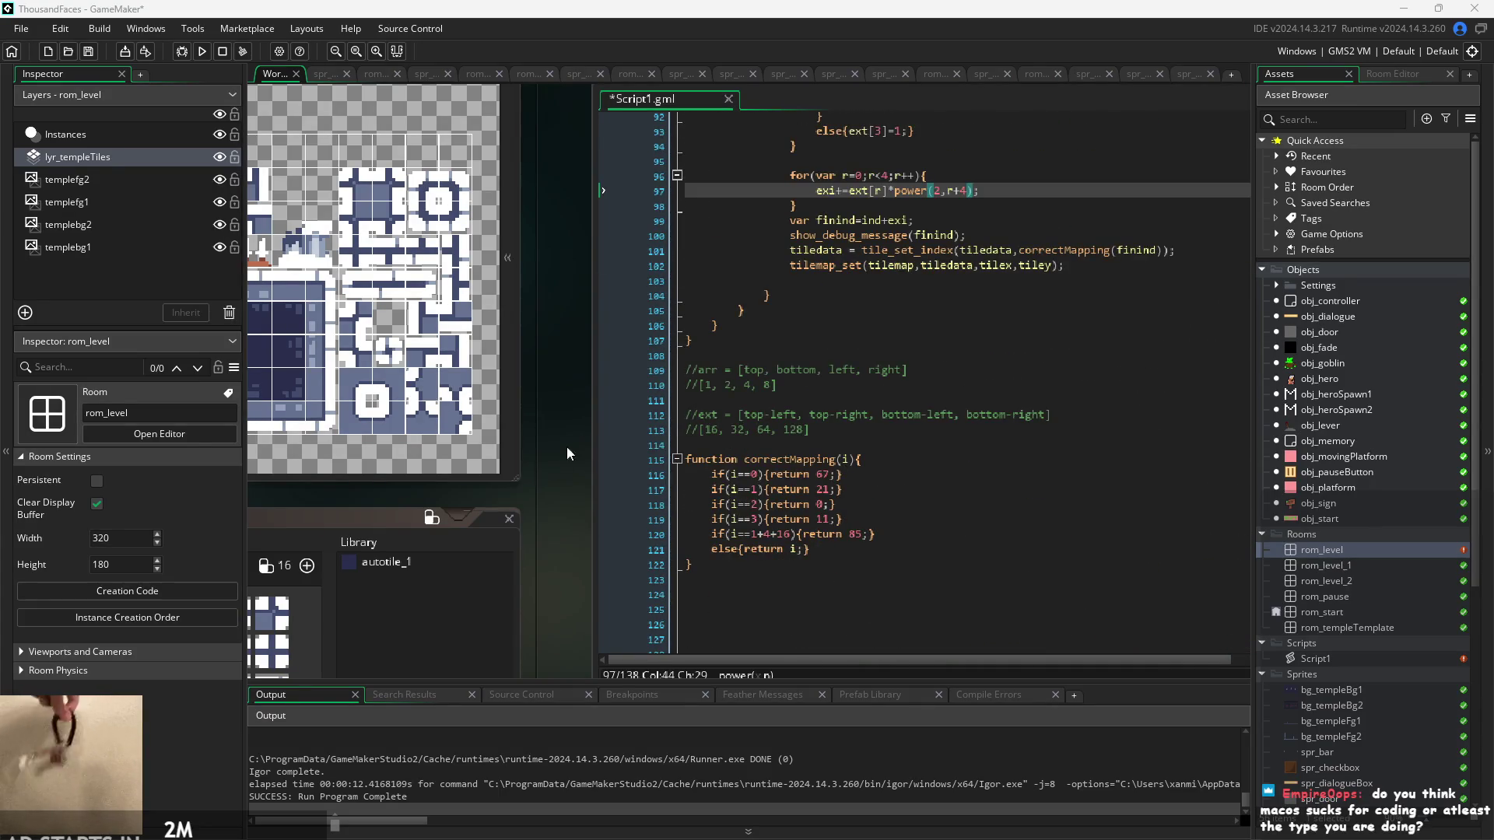
pyautogui.moveTo(584, 441); pyautogui.dragTo(470, 485)
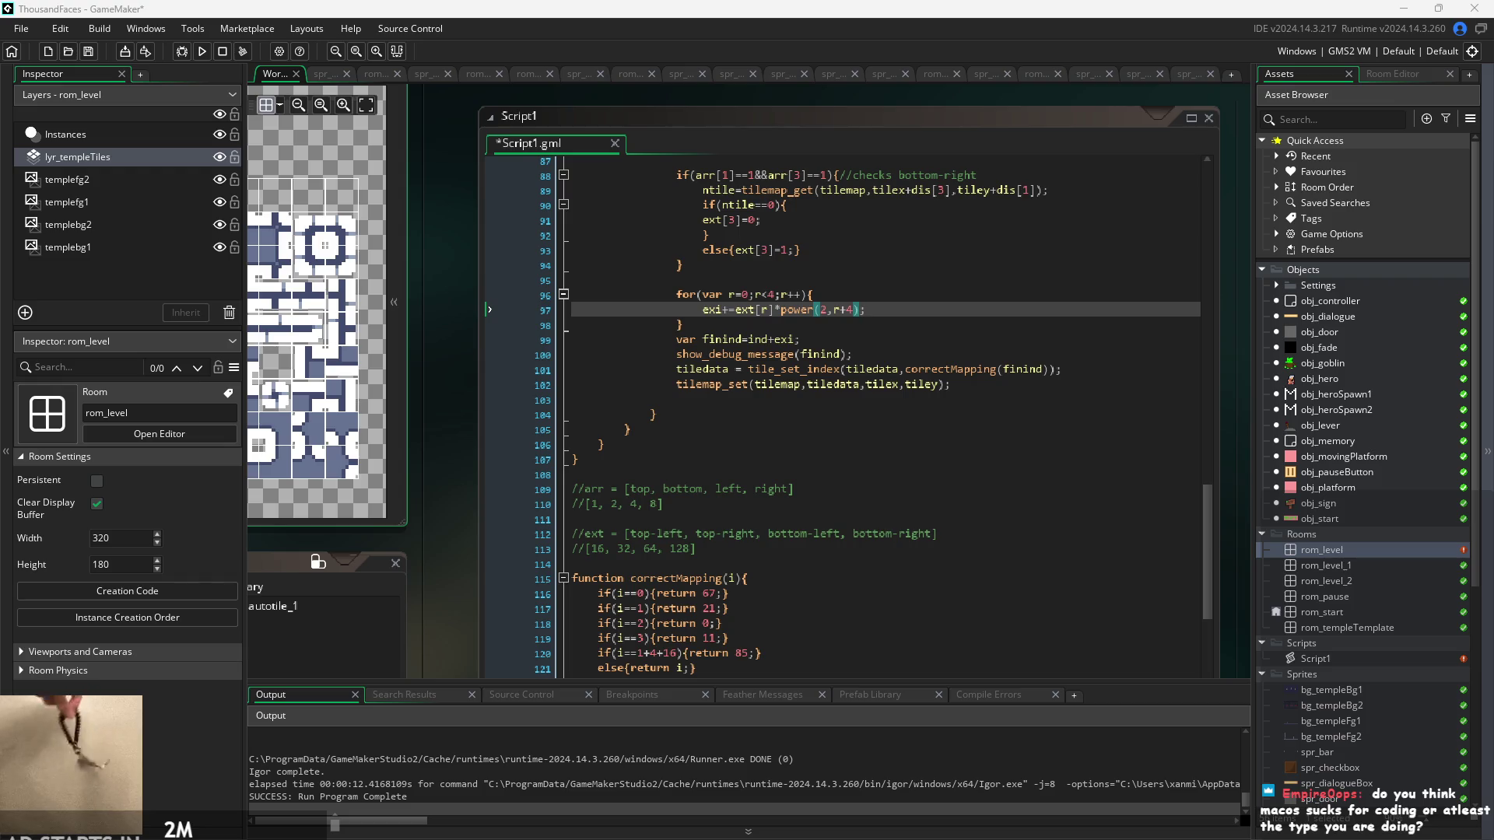
pyautogui.moveTo(444, 518)
pyautogui.mouseDown()
pyautogui.moveTo(875, 520)
pyautogui.moveTo(872, 538)
pyautogui.moveTo(796, 409)
pyautogui.moveTo(778, 517)
pyautogui.moveTo(760, 435)
pyautogui.moveTo(755, 530)
pyautogui.moveTo(1029, 300)
pyautogui.moveTo(1043, 90)
pyautogui.moveTo(1323, 93)
pyautogui.moveTo(1244, 167)
pyautogui.moveTo(998, 238)
pyautogui.moveTo(835, 501)
pyautogui.moveTo(835, 436)
pyautogui.moveTo(690, 385)
pyautogui.moveTo(615, 301)
pyautogui.moveTo(662, 306)
pyautogui.moveTo(685, 334)
pyautogui.mouseUp()
pyautogui.scroll(-2, 836, 436)
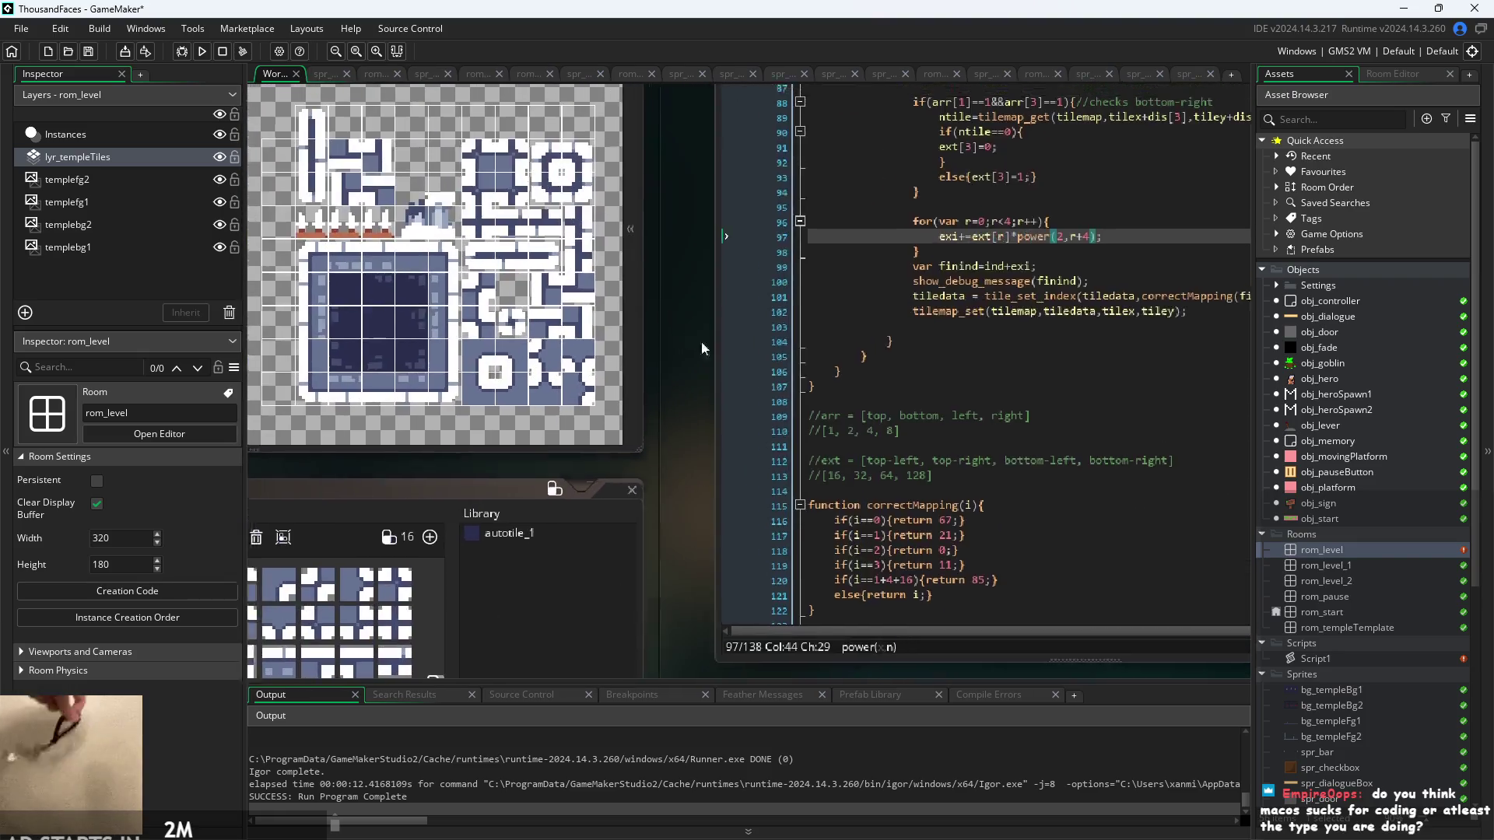
pyautogui.scroll(2, 685, 334)
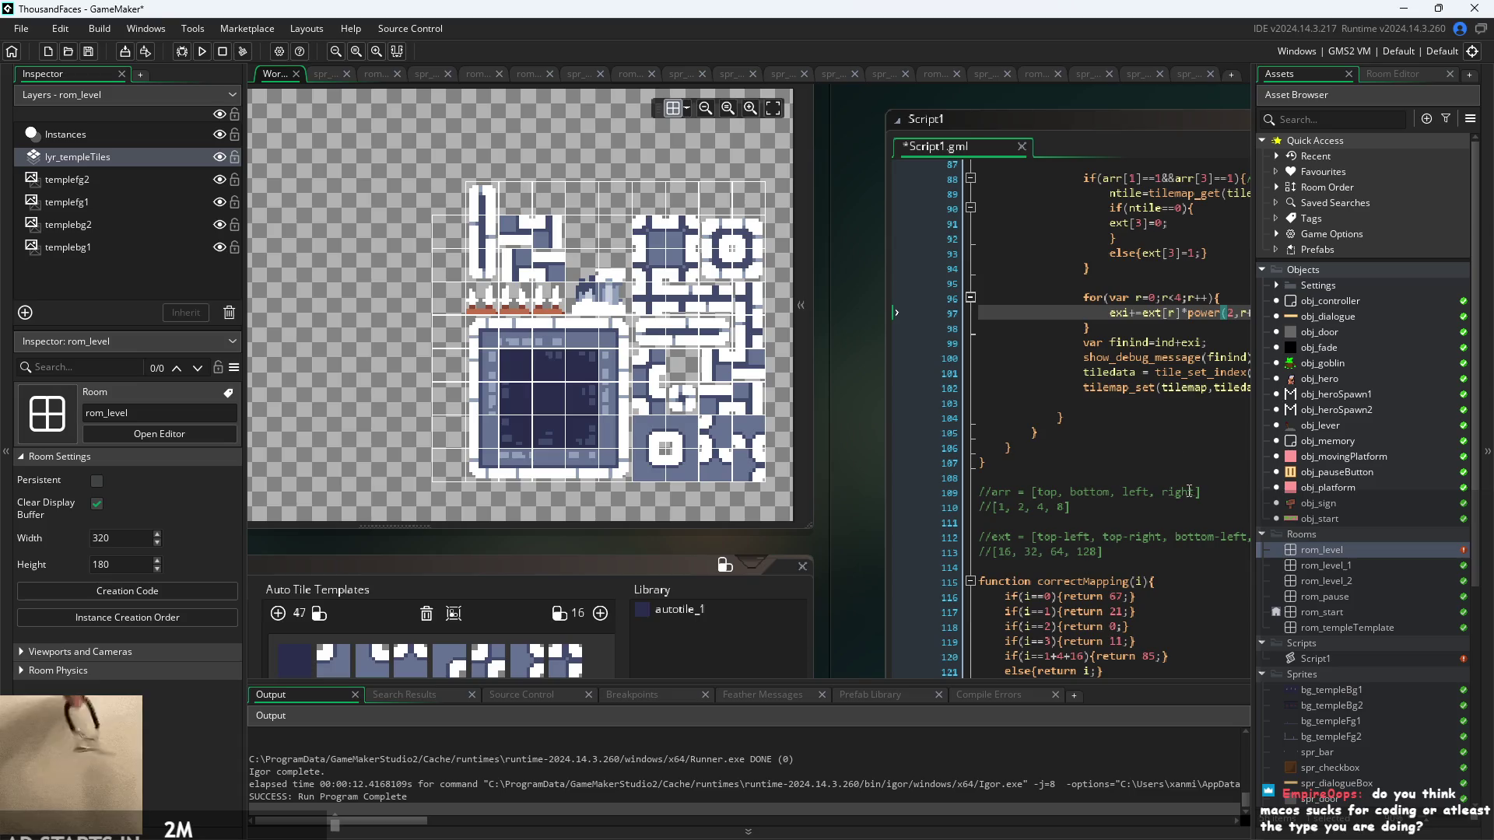
pyautogui.scroll(2, 739, 471)
pyautogui.click(1054, 331)
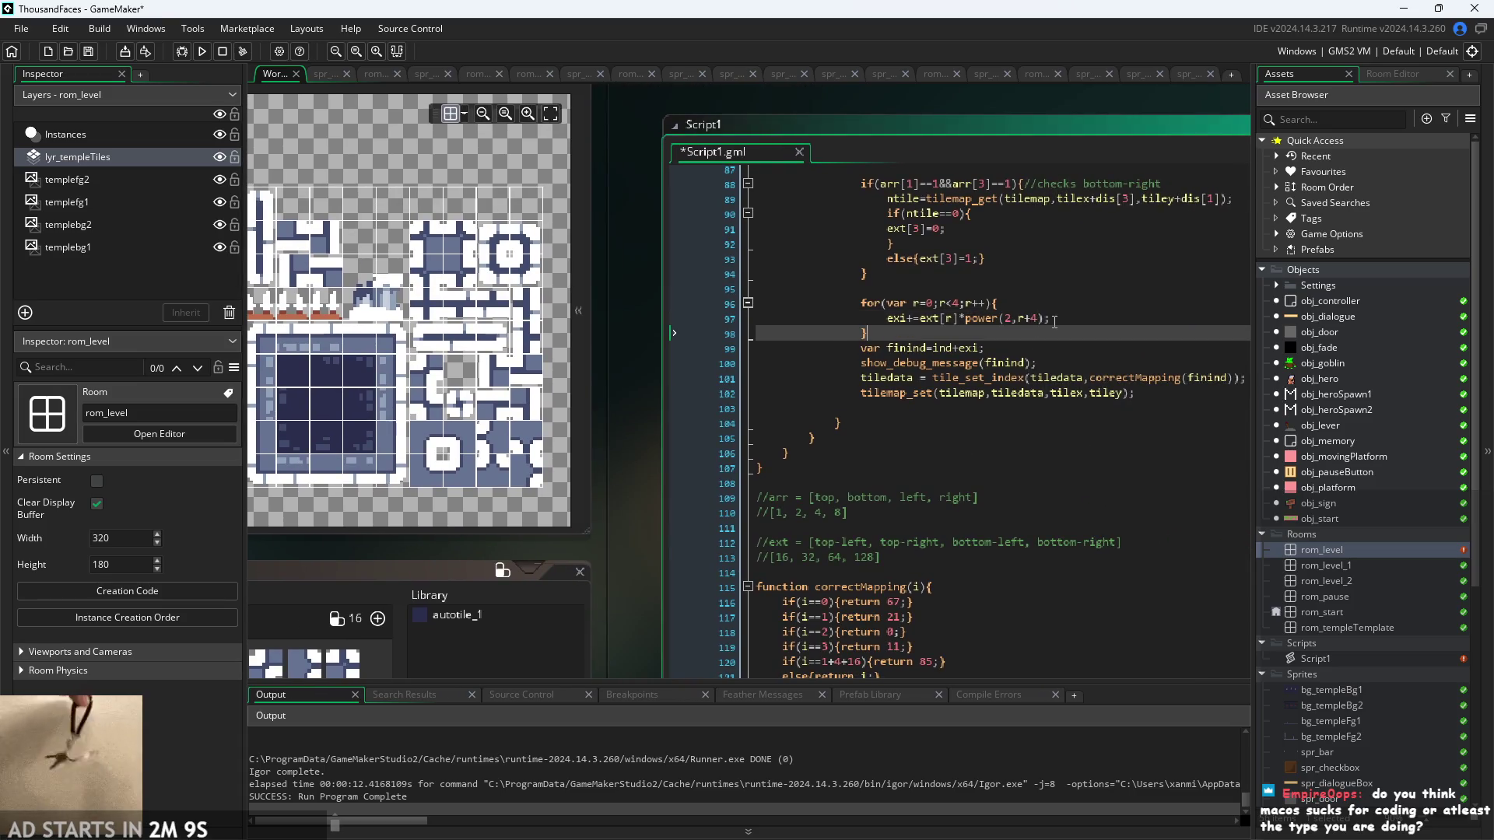
pyautogui.hotkey('ctrl', 's')
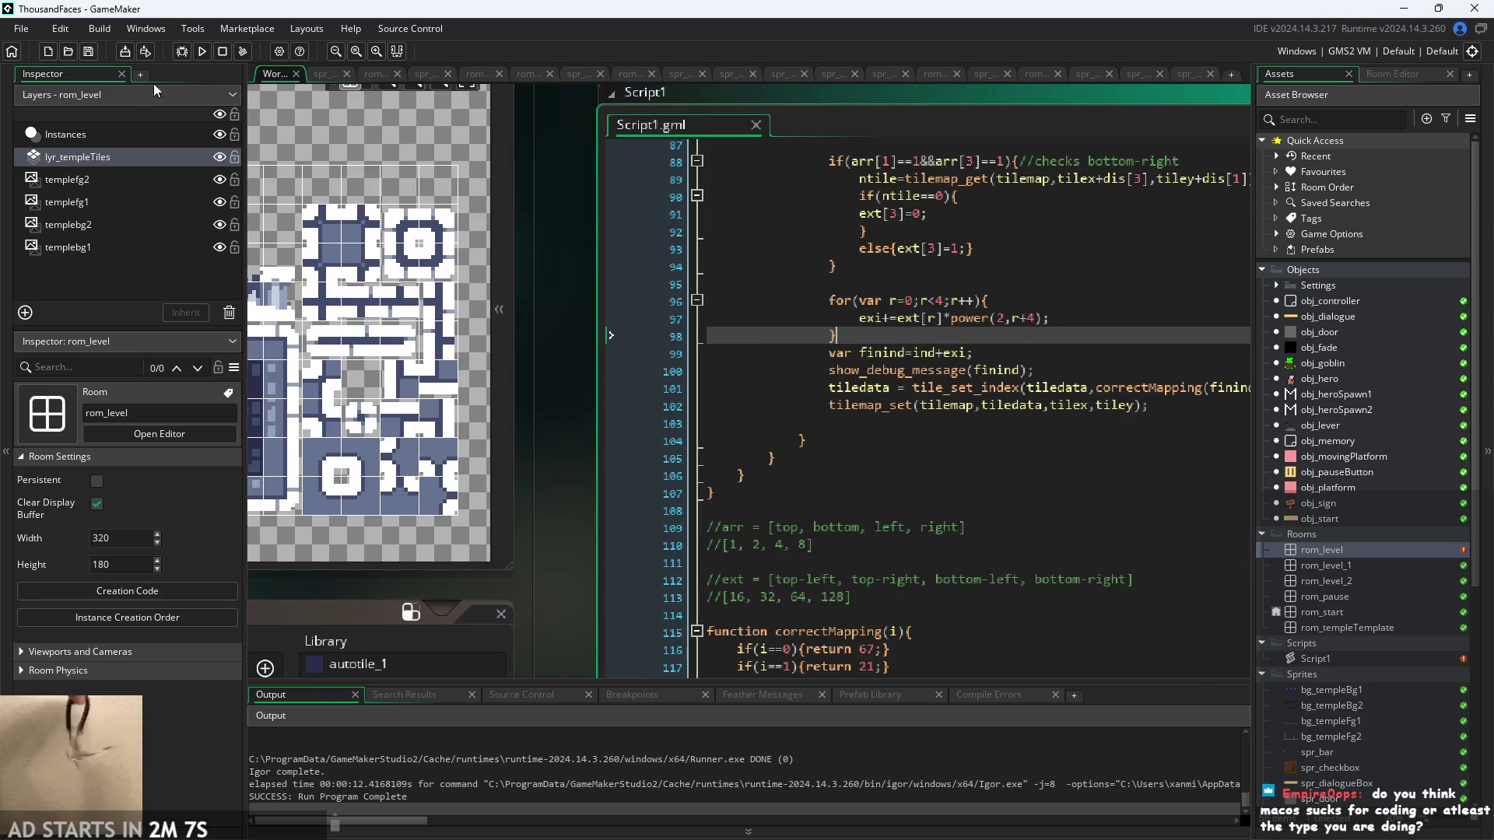
# - Run and start the game, moving and jumping the hero across the window ledge toward the lever
pyautogui.click(203, 51)
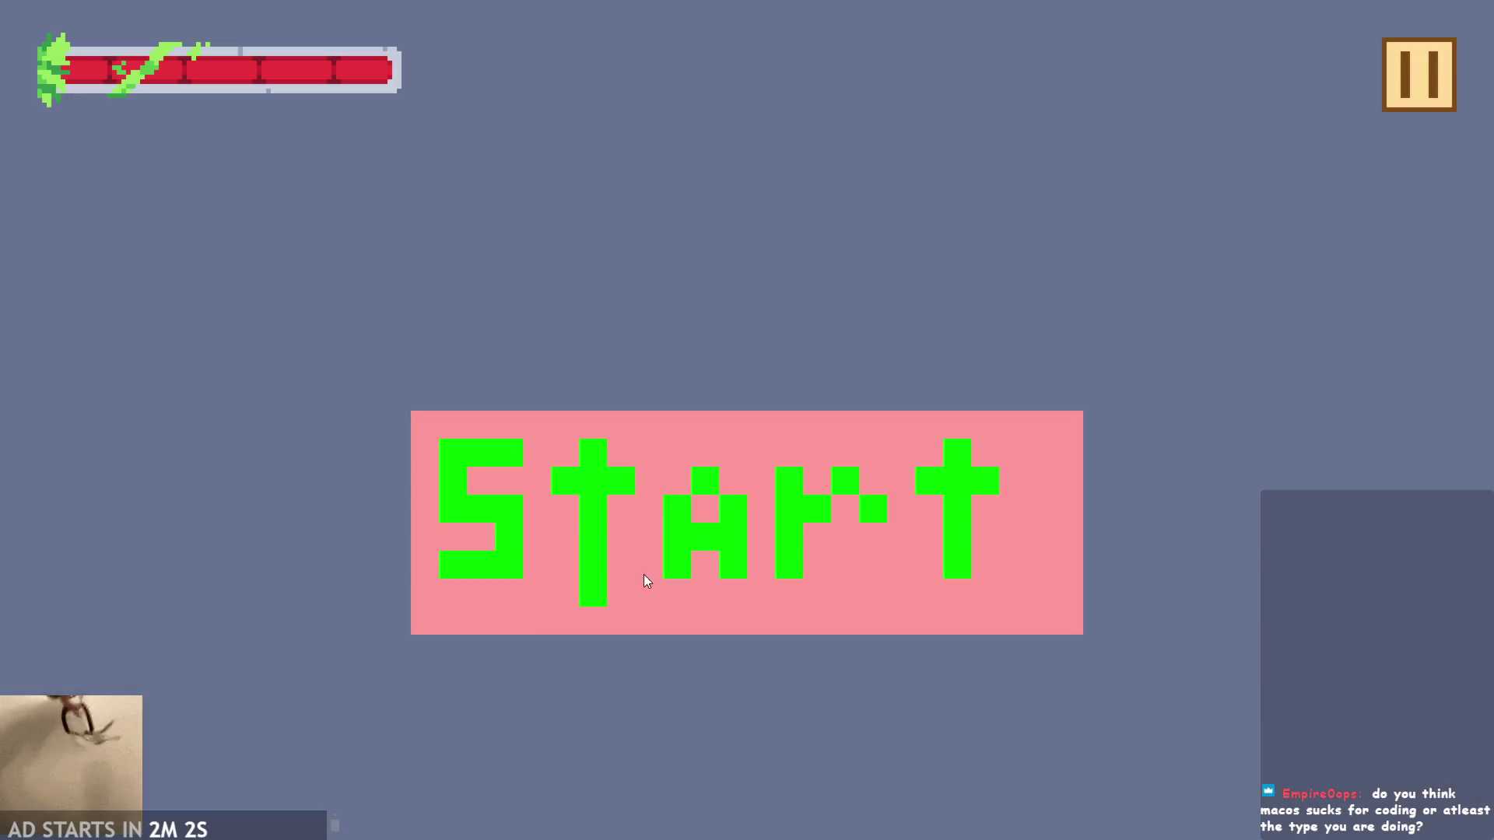
pyautogui.click(591, 556)
pyautogui.press('Right')
pyautogui.press('Left')
pyautogui.press('space')
pyautogui.press('Right')
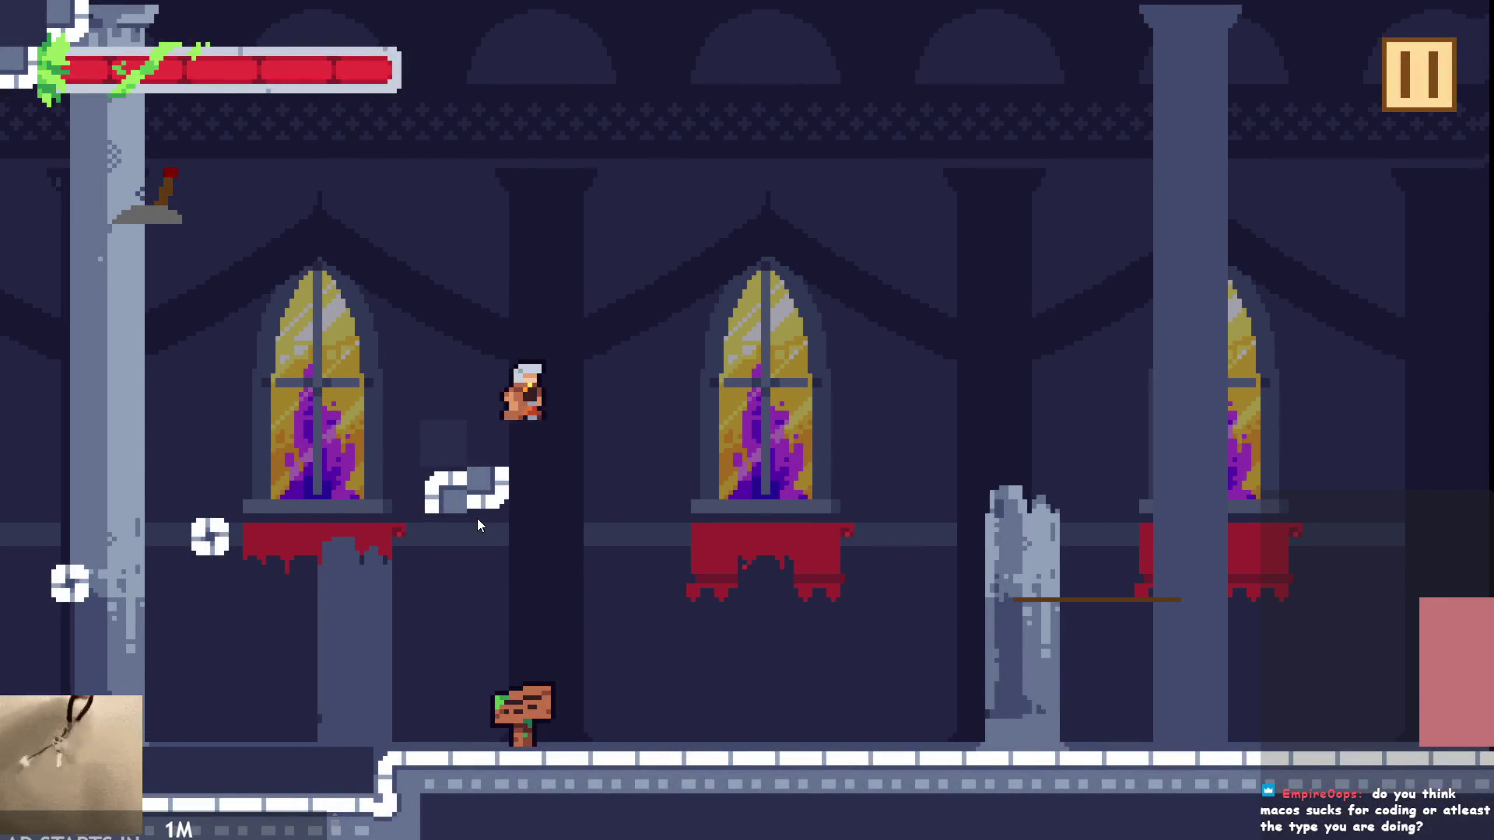
pyautogui.press('Left')
pyautogui.press('space')
pyautogui.press('Right')
pyautogui.press('space')
# - Flip the lever, then jump near the sign and onto the left pillar
pyautogui.press('Left')
pyautogui.press('Right')
pyautogui.press('space')
pyautogui.press('space')
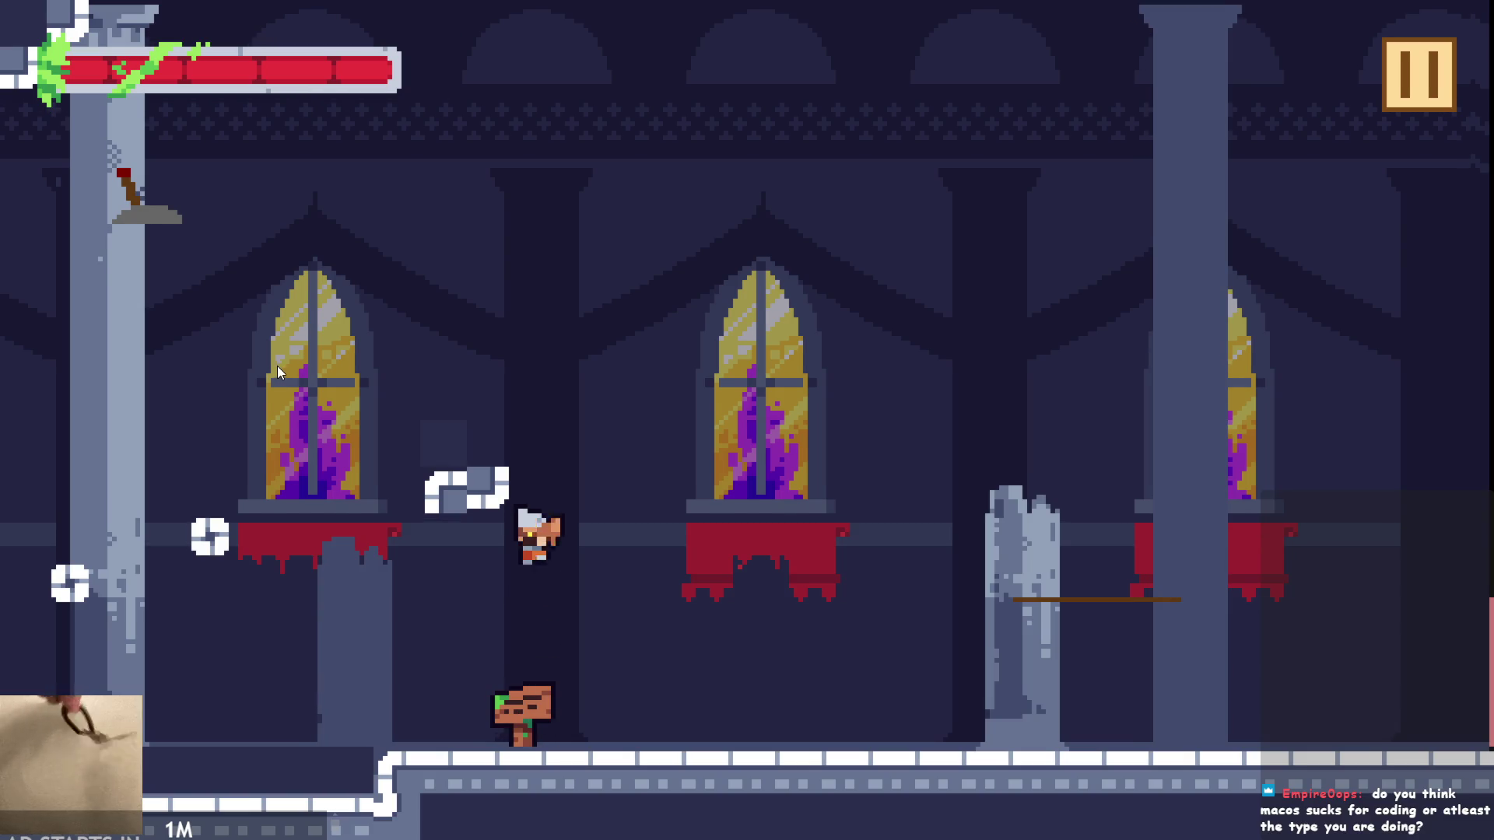
pyautogui.press('Left')
pyautogui.press('space')
pyautogui.press('space')
pyautogui.press('space')
pyautogui.press('Right')
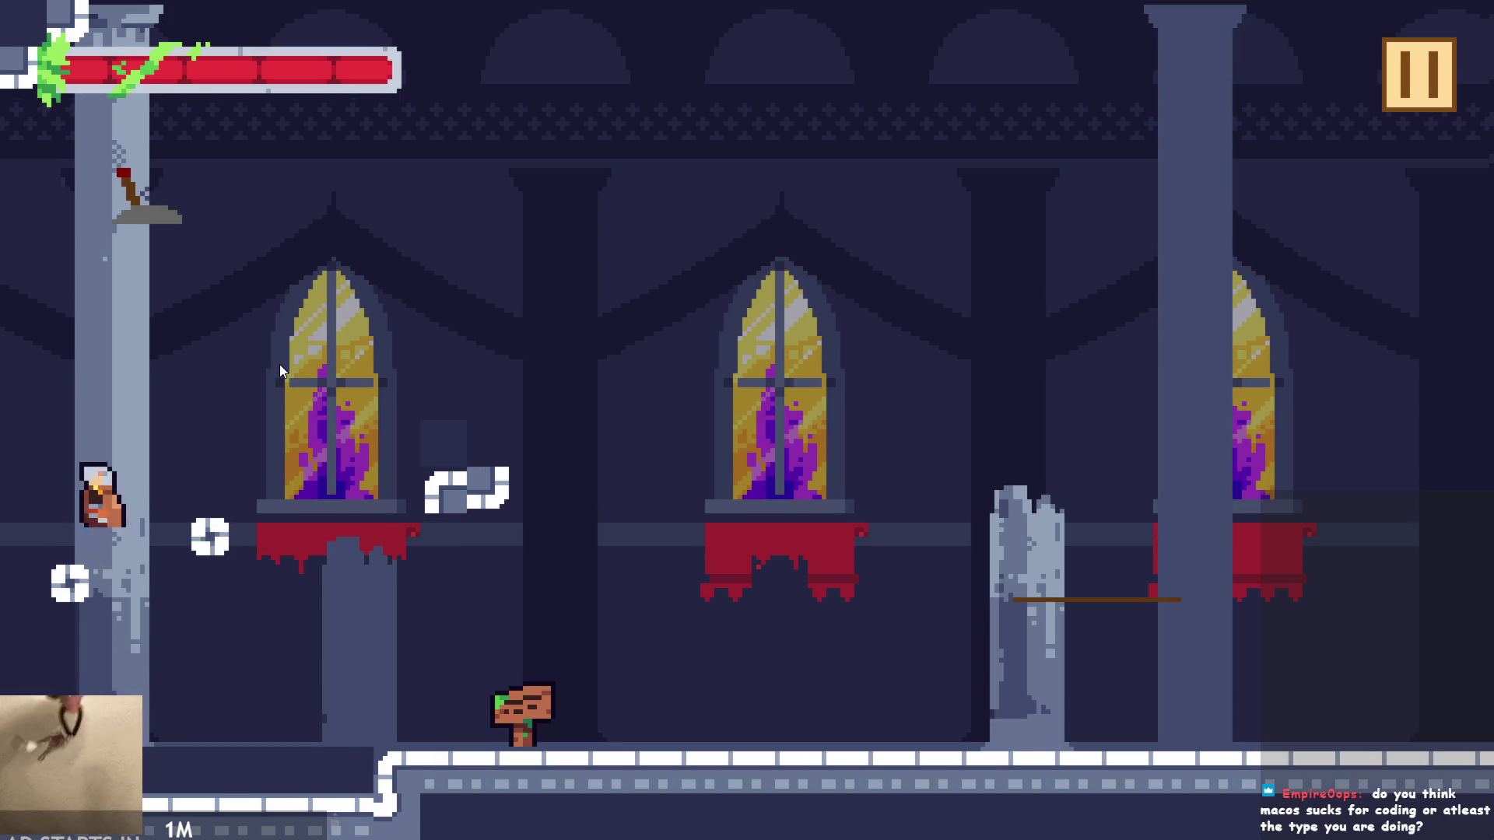
pyautogui.press('space')
pyautogui.press('Left')
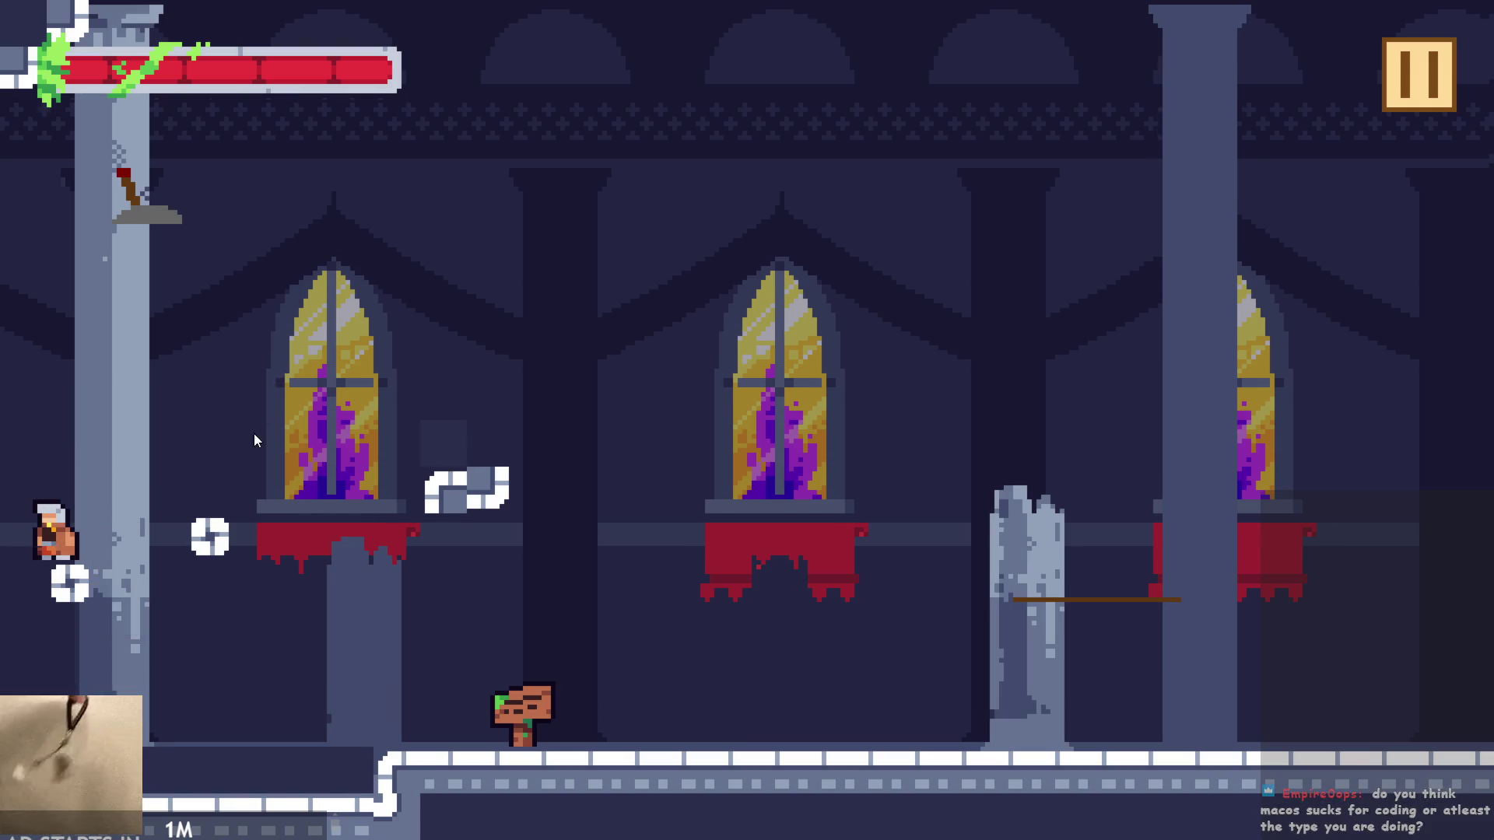
# - Pause and quit the game, then pan the room editor back into view
pyautogui.click(1444, 80)
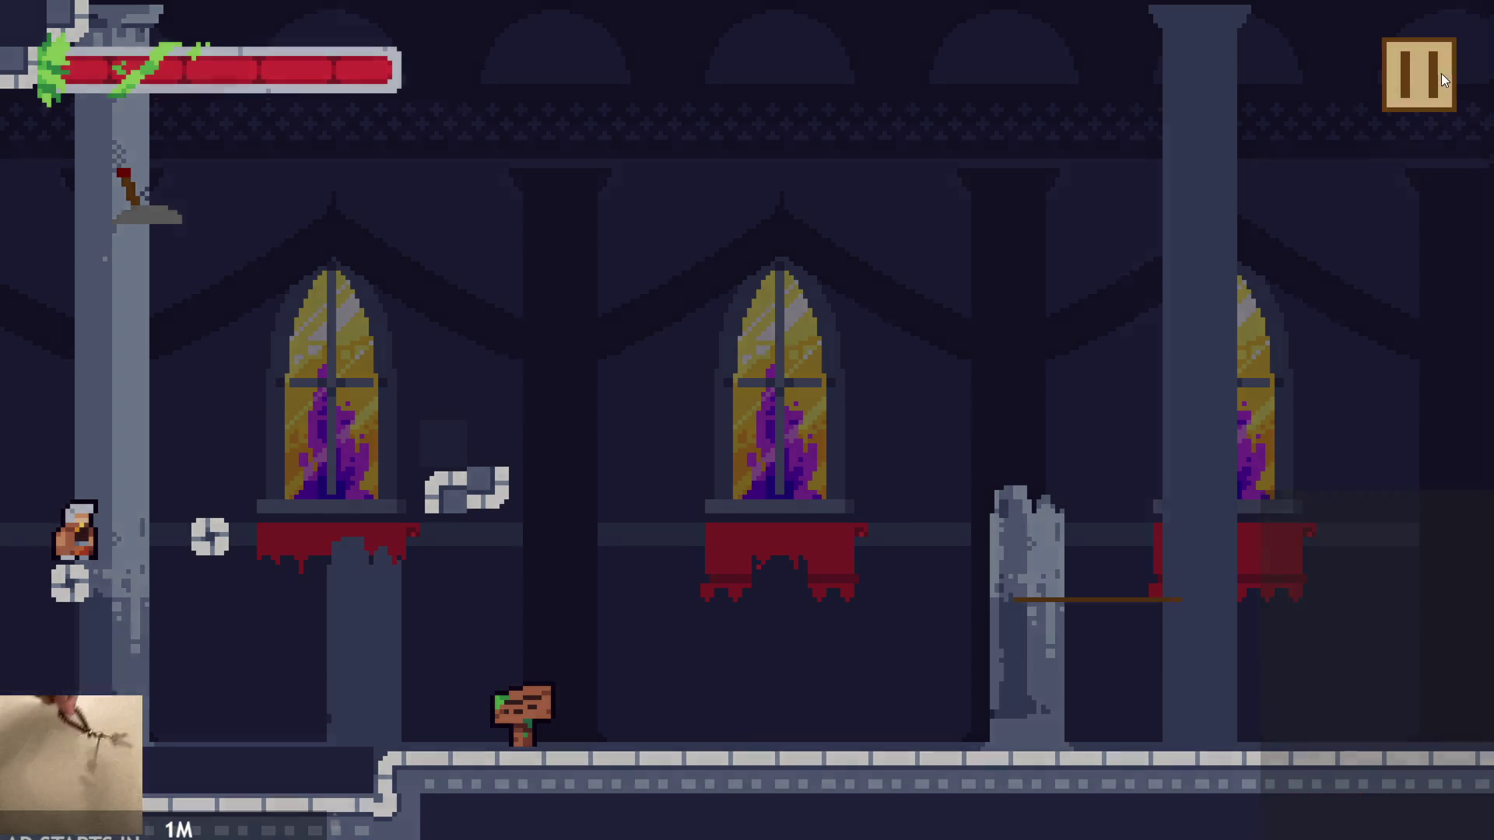
pyautogui.click(1152, 704)
pyautogui.moveTo(497, 465); pyautogui.dragTo(979, 556)
pyautogui.scroll(1, 979, 556)
pyautogui.scroll(-2, 979, 556)
pyautogui.scroll(-3, 974, 385)
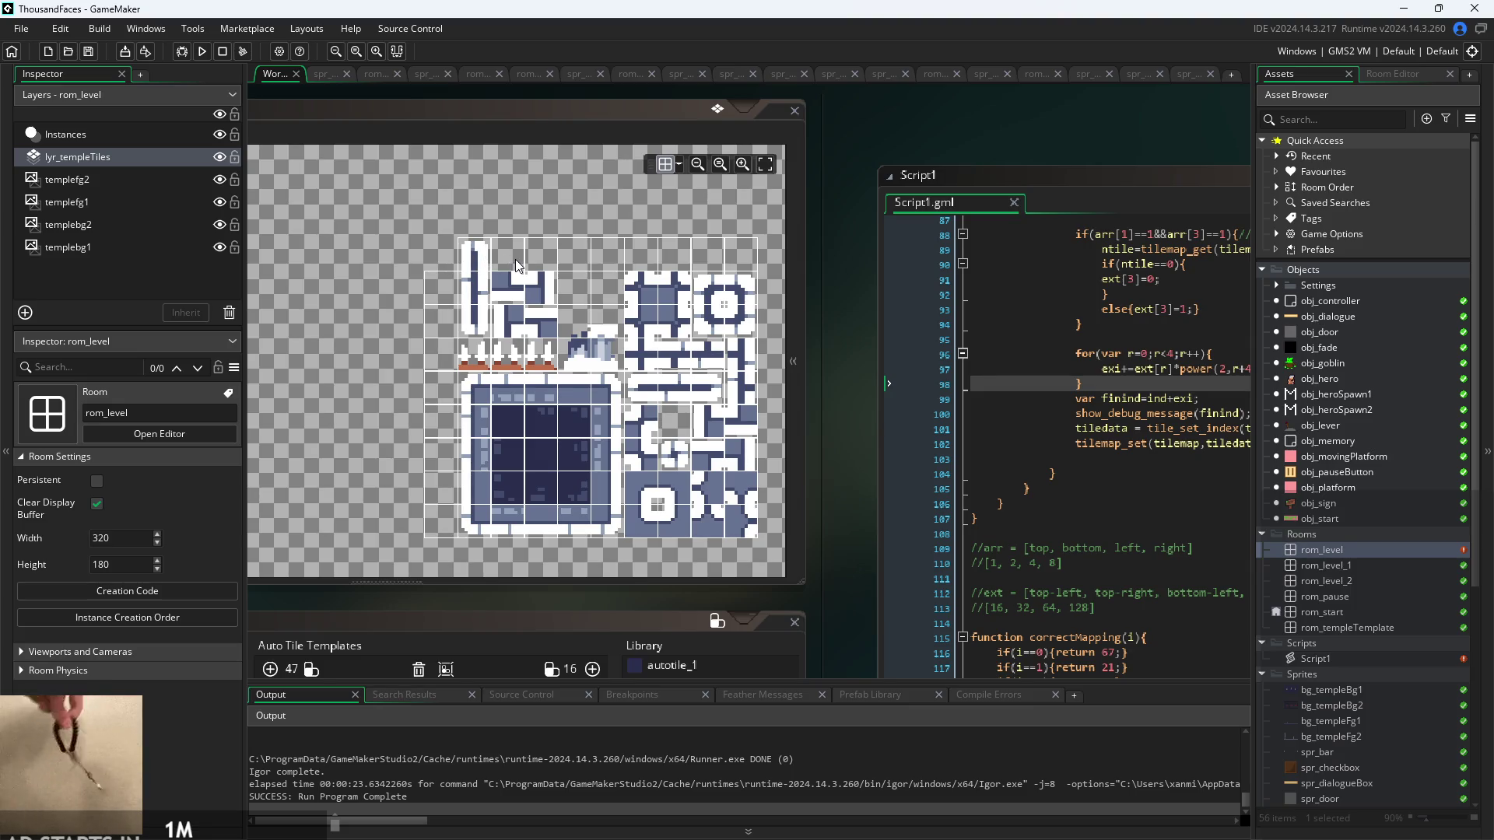
# - Add a new comment line '//air = 2-10' listing 14 and 15 below the extended-mask comment
pyautogui.moveTo(1150, 494); pyautogui.dragTo(1054, 425)
pyautogui.click(1044, 543)
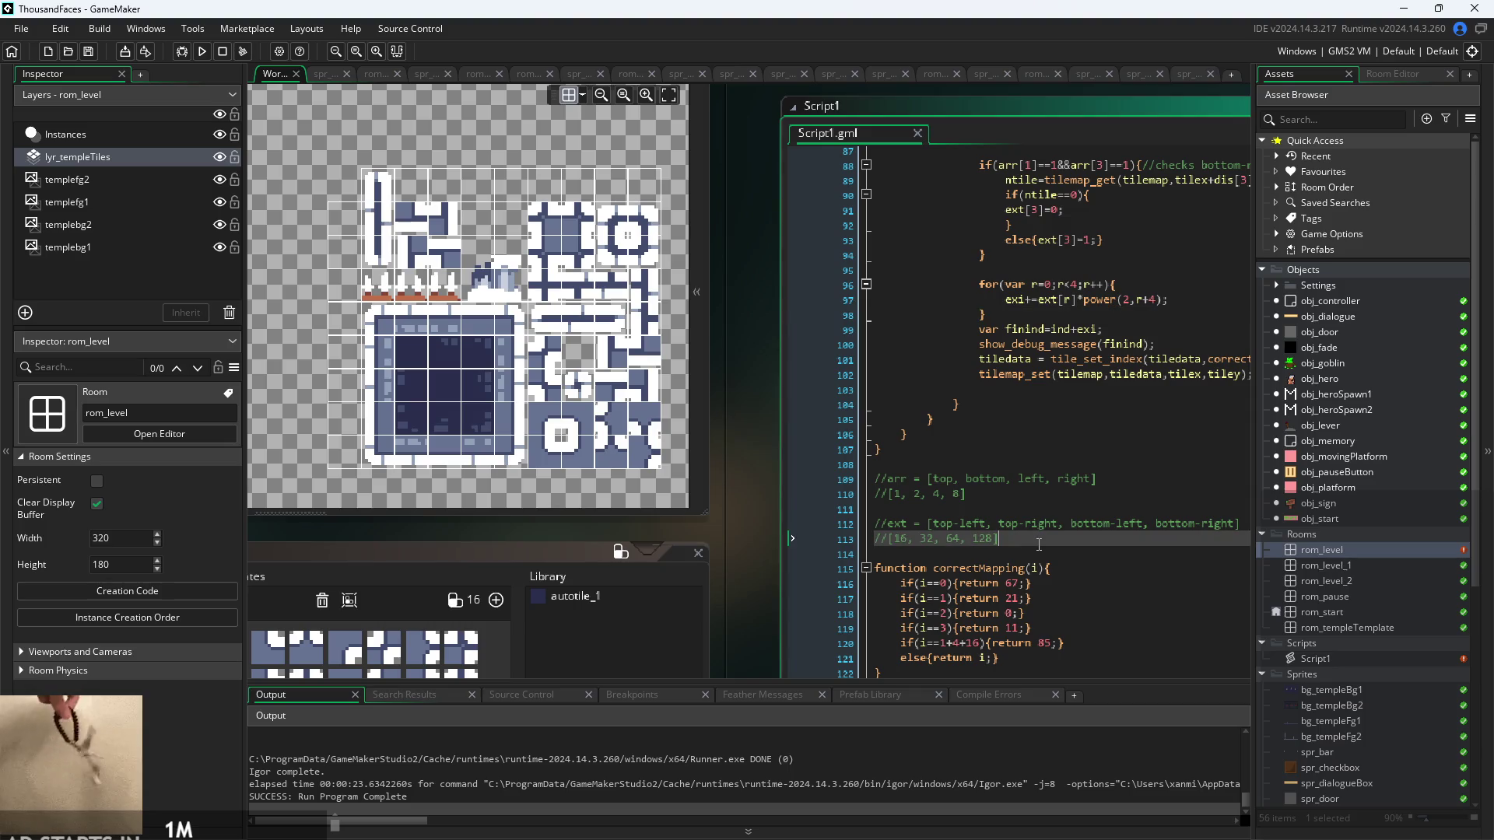
pyautogui.press('Return')
pyautogui.write('//air = ')
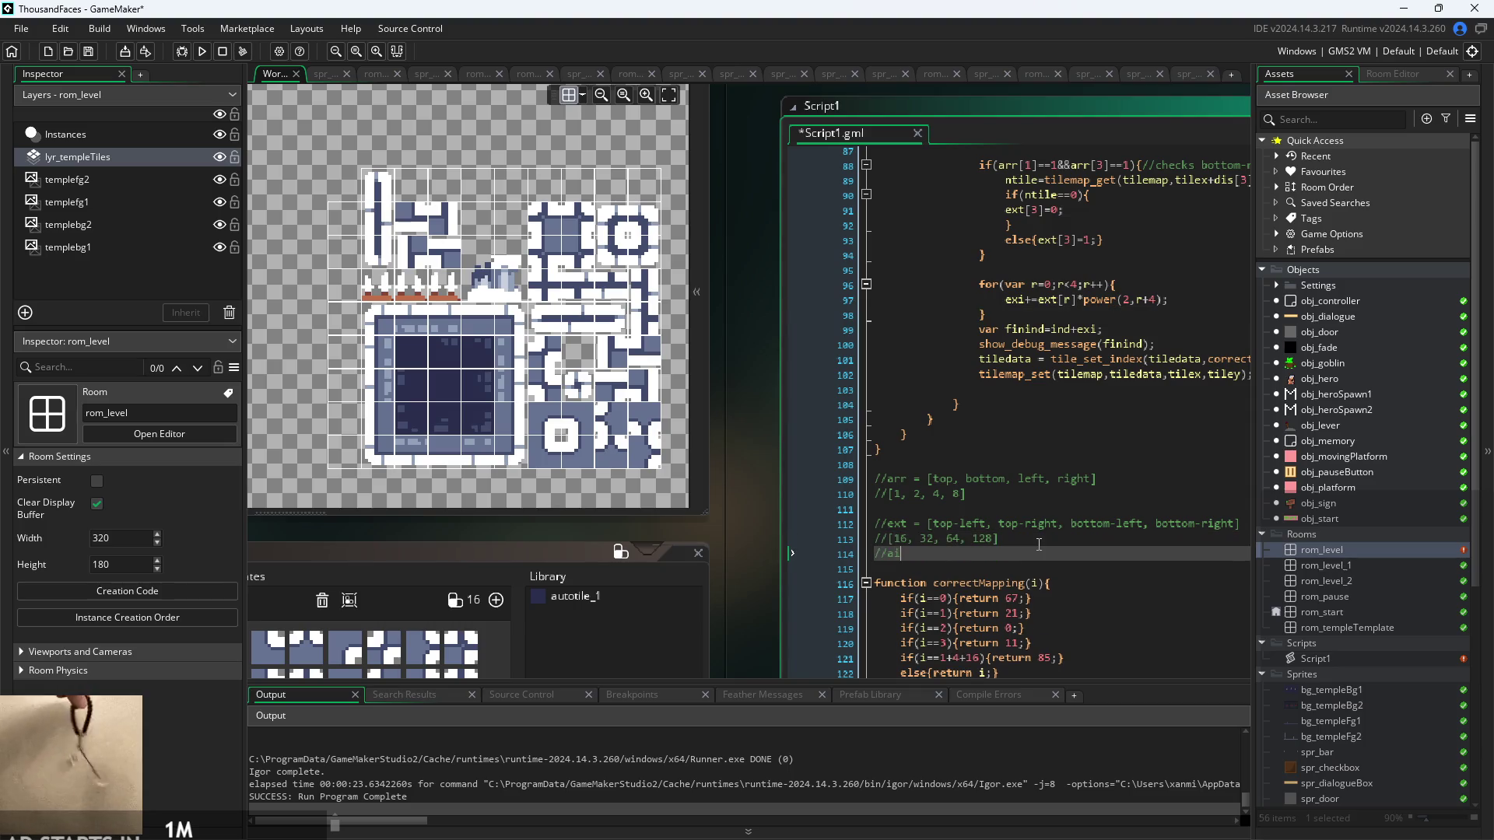
pyautogui.write('2-9,')
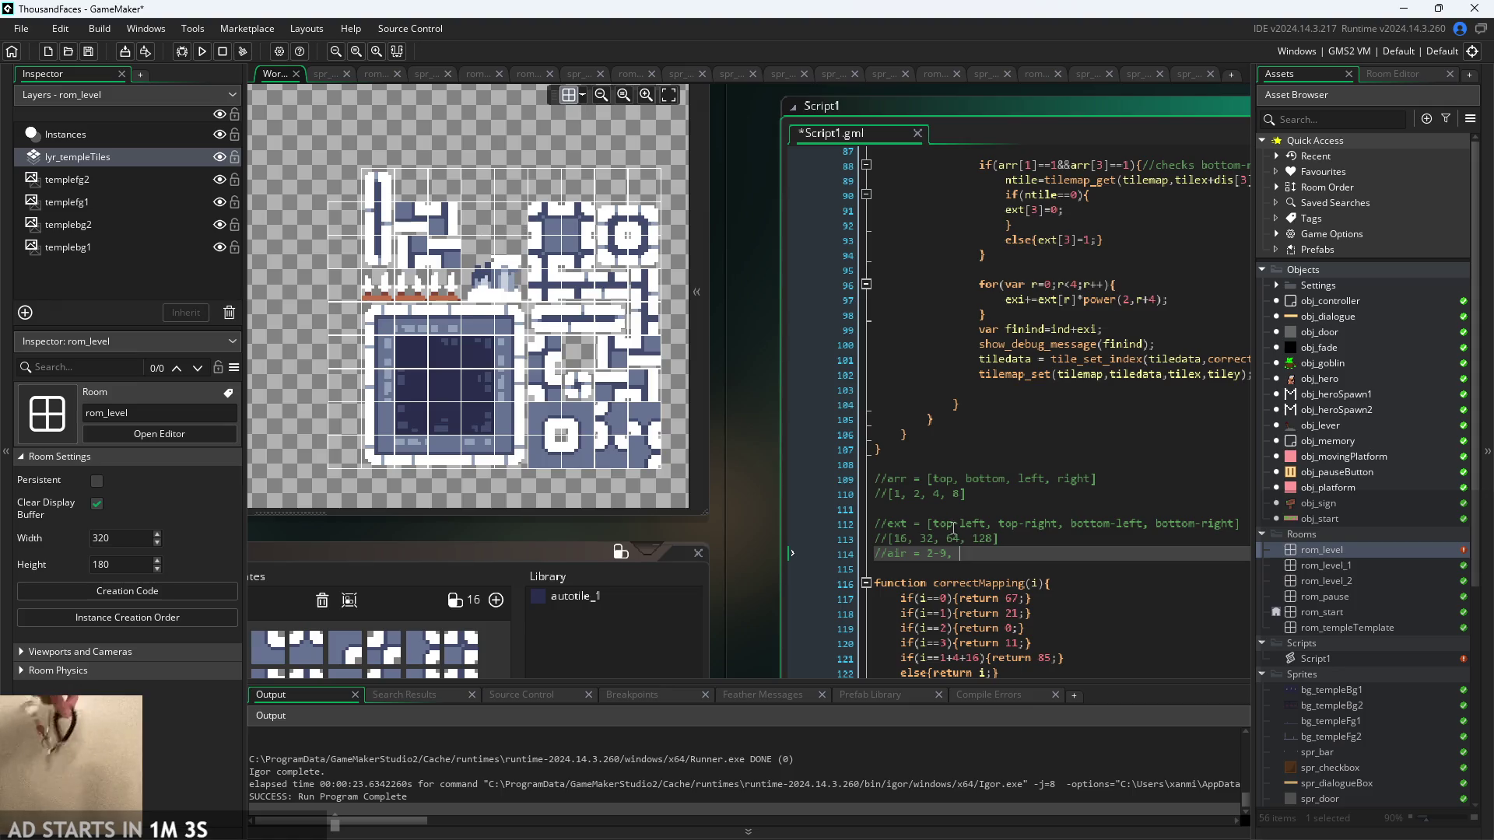
pyautogui.write('14,')
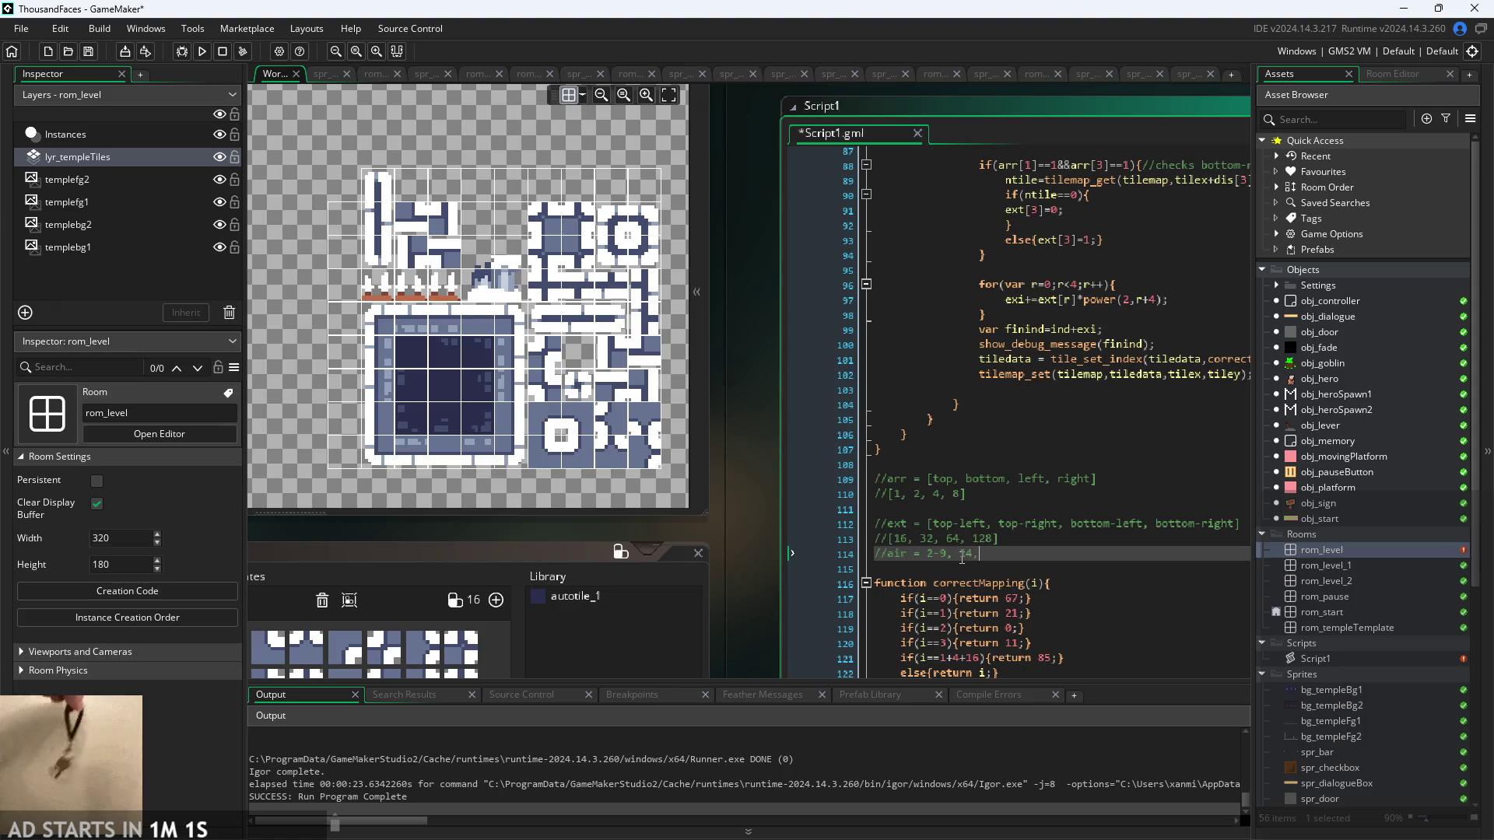
pyautogui.write('15')
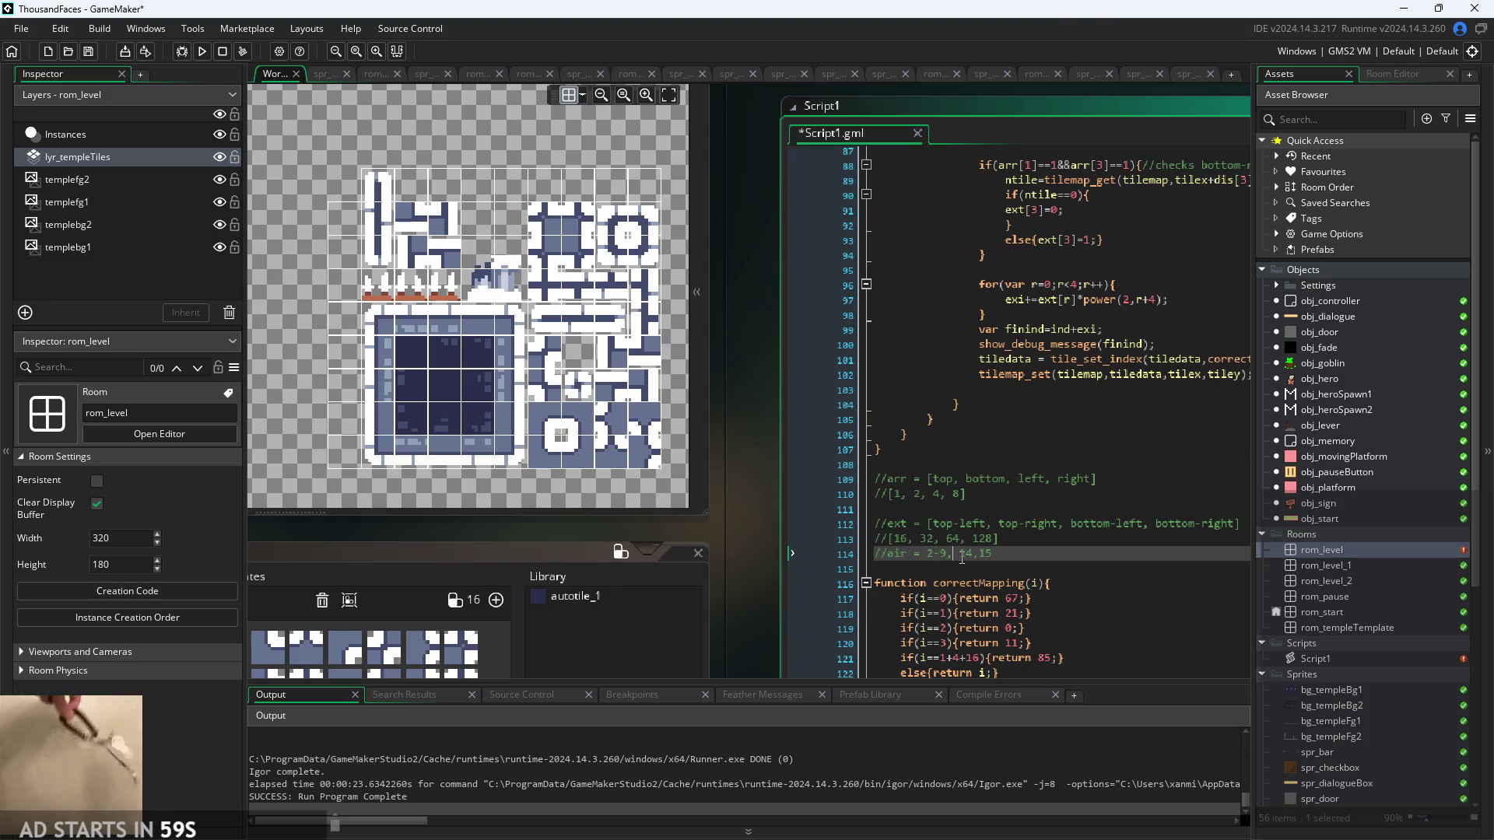
pyautogui.press('BackSpace')
pyautogui.write('10')
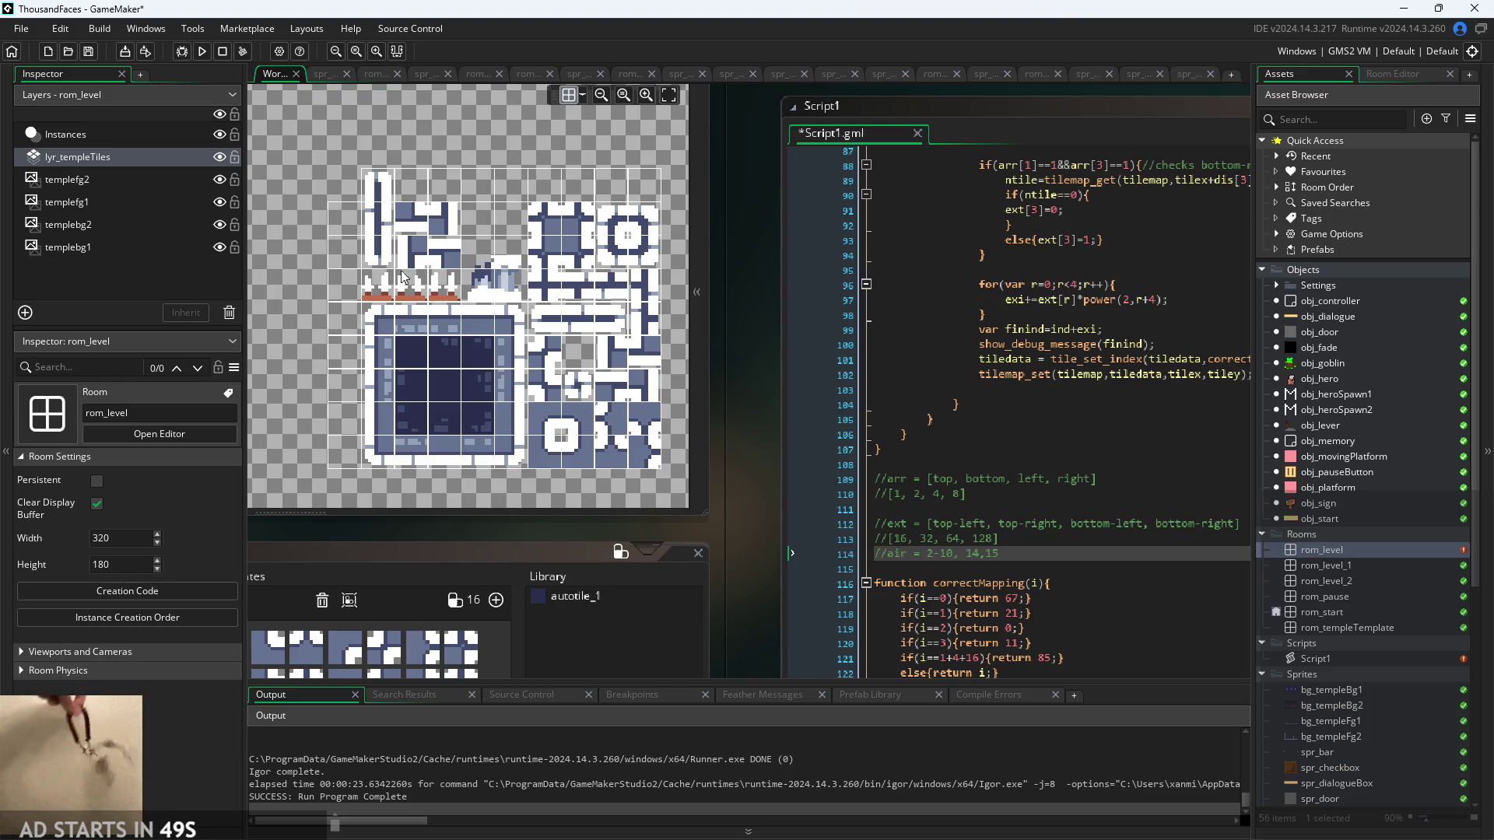
# - Extend the air list with 20, 30, 40, 50, 60, 70, 80, 90 and show the auto-tile templates
pyautogui.click(1038, 555)
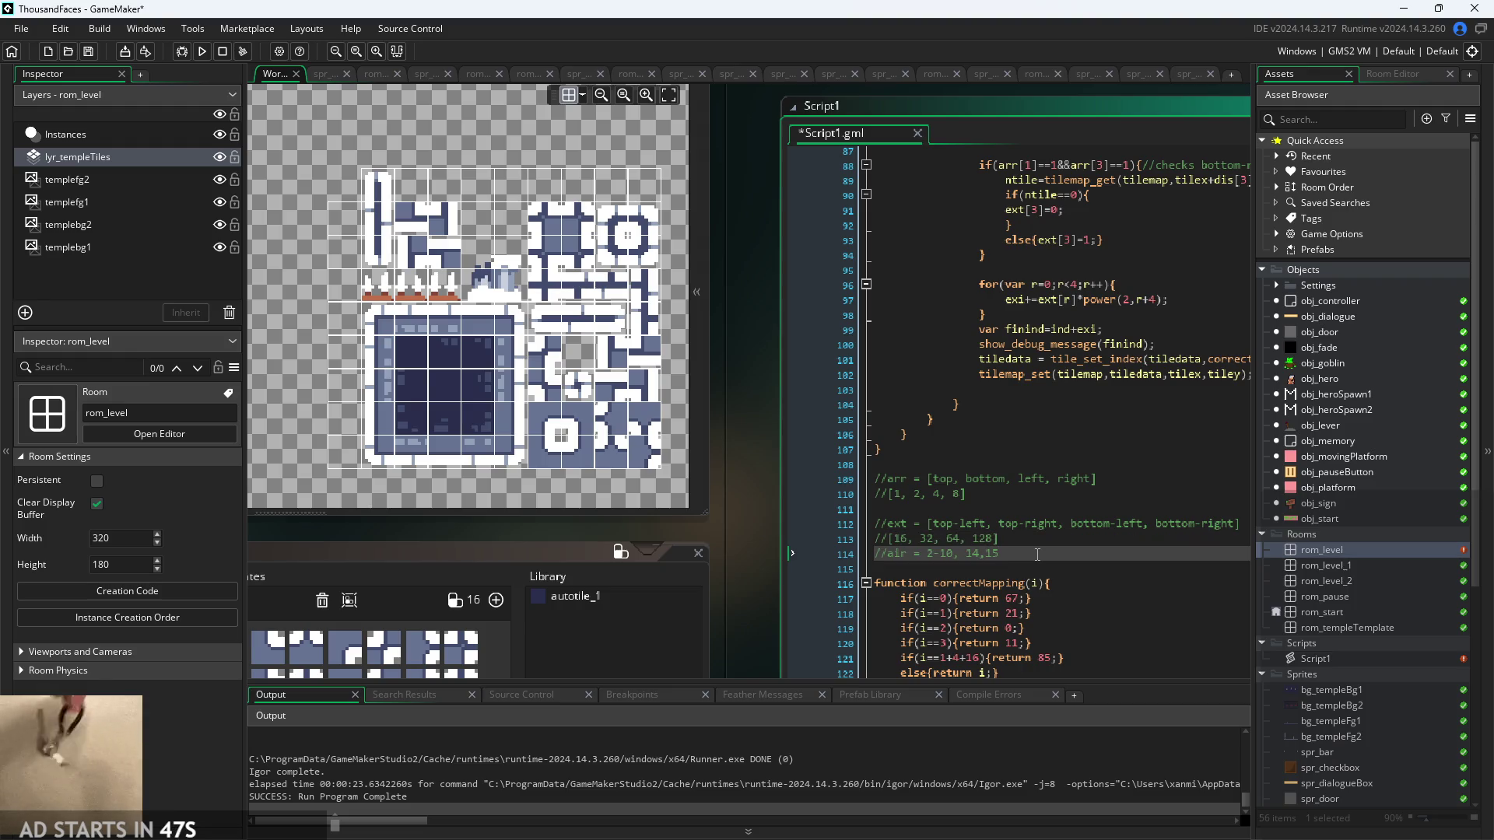
pyautogui.press('End')
pyautogui.write(', 20,')
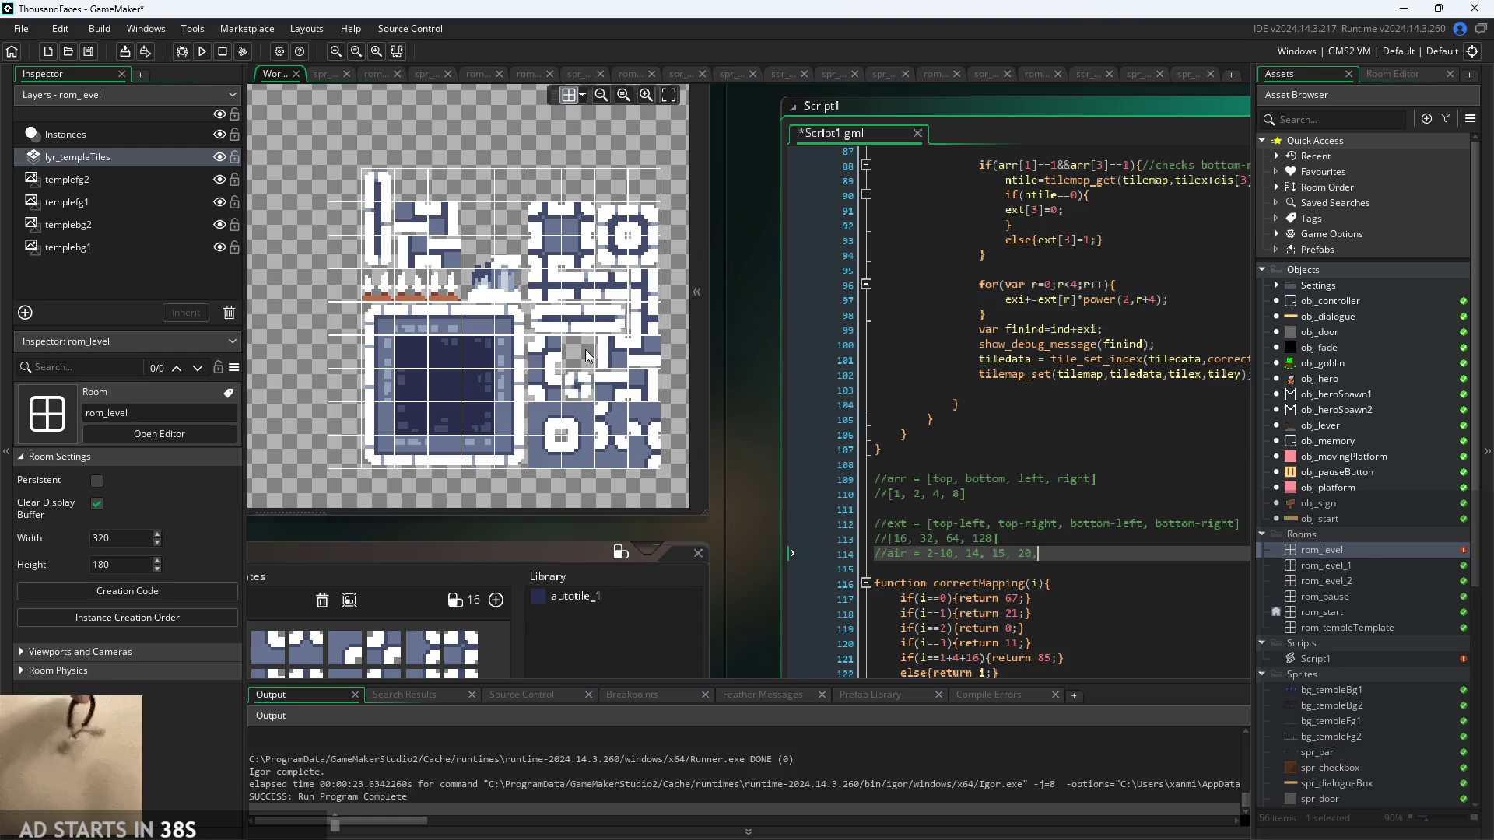
pyautogui.write('30, 40, 50,')
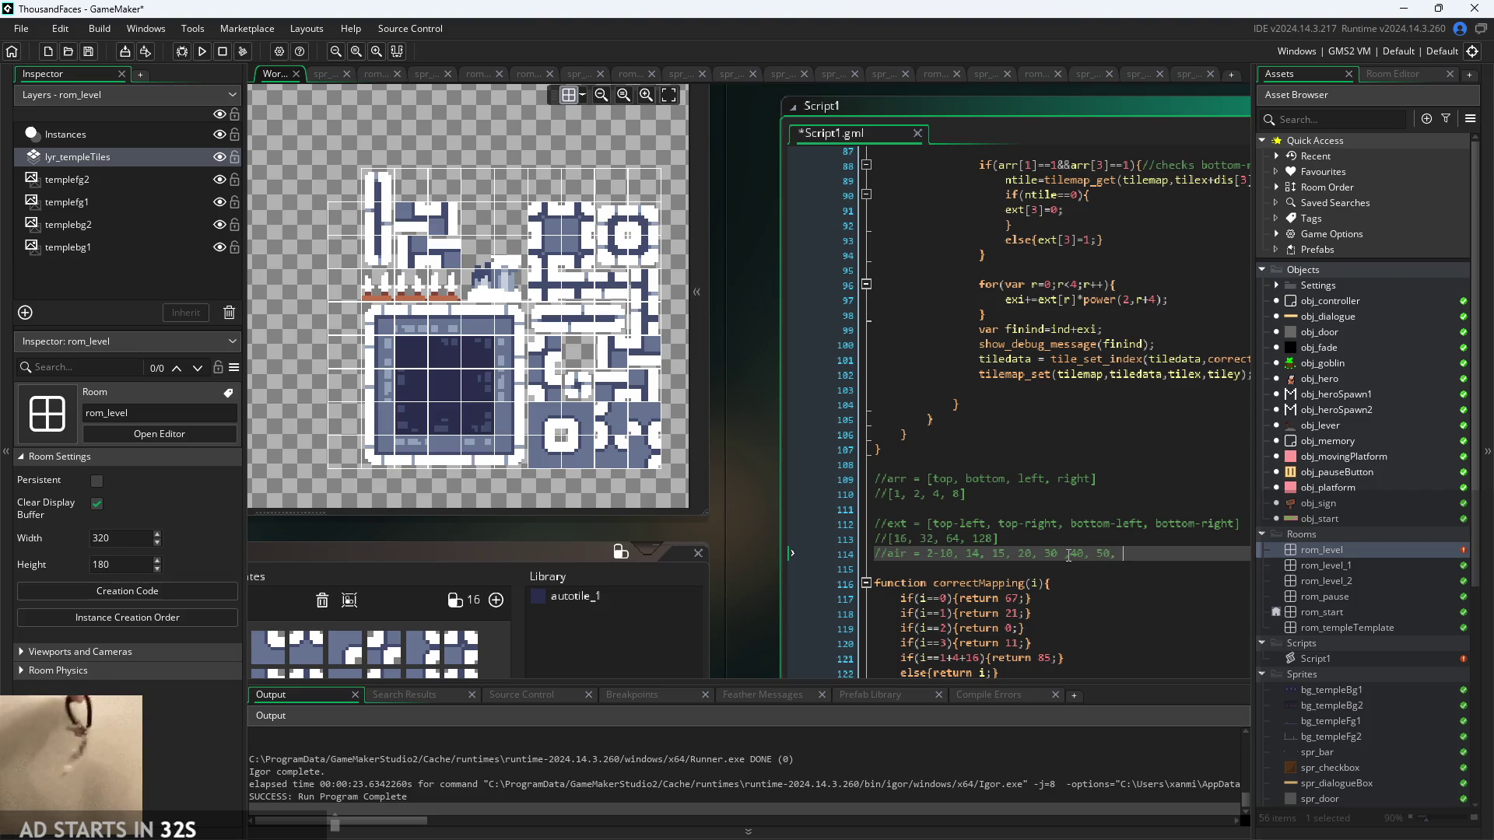
pyautogui.write(' 60, 70,')
pyautogui.write('80')
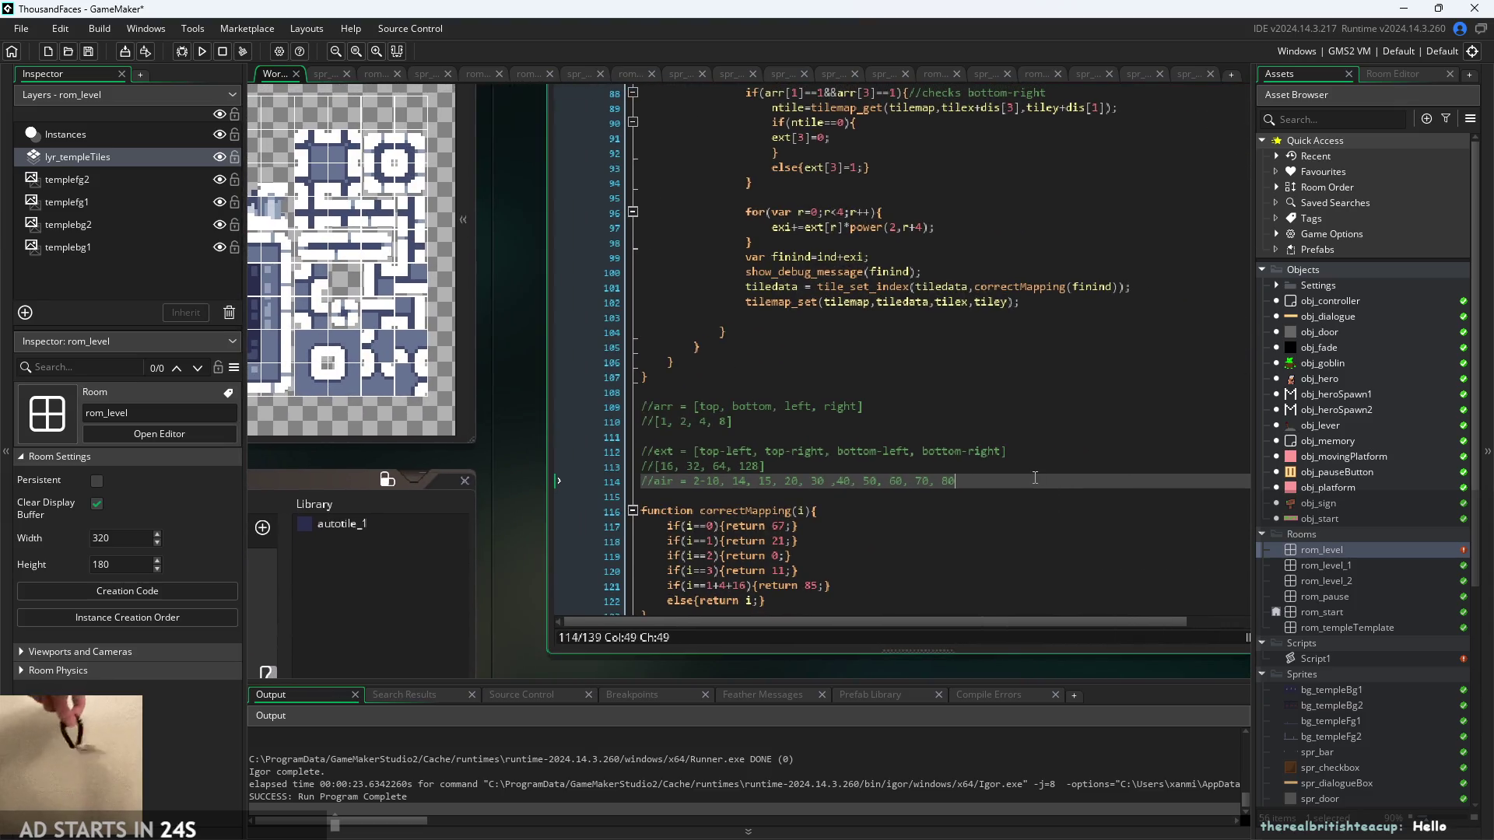
pyautogui.write(', ')
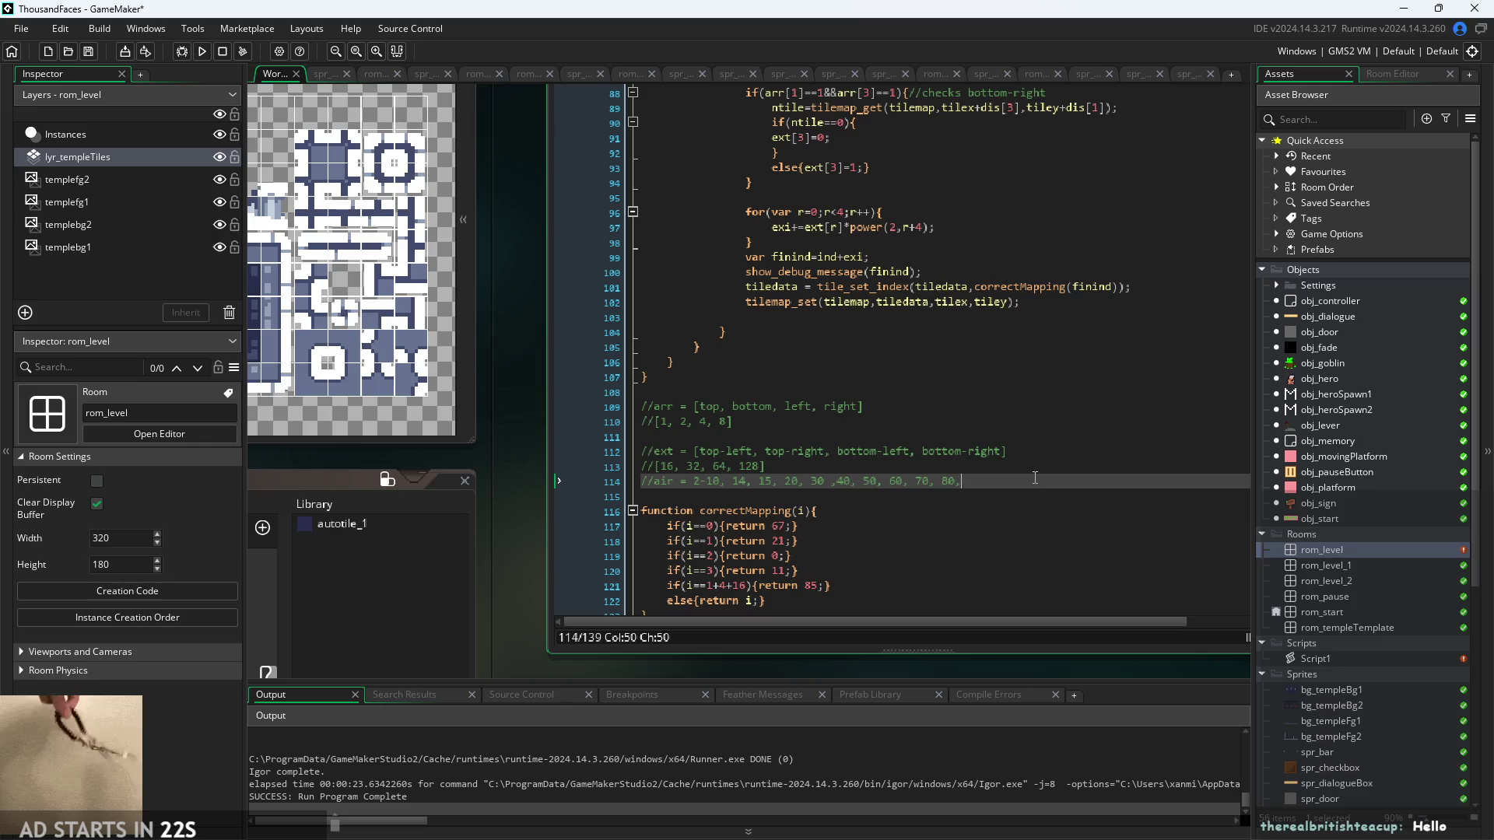
pyautogui.write('90,')
pyautogui.click(434, 377)
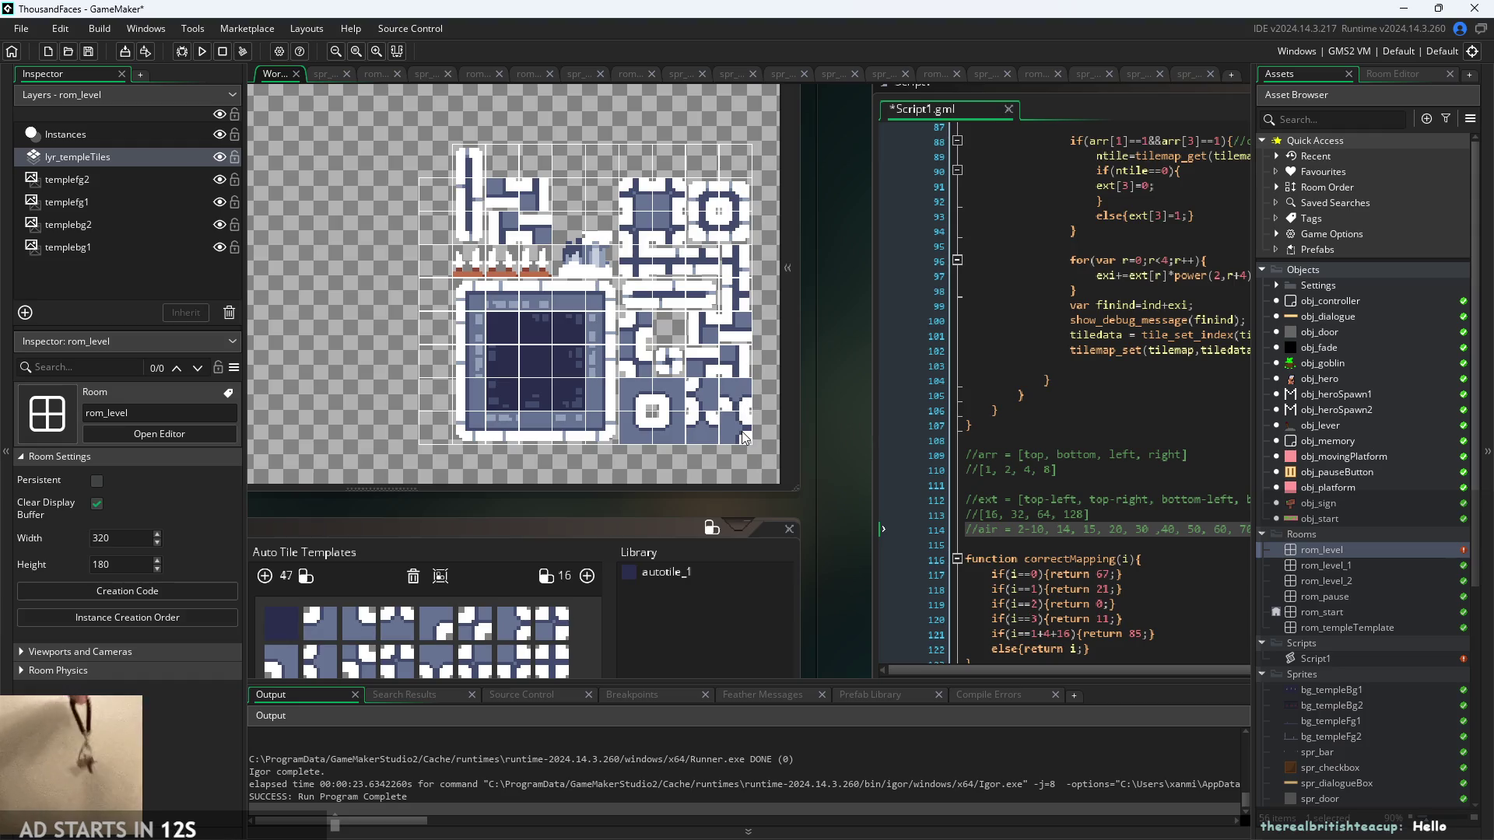
# - Delete the stray text after 80, on line 114
pyautogui.moveTo(1150, 492); pyautogui.dragTo(1128, 492)
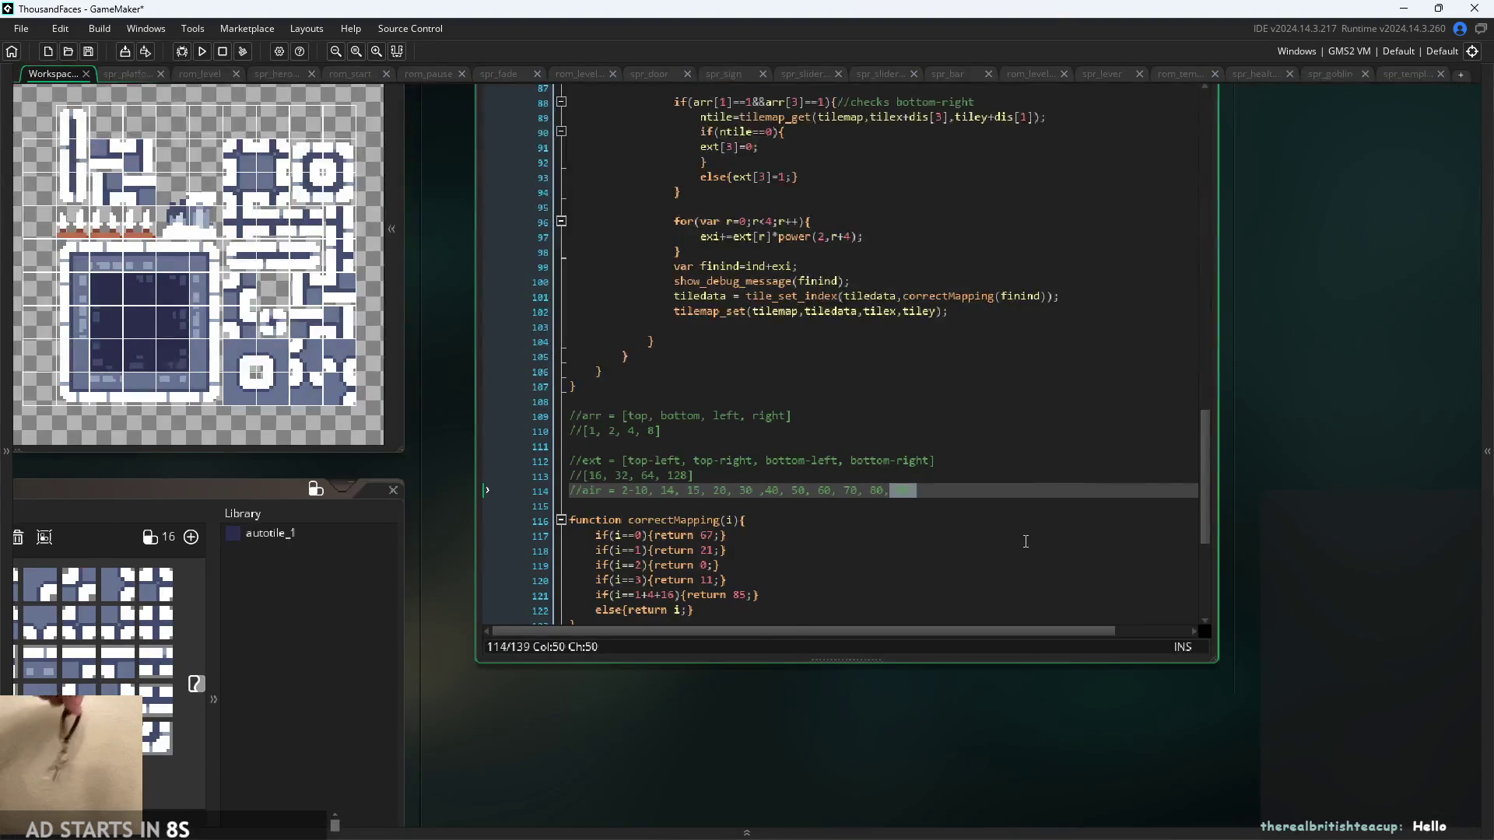
pyautogui.press('BackSpace')
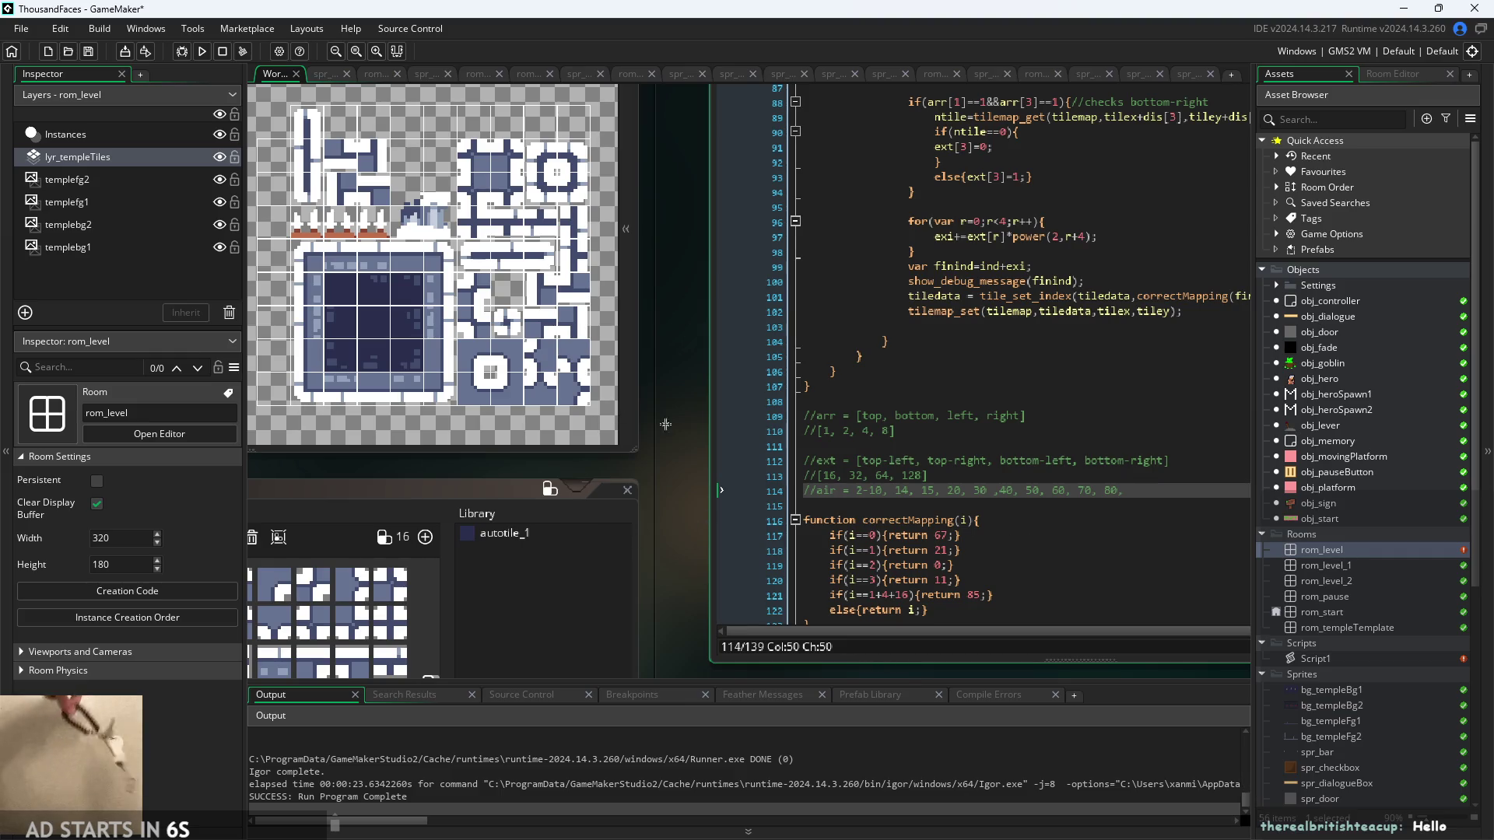
pyautogui.scroll(3, 681, 455)
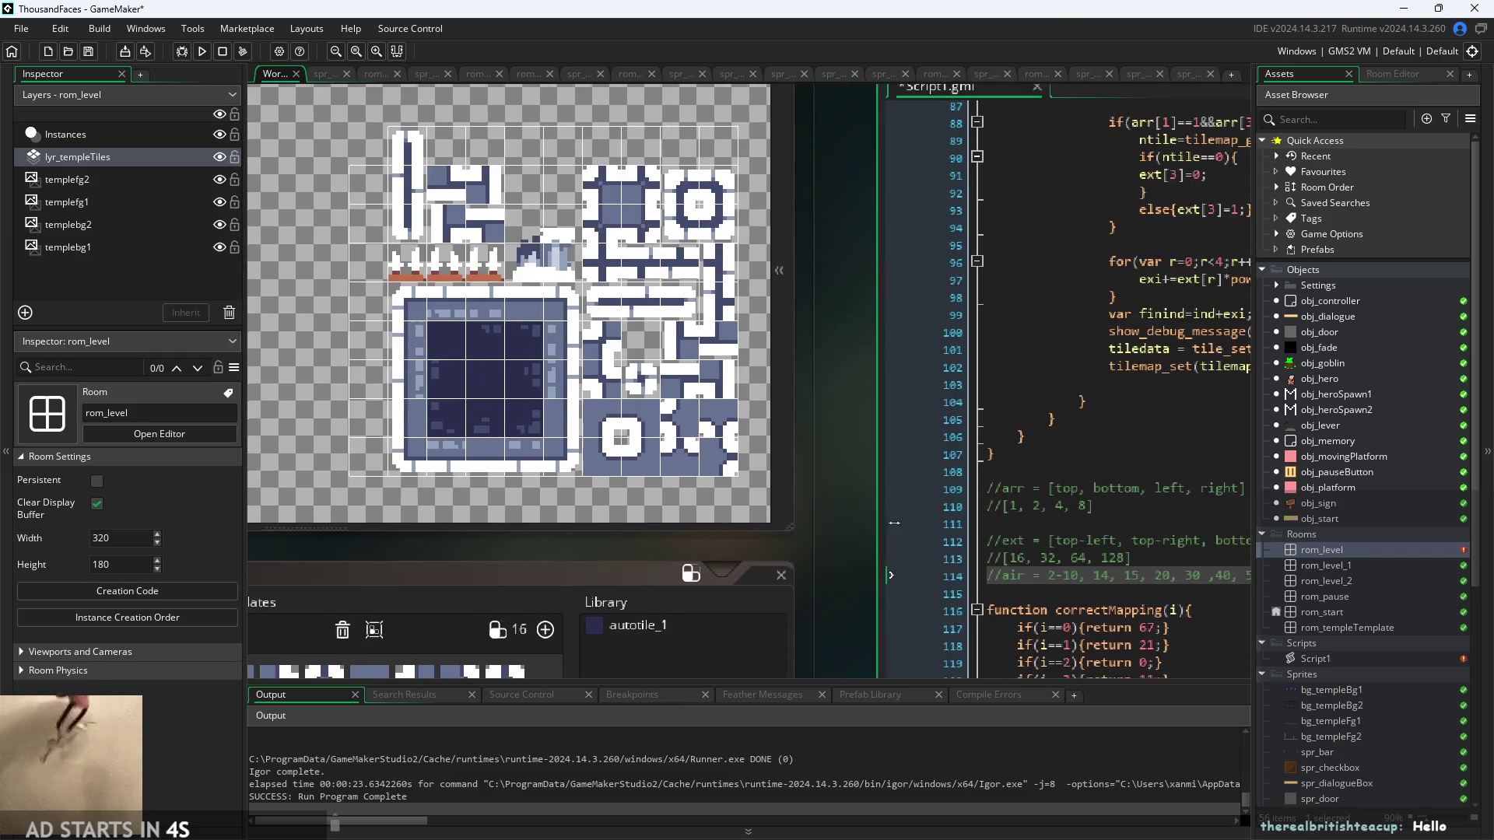
pyautogui.scroll(-1, 907, 537)
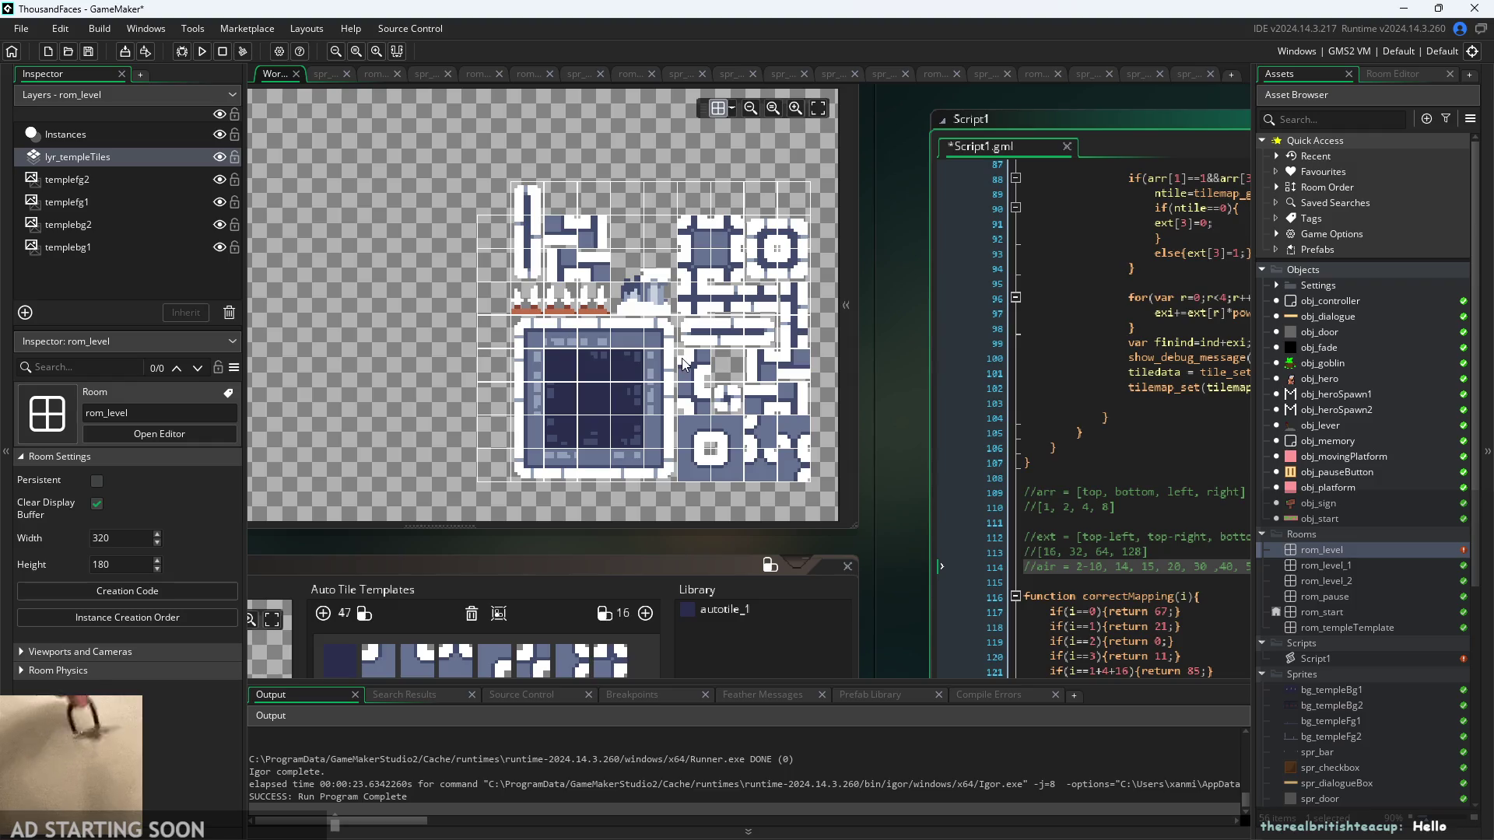
# - Insert 57 after 50 in the air list and fix the spacing before 40
pyautogui.click(1150, 534)
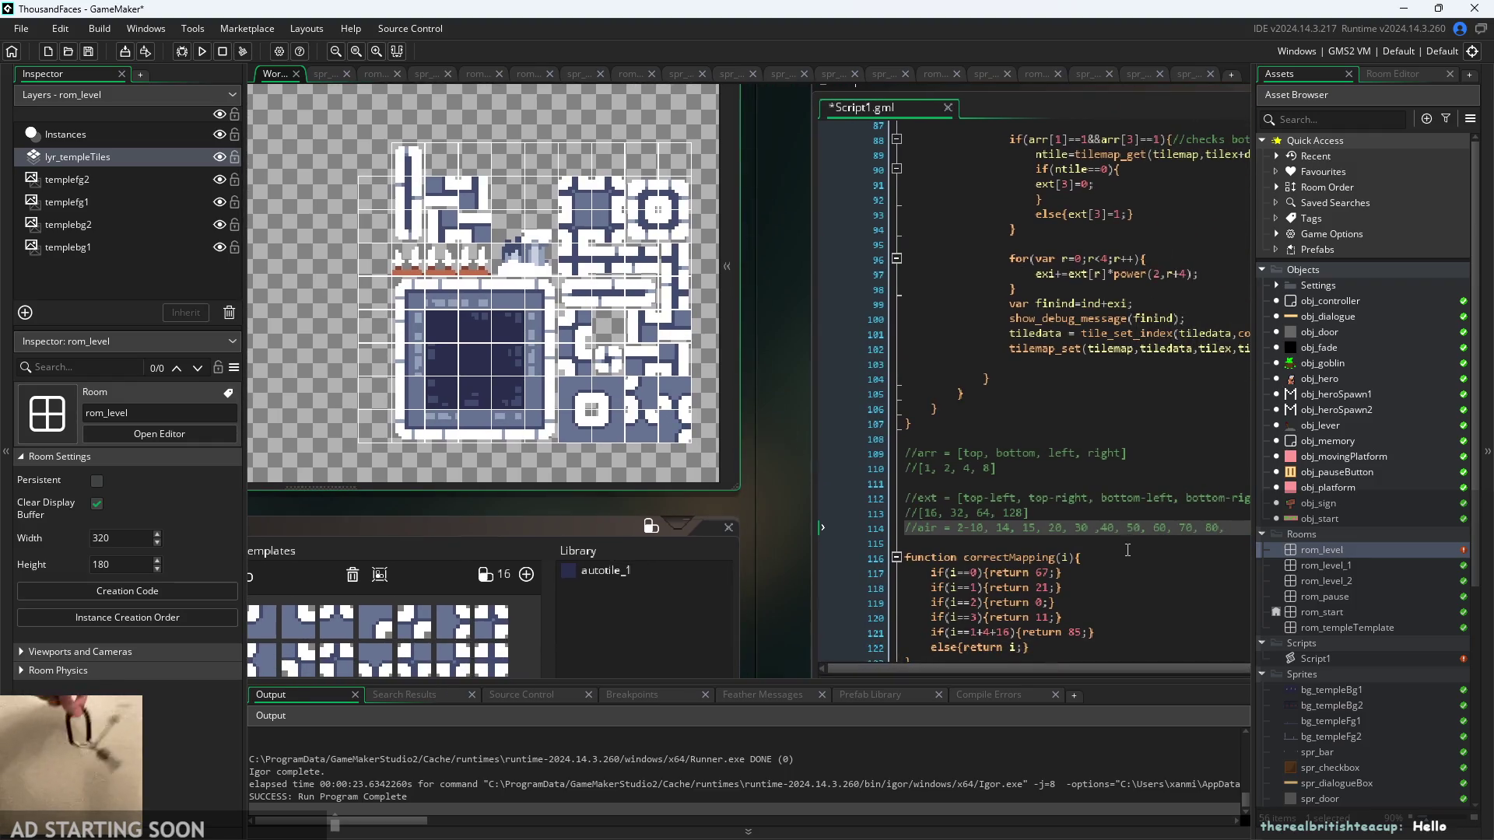
pyautogui.click(1148, 530)
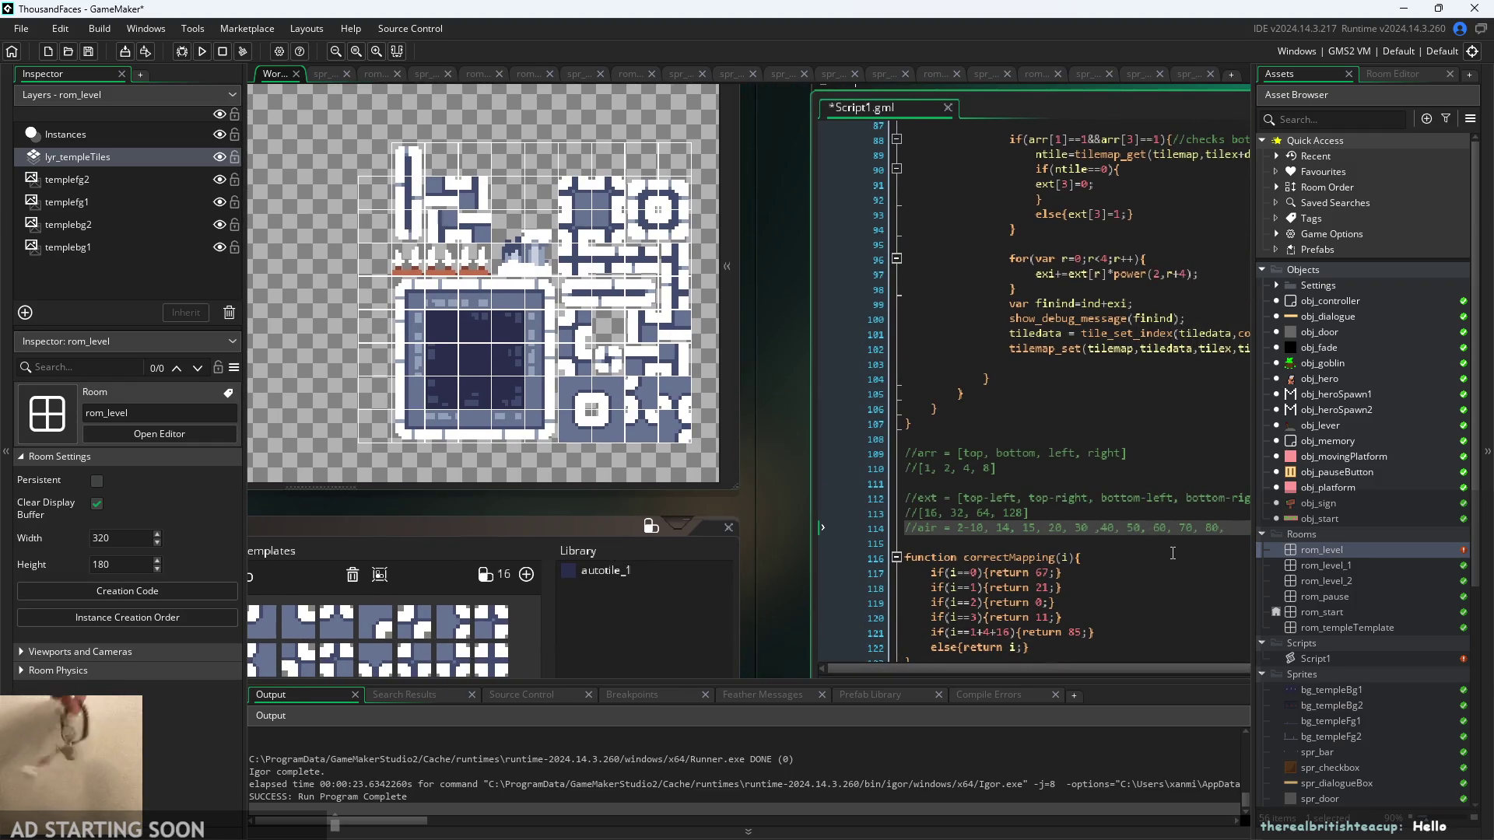
pyautogui.write('57,')
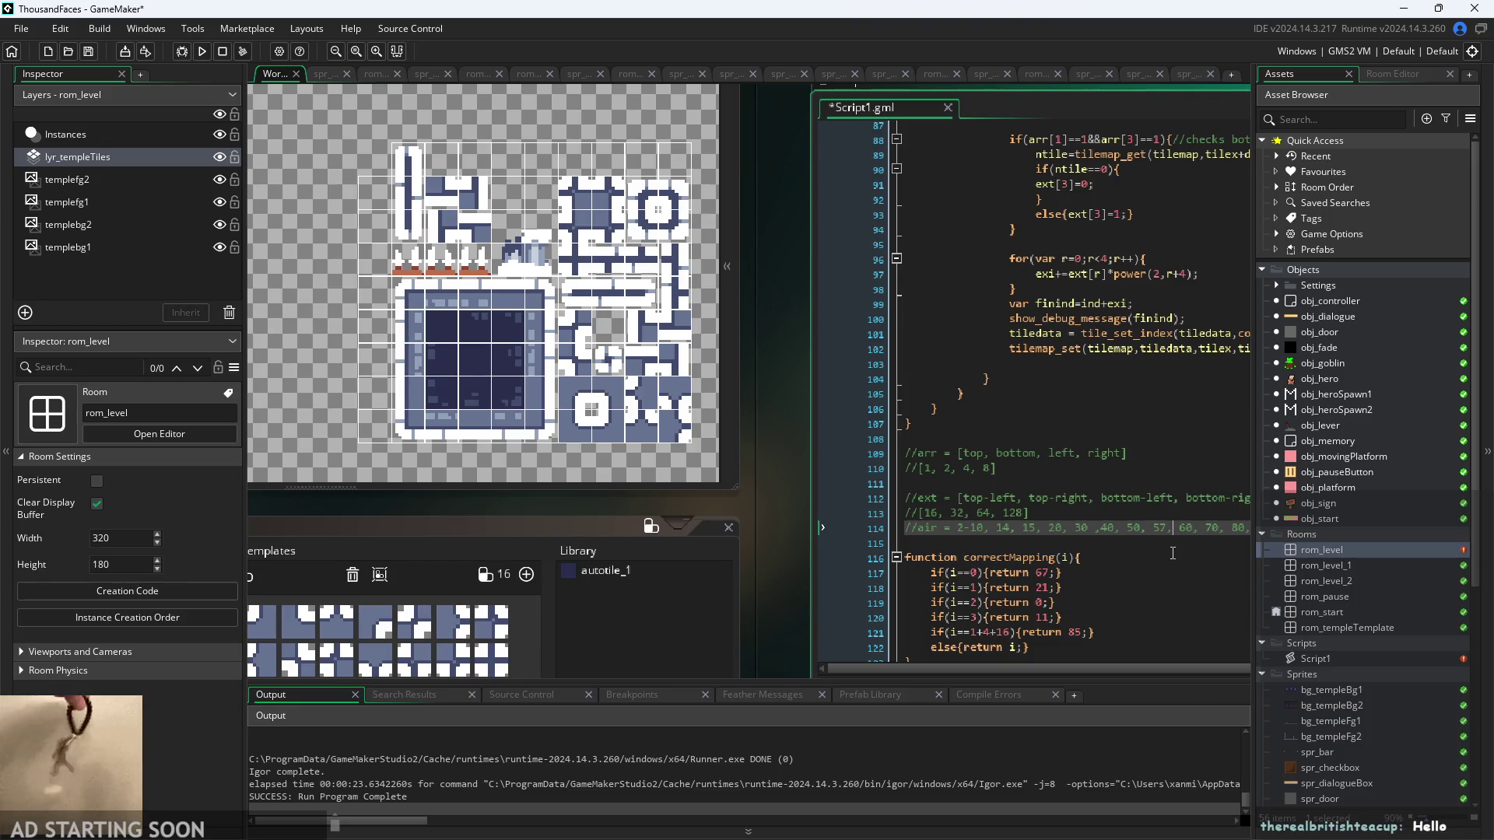
pyautogui.click(1090, 533)
pyautogui.moveTo(800, 547)
pyautogui.mouseDown()
pyautogui.moveTo(461, 297)
pyautogui.moveTo(473, 387)
pyautogui.mouseUp()
pyautogui.scroll(3, 750, 619)
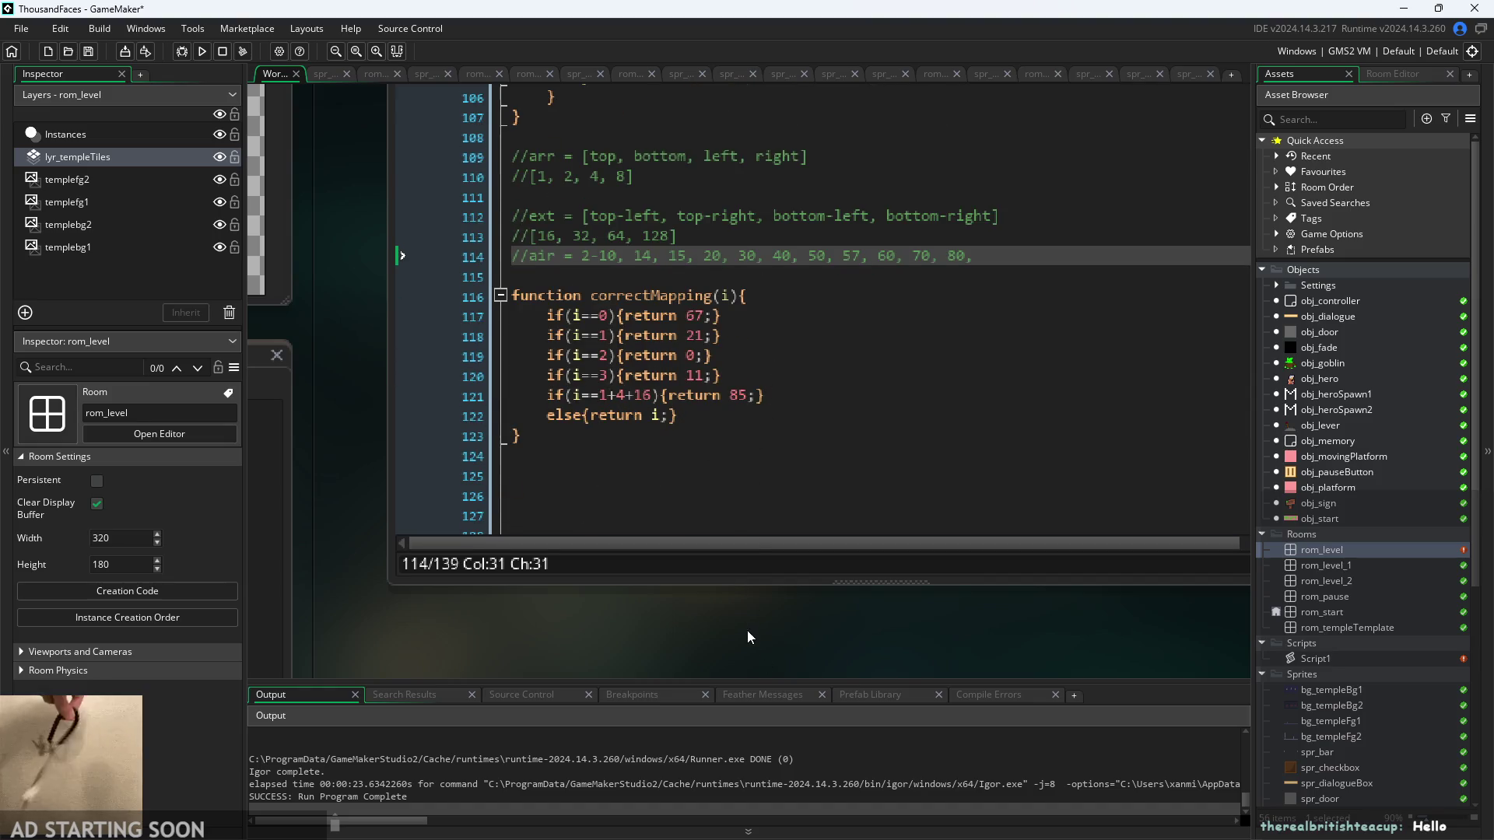
pyautogui.moveTo(745, 623); pyautogui.dragTo(768, 684)
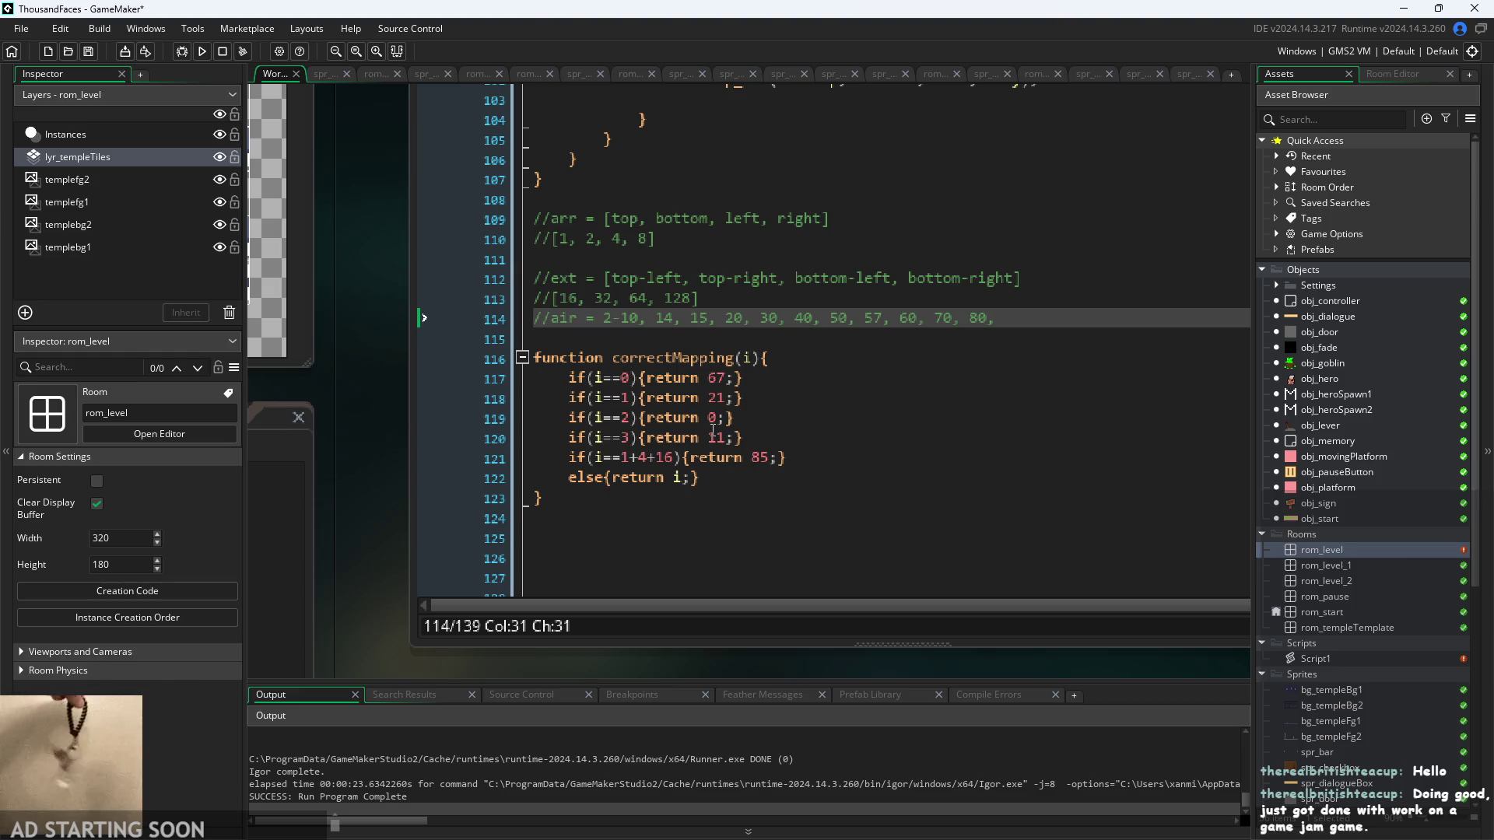
pyautogui.click(728, 480)
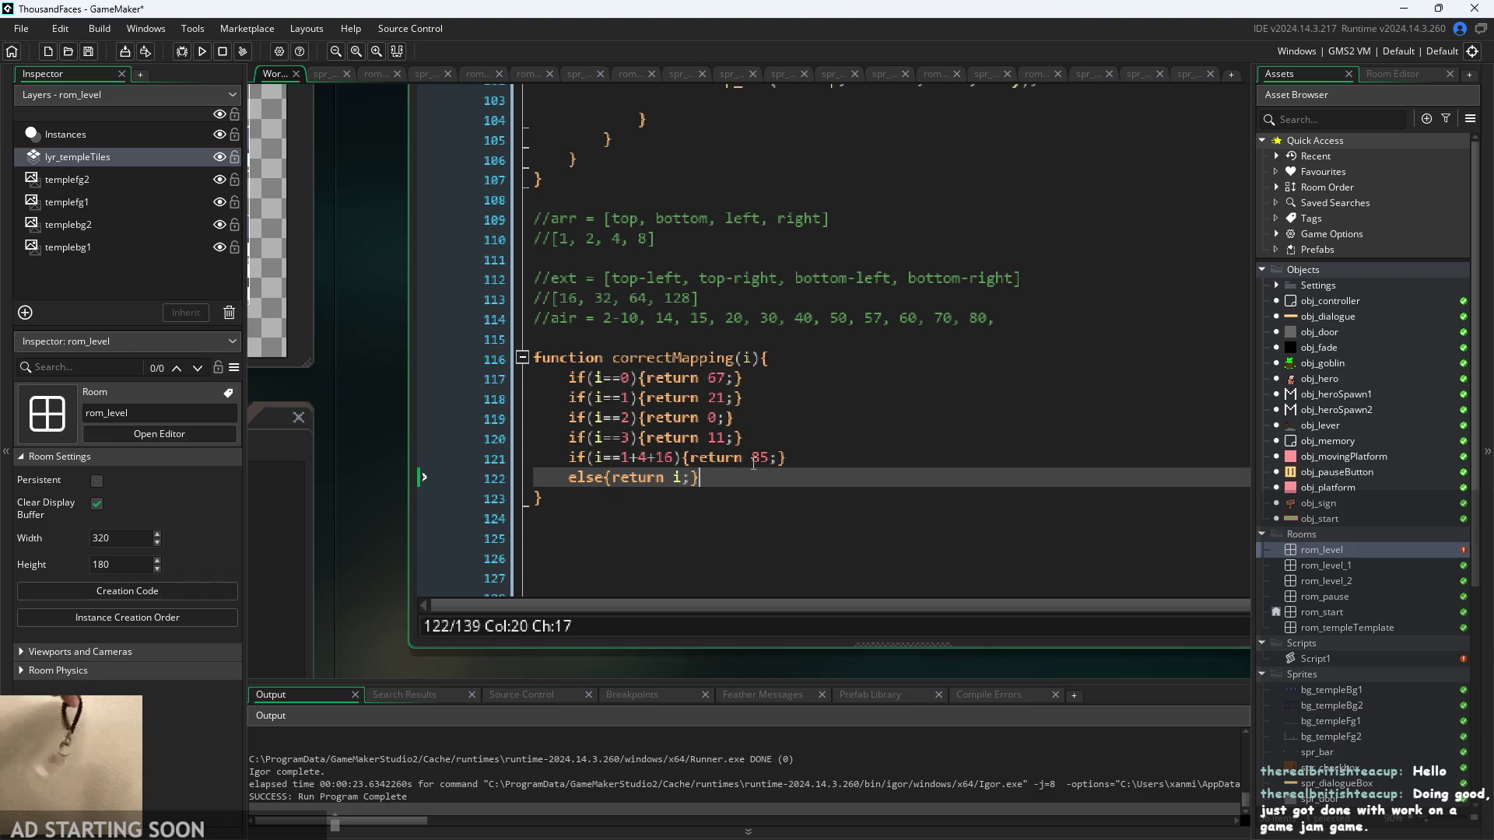
pyautogui.scroll(-2, 367, 455)
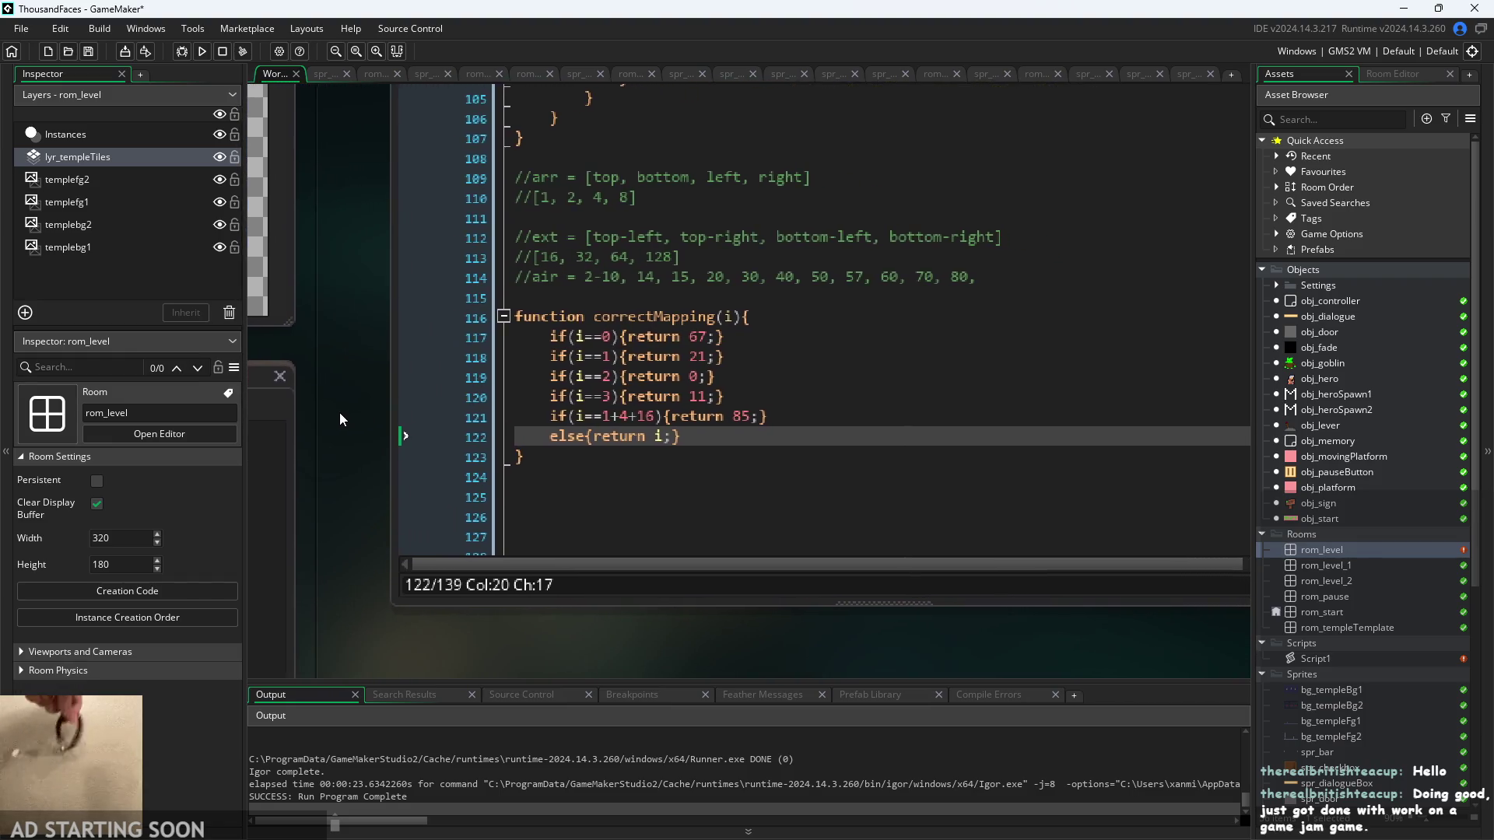
pyautogui.scroll(2, 339, 420)
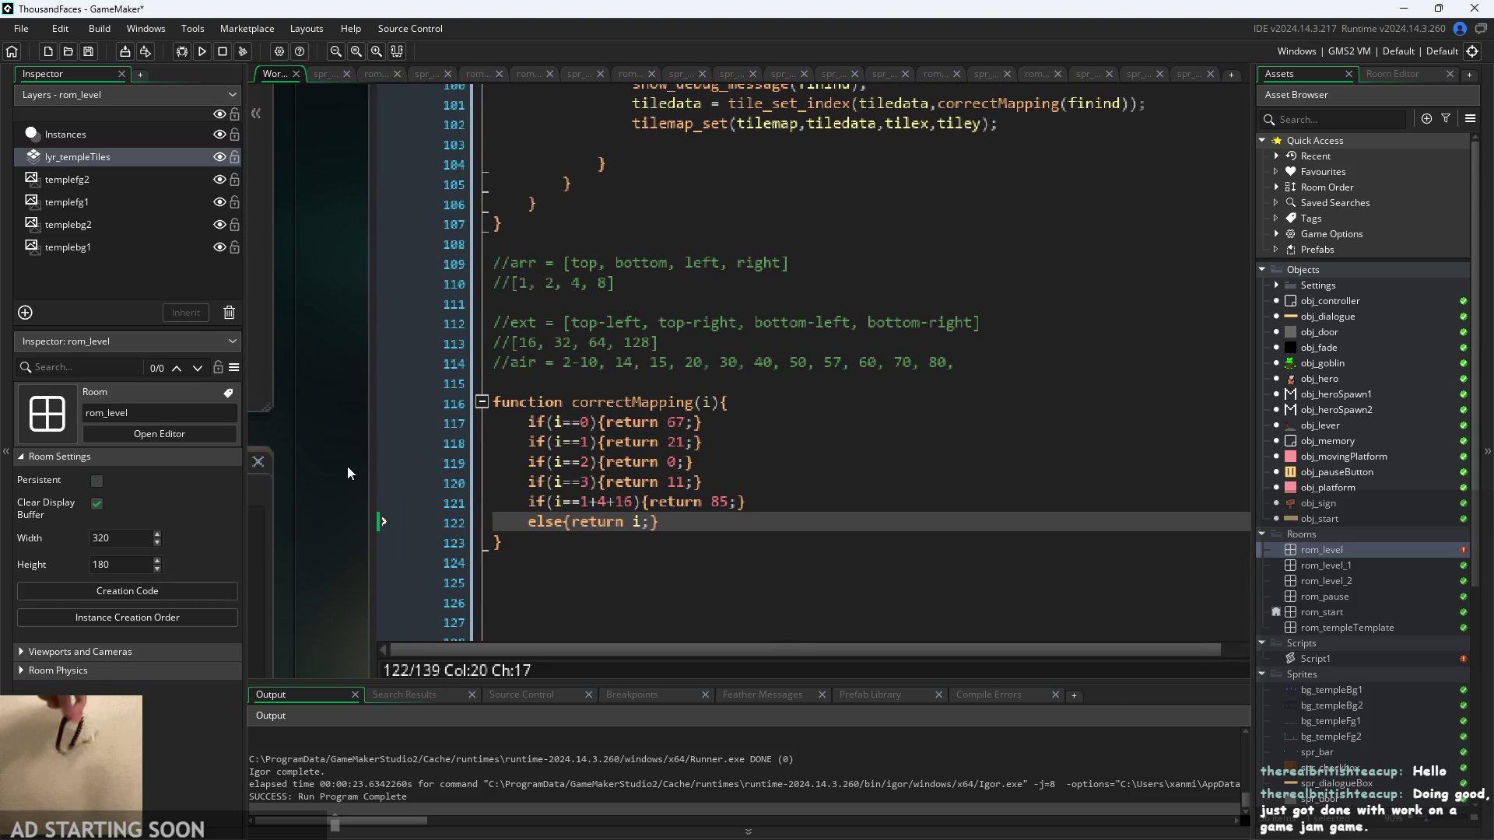
pyautogui.scroll(-2, 588, 370)
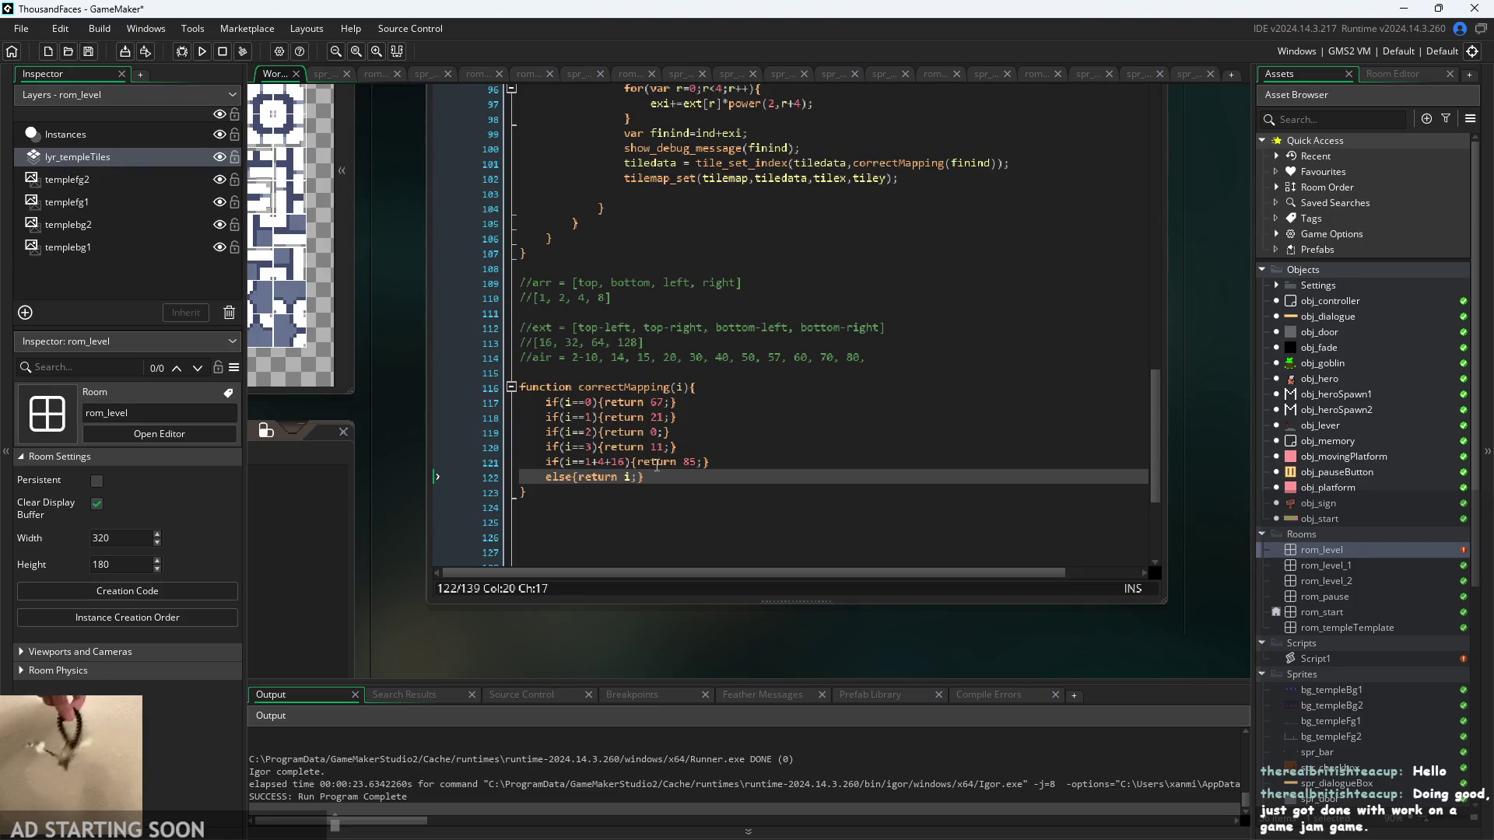
pyautogui.click(720, 461)
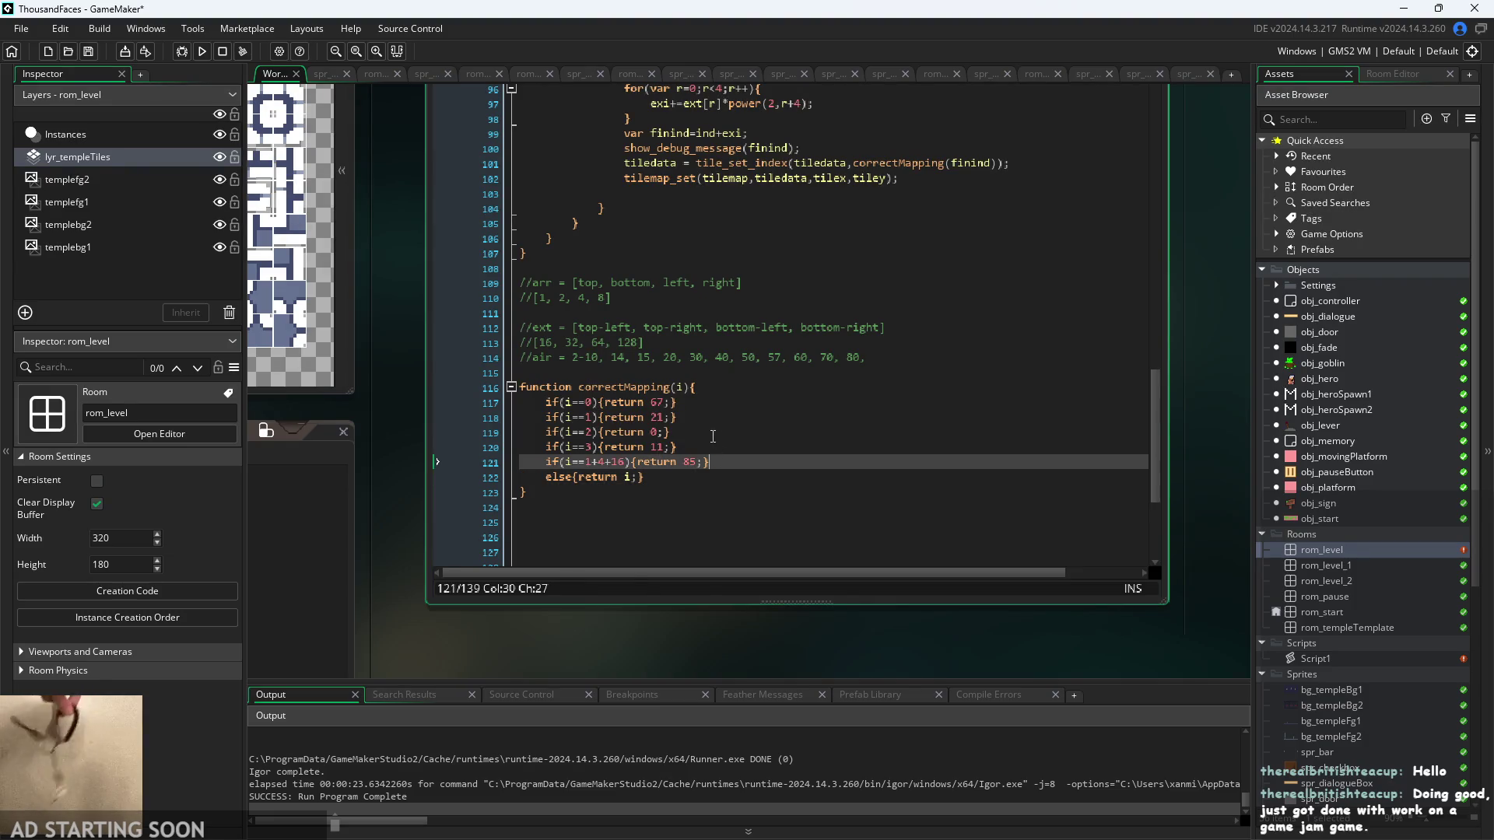
pyautogui.moveTo(719, 446)
pyautogui.mouseDown()
pyautogui.moveTo(750, 498)
pyautogui.moveTo(957, 465)
pyautogui.moveTo(895, 549)
pyautogui.moveTo(869, 516)
pyautogui.moveTo(515, 358)
pyautogui.mouseUp()
pyautogui.scroll(2, 956, 460)
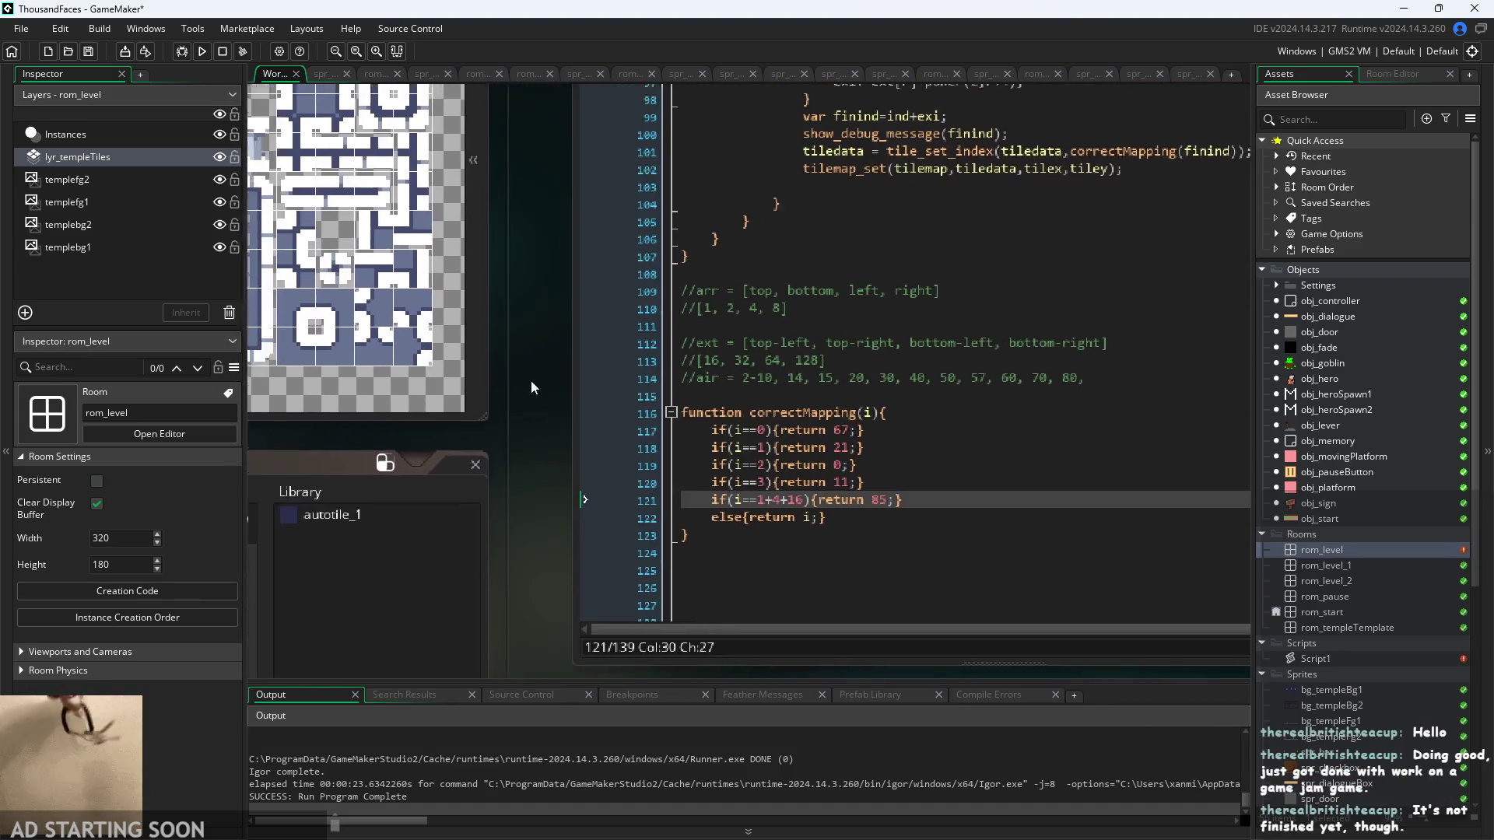
pyautogui.scroll(-2, 702, 419)
pyautogui.scroll(1, 702, 423)
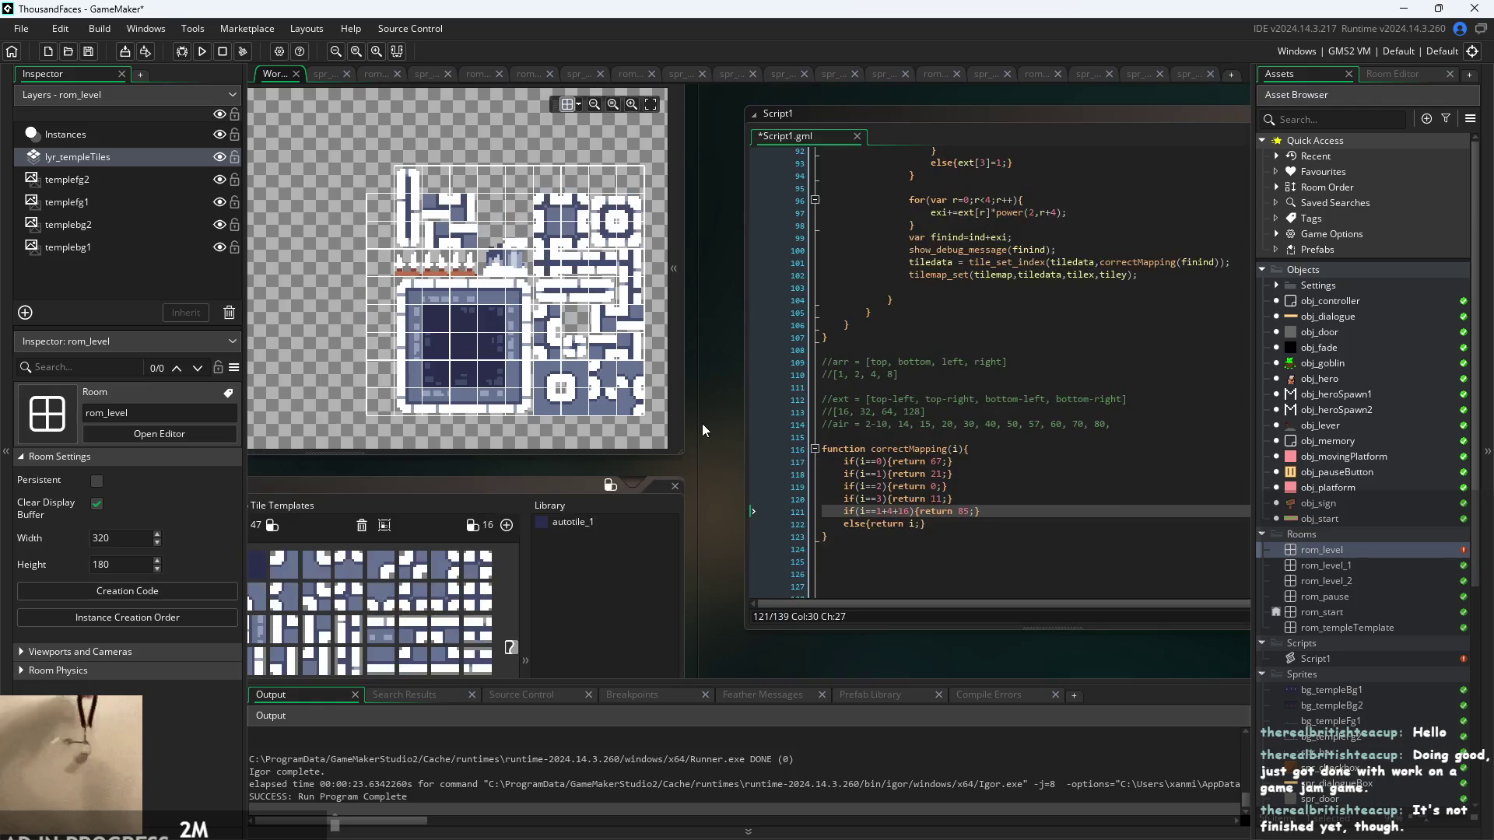
pyautogui.scroll(3, 796, 386)
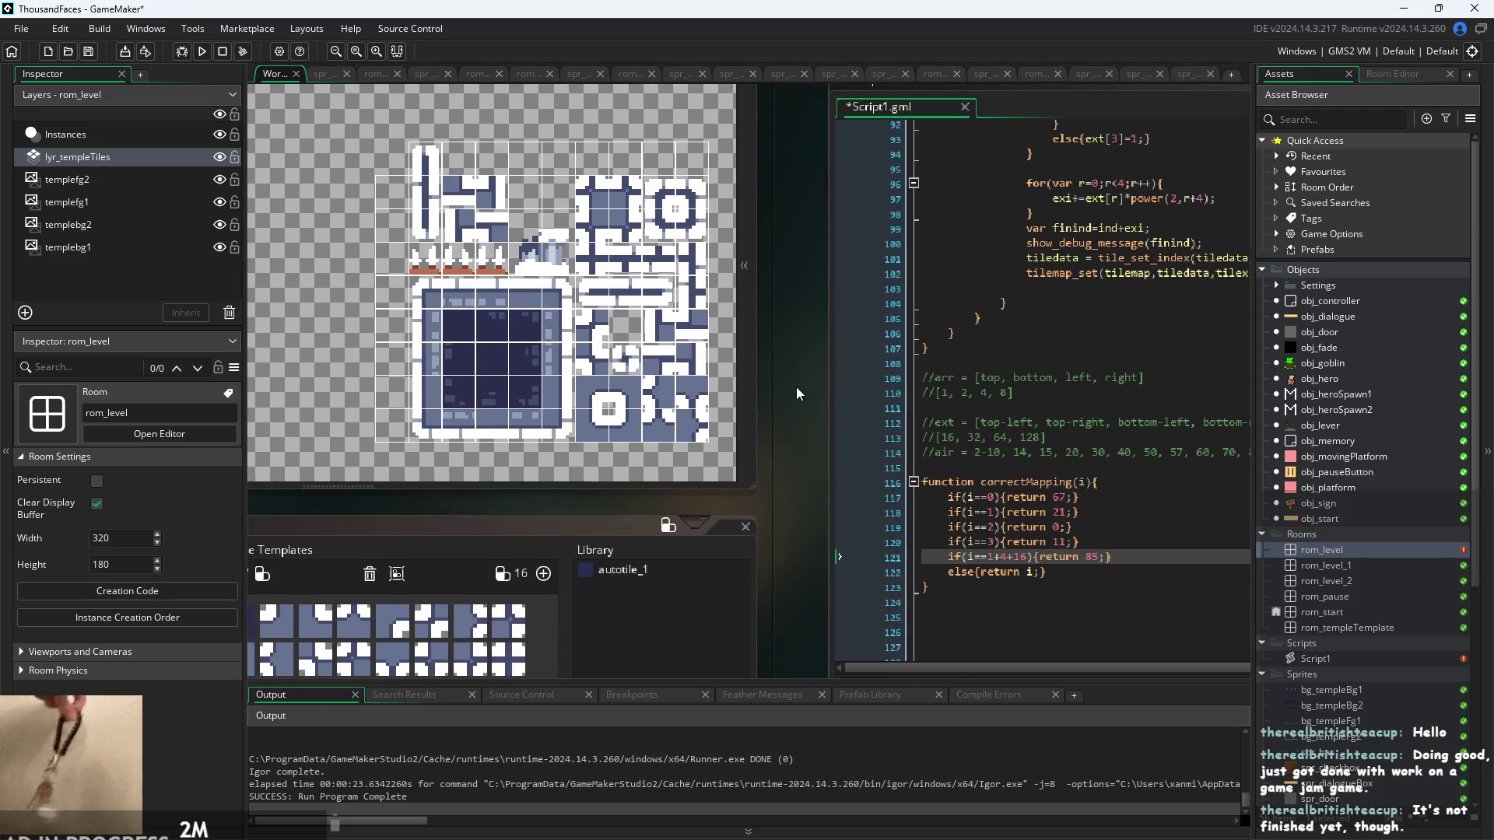
pyautogui.scroll(-1, 831, 410)
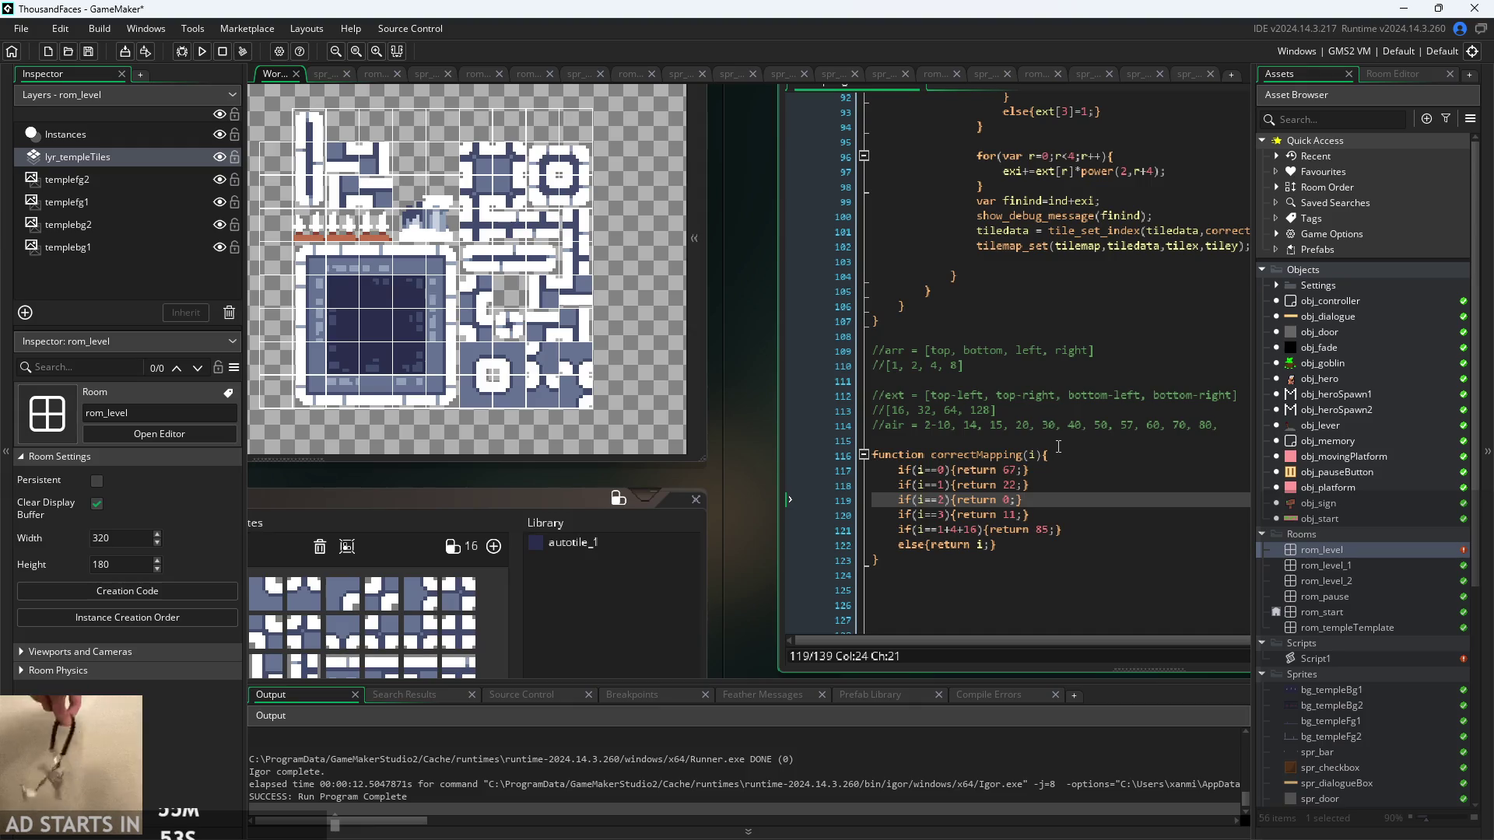
# - Inspect the correctMapping conditions on lines 117-122, checking the parentheses around i==1+4+16
pyautogui.click(1061, 551)
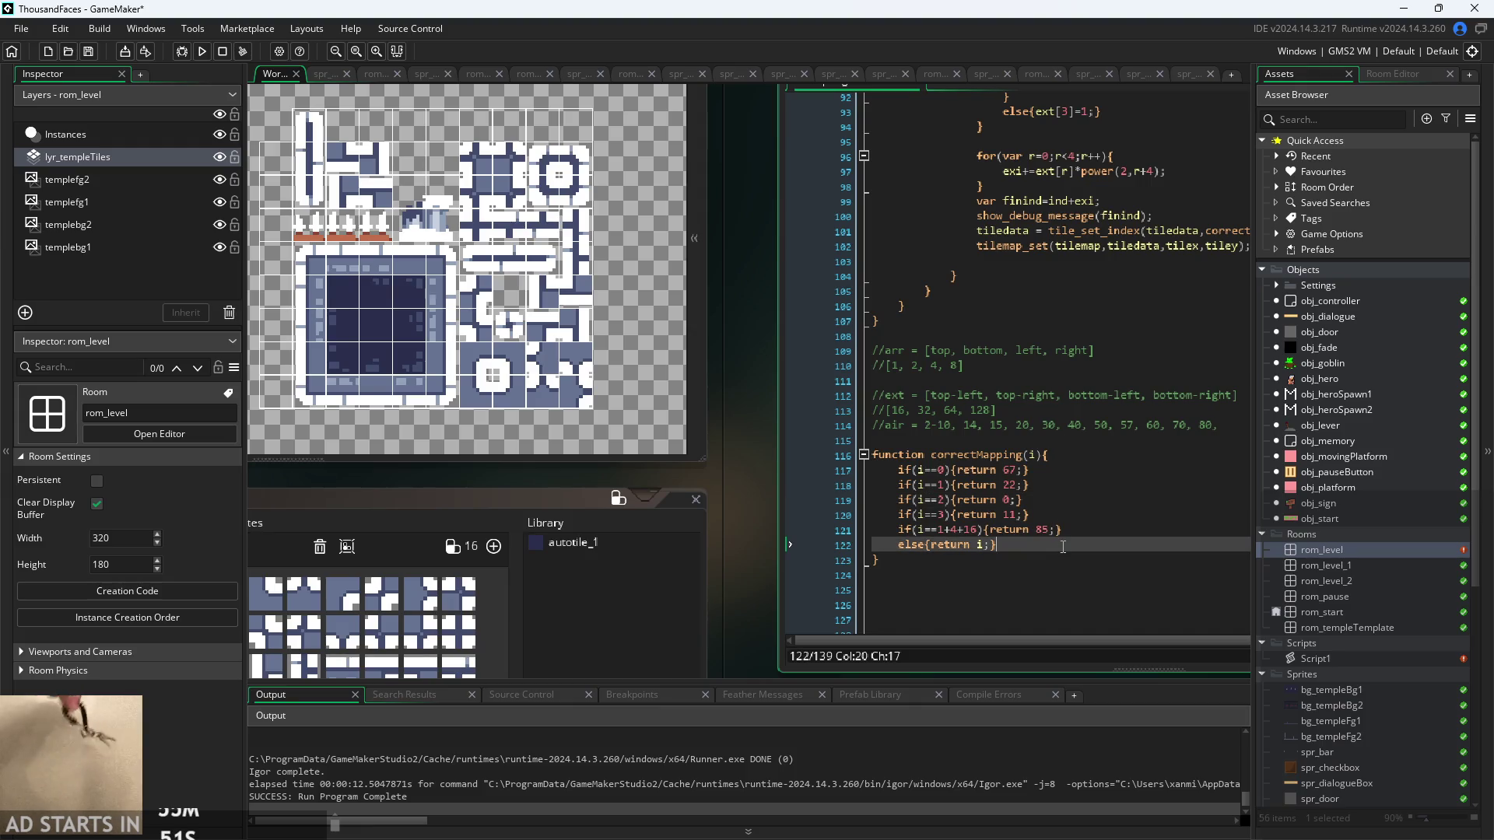
pyautogui.click(990, 531)
pyautogui.click(981, 532)
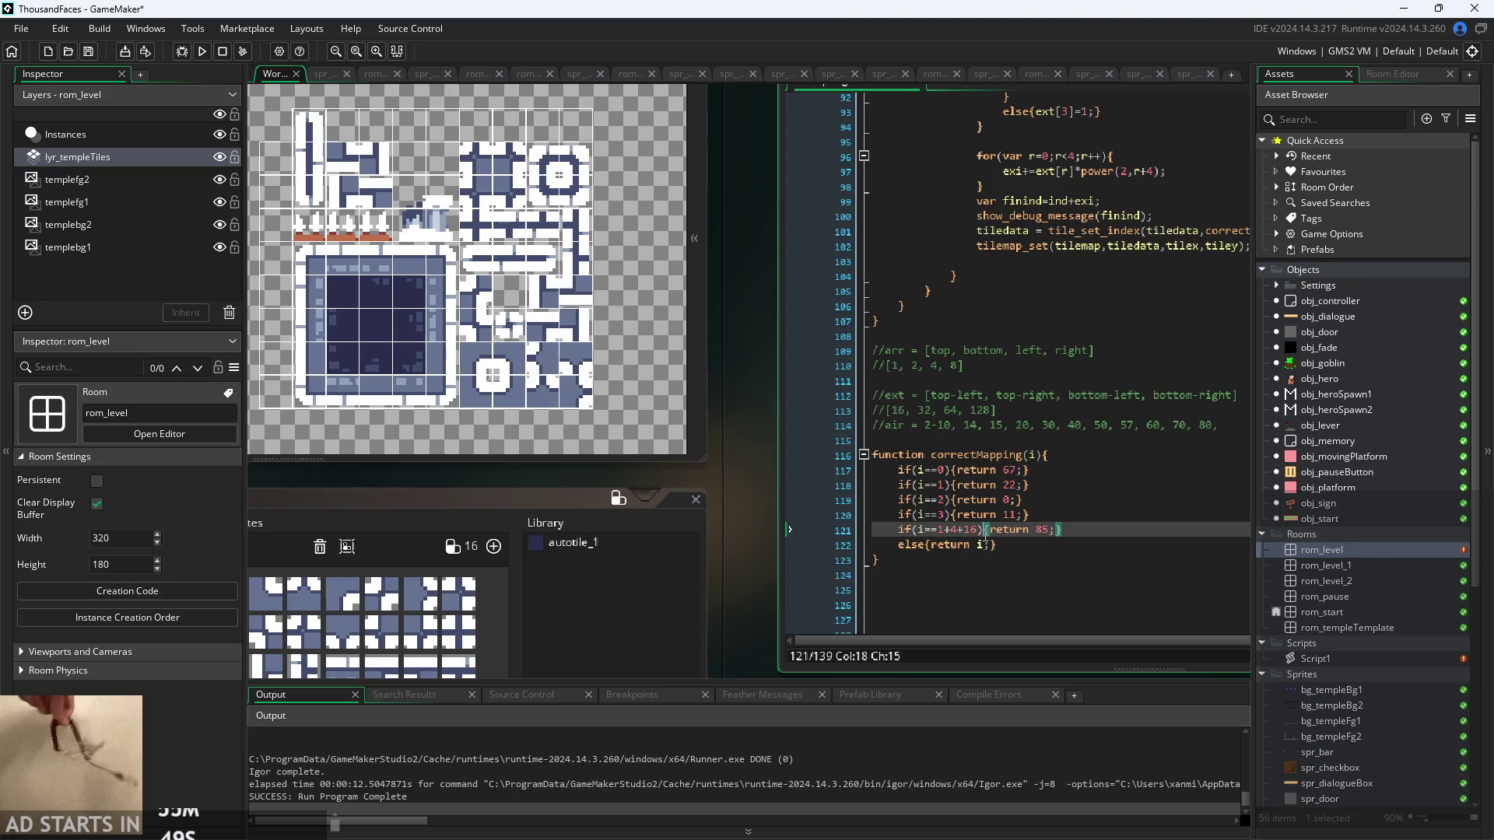
pyautogui.scroll(5, 717, 484)
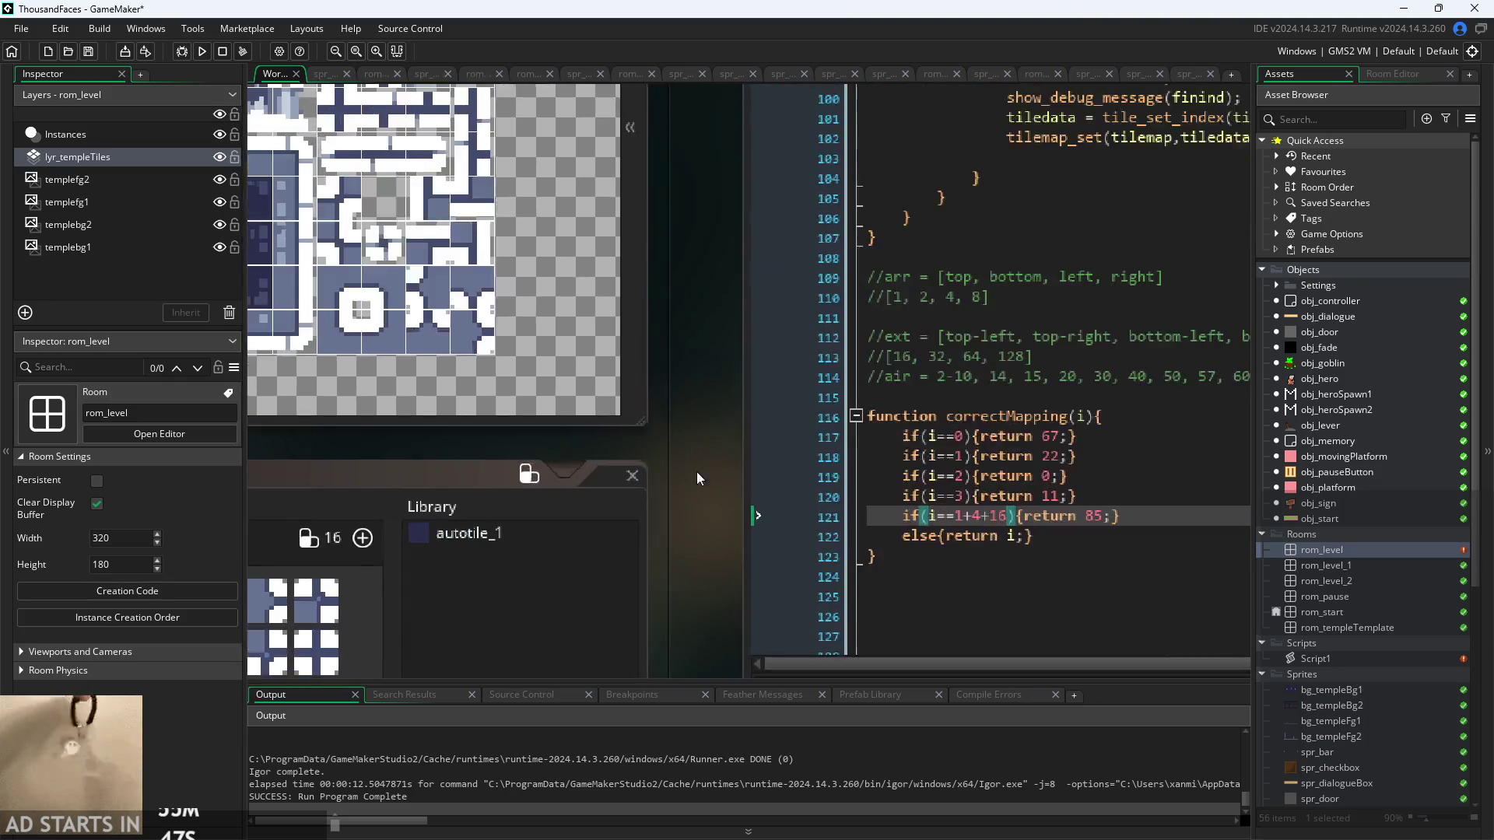
pyautogui.scroll(-5, 574, 424)
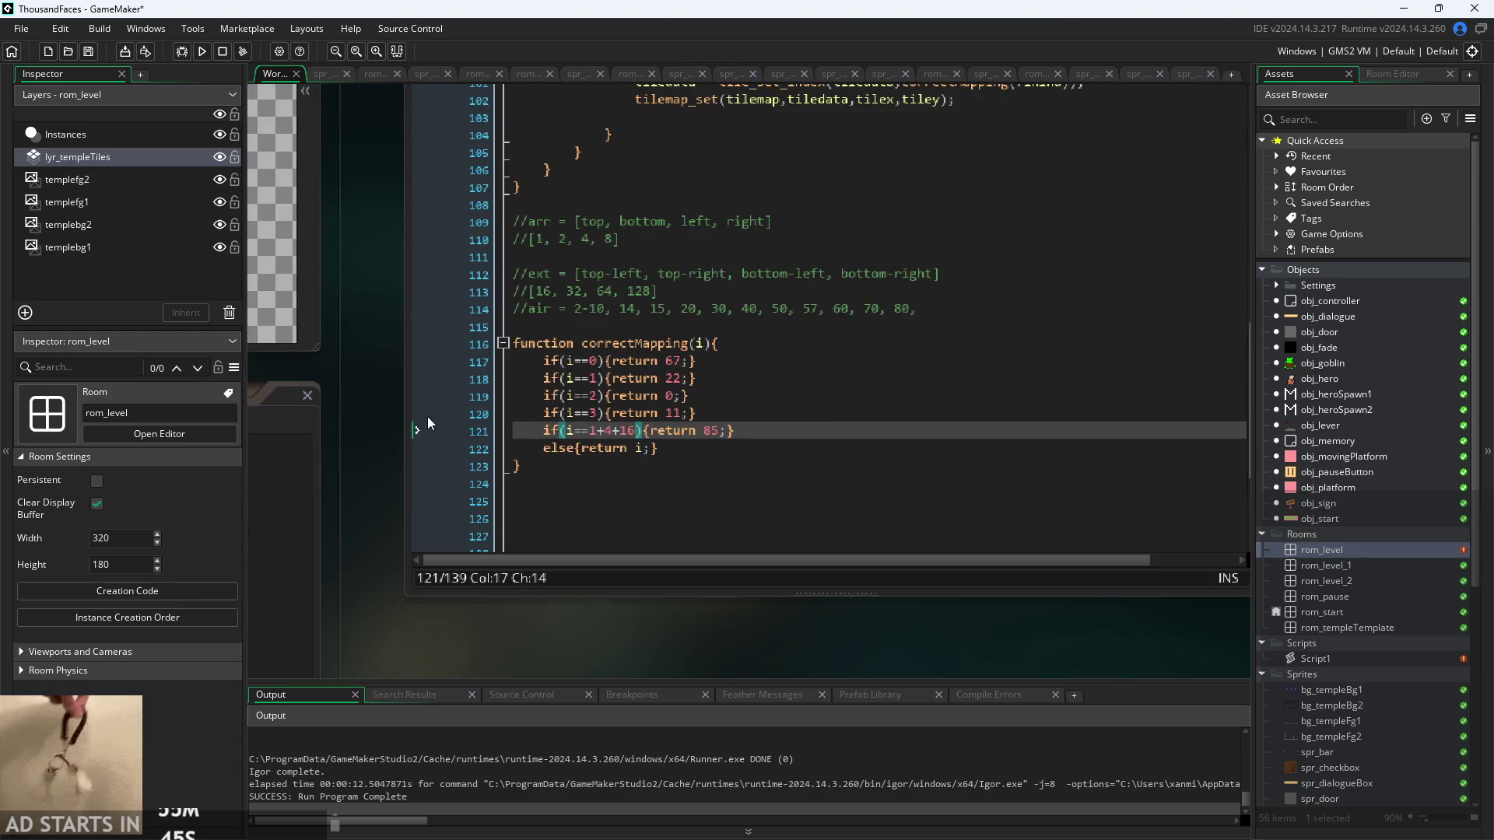
pyautogui.scroll(2, 601, 545)
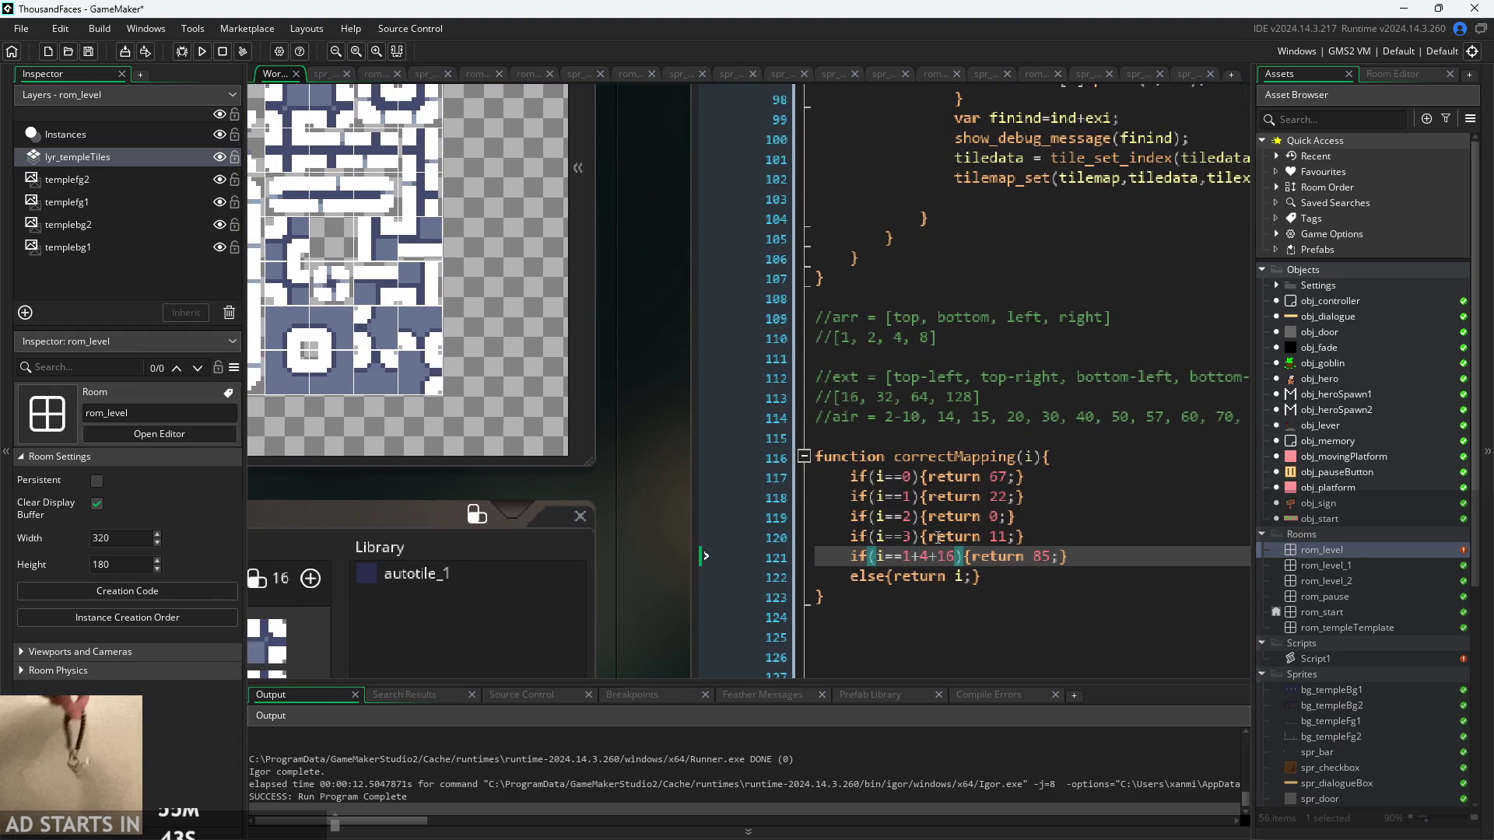
pyautogui.click(1024, 537)
pyautogui.click(910, 478)
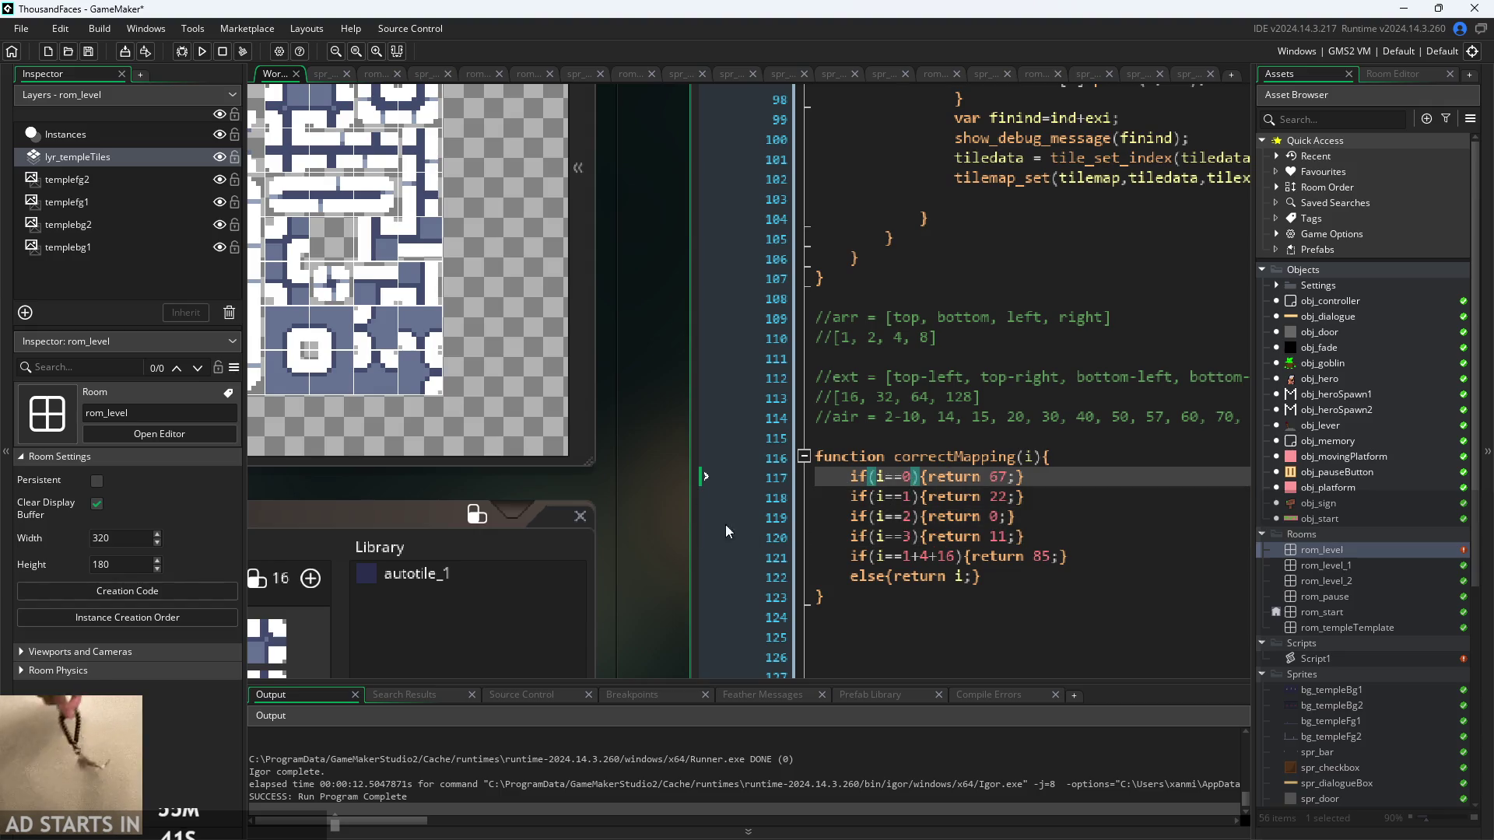
pyautogui.hscroll(2, 914, 345)
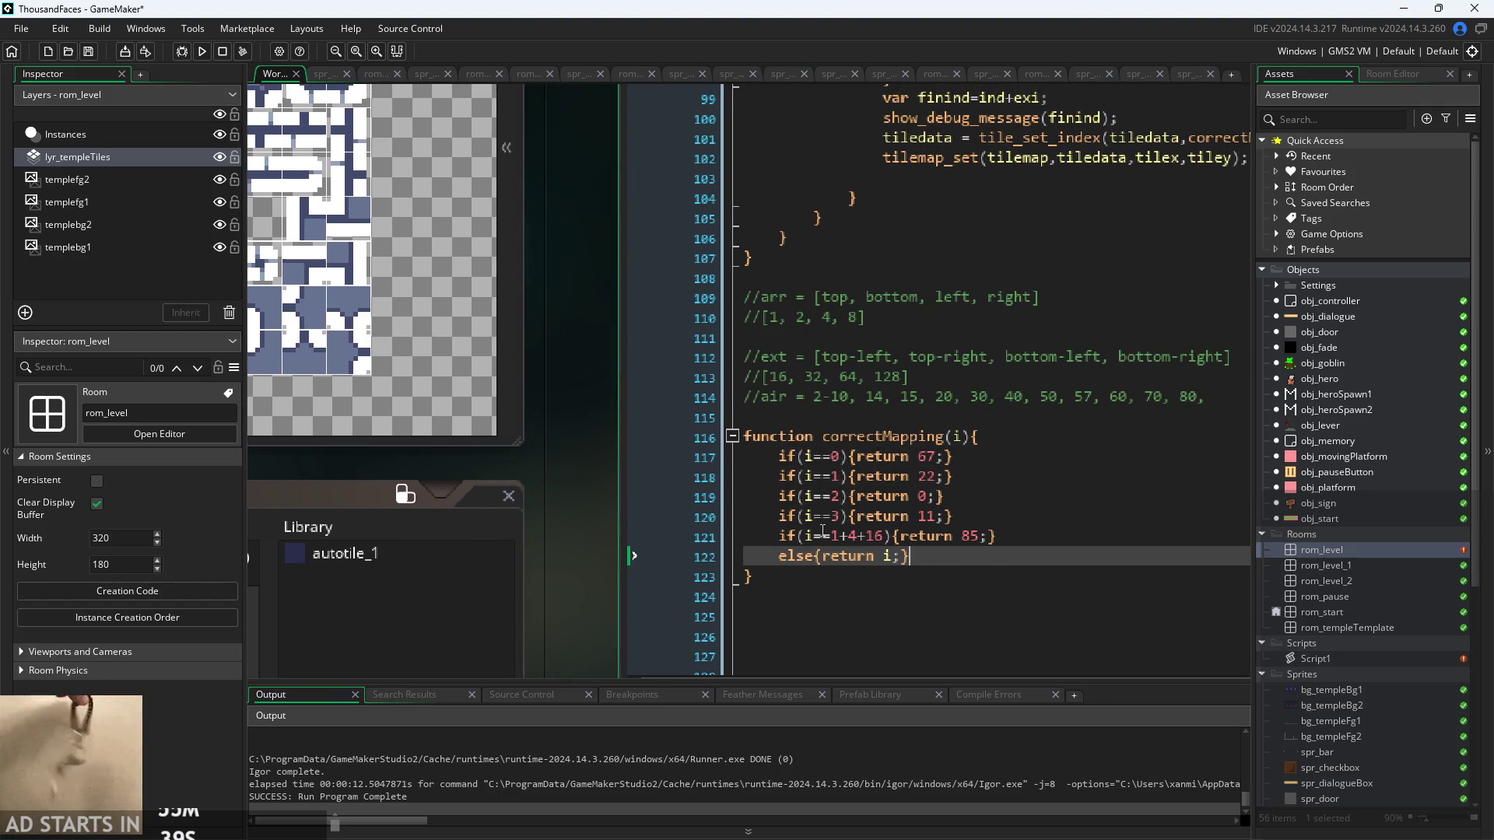
pyautogui.click(846, 536)
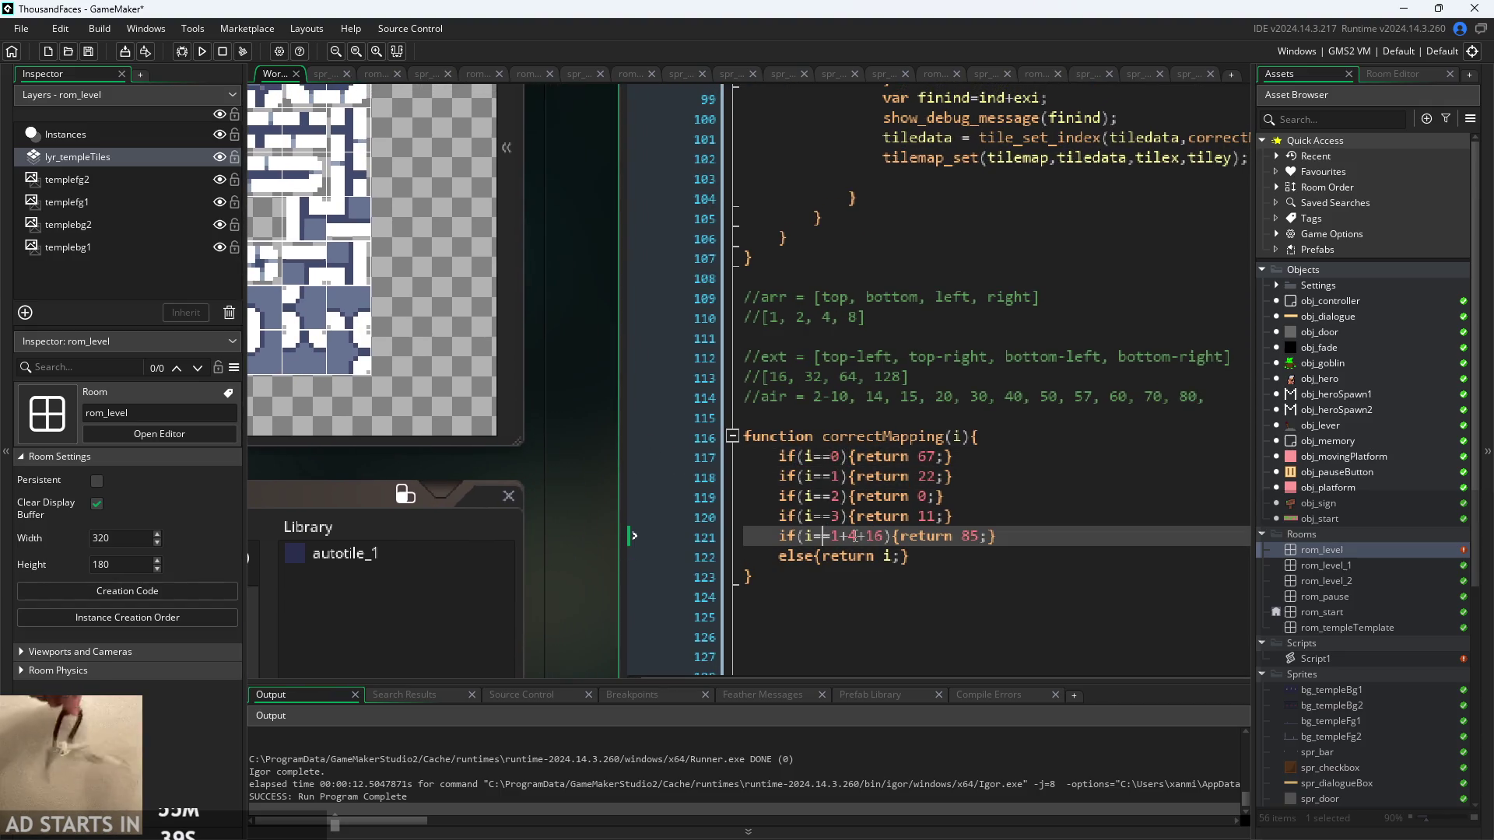
pyautogui.click(878, 537)
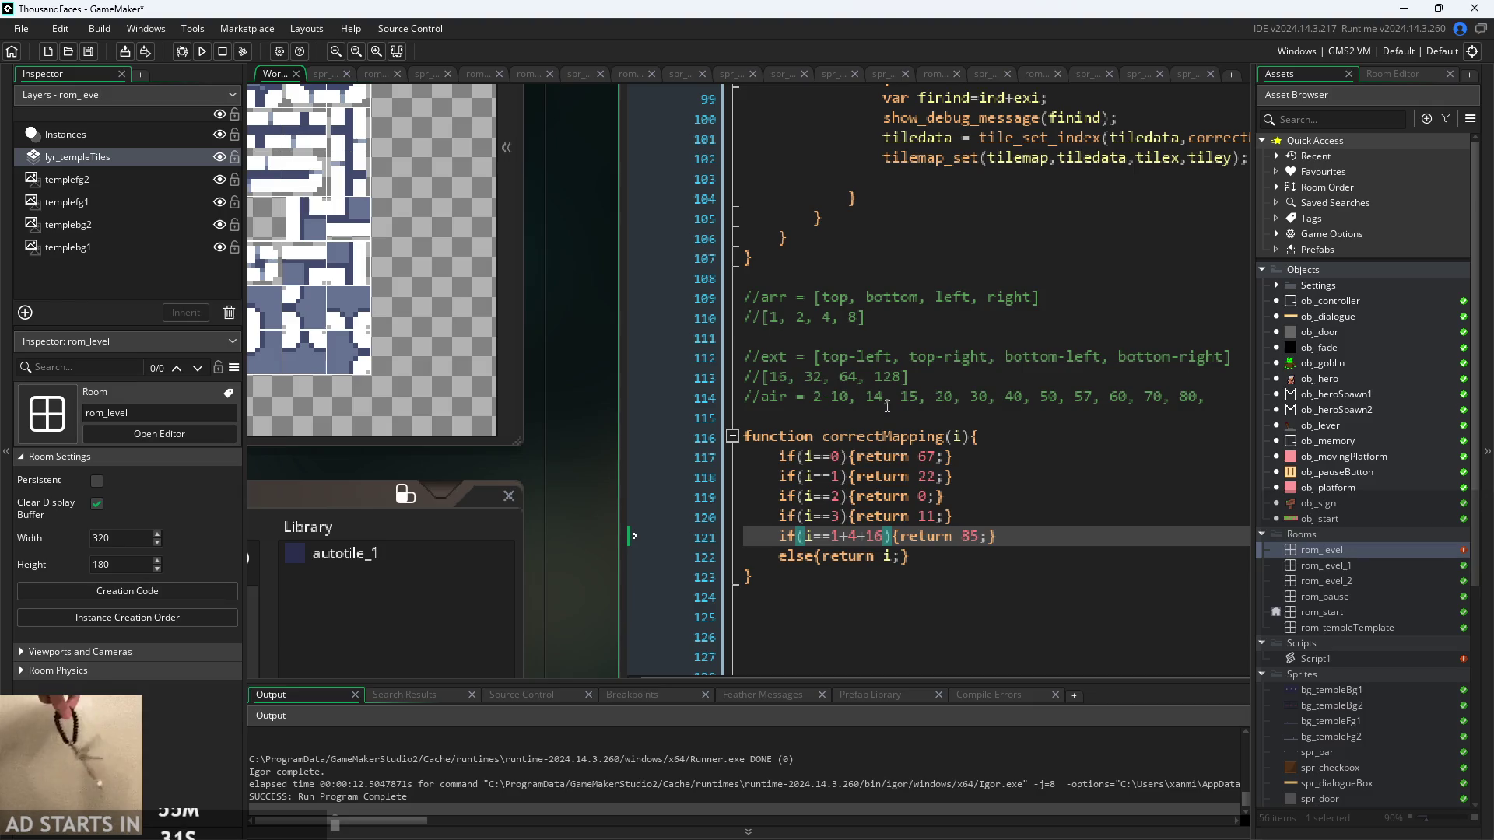
# - Insert an empty line after the ext comment line, before the //air comment
pyautogui.click(1020, 371)
pyautogui.press('Return')
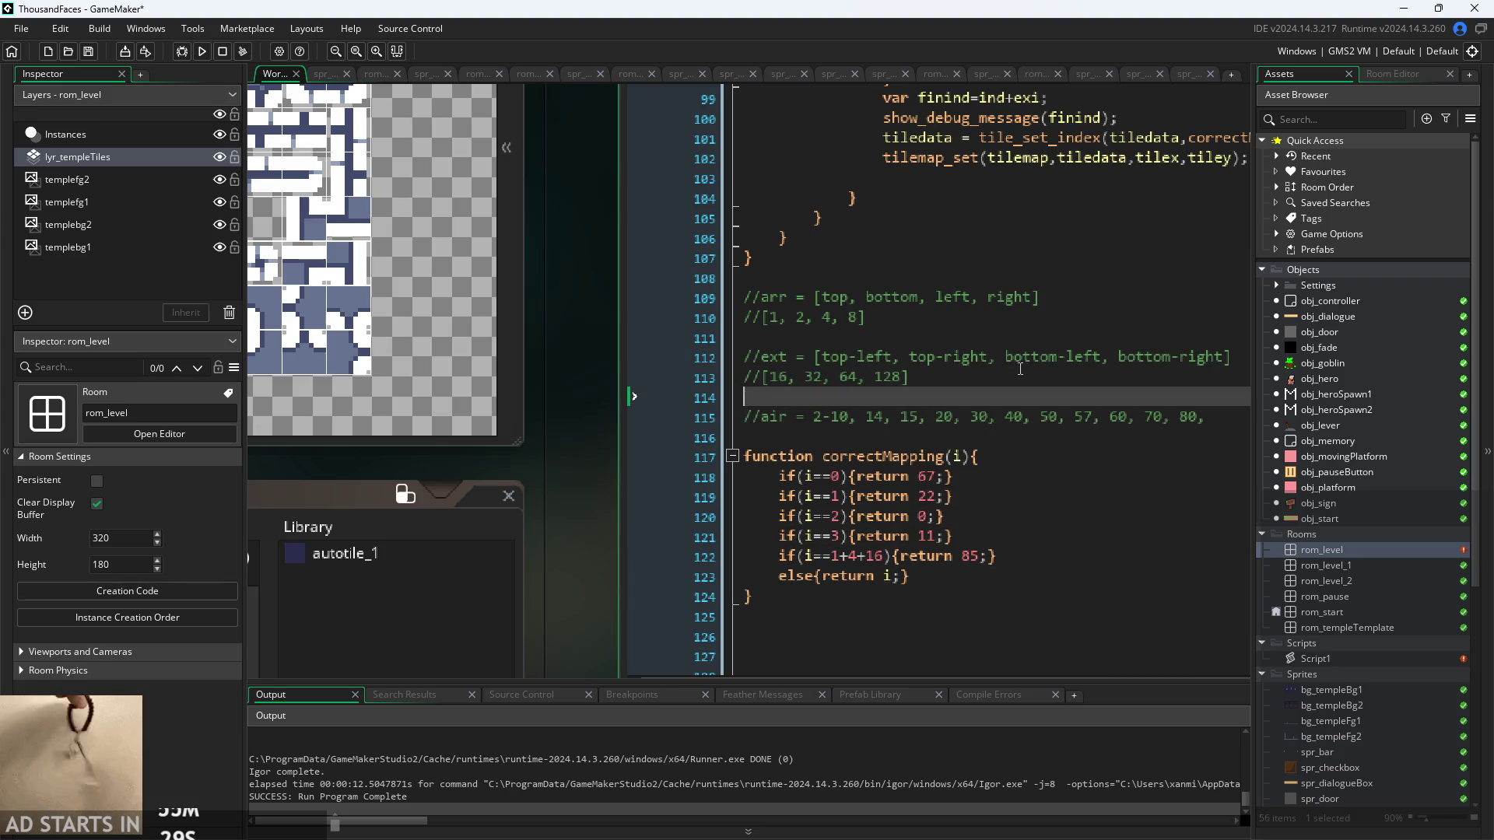
pyautogui.moveTo(537, 484)
pyautogui.mouseDown()
pyautogui.moveTo(860, 506)
pyautogui.moveTo(1033, 603)
pyautogui.mouseUp()
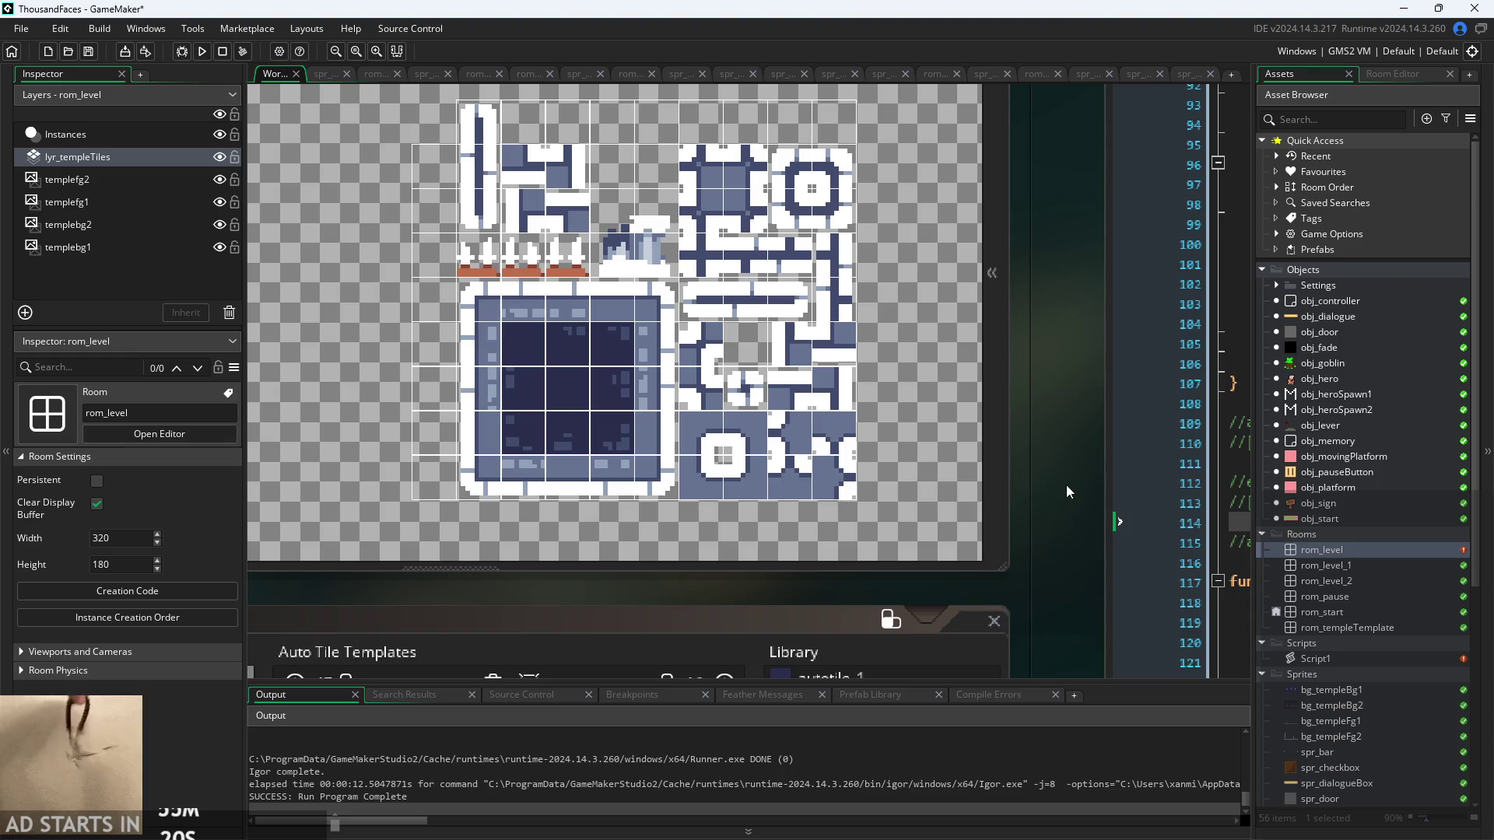
pyautogui.moveTo(1061, 484); pyautogui.dragTo(828, 470)
pyautogui.scroll(-2, 446, 261)
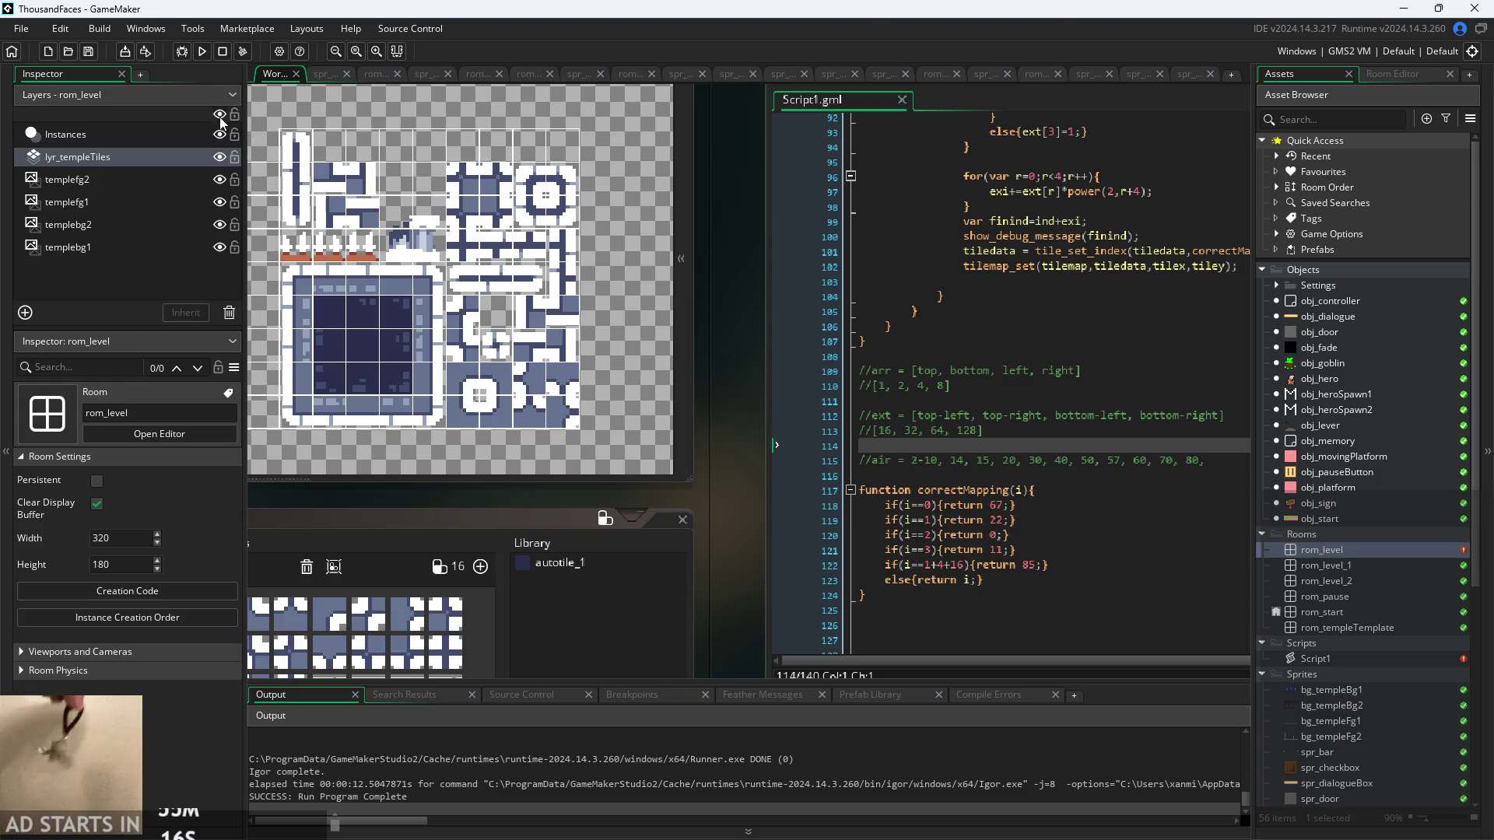
# - Run the game, move the knight right, jump and go left, then pause and exit
pyautogui.click(201, 51)
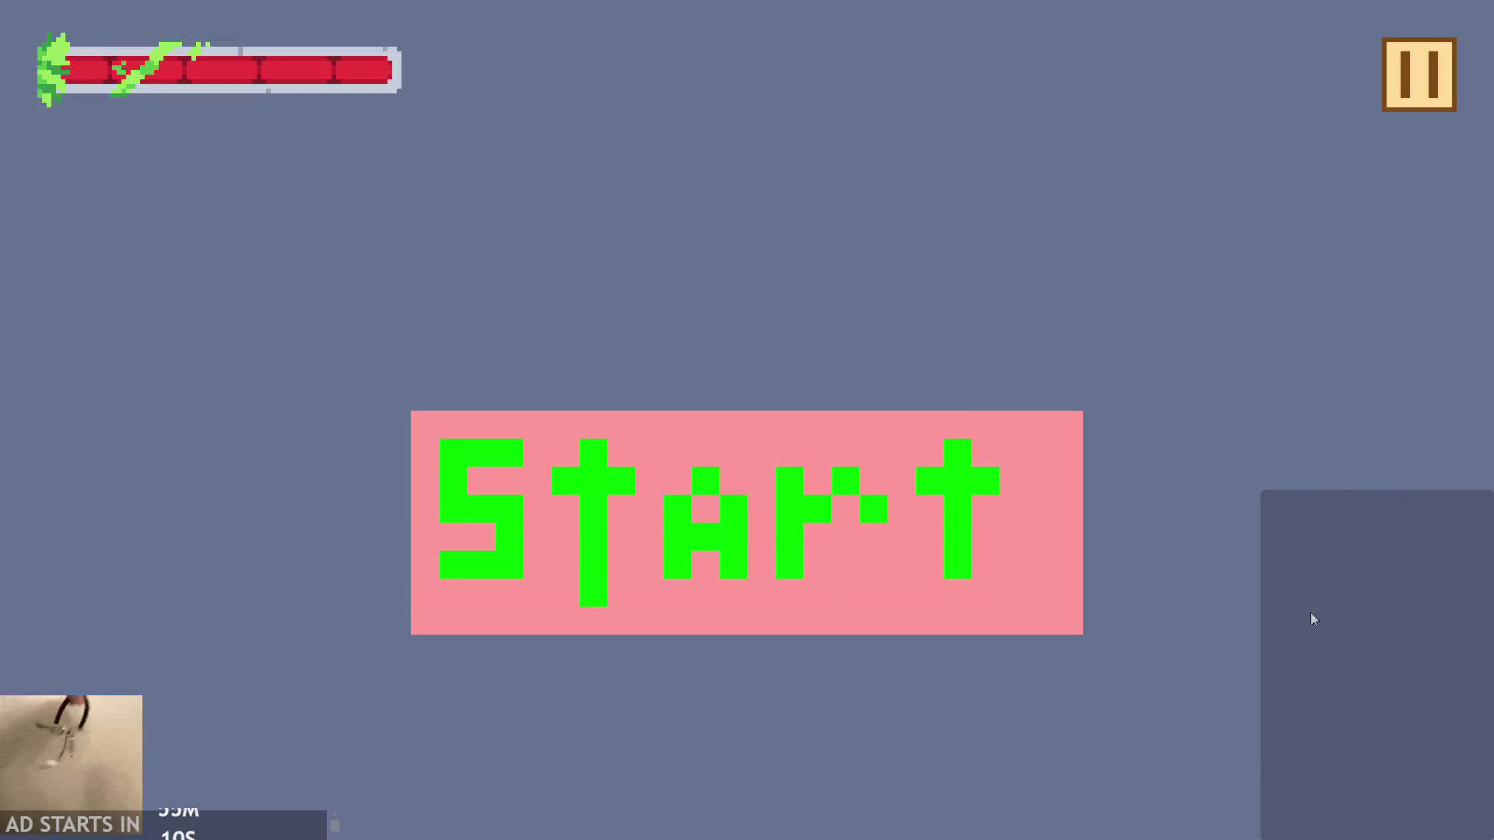
pyautogui.click(641, 510)
pyautogui.press('Right')
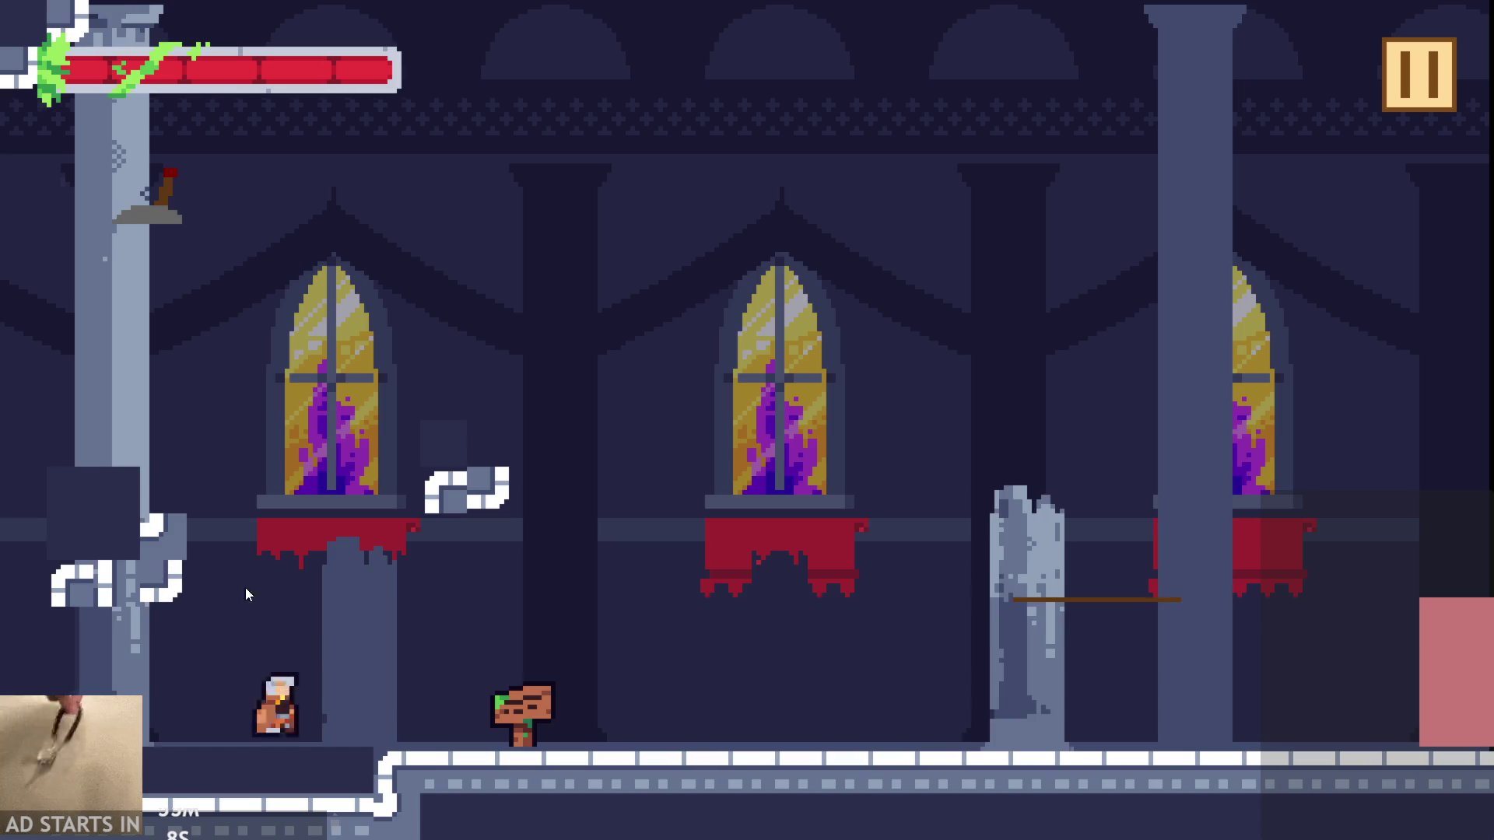
pyautogui.press('space')
pyautogui.press('Left')
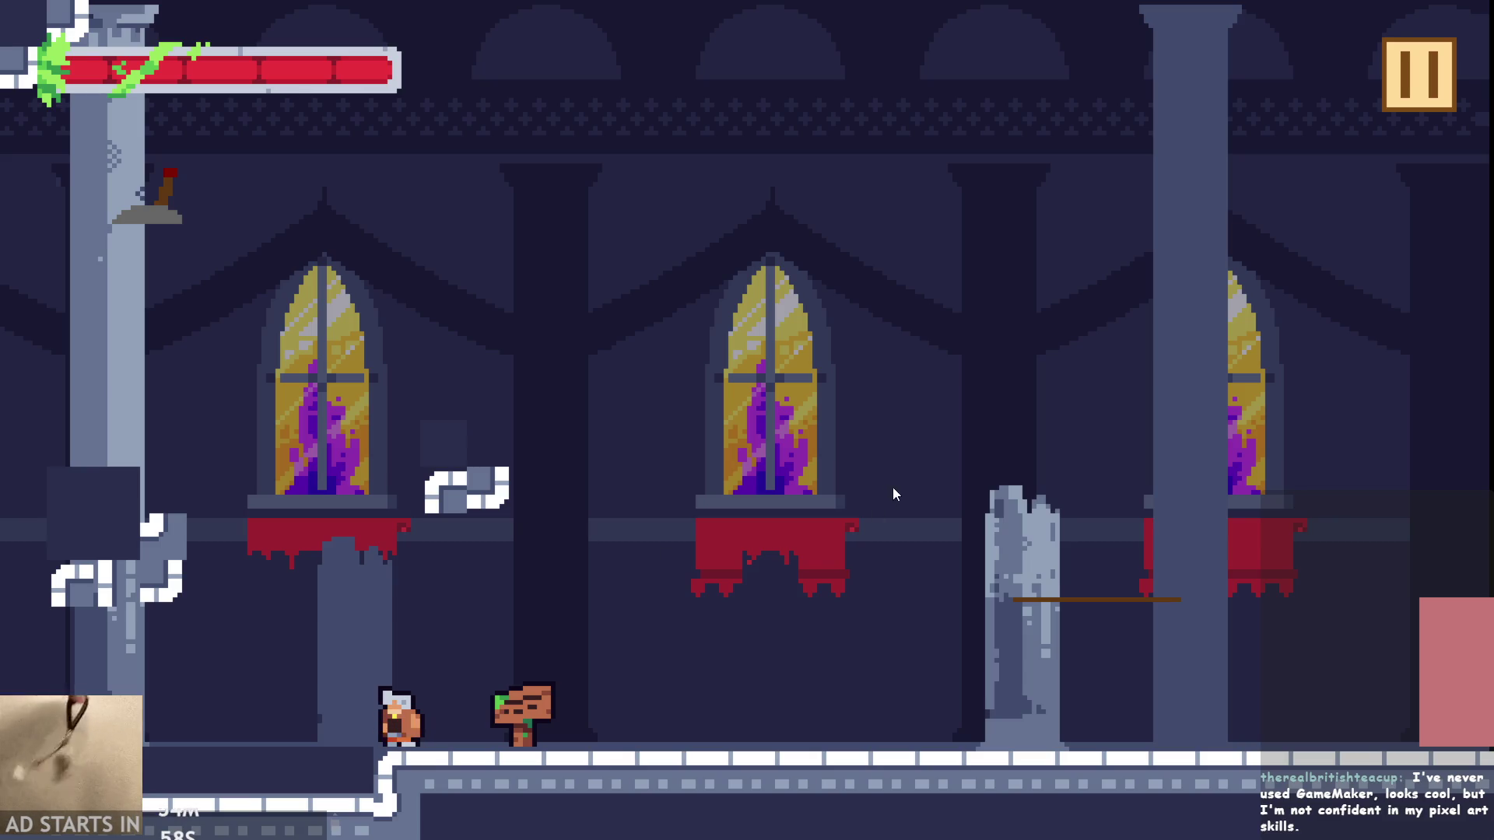
pyautogui.click(1447, 76)
pyautogui.click(1211, 683)
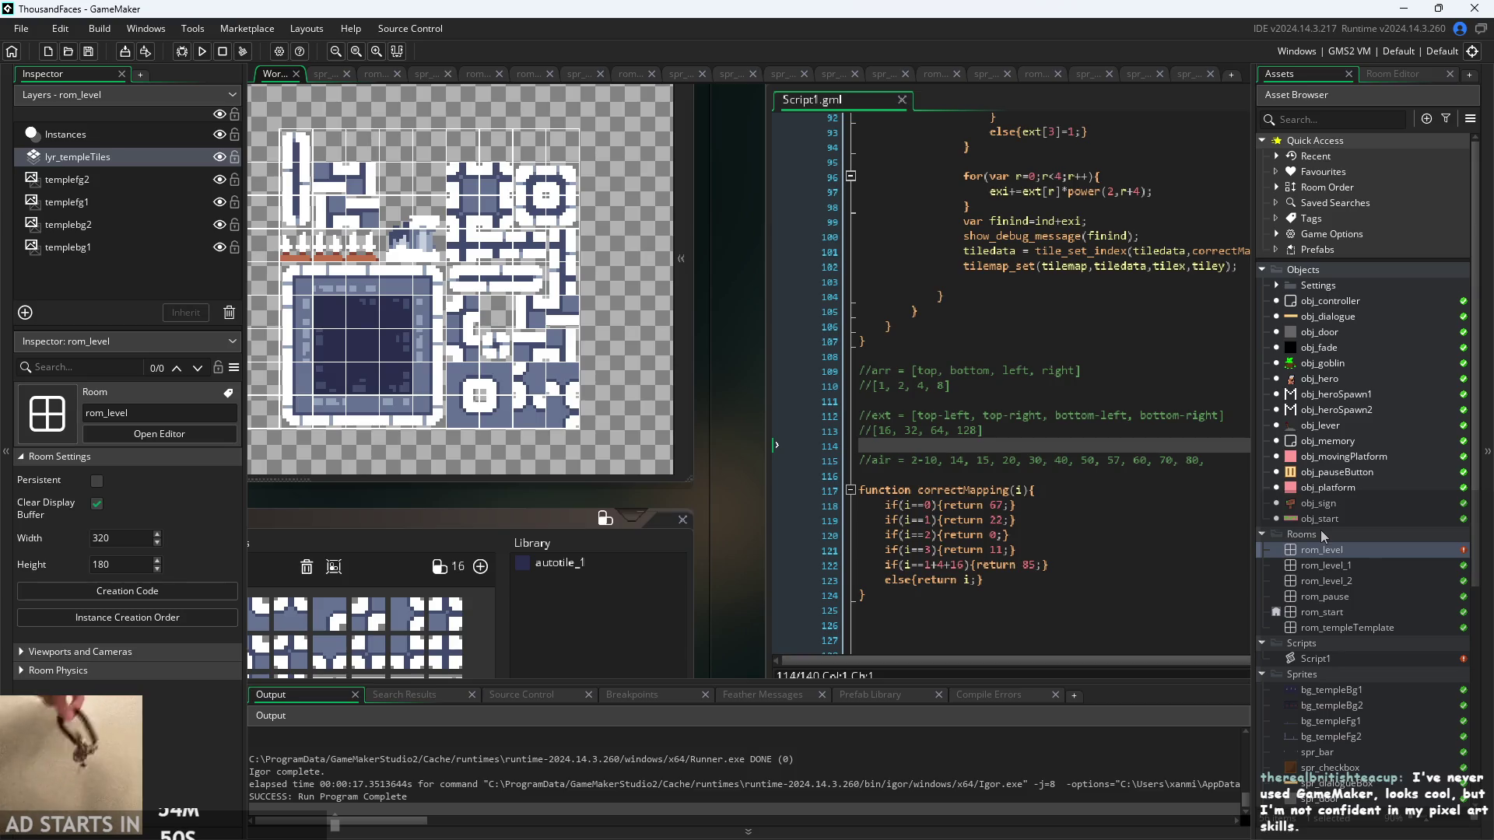
# - Open the spr_sign sprite and view its second frame
pyautogui.scroll(-1, 738, 515)
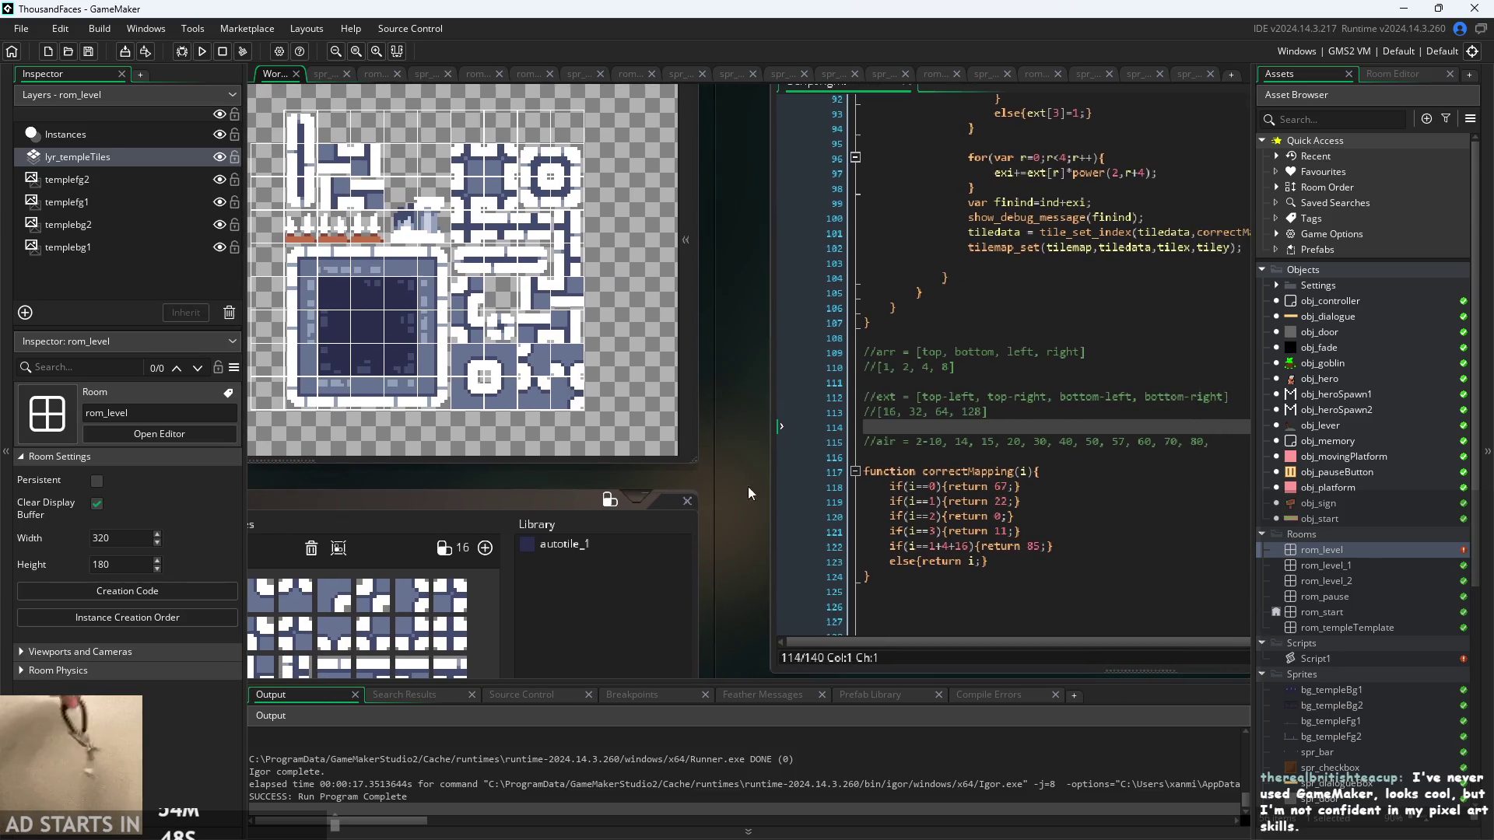
pyautogui.scroll(-7, 1433, 716)
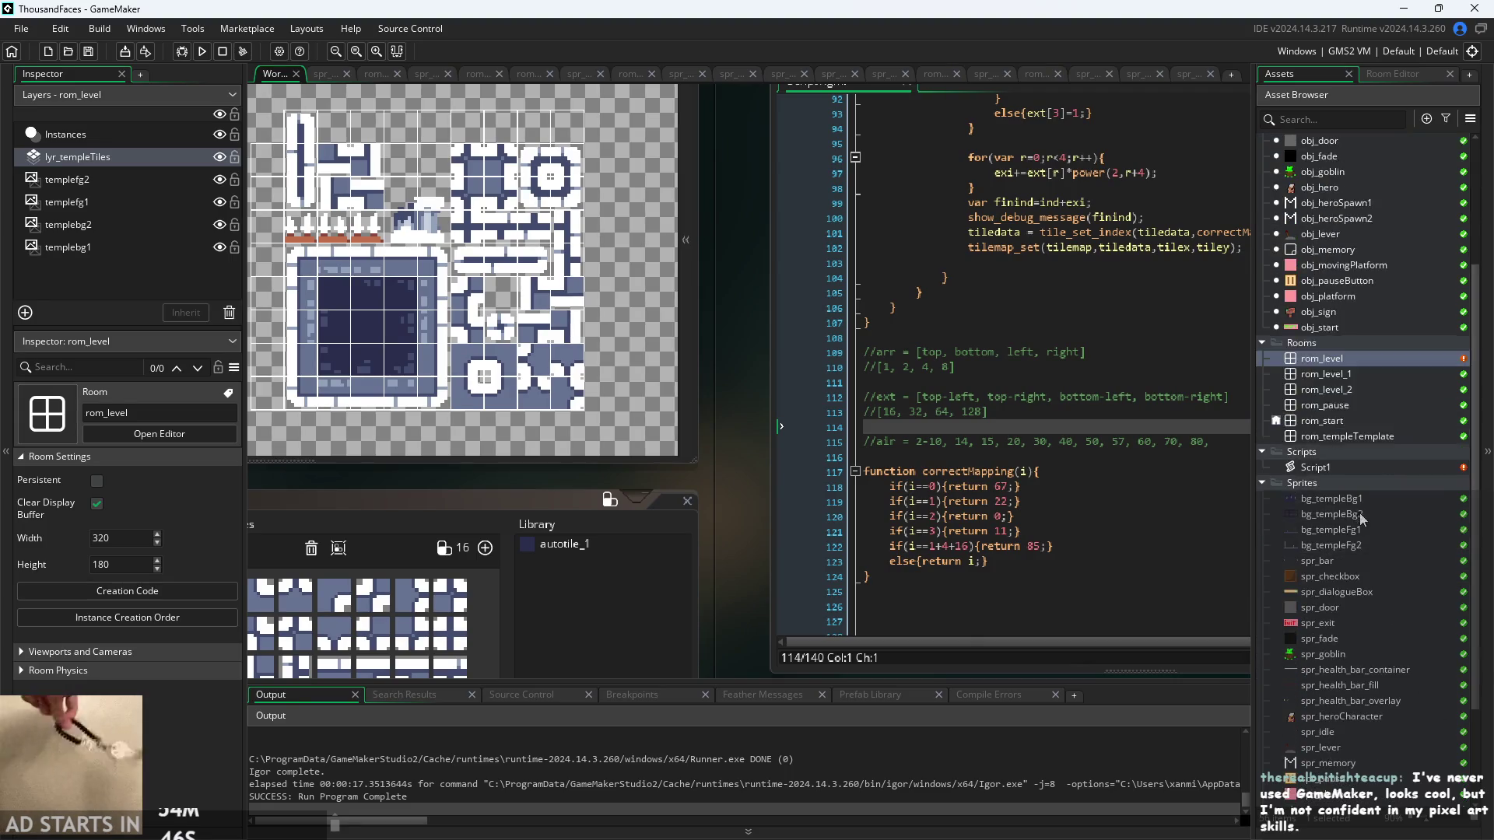
pyautogui.doubleClick(1335, 689)
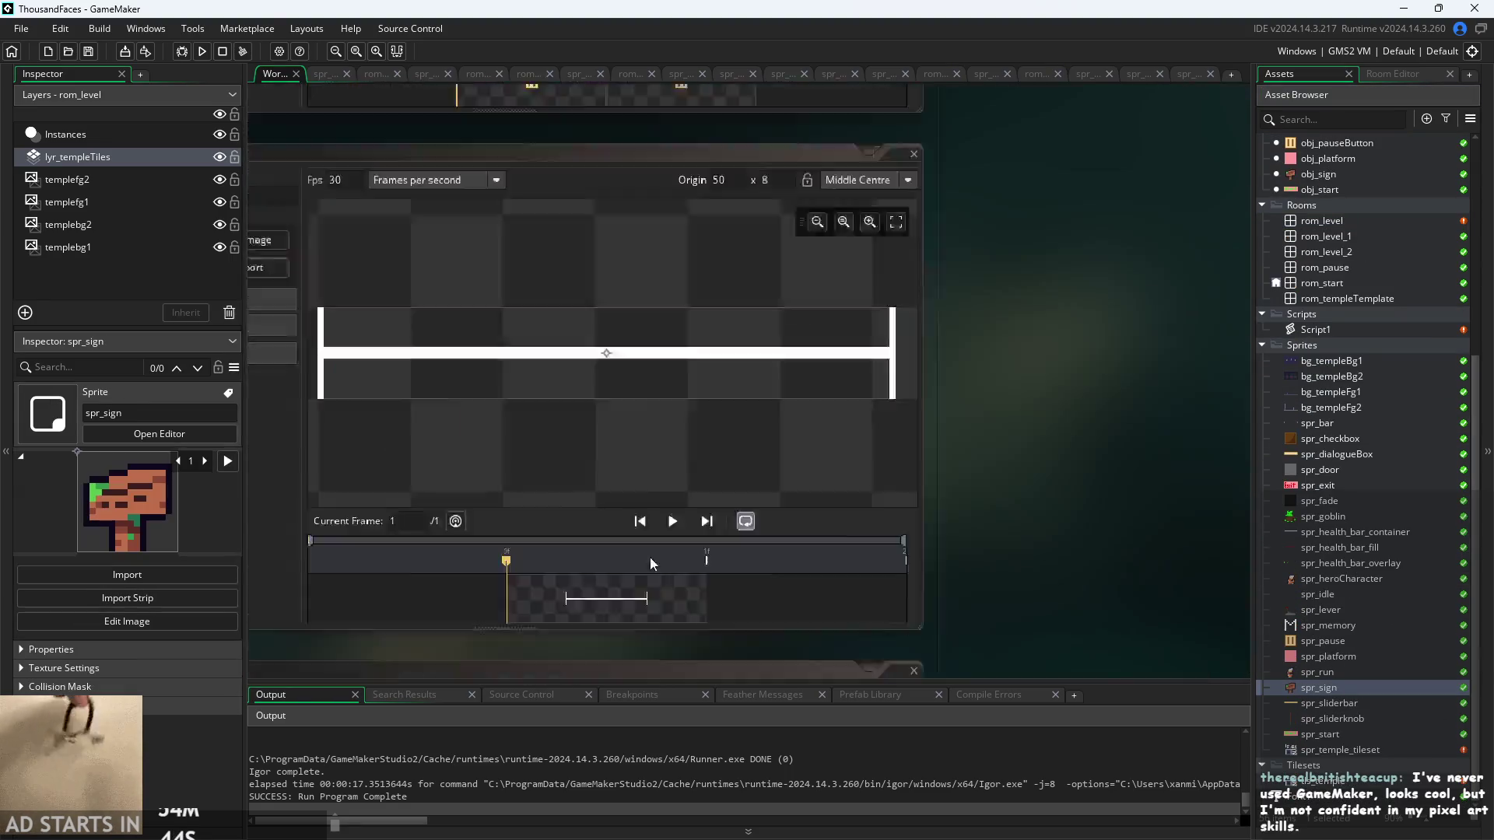
pyautogui.click(797, 569)
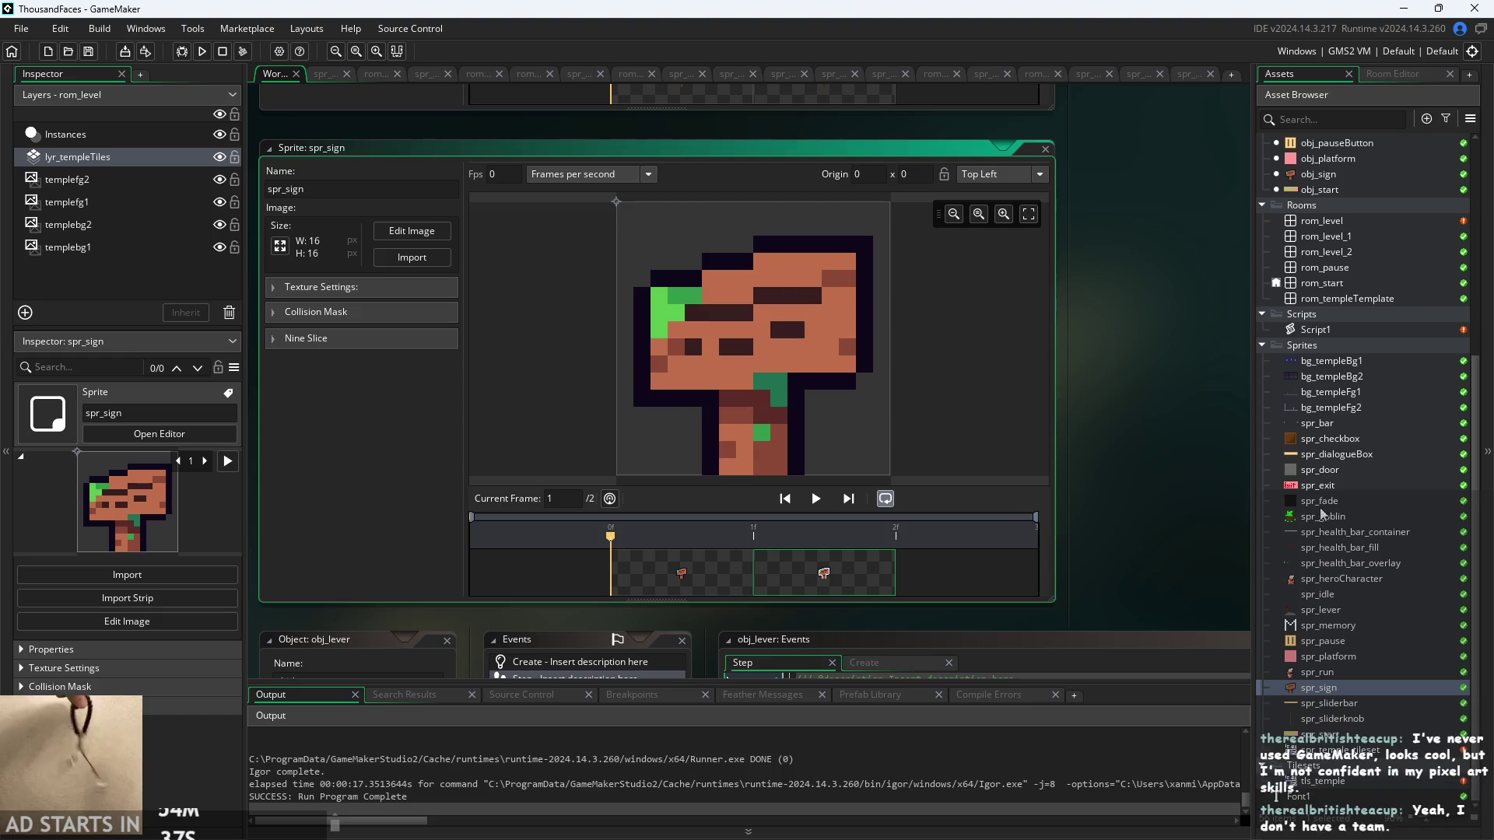
# - Open spr_lever and step through its animation frames, returning to the first
pyautogui.doubleClick(1323, 612)
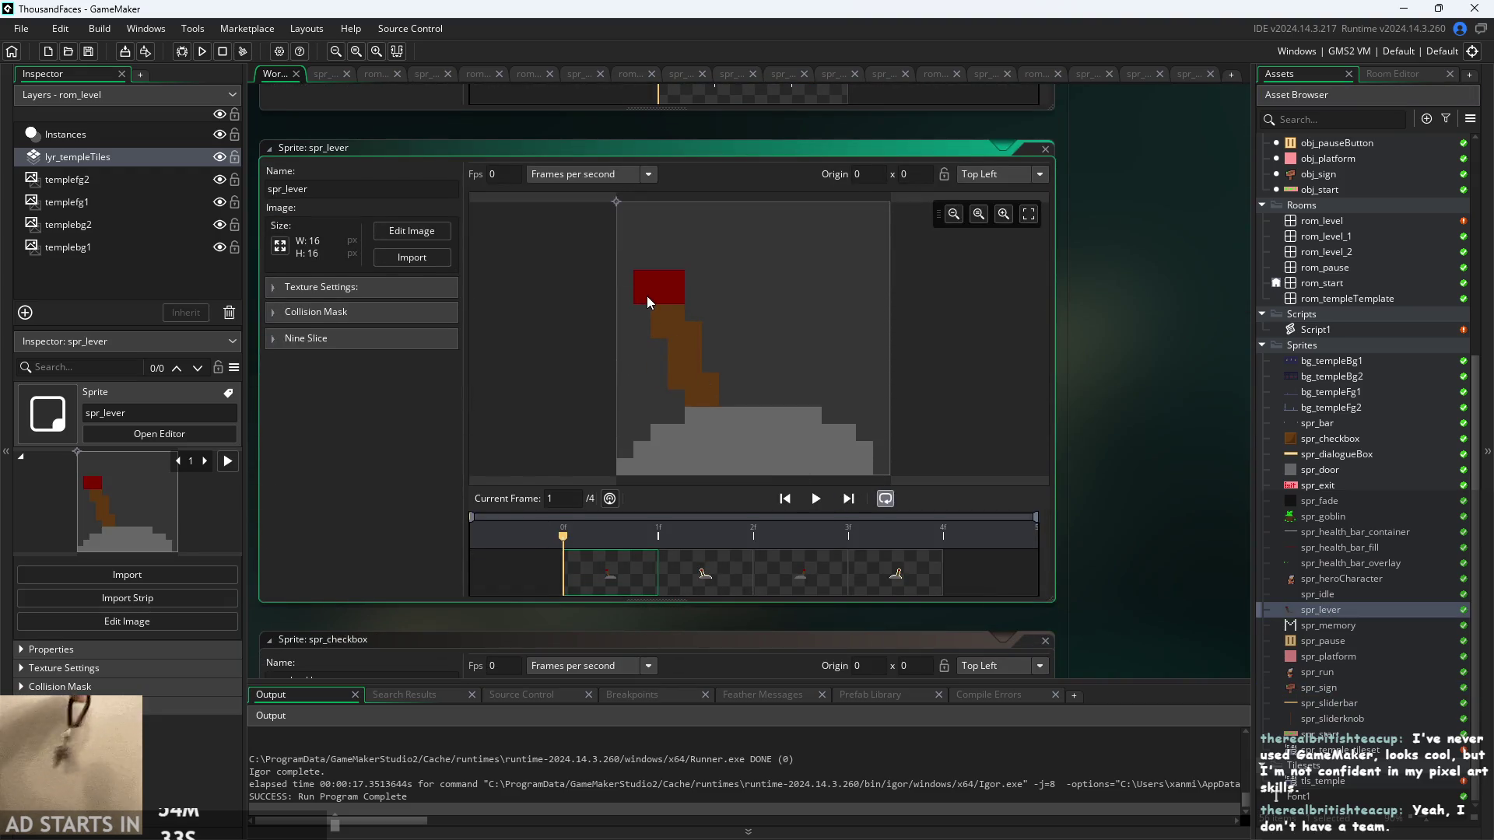
pyautogui.click(706, 576)
pyautogui.click(798, 576)
pyautogui.click(895, 576)
pyautogui.click(701, 577)
pyautogui.click(600, 572)
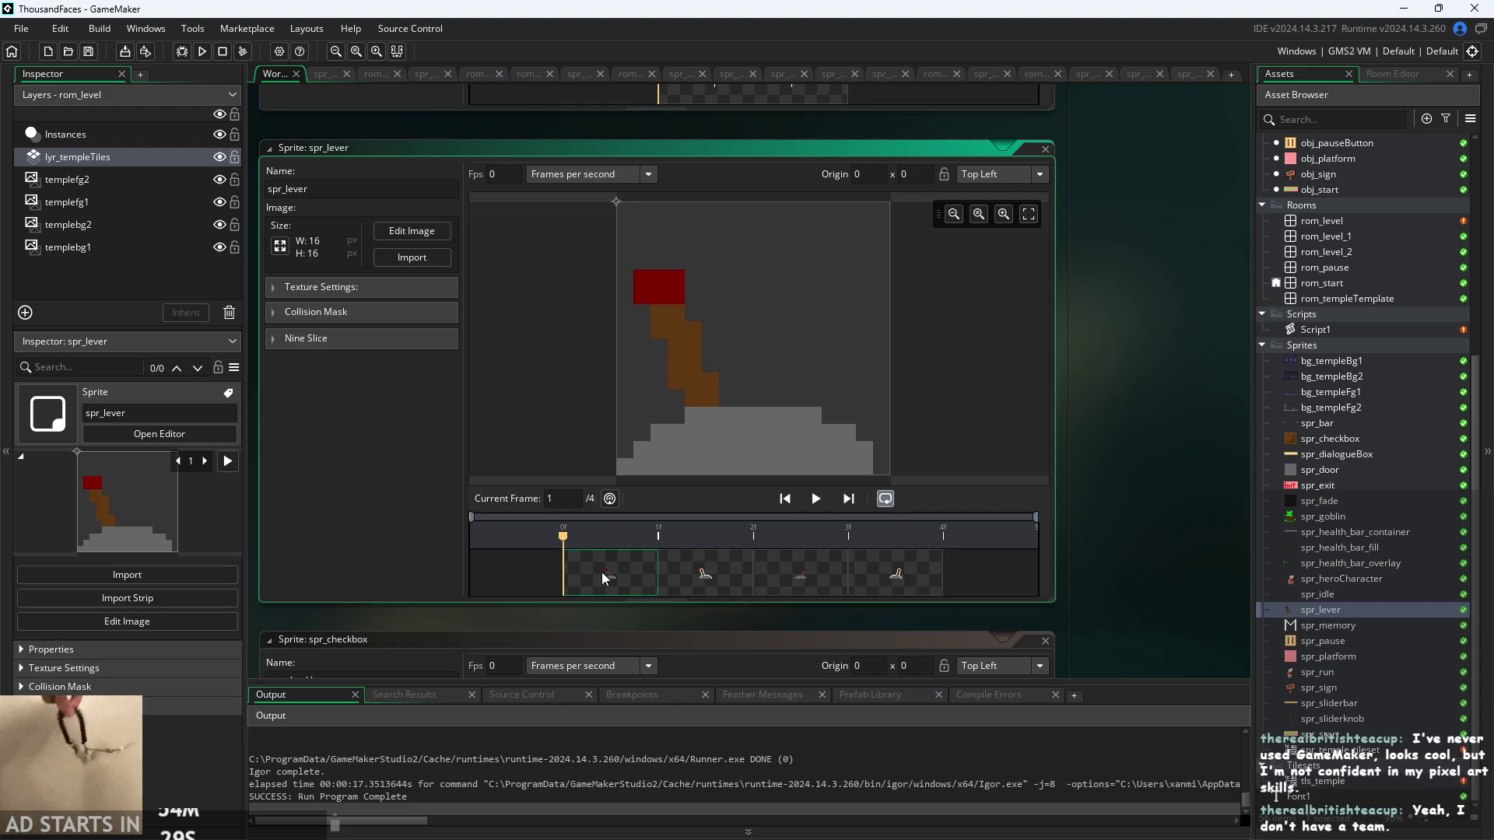
# - Pan past the spr_checkbox editor to obj_memory's Step event
pyautogui.moveTo(1160, 499); pyautogui.dragTo(1139, 554)
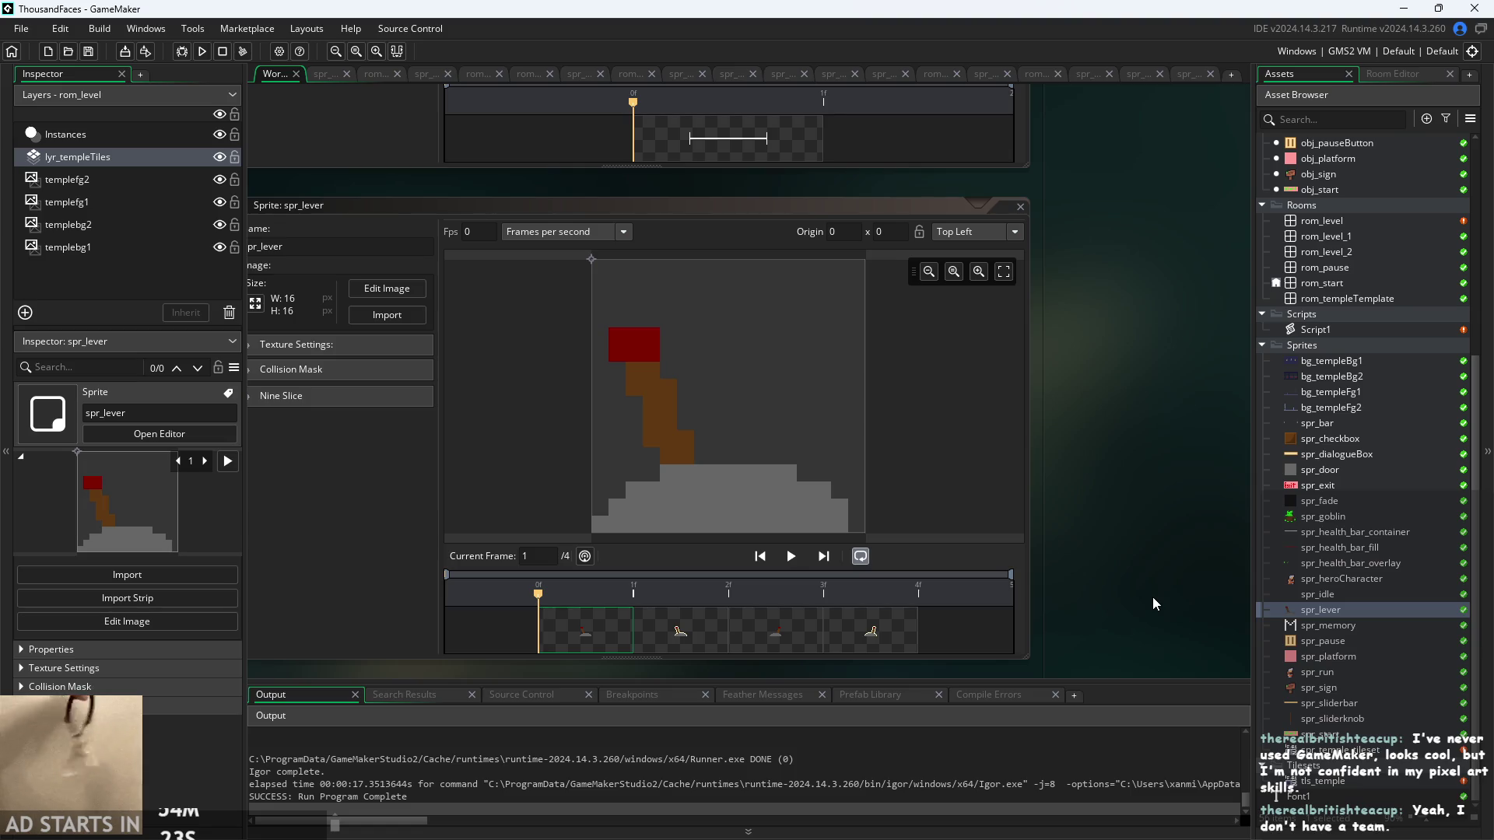
pyautogui.moveTo(1152, 596); pyautogui.dragTo(1192, 465)
pyautogui.scroll(-3, 1192, 466)
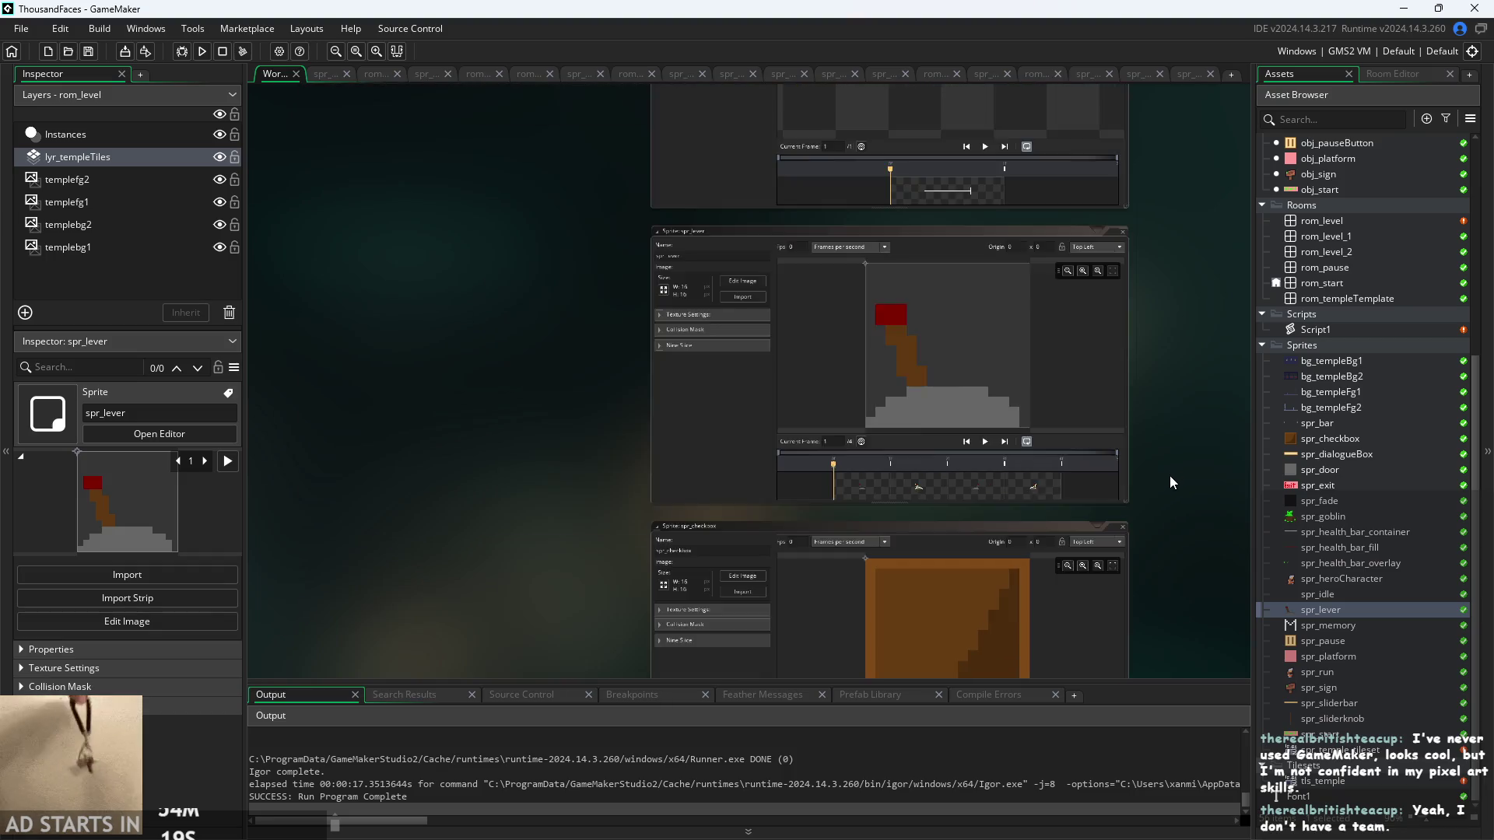
pyautogui.scroll(-2, 1091, 473)
pyautogui.moveTo(1090, 478)
pyautogui.mouseDown()
pyautogui.moveTo(1116, 400)
pyautogui.moveTo(1119, 309)
pyautogui.moveTo(1128, 319)
pyautogui.mouseUp()
pyautogui.scroll(2, 1127, 321)
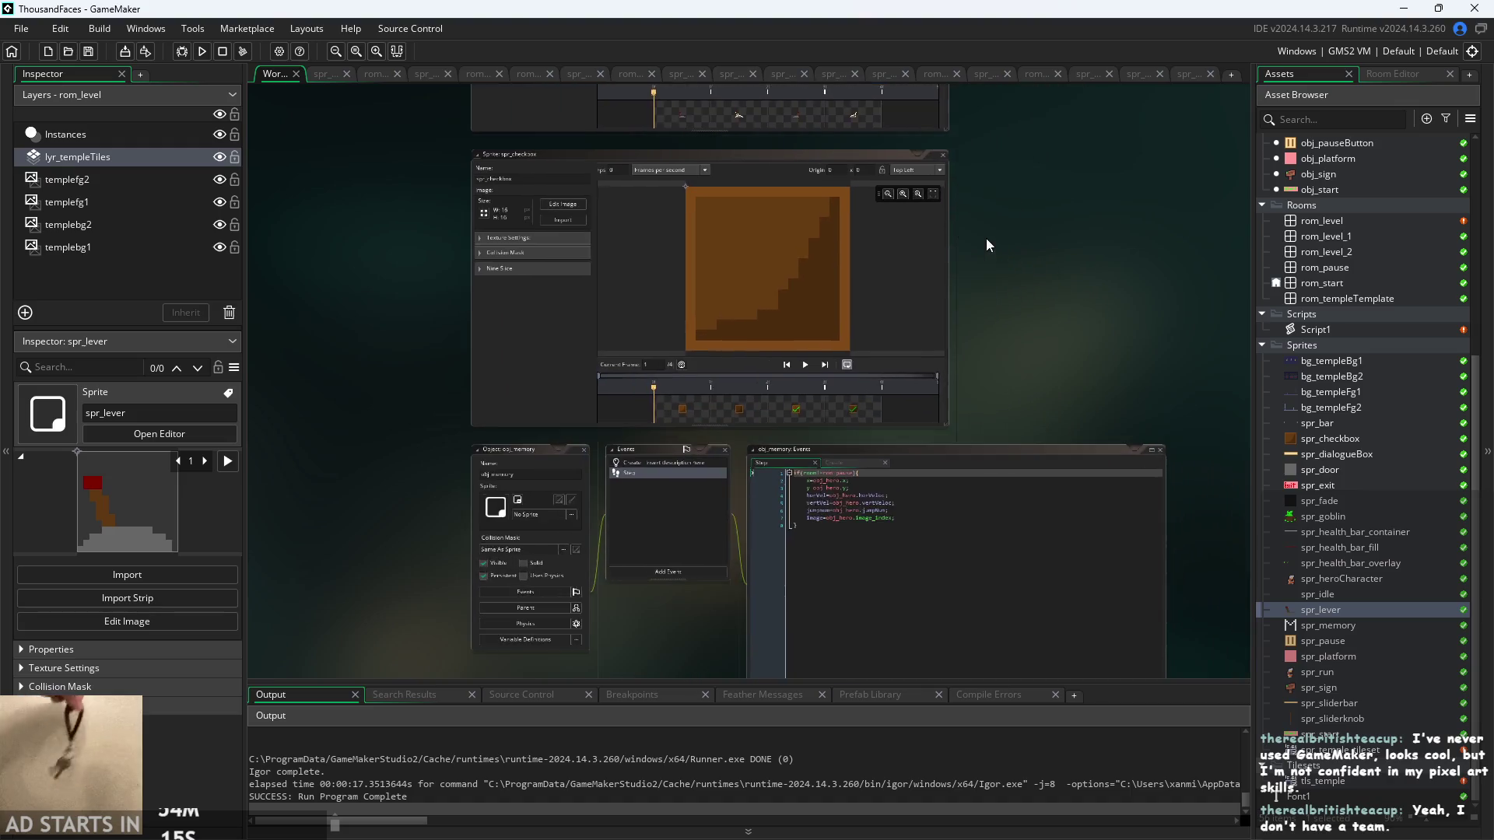
pyautogui.scroll(-3, 1004, 347)
pyautogui.scroll(1, 1044, 365)
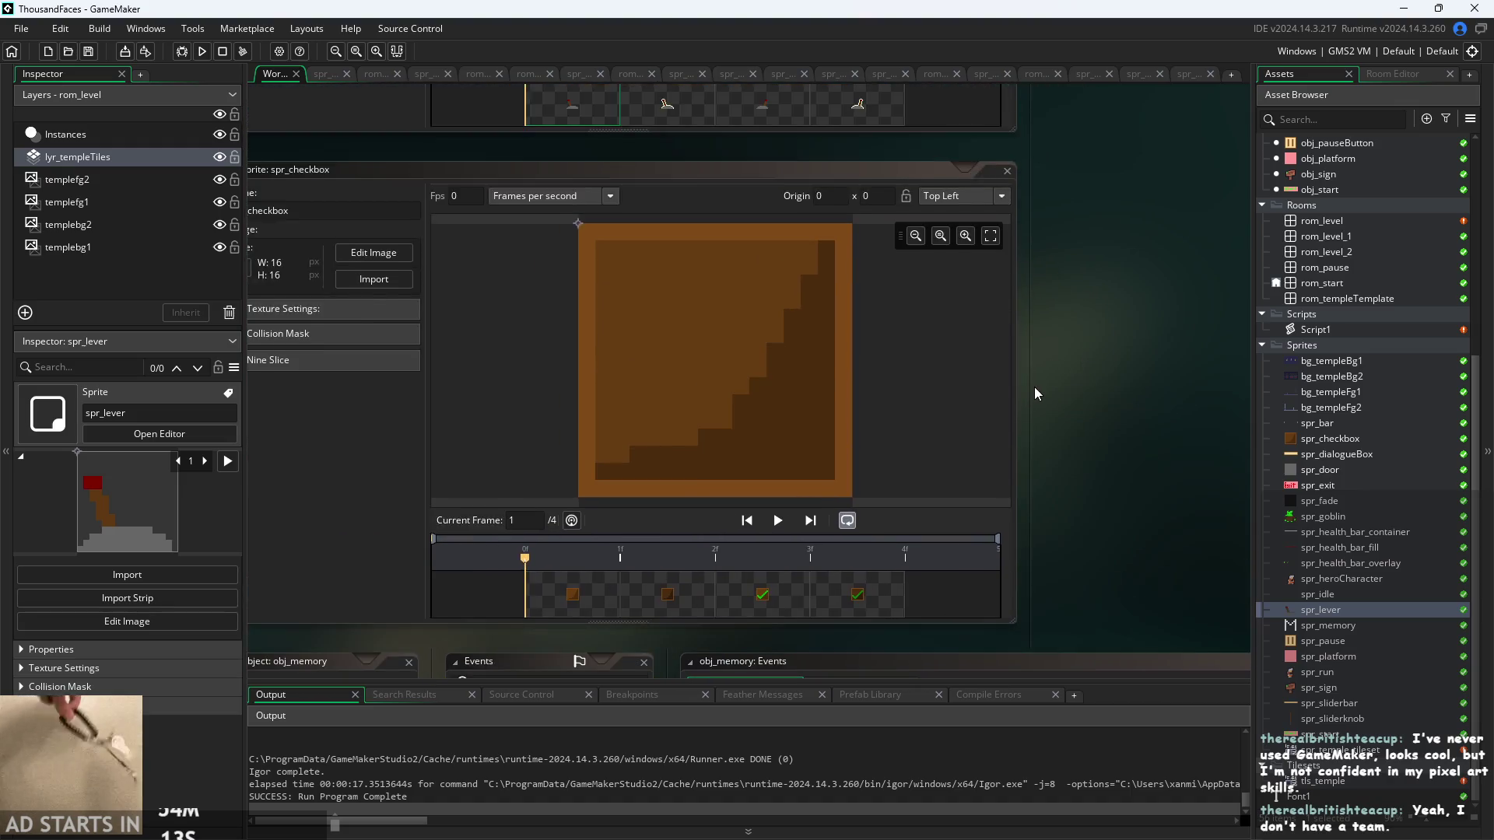
pyautogui.moveTo(1035, 386); pyautogui.dragTo(1174, 374)
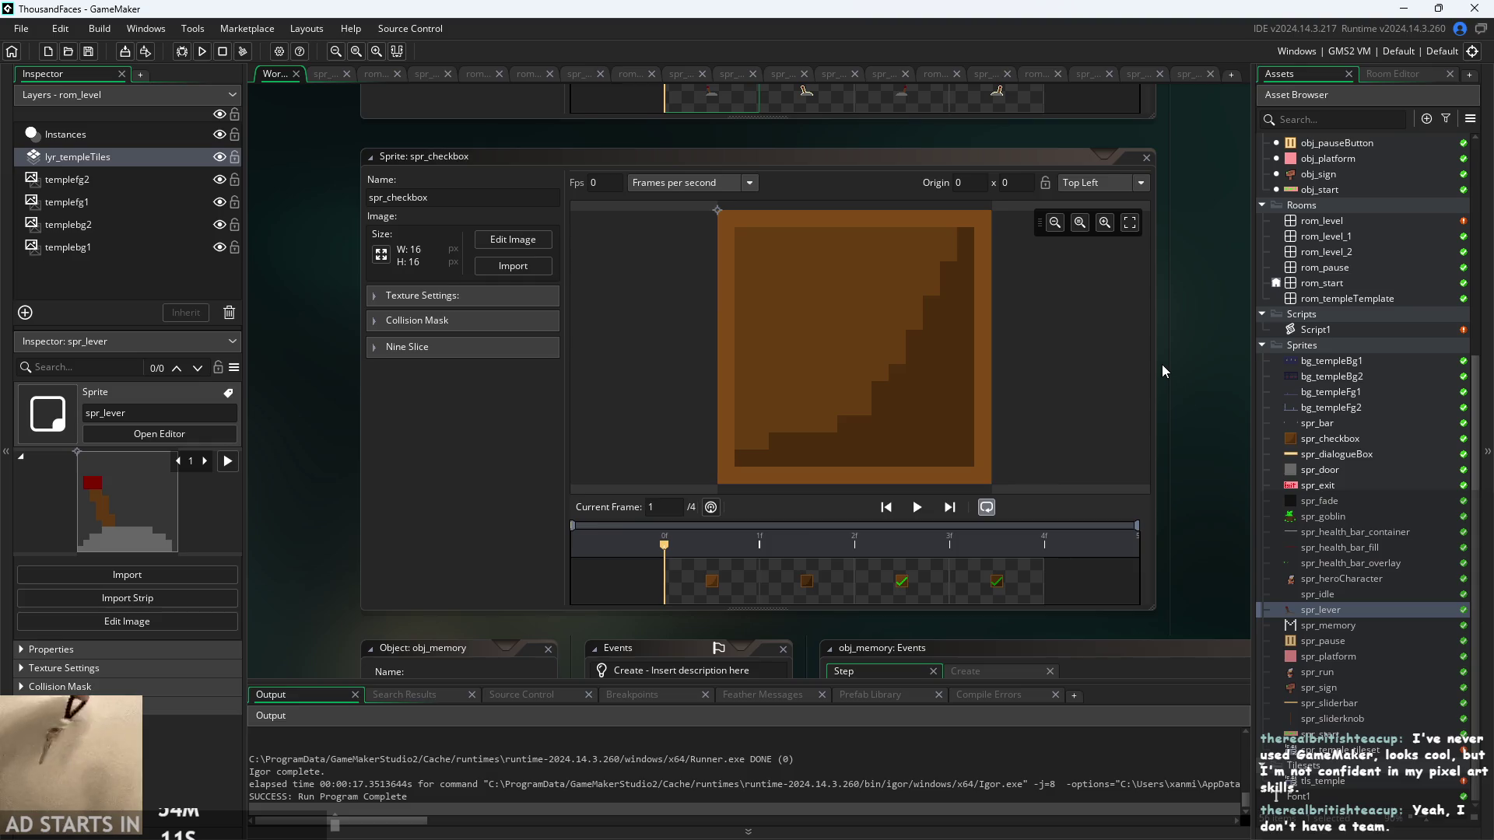
pyautogui.scroll(-2, 1161, 365)
pyautogui.scroll(-5, 1141, 259)
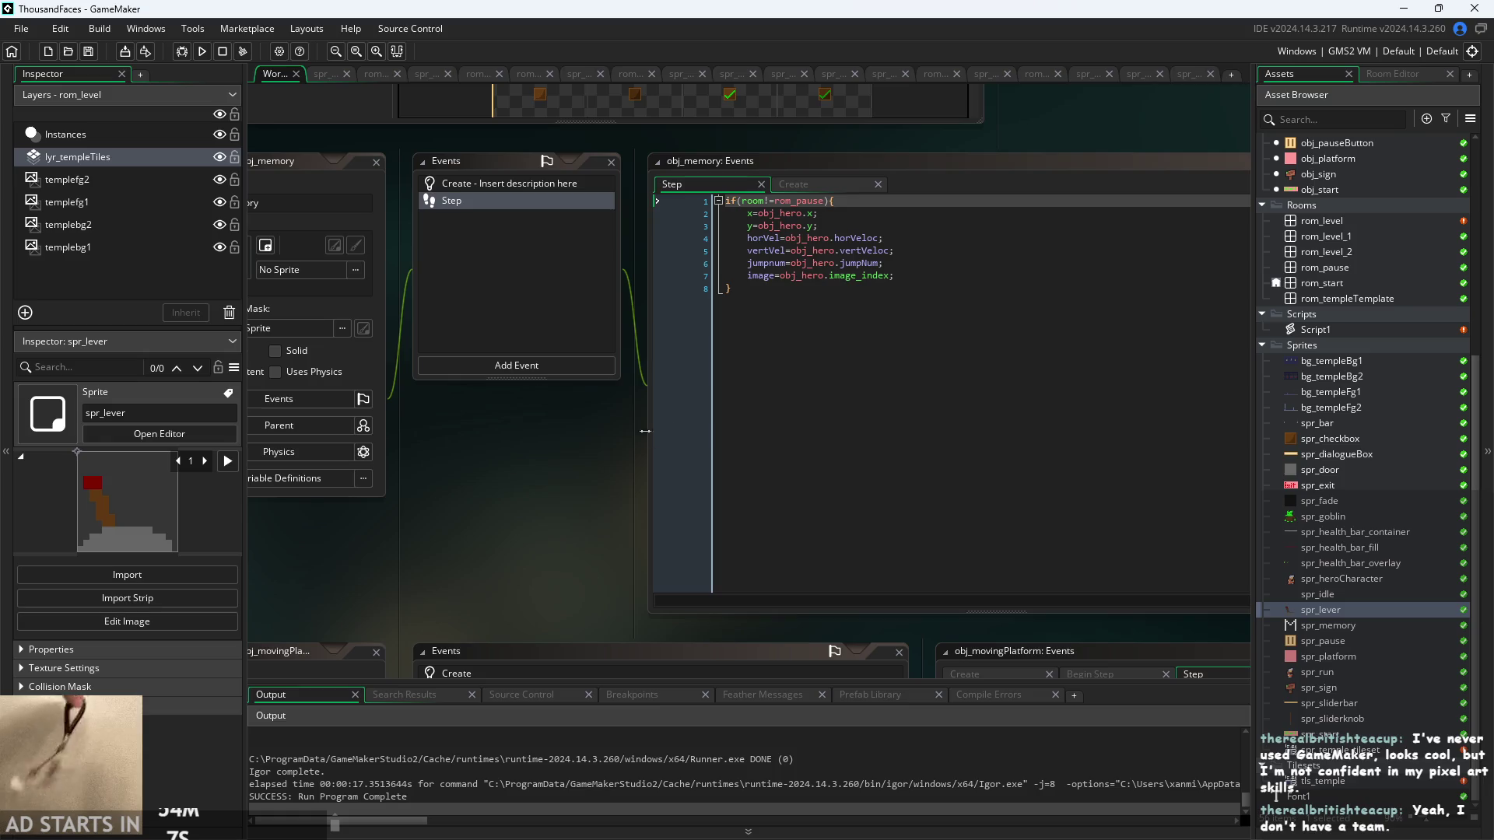
# - Read obj_memory's Step lines that copy obj_hero's position and velocities
pyautogui.scroll(2, 647, 432)
pyautogui.scroll(1, 455, 551)
pyautogui.scroll(-3, 377, 596)
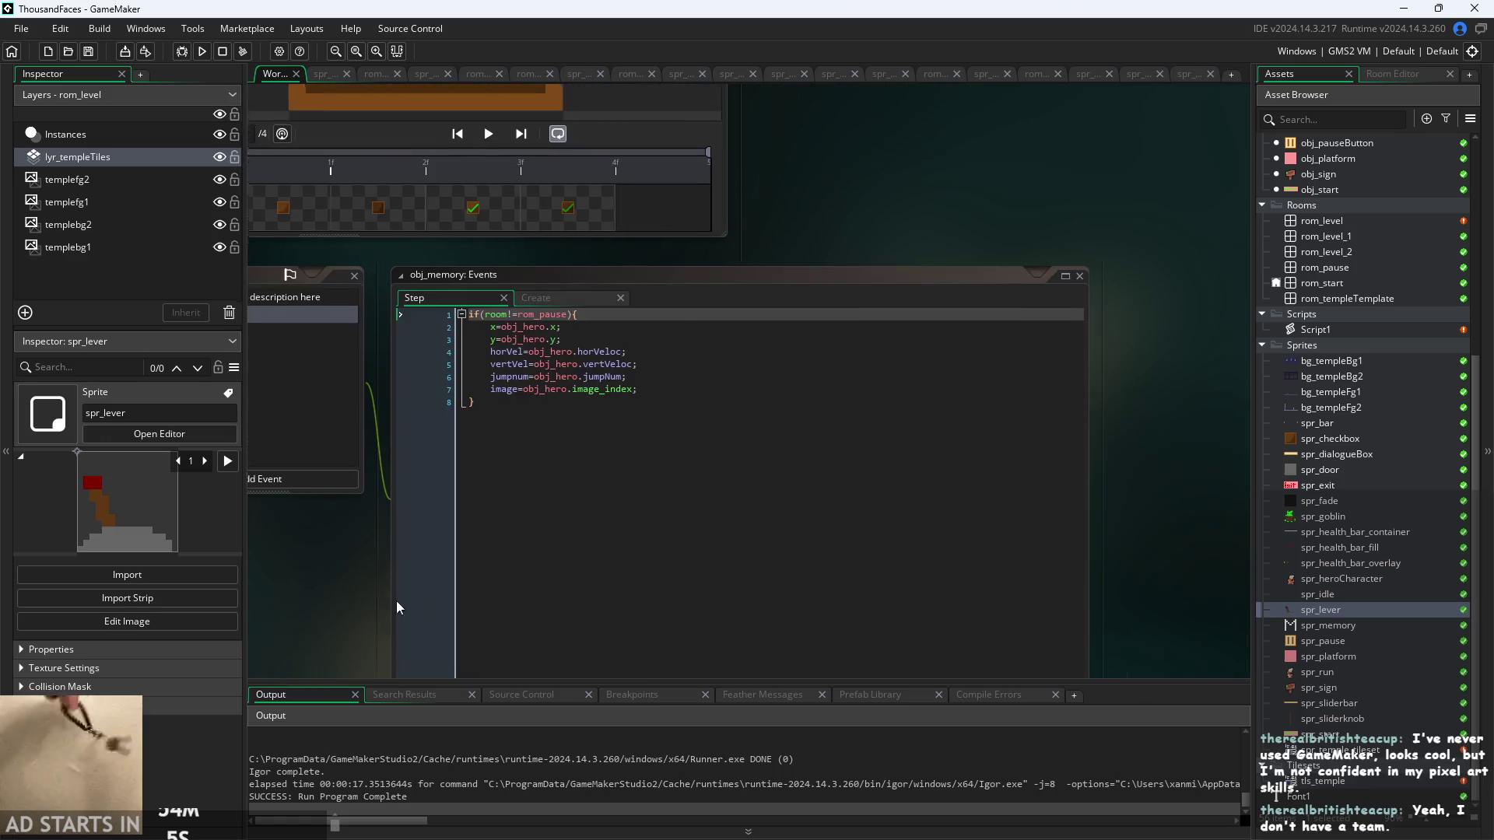
pyautogui.moveTo(608, 597); pyautogui.dragTo(369, 586)
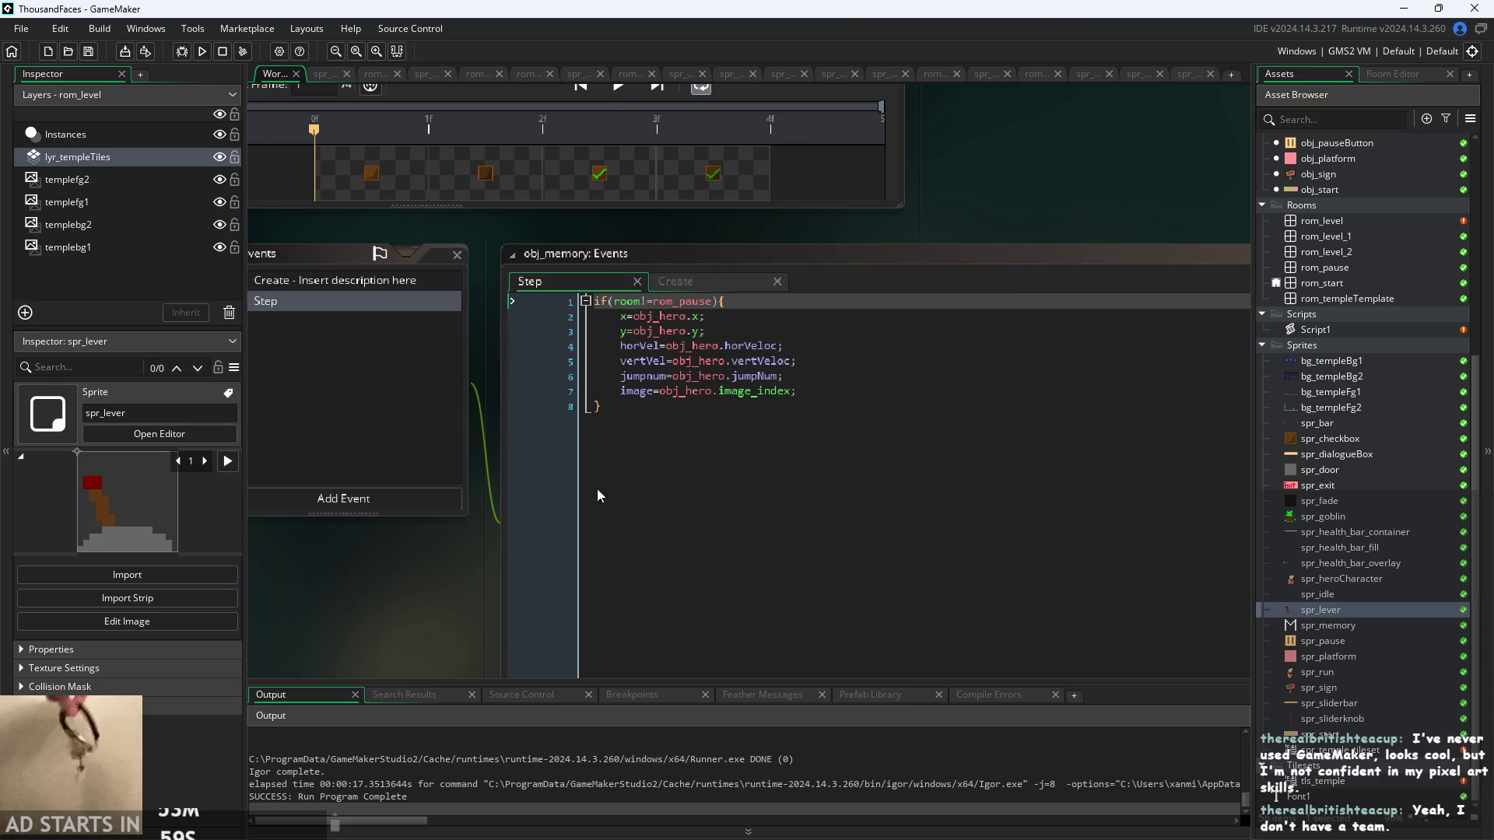
pyautogui.click(794, 346)
pyautogui.click(821, 406)
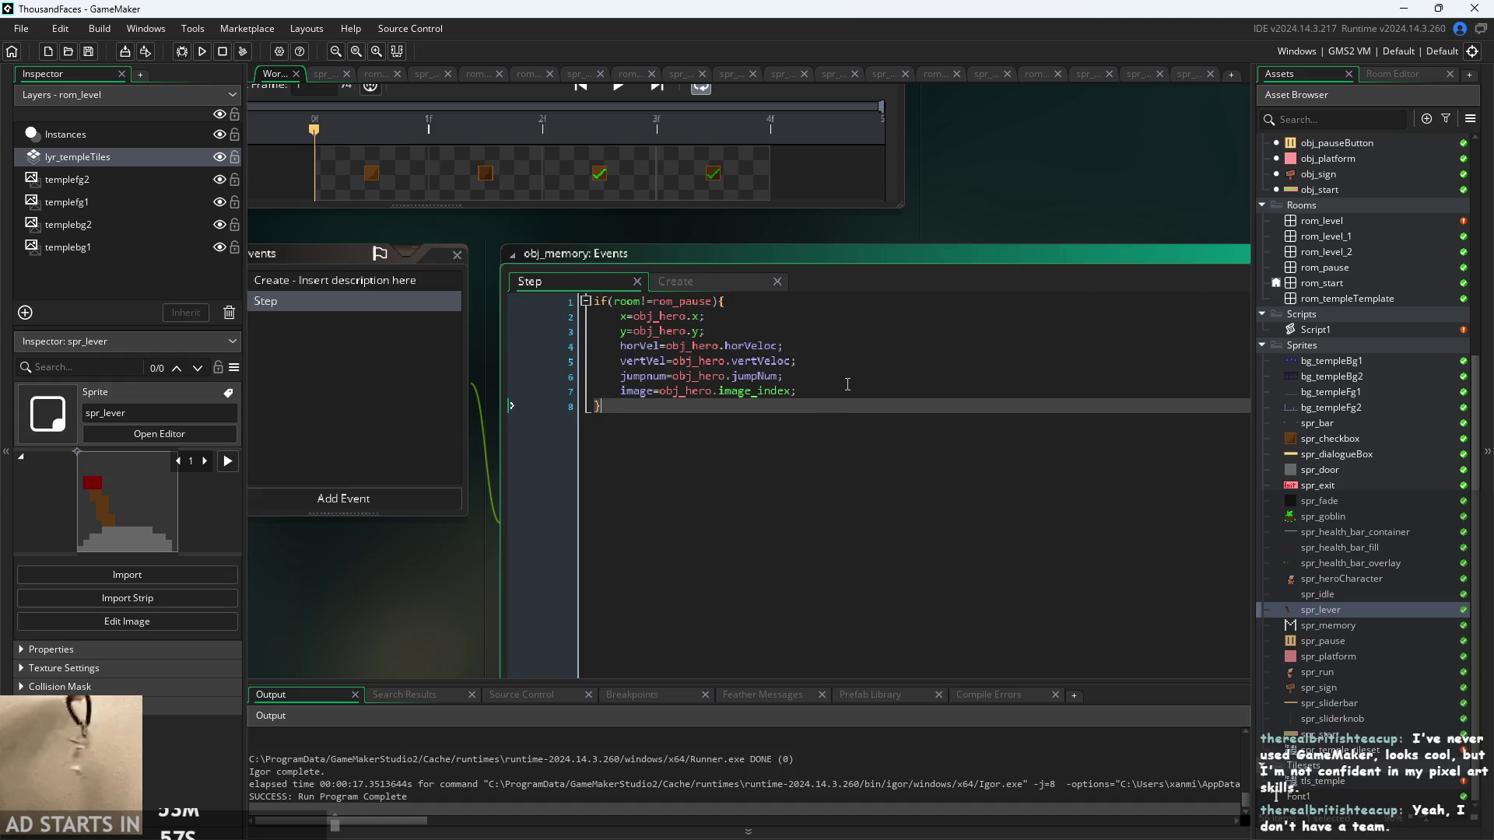
pyautogui.click(846, 390)
pyautogui.press('Up')
pyautogui.press('Up')
pyautogui.press('Up')
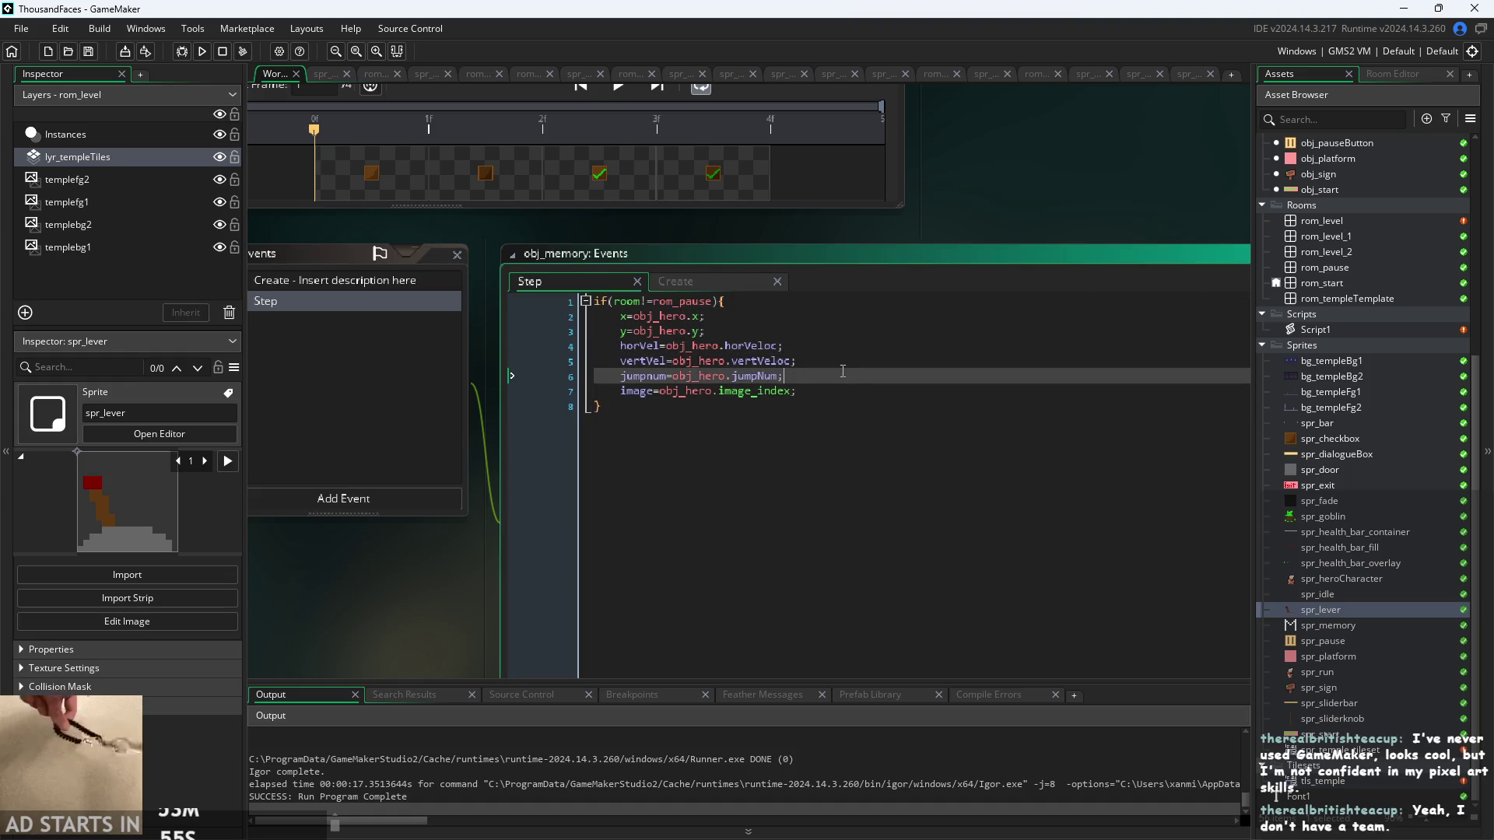
pyautogui.press('Down')
# - Open Script1 from the Asset Browser
pyautogui.click(979, 209)
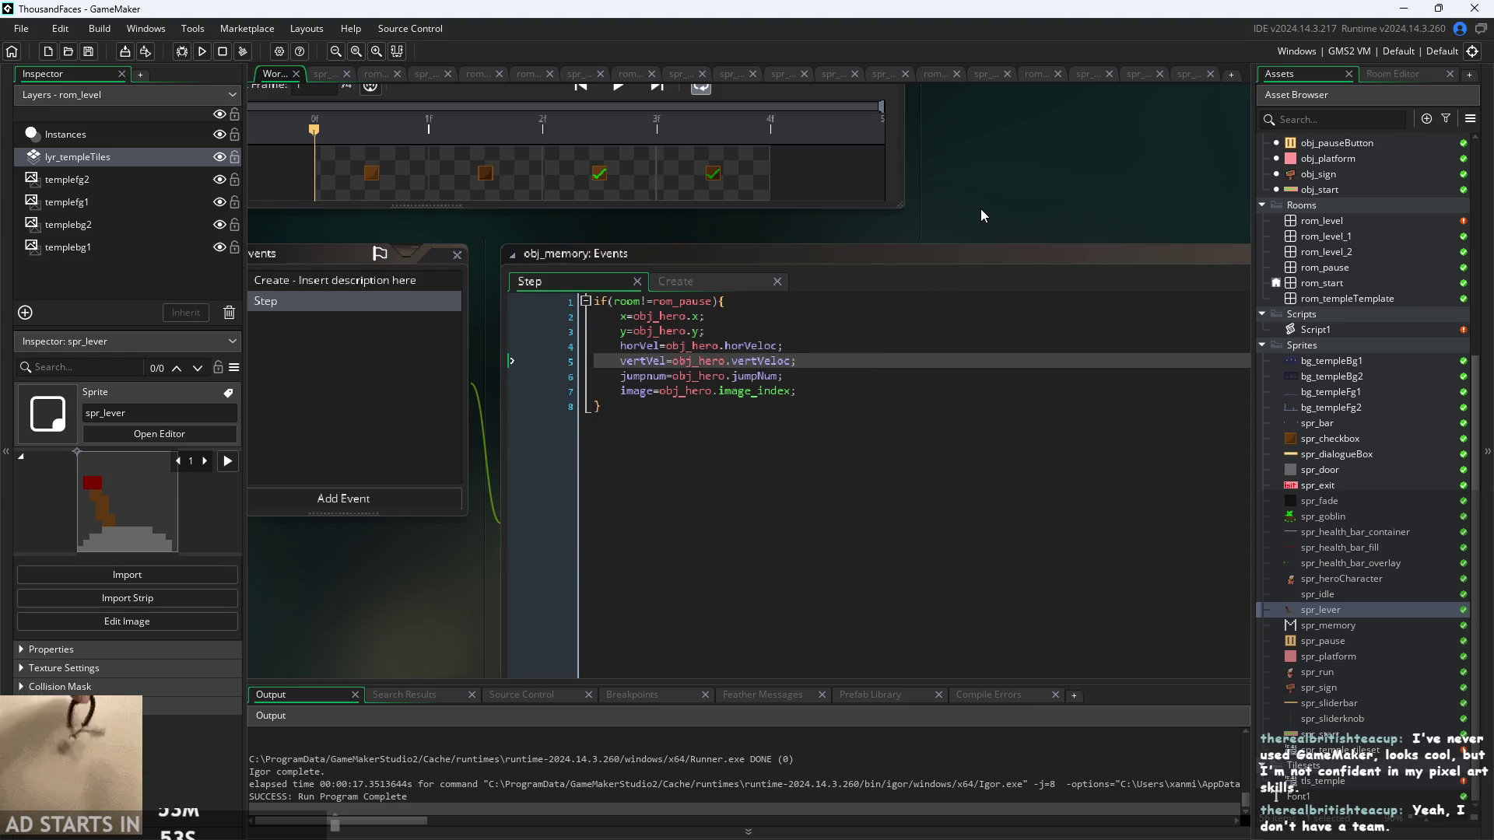
pyautogui.moveTo(980, 209); pyautogui.dragTo(969, 200)
pyautogui.doubleClick(1295, 323)
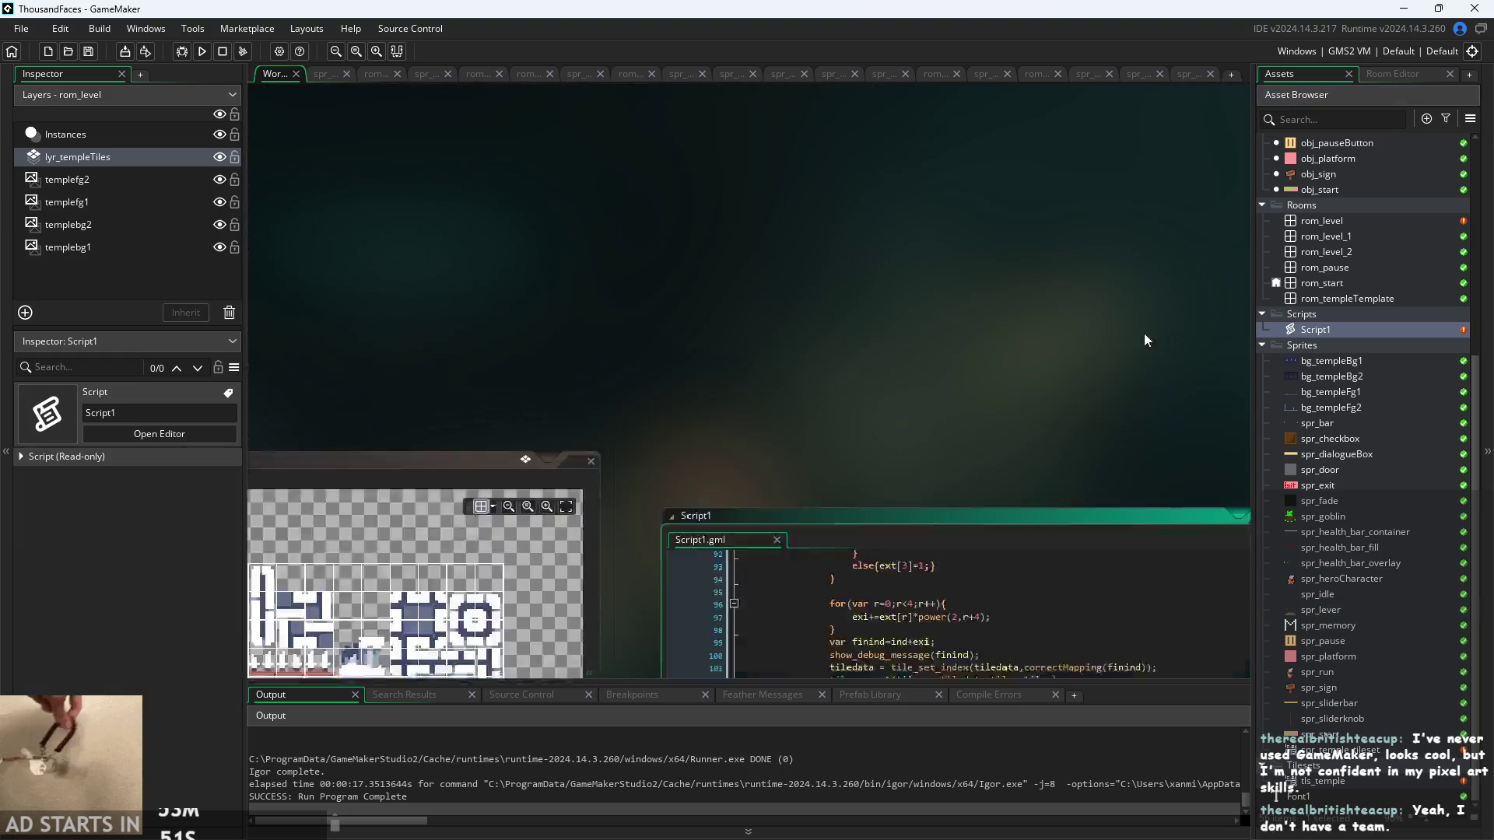
pyautogui.keyDown('ctrl'); pyautogui.scroll(2, 487, 480); pyautogui.keyUp('ctrl')
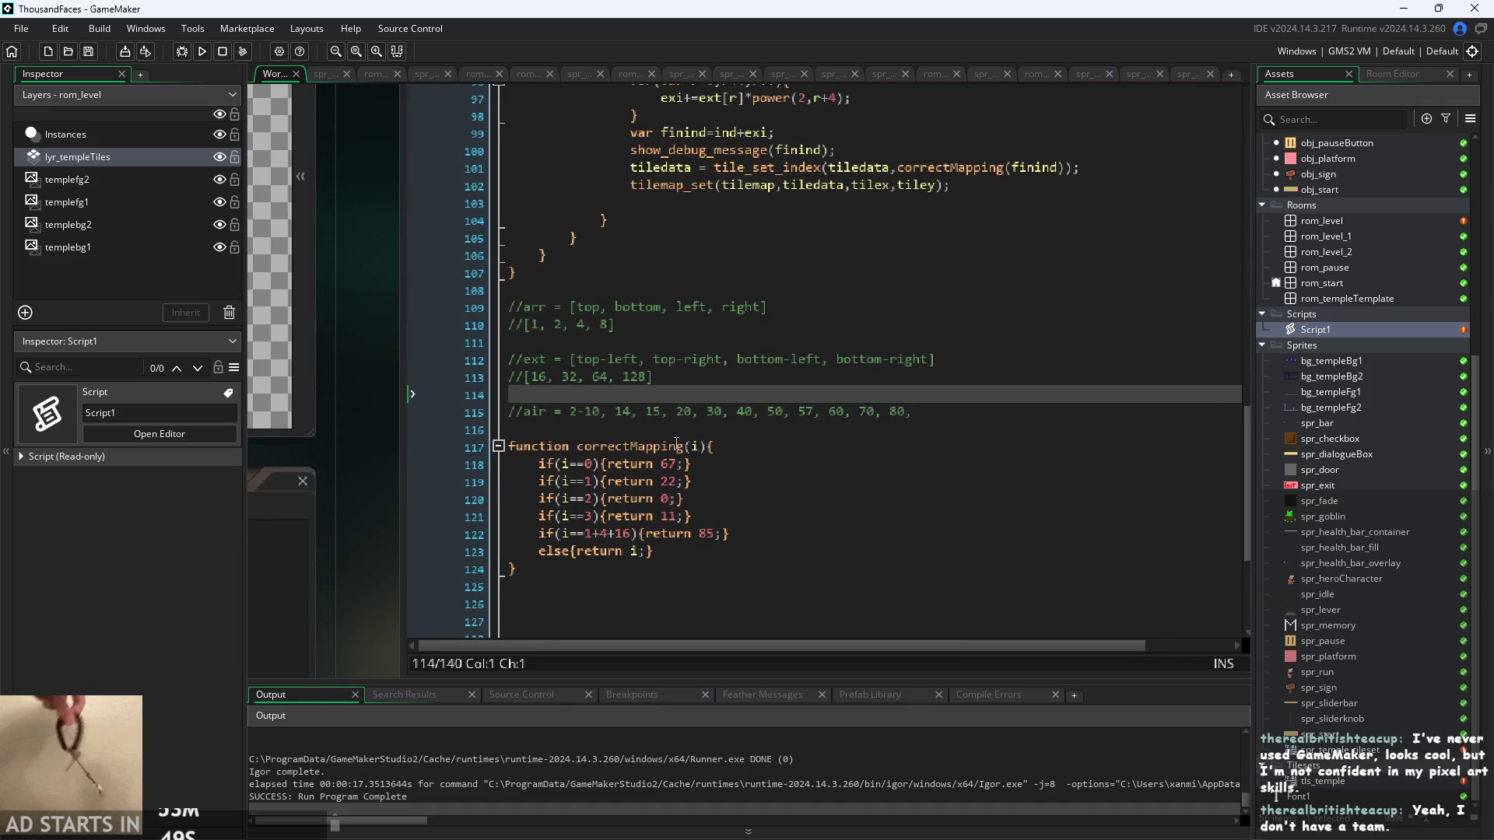
pyautogui.click(821, 413)
pyautogui.click(931, 418)
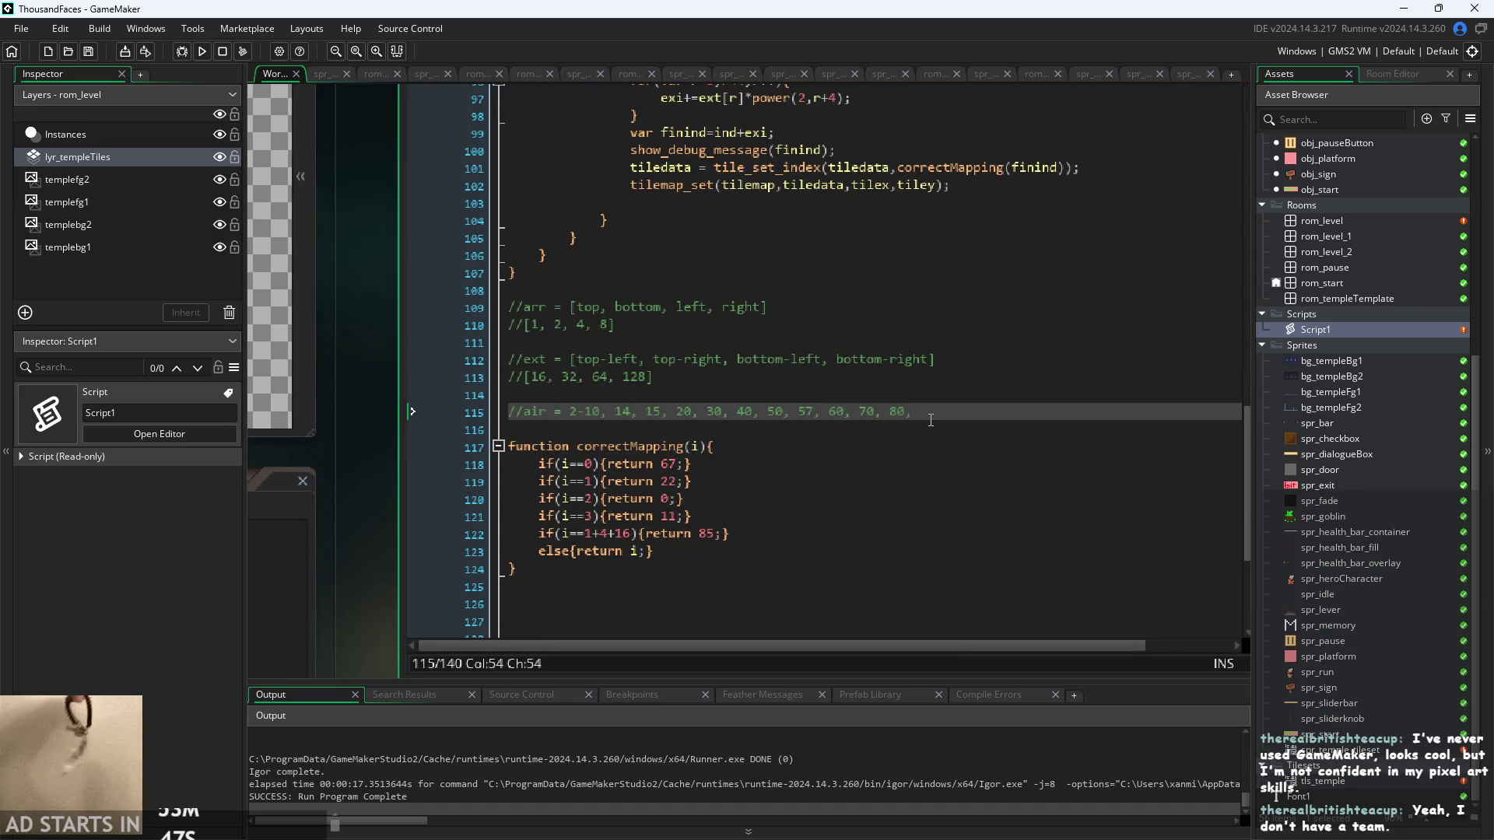
pyautogui.press('BackSpace')
pyautogui.press('Down')
pyautogui.press('Down')
pyautogui.press('Down')
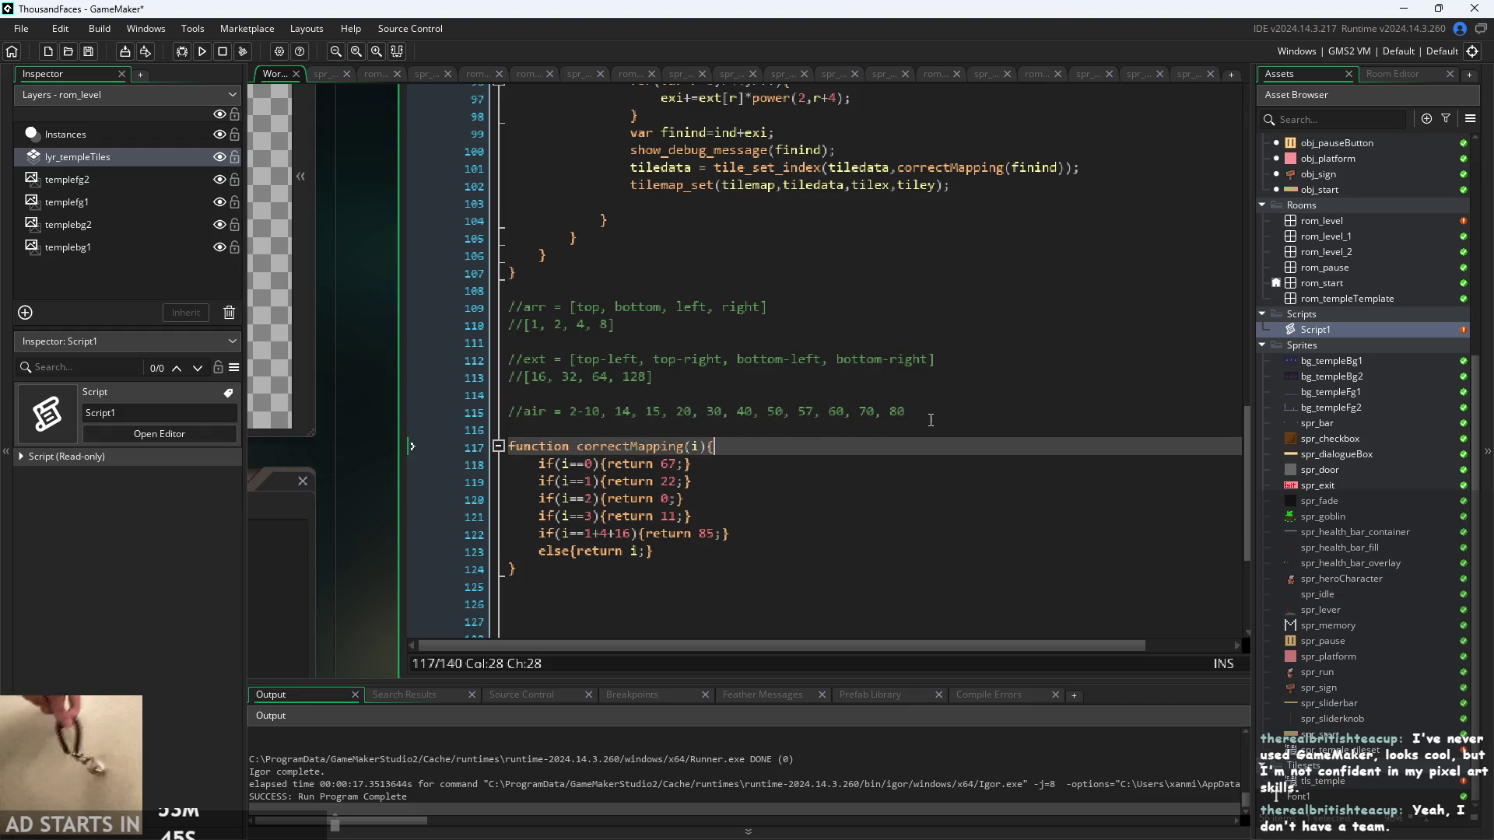
pyautogui.press('Down')
pyautogui.press('Down')
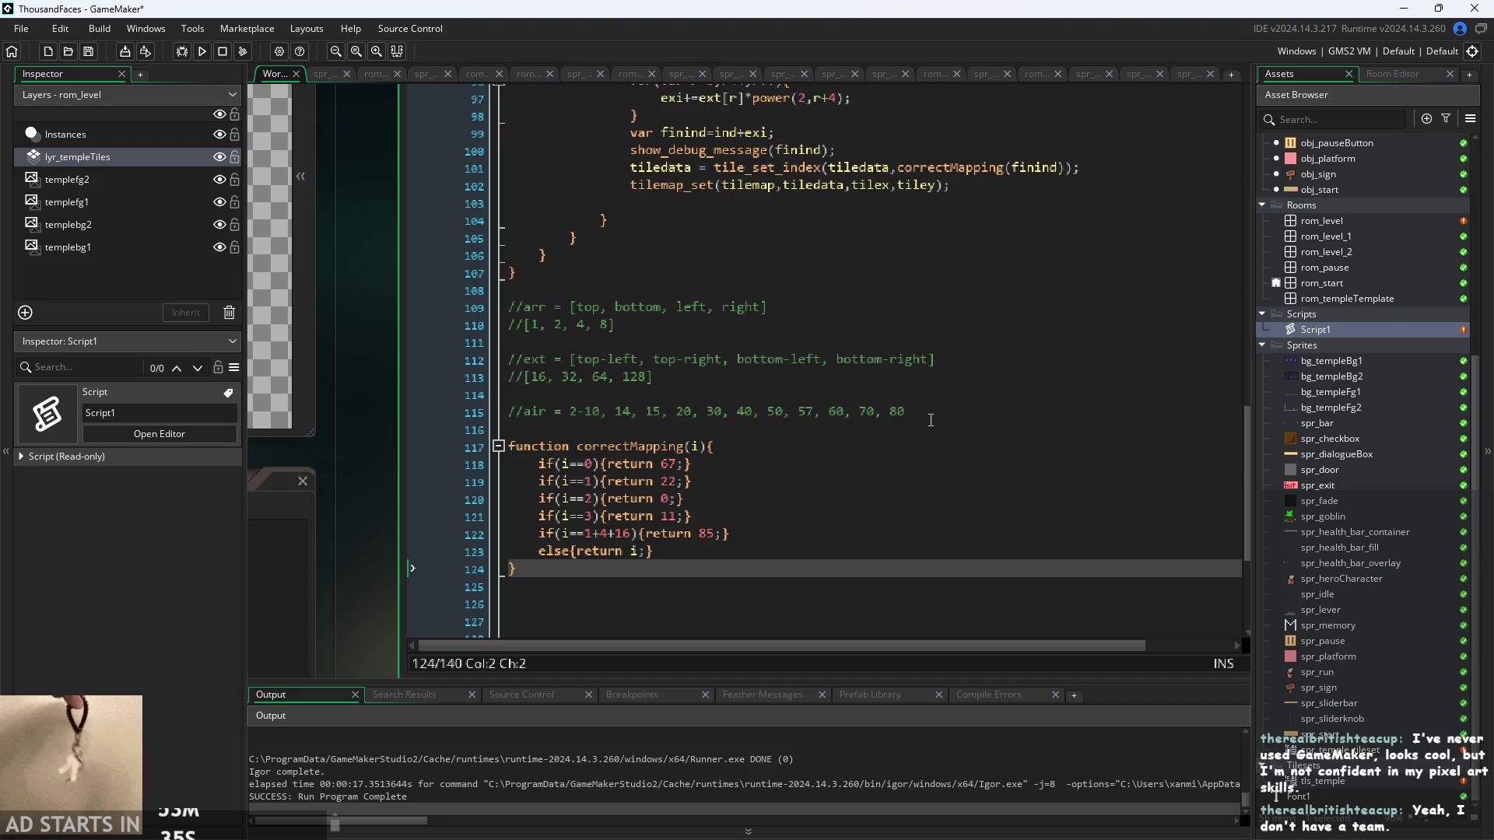
pyautogui.click(670, 554)
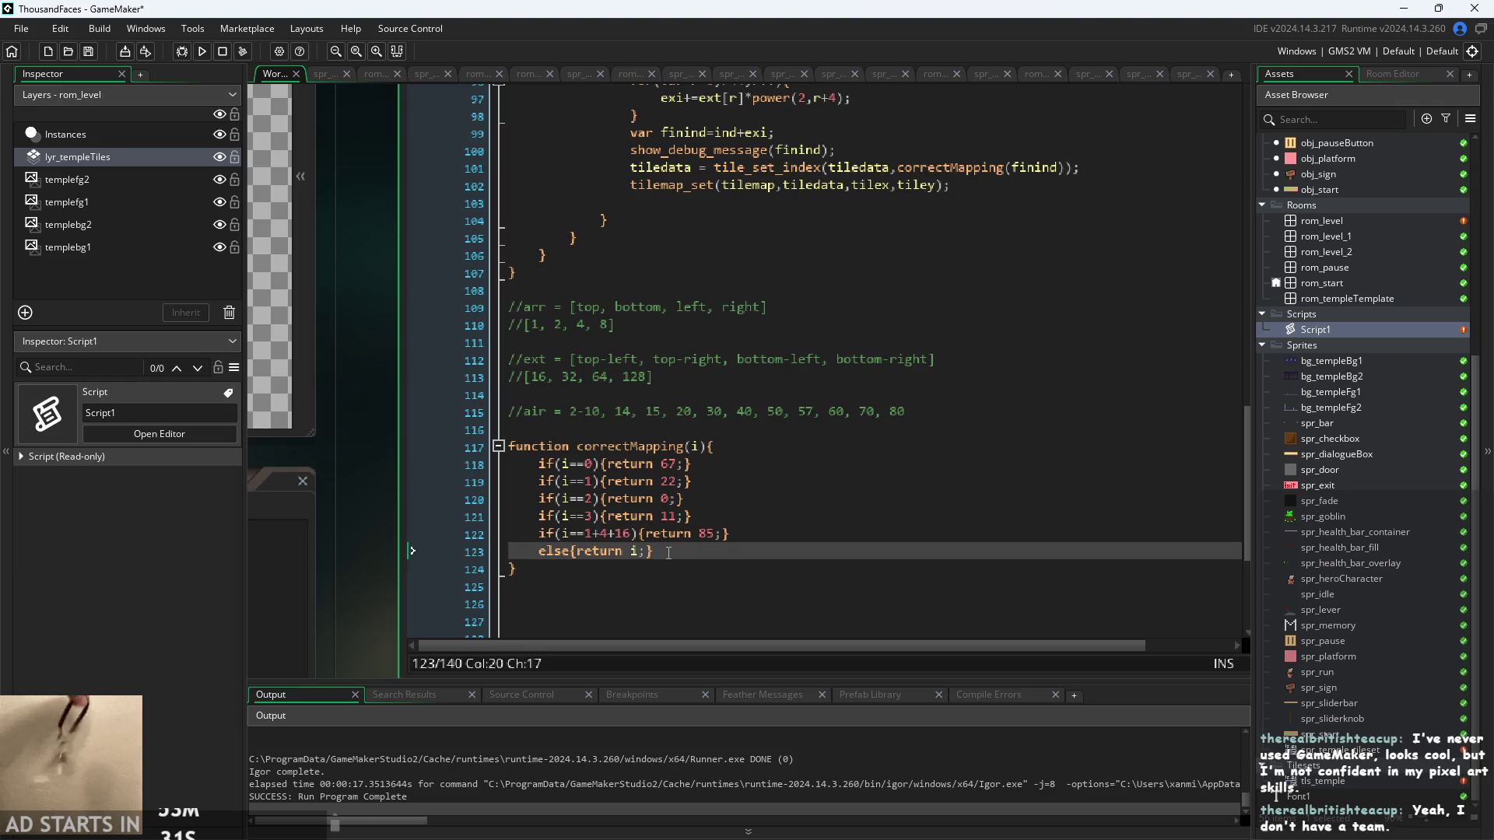
pyautogui.click(684, 535)
pyautogui.click(744, 519)
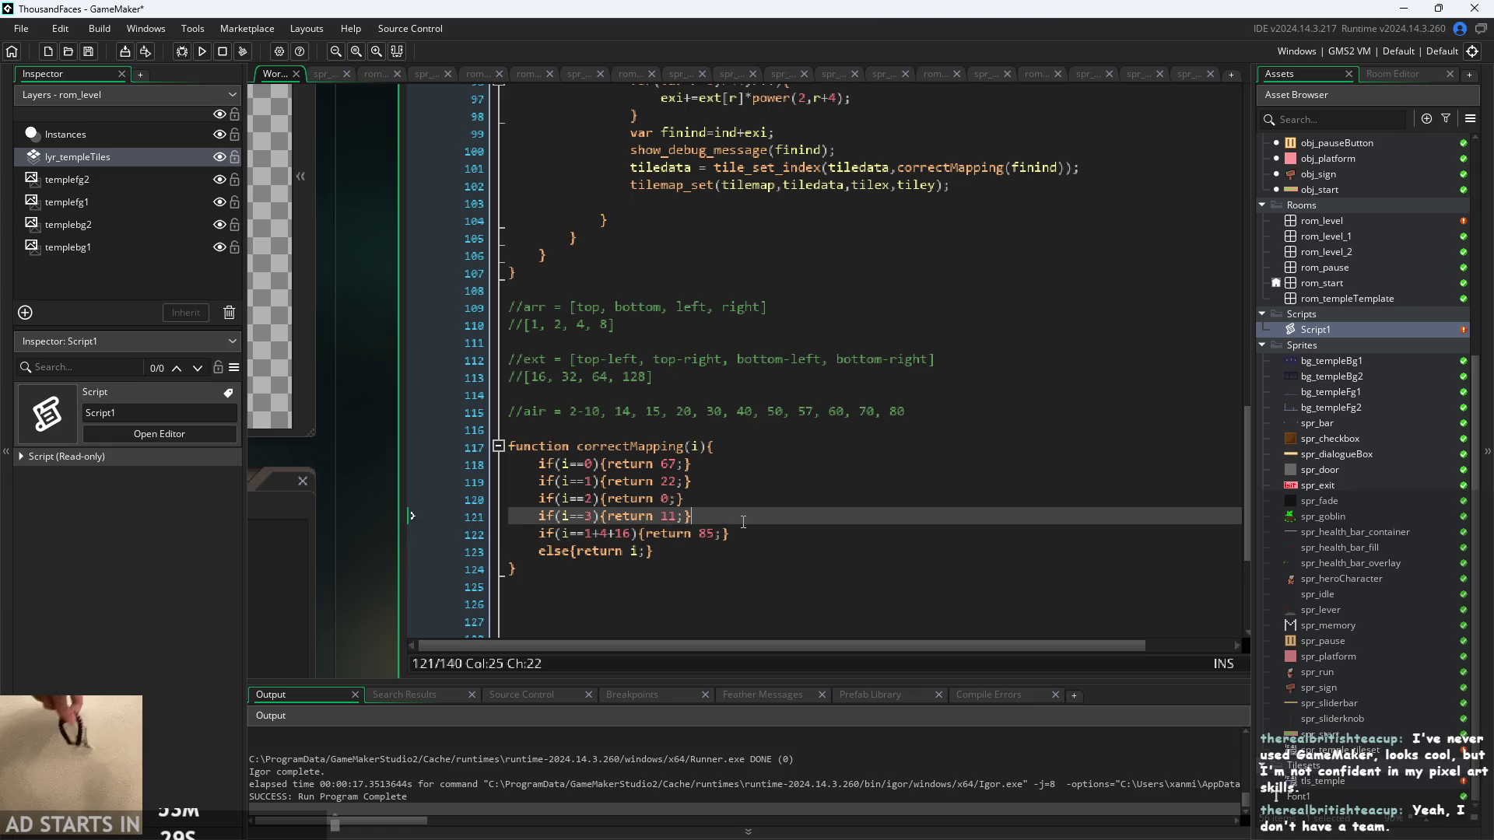
pyautogui.click(749, 501)
pyautogui.click(751, 483)
pyautogui.click(757, 464)
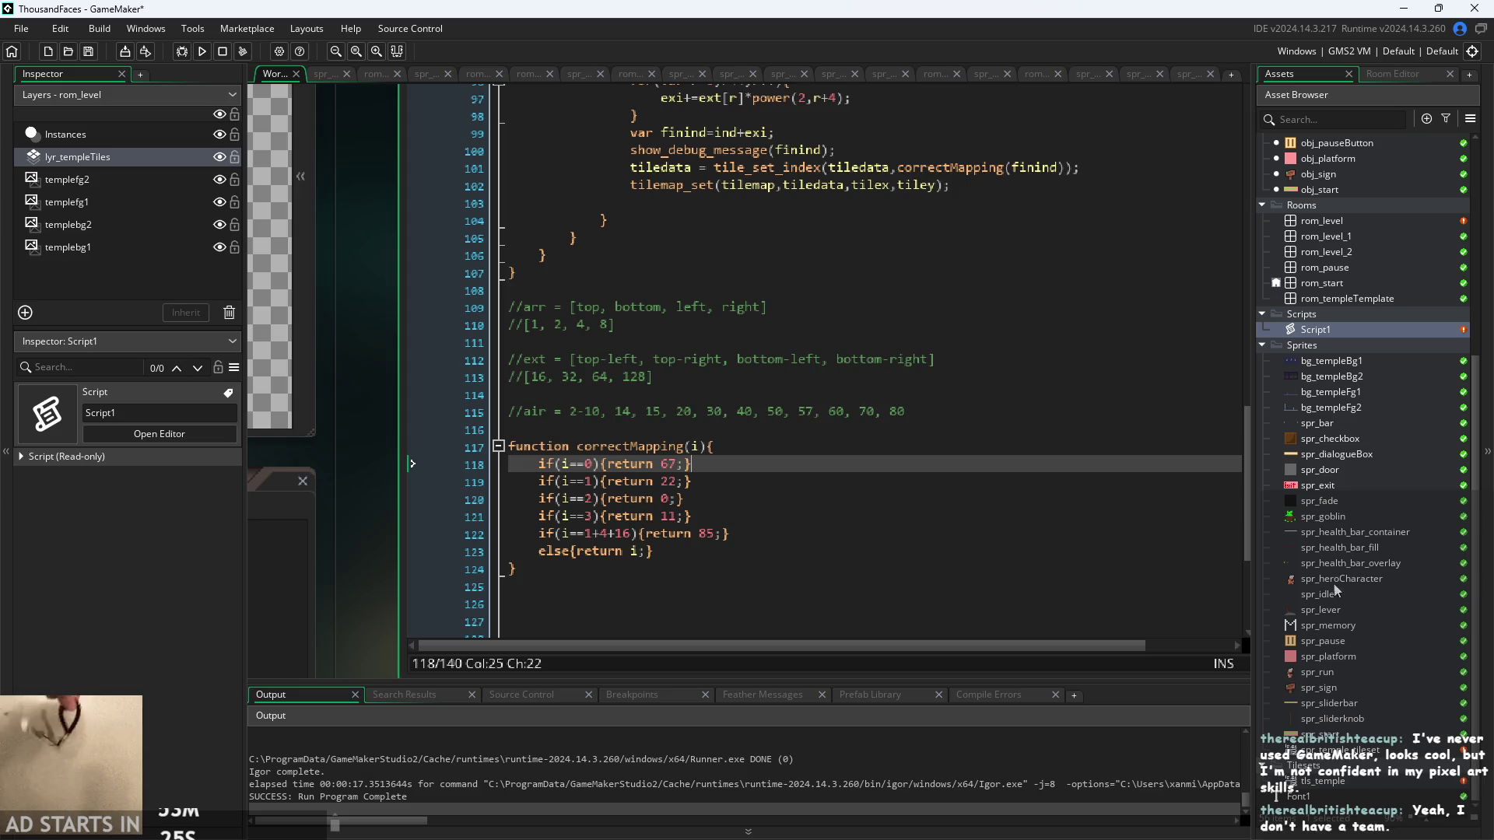
pyautogui.doubleClick(1320, 609)
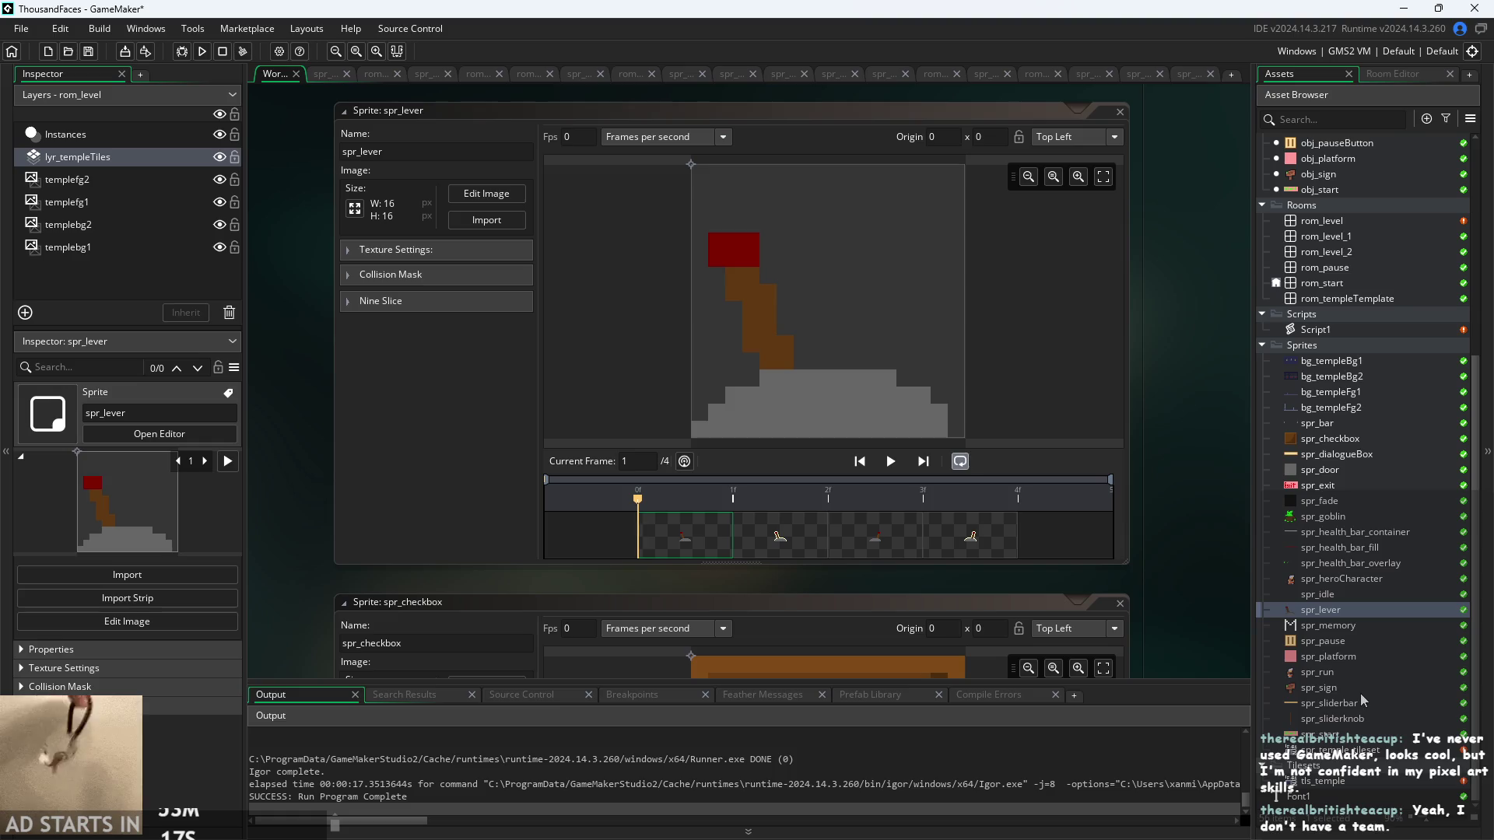
# - Preview the spr_sliderknob, spr_sign, spr_sliderbar and spr_run sprites in their editors
pyautogui.doubleClick(1358, 719)
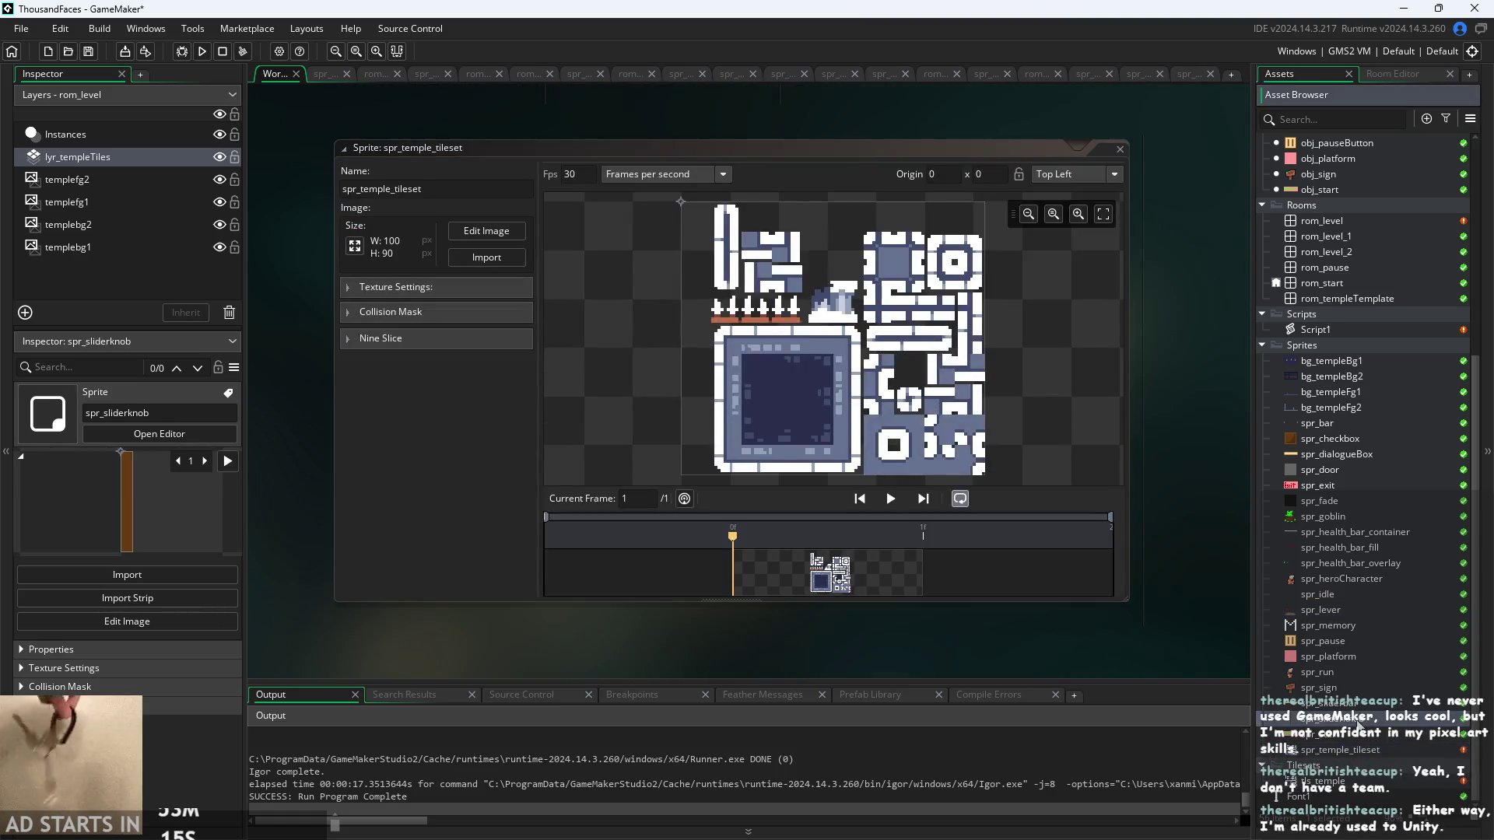
pyautogui.doubleClick(1321, 688)
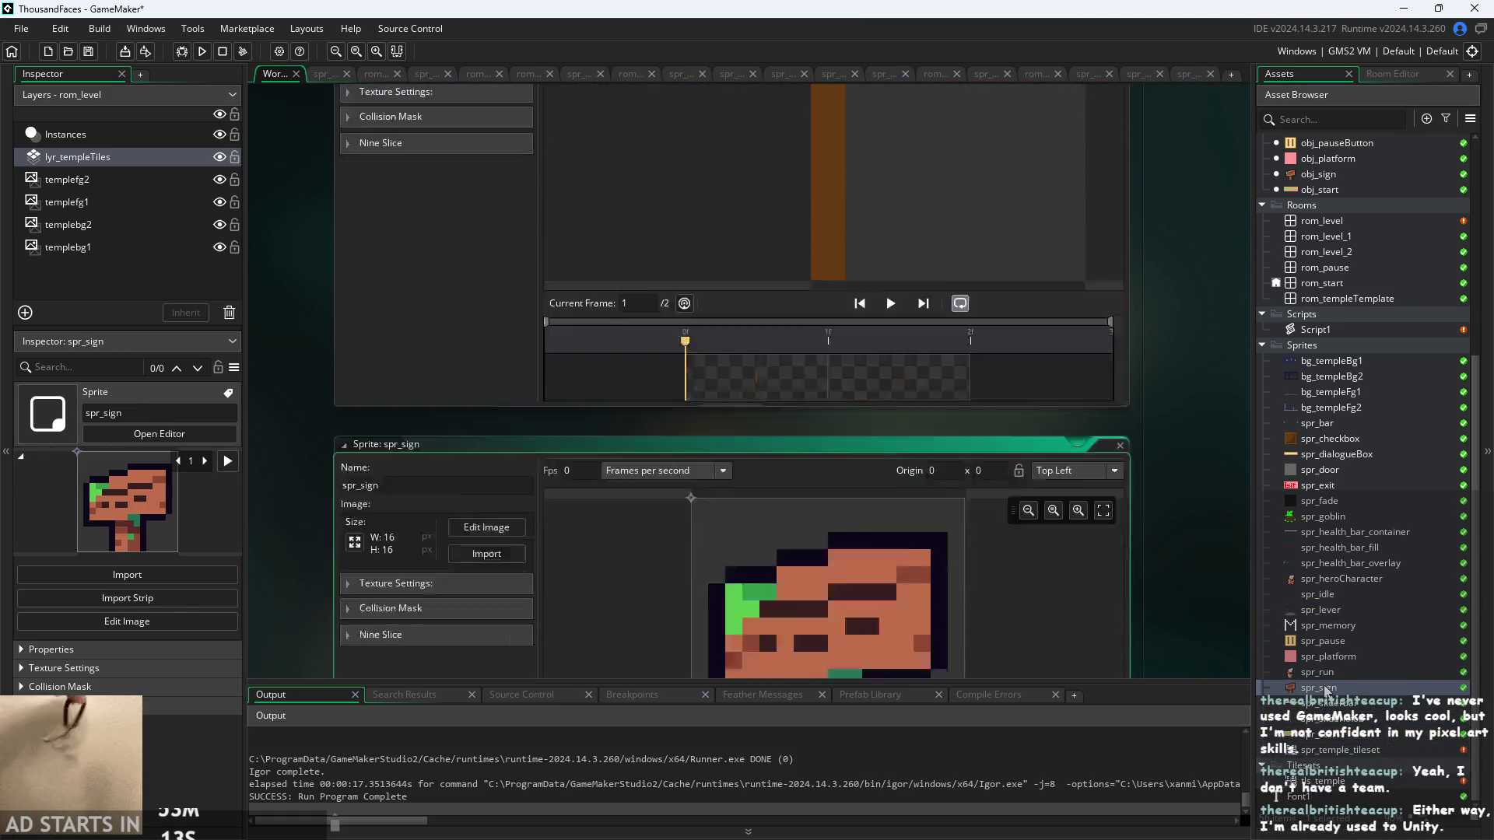
pyautogui.doubleClick(1326, 704)
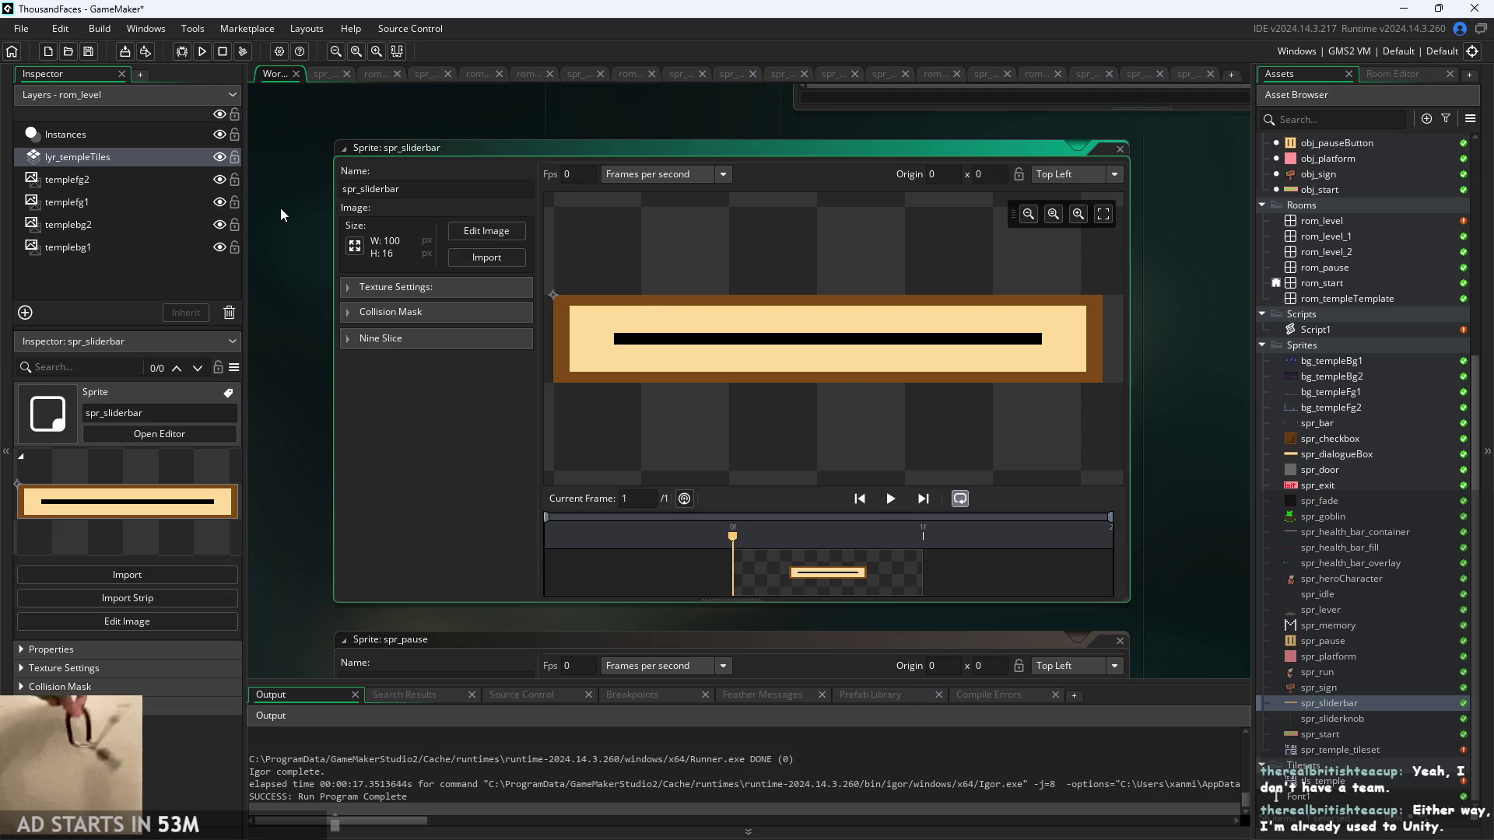
pyautogui.moveTo(278, 210)
pyautogui.mouseDown()
pyautogui.moveTo(297, 115)
pyautogui.moveTo(293, 267)
pyautogui.moveTo(371, 235)
pyautogui.moveTo(322, 264)
pyautogui.moveTo(638, 252)
pyautogui.moveTo(289, 229)
pyautogui.moveTo(314, 254)
pyautogui.mouseUp()
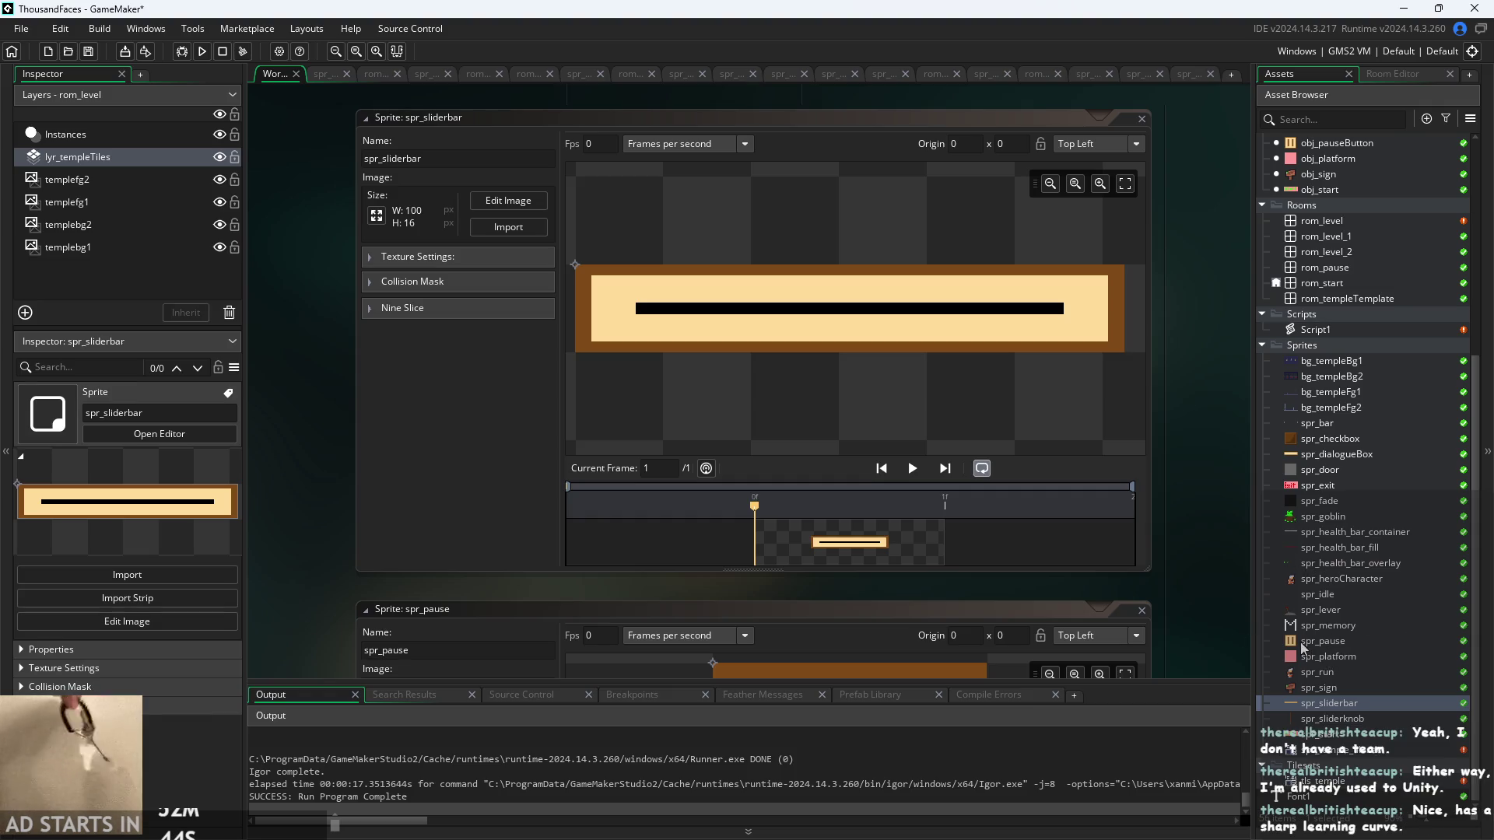
pyautogui.doubleClick(1342, 674)
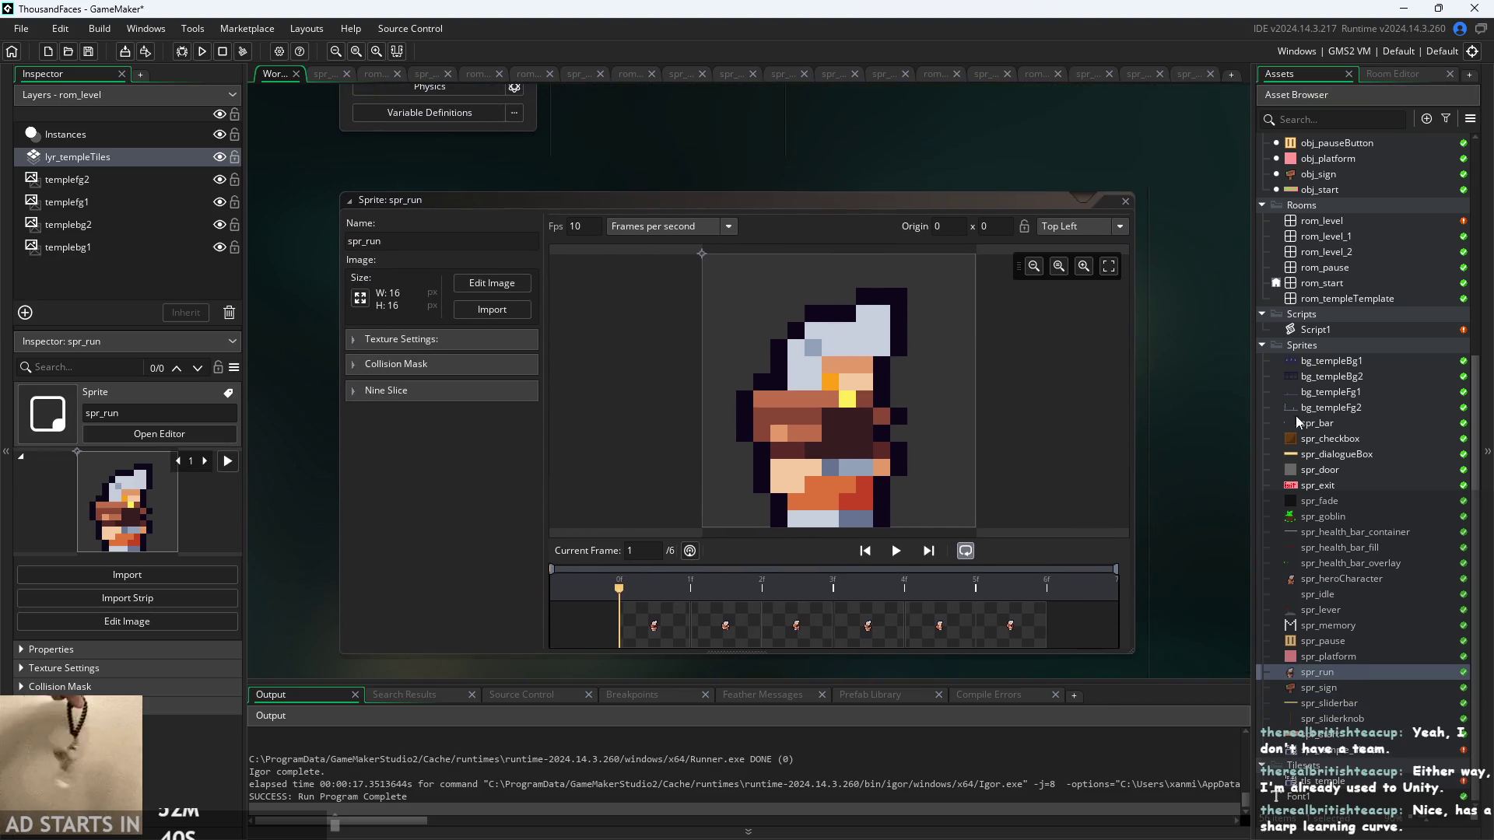
# - Open the rom_level room in the Room Editor
pyautogui.scroll(2, 1297, 274)
pyautogui.click(1305, 283)
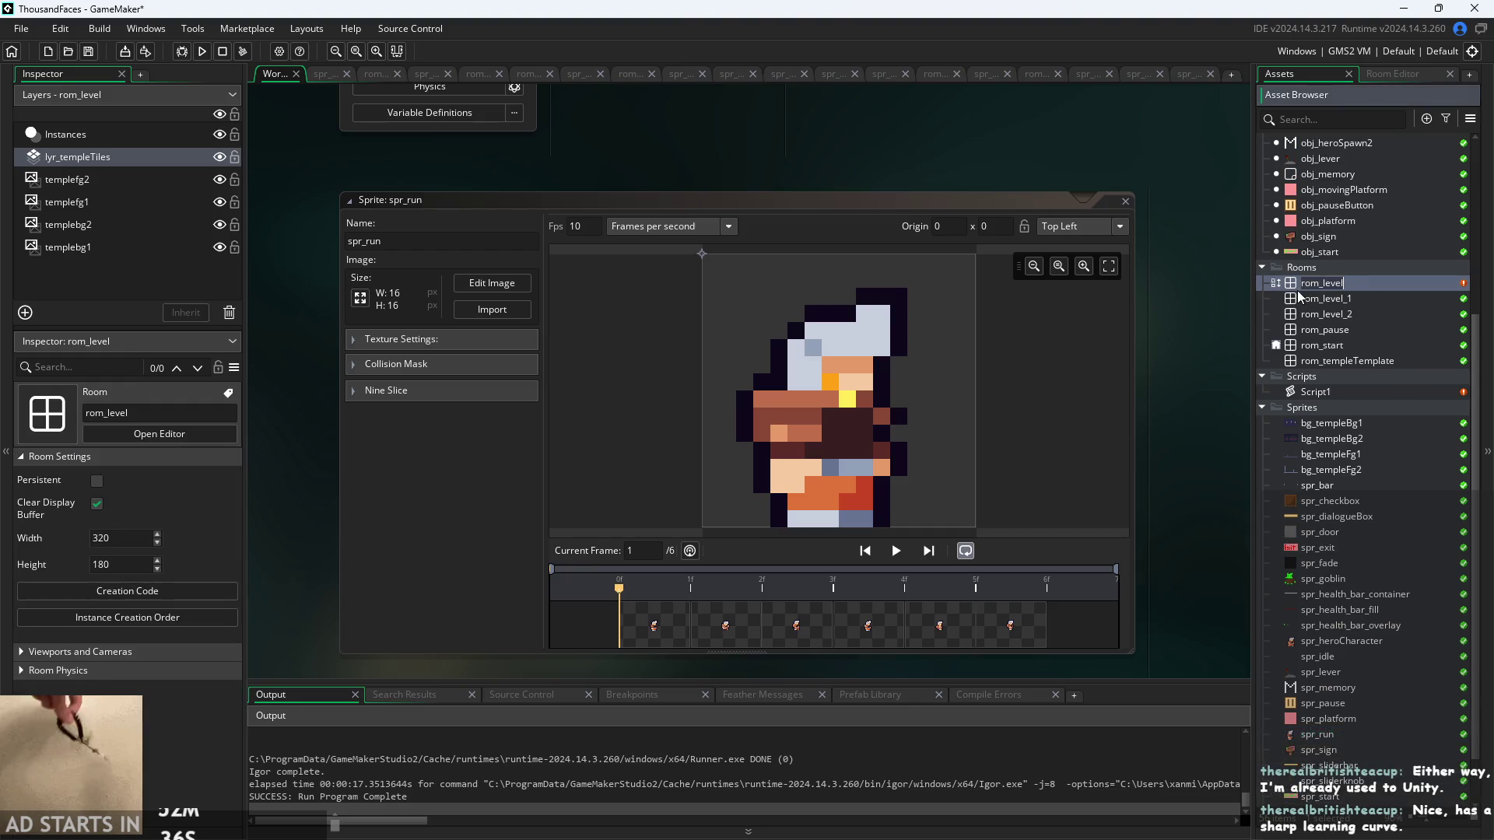
pyautogui.doubleClick(1390, 286)
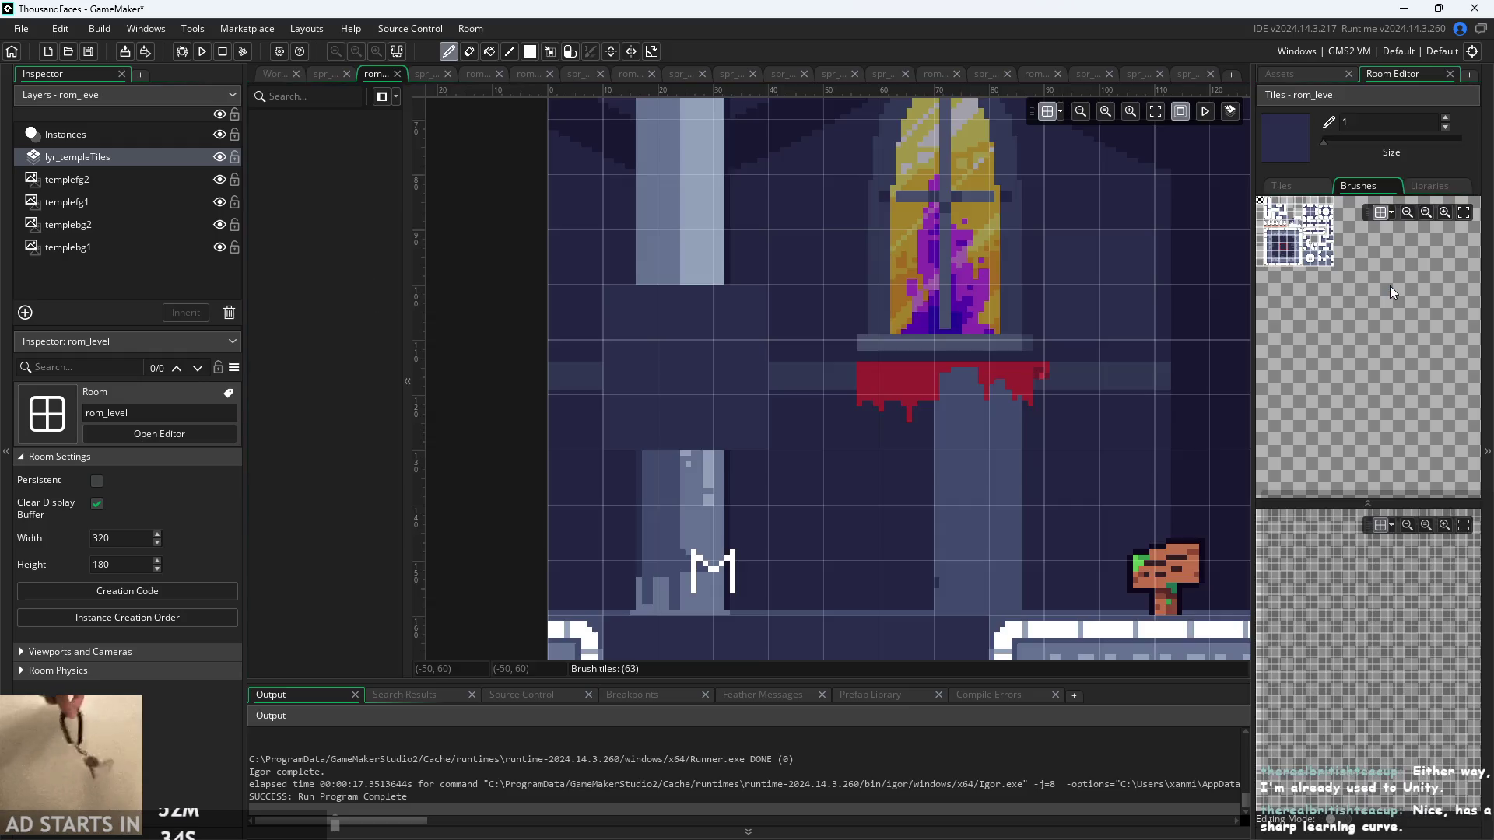
pyautogui.scroll(-3, 964, 376)
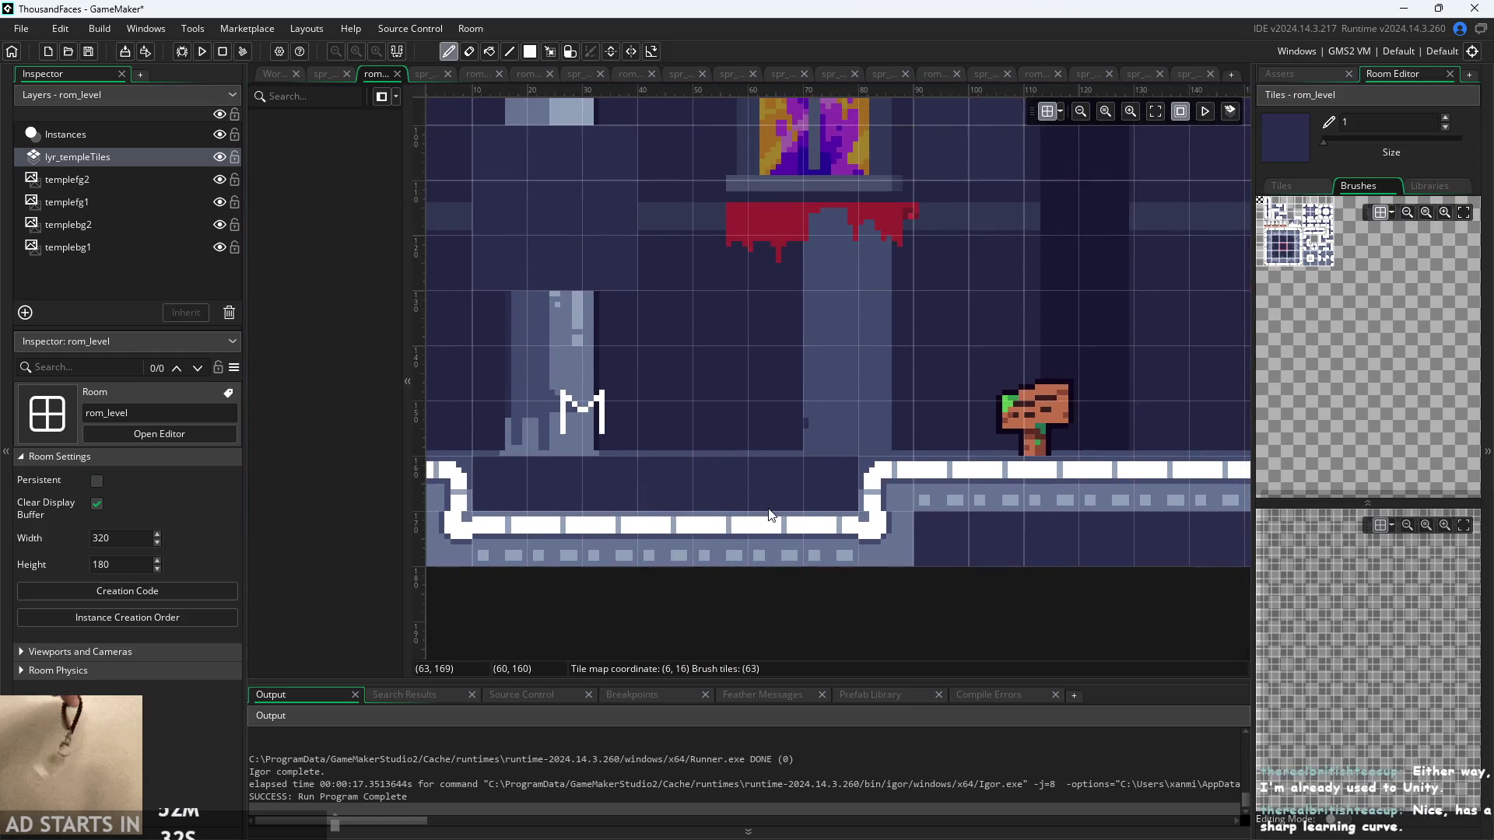
pyautogui.scroll(-2, 872, 402)
pyautogui.scroll(2, 872, 402)
pyautogui.scroll(-1, 735, 451)
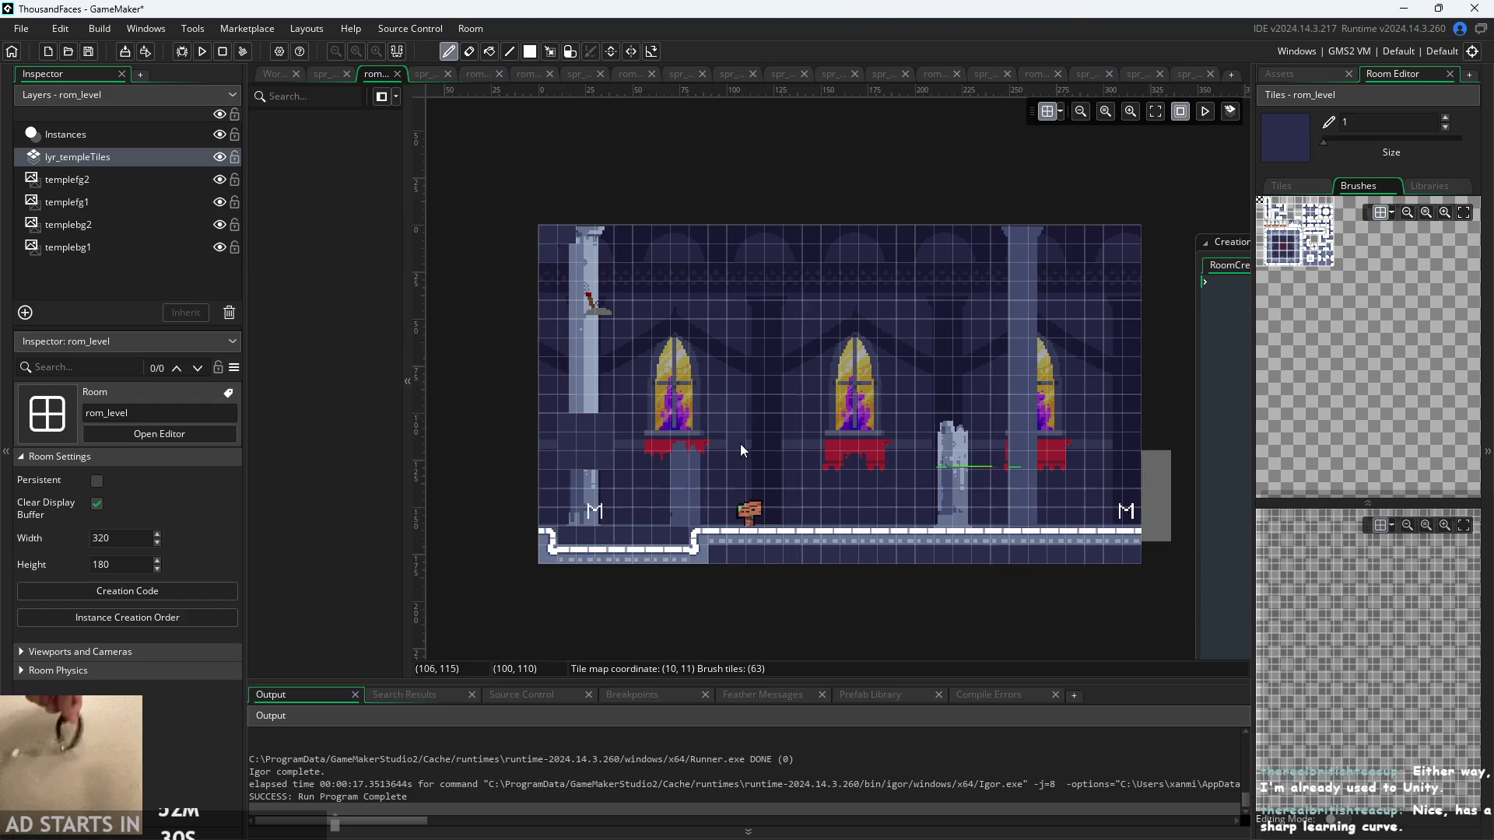
pyautogui.scroll(2, 741, 442)
pyautogui.moveTo(741, 442)
pyautogui.mouseDown()
pyautogui.moveTo(548, 436)
pyautogui.moveTo(613, 417)
pyautogui.moveTo(684, 432)
pyautogui.mouseUp()
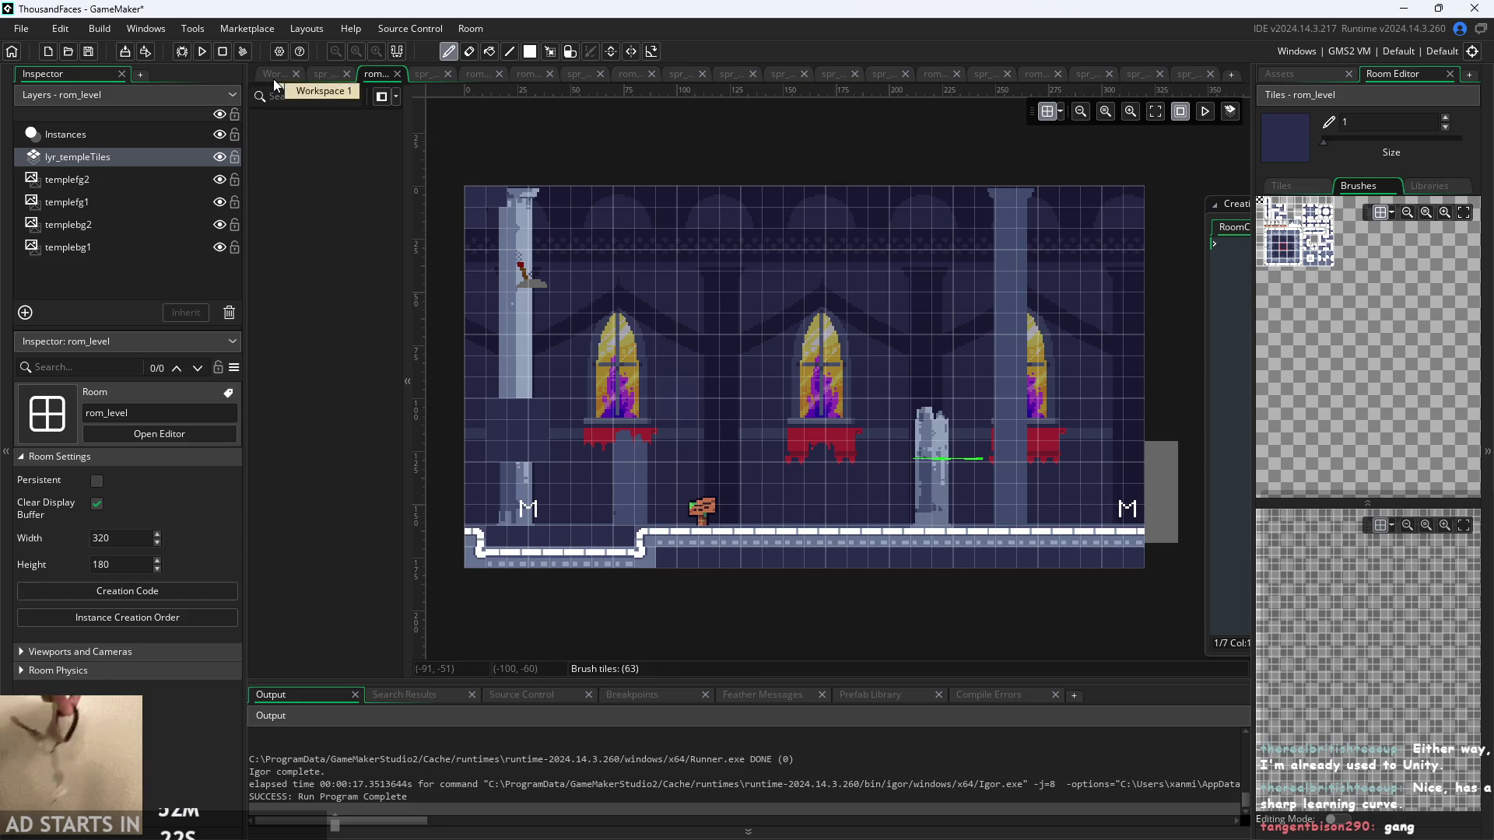
pyautogui.scroll(2, 478, 468)
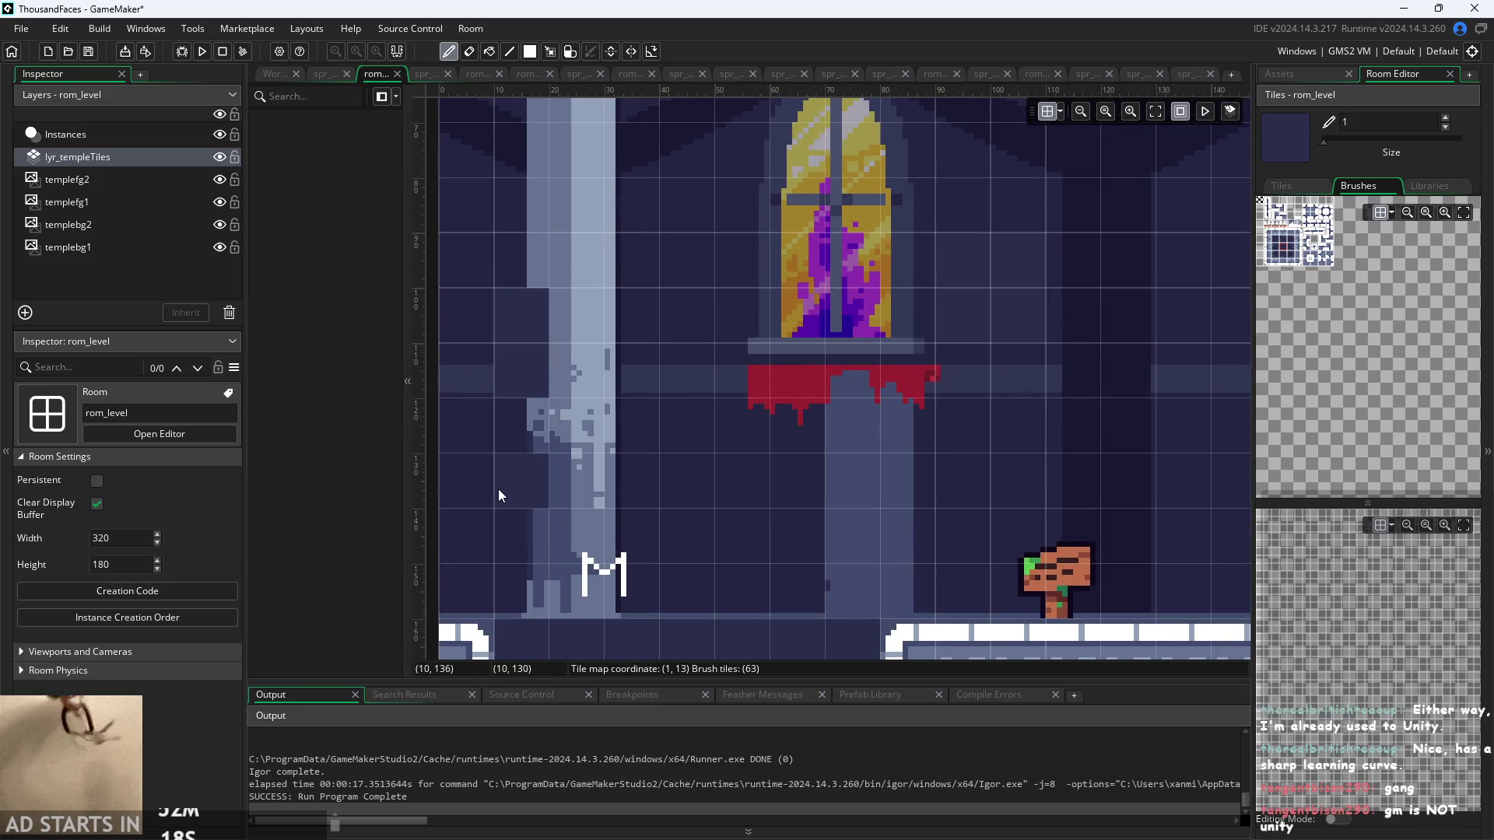
pyautogui.scroll(-1, 553, 431)
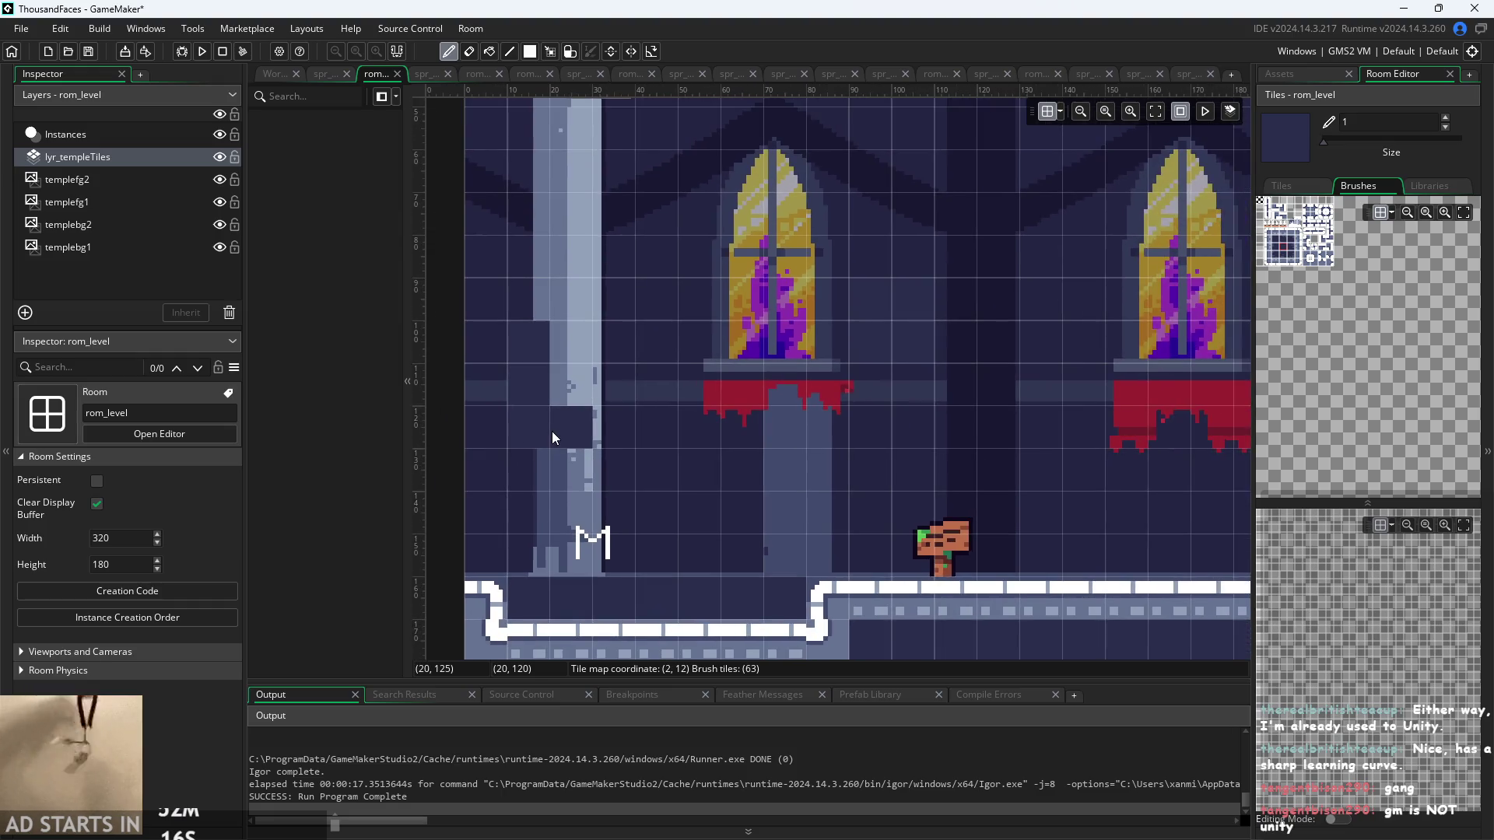
pyautogui.scroll(-2, 801, 479)
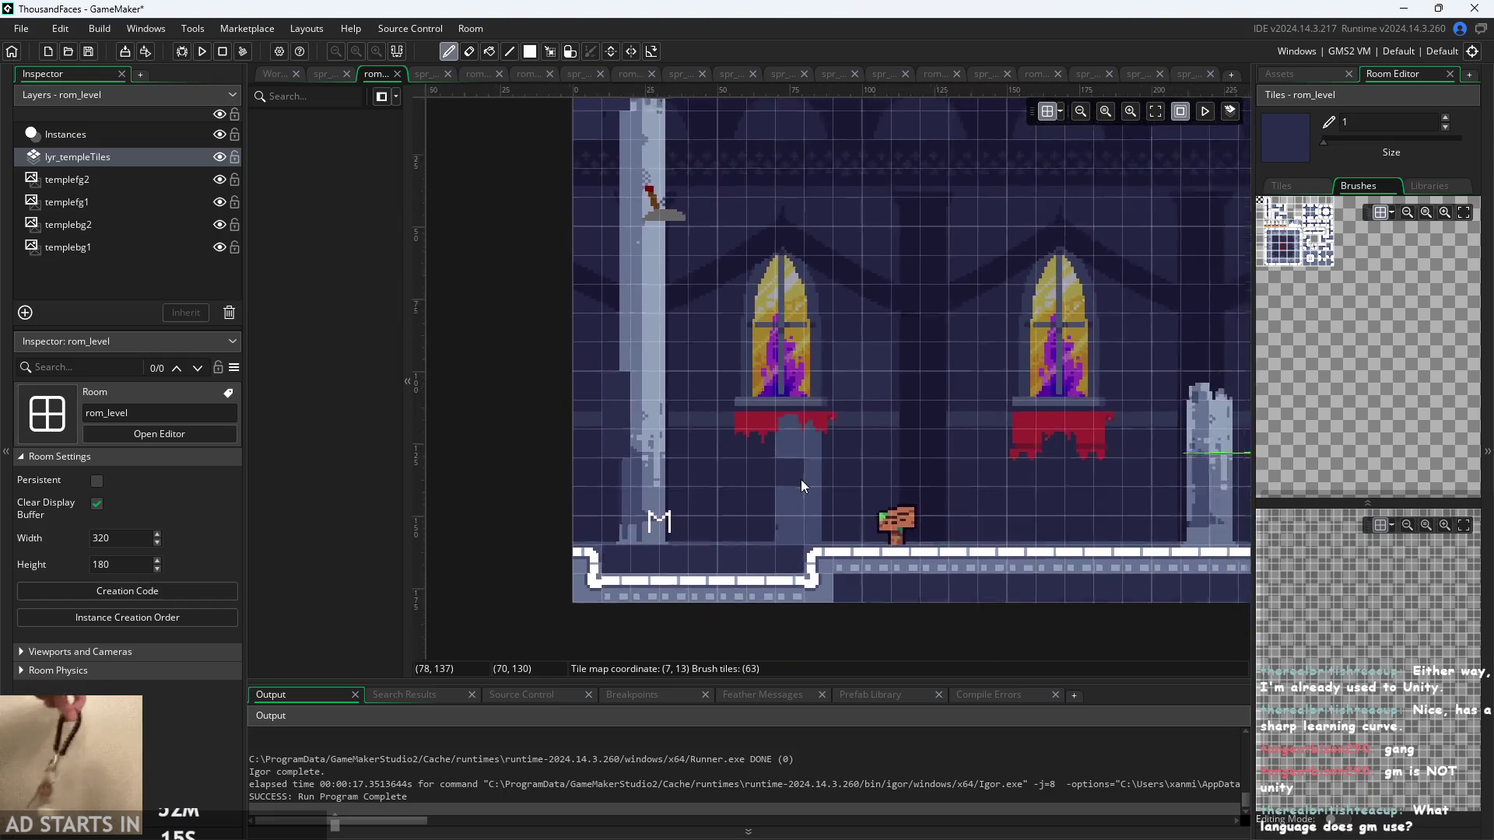
# - Go back to the workspace and open the Script1 code
pyautogui.click(280, 73)
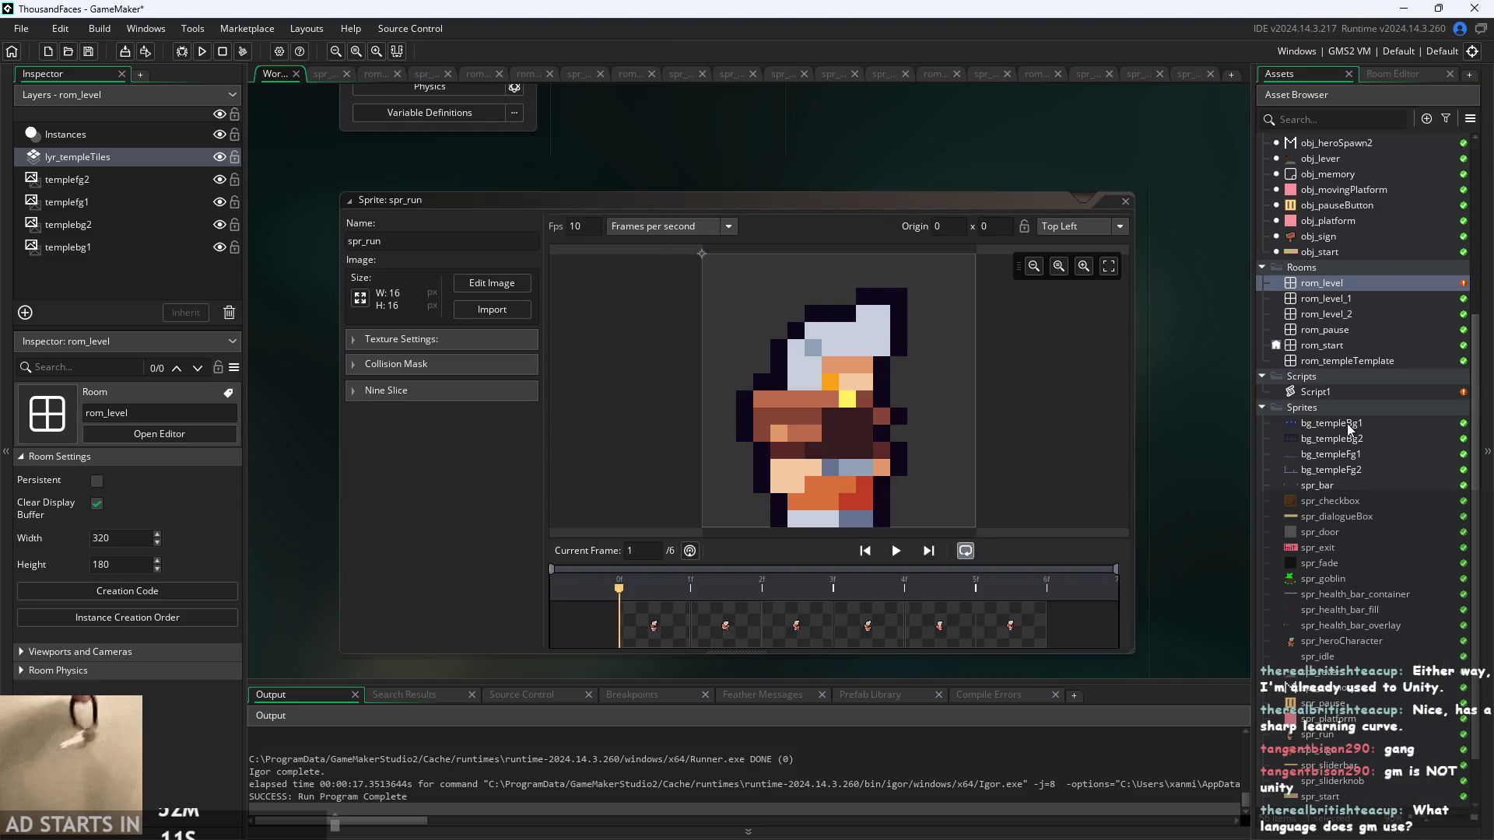
pyautogui.click(1340, 393)
pyautogui.doubleClick(1340, 393)
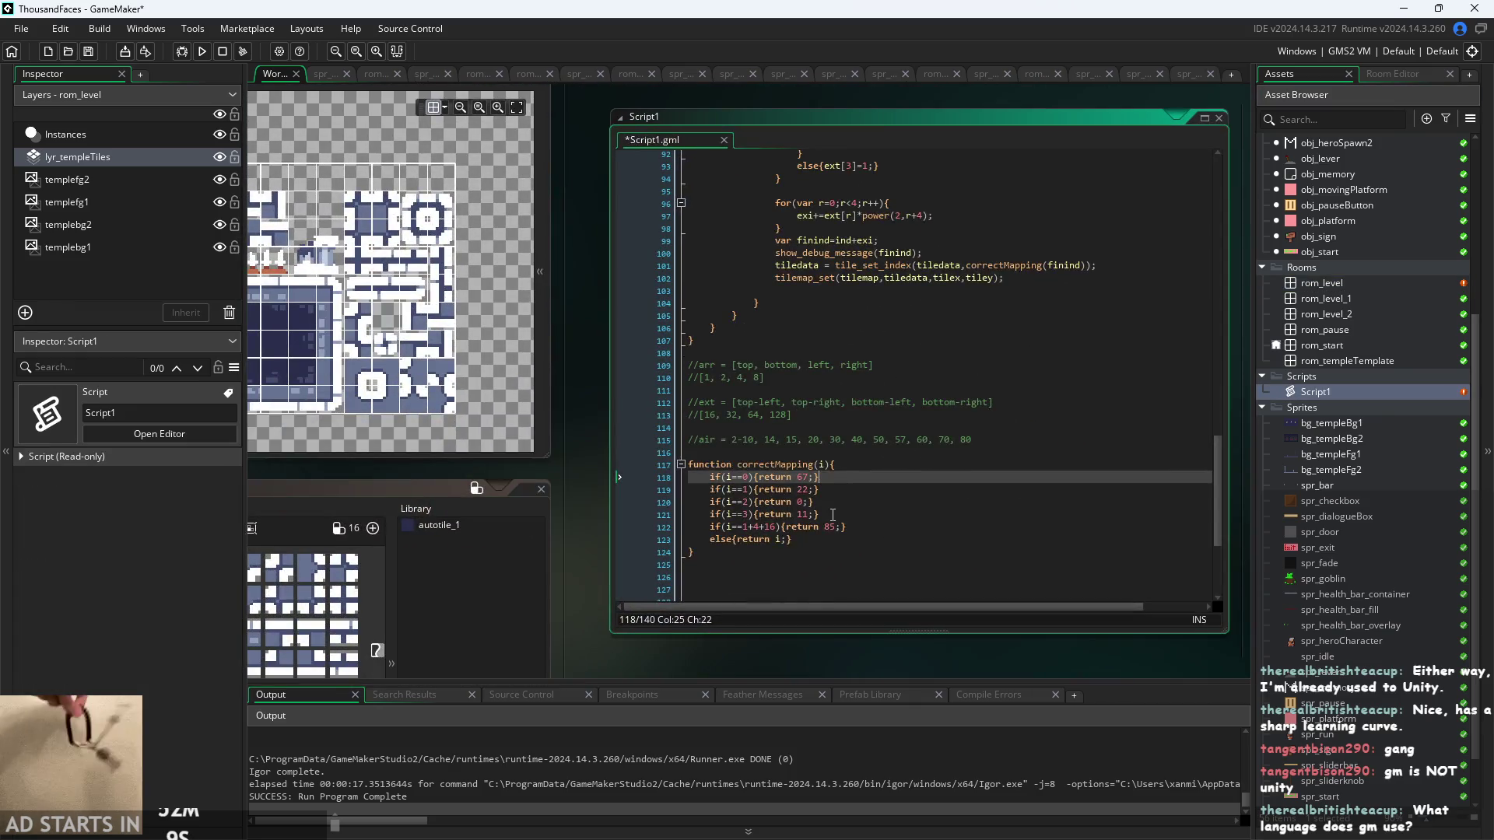
# - Review the correctMapping return 22 and return 0 cases, then open obj_hero
pyautogui.click(873, 475)
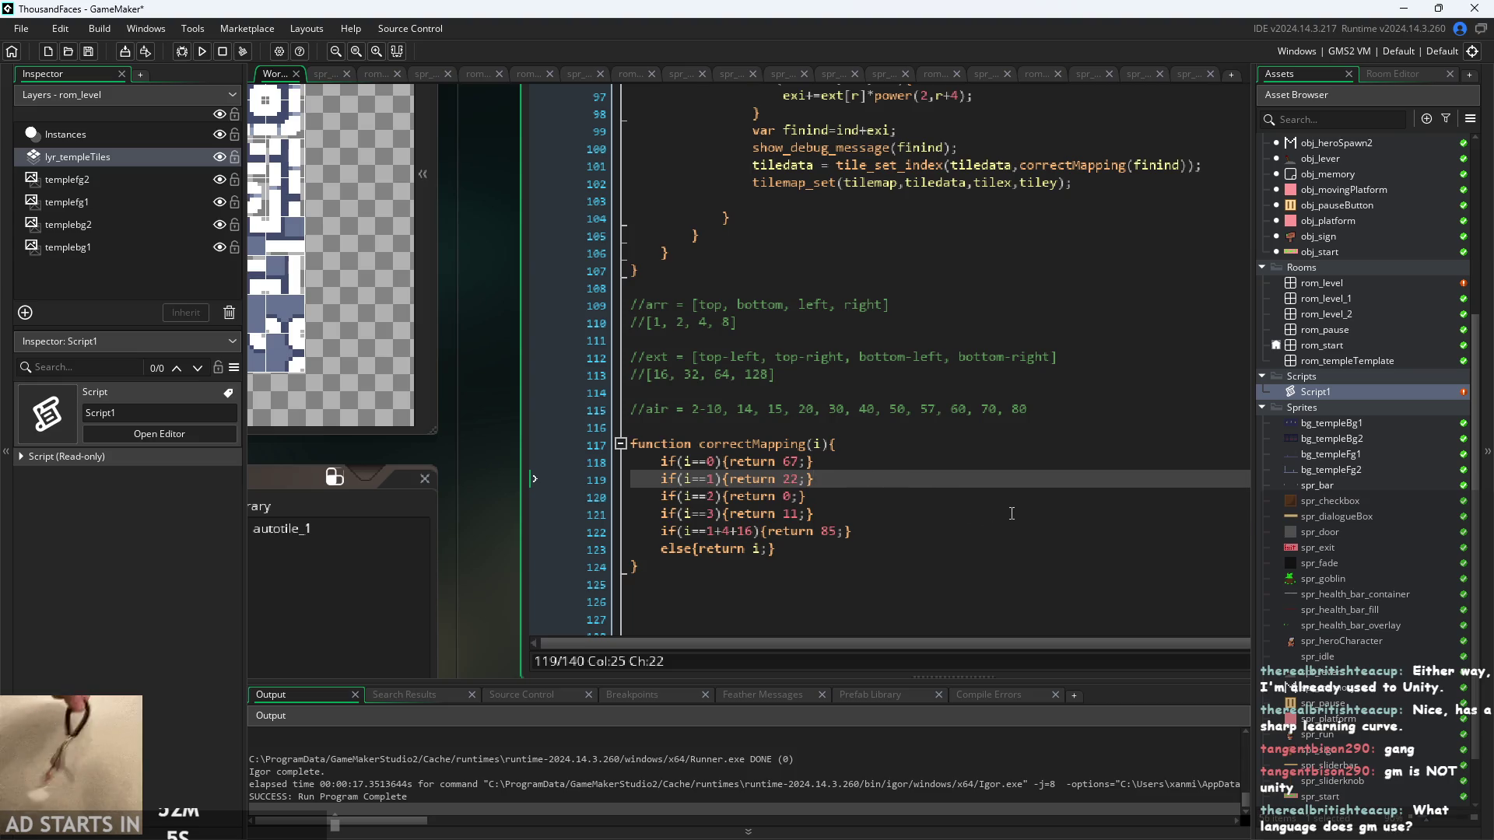
pyautogui.click(813, 498)
pyautogui.scroll(1, 816, 502)
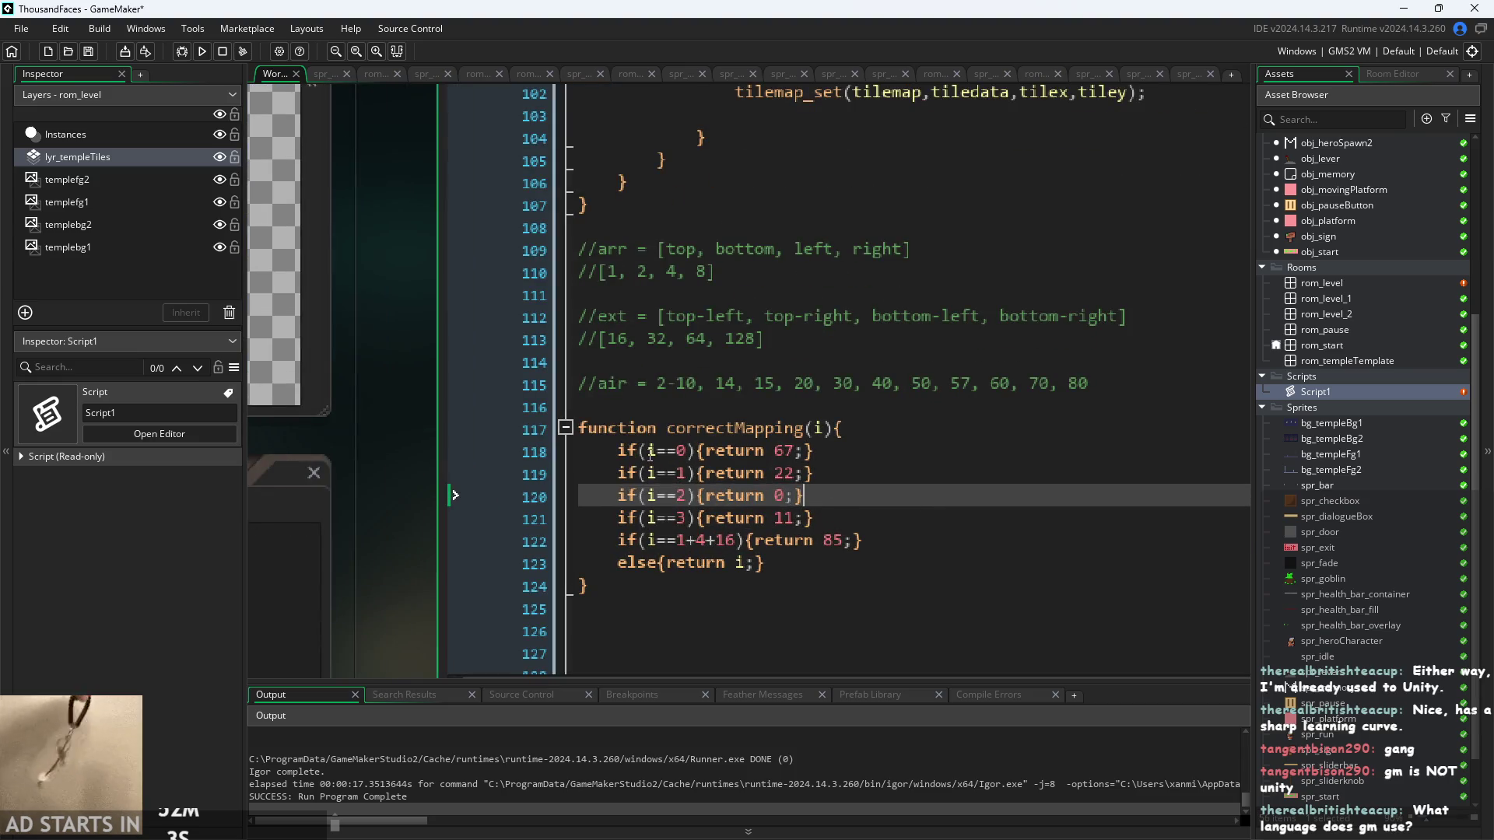
pyautogui.click(737, 451)
pyautogui.click(760, 418)
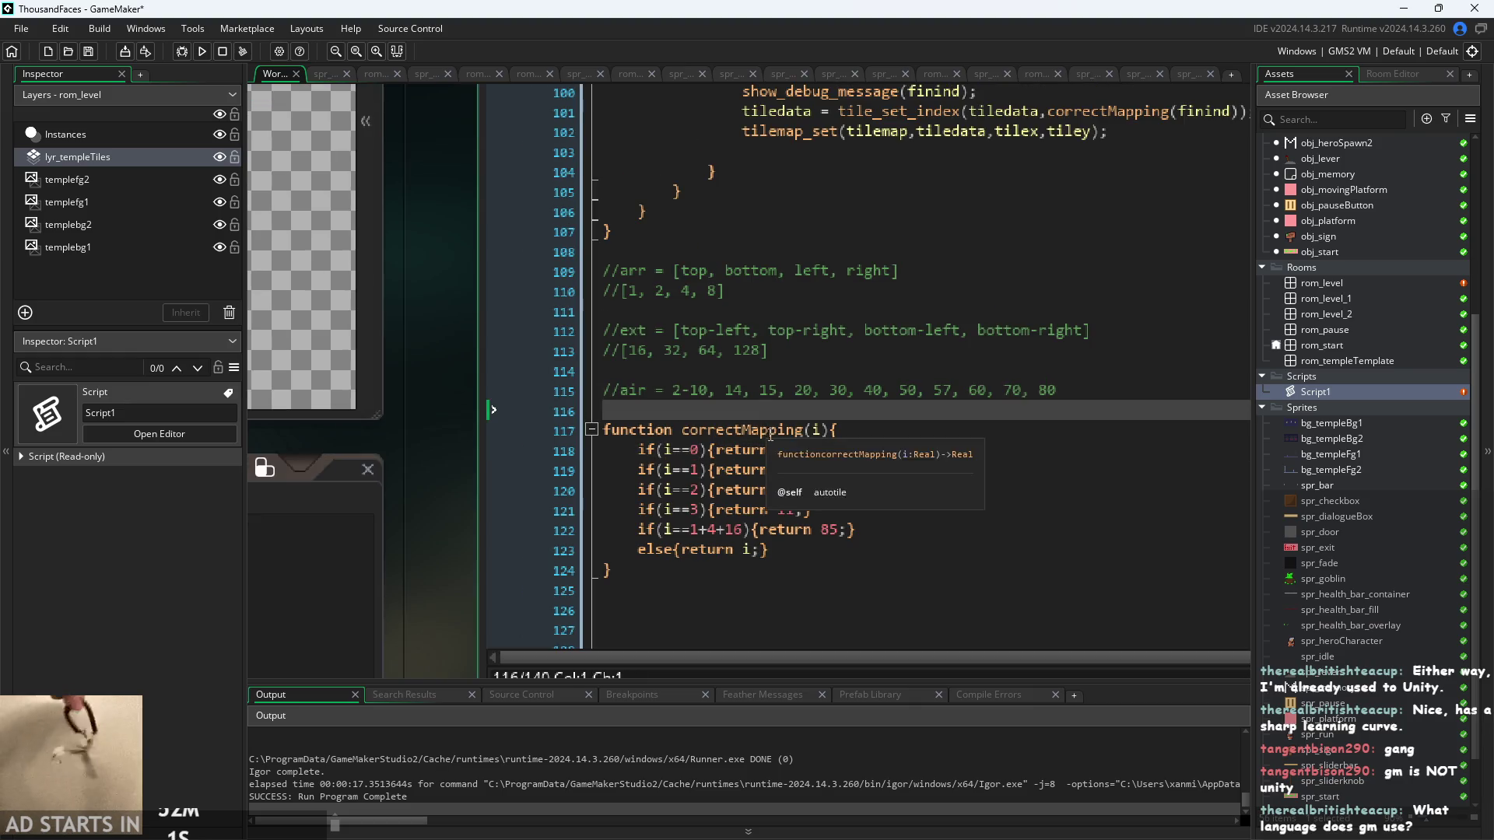
pyautogui.scroll(3, 778, 467)
pyautogui.scroll(-1, 975, 510)
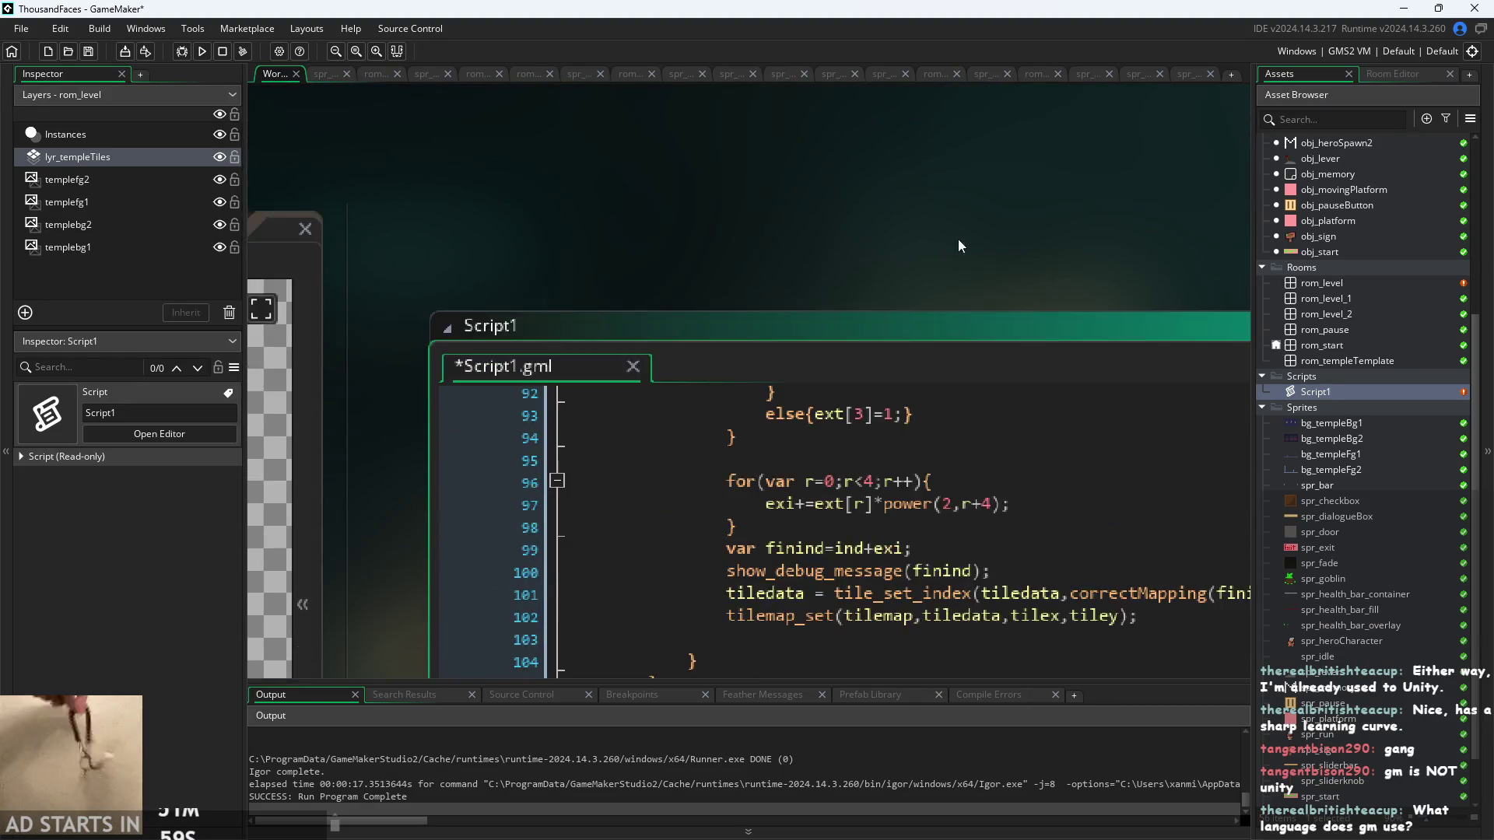
pyautogui.scroll(4, 1318, 254)
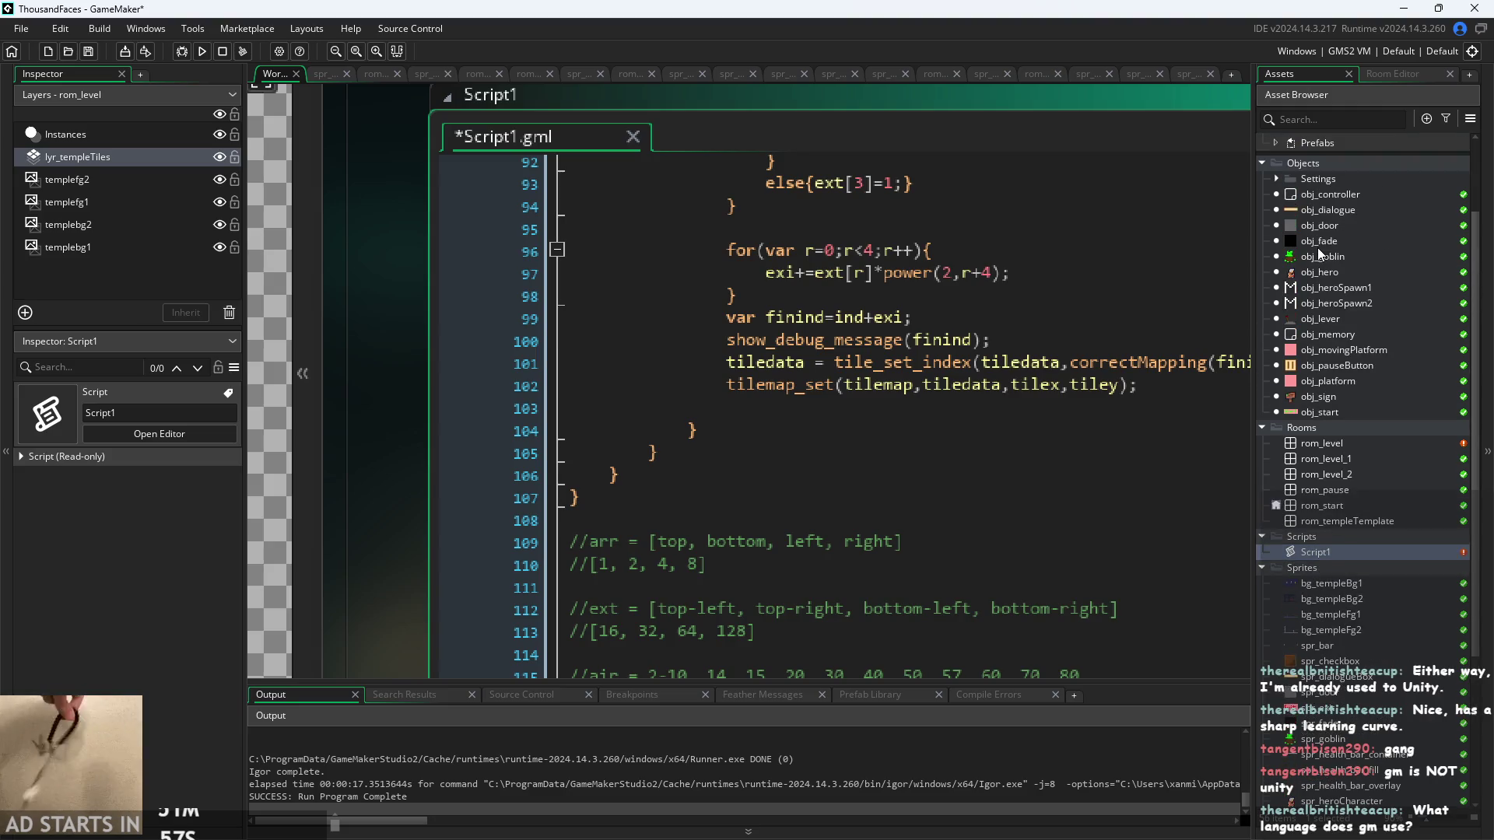
pyautogui.doubleClick(1332, 270)
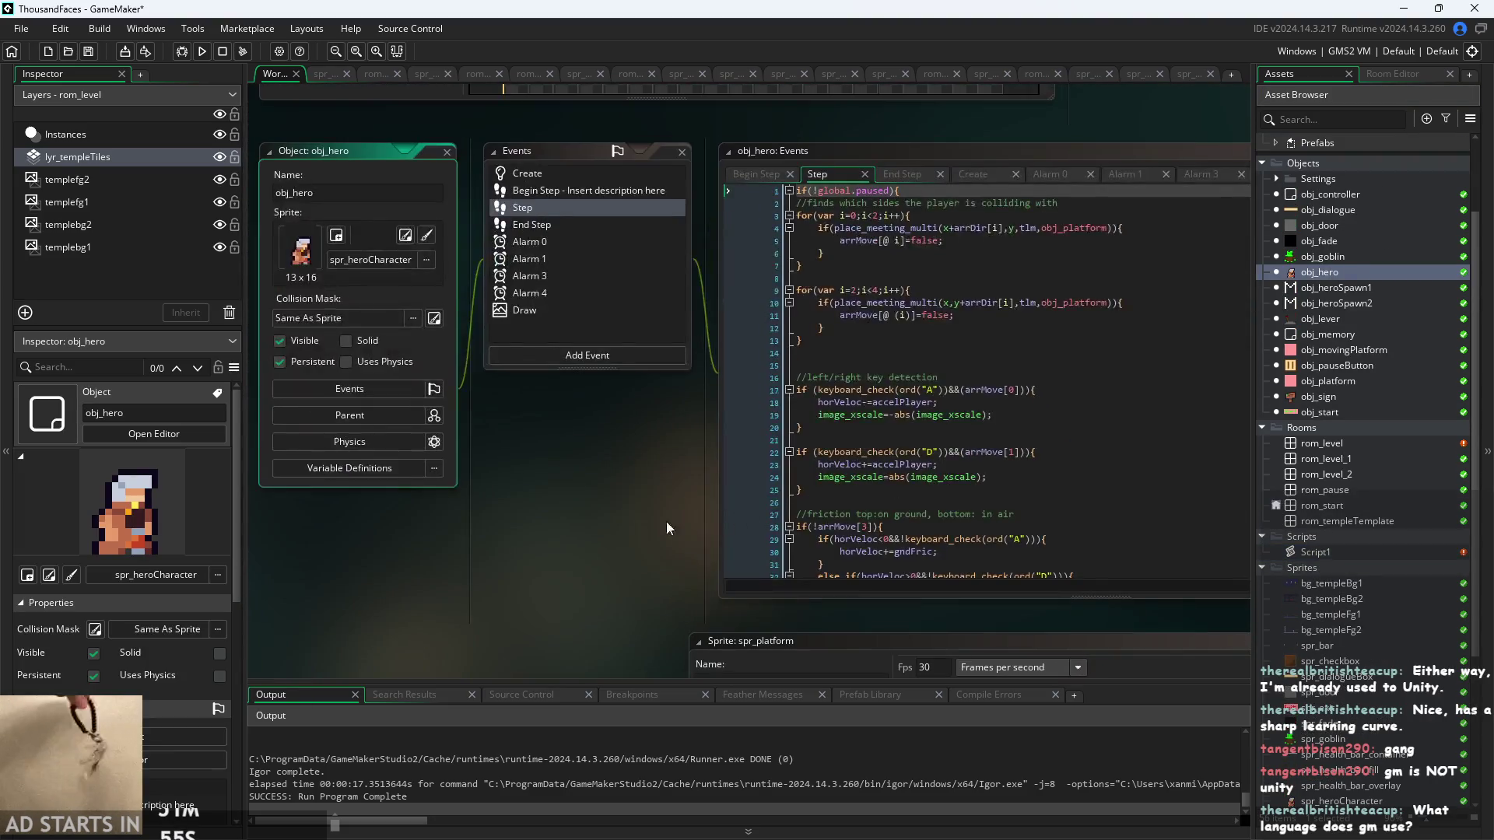
# - Check the place_meeting_multi call on line 4 of obj_hero's Step code
pyautogui.scroll(5, 743, 472)
pyautogui.scroll(3, 742, 472)
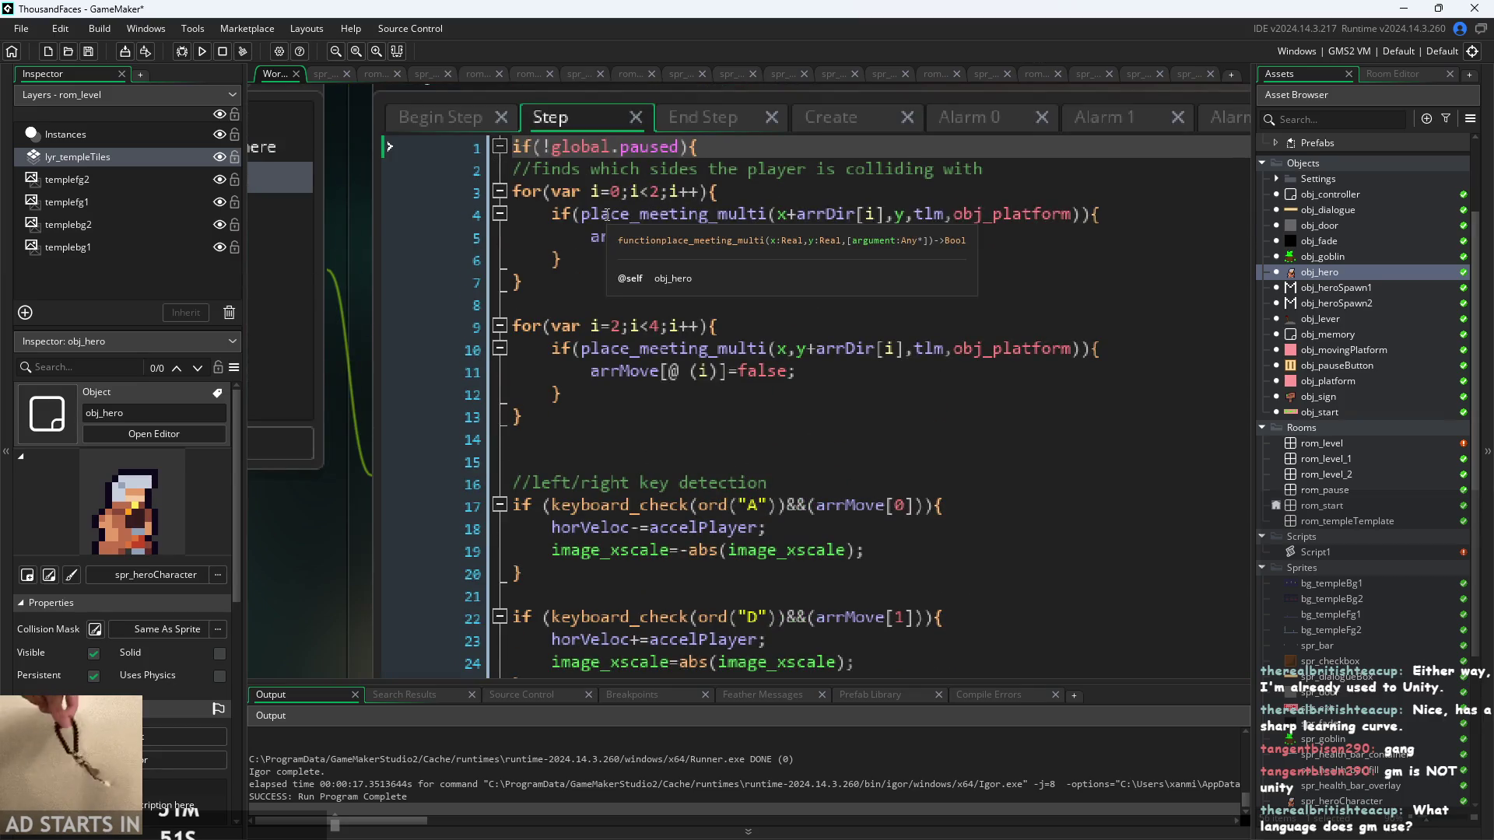
pyautogui.click(601, 215)
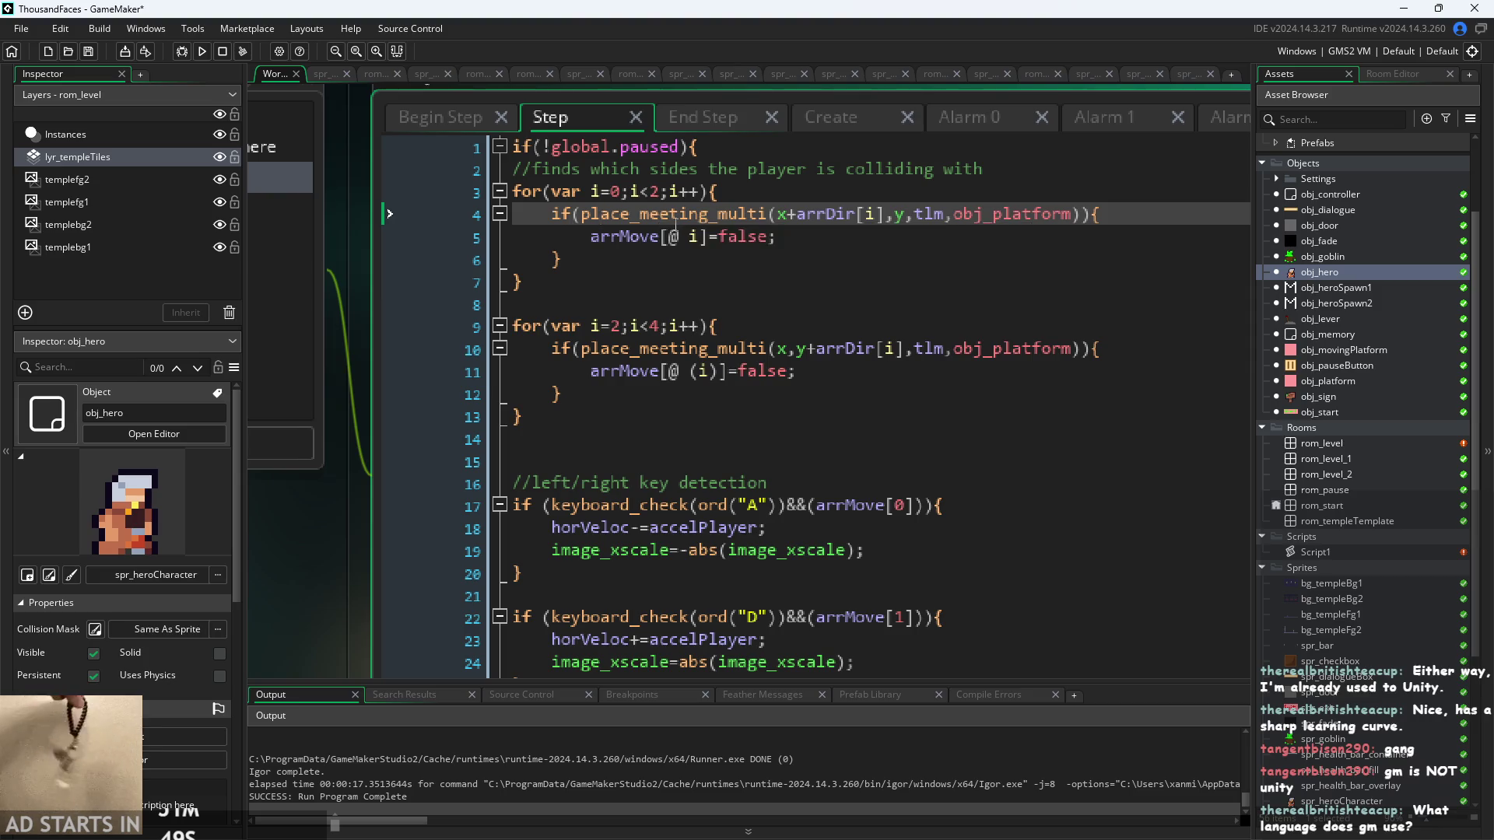
# - Read obj_hero's End Step event down to the room_height and pause-room checks
pyautogui.click(702, 117)
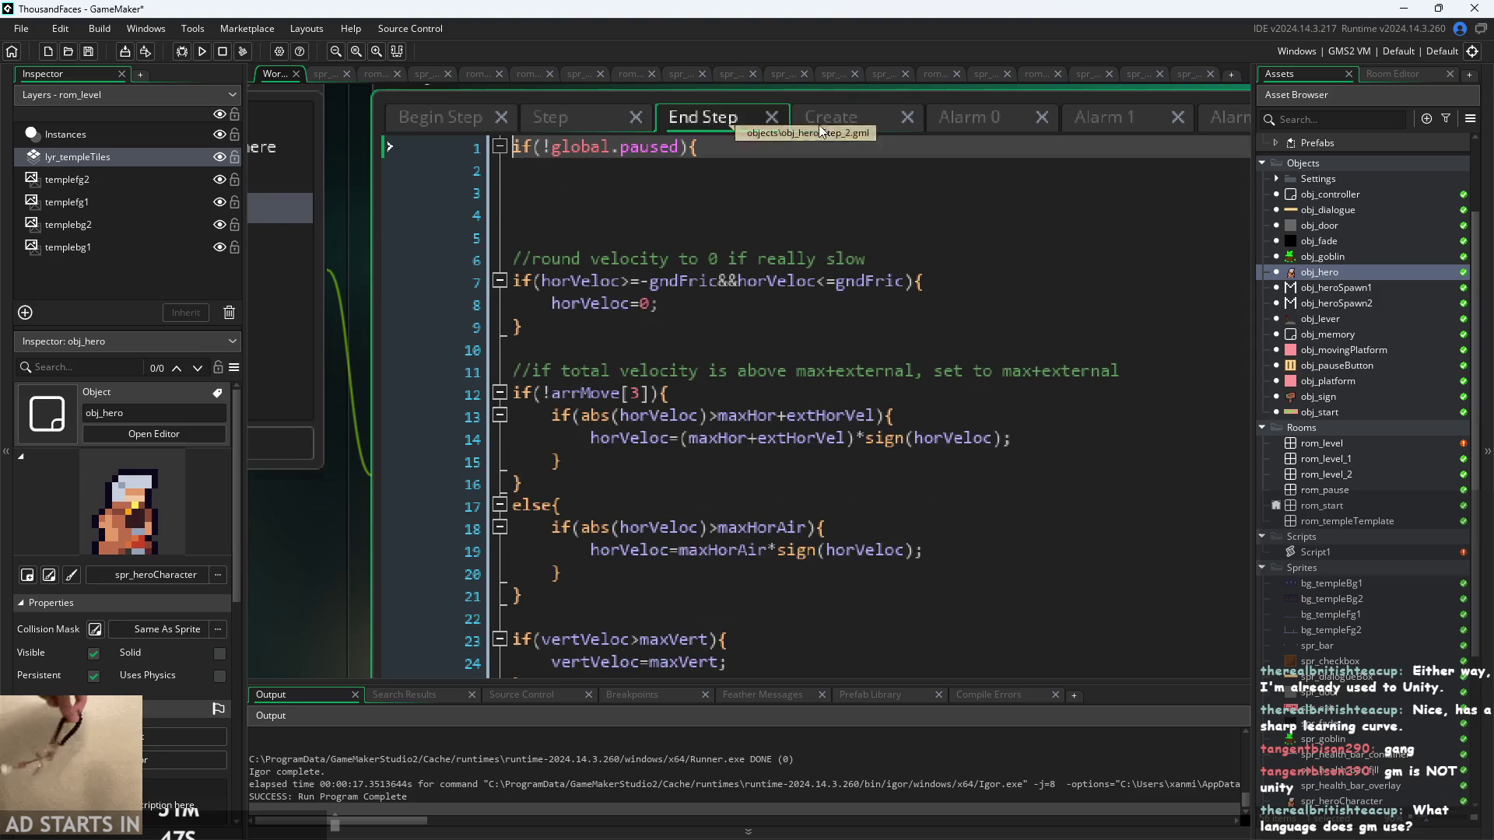
pyautogui.scroll(-3, 786, 276)
pyautogui.scroll(-8, 787, 276)
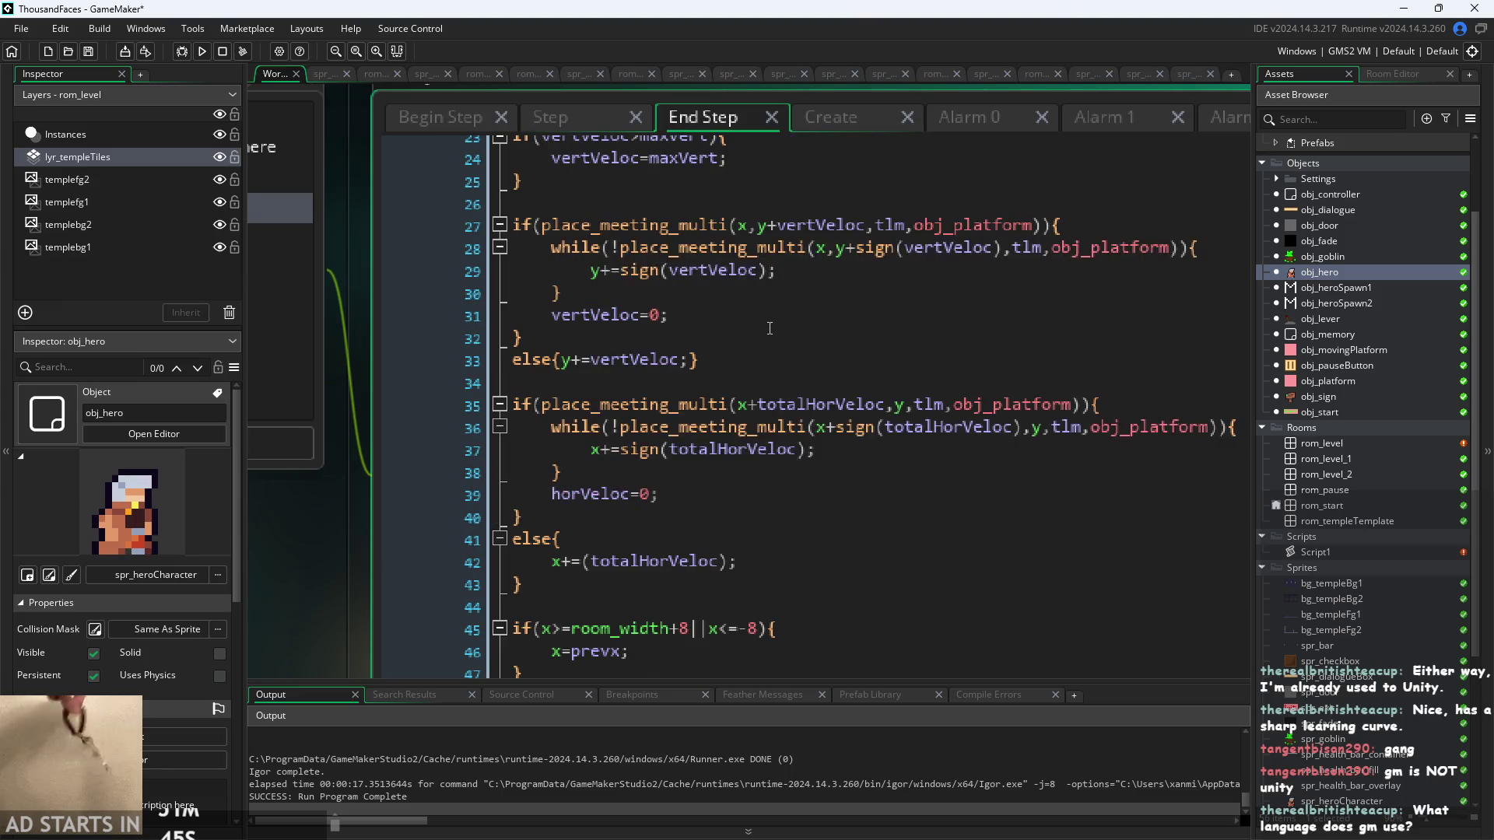
pyautogui.scroll(-1, 419, 520)
pyautogui.scroll(-3, 284, 476)
pyautogui.scroll(-3, 486, 551)
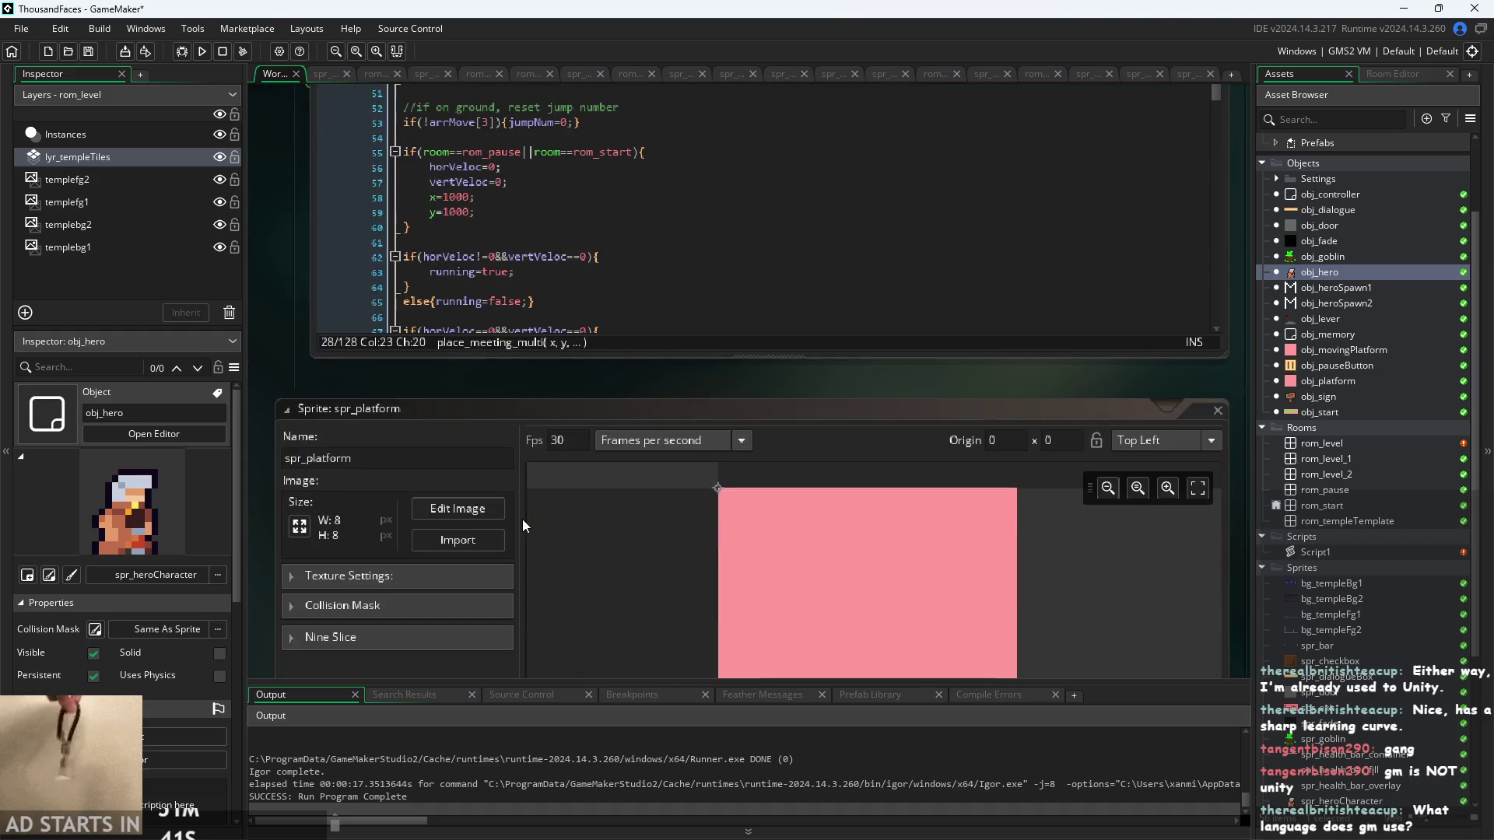
pyautogui.scroll(3, 590, 398)
pyautogui.scroll(-1, 592, 422)
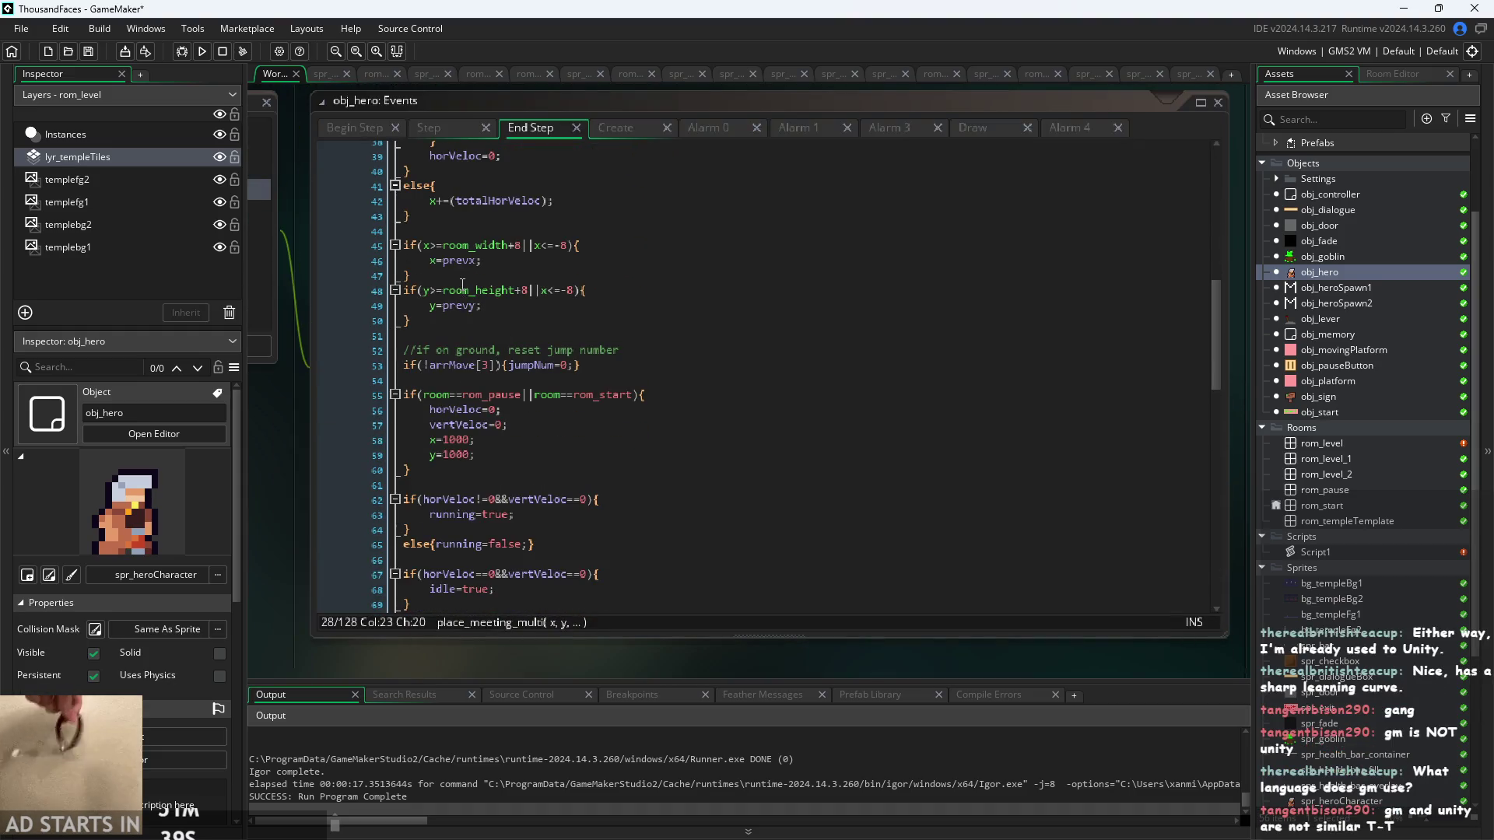
pyautogui.scroll(2, 462, 285)
pyautogui.click(471, 294)
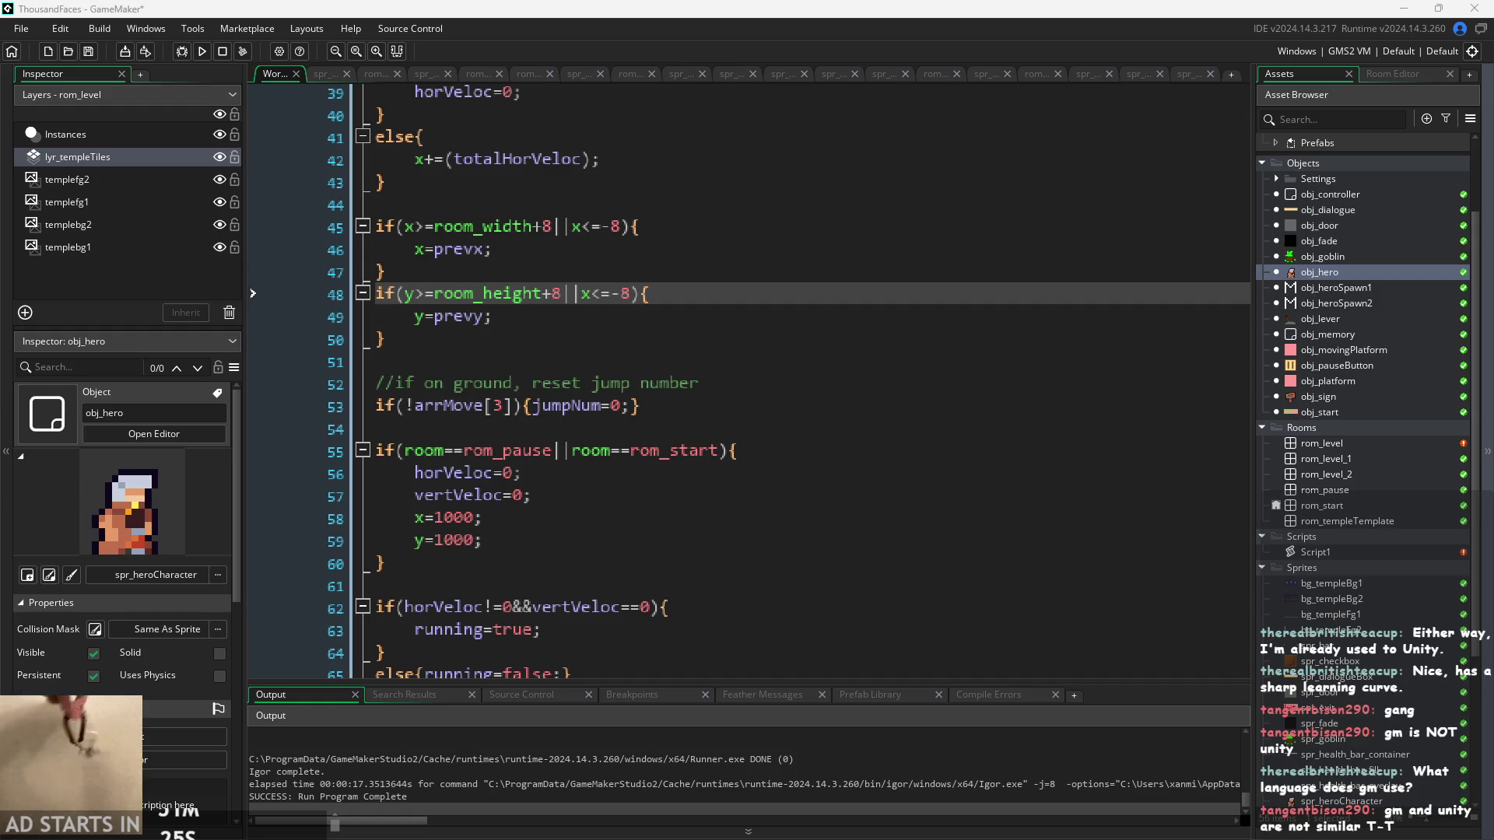
pyautogui.click(735, 452)
pyautogui.scroll(-1, 729, 473)
pyautogui.scroll(-1, 729, 473)
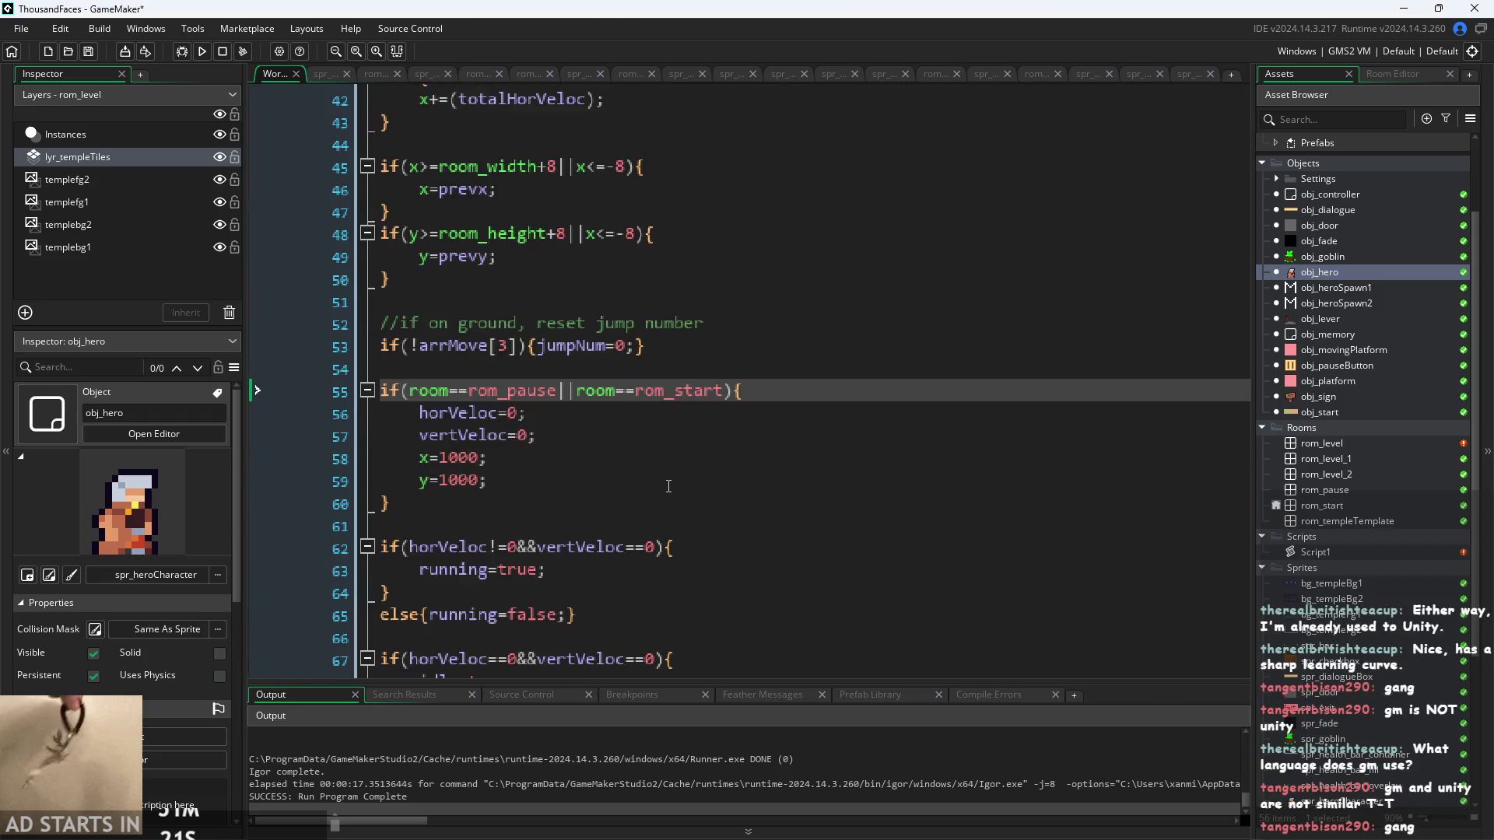
# - Review the End Step position reset lines and the room-width bounds check
pyautogui.moveTo(263, 494)
pyautogui.mouseDown()
pyautogui.moveTo(366, 501)
pyautogui.moveTo(376, 526)
pyautogui.mouseUp()
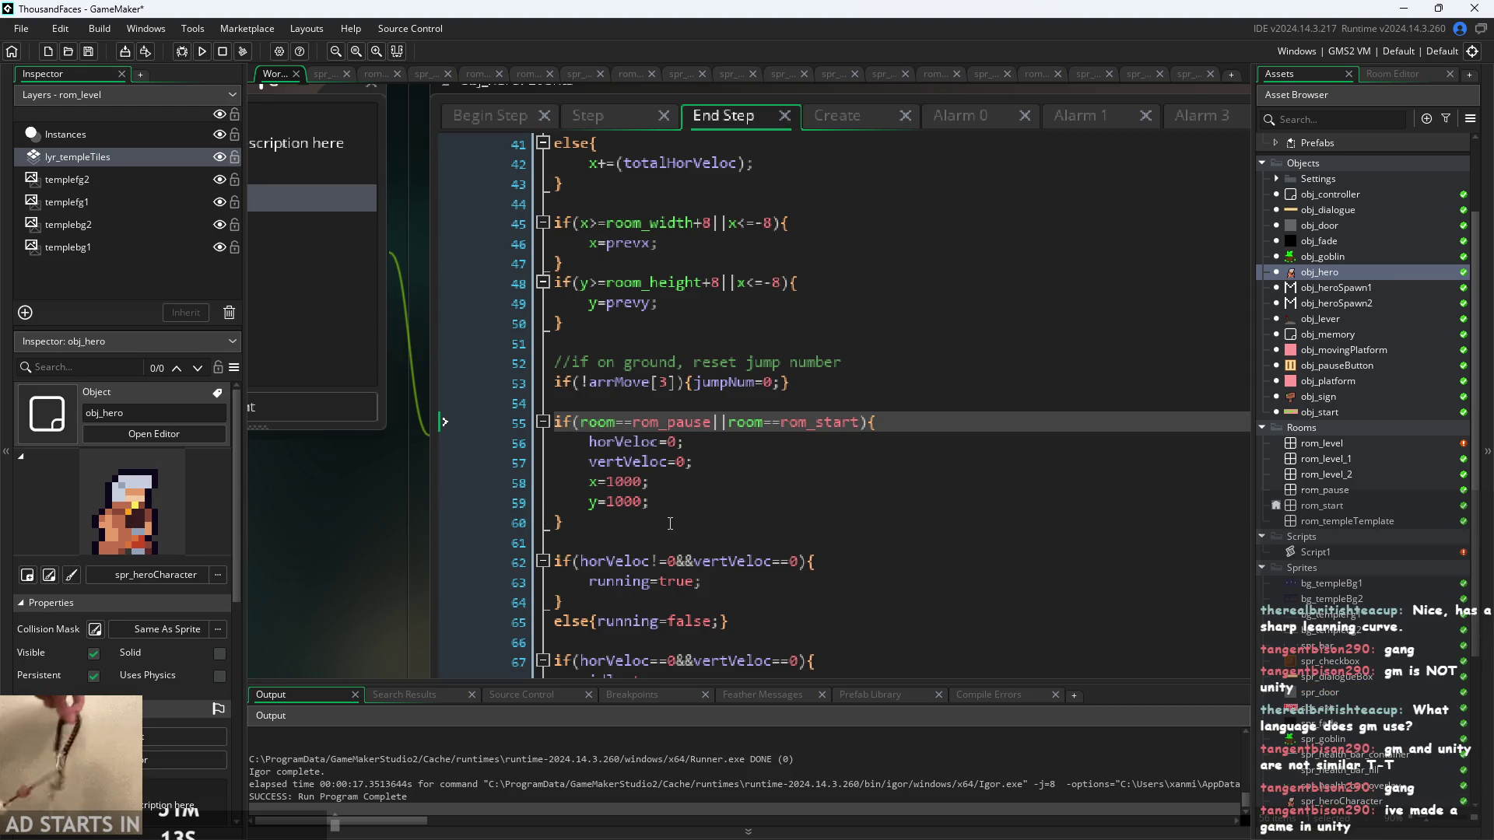
pyautogui.scroll(2, 669, 525)
pyautogui.scroll(-3, 669, 525)
pyautogui.scroll(1, 669, 525)
pyautogui.press('Down')
pyautogui.press('Down')
pyautogui.press('Down')
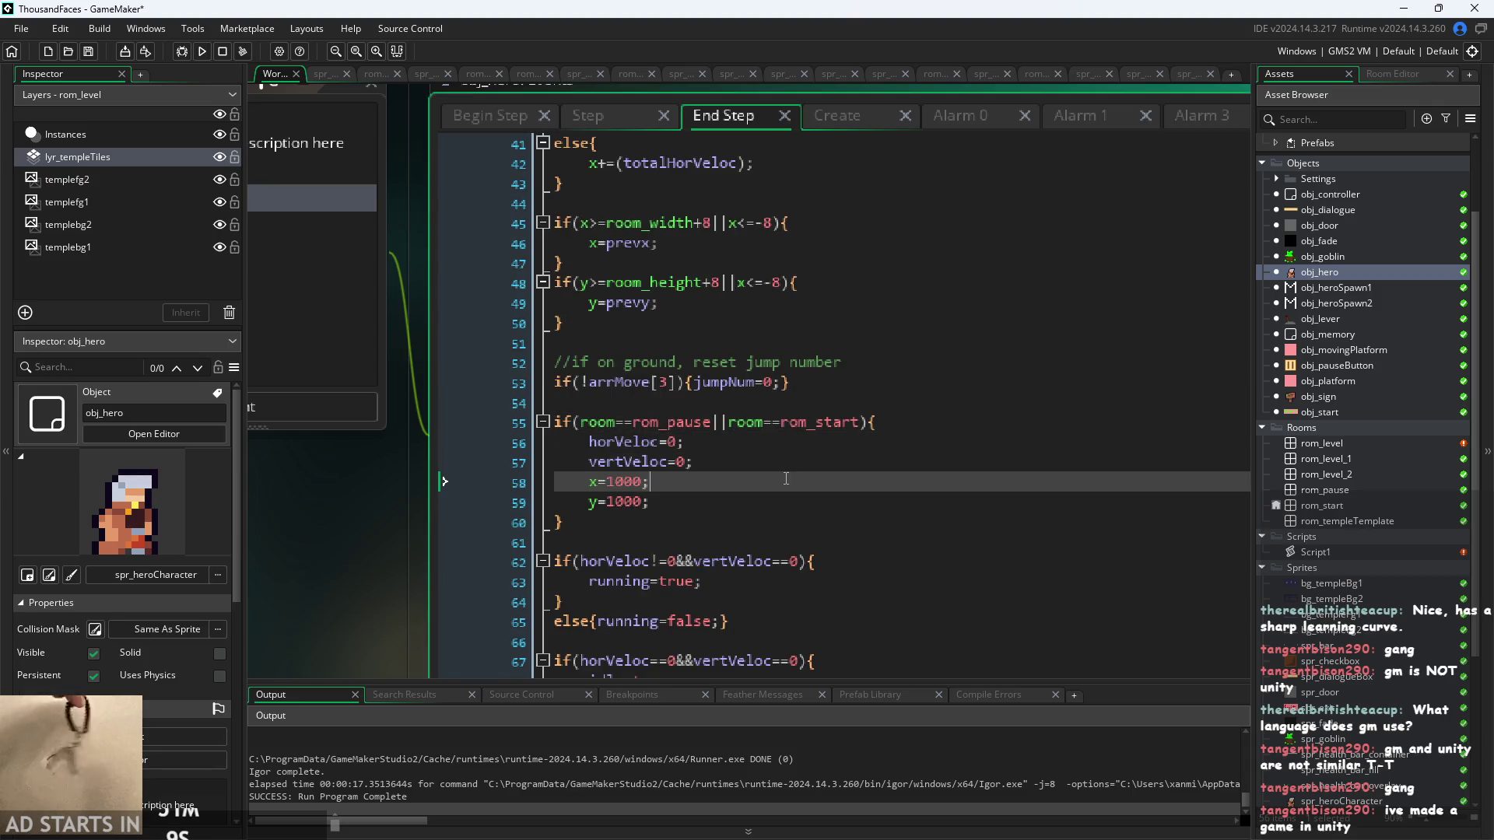
pyautogui.scroll(5, 805, 495)
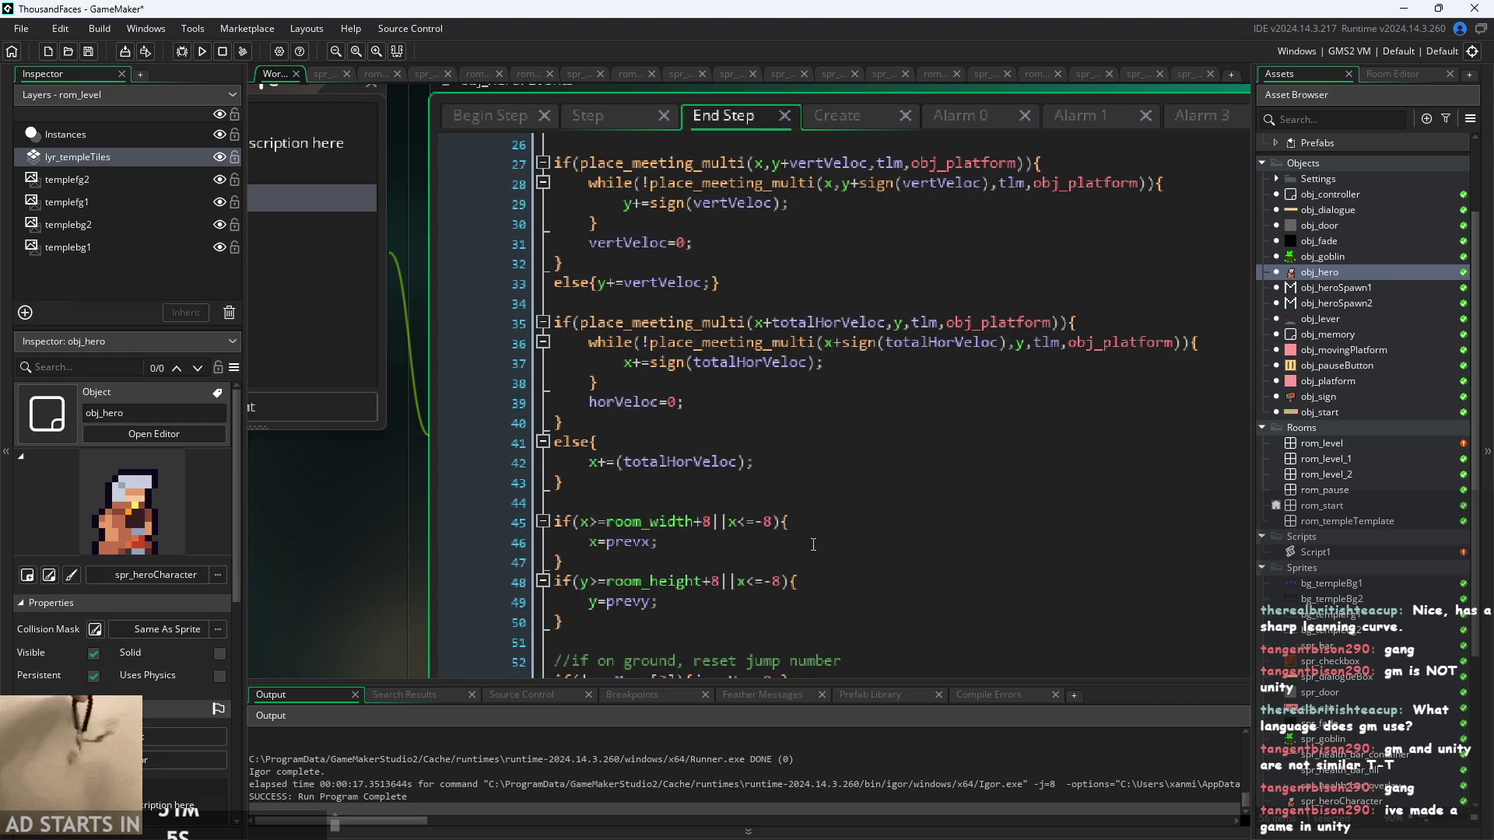
pyautogui.click(767, 561)
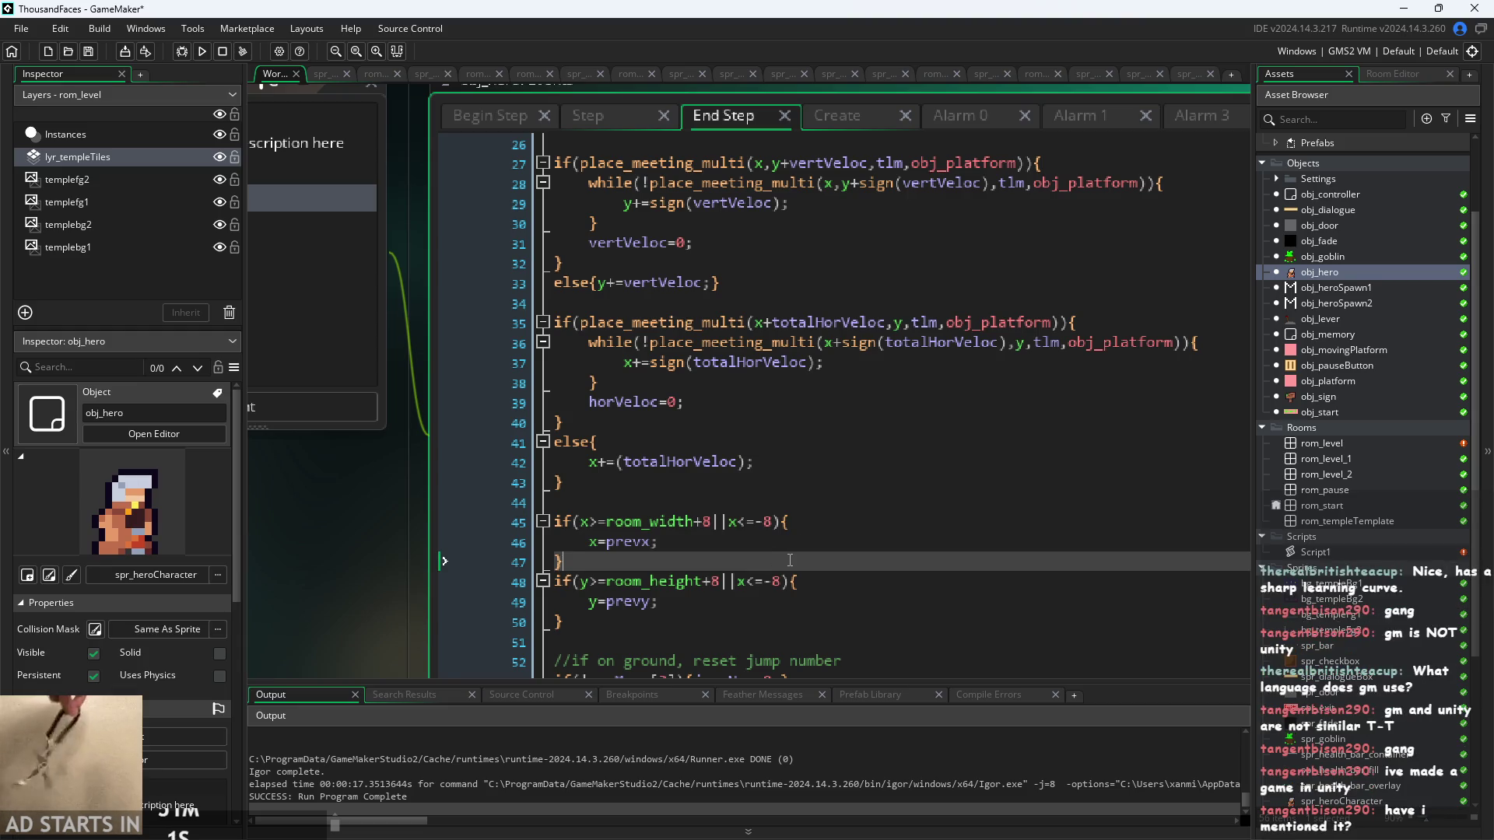
pyautogui.scroll(4, 790, 561)
pyautogui.scroll(-4, 789, 560)
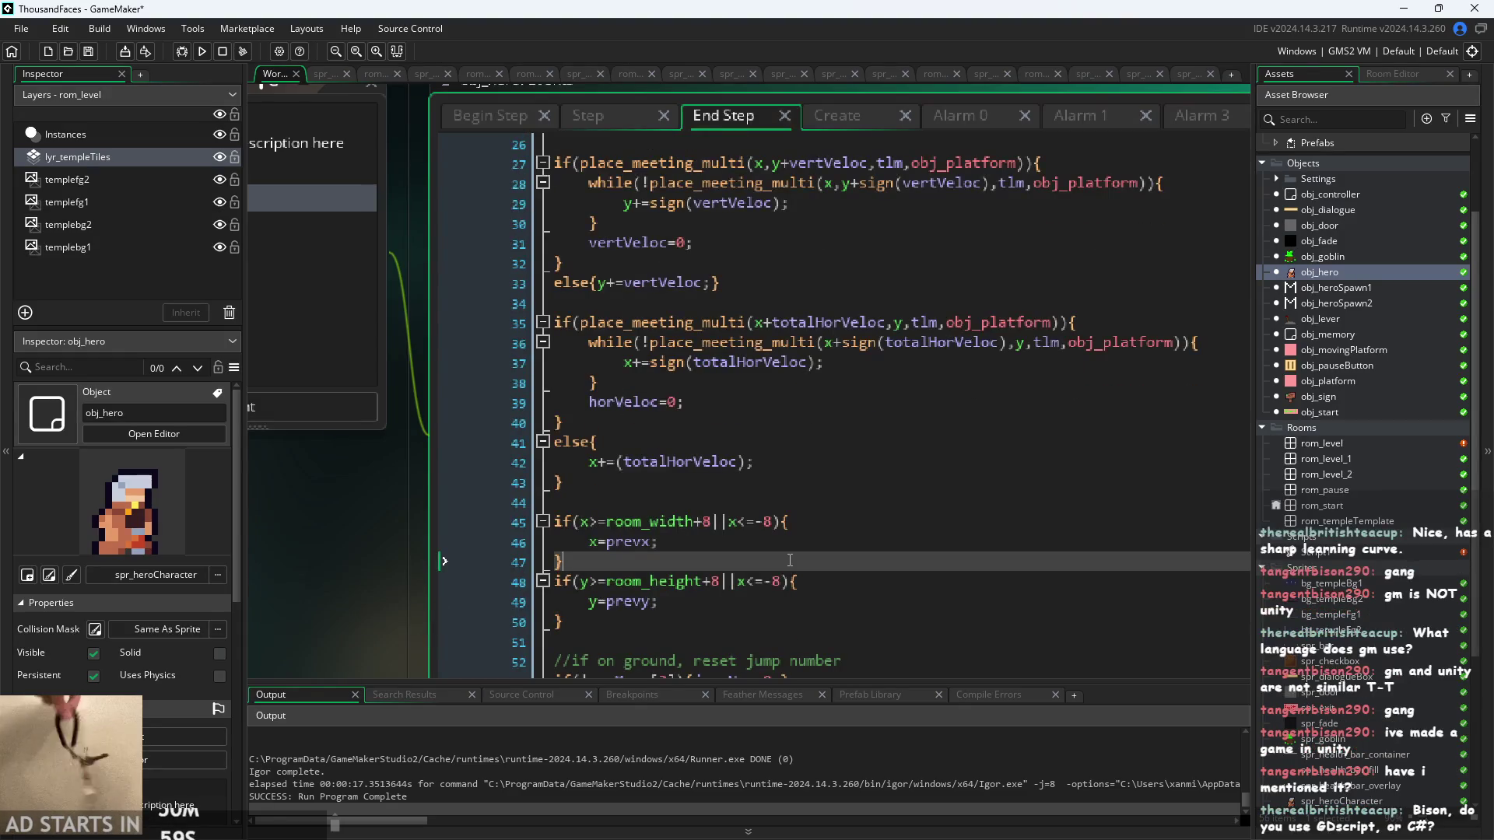
pyautogui.scroll(3, 794, 535)
pyautogui.scroll(1, 794, 535)
pyautogui.scroll(-2, 794, 536)
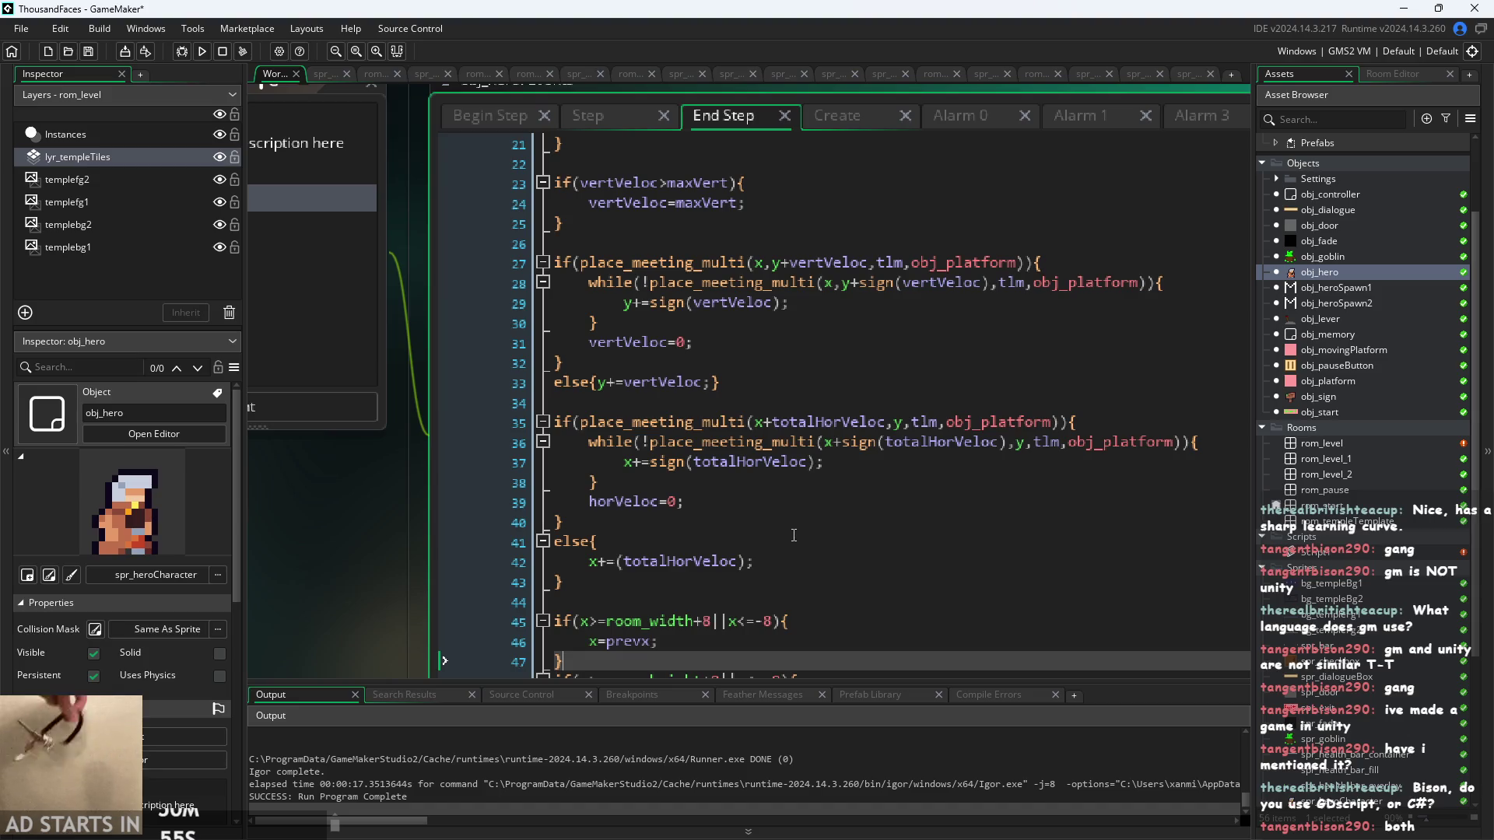
pyautogui.scroll(1, 793, 535)
# - Inspect the horVeloc reset, maxVert cap and maxHorAir clamp, then open Script1
pyautogui.click(794, 535)
pyautogui.press('Down')
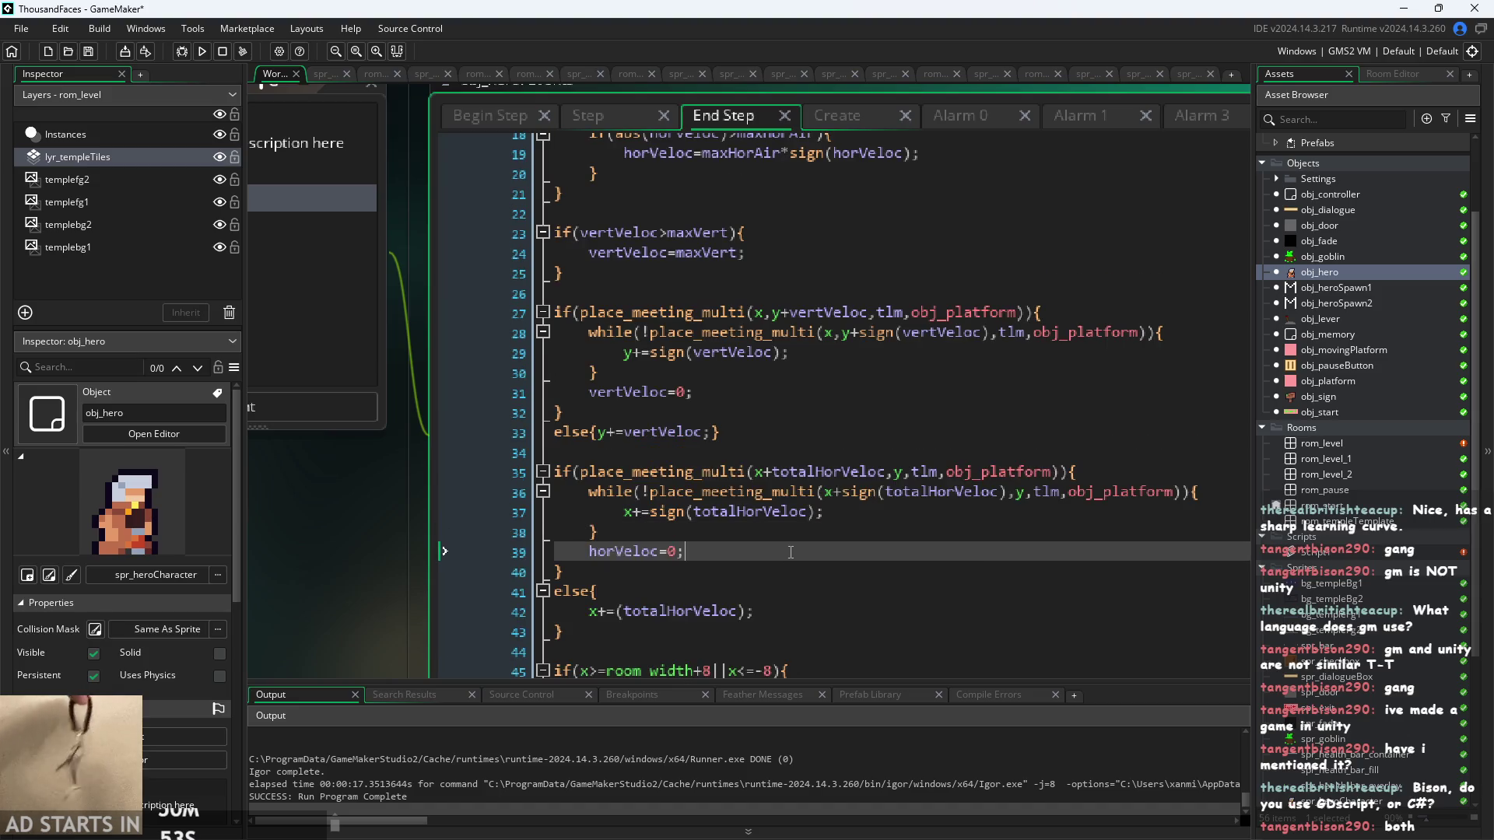
pyautogui.scroll(2, 794, 536)
pyautogui.moveTo(401, 576); pyautogui.dragTo(222, 520)
pyautogui.scroll(4, 681, 555)
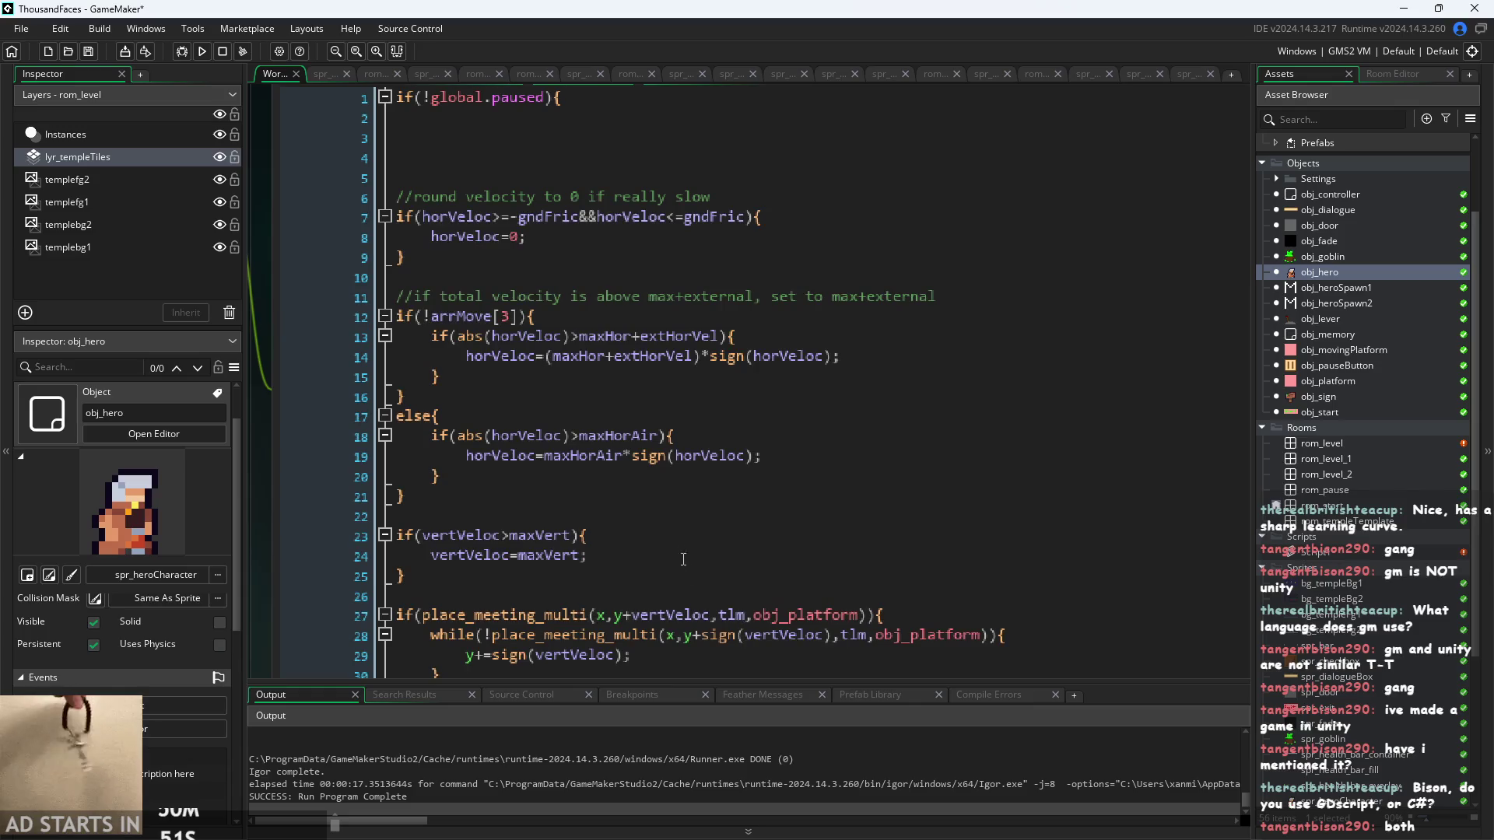
pyautogui.click(680, 555)
pyautogui.press('Up')
pyautogui.press('Up')
pyautogui.press('Up')
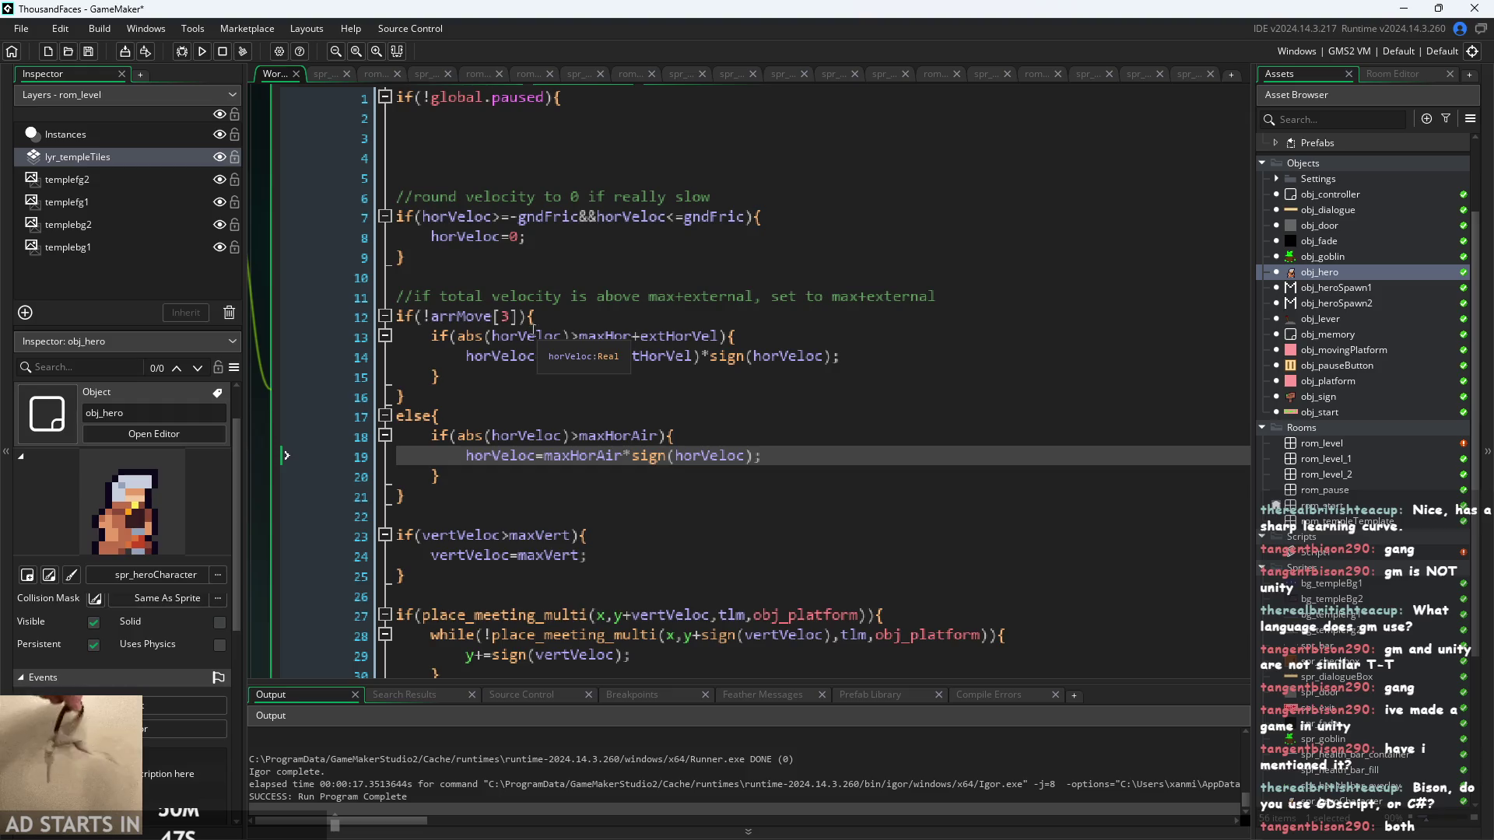
pyautogui.doubleClick(1328, 553)
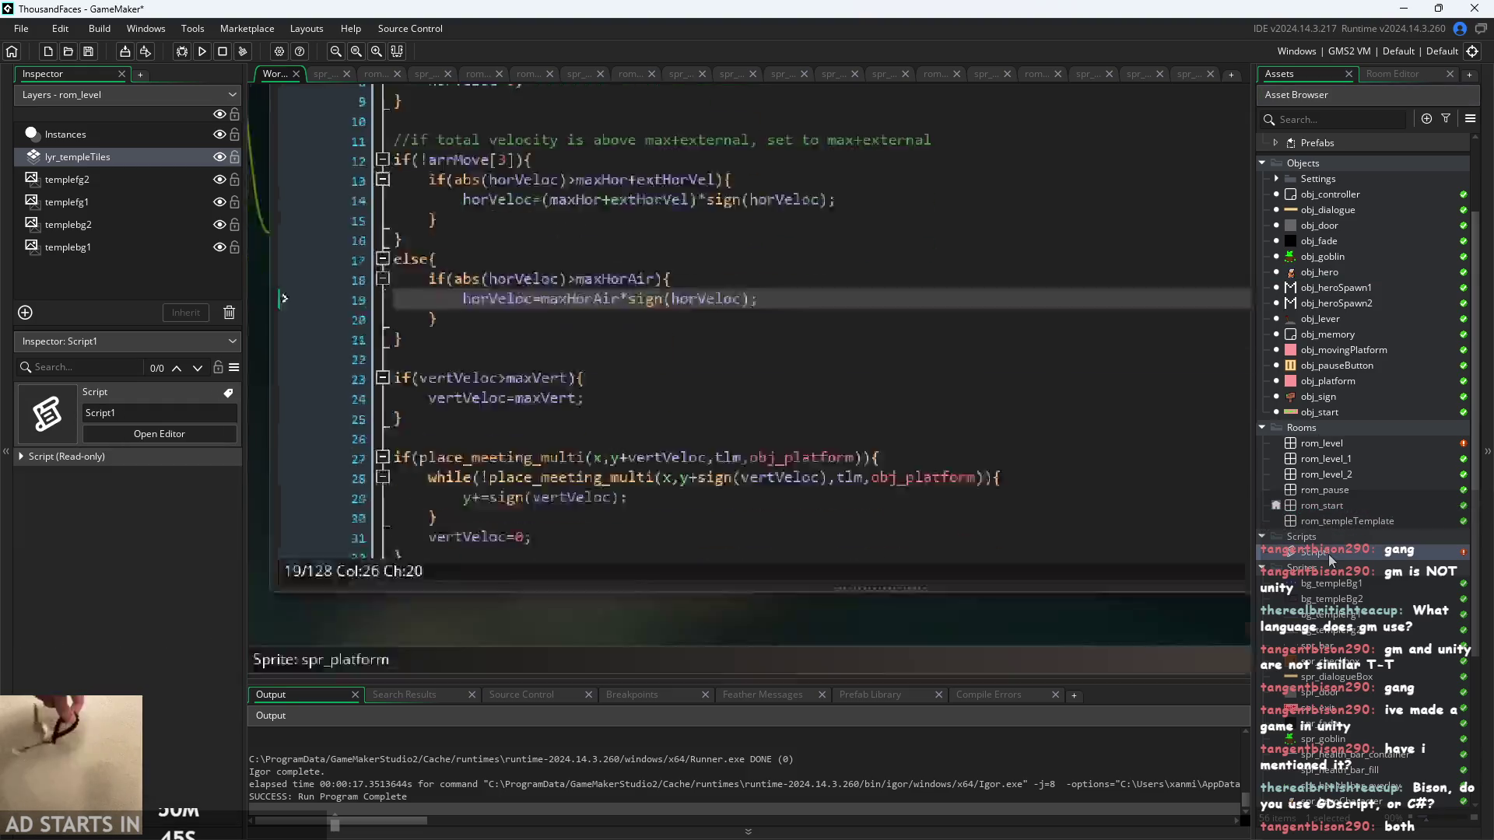
pyautogui.scroll(2, 420, 487)
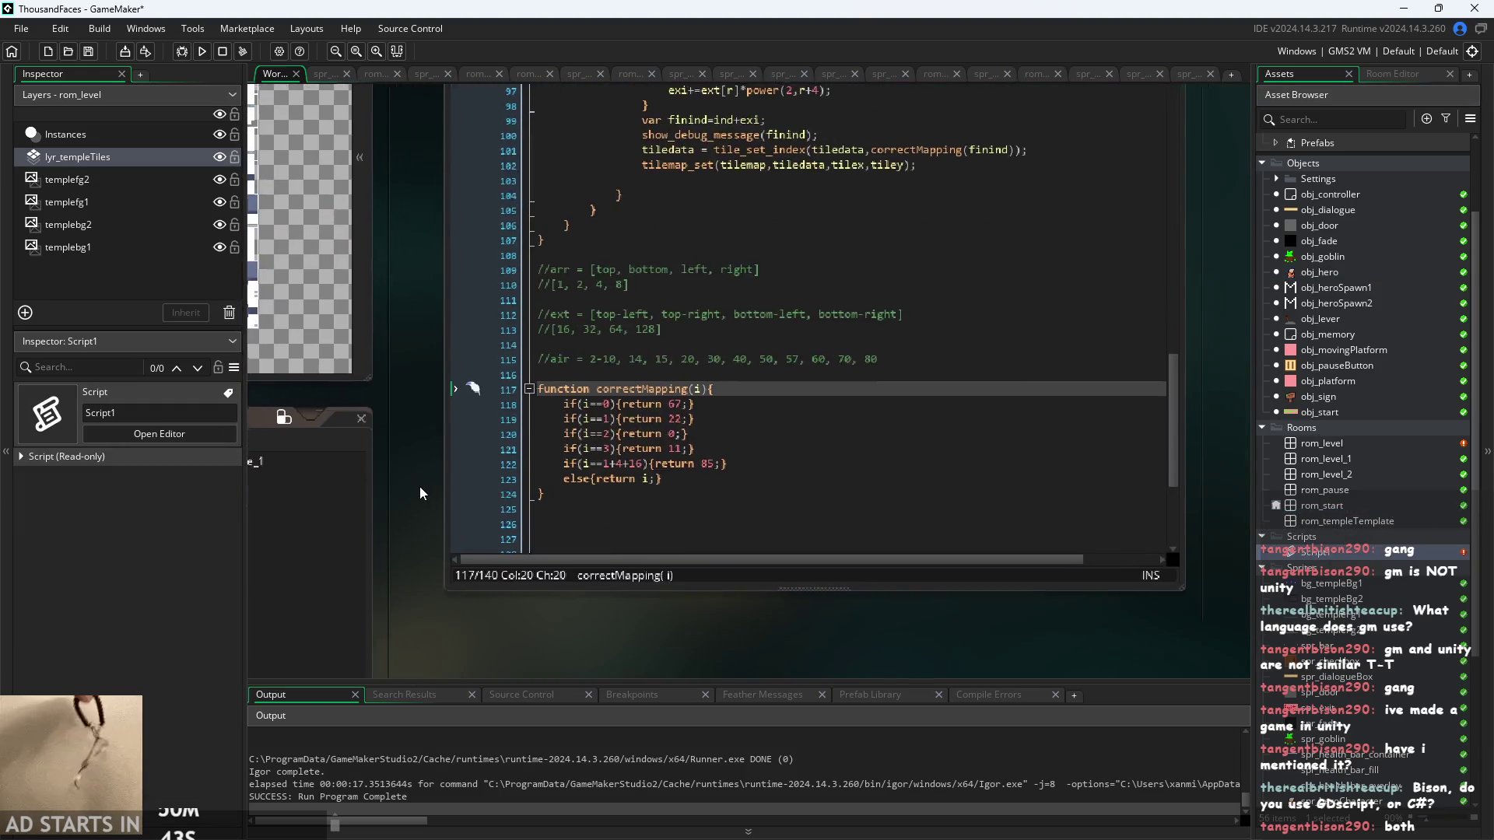
pyautogui.moveTo(418, 487)
pyautogui.mouseDown()
pyautogui.moveTo(431, 549)
pyautogui.moveTo(451, 546)
pyautogui.moveTo(447, 479)
pyautogui.moveTo(428, 520)
pyautogui.mouseUp()
pyautogui.scroll(1, 436, 482)
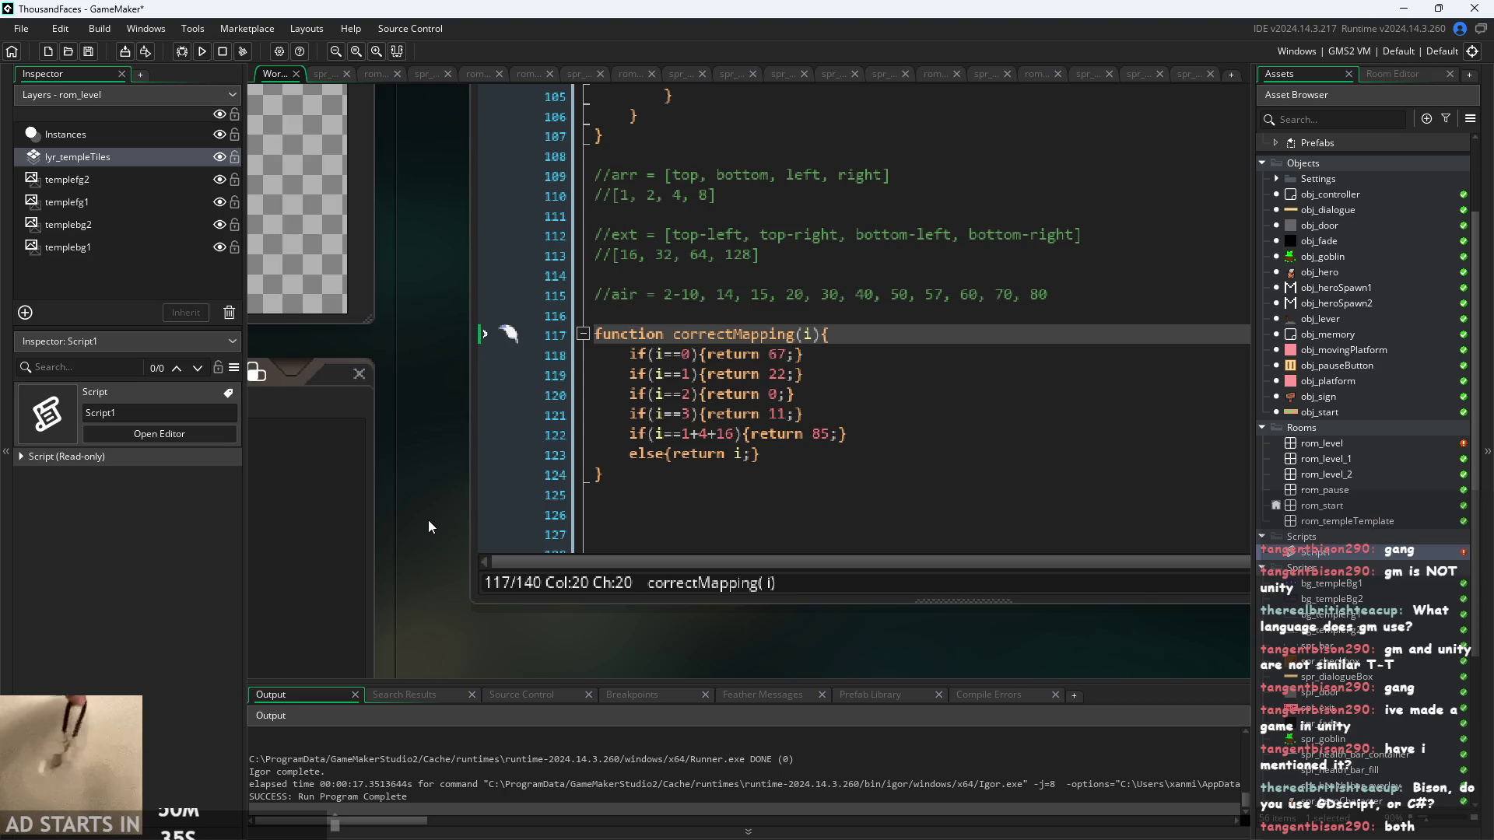
pyautogui.moveTo(447, 489); pyautogui.dragTo(420, 537)
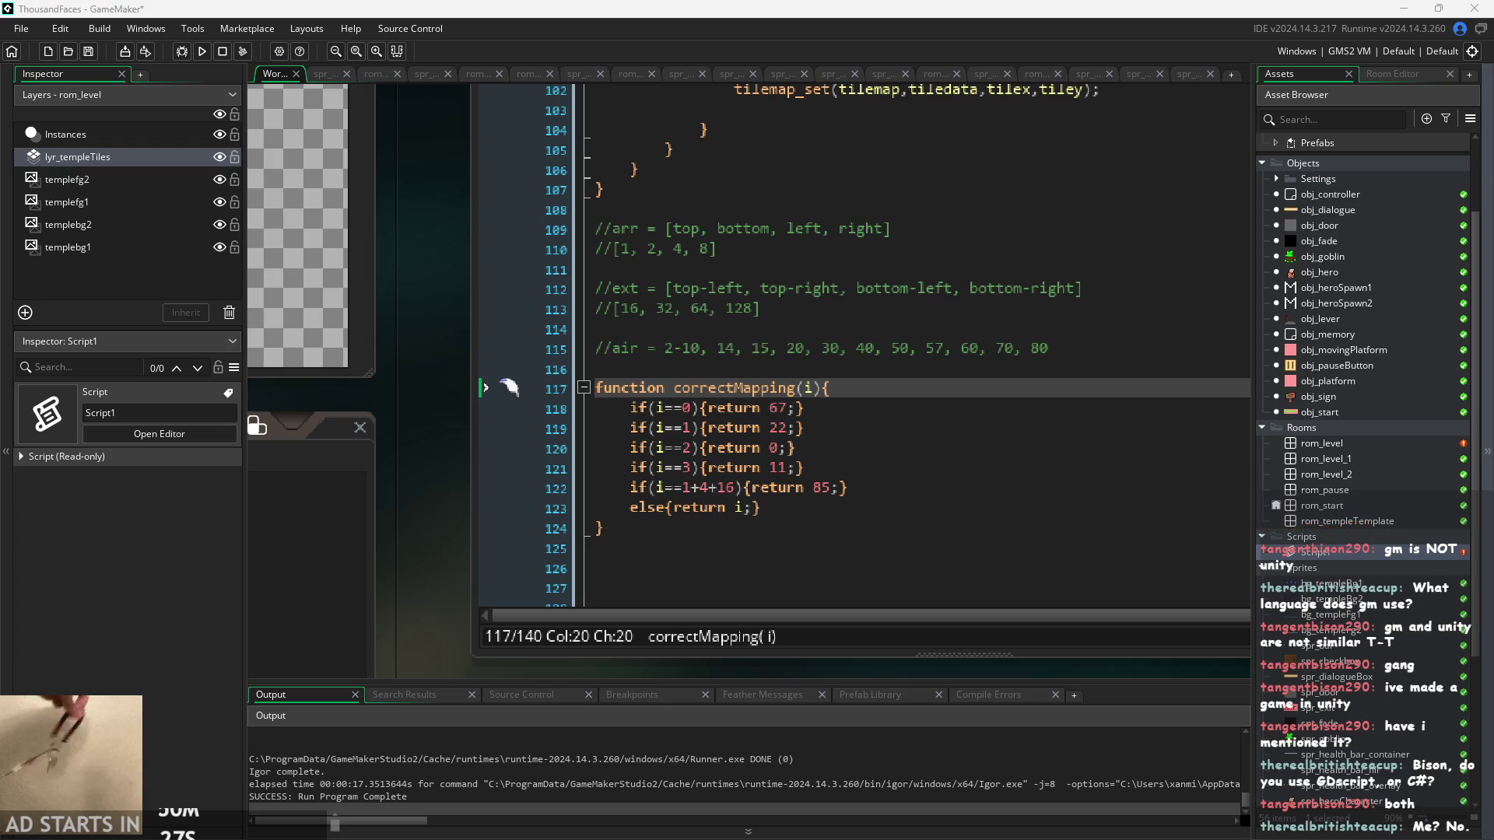
pyautogui.scroll(1, 438, 580)
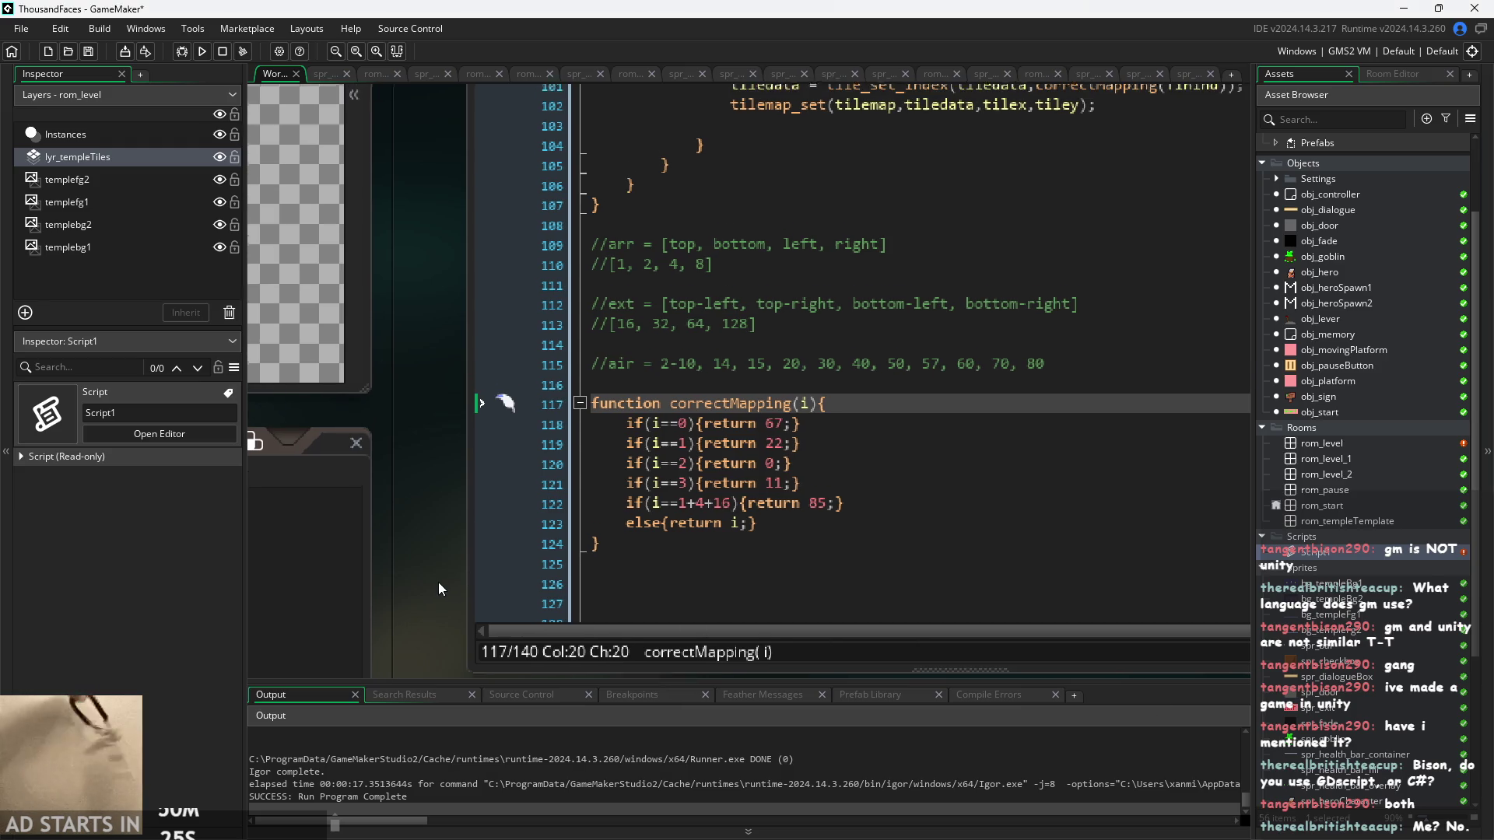
pyautogui.scroll(-1, 439, 584)
pyautogui.click(774, 413)
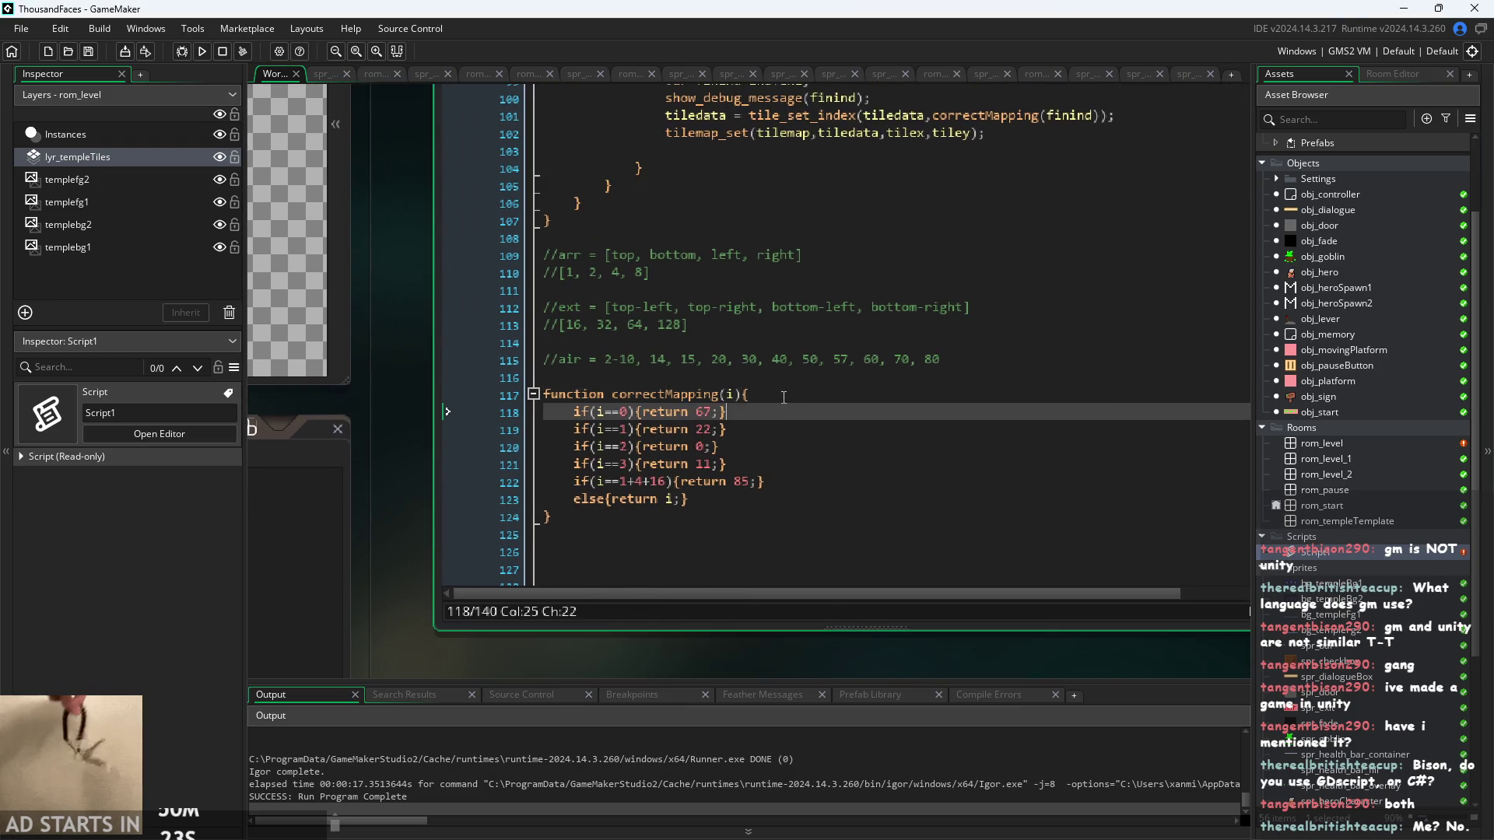
pyautogui.click(779, 429)
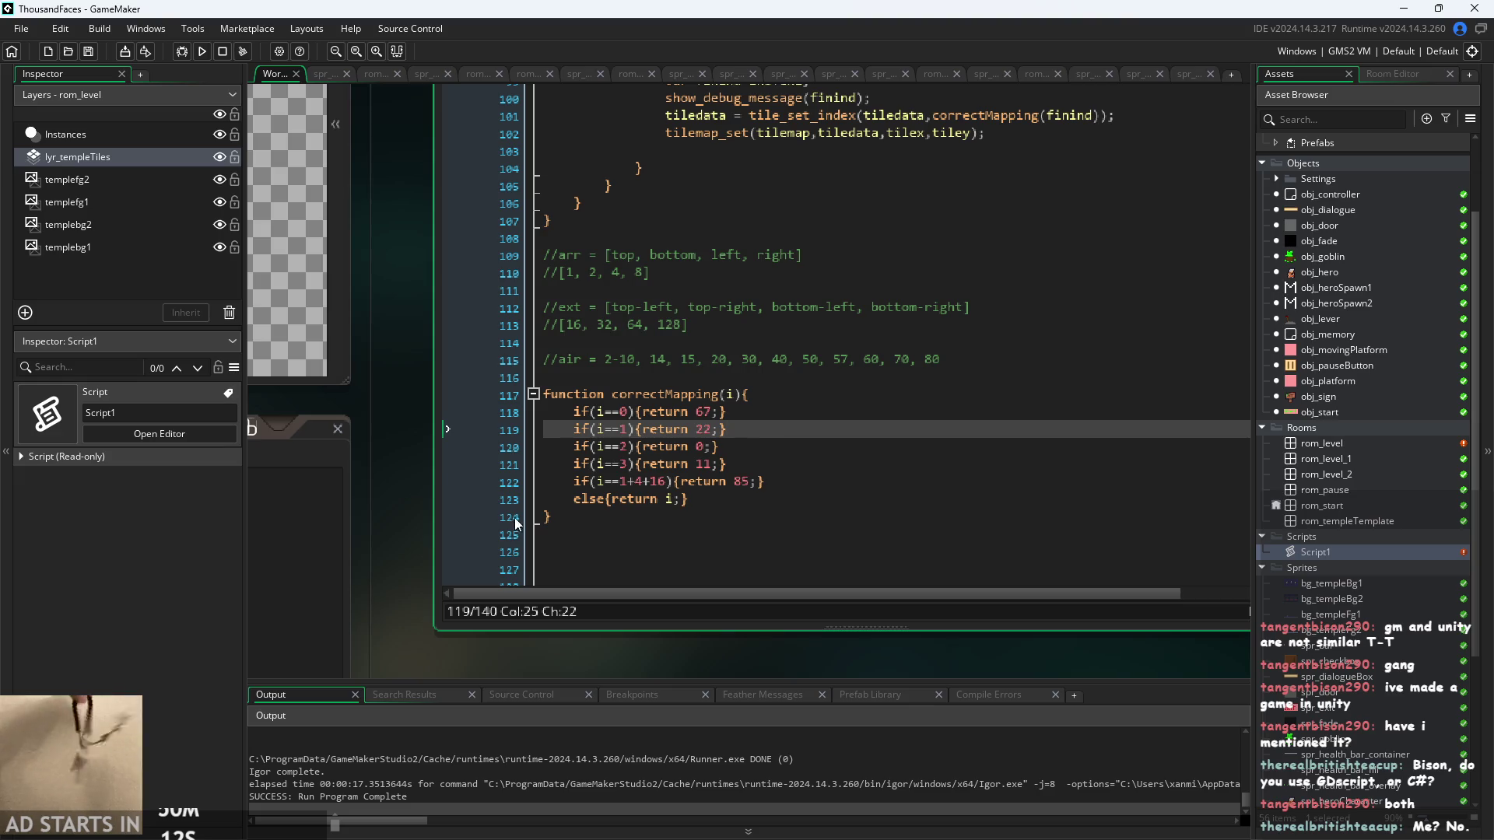
pyautogui.click(410, 361)
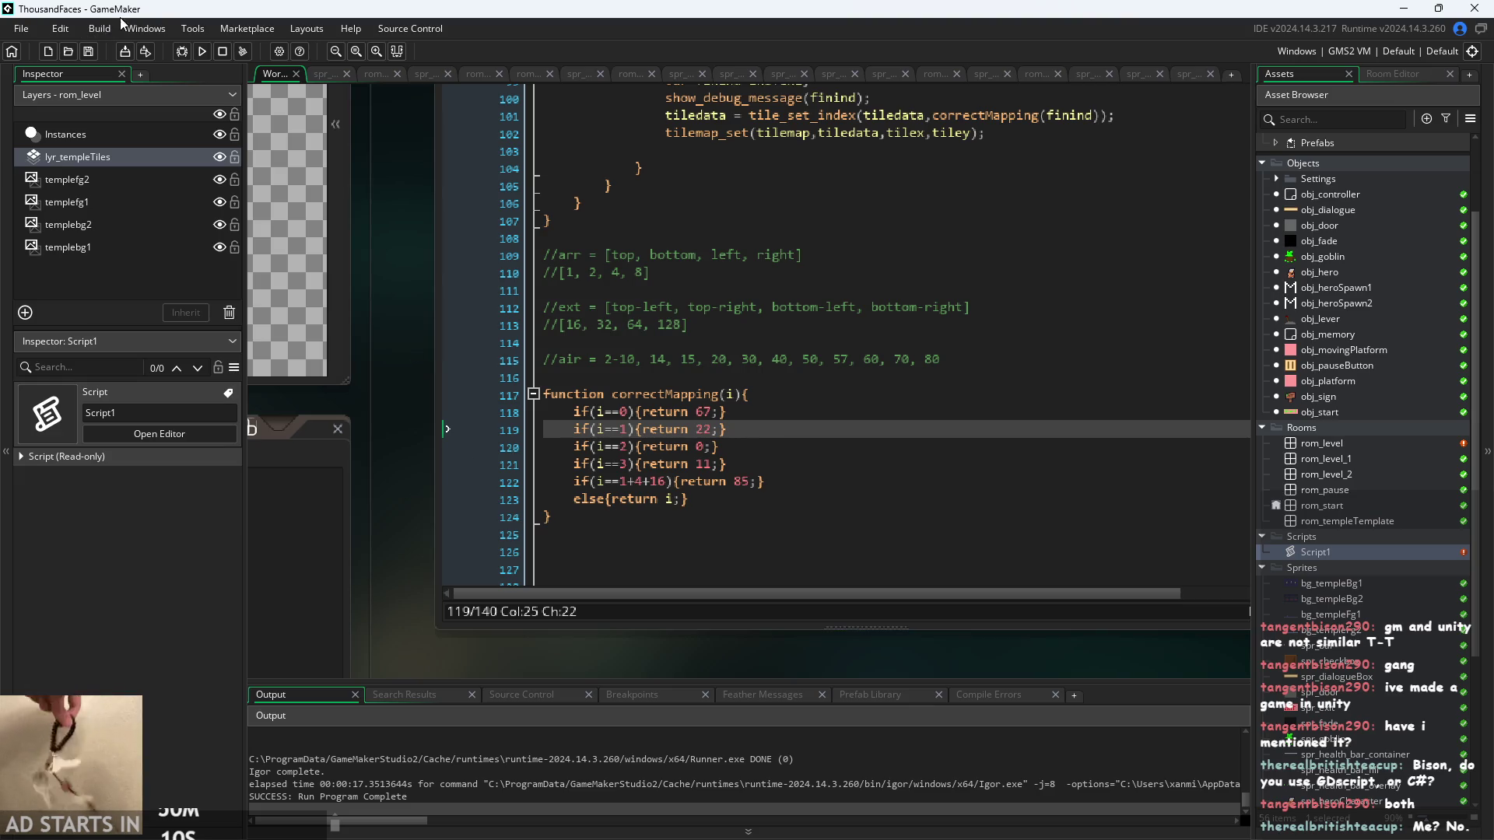
pyautogui.moveTo(376, 376)
pyautogui.mouseDown()
pyautogui.moveTo(332, 326)
pyautogui.moveTo(351, 419)
pyautogui.mouseUp()
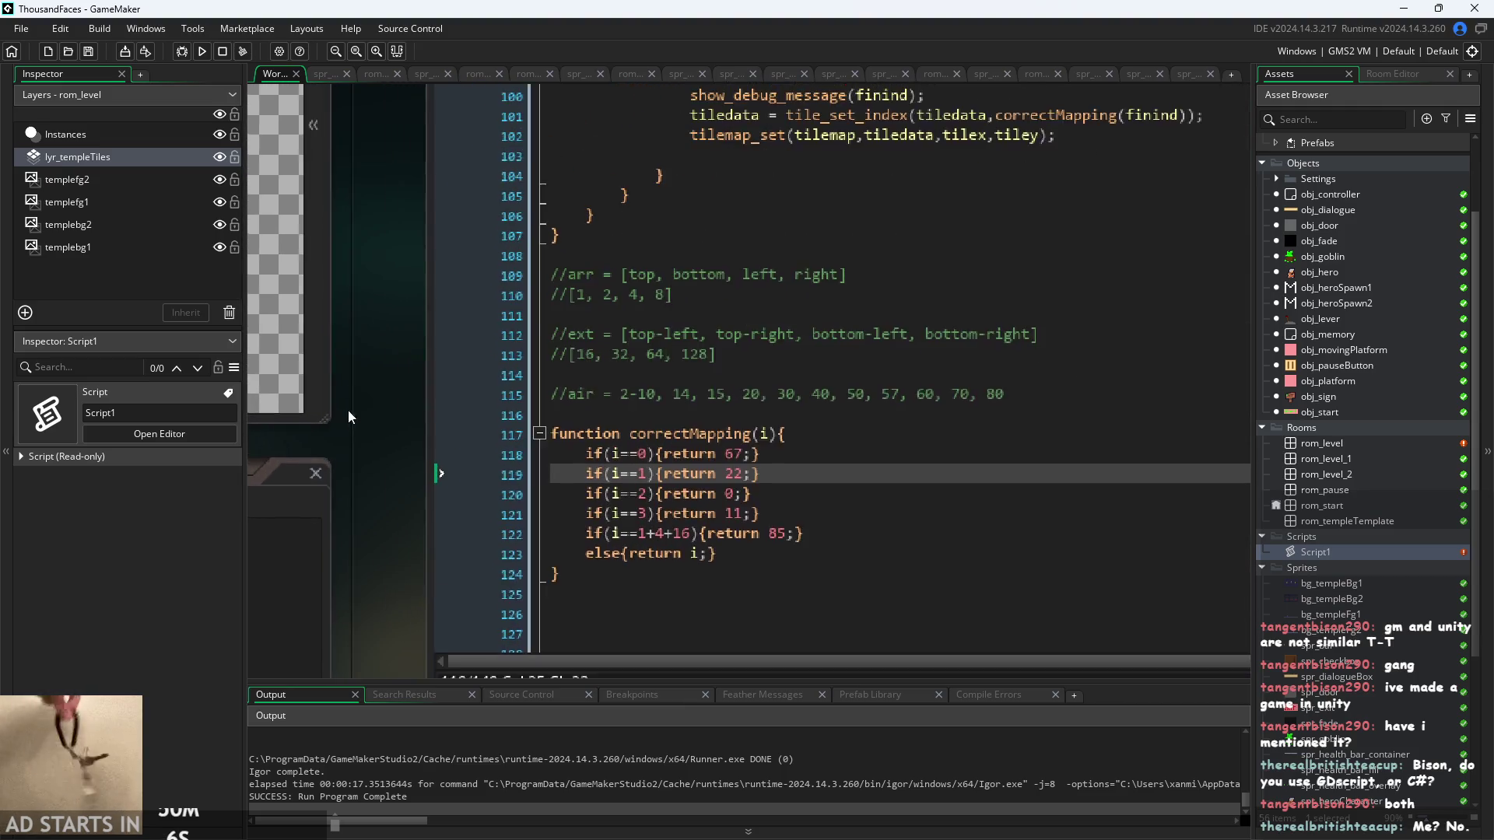
pyautogui.scroll(1, 352, 418)
pyautogui.click(675, 481)
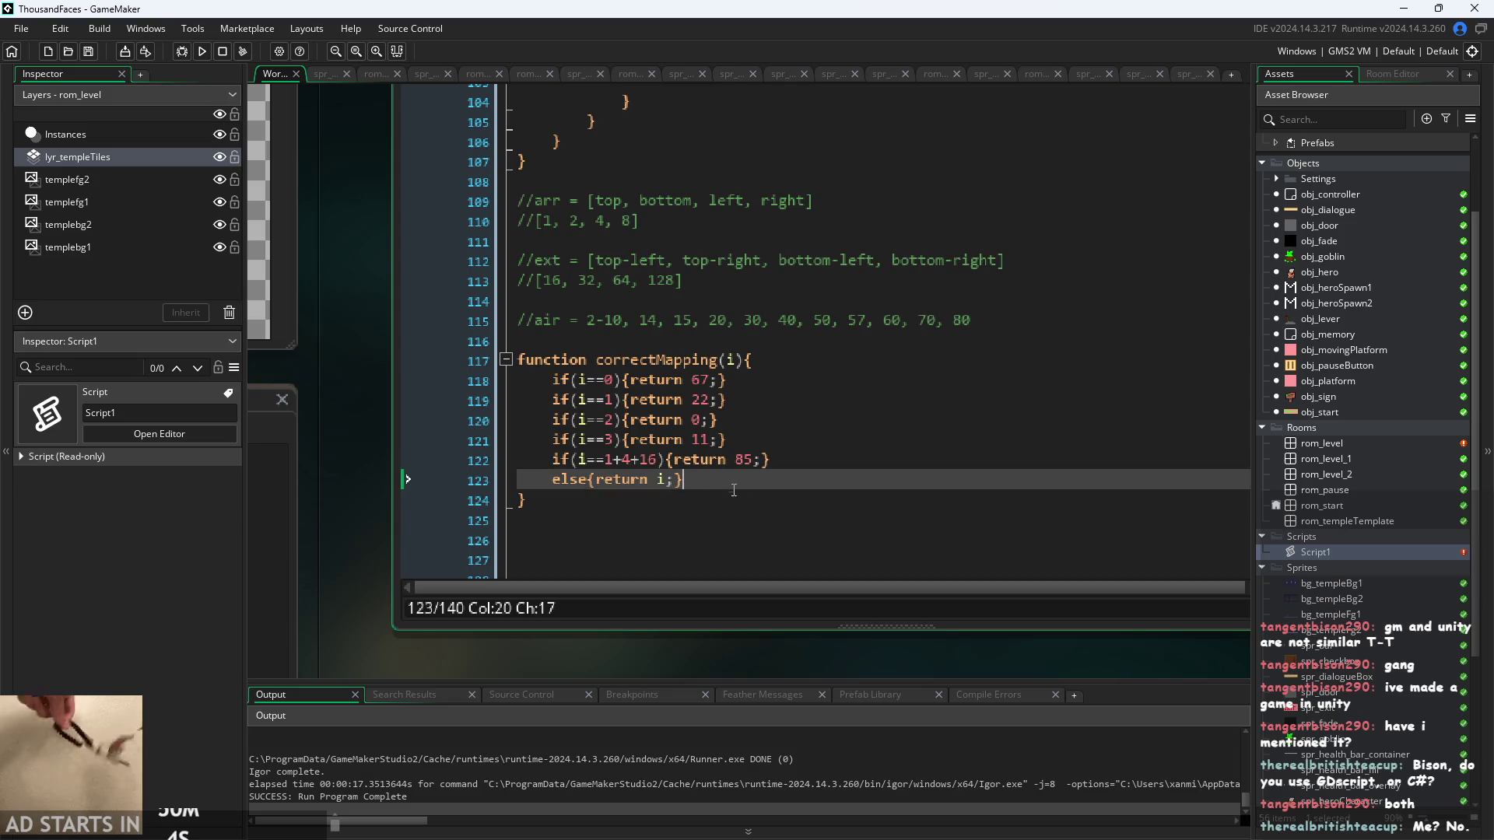
pyautogui.click(790, 467)
pyautogui.click(793, 440)
pyautogui.click(795, 421)
pyautogui.click(799, 400)
pyautogui.click(802, 382)
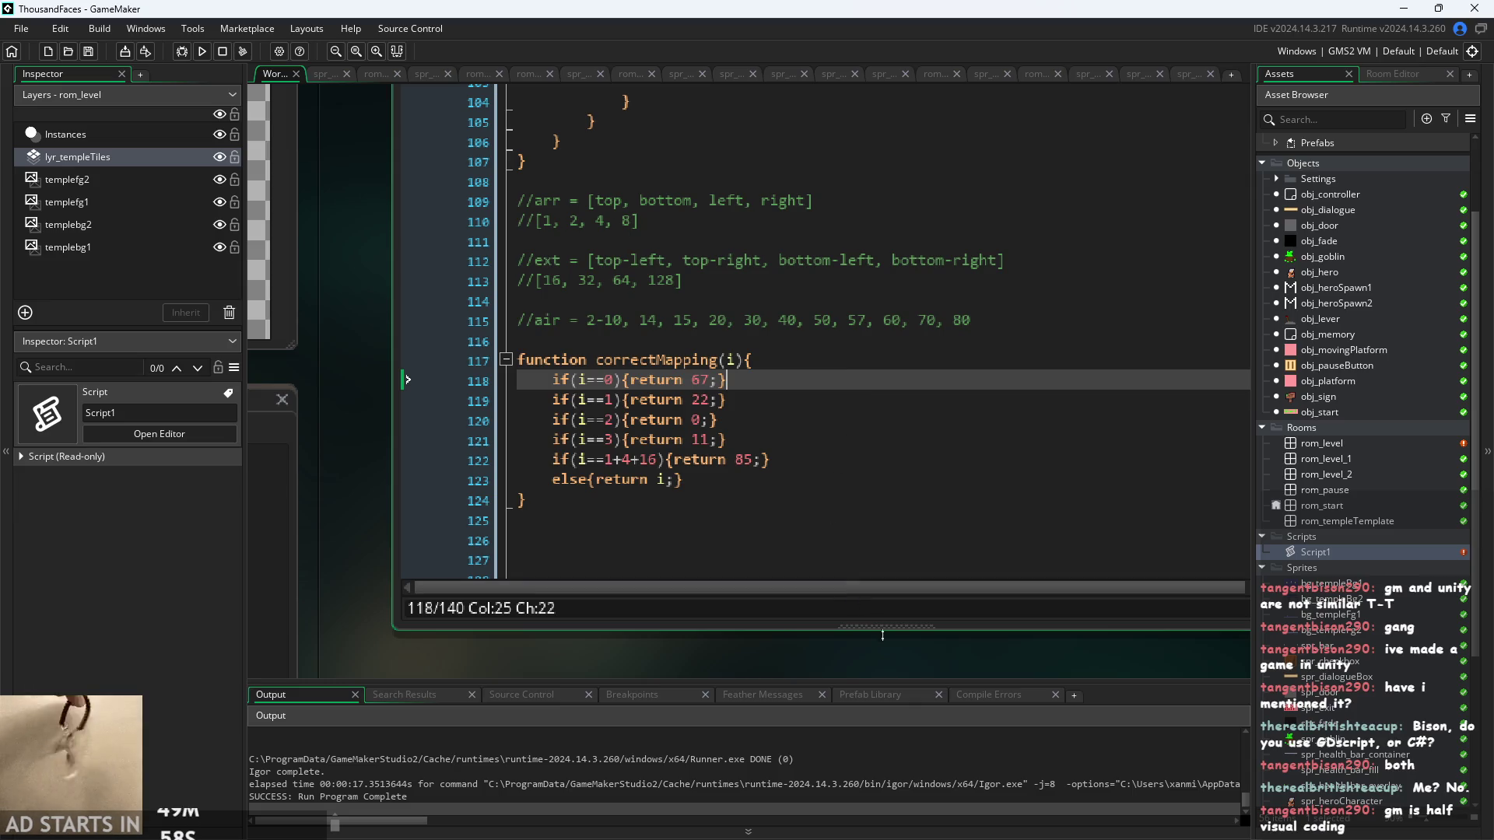
pyautogui.scroll(-2, 755, 637)
pyautogui.scroll(3, 773, 495)
pyautogui.scroll(7, 773, 494)
pyautogui.scroll(4, 772, 494)
pyautogui.scroll(6, 766, 484)
pyautogui.scroll(6, 765, 484)
pyautogui.scroll(6, 766, 484)
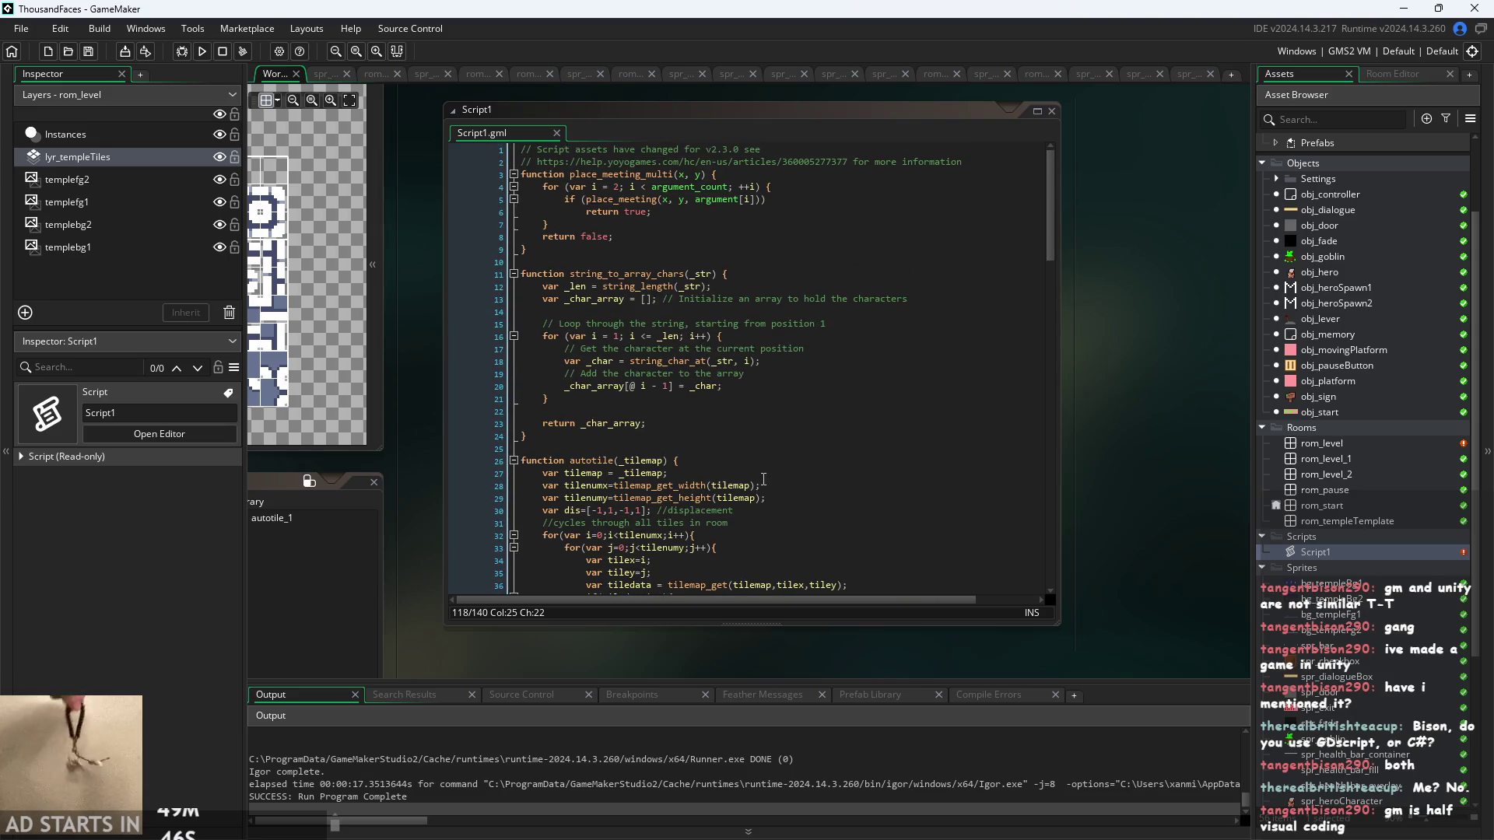
pyautogui.scroll(-8, 607, 237)
pyautogui.click(699, 234)
pyautogui.scroll(-3, 700, 234)
pyautogui.moveTo(700, 233); pyautogui.dragTo(615, 498)
pyautogui.scroll(-6, 743, 523)
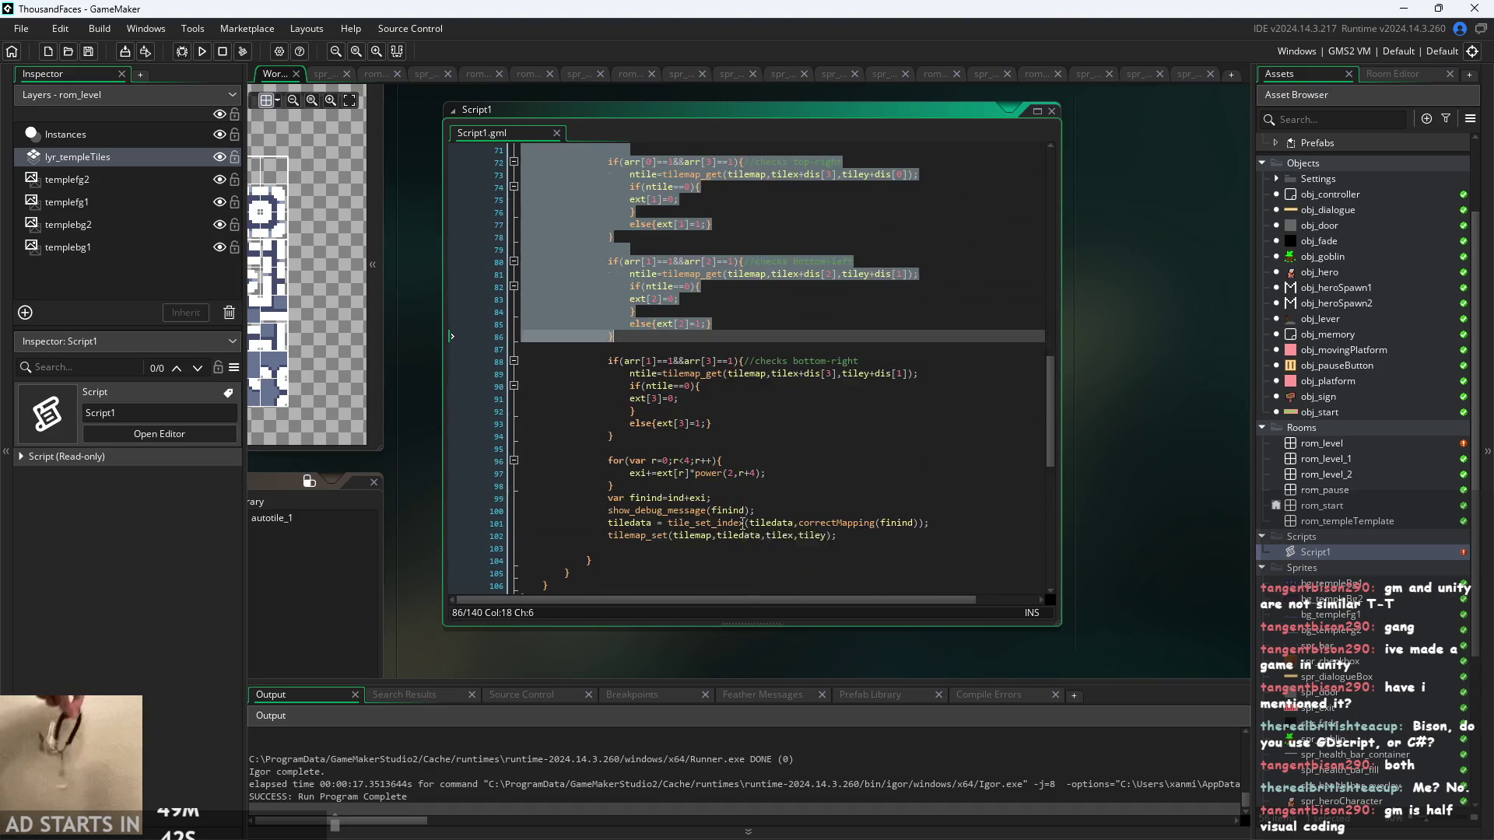
pyautogui.moveTo(742, 524)
pyautogui.mouseDown()
pyautogui.moveTo(702, 455)
pyautogui.moveTo(677, 536)
pyautogui.mouseUp()
pyautogui.click(664, 529)
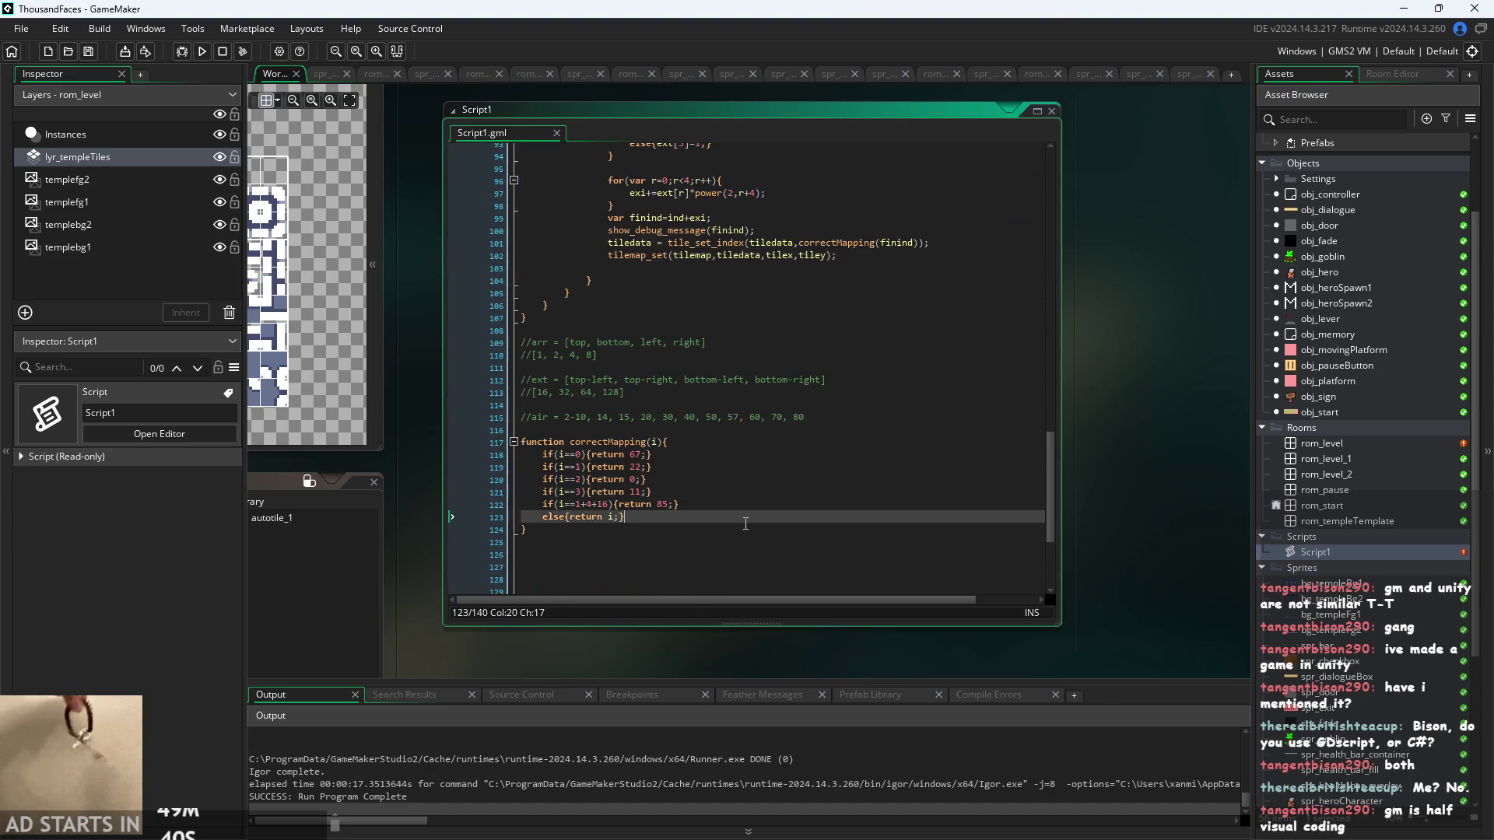
pyautogui.scroll(2, 572, 553)
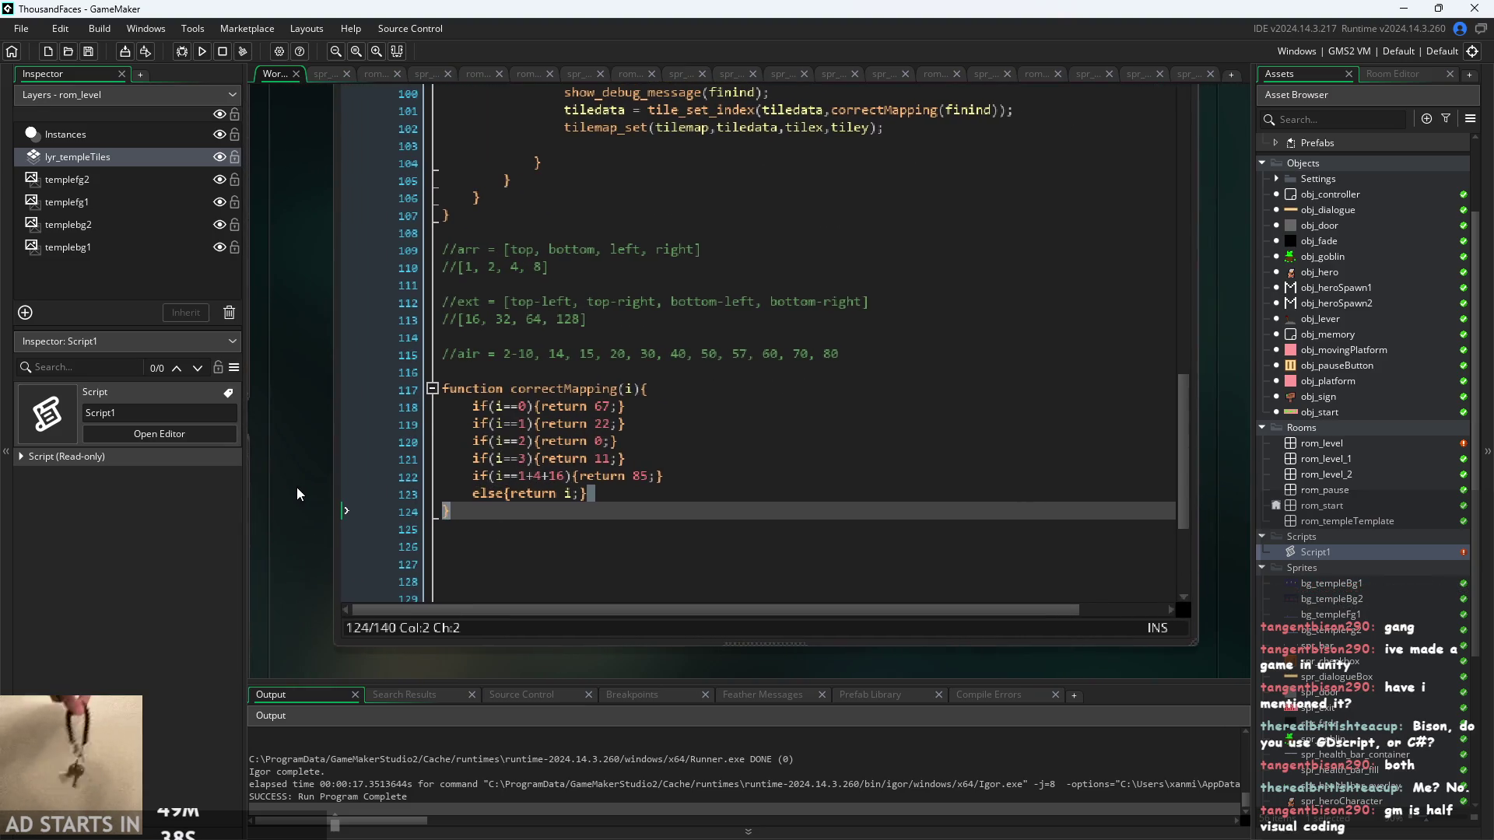
pyautogui.scroll(-2, 297, 487)
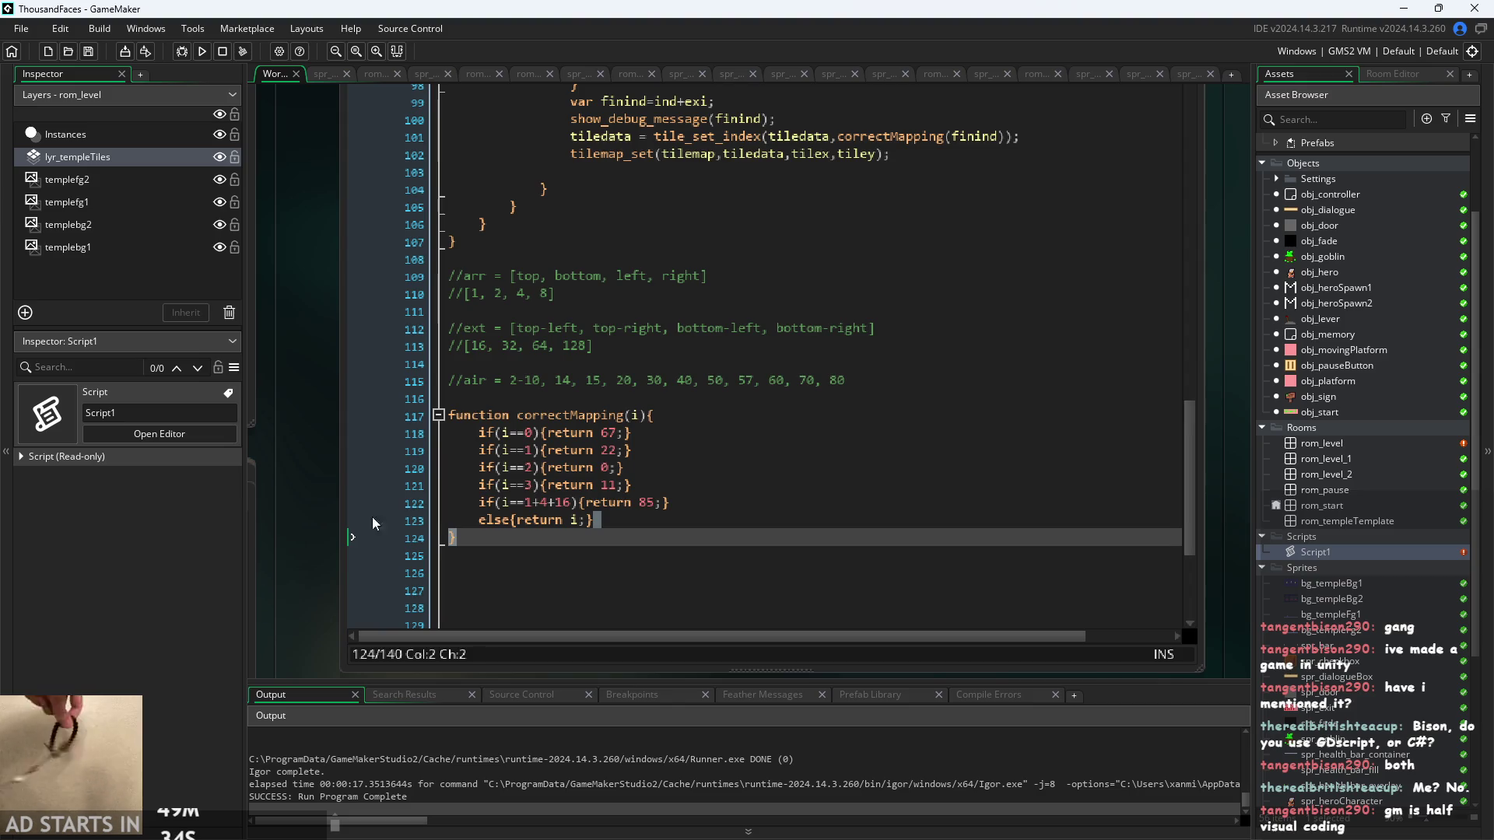
pyautogui.scroll(-1, 340, 544)
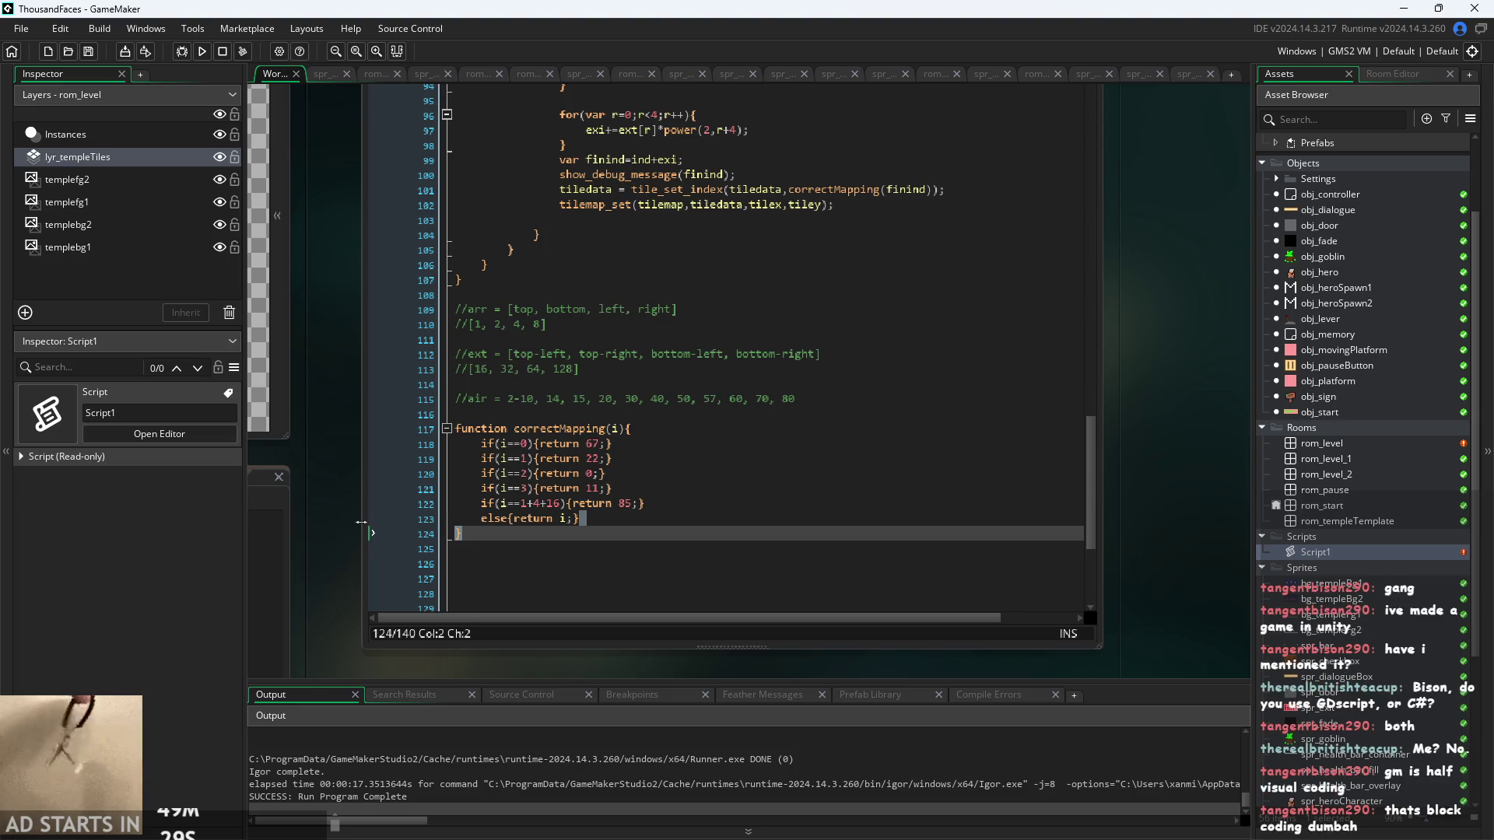
pyautogui.moveTo(259, 451); pyautogui.dragTo(339, 449)
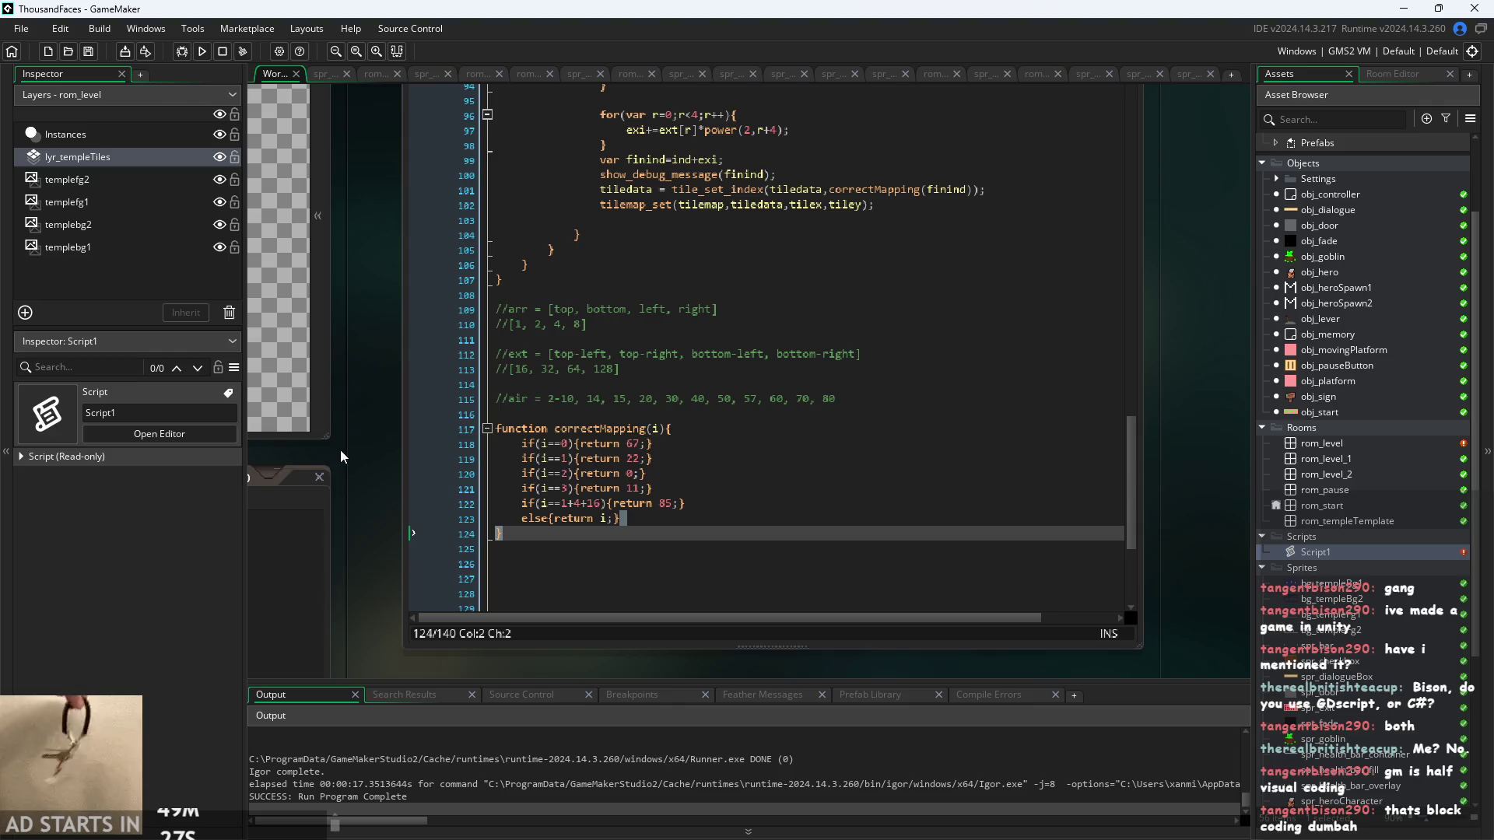
pyautogui.click(578, 459)
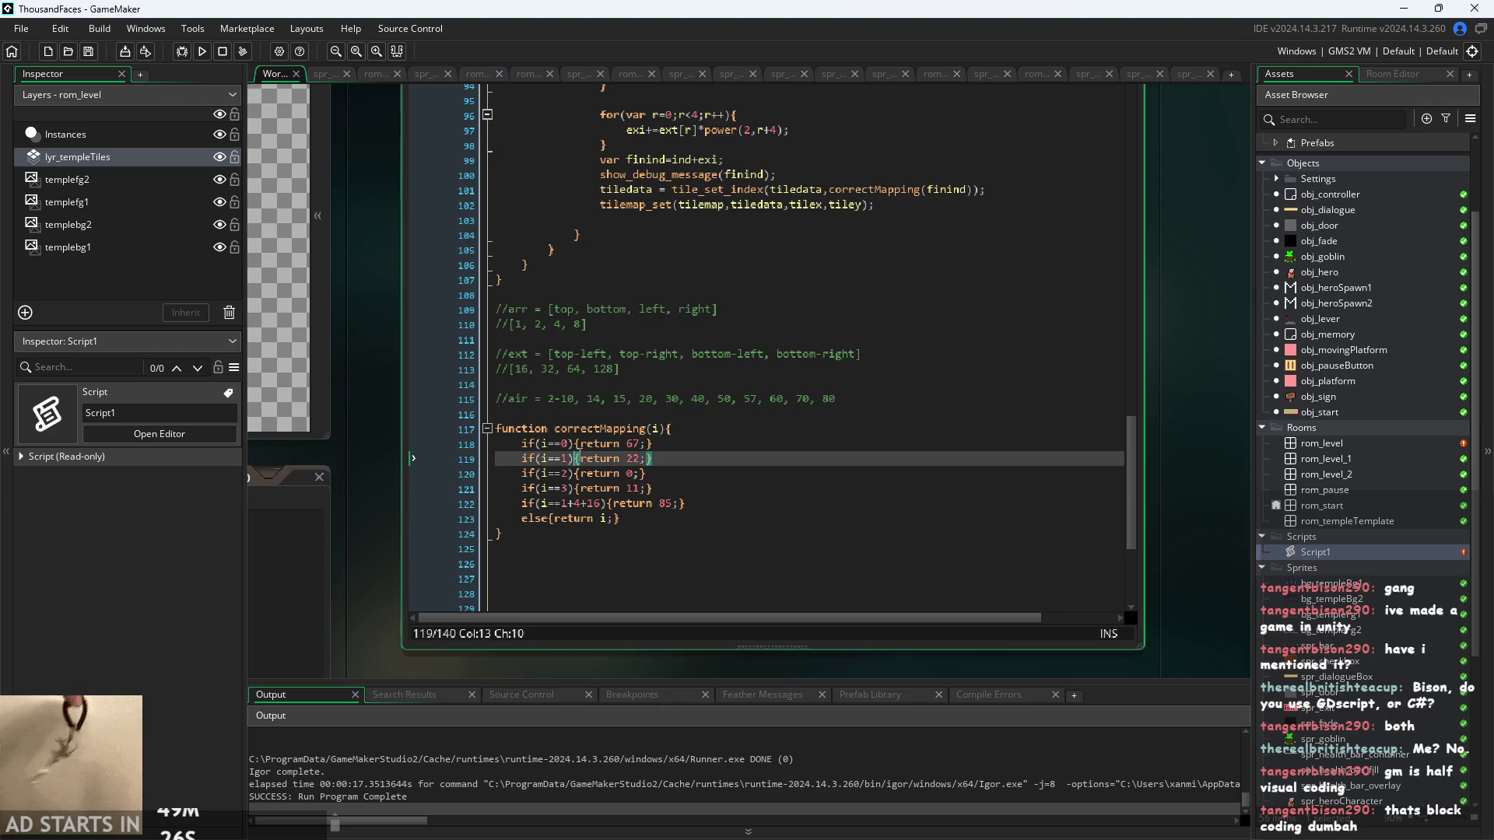
pyautogui.click(723, 508)
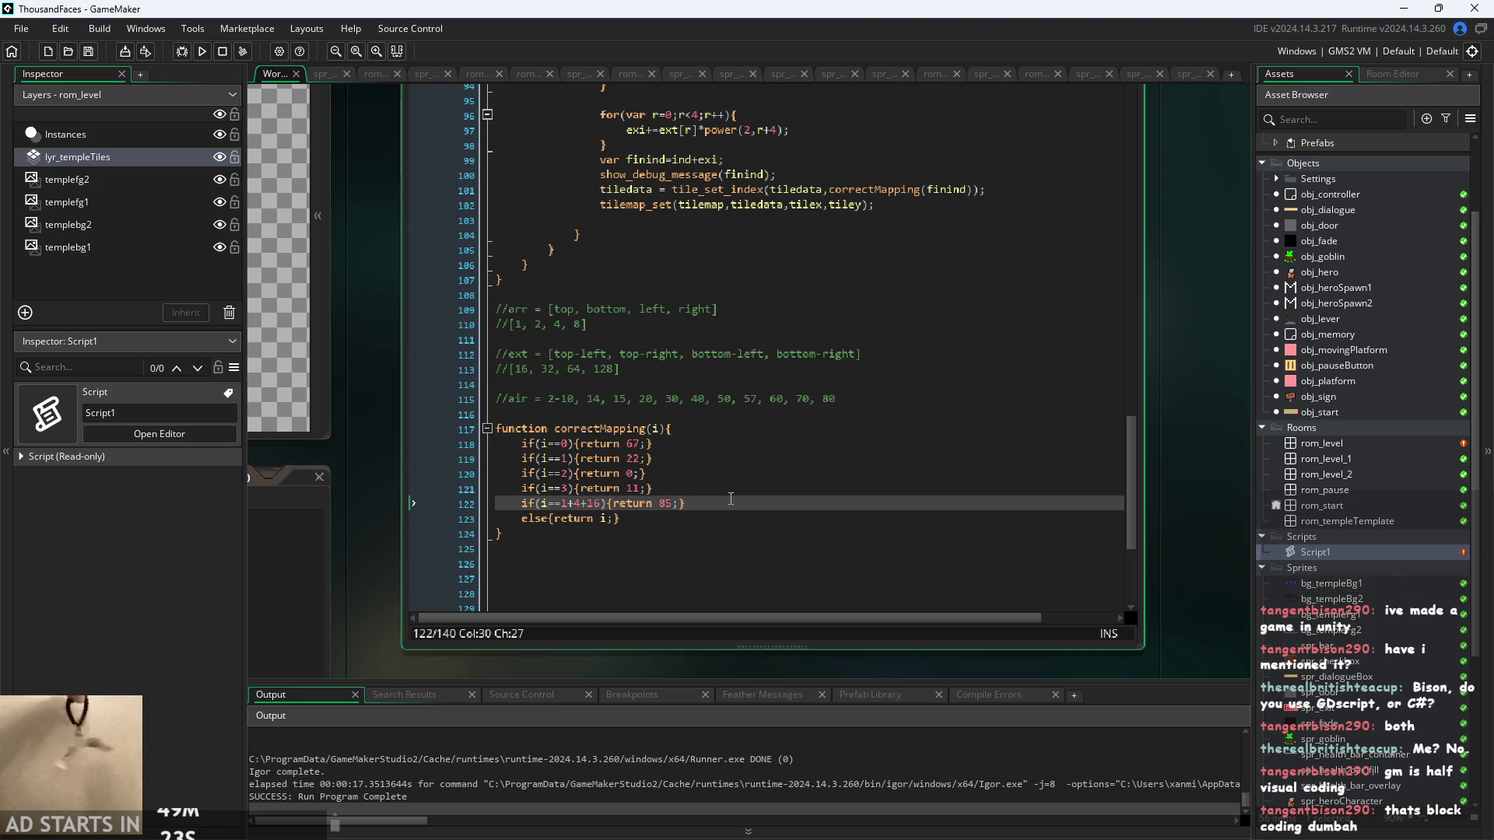
pyautogui.click(735, 459)
pyautogui.scroll(3, 740, 473)
pyautogui.scroll(4, 740, 473)
pyautogui.moveTo(910, 467)
pyautogui.mouseDown()
pyautogui.moveTo(622, 453)
pyautogui.moveTo(543, 396)
pyautogui.moveTo(498, 319)
pyautogui.moveTo(440, 386)
pyautogui.mouseUp()
pyautogui.click(607, 406)
pyautogui.moveTo(875, 467)
pyautogui.mouseDown()
pyautogui.moveTo(778, 498)
pyautogui.moveTo(595, 358)
pyautogui.mouseUp()
pyautogui.scroll(4, 595, 358)
pyautogui.click(520, 324)
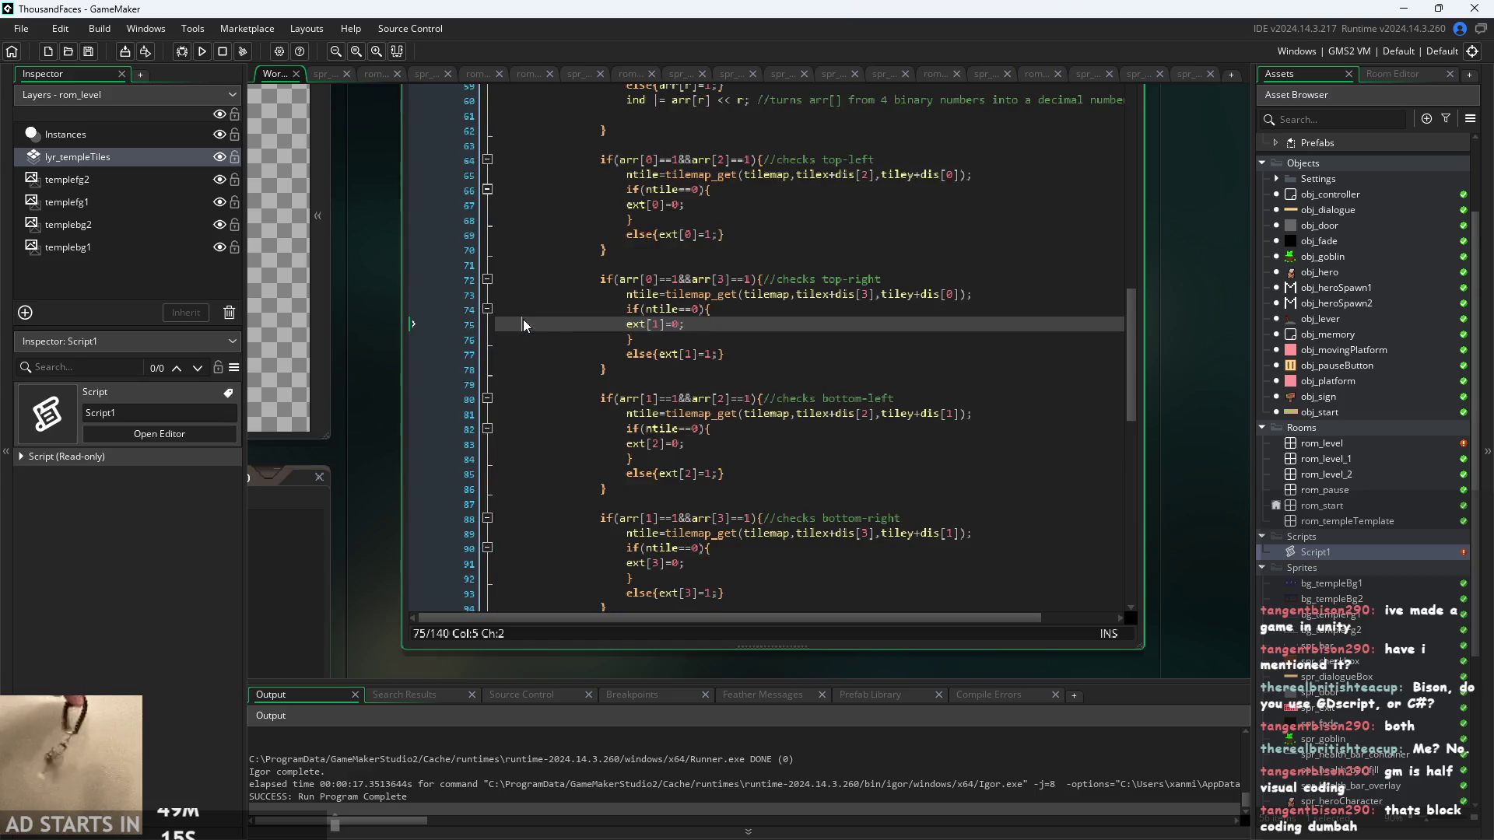
pyautogui.click(498, 242)
pyautogui.click(720, 309)
pyautogui.scroll(-12, 720, 310)
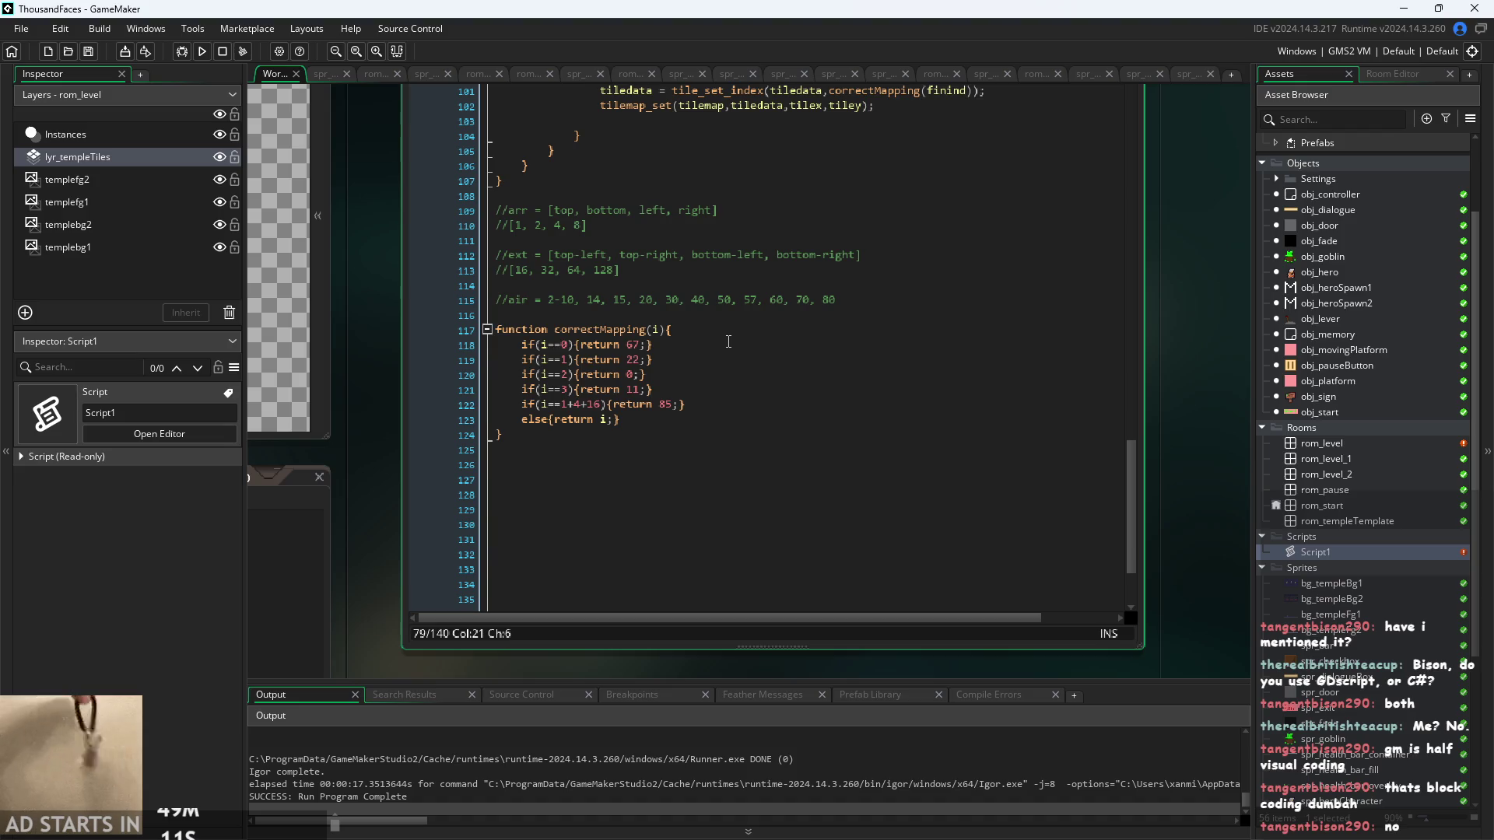
pyautogui.click(719, 359)
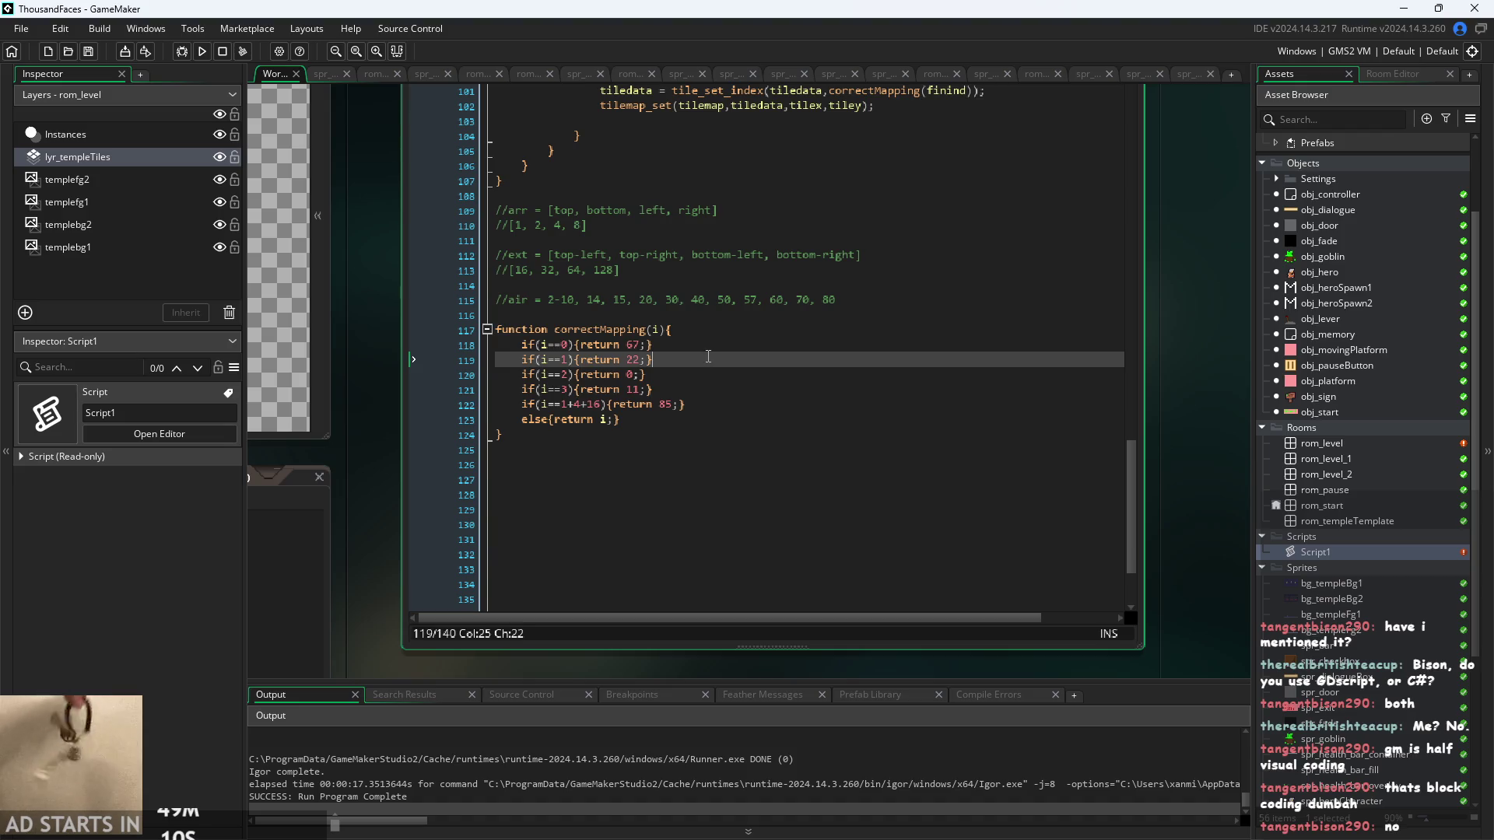
pyautogui.click(687, 421)
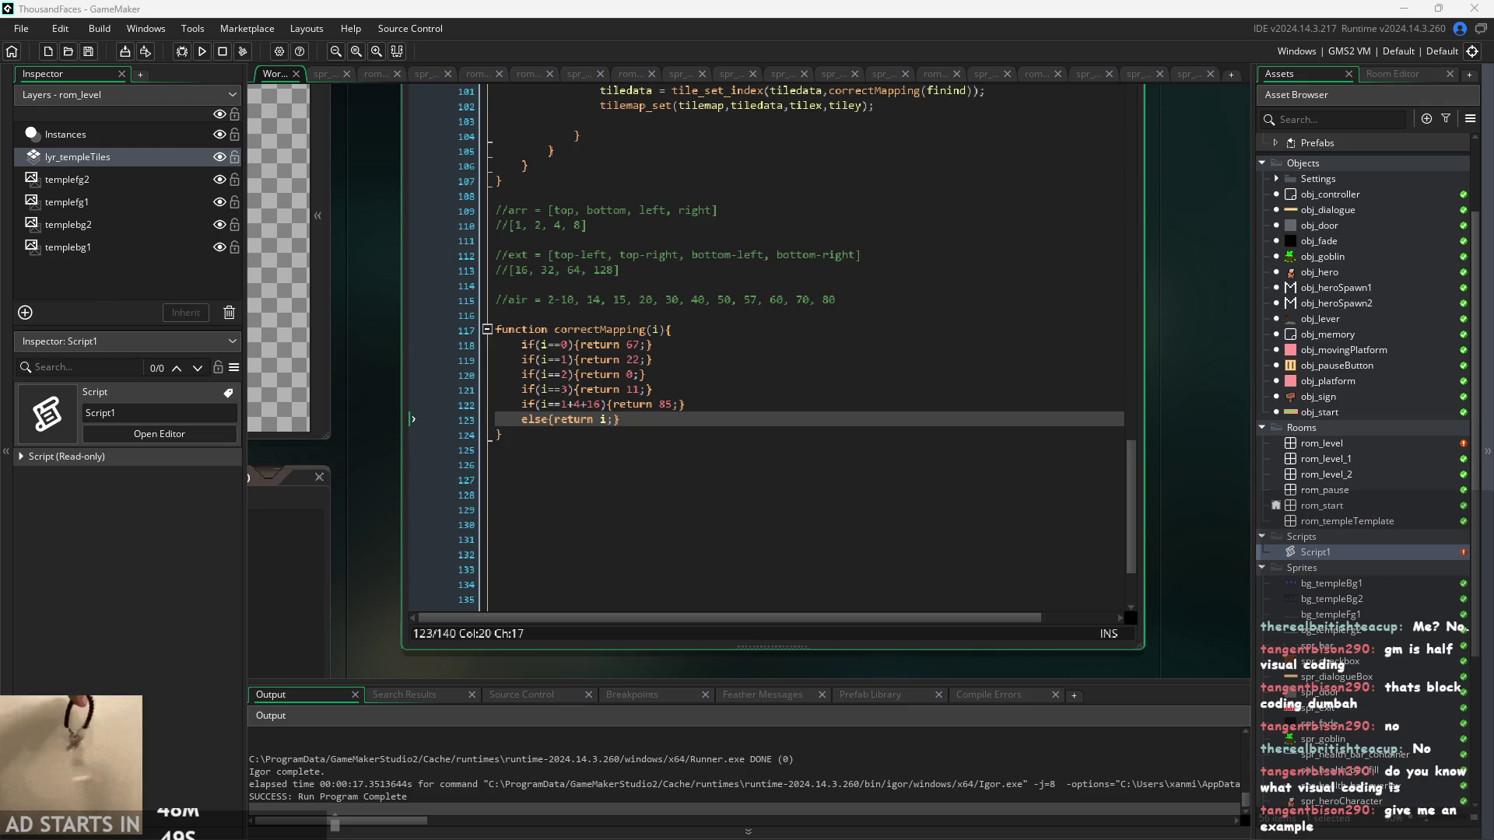
pyautogui.scroll(-3, 1216, 461)
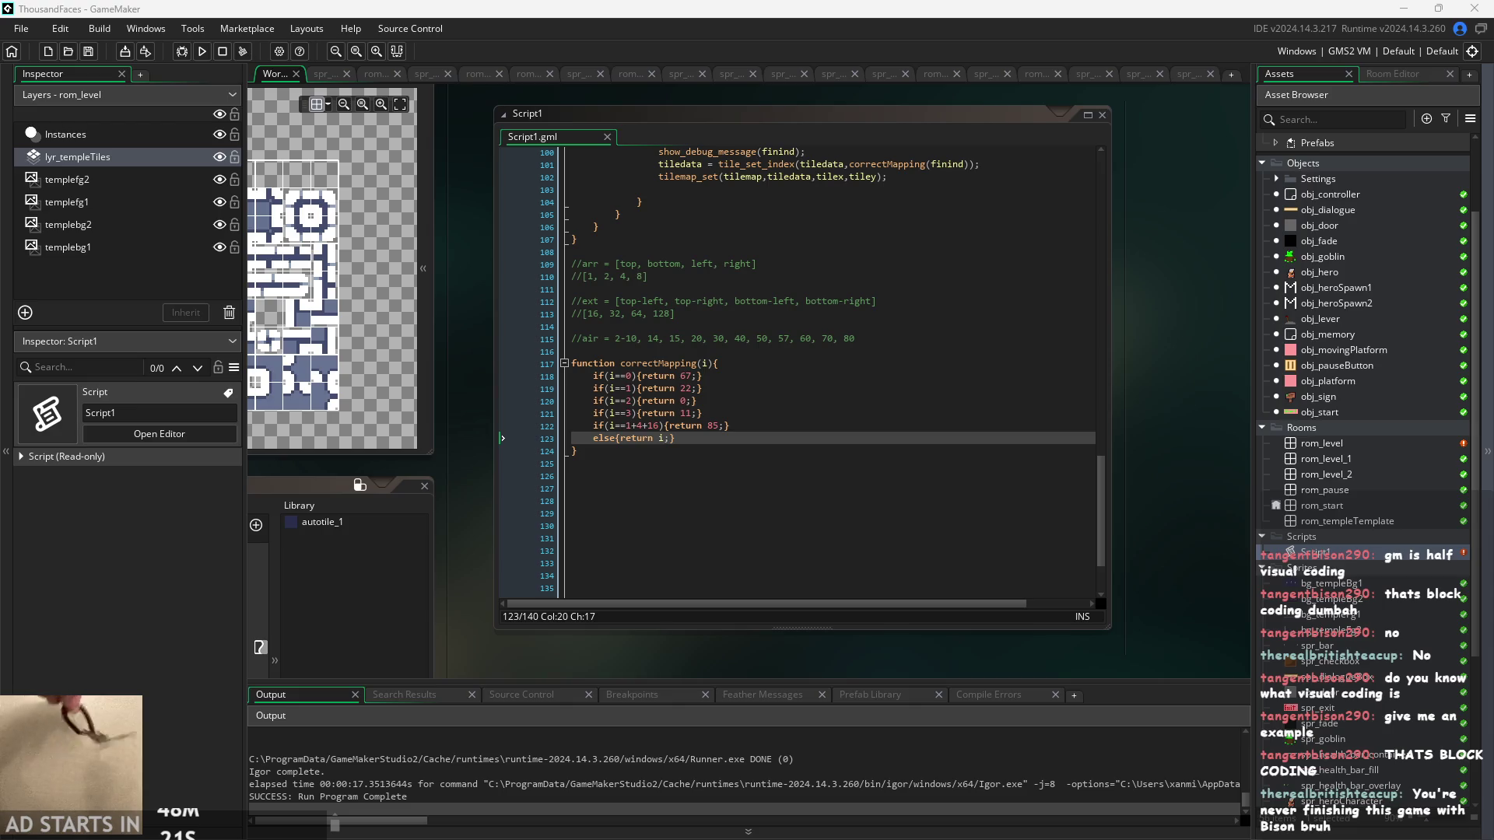
pyautogui.press('Down')
pyautogui.scroll(2, 474, 516)
pyautogui.scroll(-4, 720, 550)
pyautogui.scroll(2, 653, 550)
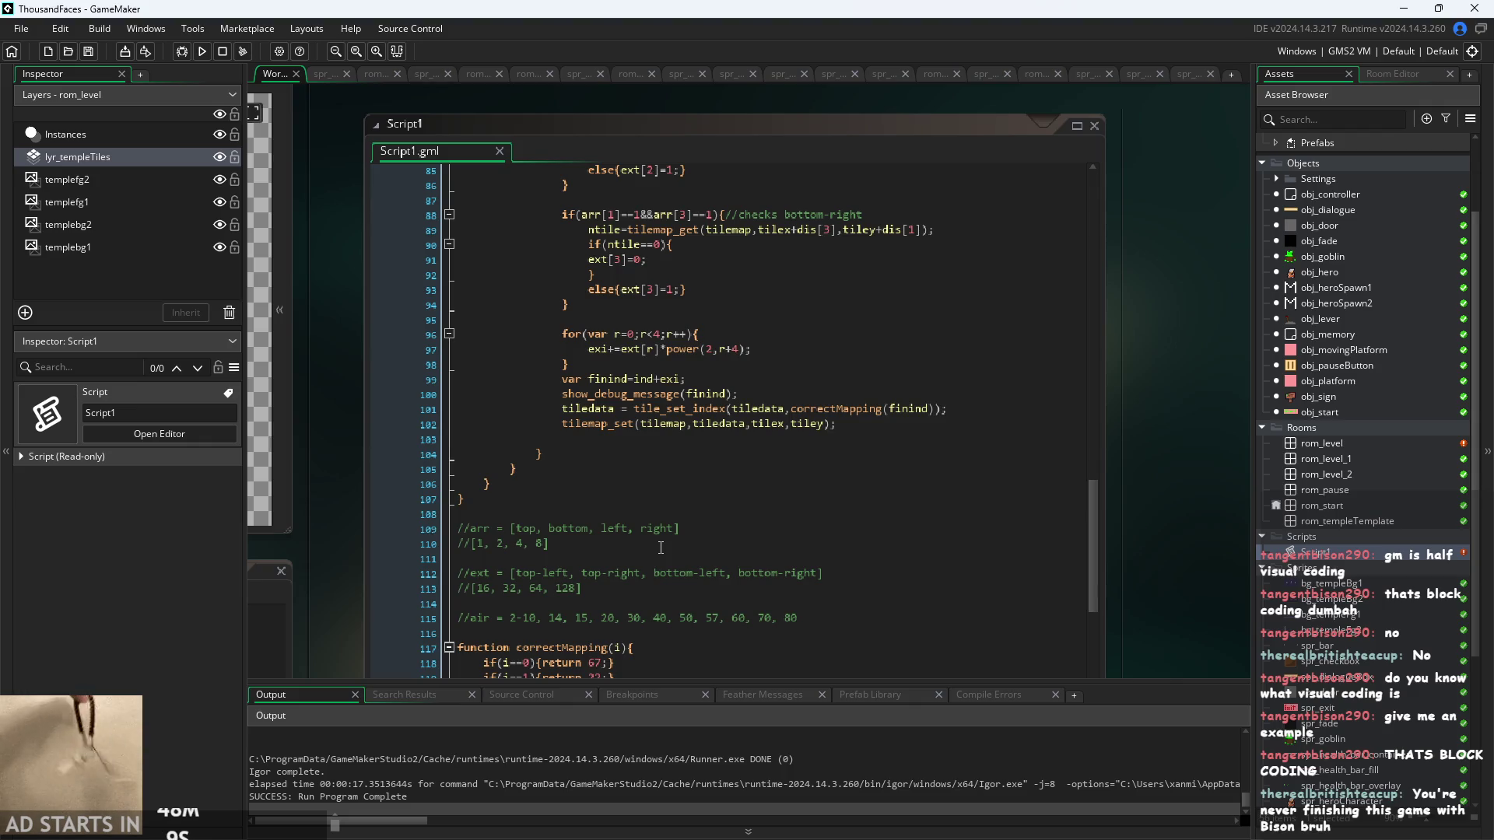
pyautogui.scroll(5, 660, 548)
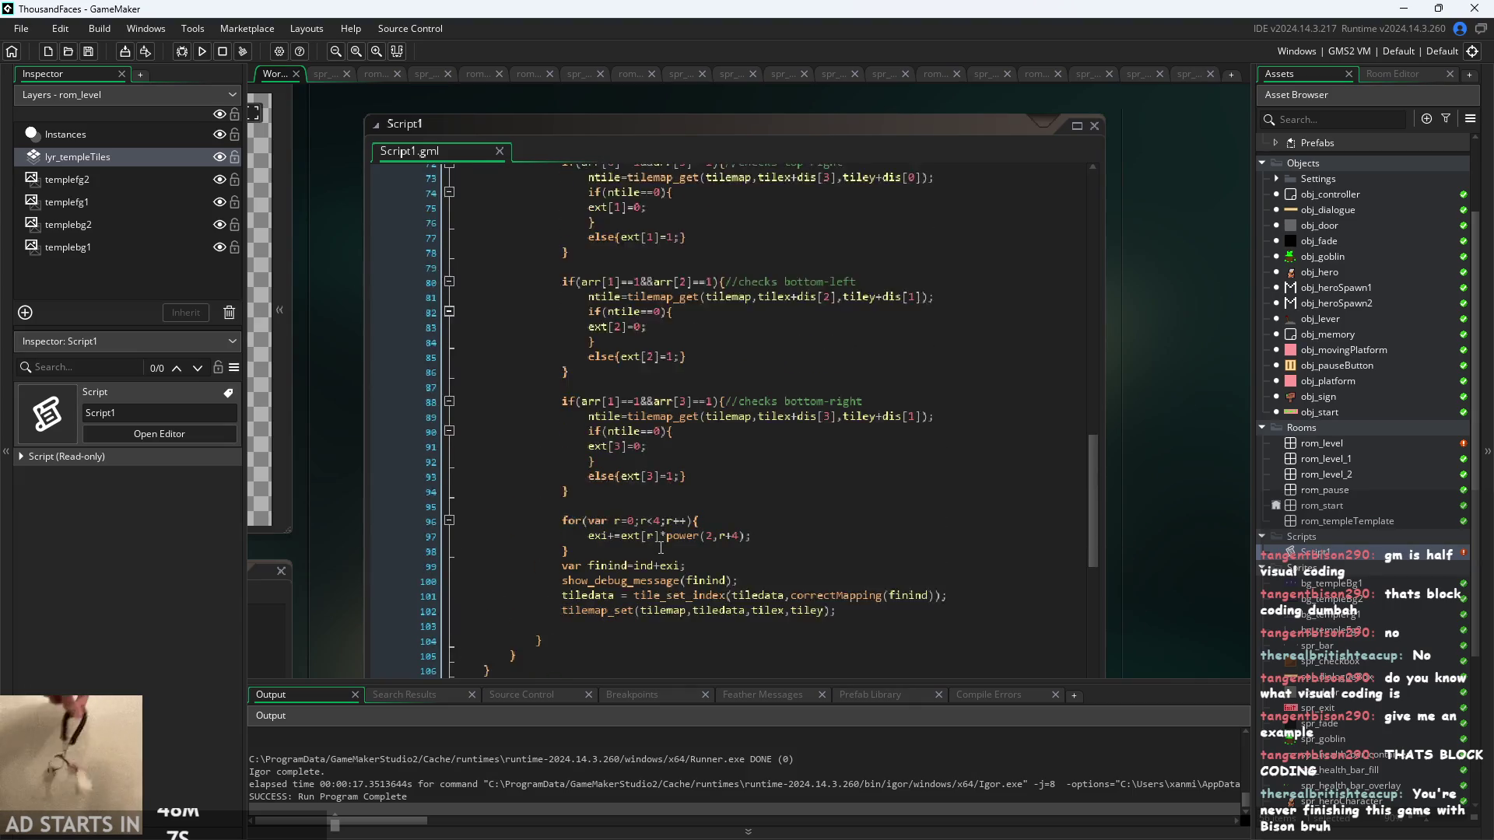
pyautogui.scroll(-2, 352, 501)
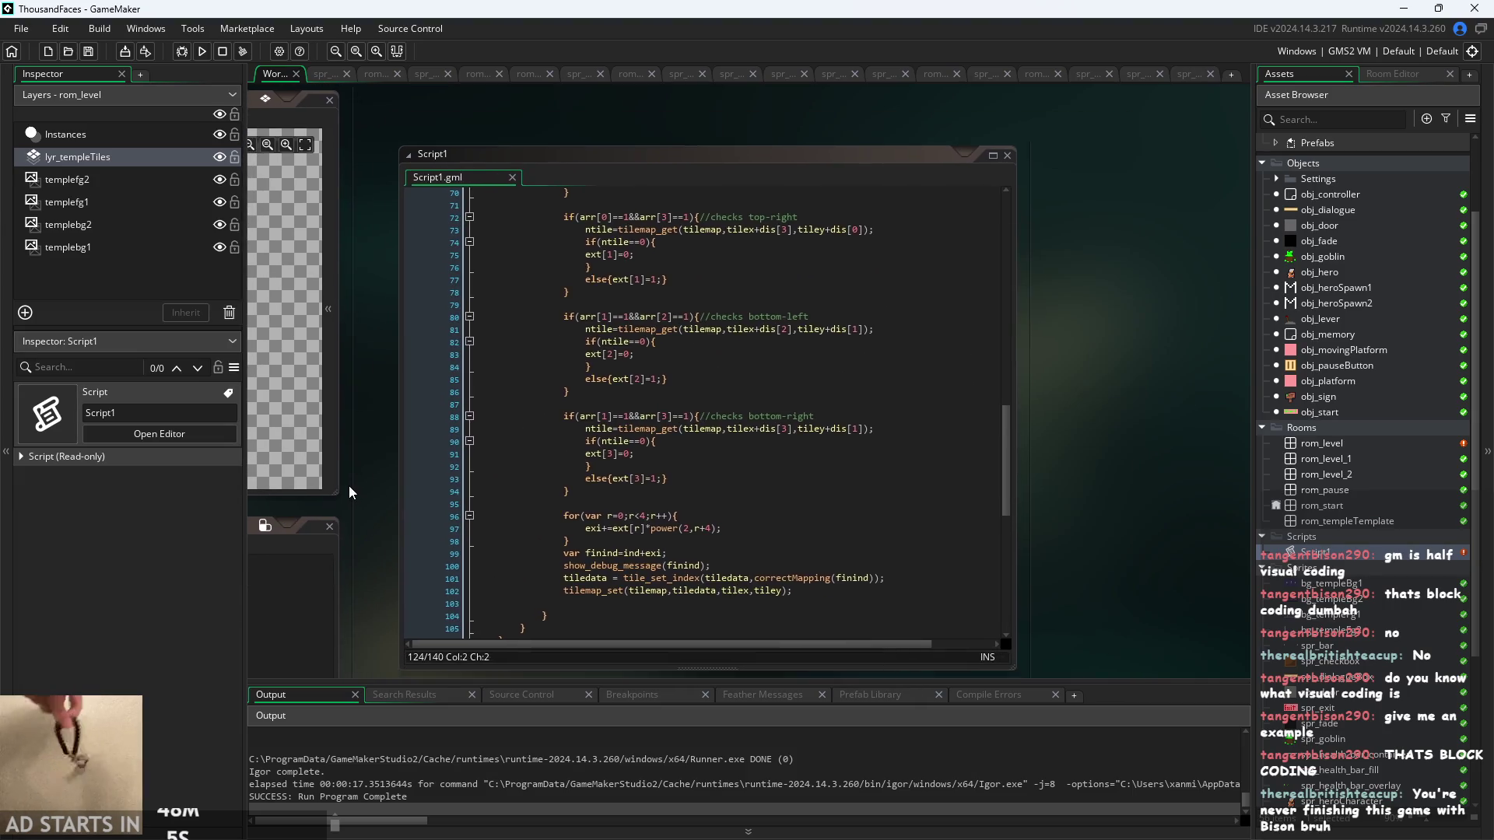
pyautogui.scroll(5, 630, 494)
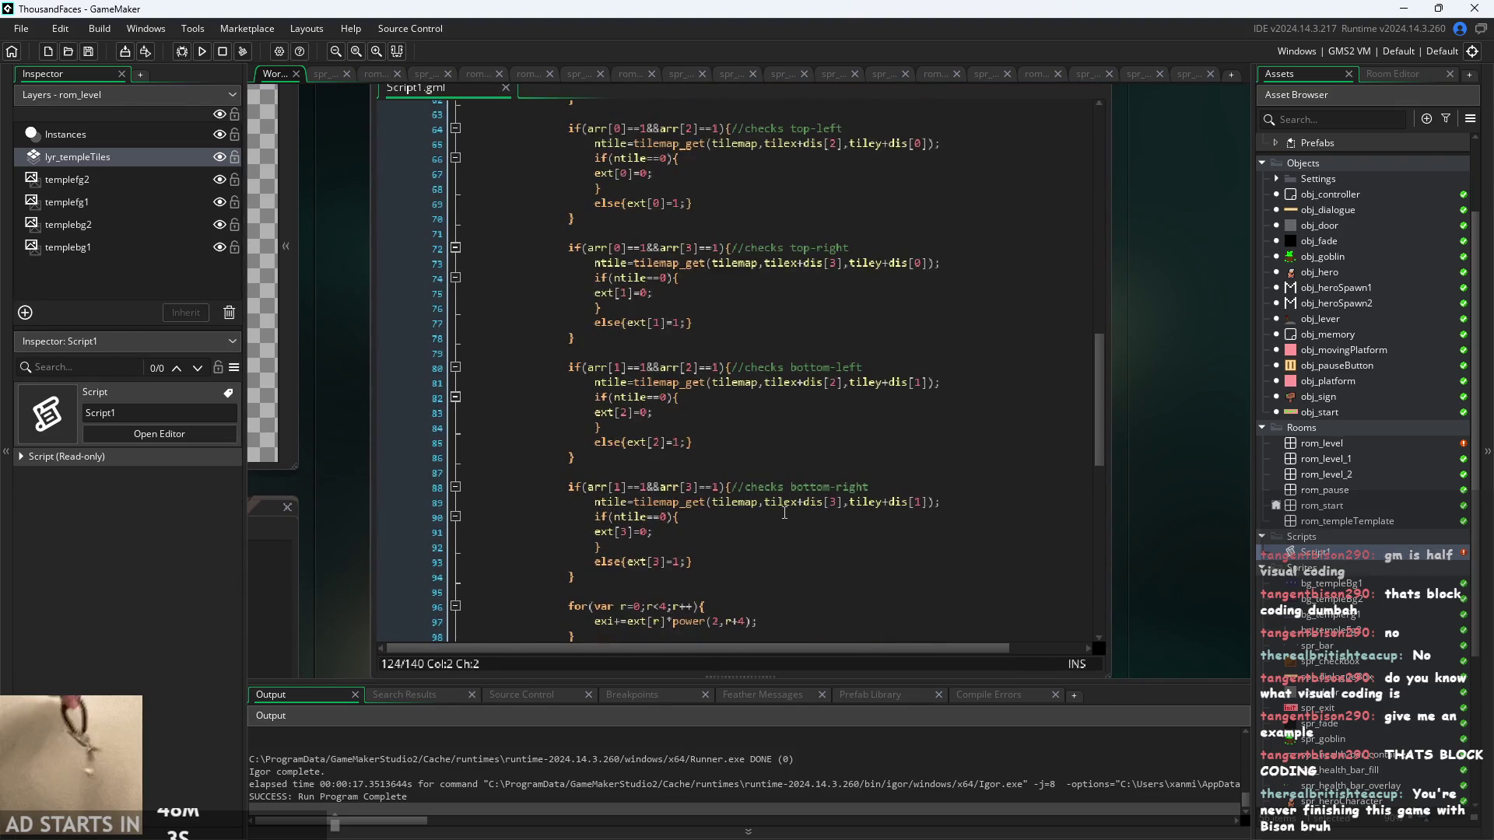
pyautogui.scroll(1, 785, 518)
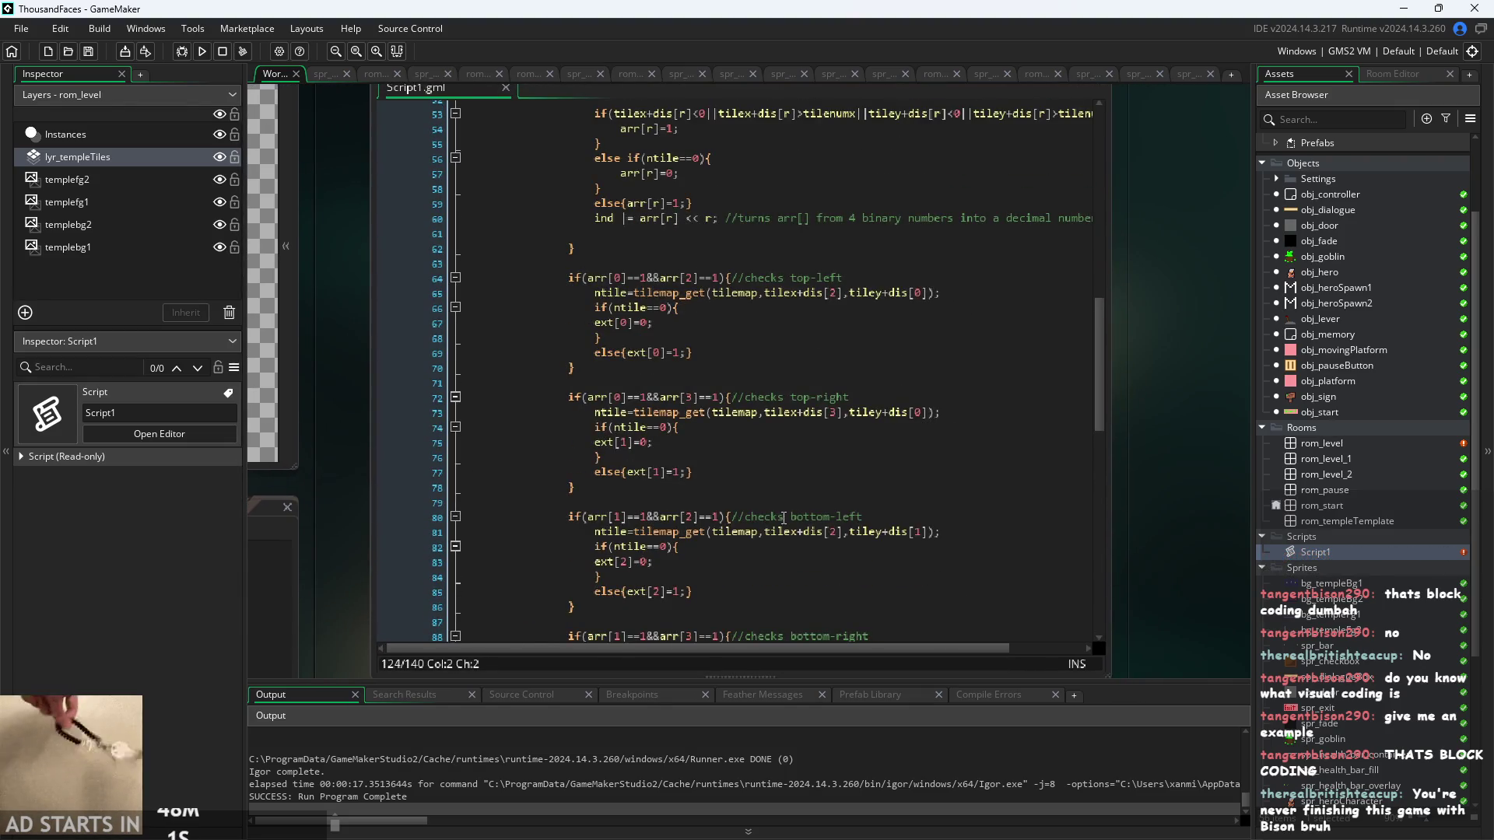
pyautogui.click(784, 504)
pyautogui.scroll(-1, 403, 362)
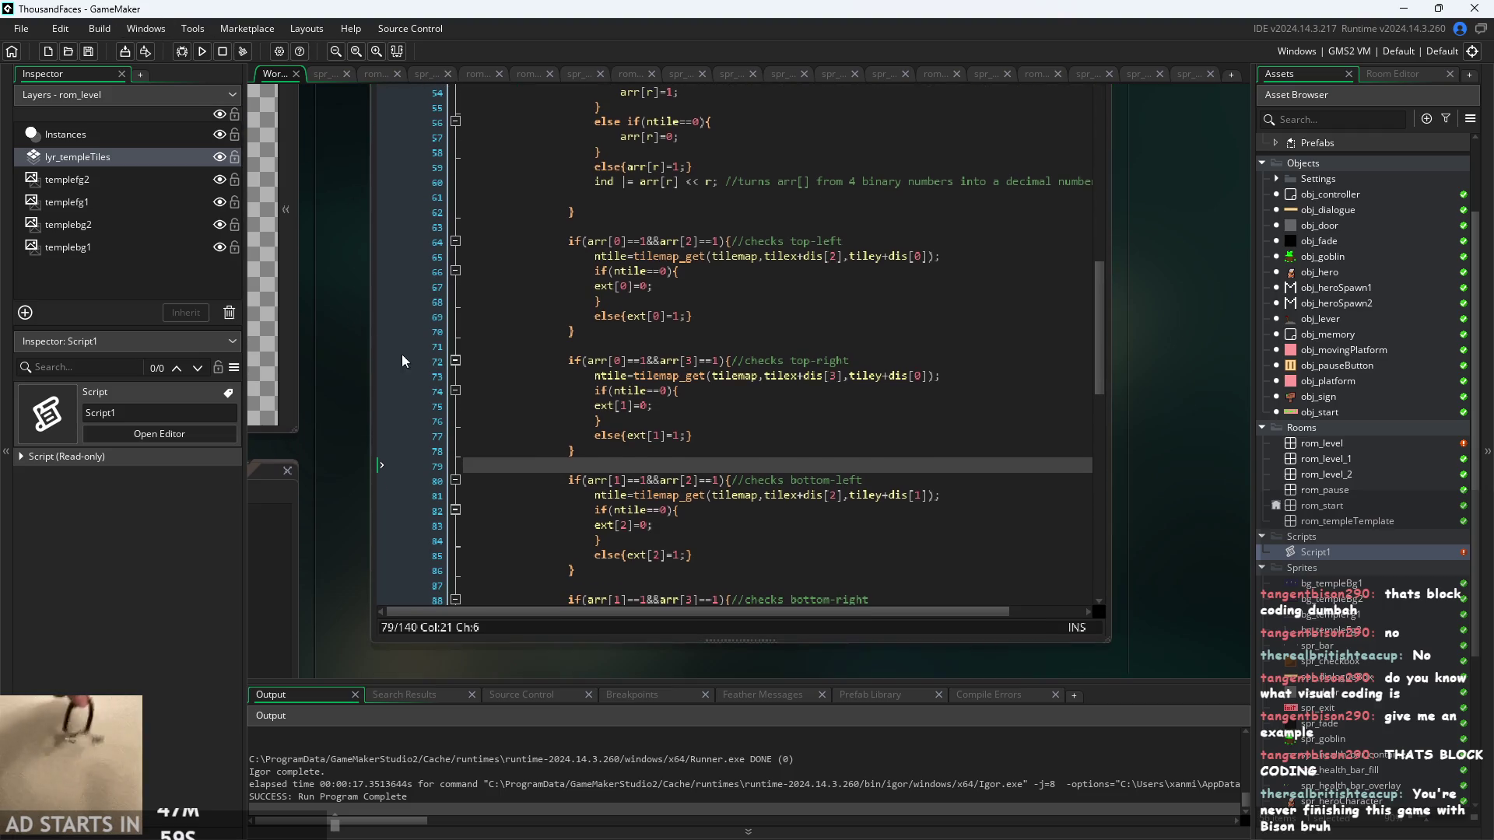
pyautogui.scroll(3, 403, 361)
pyautogui.scroll(-1, 1180, 335)
pyautogui.scroll(10, 935, 446)
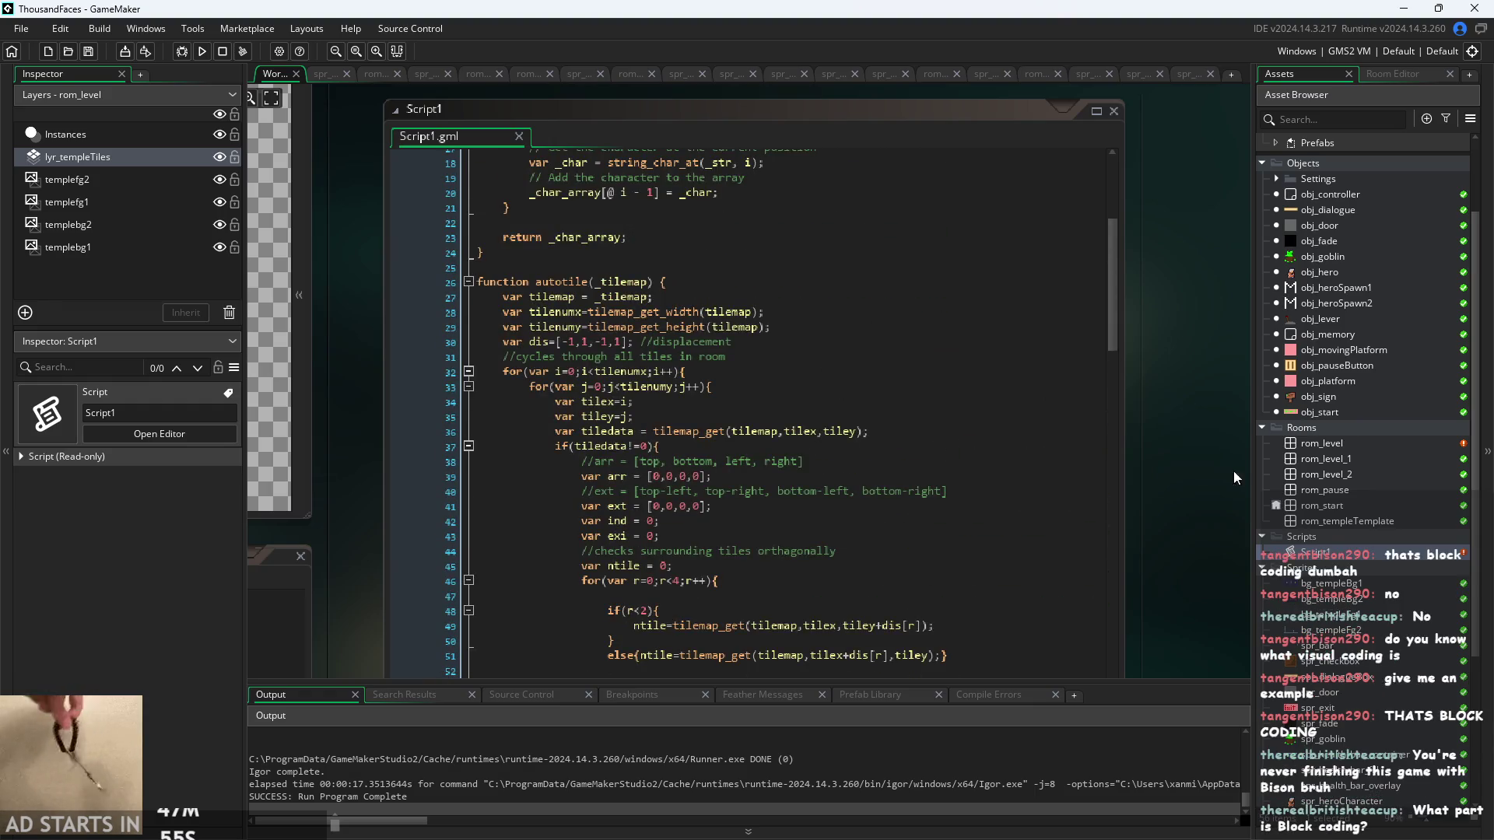
pyautogui.scroll(-3, 1212, 488)
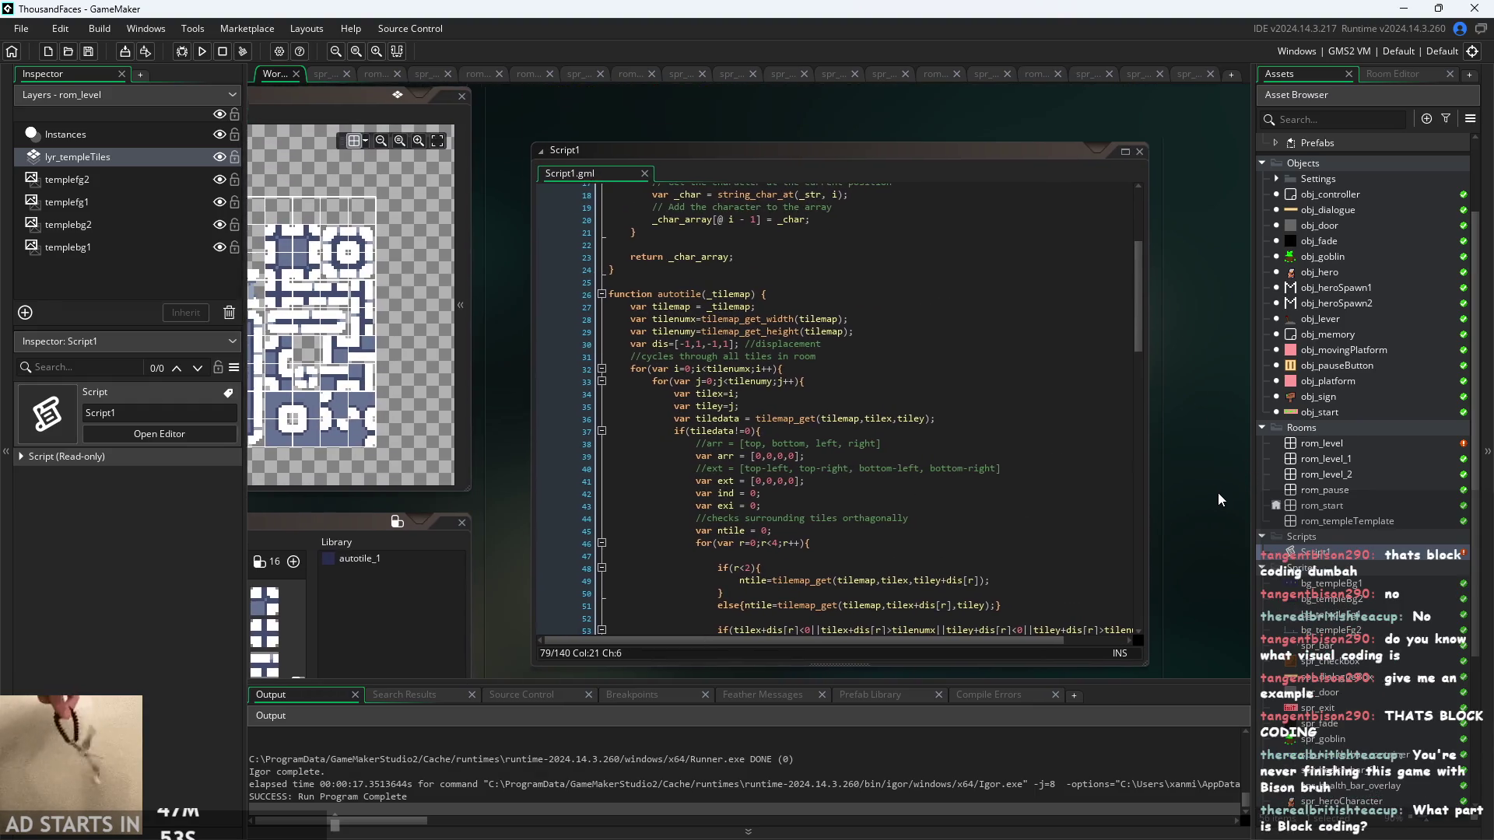
pyautogui.scroll(2, 1219, 494)
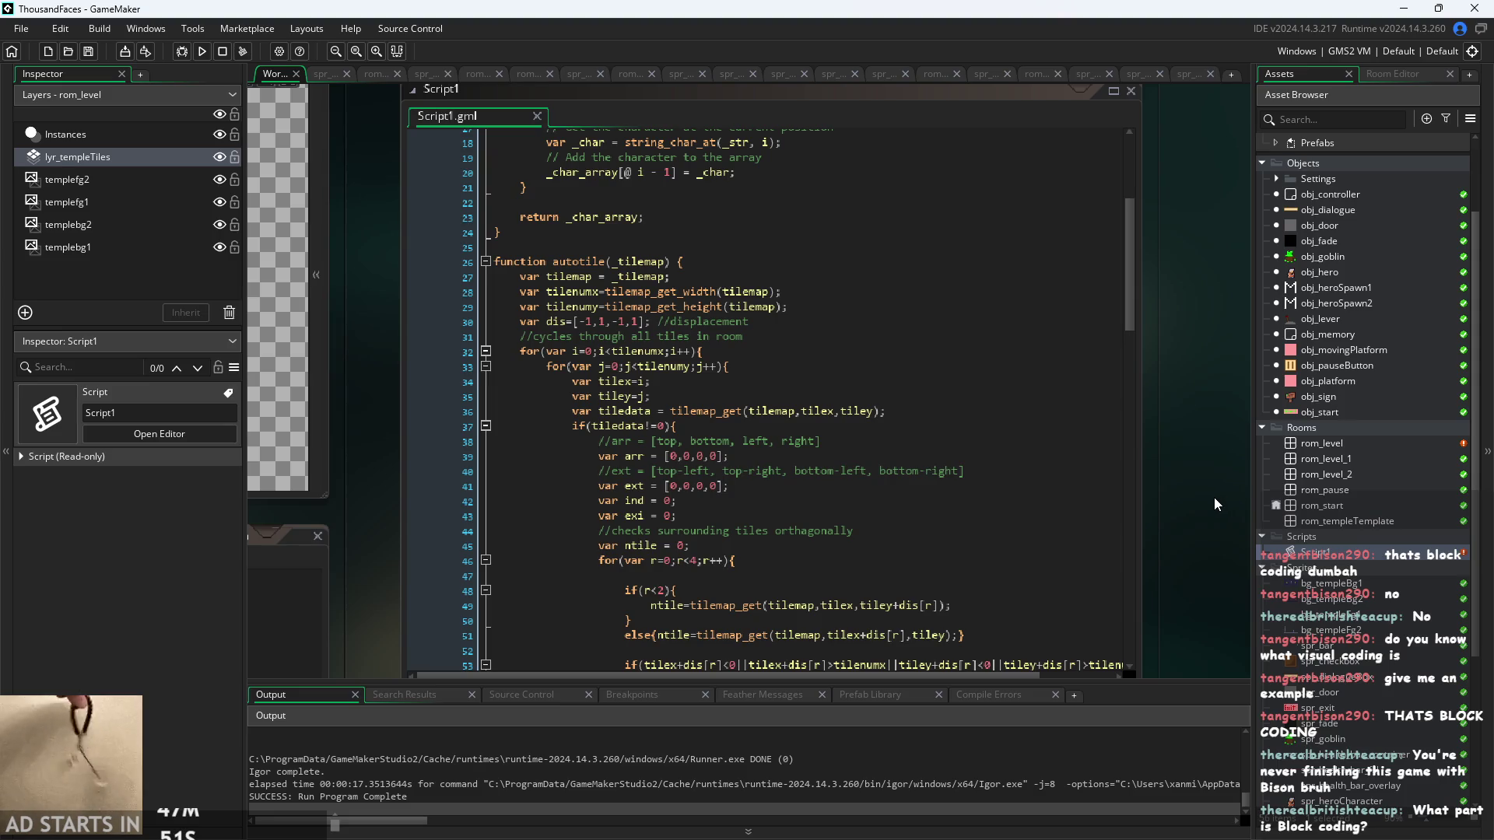
pyautogui.hscroll(-2, 1242, 505)
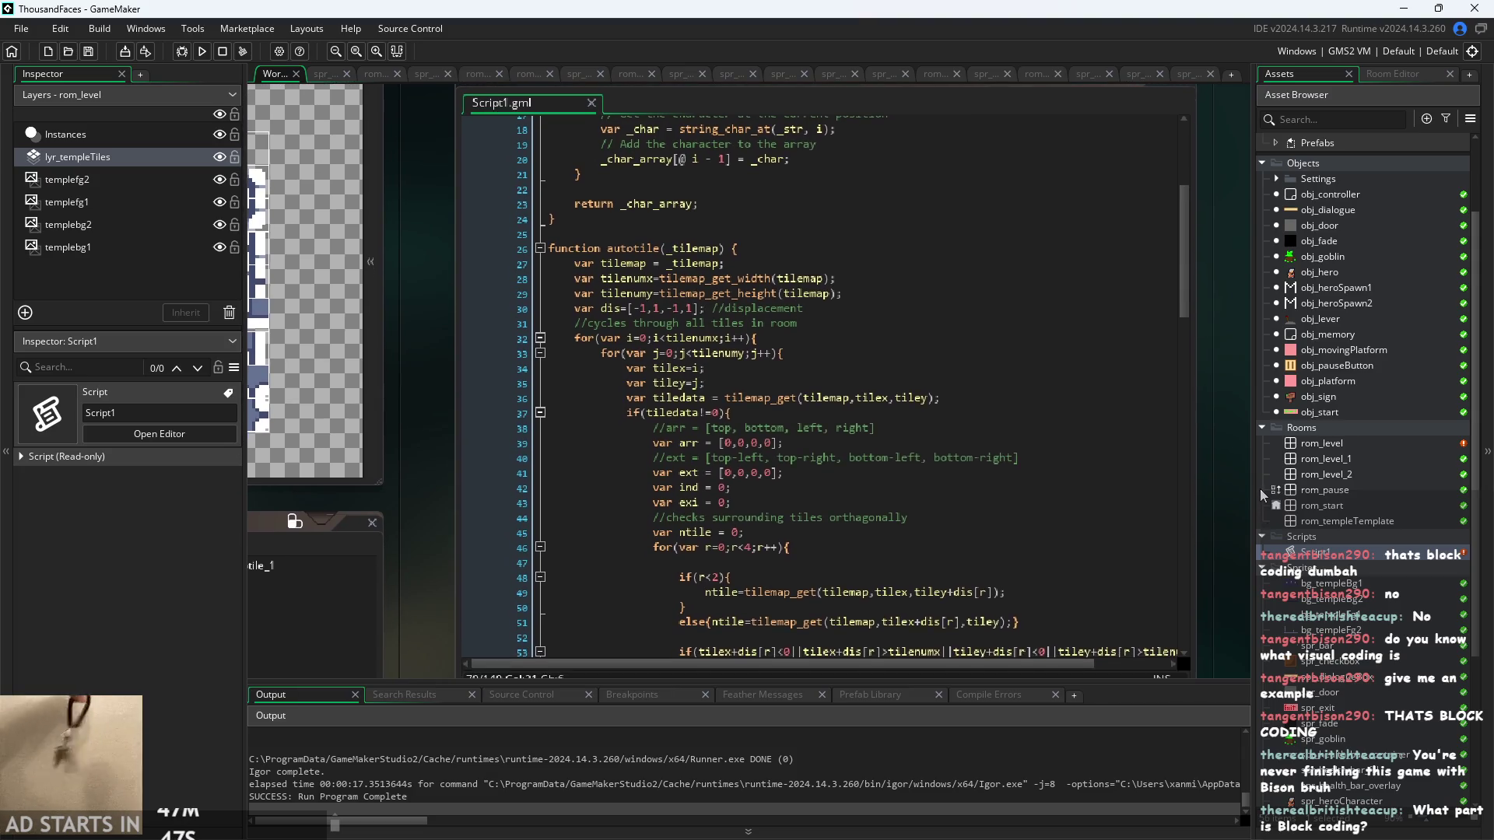
pyautogui.scroll(2, 1002, 523)
pyautogui.scroll(2, 1001, 523)
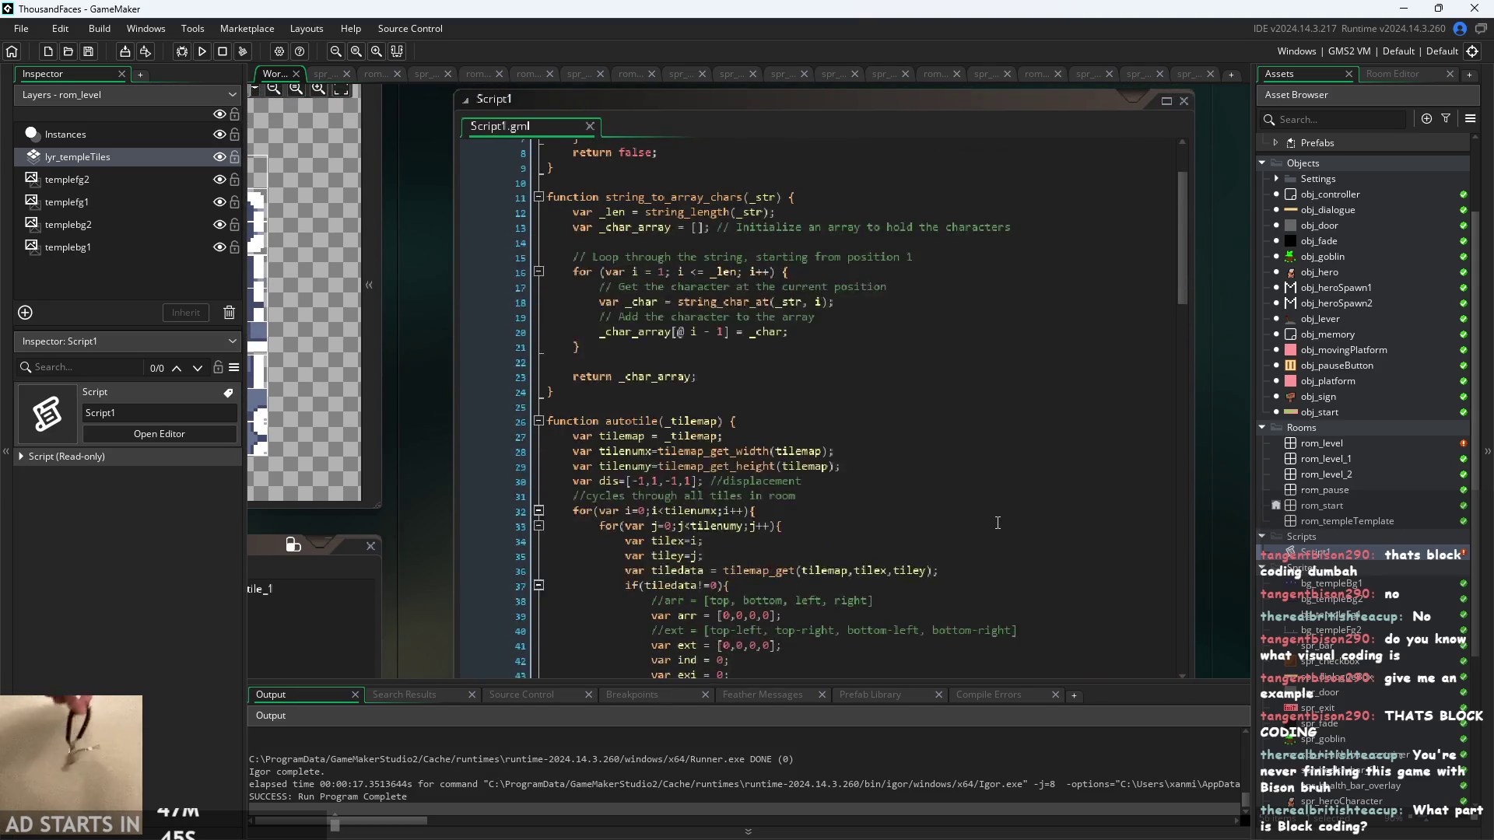
pyautogui.scroll(-1, 586, 498)
pyautogui.scroll(-2, 495, 498)
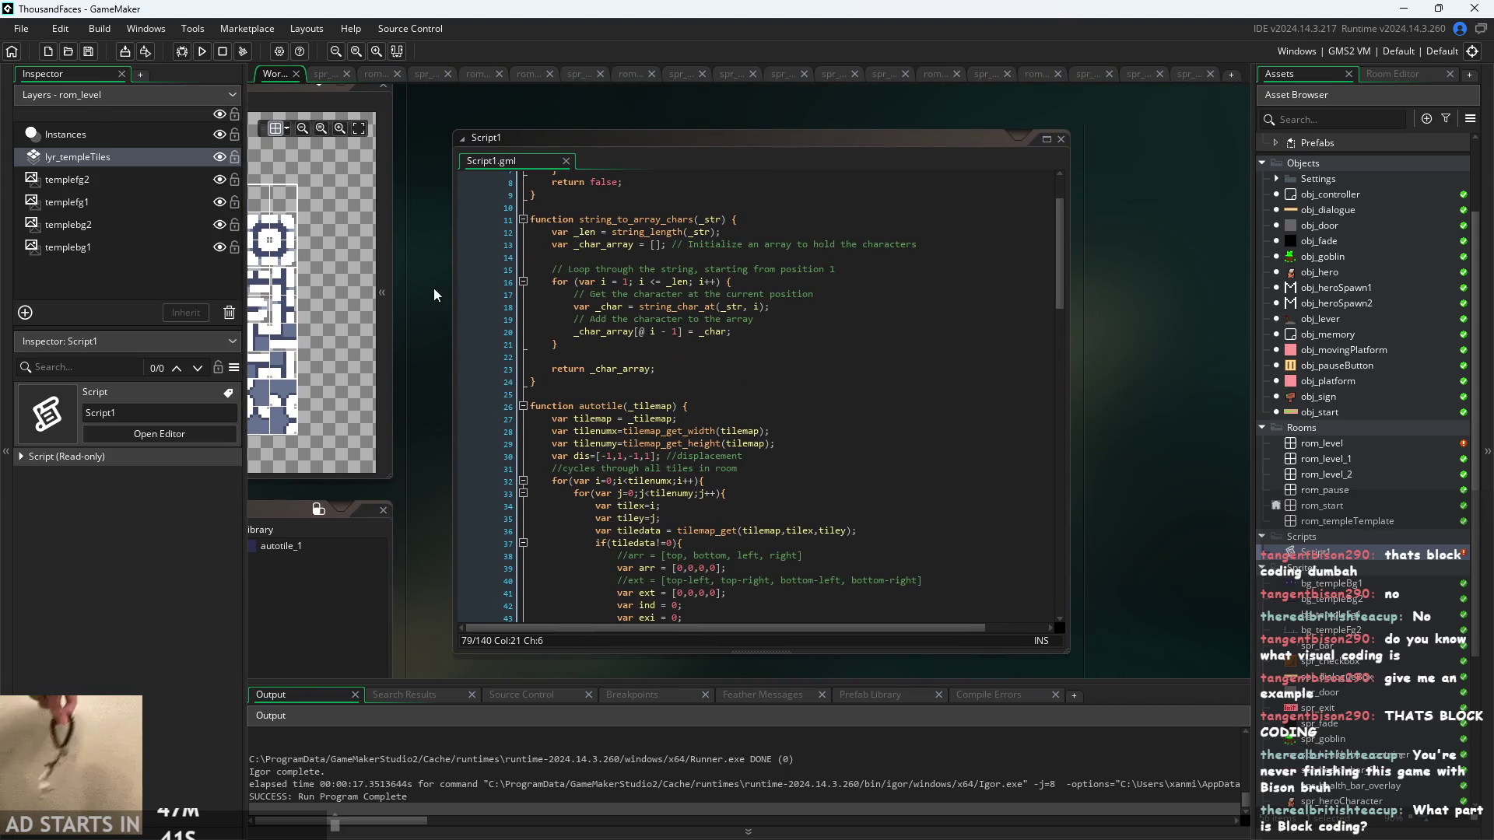
pyautogui.scroll(1, 428, 318)
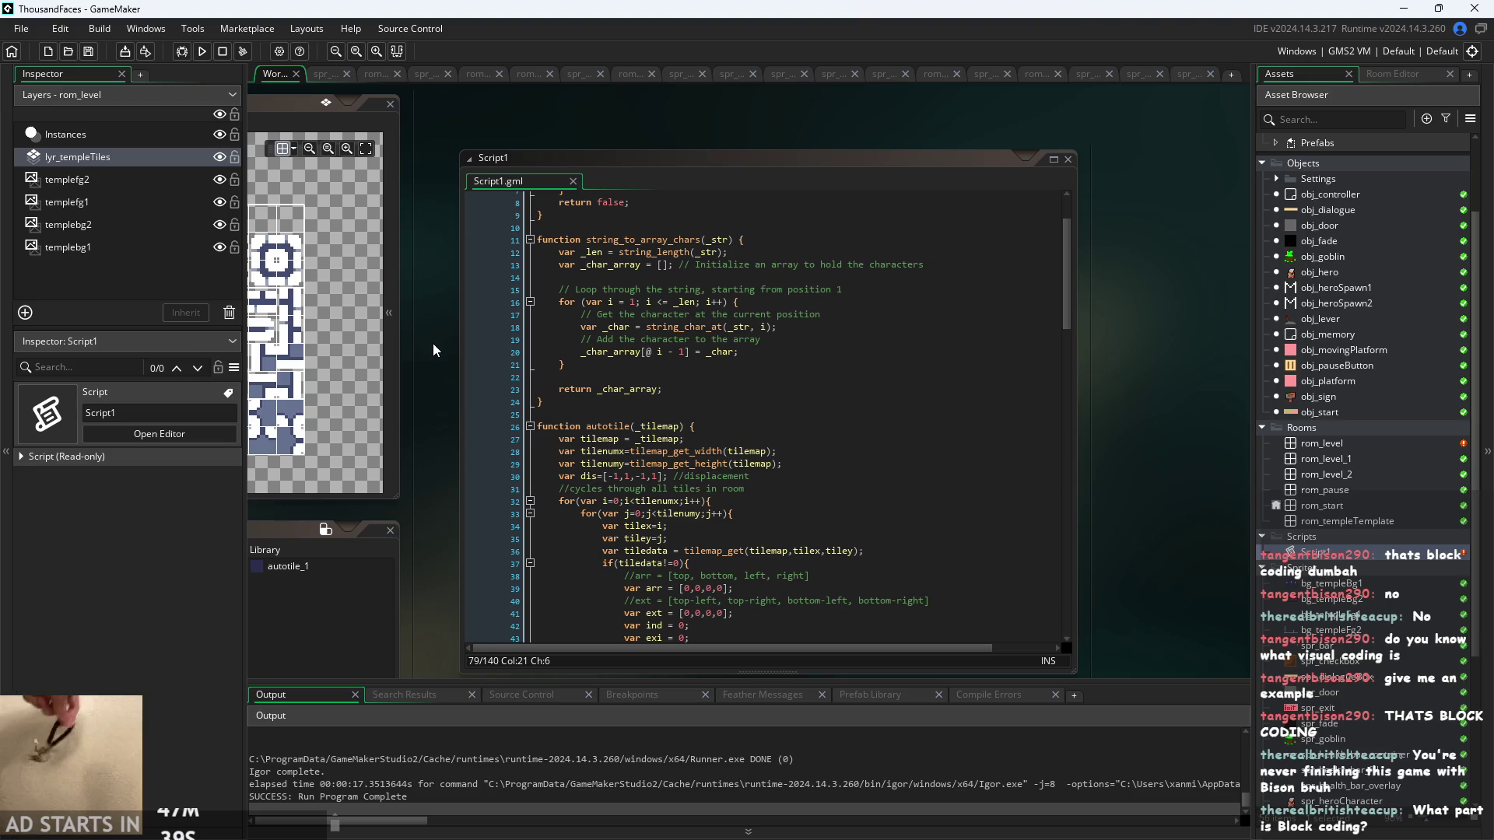
pyautogui.scroll(-3, 433, 343)
pyautogui.scroll(8, 420, 285)
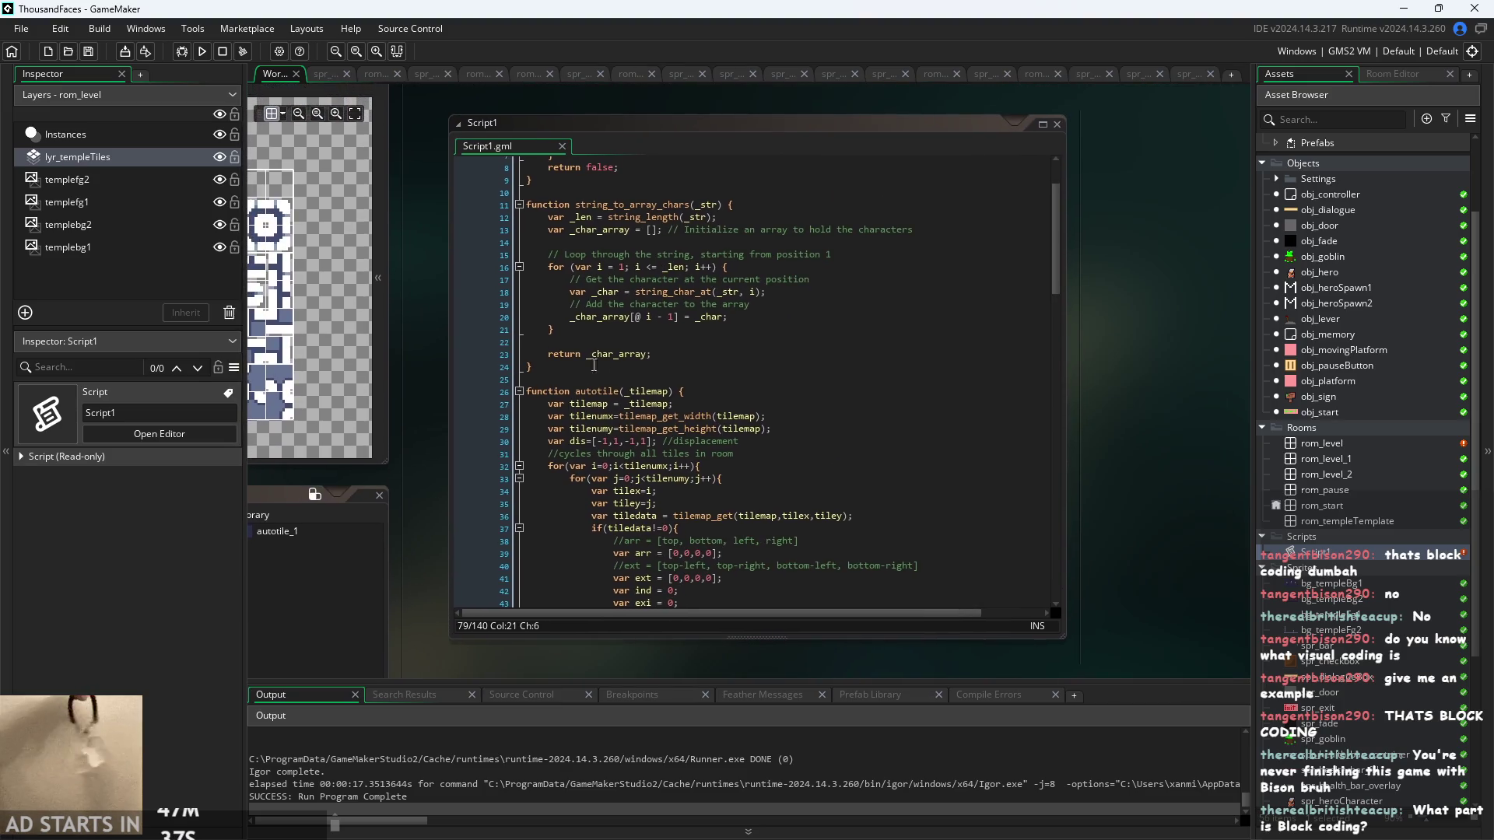
pyautogui.scroll(-7, 922, 245)
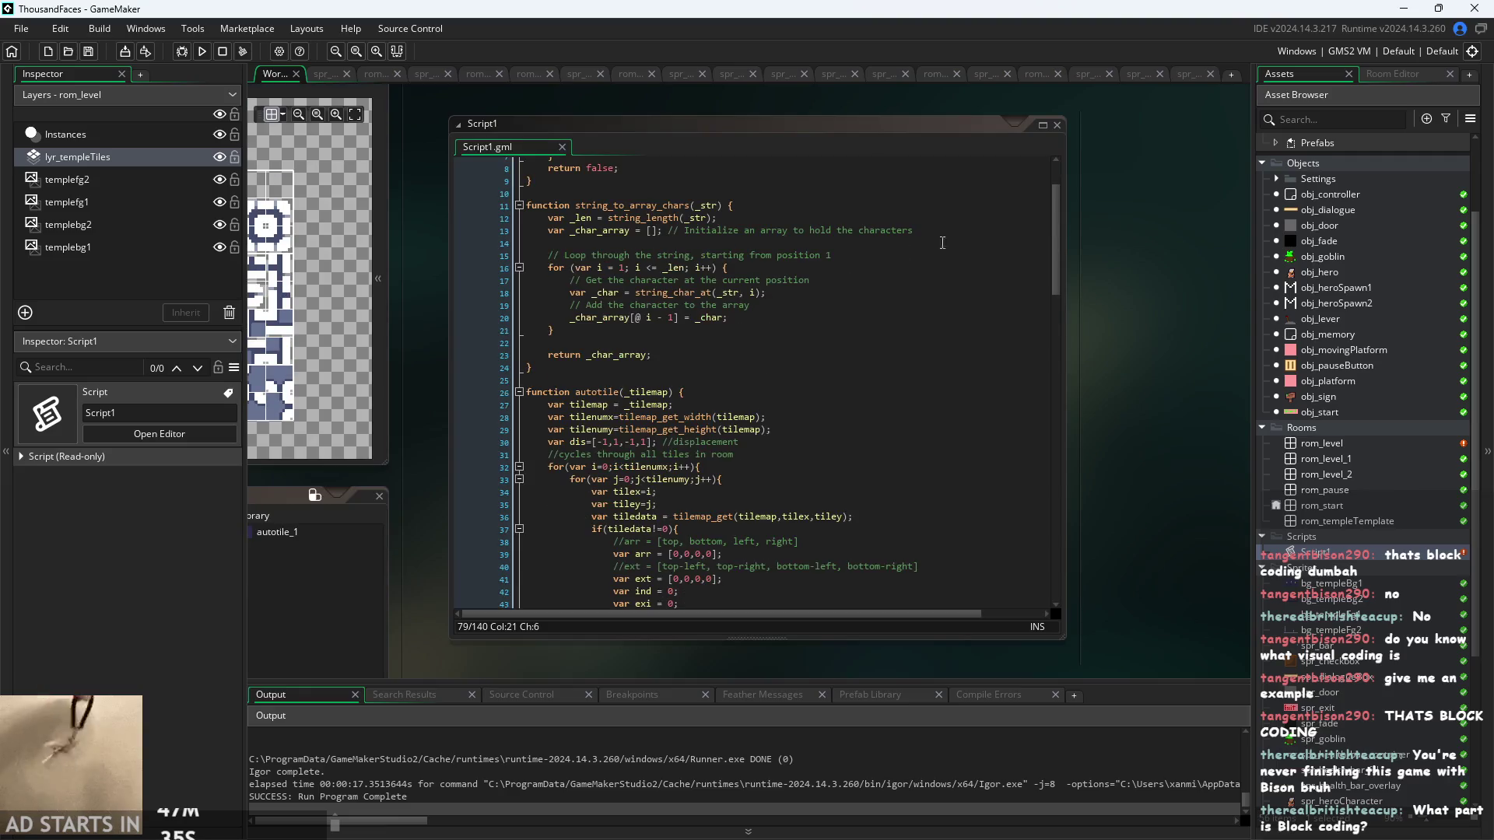
pyautogui.moveTo(1055, 250)
pyautogui.mouseDown()
pyautogui.moveTo(1060, 220)
pyautogui.moveTo(1085, 506)
pyautogui.moveTo(1039, 158)
pyautogui.mouseUp()
pyautogui.moveTo(1108, 302); pyautogui.dragTo(1190, 312)
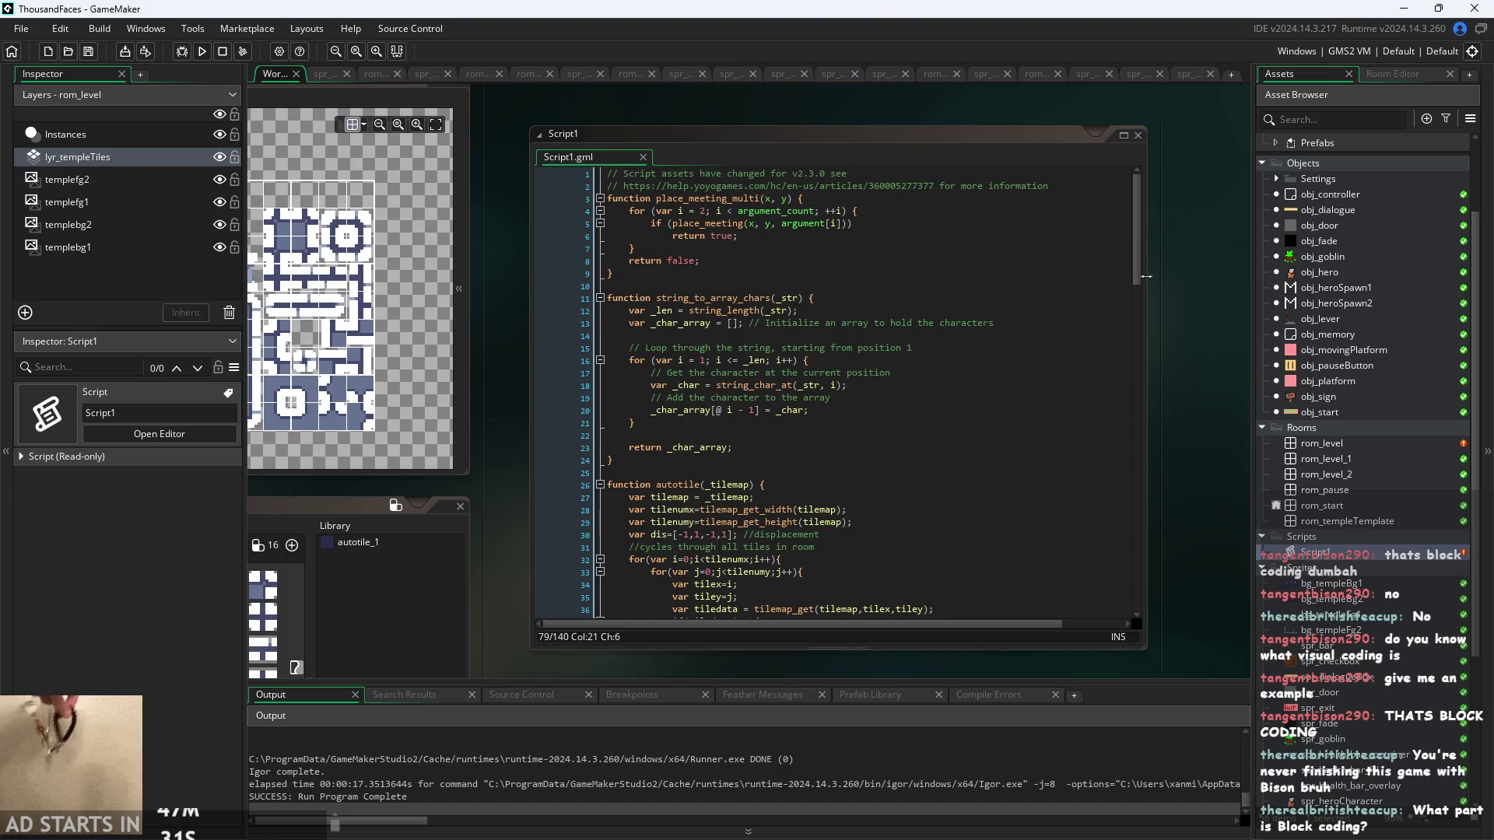
pyautogui.moveTo(1140, 250)
pyautogui.mouseDown()
pyautogui.moveTo(1142, 674)
pyautogui.moveTo(1123, 178)
pyautogui.mouseUp()
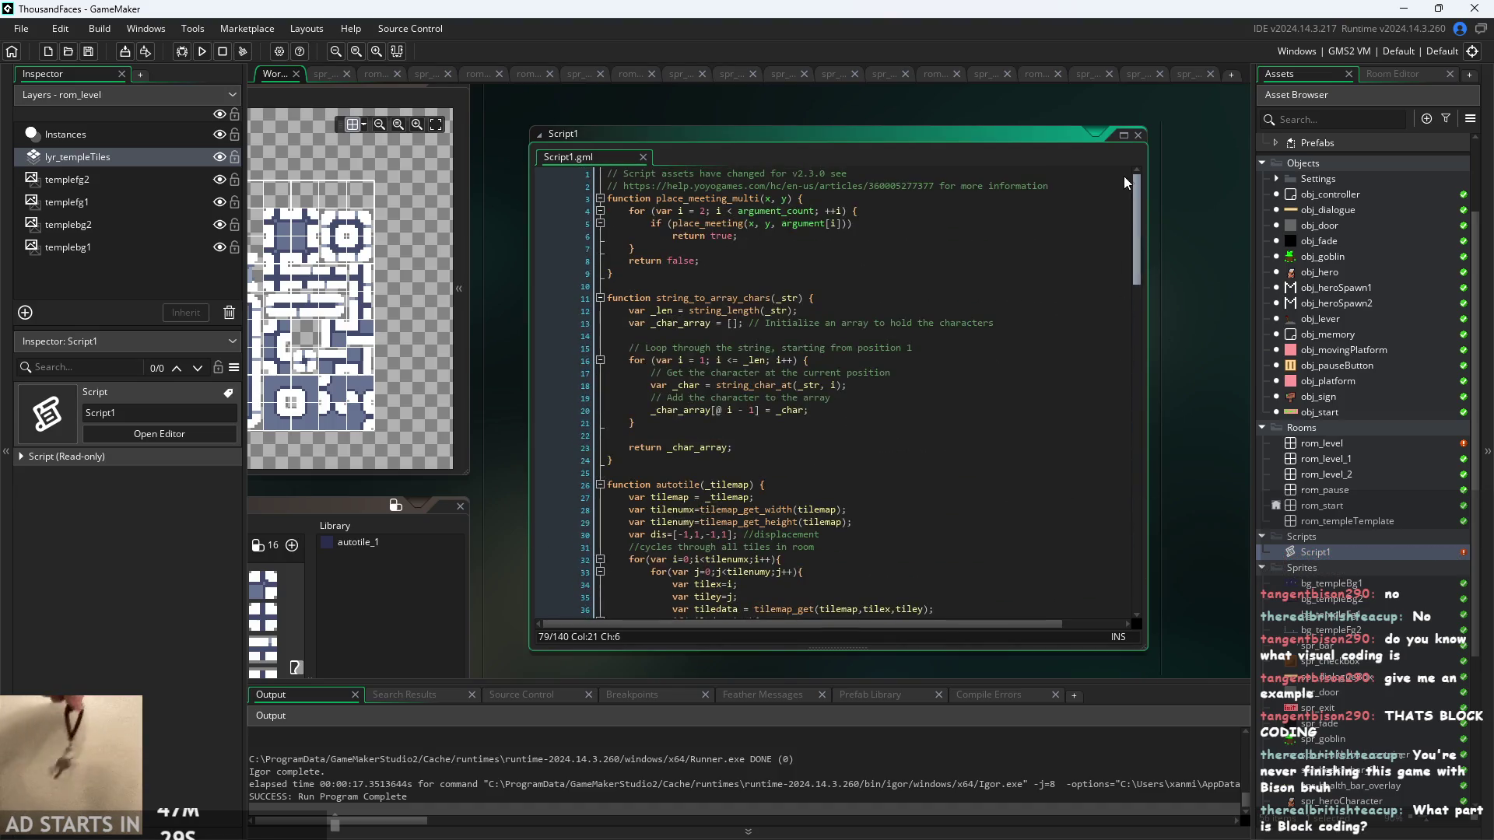
pyautogui.moveTo(1186, 303); pyautogui.dragTo(1188, 310)
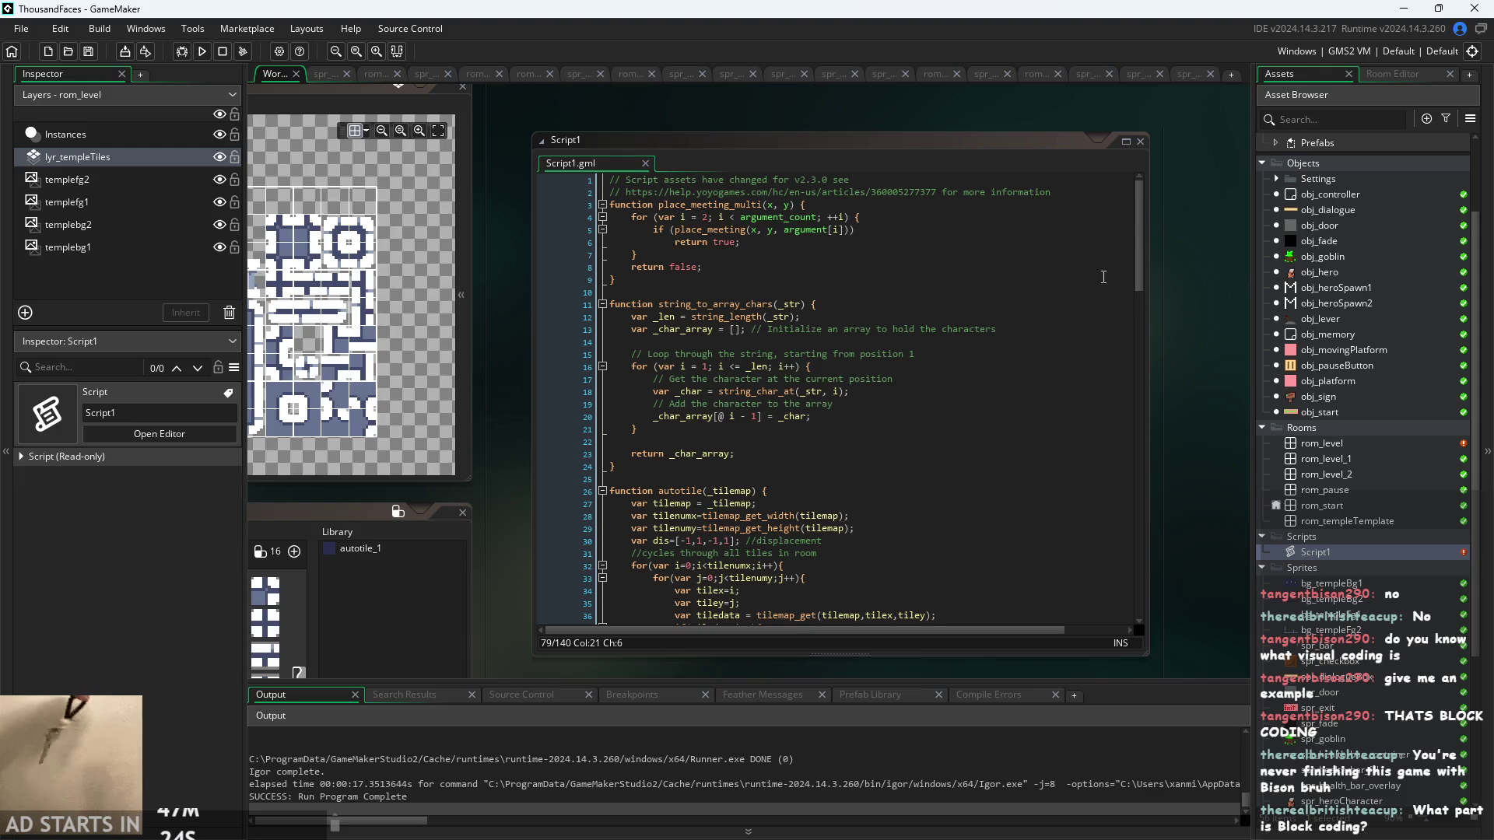
pyautogui.scroll(-2, 1136, 312)
pyautogui.scroll(10, 1119, 240)
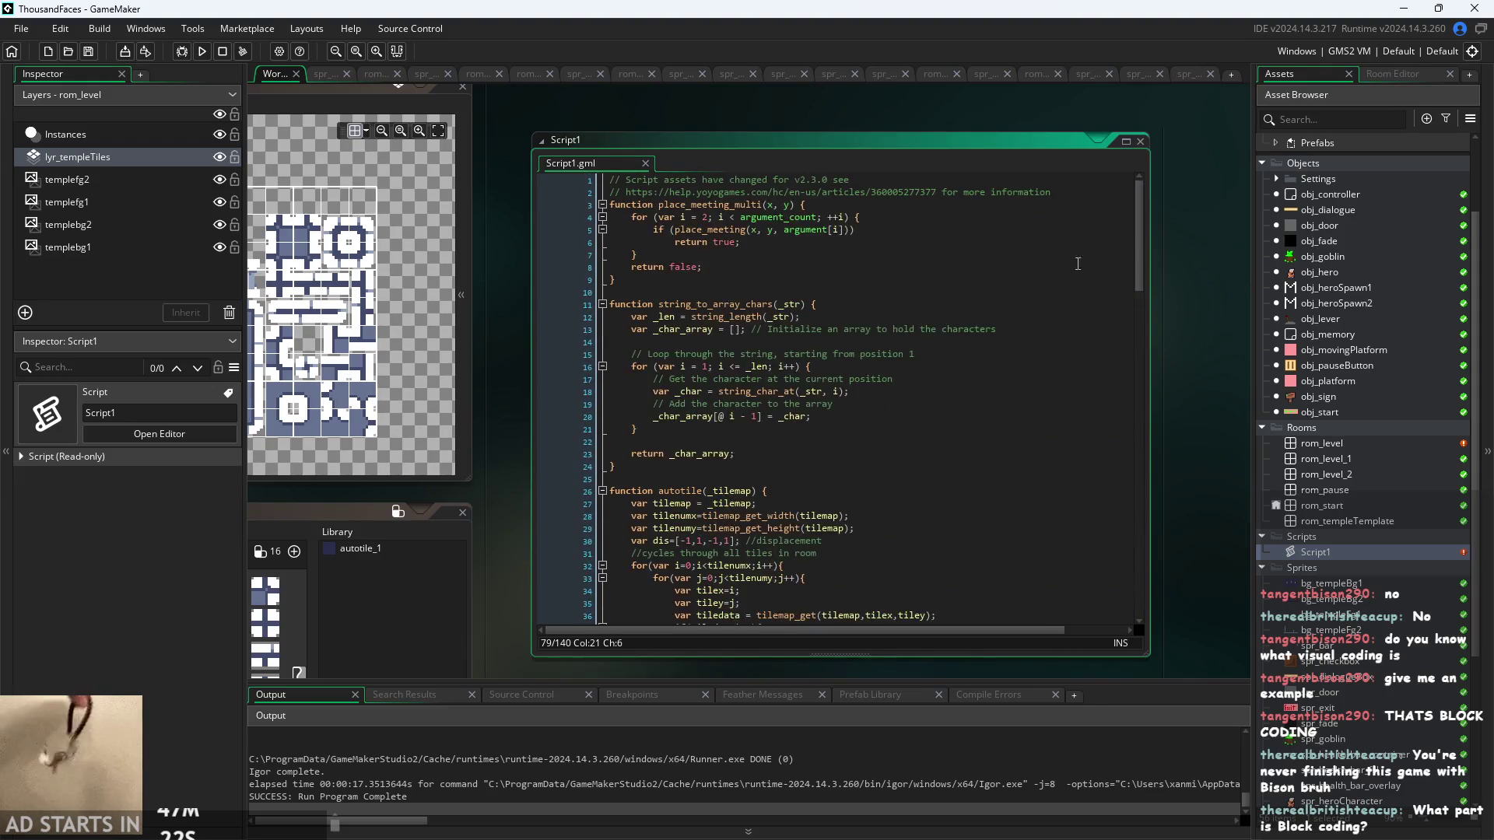
pyautogui.keyDown('ctrl'); pyautogui.scroll(1, 925, 358); pyautogui.keyUp('ctrl')
pyautogui.scroll(-2, 924, 358)
pyautogui.scroll(-4, 925, 358)
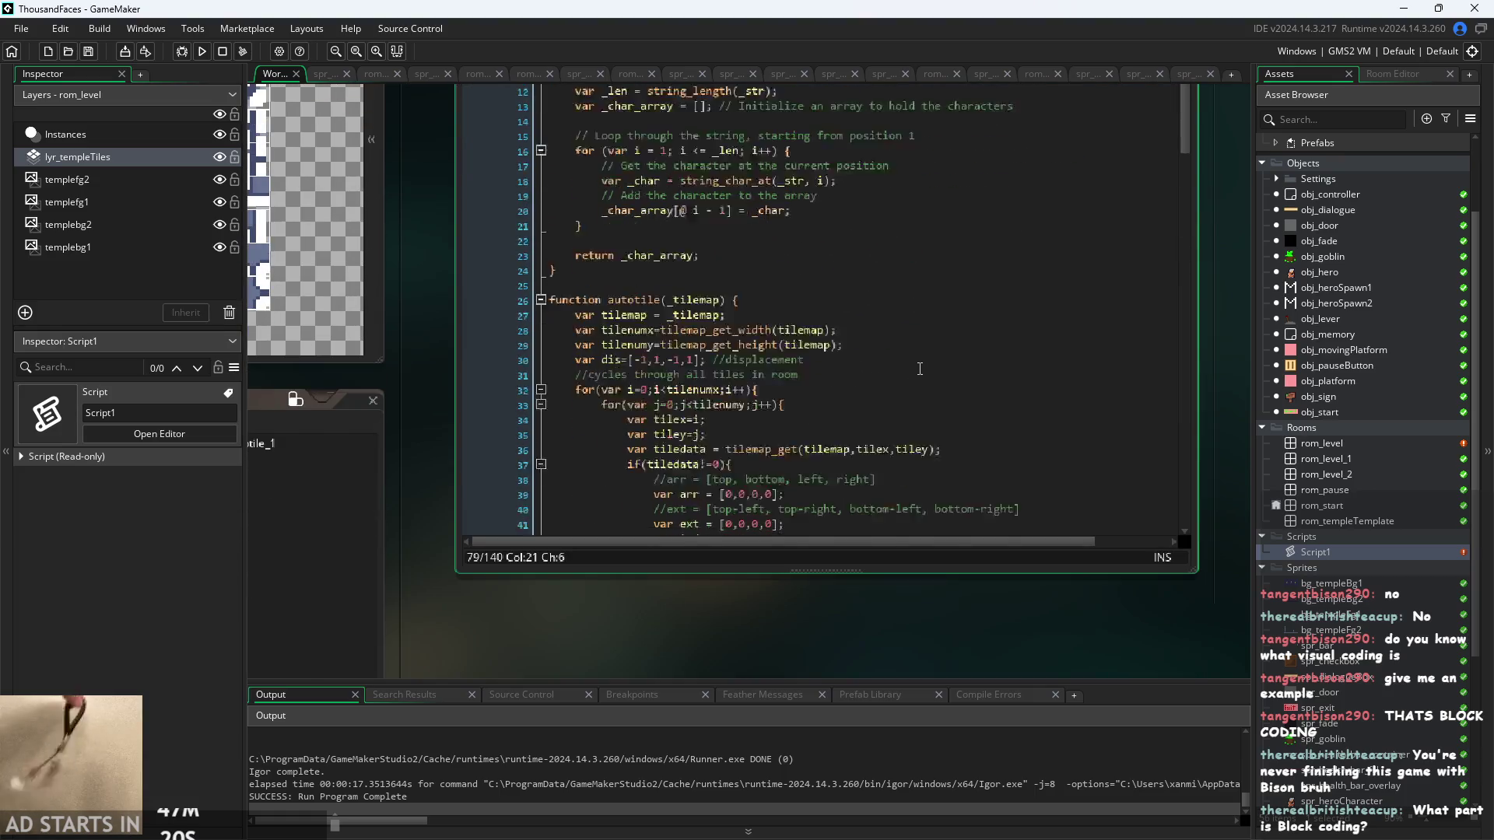
pyautogui.scroll(2, 940, 637)
pyautogui.scroll(-8, 907, 557)
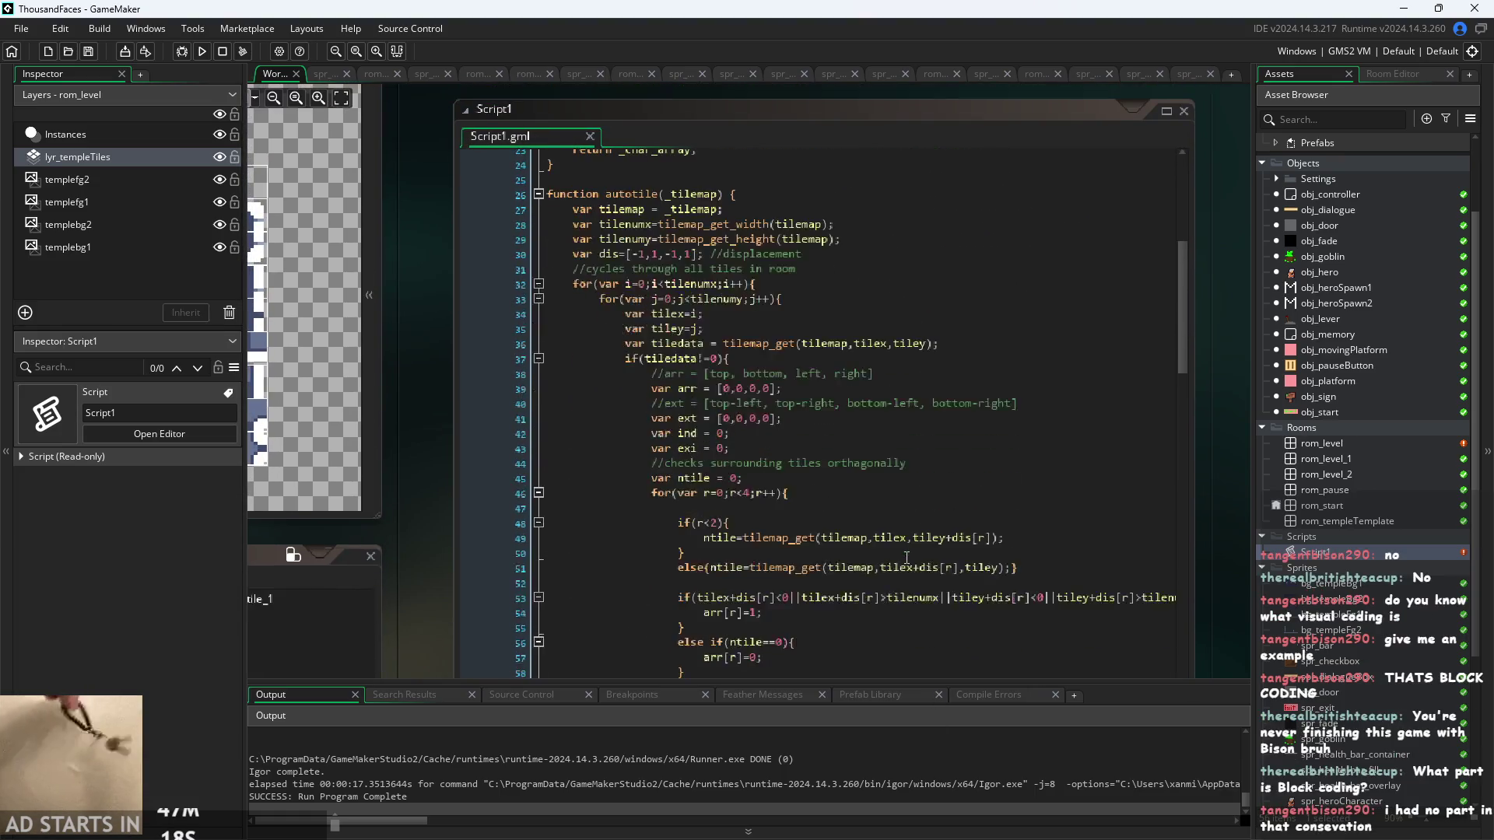
pyautogui.keyDown('ctrl'); pyautogui.scroll(-2, 404, 478); pyautogui.keyUp('ctrl')
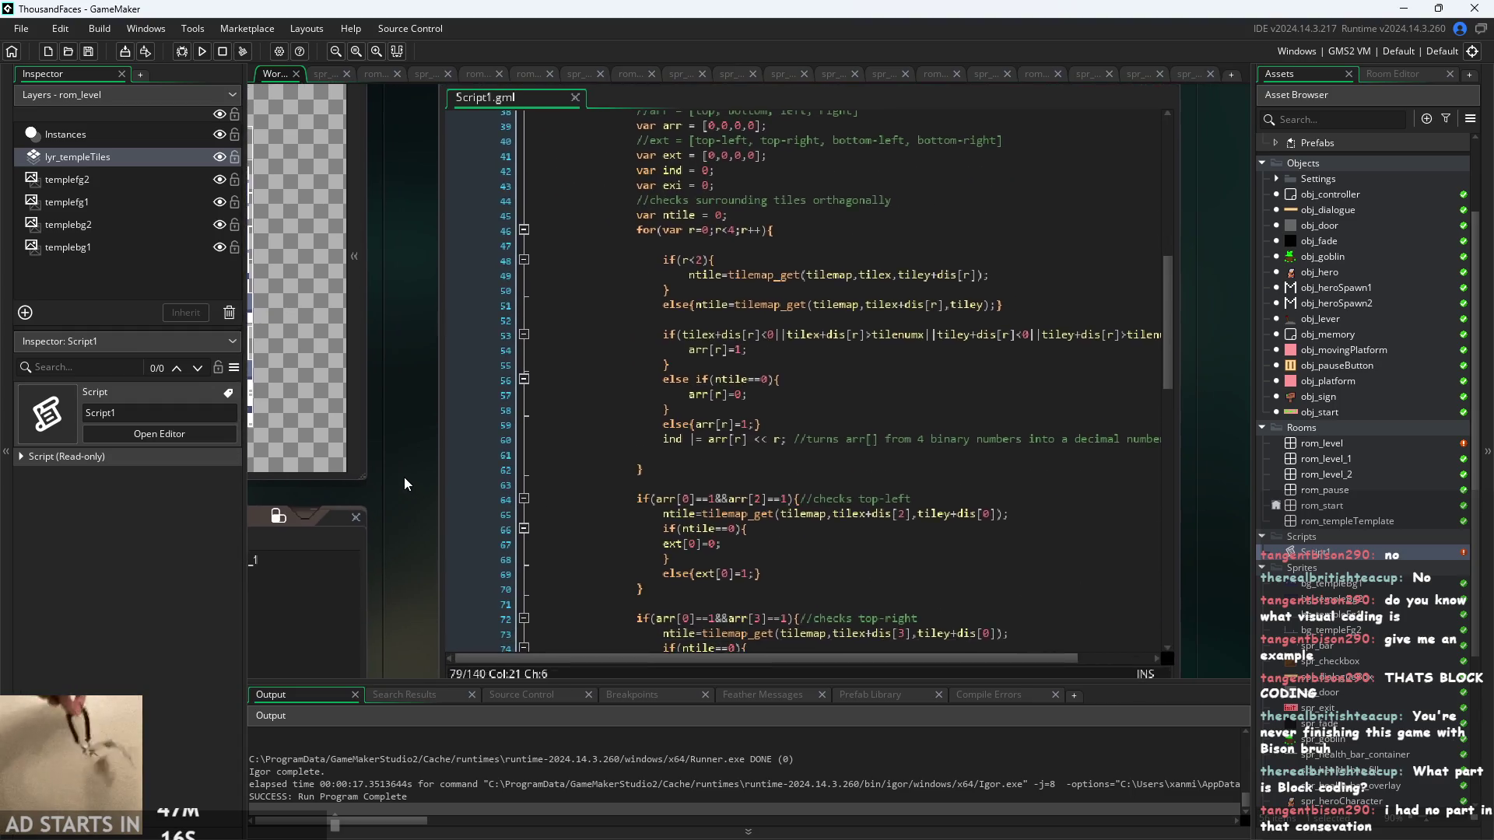
pyautogui.scroll(6, 928, 449)
pyautogui.moveTo(1024, 338)
pyautogui.mouseDown()
pyautogui.moveTo(1014, 236)
pyautogui.moveTo(1024, 643)
pyautogui.moveTo(1013, 363)
pyautogui.moveTo(1034, 203)
pyautogui.mouseUp()
pyautogui.keyDown('ctrl'); pyautogui.scroll(1, 1129, 281); pyautogui.keyUp('ctrl')
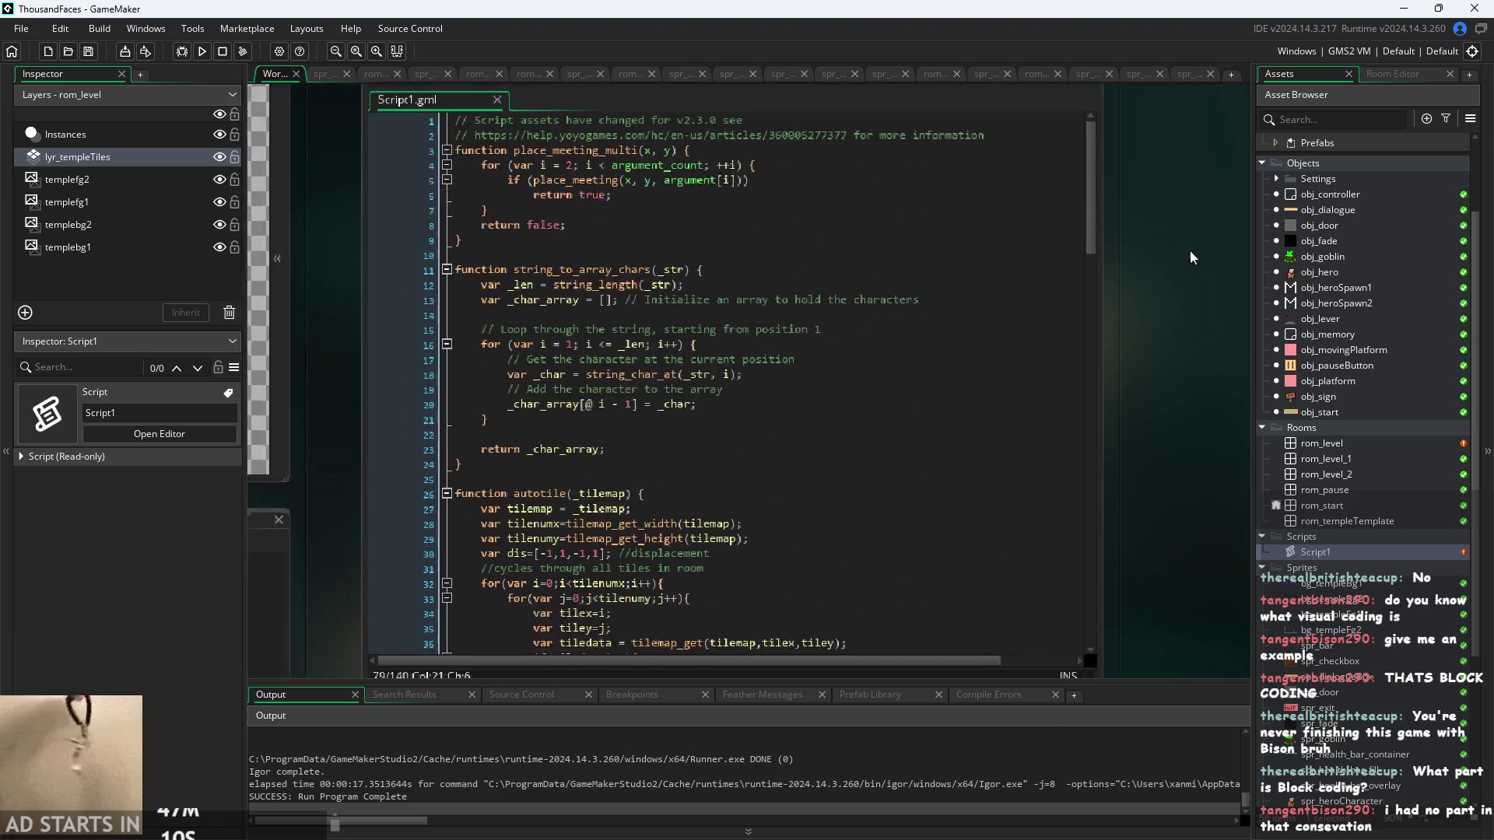
pyautogui.keyDown('ctrl'); pyautogui.scroll(-1, 1245, 264); pyautogui.keyUp('ctrl')
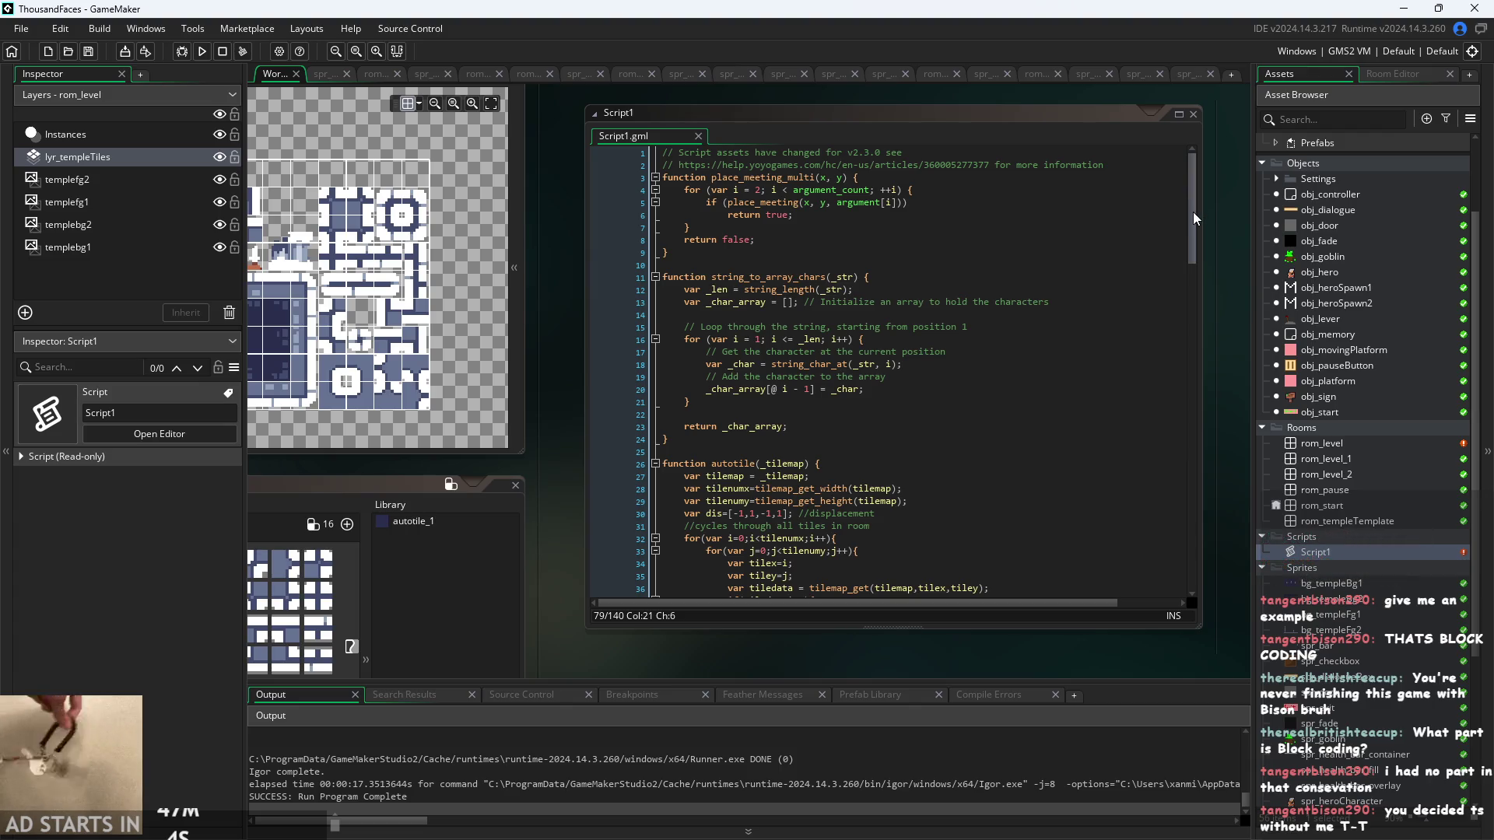
pyautogui.scroll(-5, 1194, 217)
pyautogui.scroll(5, 1203, 212)
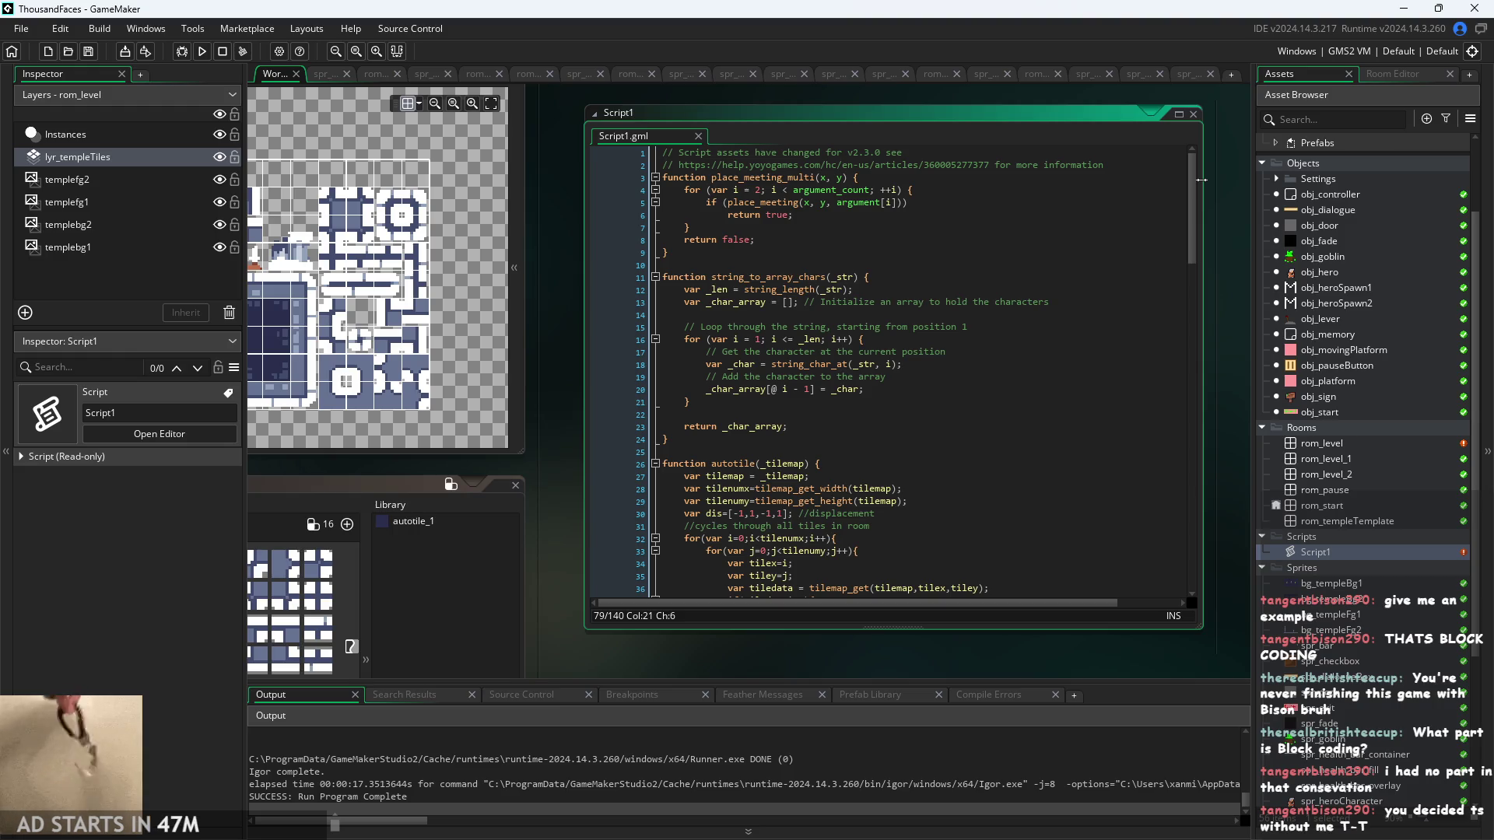
pyautogui.scroll(-20, 1200, 450)
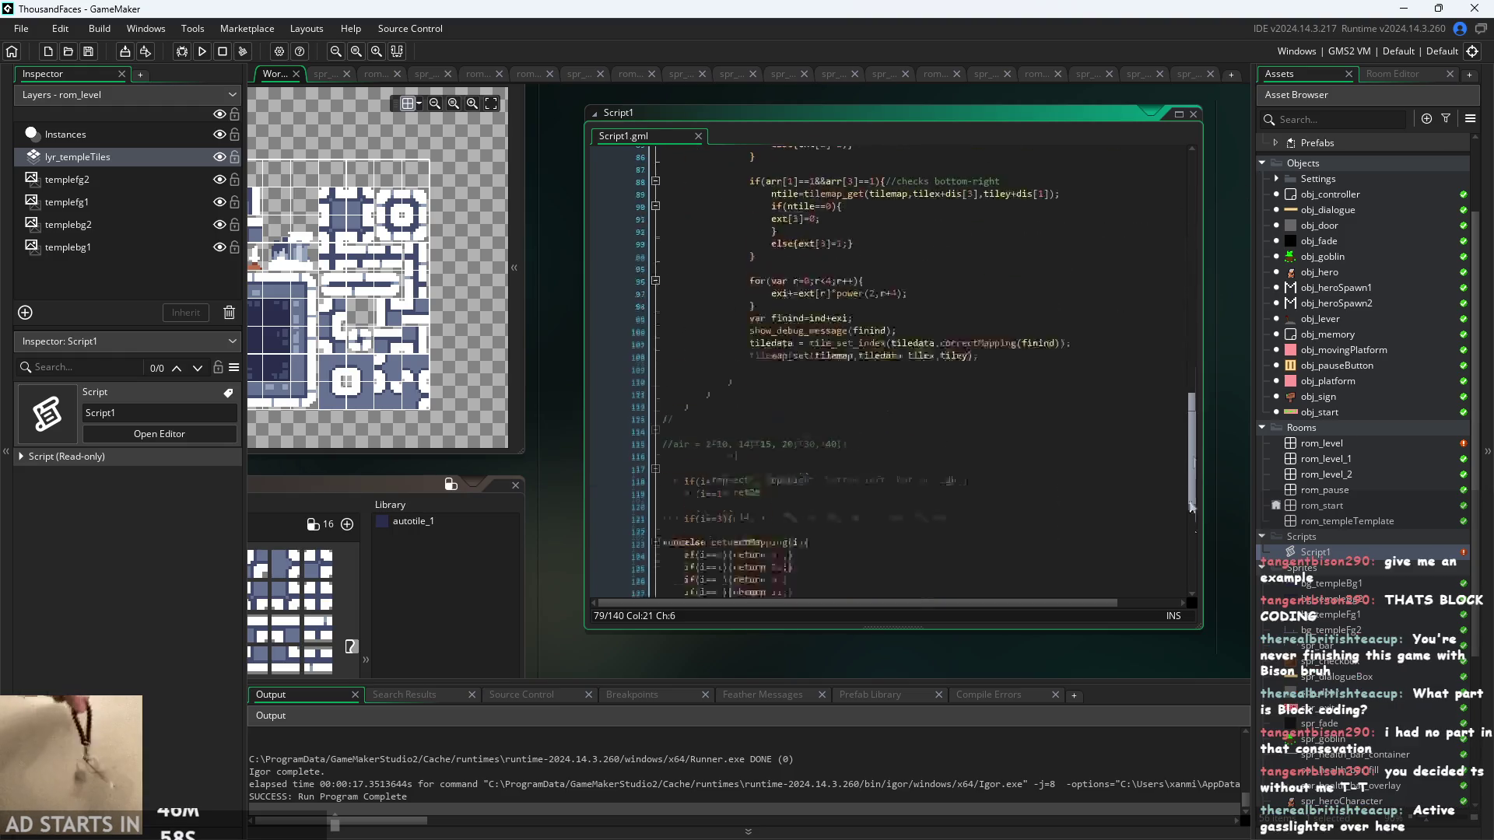
pyautogui.scroll(20, 1199, 443)
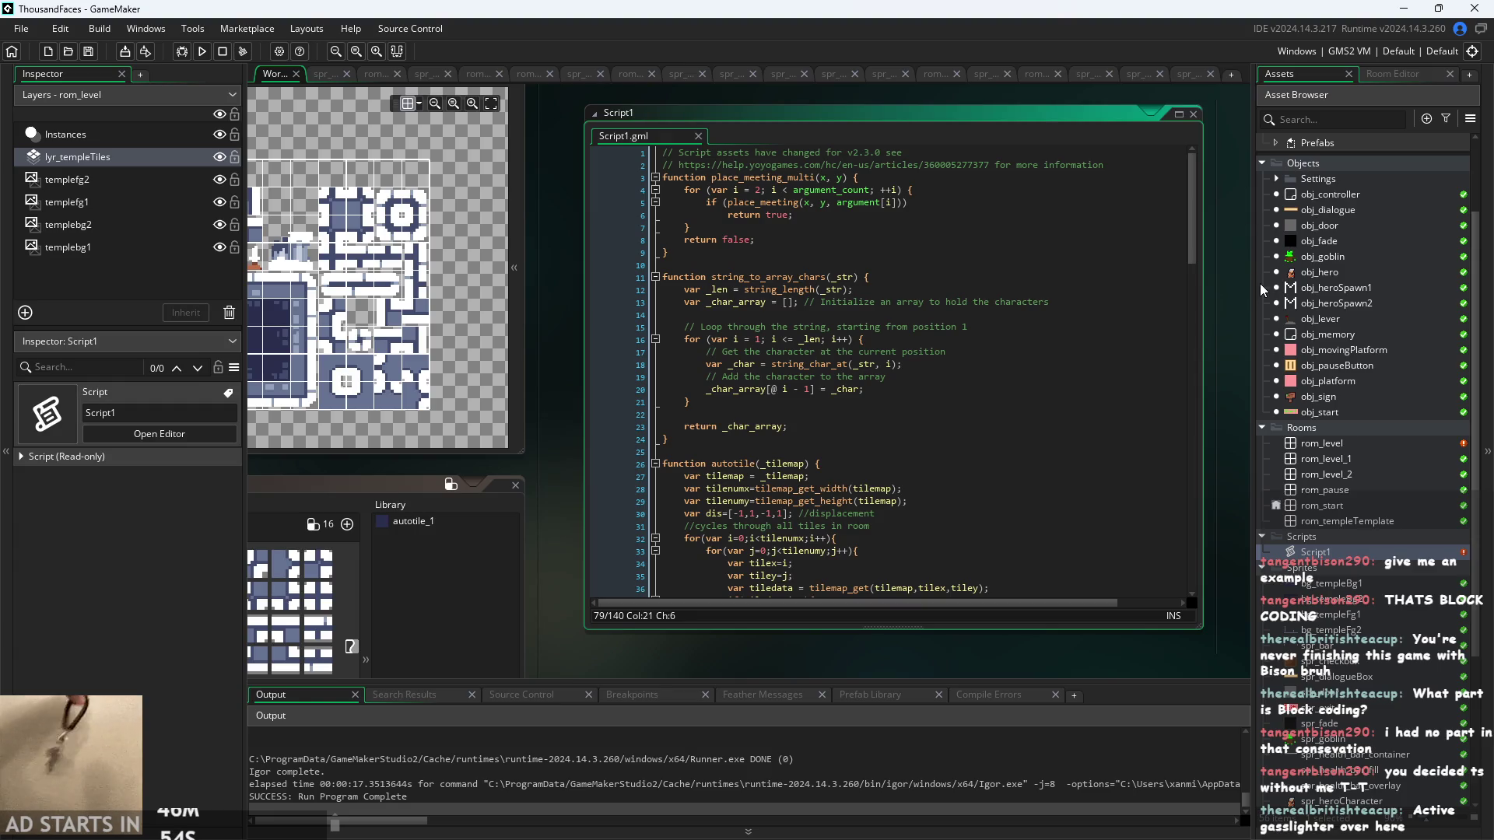
pyautogui.scroll(-3, 1161, 288)
pyautogui.scroll(3, 1161, 288)
pyautogui.hscroll(3, 1208, 221)
pyautogui.hscroll(3, 1193, 285)
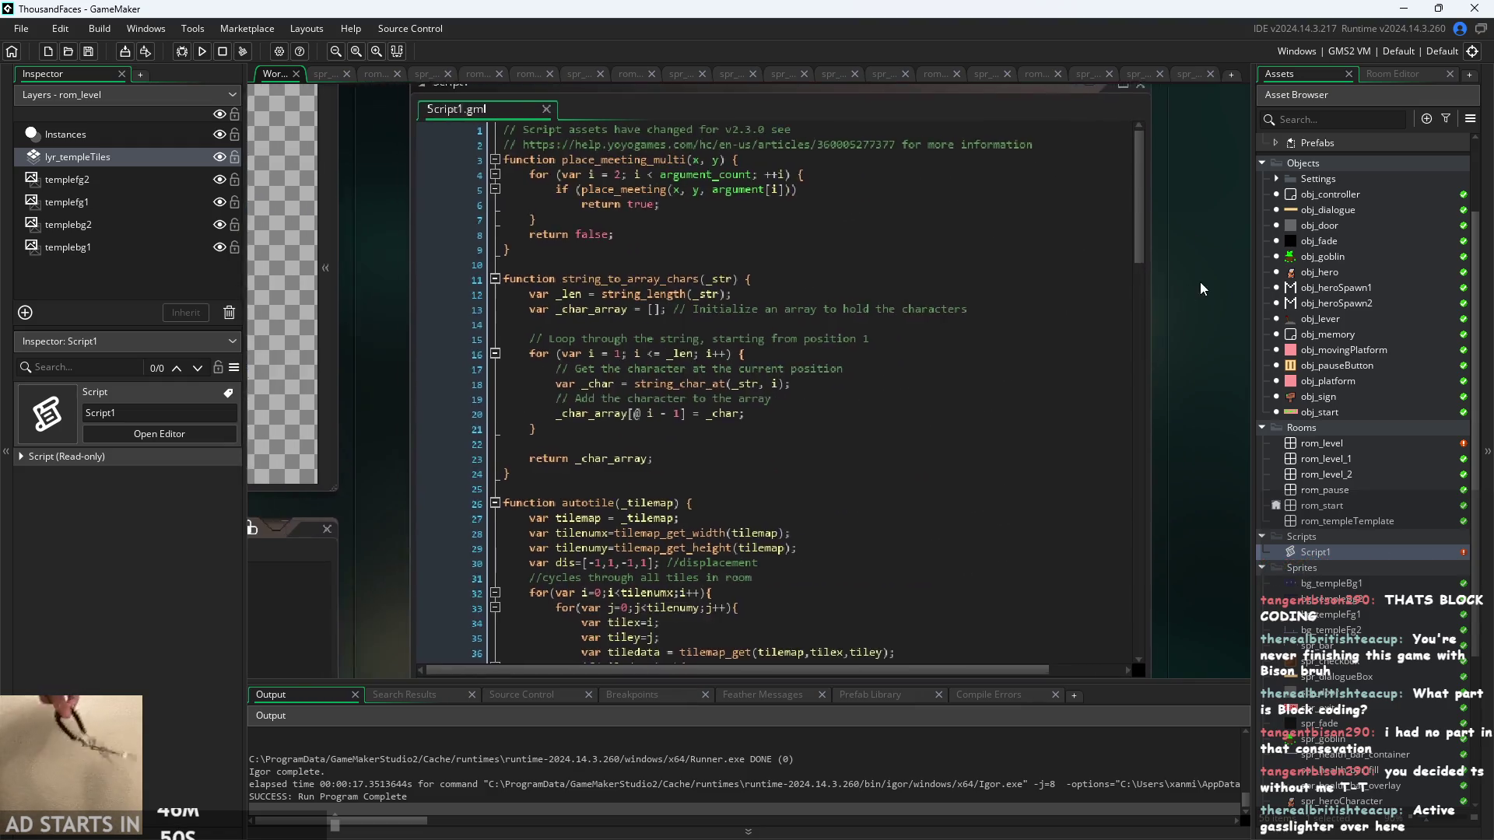
pyautogui.hscroll(-5, 1184, 297)
pyautogui.moveTo(1214, 187)
pyautogui.mouseDown()
pyautogui.moveTo(1202, 581)
pyautogui.moveTo(1208, 183)
pyautogui.mouseUp()
# - Insert a blank line after the string_to_array_chars header on line 11
pyautogui.click(1105, 407)
pyautogui.click(1105, 332)
pyautogui.click(1105, 348)
pyautogui.click(1120, 333)
pyautogui.click(1129, 320)
pyautogui.click(1137, 307)
pyautogui.moveTo(1143, 294); pyautogui.dragTo(1145, 286)
pyautogui.click(1145, 286)
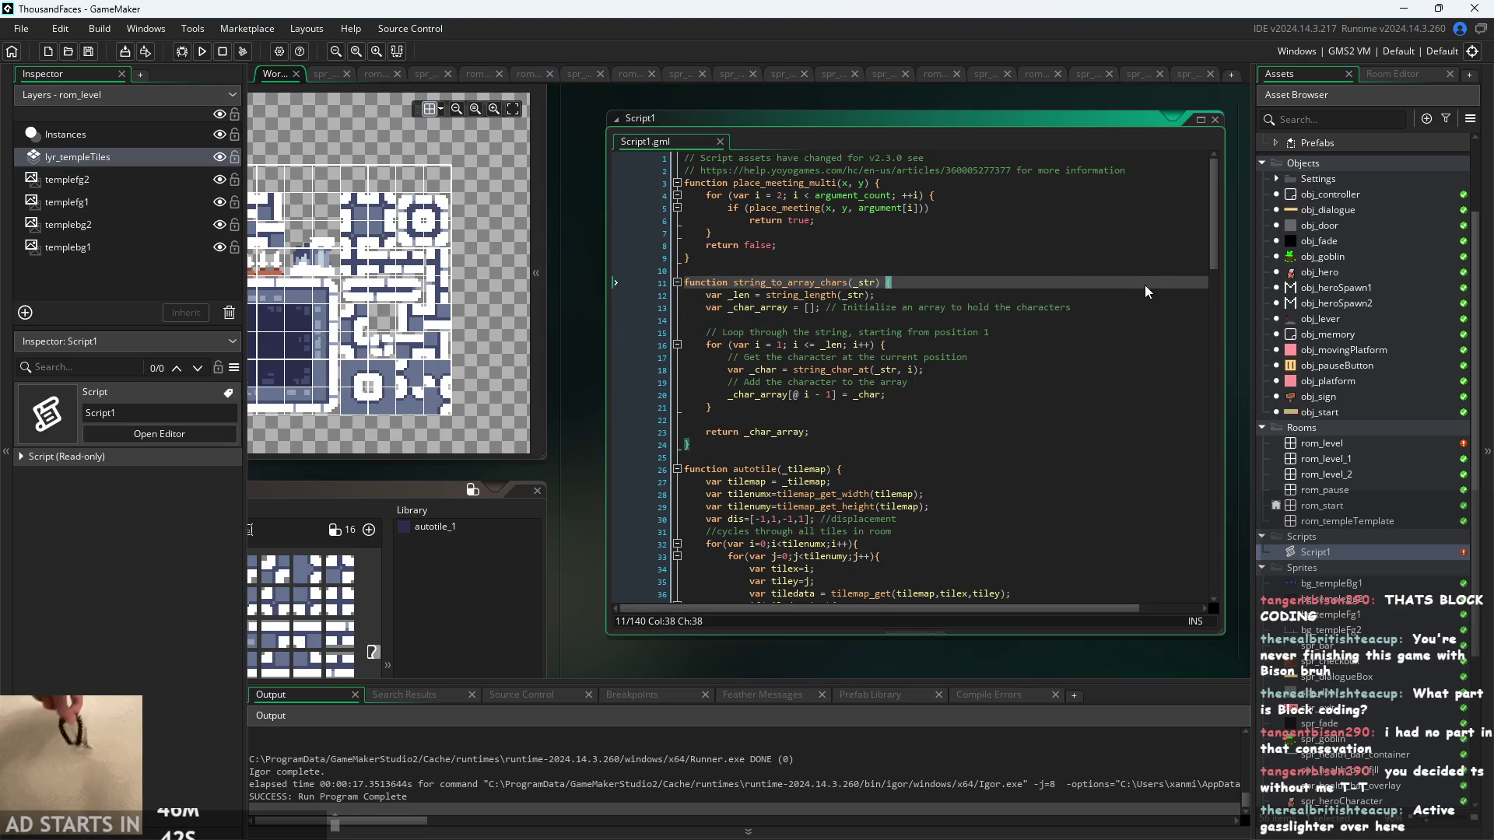
pyautogui.press('Return')
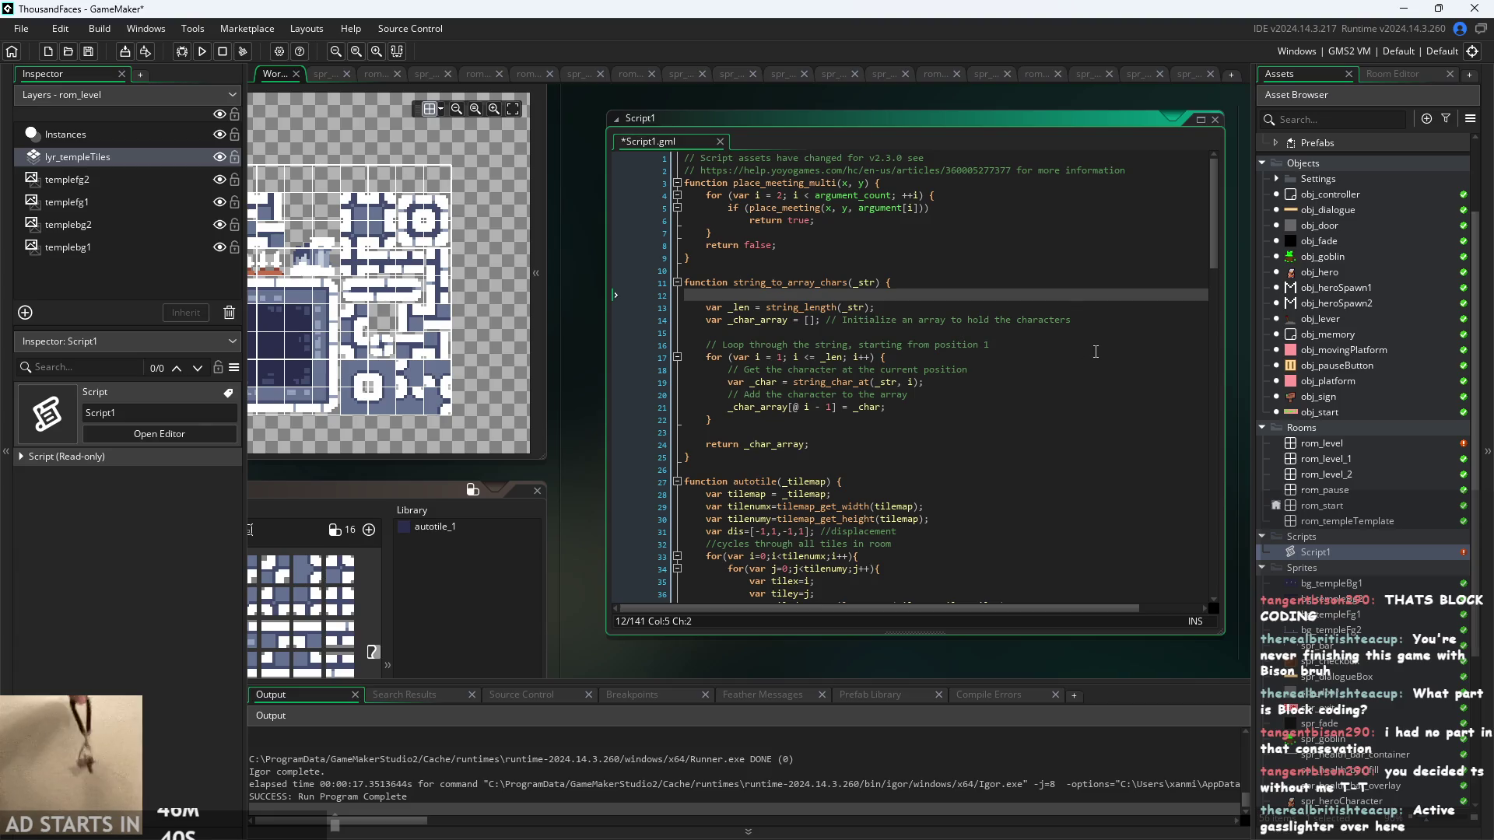
# - Look over the Initialize comment line, then return to the new blank line 12
pyautogui.press('Down')
pyautogui.click(1155, 322)
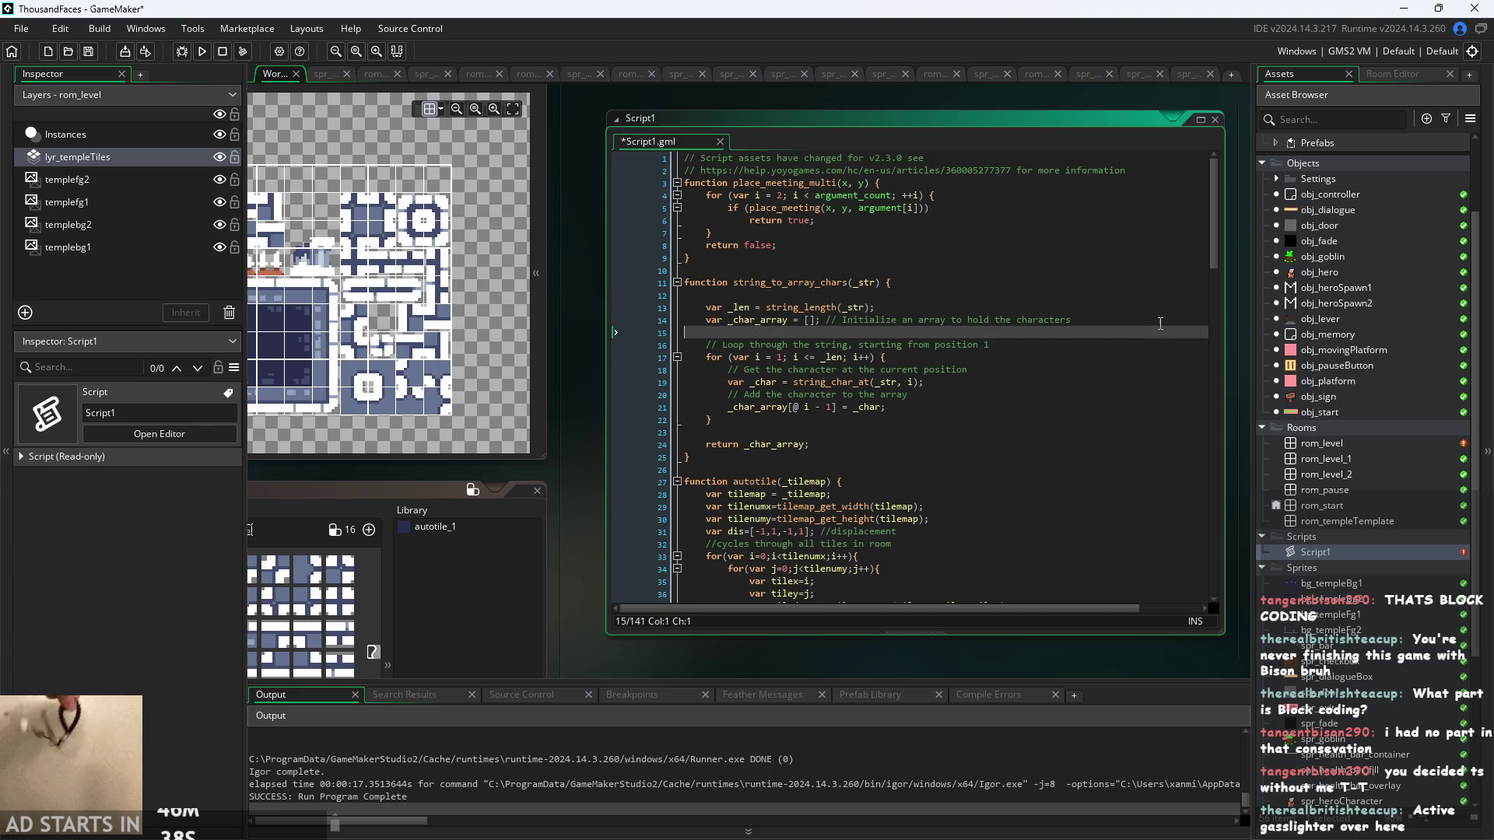
pyautogui.click(849, 322)
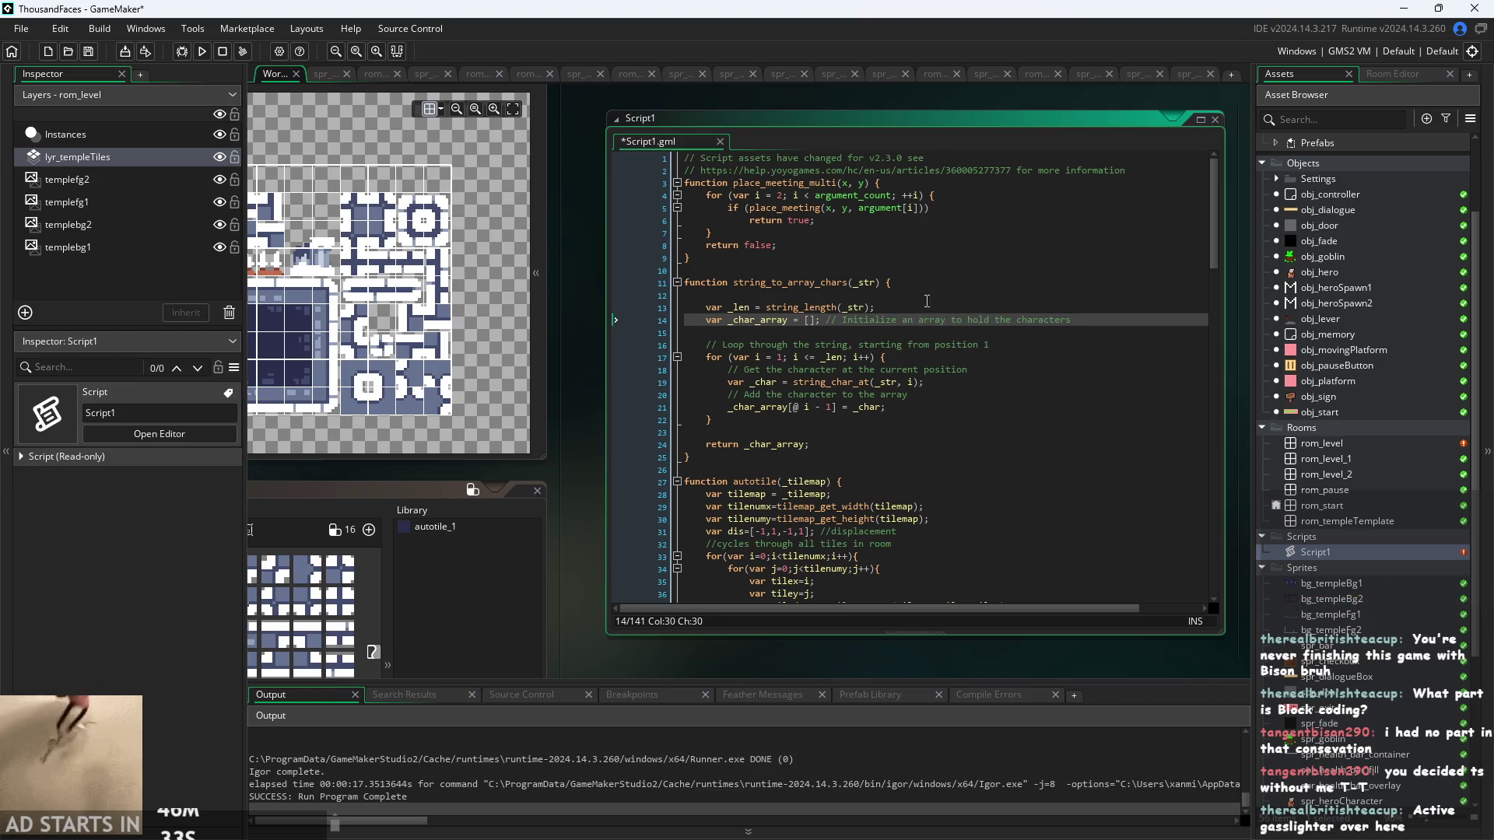
pyautogui.click(845, 322)
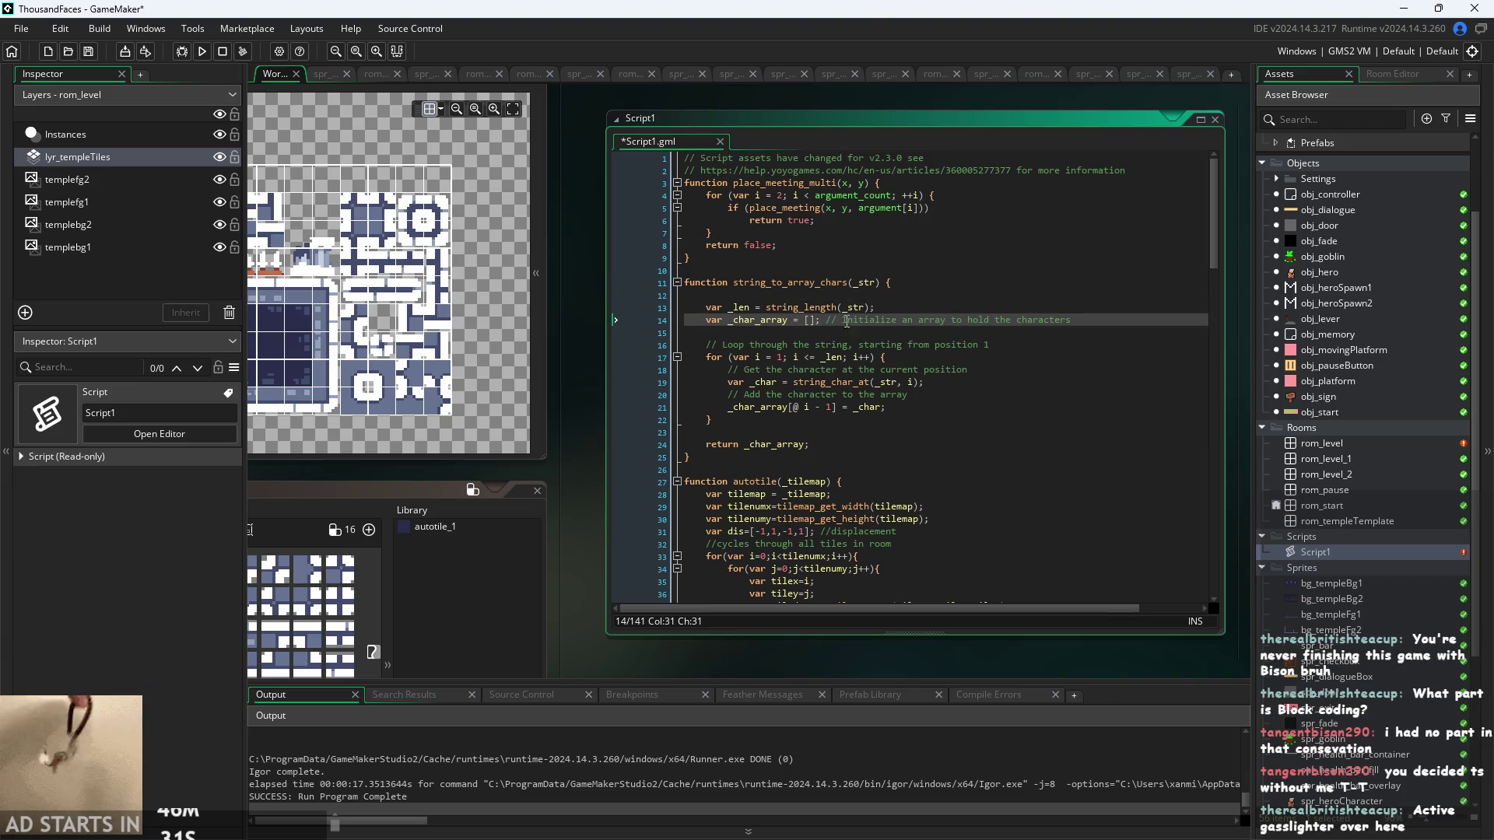
pyautogui.doubleClick(846, 322)
pyautogui.click(967, 320)
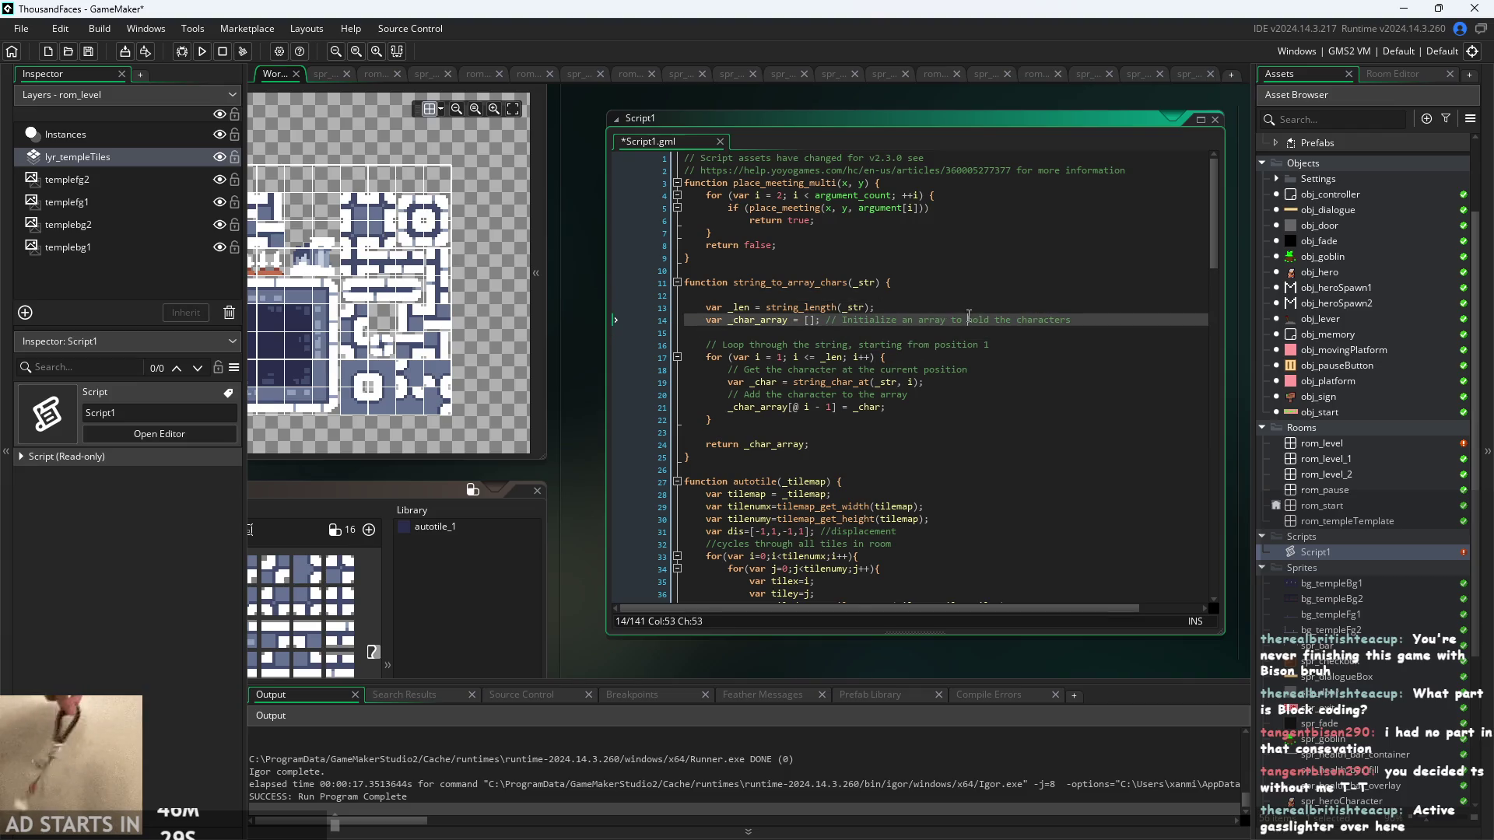
pyautogui.click(1003, 293)
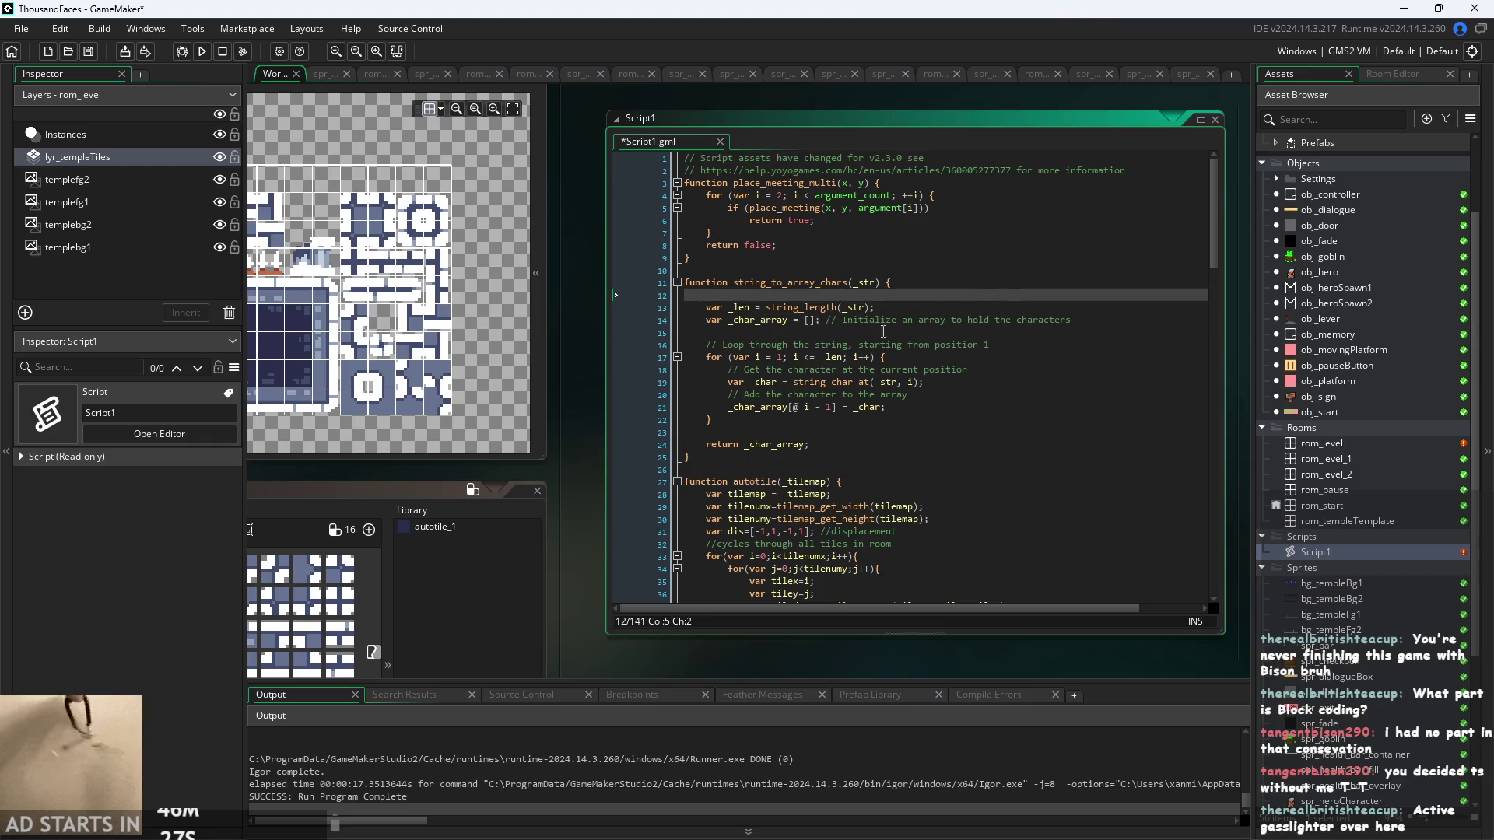
pyautogui.moveTo(609, 371)
pyautogui.mouseDown()
pyautogui.moveTo(604, 408)
pyautogui.moveTo(503, 397)
pyautogui.moveTo(484, 373)
pyautogui.mouseUp()
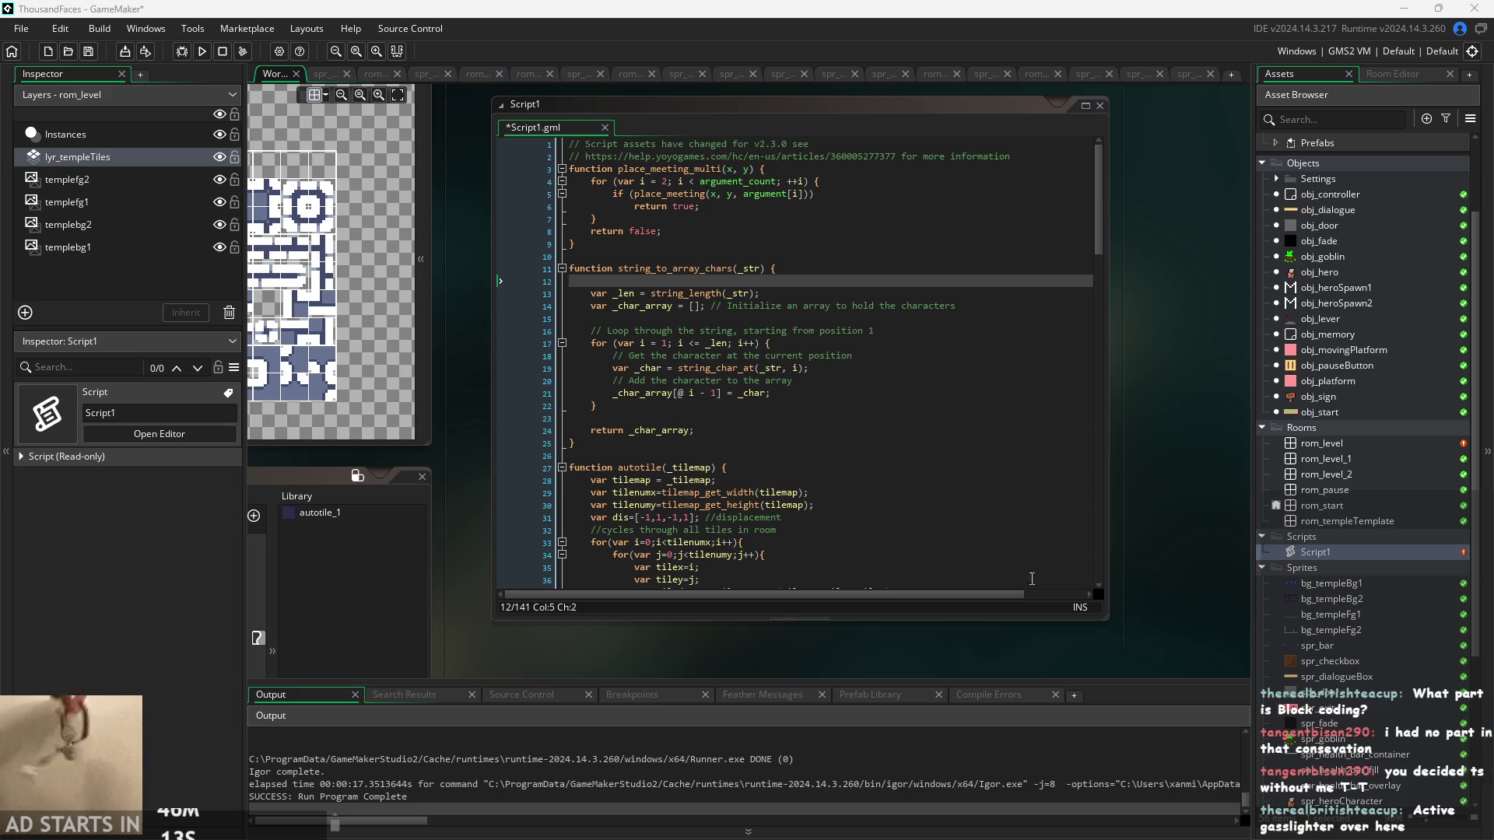
pyautogui.keyDown('ctrl'); pyautogui.scroll(2, 1207, 526); pyautogui.keyUp('ctrl')
pyautogui.keyDown('ctrl'); pyautogui.scroll(-4, 1206, 526); pyautogui.keyUp('ctrl')
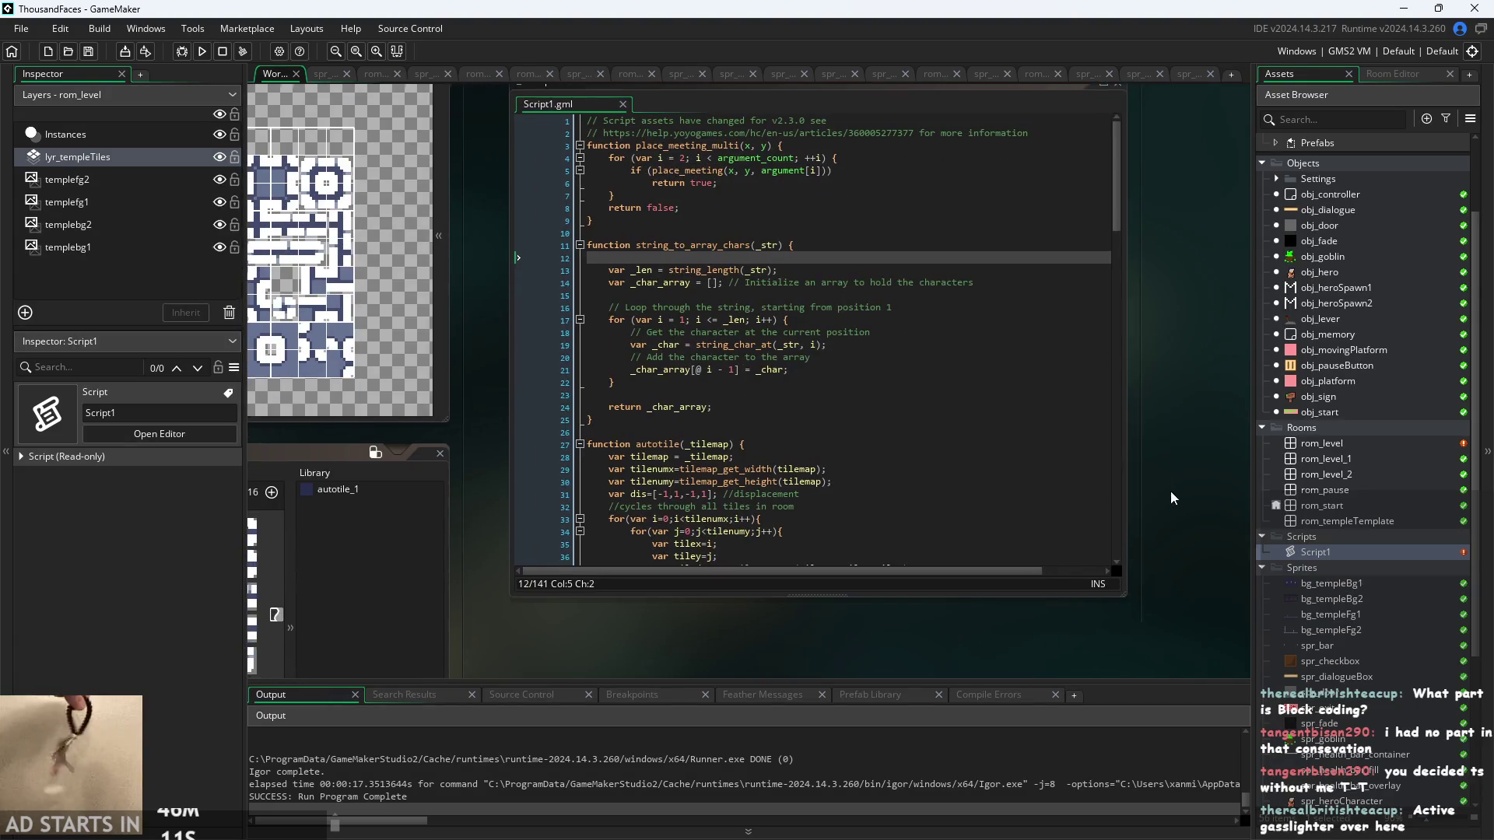
pyautogui.hscroll(3, 1063, 609)
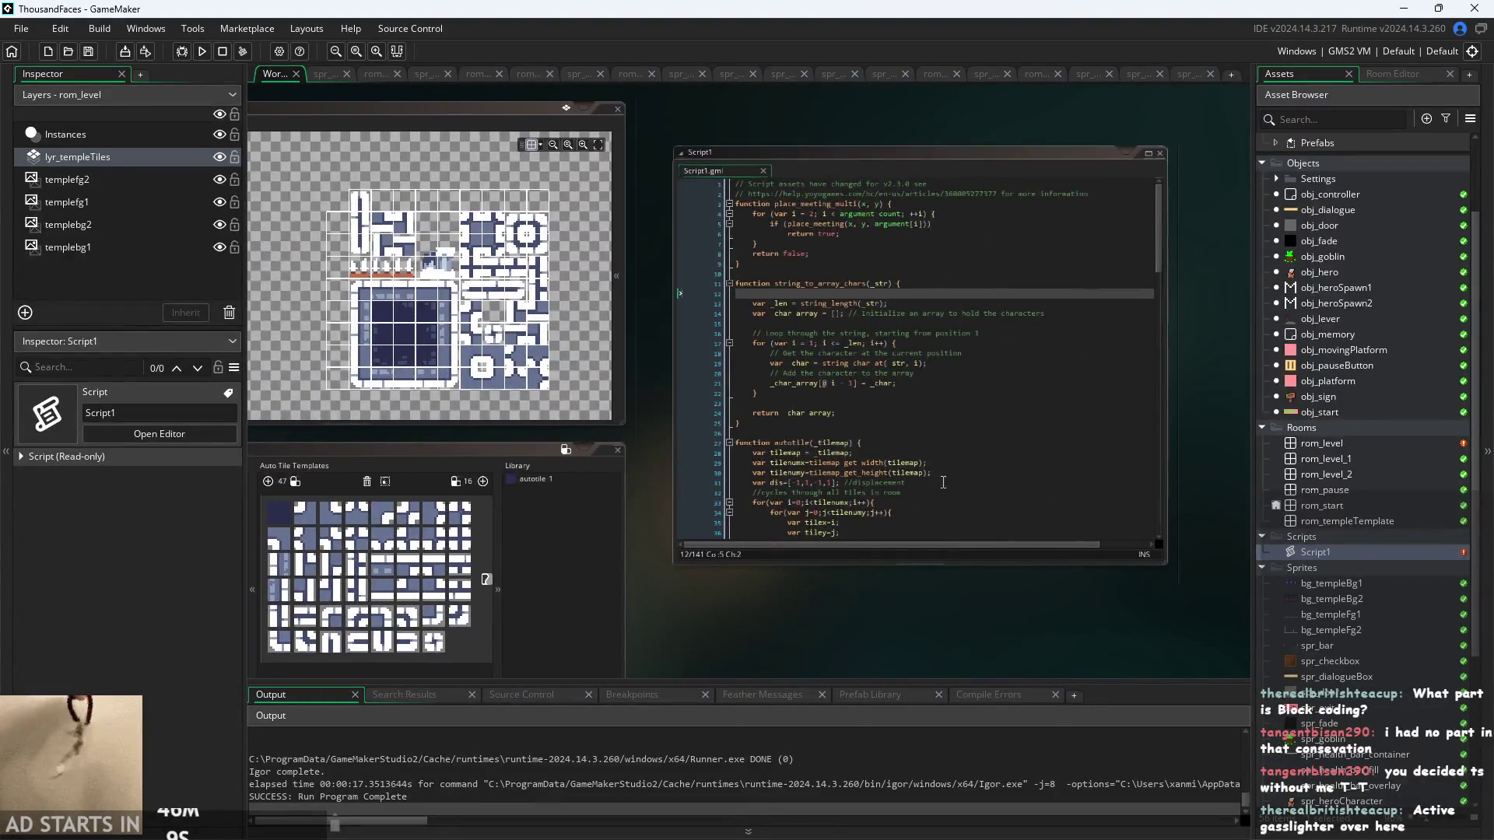
pyautogui.scroll(-3, 1009, 450)
pyautogui.moveTo(1160, 222)
pyautogui.mouseDown()
pyautogui.moveTo(1161, 518)
pyautogui.moveTo(1169, 175)
pyautogui.moveTo(1178, 581)
pyautogui.moveTo(1159, 430)
pyautogui.mouseUp()
pyautogui.keyDown('ctrl'); pyautogui.scroll(2, 986, 424); pyautogui.keyUp('ctrl')
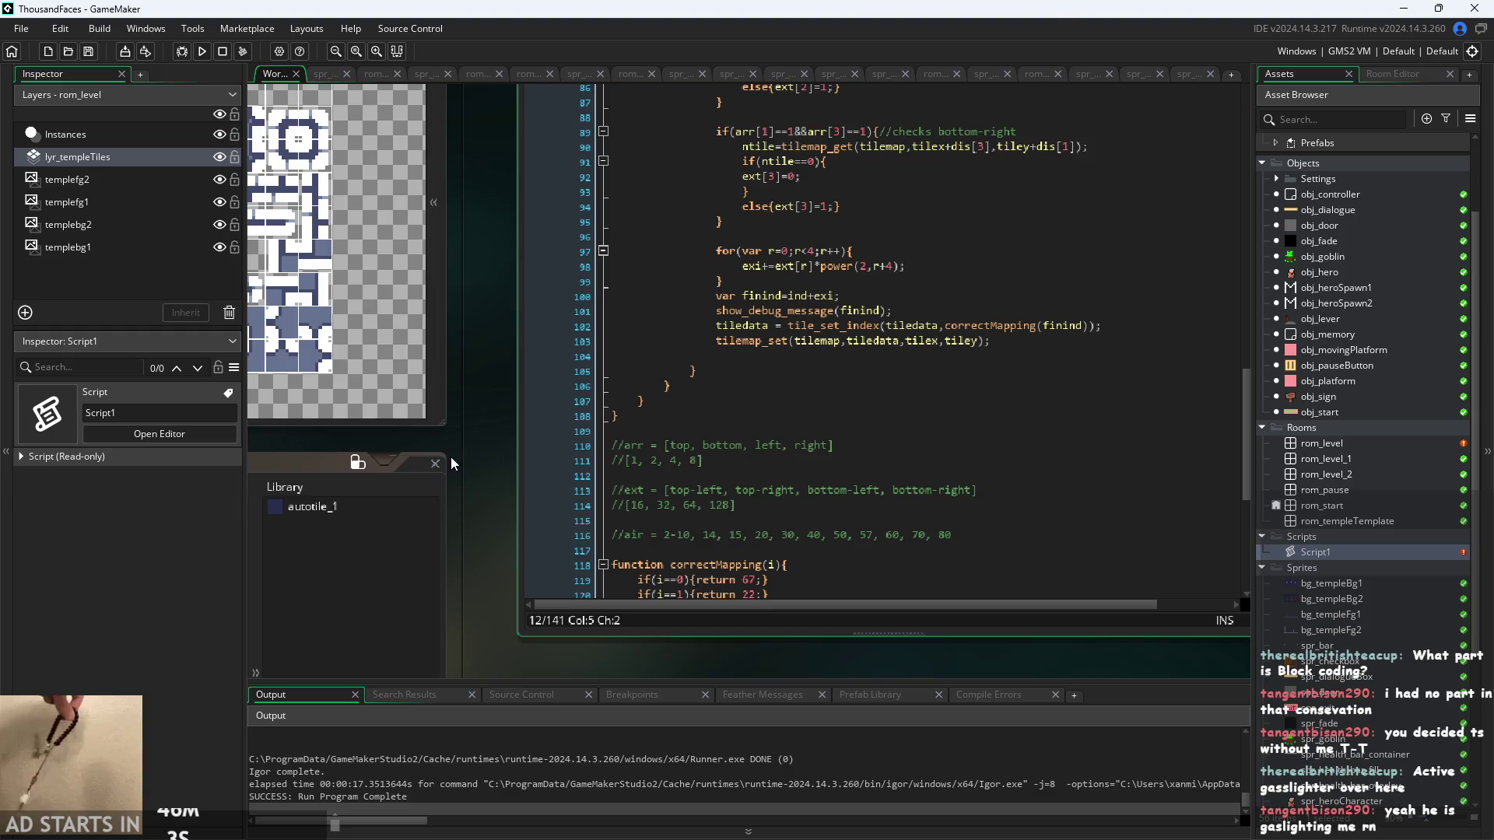
pyautogui.keyDown('ctrl'); pyautogui.scroll(-2, 451, 464); pyautogui.keyUp('ctrl')
pyautogui.moveTo(1142, 515)
pyautogui.mouseDown()
pyautogui.moveTo(1153, 204)
pyautogui.moveTo(1192, 226)
pyautogui.mouseUp()
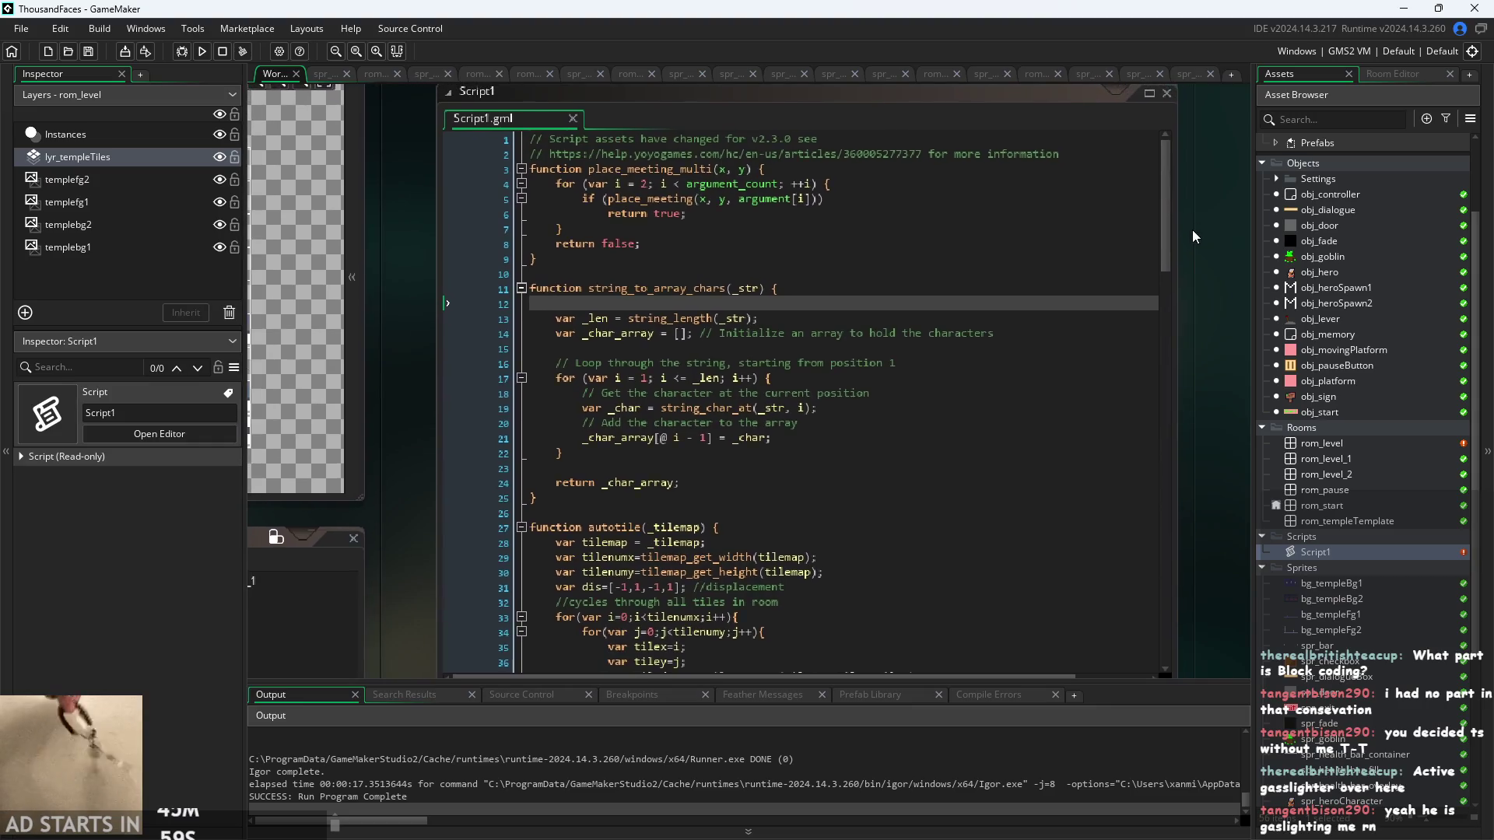
pyautogui.keyDown('ctrl'); pyautogui.scroll(-2, 1192, 226); pyautogui.keyUp('ctrl')
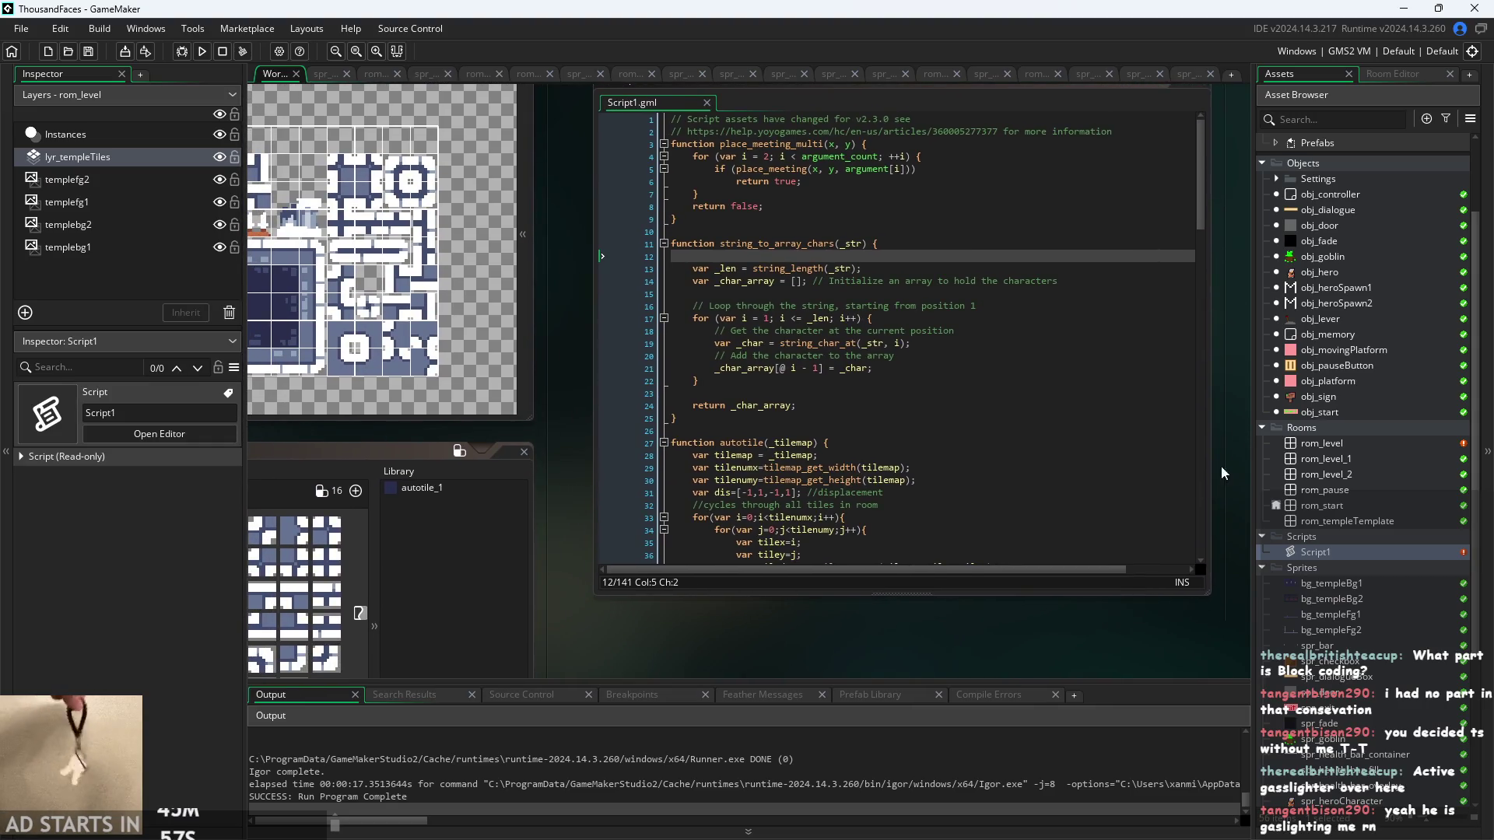
pyautogui.keyDown('ctrl'); pyautogui.scroll(-3, 932, 645); pyautogui.keyUp('ctrl')
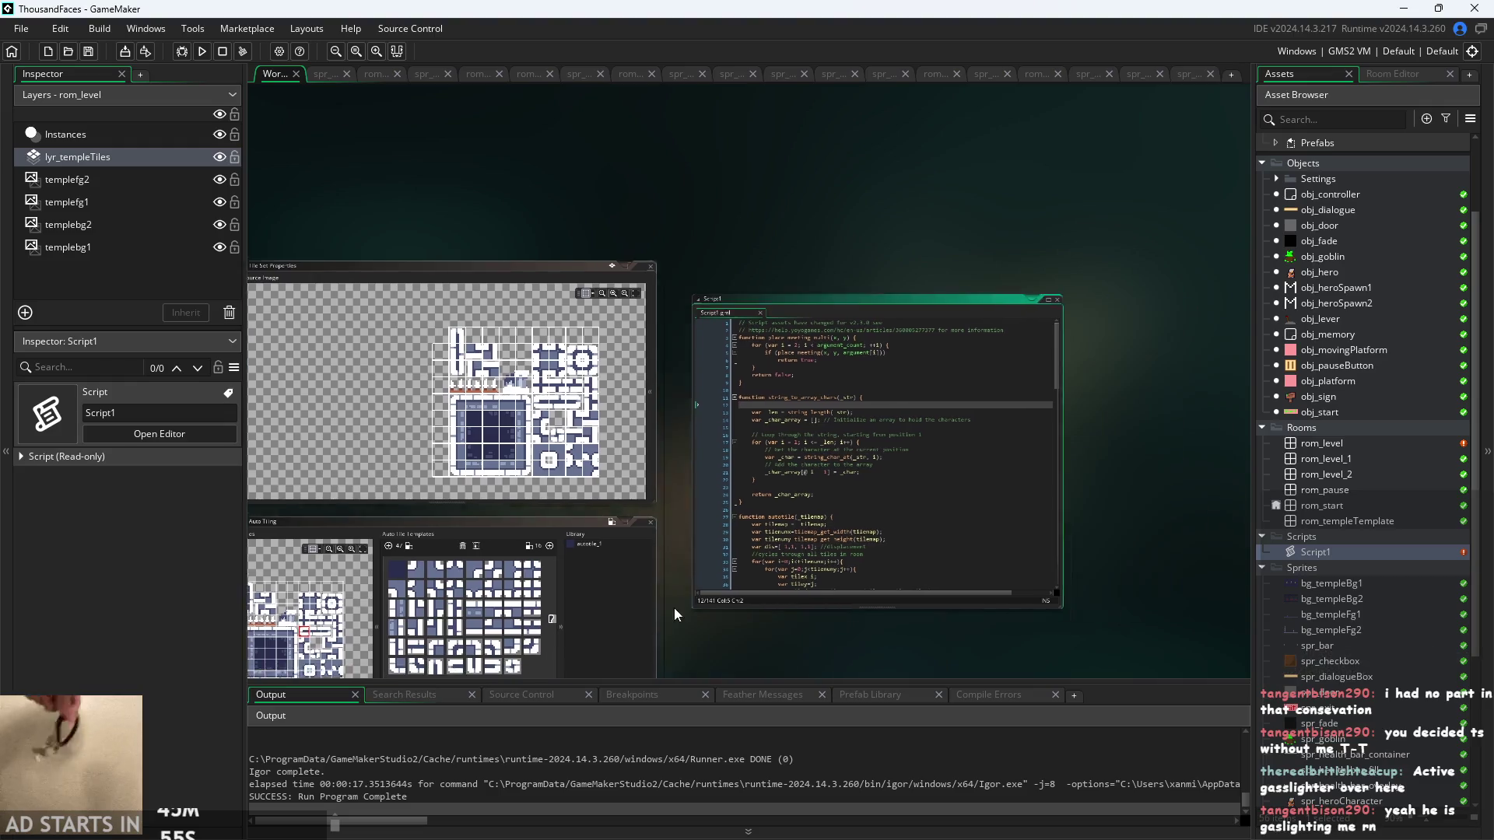
pyautogui.keyDown('ctrl'); pyautogui.scroll(4, 711, 610); pyautogui.keyUp('ctrl')
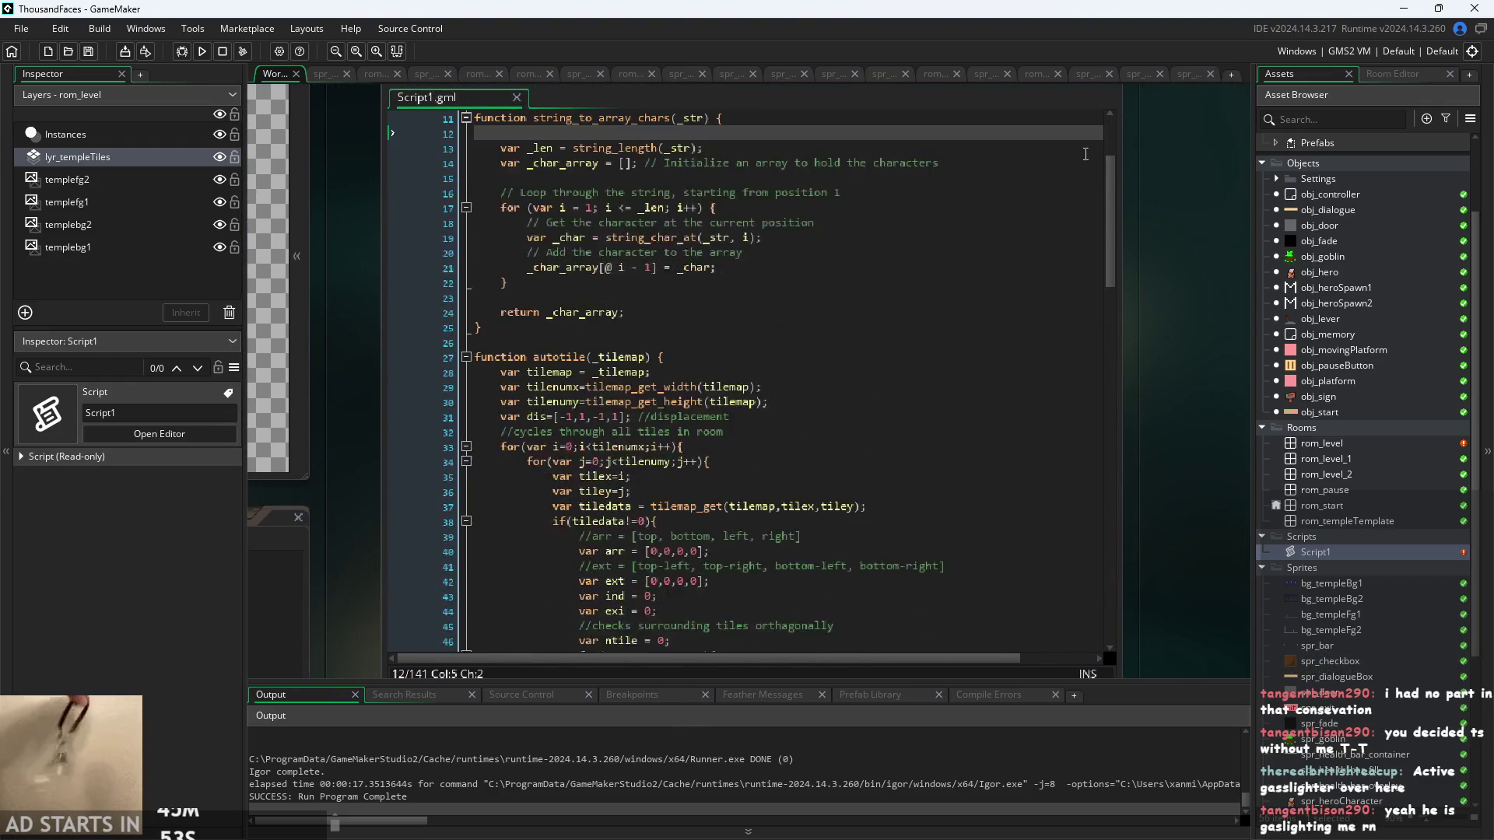
pyautogui.moveTo(1110, 231)
pyautogui.mouseDown()
pyautogui.moveTo(1132, 404)
pyautogui.moveTo(1150, 292)
pyautogui.moveTo(1035, 280)
pyautogui.mouseUp()
pyautogui.click(989, 294)
pyautogui.scroll(-4, 986, 299)
pyautogui.click(986, 299)
pyautogui.scroll(-1, 986, 299)
pyautogui.click(984, 293)
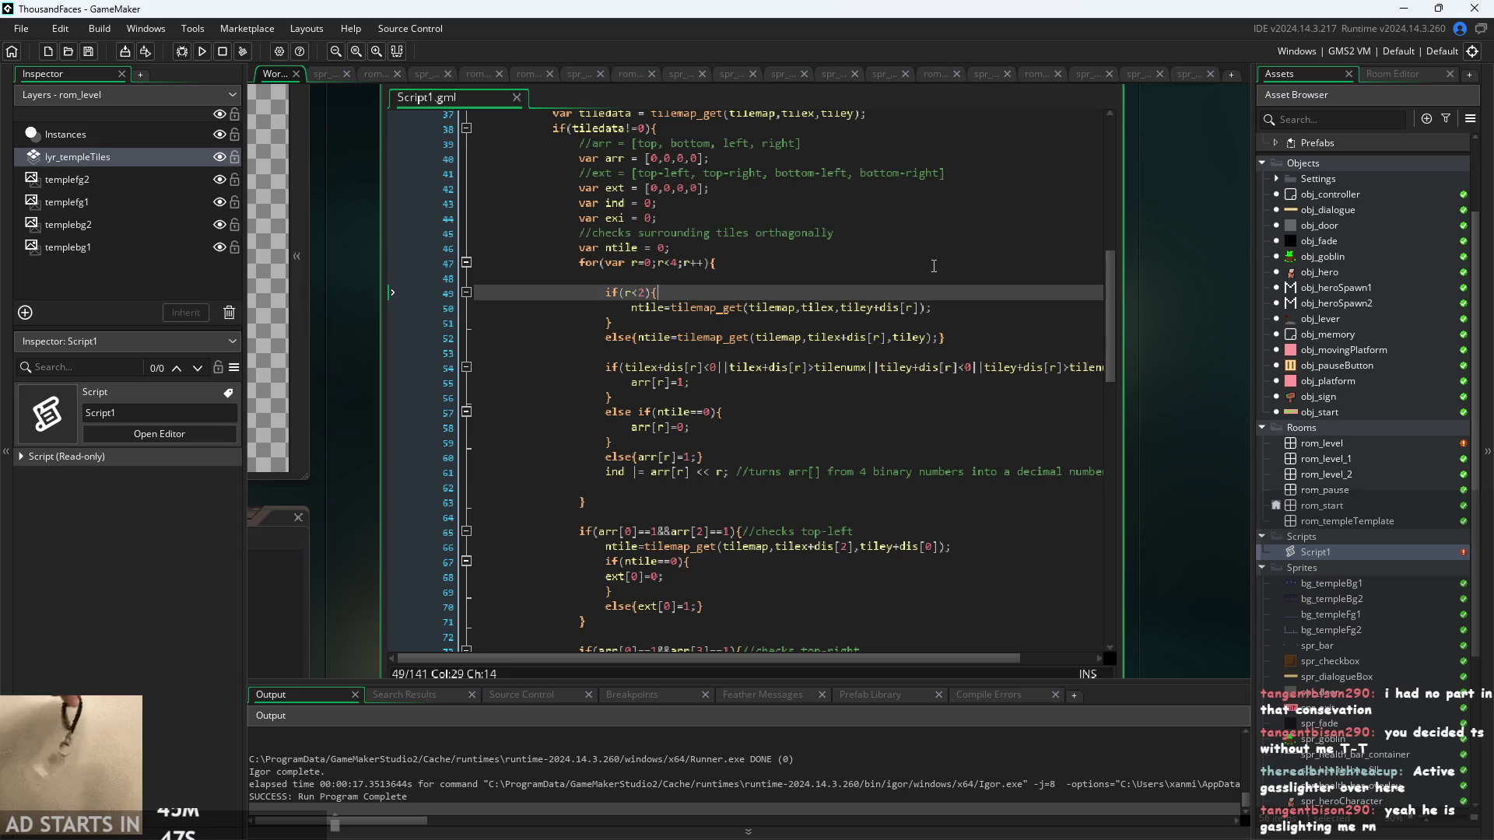
pyautogui.click(948, 284)
pyautogui.scroll(-1, 951, 286)
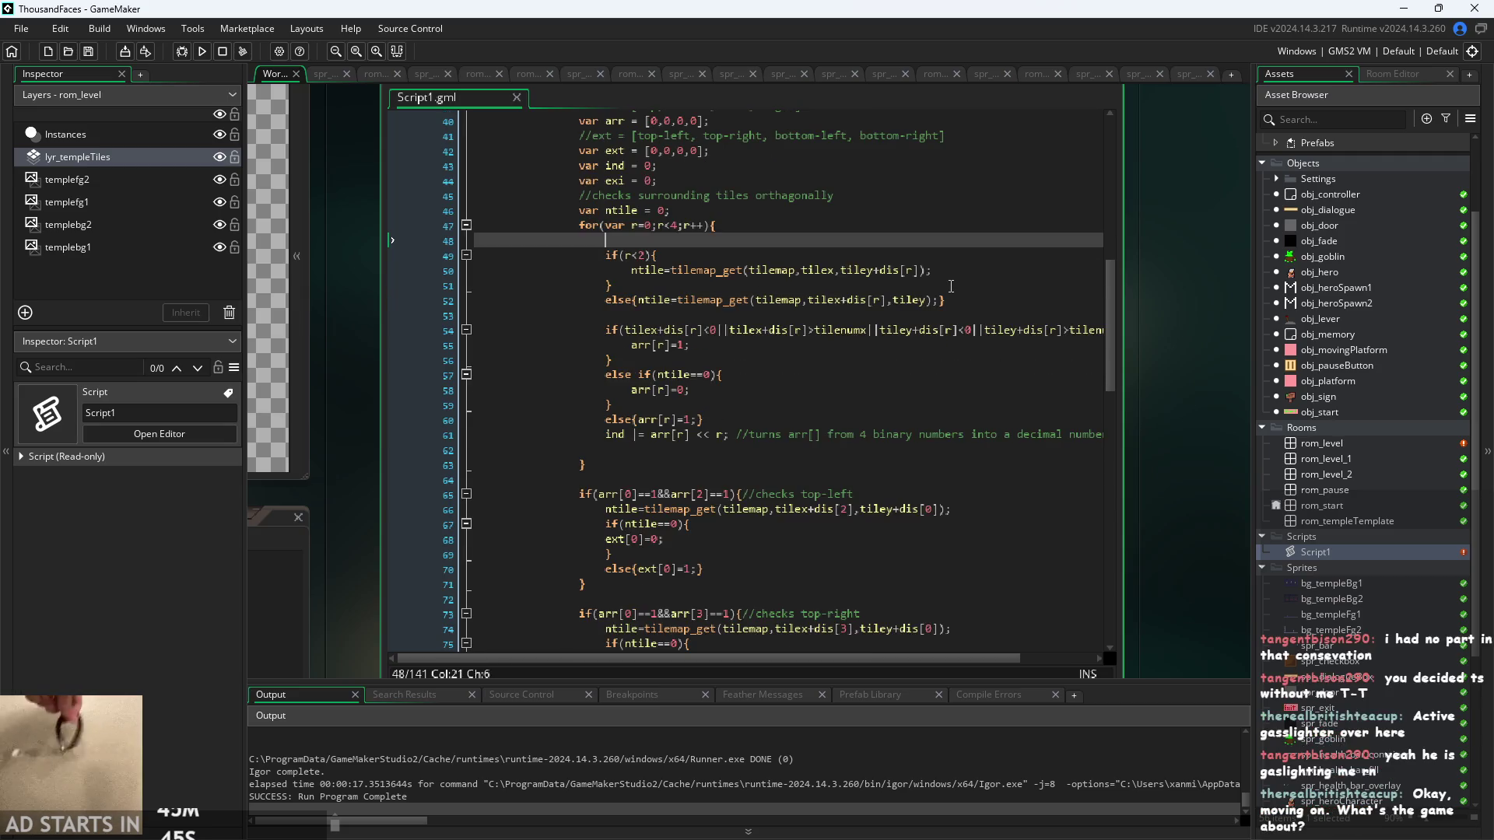
pyautogui.scroll(-2, 1225, 371)
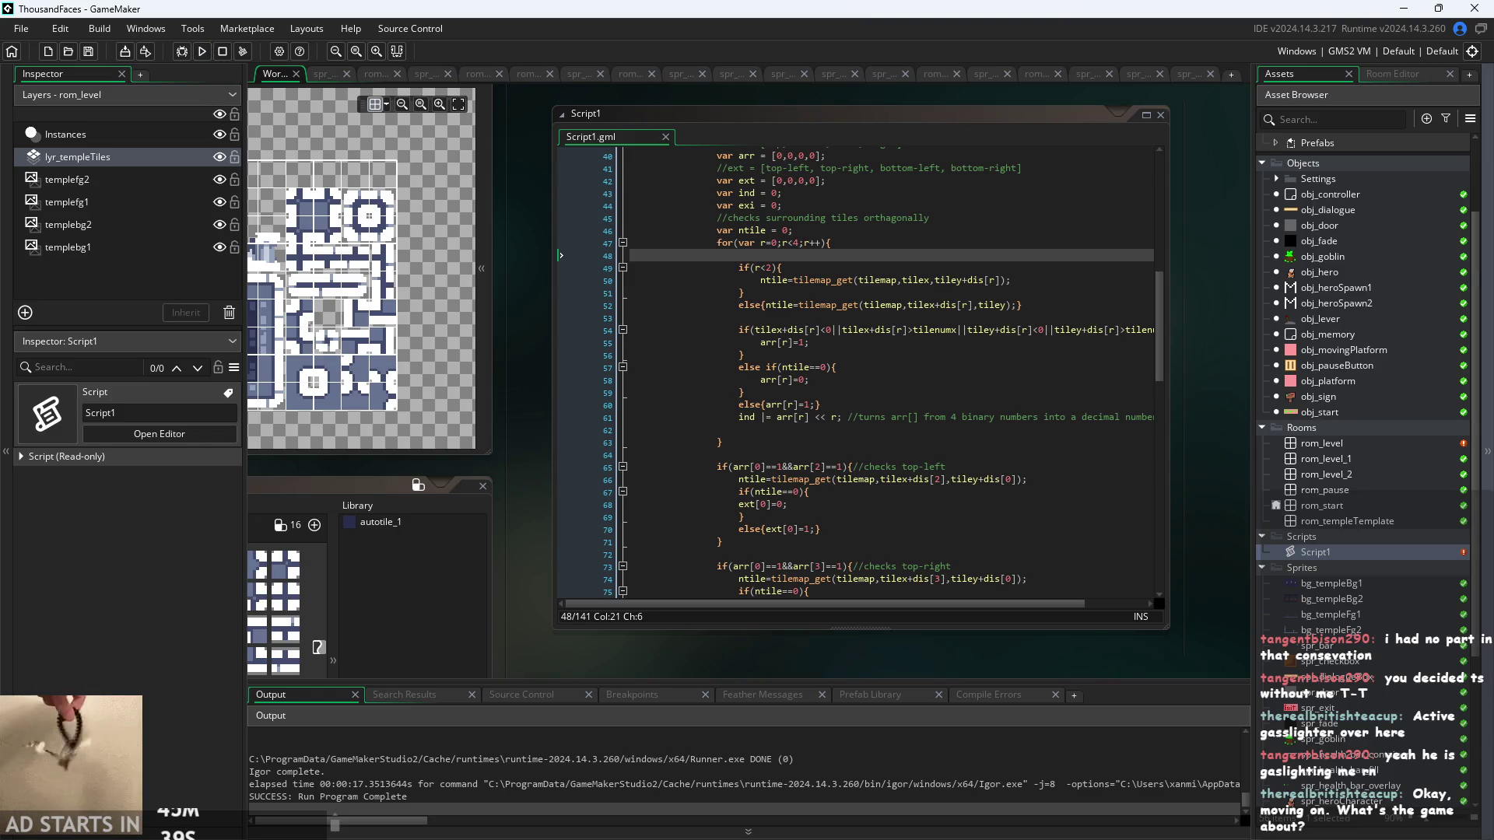
pyautogui.hotkey('alt', 'Tab')
# - Zoom around the ThousandFacesNotes whiteboard, minimize it, and switch to Hero_Journey_Notes
pyautogui.scroll(-3, 801, 484)
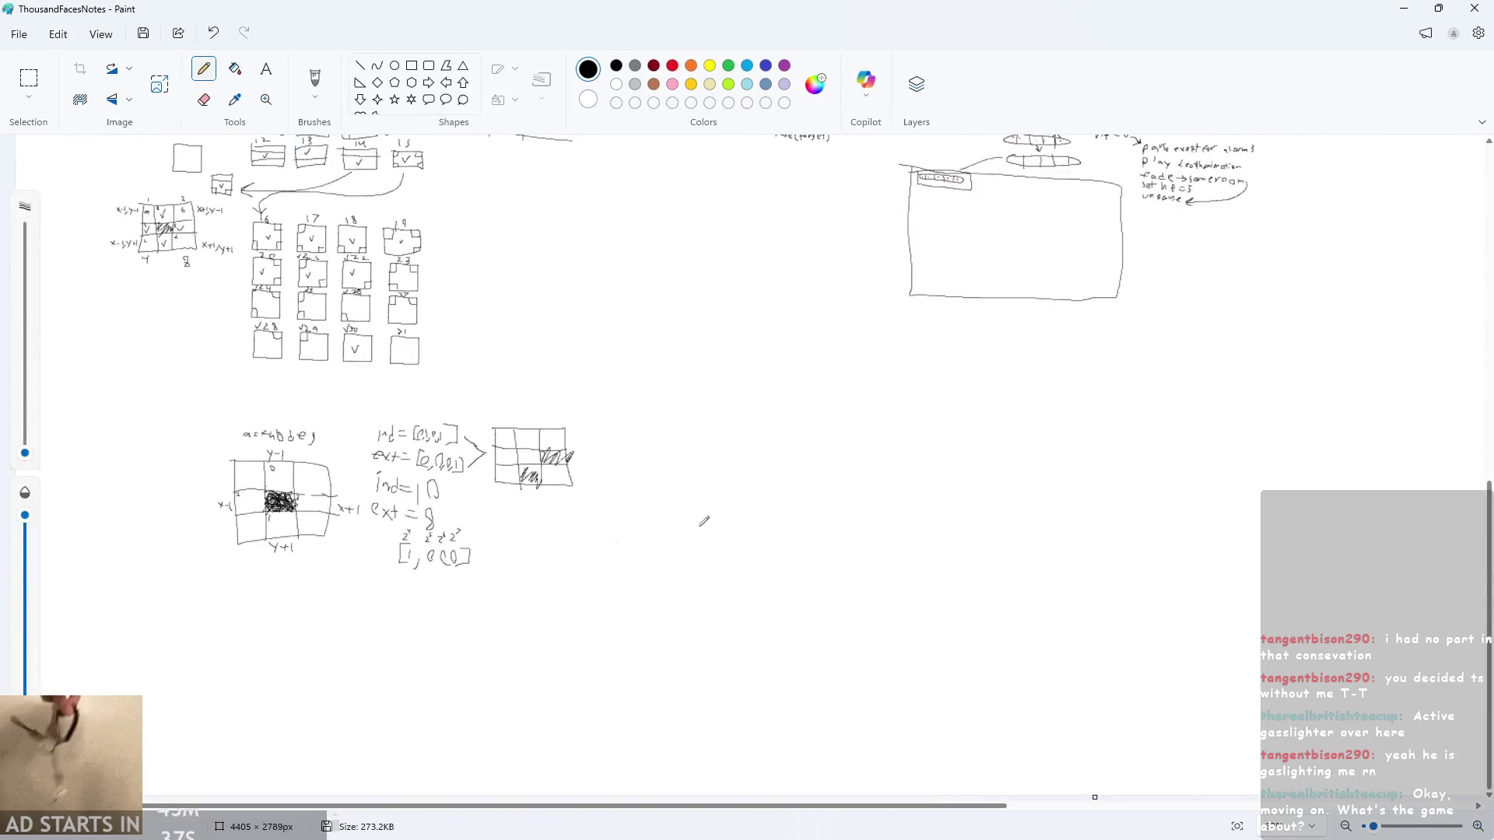
pyautogui.scroll(-5, 703, 521)
pyautogui.scroll(3, 759, 514)
pyautogui.scroll(-2, 856, 516)
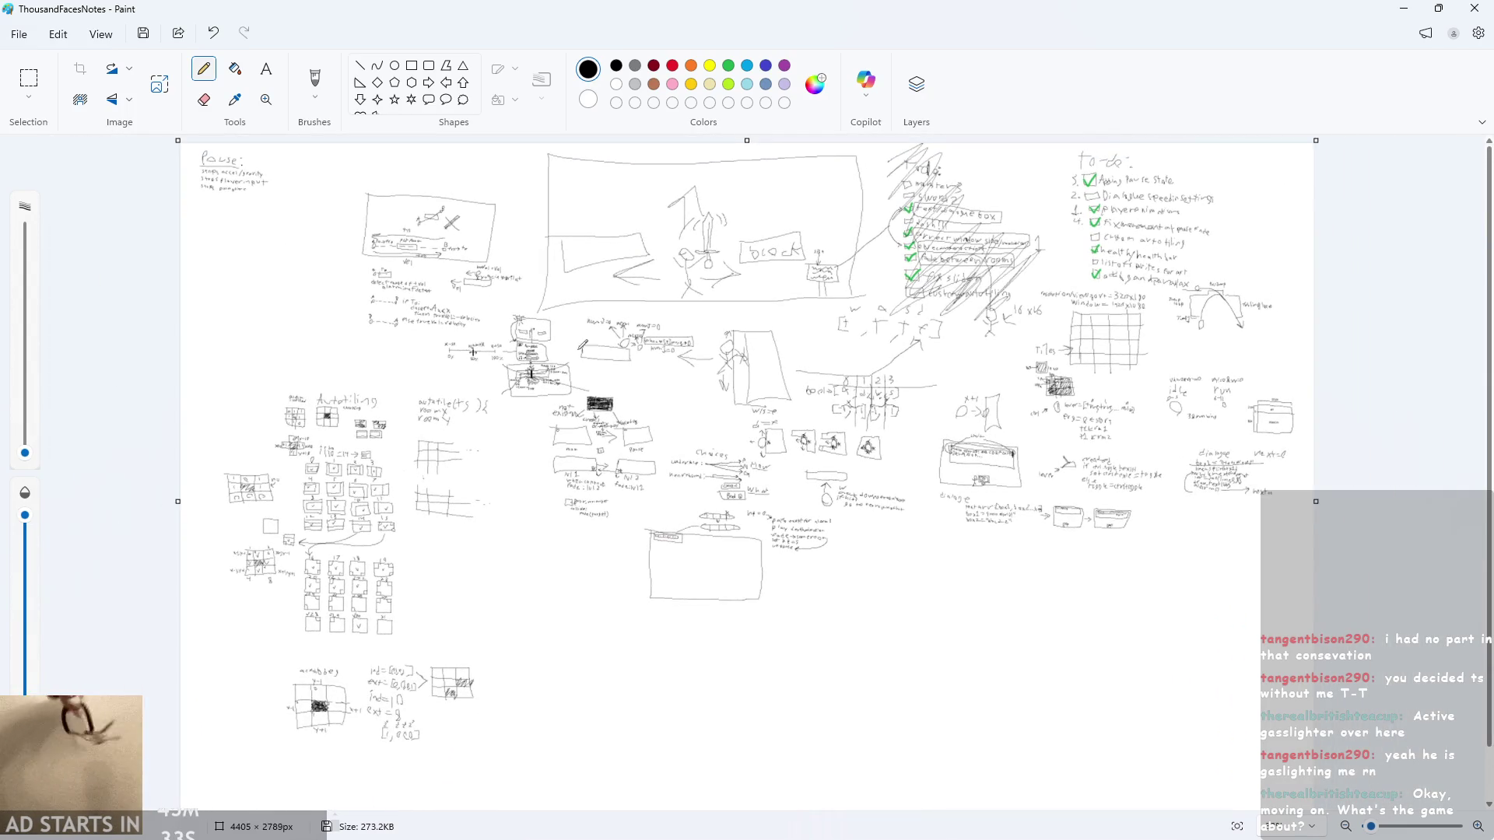
pyautogui.scroll(3, 565, 437)
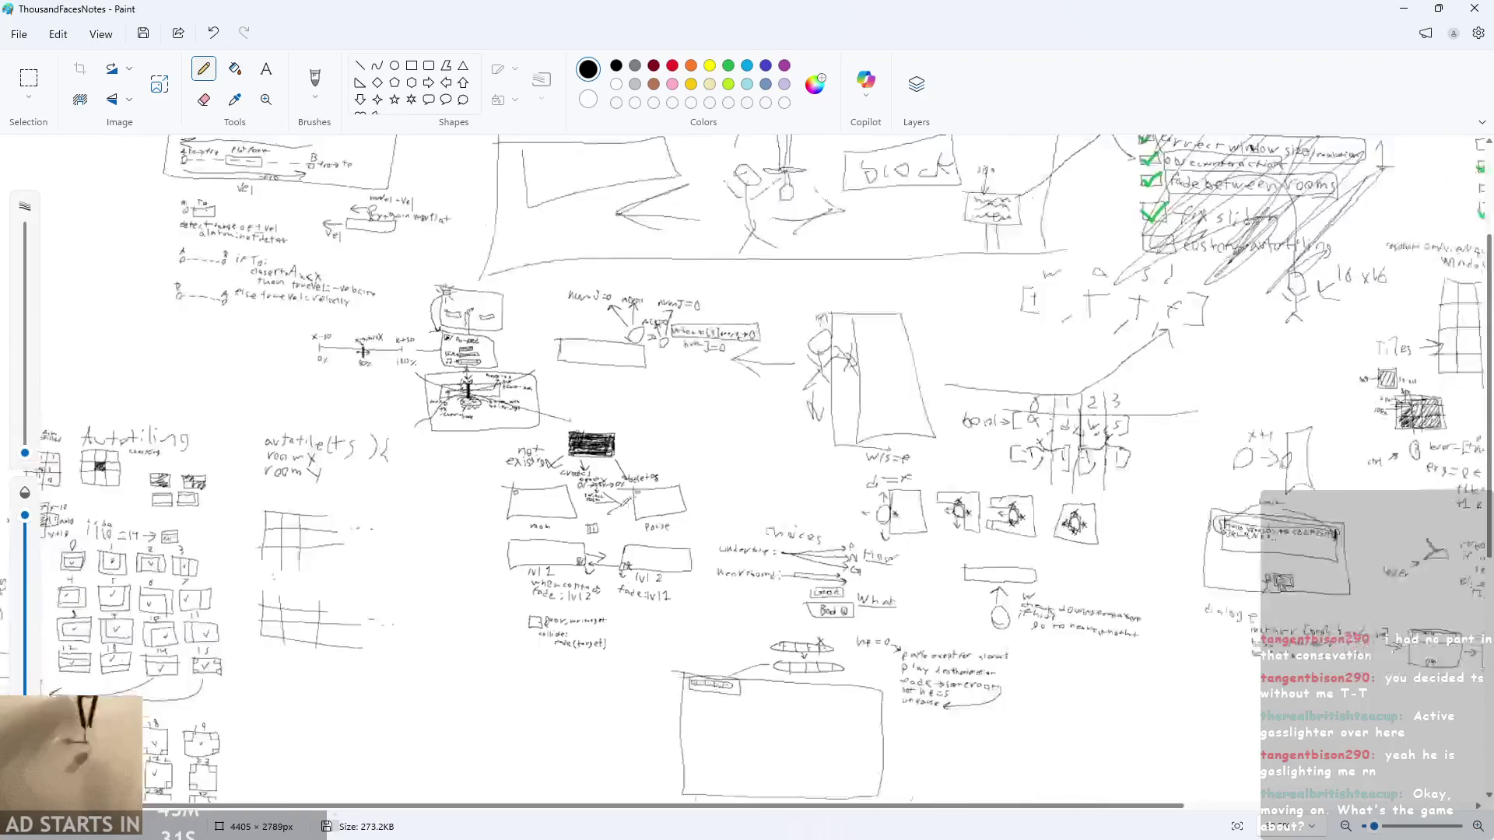
pyautogui.scroll(-2, 600, 466)
pyautogui.click(1404, 8)
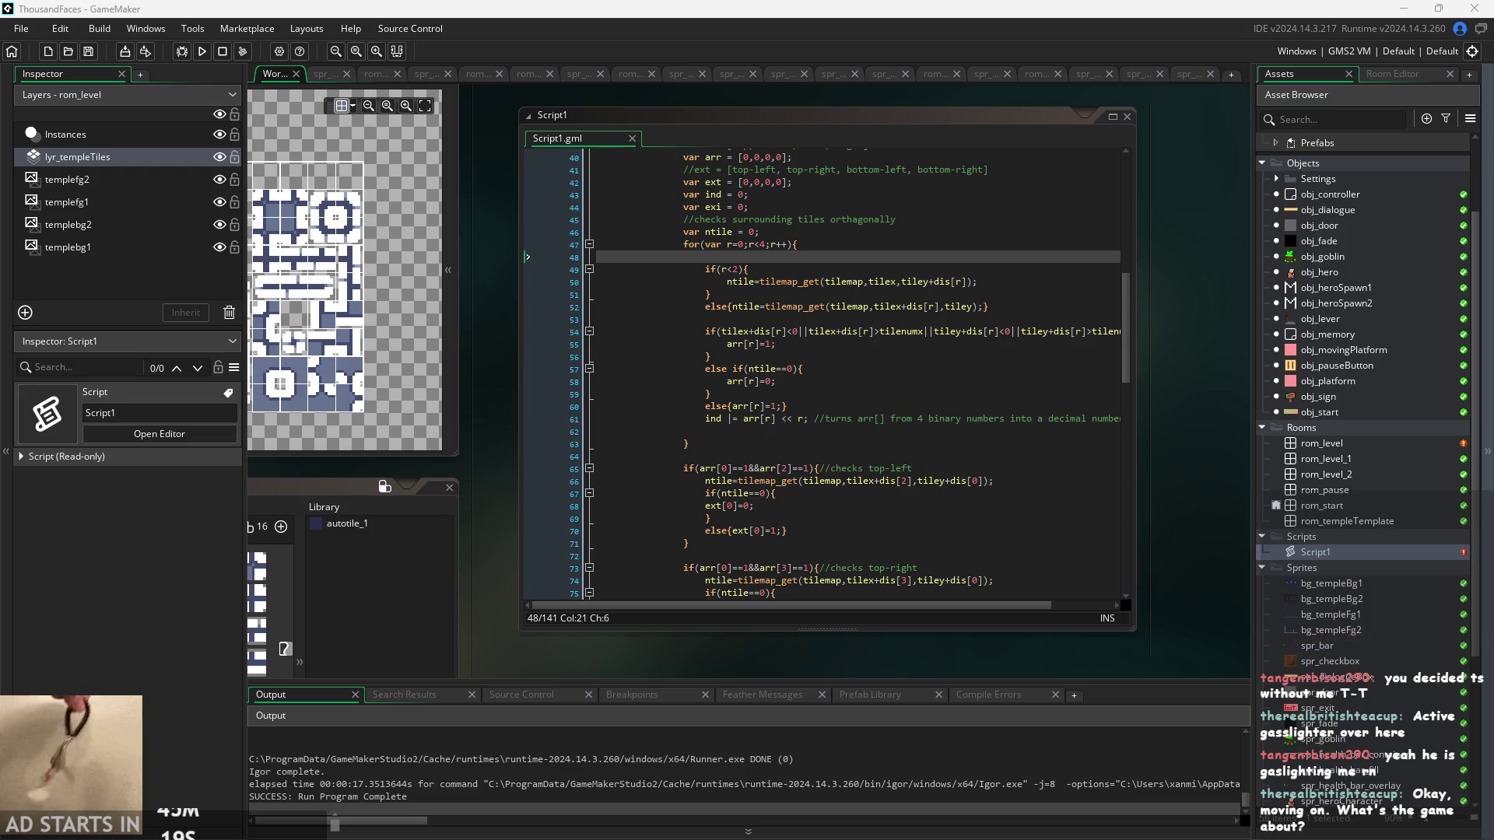
pyautogui.hotkey('alt', 'Tab')
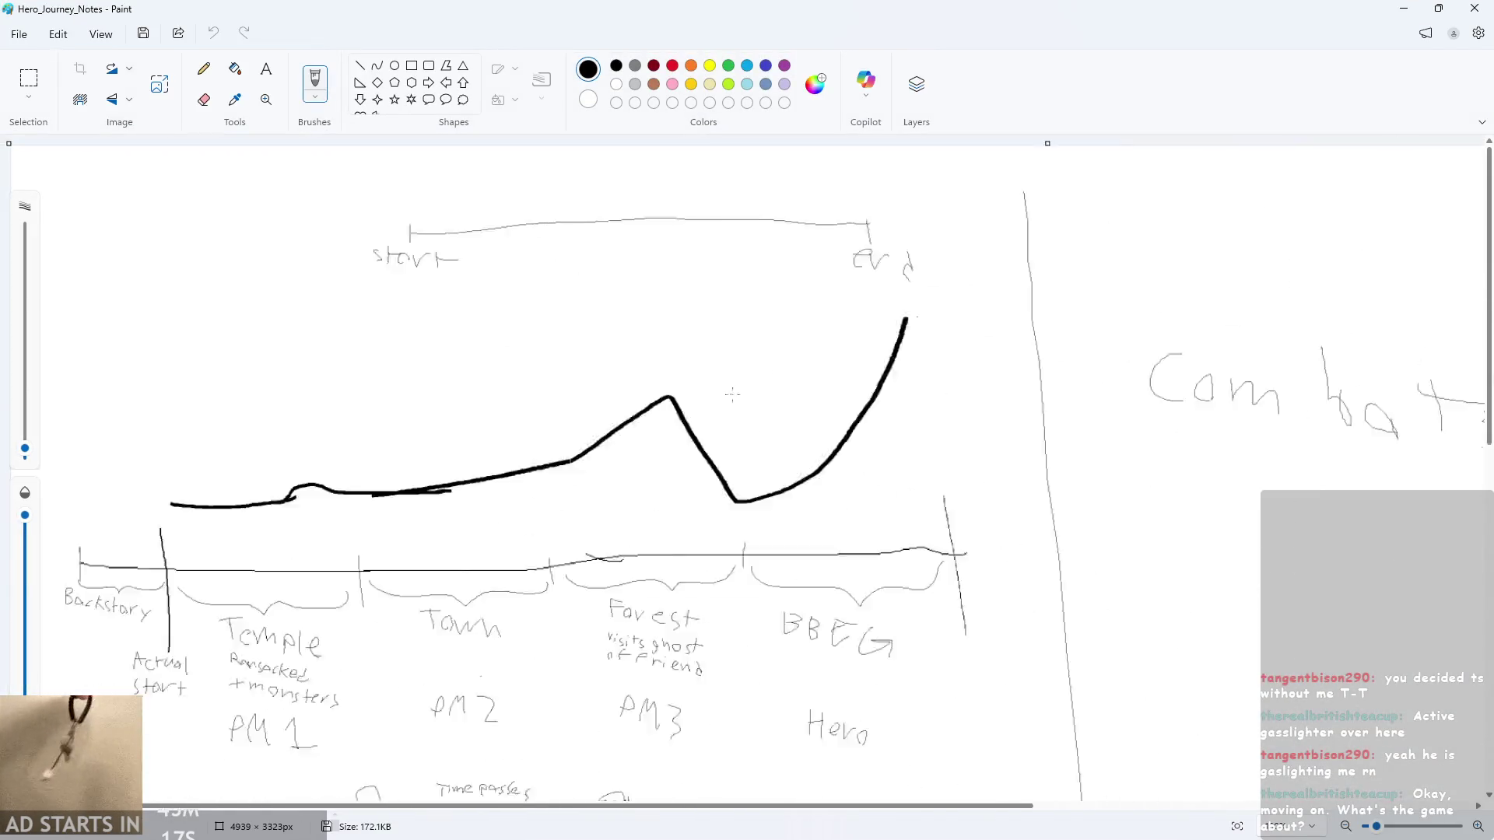
# - Scroll and zoom Hero_Journey_Notes to show the start-to-end bracket, tension curve and Backstory-to-BBEG timeline
pyautogui.keyDown('ctrl'); pyautogui.scroll(4, 691, 384); pyautogui.keyUp('ctrl')
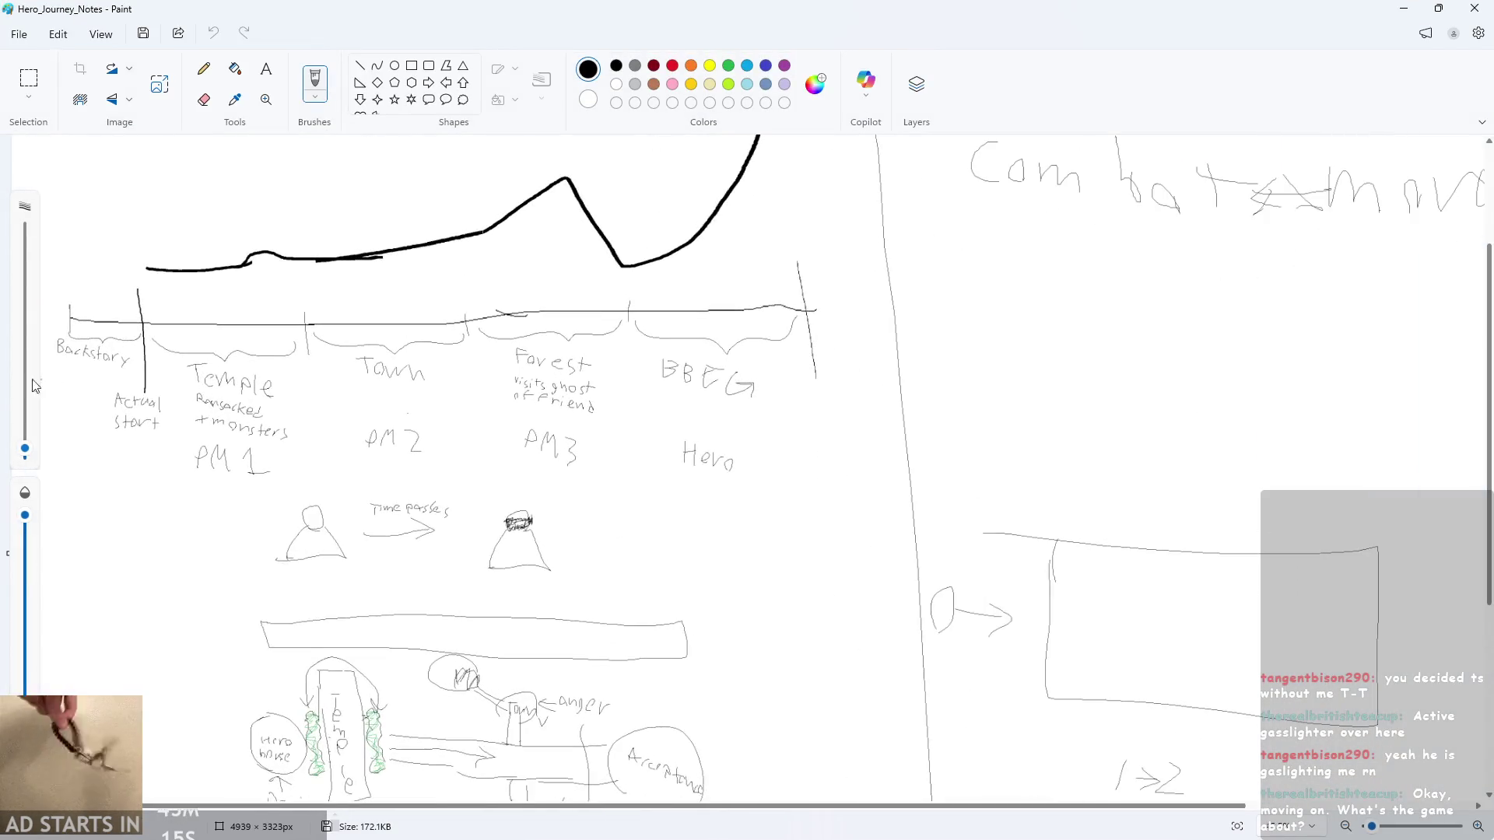
pyautogui.keyDown('ctrl'); pyautogui.scroll(2, 270, 427); pyautogui.keyUp('ctrl')
pyautogui.scroll(-3, 270, 426)
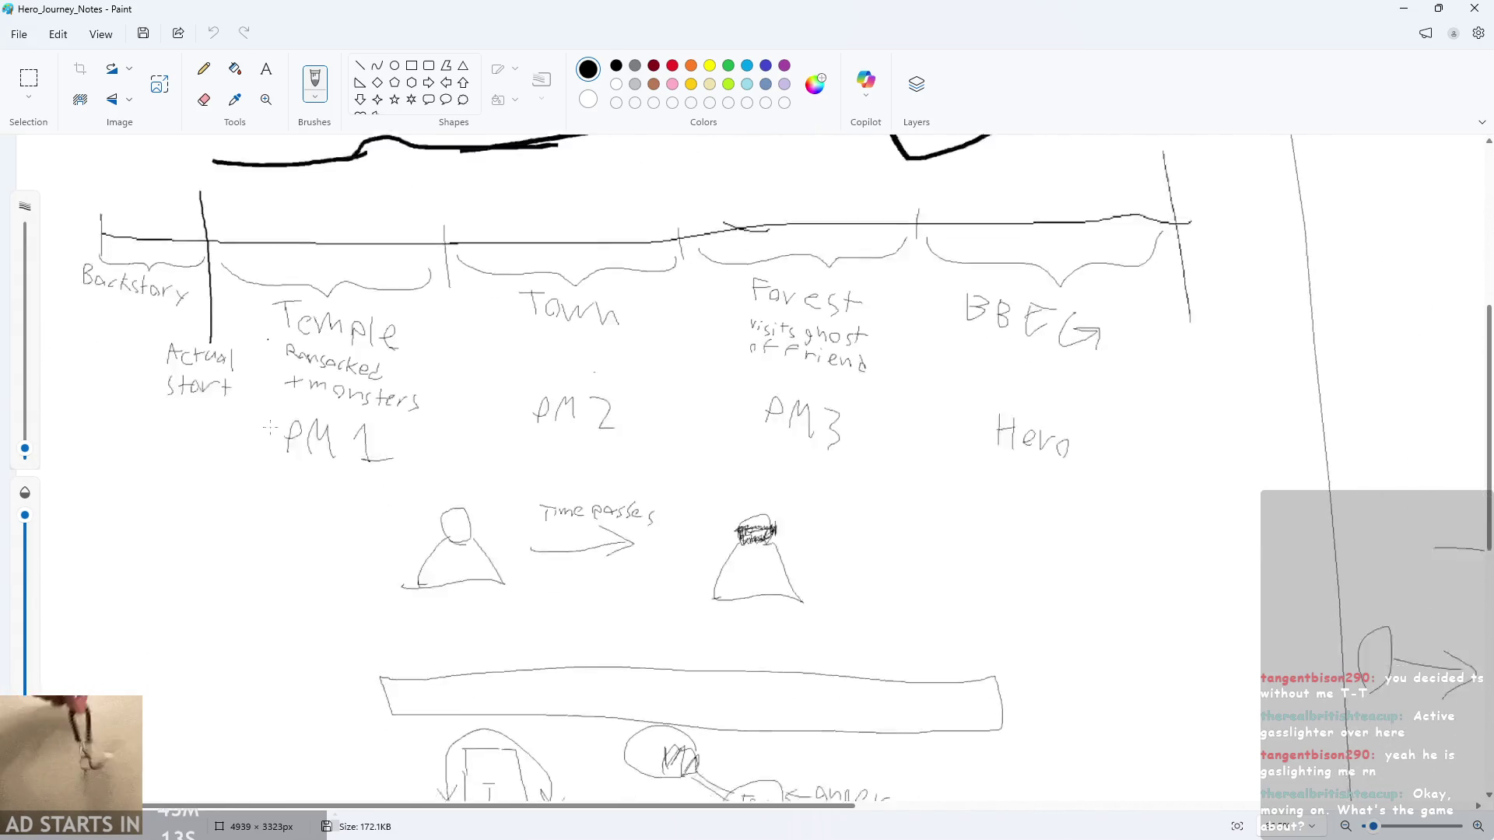
pyautogui.scroll(-5, 270, 427)
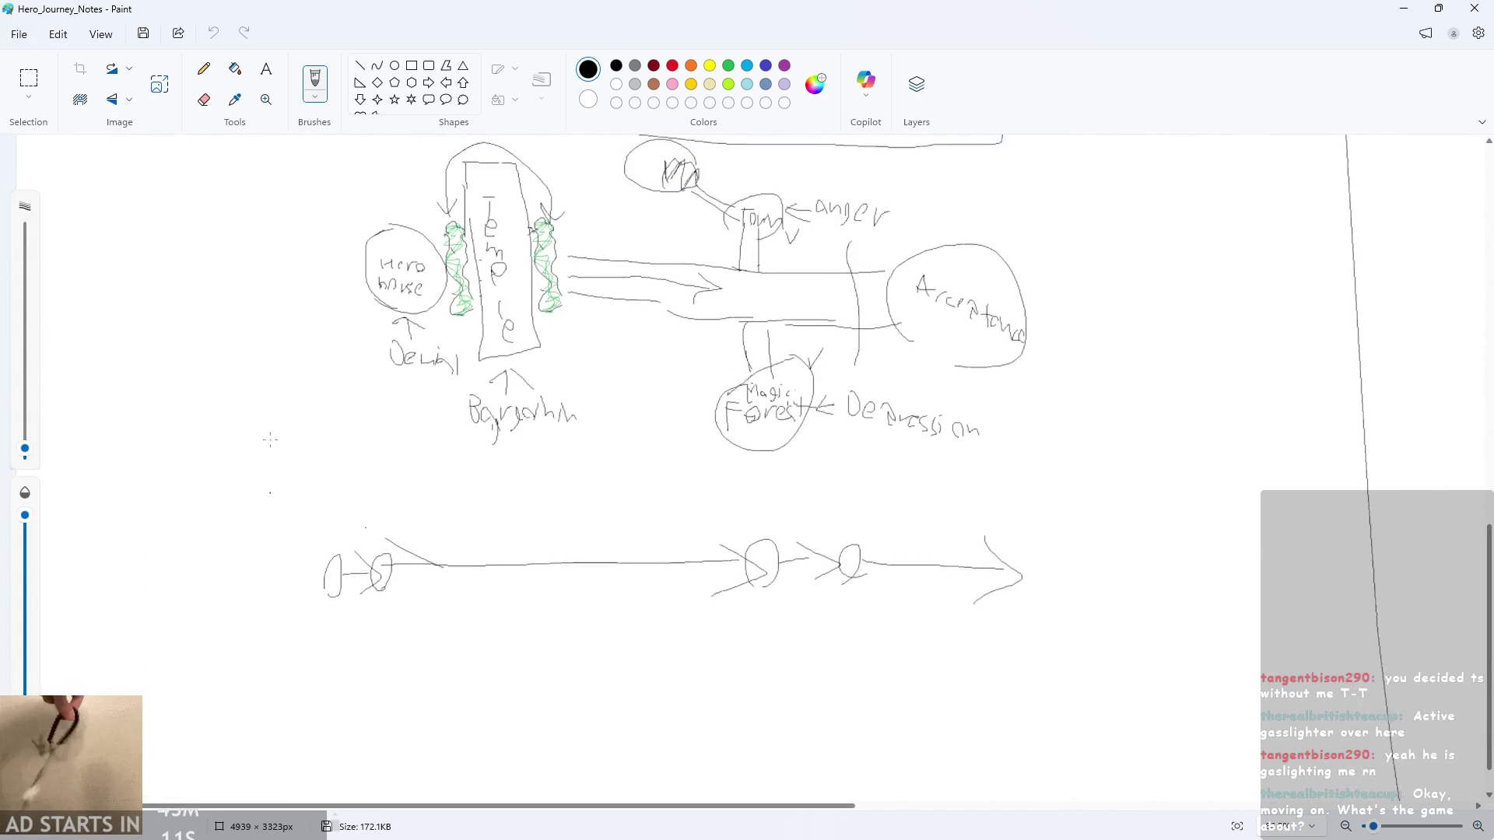
pyautogui.scroll(1, 222, 445)
pyautogui.keyDown('ctrl'); pyautogui.scroll(2, 672, 498); pyautogui.keyUp('ctrl')
pyautogui.scroll(2, 673, 498)
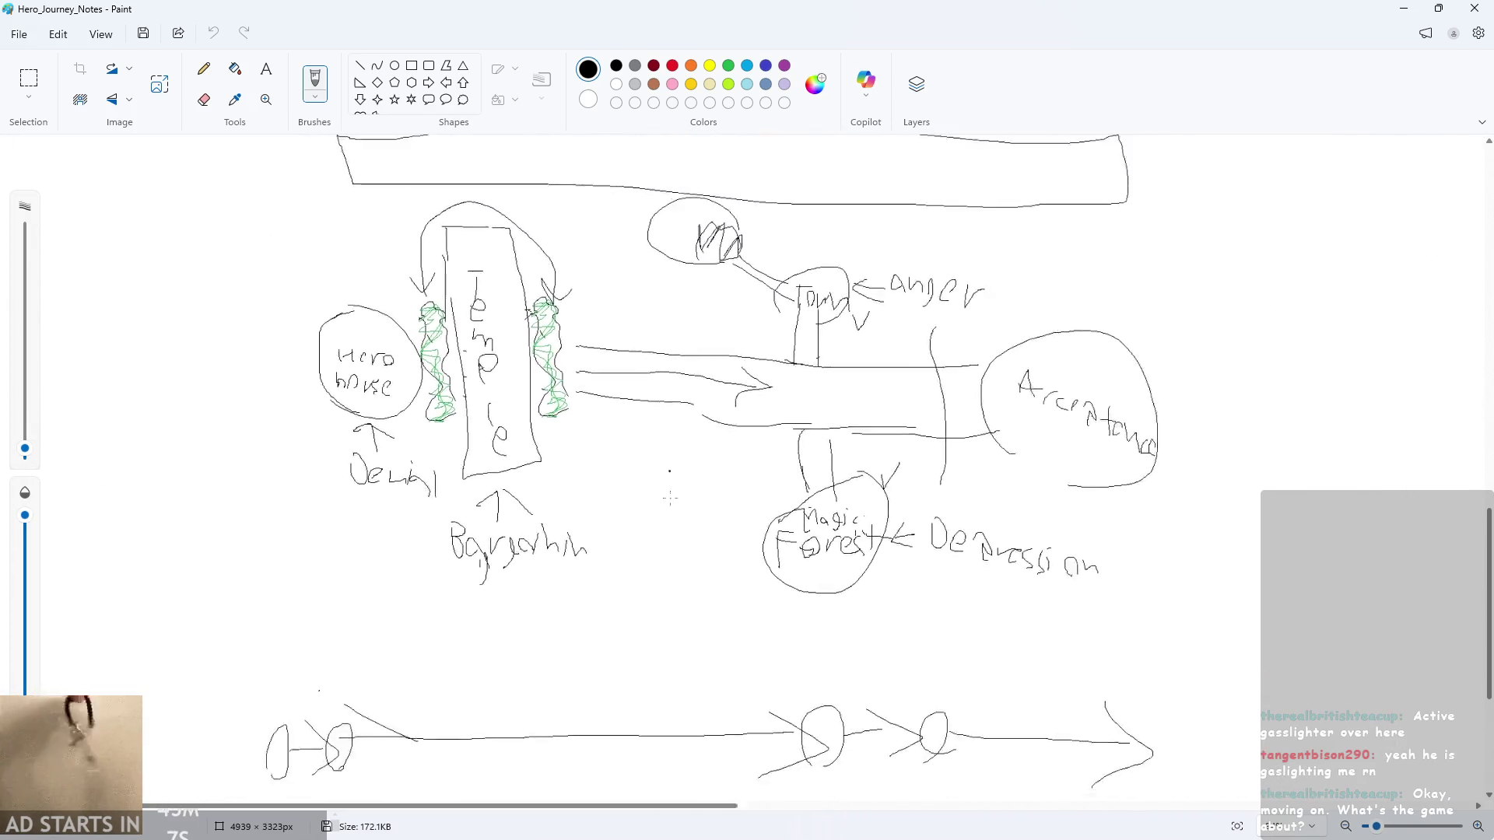
pyautogui.keyDown('ctrl'); pyautogui.scroll(1, 671, 496); pyautogui.keyUp('ctrl')
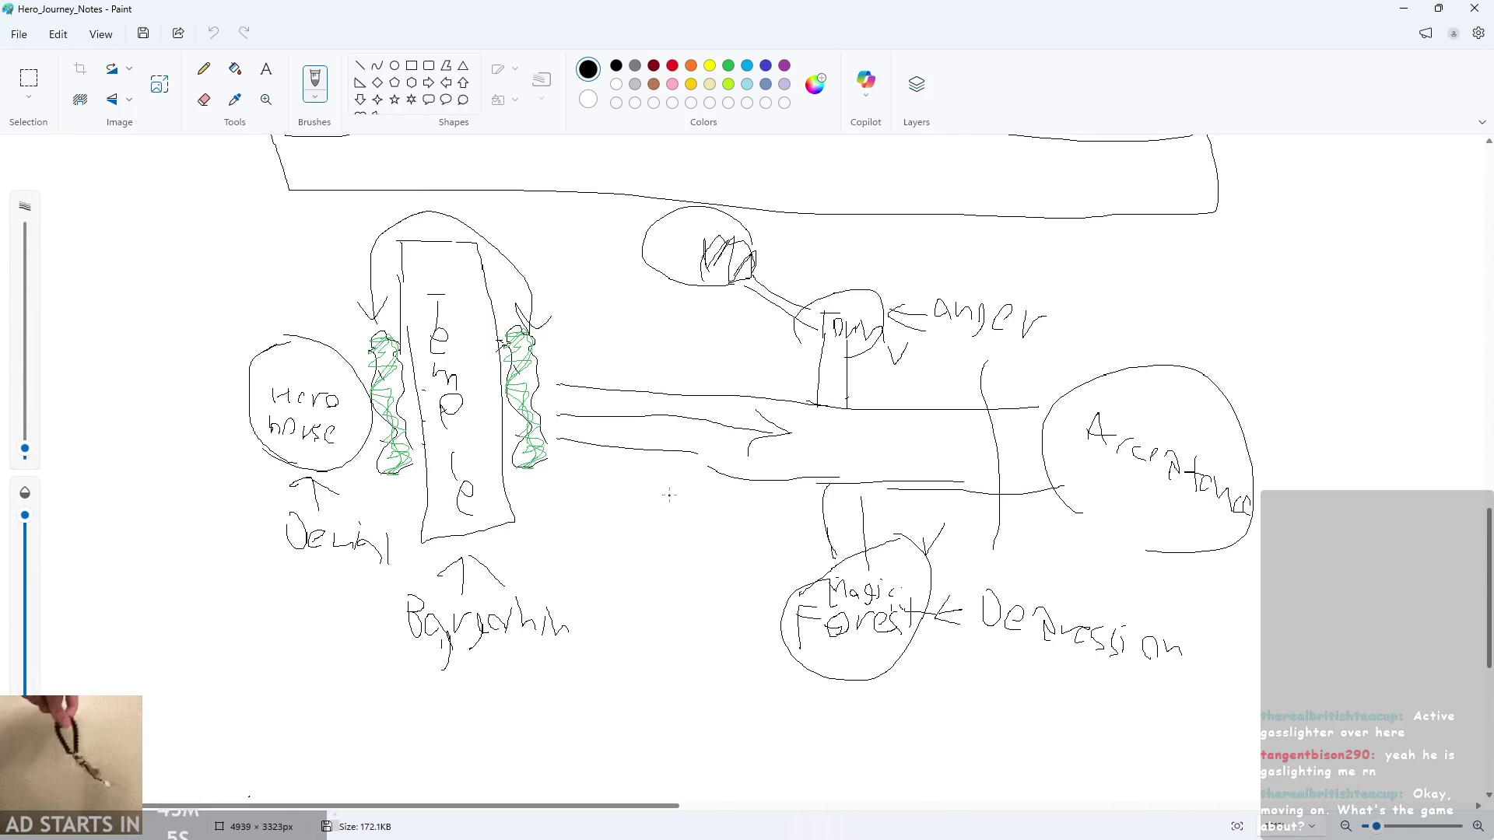
pyautogui.keyDown('ctrl'); pyautogui.scroll(1, 669, 495); pyautogui.keyUp('ctrl')
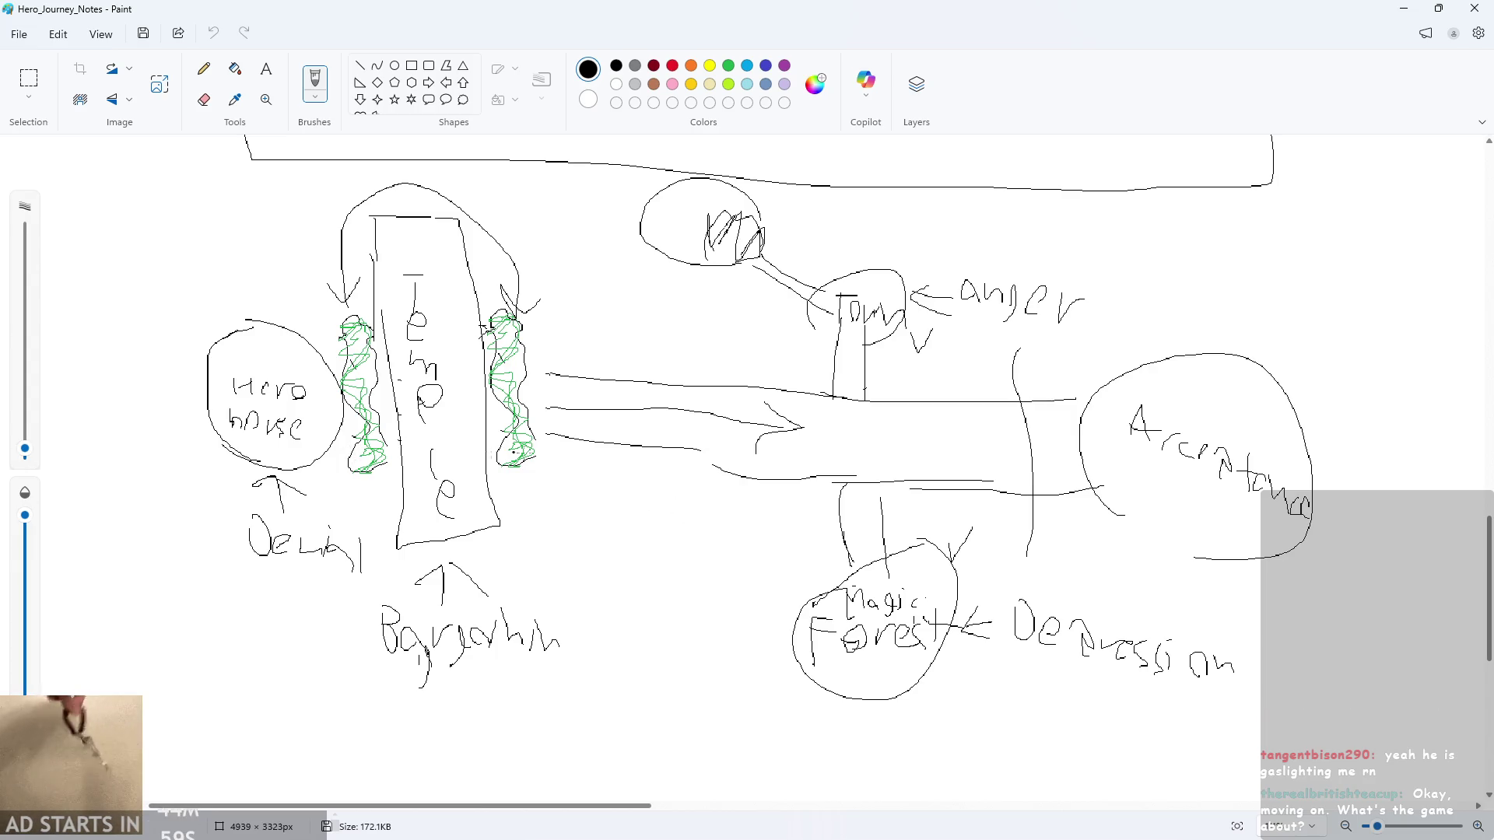
pyautogui.click(616, 482)
pyautogui.scroll(-3, 616, 481)
pyautogui.scroll(2, 616, 481)
pyautogui.scroll(-3, 616, 479)
pyautogui.scroll(5, 670, 477)
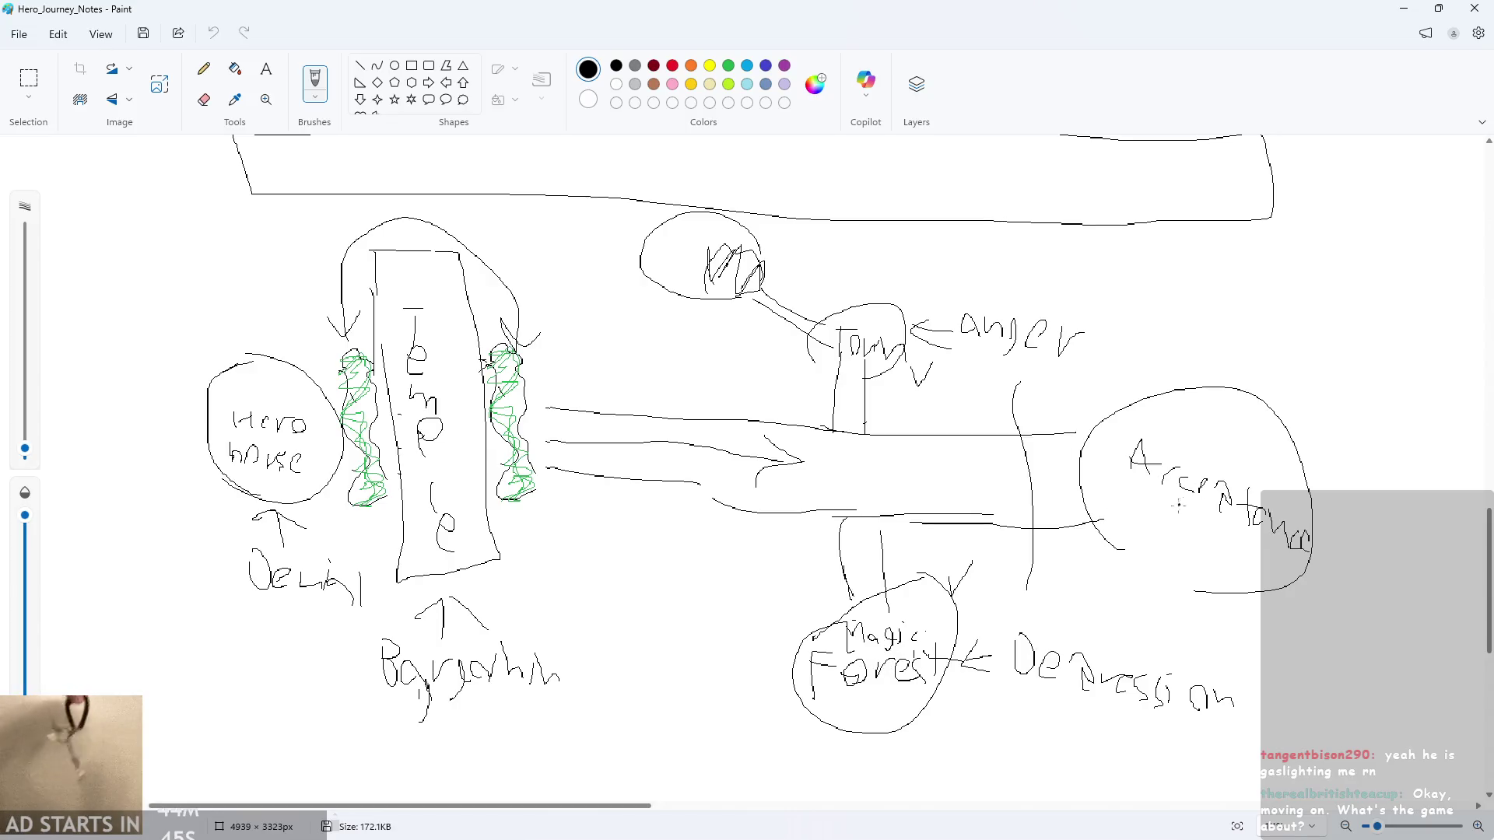
pyautogui.scroll(-1, 1182, 505)
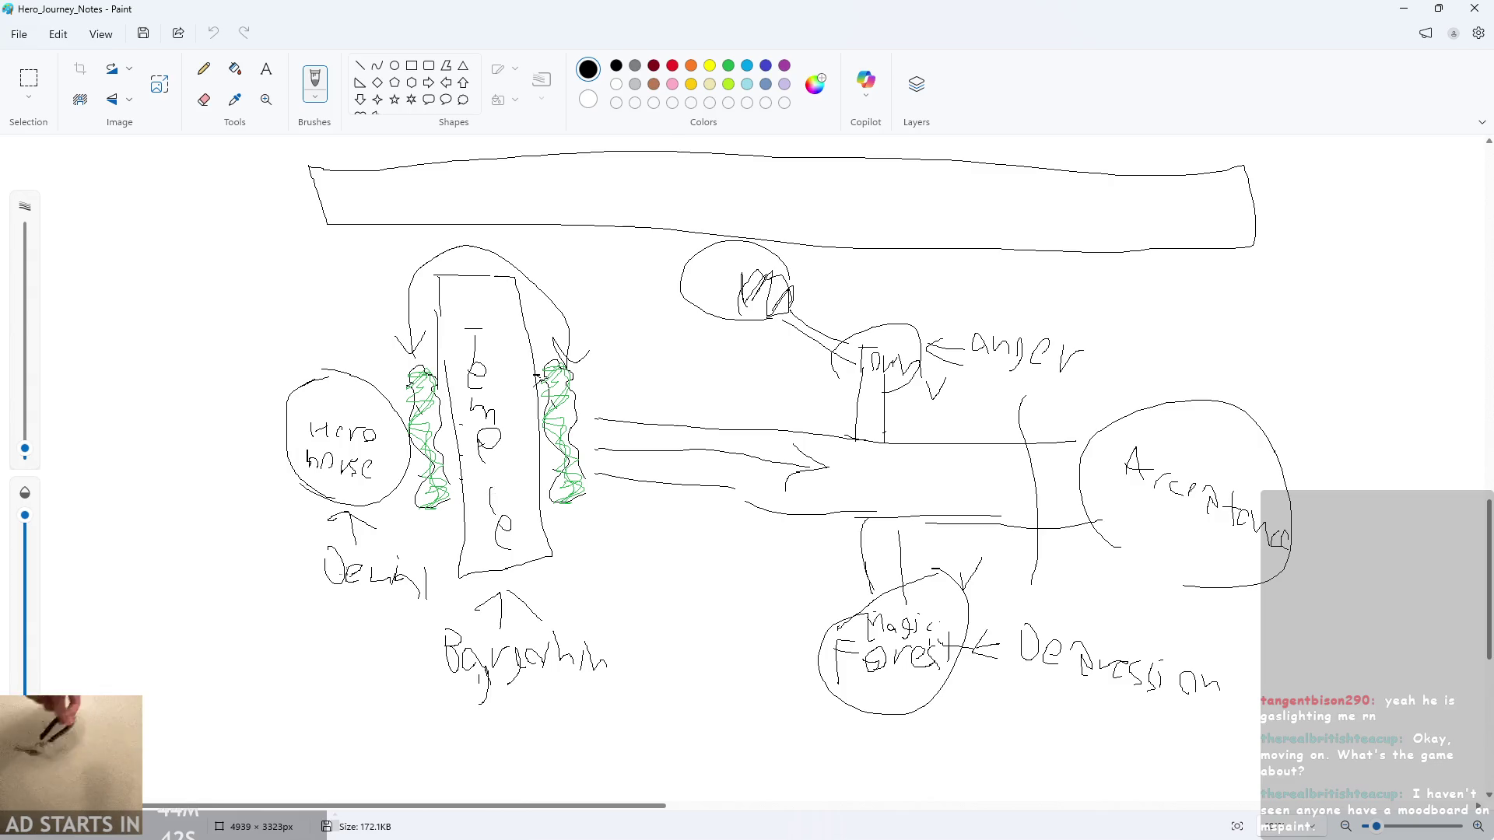
pyautogui.scroll(-2, 711, 490)
pyautogui.scroll(2, 885, 485)
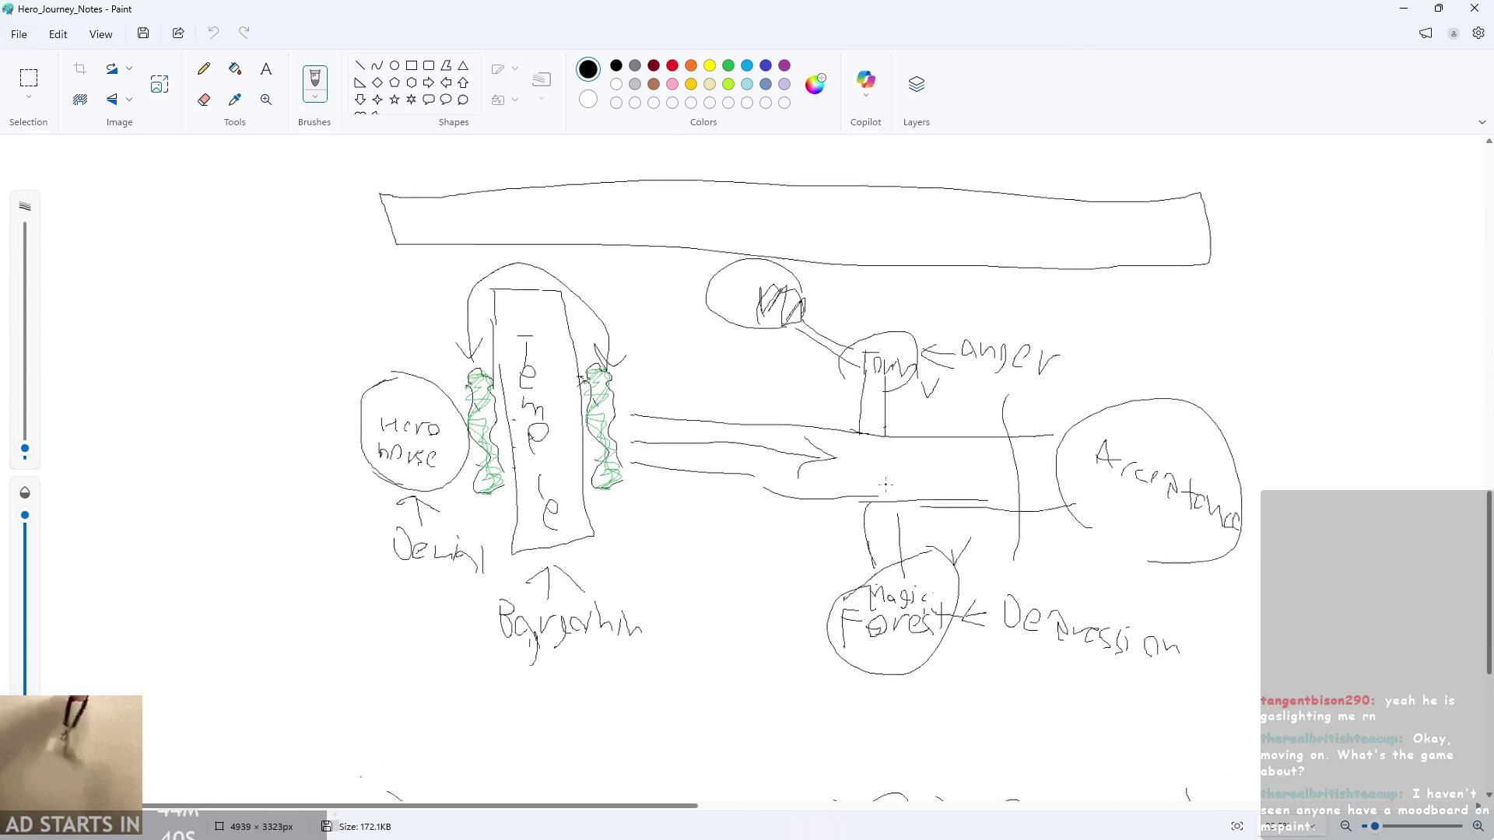
pyautogui.scroll(-4, 885, 485)
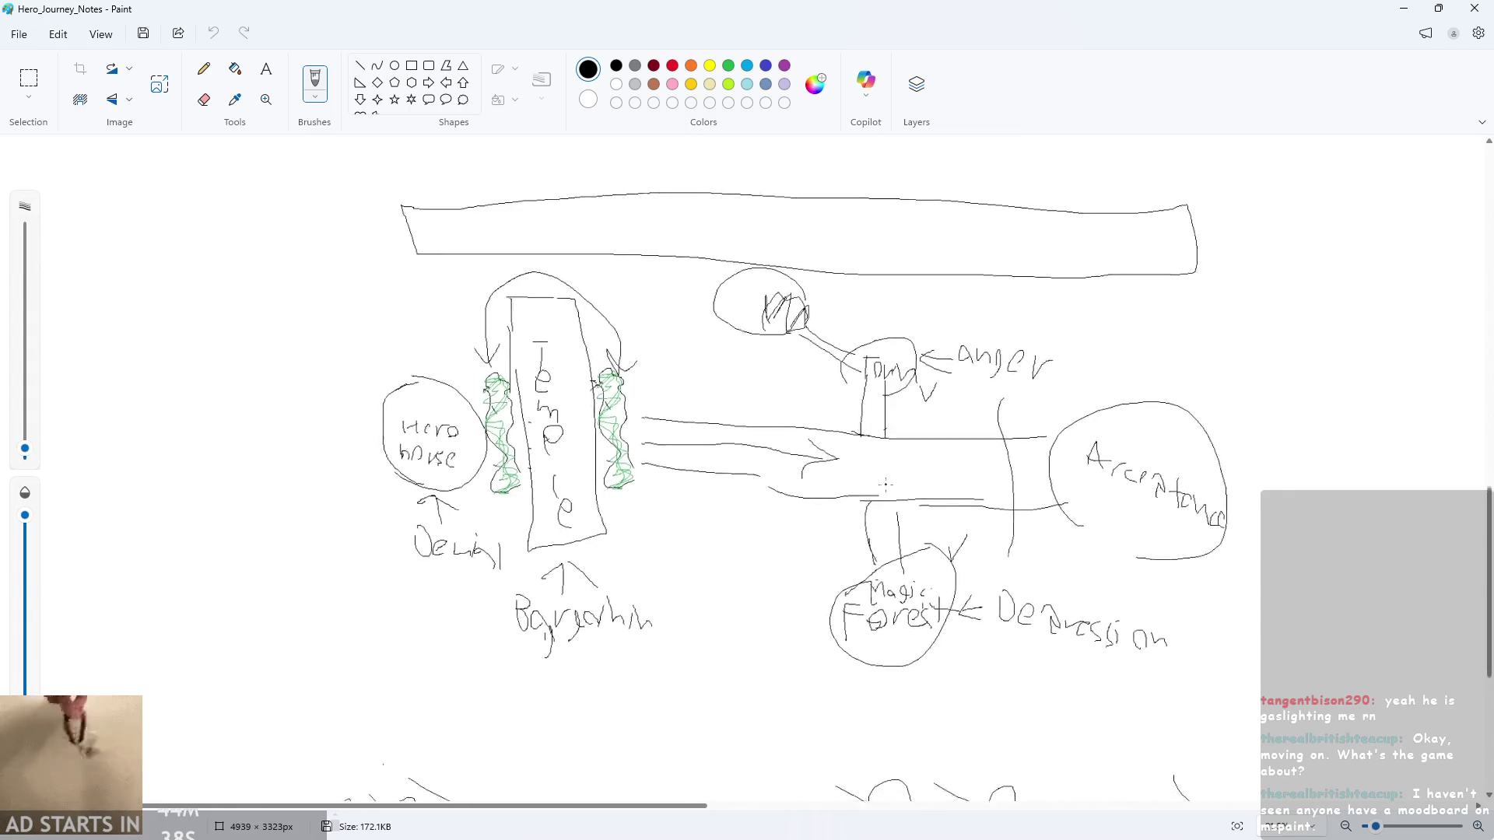
pyautogui.scroll(-2, 373, 462)
pyautogui.scroll(2, 372, 462)
pyautogui.scroll(2, 373, 463)
pyautogui.scroll(3, 373, 462)
pyautogui.scroll(-3, 283, 472)
pyautogui.scroll(3, 282, 472)
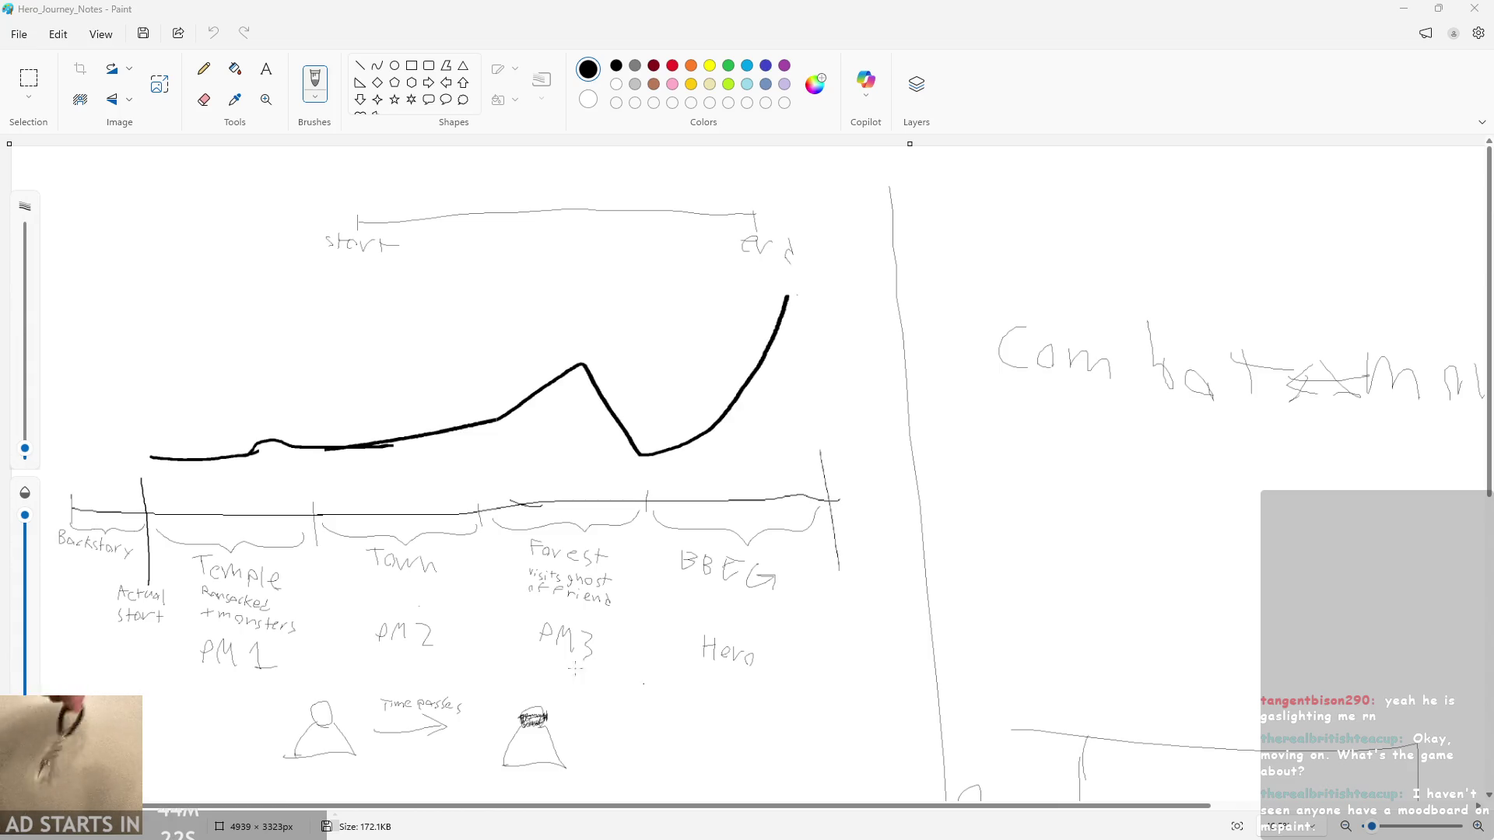
# - Draw a vertical mark between Temple and Town, then undo it
pyautogui.scroll(-3, 83, 562)
pyautogui.scroll(4, 83, 562)
pyautogui.scroll(-3, 166, 527)
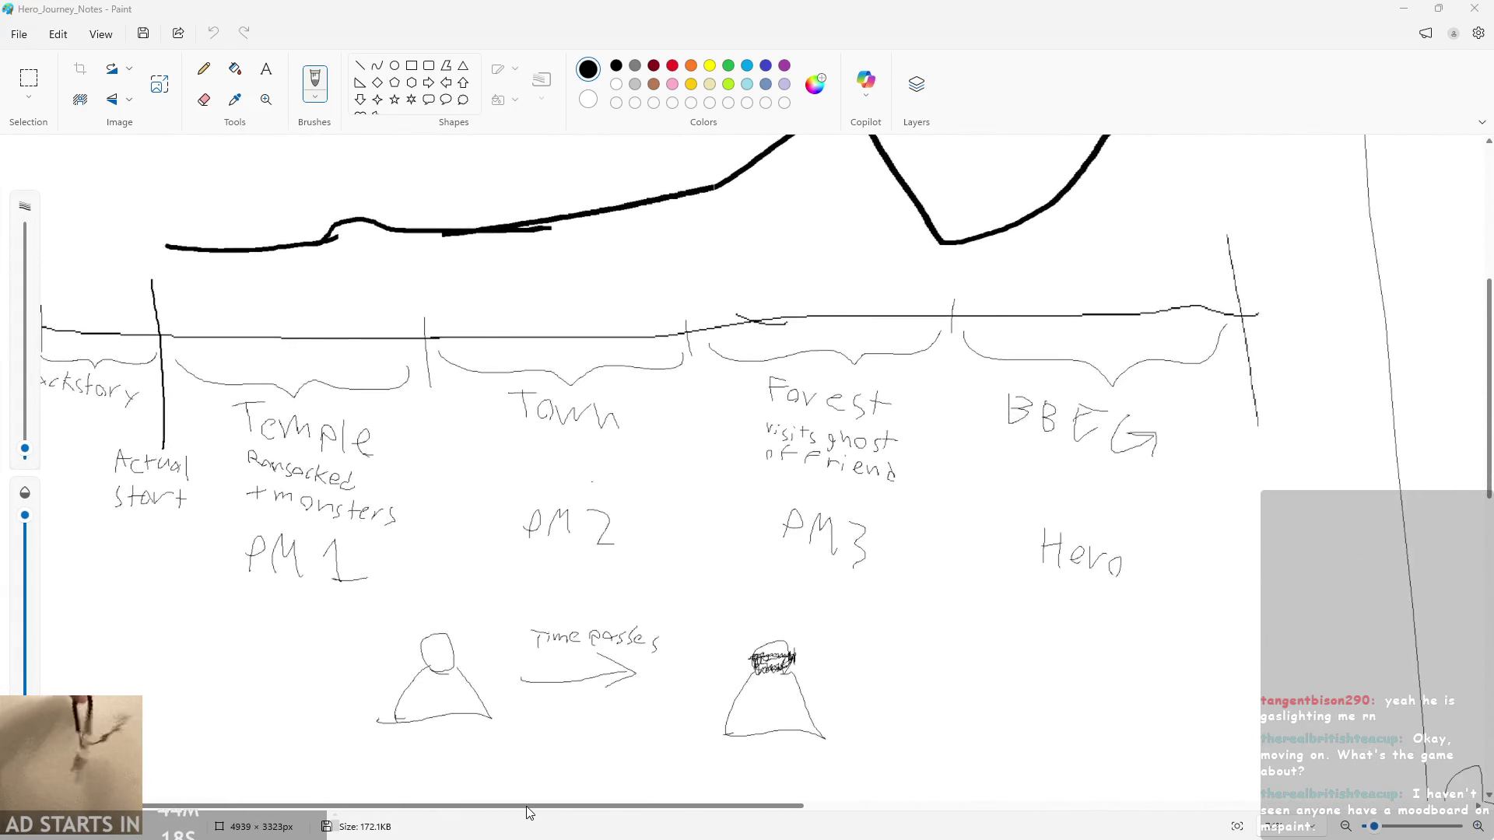
pyautogui.scroll(2, 194, 452)
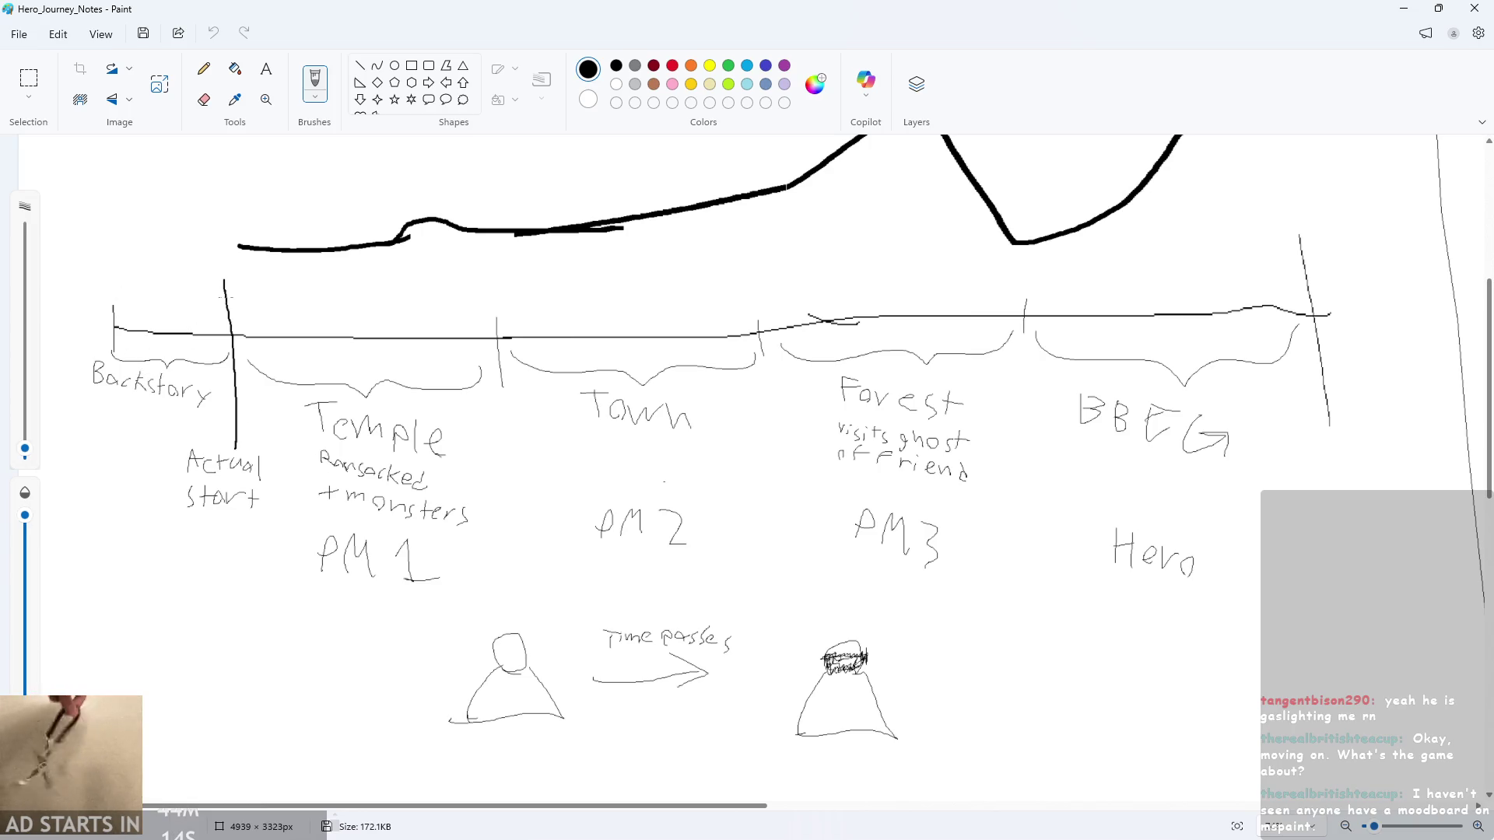
pyautogui.scroll(1, 248, 360)
pyautogui.moveTo(269, 343); pyautogui.dragTo(287, 505)
pyautogui.hotkey('ctrl', 'z')
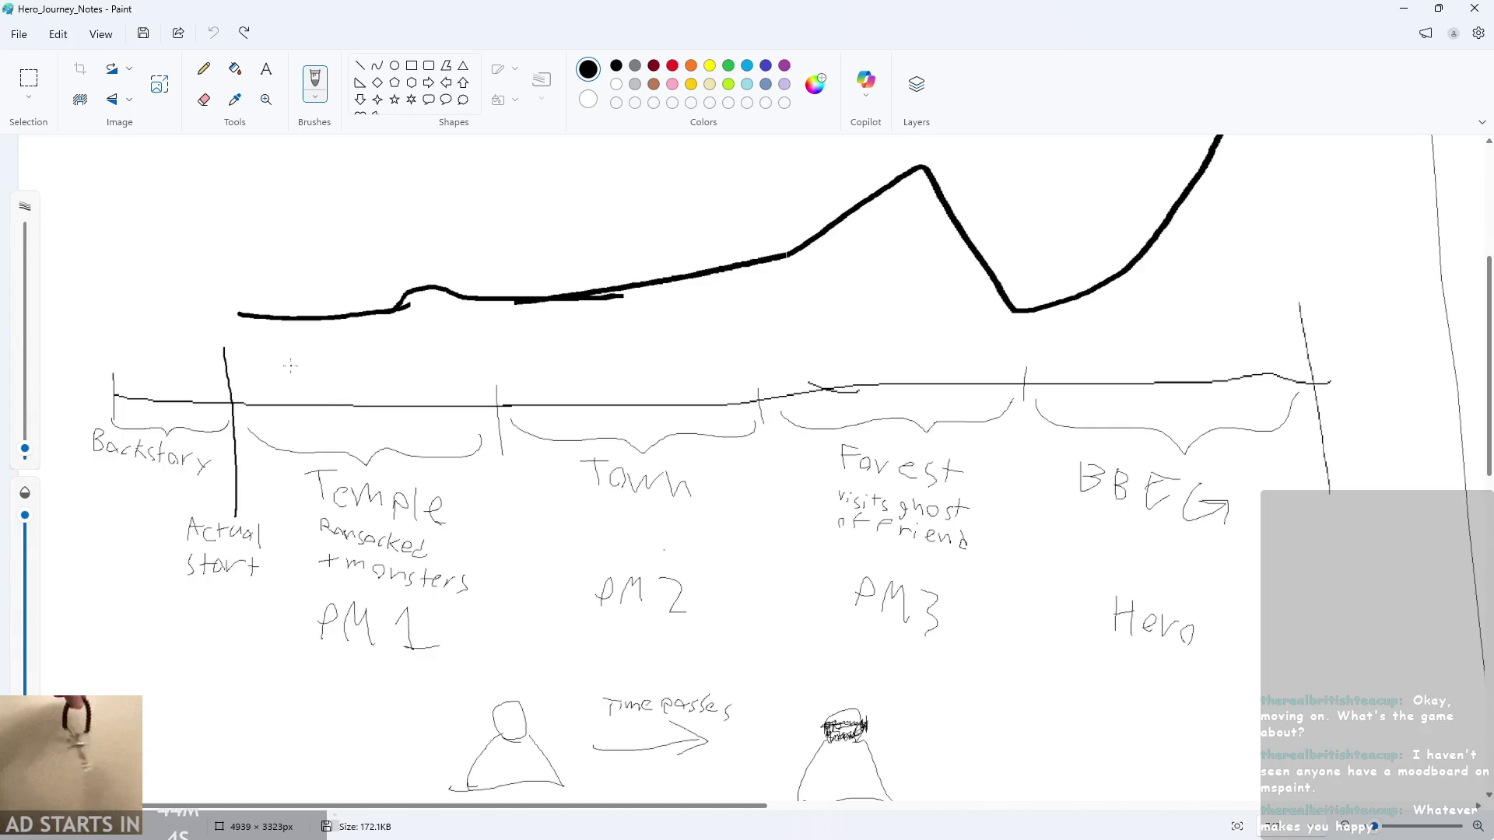
# - Scroll through the rest of the notes and minimize Paint to reveal GameMaker
pyautogui.scroll(-2, 378, 415)
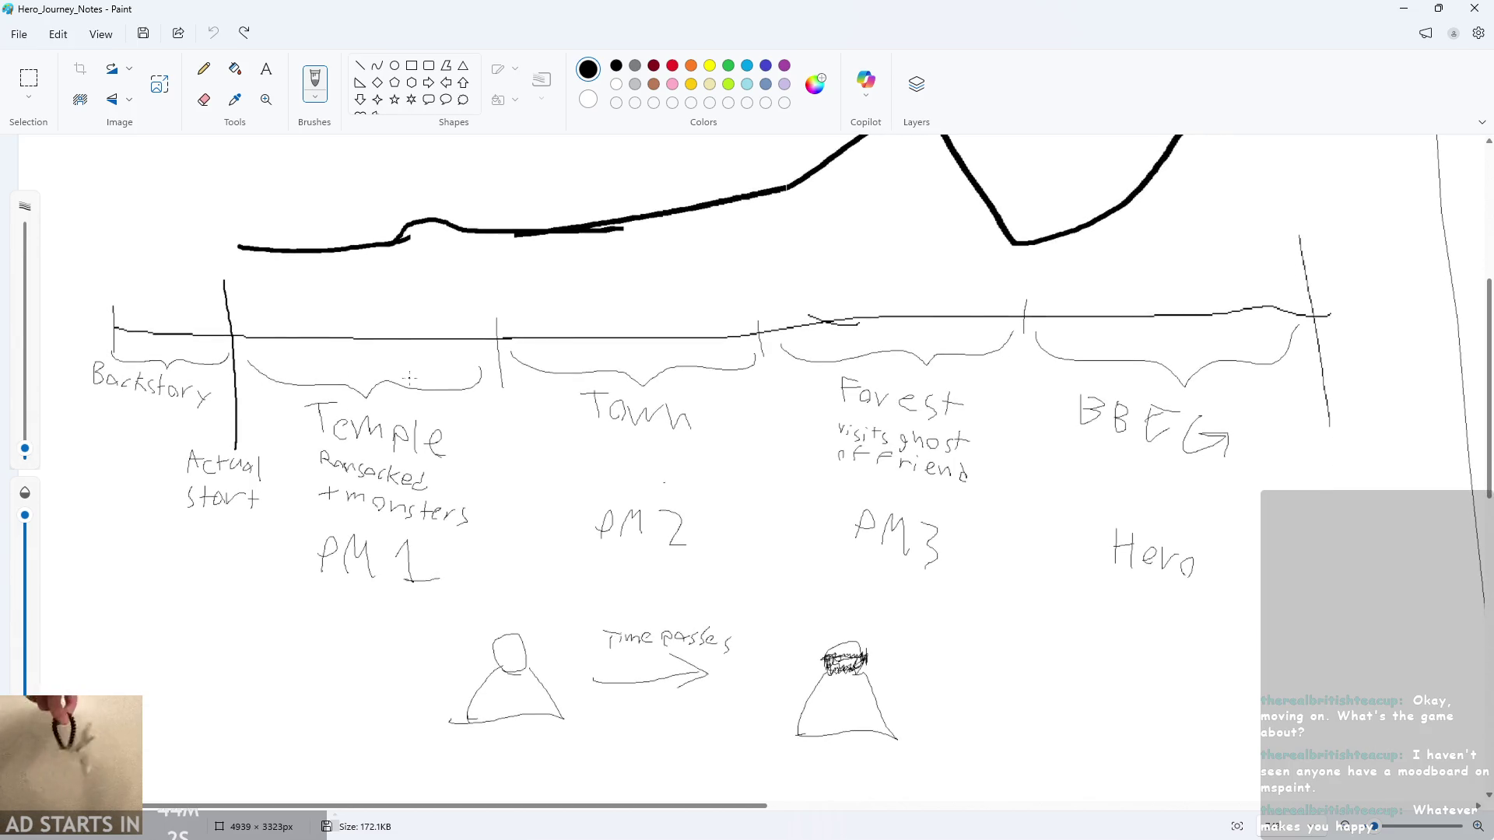
pyautogui.keyDown('ctrl'); pyautogui.scroll(-1, 410, 372); pyautogui.keyUp('ctrl')
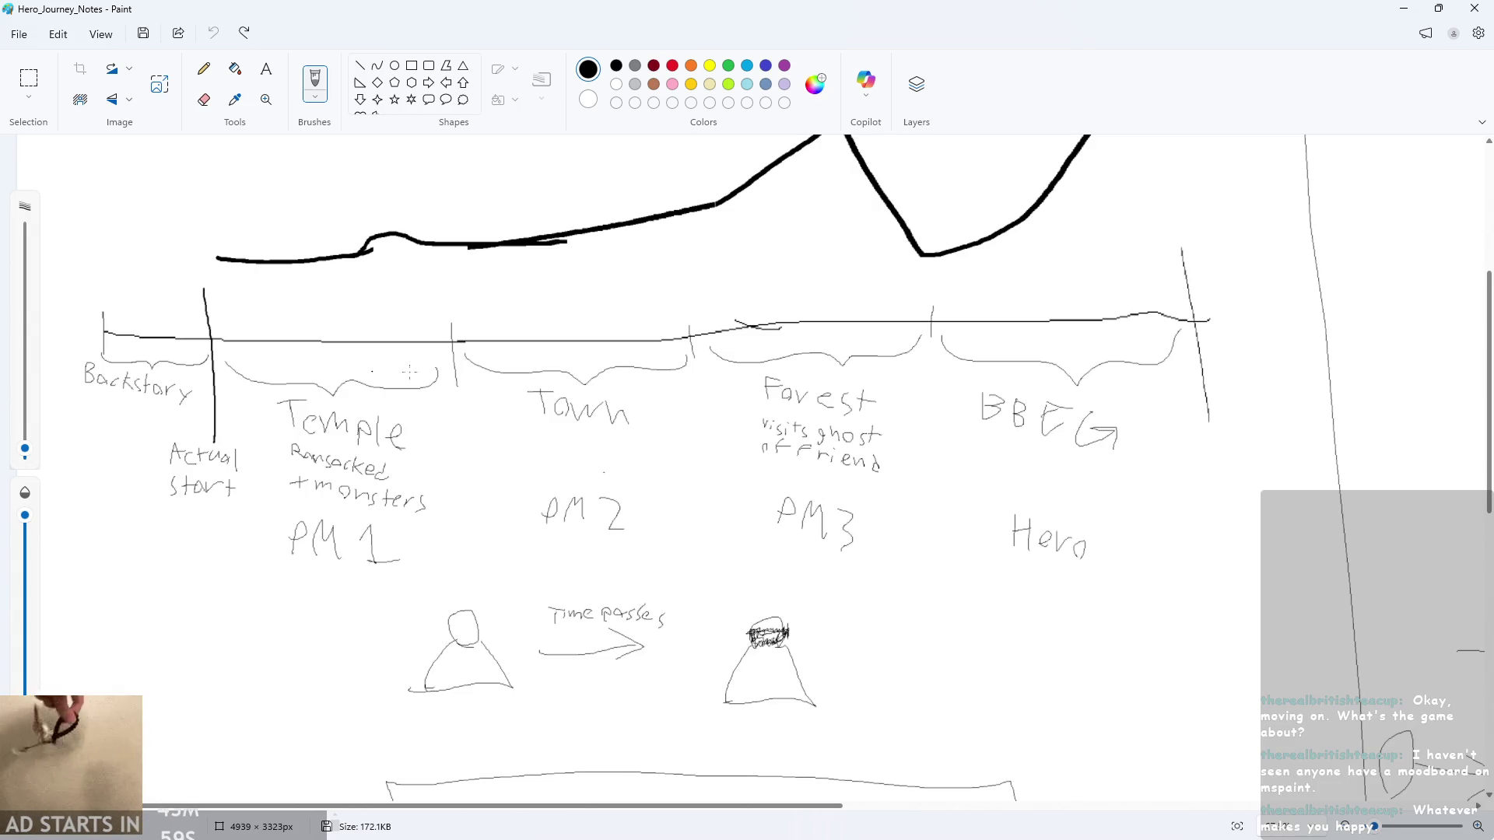
pyautogui.scroll(-10, 421, 393)
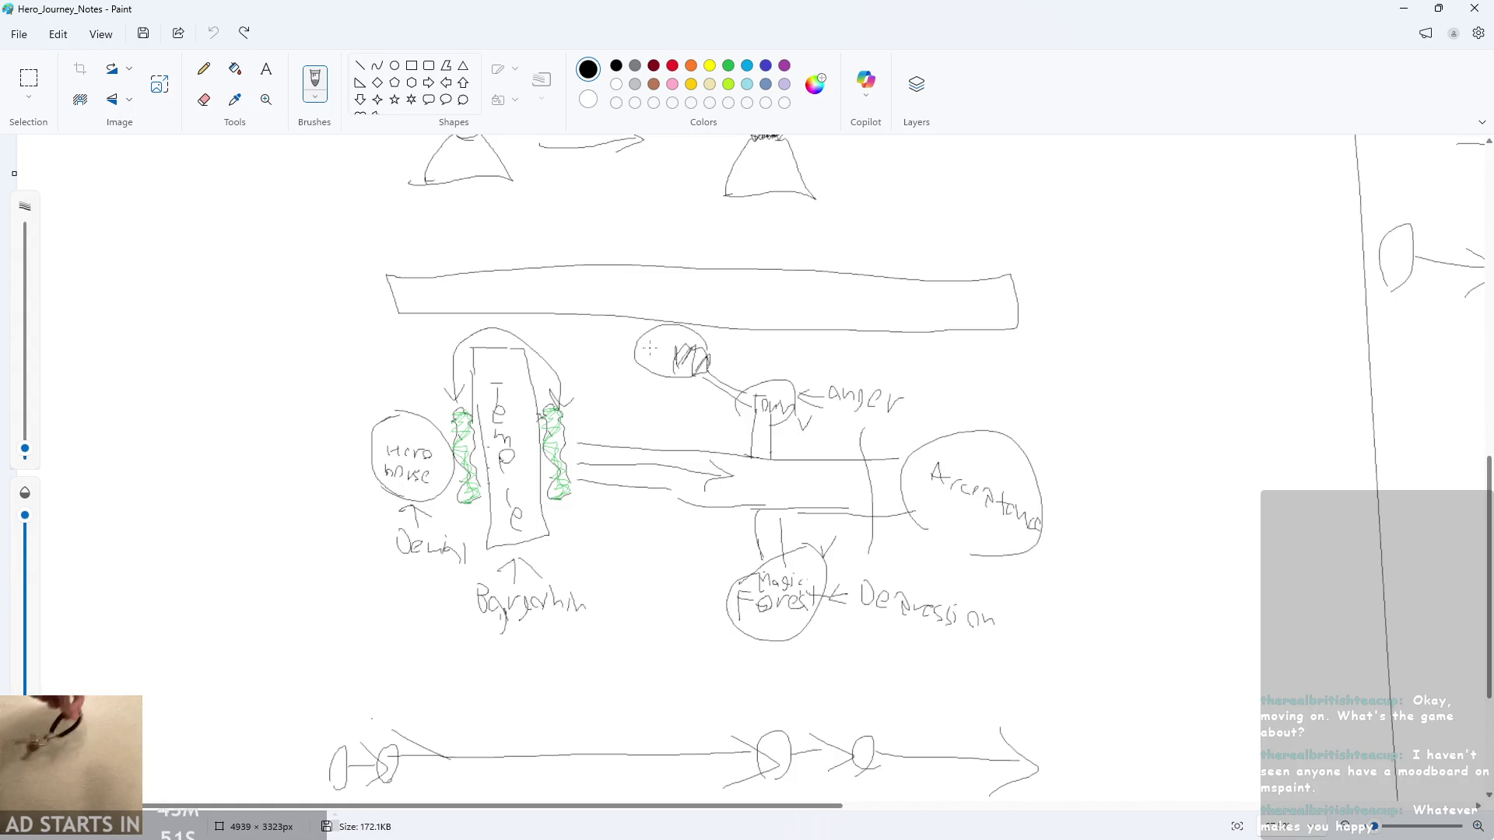
pyautogui.scroll(1, 621, 328)
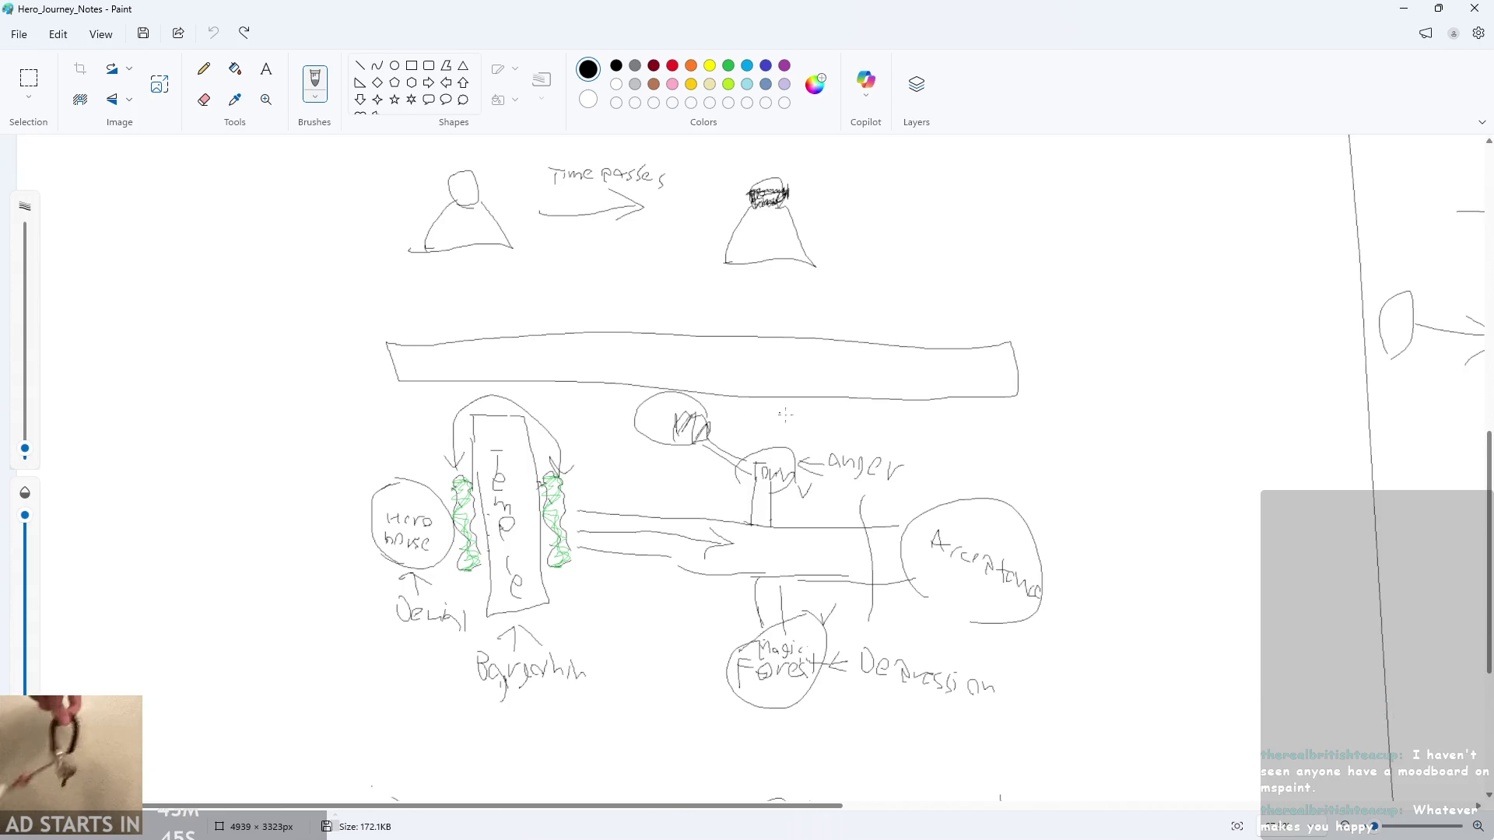
pyautogui.scroll(-1, 761, 412)
pyautogui.scroll(5, 739, 397)
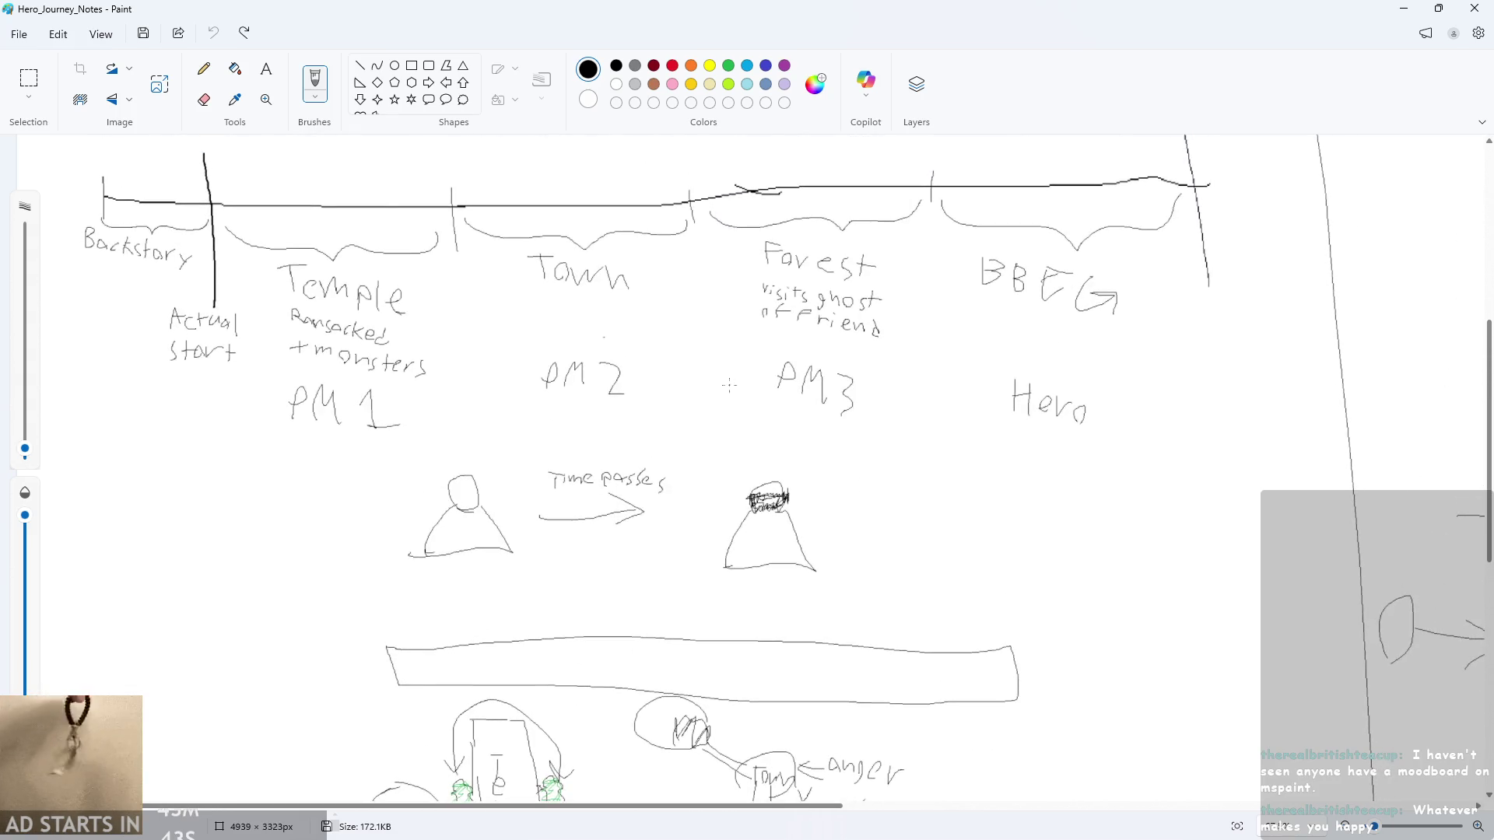
pyautogui.scroll(-4, 1220, 197)
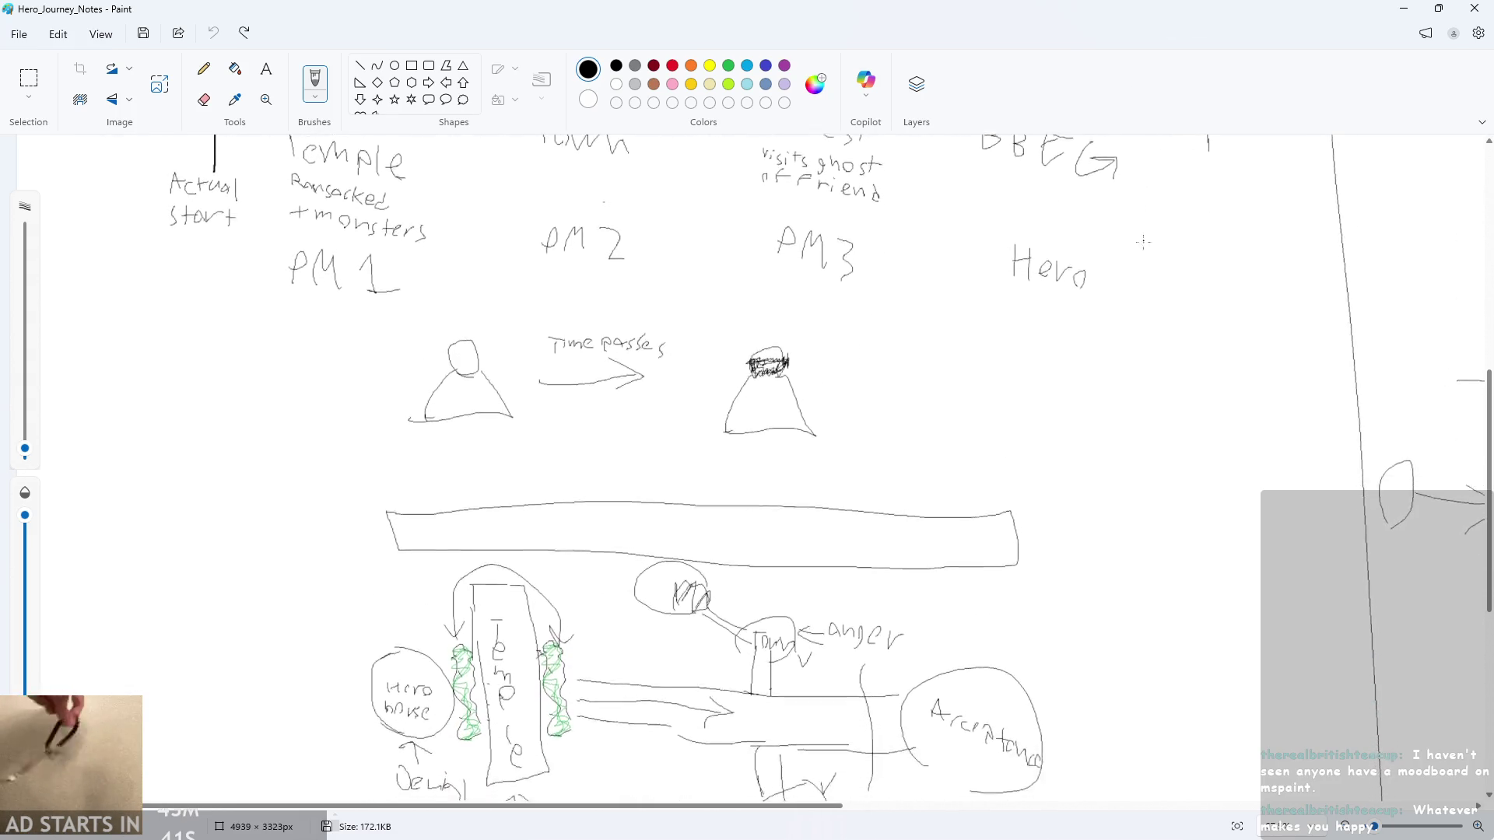
pyautogui.click(1403, 9)
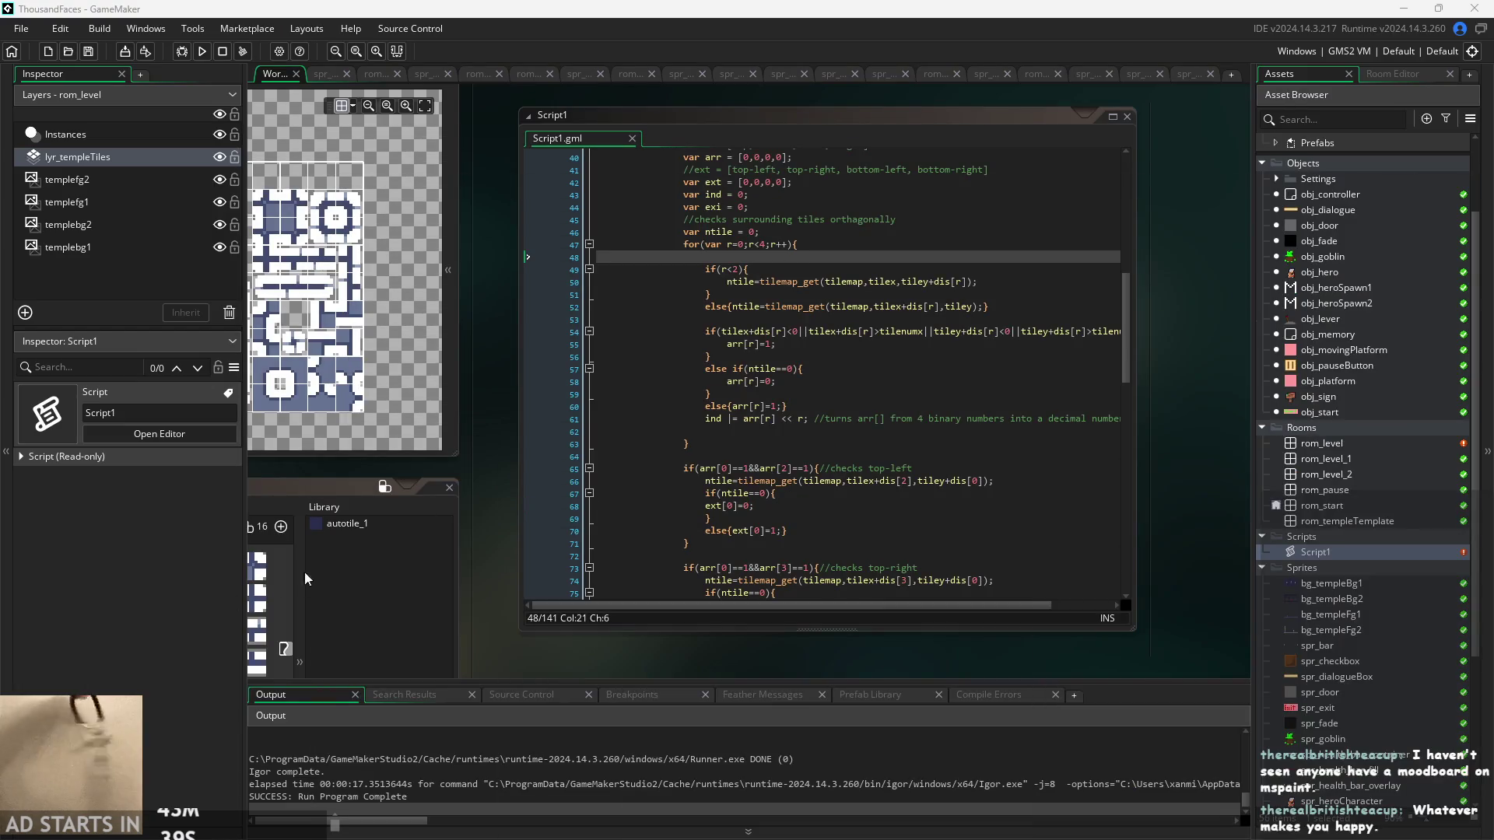
# - Zoom the GameMaker workspace in and out, then switch back to the Paint notes
pyautogui.keyDown('ctrl'); pyautogui.scroll(3, 488, 464); pyautogui.keyUp('ctrl')
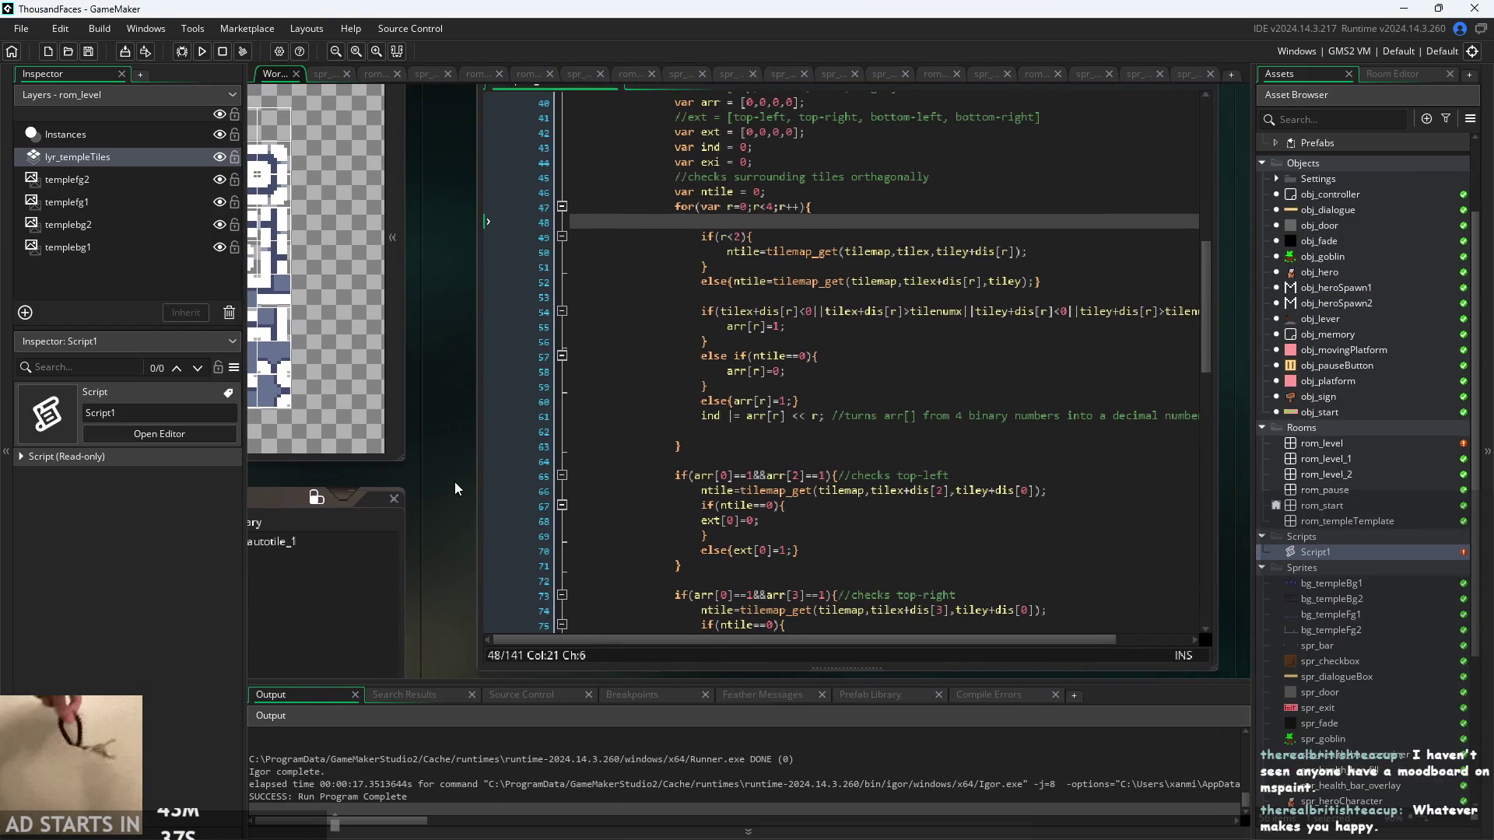
pyautogui.keyDown('ctrl'); pyautogui.scroll(-2, 455, 487); pyautogui.keyUp('ctrl')
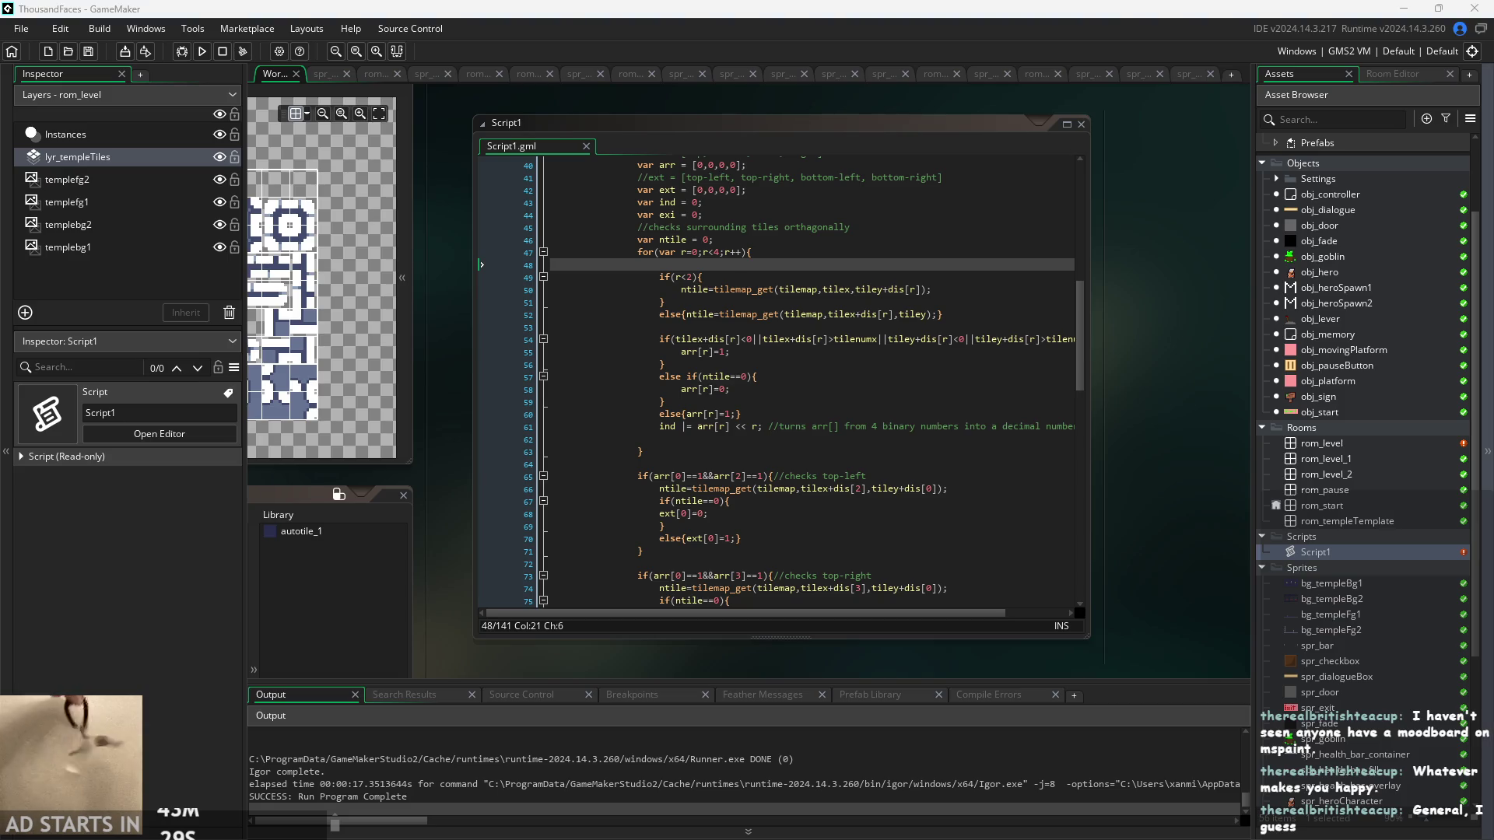
pyautogui.hotkey('alt', 'Tab')
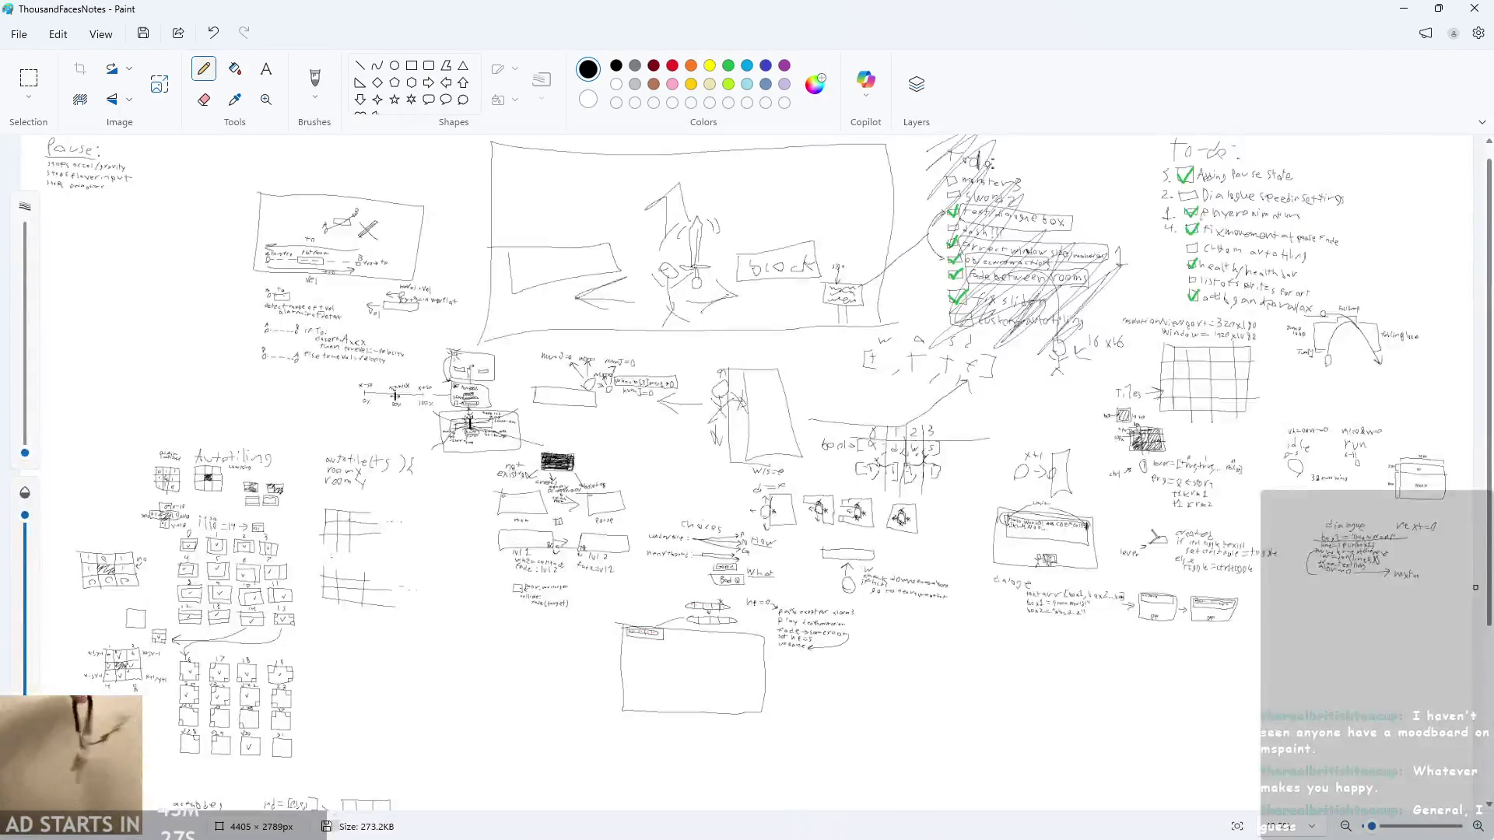
# - Switch to Hero_Journey_Notes and zoom in on the temple sketch
pyautogui.hotkey('alt', 'Tab')
pyautogui.keyDown('ctrl'); pyautogui.scroll(-4, 176, 260); pyautogui.keyUp('ctrl')
pyautogui.keyDown('ctrl'); pyautogui.scroll(3, 353, 374); pyautogui.keyUp('ctrl')
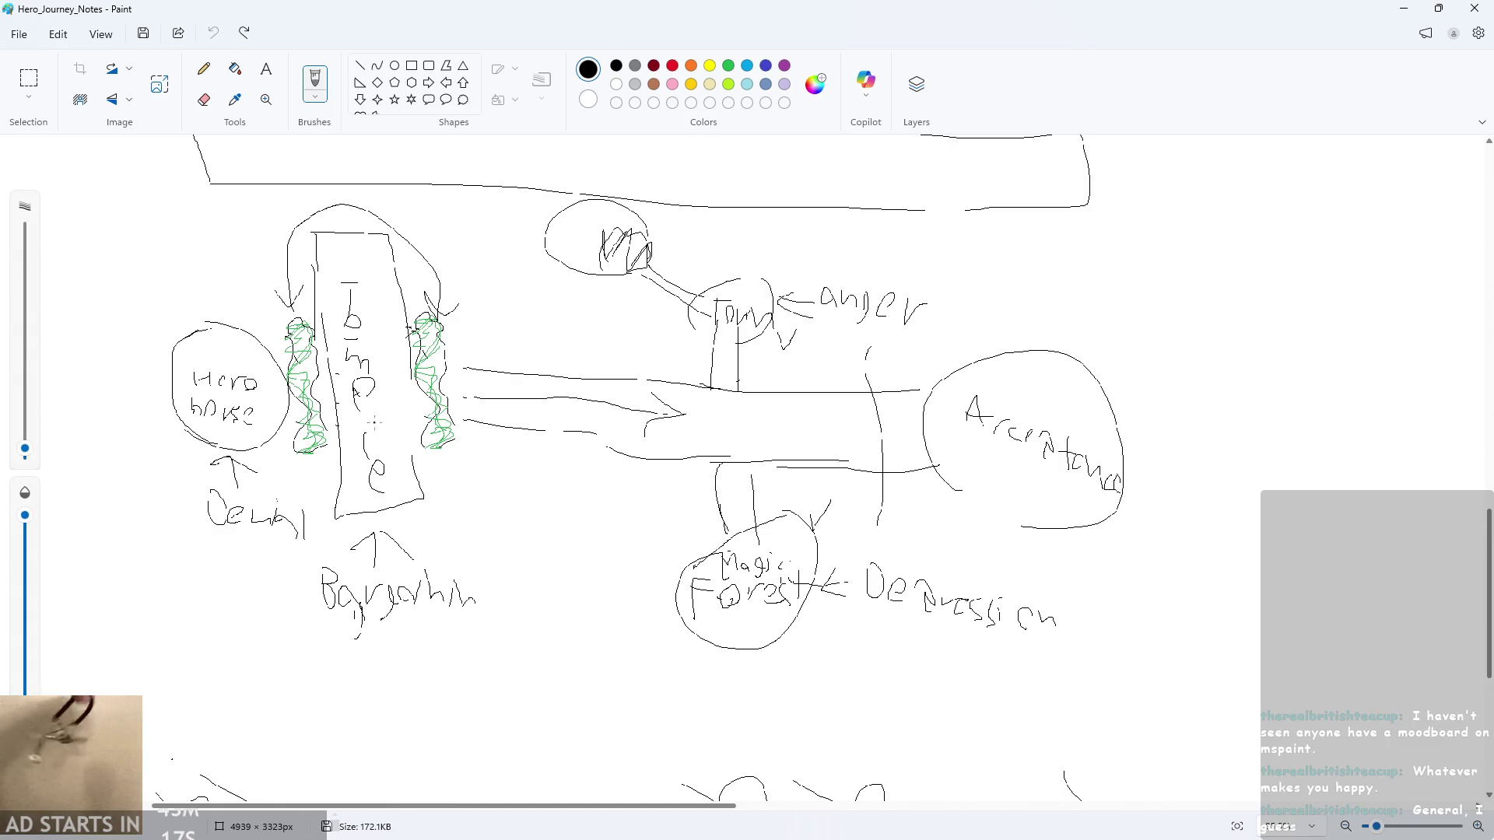
# - Draw an arc above Hero house and underline Denial, undoing both strokes
pyautogui.moveTo(177, 305)
pyautogui.mouseDown()
pyautogui.moveTo(234, 292)
pyautogui.moveTo(160, 325)
pyautogui.moveTo(230, 300)
pyautogui.mouseUp()
pyautogui.hotkey('ctrl', 'z')
pyautogui.moveTo(199, 524); pyautogui.dragTo(311, 543)
pyautogui.hotkey('ctrl', 'z')
pyautogui.hotkey('ctrl', 'z')
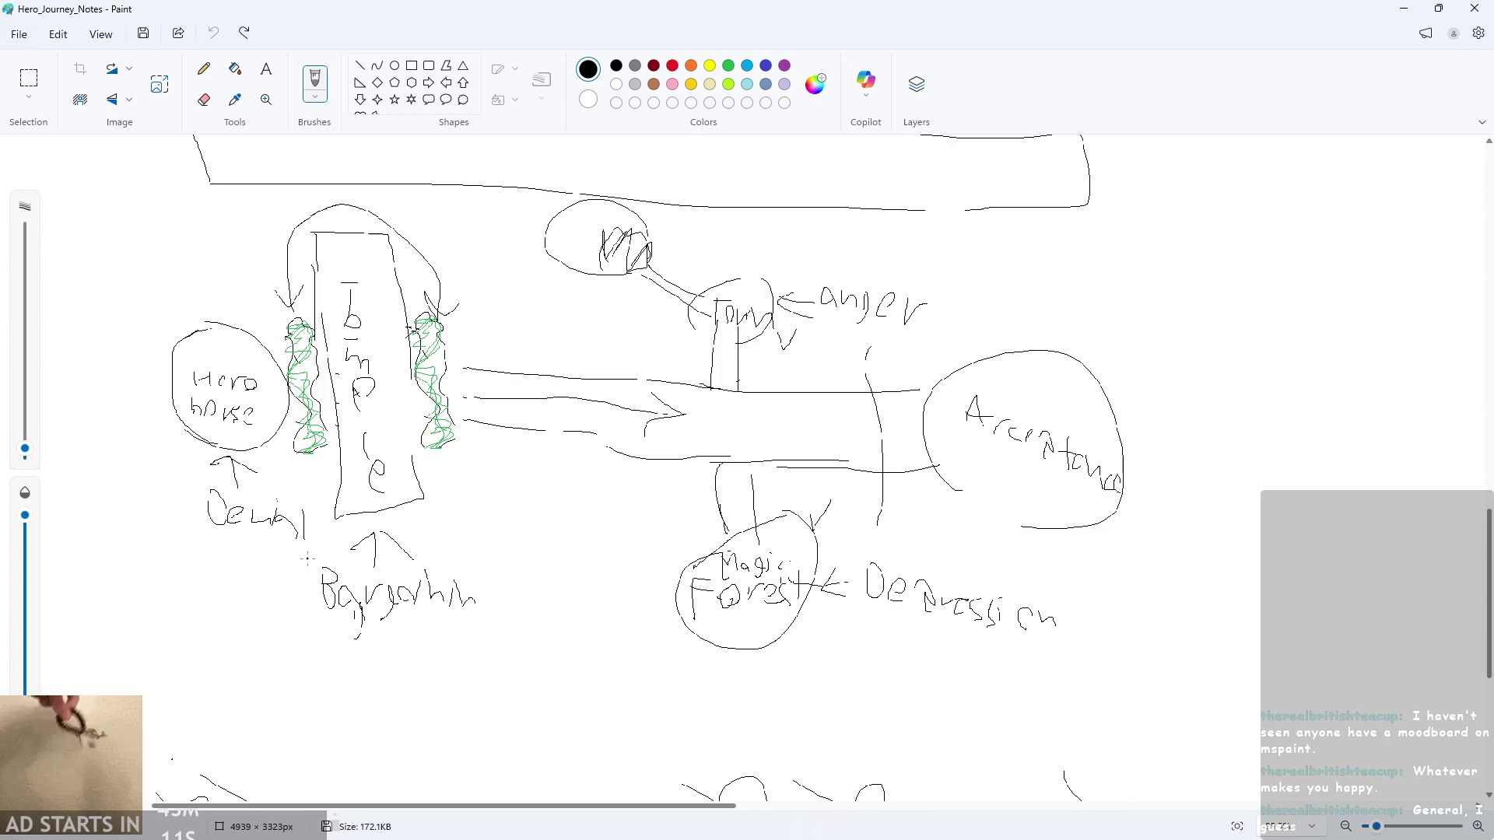
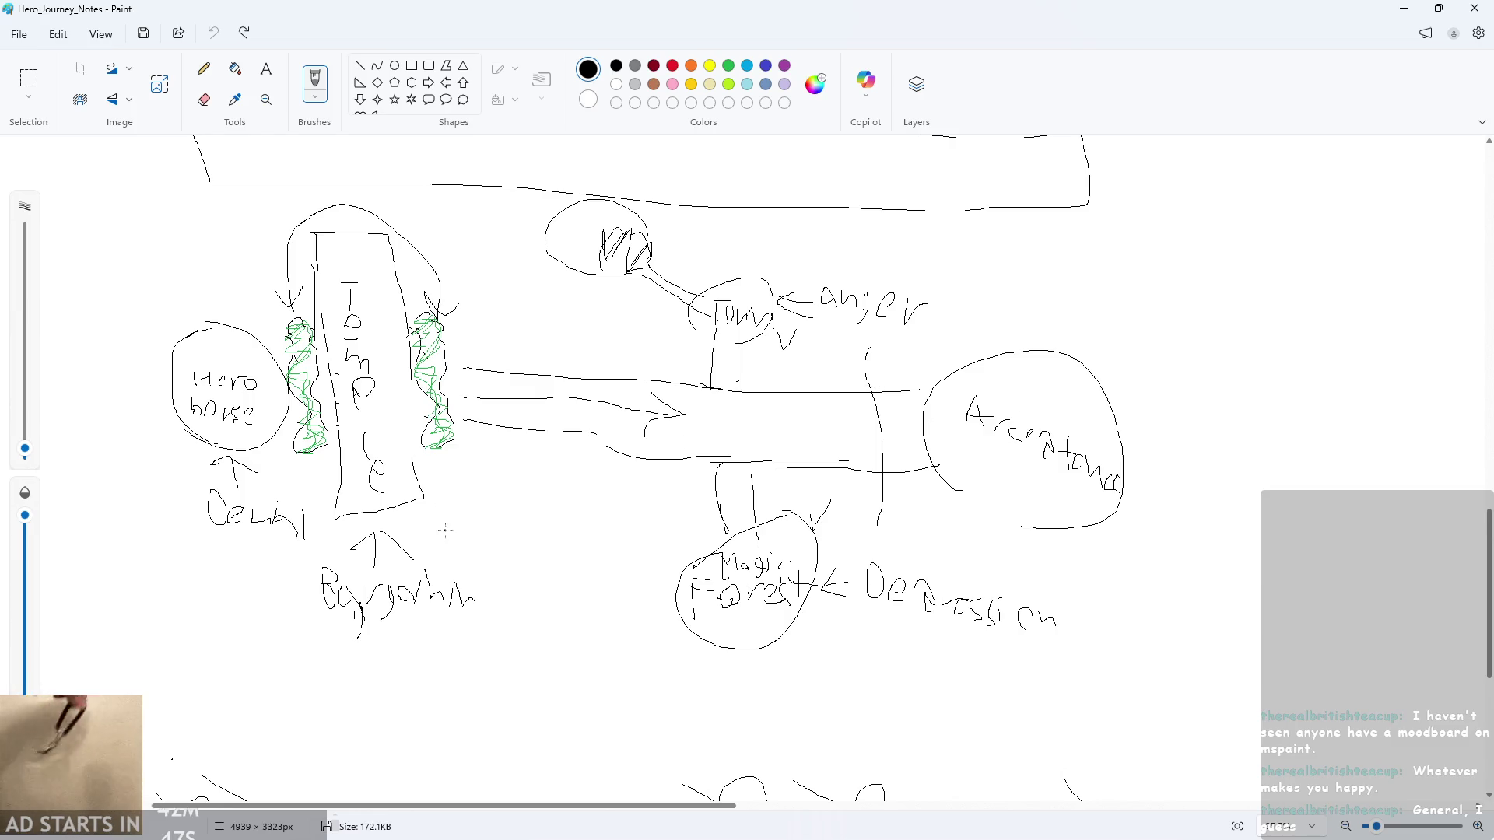
# - Sketch trial strokes and a box near Tower and Acceptance on the diagram, then undo them
pyautogui.moveTo(481, 228)
pyautogui.mouseDown()
pyautogui.moveTo(467, 257)
pyautogui.moveTo(492, 253)
pyautogui.moveTo(487, 268)
pyautogui.mouseUp()
pyautogui.hotkey('ctrl', 'z')
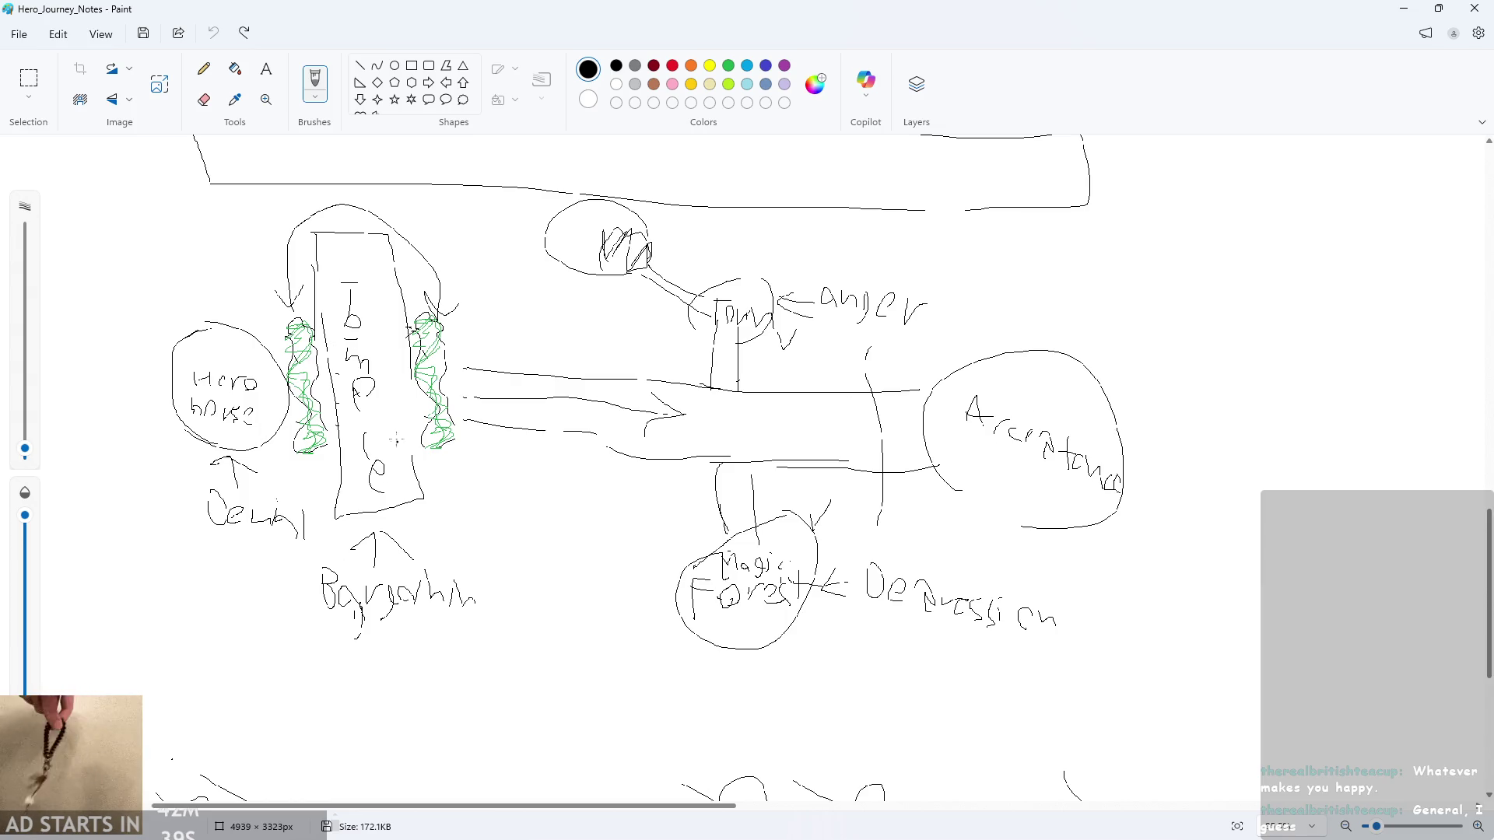
pyautogui.moveTo(741, 289); pyautogui.dragTo(748, 278)
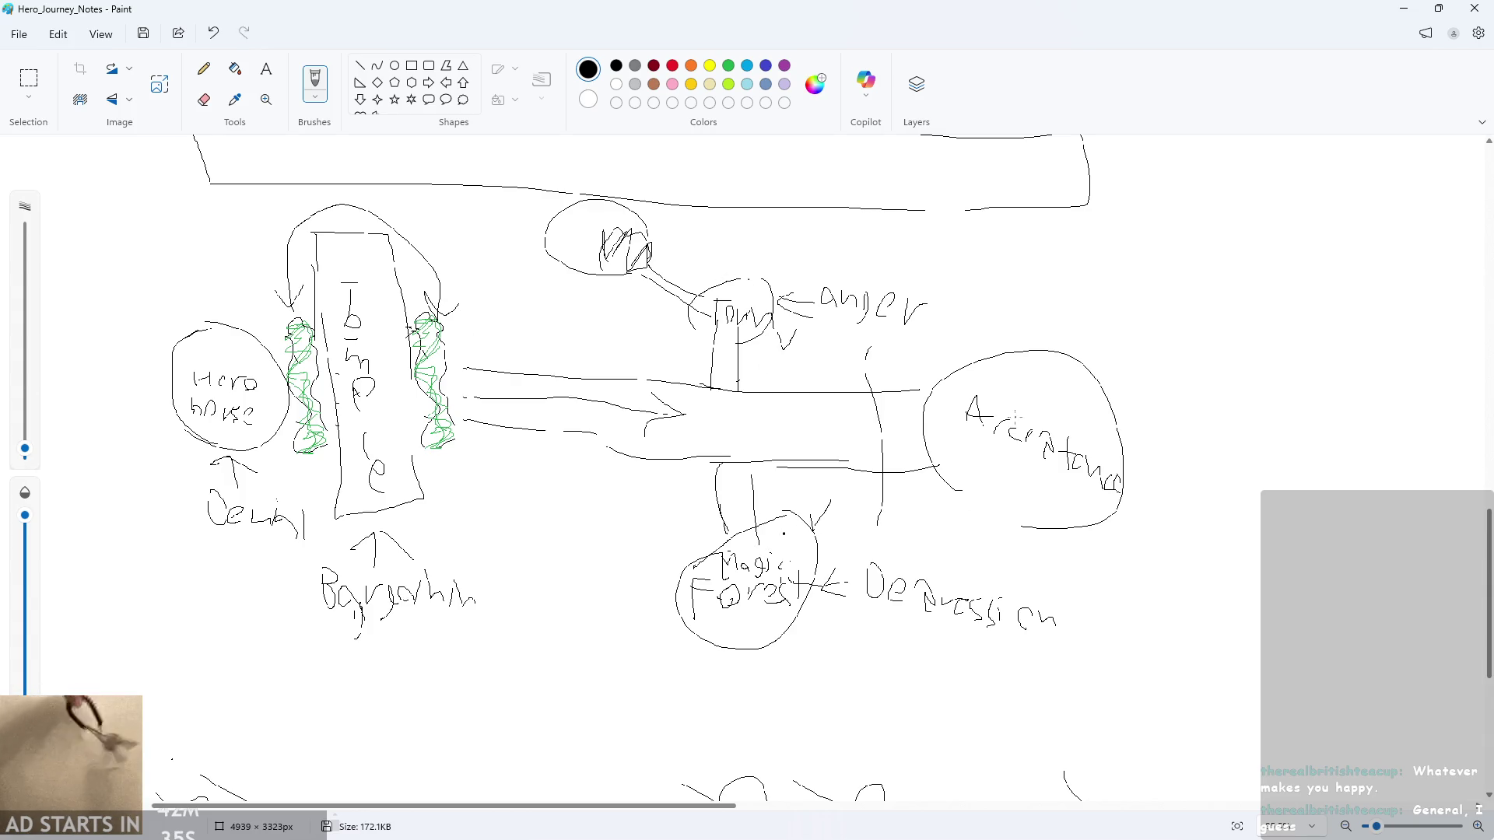
pyautogui.hotkey('ctrl', 'z')
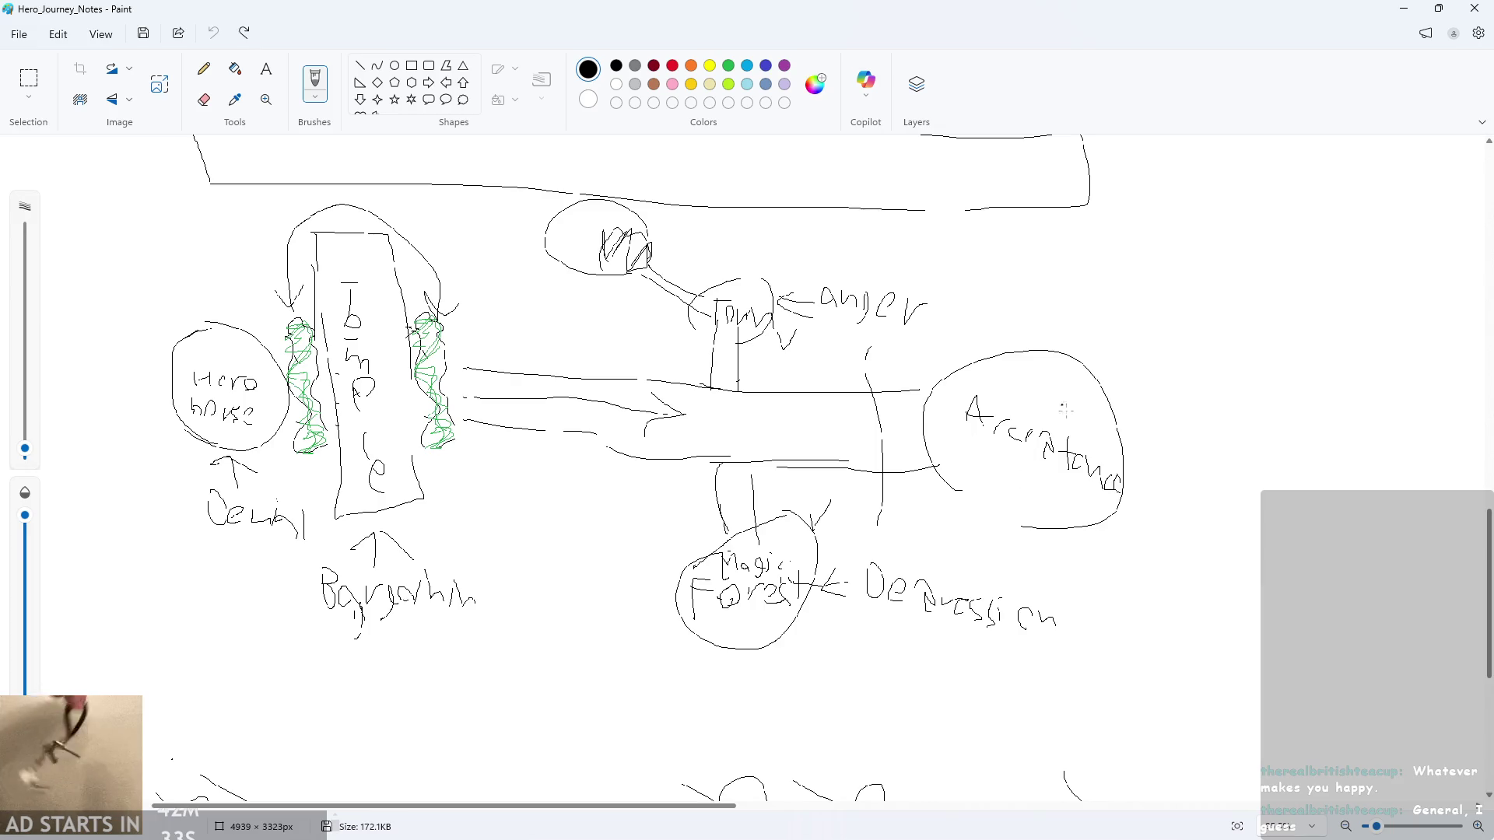
pyautogui.moveTo(939, 337)
pyautogui.mouseDown()
pyautogui.moveTo(954, 467)
pyautogui.moveTo(1179, 532)
pyautogui.moveTo(933, 358)
pyautogui.mouseUp()
pyautogui.hotkey('ctrl', 'z')
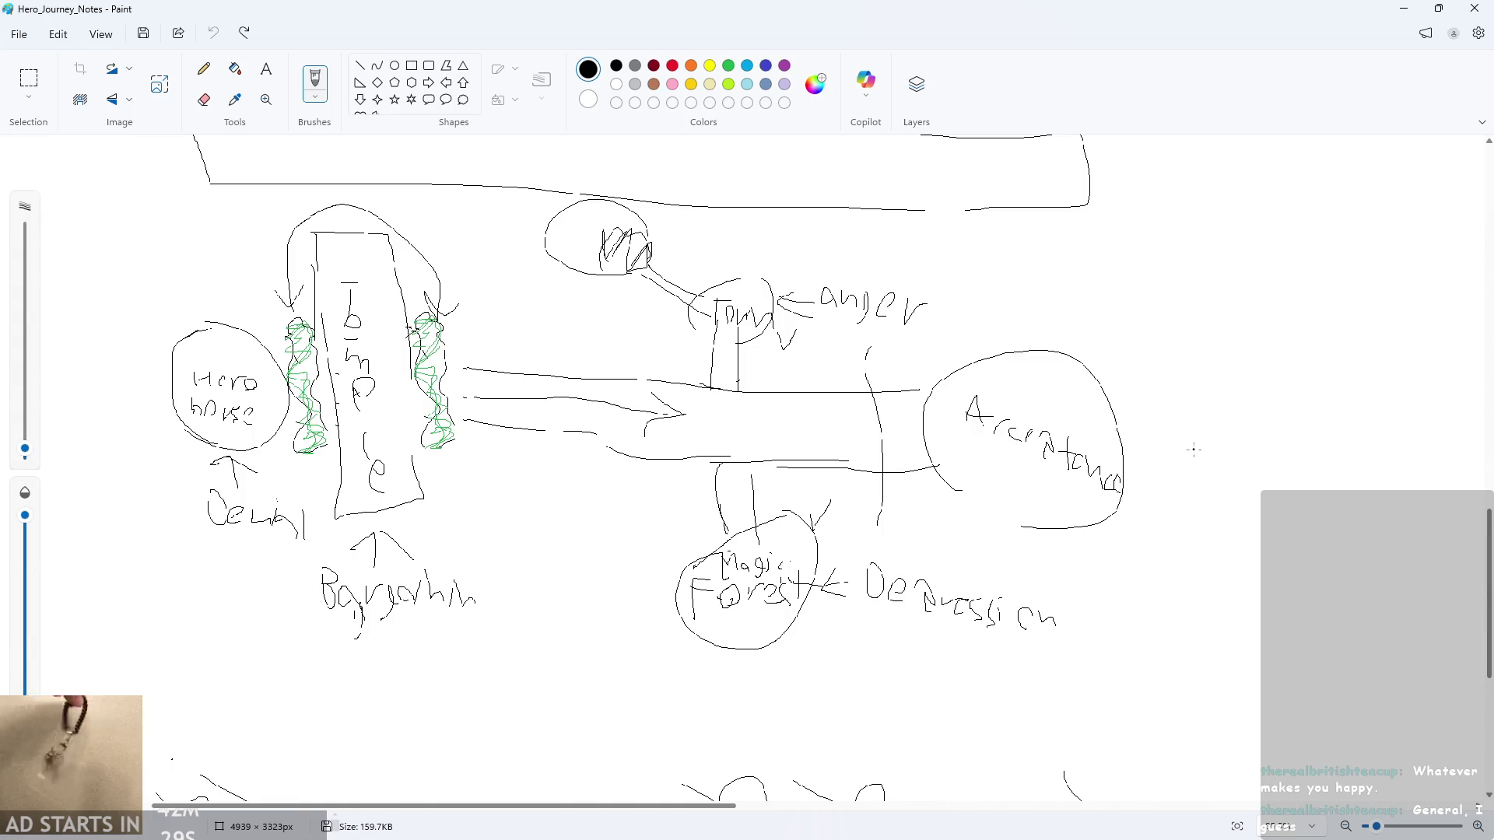
pyautogui.hotkey('ctrl', 'y')
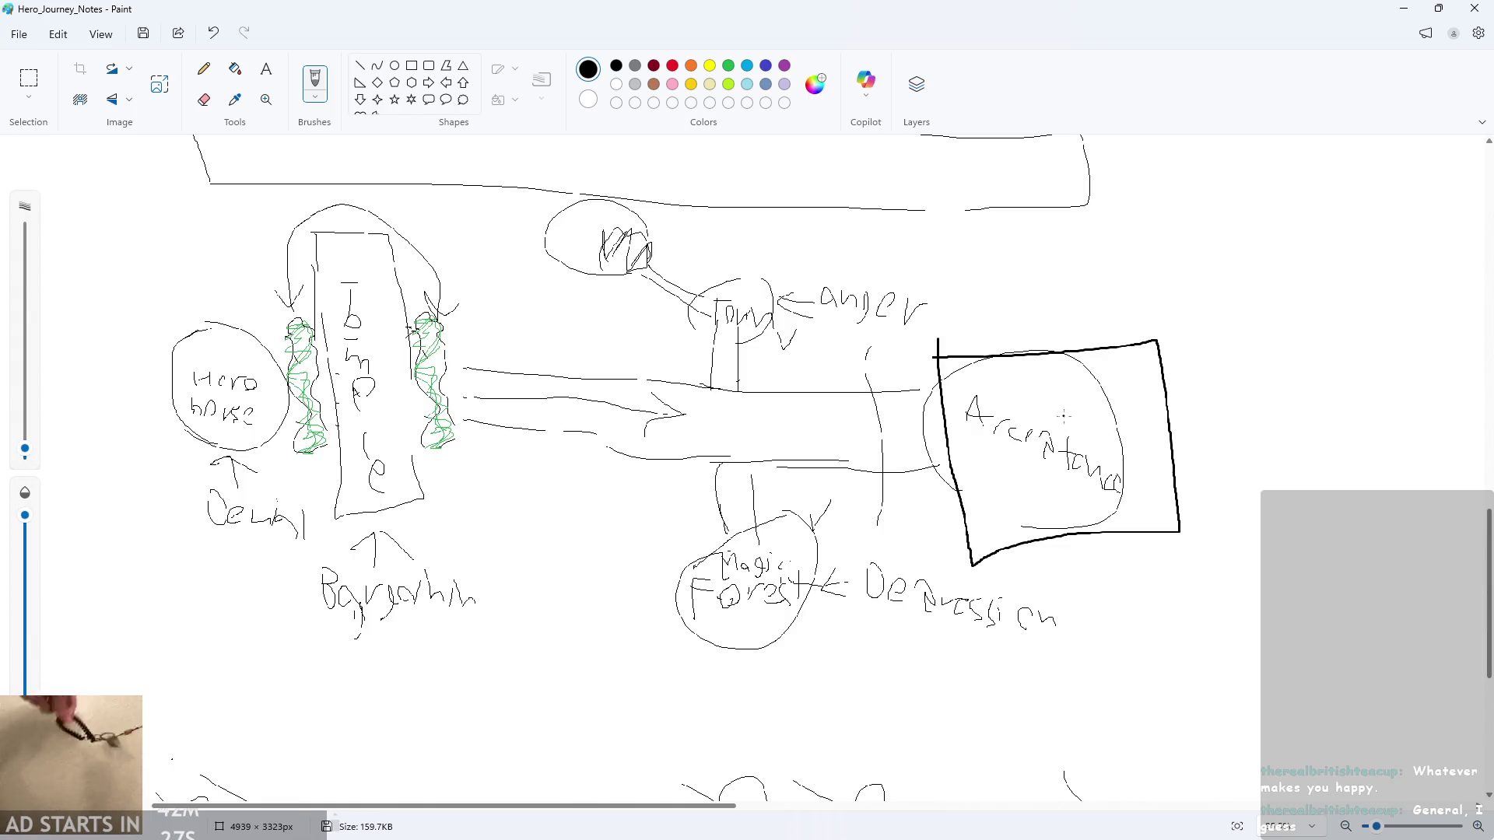
pyautogui.hotkey('ctrl', 'z')
pyautogui.moveTo(936, 352)
pyautogui.mouseDown()
pyautogui.moveTo(940, 506)
pyautogui.moveTo(1198, 477)
pyautogui.moveTo(880, 357)
pyautogui.mouseUp()
pyautogui.hotkey('ctrl', 'z')
pyautogui.scroll(5, 1058, 394)
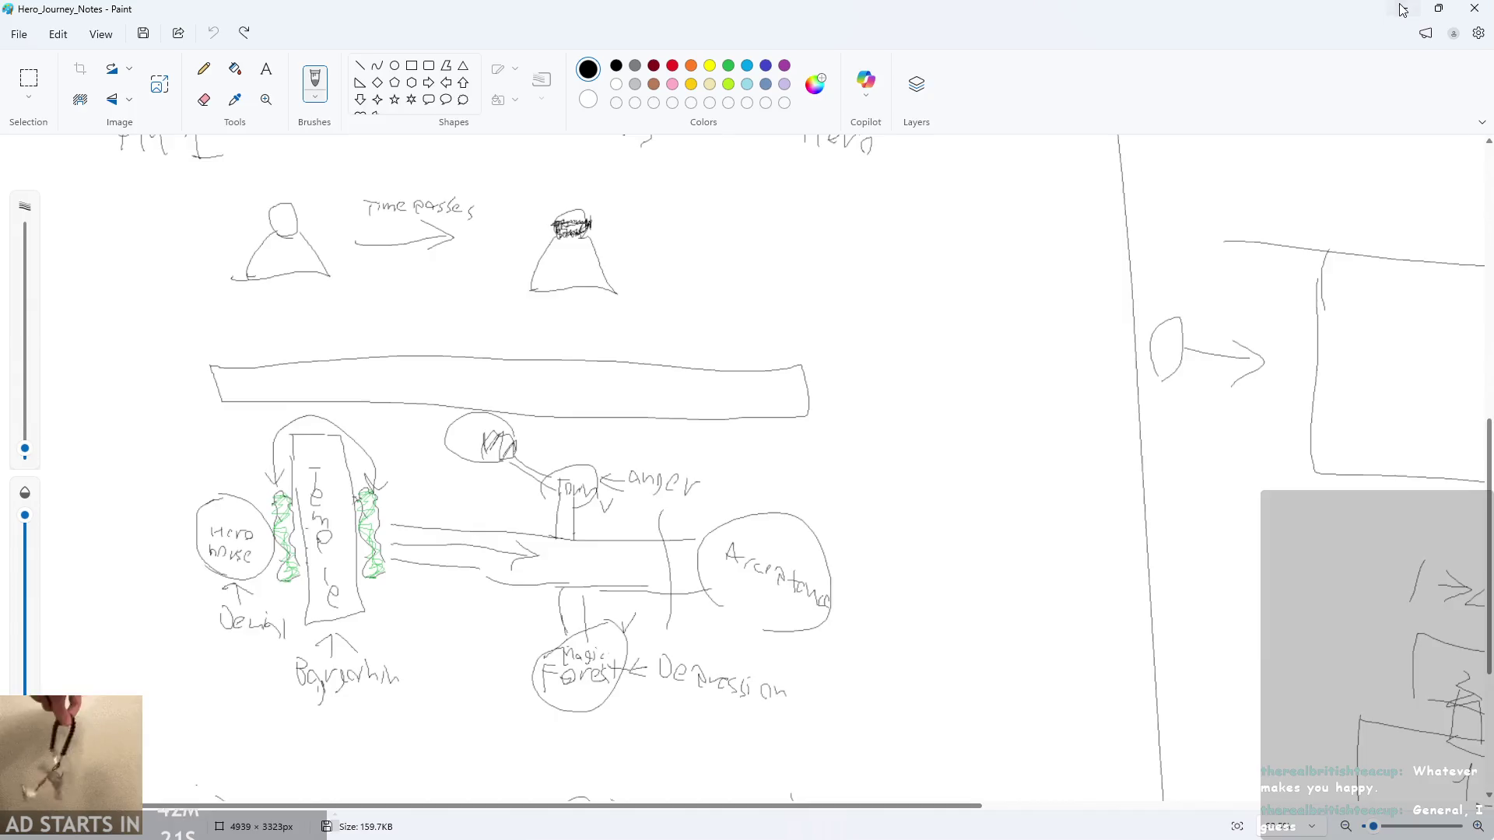
# - Build and run the GameMaker game and start it from the title screen
pyautogui.hotkey('alt', 'Tab')
pyautogui.hotkey('alt', 'Tab')
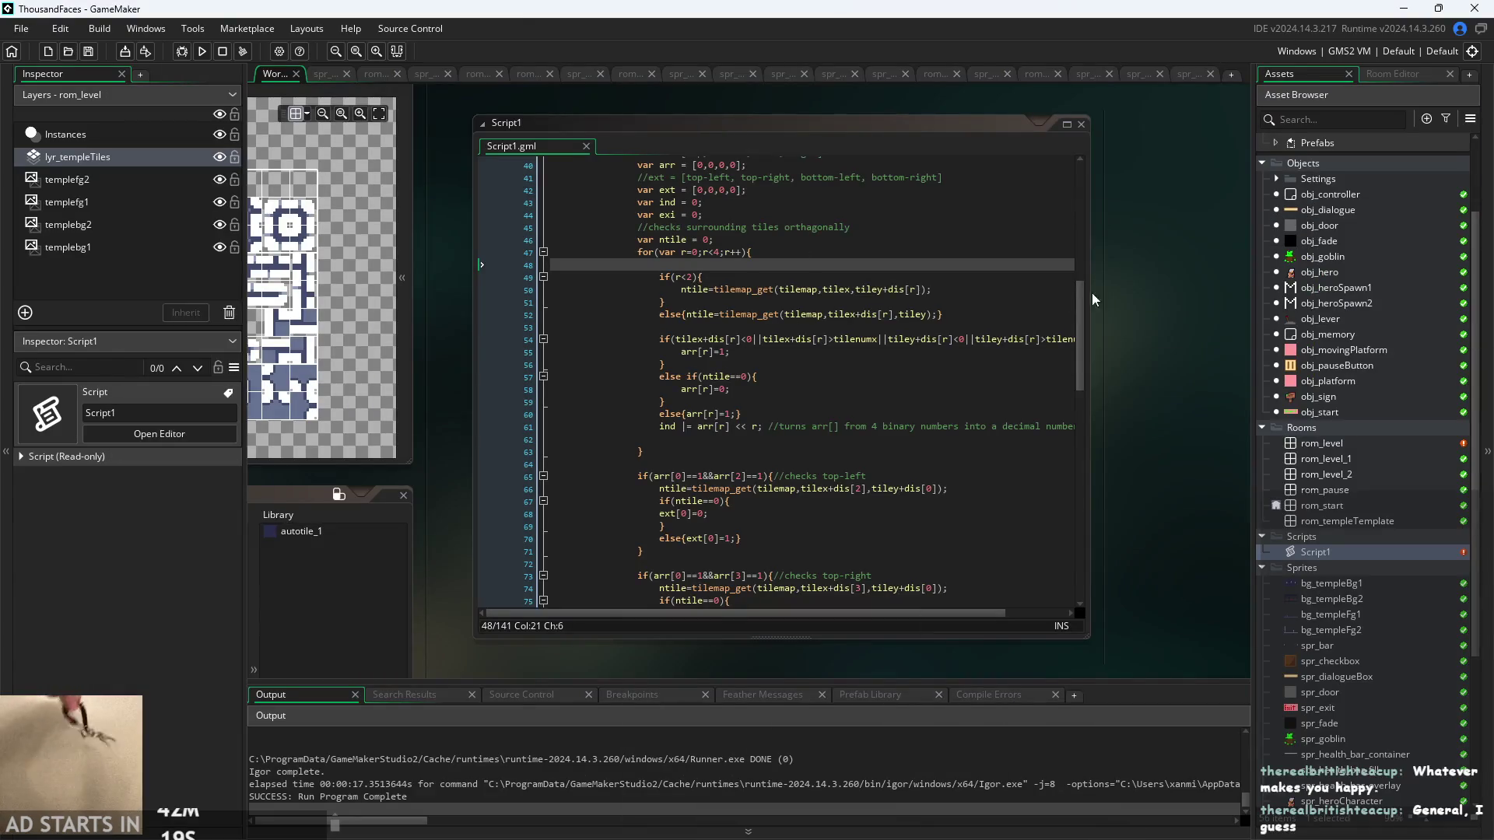
pyautogui.click(199, 53)
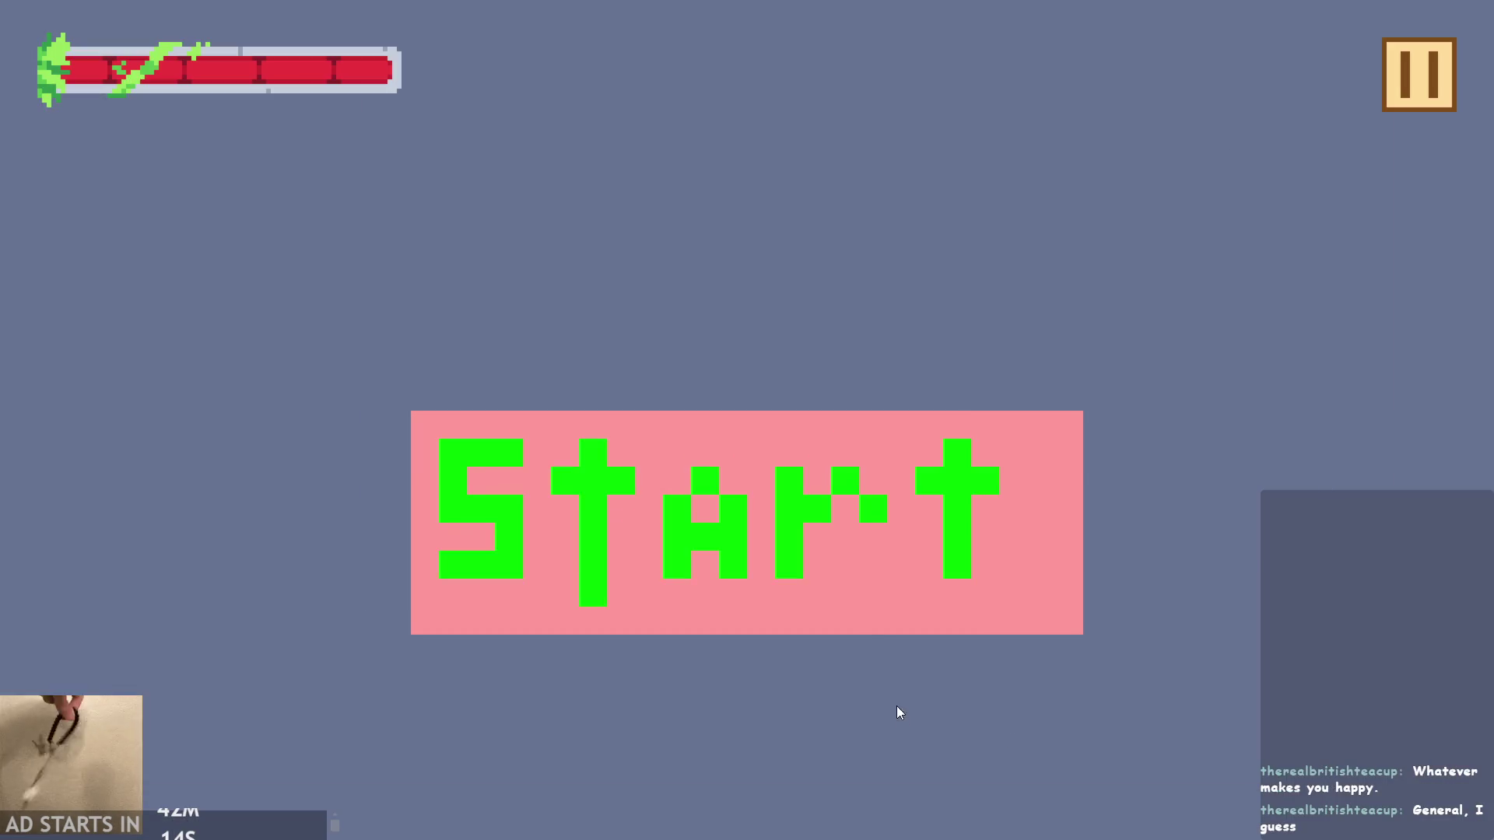
pyautogui.click(880, 484)
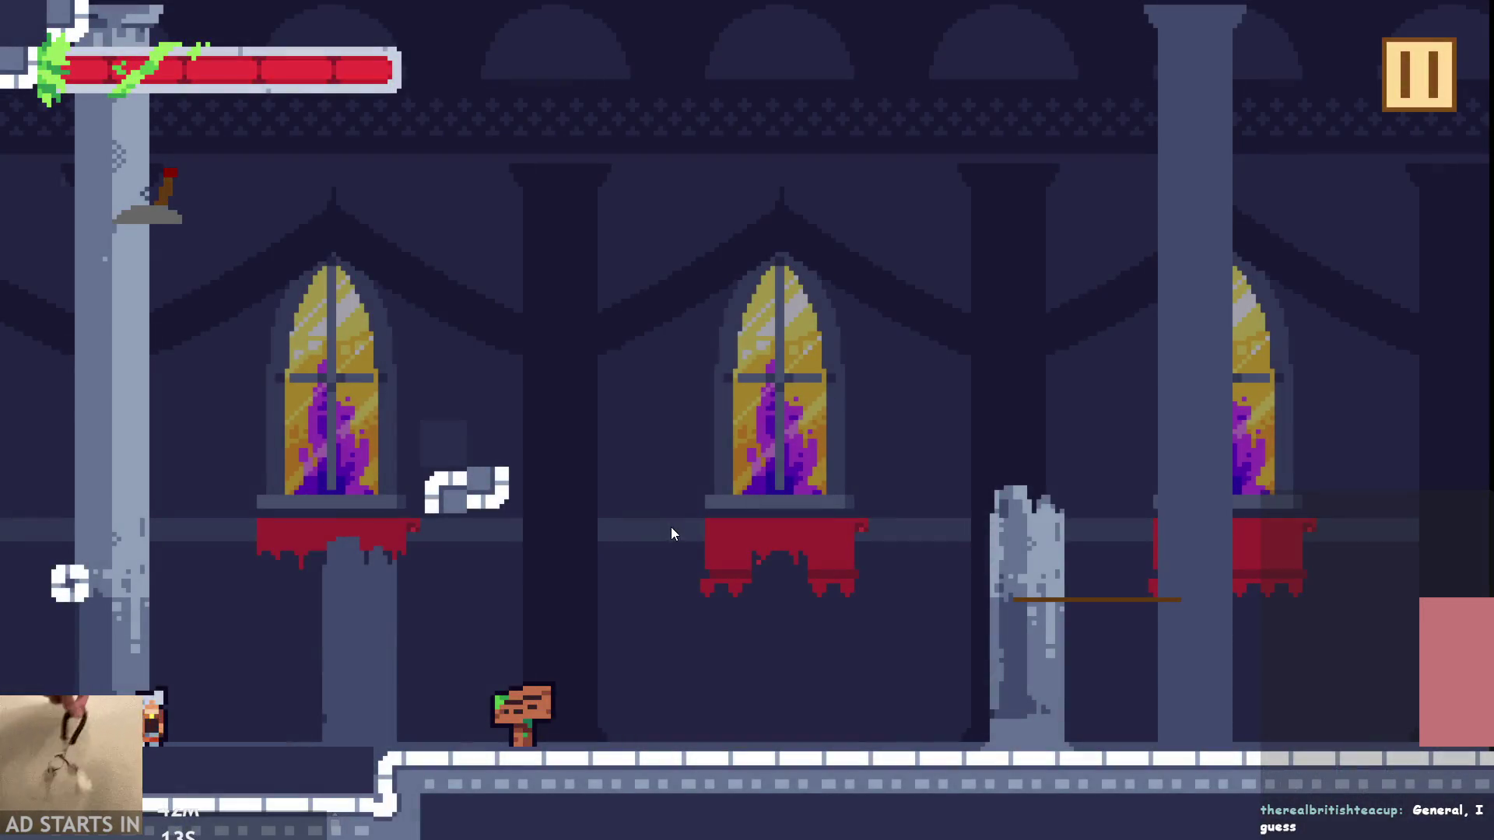
# - Run and jump the hero between the pillars, signpost and central window ledge
pyautogui.press('Left')
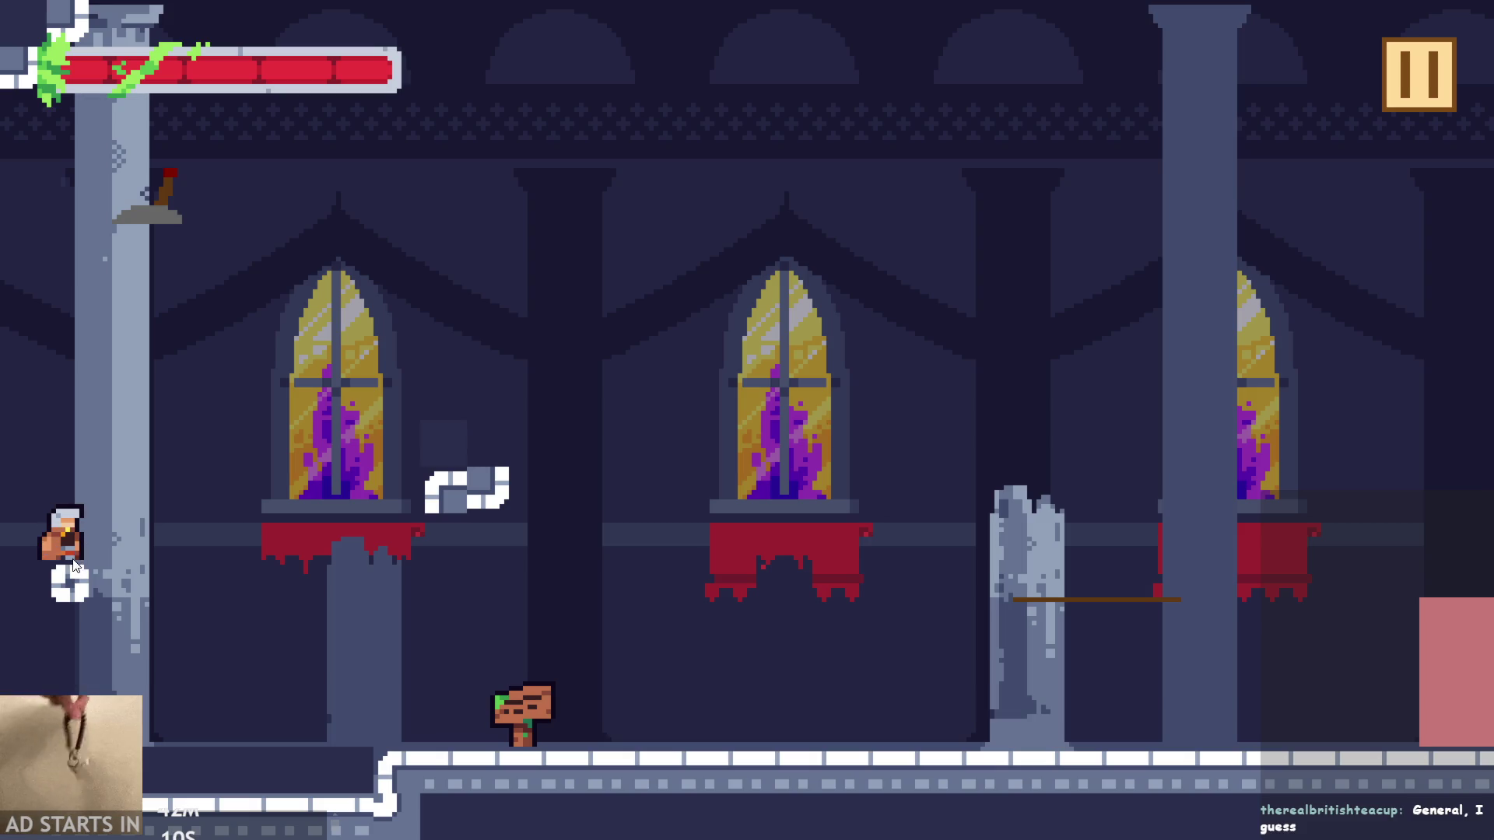
pyautogui.press('space')
pyautogui.press('Right')
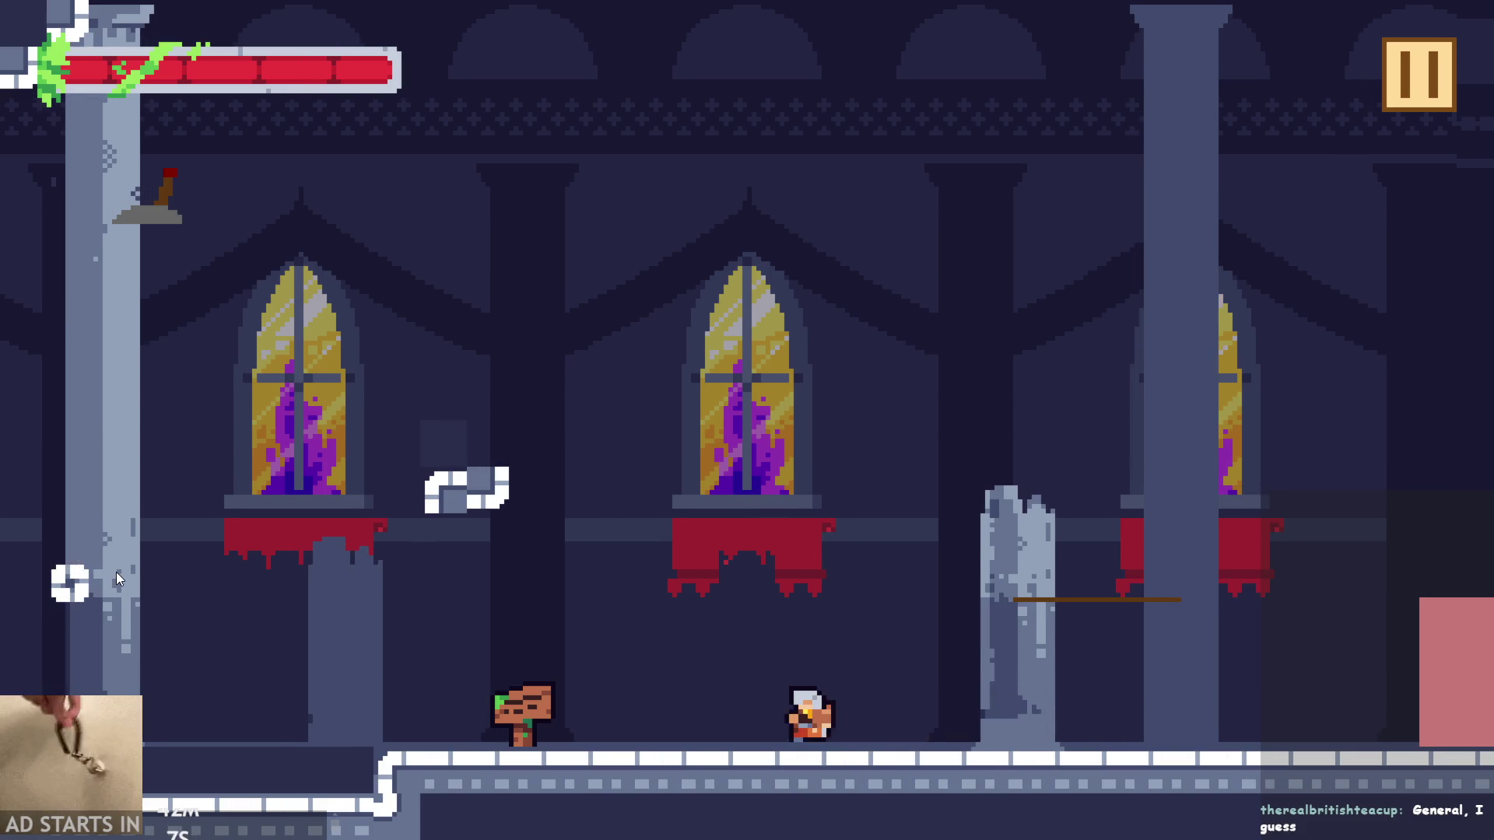
pyautogui.press('Left')
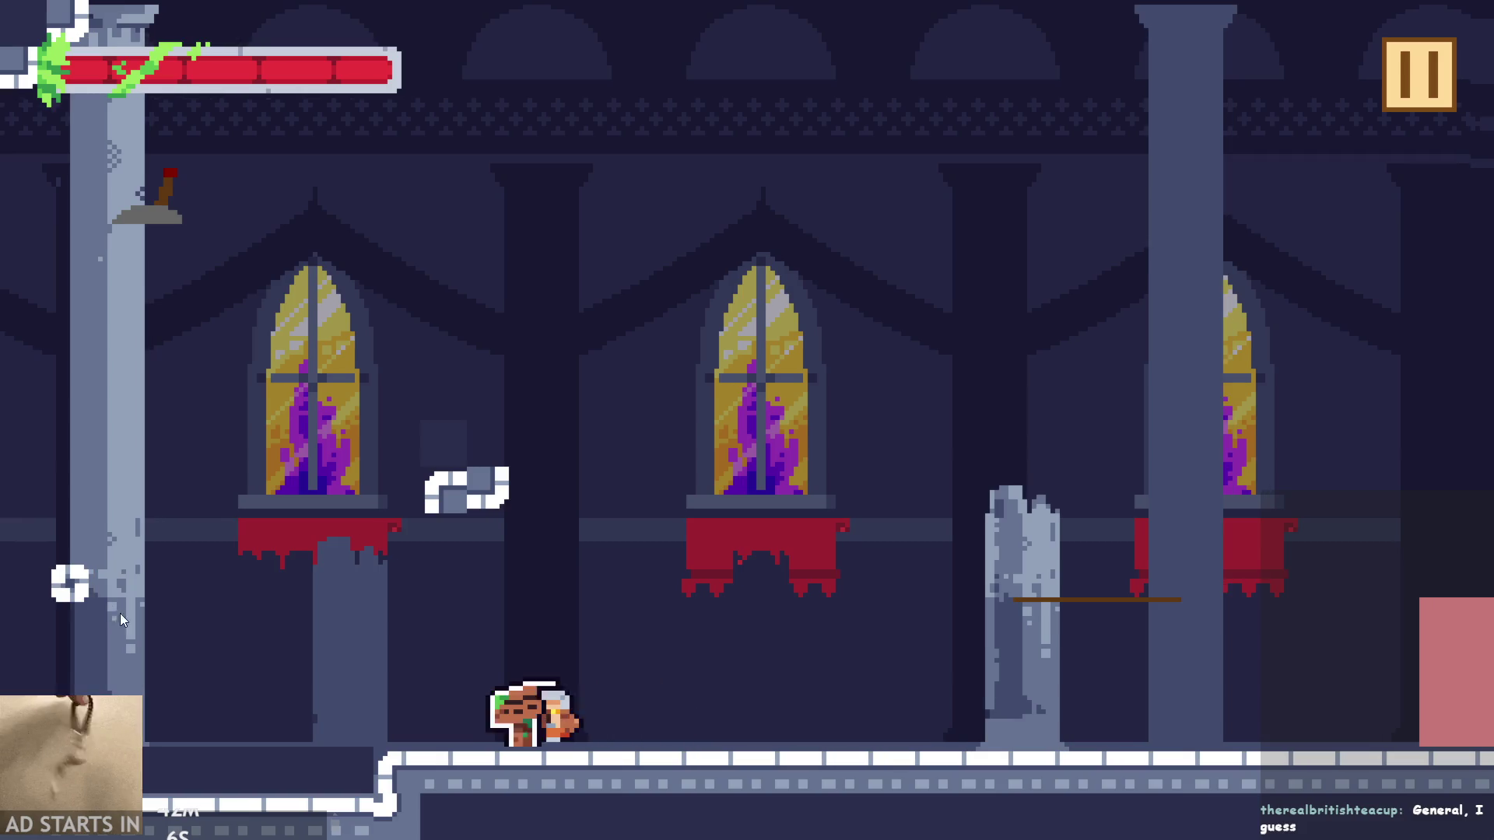
pyautogui.press('Right')
pyautogui.press('space')
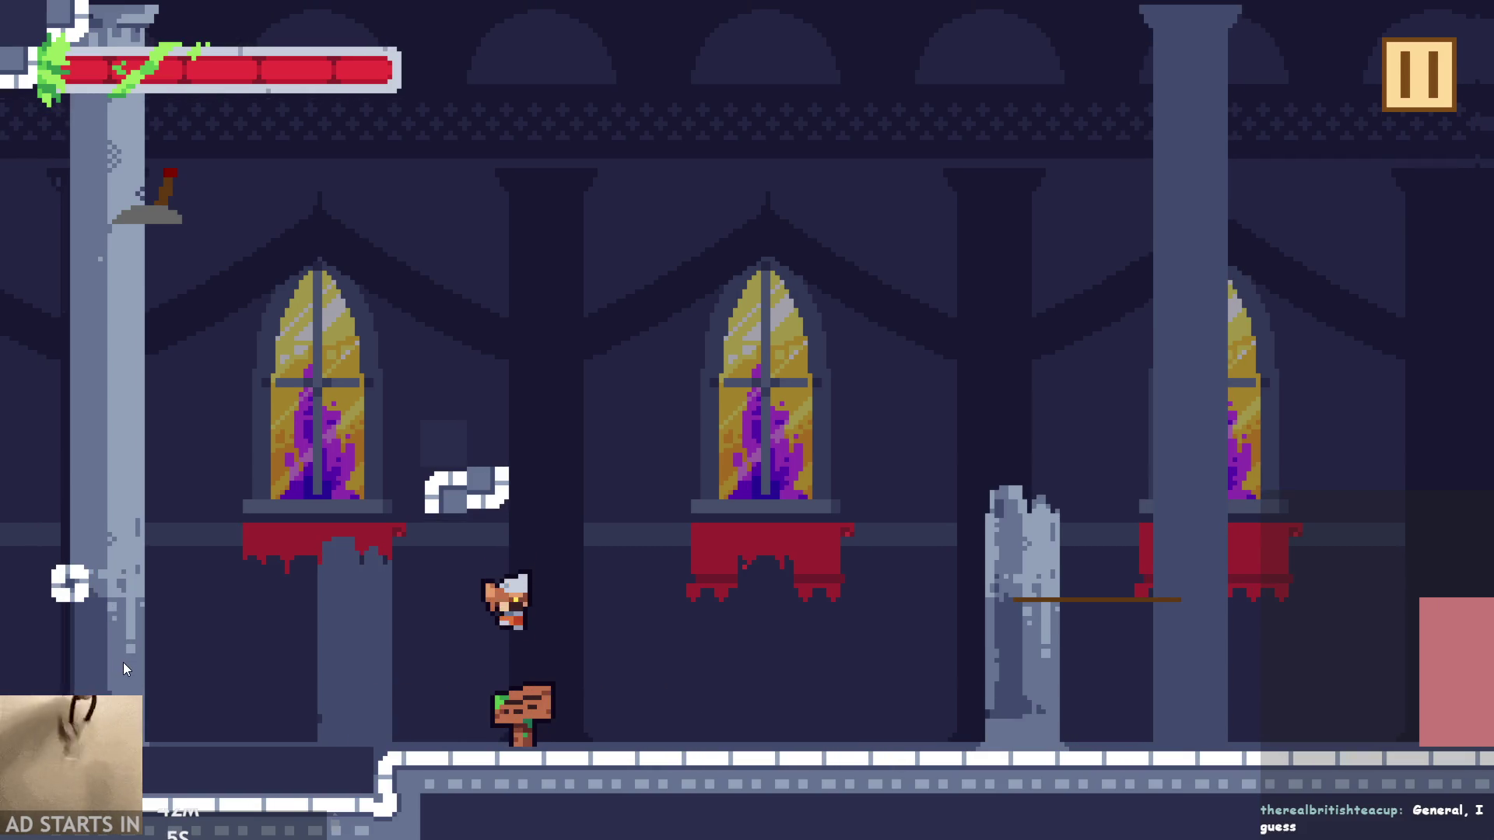
pyautogui.press('space')
pyautogui.press('space')
pyautogui.press('space')
pyautogui.press('Left')
pyautogui.press('Right')
pyautogui.press('space')
pyautogui.press('Left')
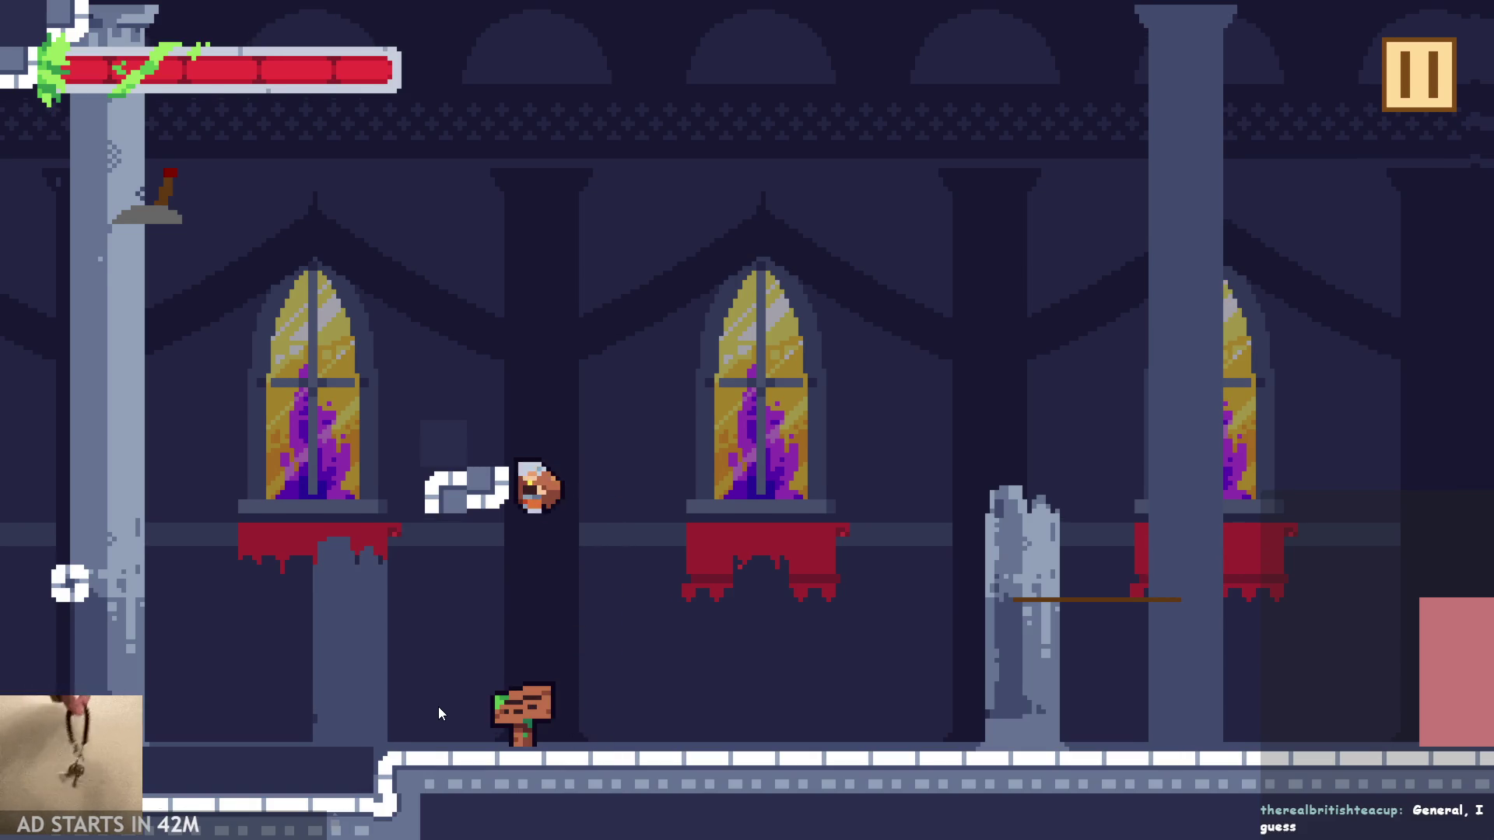
pyautogui.press('Right')
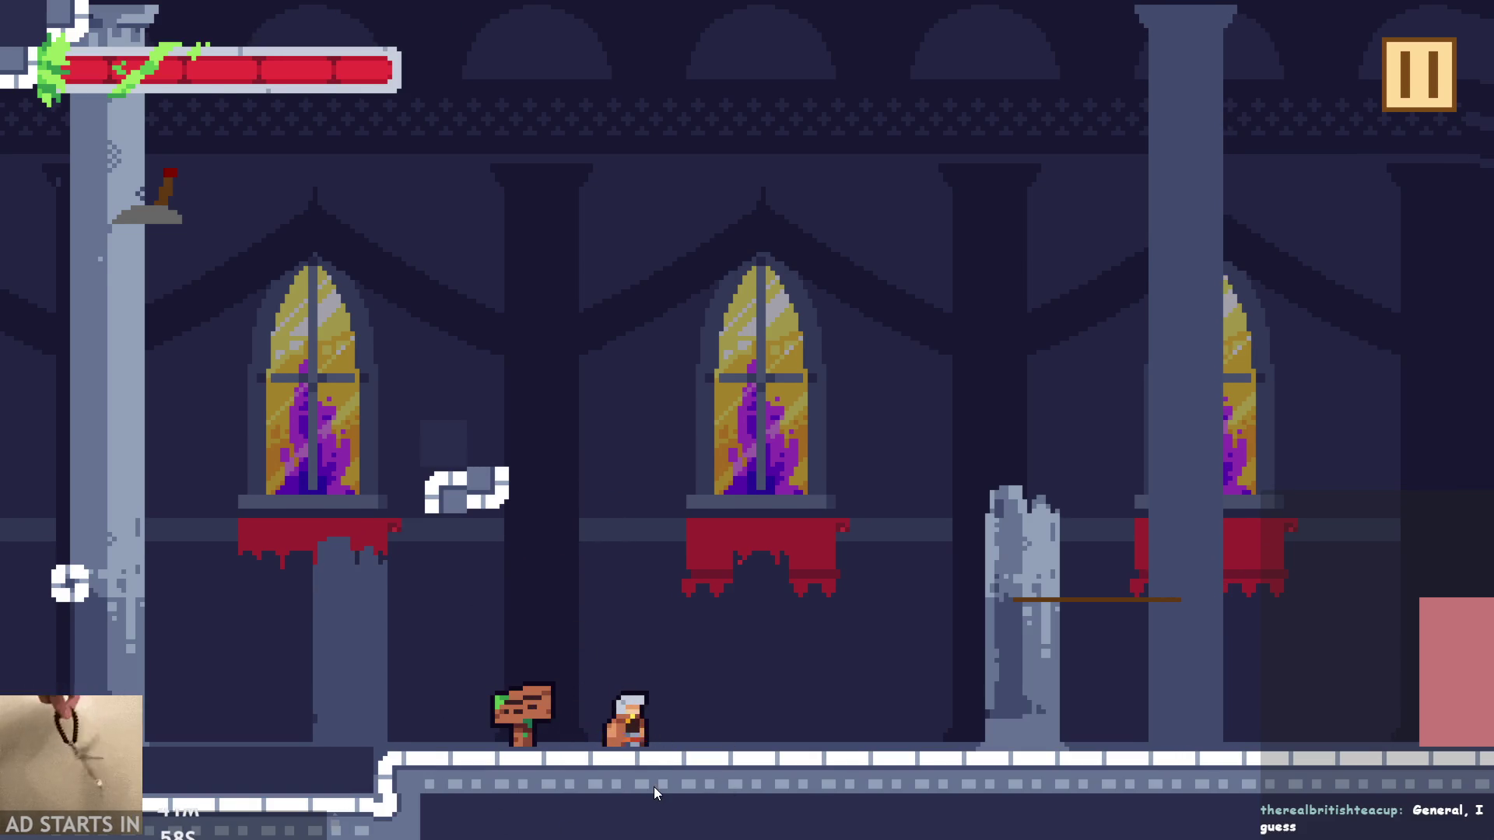
pyautogui.press('space')
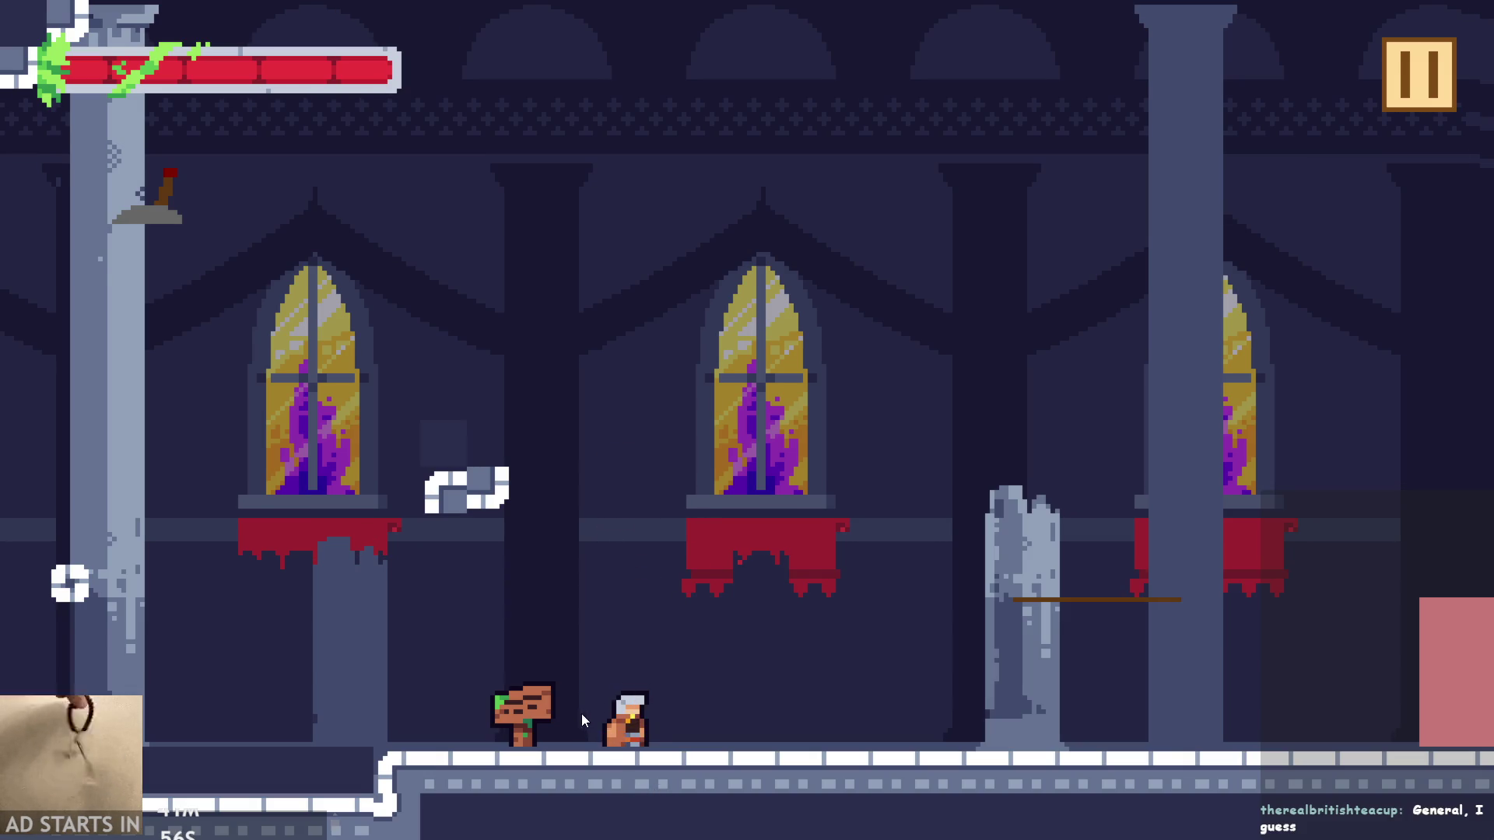
pyautogui.press('space')
pyautogui.press('space')
pyautogui.press('Right')
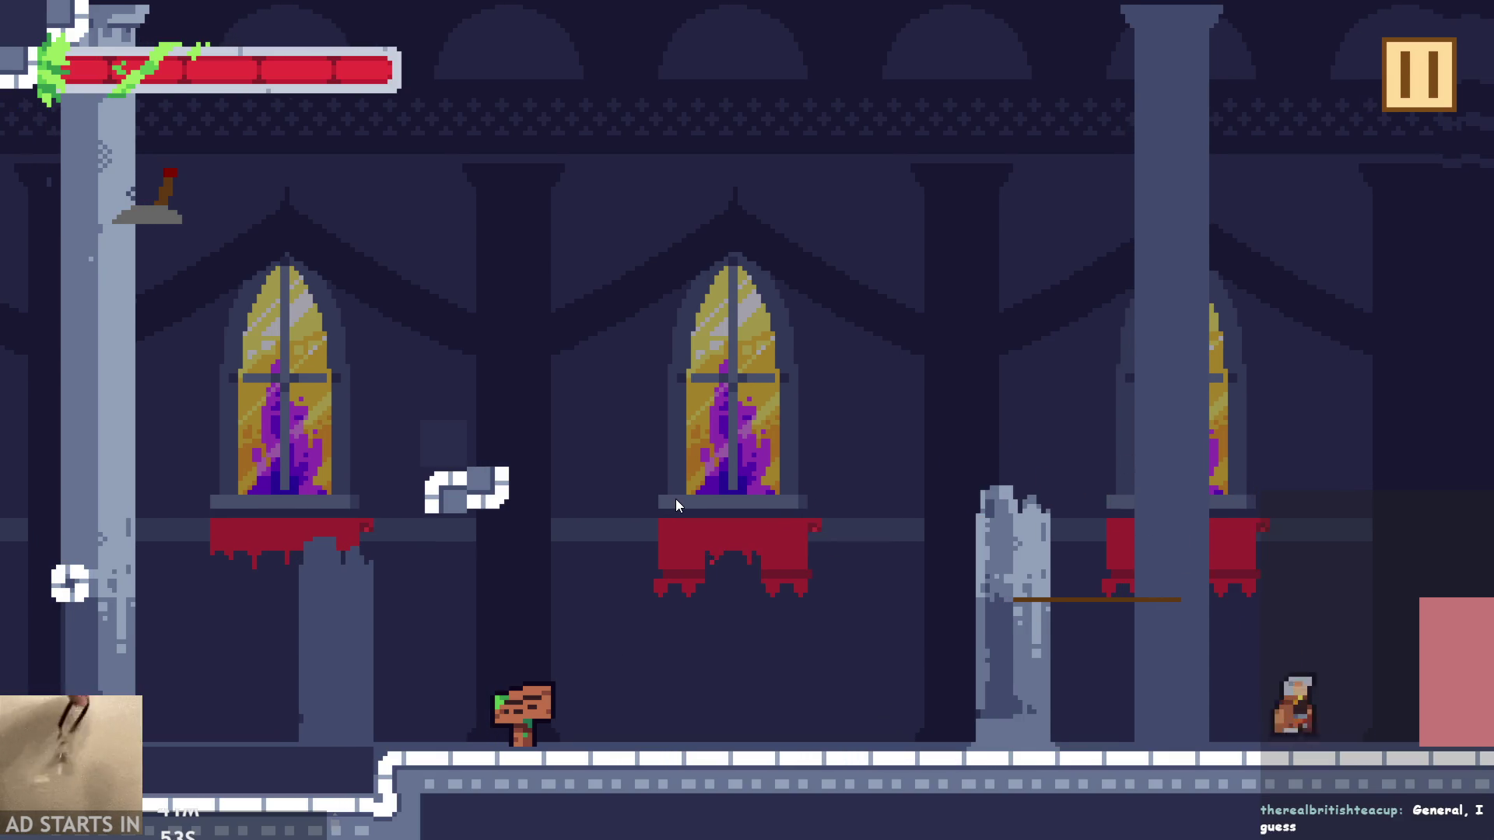
pyautogui.press('space')
pyautogui.press('Left')
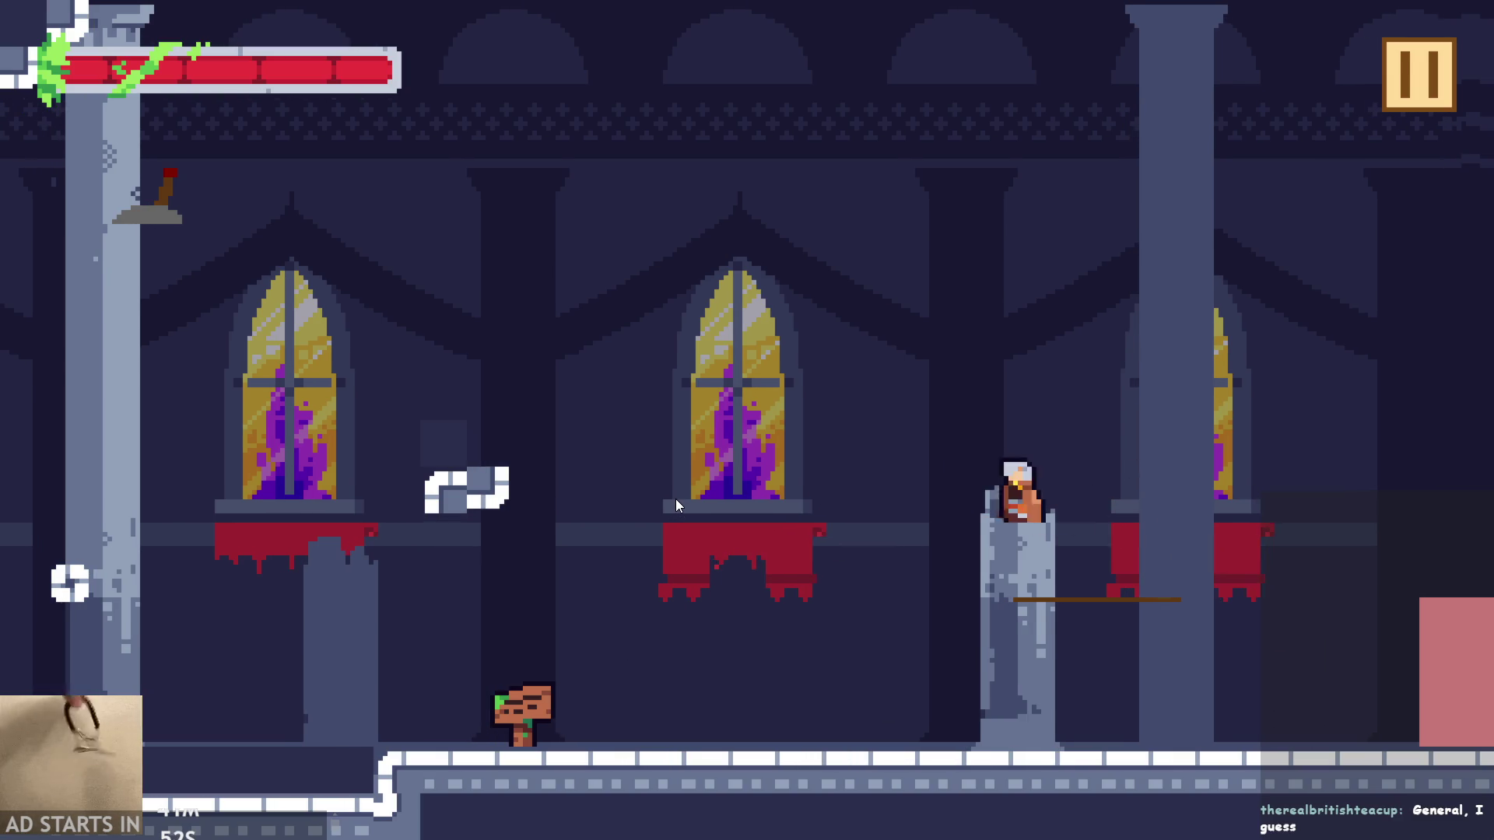
pyautogui.press('space')
pyautogui.press('space')
pyautogui.press('Right')
pyautogui.press('Left')
# - Climb the left pillar to flip the top-left lever, then pause and exit the game
pyautogui.press('space')
pyautogui.press('Left')
pyautogui.press('Right')
pyautogui.press('space')
pyautogui.press('Left')
pyautogui.press('Right')
pyautogui.press('space')
pyautogui.press('Left')
pyautogui.press('space')
pyautogui.press('space')
pyautogui.press('Right')
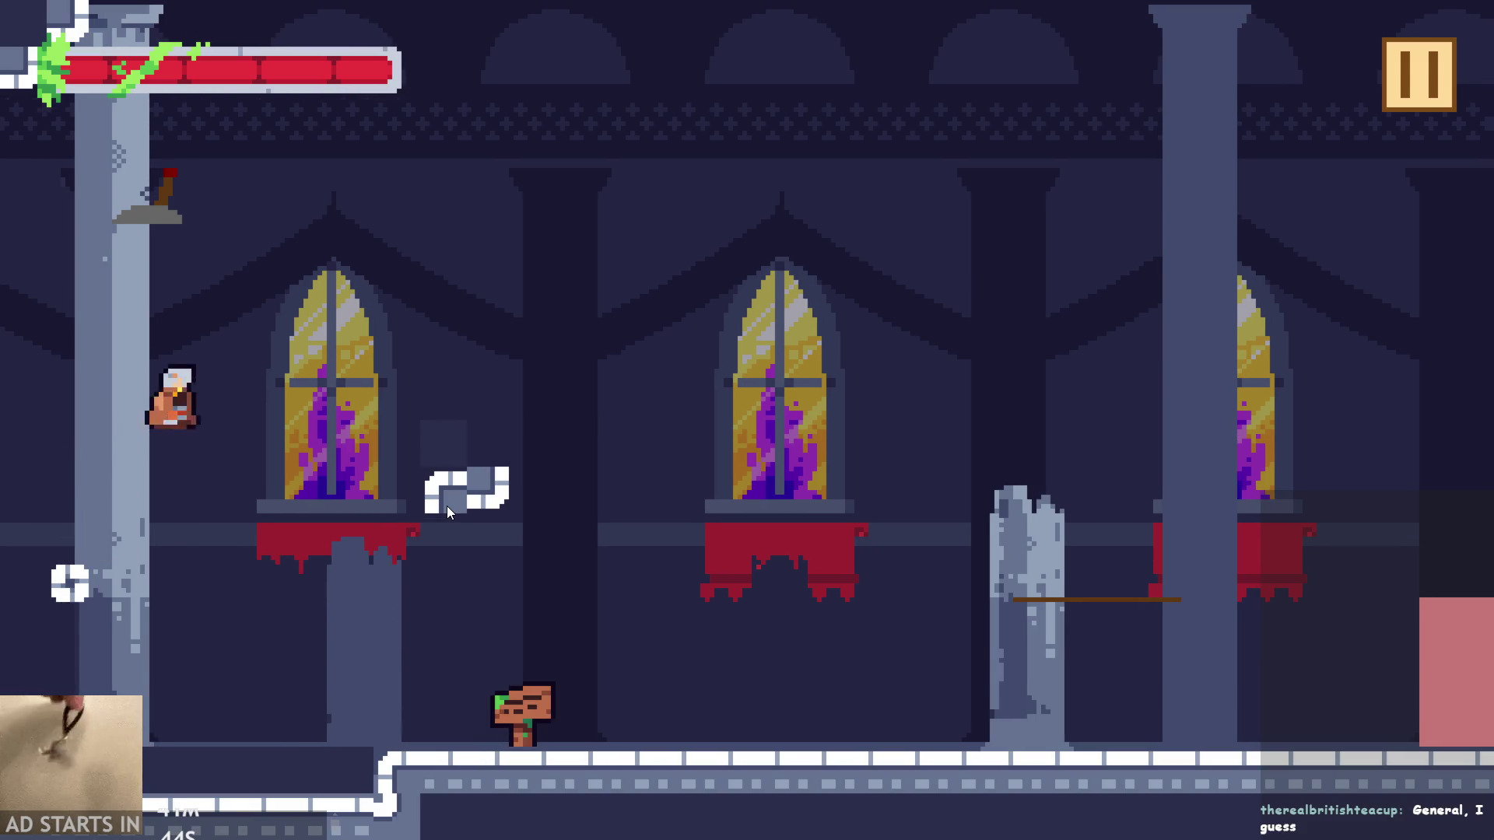
pyautogui.press('Left')
pyautogui.press('space')
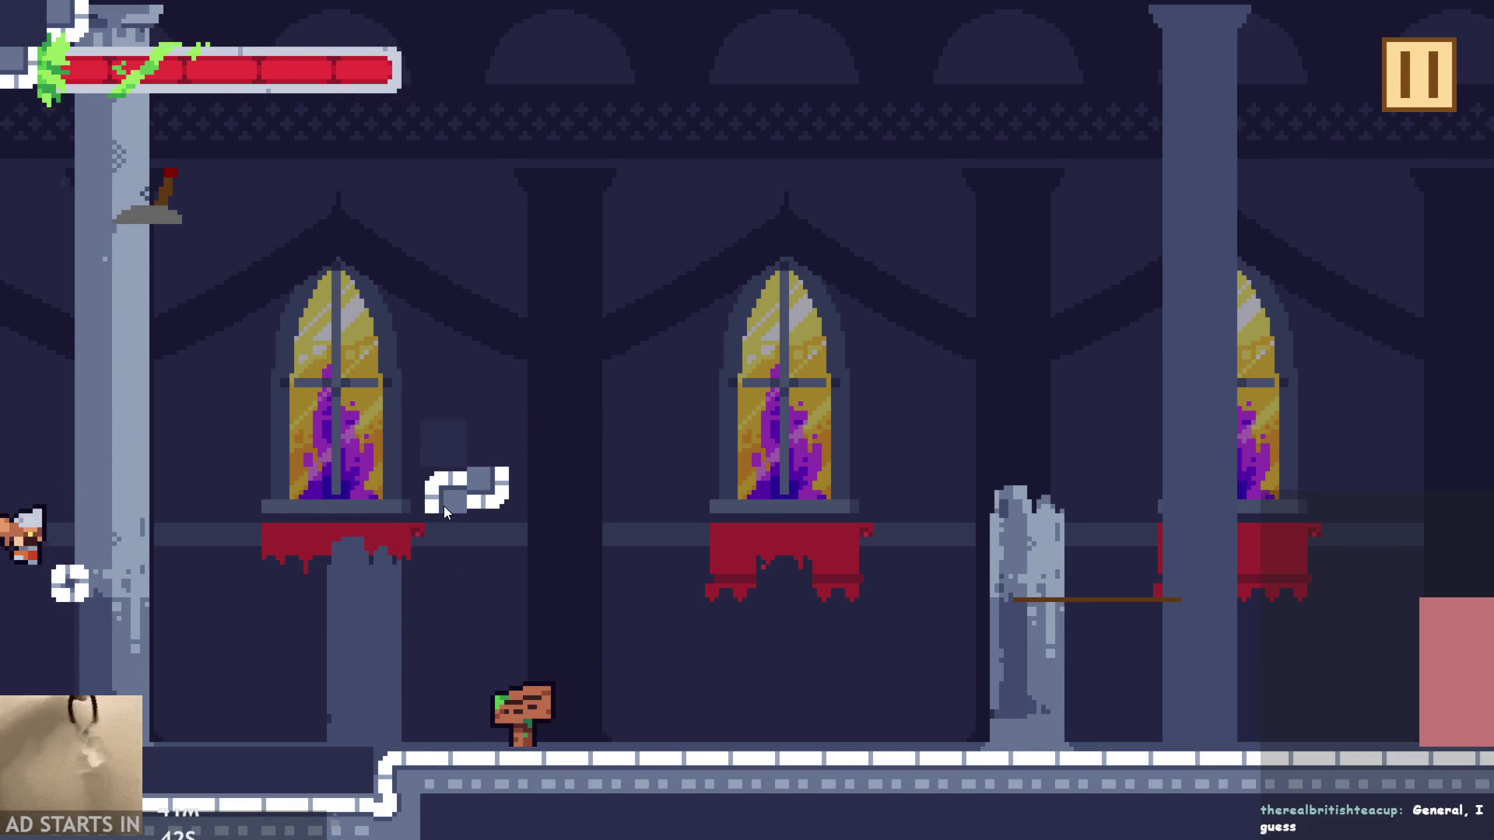
pyautogui.press('space')
pyautogui.press('Right')
pyautogui.press('space')
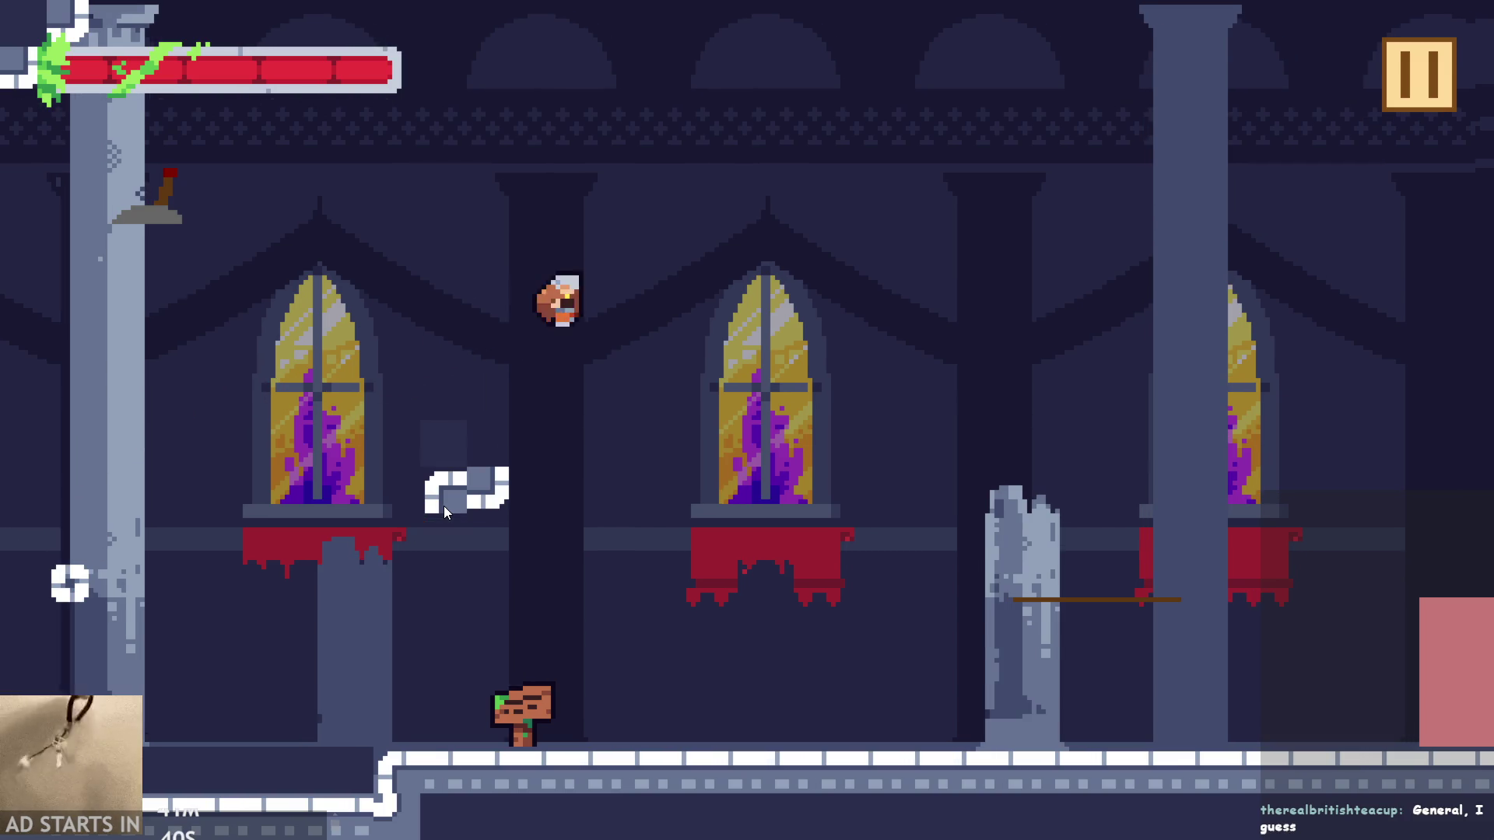
pyautogui.press('Left')
pyautogui.press('space')
pyautogui.press('Left')
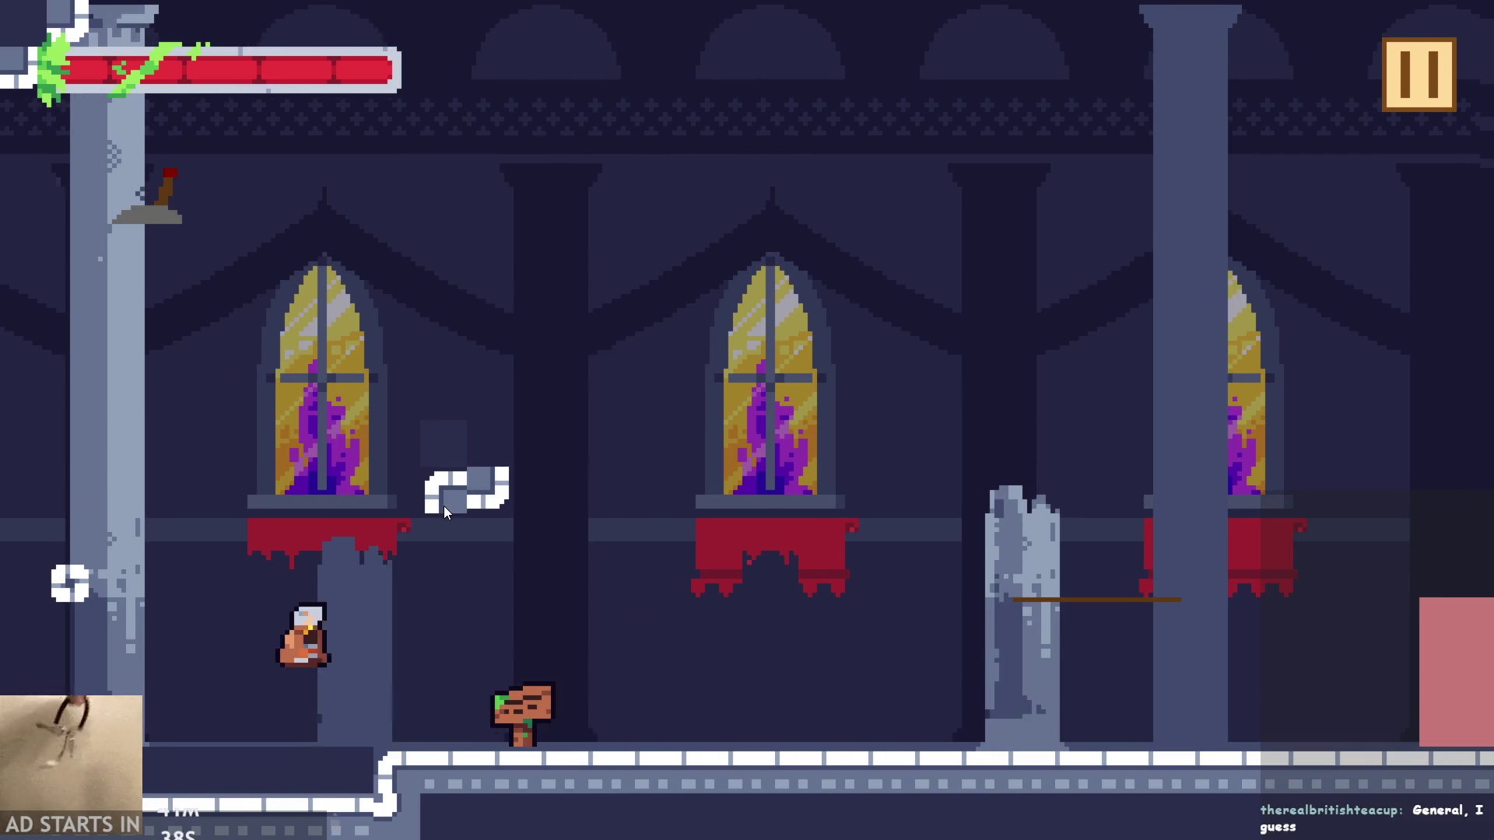
pyautogui.press('space')
pyautogui.press('Right')
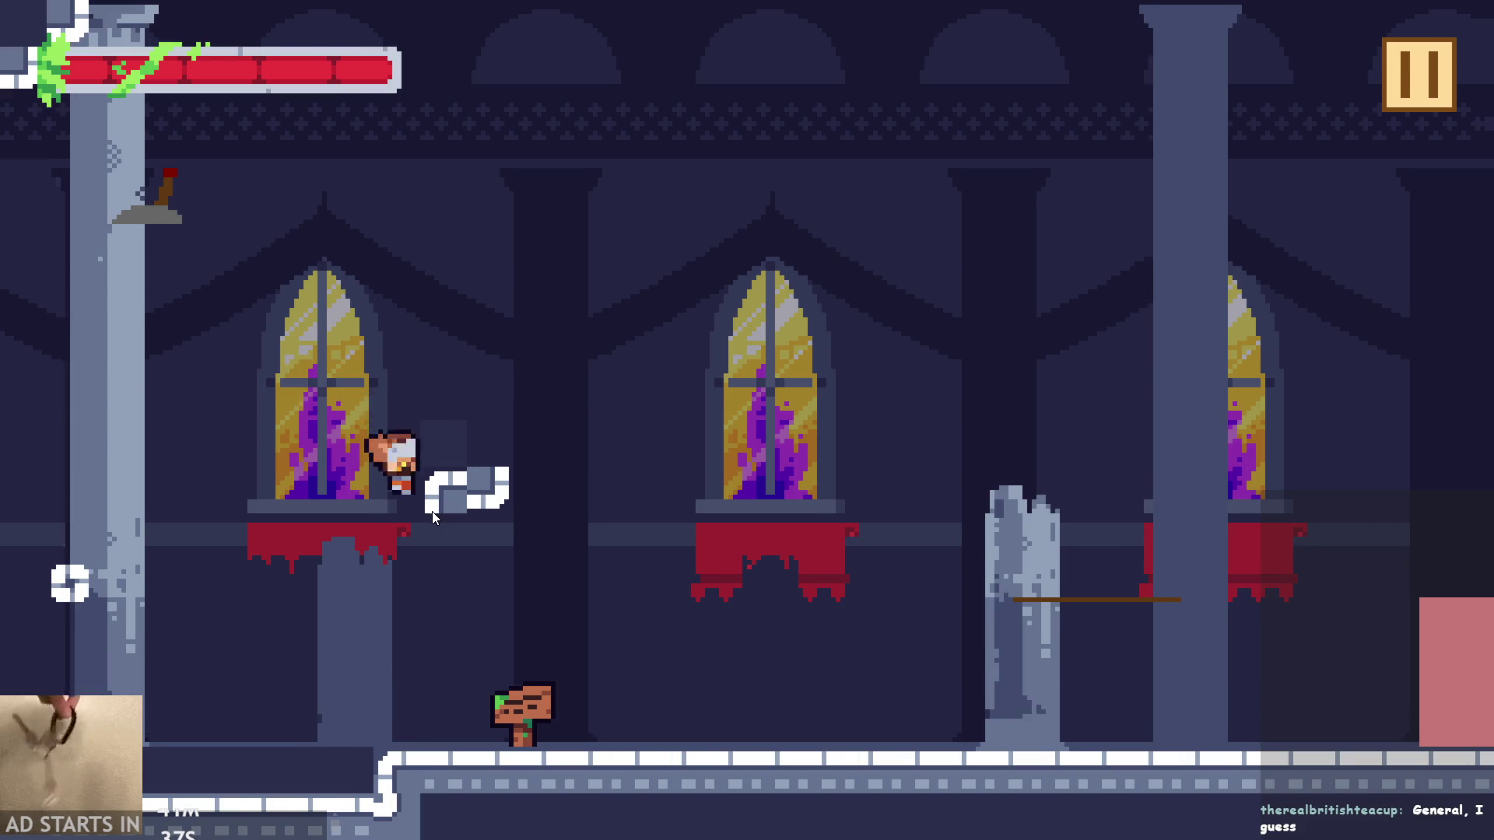
pyautogui.press('Left')
pyautogui.press('space')
pyautogui.press('Right')
pyautogui.press('space')
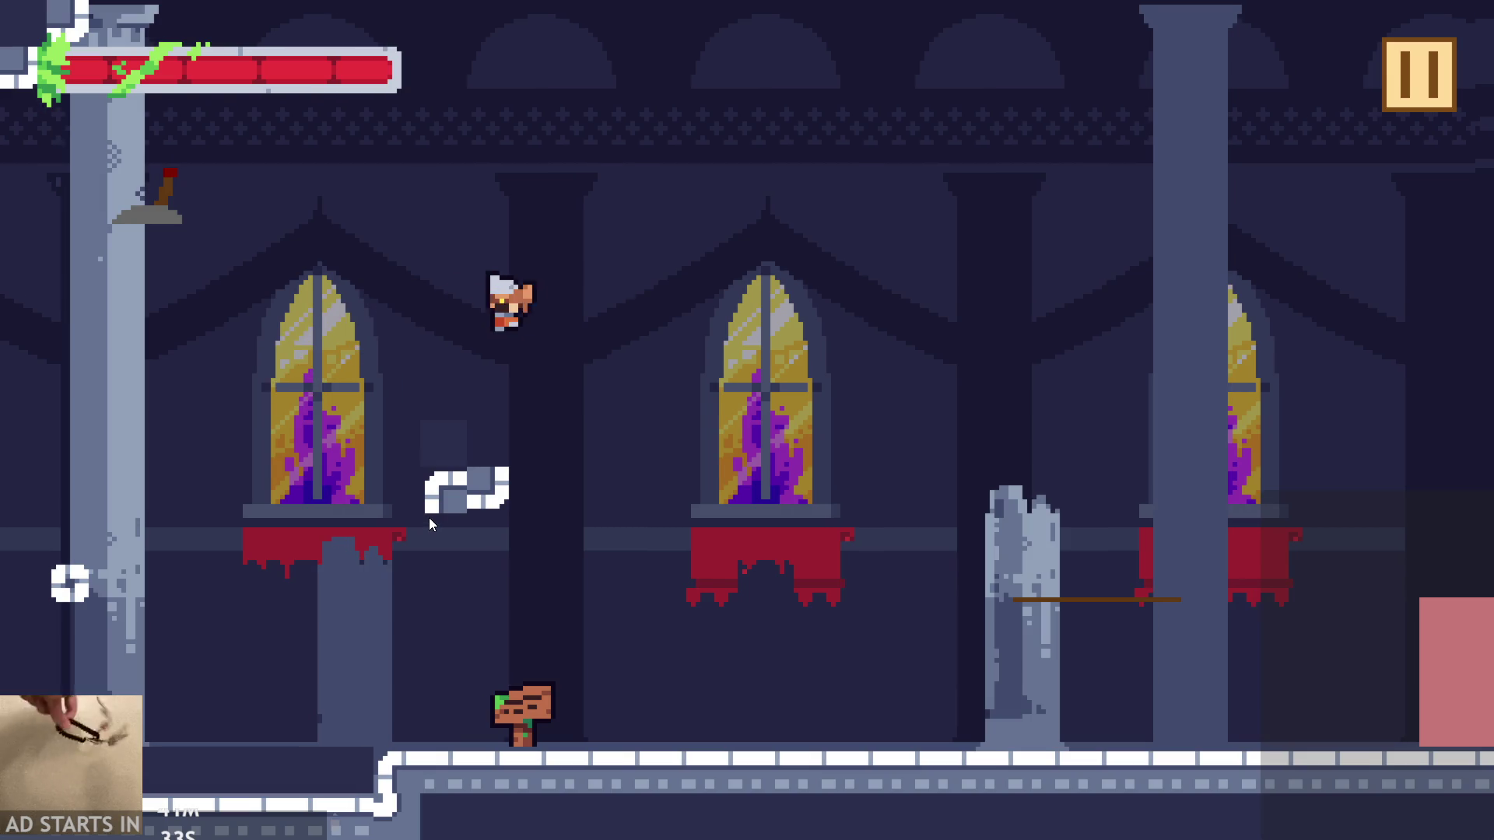
pyautogui.press('Left')
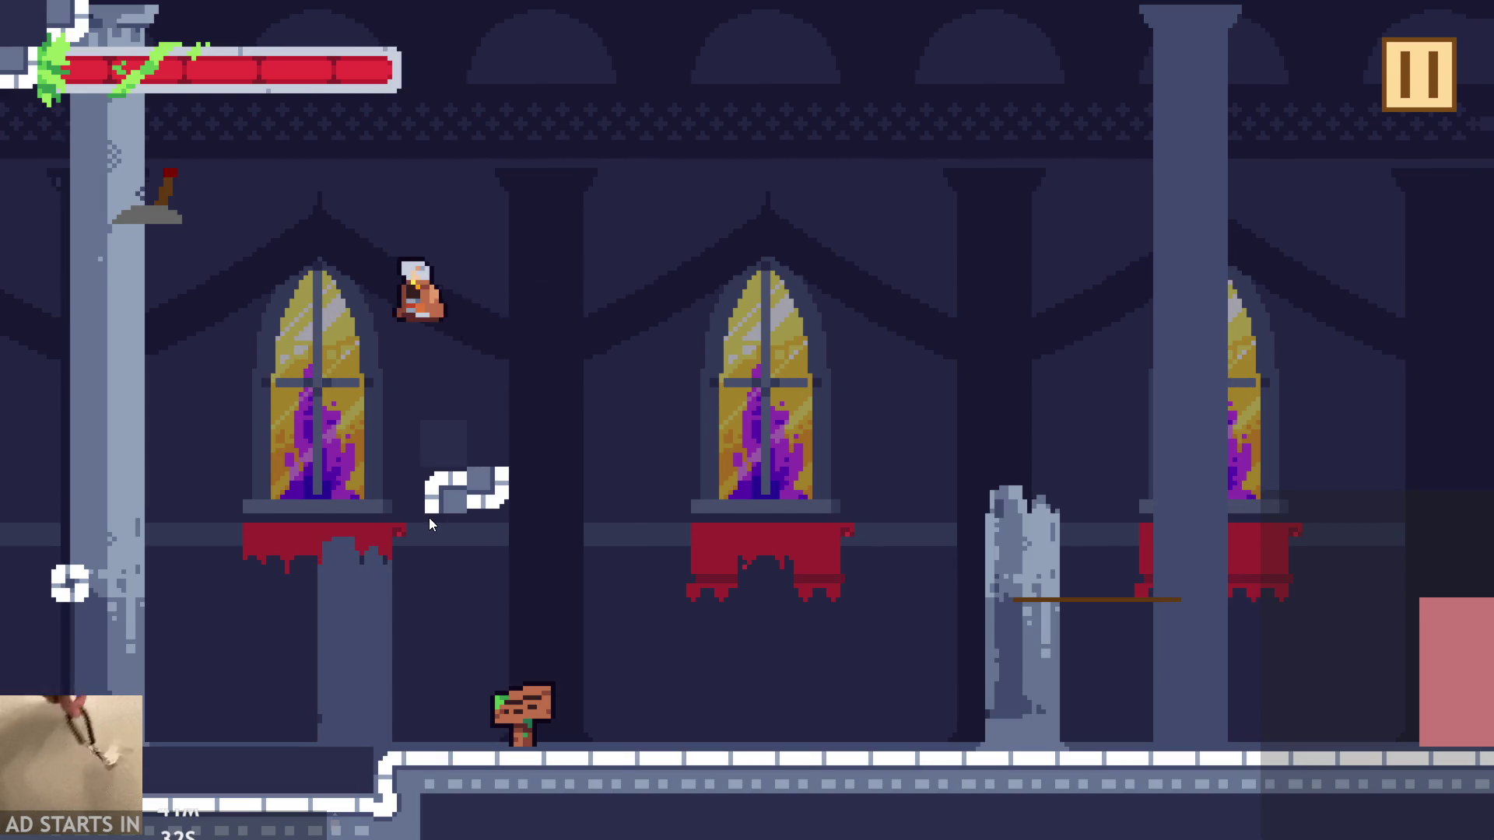
pyautogui.press('Right')
pyautogui.press('Left')
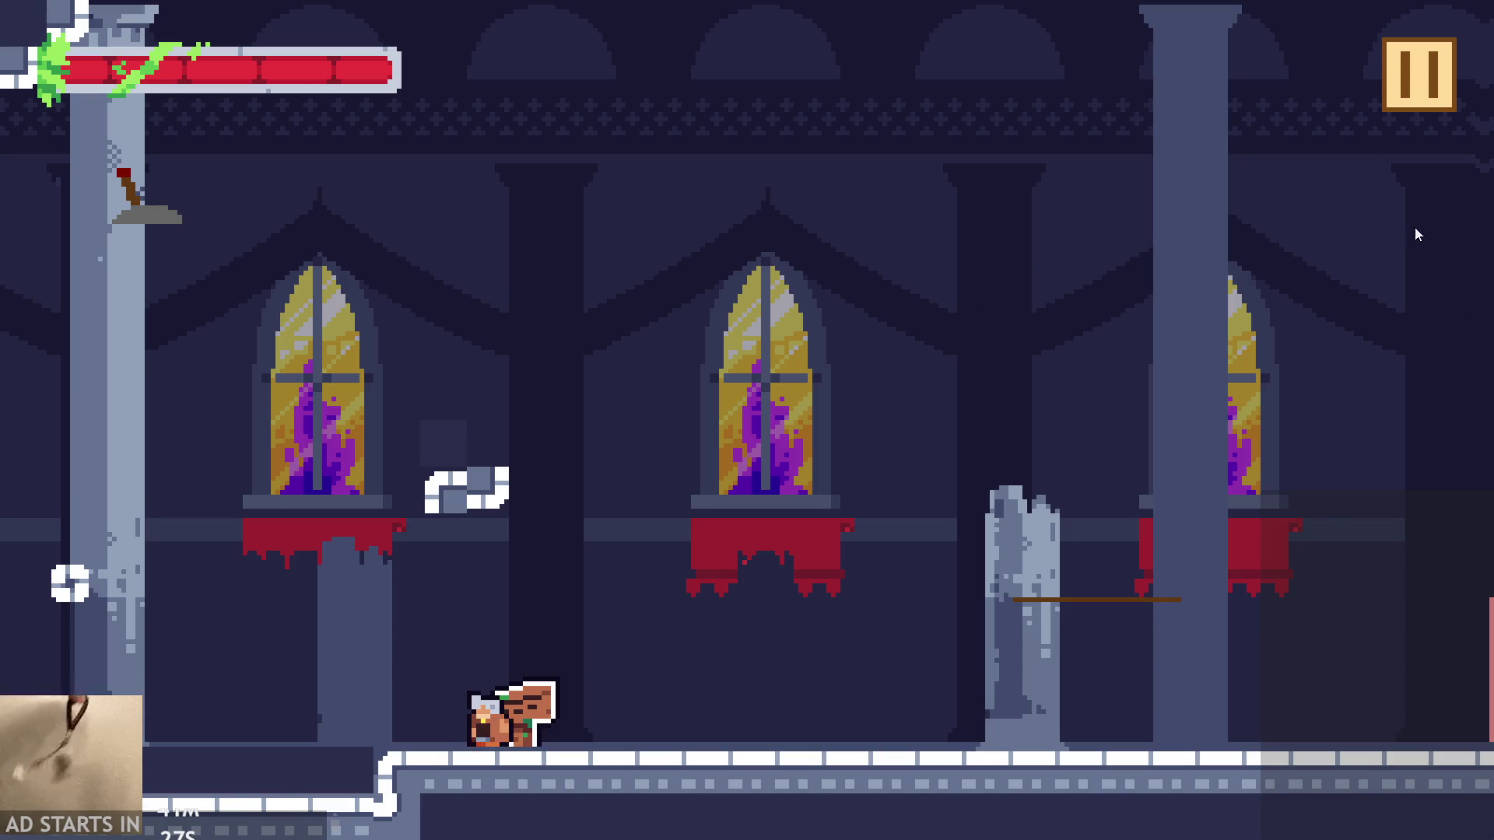
pyautogui.click(1418, 108)
pyautogui.click(1261, 768)
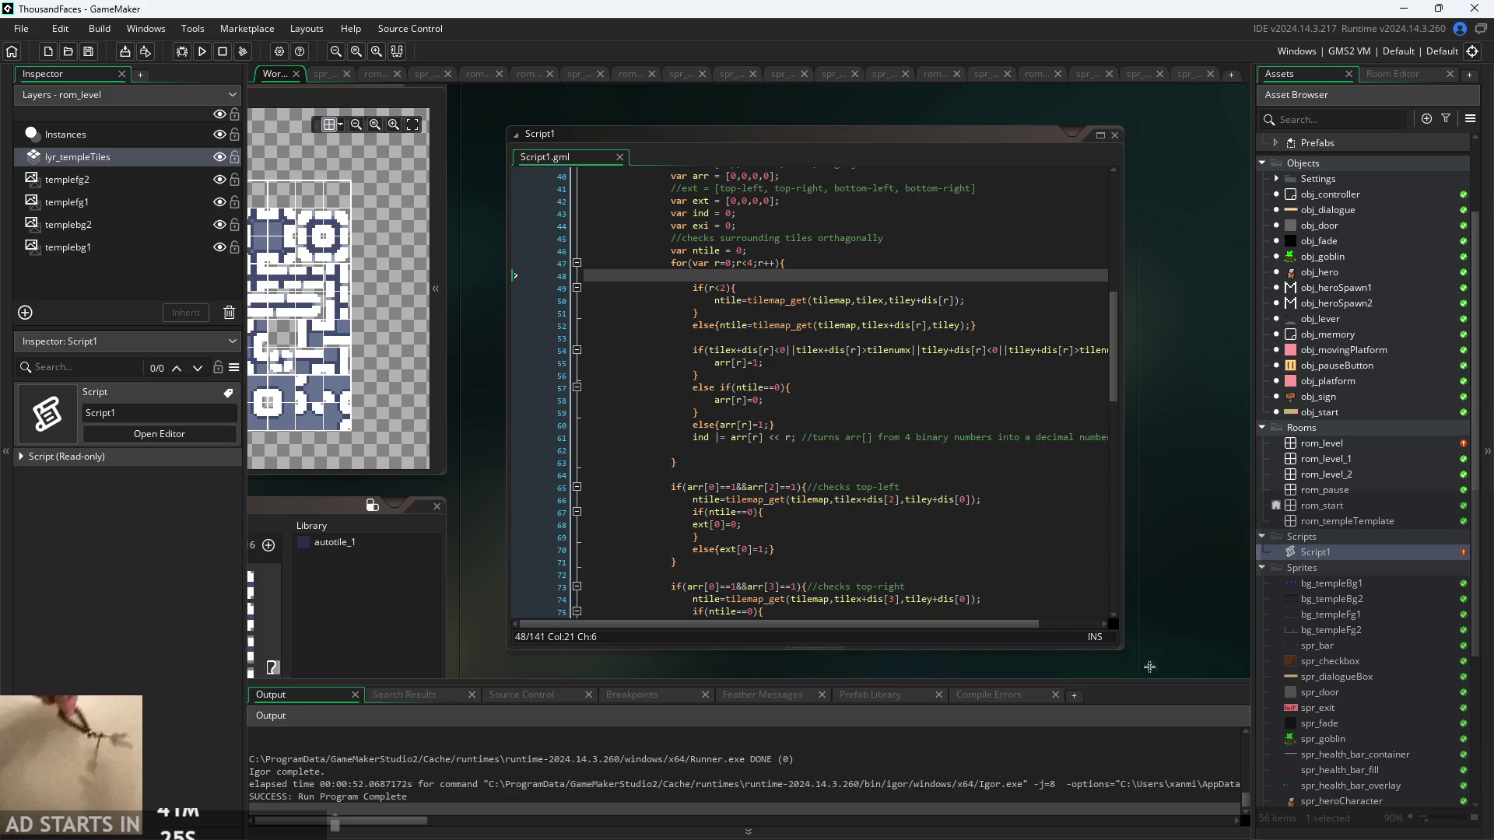
# - Navigate Script1's bottom-left corner check code around line 85 and the ext[2]=0 line
pyautogui.scroll(2, 1155, 579)
pyautogui.scroll(-5, 966, 502)
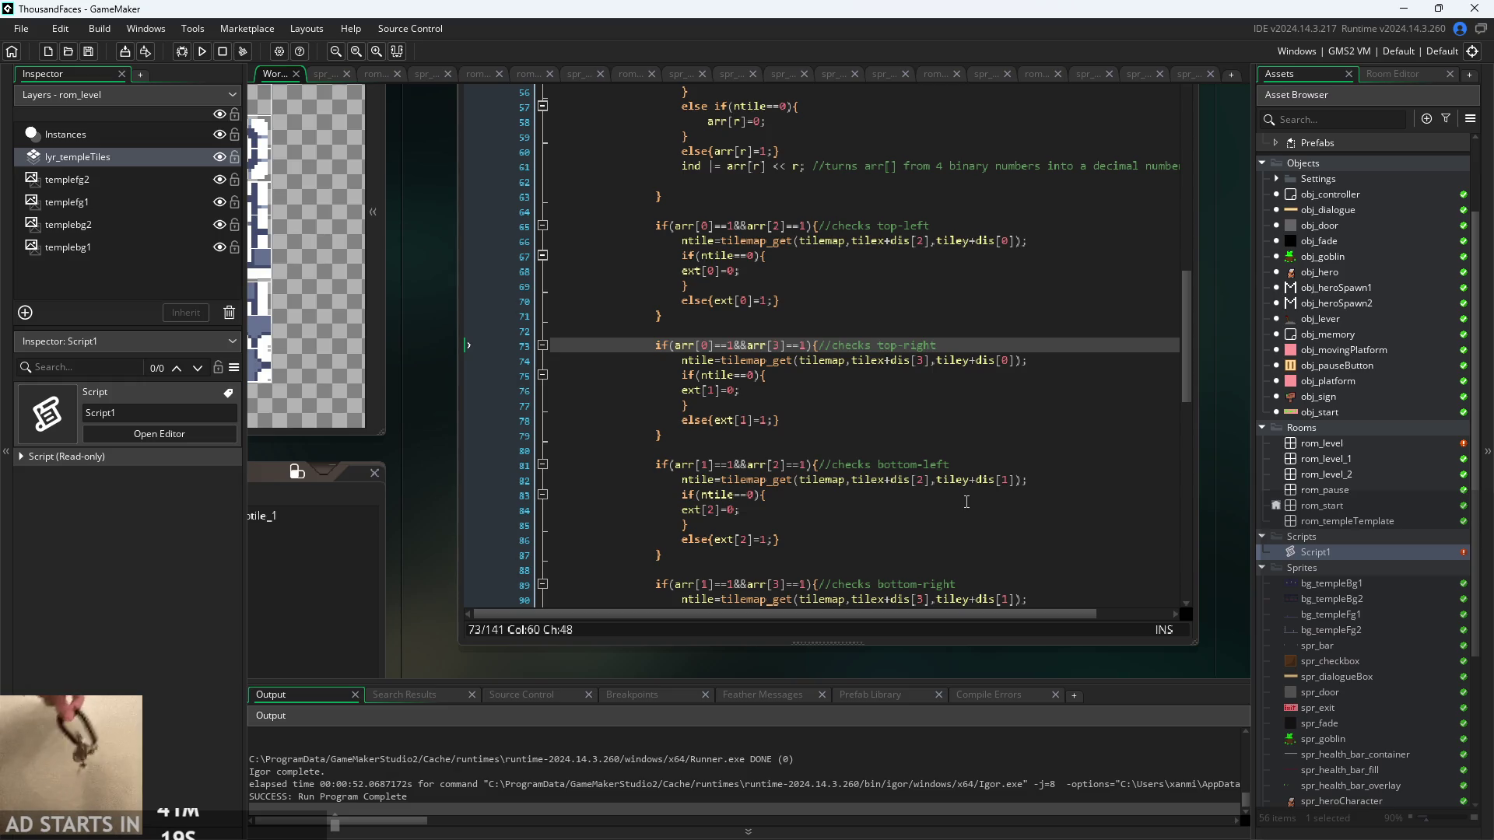
pyautogui.click(982, 495)
pyautogui.click(949, 540)
pyautogui.click(937, 522)
pyautogui.click(940, 505)
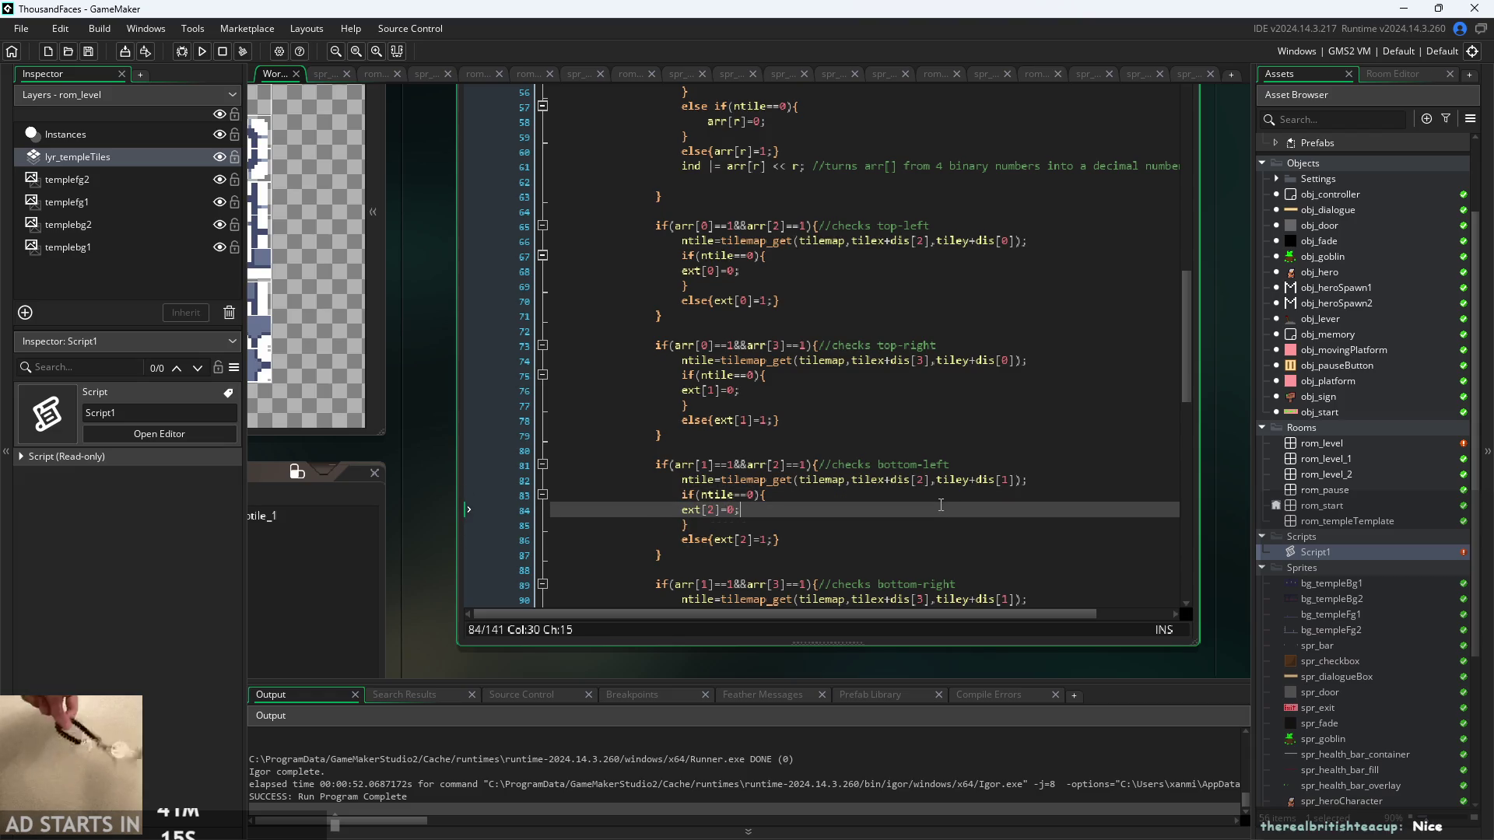
pyautogui.moveTo(1208, 545); pyautogui.dragTo(1180, 584)
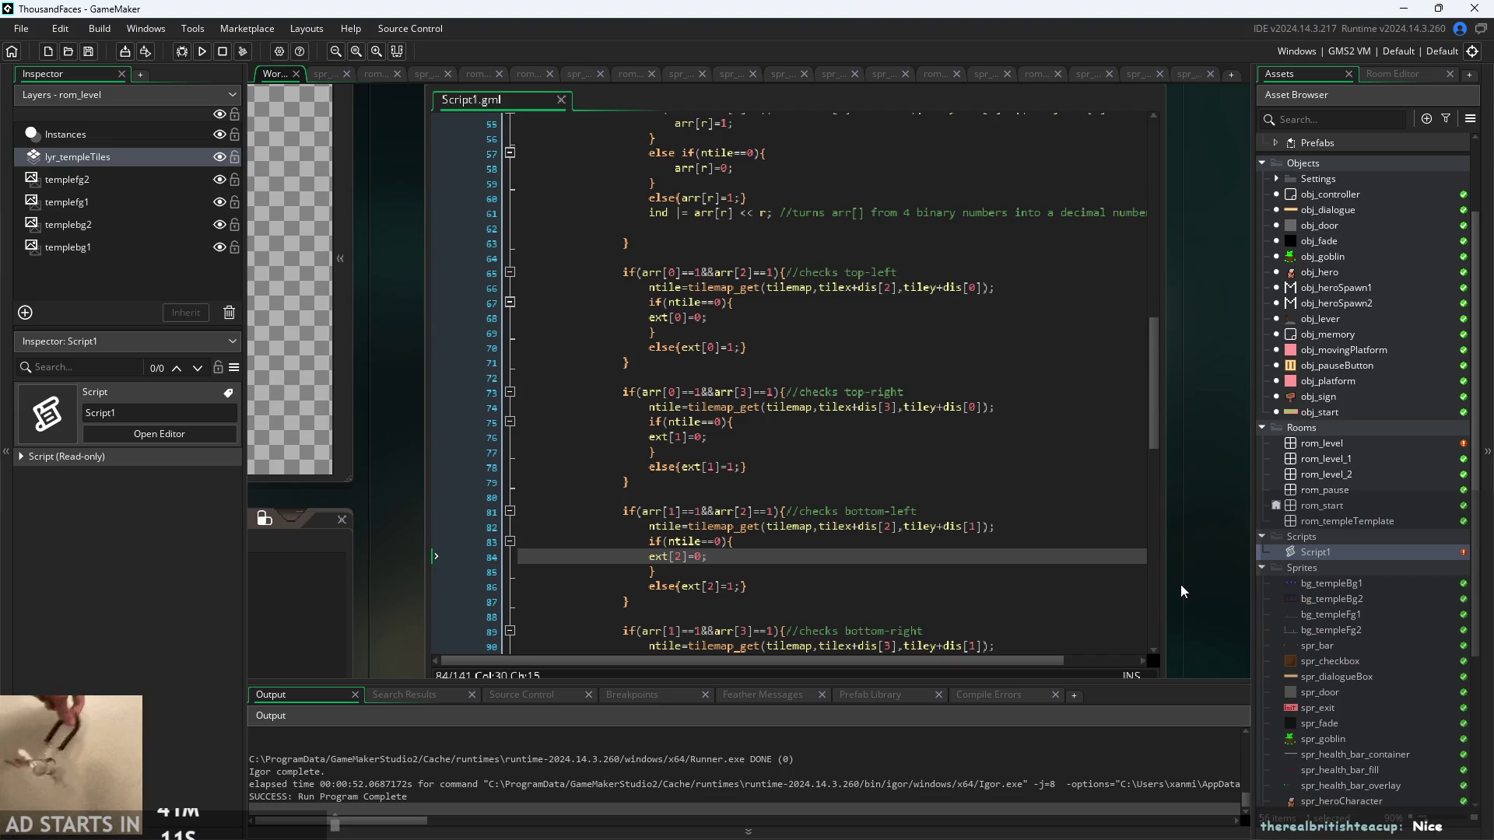
pyautogui.click(981, 572)
pyautogui.press('Up')
pyautogui.press('Down')
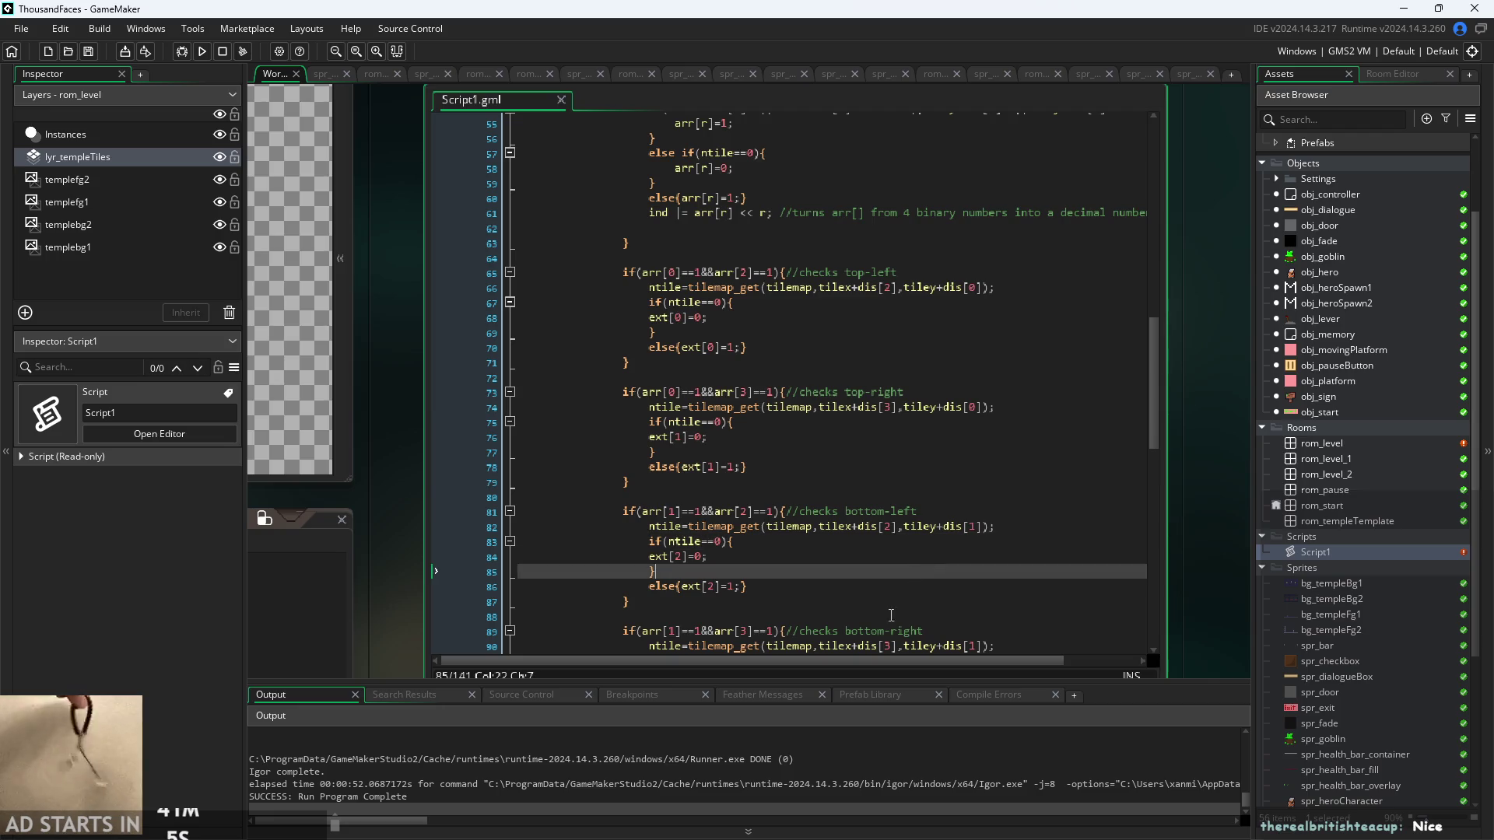
# - Delete the leftover indentation on blank line 80 after the top-right check
pyautogui.rightClick(862, 507)
pyautogui.moveTo(926, 498); pyautogui.dragTo(929, 490)
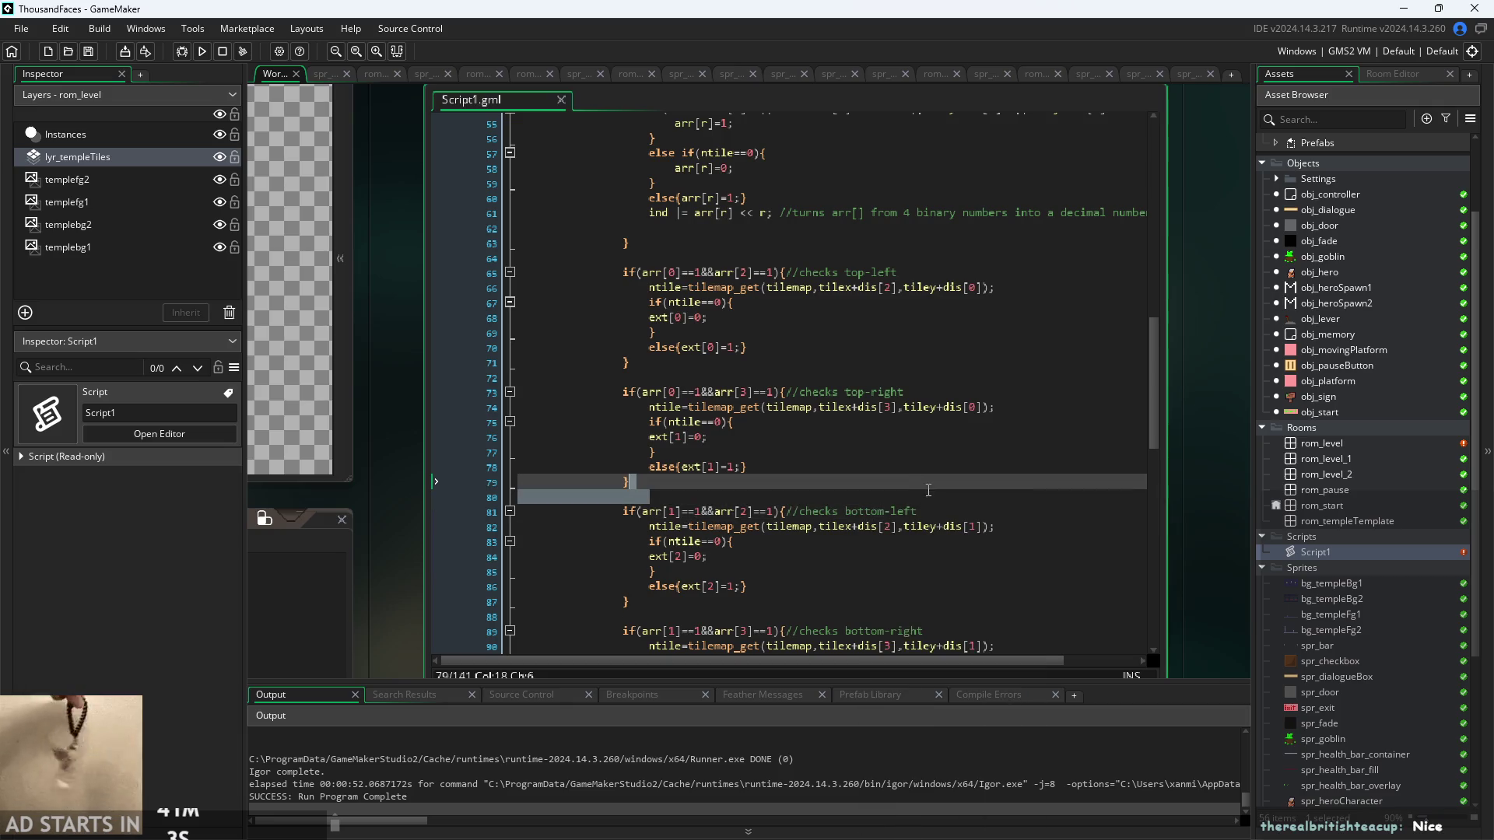
pyautogui.click(953, 527)
pyautogui.click(970, 513)
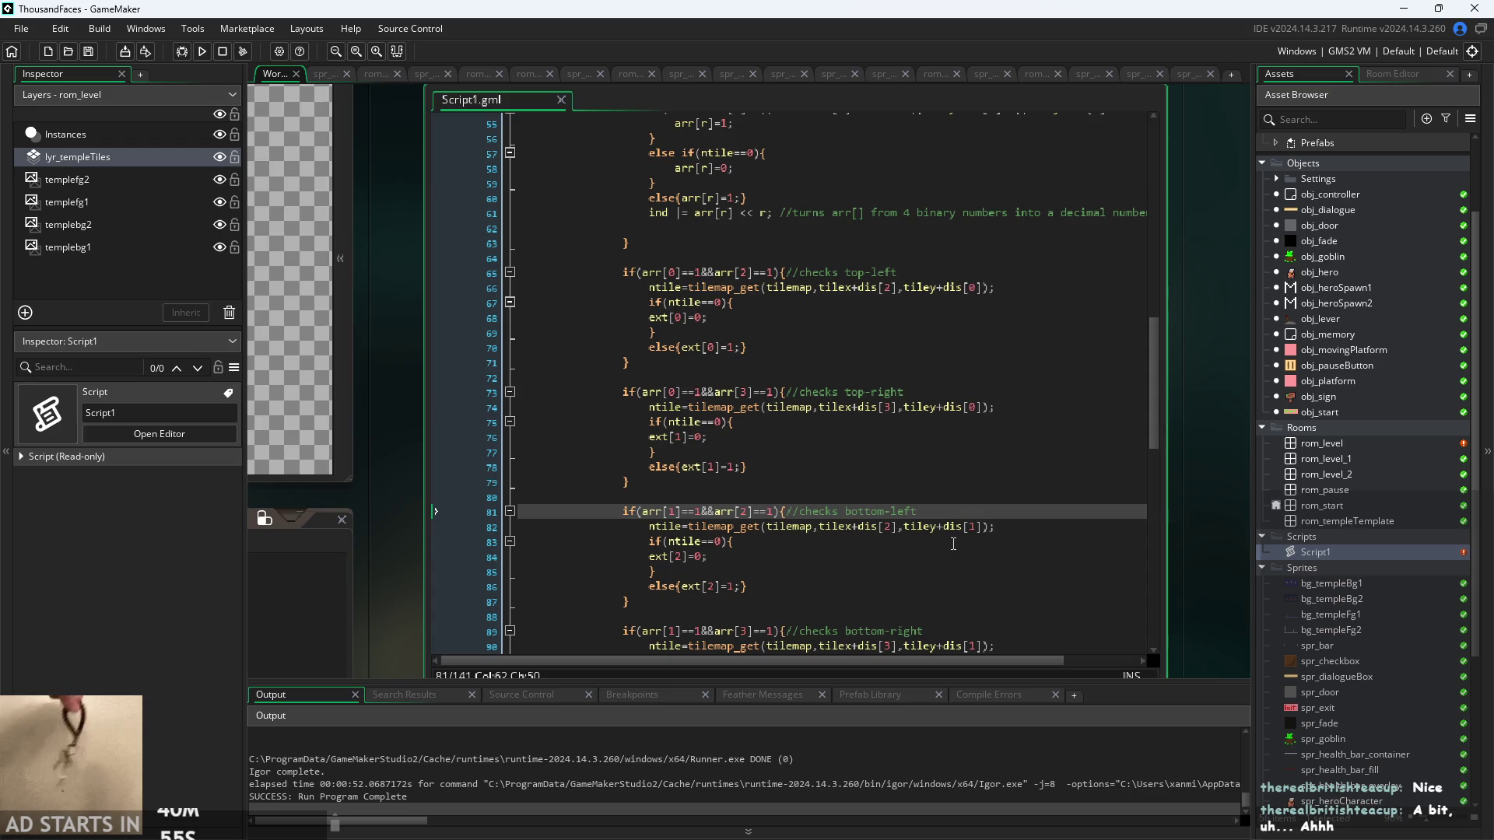
pyautogui.scroll(1, 953, 544)
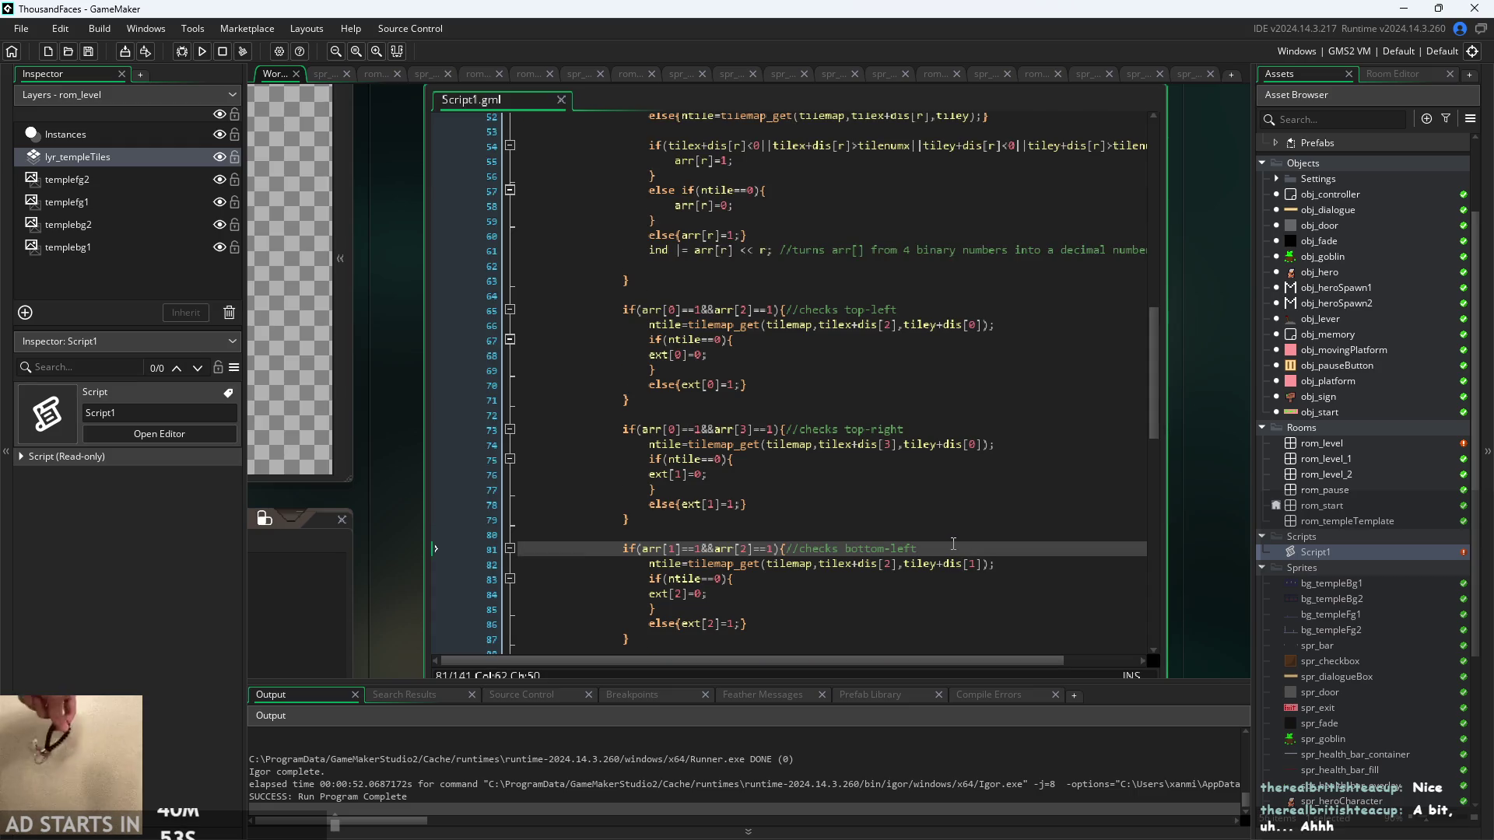
pyautogui.scroll(1, 955, 537)
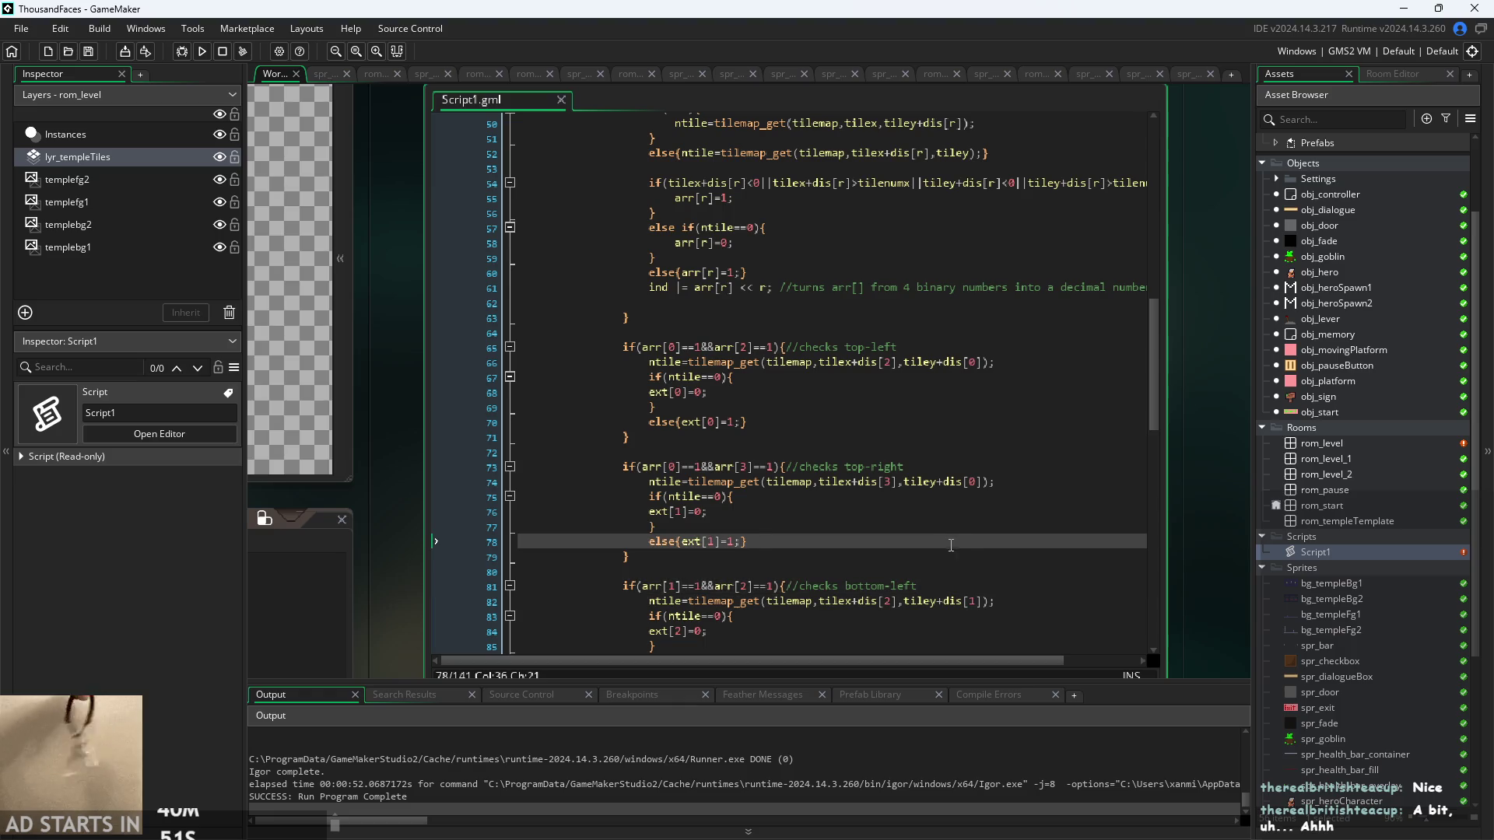
pyautogui.click(938, 577)
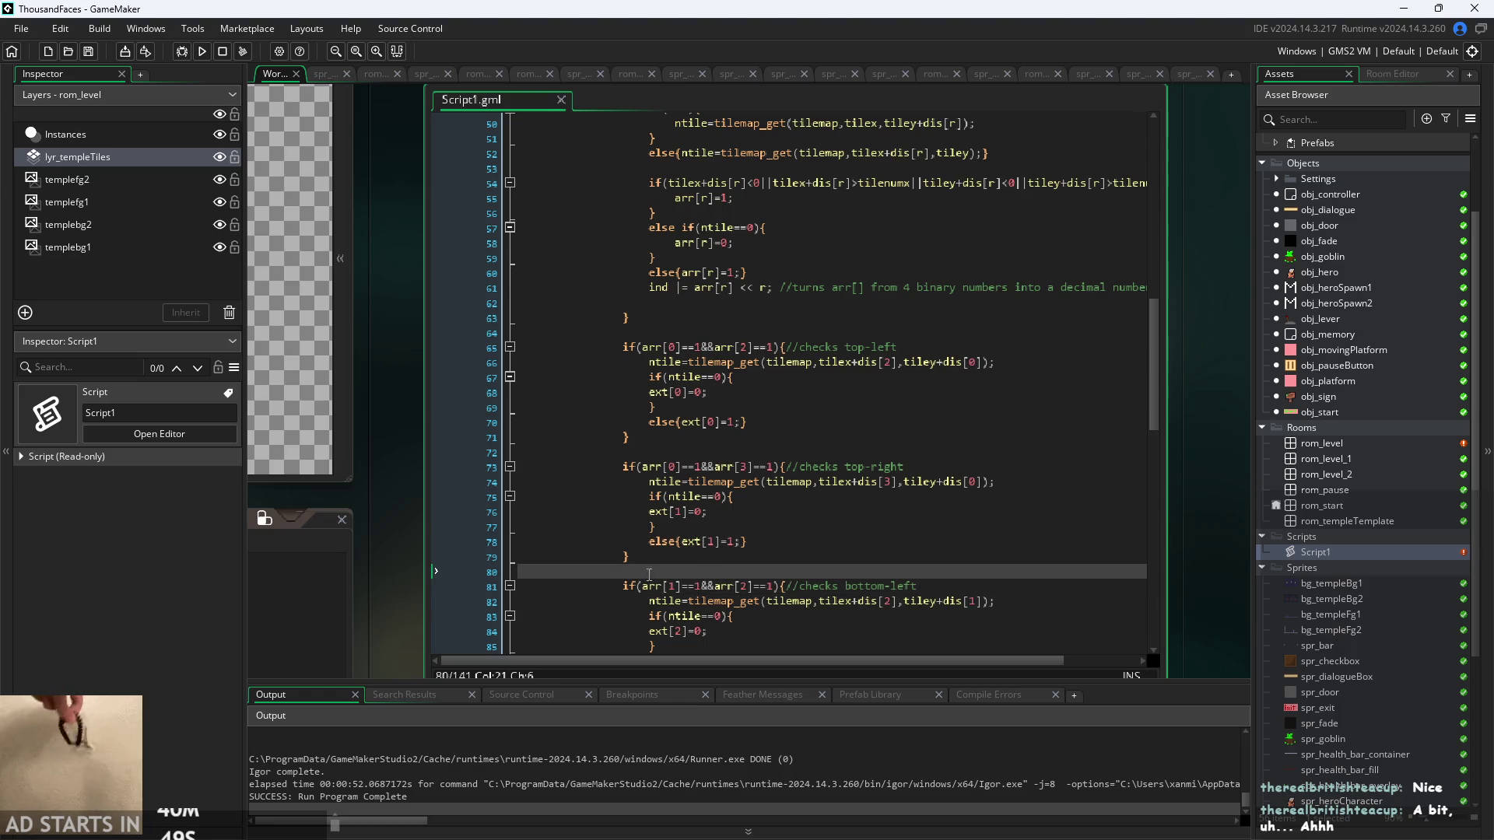
pyautogui.press('BackSpace')
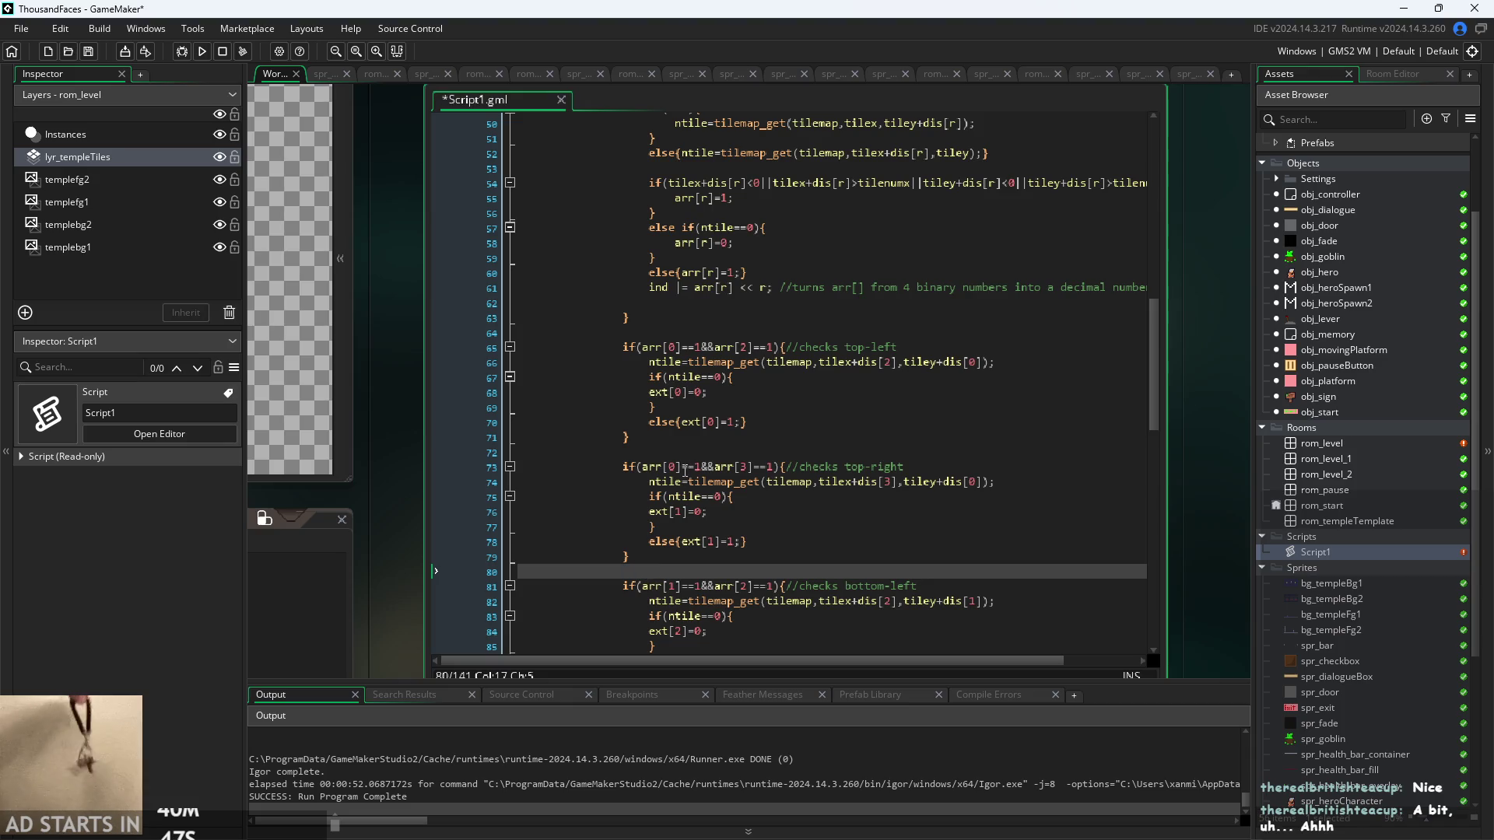
# - Review Script1's code from line 48 through the top-right check at line 73
pyautogui.click(685, 470)
pyautogui.click(626, 453)
pyautogui.click(685, 330)
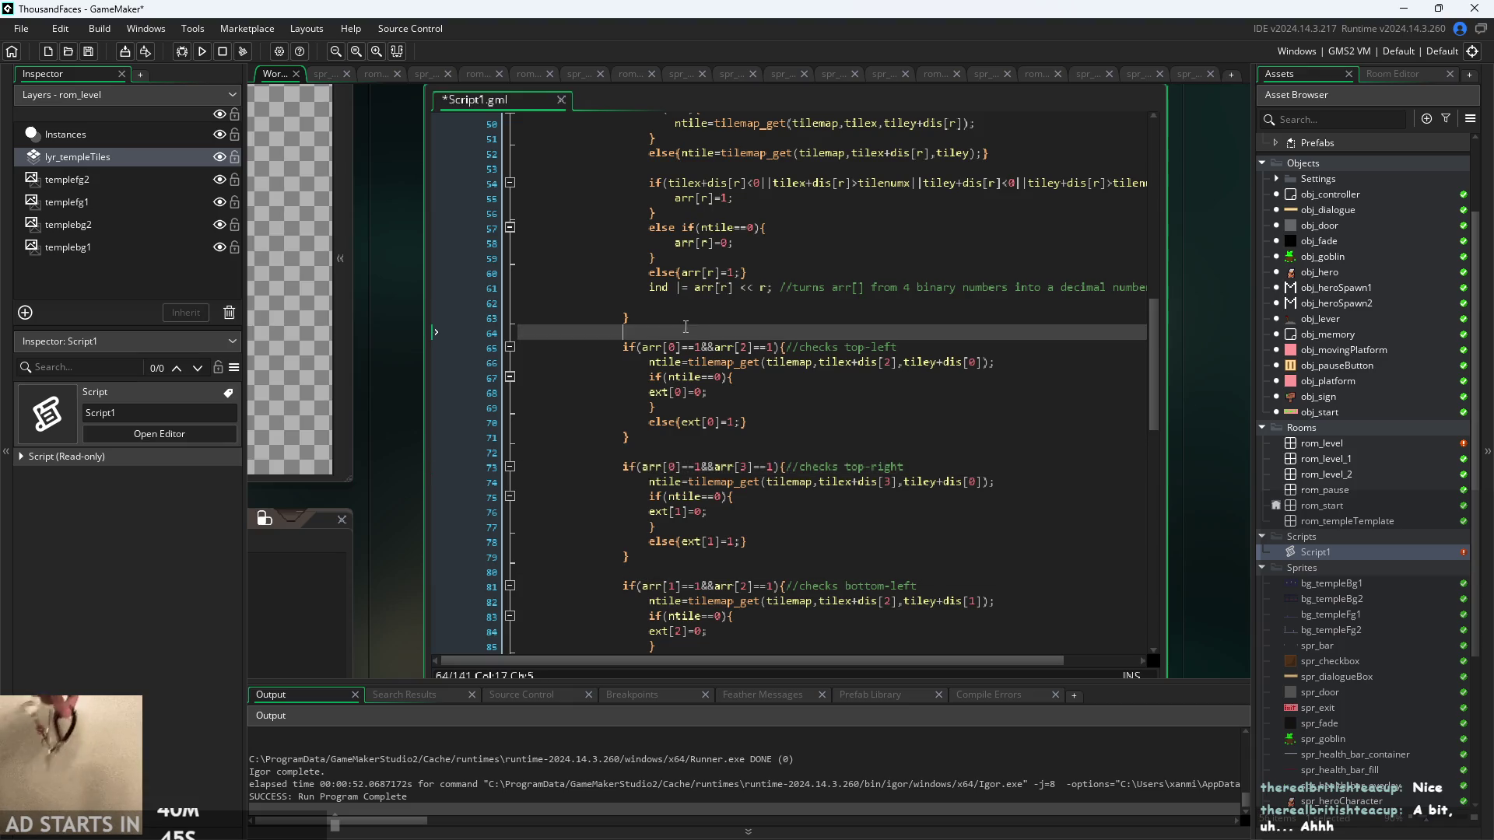
pyautogui.scroll(5, 692, 308)
pyautogui.click(724, 313)
pyautogui.scroll(-3, 723, 320)
pyautogui.scroll(-4, 724, 319)
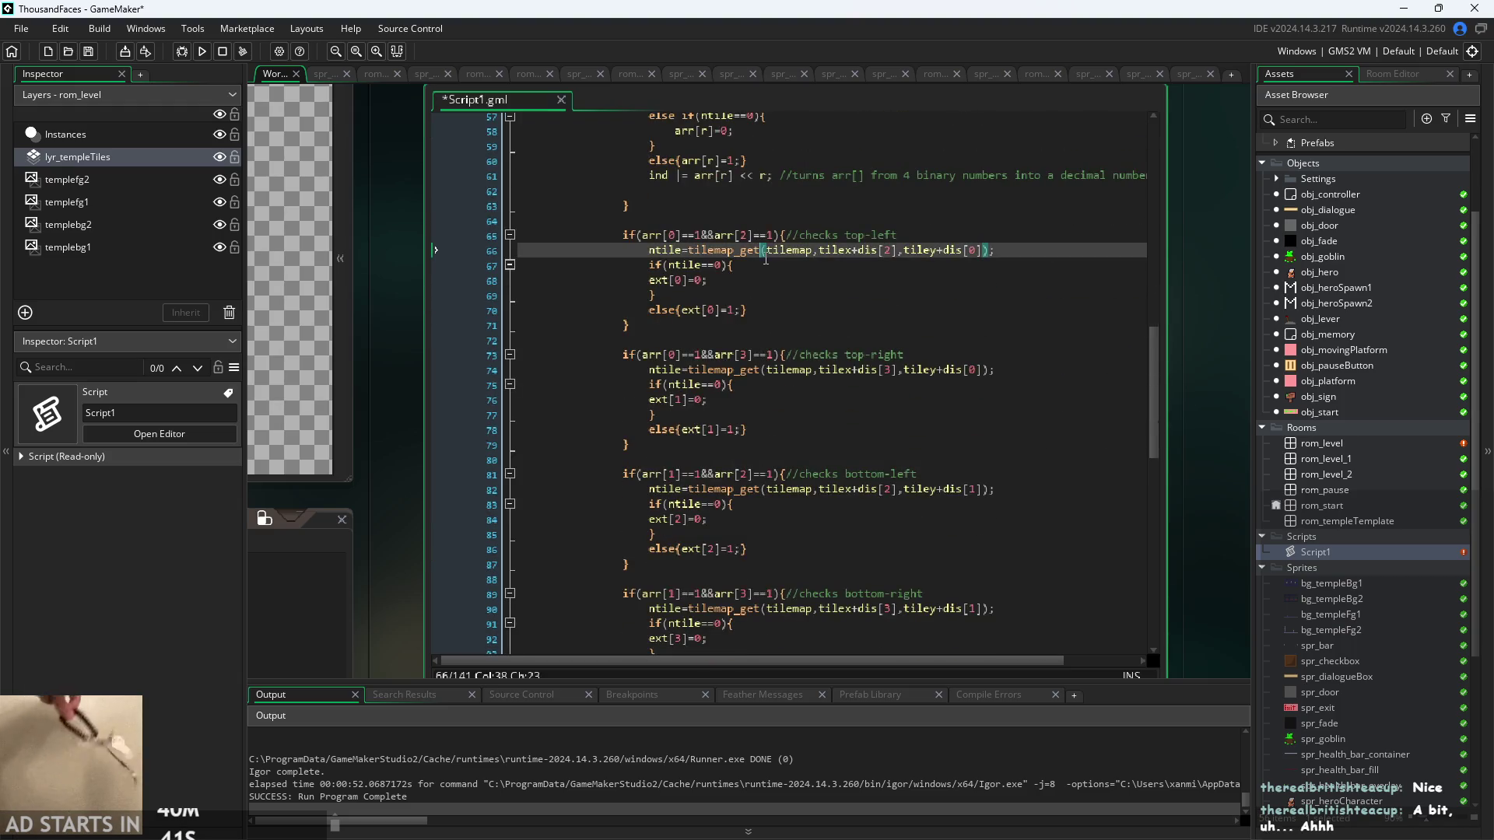
pyautogui.click(798, 301)
pyautogui.scroll(-5, 798, 301)
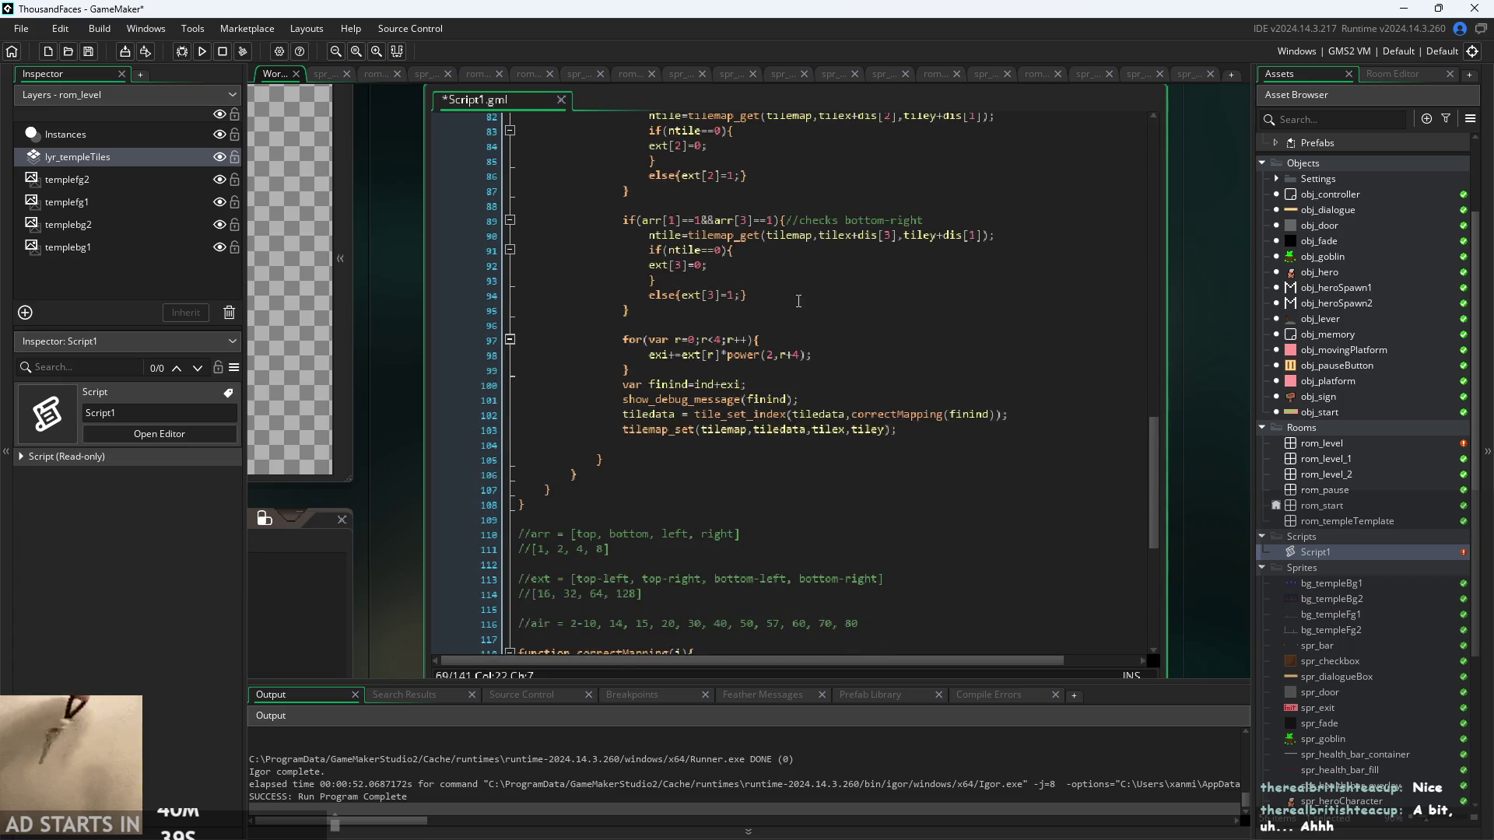
pyautogui.scroll(2, 431, 495)
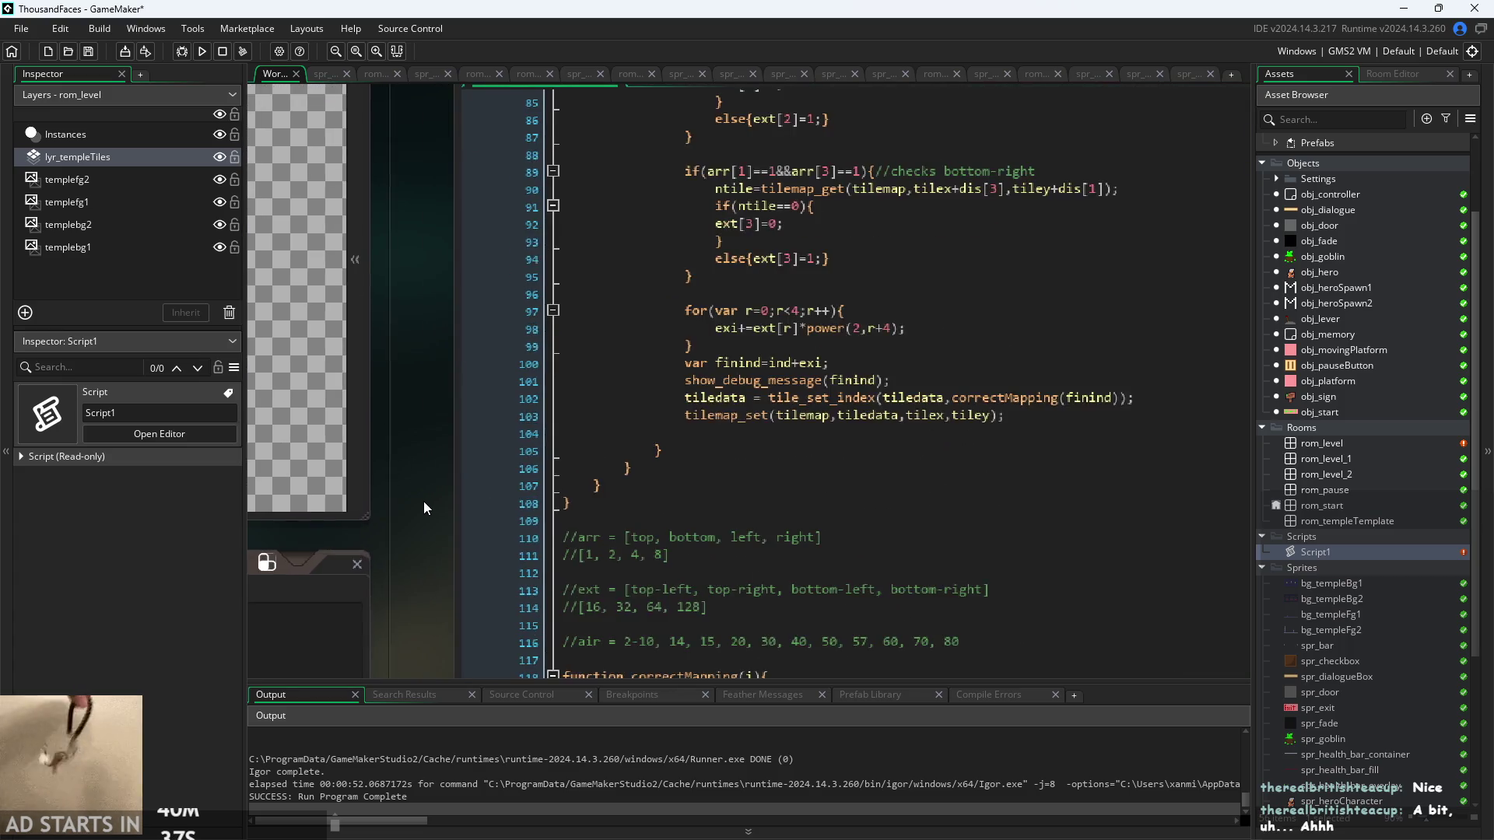
# - Check the show_debug_message(finind) line and save Script1
pyautogui.click(850, 407)
pyautogui.moveTo(850, 408); pyautogui.dragTo(635, 409)
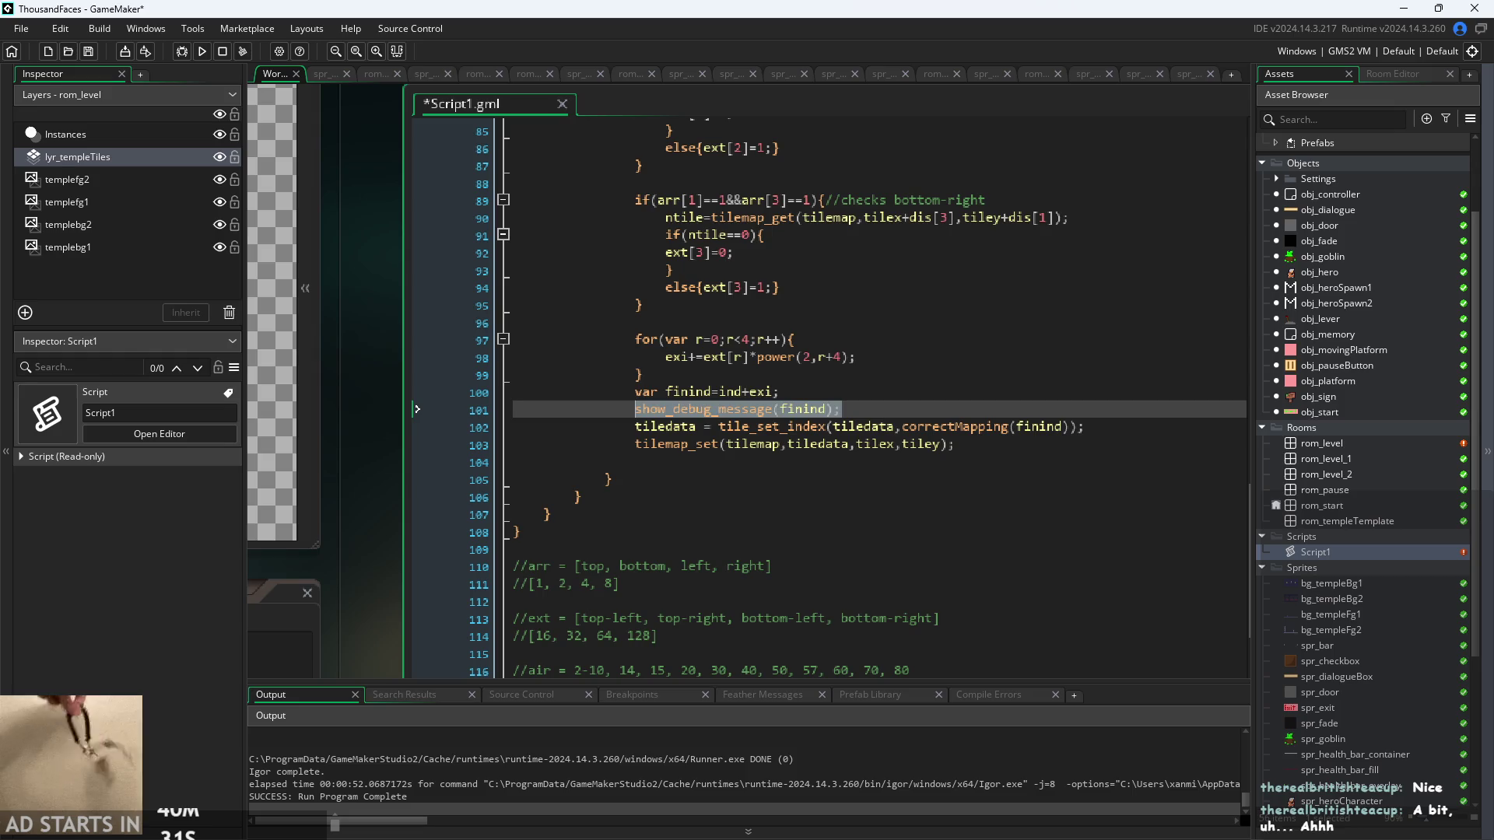
pyautogui.click(878, 408)
pyautogui.hotkey('ctrl', 's')
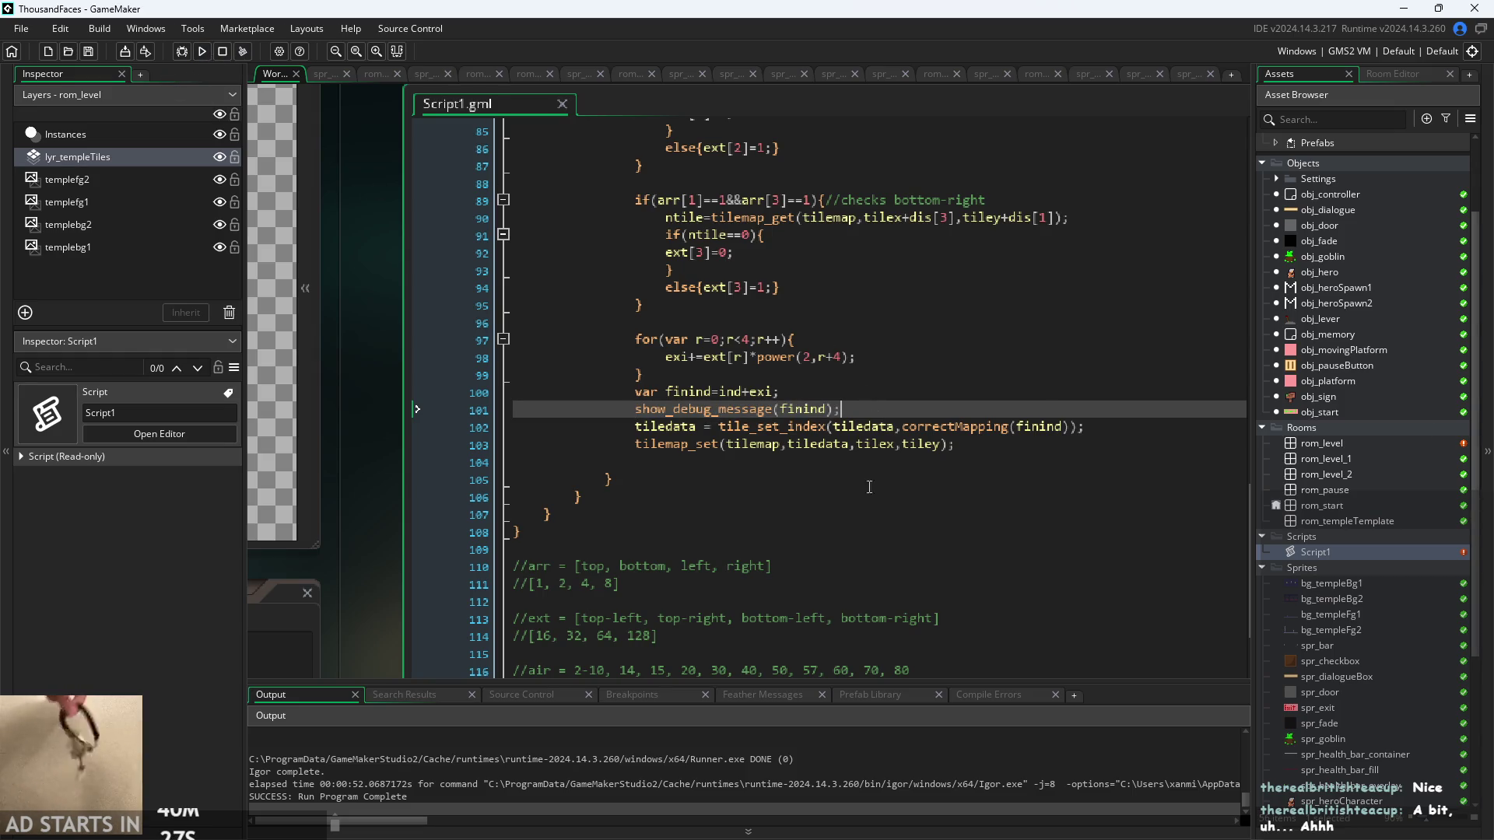
# - Build and run the game with F5 to test the changes
pyautogui.moveTo(645, 409)
pyautogui.mouseDown()
pyautogui.moveTo(843, 408)
pyautogui.moveTo(661, 443)
pyautogui.moveTo(645, 408)
pyautogui.mouseUp()
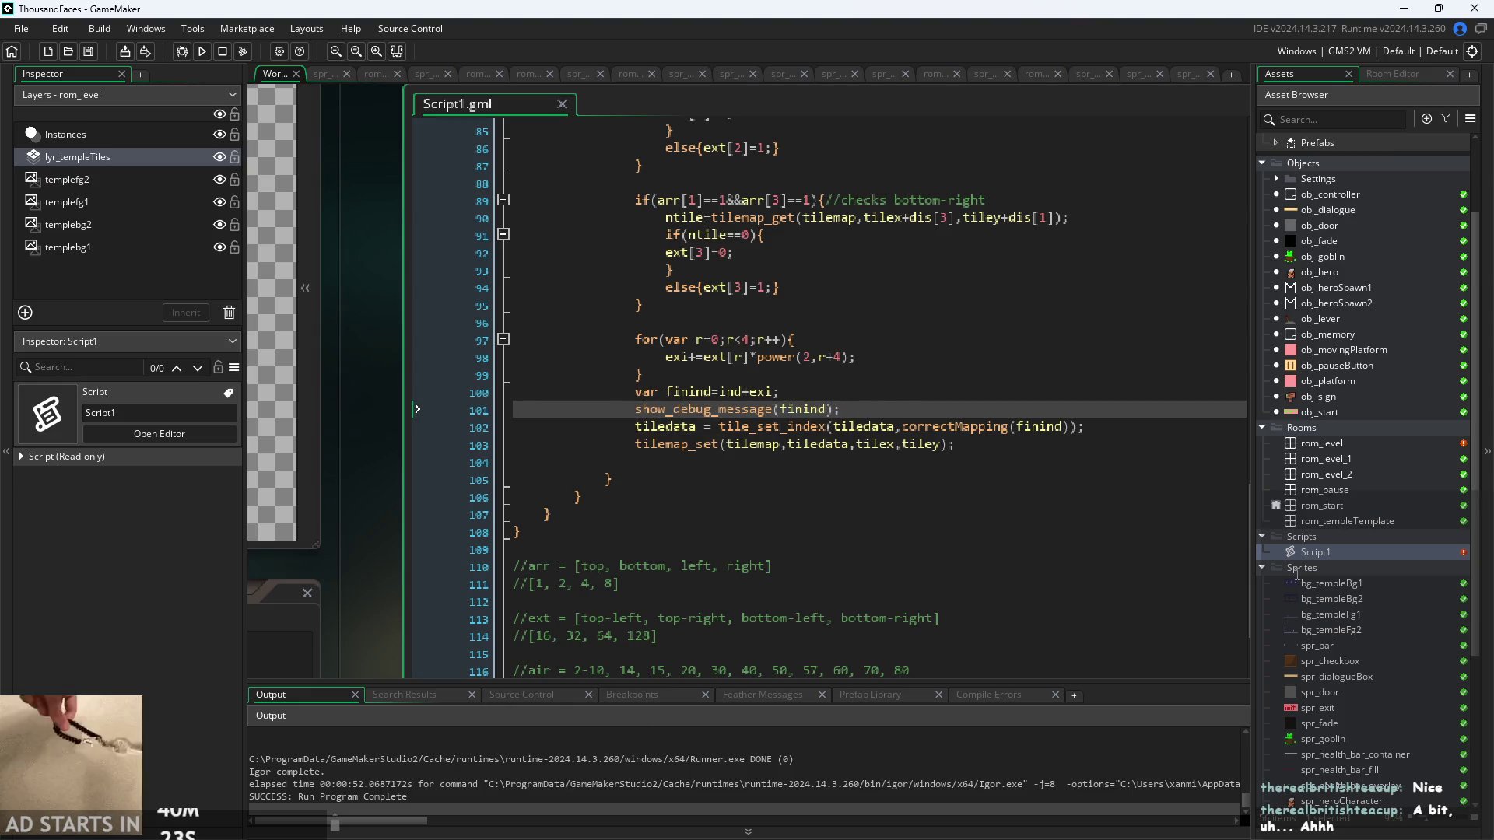
pyautogui.moveTo(686, 413)
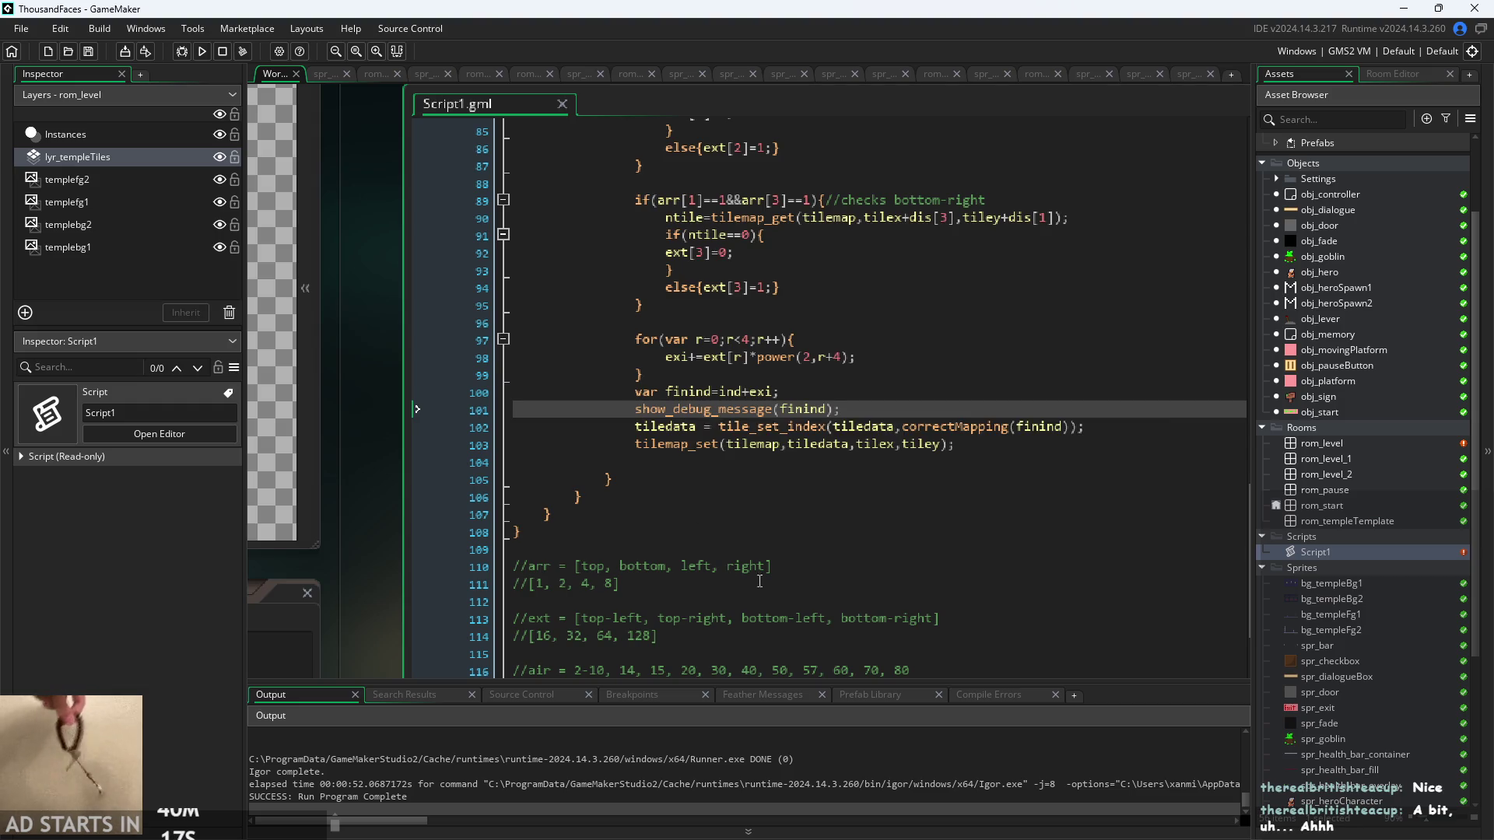
pyautogui.press('F5')
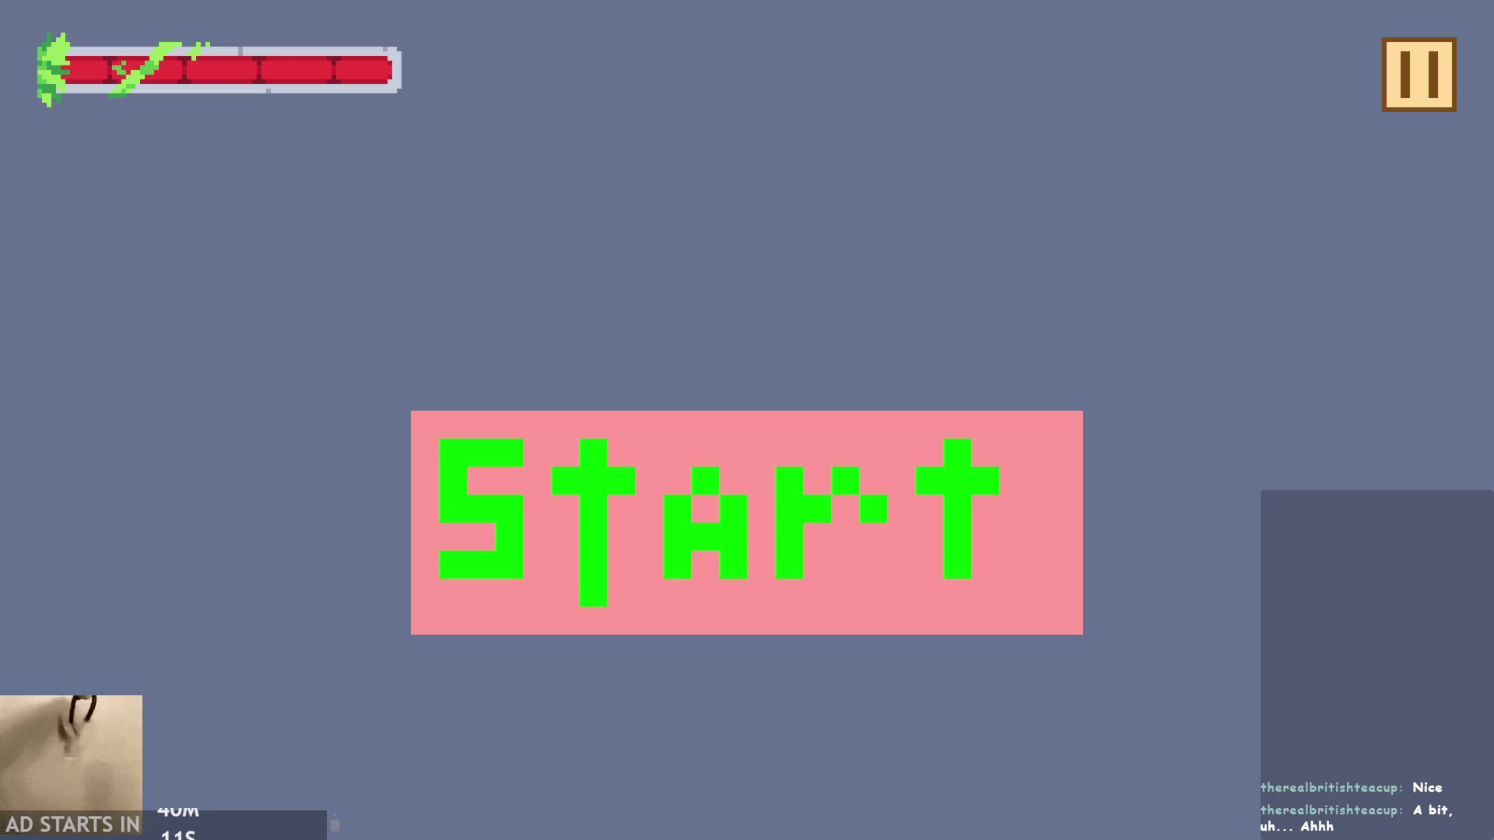
# - Leave the running game to see finind values 206 and 255 with tile-index warnings
pyautogui.hotkey('alt', 'Tab')
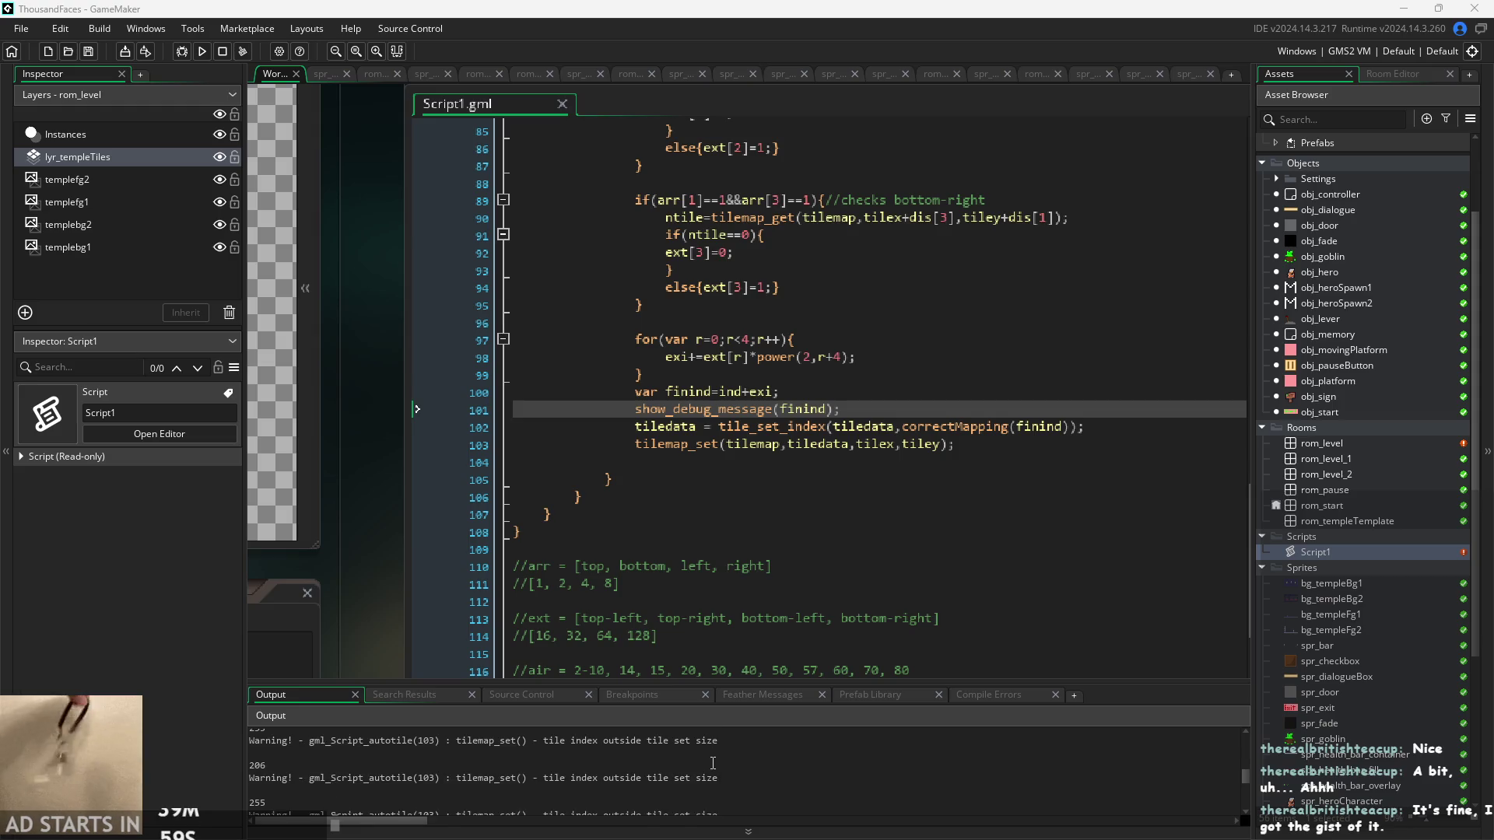
# - Drag the Output panel taller and scroll through the tile-index log
pyautogui.moveTo(653, 685); pyautogui.dragTo(676, 408)
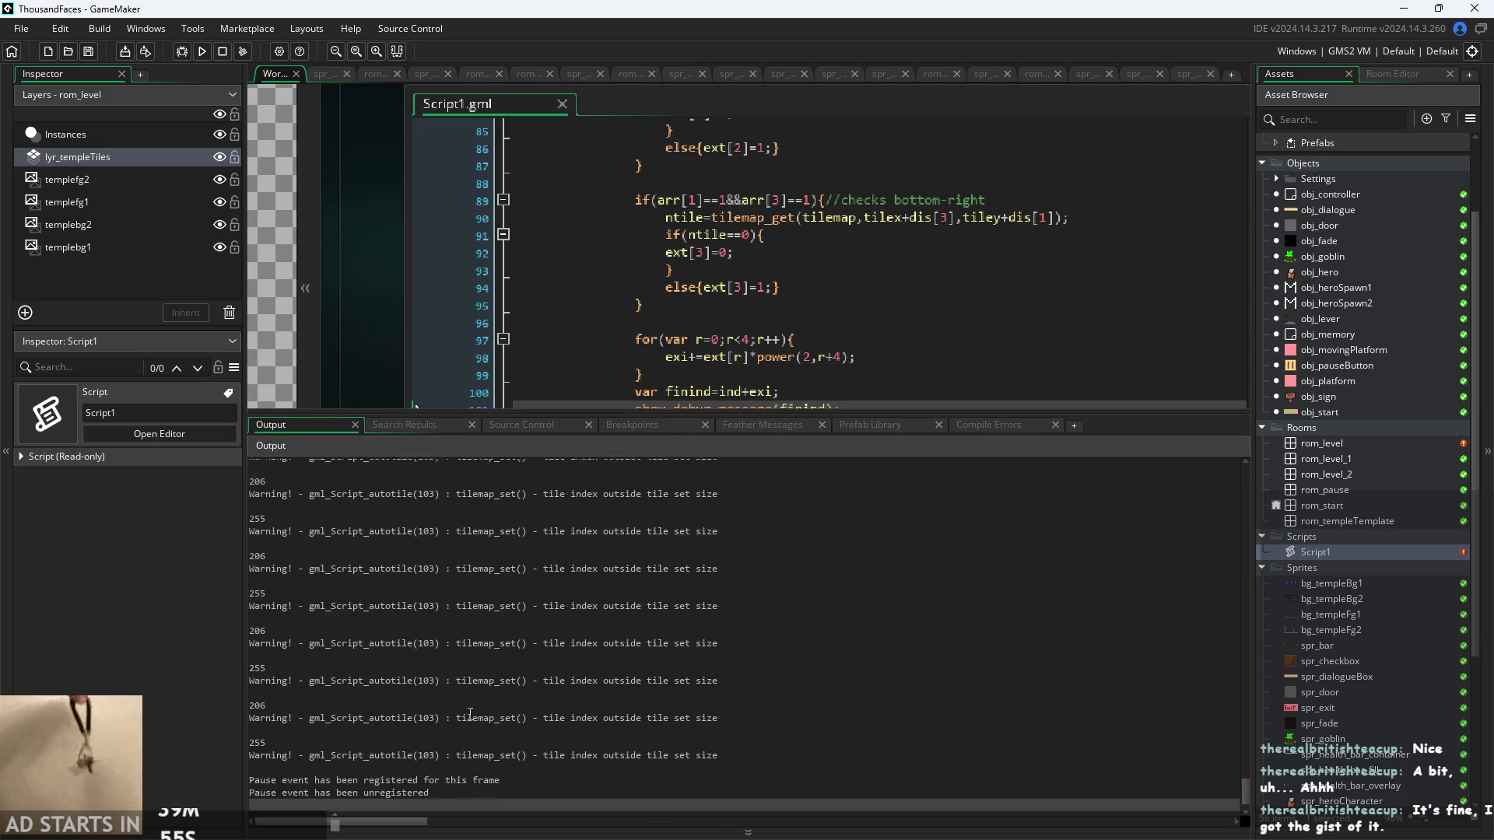
pyautogui.scroll(5, 469, 708)
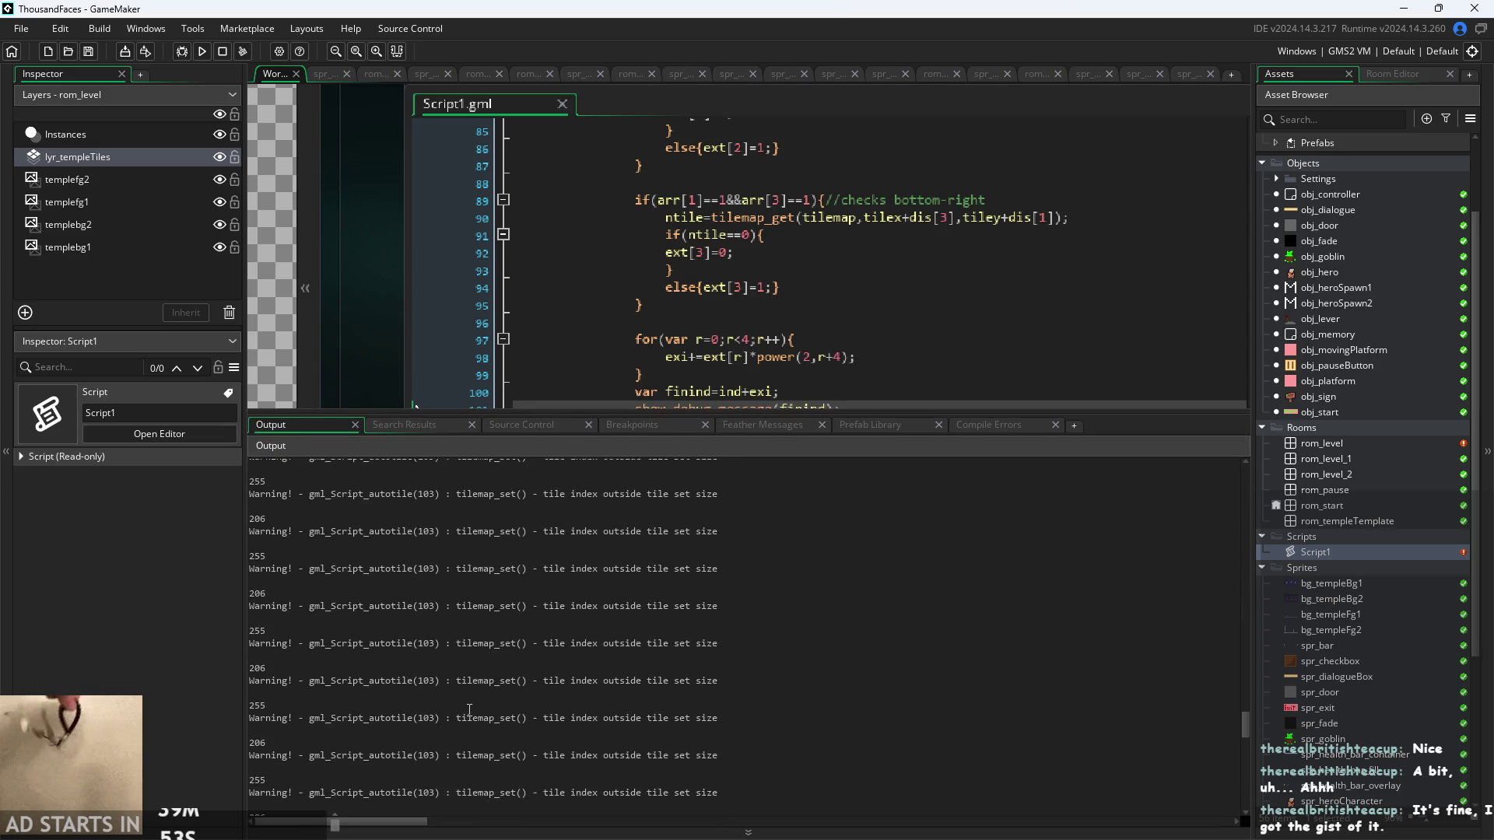
pyautogui.scroll(5, 470, 705)
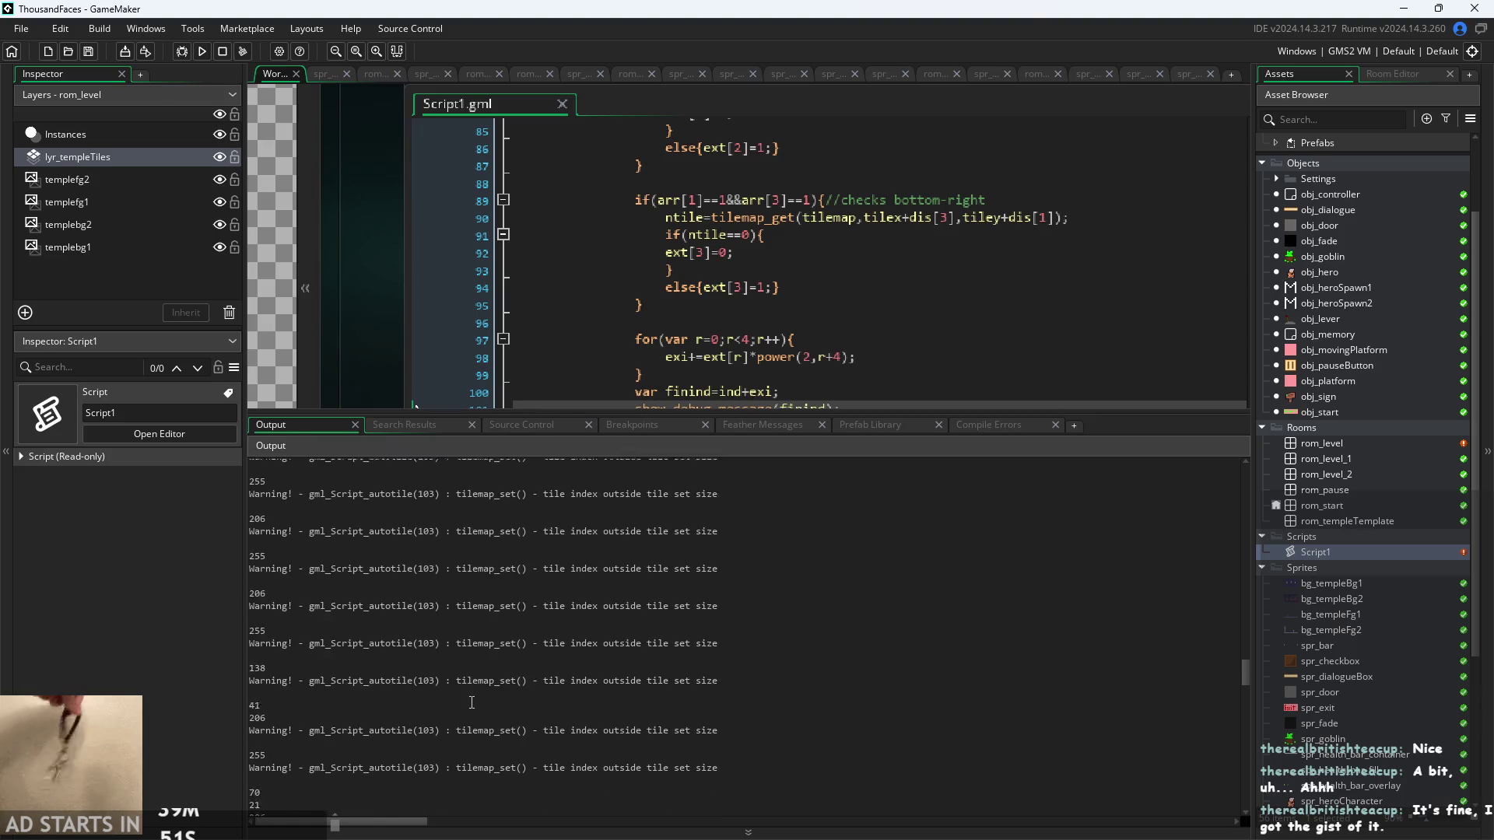
pyautogui.scroll(10, 472, 699)
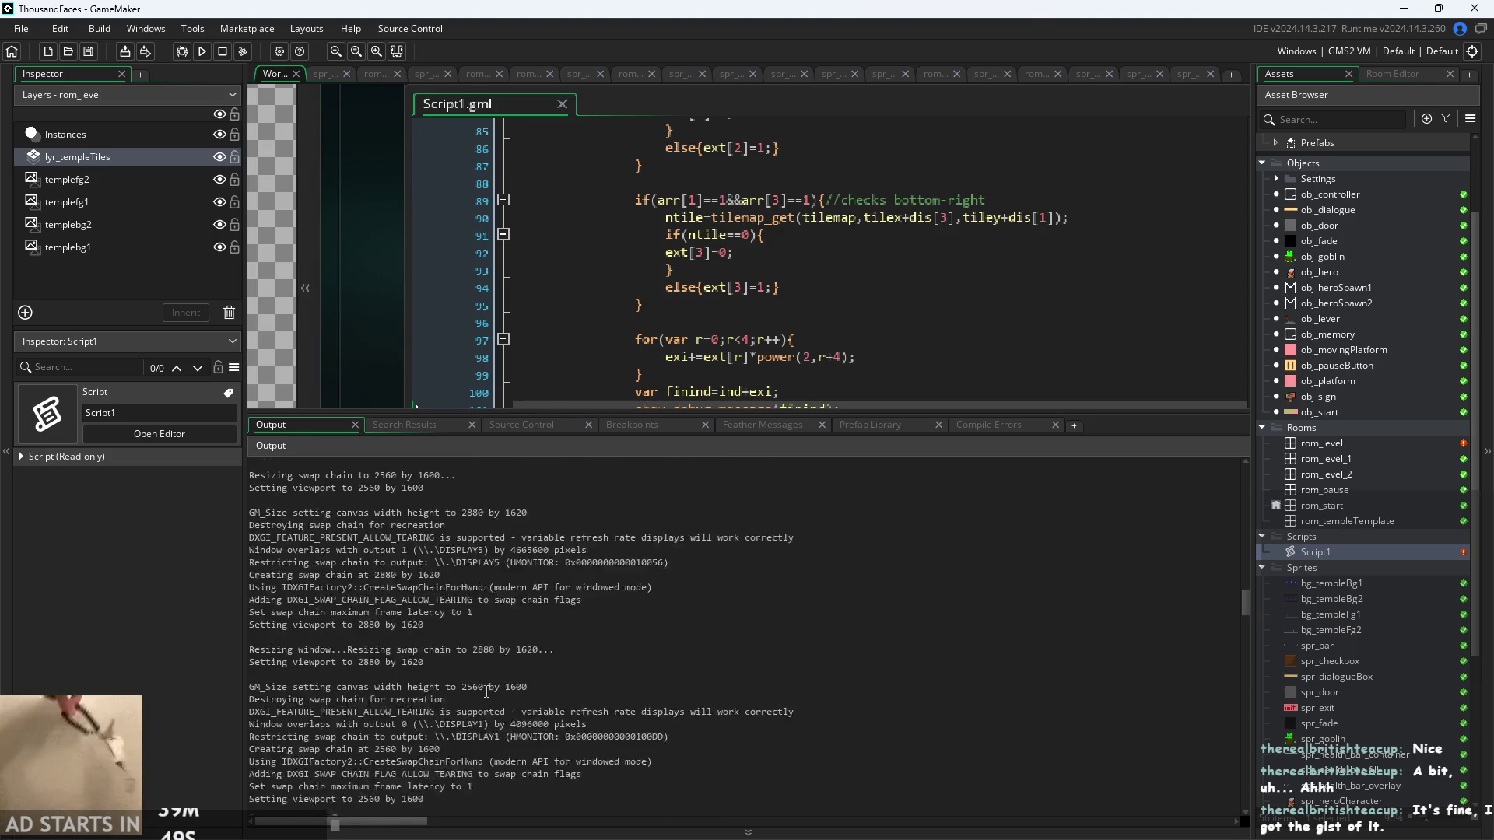
pyautogui.scroll(10, 487, 690)
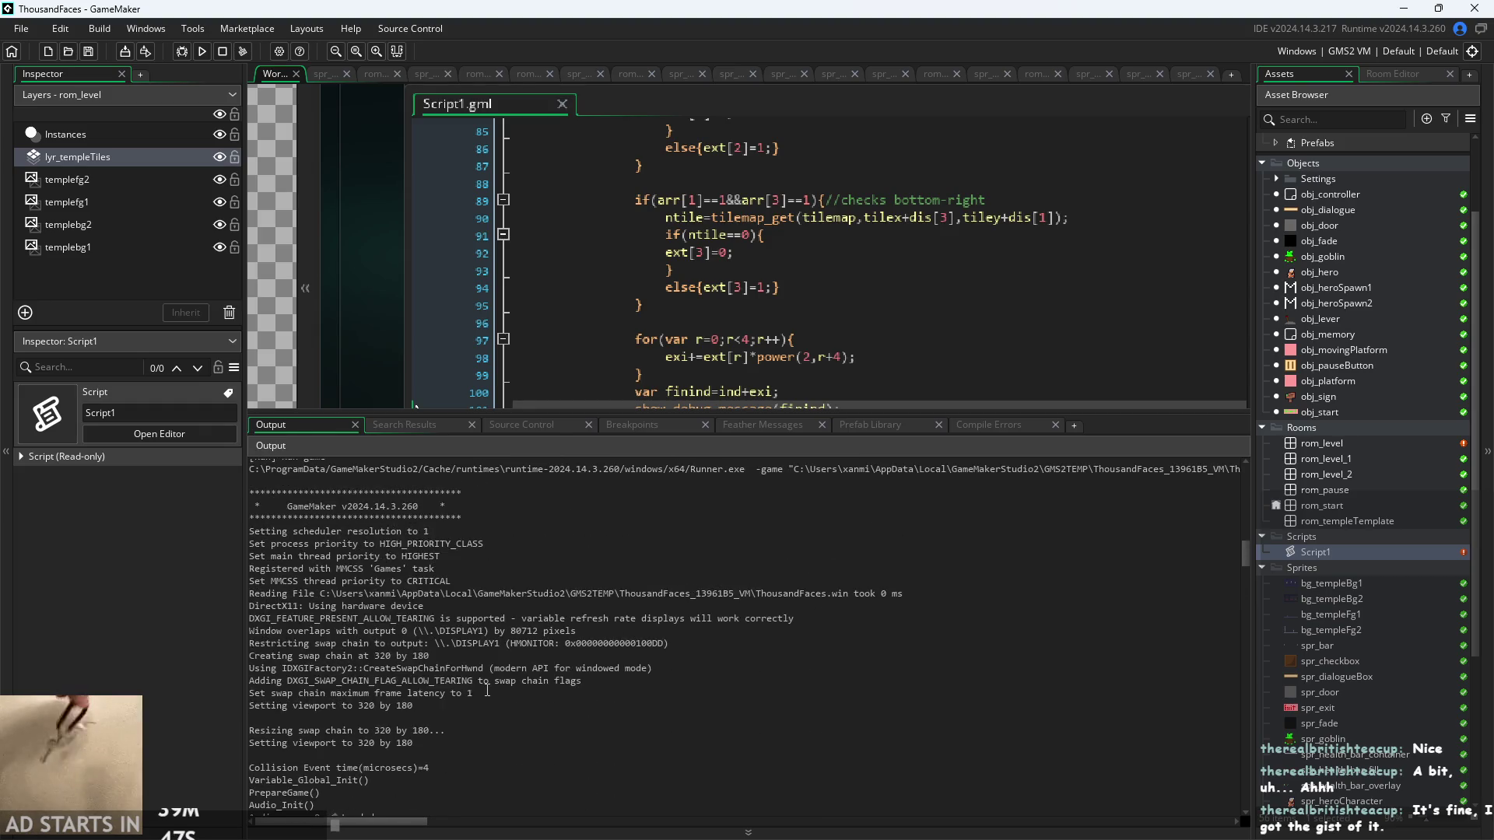
pyautogui.scroll(-10, 482, 689)
pyautogui.scroll(-9, 410, 682)
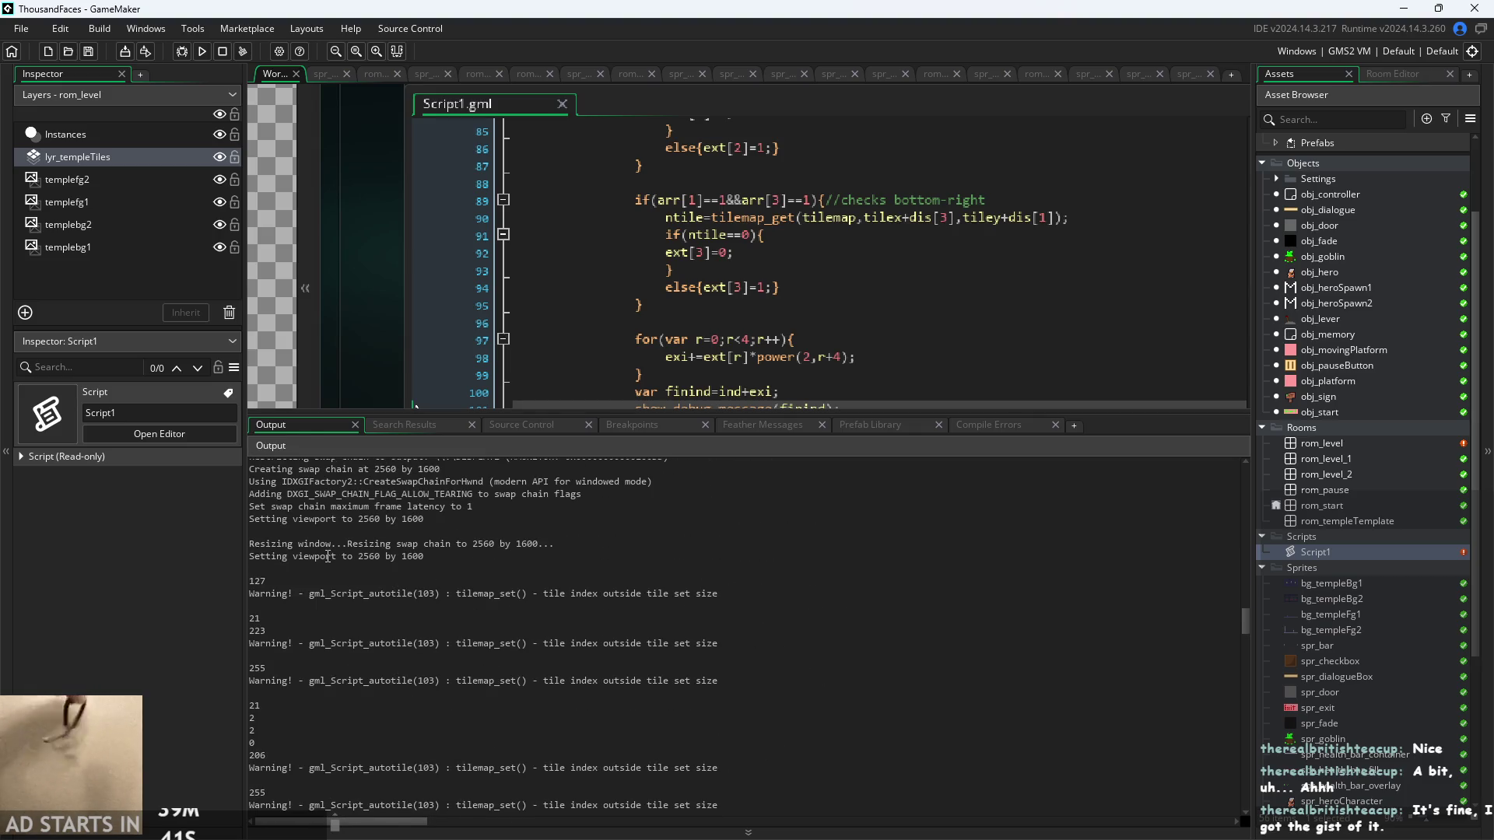
pyautogui.scroll(-1, 327, 556)
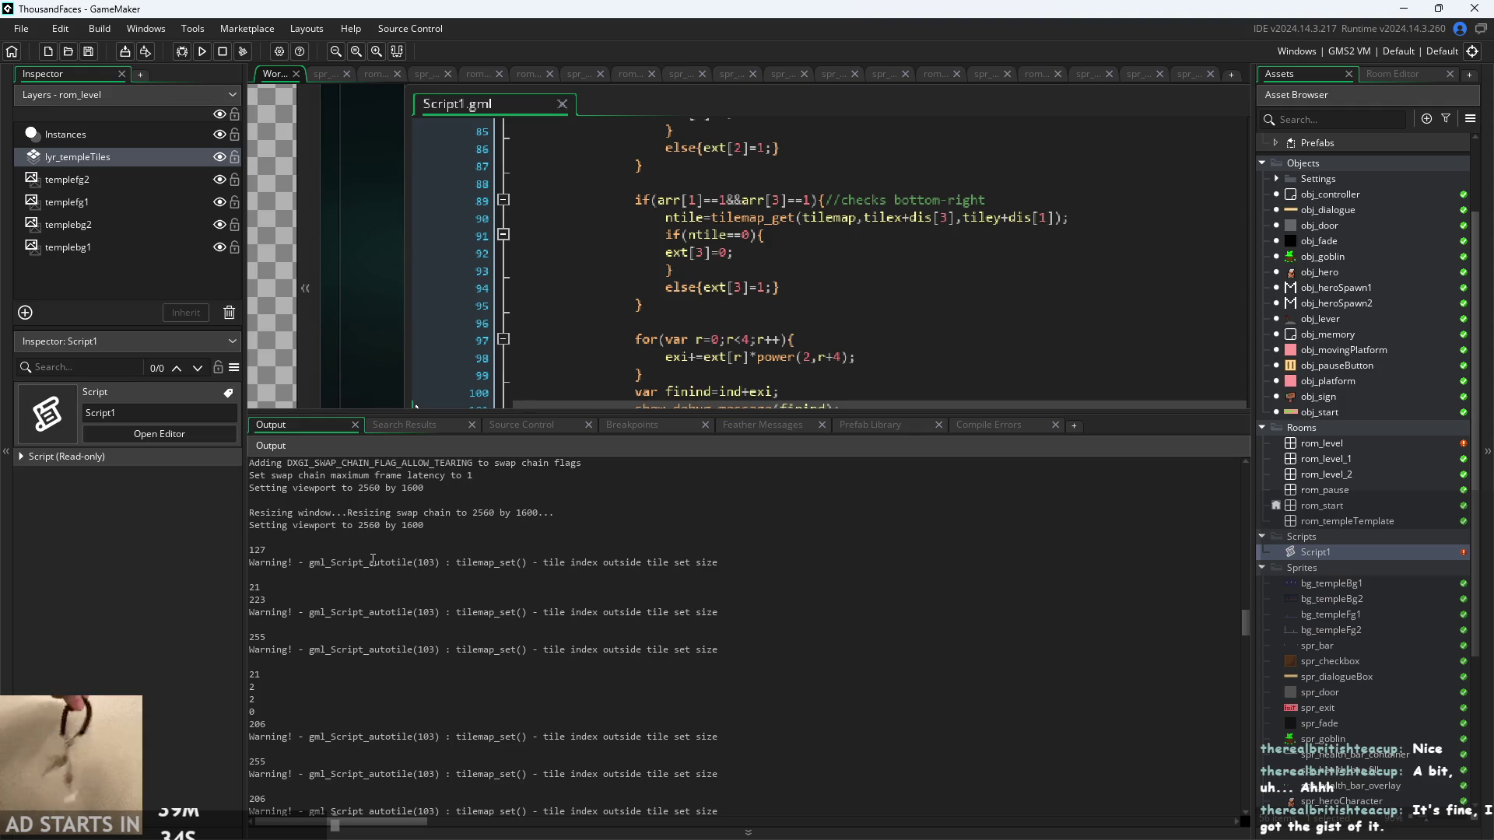
# - Inspect the logged finind lines 127, 21, 223 and 255 and their warnings
pyautogui.click(361, 588)
pyautogui.scroll(-1, 360, 589)
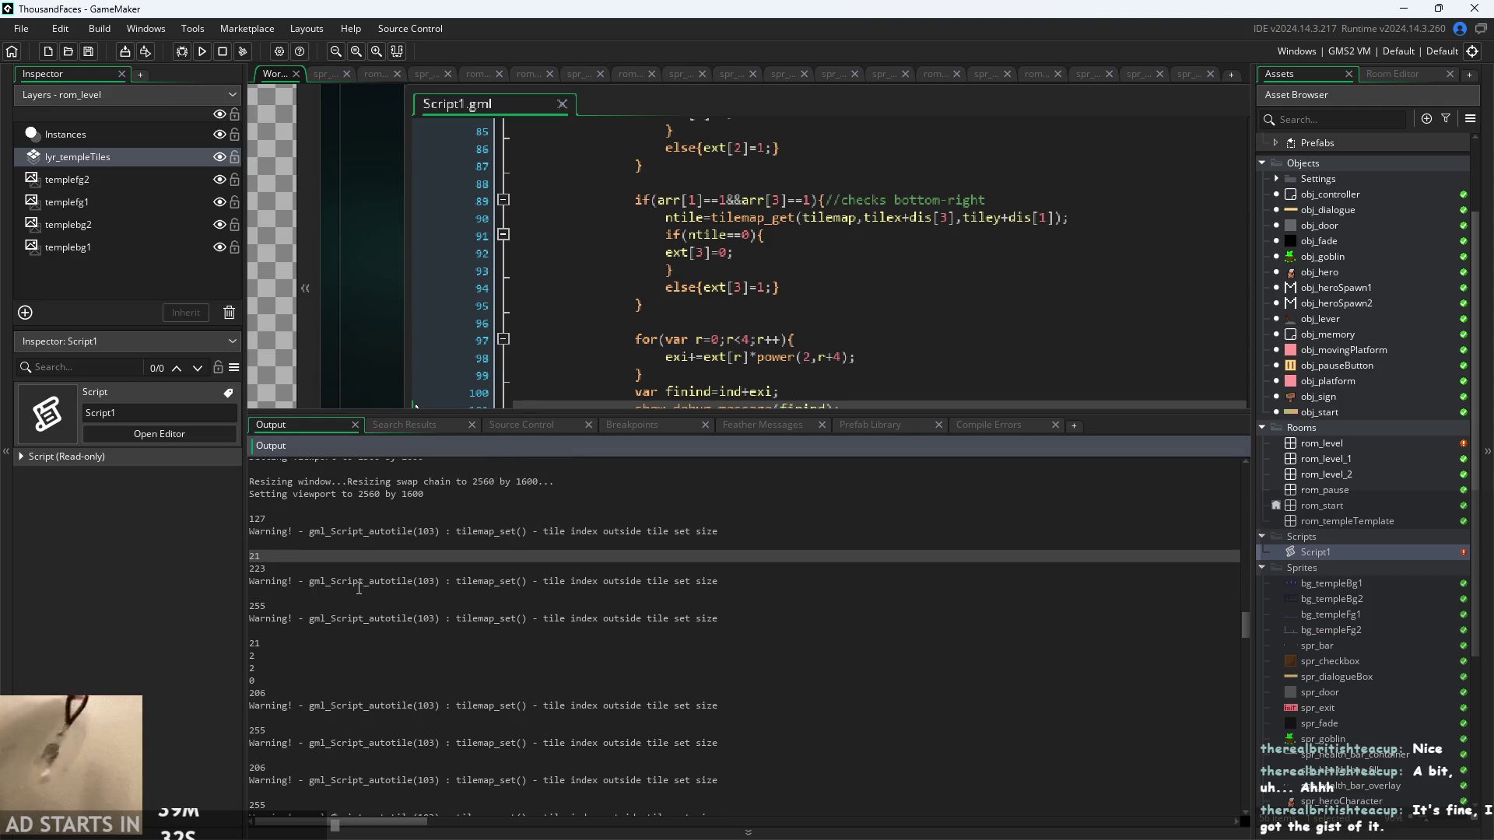
pyautogui.click(374, 568)
pyautogui.click(362, 594)
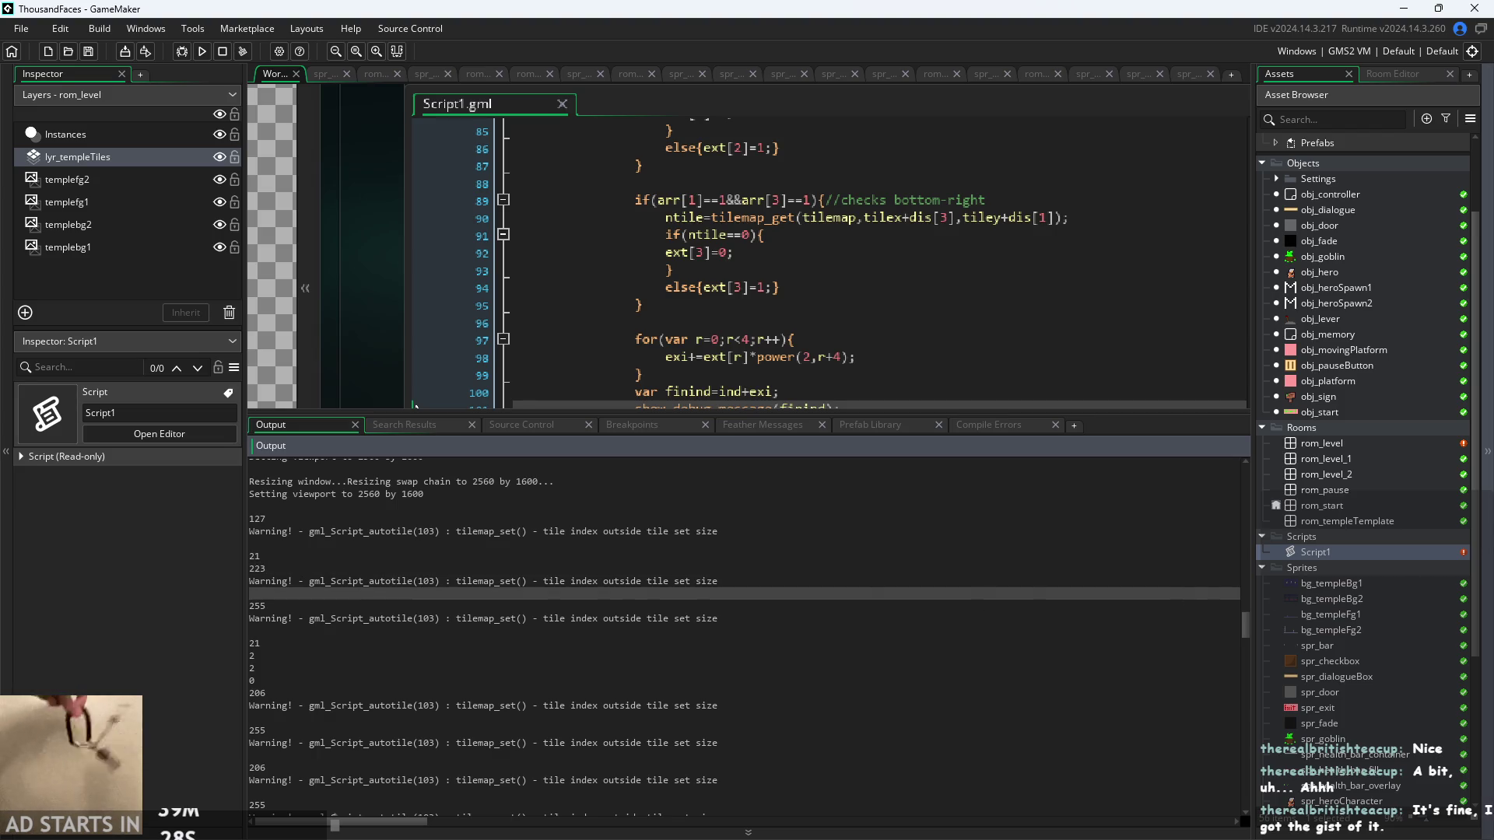
pyautogui.click(297, 495)
pyautogui.click(297, 519)
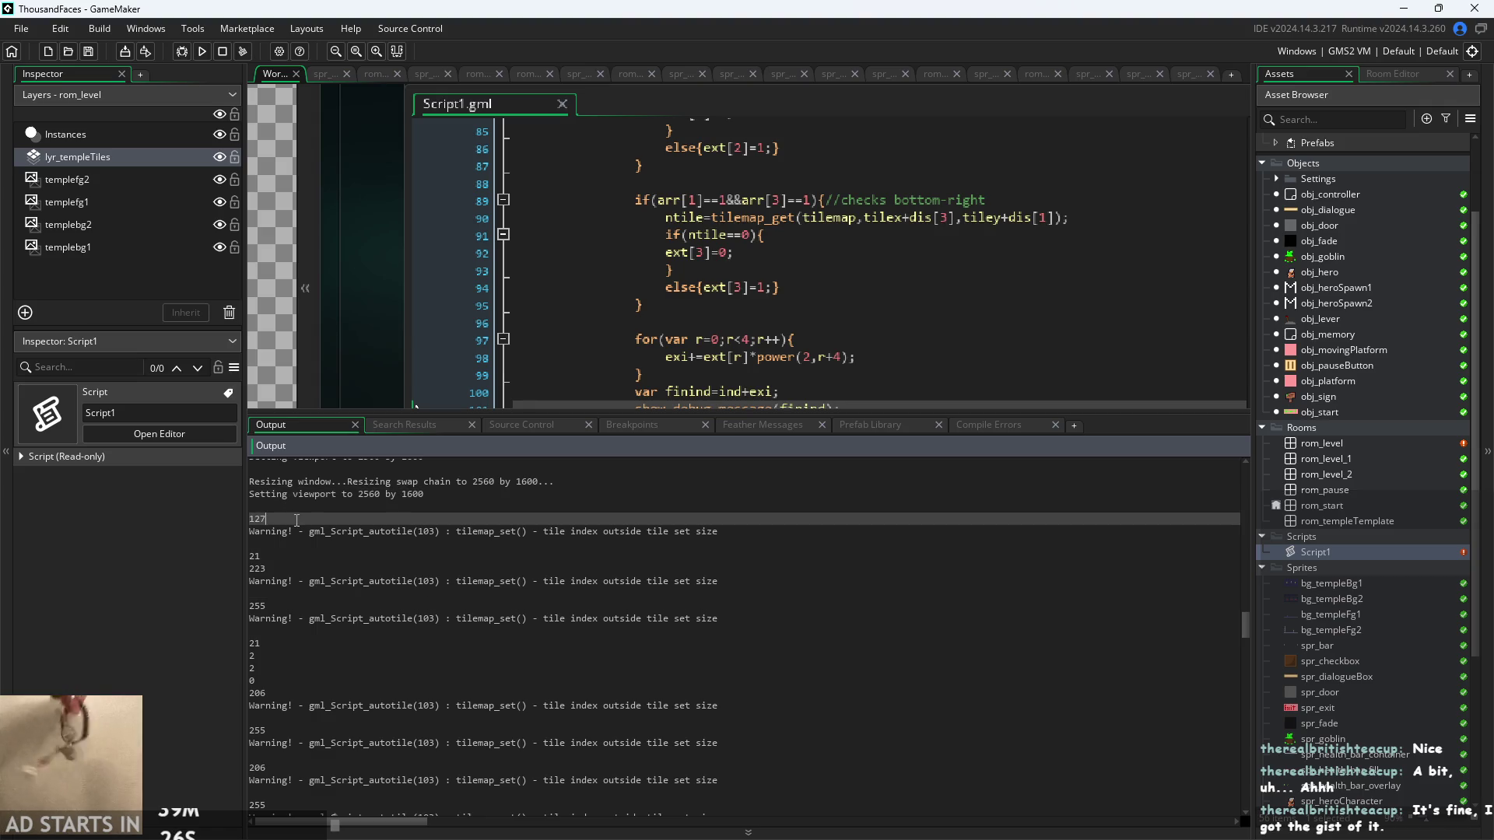
pyautogui.click(312, 564)
pyautogui.click(314, 555)
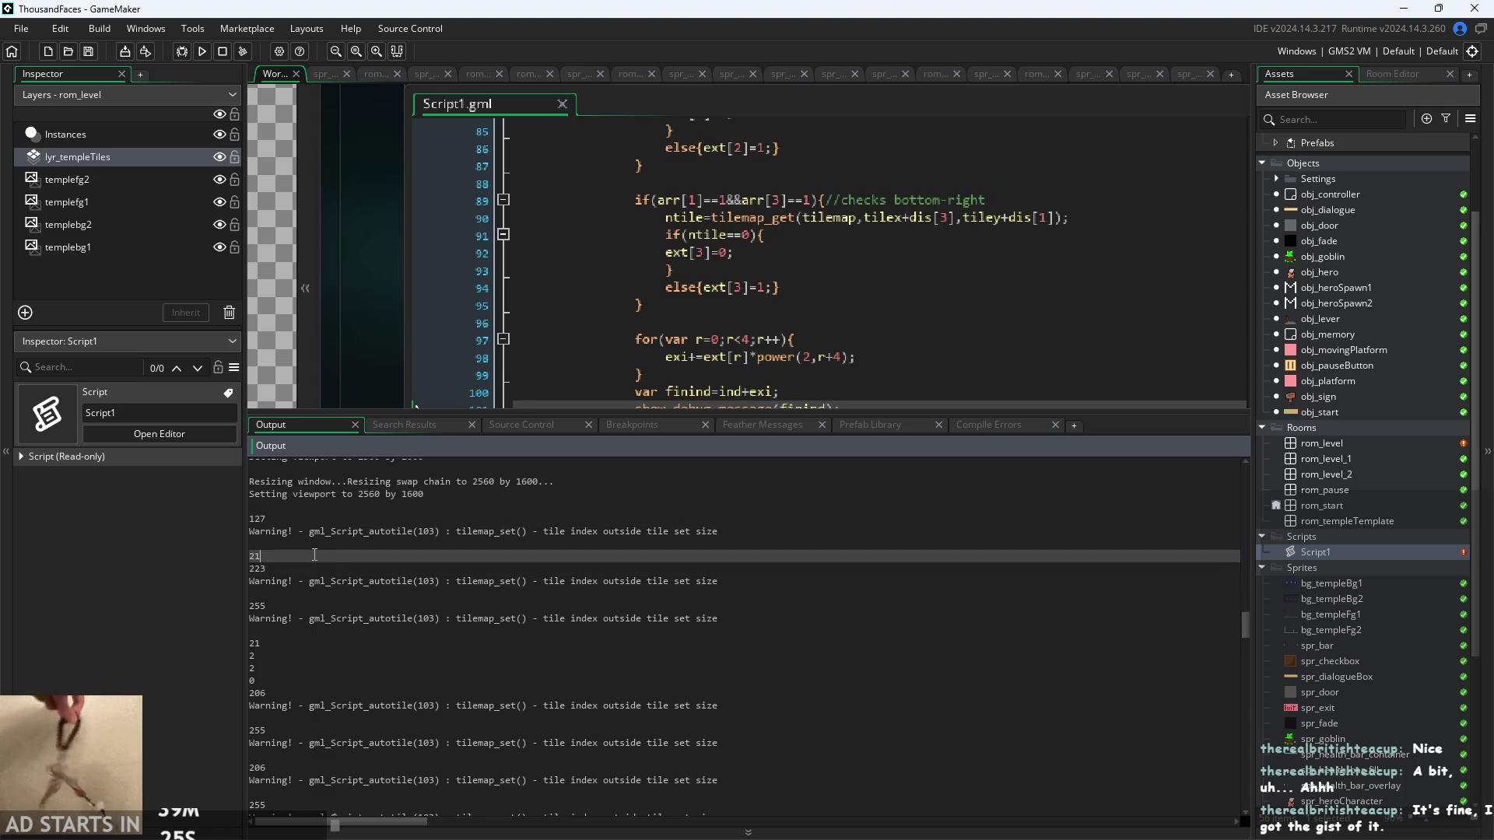
pyautogui.click(353, 568)
pyautogui.click(352, 593)
pyautogui.click(353, 605)
pyautogui.click(352, 630)
pyautogui.click(353, 643)
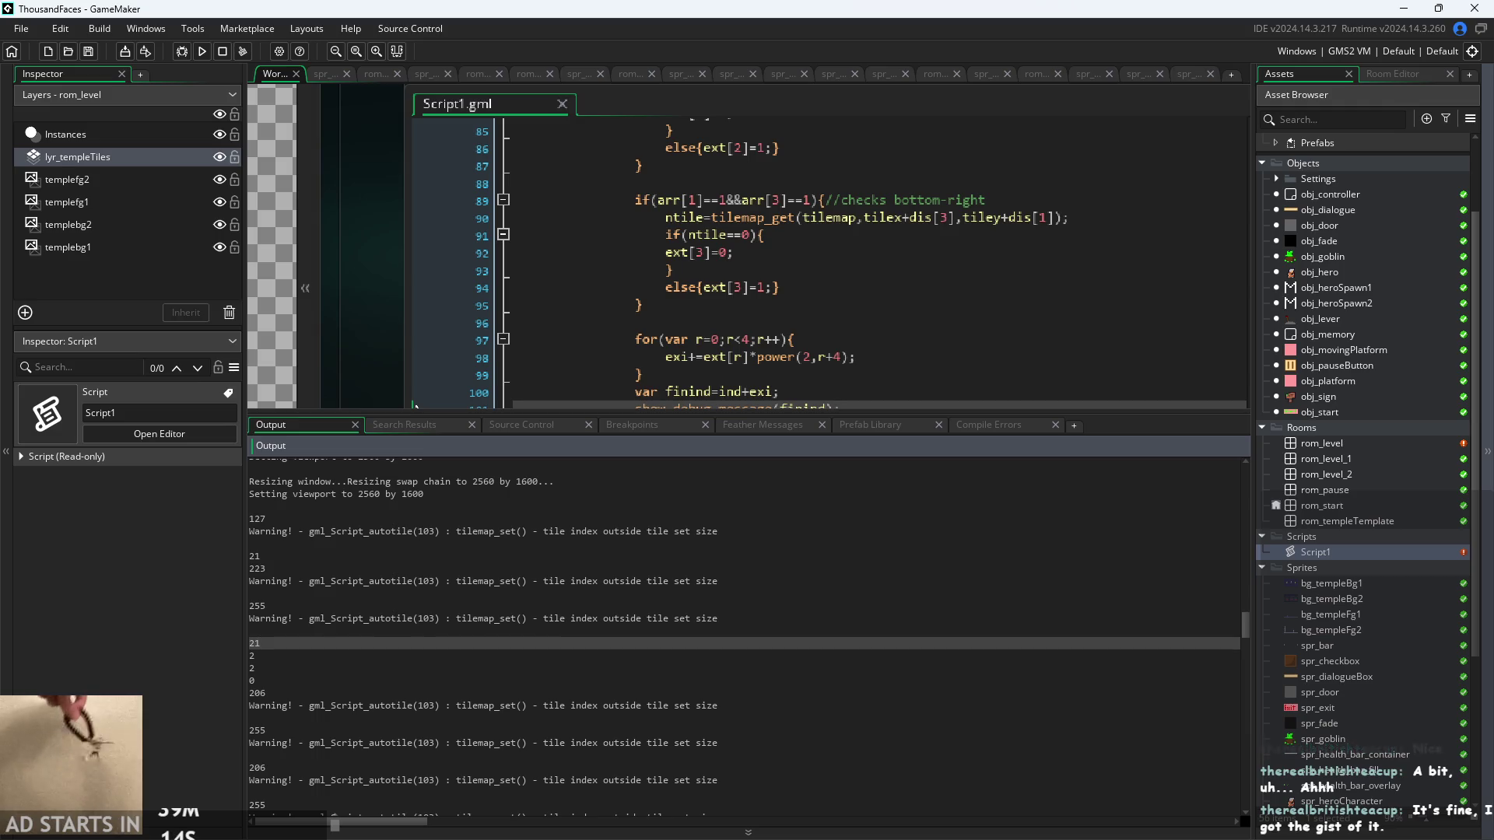
# - Open rom_level in the Room Editor and close the running temple playtest window
pyautogui.click(1374, 447)
pyautogui.doubleClick(1374, 445)
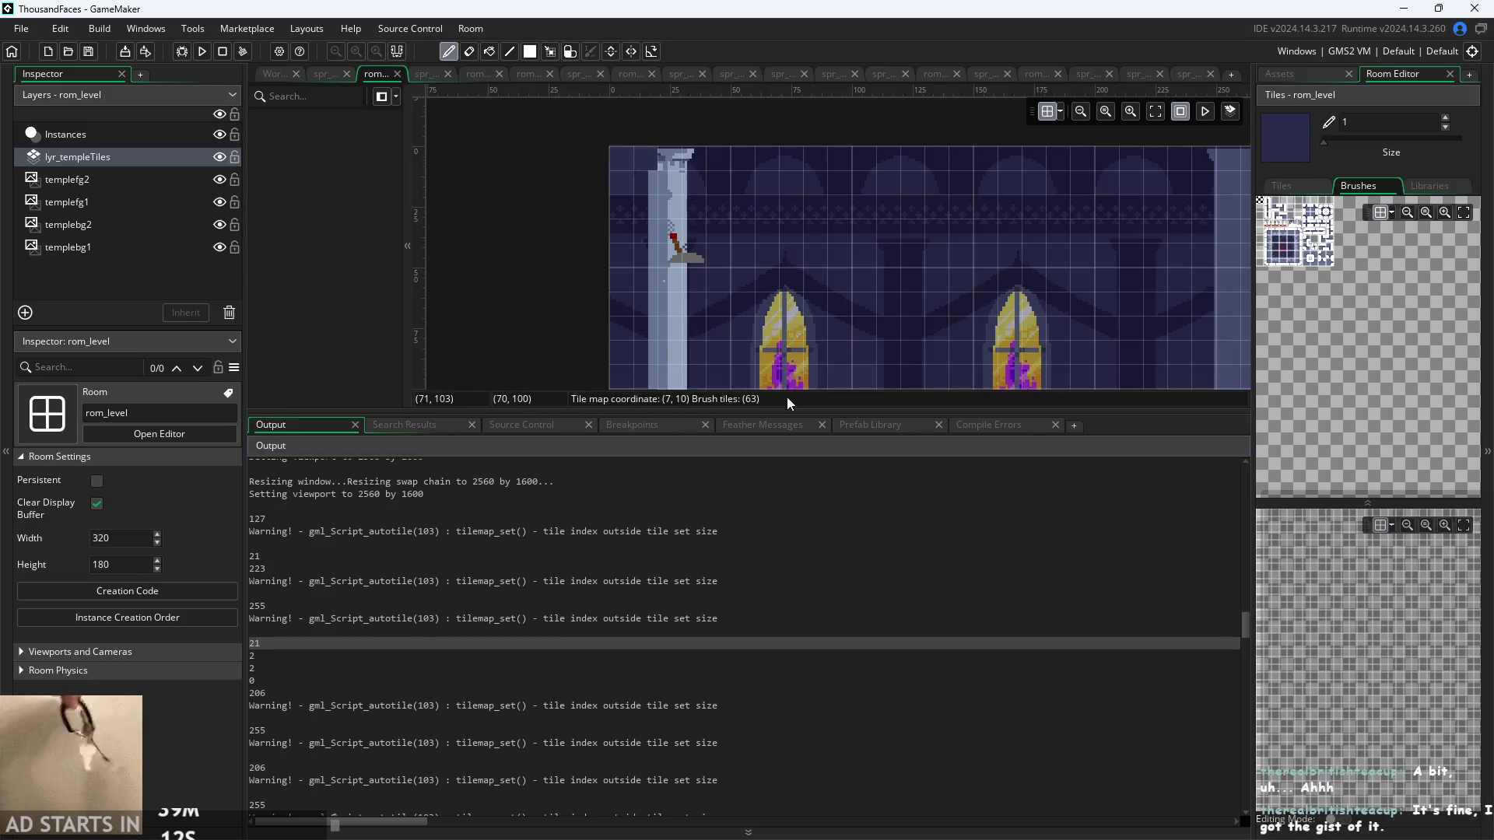
pyautogui.scroll(-3, 459, 136)
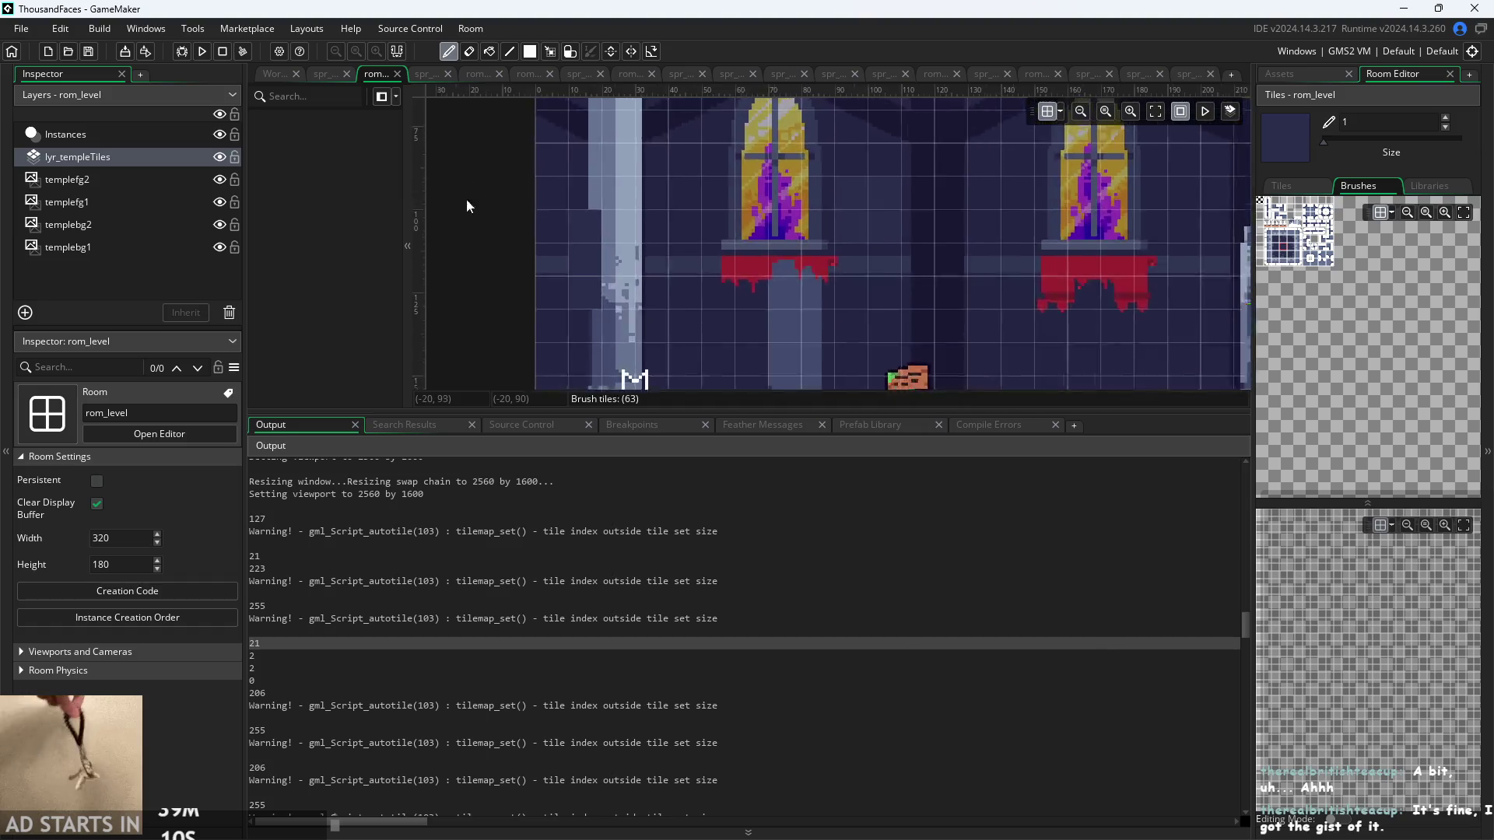
pyautogui.scroll(-1, 442, 276)
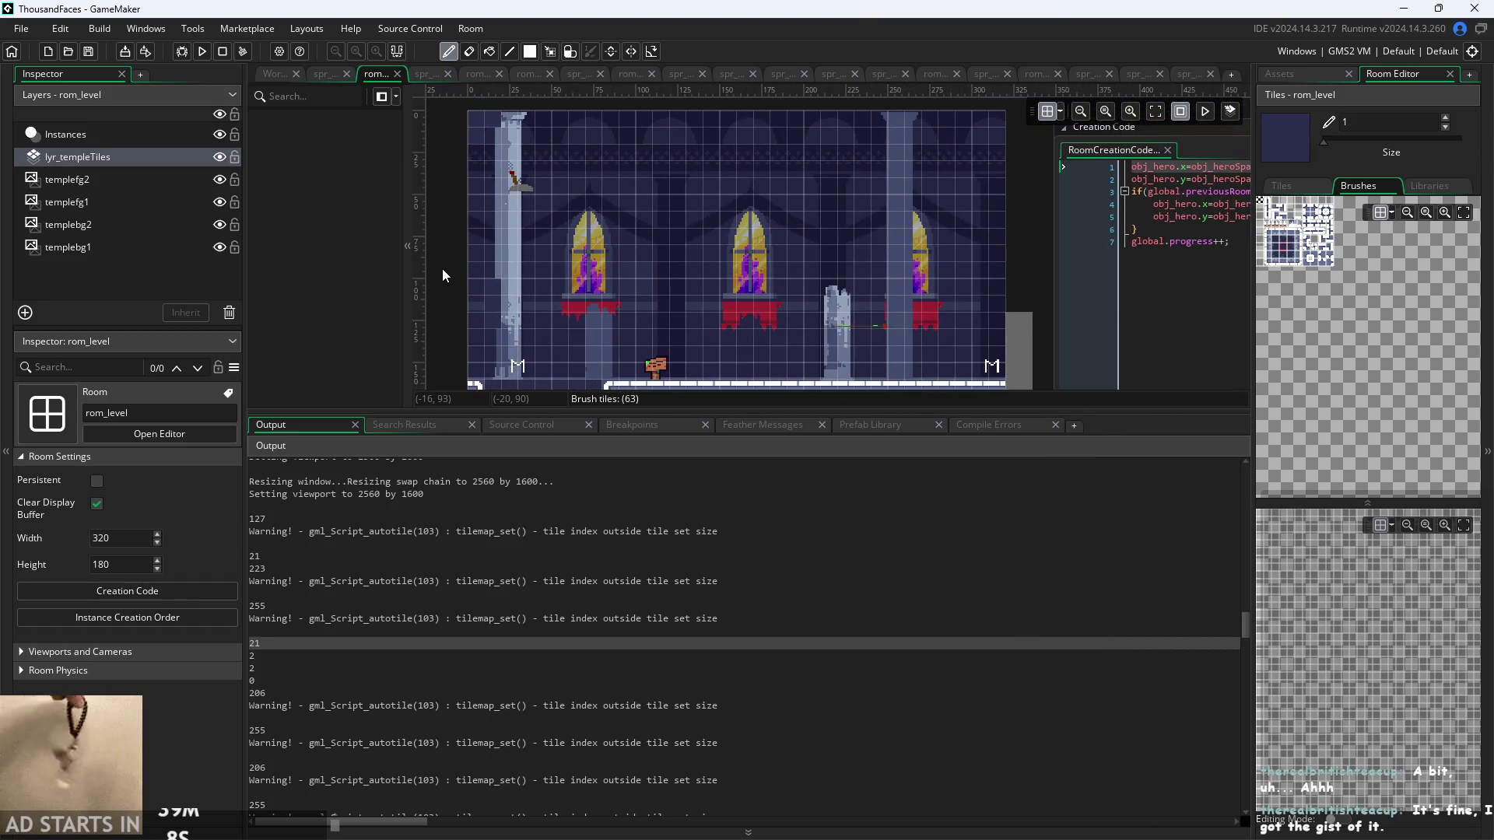
pyautogui.scroll(2, 442, 268)
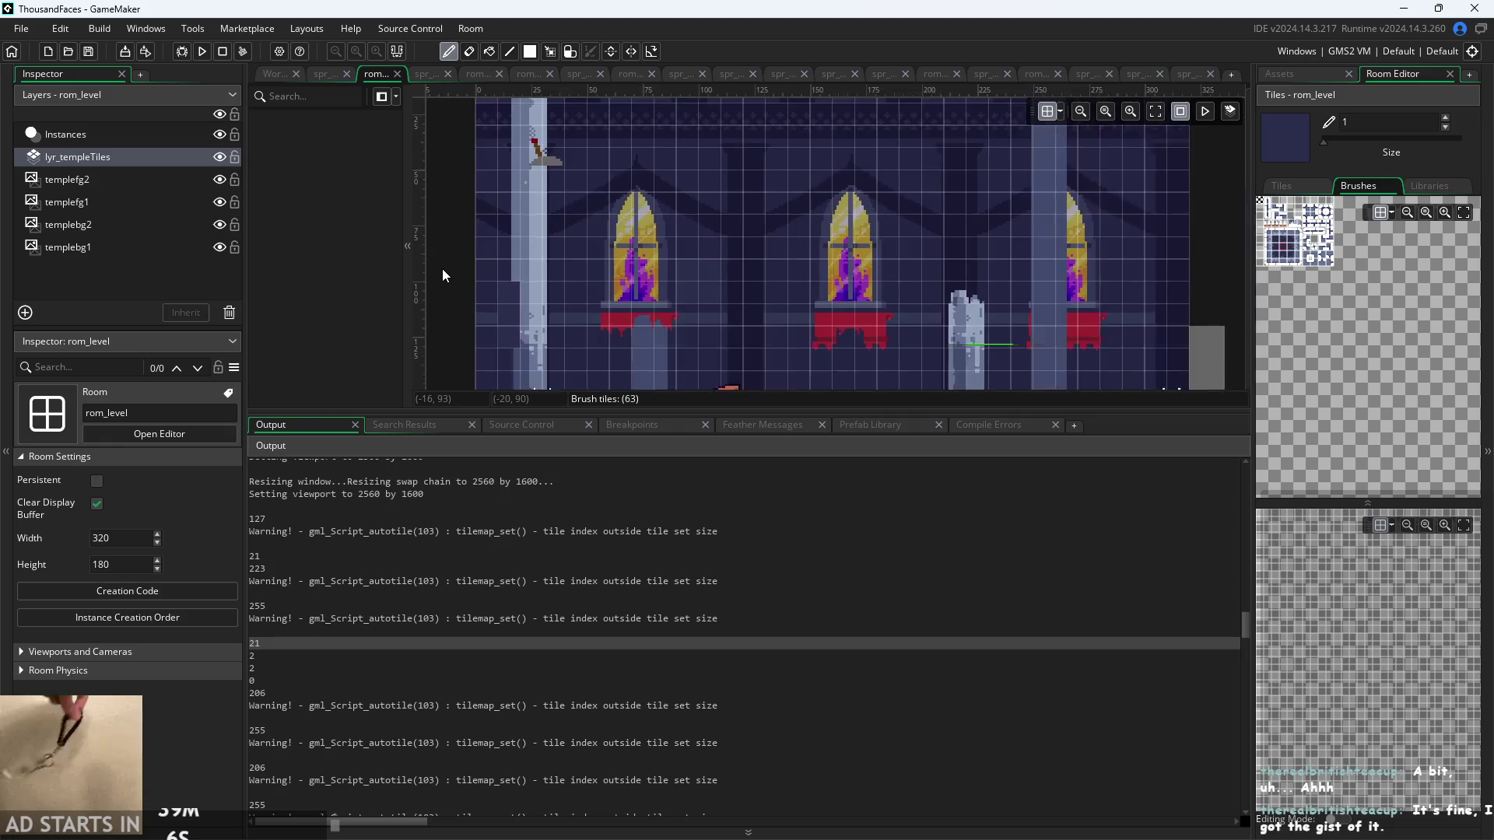
pyautogui.scroll(-2, 693, 273)
pyautogui.scroll(1, 731, 210)
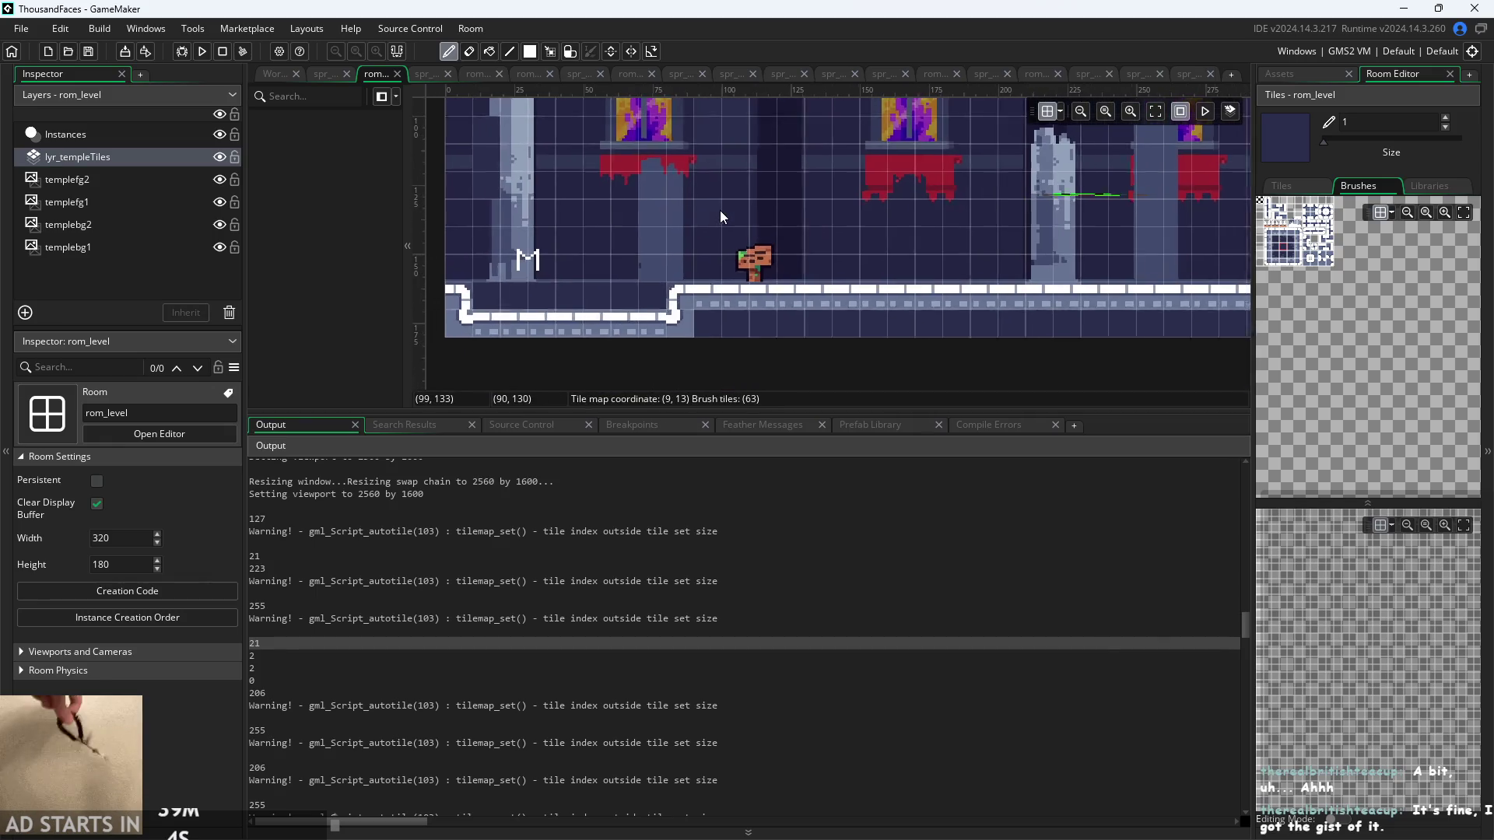
pyautogui.scroll(-2, 577, 213)
pyautogui.scroll(3, 600, 272)
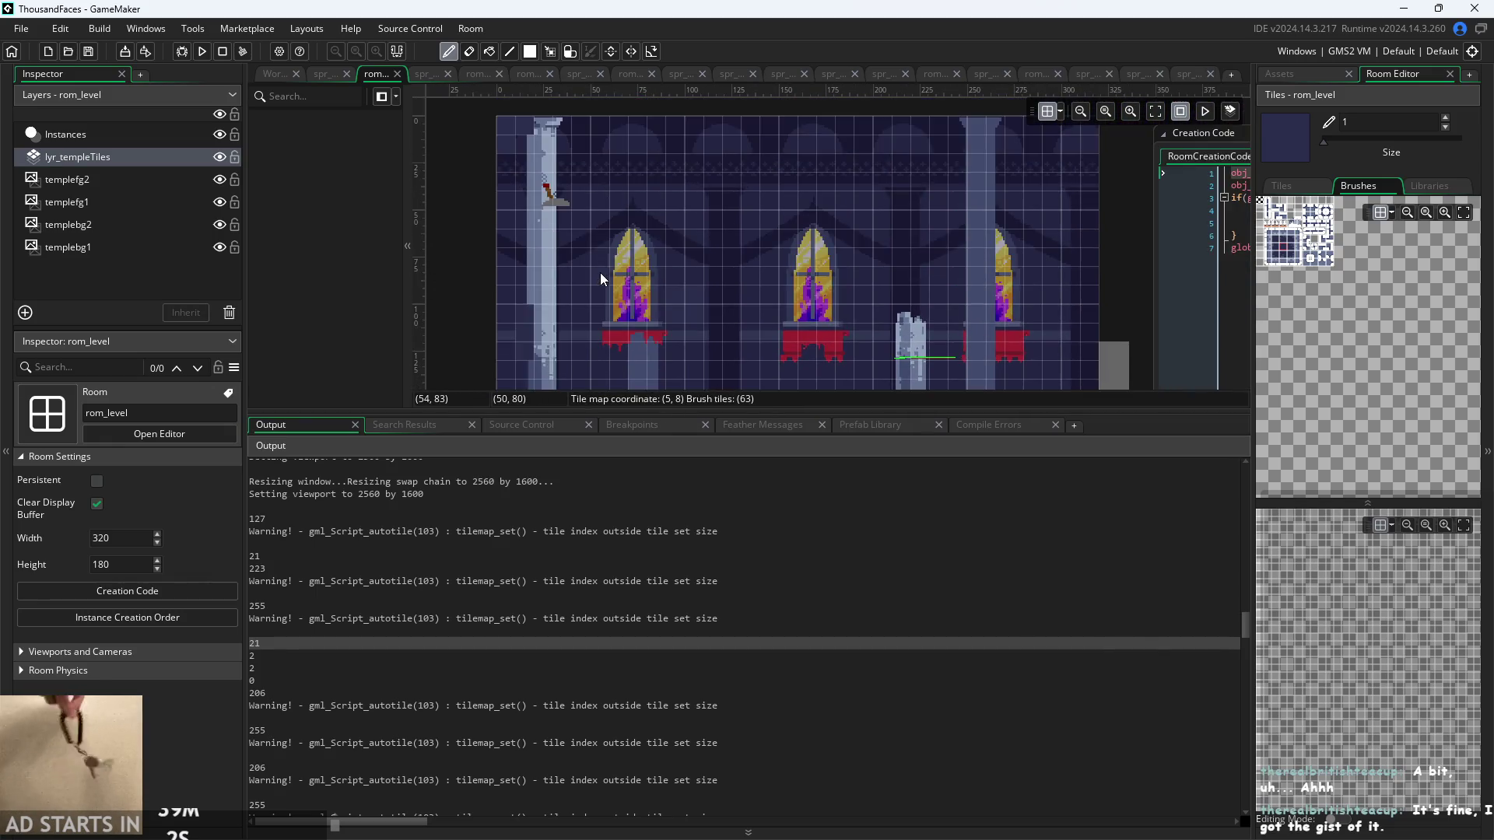
pyautogui.scroll(-1, 600, 272)
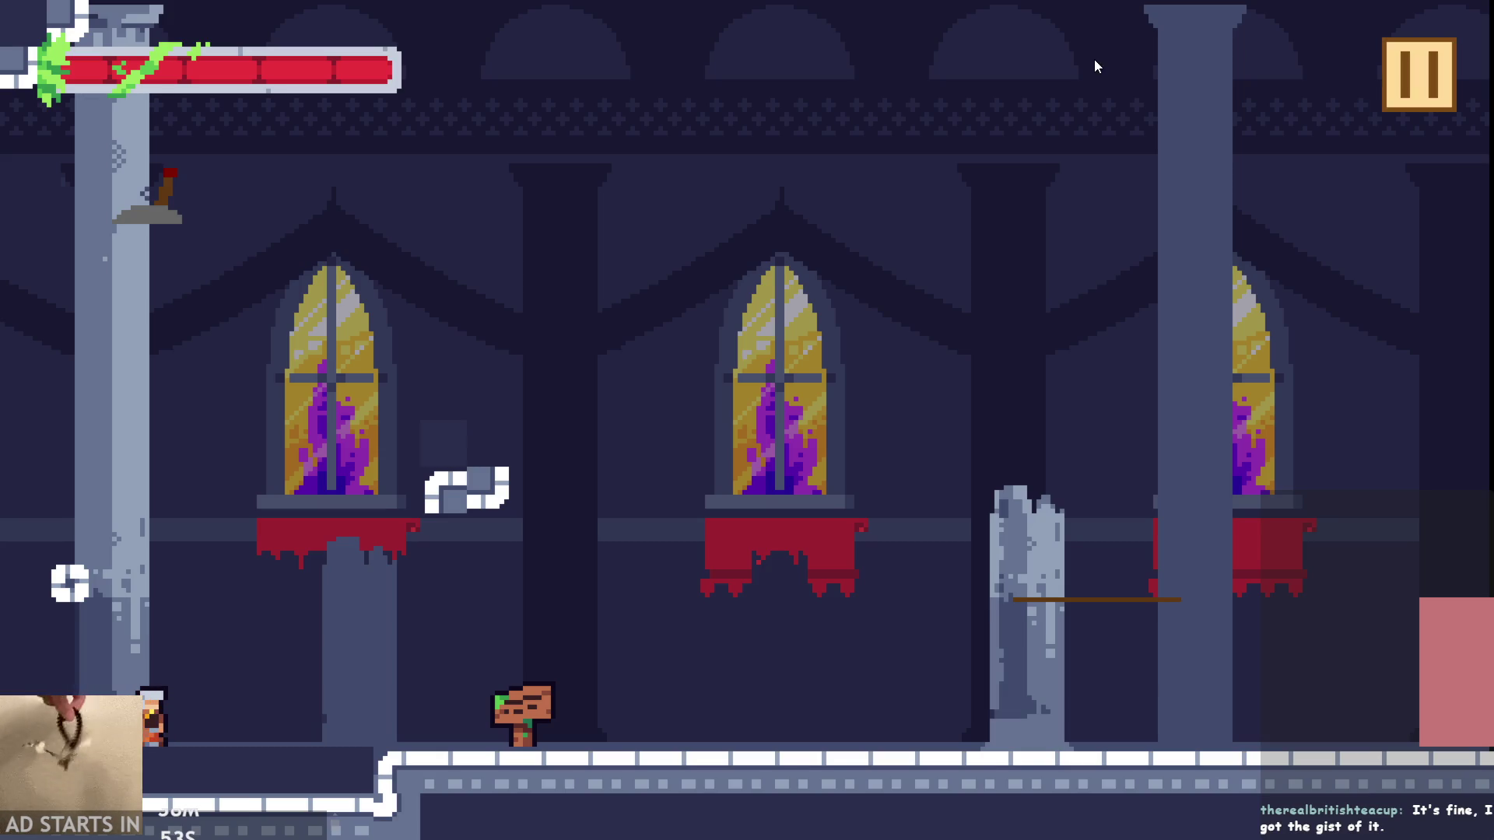
pyautogui.press('Escape')
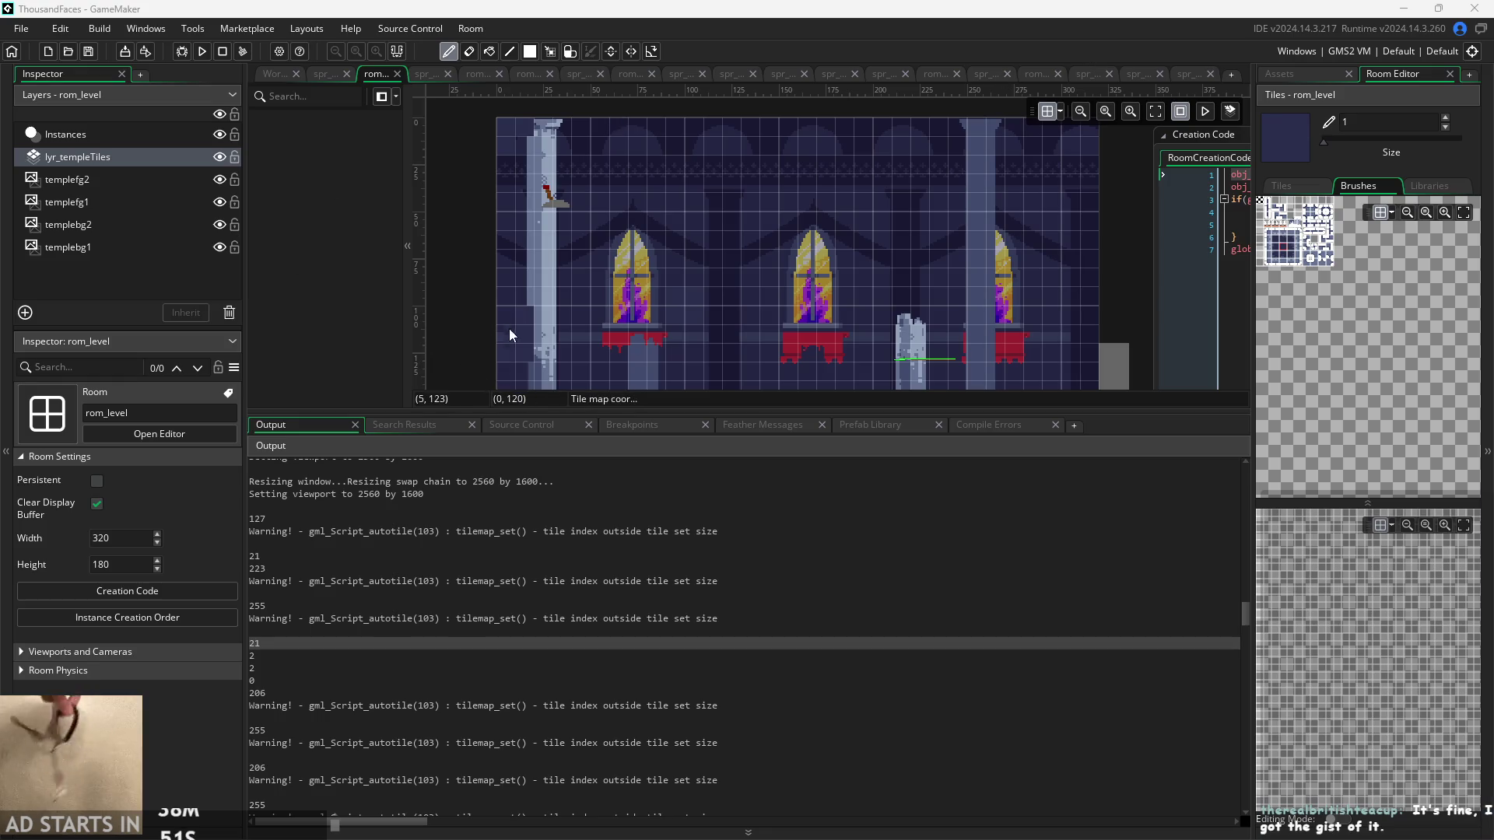
pyautogui.scroll(2, 582, 283)
pyautogui.scroll(-1, 586, 305)
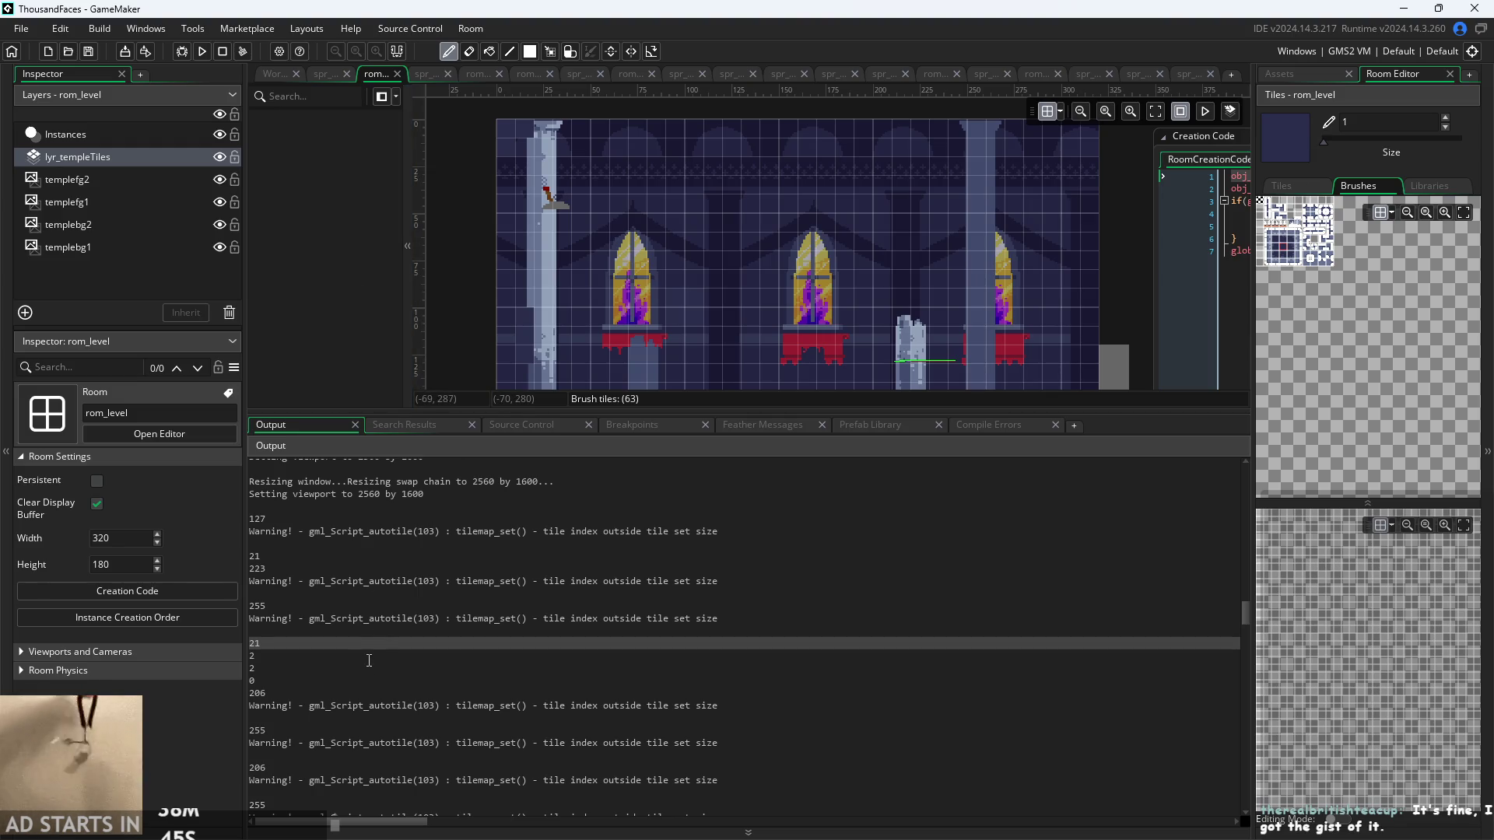
pyautogui.click(361, 690)
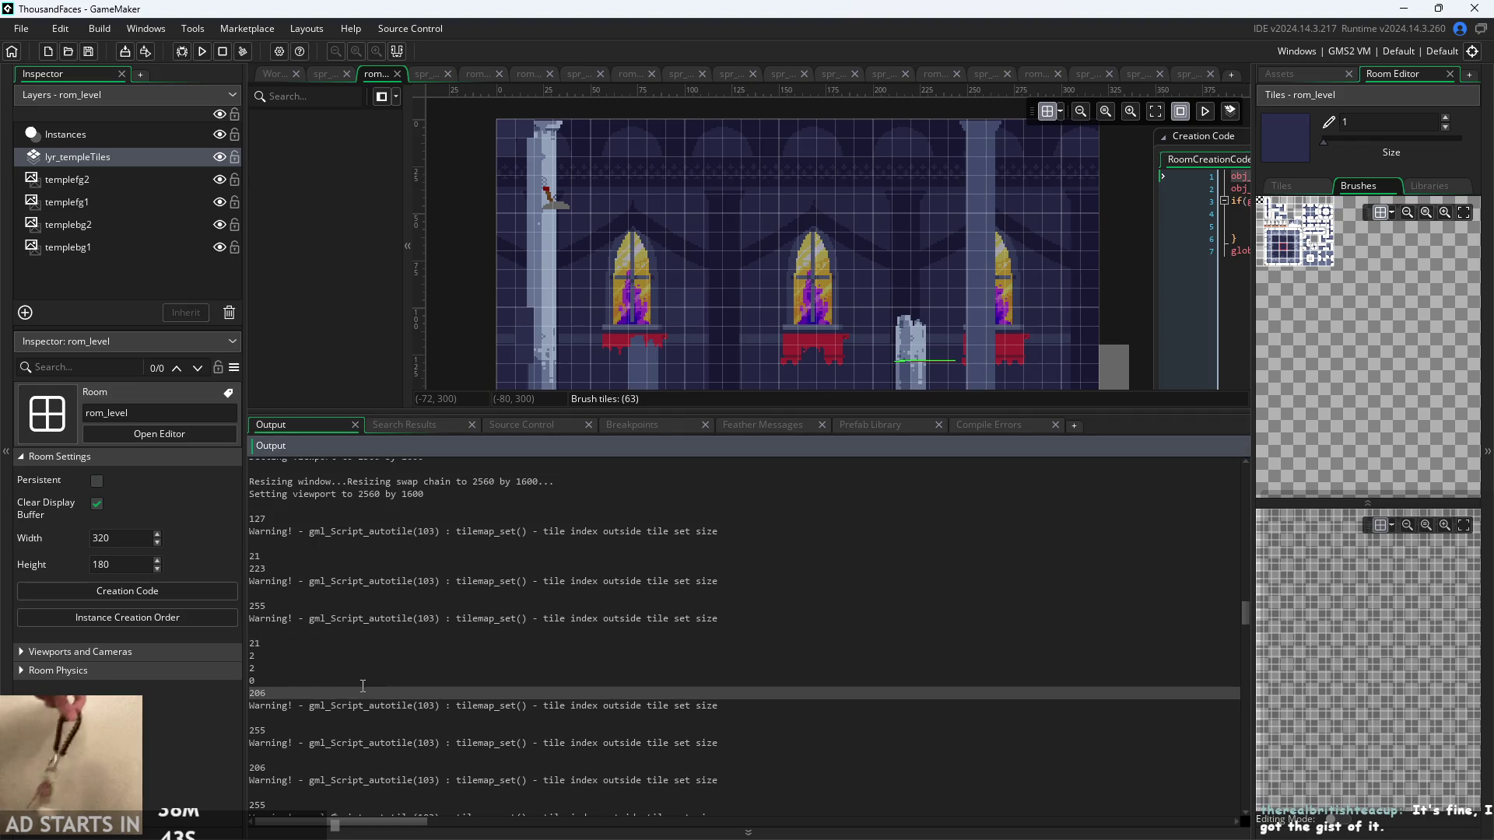
pyautogui.click(367, 684)
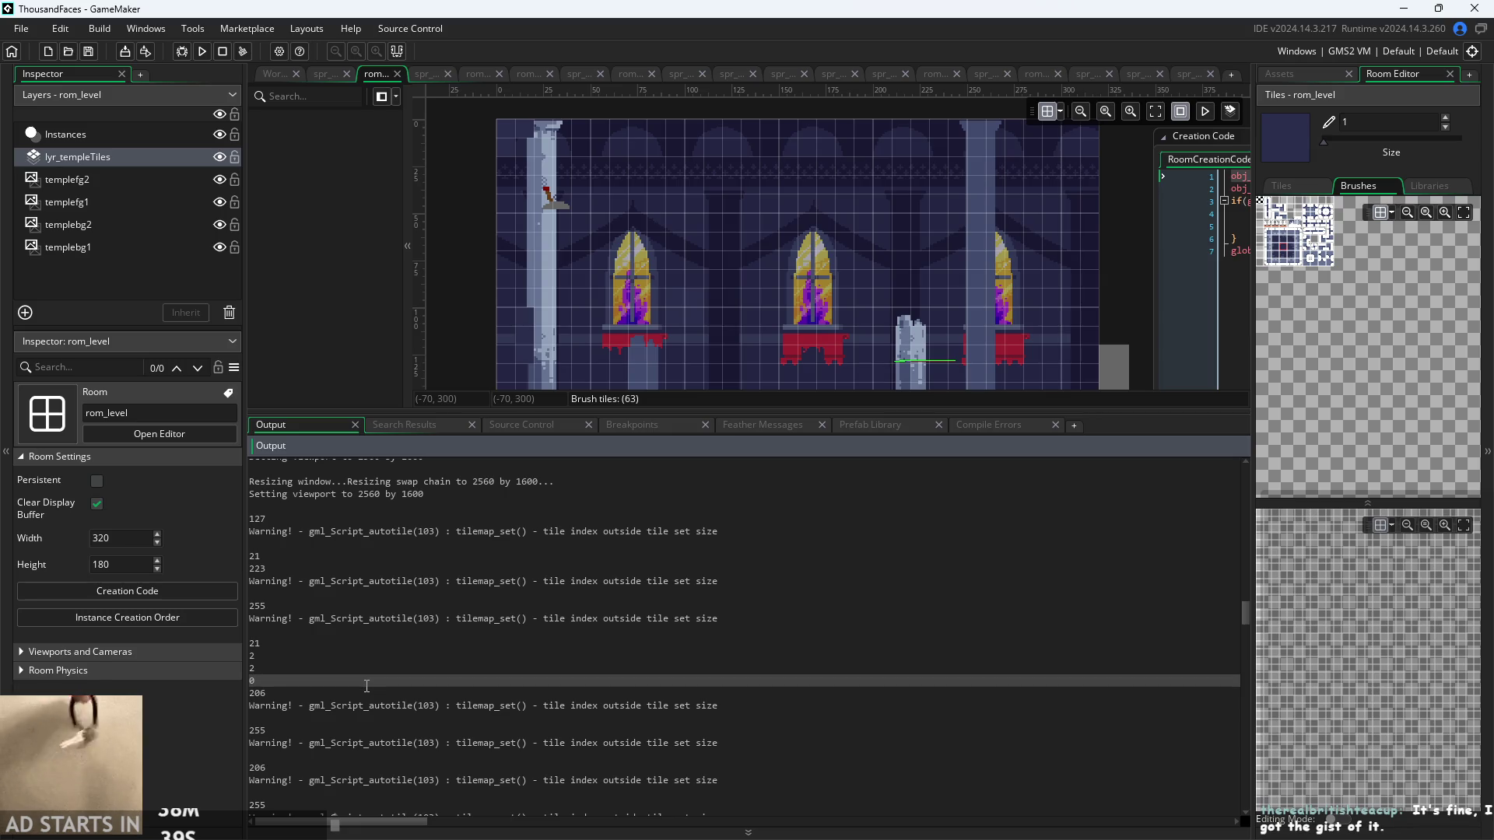
pyautogui.scroll(-10, 362, 670)
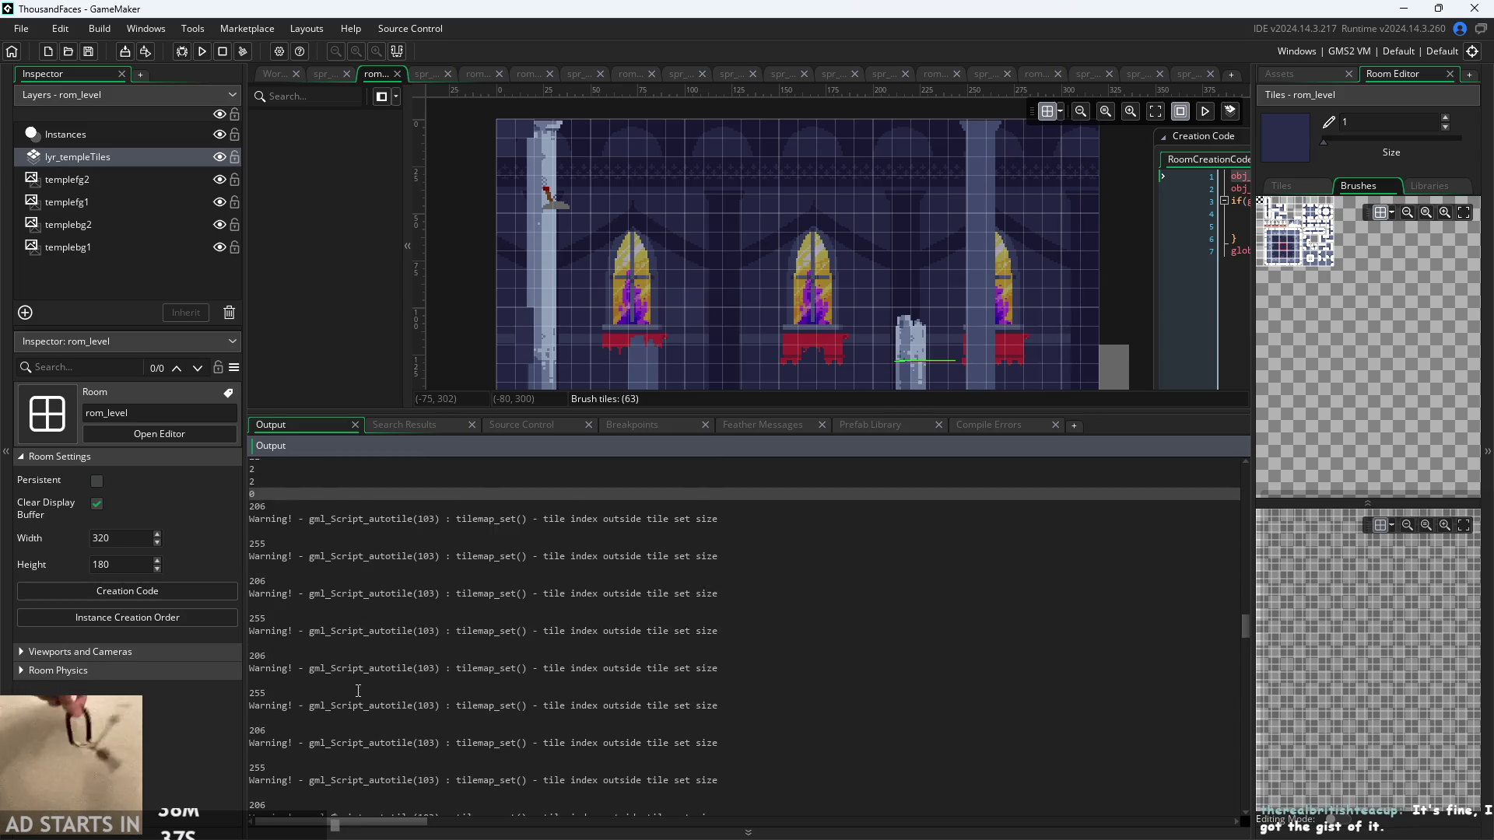
pyautogui.scroll(1, 359, 645)
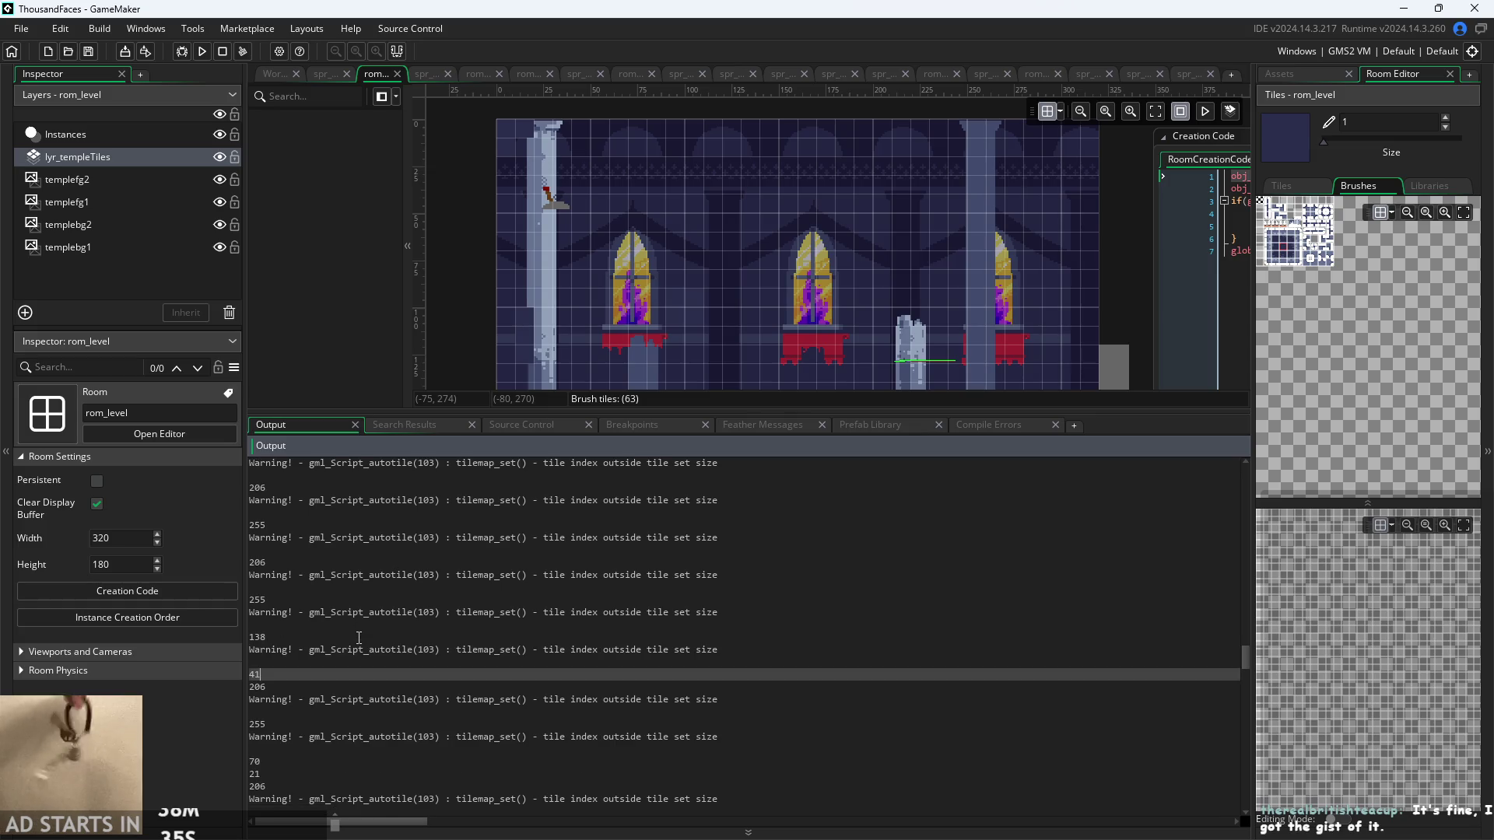
pyautogui.scroll(3, 359, 638)
pyautogui.scroll(5, 359, 638)
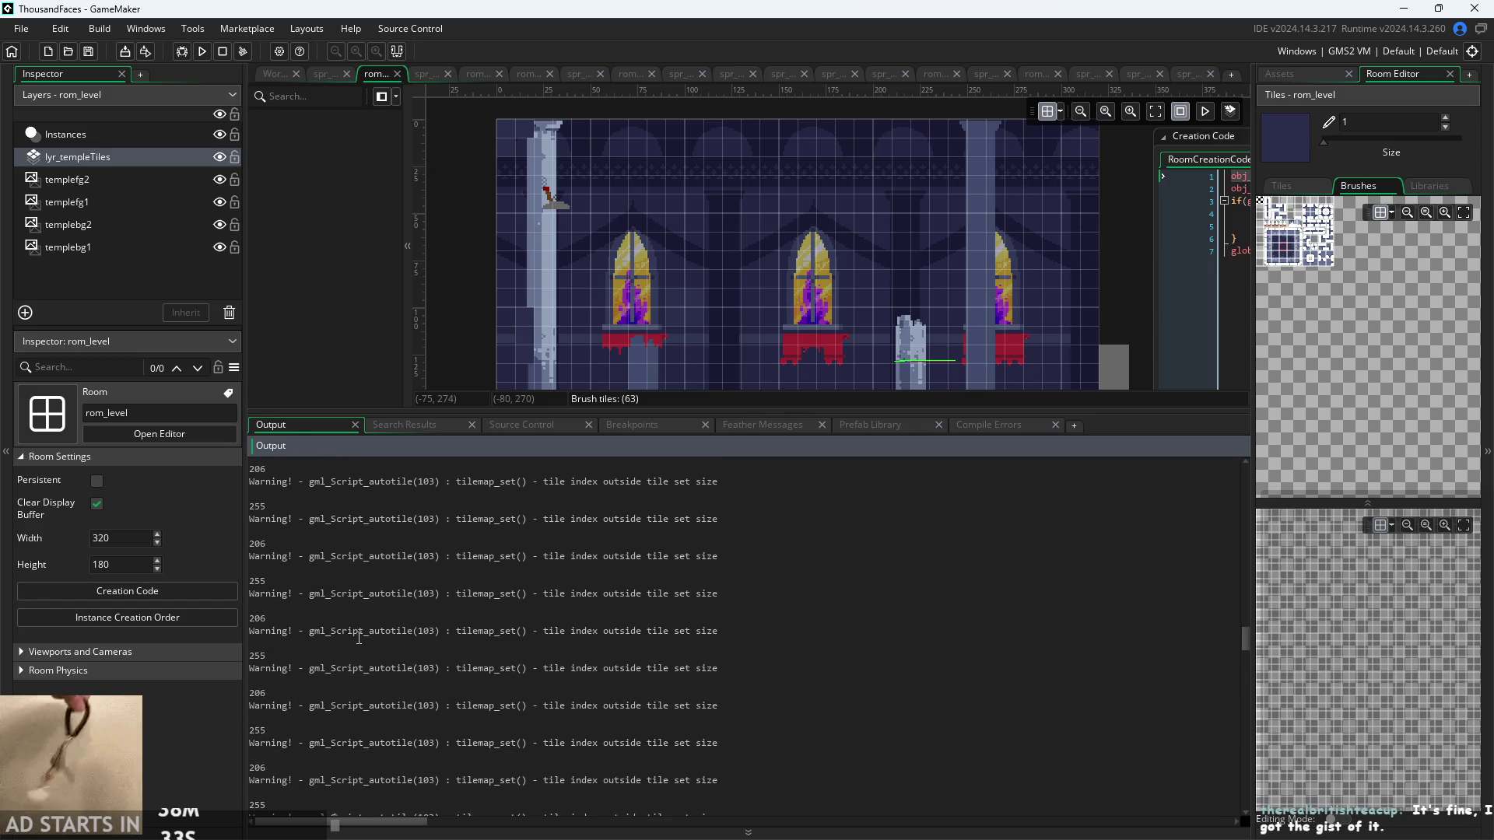
pyautogui.click(354, 631)
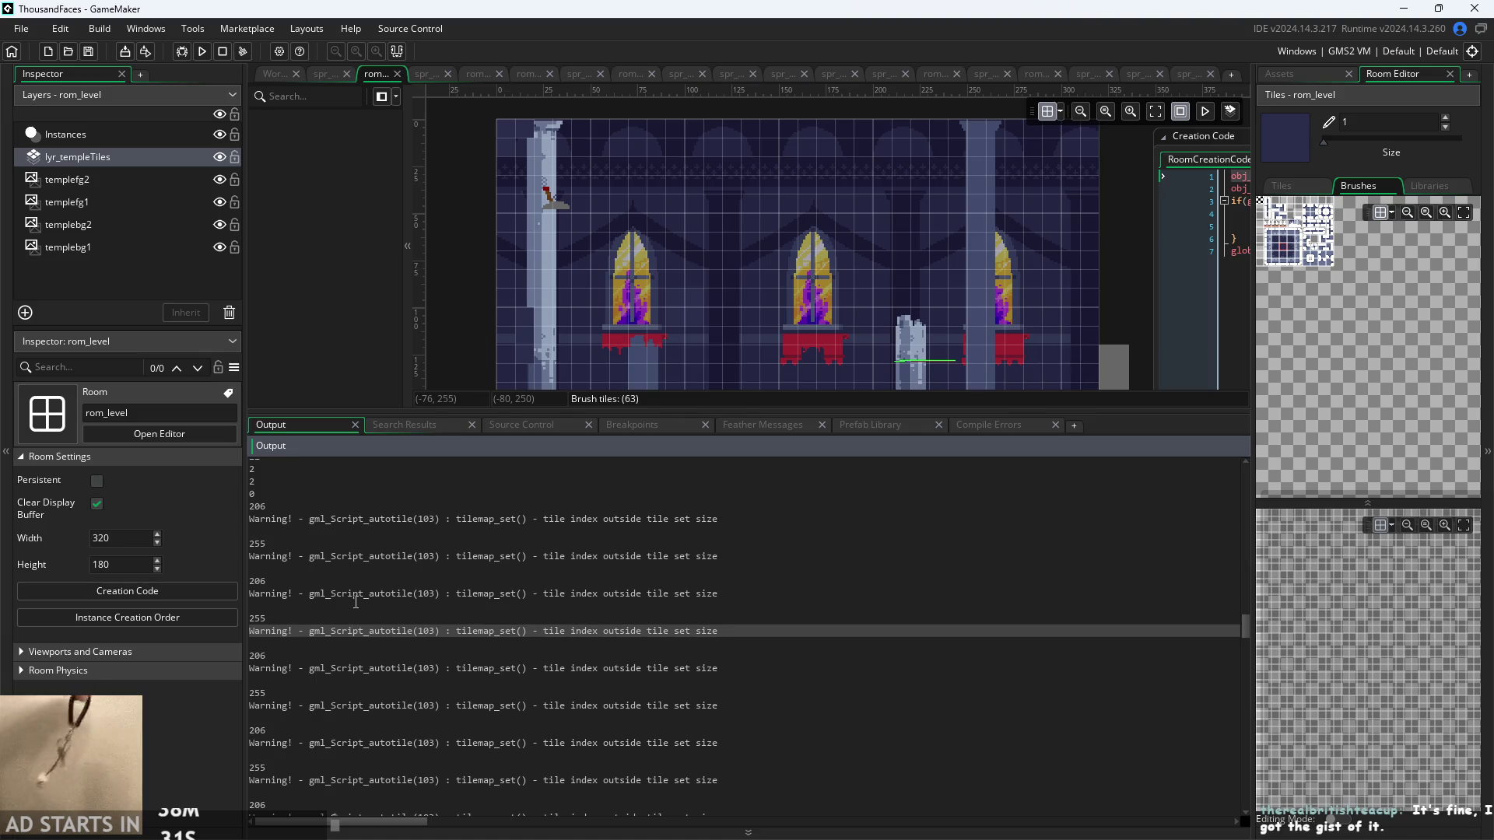
pyautogui.click(354, 595)
pyautogui.click(321, 569)
pyautogui.click(309, 555)
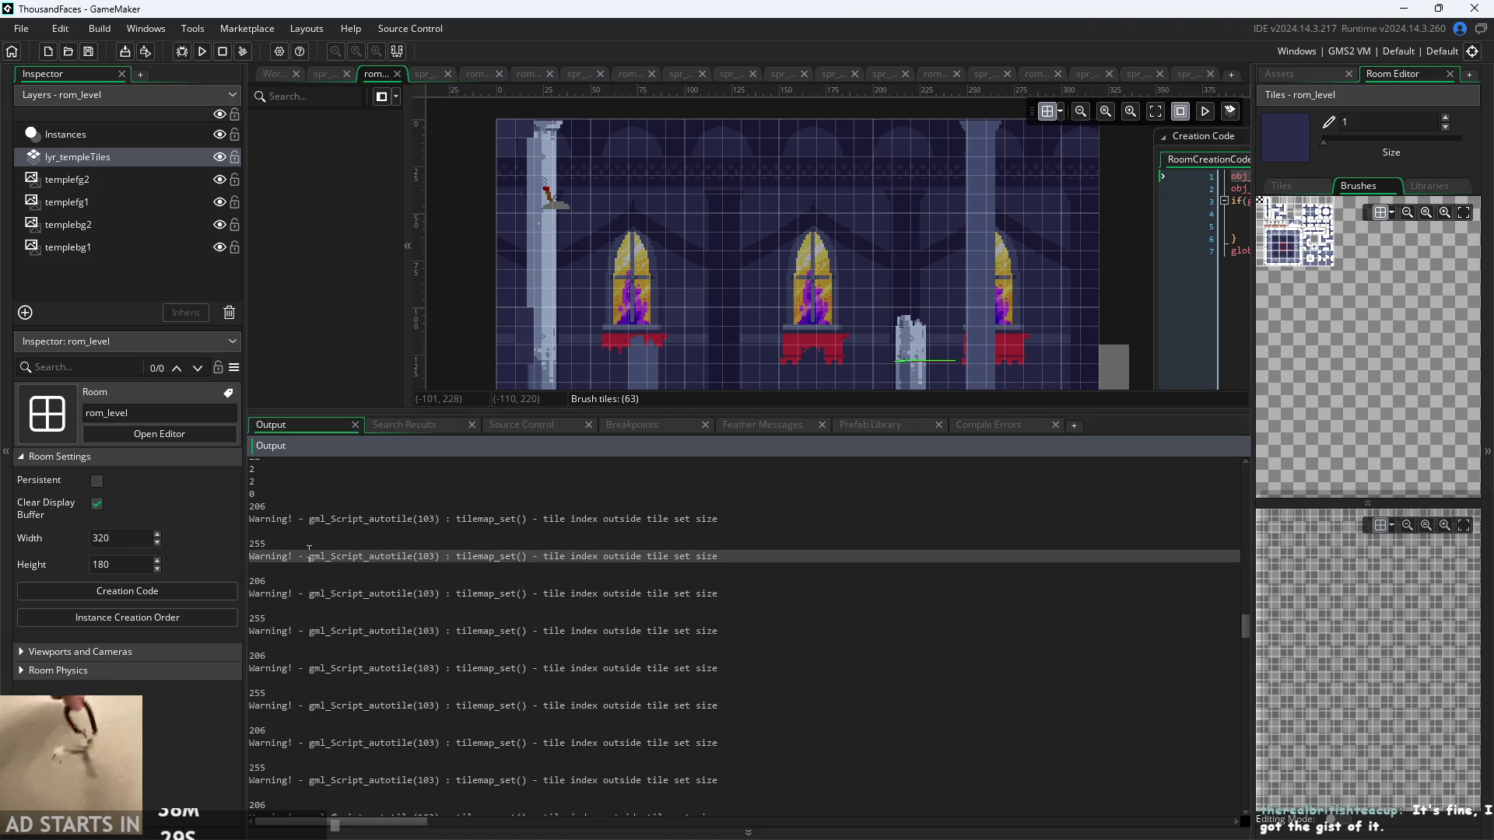
pyautogui.click(298, 543)
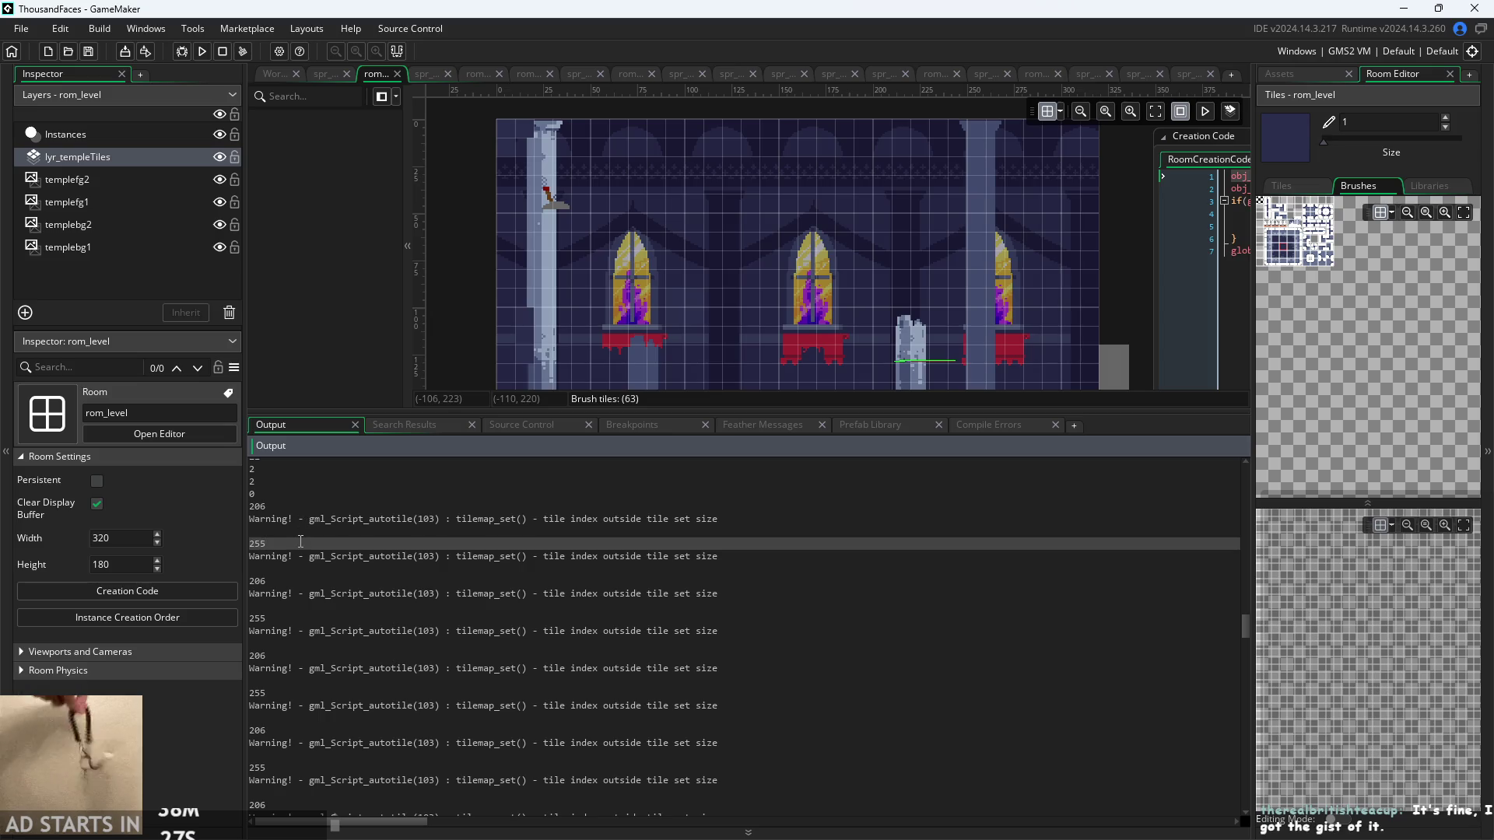
pyautogui.click(298, 507)
pyautogui.click(298, 544)
pyautogui.click(309, 571)
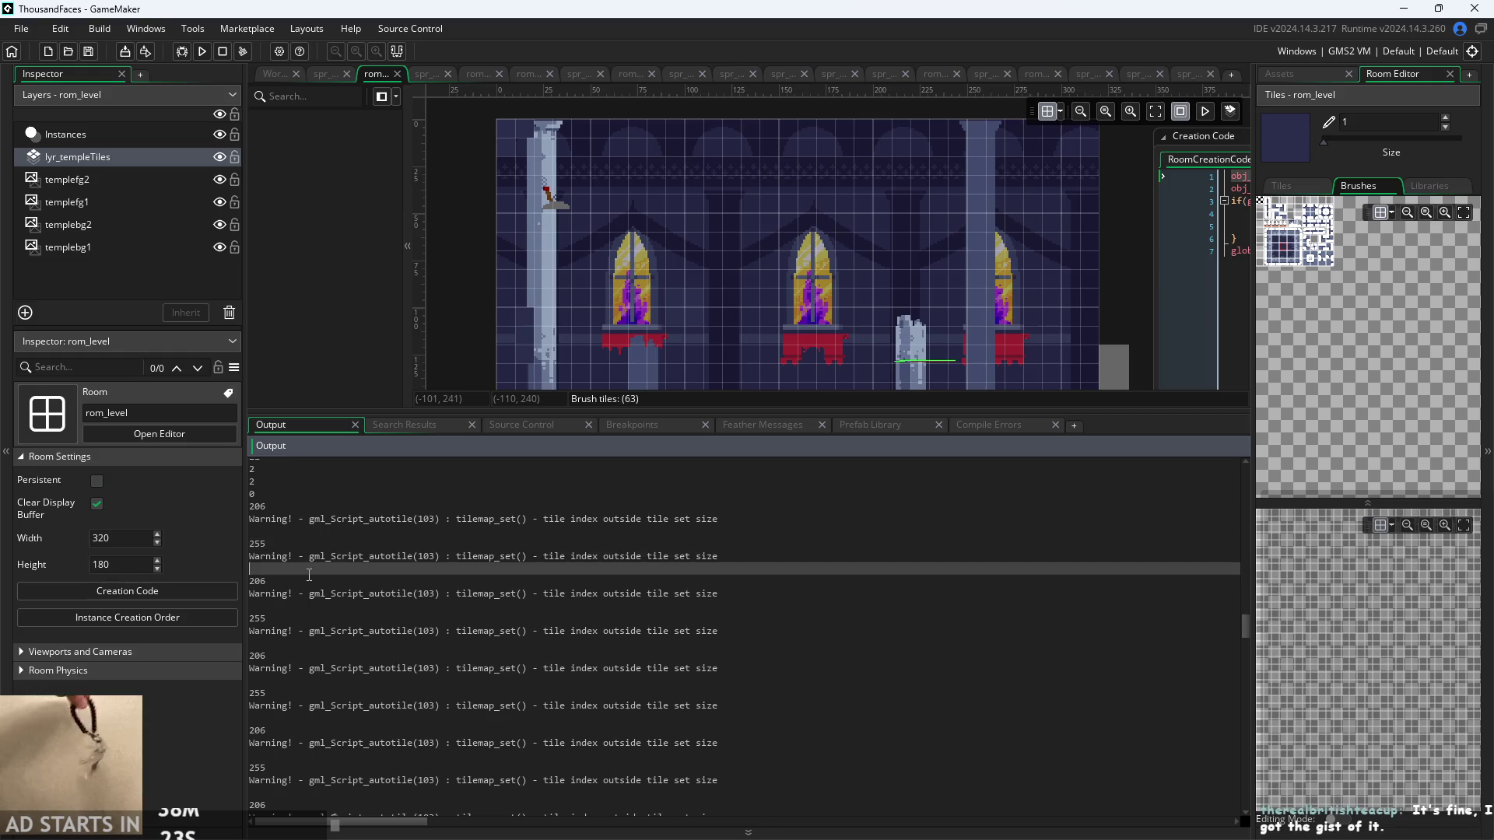
pyautogui.click(309, 586)
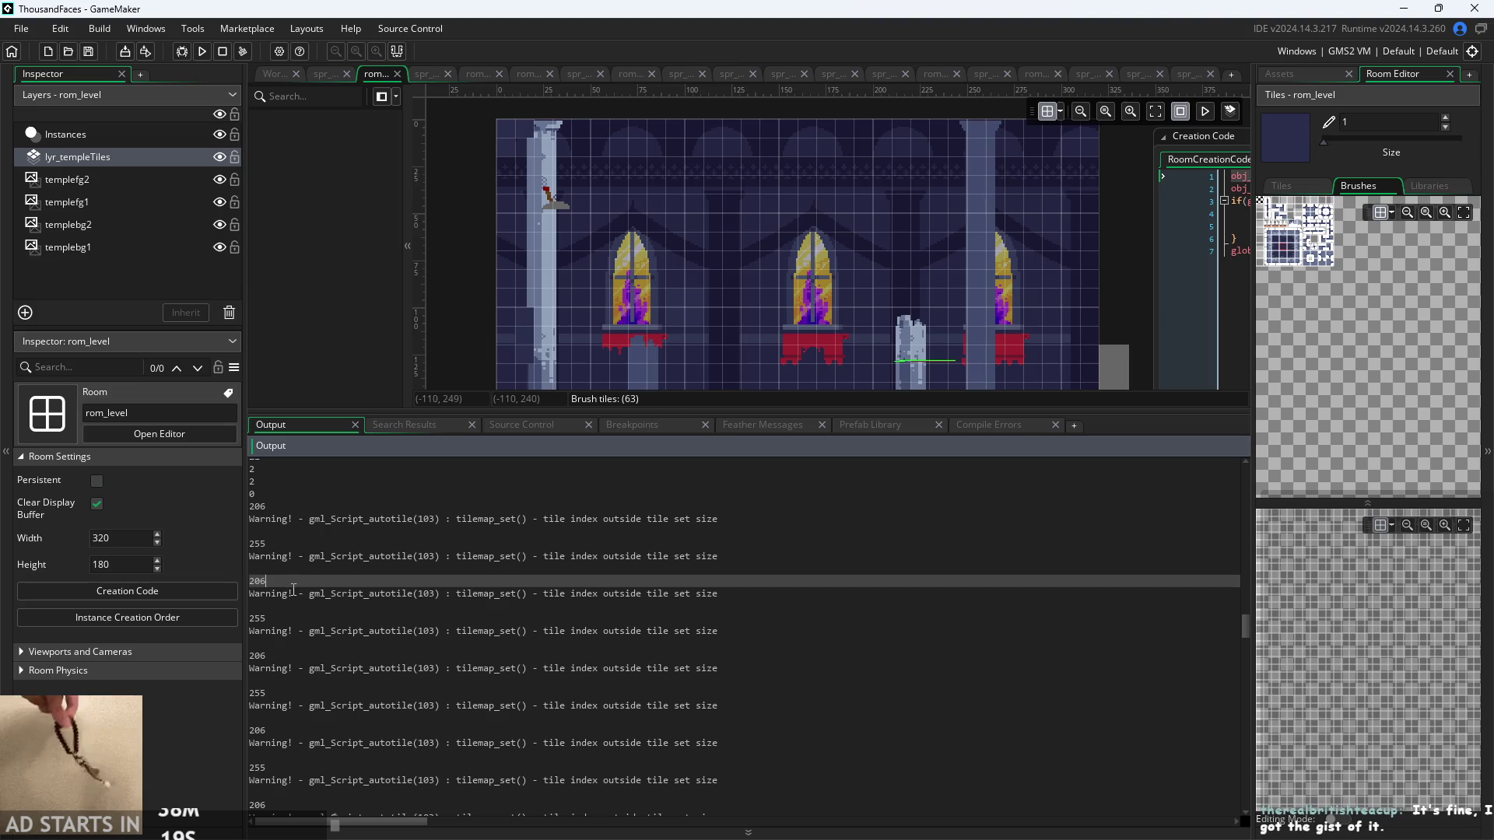
pyautogui.scroll(1, 308, 581)
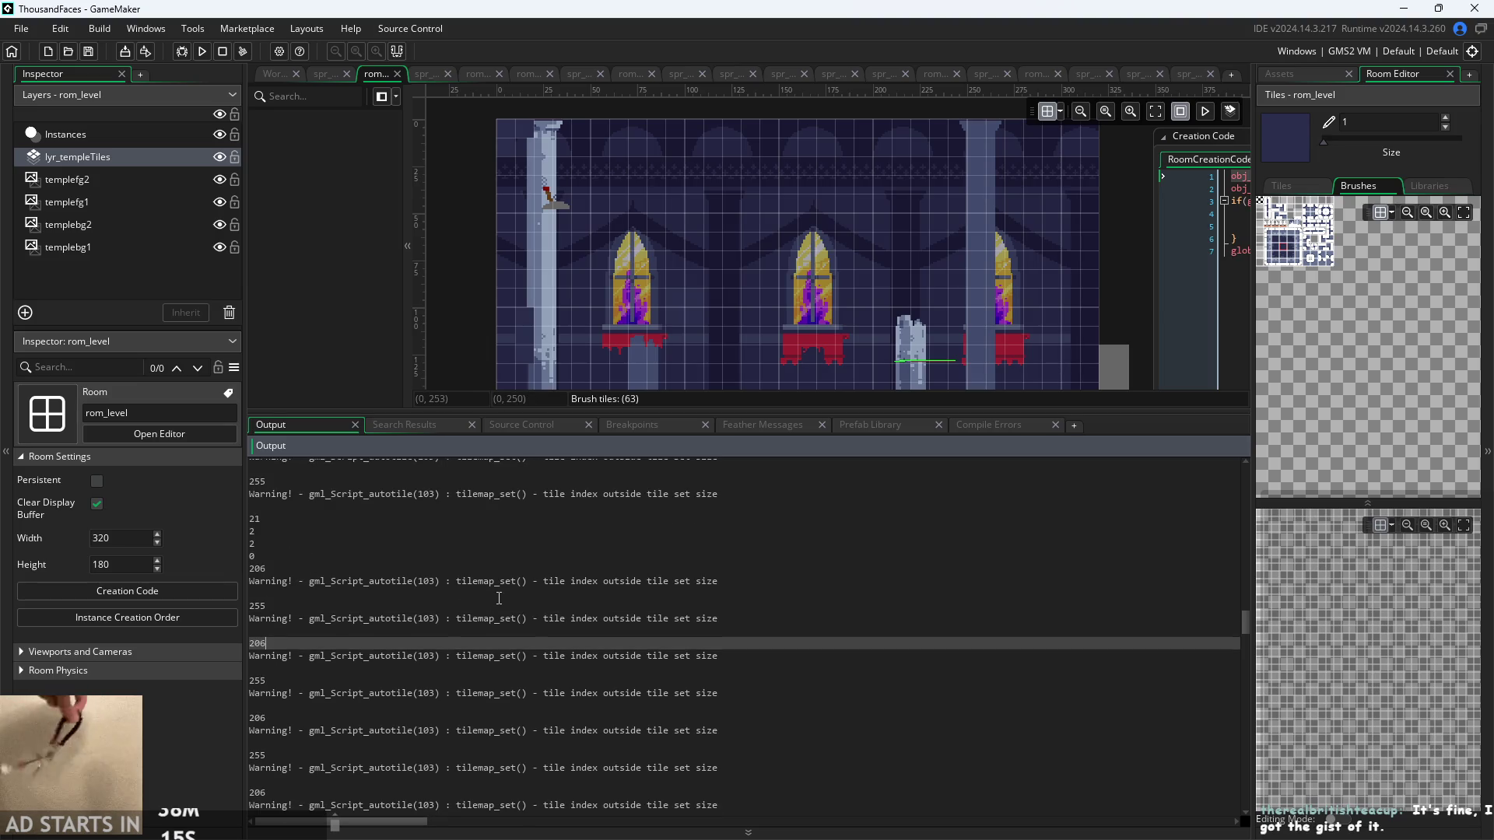
pyautogui.scroll(3, 460, 615)
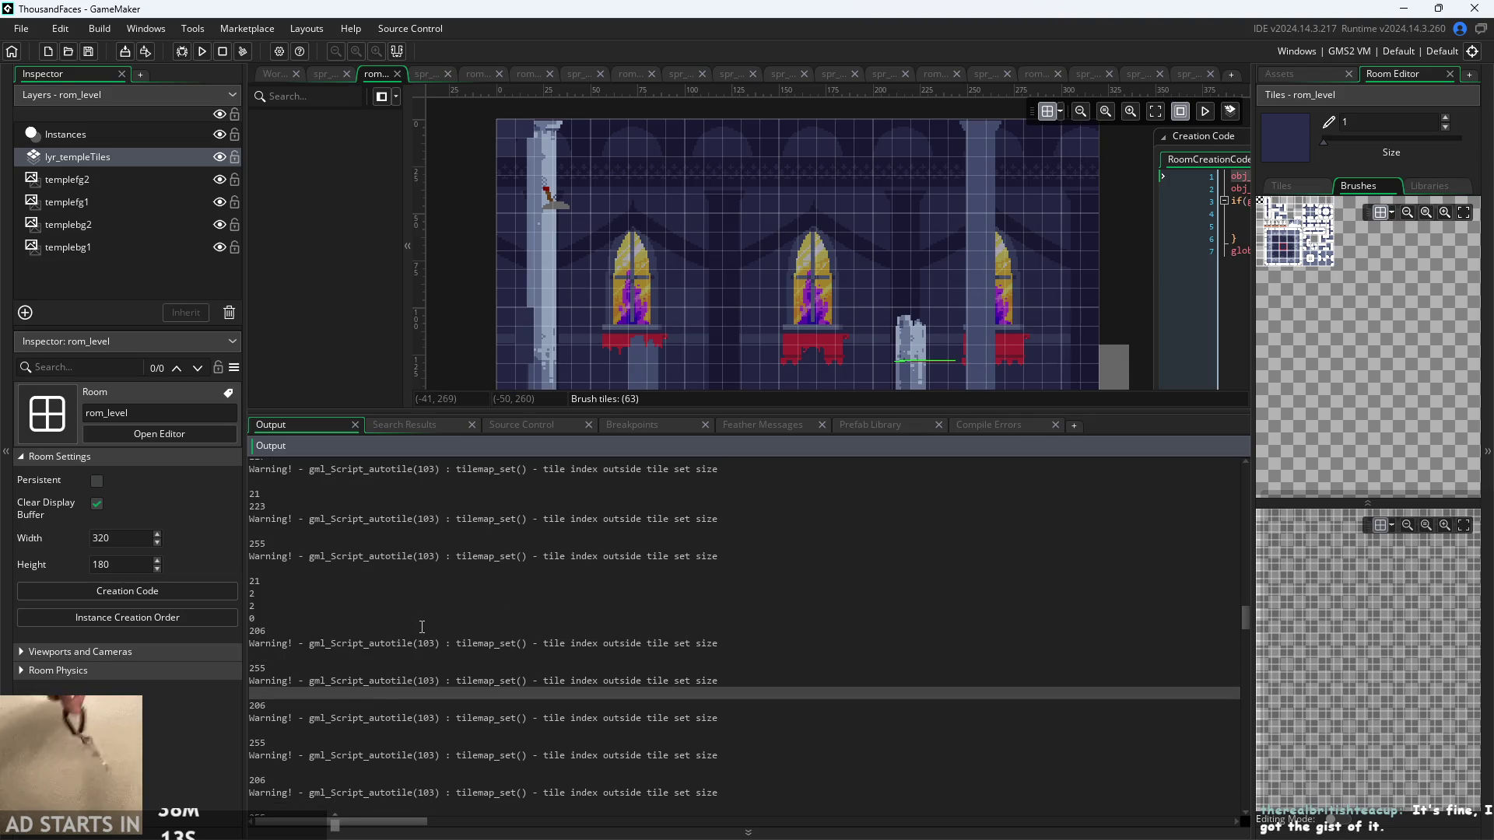
pyautogui.scroll(1, 422, 626)
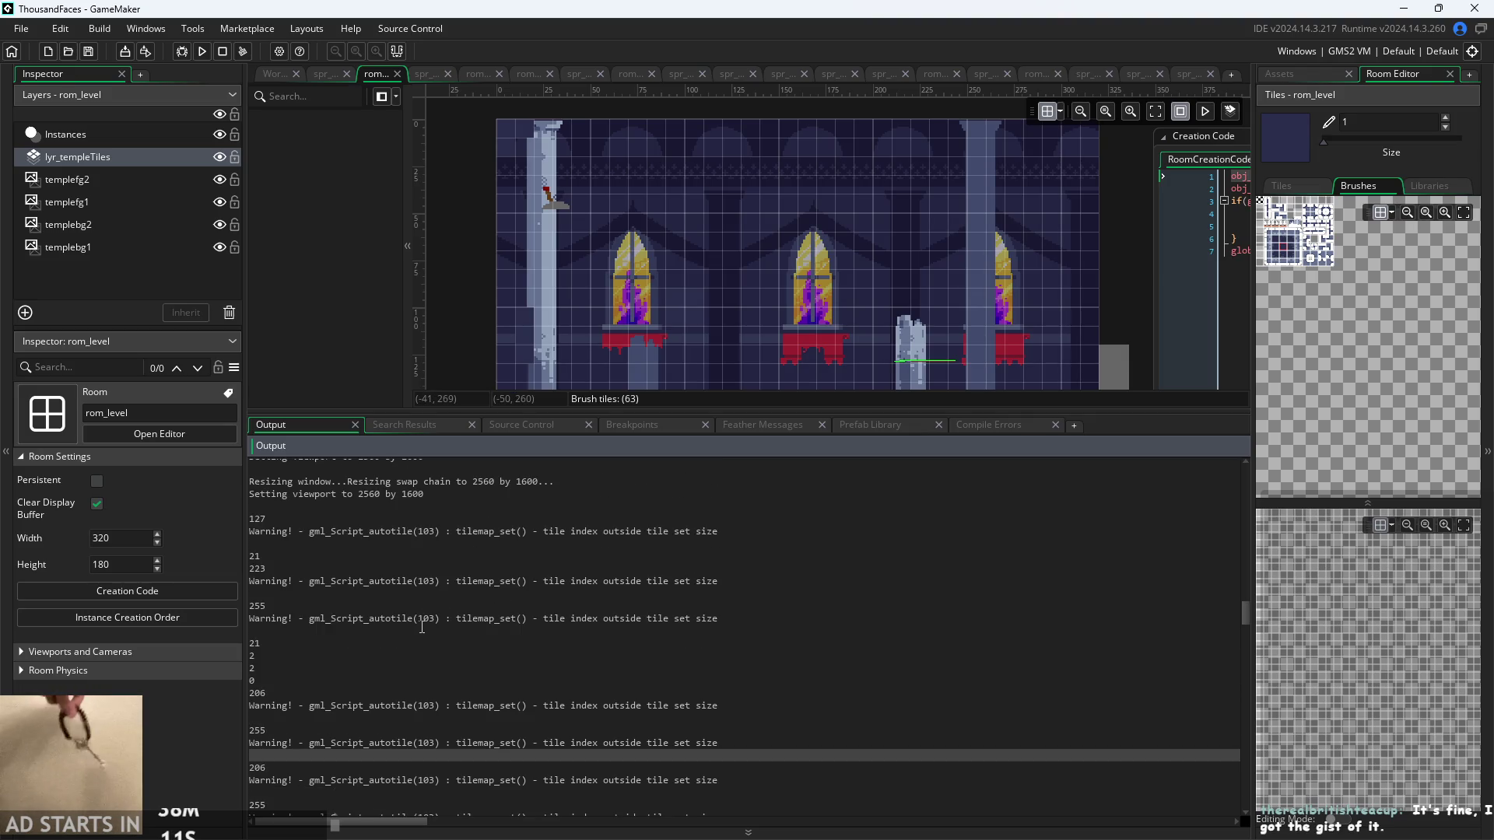
pyautogui.scroll(1, 431, 623)
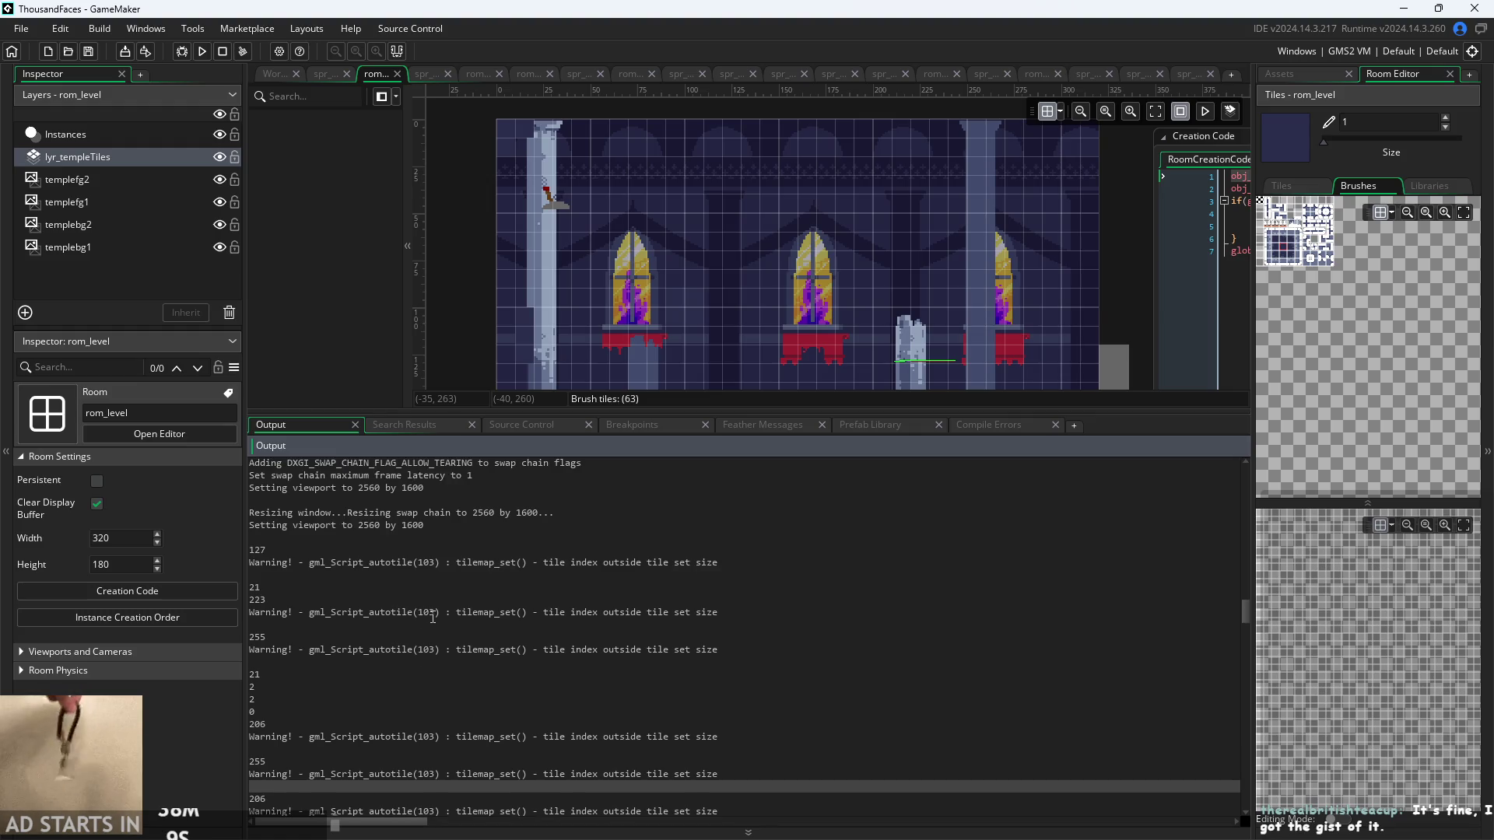
pyautogui.scroll(-5, 432, 605)
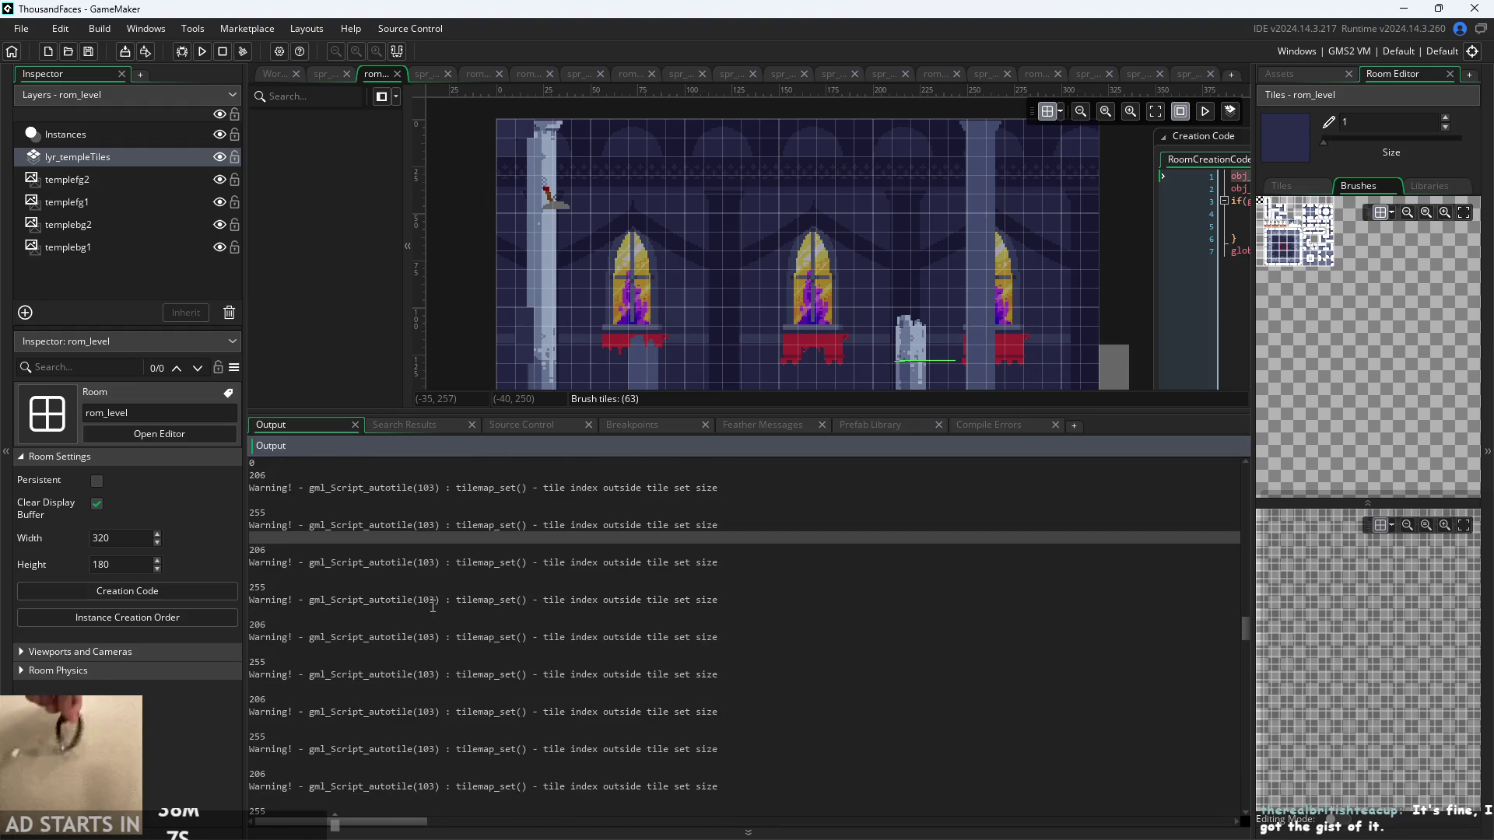
pyautogui.scroll(-5, 433, 605)
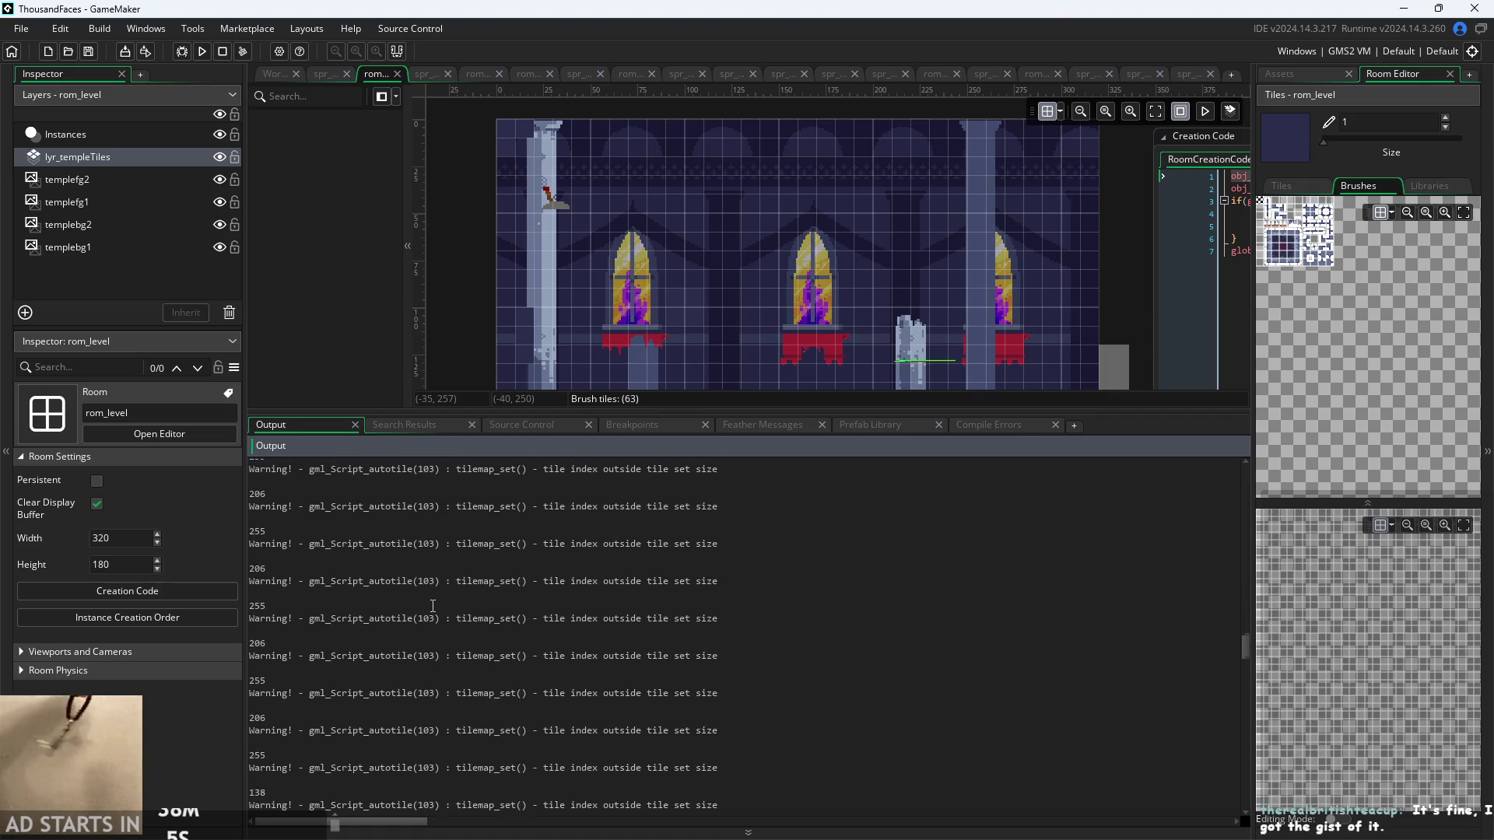
pyautogui.scroll(-2, 433, 605)
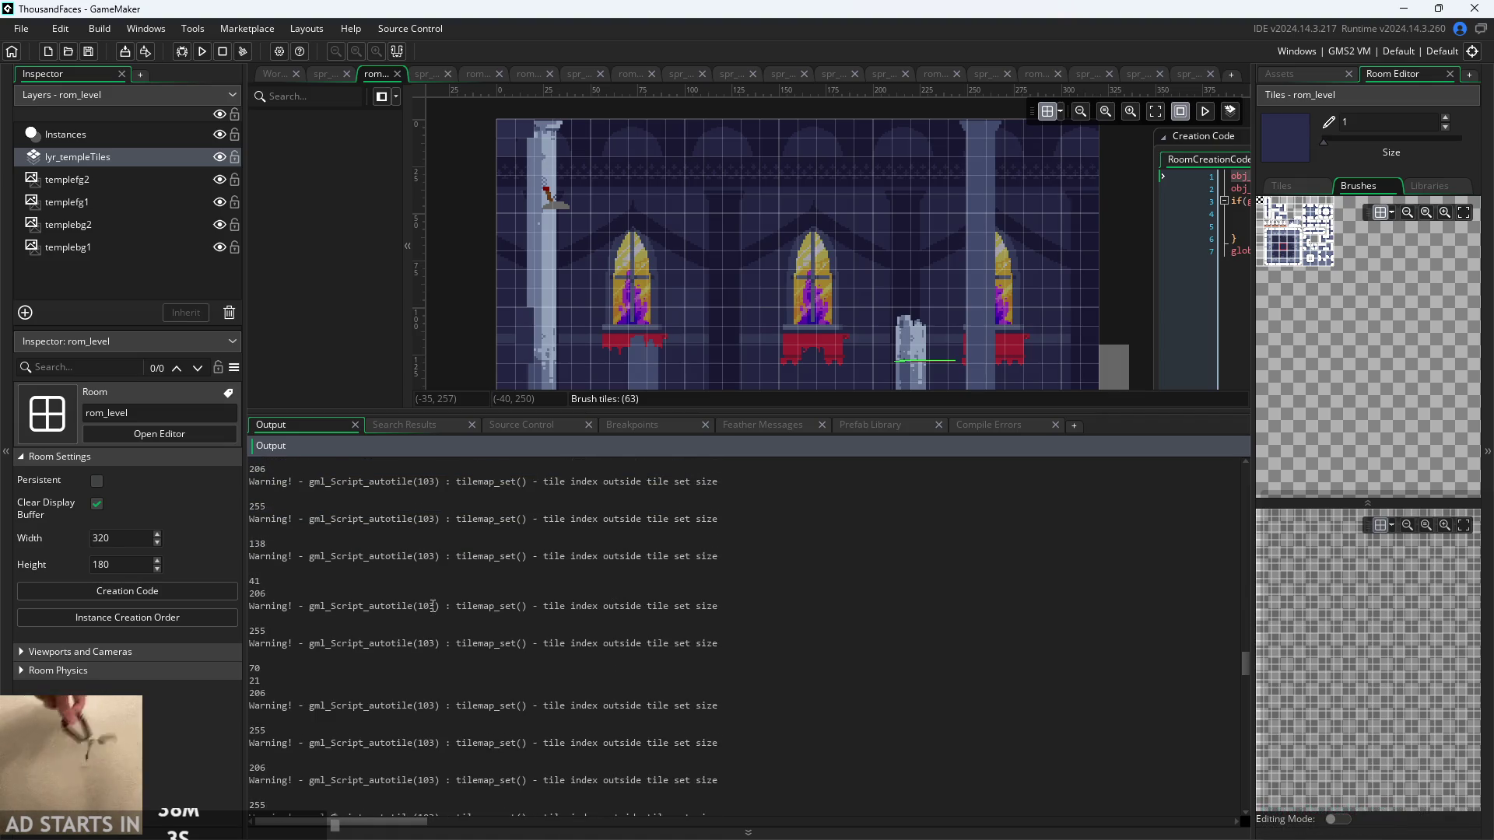
pyautogui.scroll(1, 432, 605)
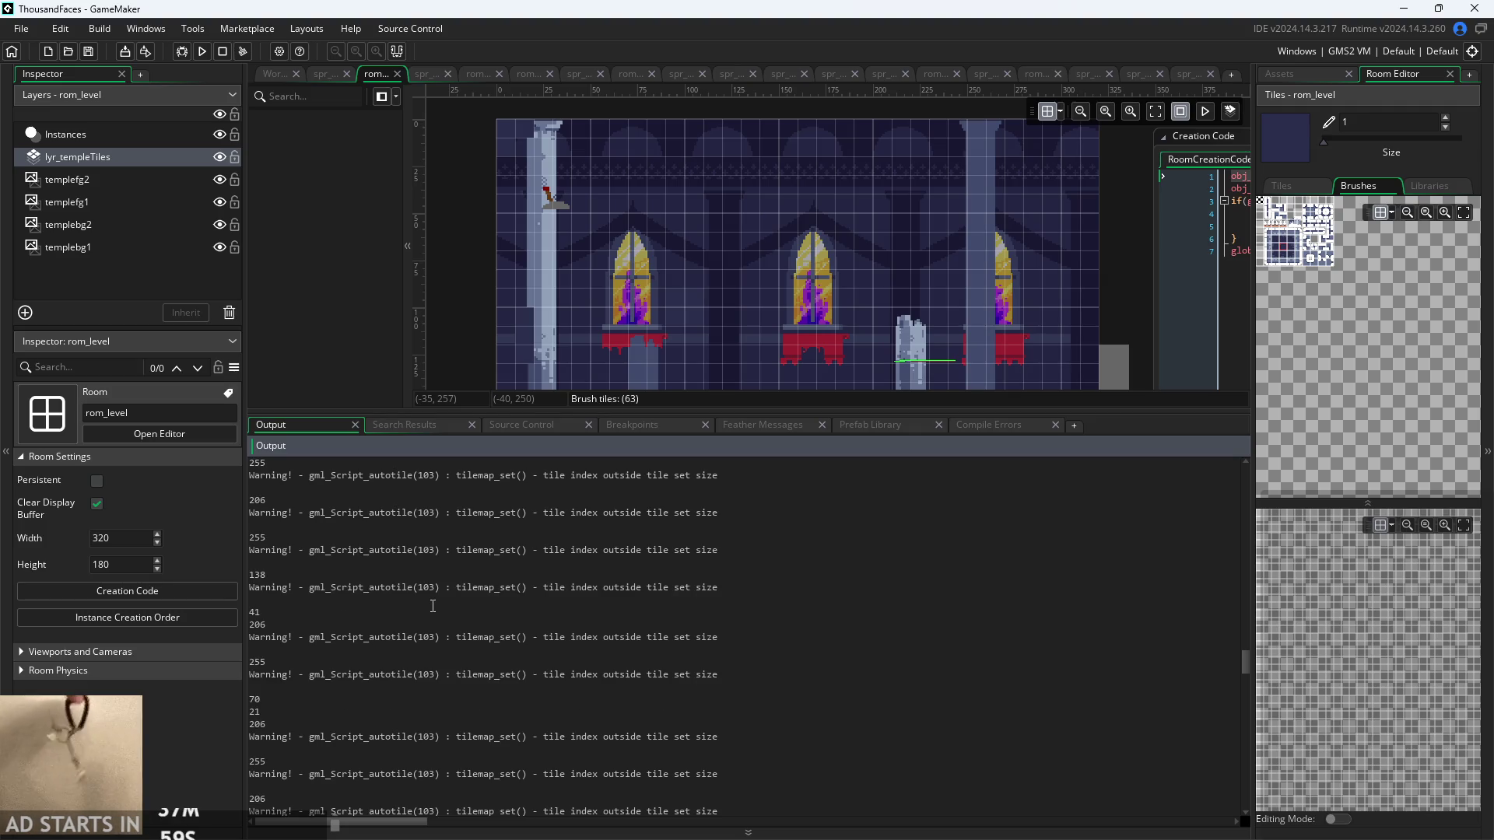
pyautogui.click(371, 614)
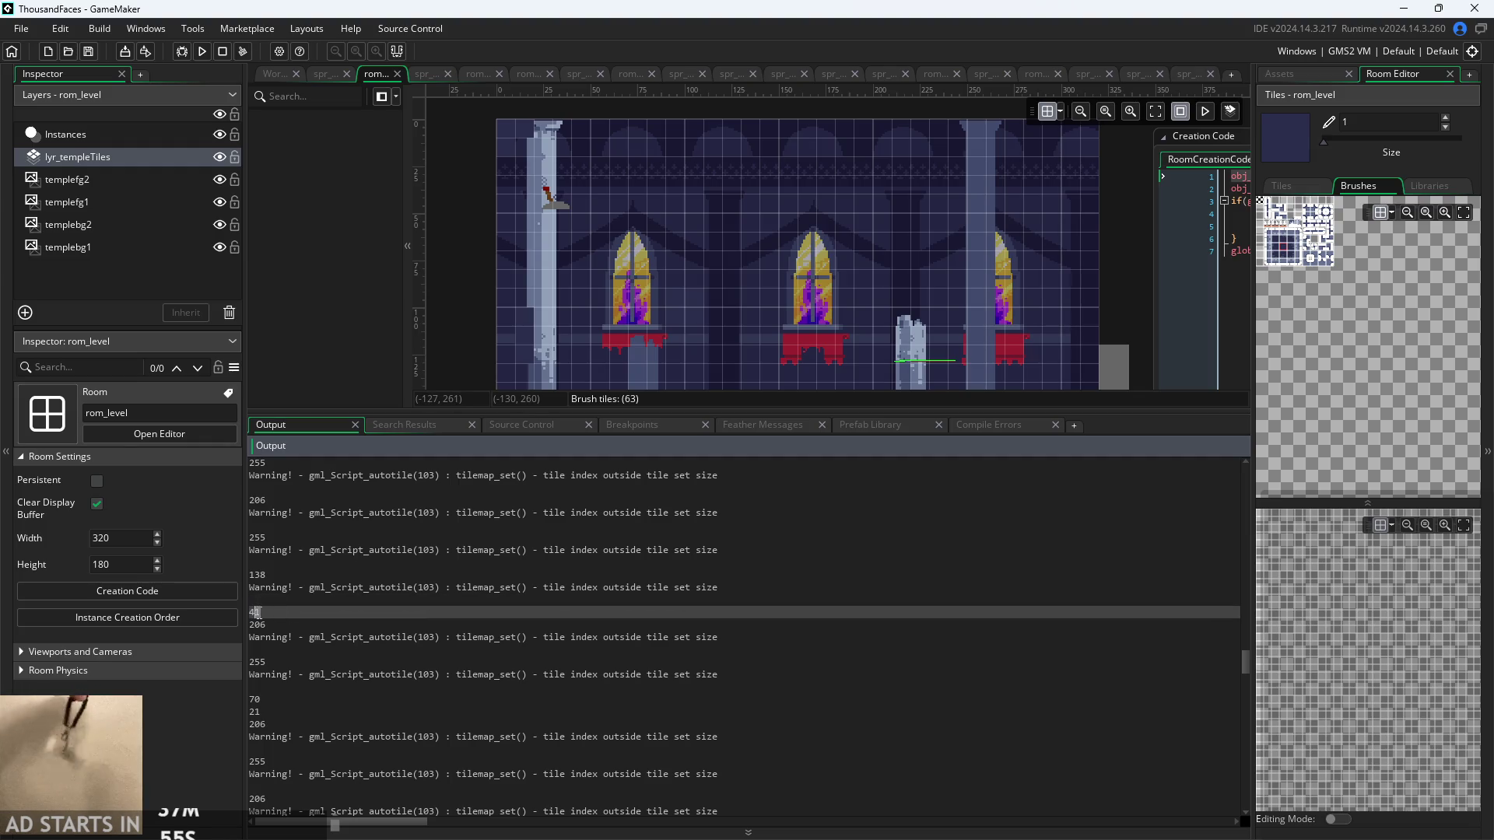
pyautogui.click(284, 604)
pyautogui.click(290, 609)
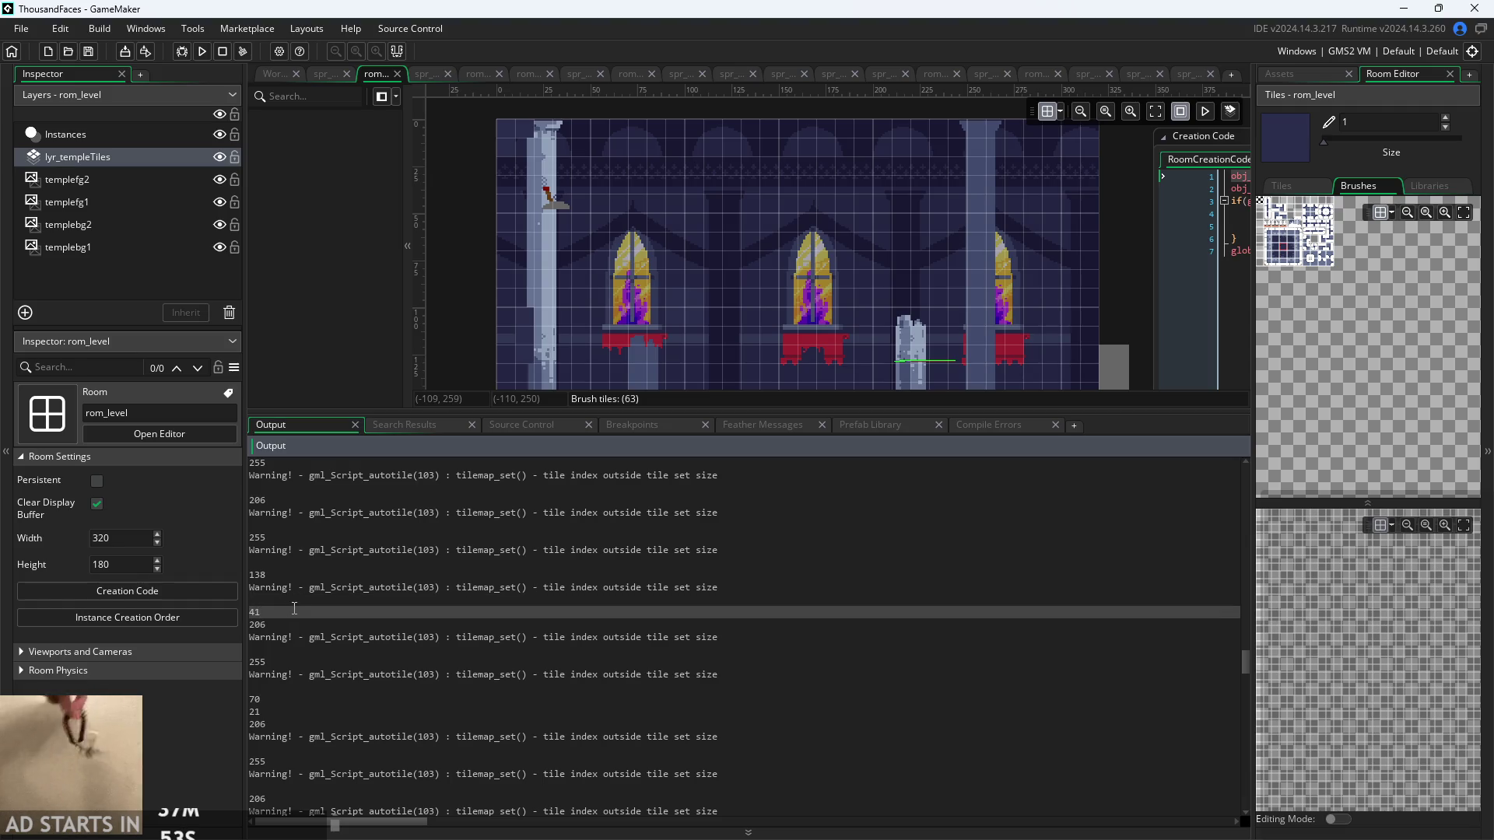
pyautogui.scroll(-3, 298, 615)
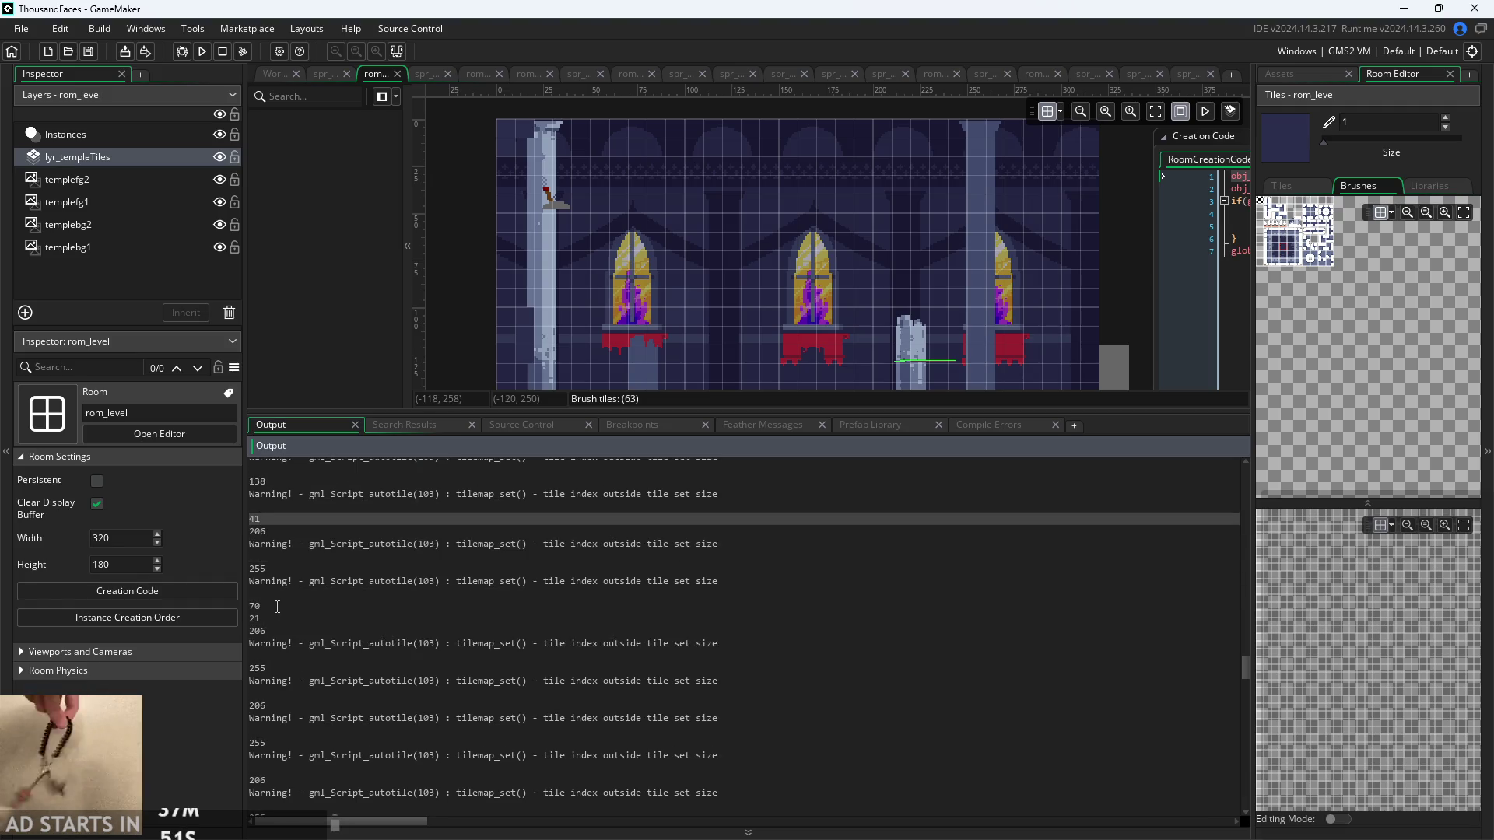
pyautogui.click(312, 618)
pyautogui.moveTo(437, 268); pyautogui.dragTo(452, 251)
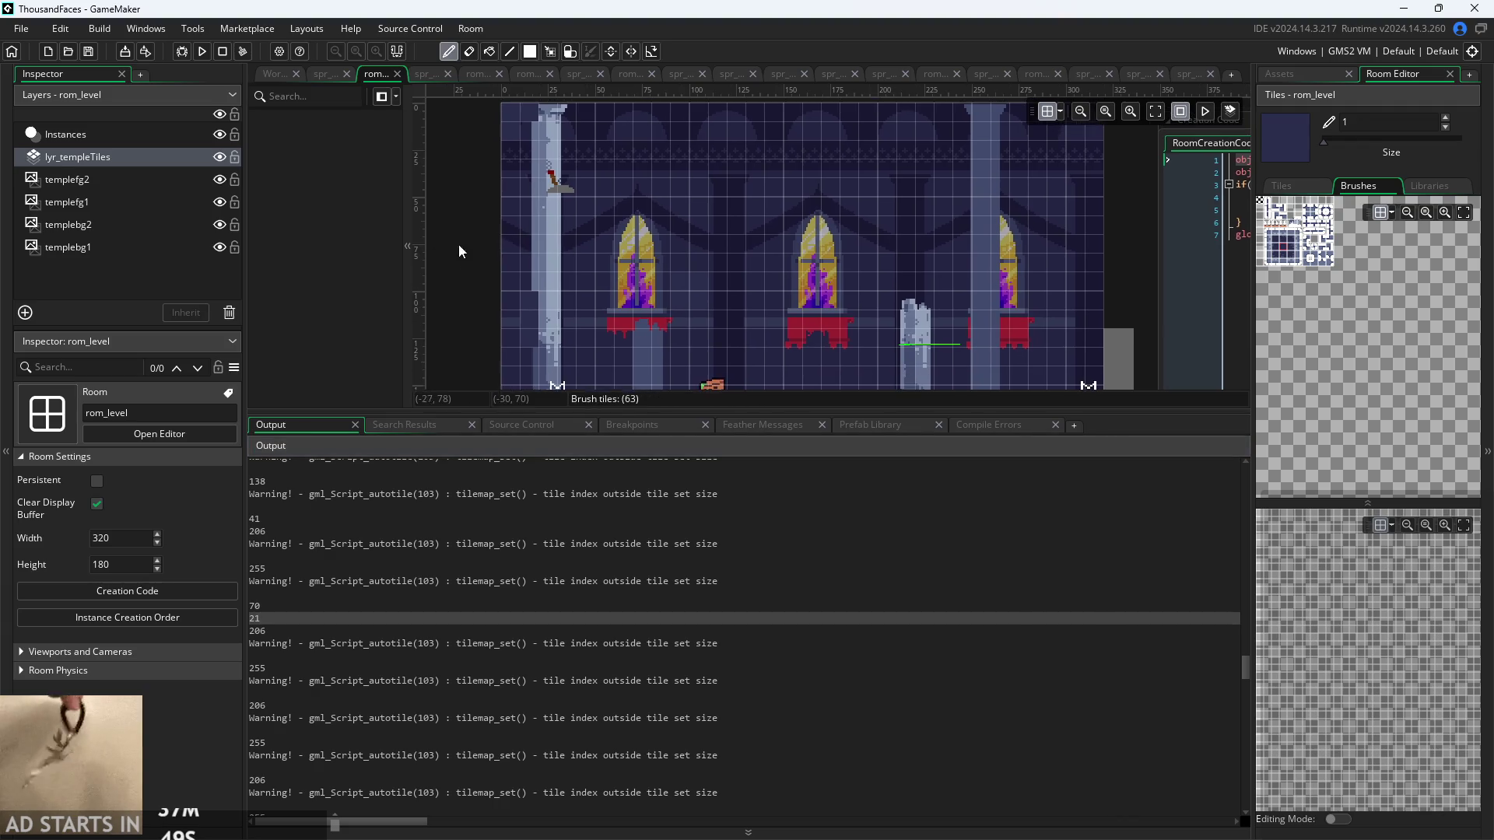
pyautogui.scroll(5, 354, 648)
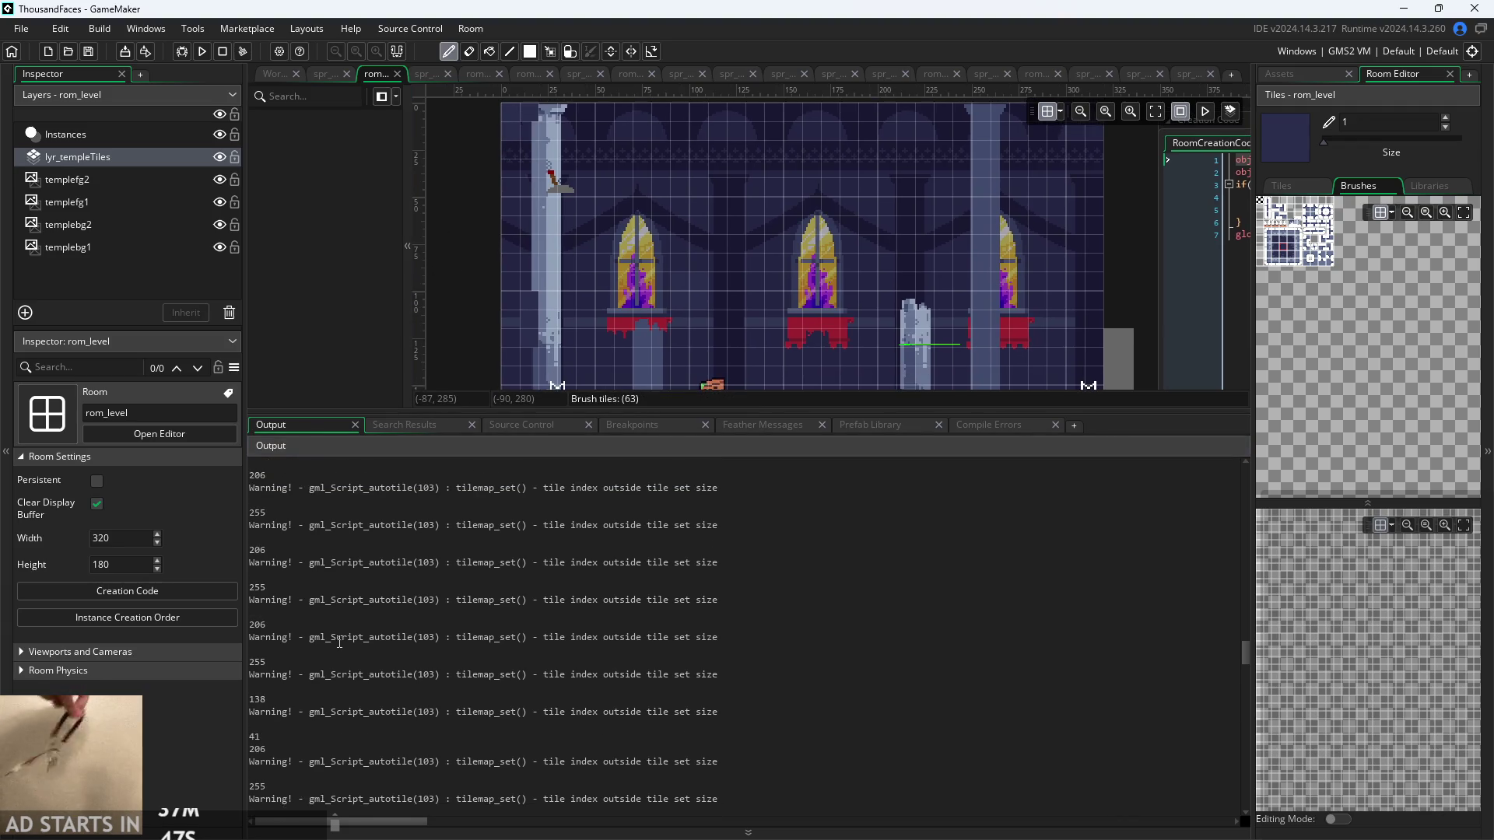
pyautogui.scroll(5, 354, 649)
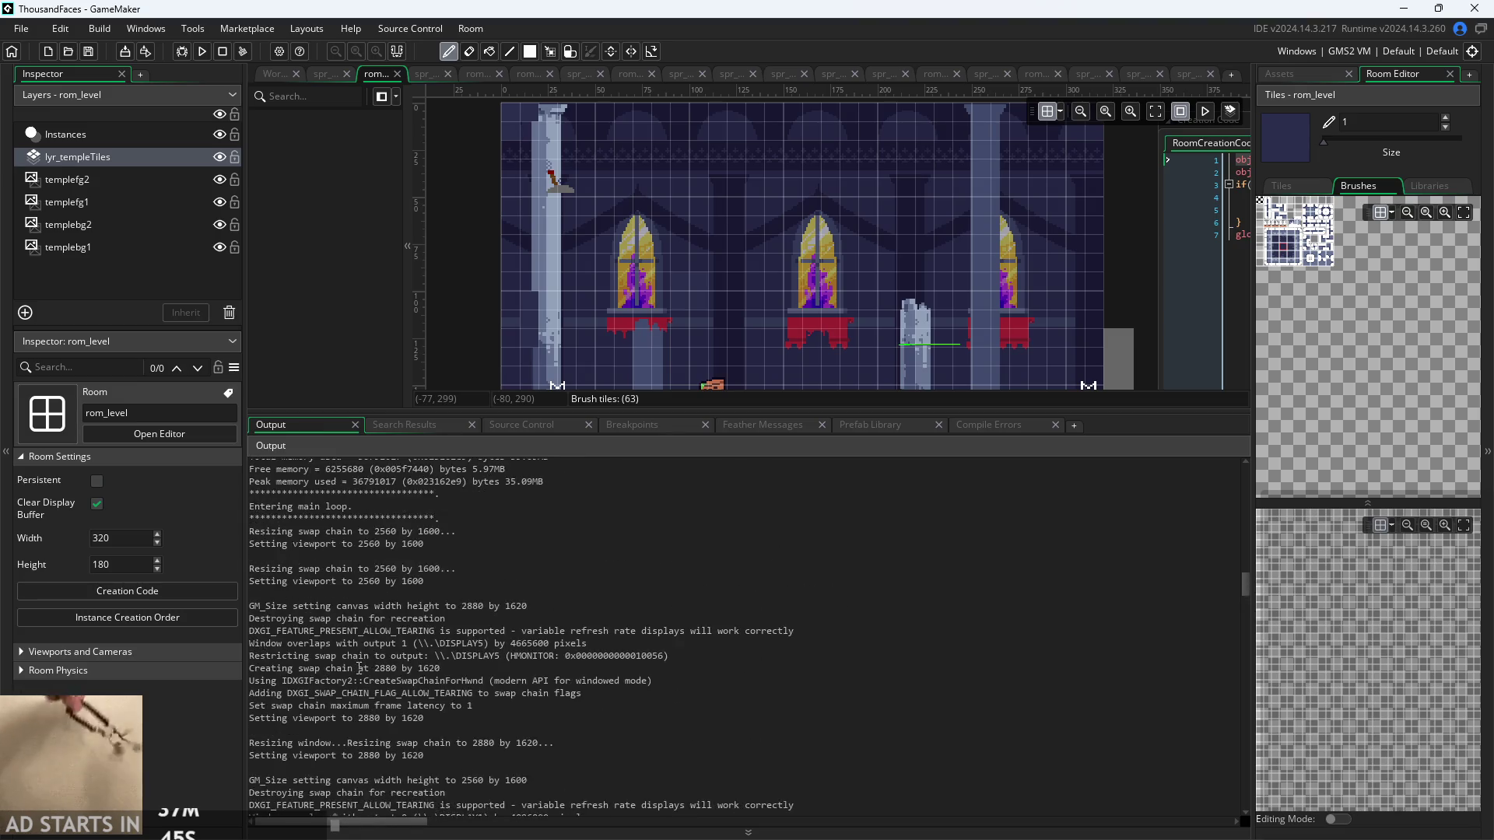
pyautogui.scroll(-4, 358, 675)
pyautogui.scroll(-1, 358, 675)
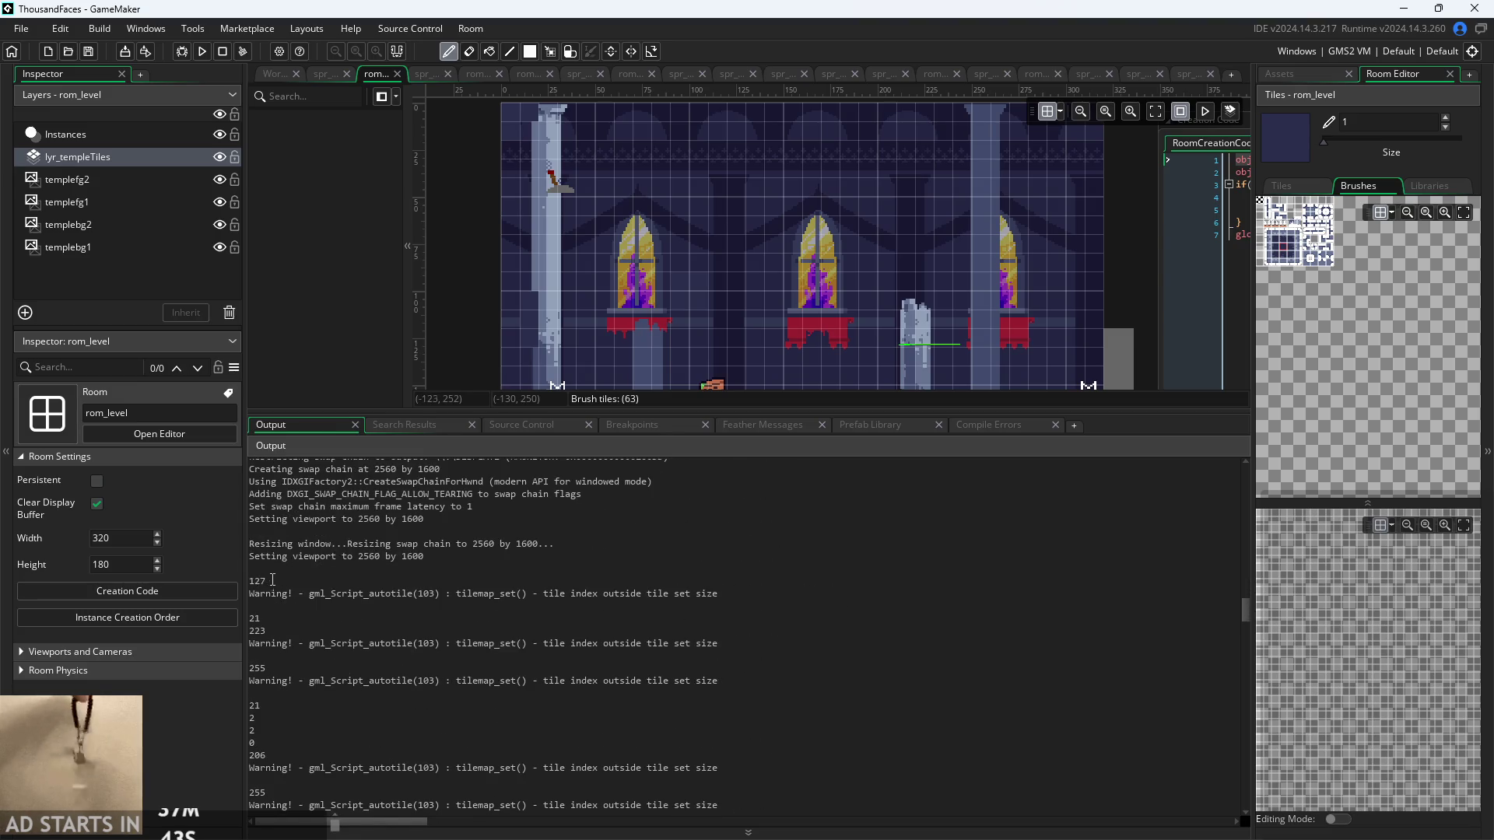
pyautogui.doubleClick(270, 579)
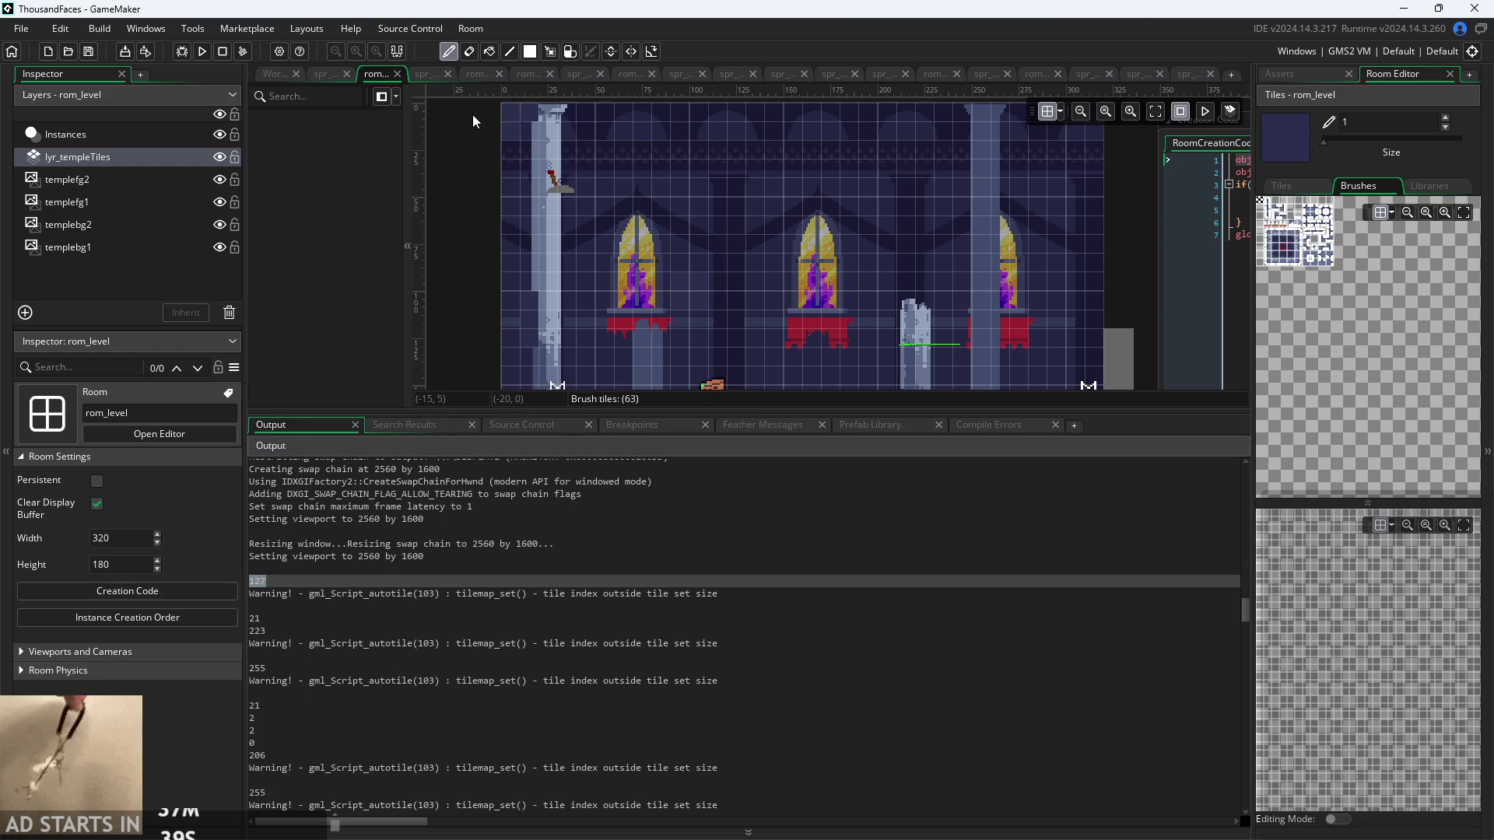
pyautogui.scroll(3, 469, 144)
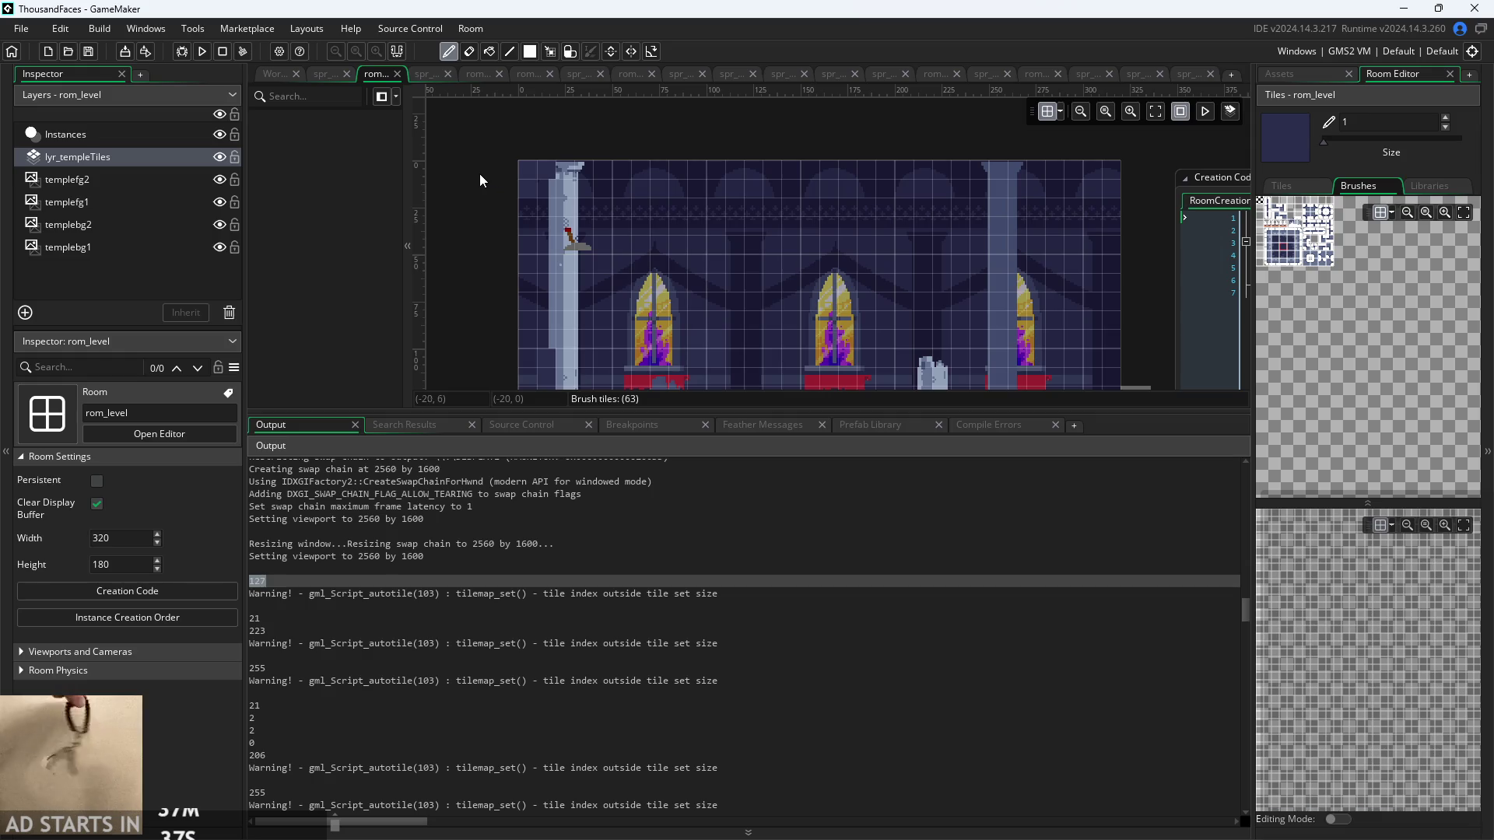
pyautogui.scroll(3, 479, 176)
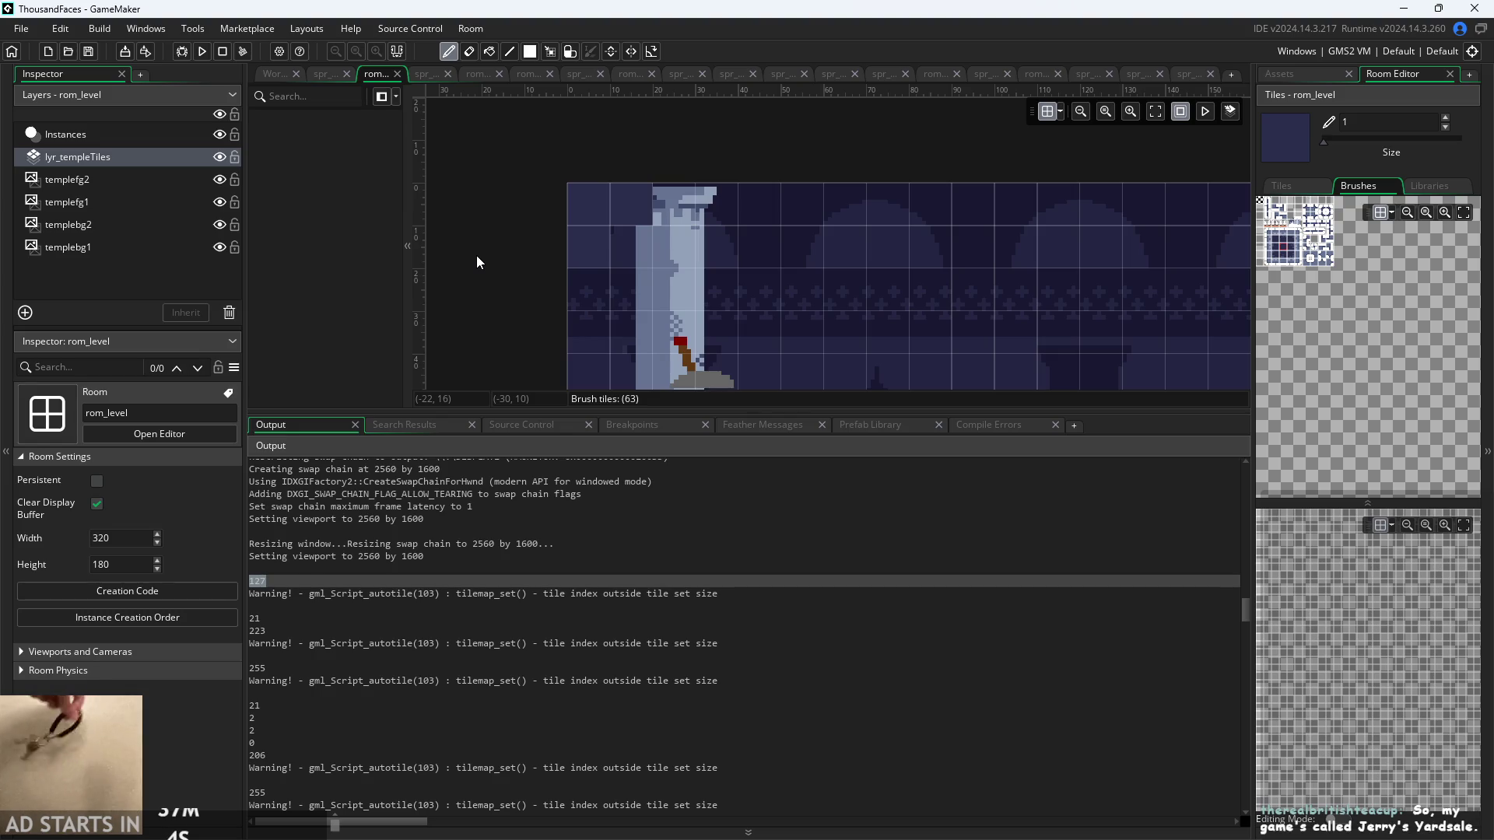
# - Pan and zoom the room view until the whole temple room is visible
pyautogui.moveTo(522, 257)
pyautogui.mouseDown()
pyautogui.moveTo(508, 234)
pyautogui.moveTo(469, 286)
pyautogui.mouseUp()
pyautogui.scroll(2, 484, 269)
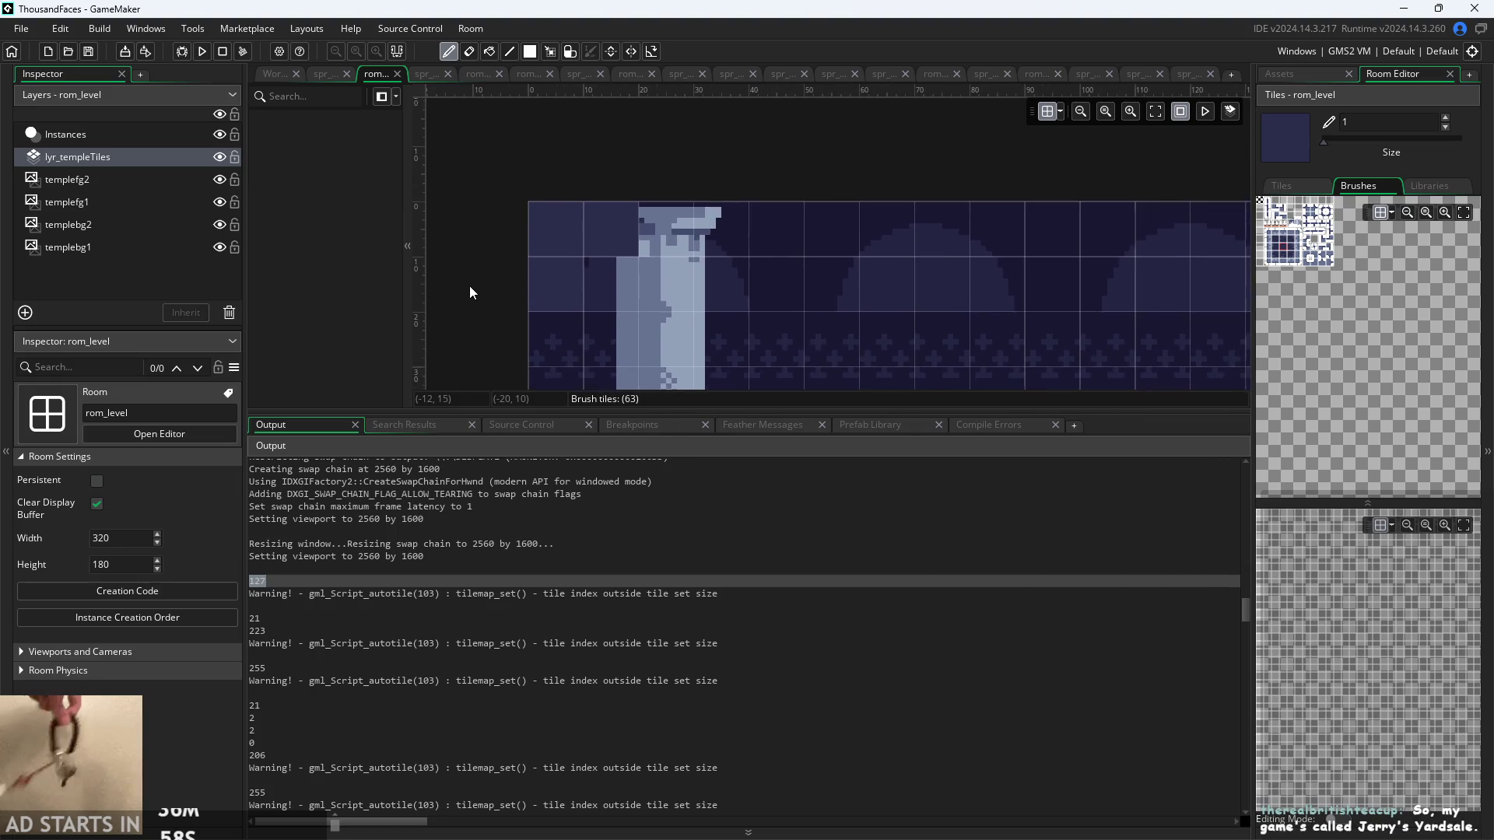
pyautogui.scroll(2, 684, 267)
pyautogui.scroll(-3, 740, 240)
pyautogui.moveTo(740, 240); pyautogui.dragTo(327, 241)
pyautogui.scroll(-4, 670, 181)
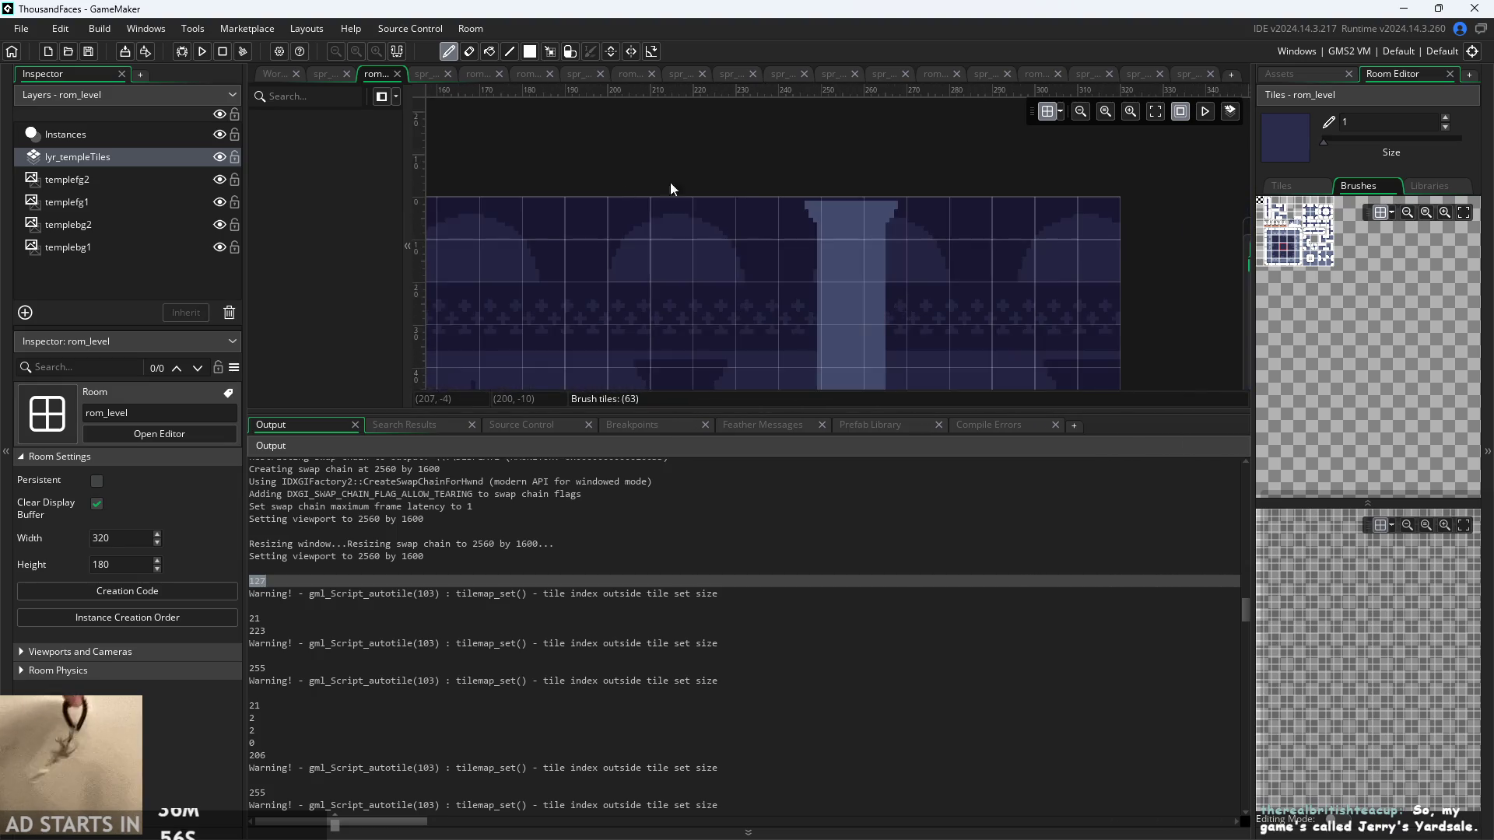
pyautogui.moveTo(670, 203)
pyautogui.mouseDown()
pyautogui.moveTo(832, 243)
pyautogui.moveTo(776, 175)
pyautogui.mouseUp()
pyautogui.scroll(-2, 776, 169)
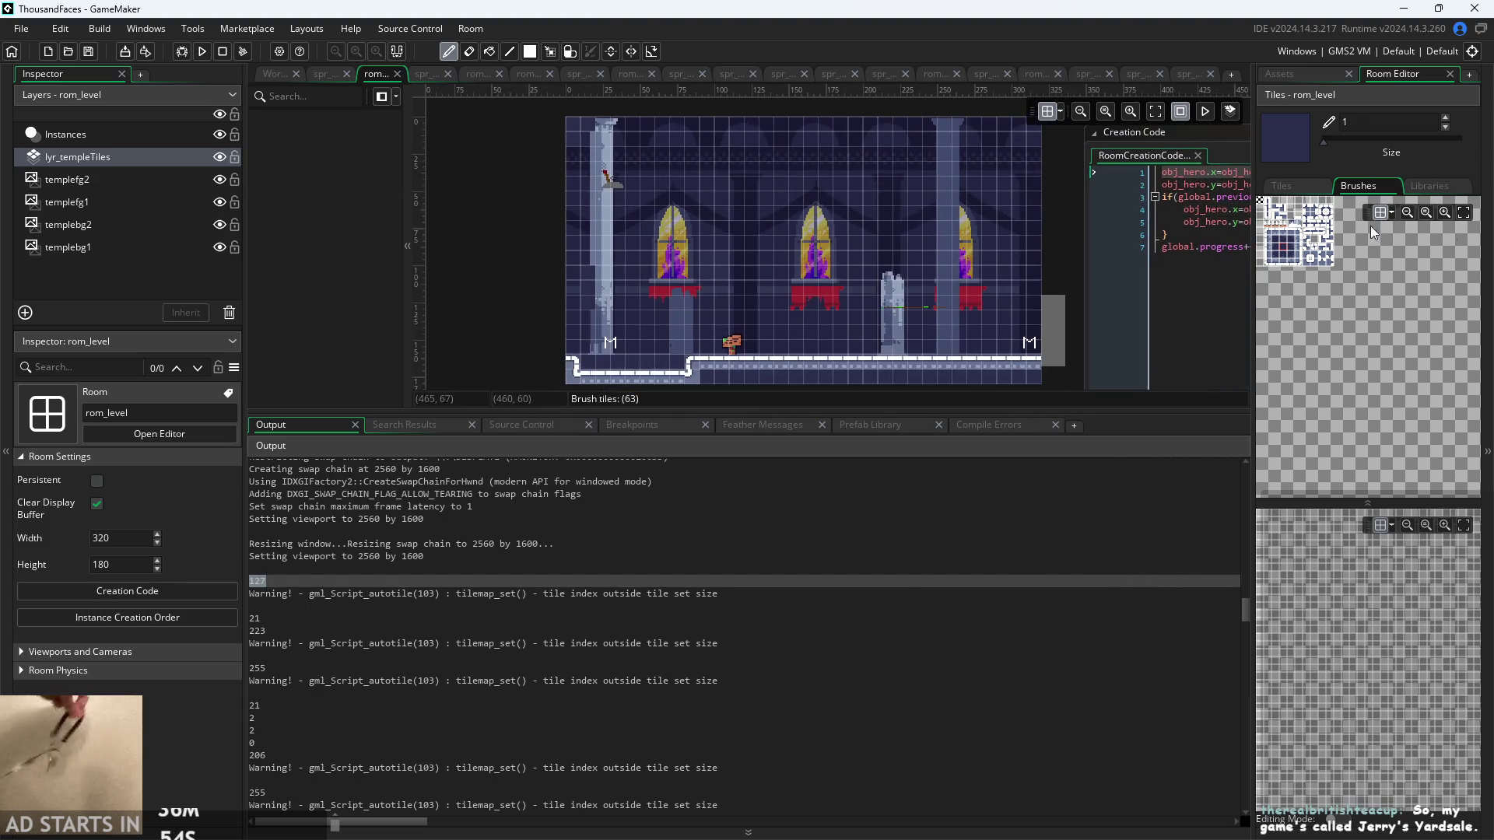
# - Make the room canvas taller, recheck logged index 127, and set the tile brush to size 40
pyautogui.moveTo(811, 411); pyautogui.dragTo(814, 623)
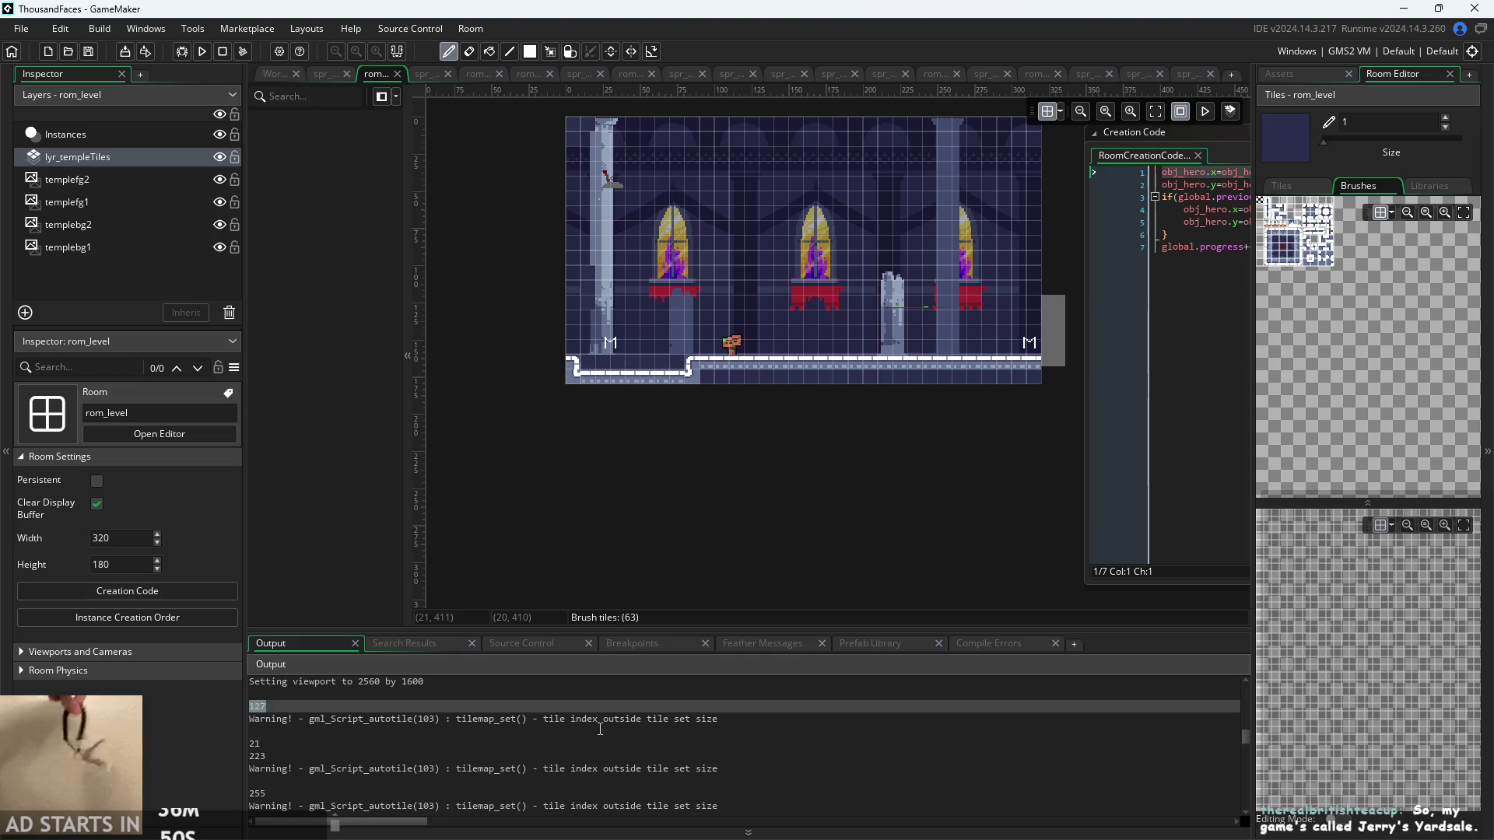
pyautogui.click(490, 710)
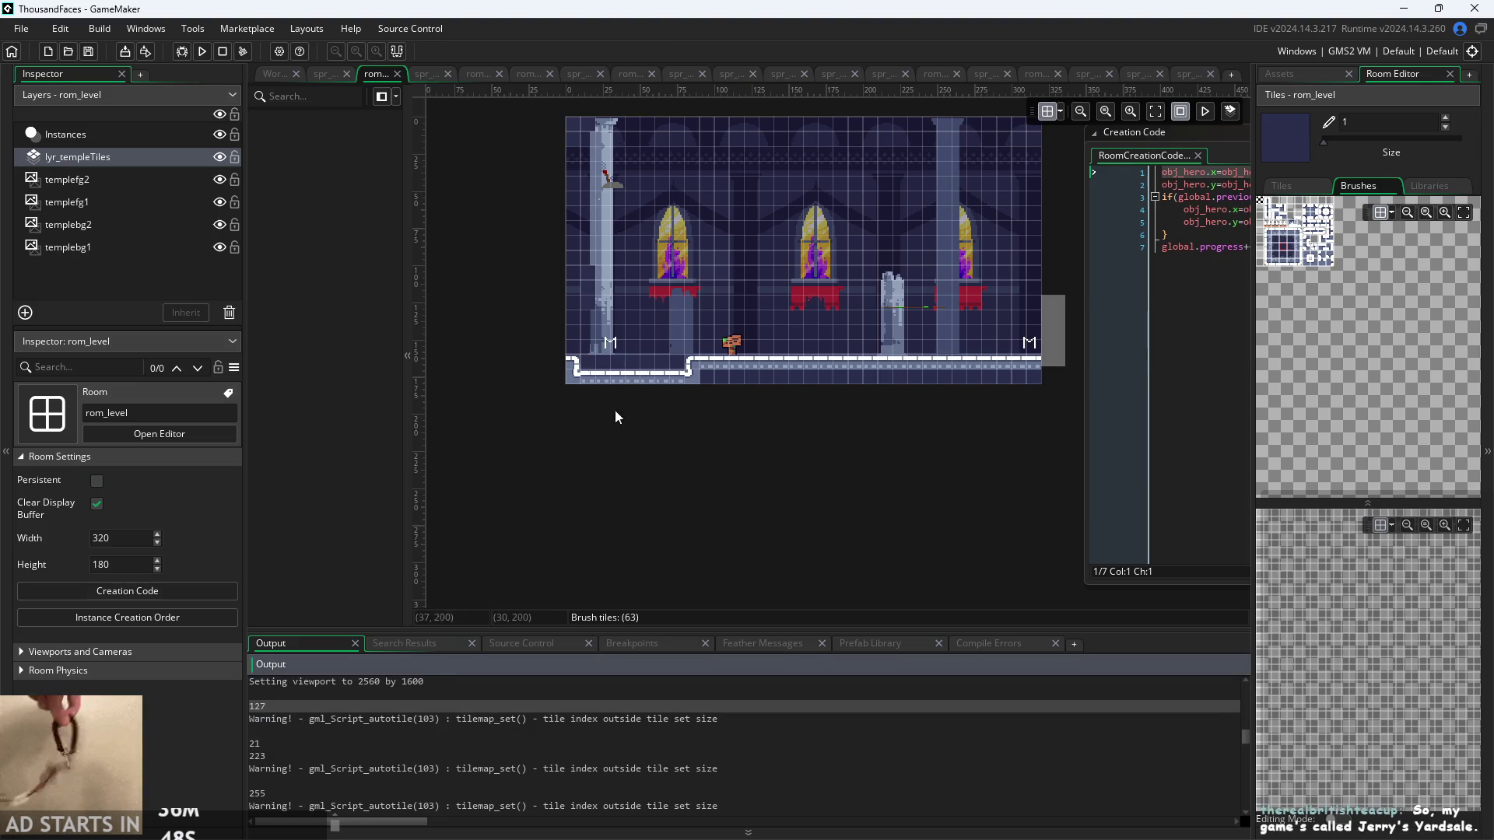
pyautogui.scroll(2, 615, 410)
pyautogui.moveTo(1324, 141); pyautogui.dragTo(1461, 141)
# - Erase the temple floor tiles with the size-40 brush, undo, and reset the brush to size 1
pyautogui.click(763, 368)
pyautogui.hotkey('ctrl', 'z')
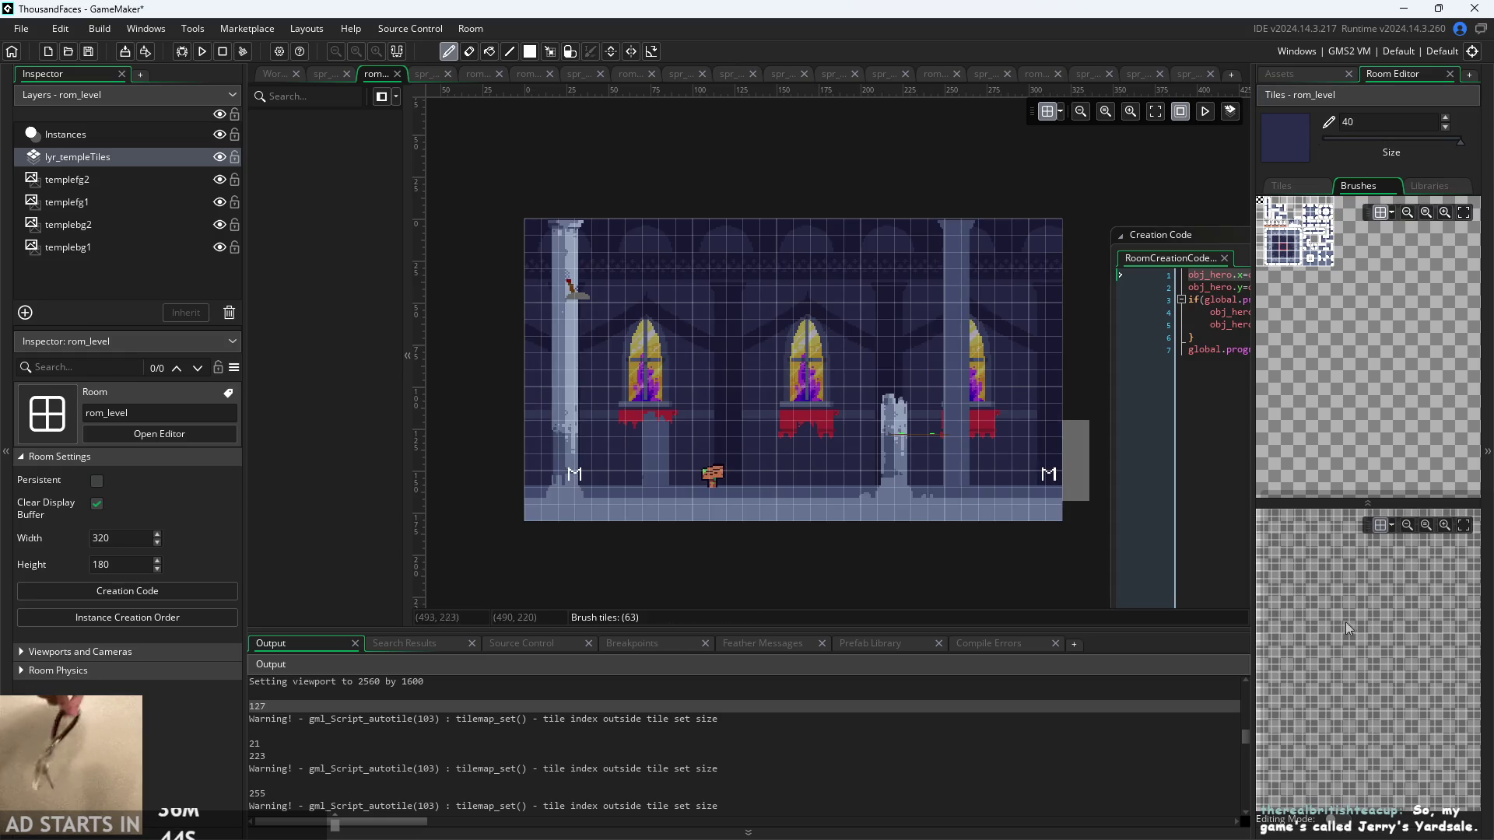
pyautogui.moveTo(1462, 142); pyautogui.dragTo(1324, 141)
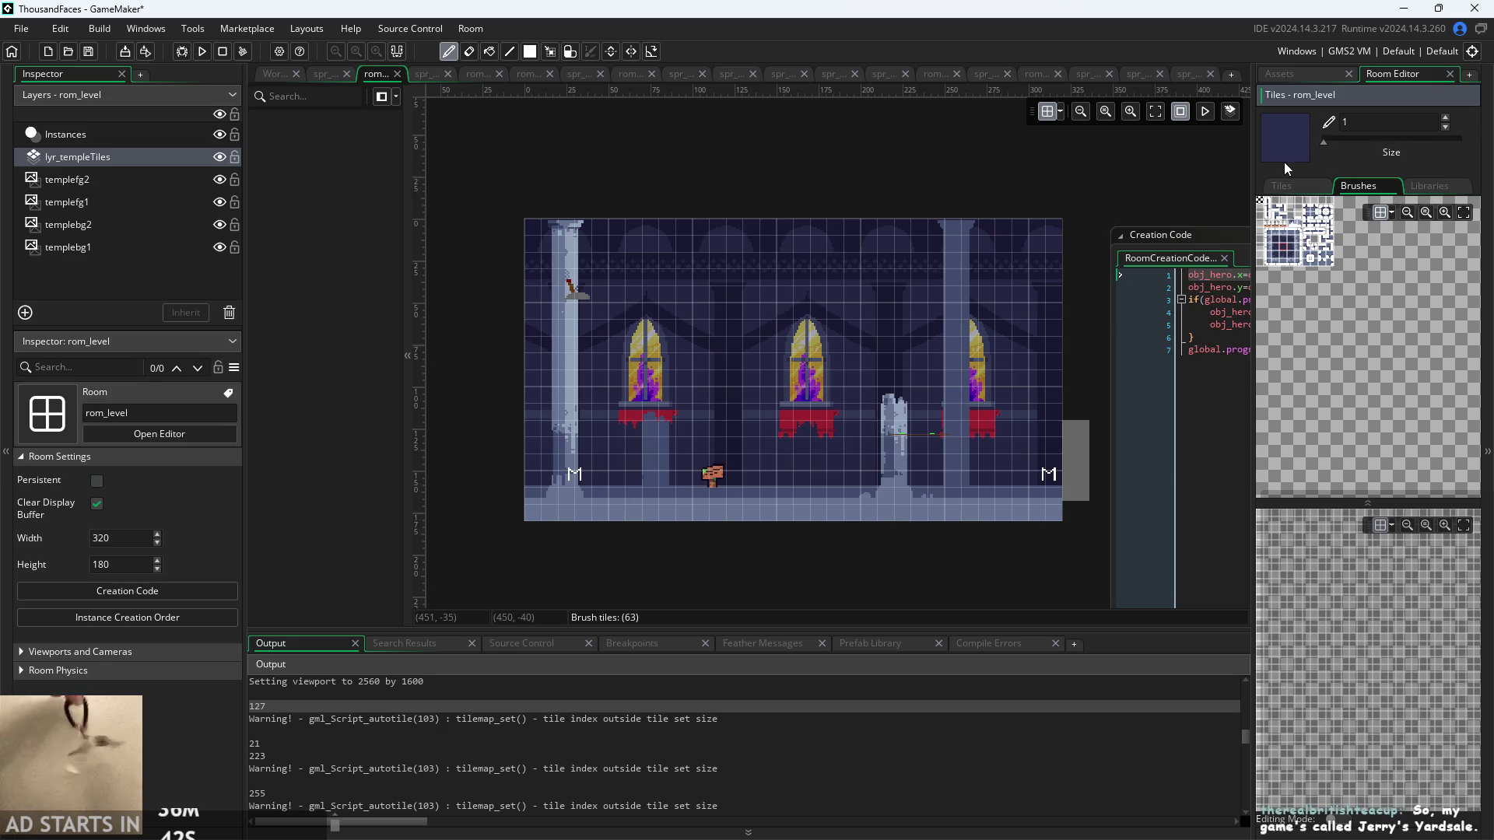
# - Choose the autotile_1 set from the auto-tile libraries for painting
pyautogui.scroll(2, 537, 231)
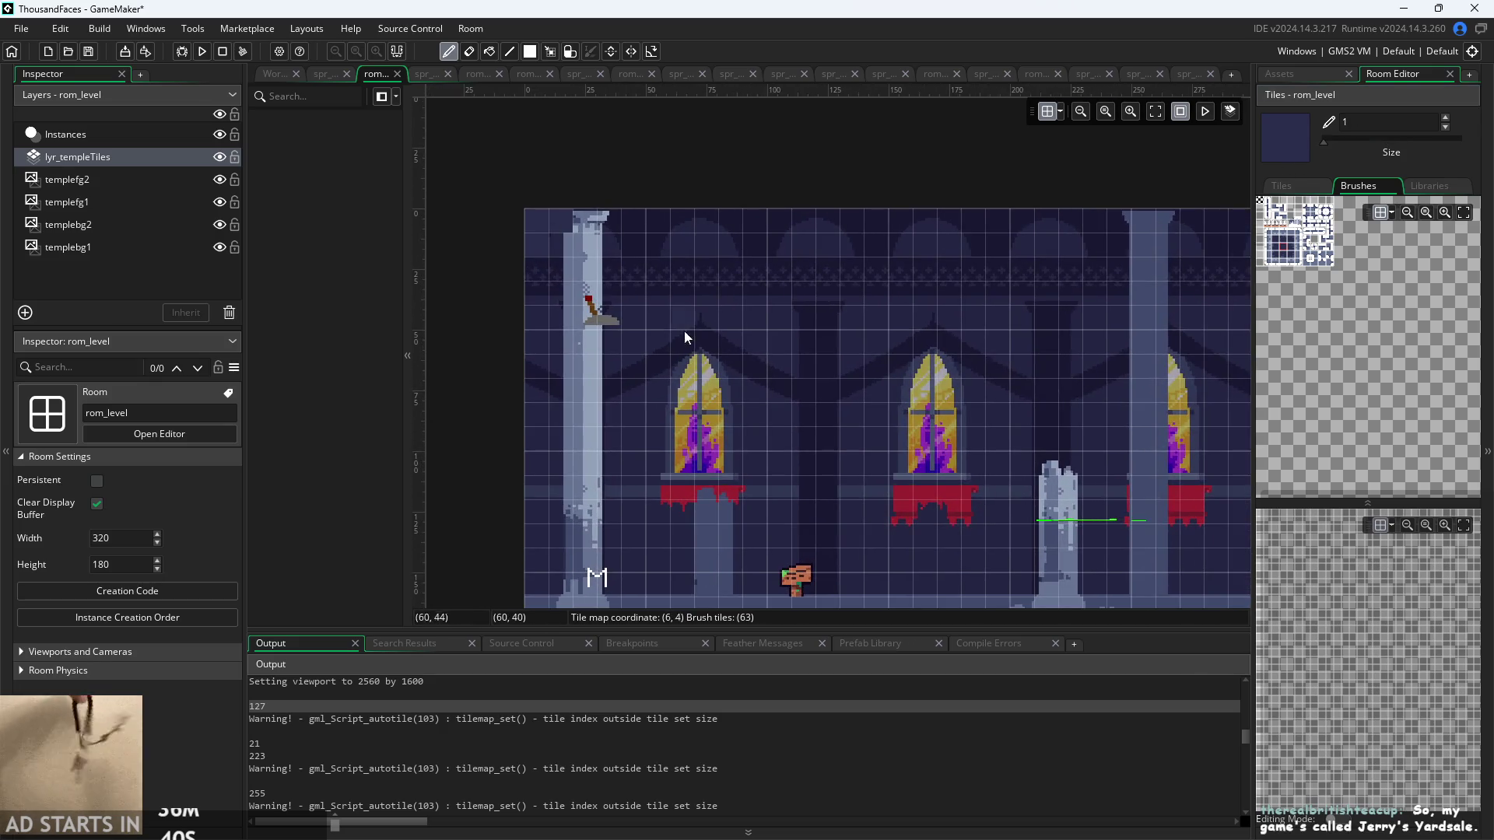
pyautogui.scroll(-1, 674, 317)
pyautogui.scroll(-1, 698, 363)
pyautogui.scroll(-1, 524, 467)
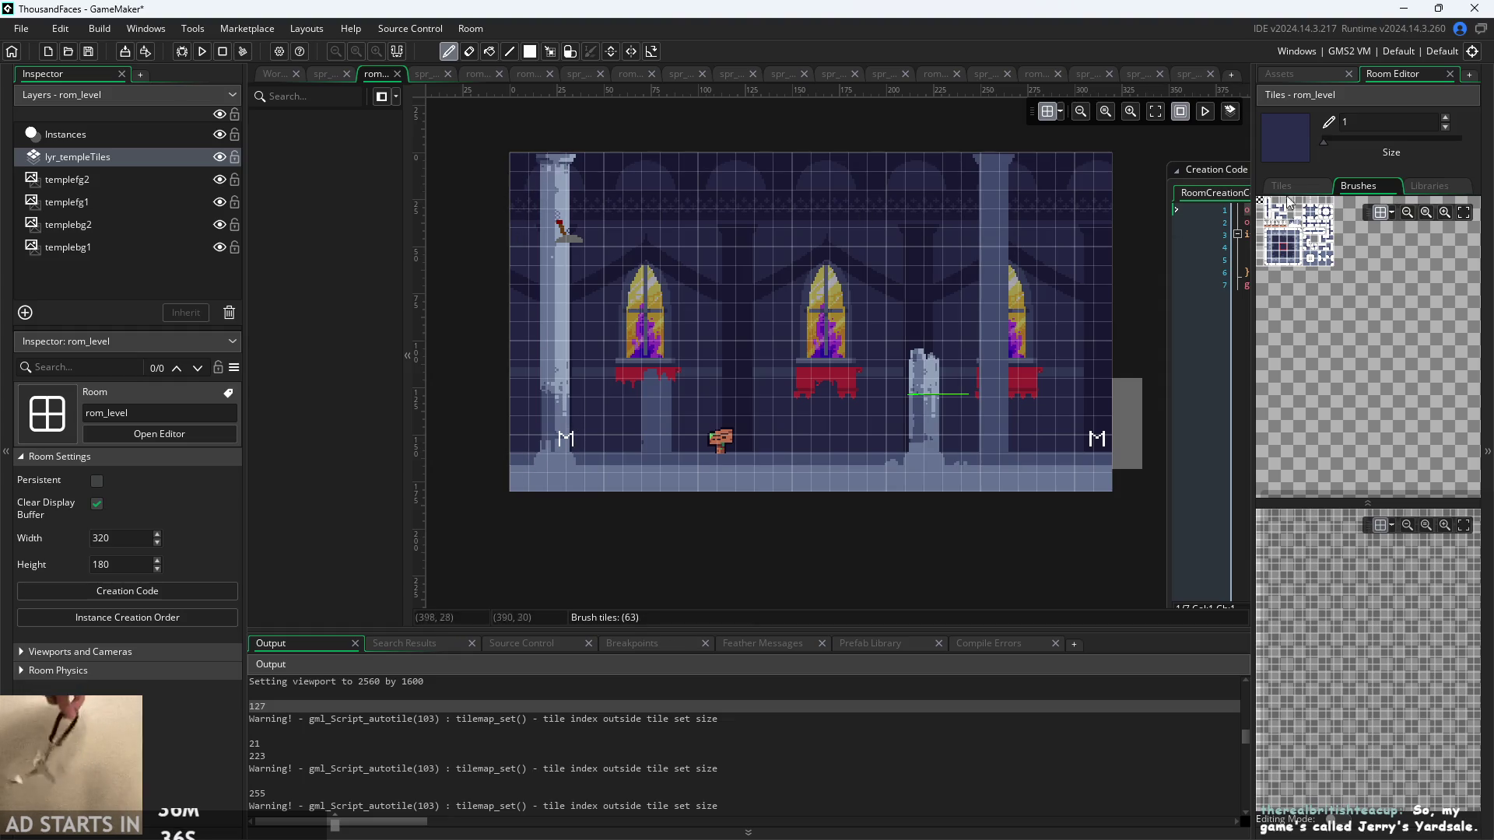
pyautogui.click(1430, 187)
pyautogui.click(1358, 234)
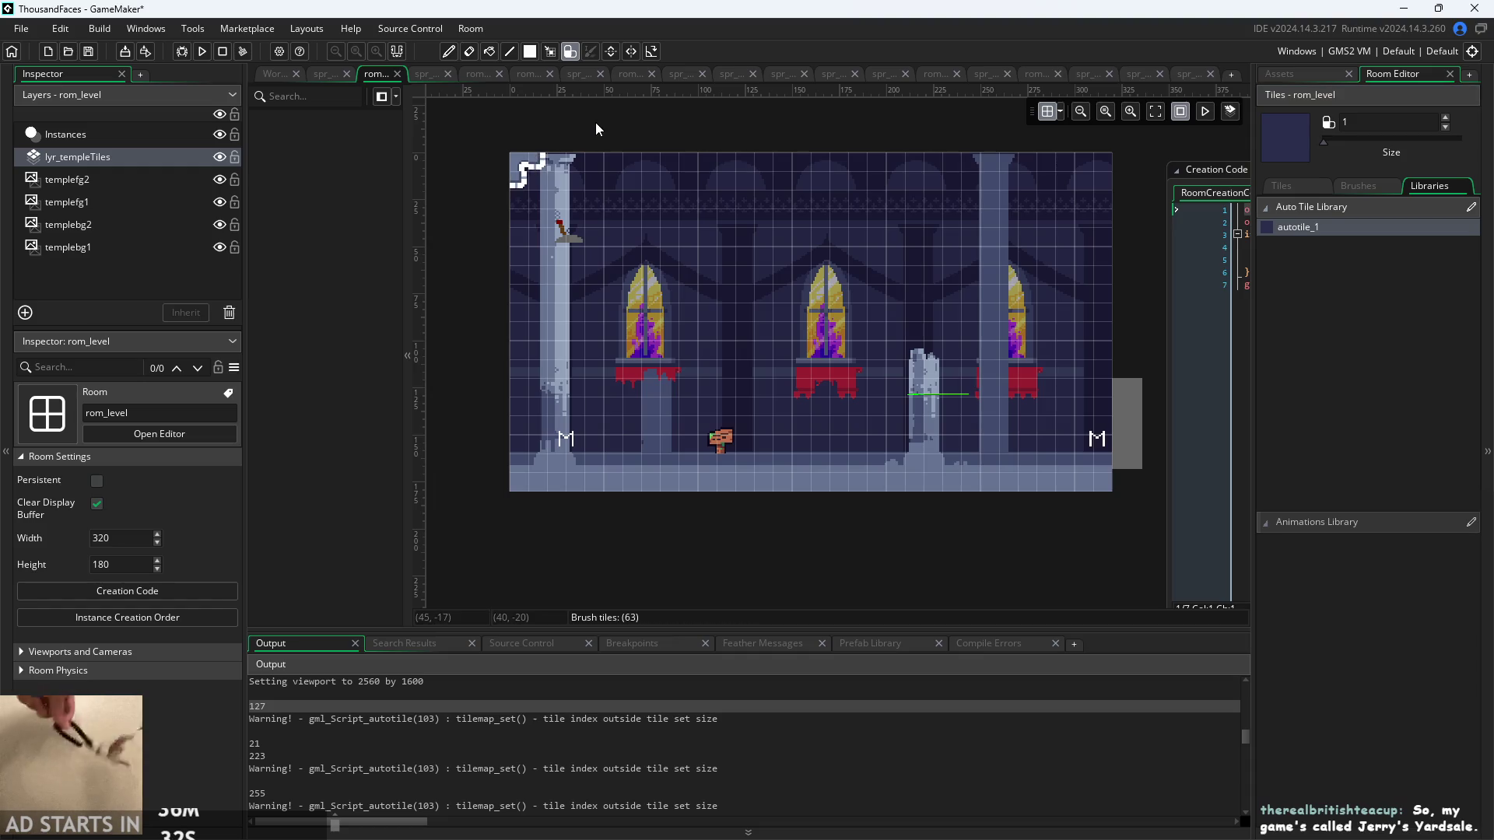
# - Run the game, stop it, and enlarge the Output panel
pyautogui.click(202, 51)
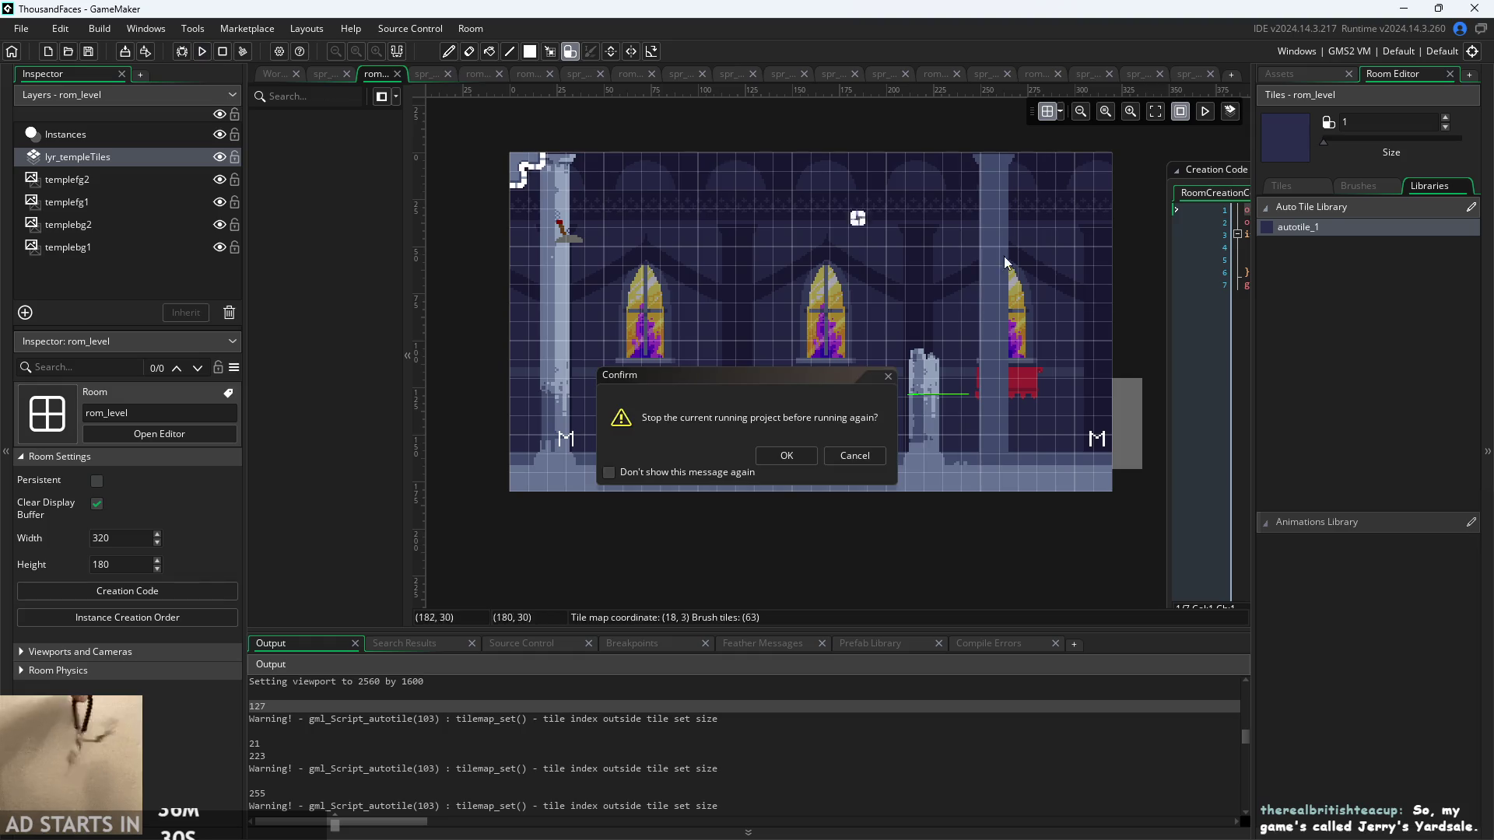
pyautogui.click(785, 455)
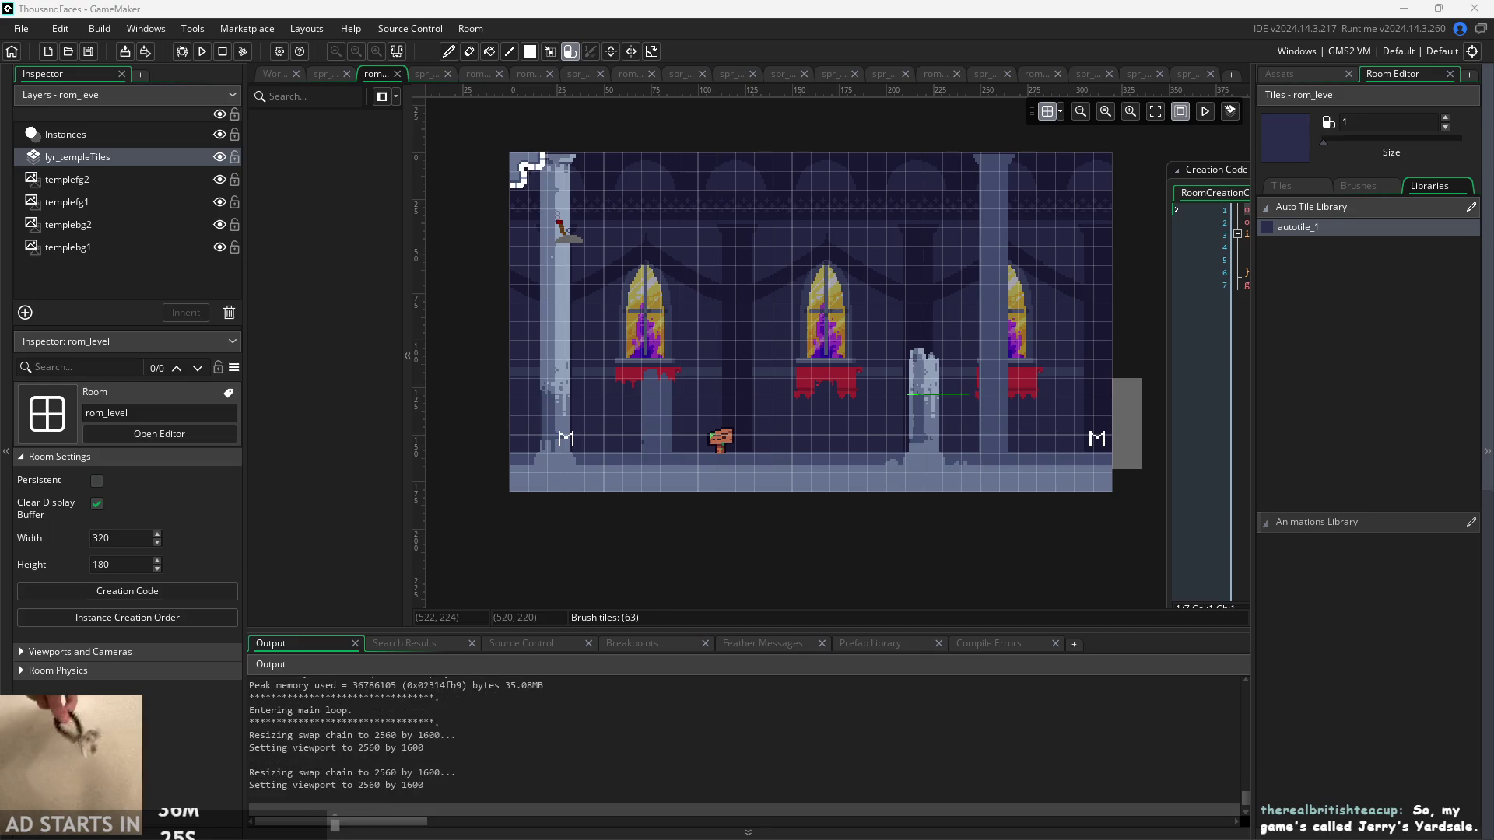
pyautogui.scroll(10, 660, 751)
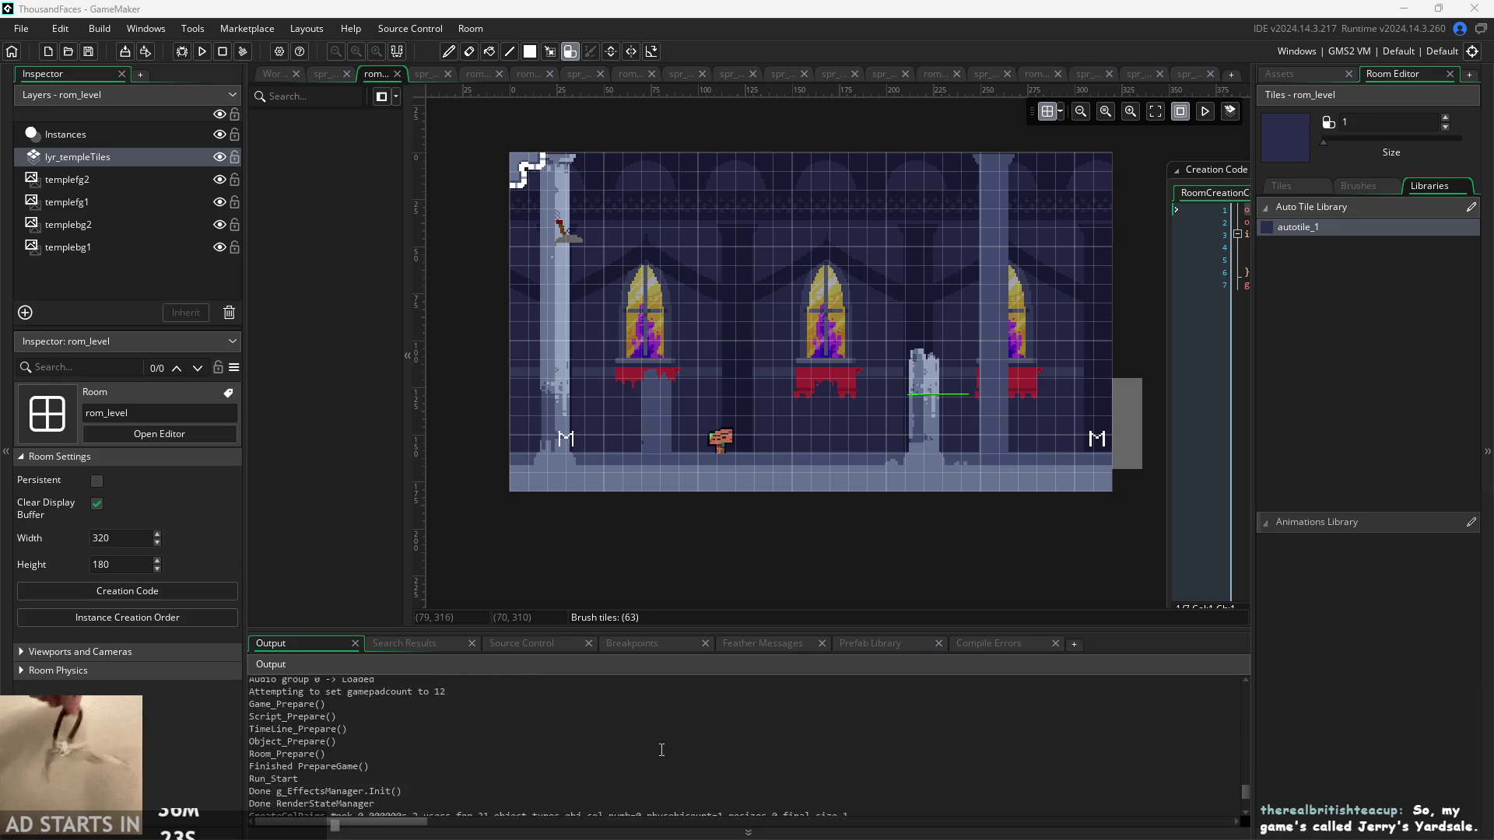
pyautogui.scroll(10, 659, 759)
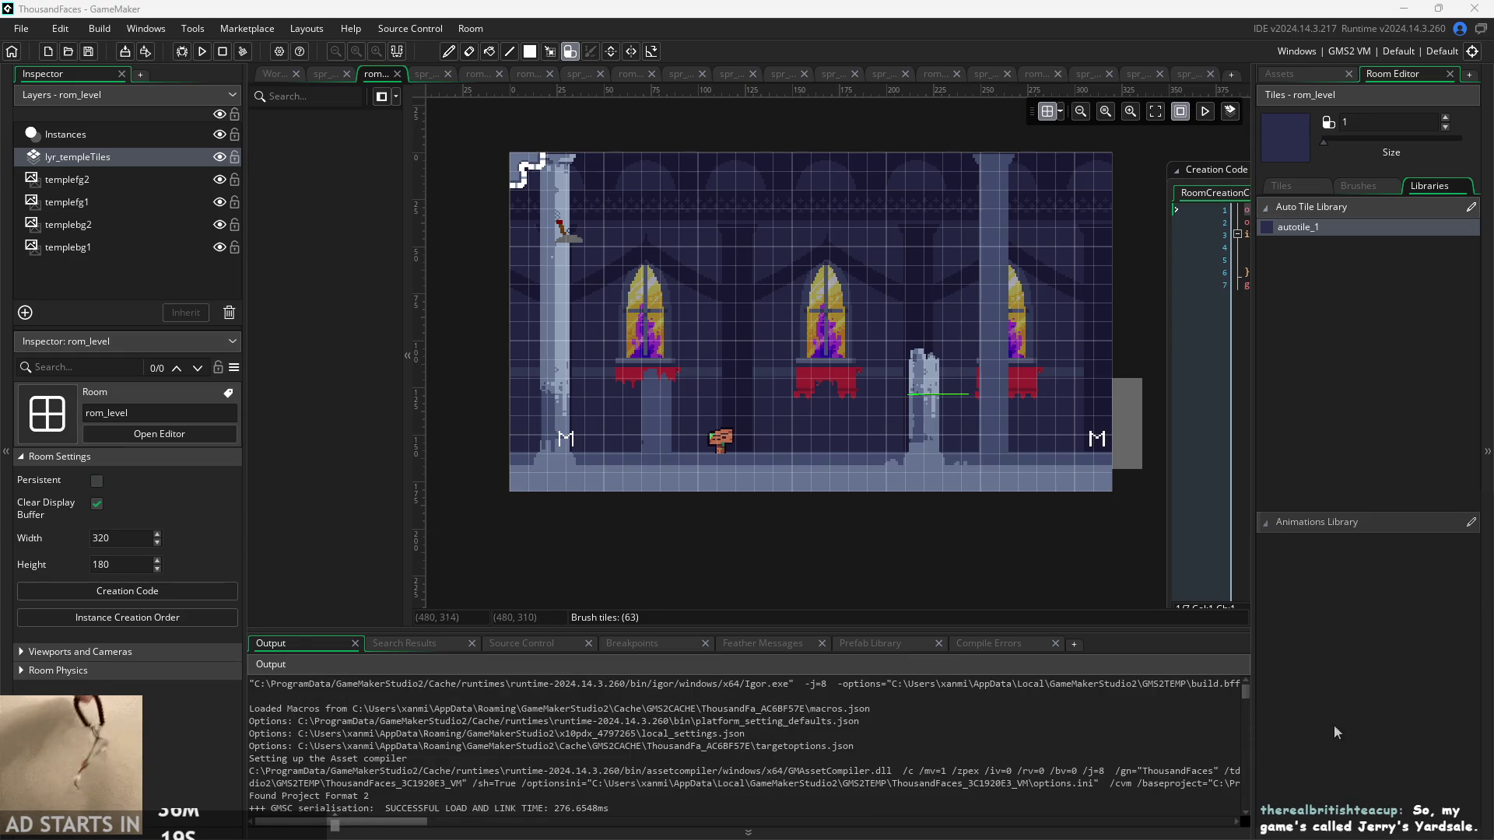
pyautogui.click(1246, 694)
pyautogui.moveTo(1247, 699); pyautogui.dragTo(1246, 800)
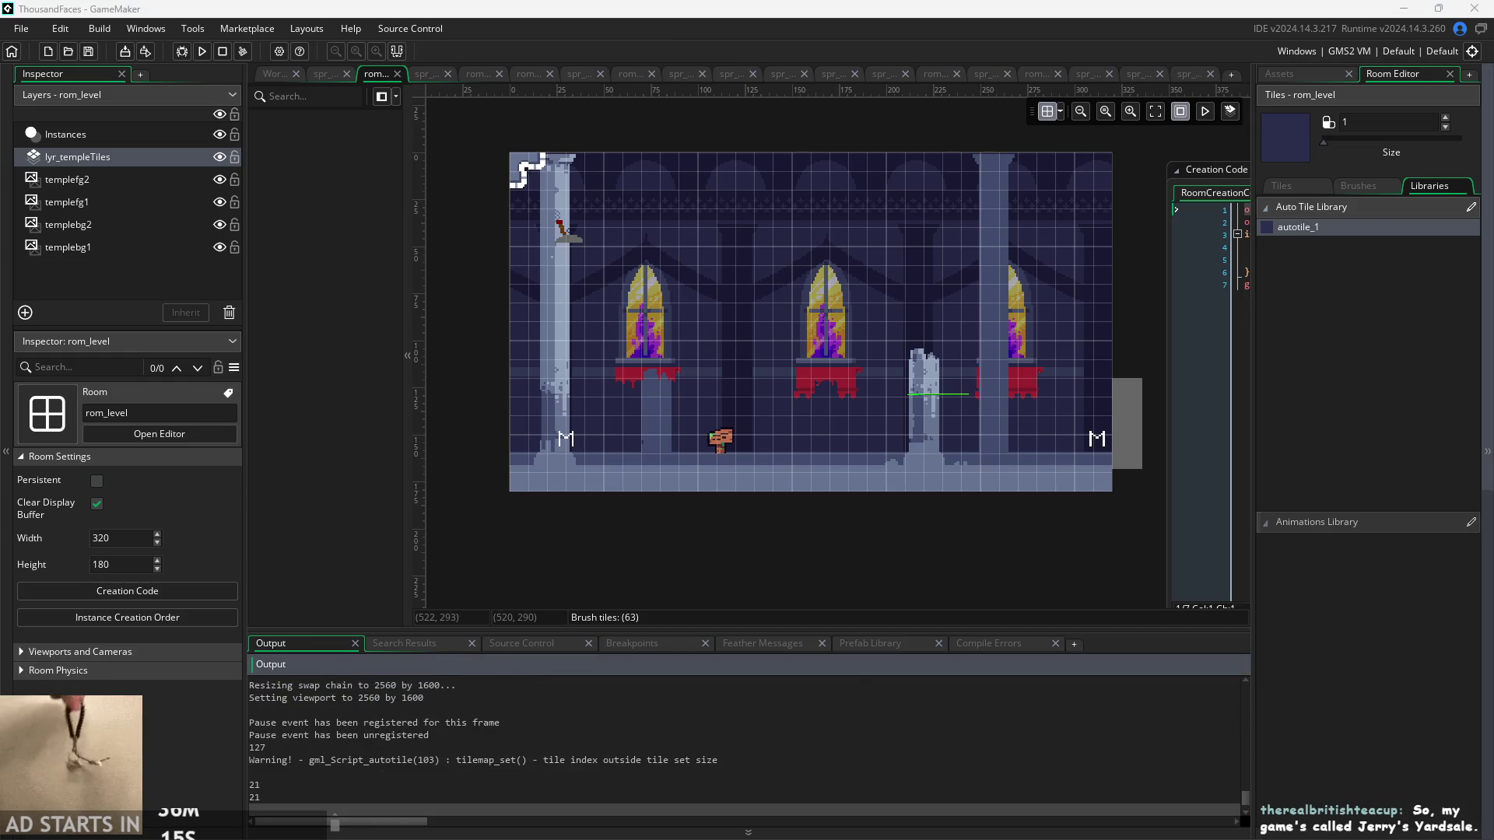
# - Select logged tile indices 21 and 127 in Output, then paint auto-tiles at the room's top-left corner
pyautogui.scroll(-2, 775, 788)
pyautogui.scroll(2, 793, 731)
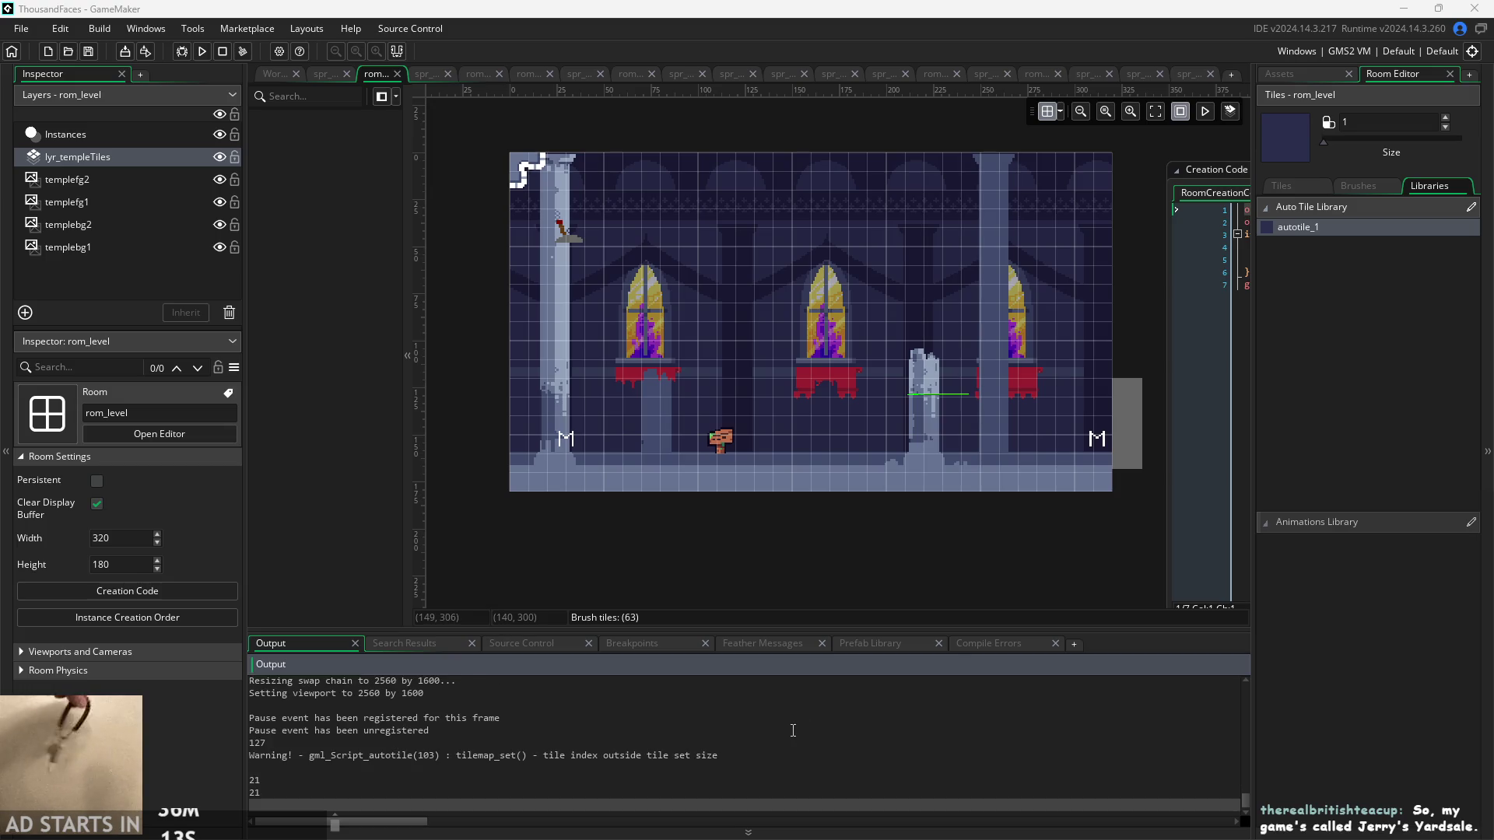
pyautogui.scroll(-1, 763, 740)
pyautogui.moveTo(268, 713); pyautogui.dragTo(243, 710)
pyautogui.click(272, 750)
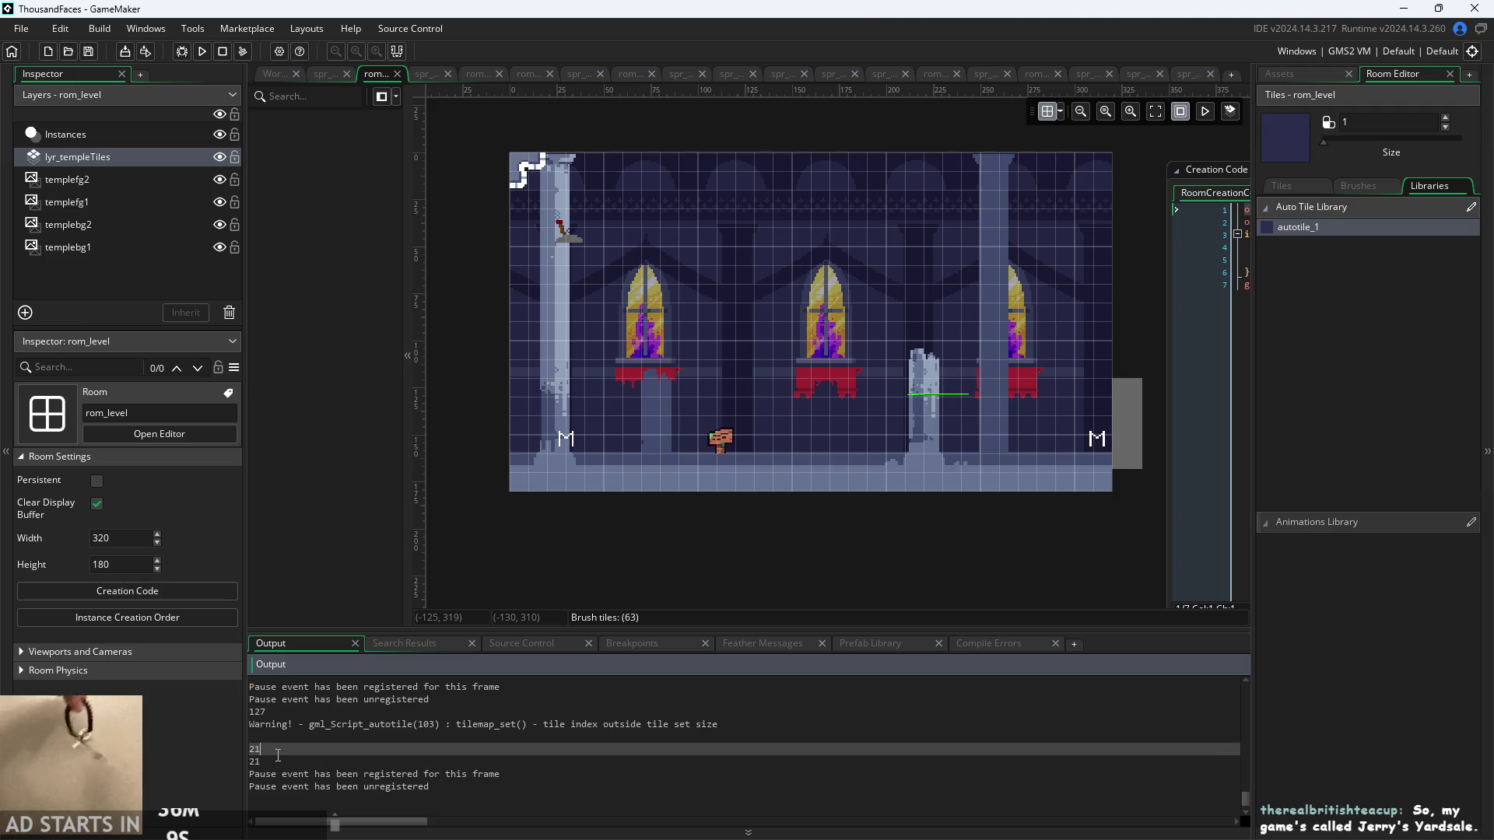
pyautogui.click(380, 710)
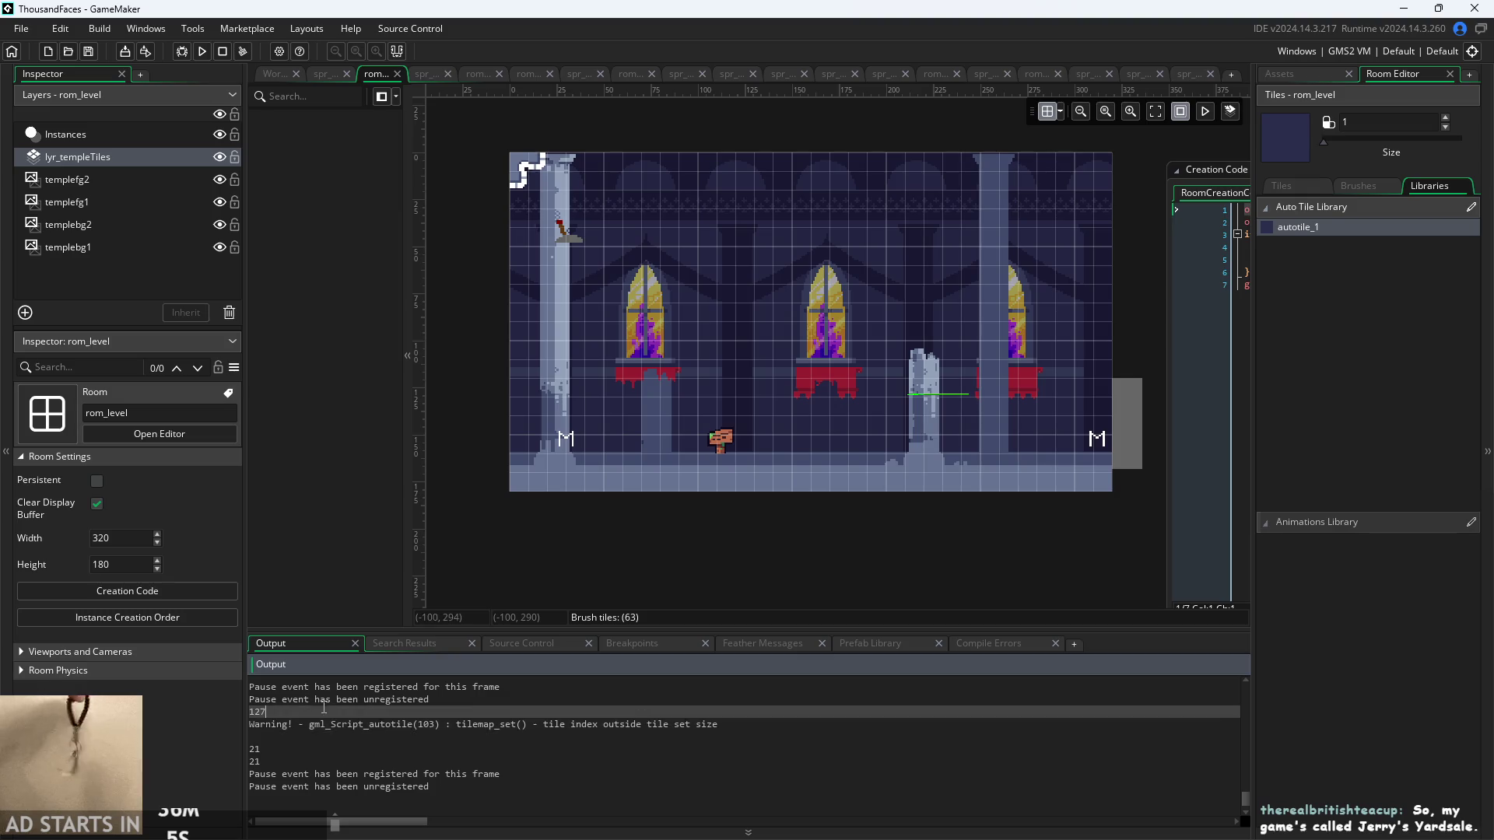
pyautogui.doubleClick(266, 713)
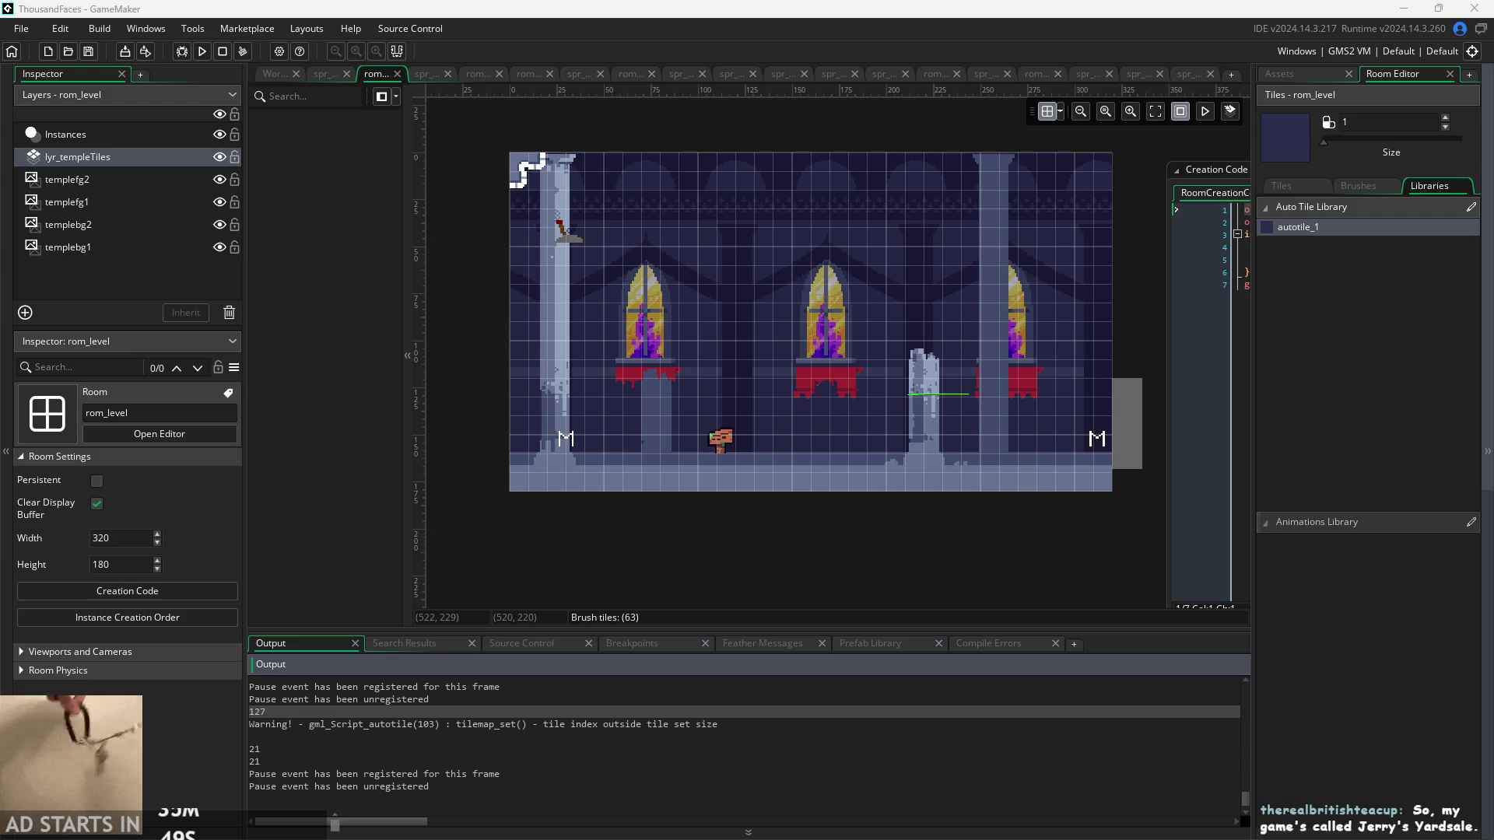
pyautogui.moveTo(497, 179); pyautogui.dragTo(535, 180)
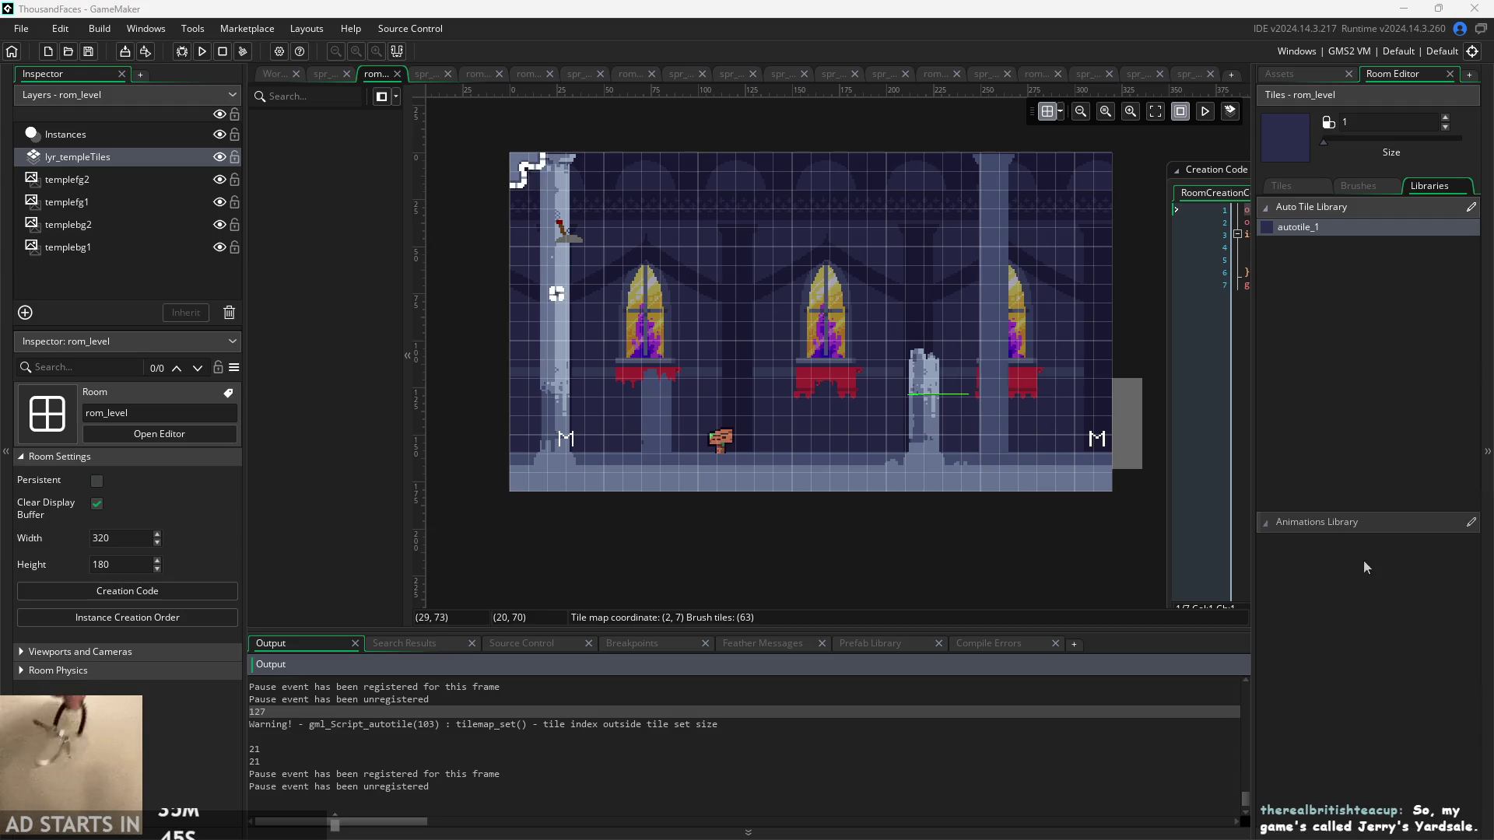
pyautogui.click(269, 75)
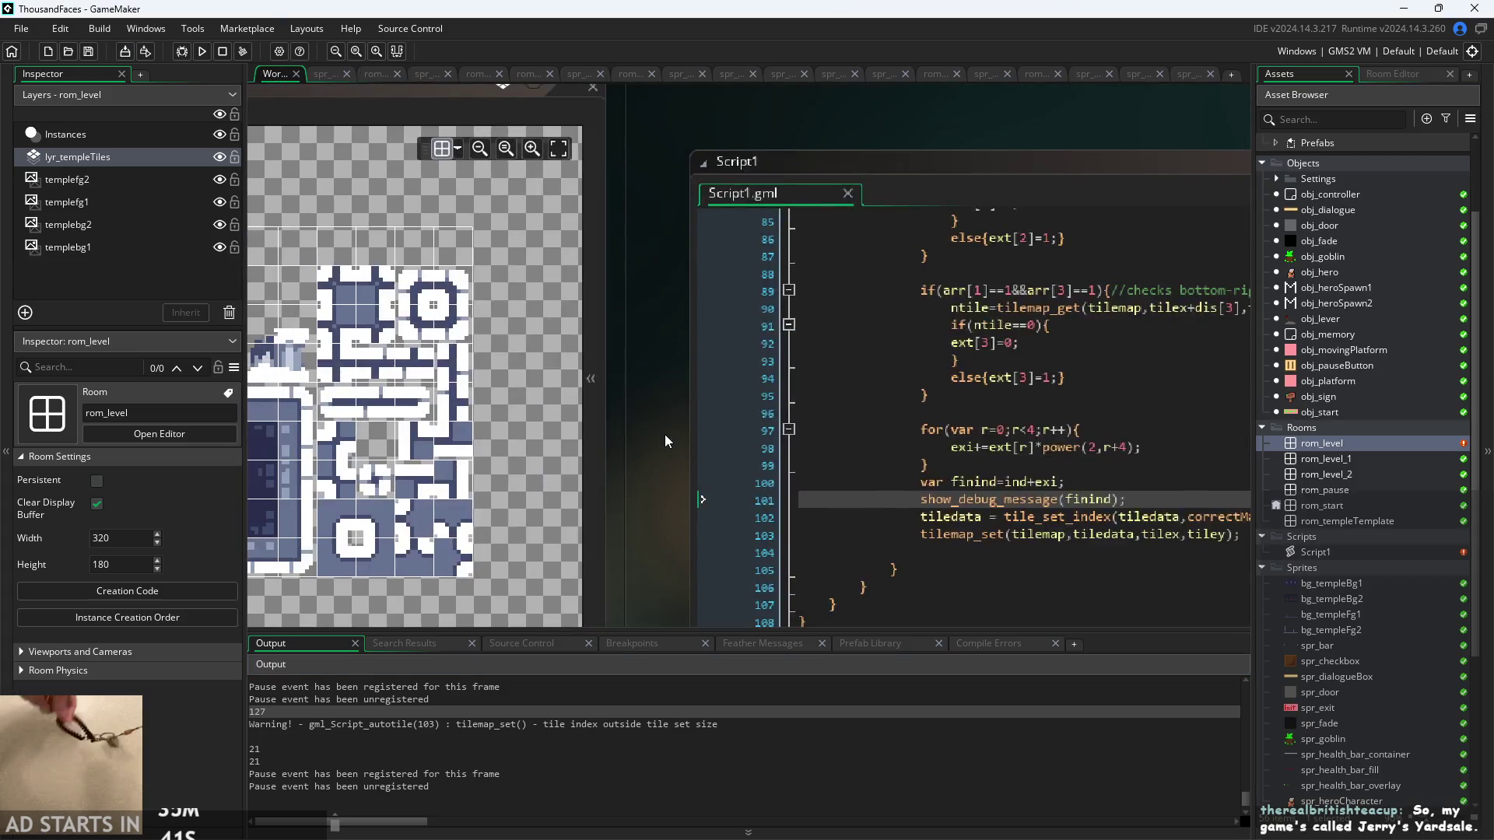
# - Centre the correctMapping code in the workspace, then switch to the running game window
pyautogui.scroll(-5, 646, 450)
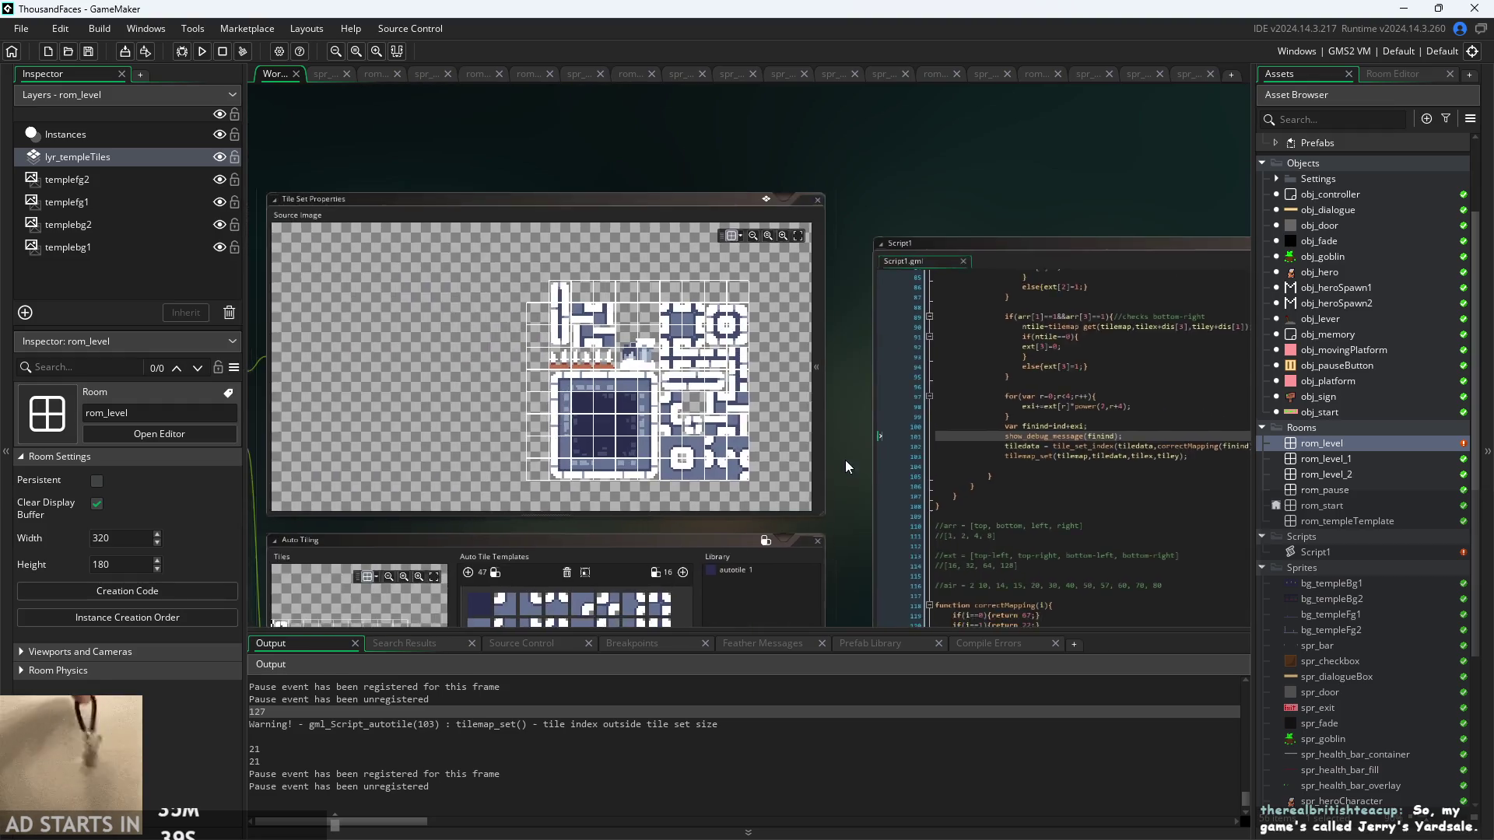
pyautogui.scroll(2, 722, 399)
pyautogui.scroll(-5, 700, 428)
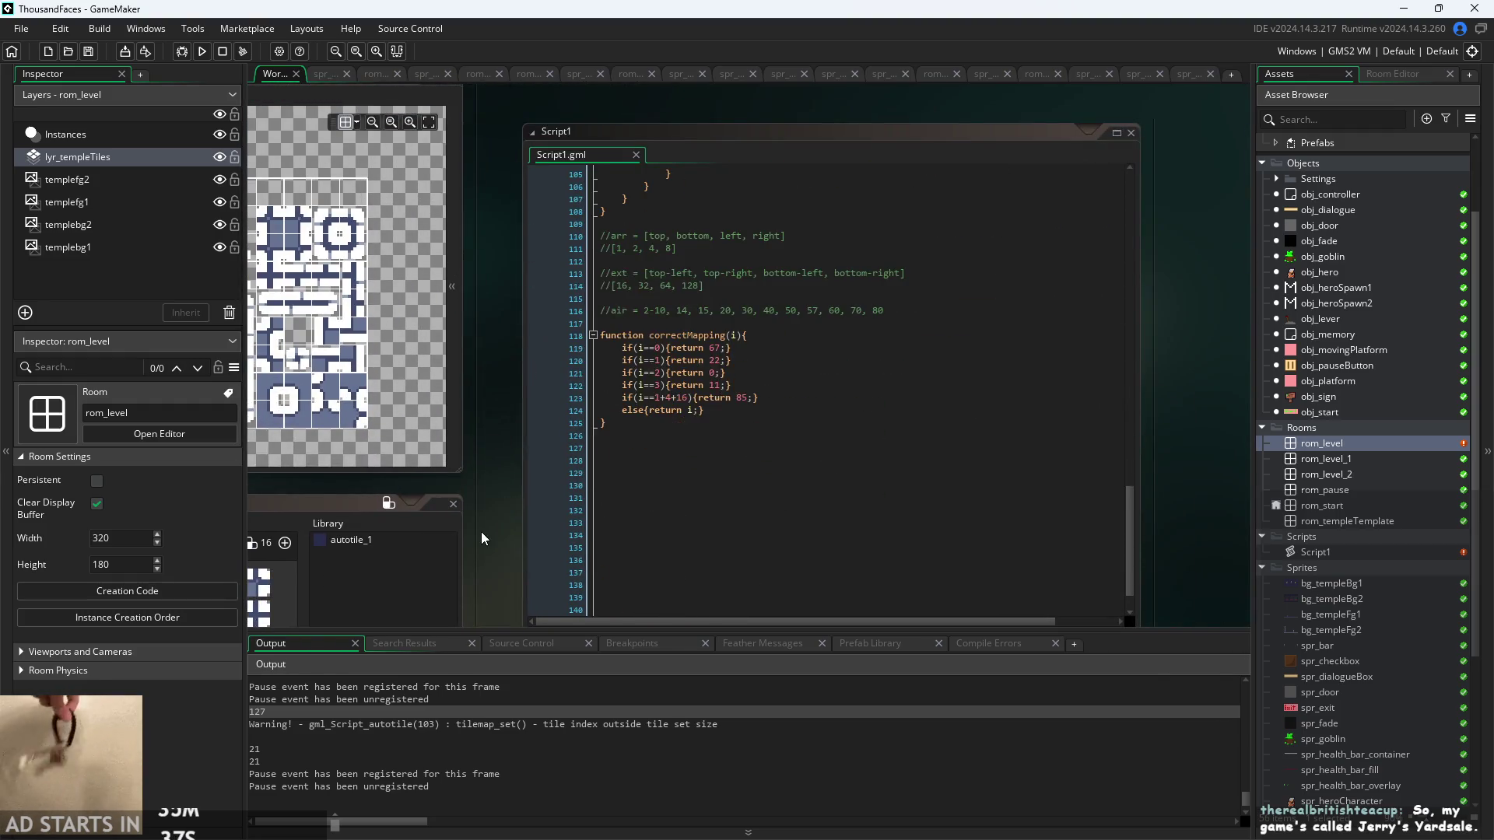
pyautogui.scroll(3, 491, 521)
pyautogui.moveTo(483, 525); pyautogui.dragTo(377, 570)
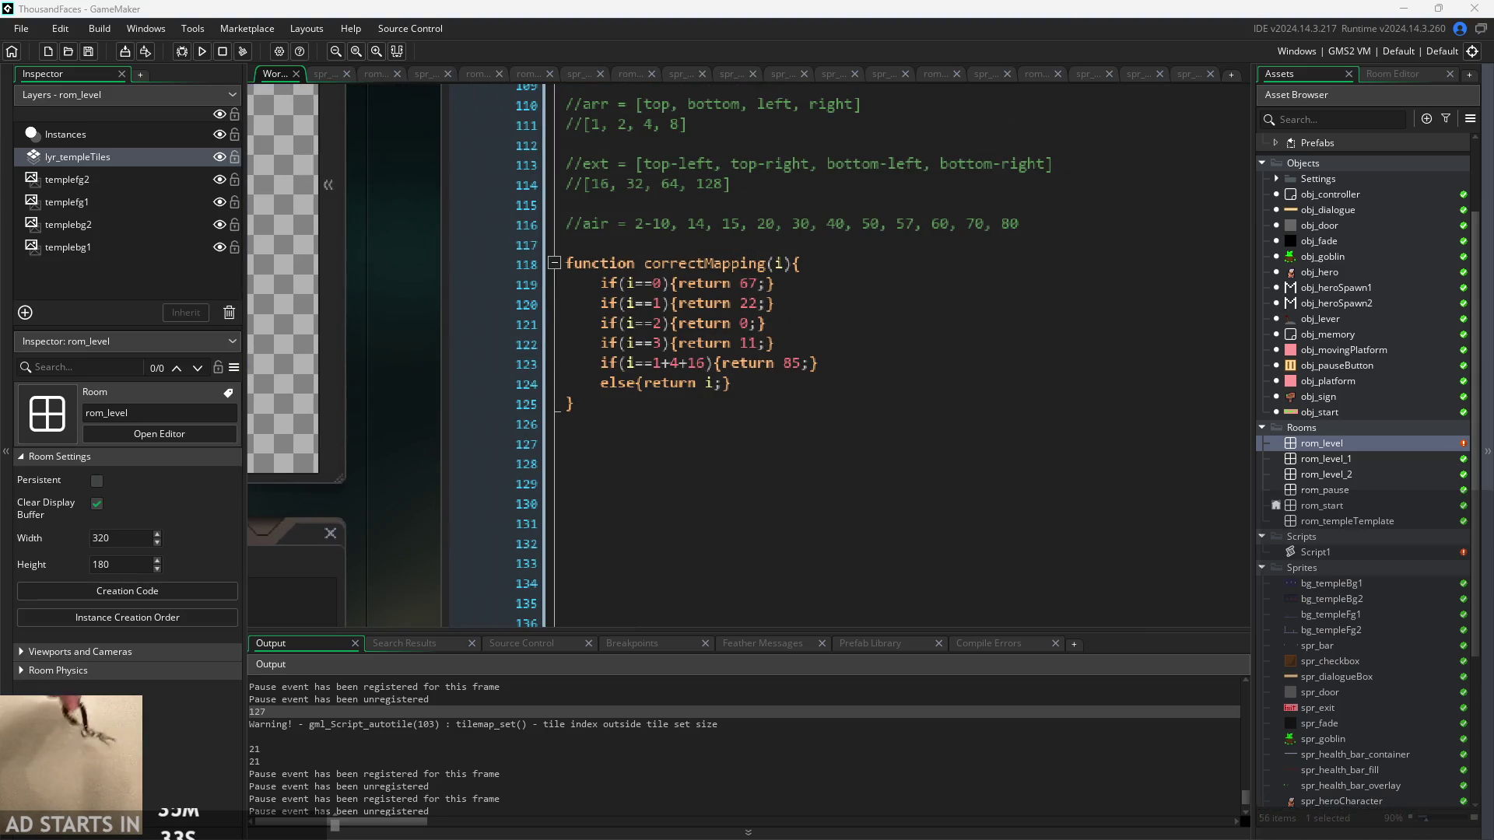
pyautogui.hotkey('alt', 'Tab')
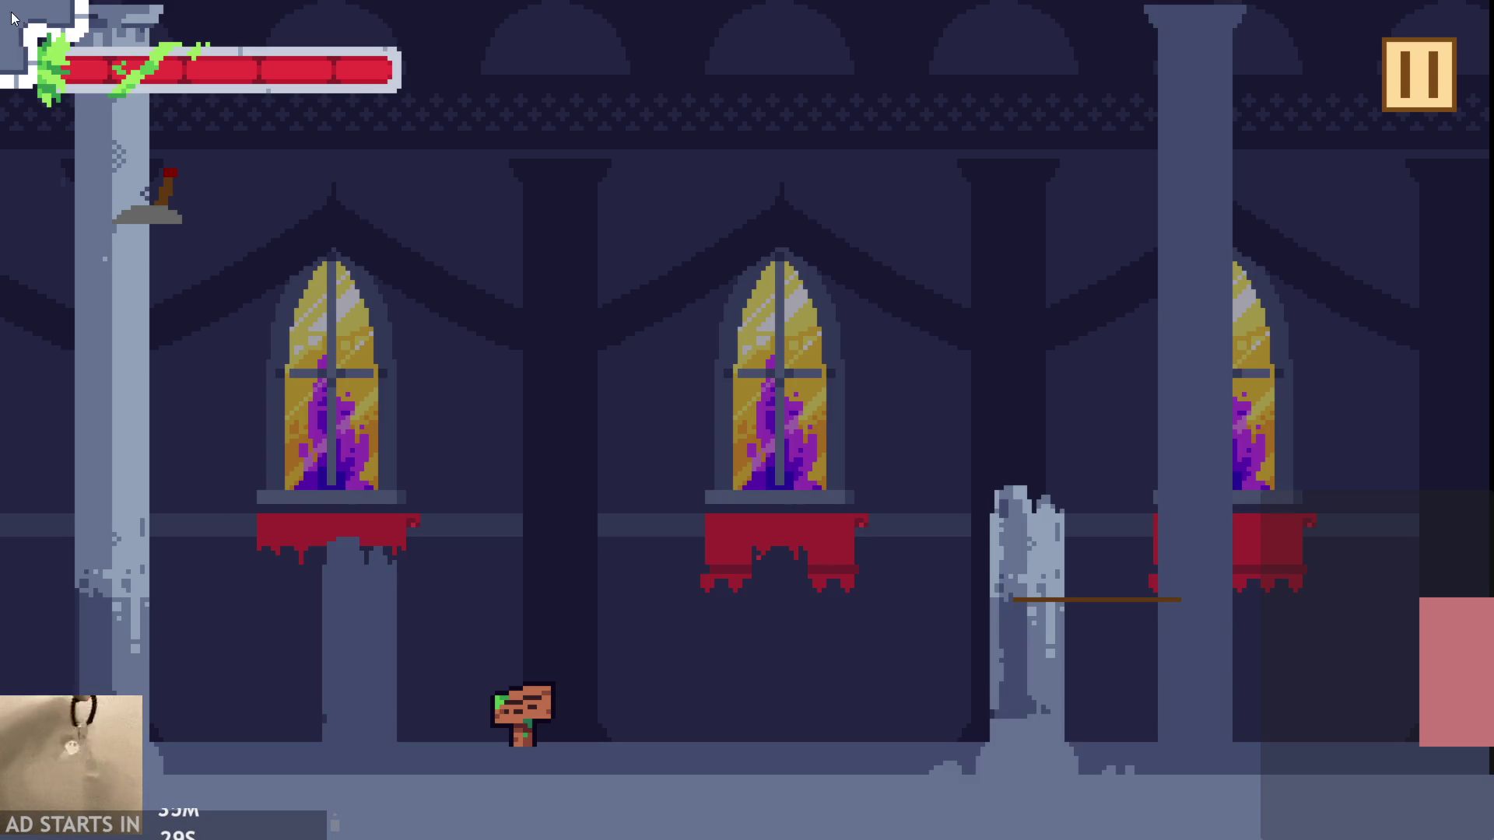
# - Pause and quit the game, then go to the end of correctMapping in Script1
pyautogui.click(1449, 87)
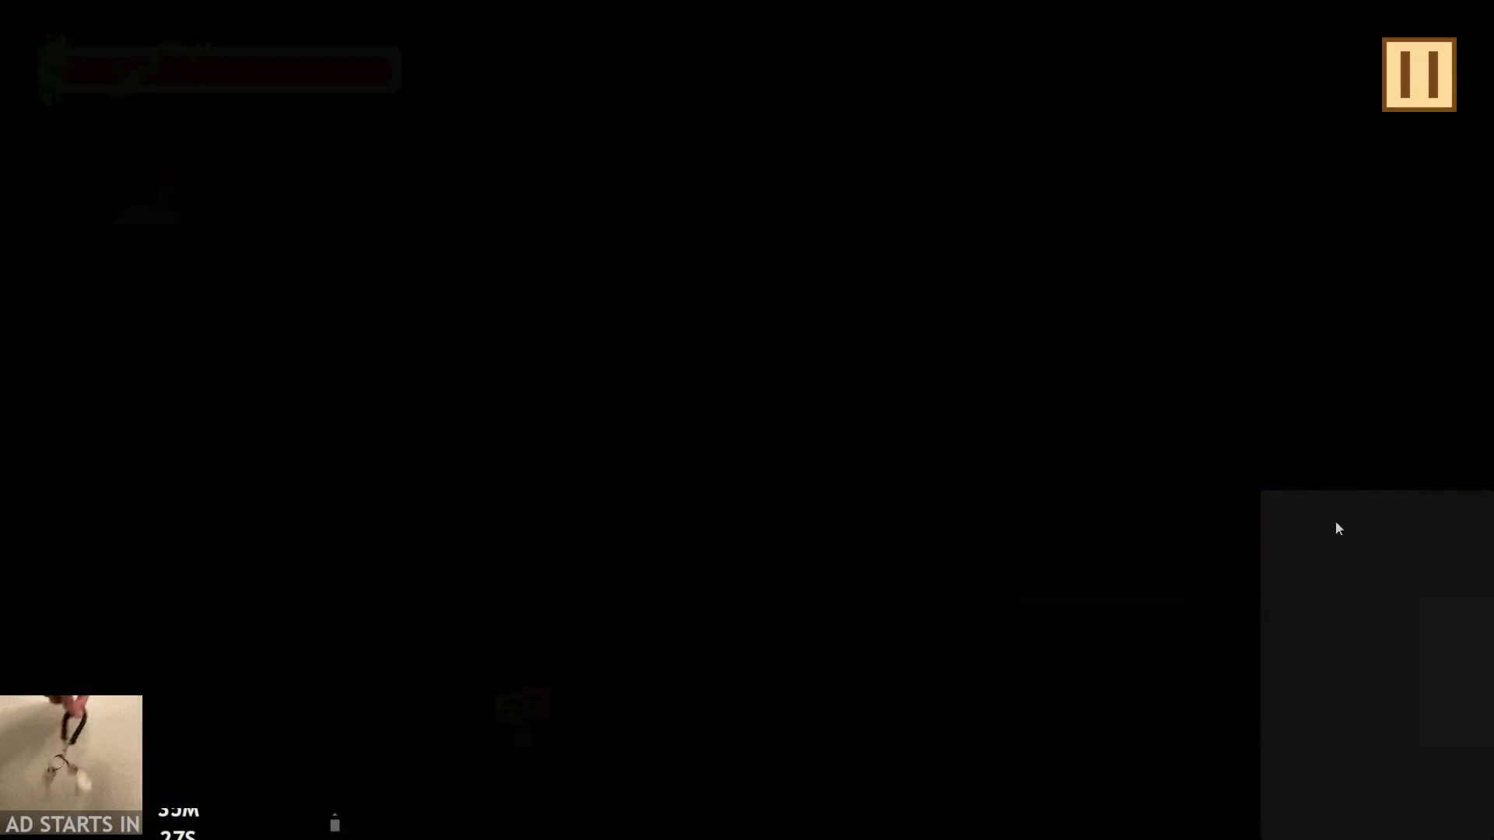
pyautogui.click(1301, 703)
pyautogui.click(720, 364)
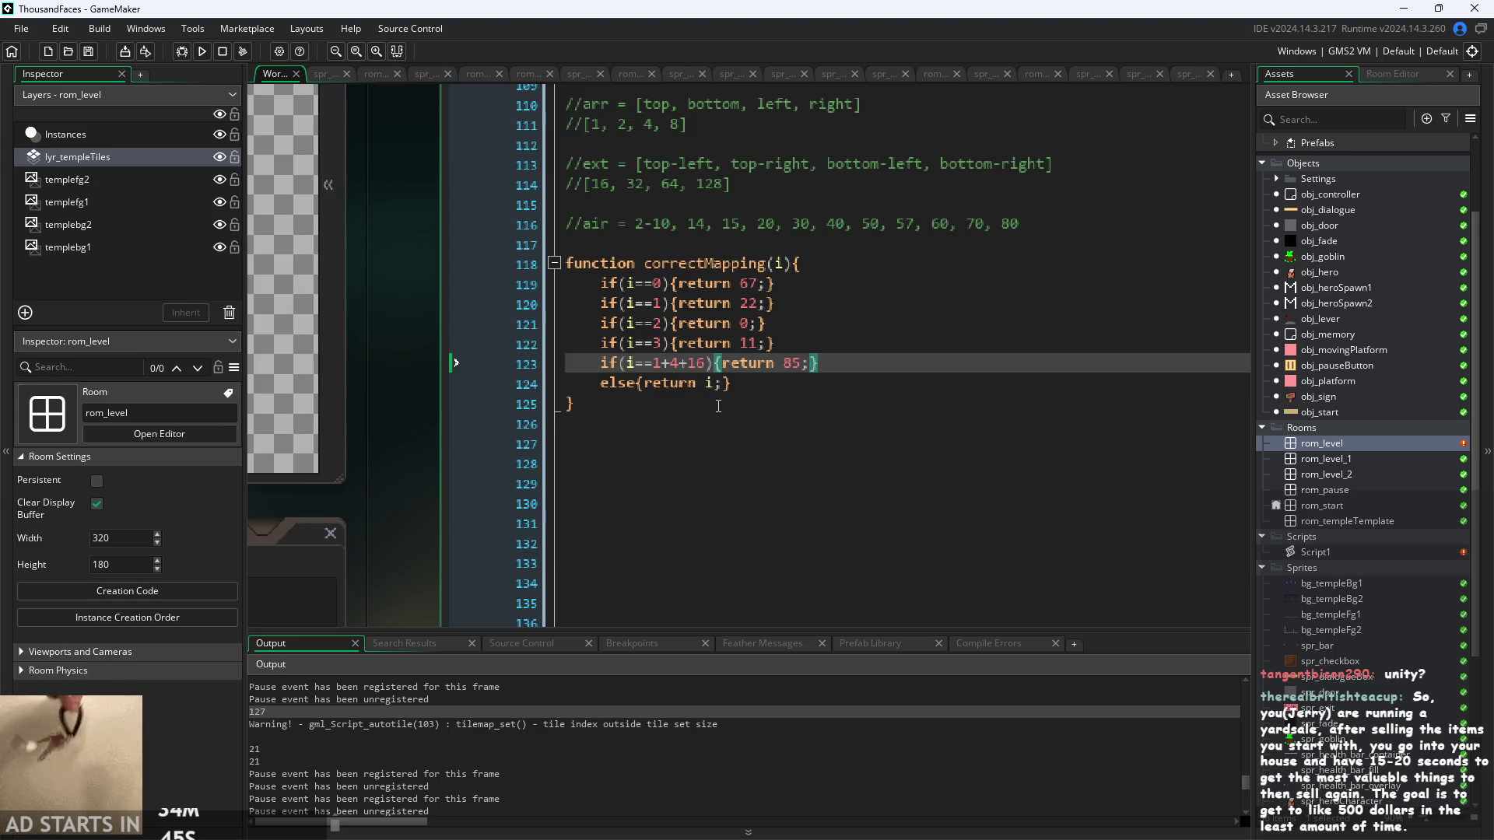
pyautogui.click(730, 401)
# - Step through correctMapping's conditions from the else return i line up to i==0 return 67
pyautogui.press('Up')
pyautogui.press('Up')
pyautogui.press('Up')
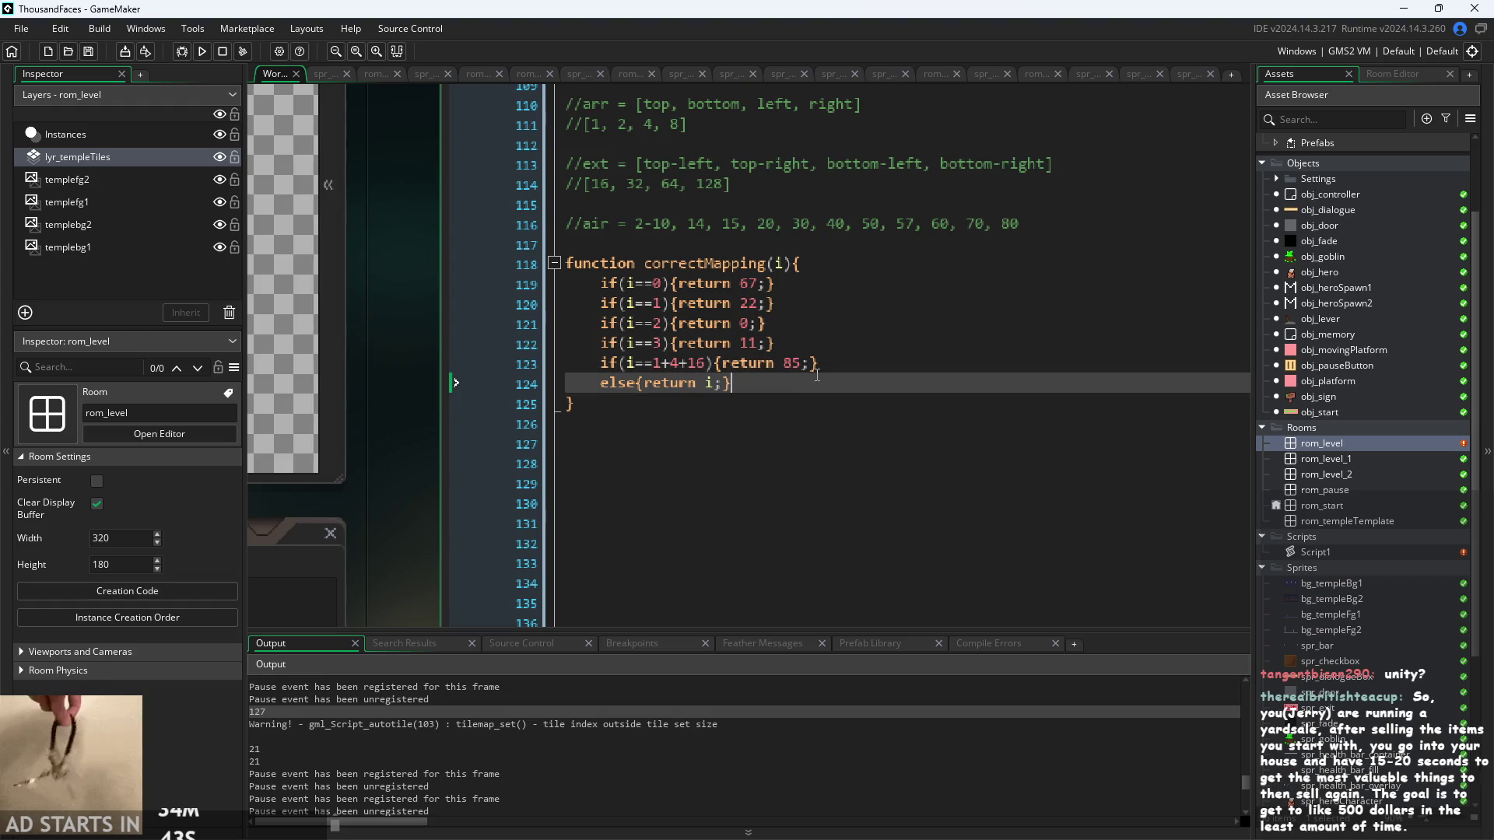
pyautogui.press('Up')
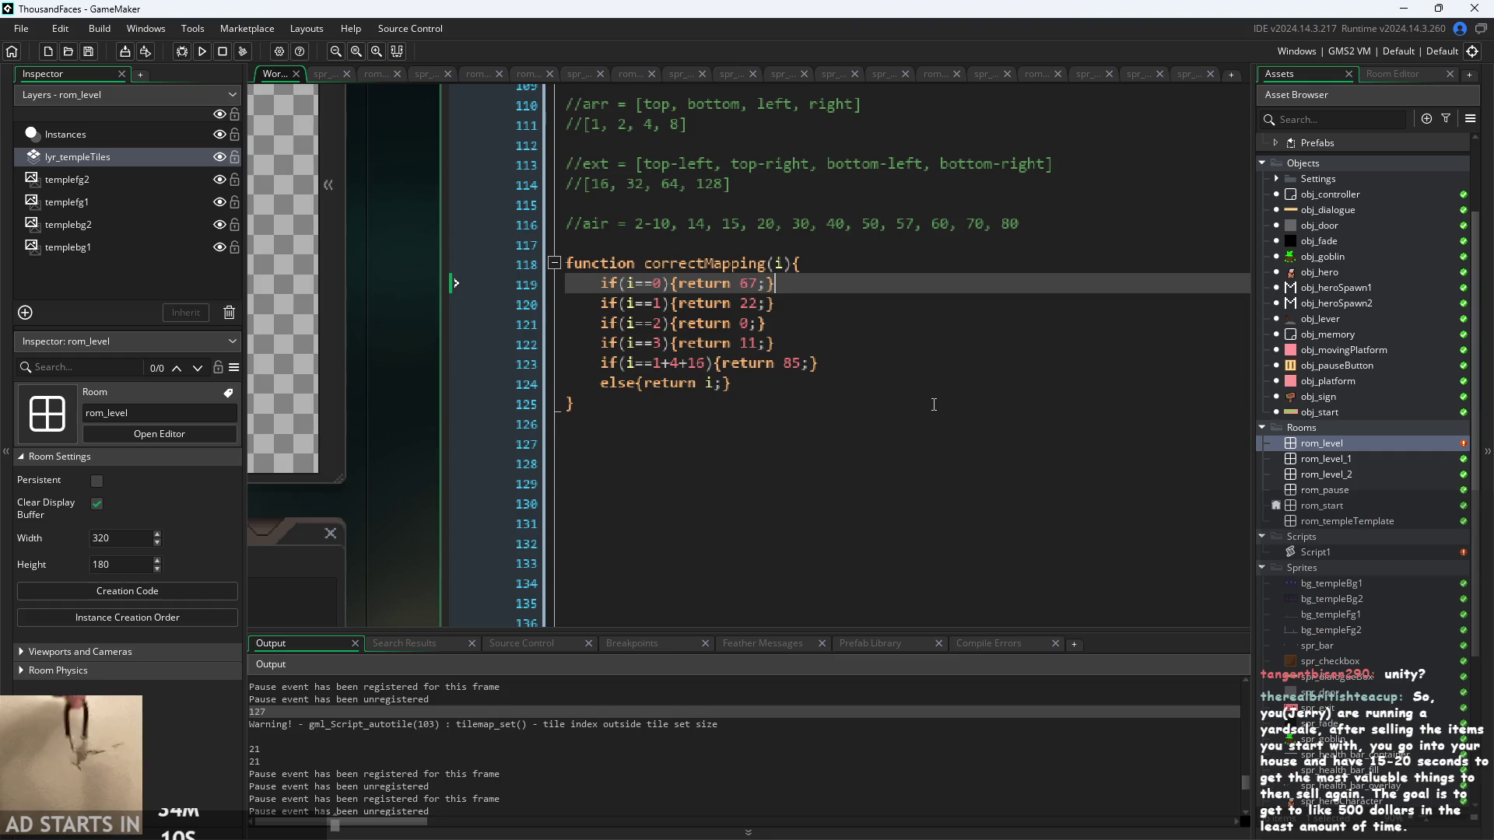
pyautogui.click(967, 378)
pyautogui.scroll(3, 358, 420)
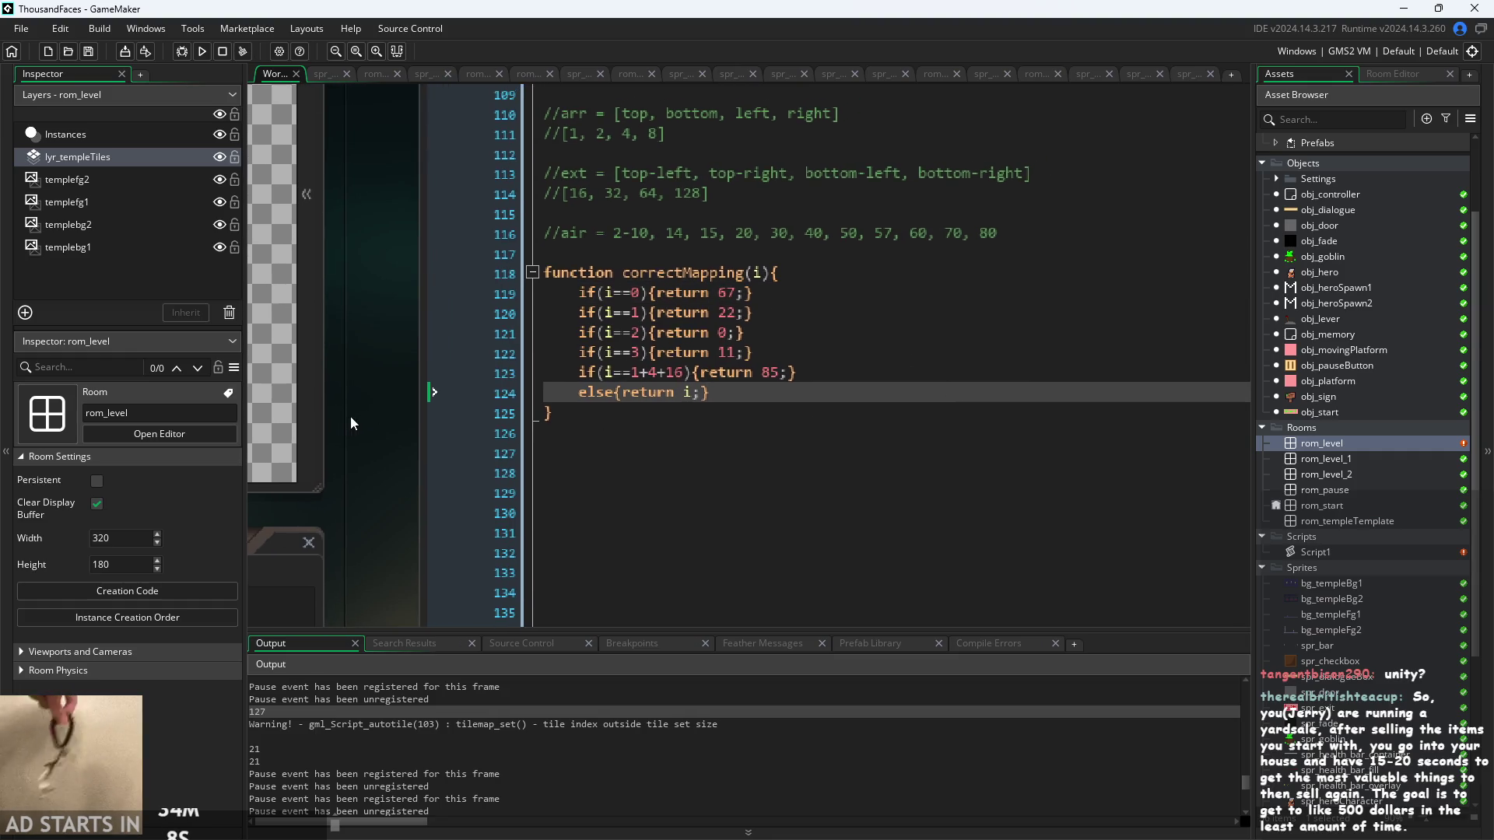
pyautogui.scroll(-2, 367, 423)
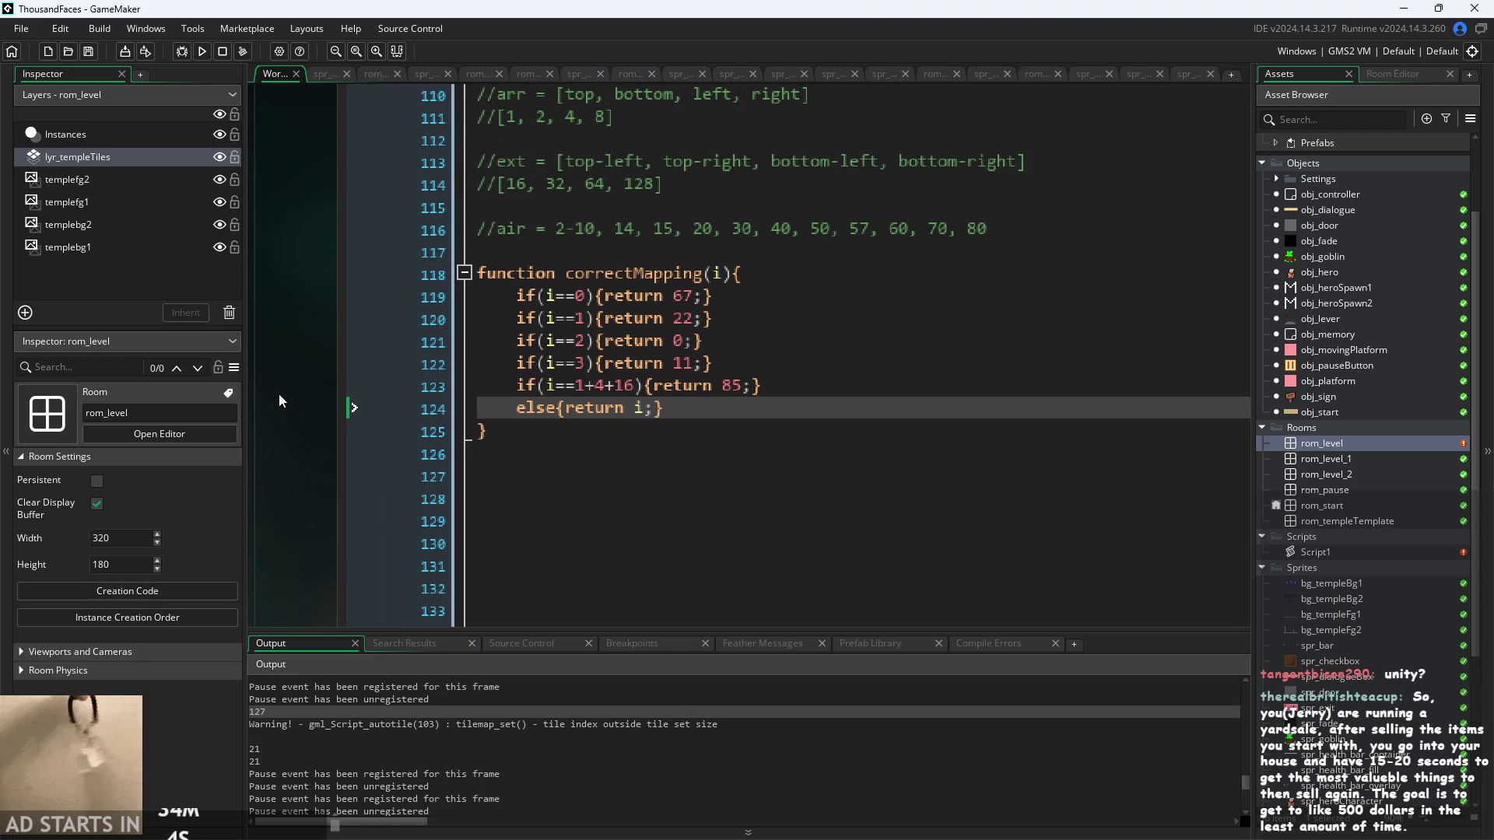
pyautogui.scroll(2, 279, 394)
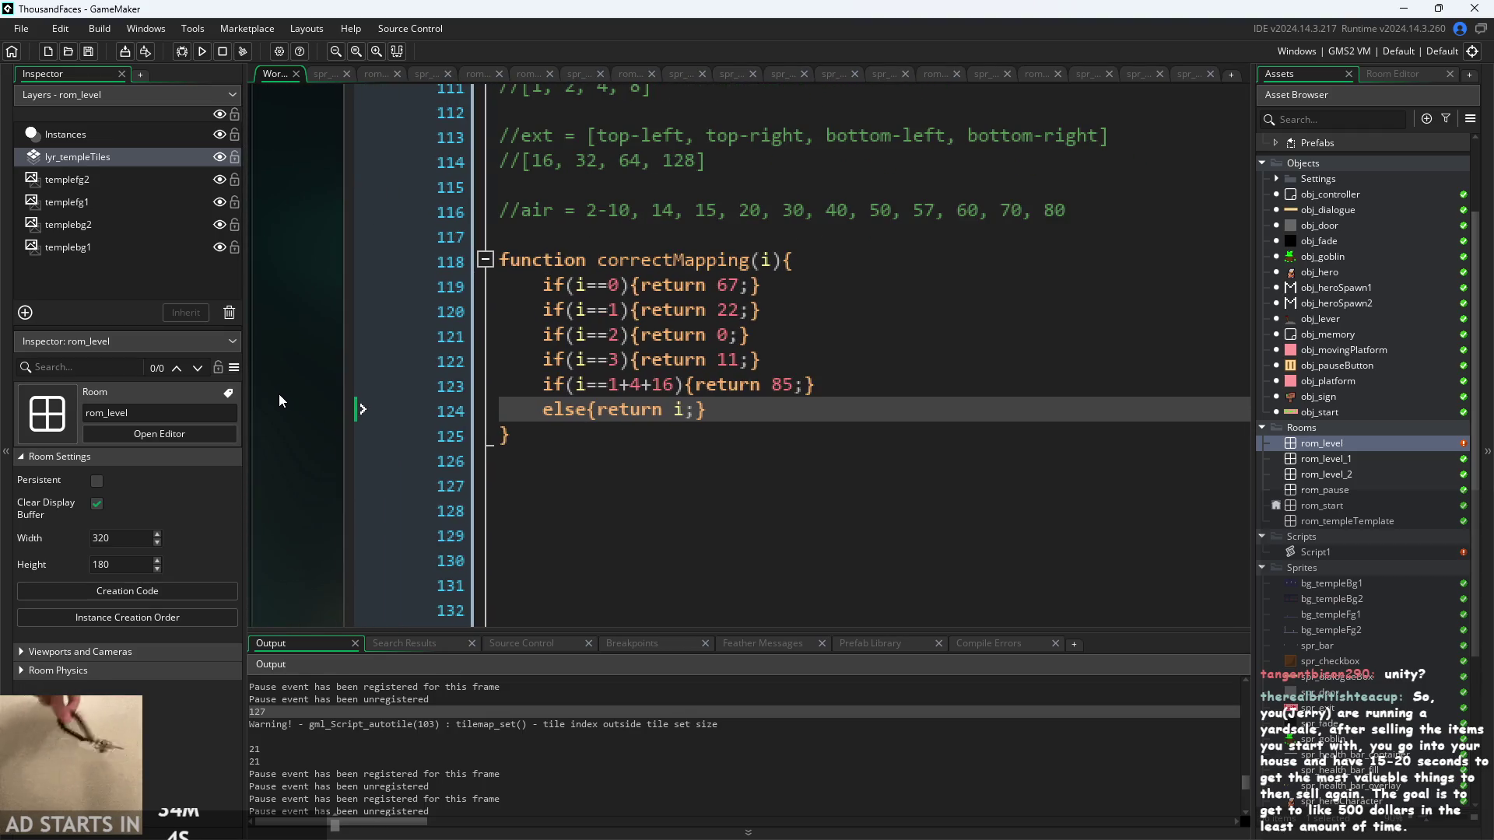
pyautogui.click(819, 389)
pyautogui.click(836, 364)
pyautogui.click(849, 340)
pyautogui.click(856, 317)
pyautogui.press('Up')
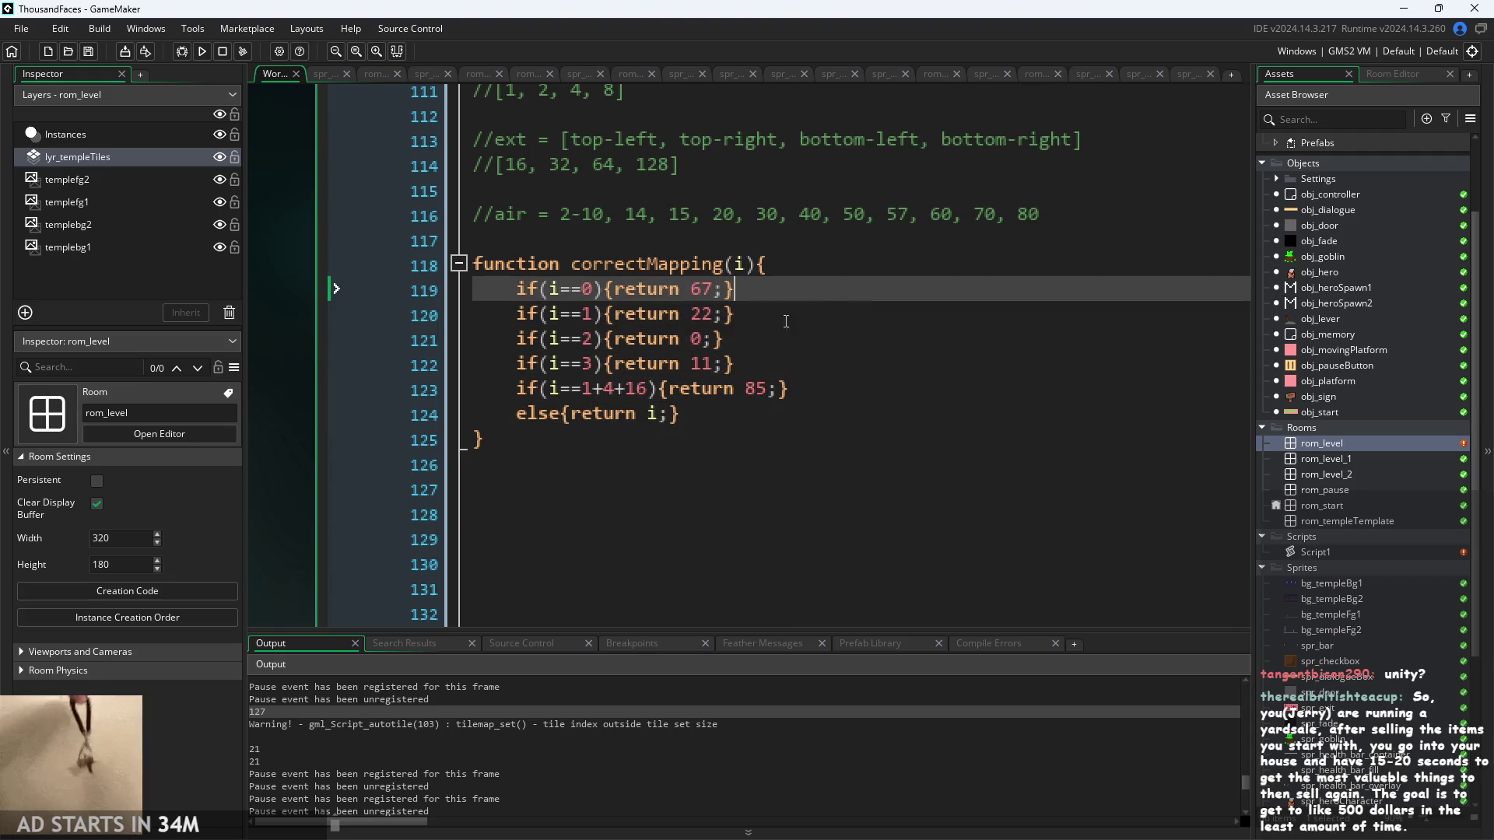
# - Place the caret on correctMapping's closing brace and scroll through Script1
pyautogui.scroll(-1, 409, 459)
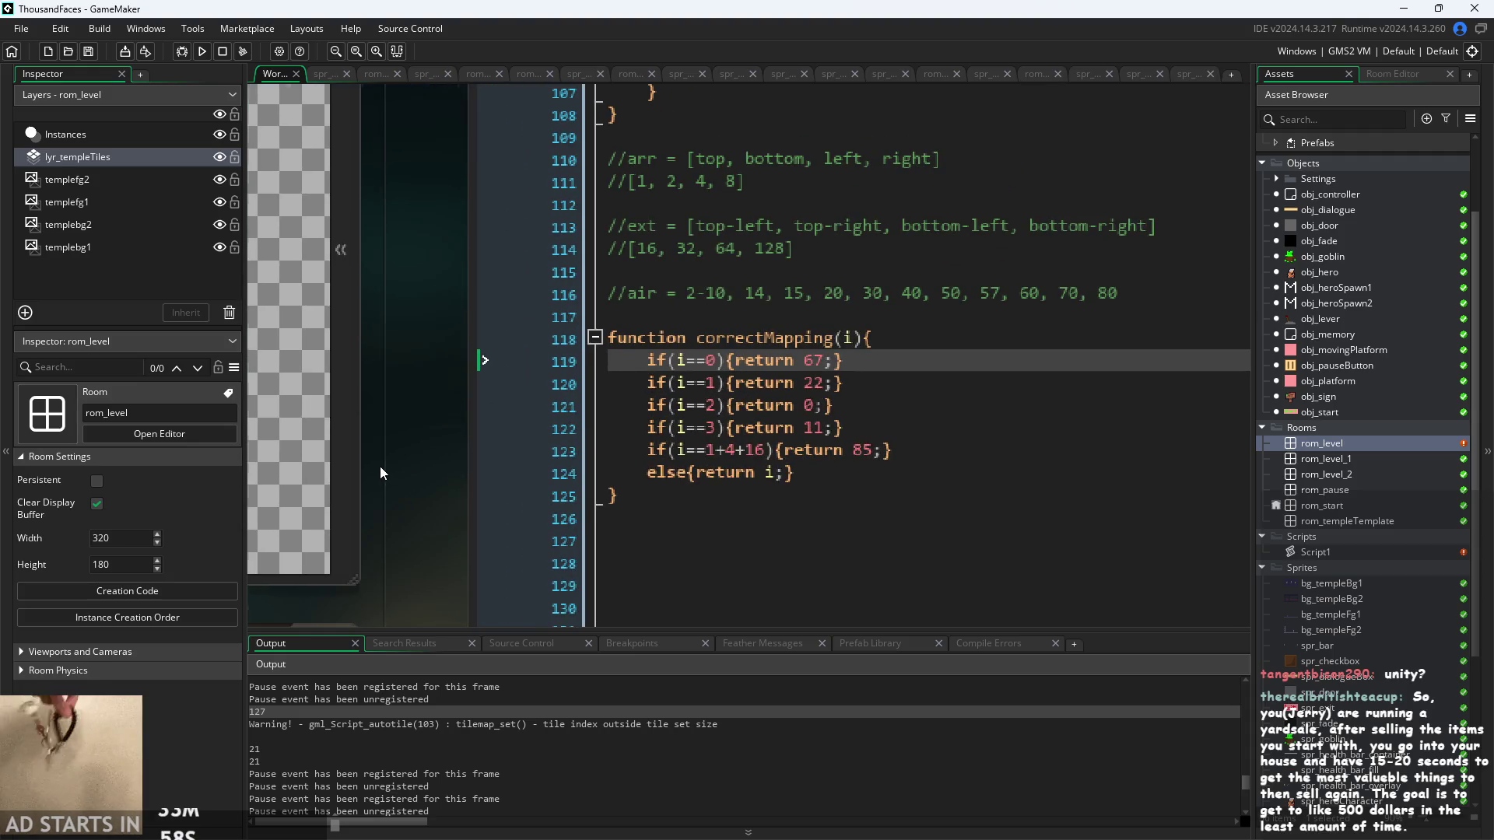
pyautogui.moveTo(380, 466); pyautogui.dragTo(339, 465)
pyautogui.click(679, 513)
pyautogui.click(764, 484)
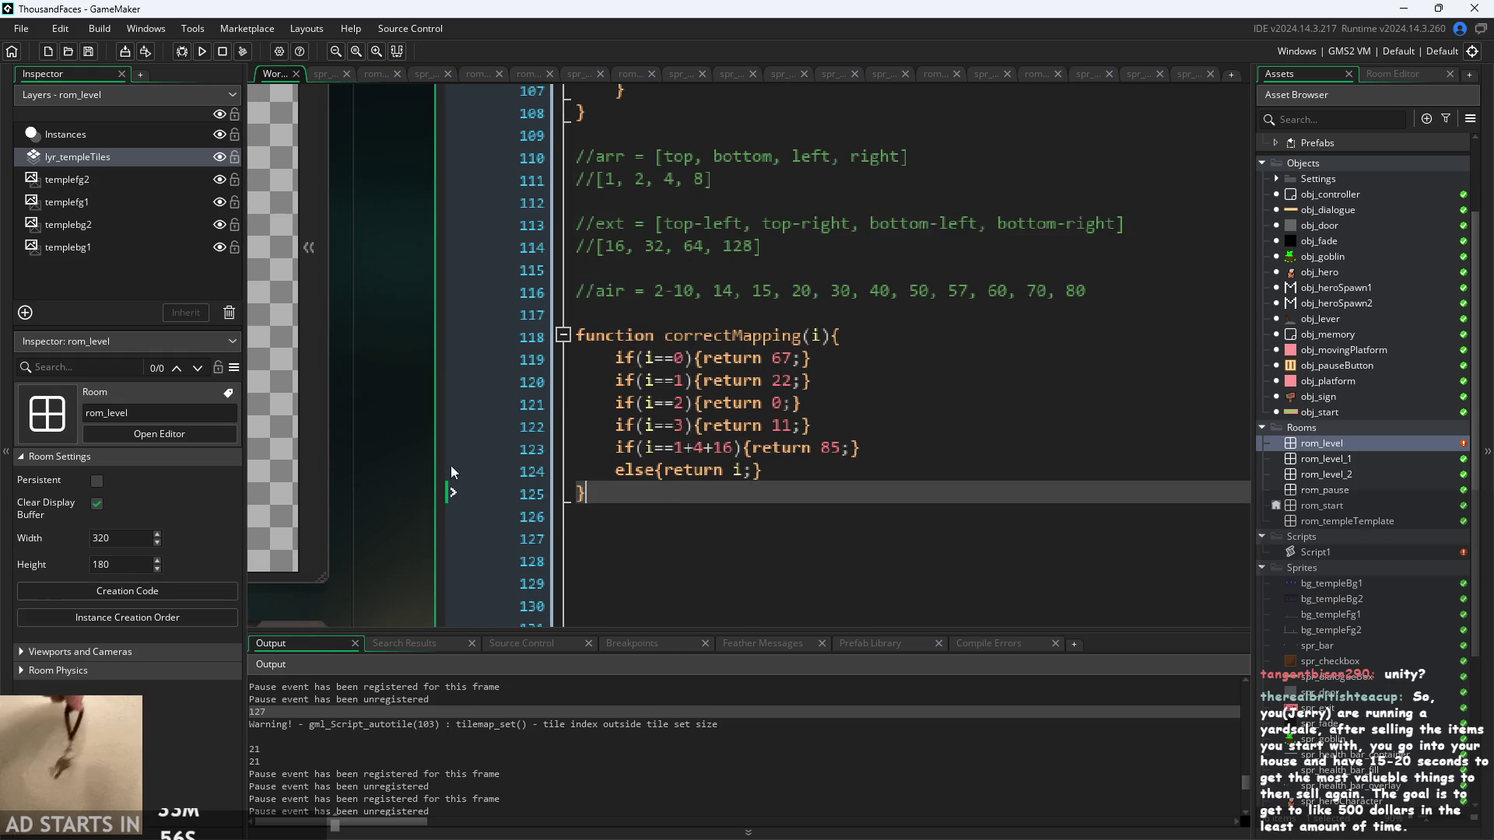
pyautogui.scroll(-1, 700, 483)
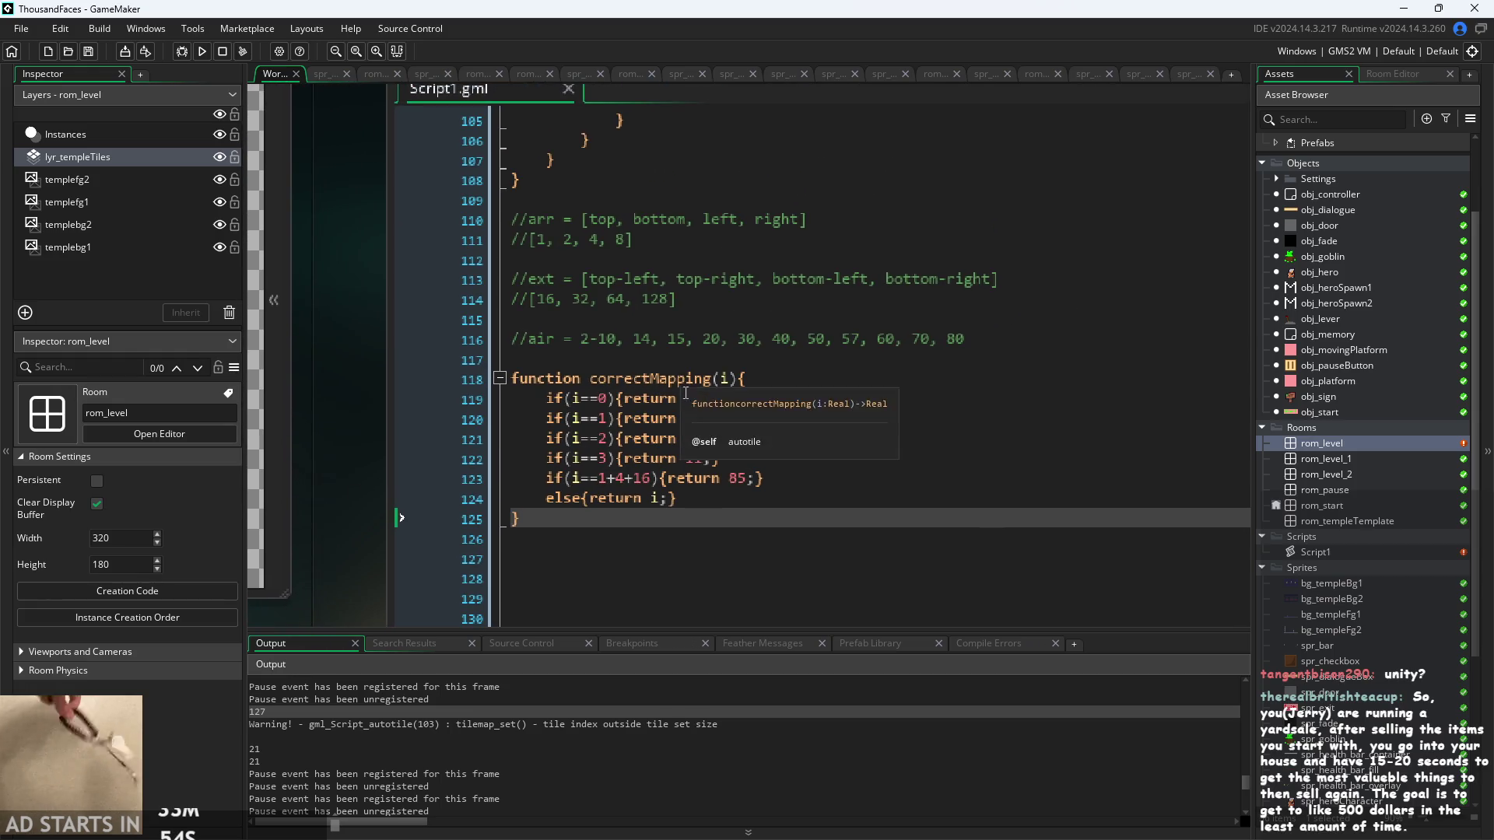
pyautogui.scroll(-1, 661, 480)
pyautogui.scroll(-1, 400, 440)
pyautogui.scroll(-1, 400, 441)
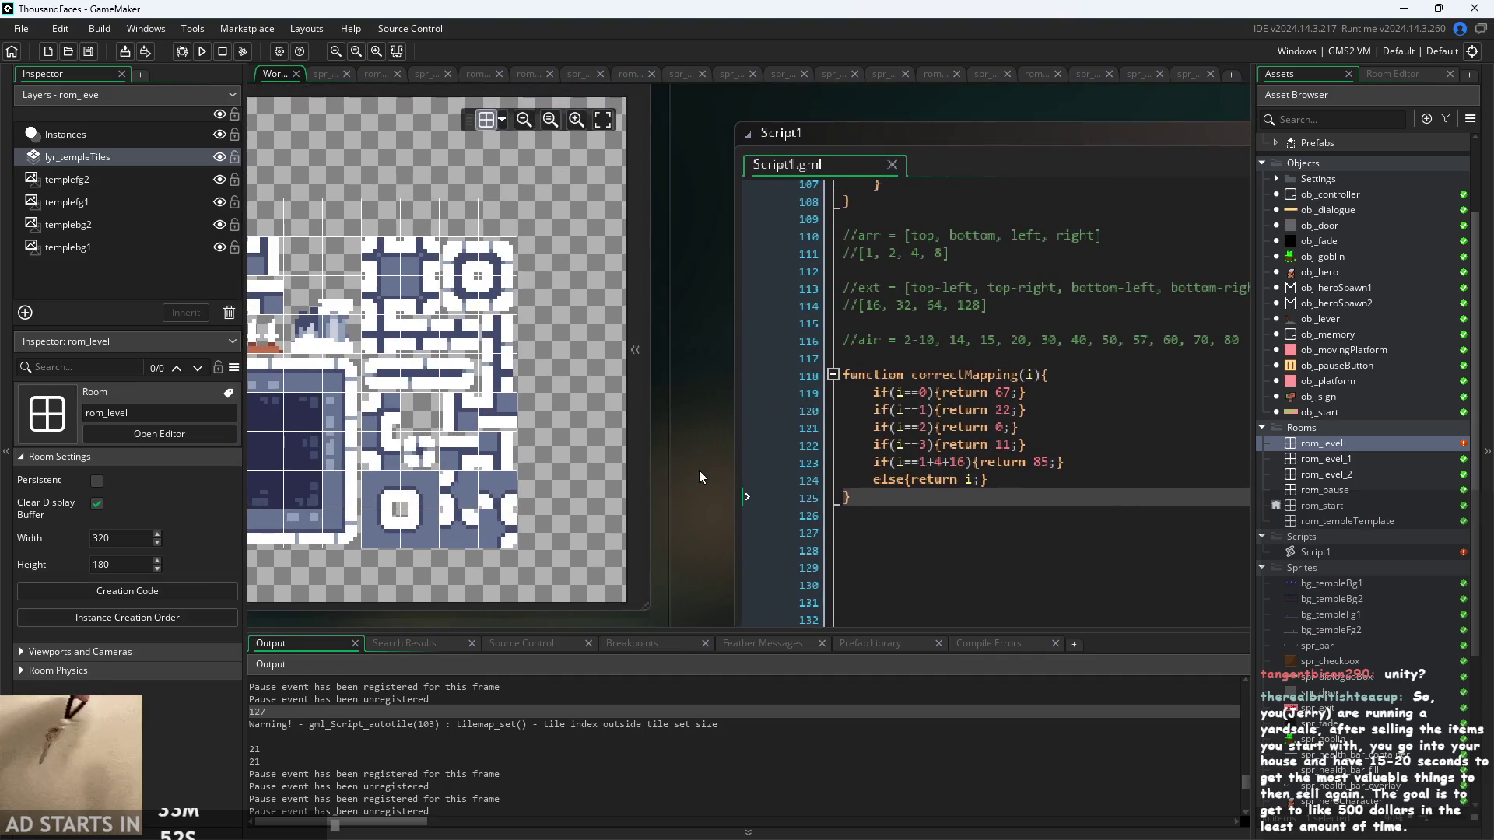
pyautogui.scroll(-1, 699, 470)
pyautogui.scroll(1, 842, 442)
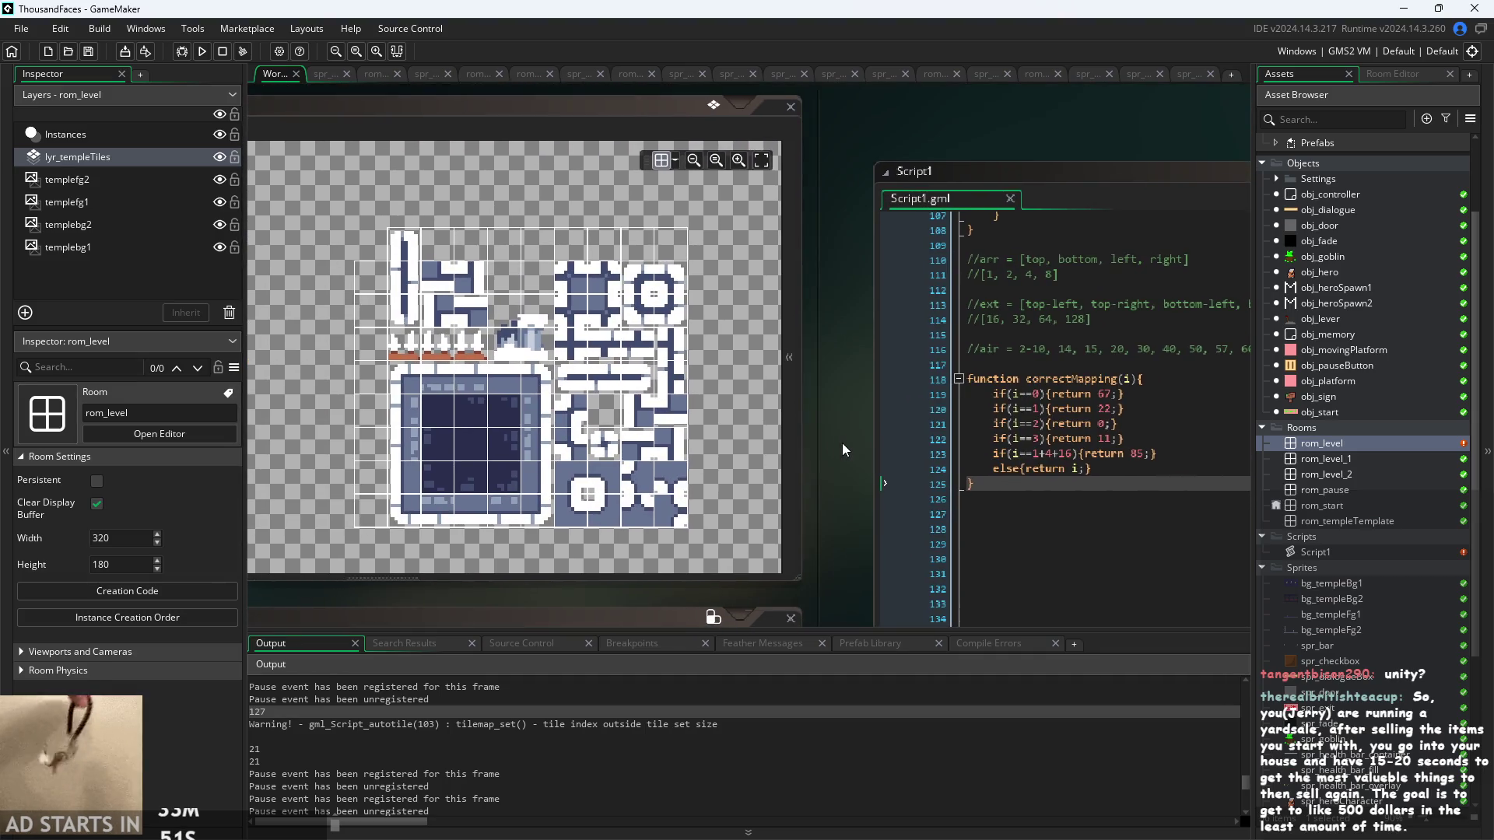
pyautogui.scroll(-1, 733, 488)
pyautogui.scroll(1, 776, 450)
pyautogui.scroll(3, 776, 450)
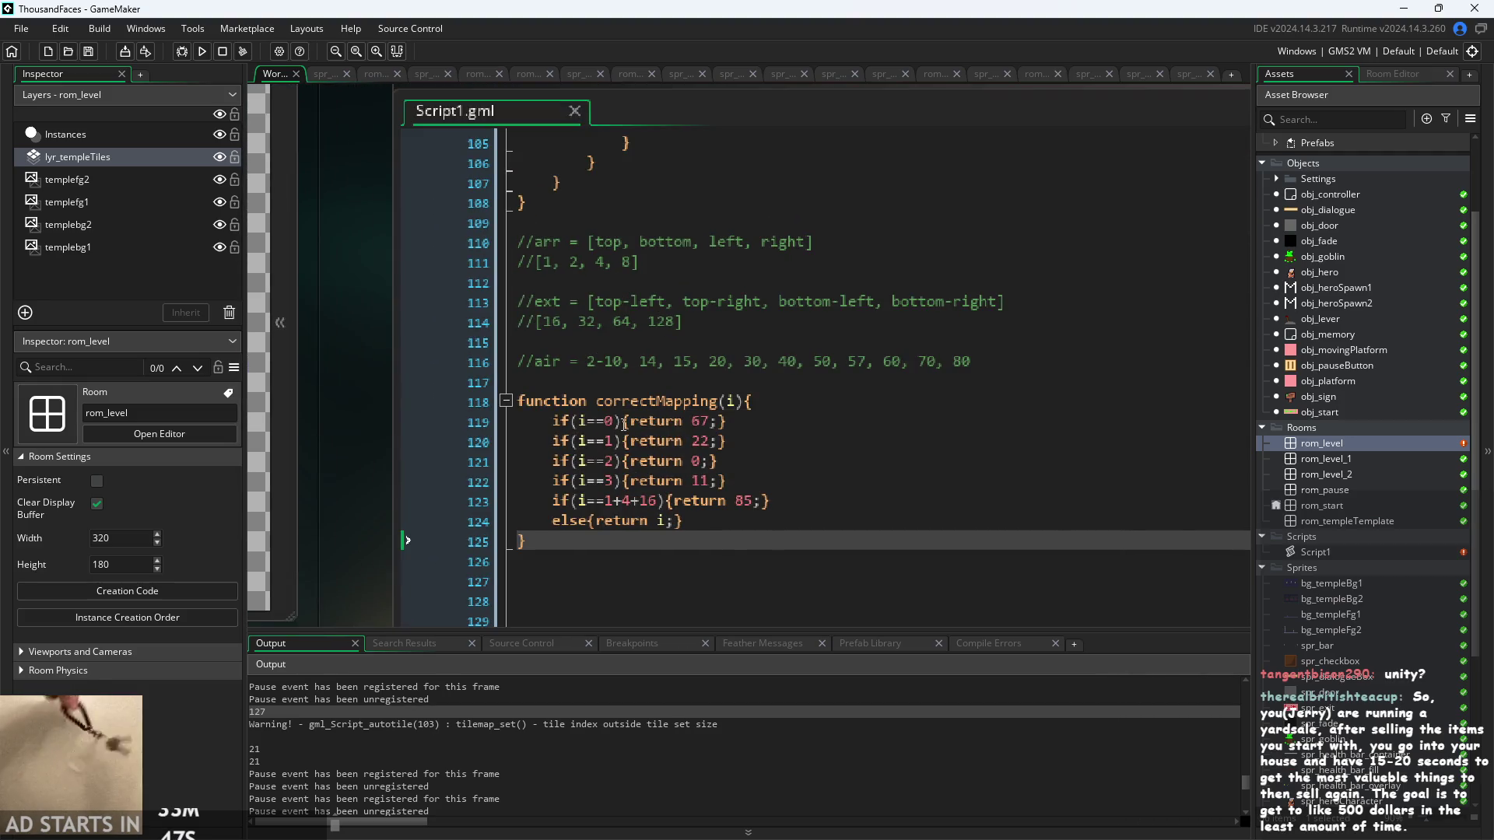
# - Put the caret after the 0 in i==0, then open the rom_level room editor
pyautogui.click(625, 421)
pyautogui.press('Up')
pyautogui.press('Up')
pyautogui.press('Up')
pyautogui.press('Down')
pyautogui.press('Down')
pyautogui.press('Down')
pyautogui.press('Up')
pyautogui.press('Up')
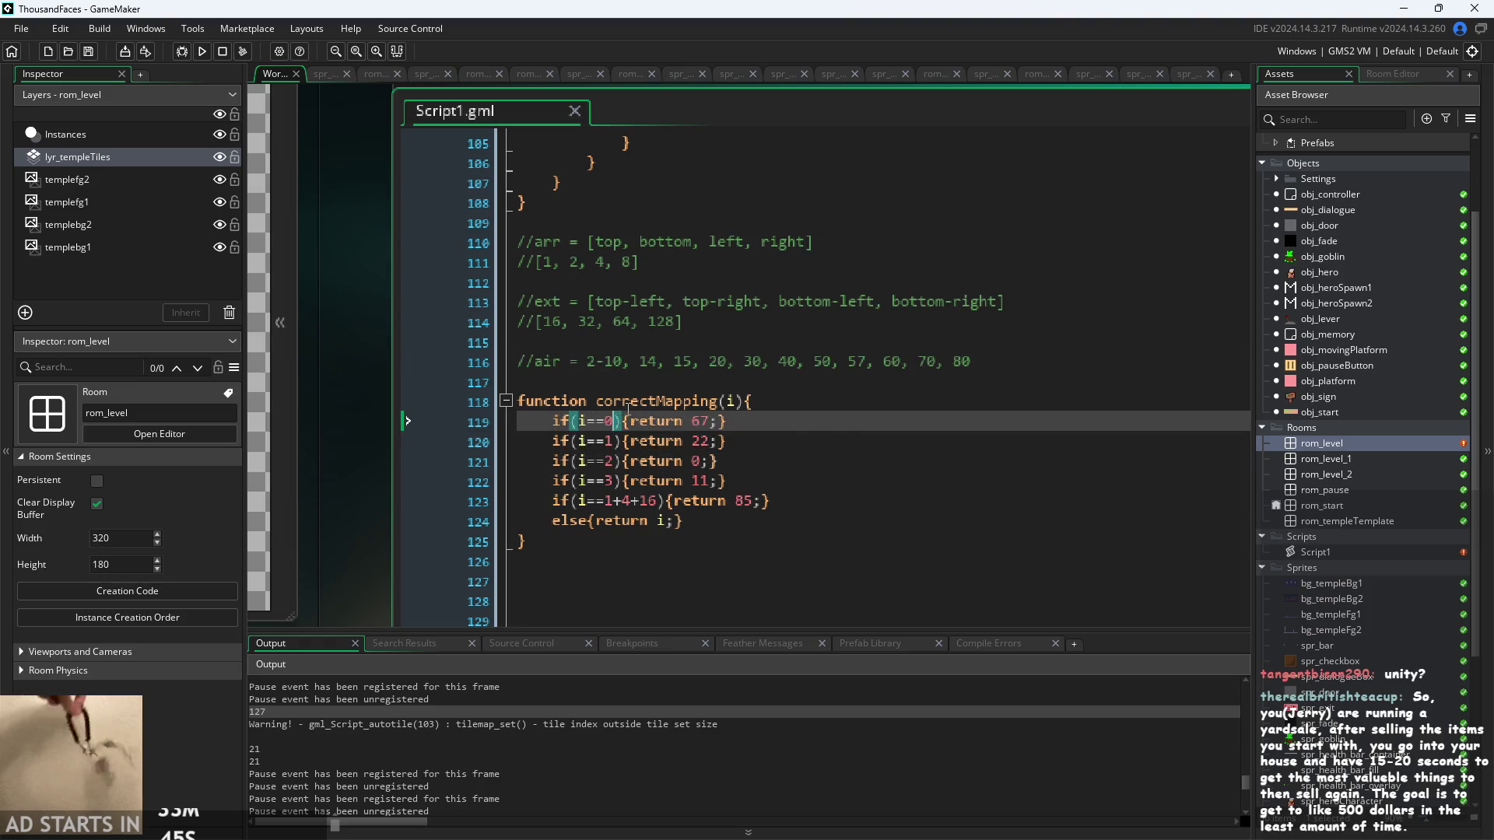
pyautogui.moveTo(371, 407)
pyautogui.mouseDown()
pyautogui.moveTo(926, 439)
pyautogui.moveTo(624, 383)
pyautogui.mouseUp()
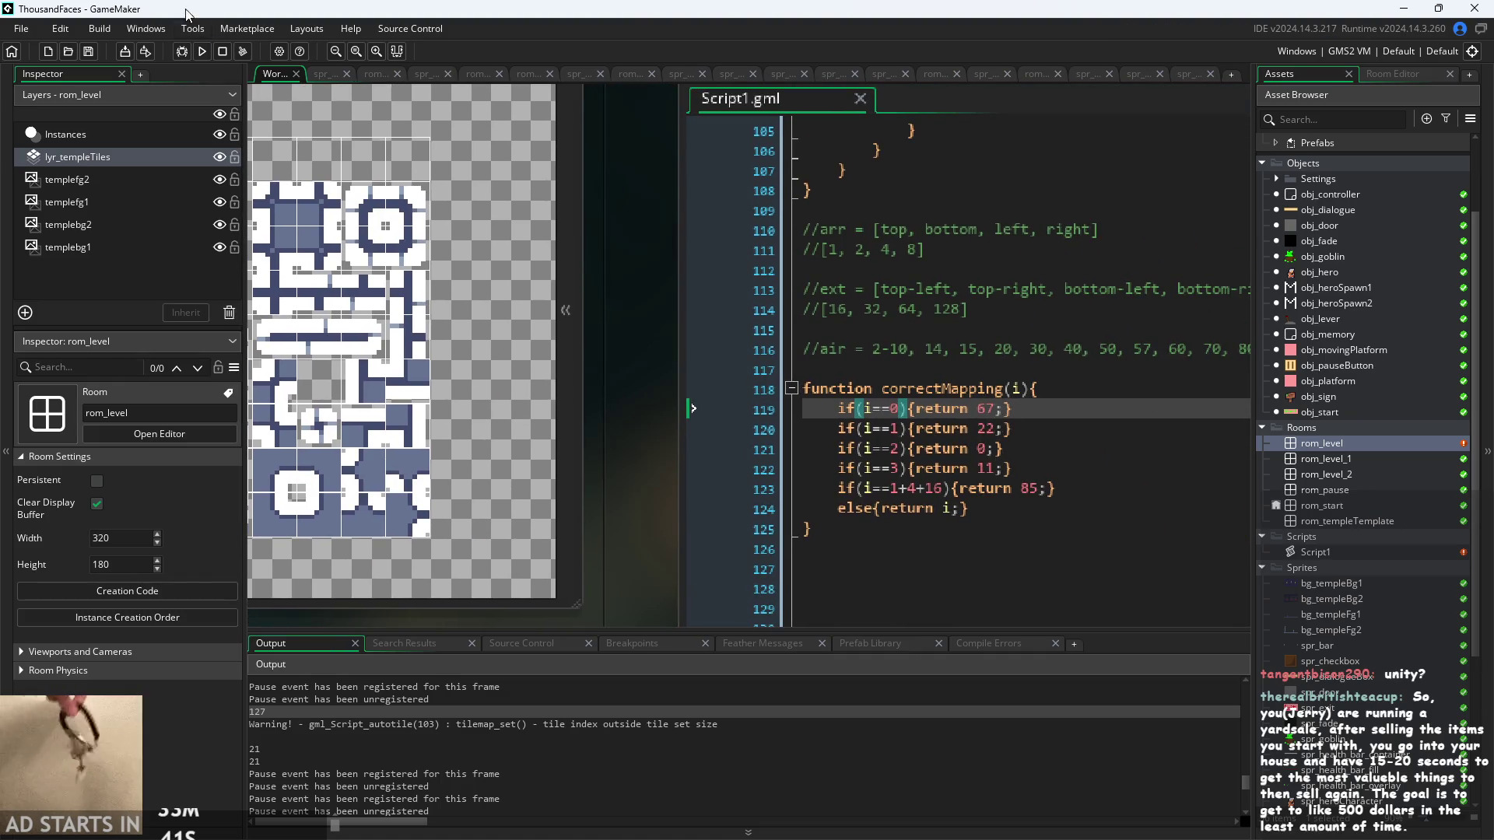
pyautogui.doubleClick(1372, 443)
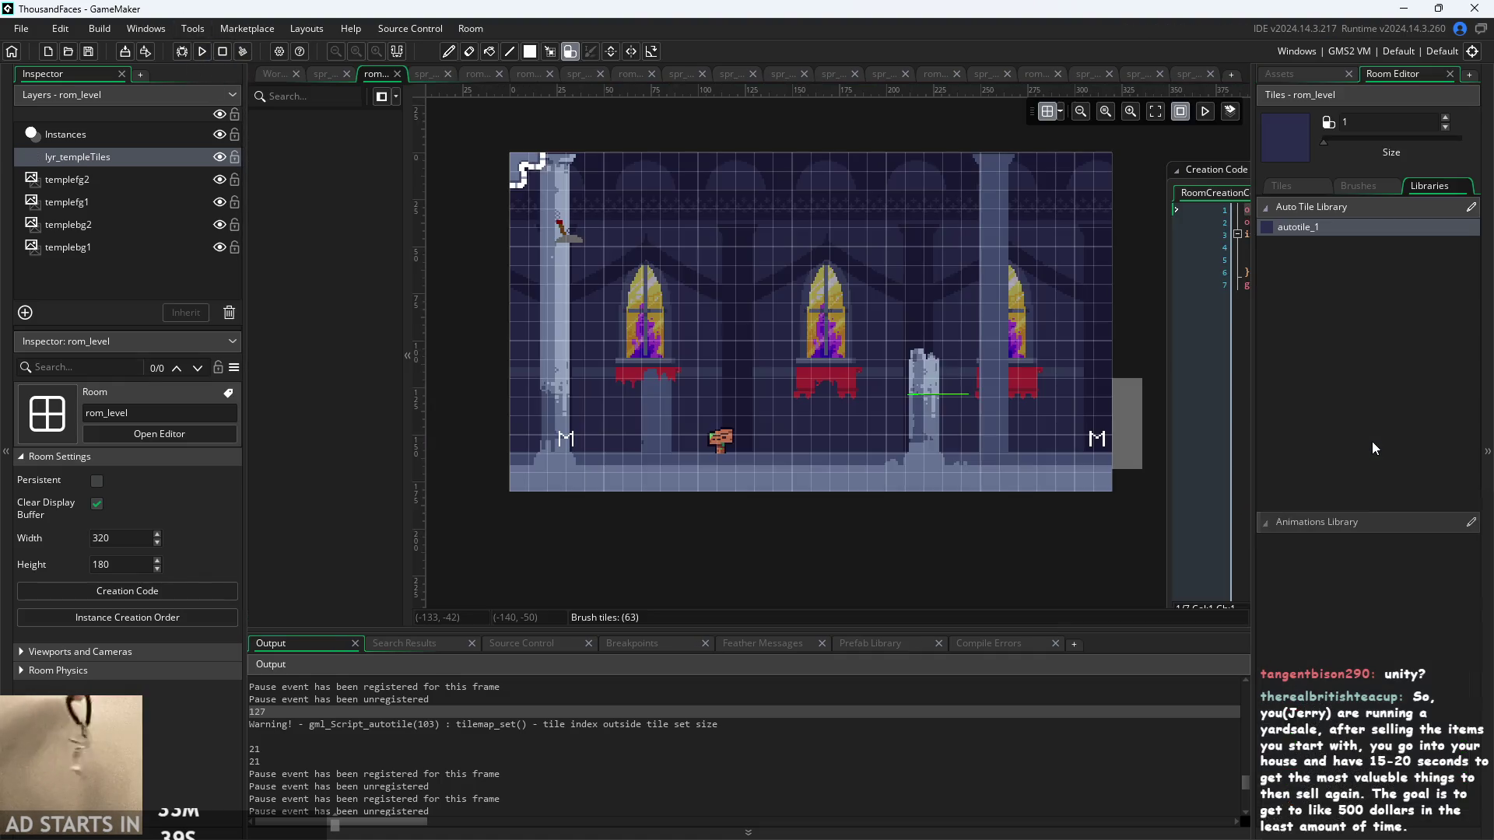
# - Glance at the Script1 workspace, then reopen the rom_level room editor
pyautogui.scroll(1, 732, 336)
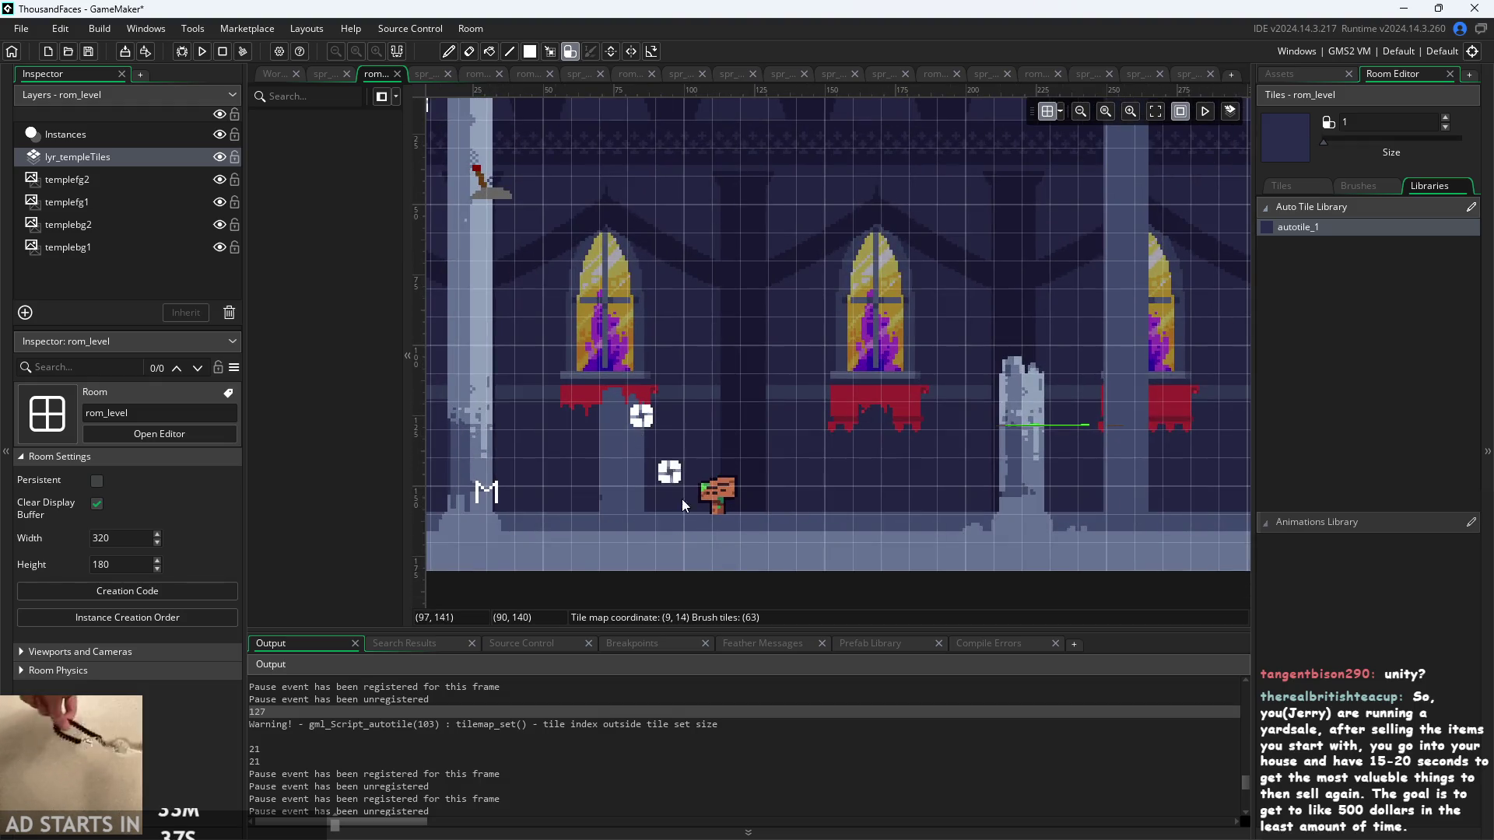
pyautogui.click(277, 76)
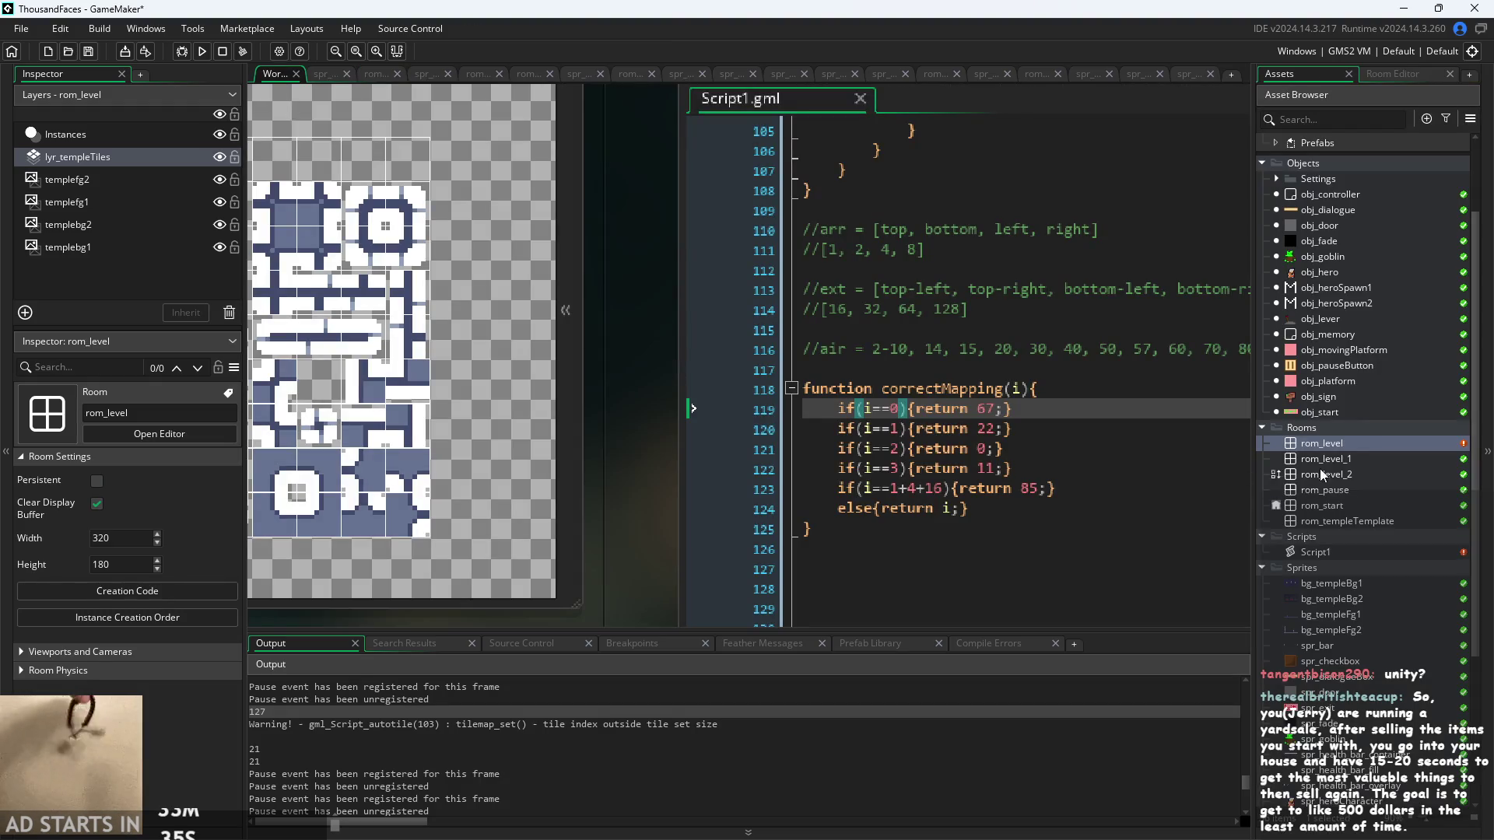
pyautogui.doubleClick(1351, 443)
pyautogui.scroll(-3, 532, 150)
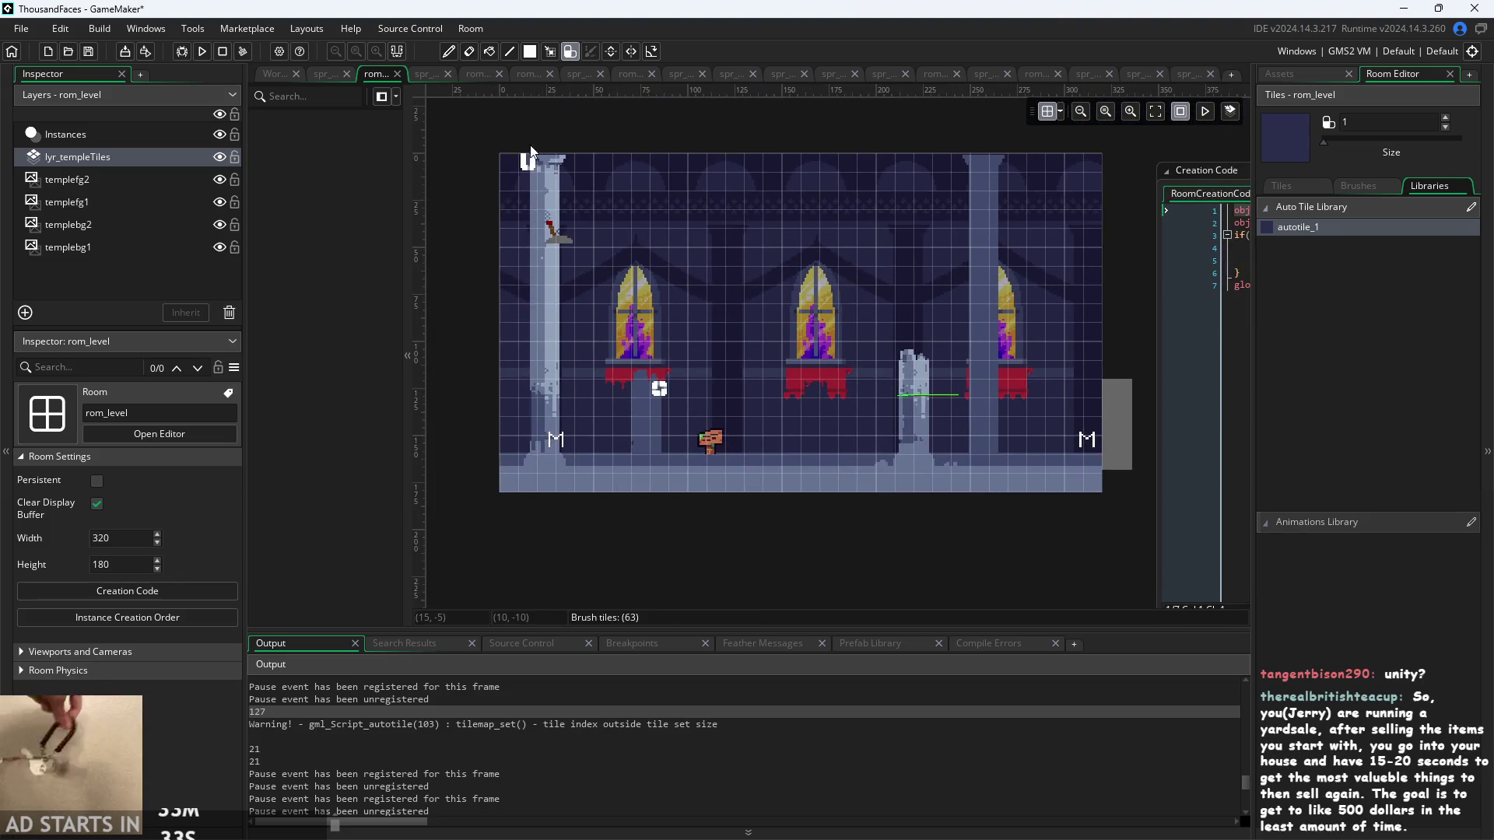
pyautogui.scroll(2, 602, 429)
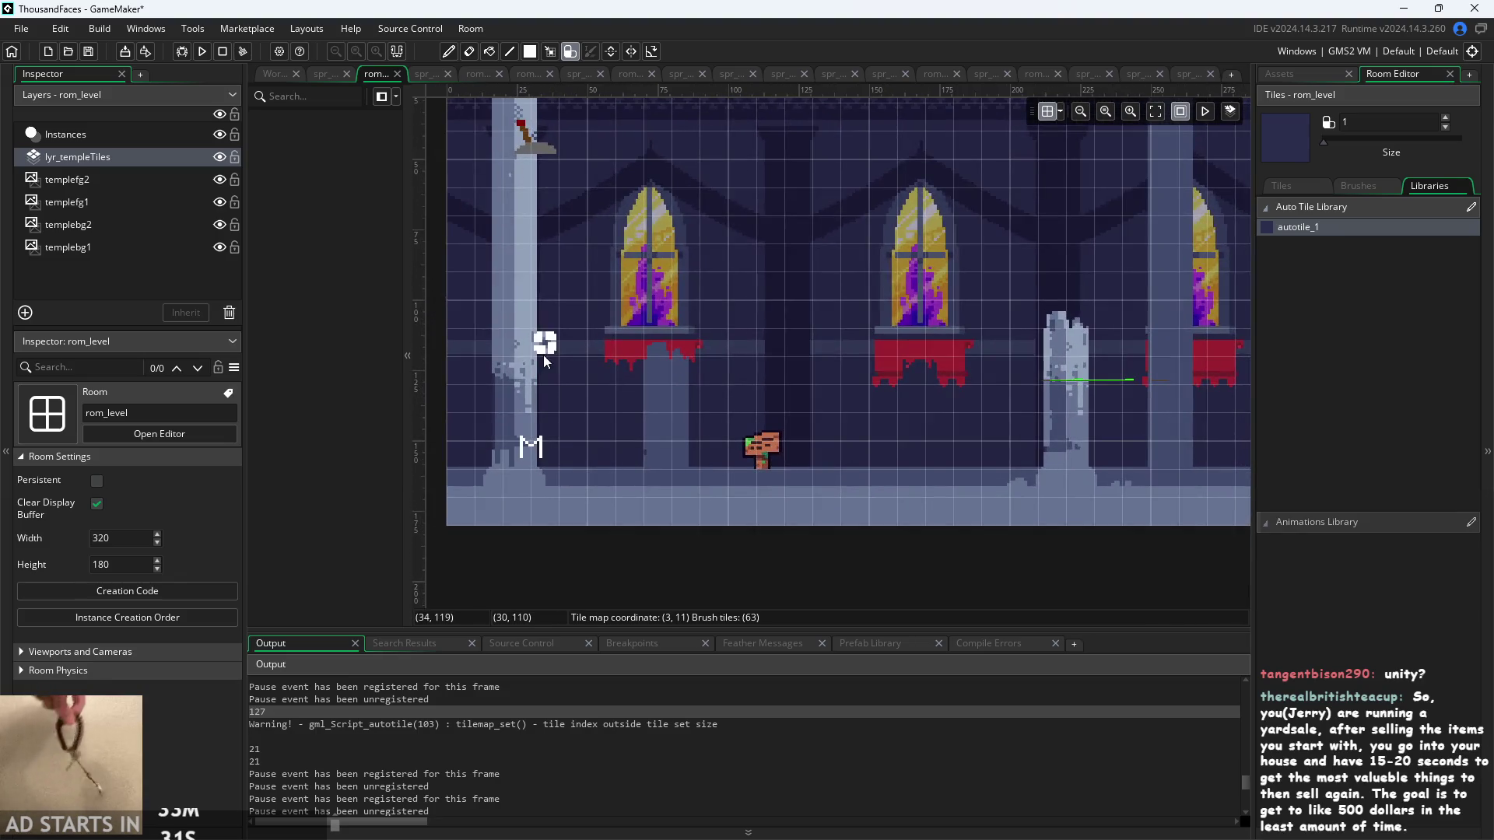
# - Paint dark tiles with the pencil beside the left pillar and window ledge, then return to Script1.gml
pyautogui.click(1364, 185)
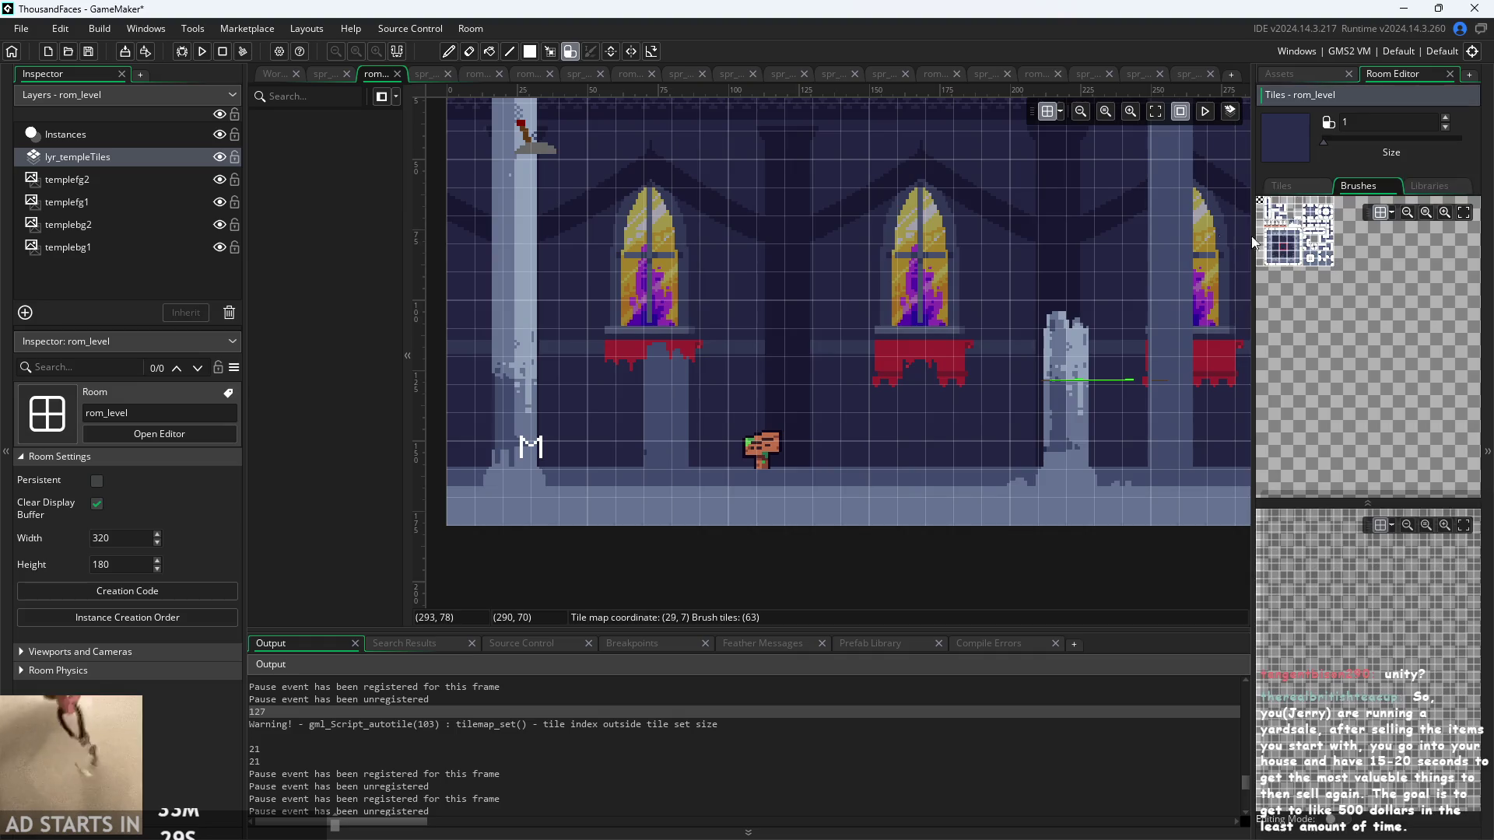
pyautogui.press('p')
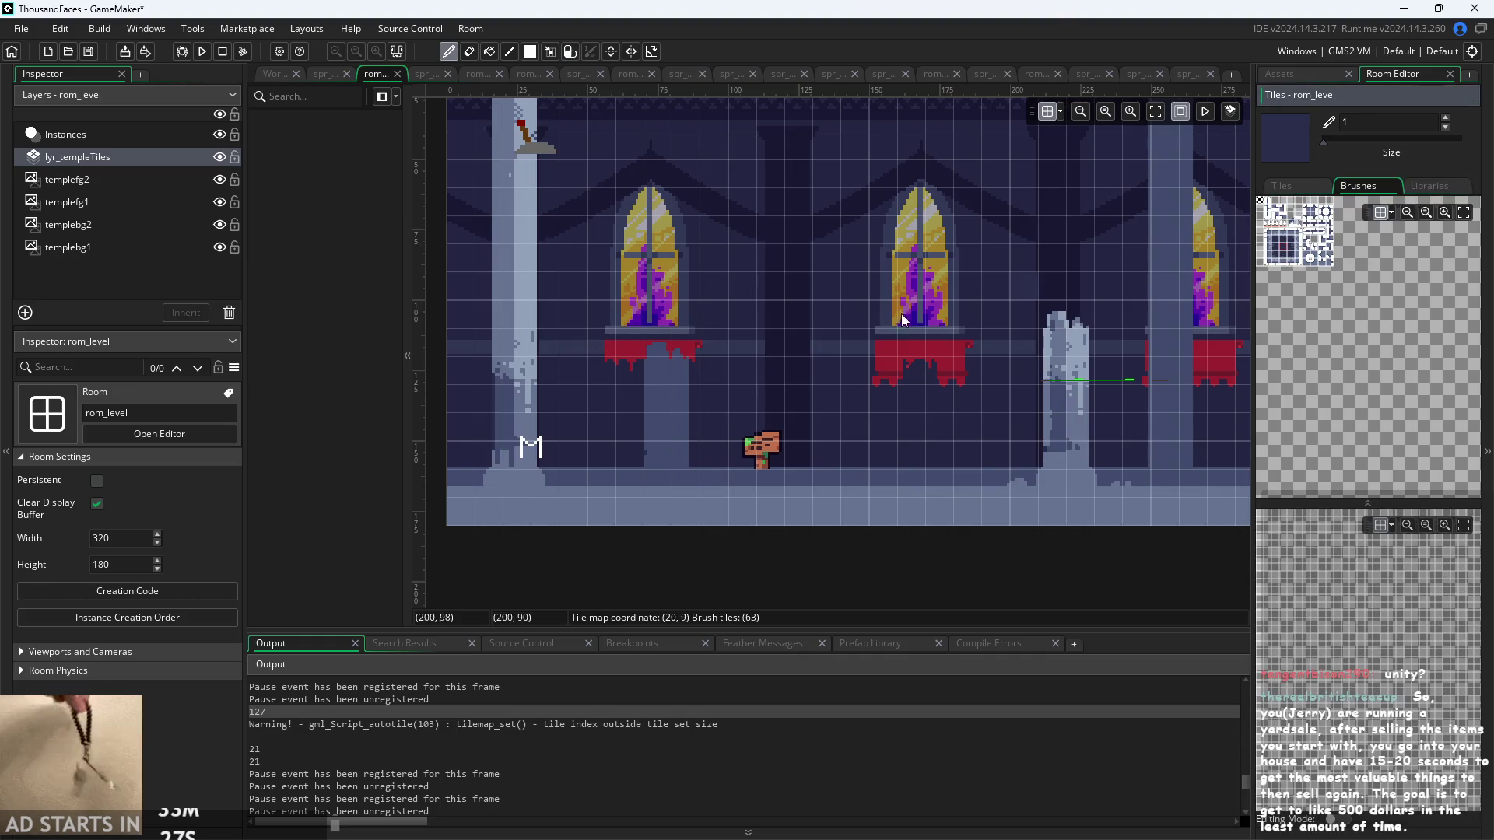
pyautogui.scroll(3, 576, 319)
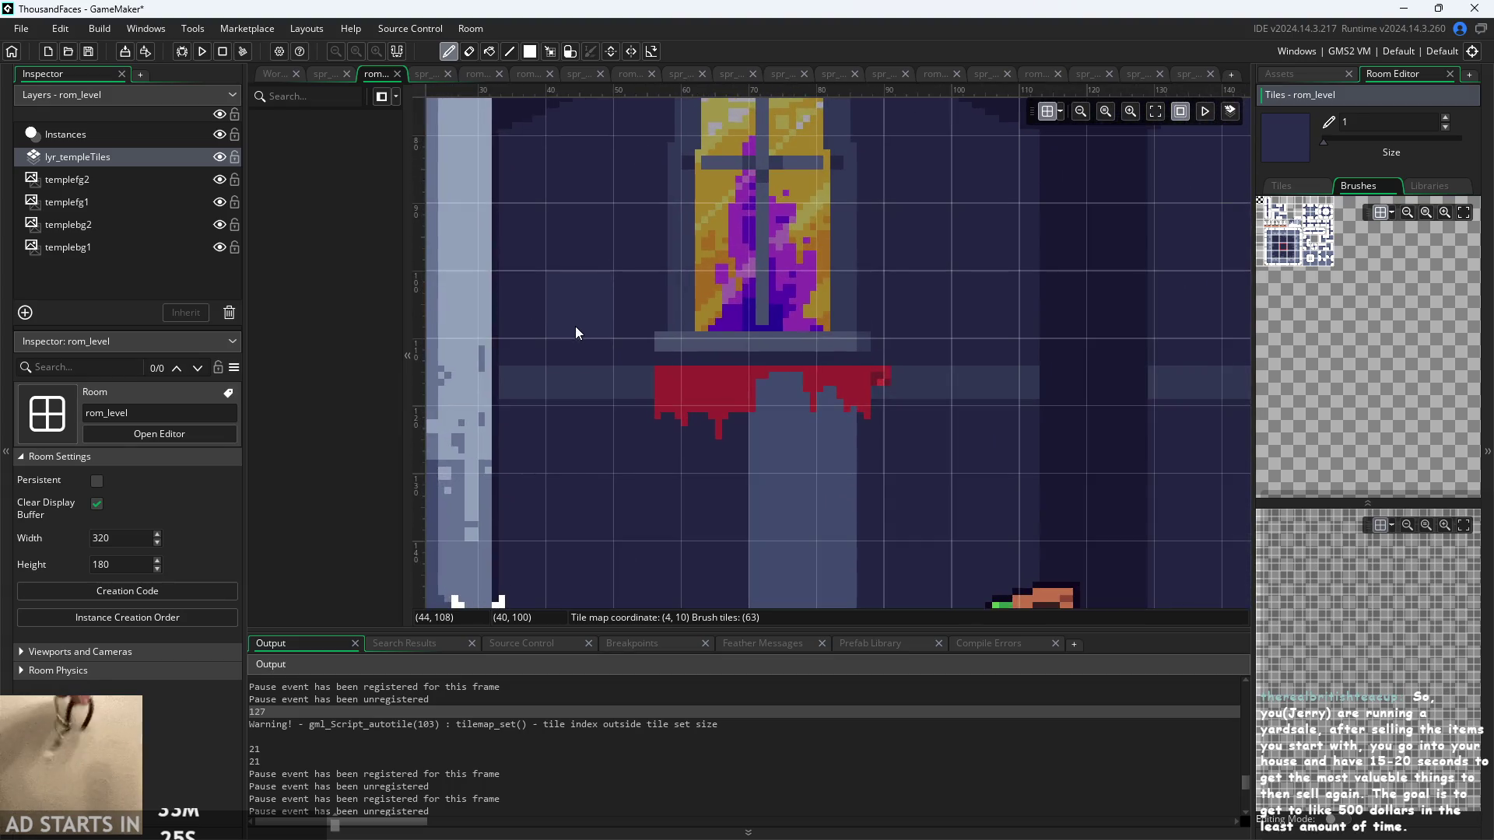
pyautogui.scroll(-2, 557, 326)
pyautogui.moveTo(520, 324)
pyautogui.mouseDown()
pyautogui.moveTo(525, 409)
pyautogui.moveTo(758, 383)
pyautogui.moveTo(708, 362)
pyautogui.mouseUp()
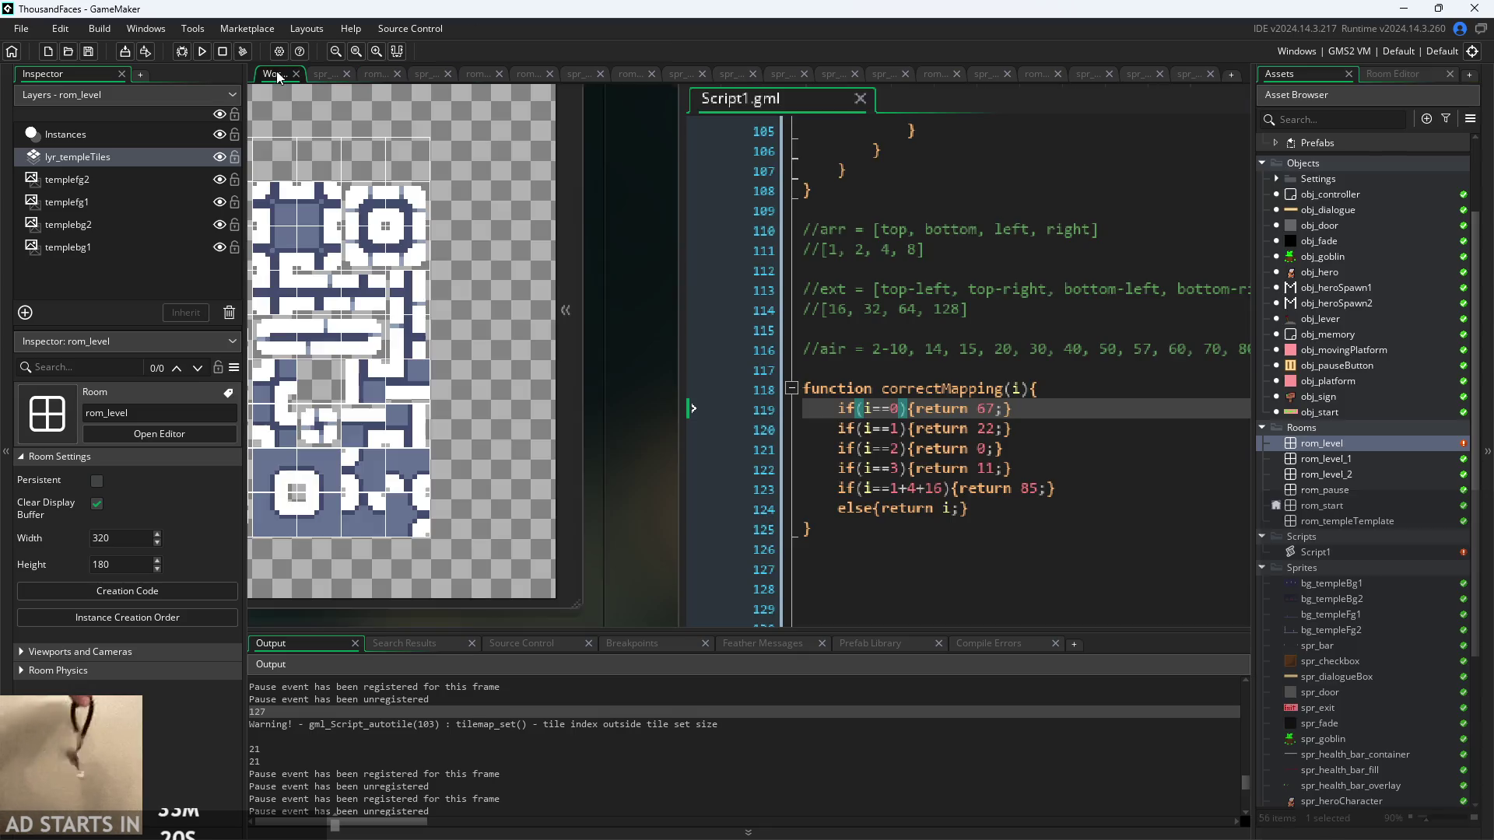
pyautogui.click(274, 73)
pyautogui.moveTo(622, 341); pyautogui.dragTo(638, 342)
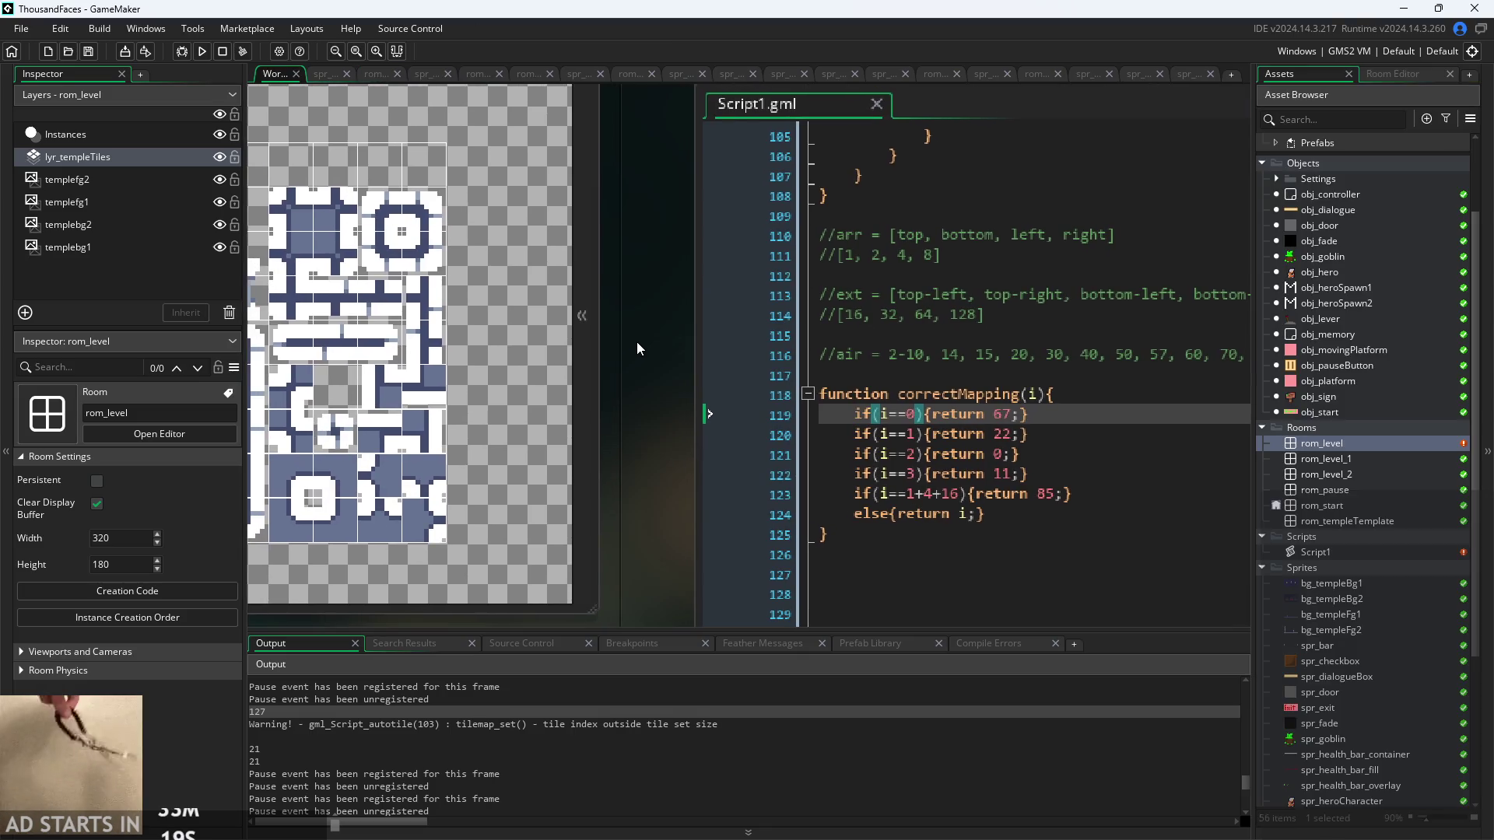
# - Build and start the game, open and close the pause menu, then exit with Escape
pyautogui.click(202, 51)
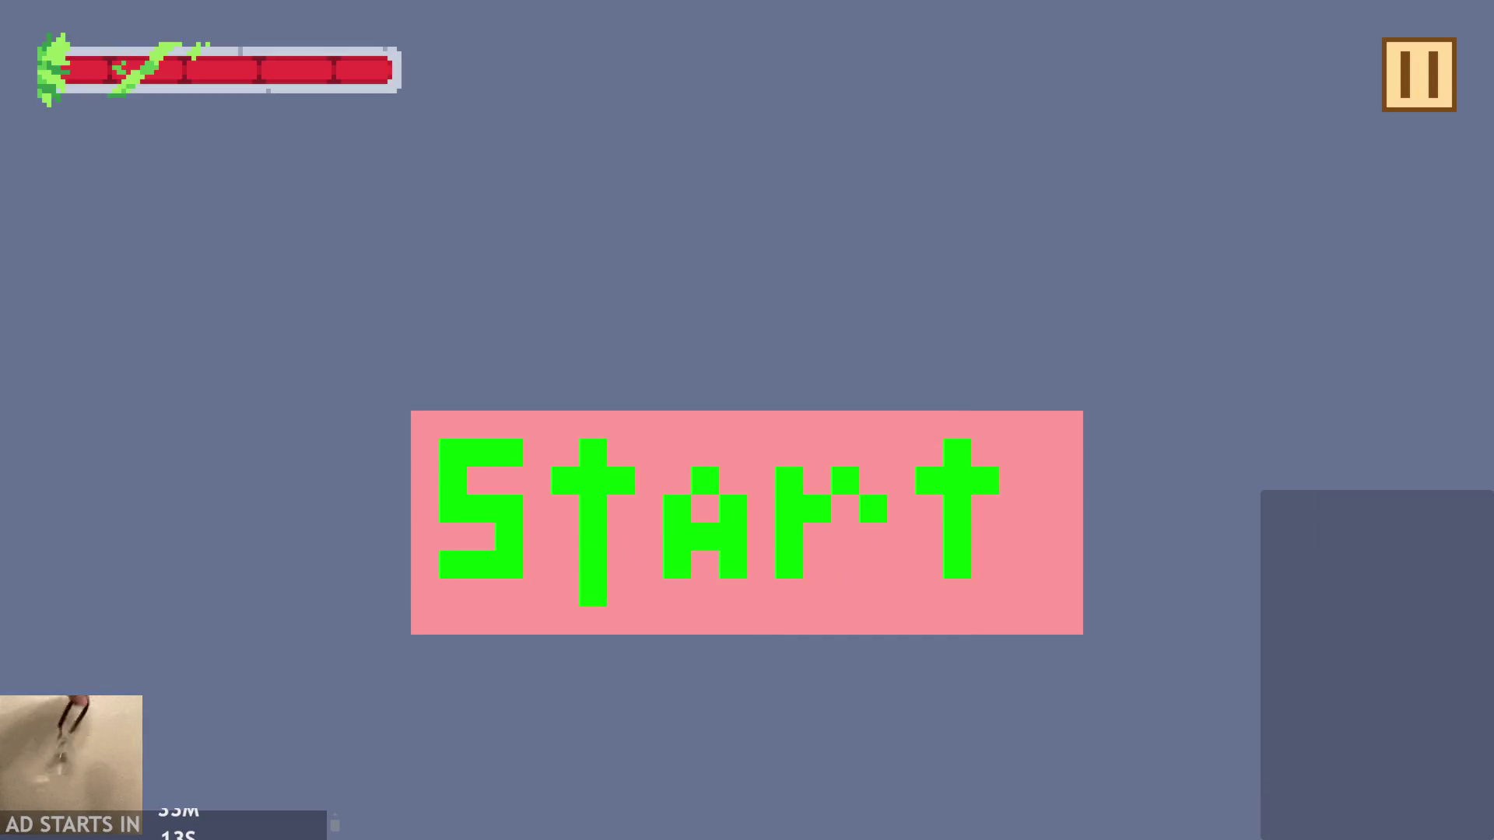
pyautogui.click(804, 557)
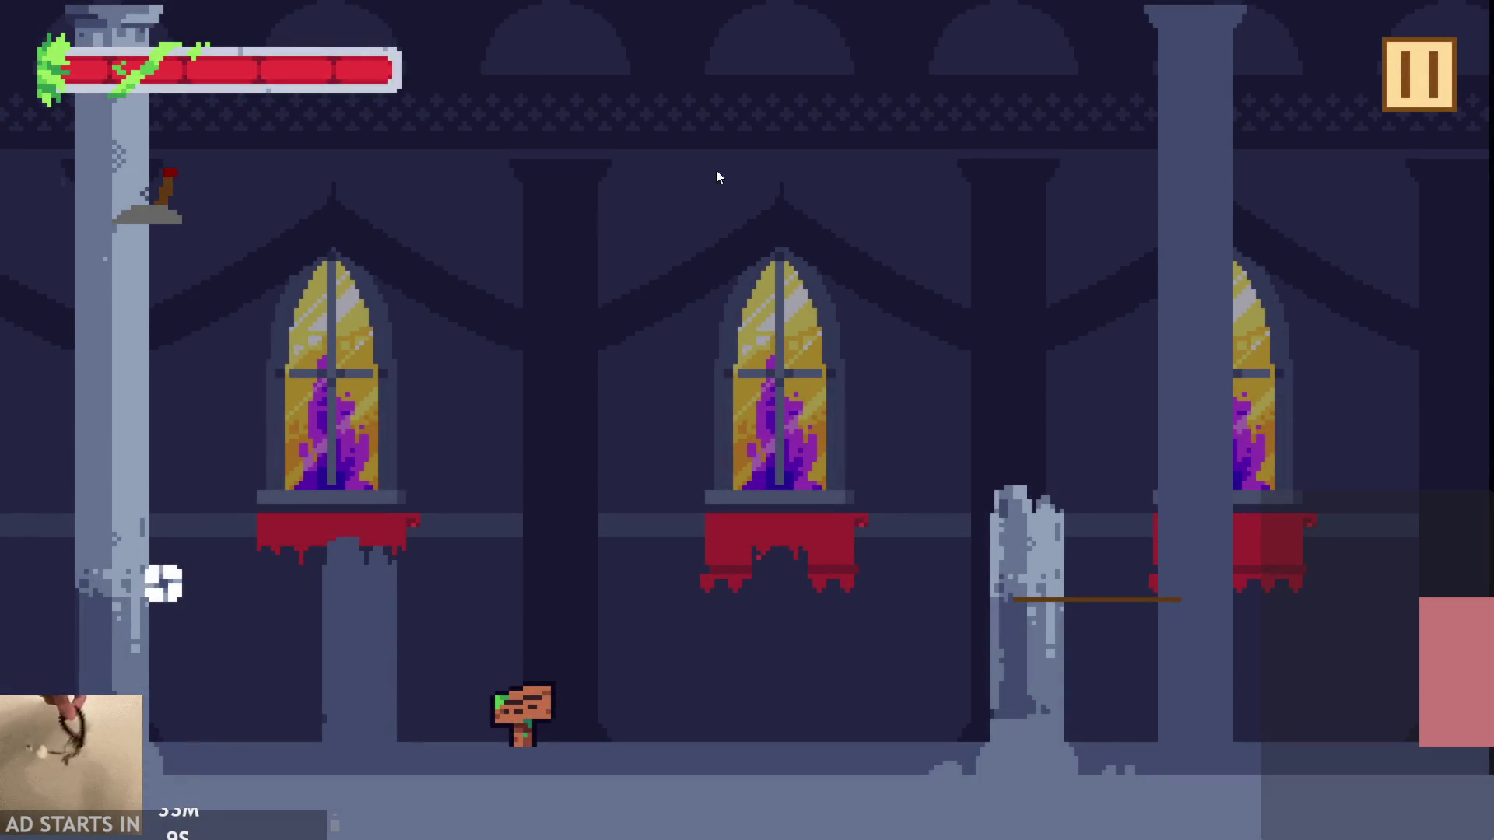
pyautogui.click(1421, 74)
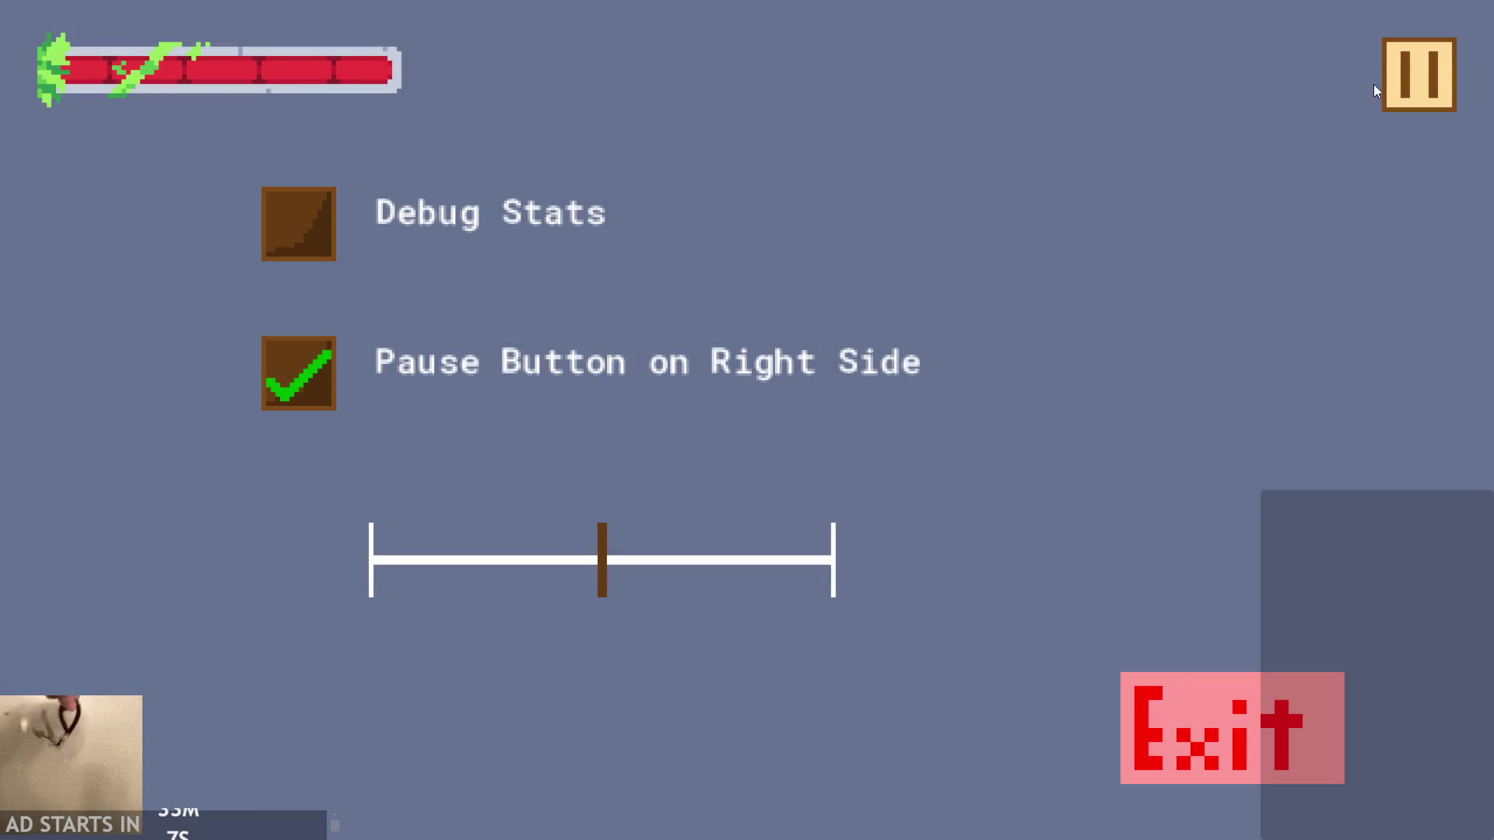
pyautogui.click(1389, 98)
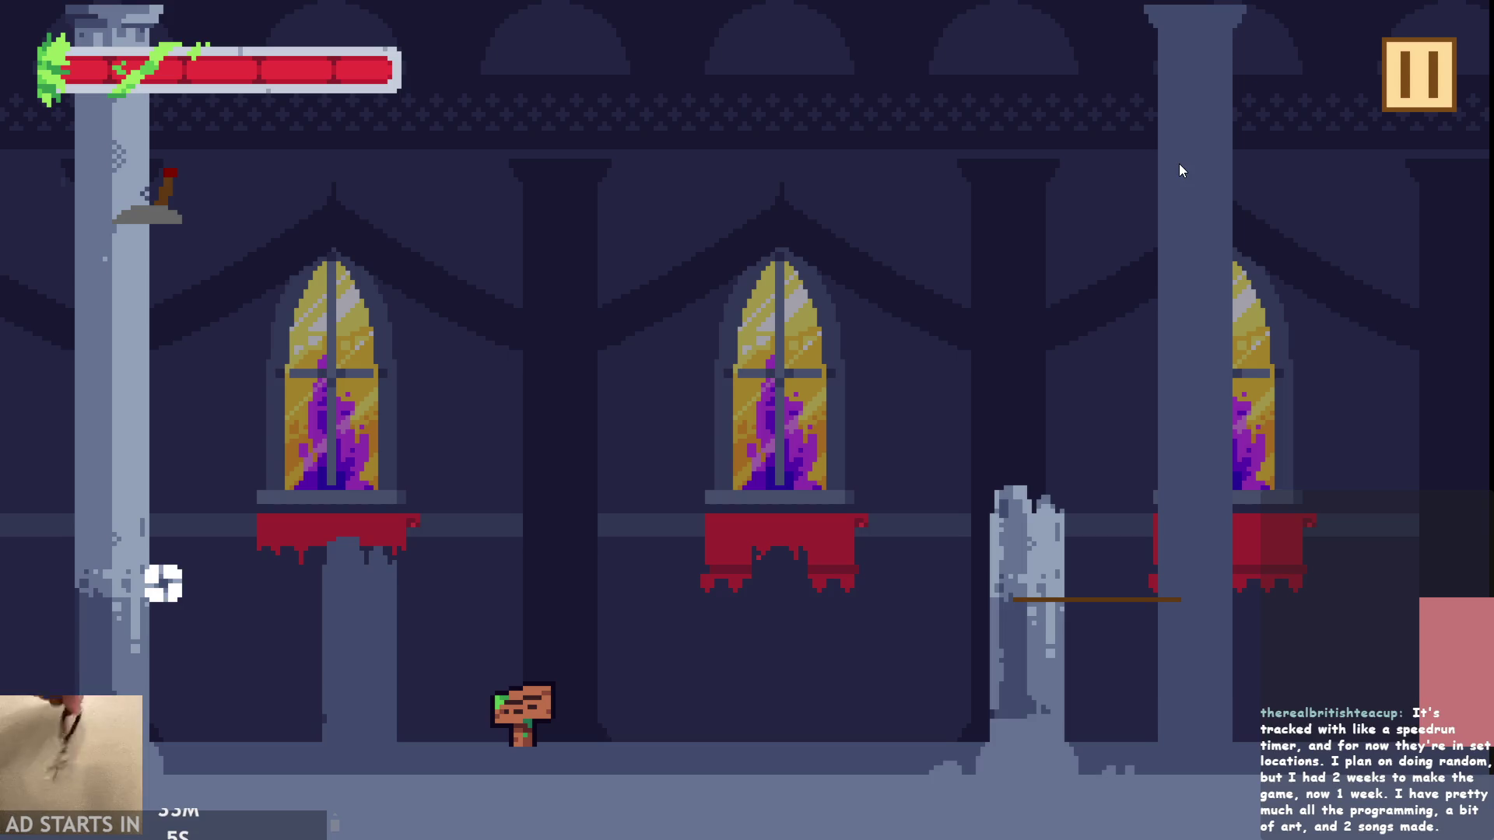
pyautogui.press('Escape')
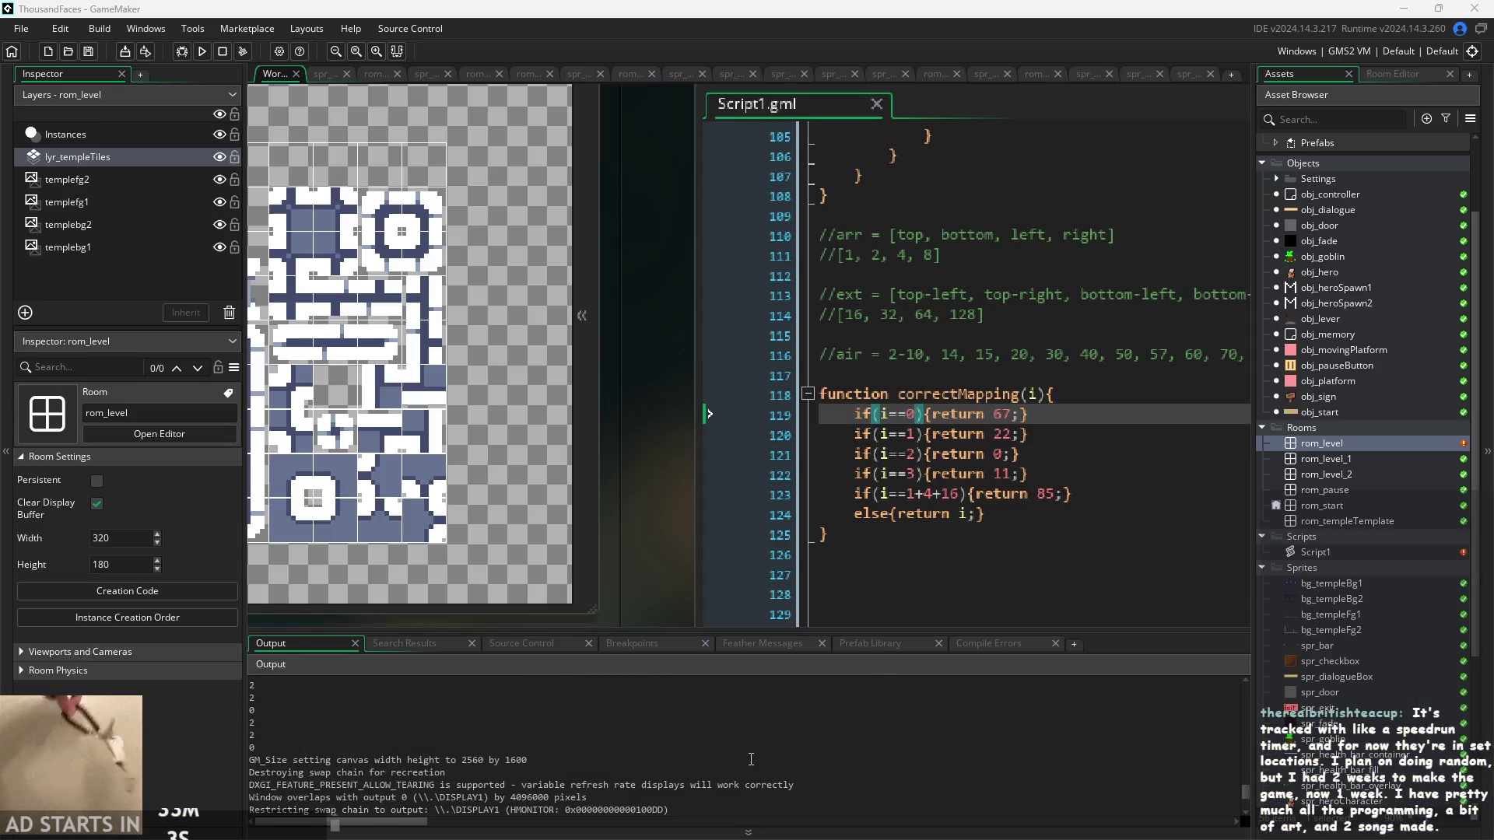
pyautogui.click(330, 728)
pyautogui.scroll(3, 330, 731)
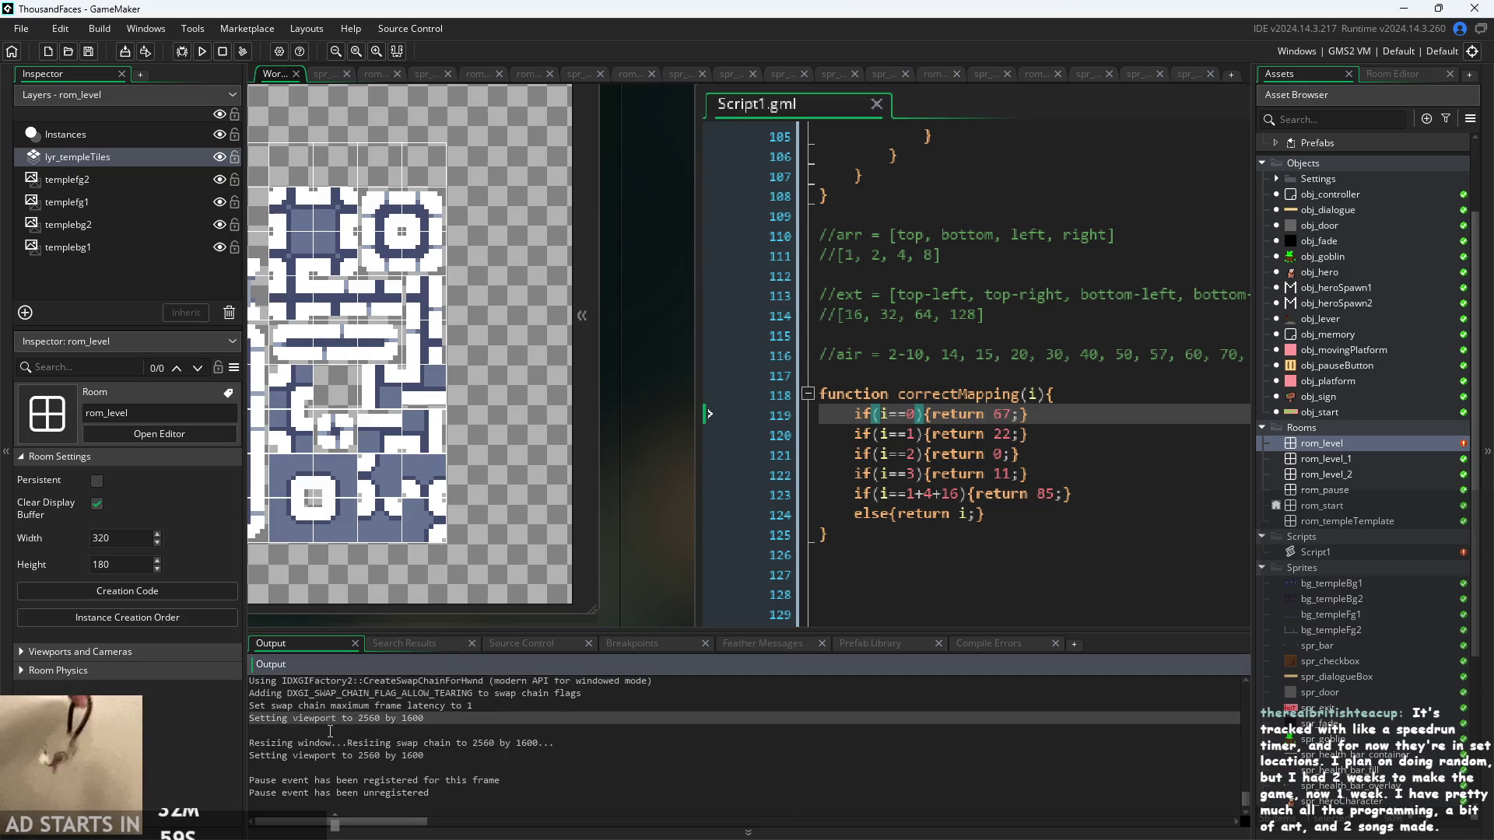
pyautogui.scroll(2, 330, 732)
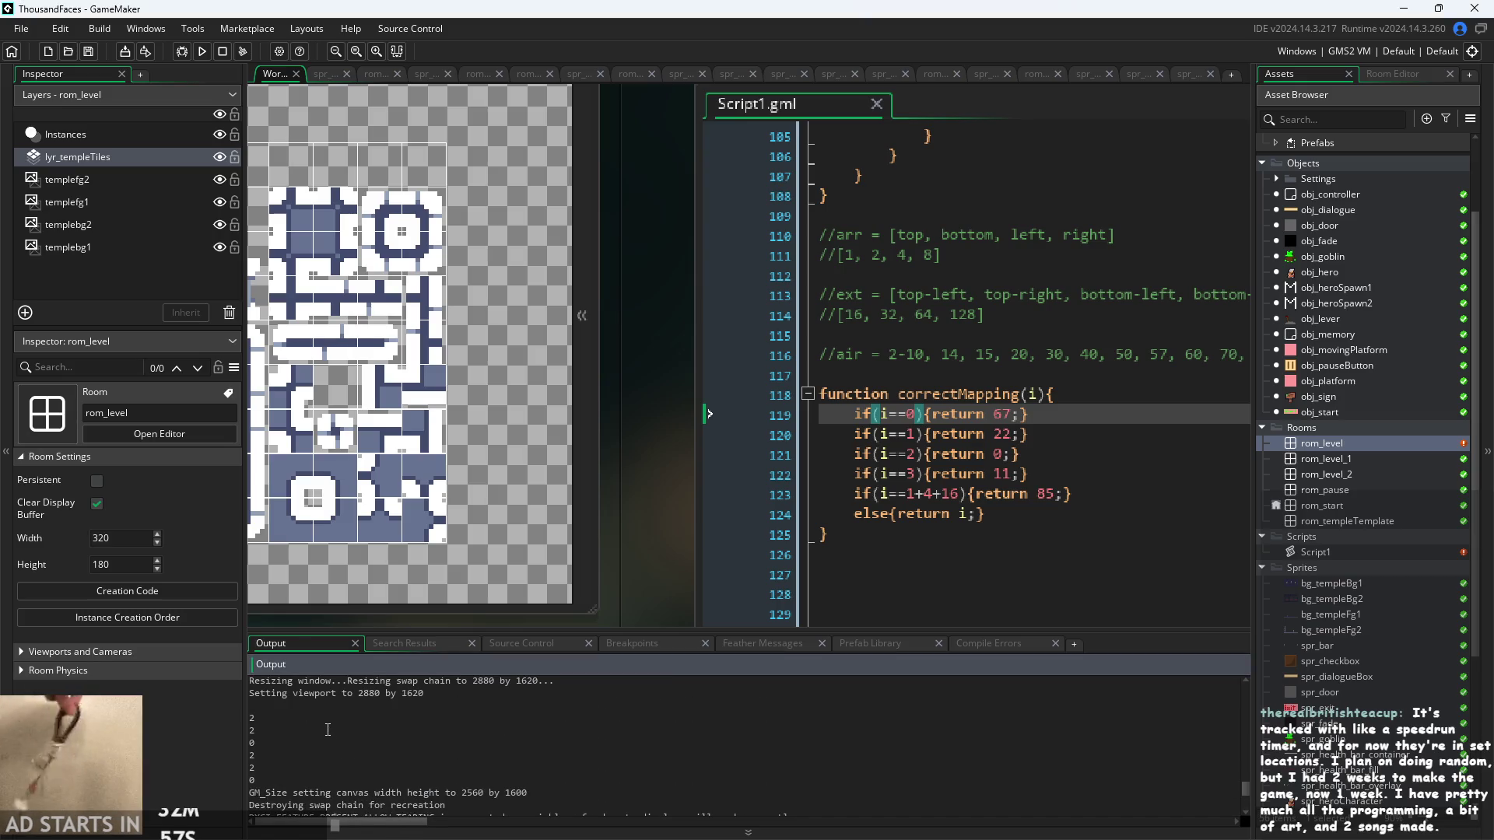
pyautogui.click(325, 718)
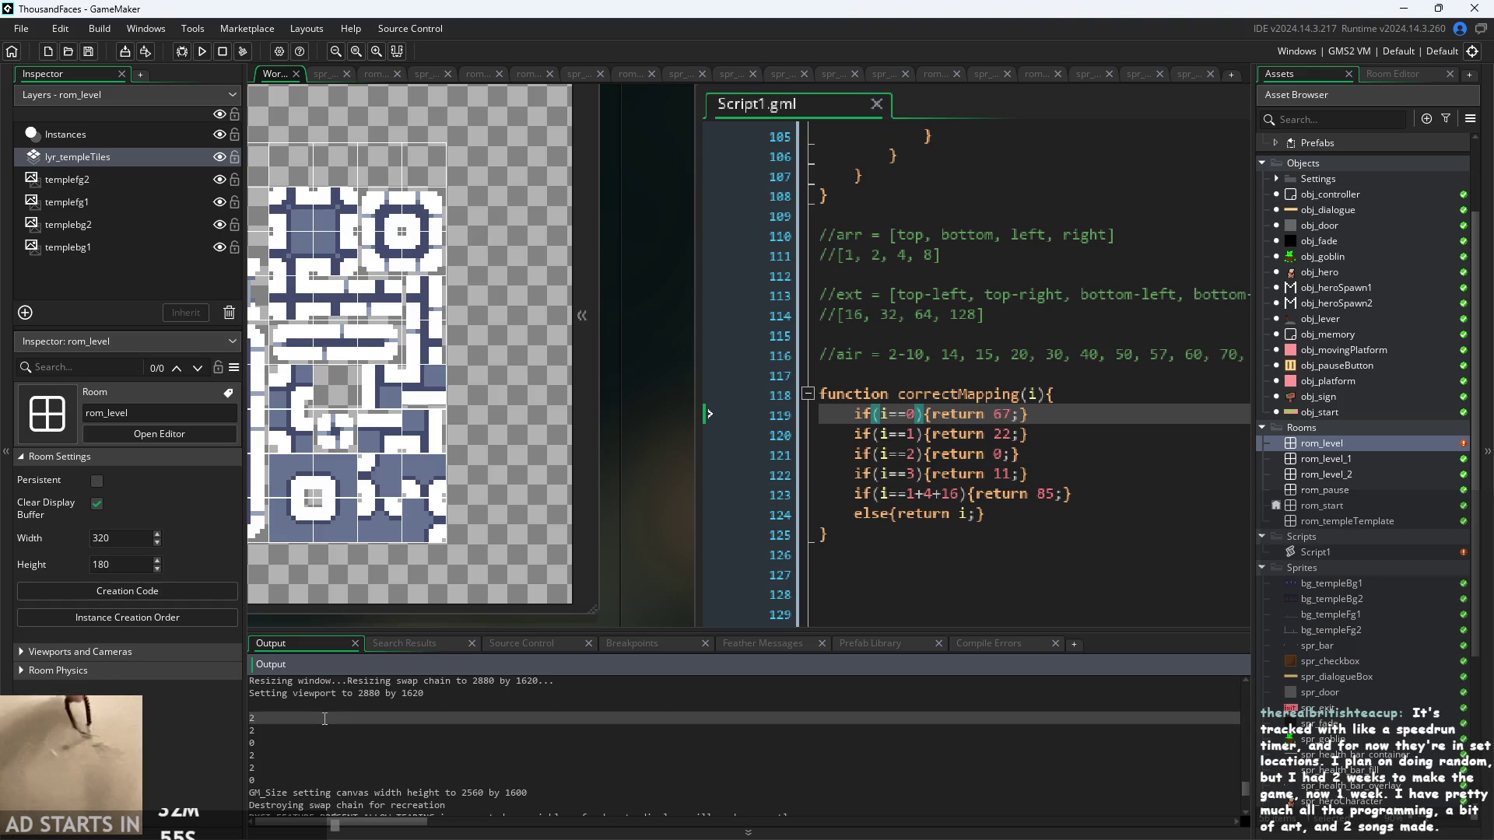
pyautogui.click(352, 727)
pyautogui.click(353, 740)
pyautogui.click(353, 753)
pyautogui.click(353, 768)
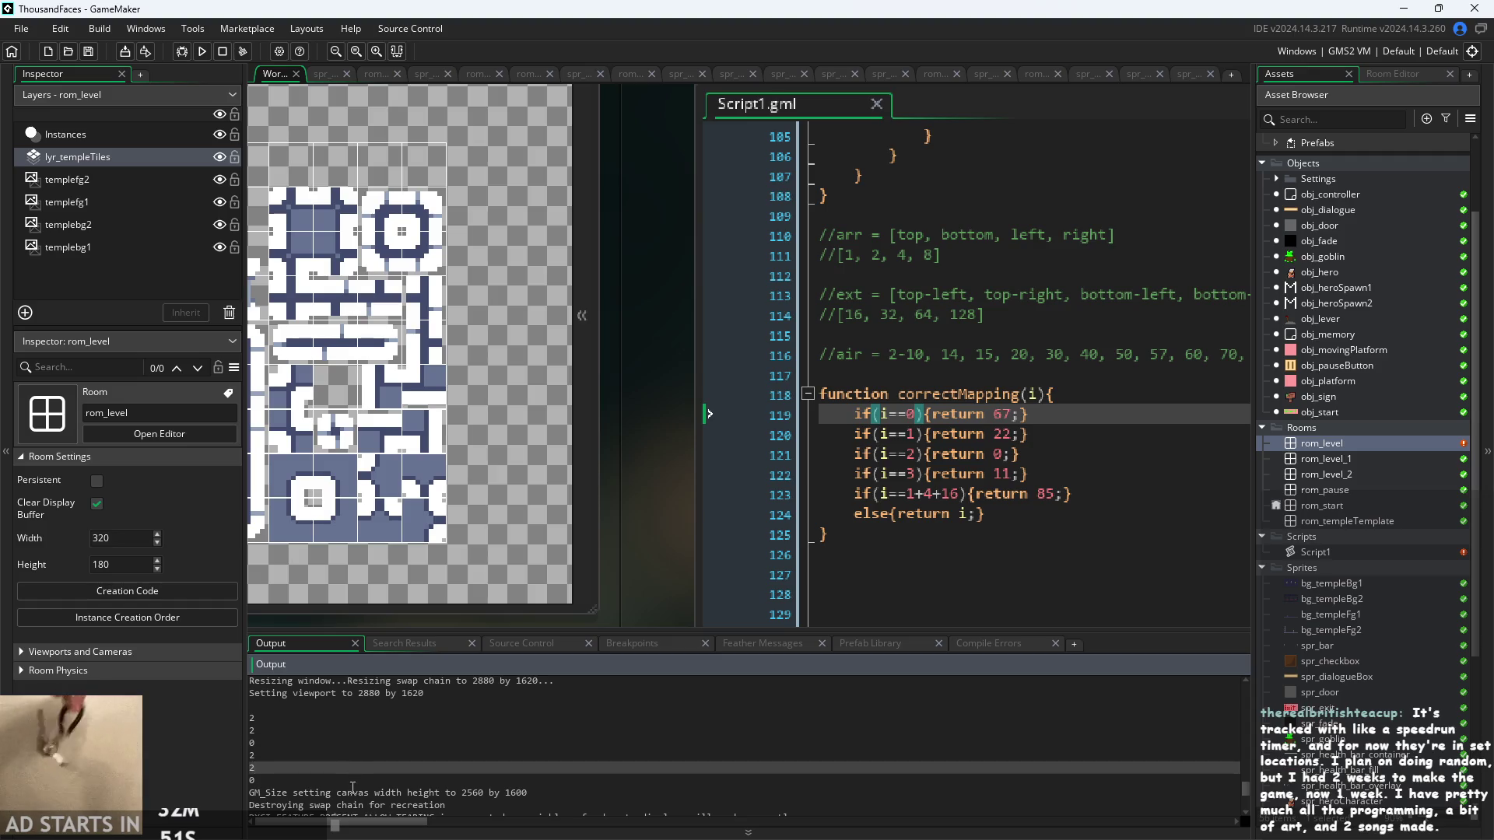
pyautogui.click(352, 792)
pyautogui.click(350, 777)
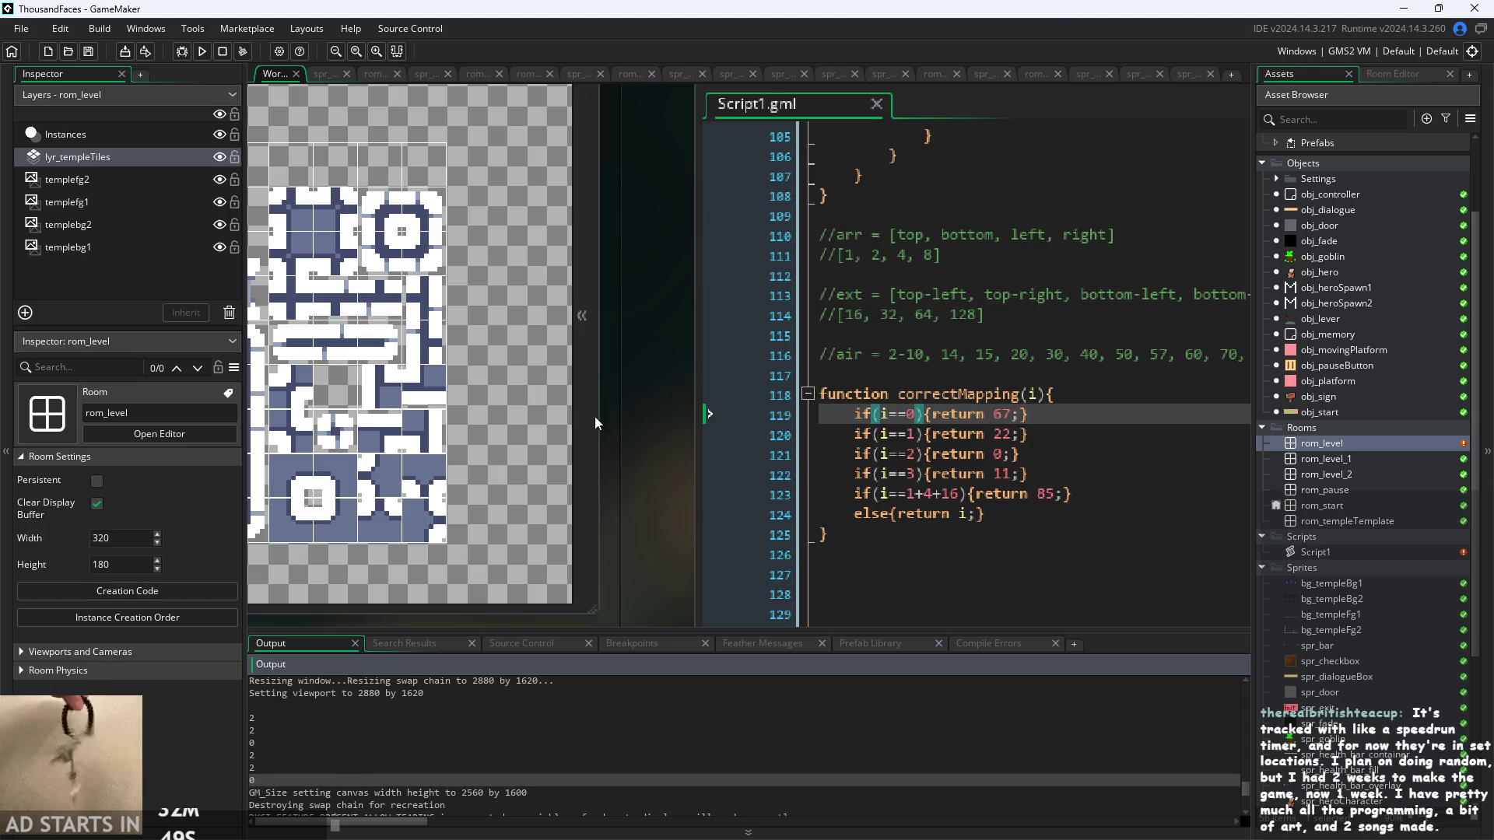
pyautogui.click(1070, 495)
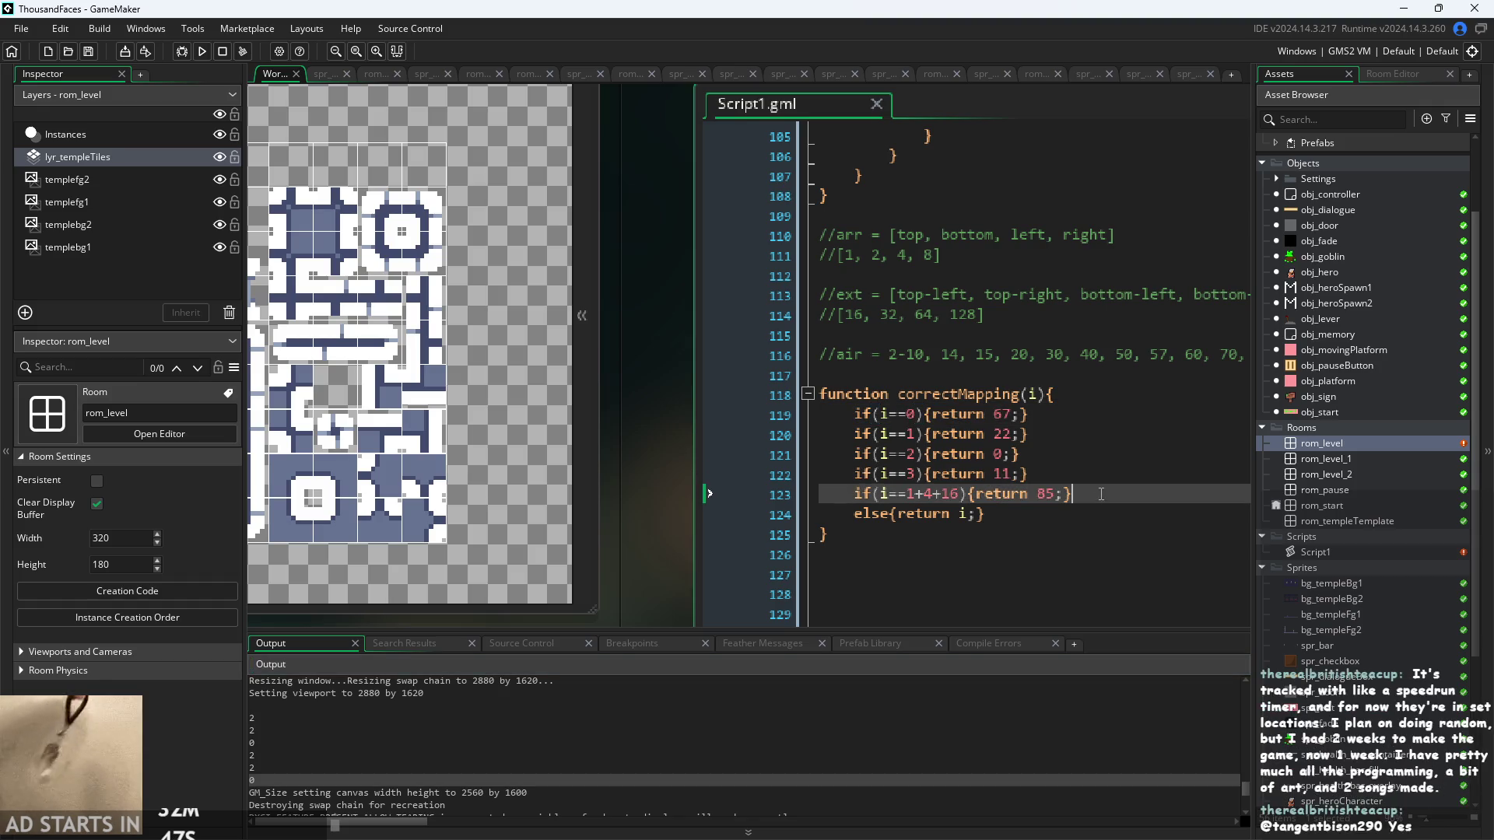
pyautogui.scroll(5, 647, 461)
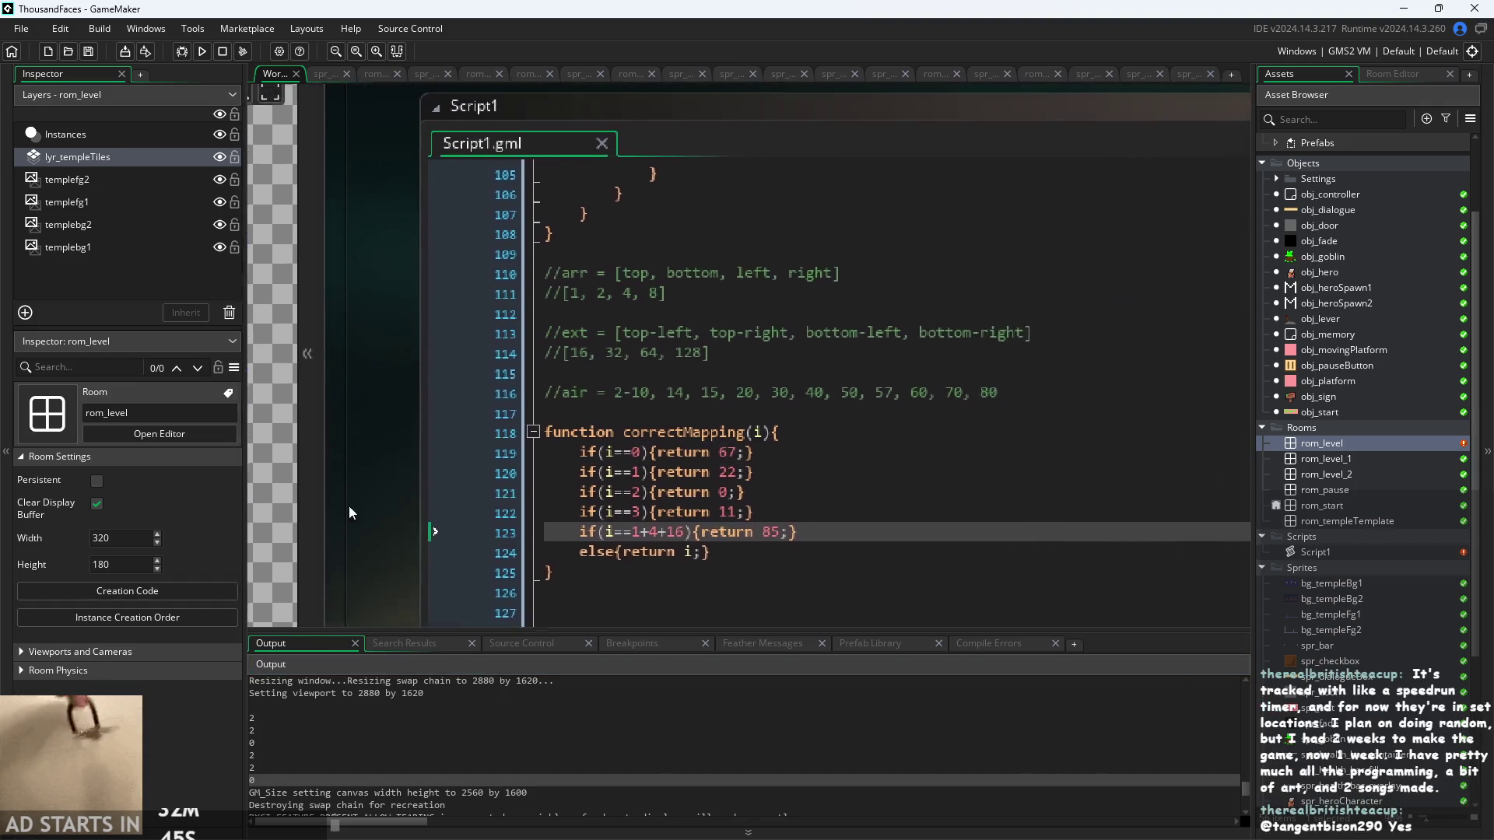
pyautogui.scroll(3, 702, 491)
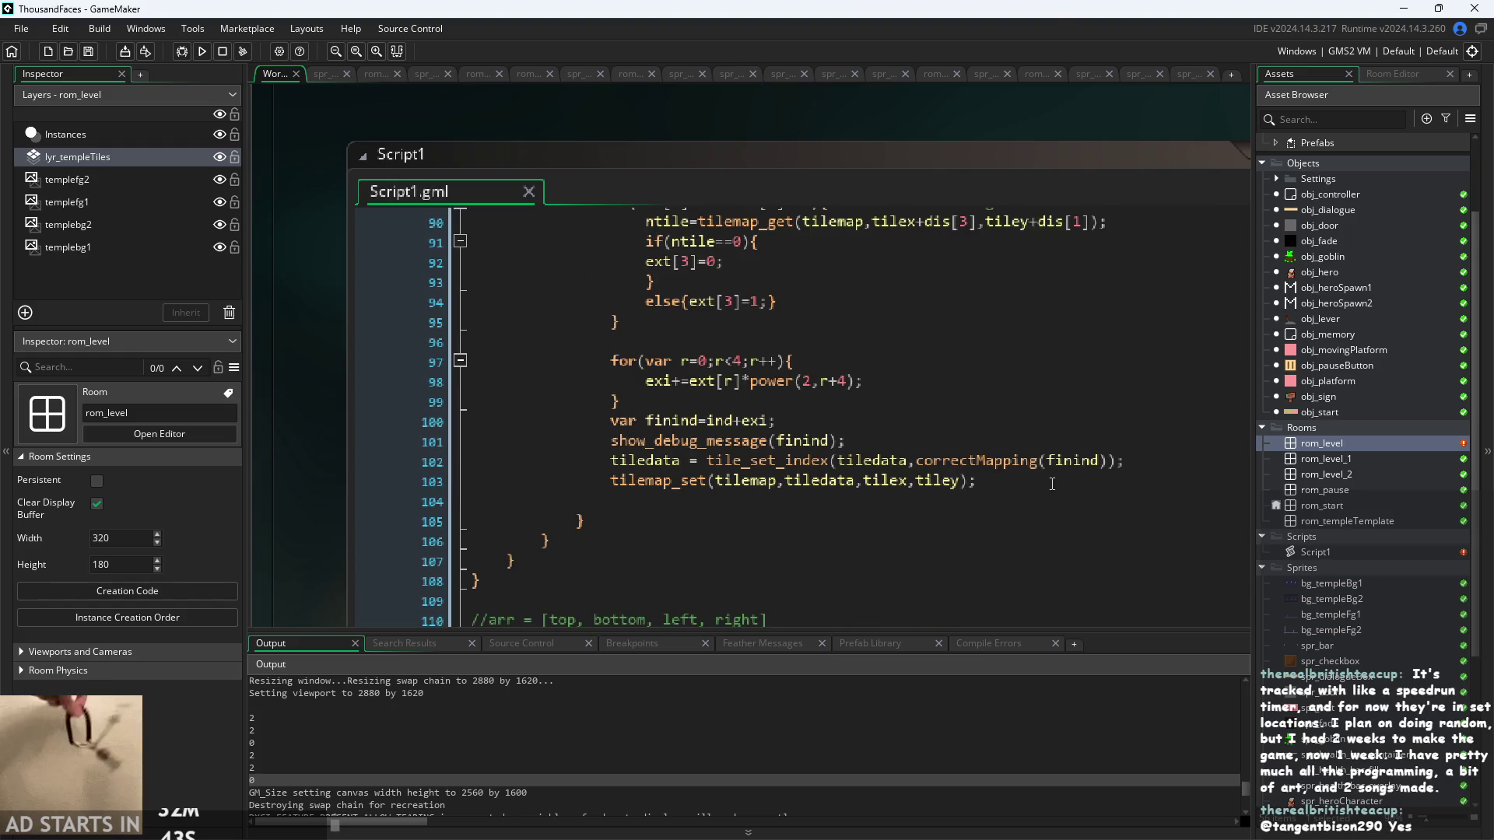
pyautogui.scroll(-3, 1052, 484)
pyautogui.scroll(1, 1052, 484)
pyautogui.moveTo(338, 516)
pyautogui.mouseDown()
pyautogui.moveTo(576, 138)
pyautogui.moveTo(505, 127)
pyautogui.mouseUp()
pyautogui.scroll(-1, 791, 308)
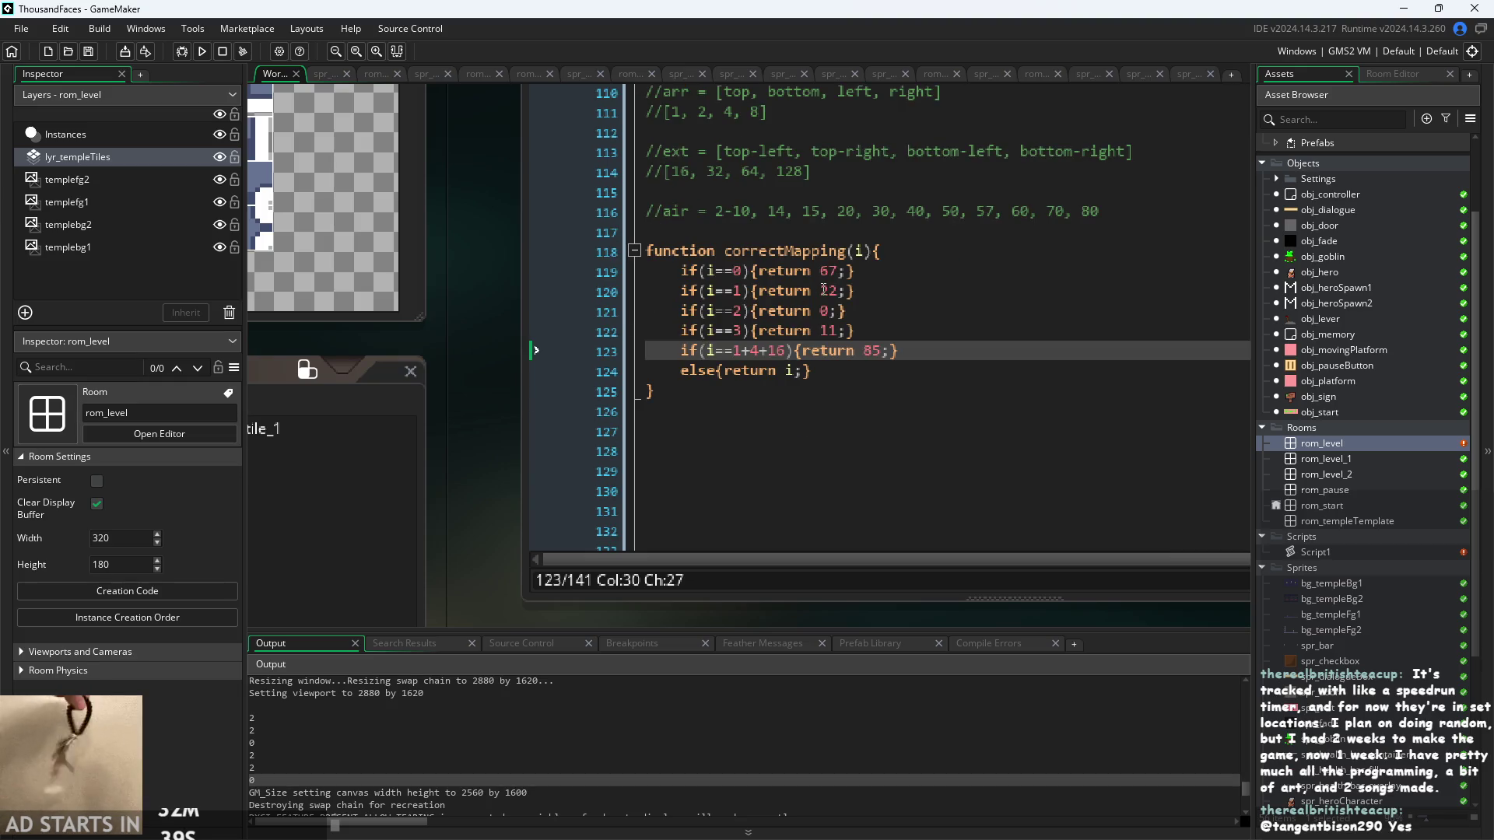
pyautogui.click(898, 249)
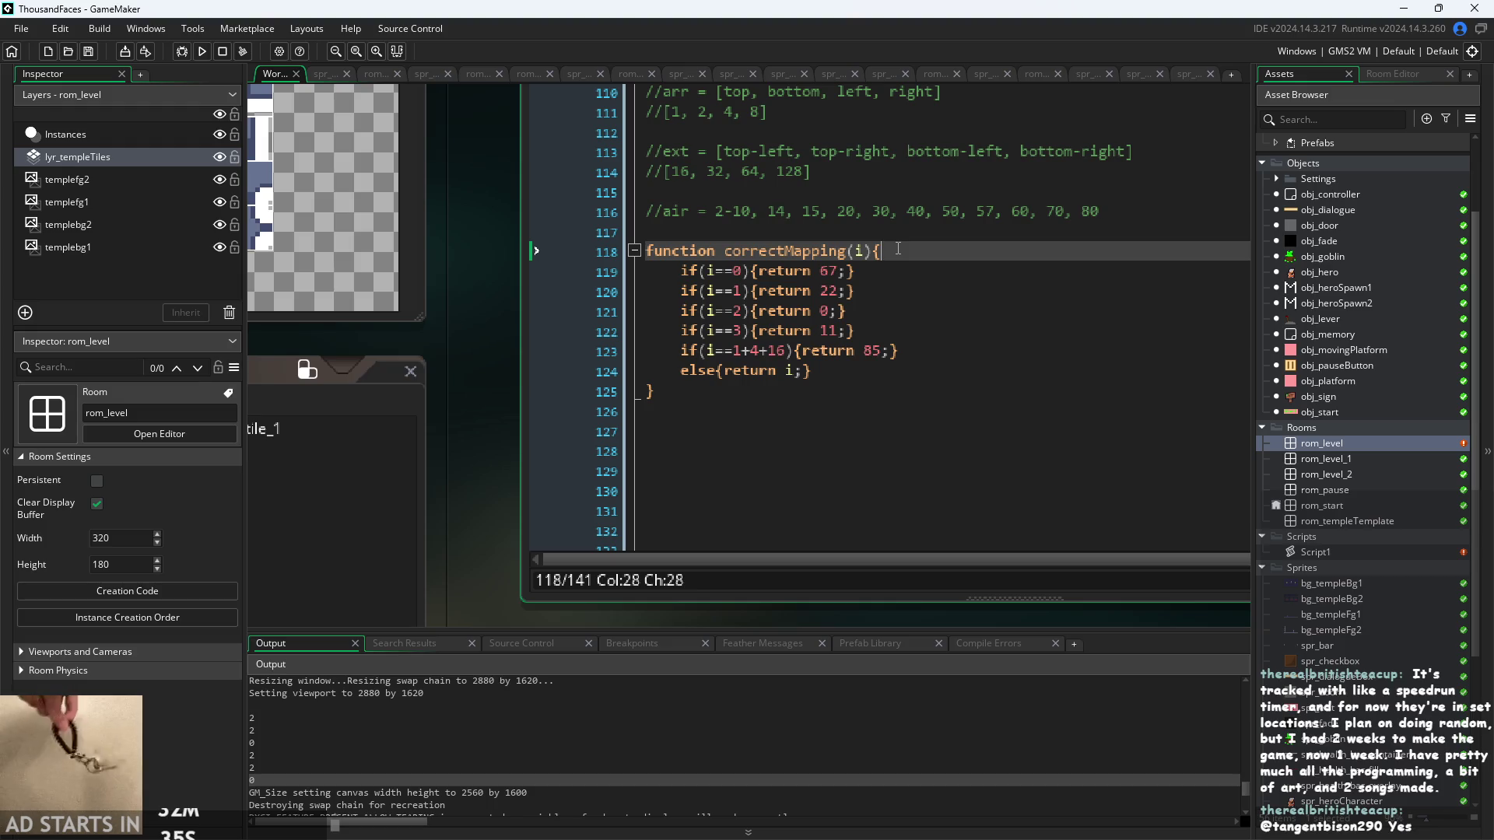
pyautogui.press('Return')
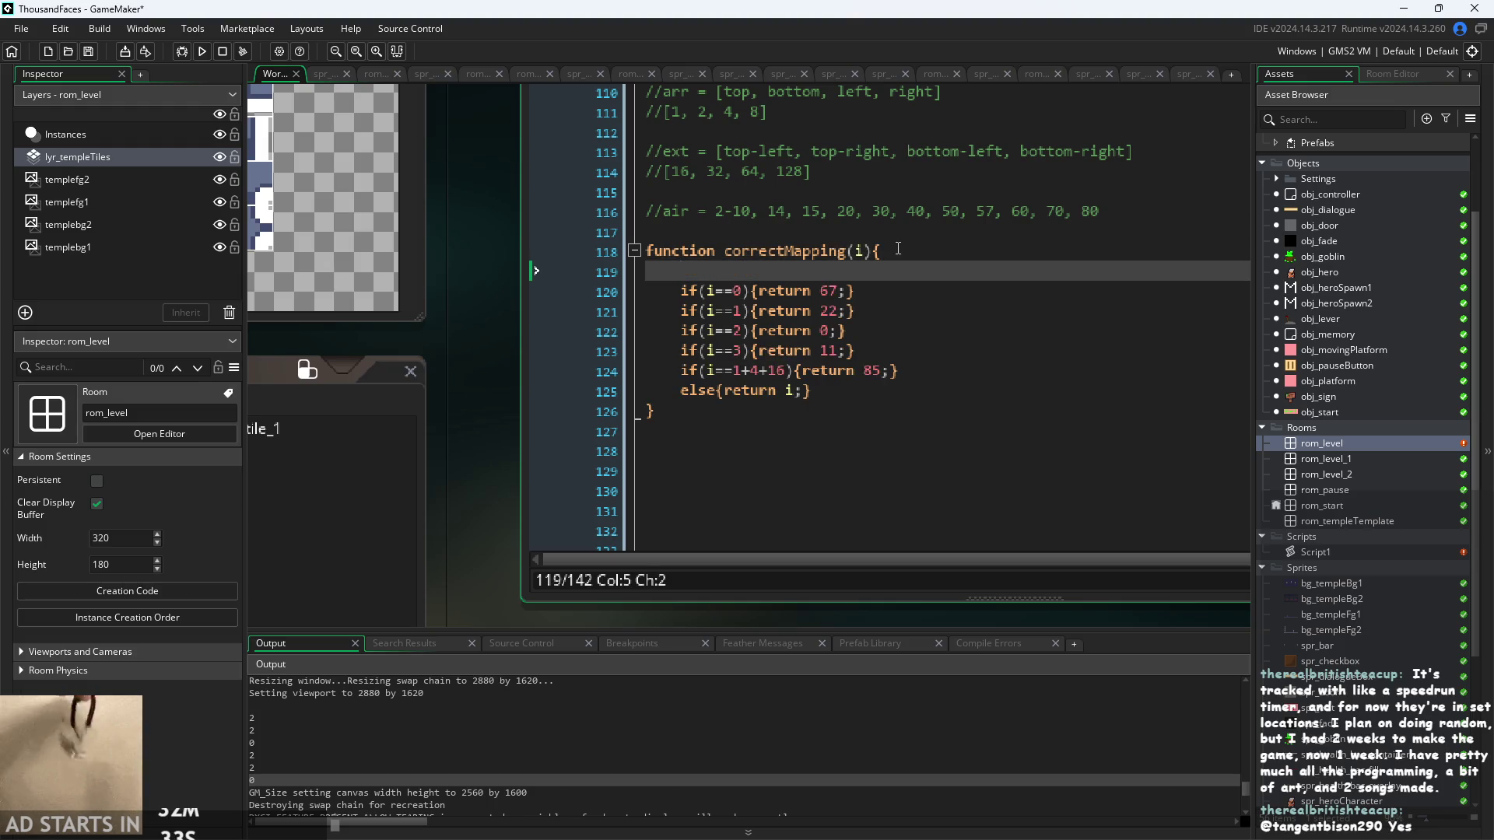
pyautogui.write('c')
# - Insert 'var ret = 0;' and change the returns through line 123 to 'ret='
pyautogui.press('BackSpace')
pyautogui.write('var ret =')
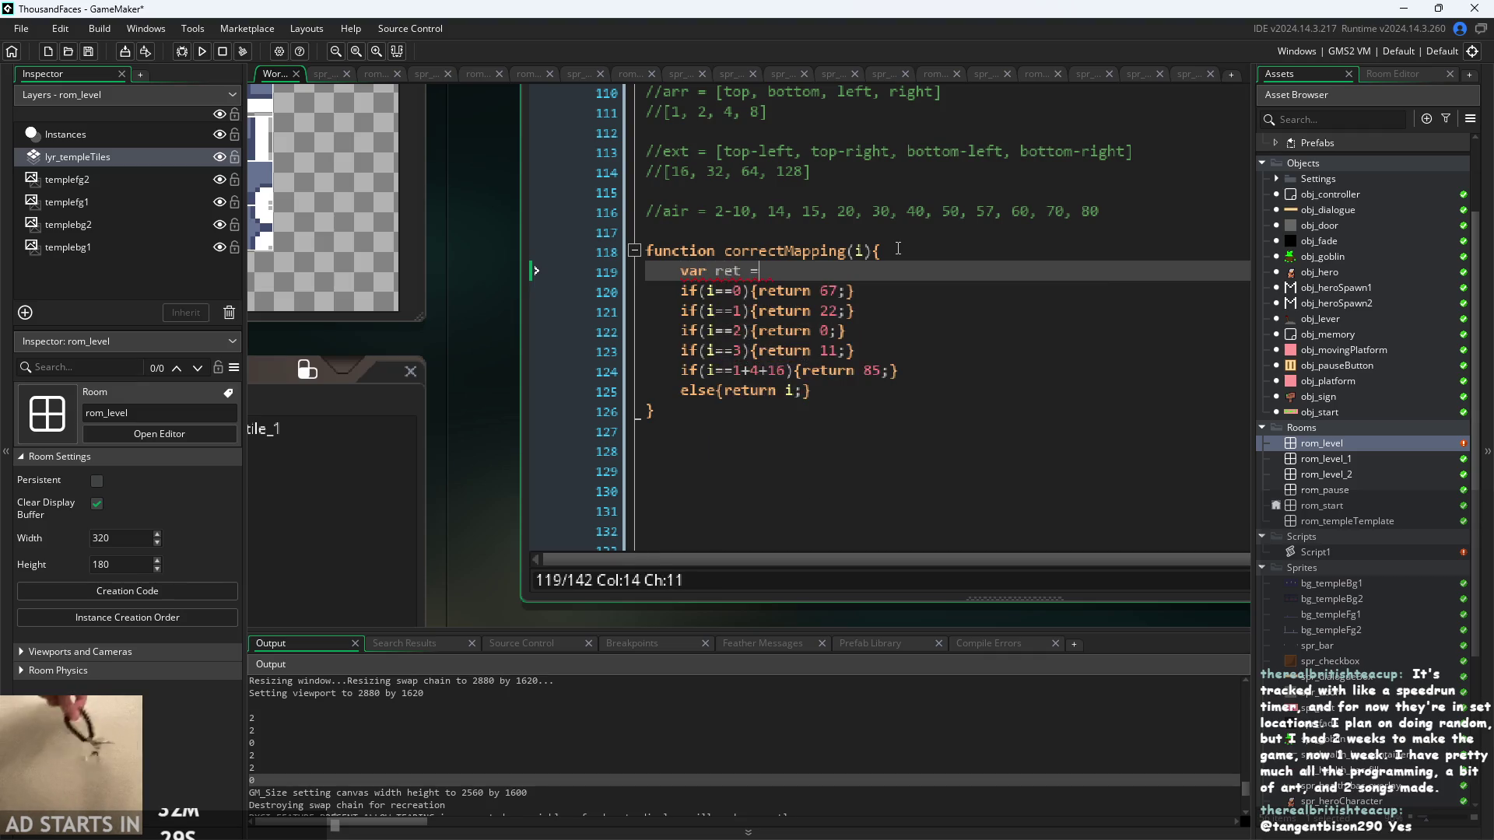
pyautogui.write(' 0;')
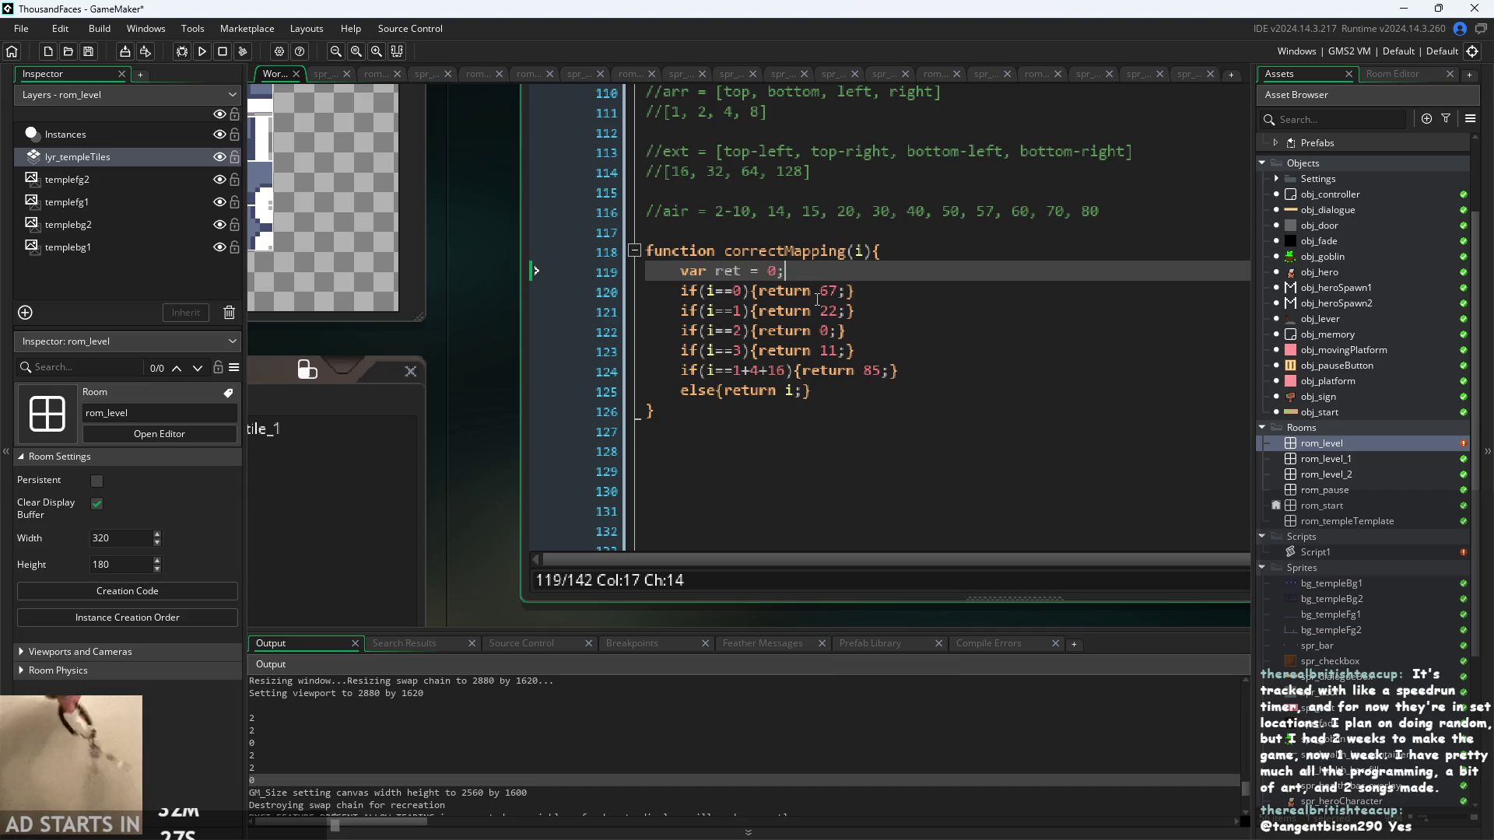
pyautogui.click(775, 293)
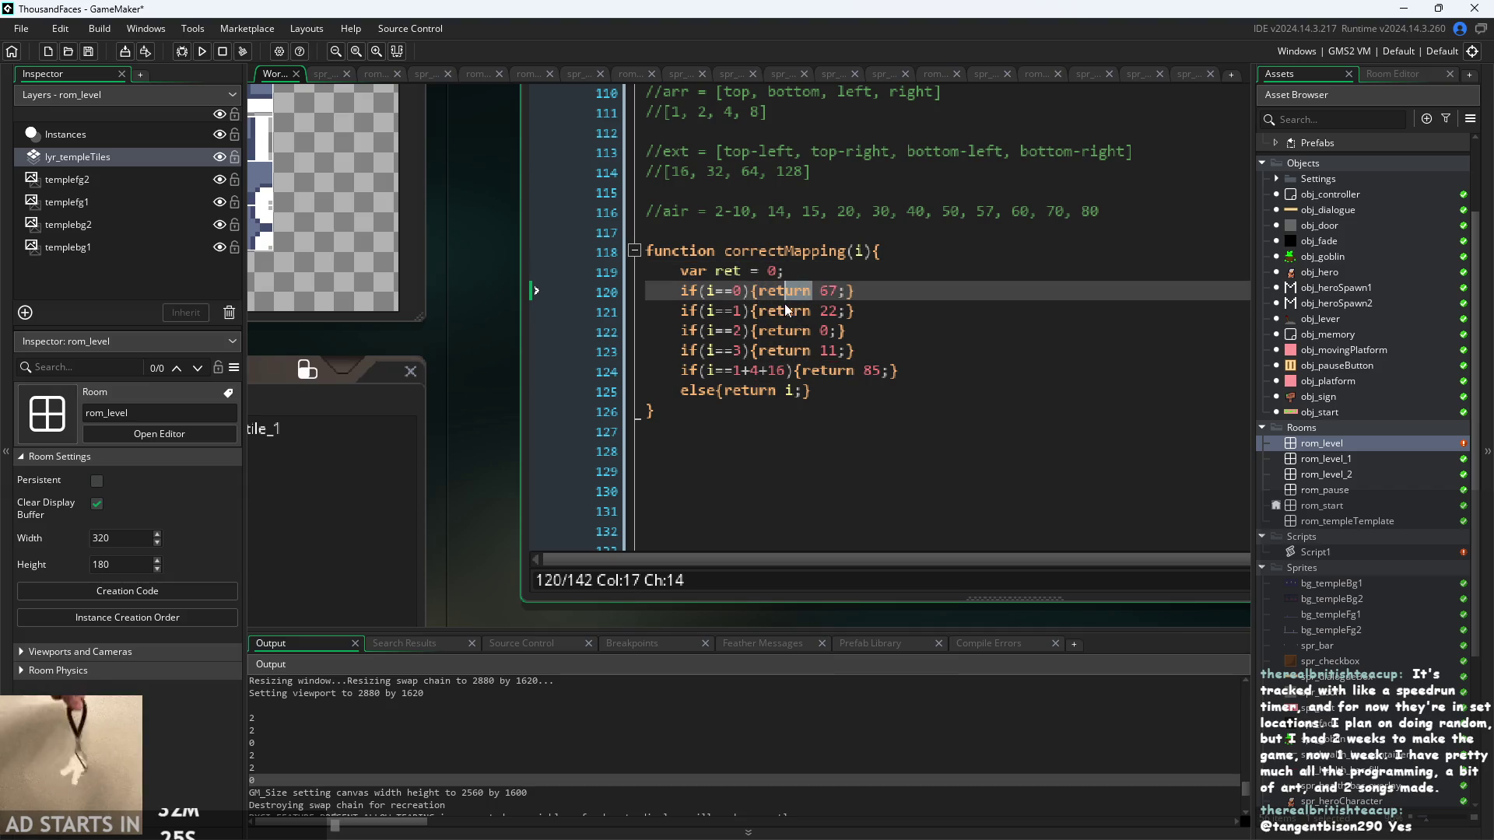
pyautogui.write('=')
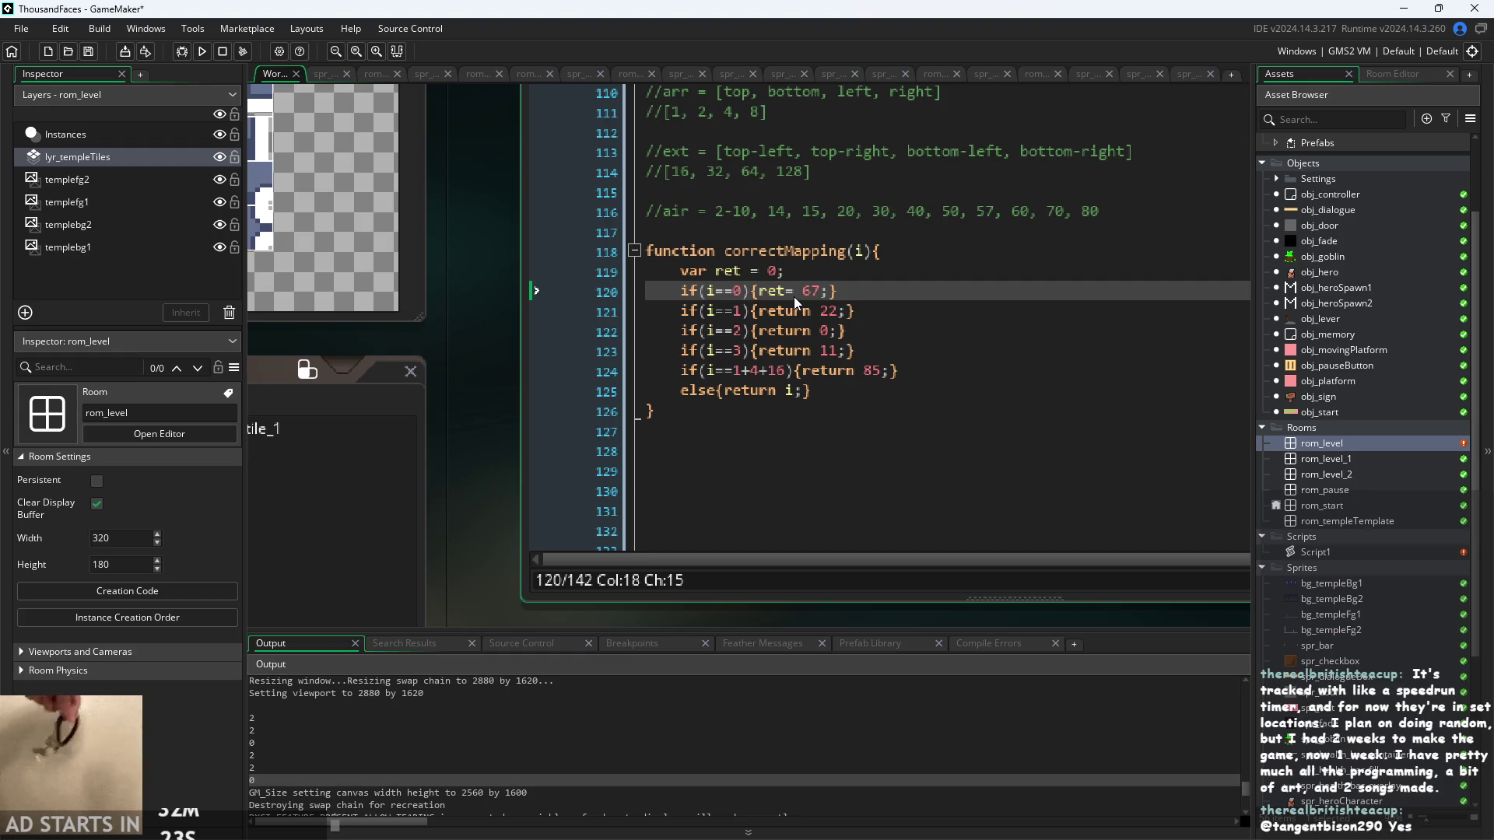
pyautogui.press('Down')
pyautogui.press('Right')
pyautogui.press('BackSpace')
pyautogui.press('BackSpace')
pyautogui.press('BackSpace')
pyautogui.write('=')
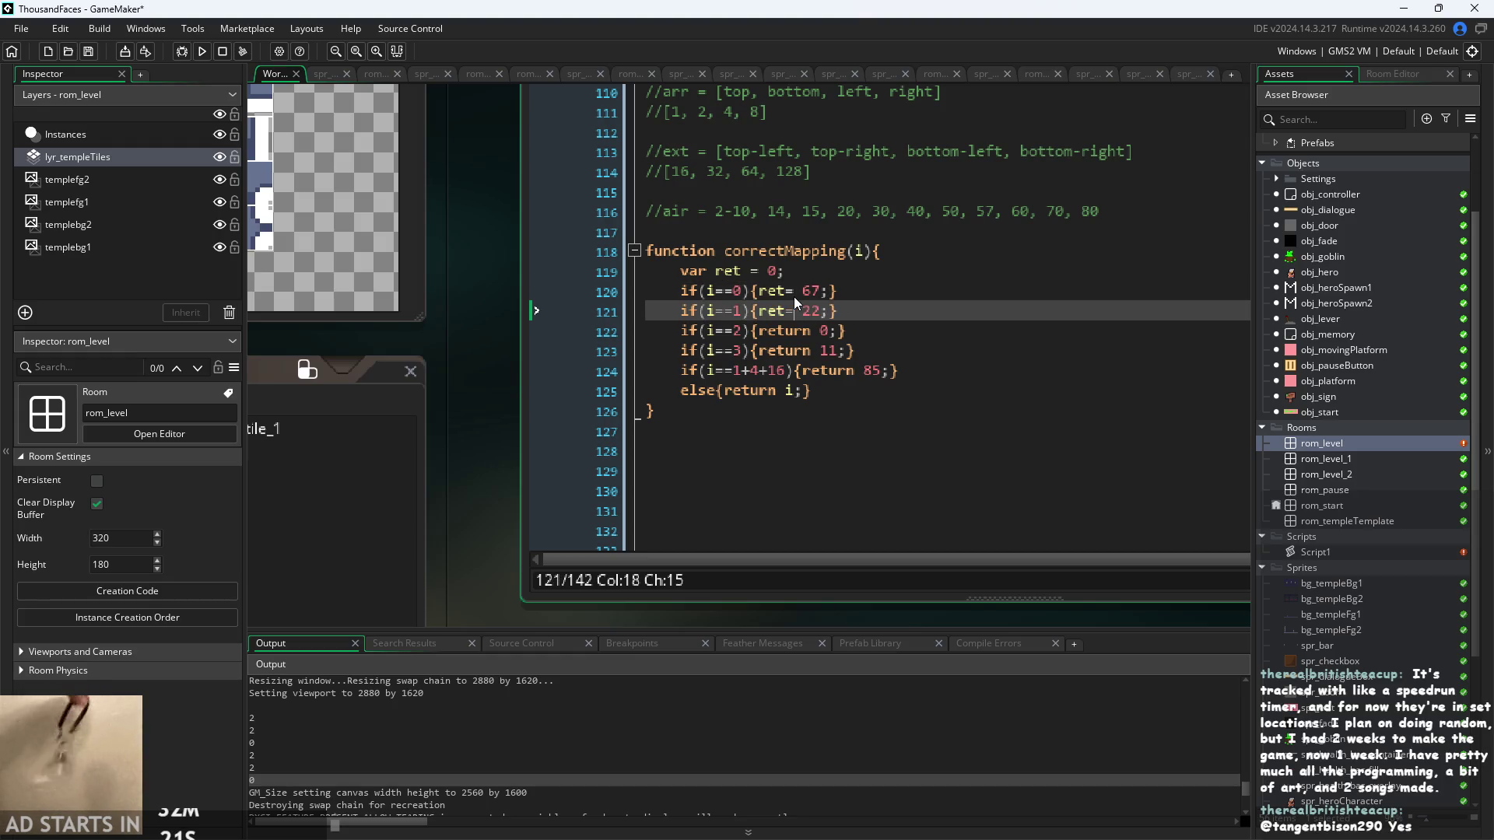
pyautogui.press('Down')
pyautogui.press('BackSpace')
pyautogui.press('BackSpace')
pyautogui.press('BackSpace')
pyautogui.write('=')
pyautogui.press('Down')
pyautogui.press('Right')
pyautogui.press('Right')
pyautogui.press('Right')
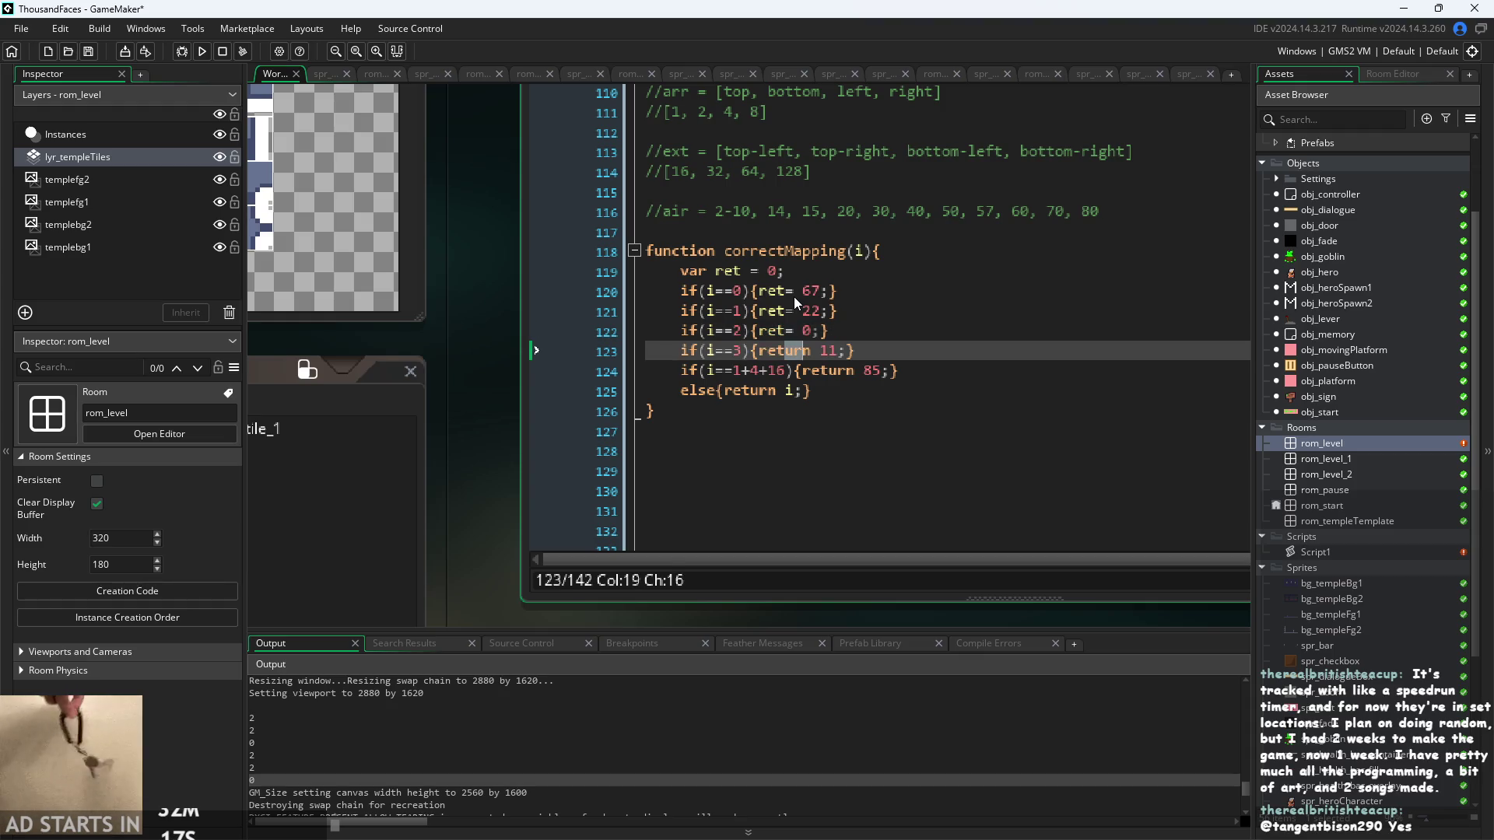
pyautogui.press('BackSpace')
pyautogui.press('BackSpace')
pyautogui.press('BackSpace')
pyautogui.write('=')
# - Change the line 124 and else-branch returns to 'ret=', then start a new 'show' line
pyautogui.press('Down')
pyautogui.press('Down')
pyautogui.press('Up')
pyautogui.press('Right')
pyautogui.press('Right')
pyautogui.press('Right')
pyautogui.press('Right')
pyautogui.press('BackSpace')
pyautogui.press('BackSpace')
pyautogui.press('BackSpace')
pyautogui.write('=')
pyautogui.press('Down')
pyautogui.press('Left')
pyautogui.press('Left')
pyautogui.press('Left')
pyautogui.hotkey('shift', 'Left')
pyautogui.hotkey('shift', 'Left')
pyautogui.hotkey('shift', 'Left')
pyautogui.press('BackSpace')
pyautogui.write('=')
pyautogui.press('Right')
pyautogui.press('Right')
pyautogui.press('Right')
pyautogui.press('Return')
pyautogui.write('show')
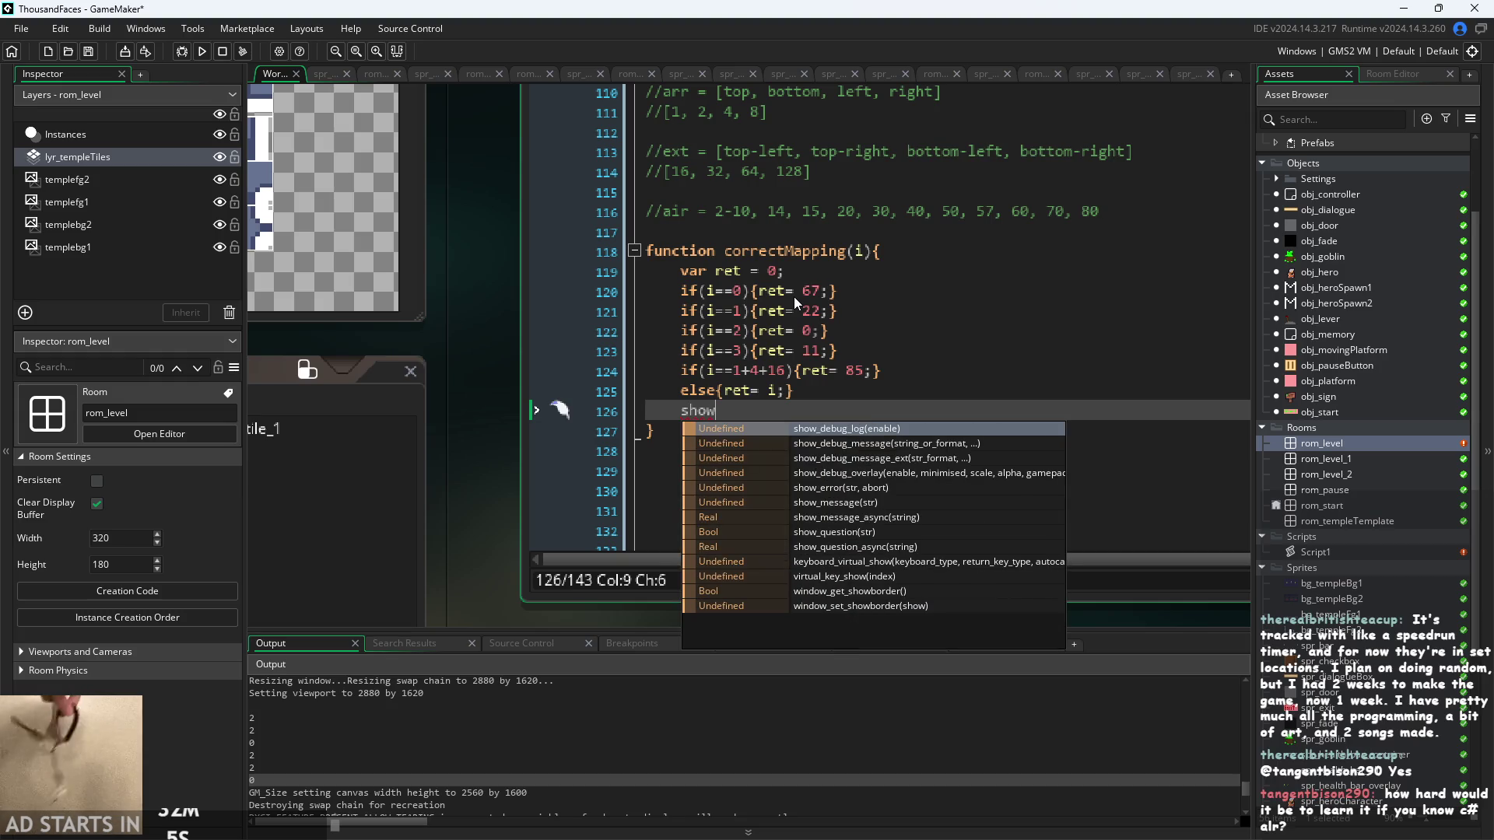